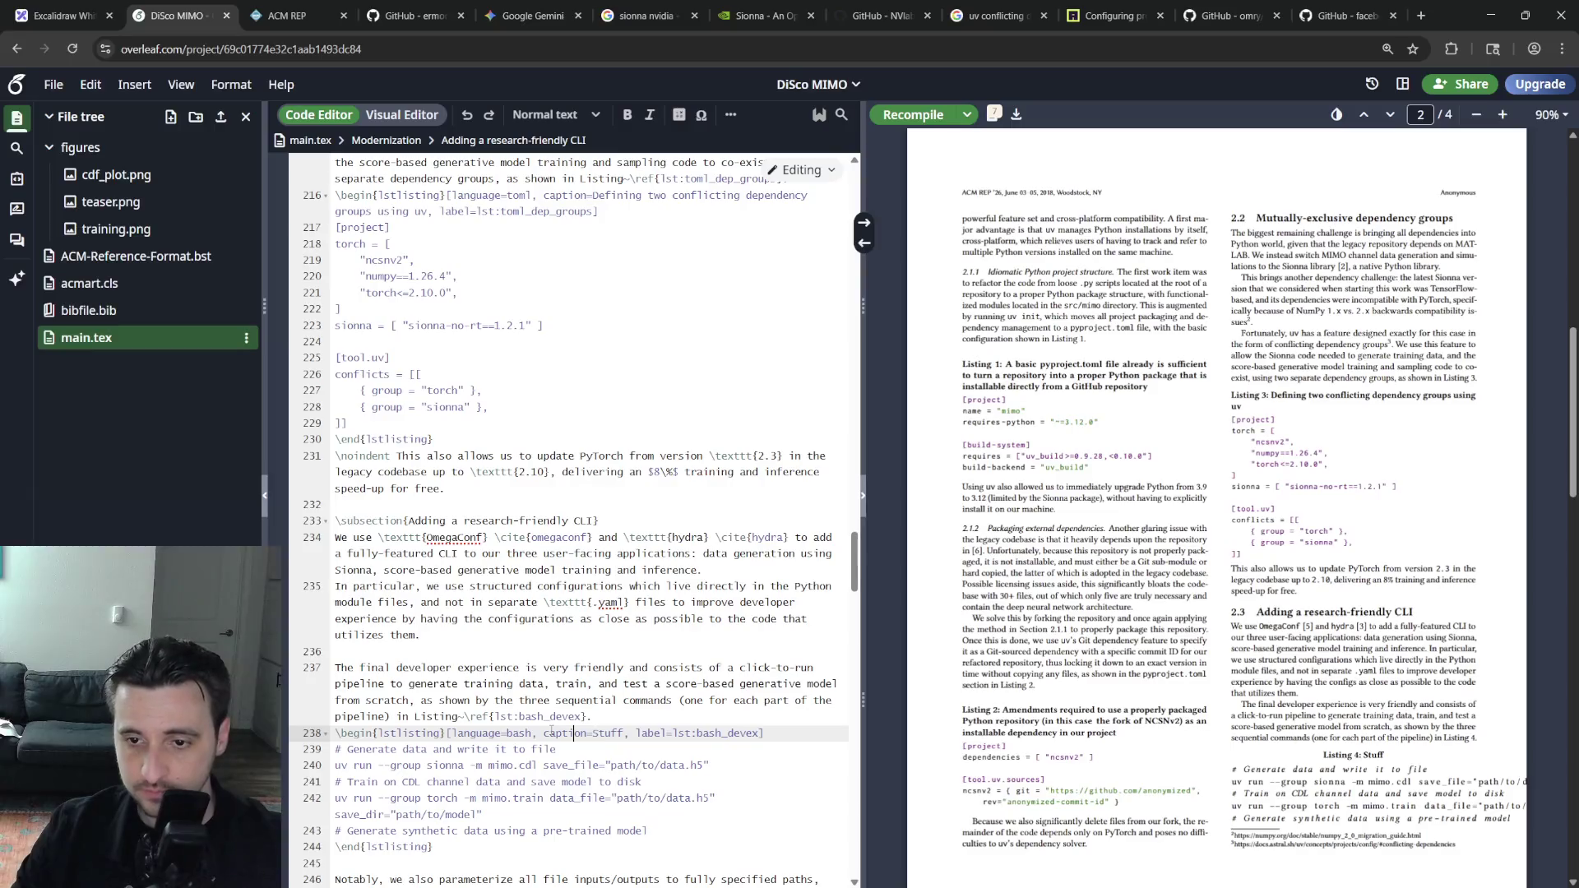
Break the sionna data-generation command before save_file with a continuation backslash and recompile
left_click(701, 767)
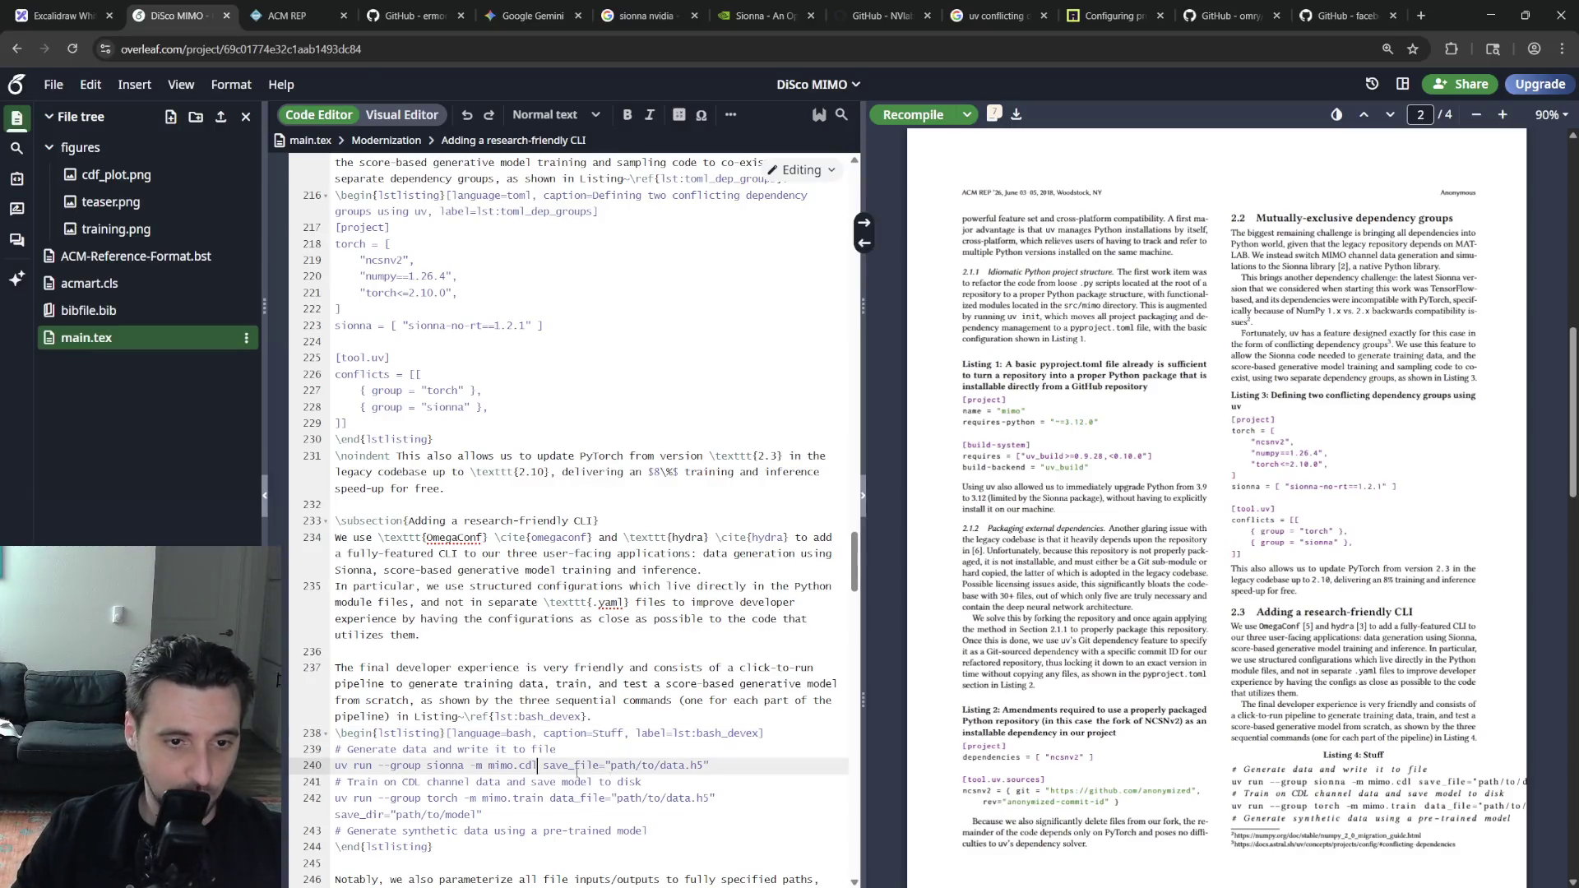
key("ctrl+Left")
key("ctrl+Left")
key("ctrl+Left")
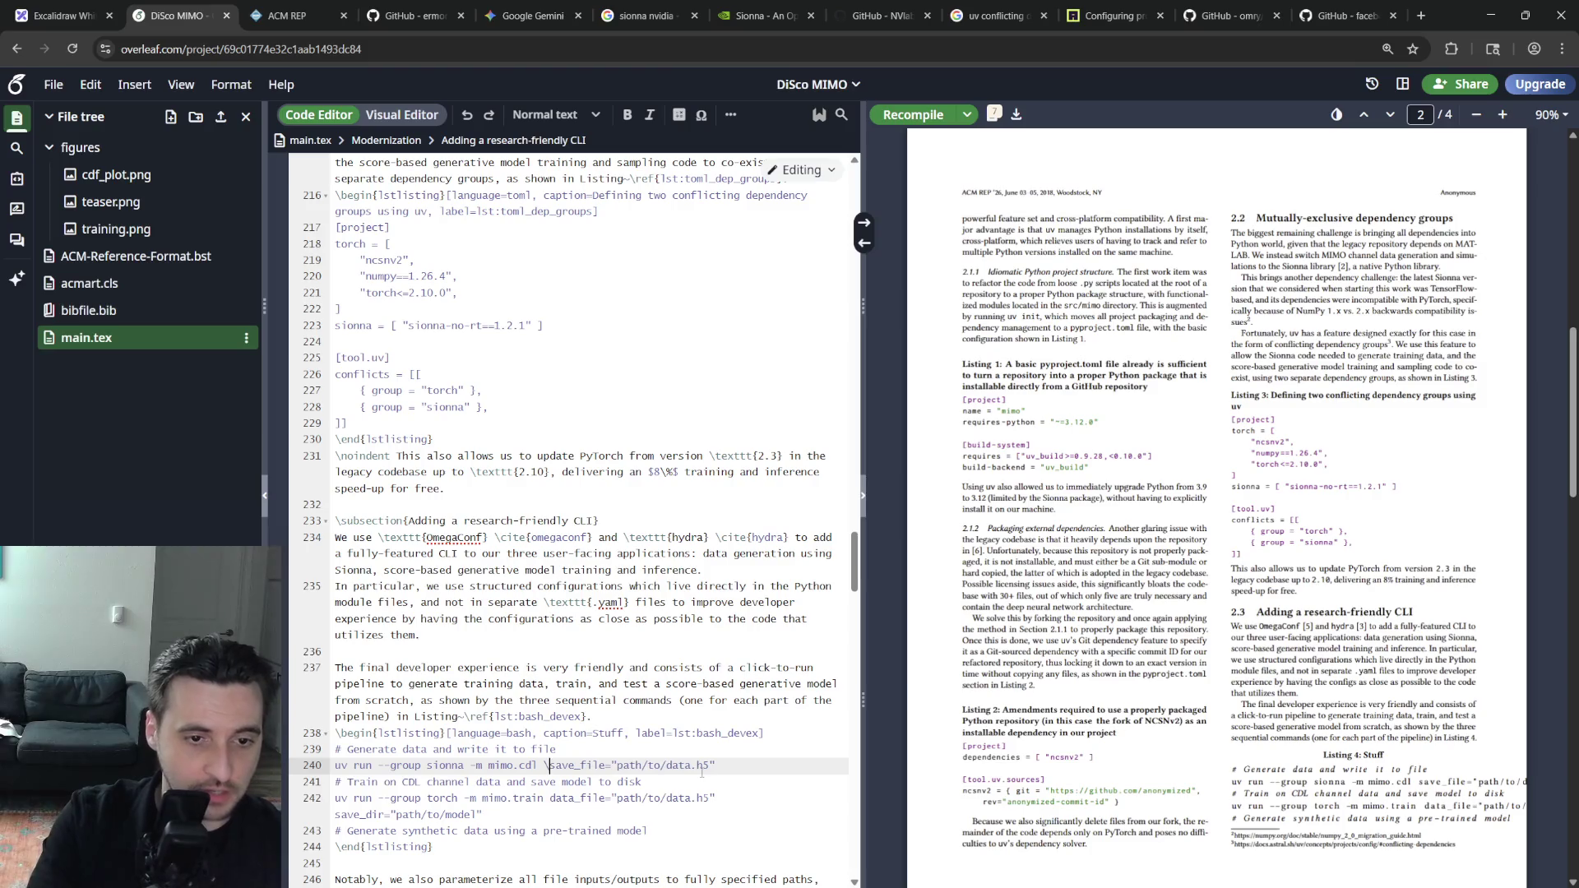
type("\\")
key("Return")
key("ctrl+s")
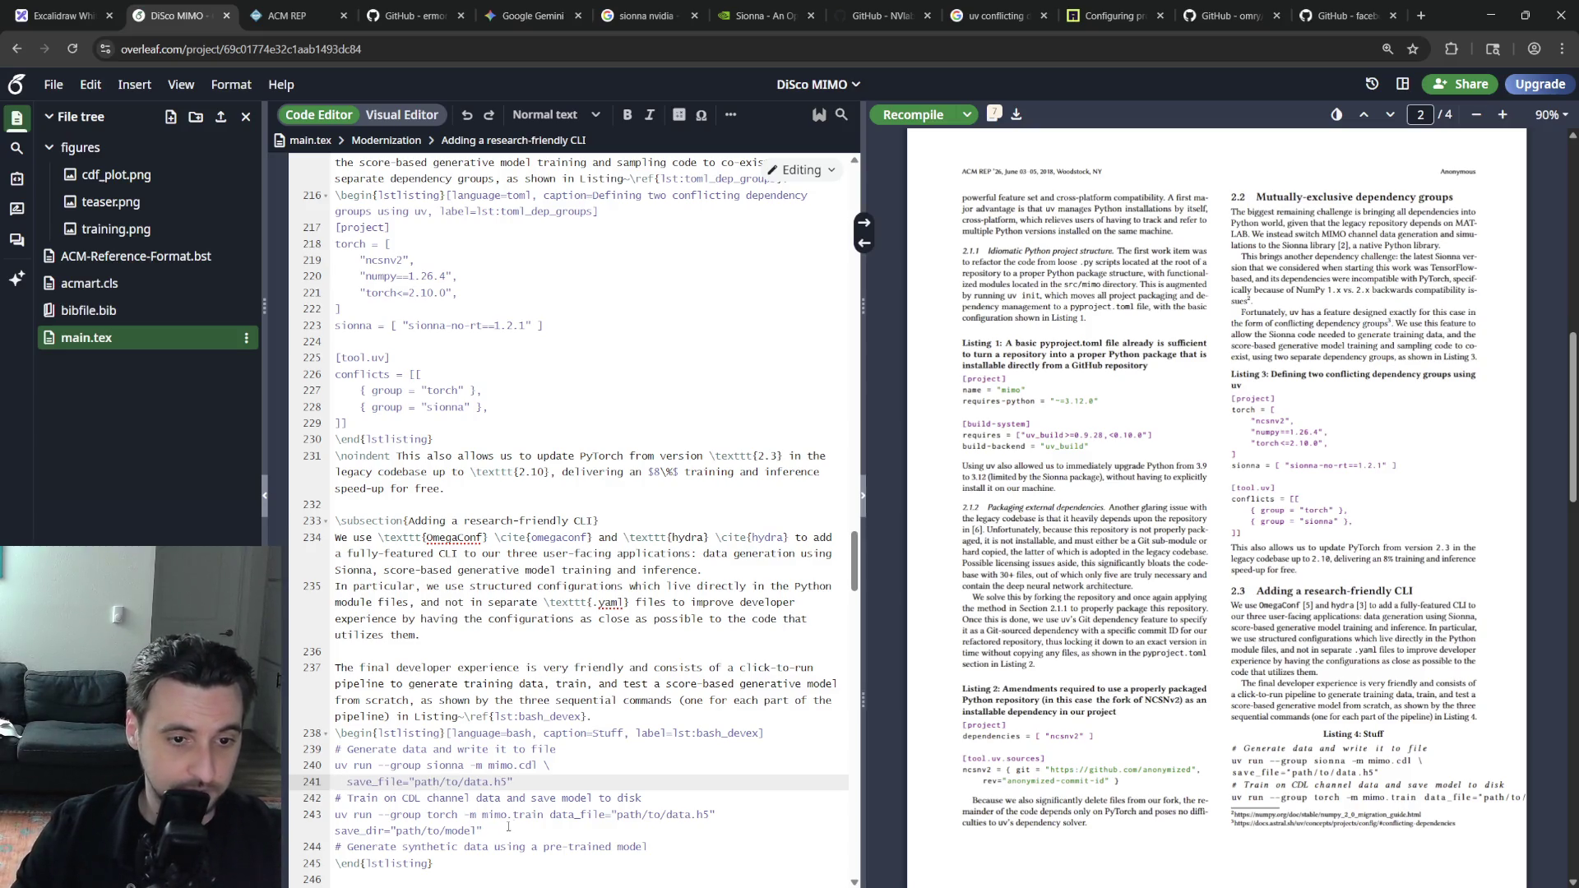
Delete then restore the Generate data comment line and return to the Gemini chat
left_click(549, 766)
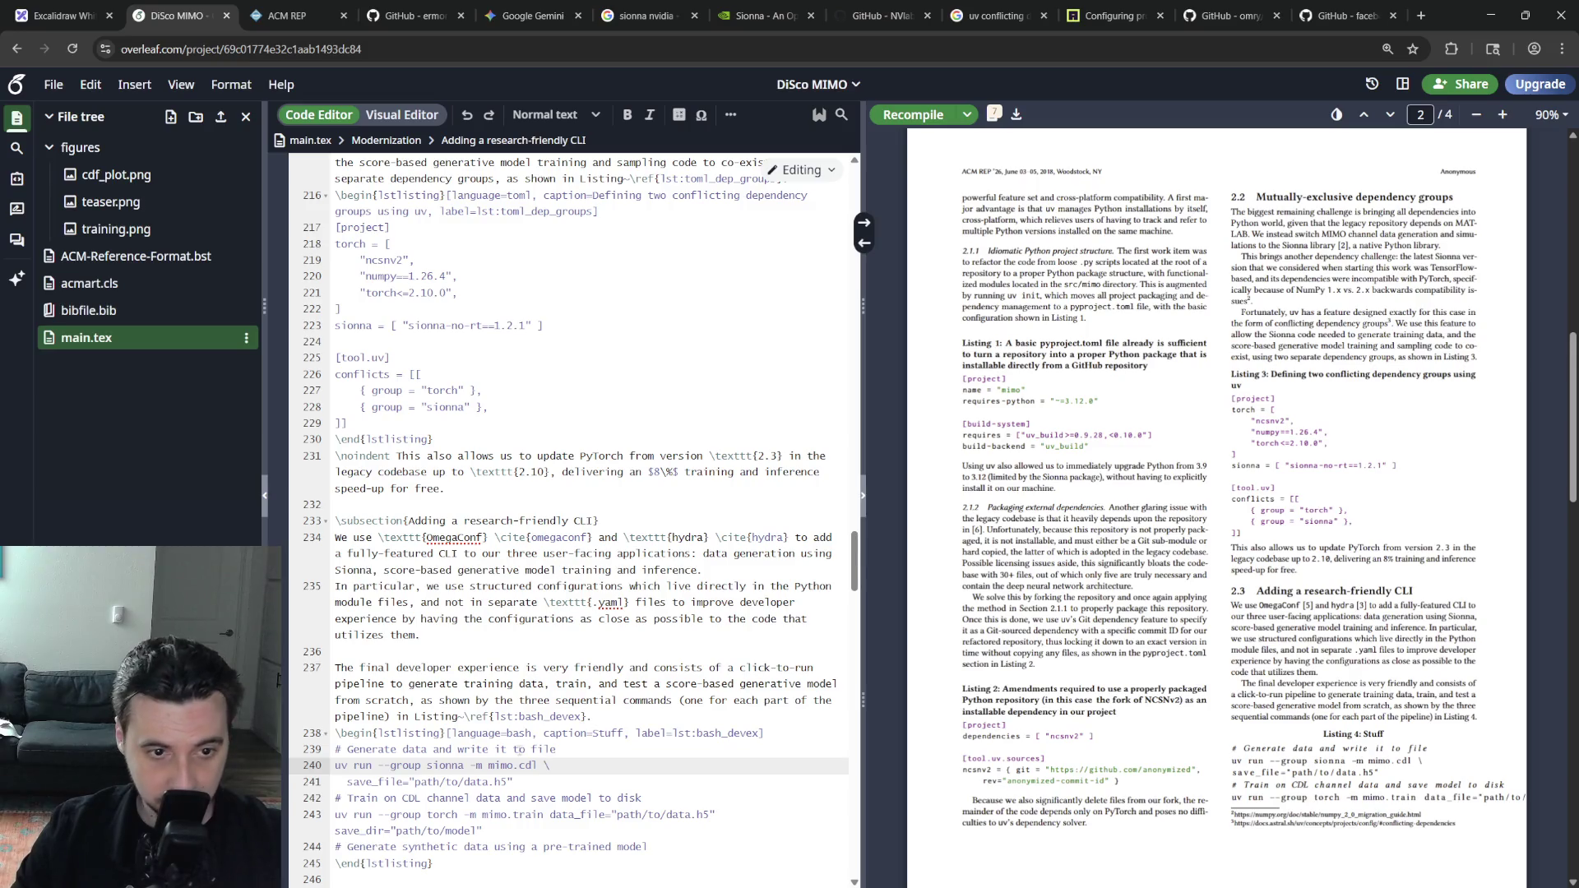
triple_click(547, 752)
key("BackSpace")
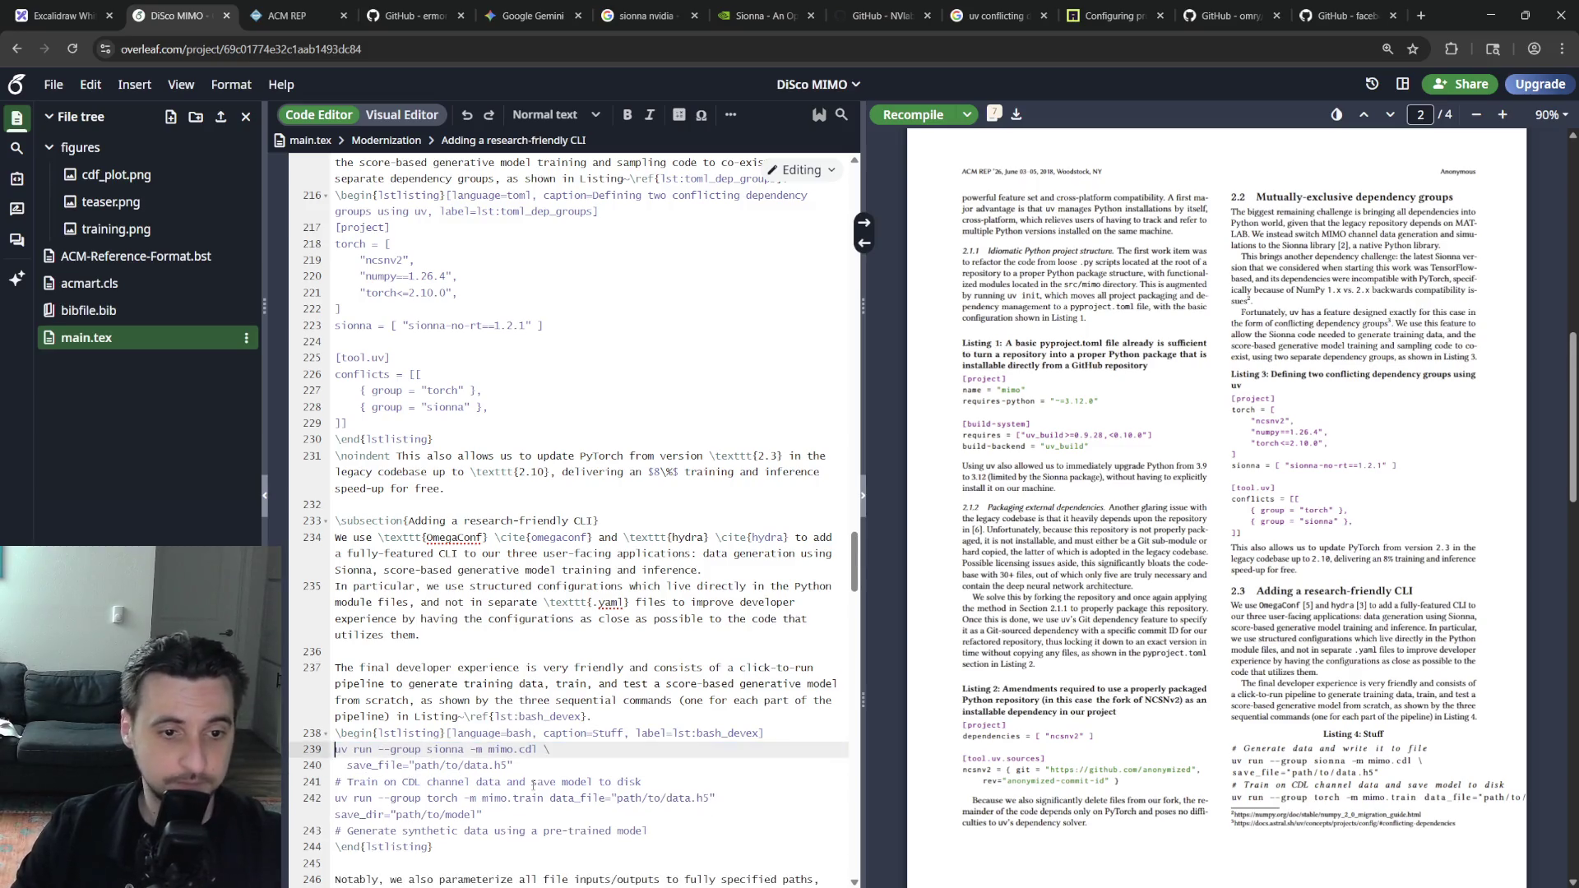
key("ctrl+z")
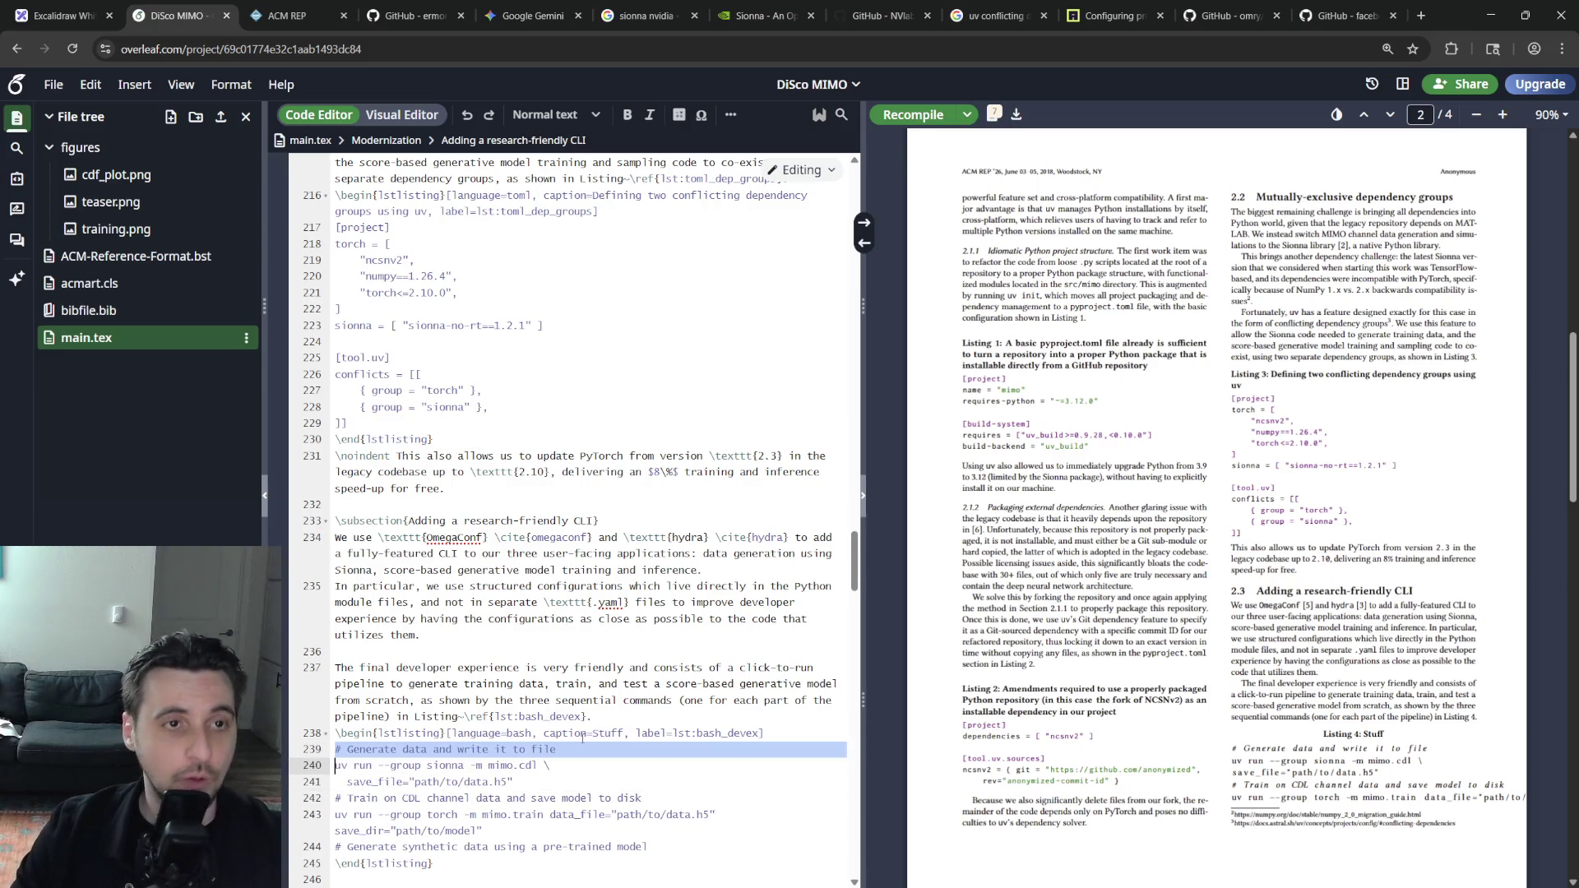
left_click(413, 14)
left_click(531, 15)
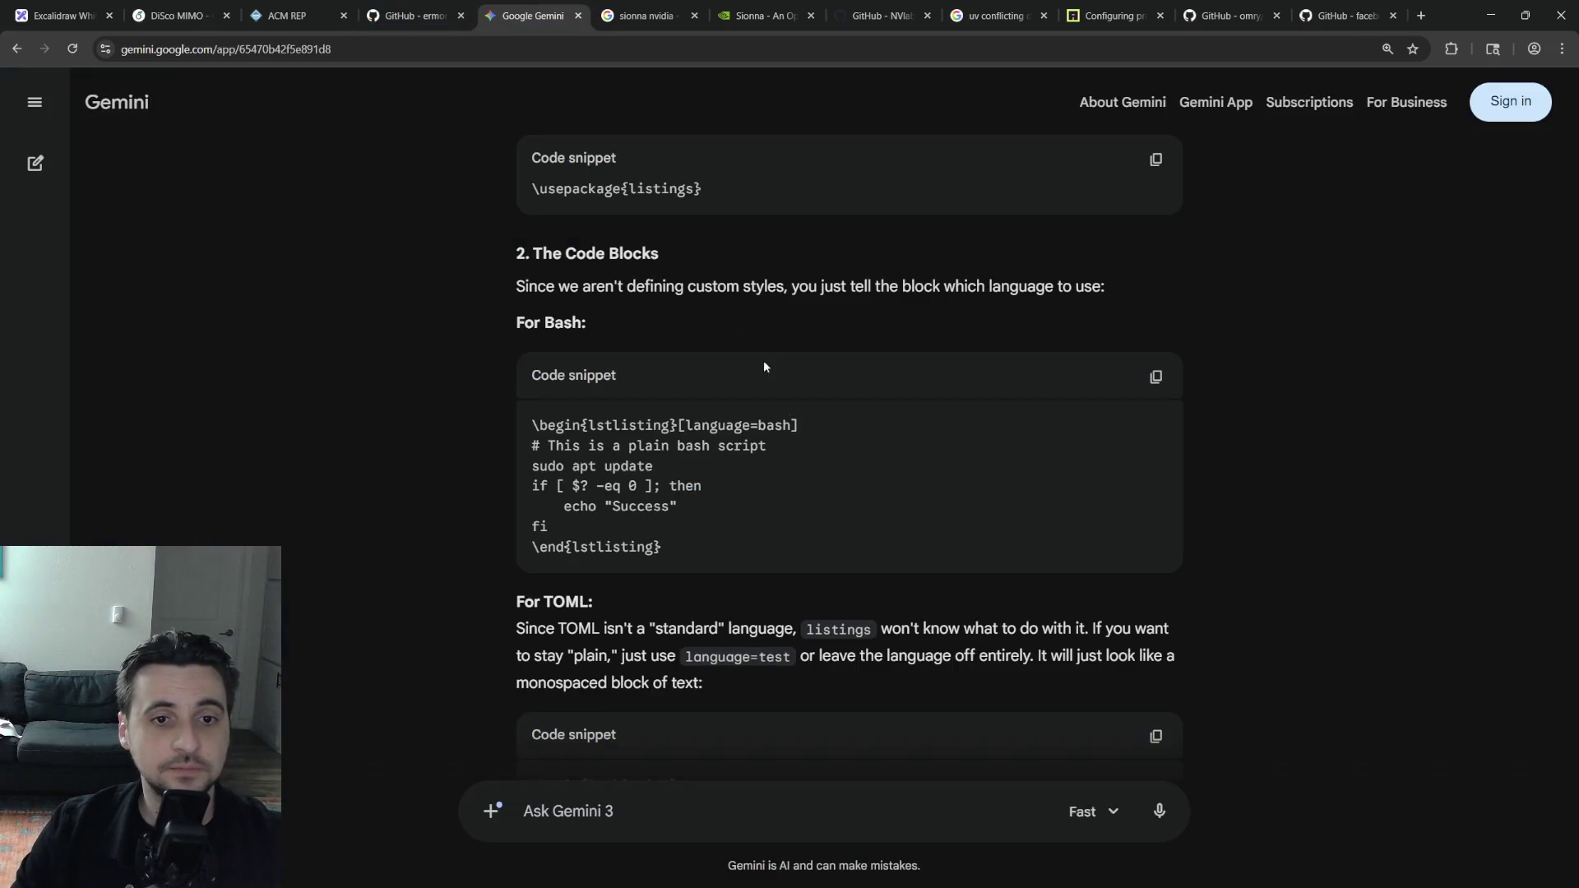
scroll(759, 494, "up", 4)
scroll(757, 547, "up", 4)
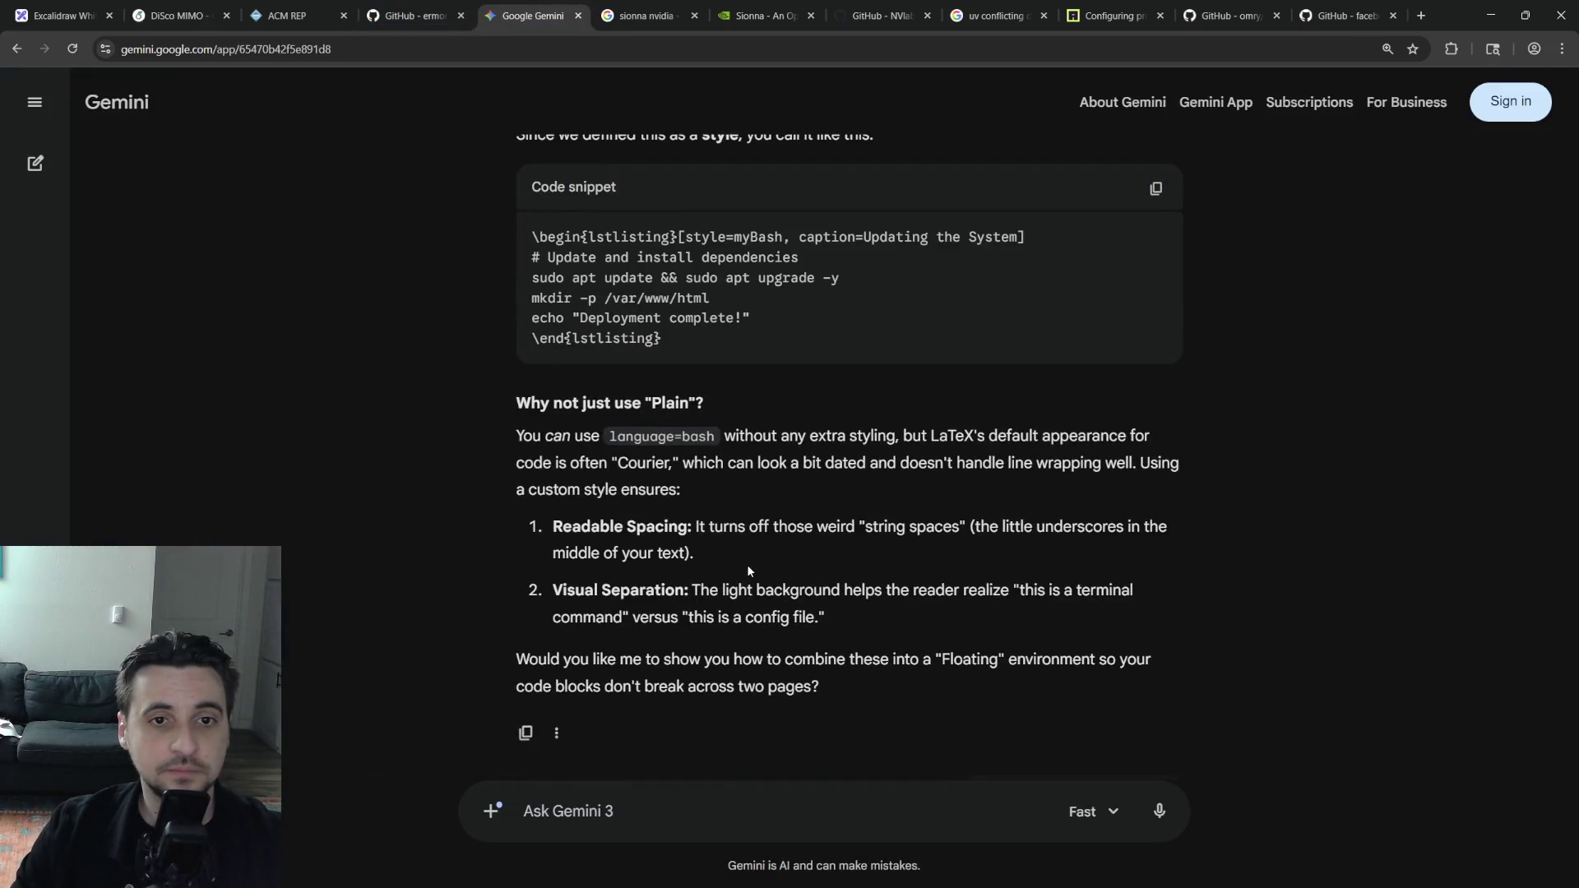
scroll(747, 566, "down", 3)
scroll(737, 585, "up", 3)
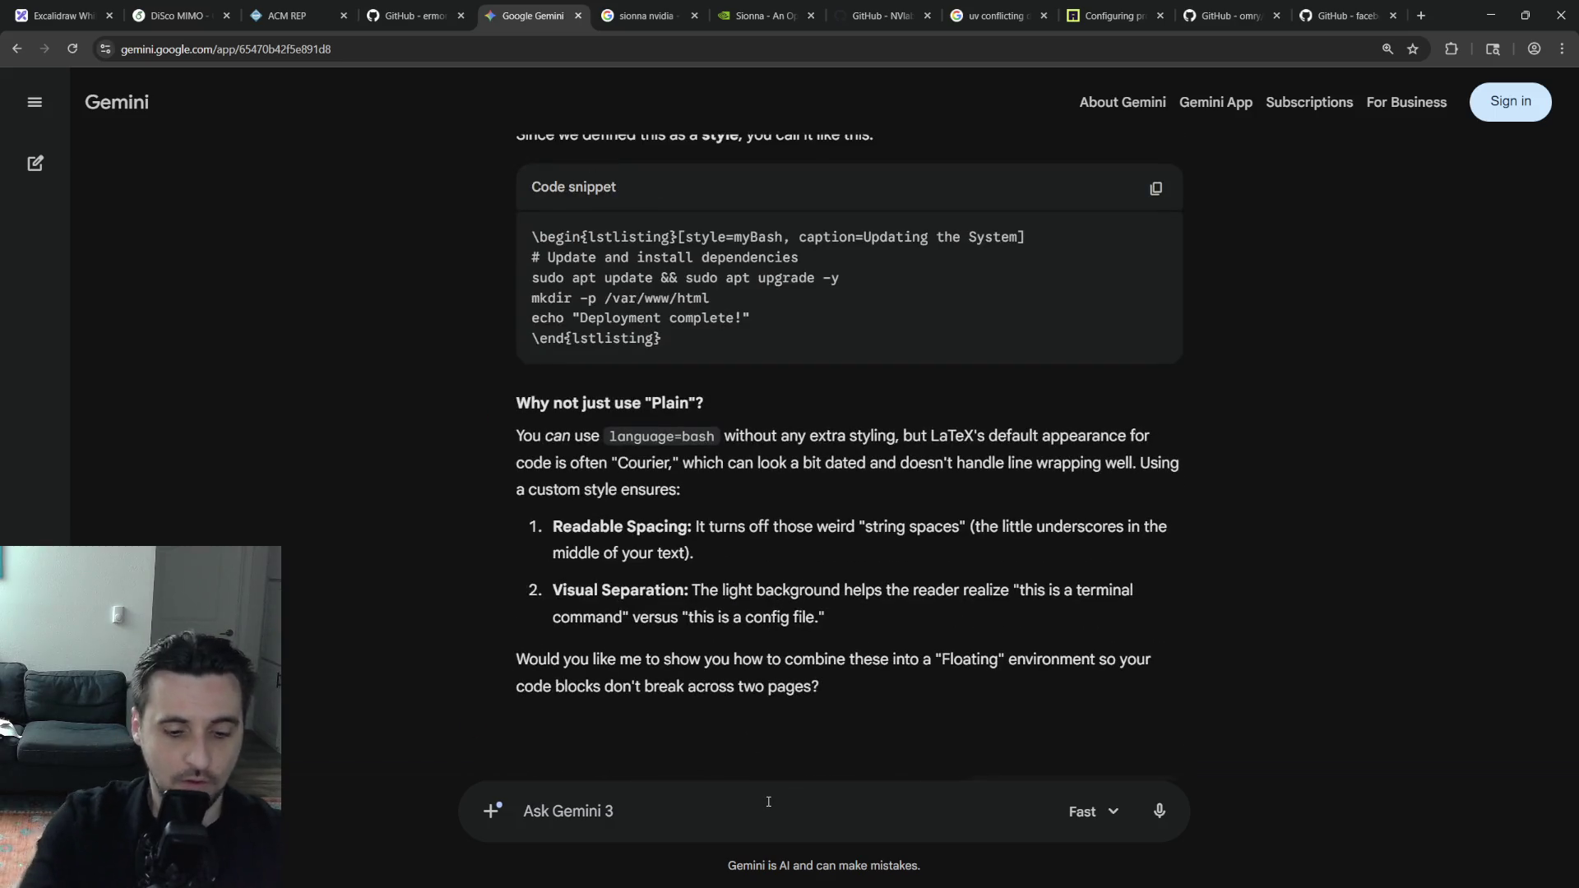
type("I don't like default bash because")
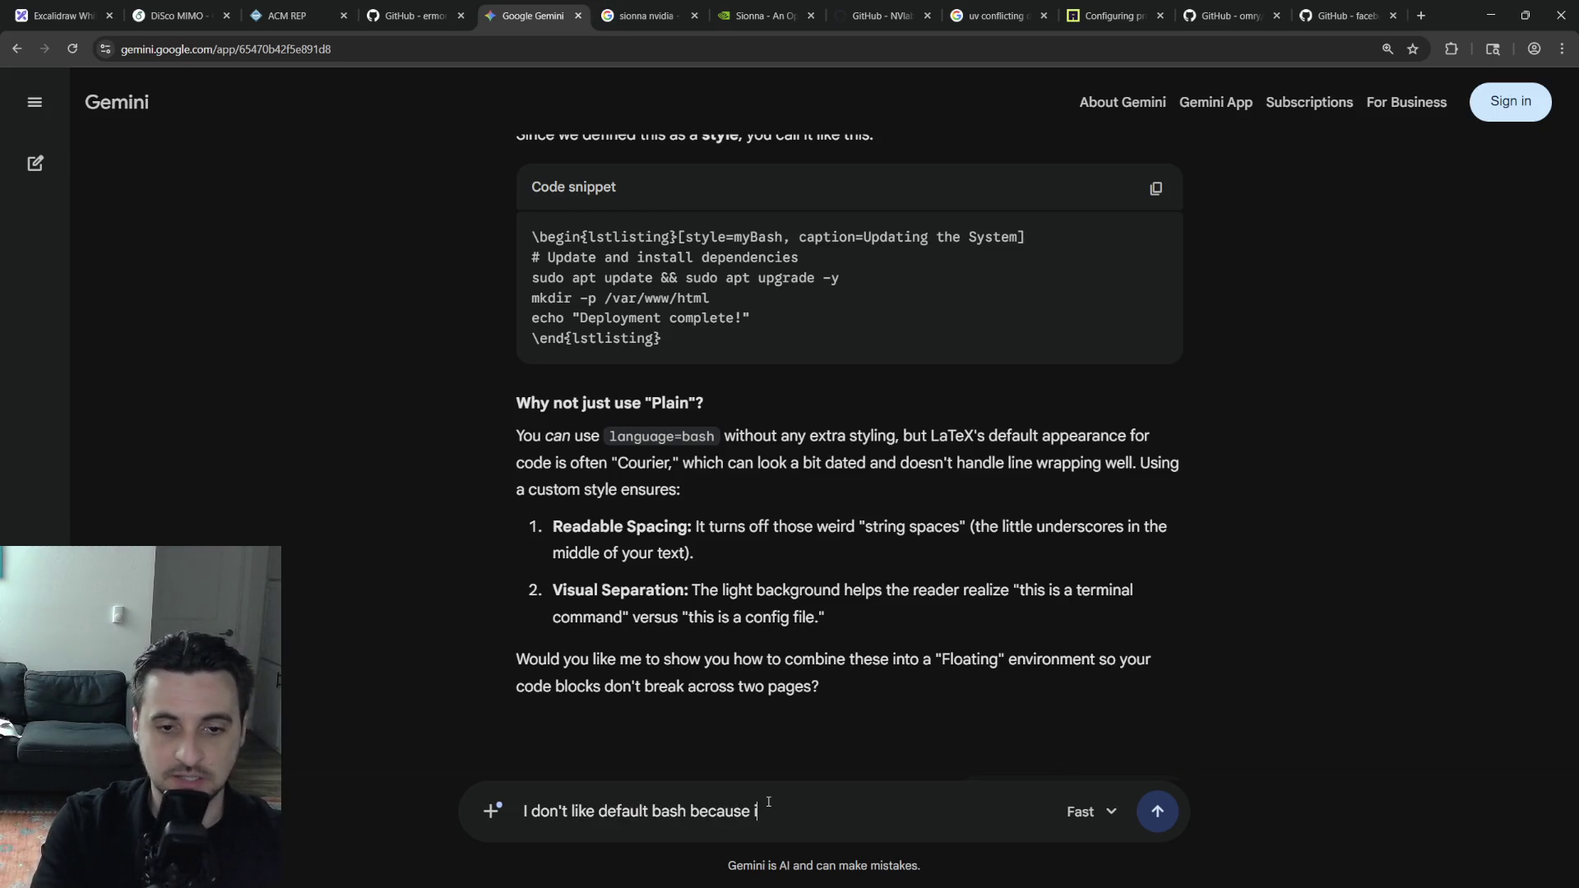
type(" comments are italic and fonts too la")
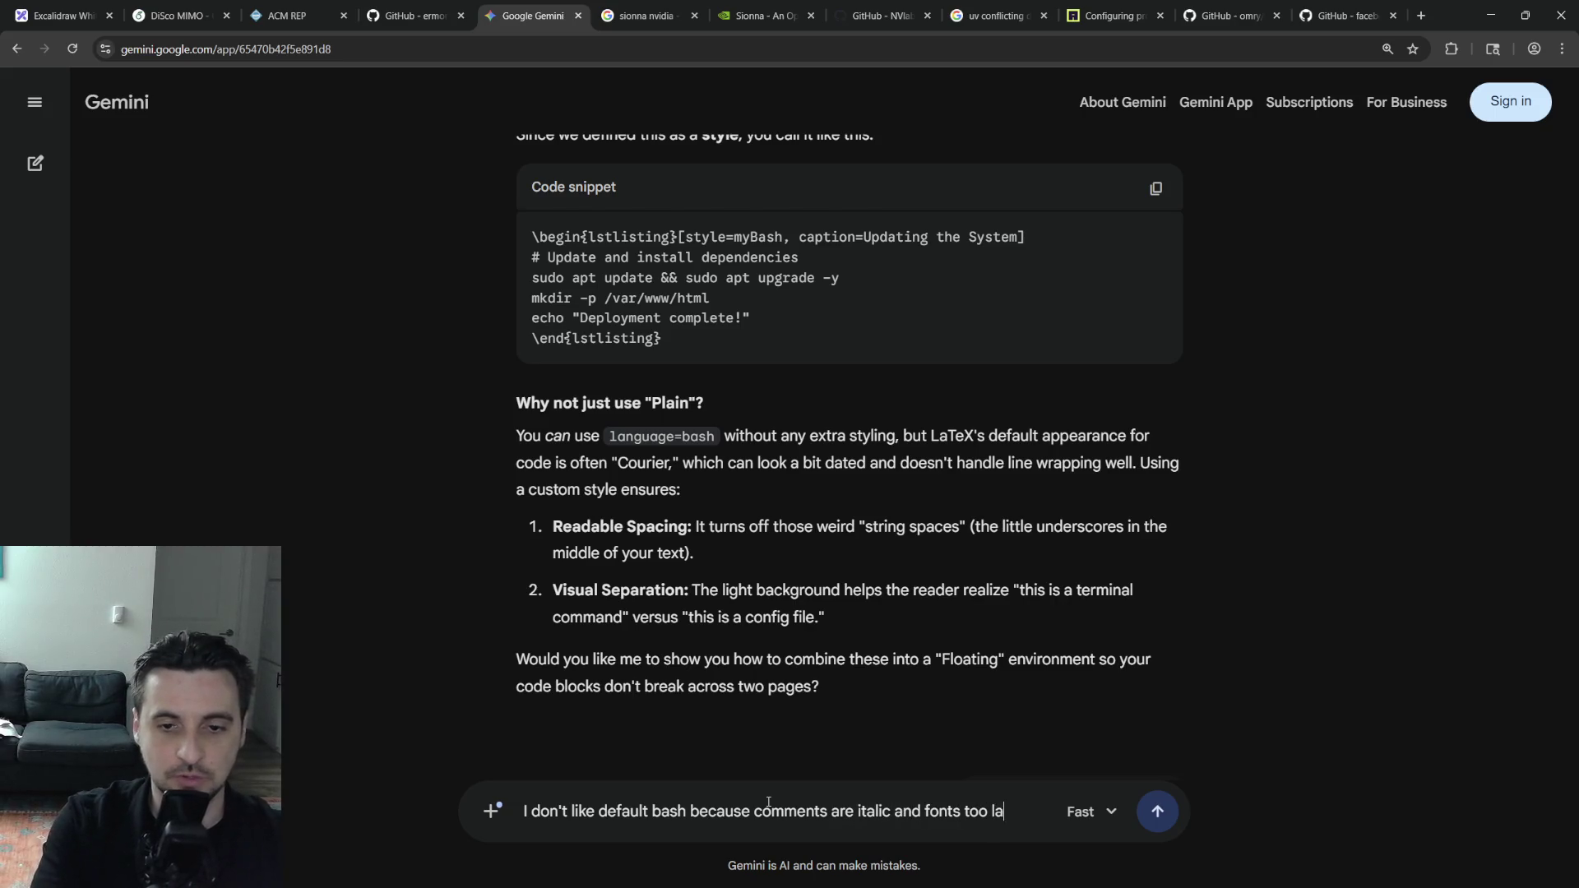
type("rge, anything clean and more compact? Can be another language too?")
Send Gemini the request for a compact listing style without italic comments, then return to Overleaf
key("Return")
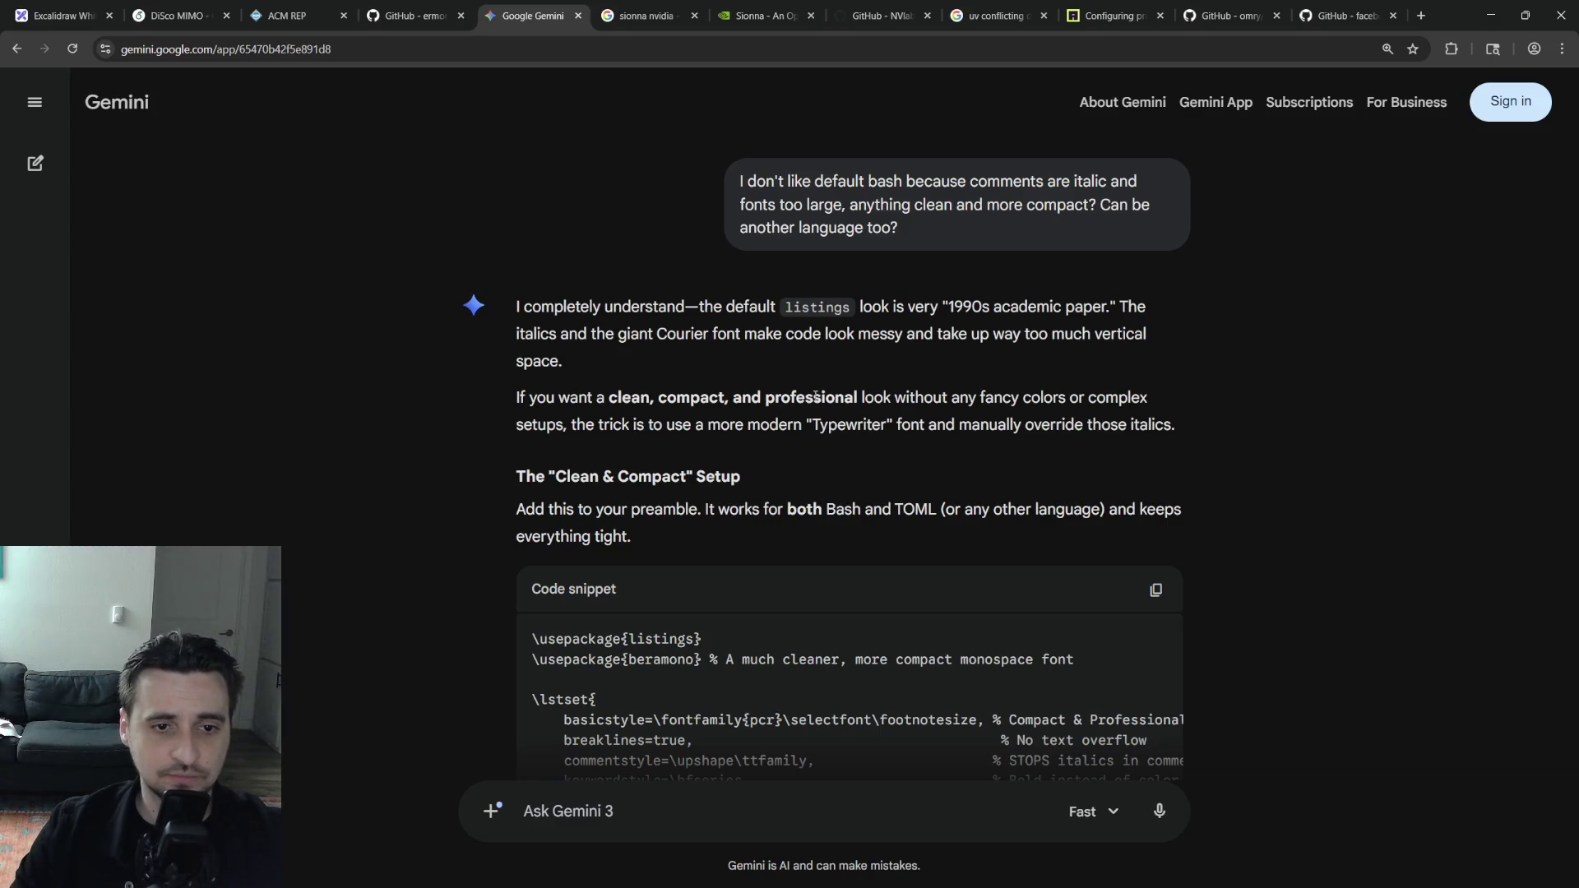
scroll(810, 388, "down", 2)
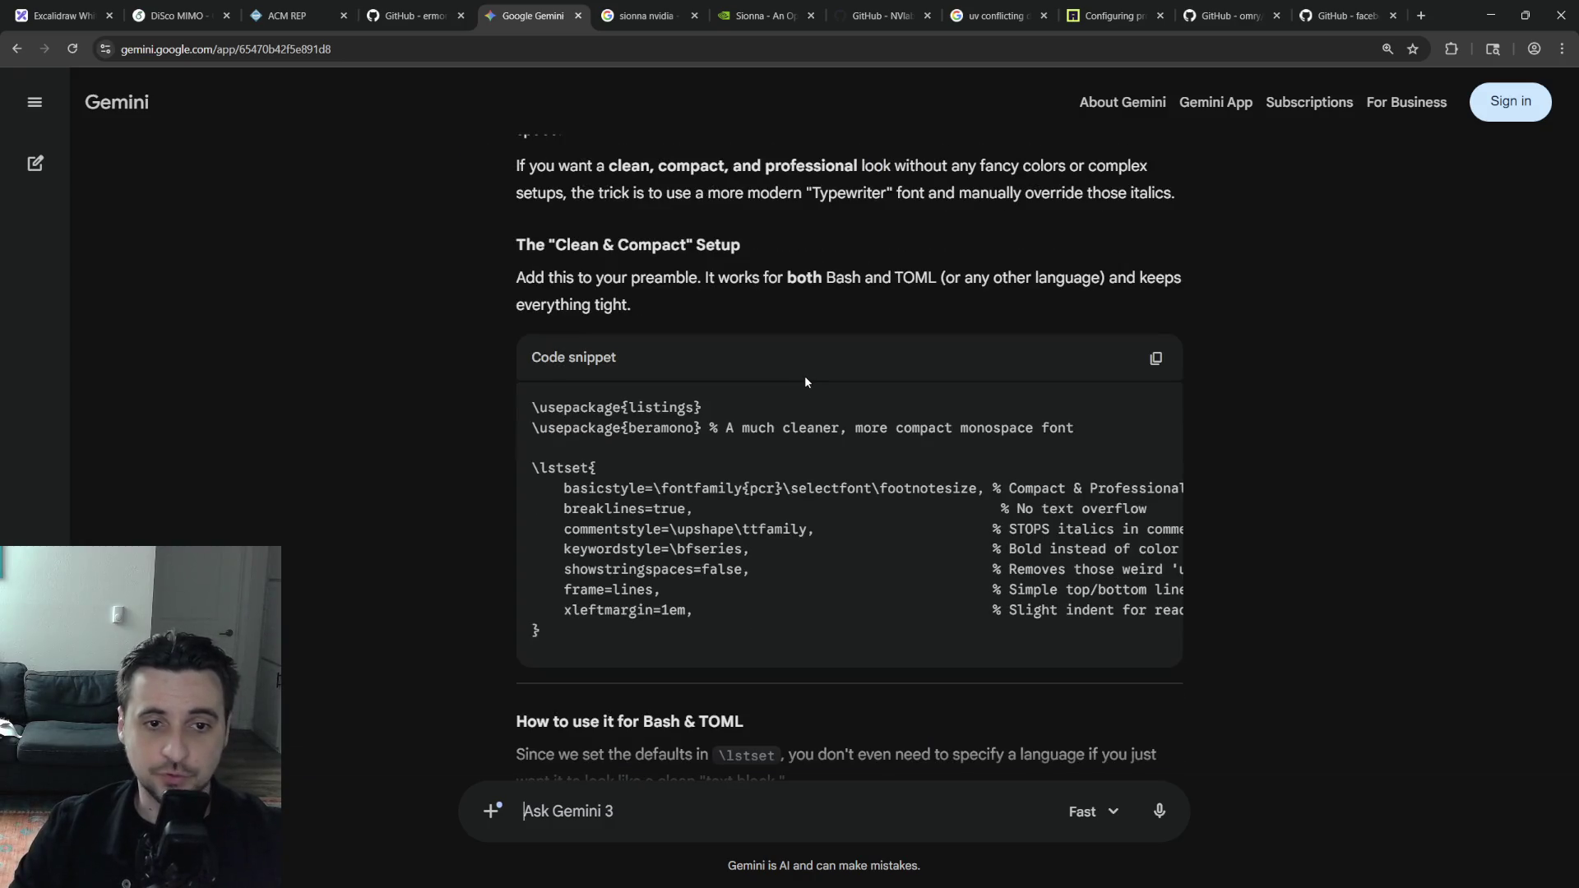
scroll(805, 380, "down", 1)
scroll(803, 378, "down", 1)
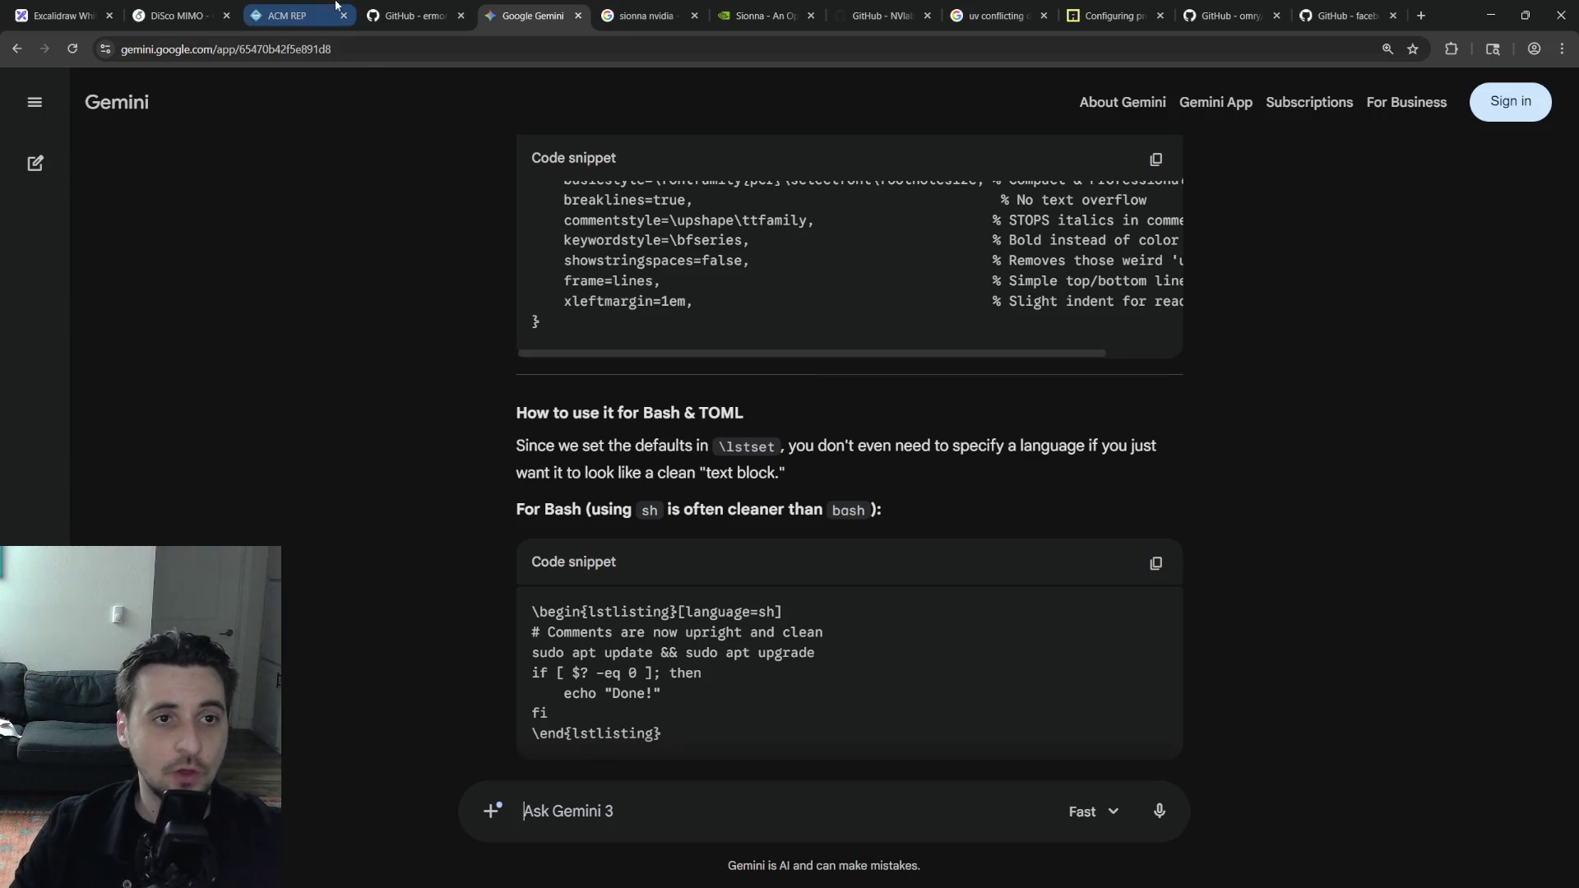
left_click(289, 15)
left_click(179, 16)
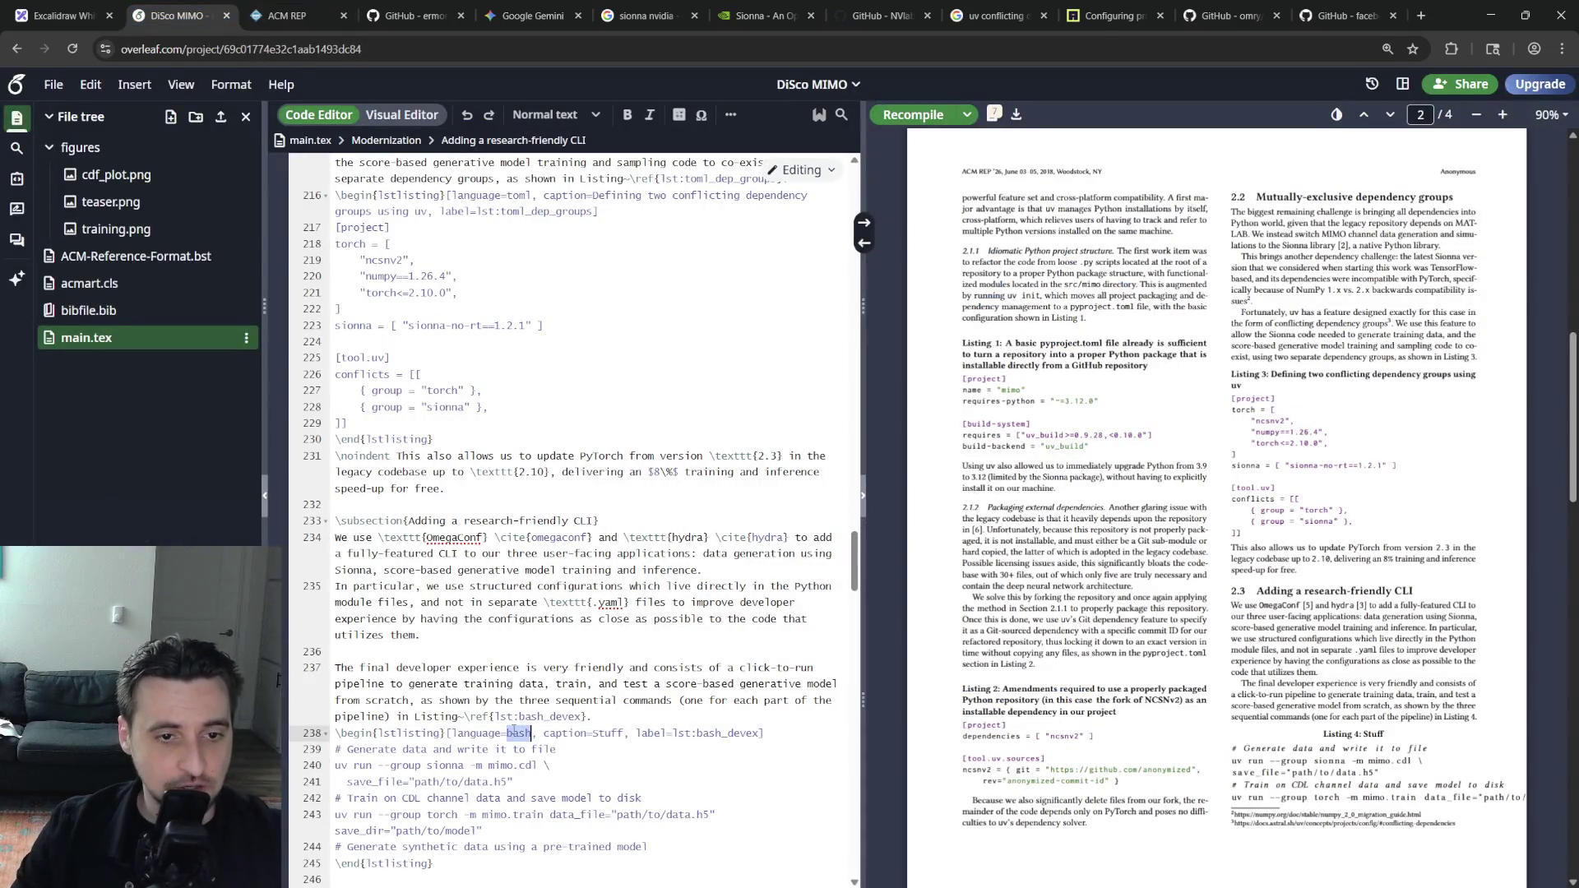
Change the Stuff listing language from bash to sh and switch back to the Gemini chat
double_click(506, 734)
type("sh")
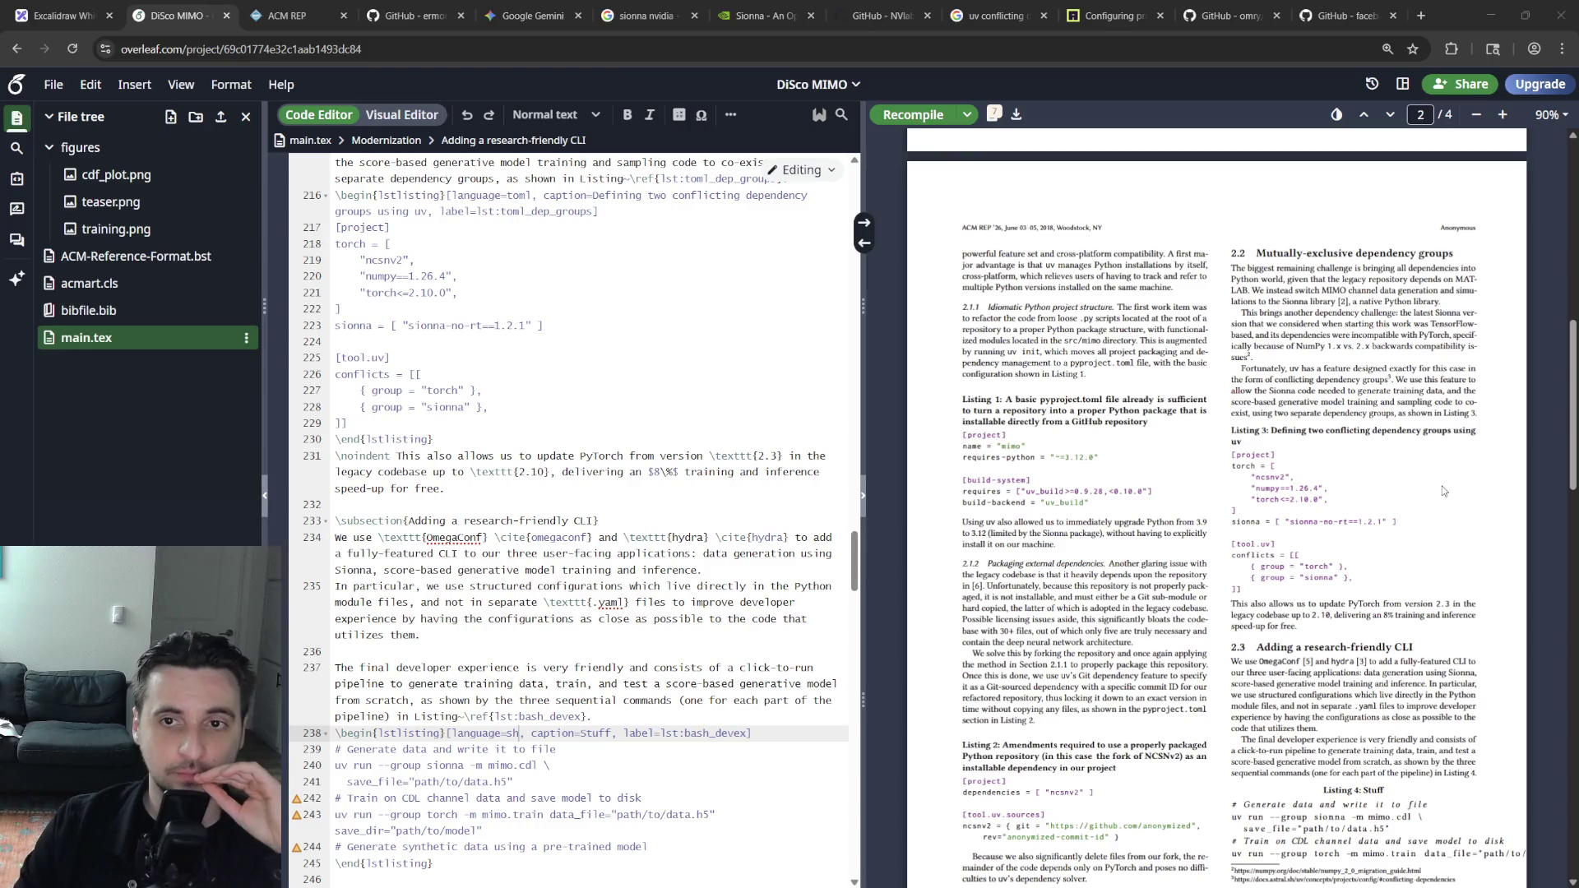
key("ctrl+Tab")
key("ctrl+Tab")
key("ctrl+Tab")
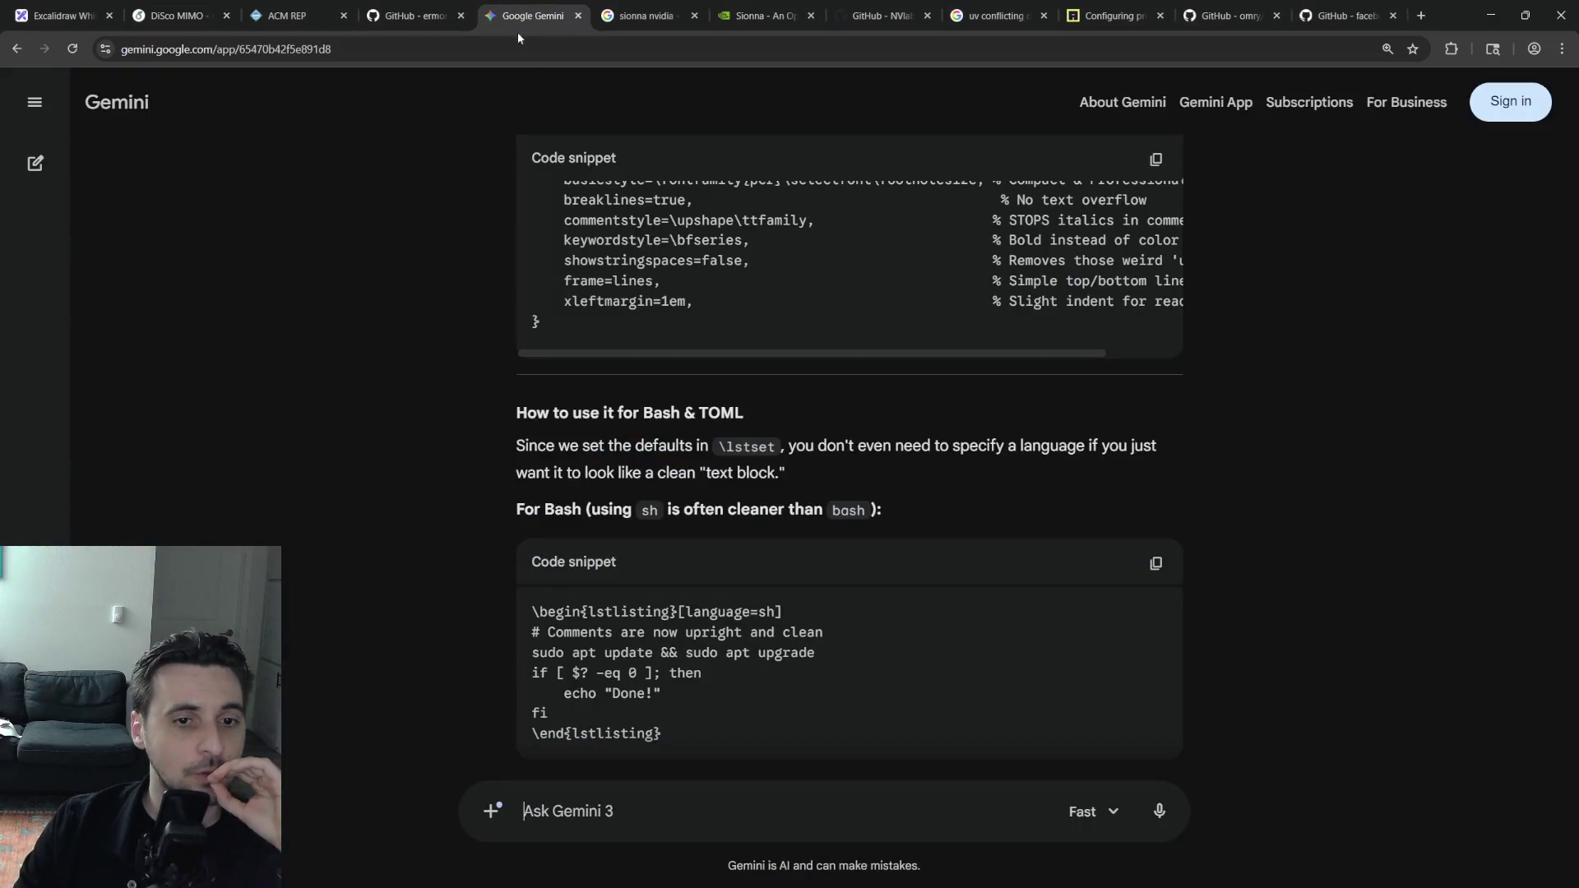
scroll(730, 508, "down", 2)
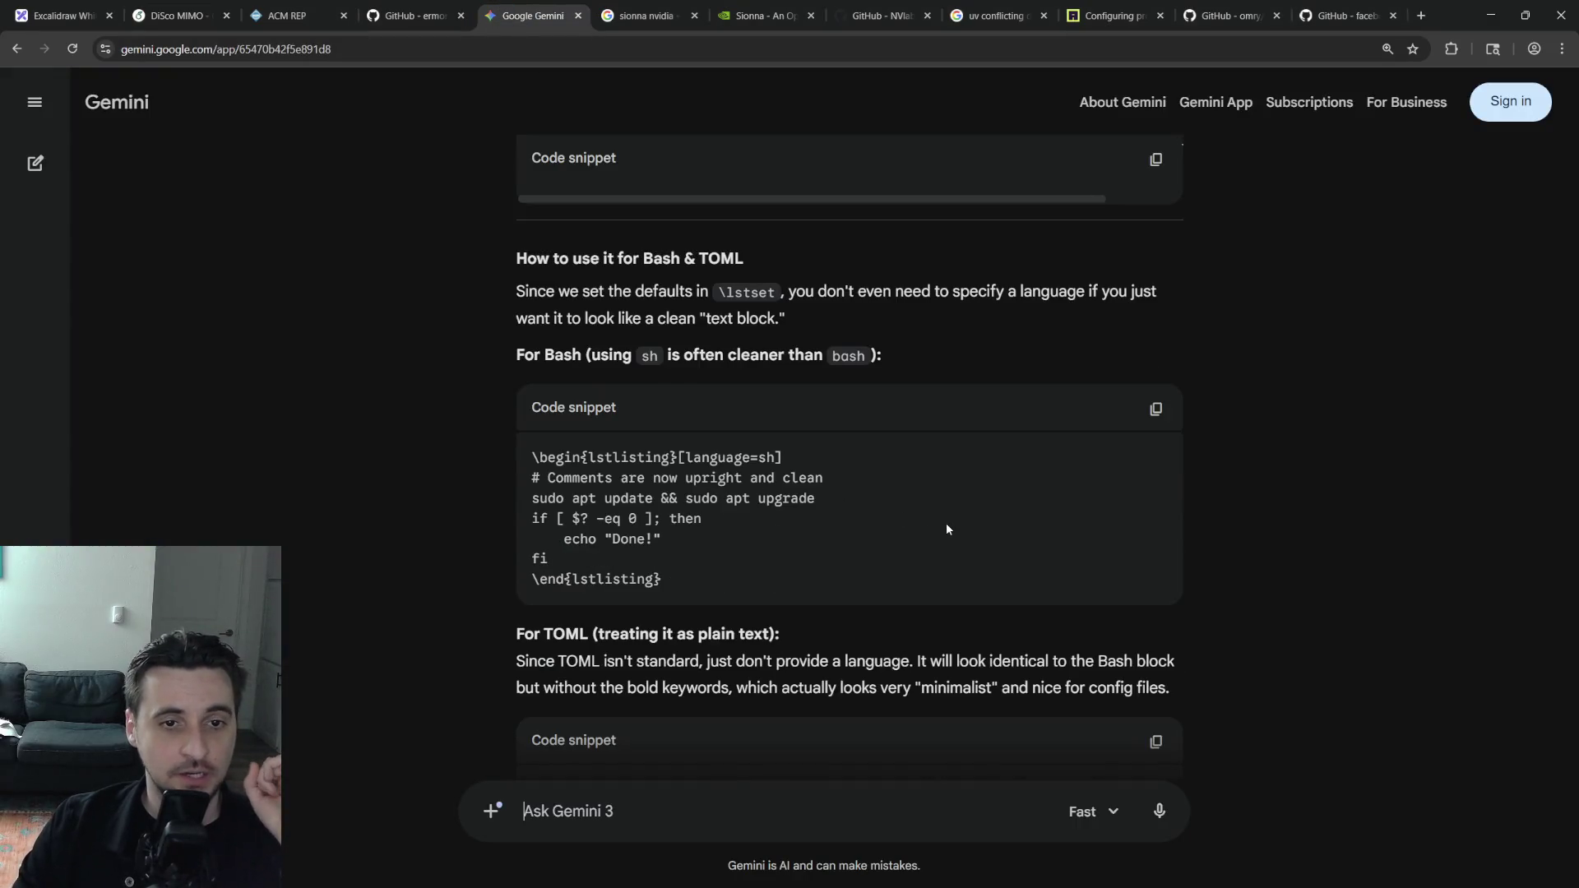
scroll(768, 533, "up", 5)
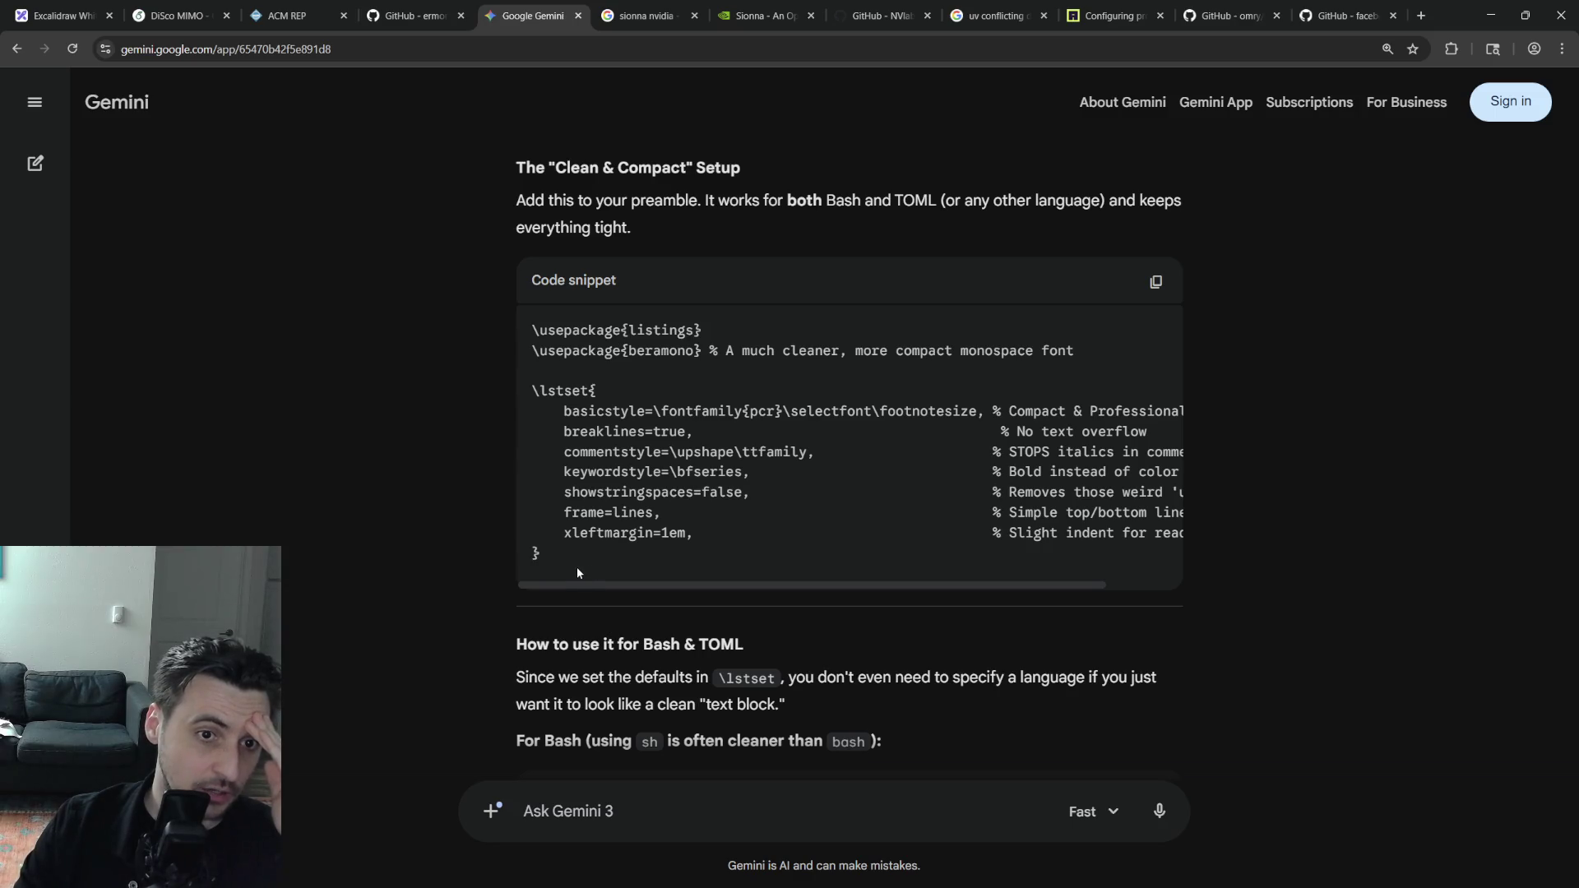
Copy Gemini's beramono and lstset preamble lines and place the caret in the main.tex preamble
left_click_drag(573, 561, 535, 344)
left_click_drag(568, 561, 533, 354)
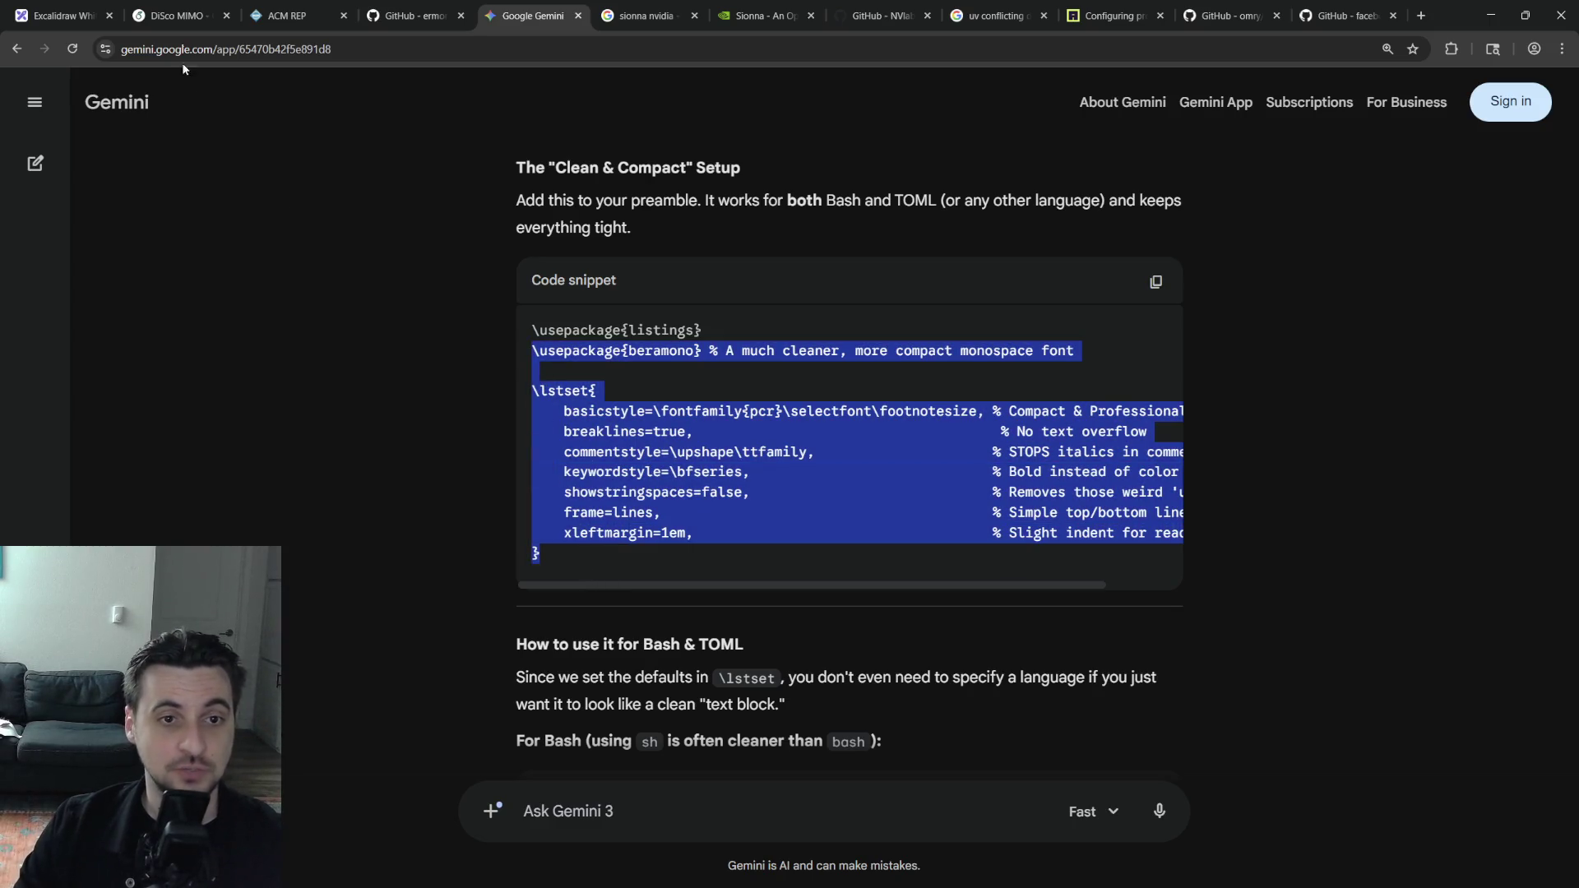
left_click(173, 15)
scroll(592, 494, "up", 5)
scroll(617, 481, "up", 5)
scroll(667, 457, "up", 5)
scroll(668, 457, "up", 10)
scroll(655, 482, "up", 4)
left_click(627, 523)
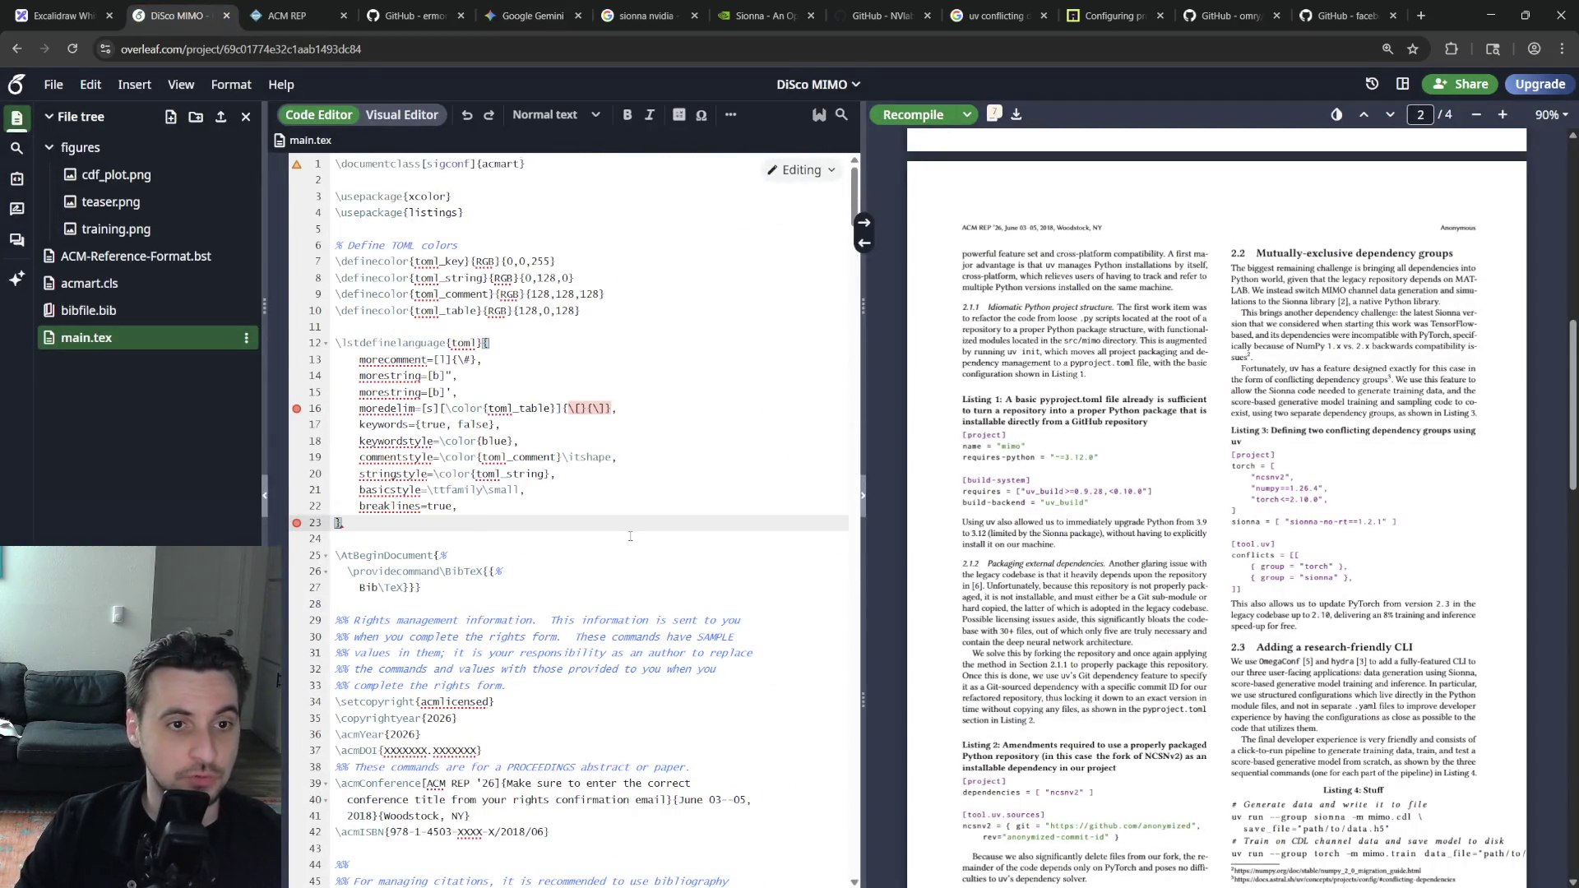
Paste the beramono package and global lstset block into the preamble and recompile
key("Up")
key("Up")
key("Up")
key("Up")
key("ctrl+v")
key("ctrl+s")
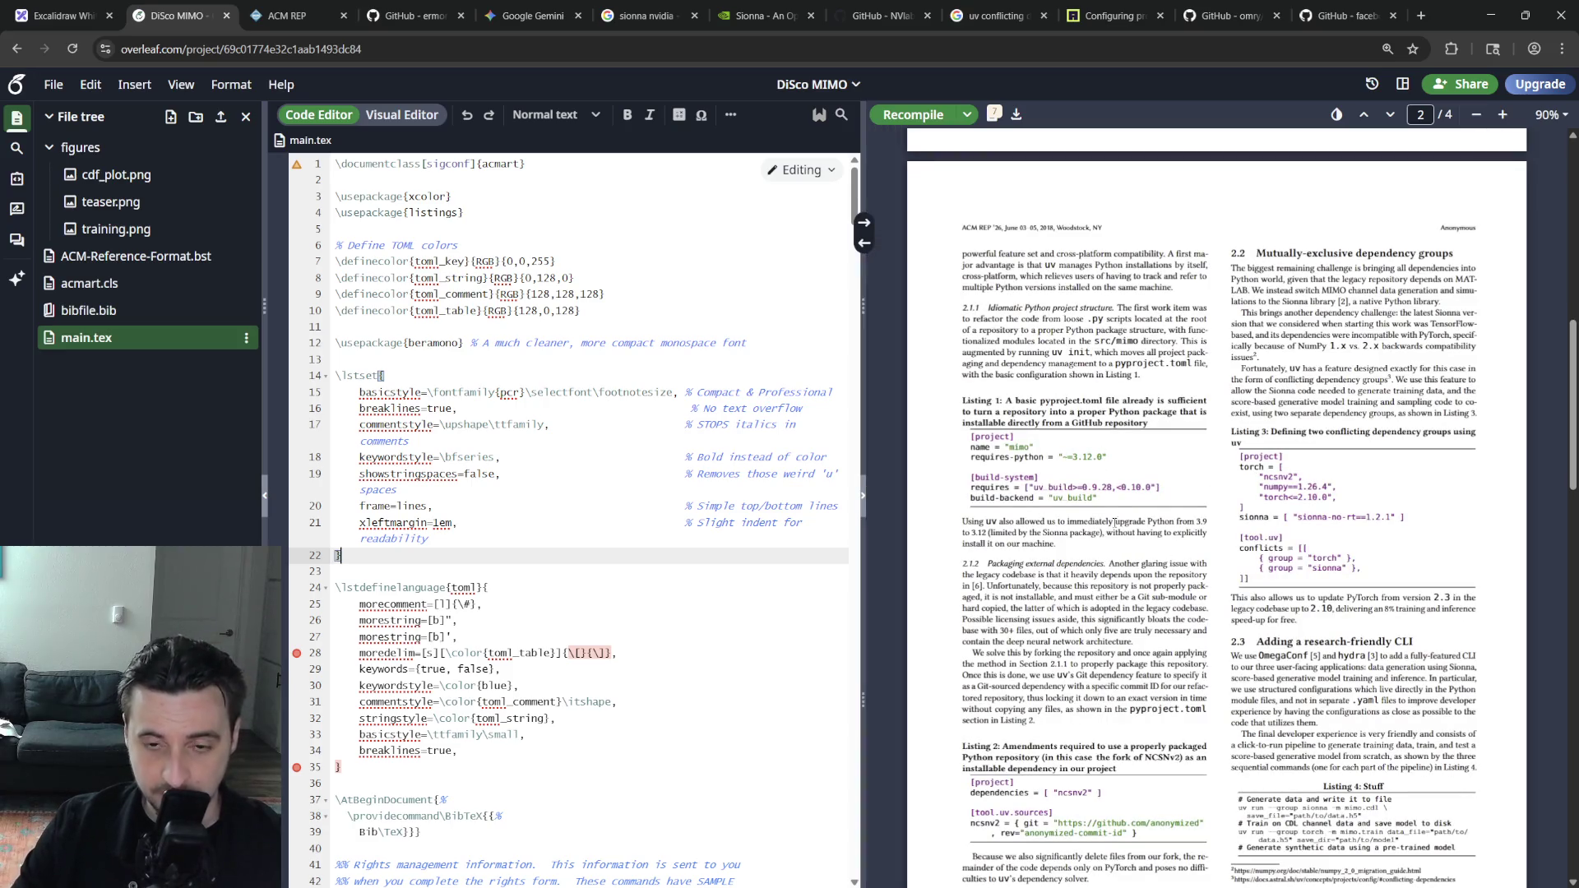
scroll(1113, 521, "down", 1)
scroll(1106, 524, "down", 1)
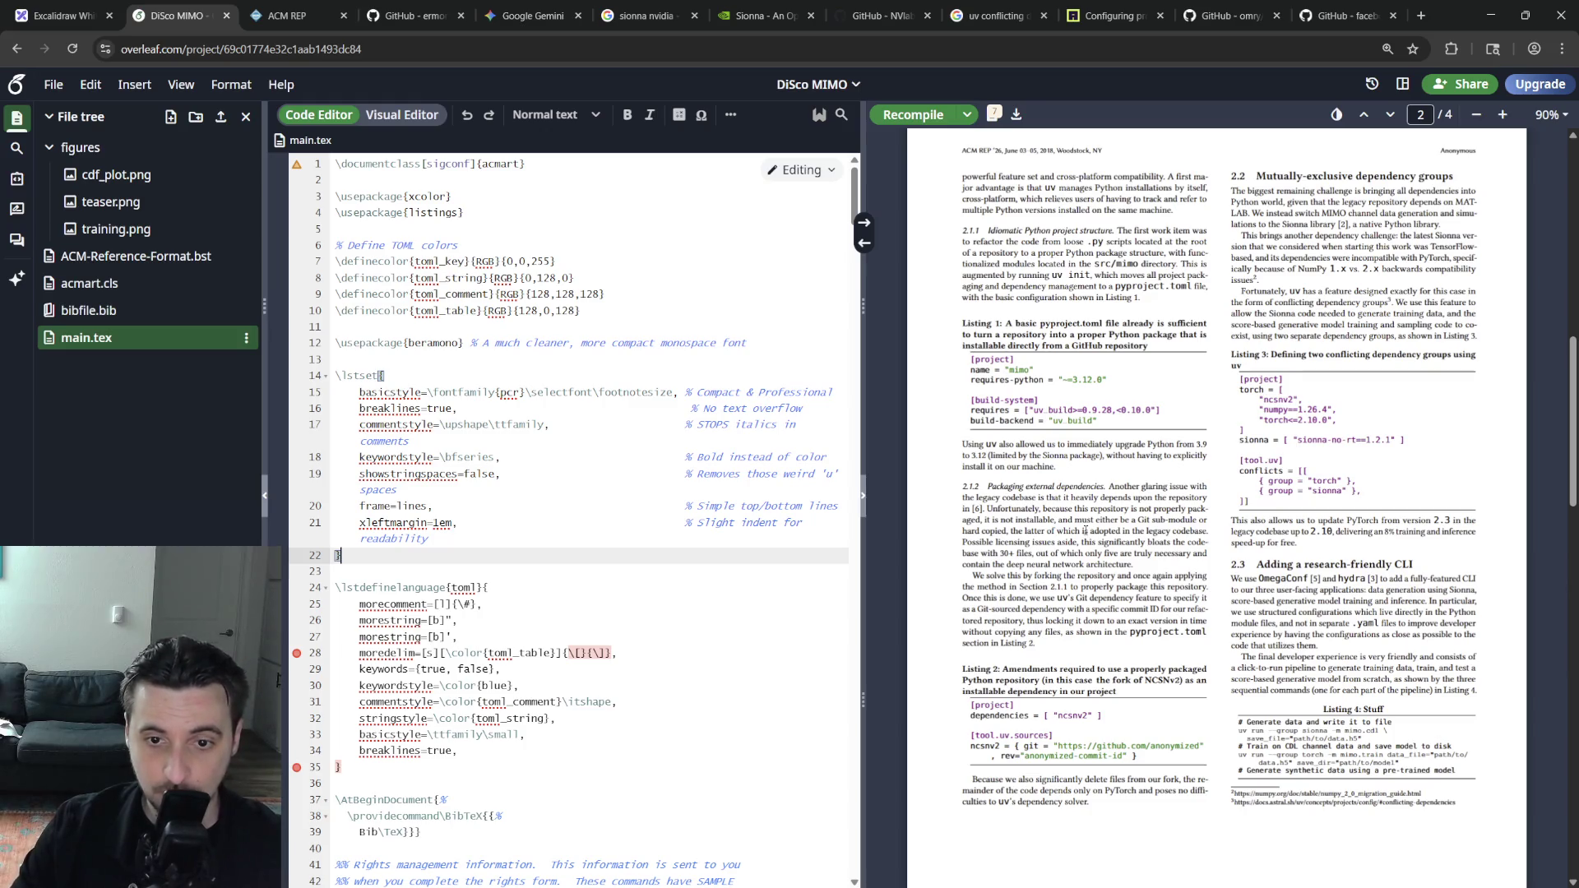
scroll(1082, 532, "up", 1)
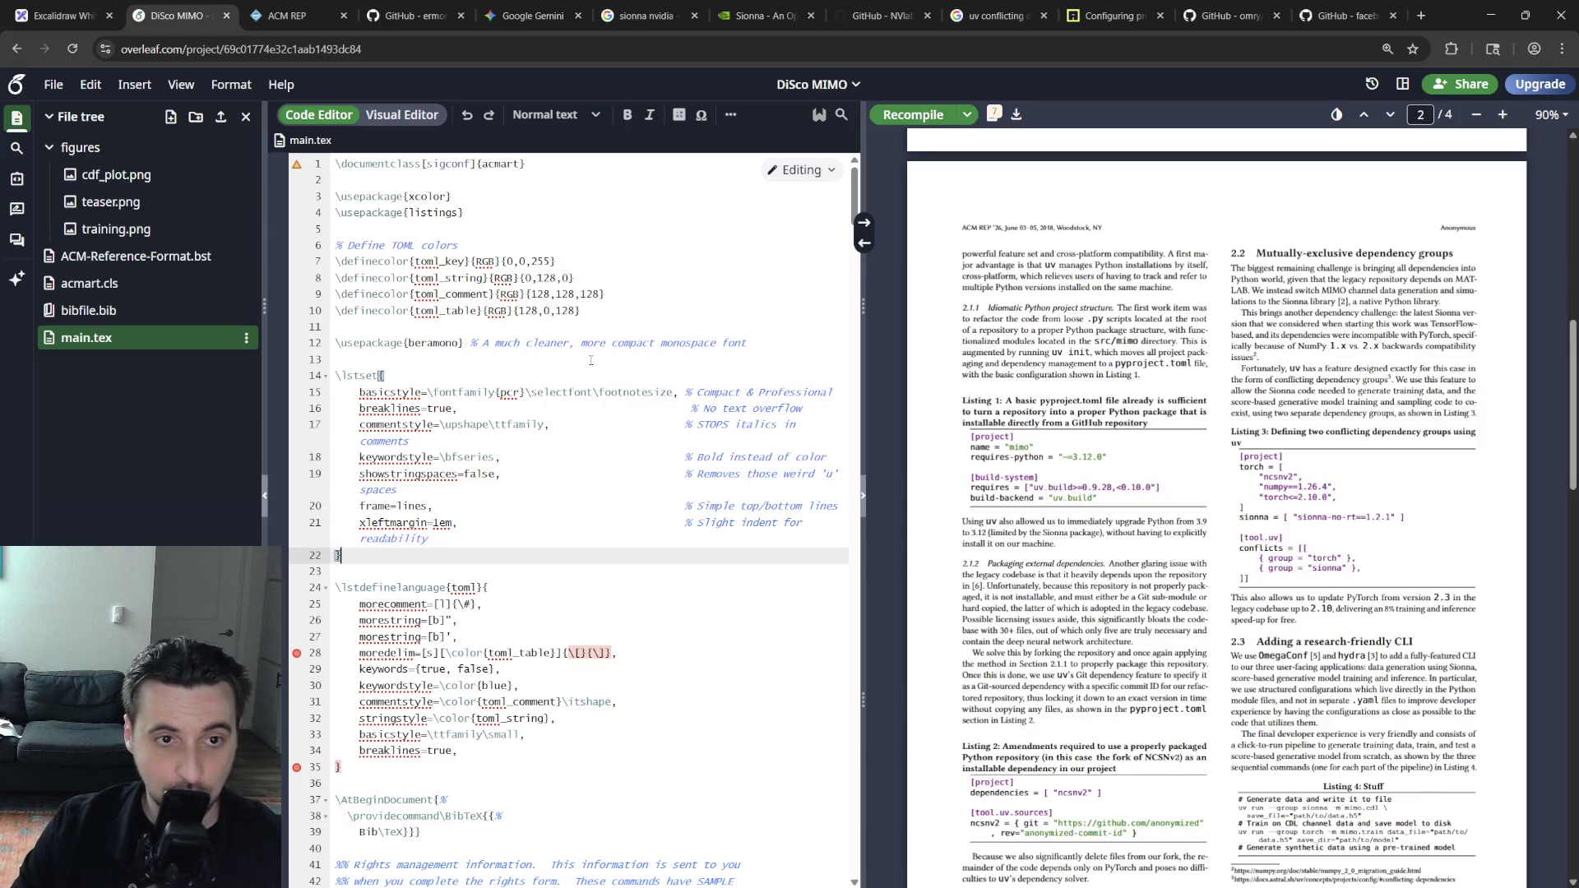
Remove the frame=lines option from the lstset block and recompile
left_click(667, 414)
left_click(661, 457)
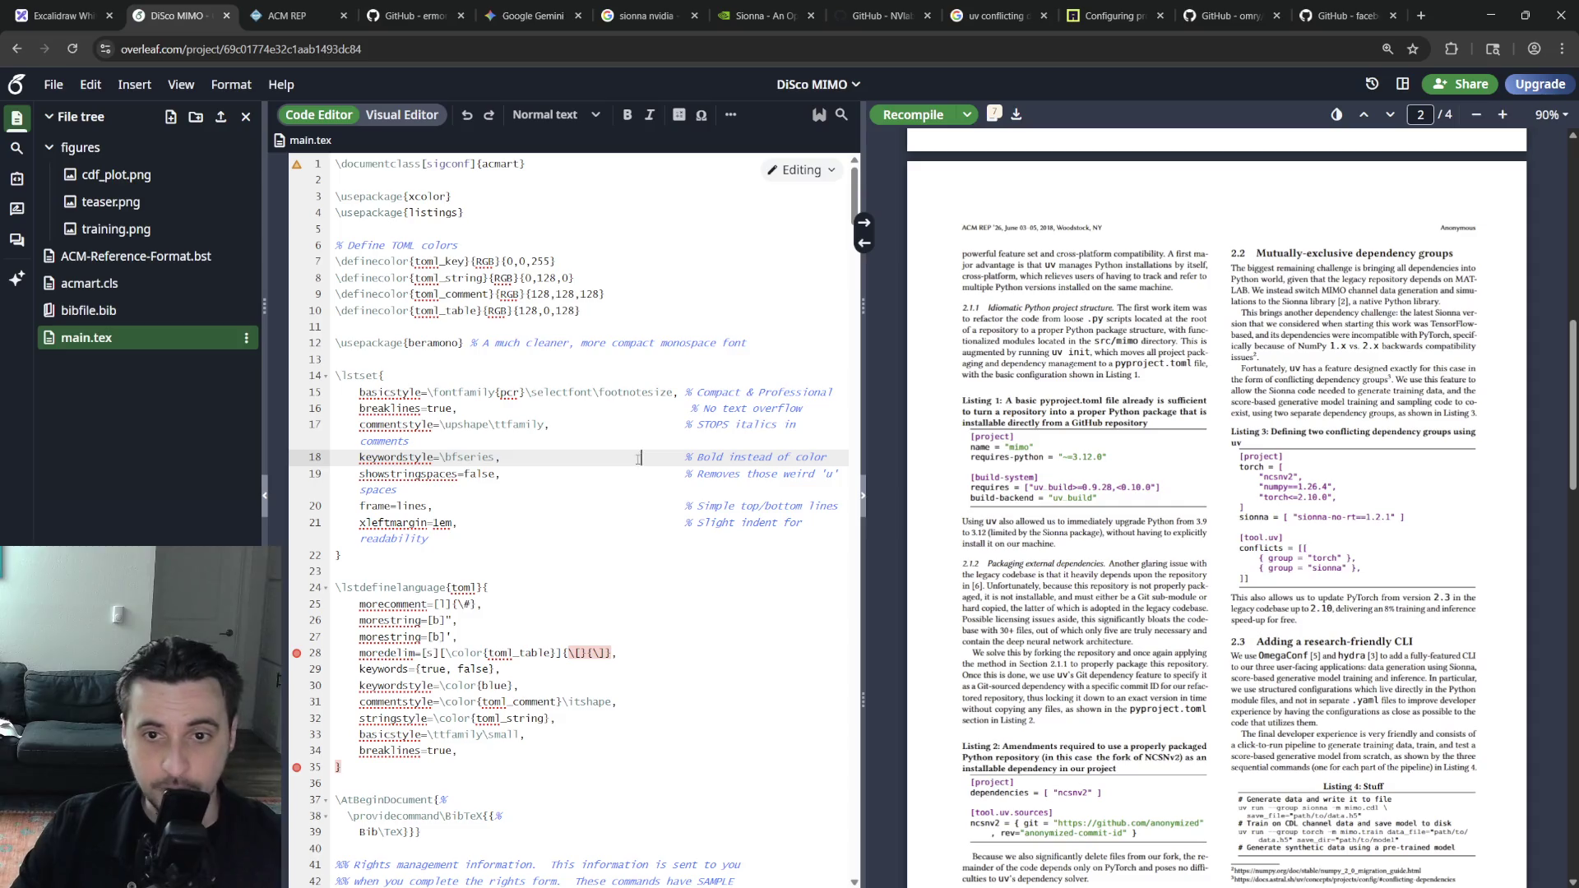
left_click(648, 424)
left_click(609, 392)
left_click(624, 425)
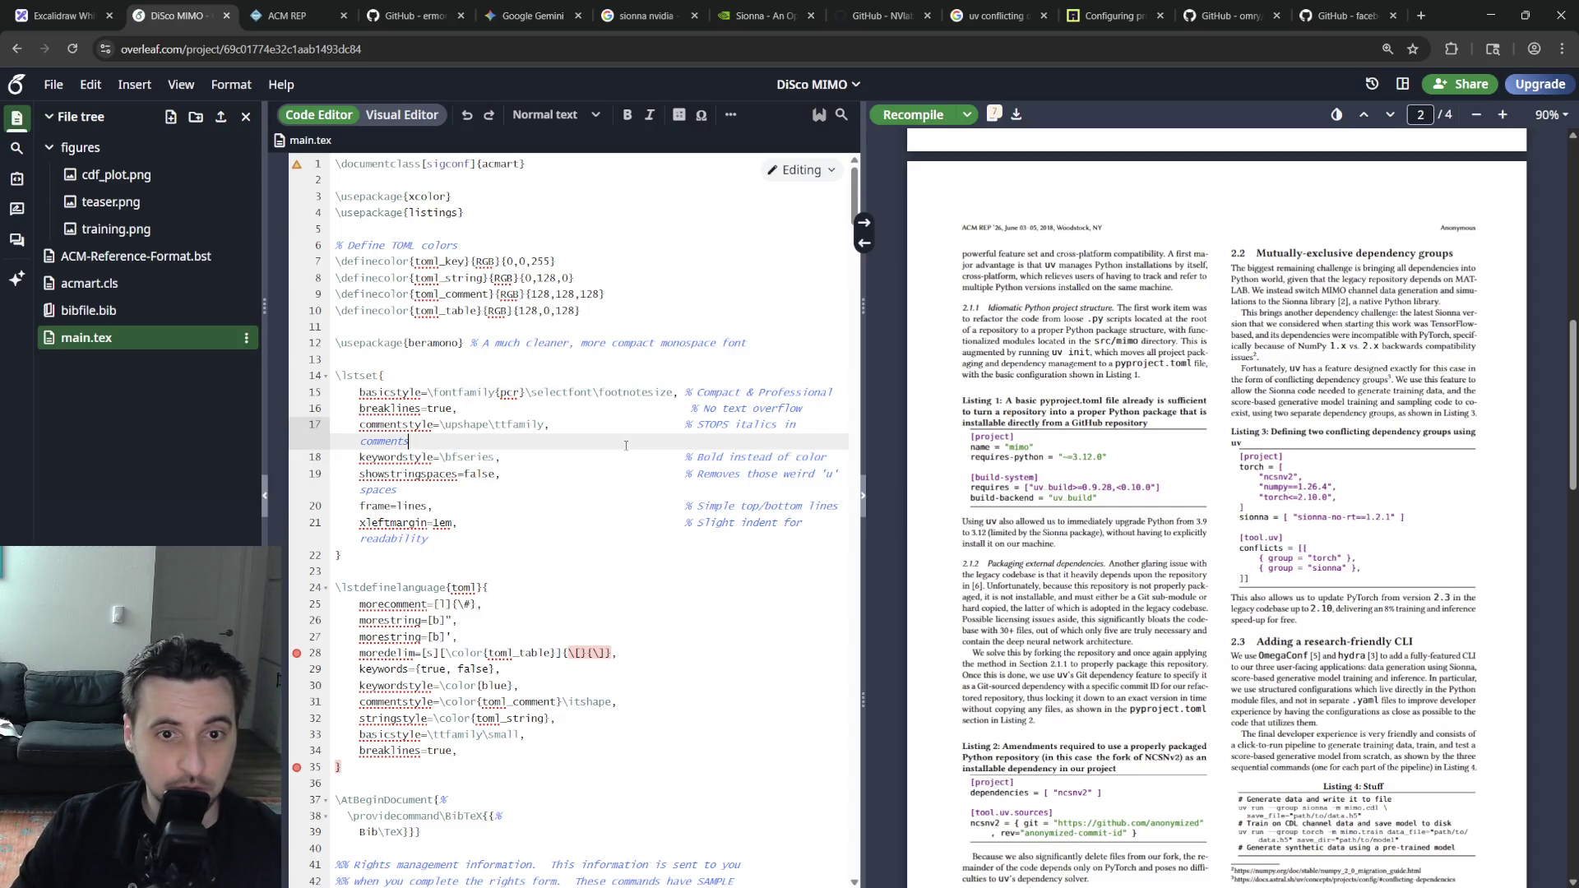
left_click(635, 474)
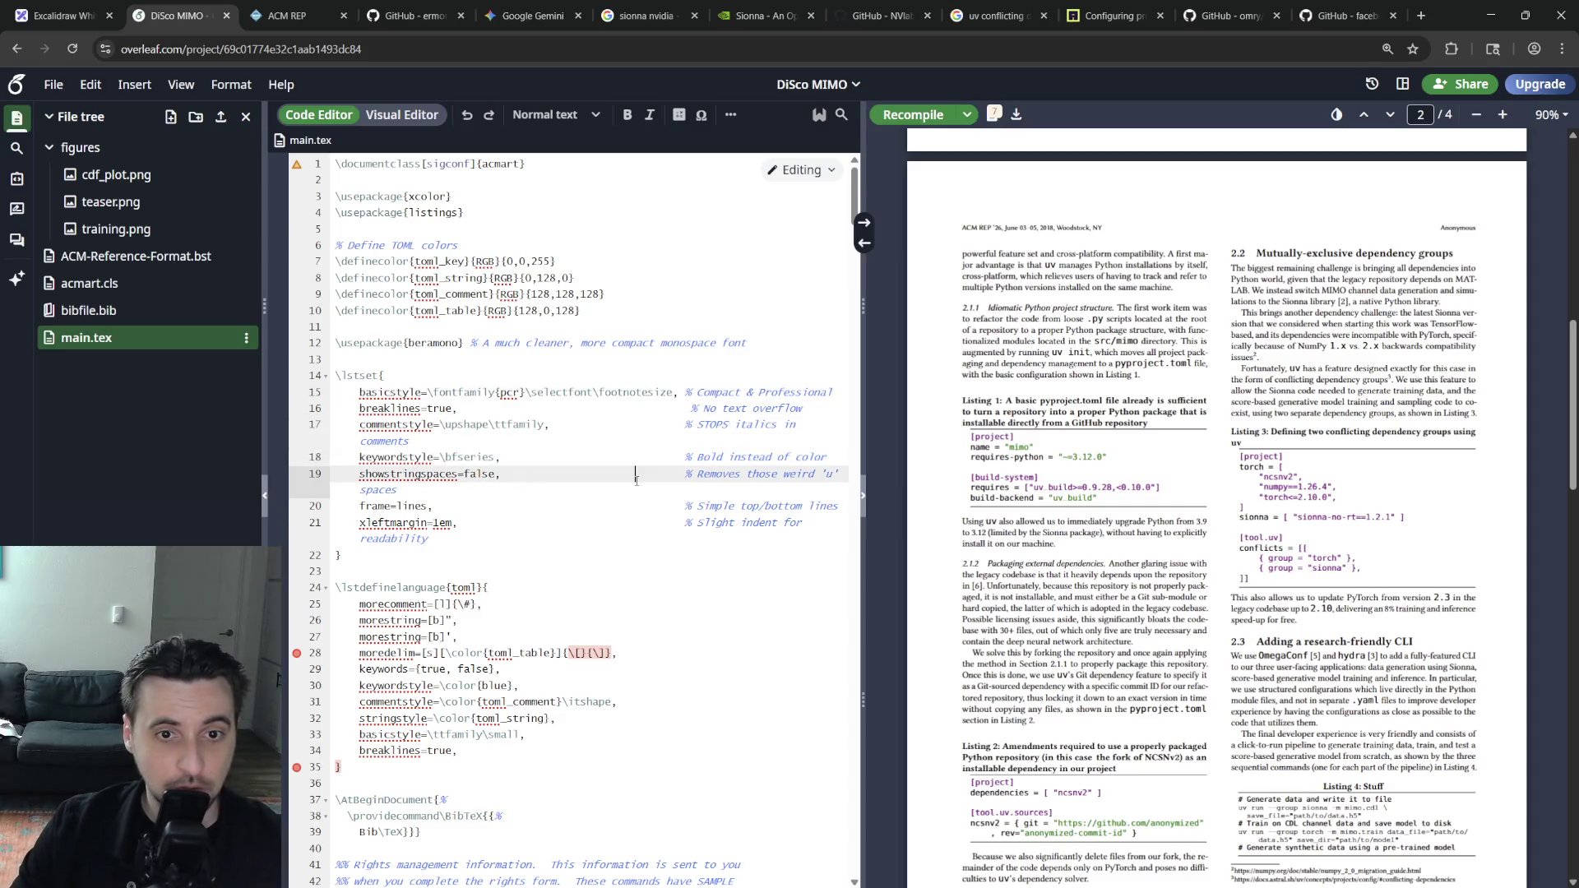
triple_click(684, 508)
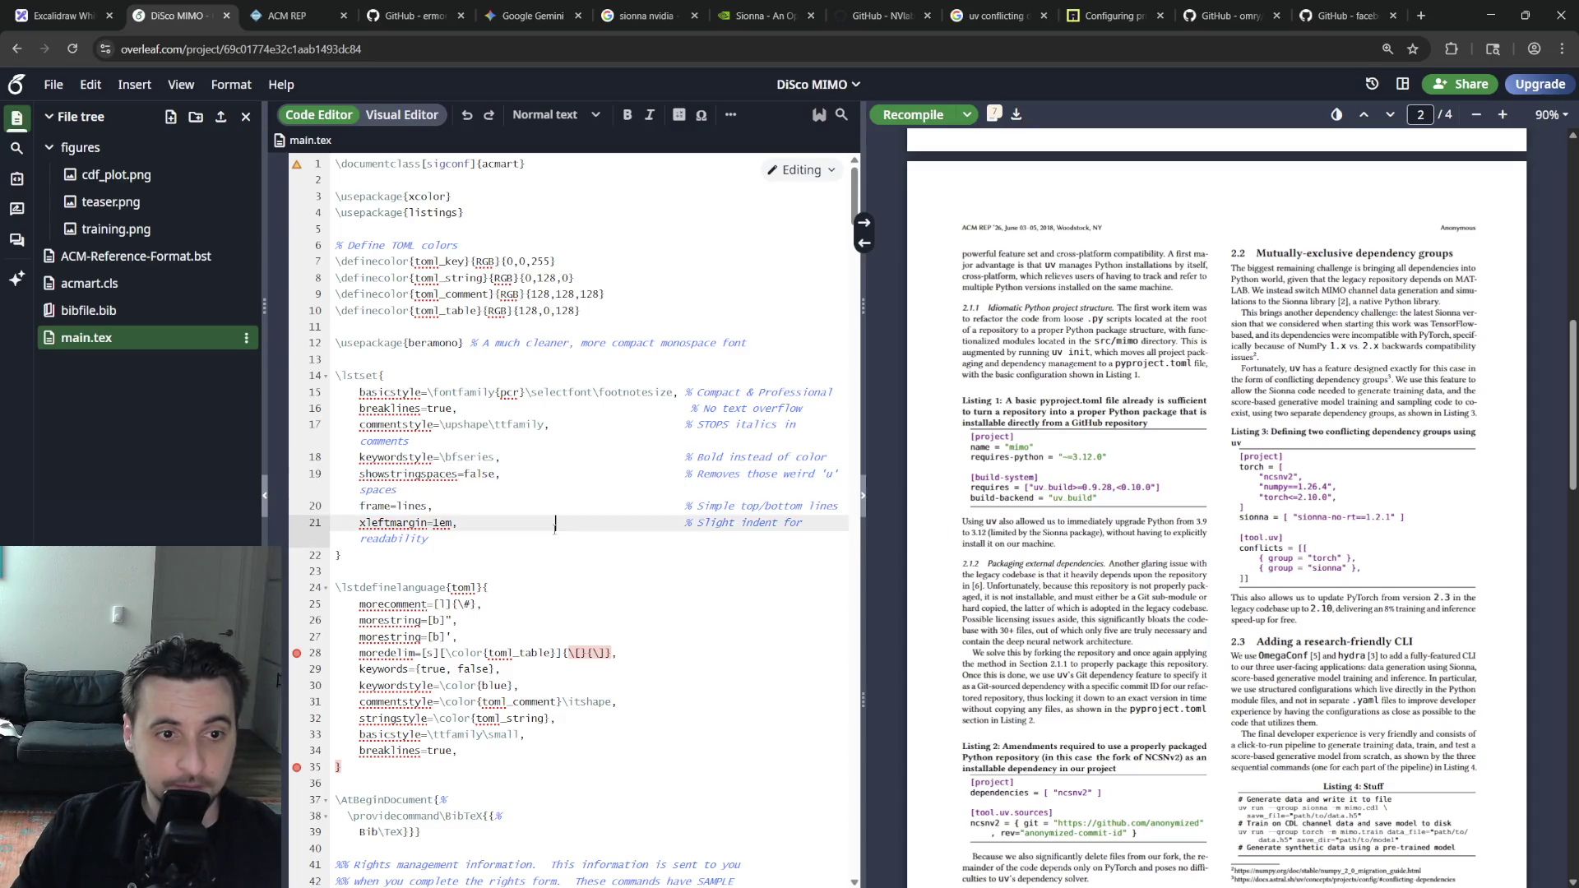
left_click(507, 506)
triple_click(506, 505)
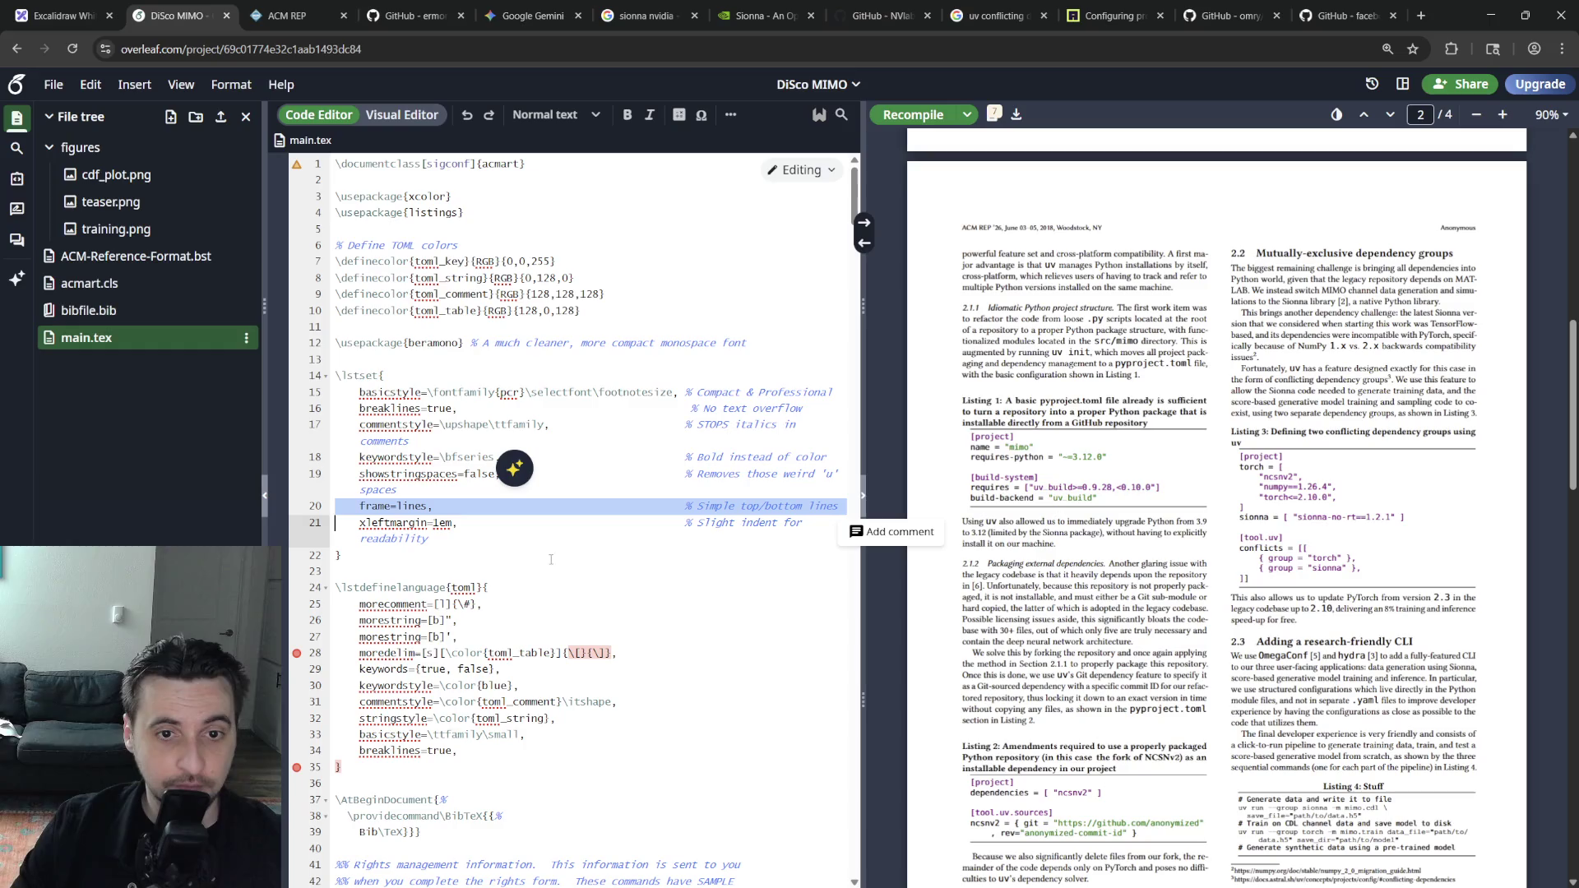
left_click(508, 531)
triple_click(485, 508)
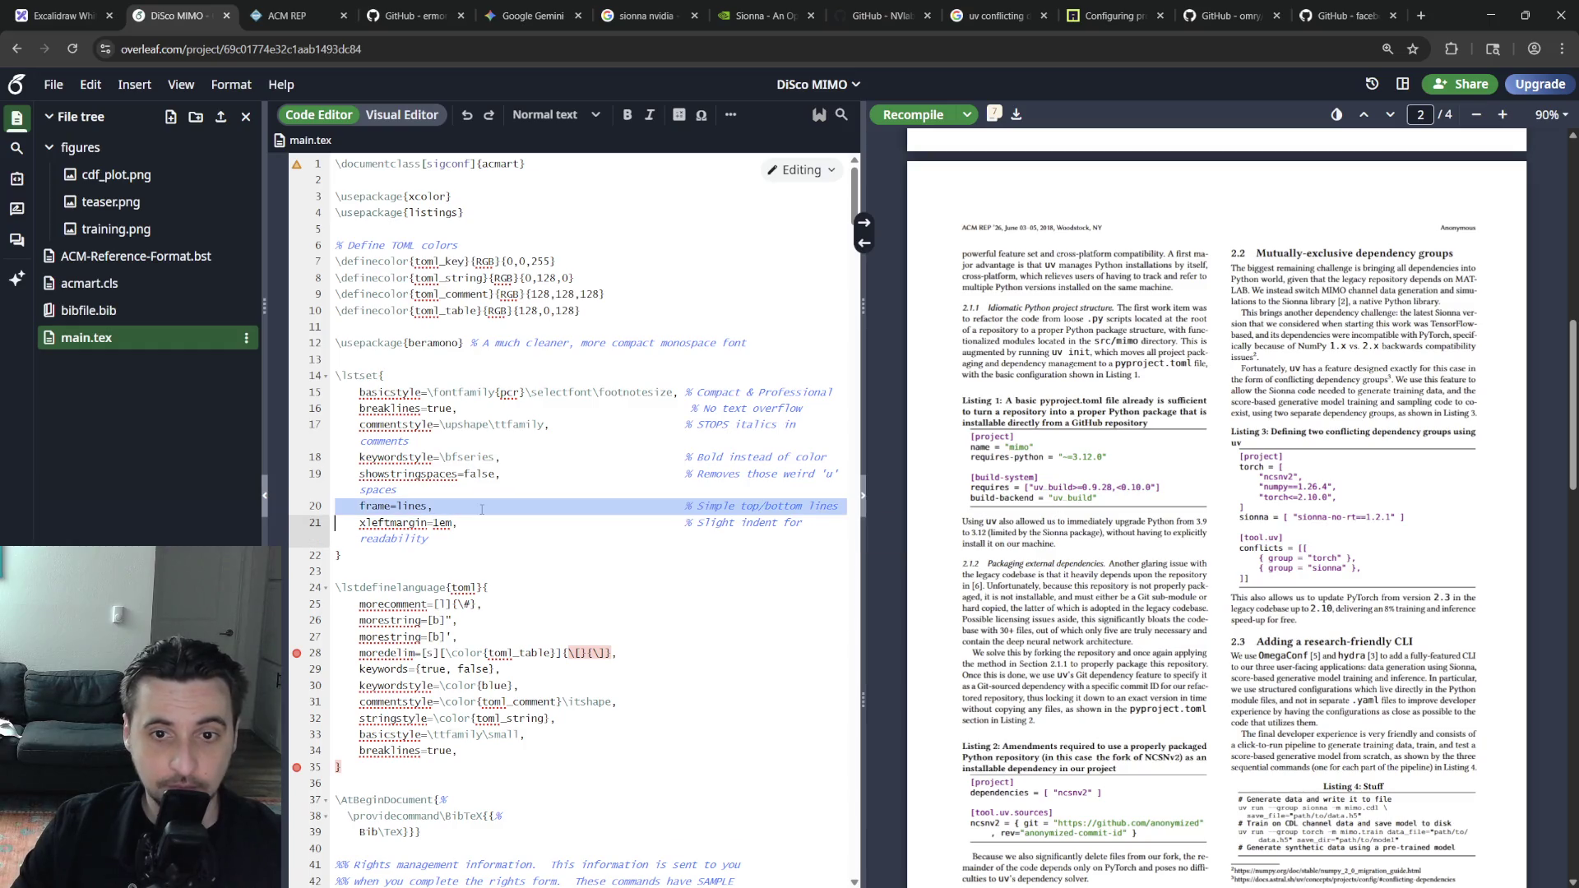
left_click(495, 536)
triple_click(463, 506)
triple_click(434, 507)
key("Delete")
key("ctrl+s")
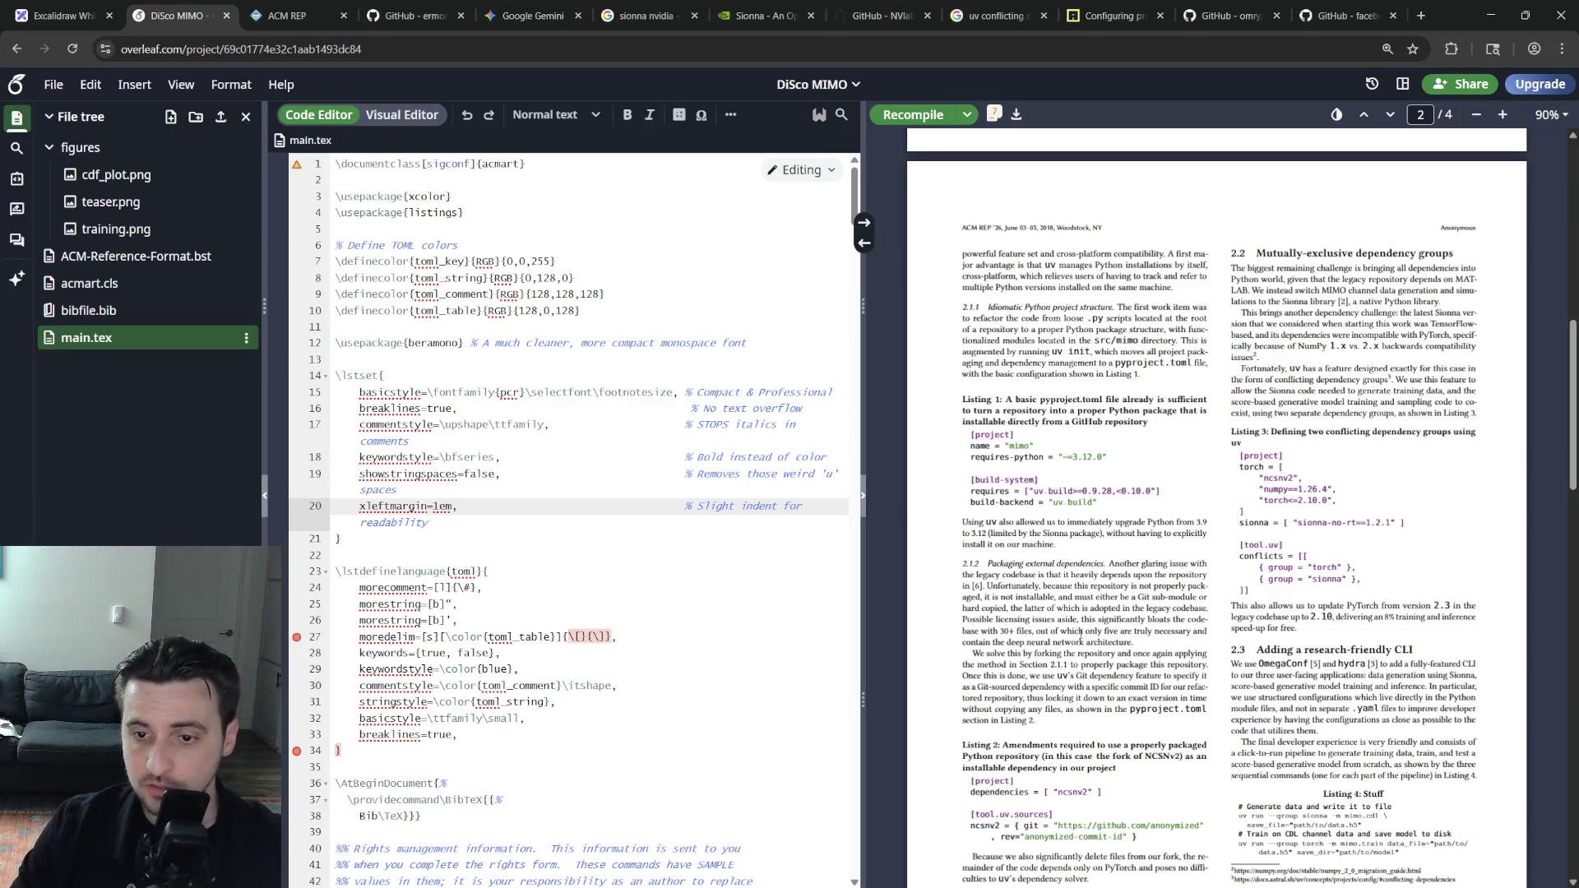
scroll(636, 629, "down", 5)
scroll(636, 630, "down", 5)
scroll(636, 630, "down", 5)
scroll(635, 630, "down", 5)
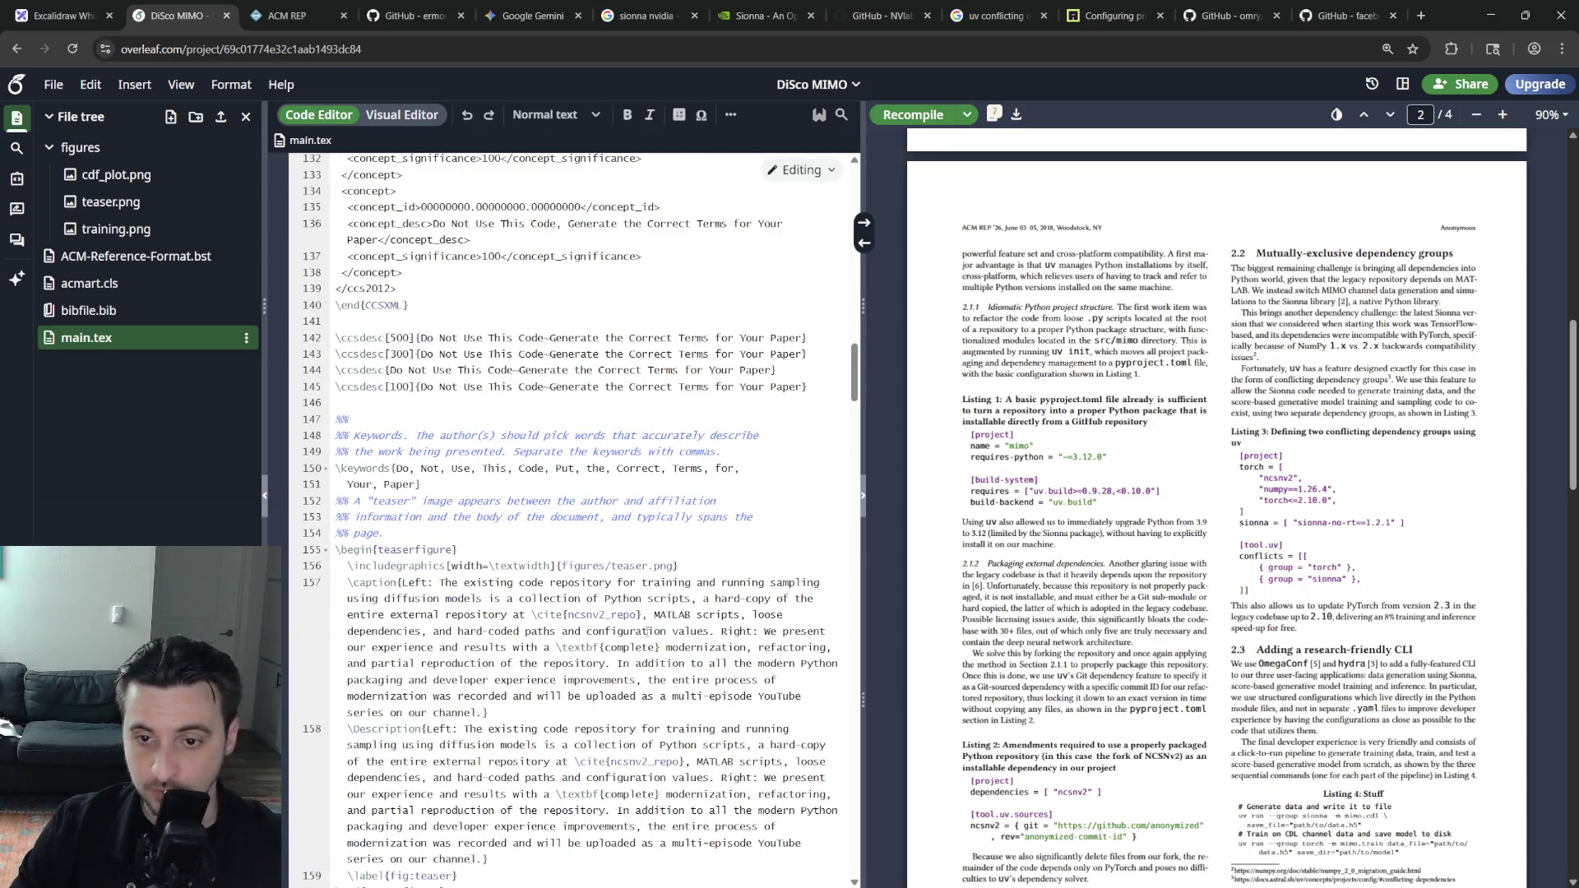
scroll(647, 631, "down", 5)
scroll(617, 639, "down", 5)
scroll(558, 654, "down", 5)
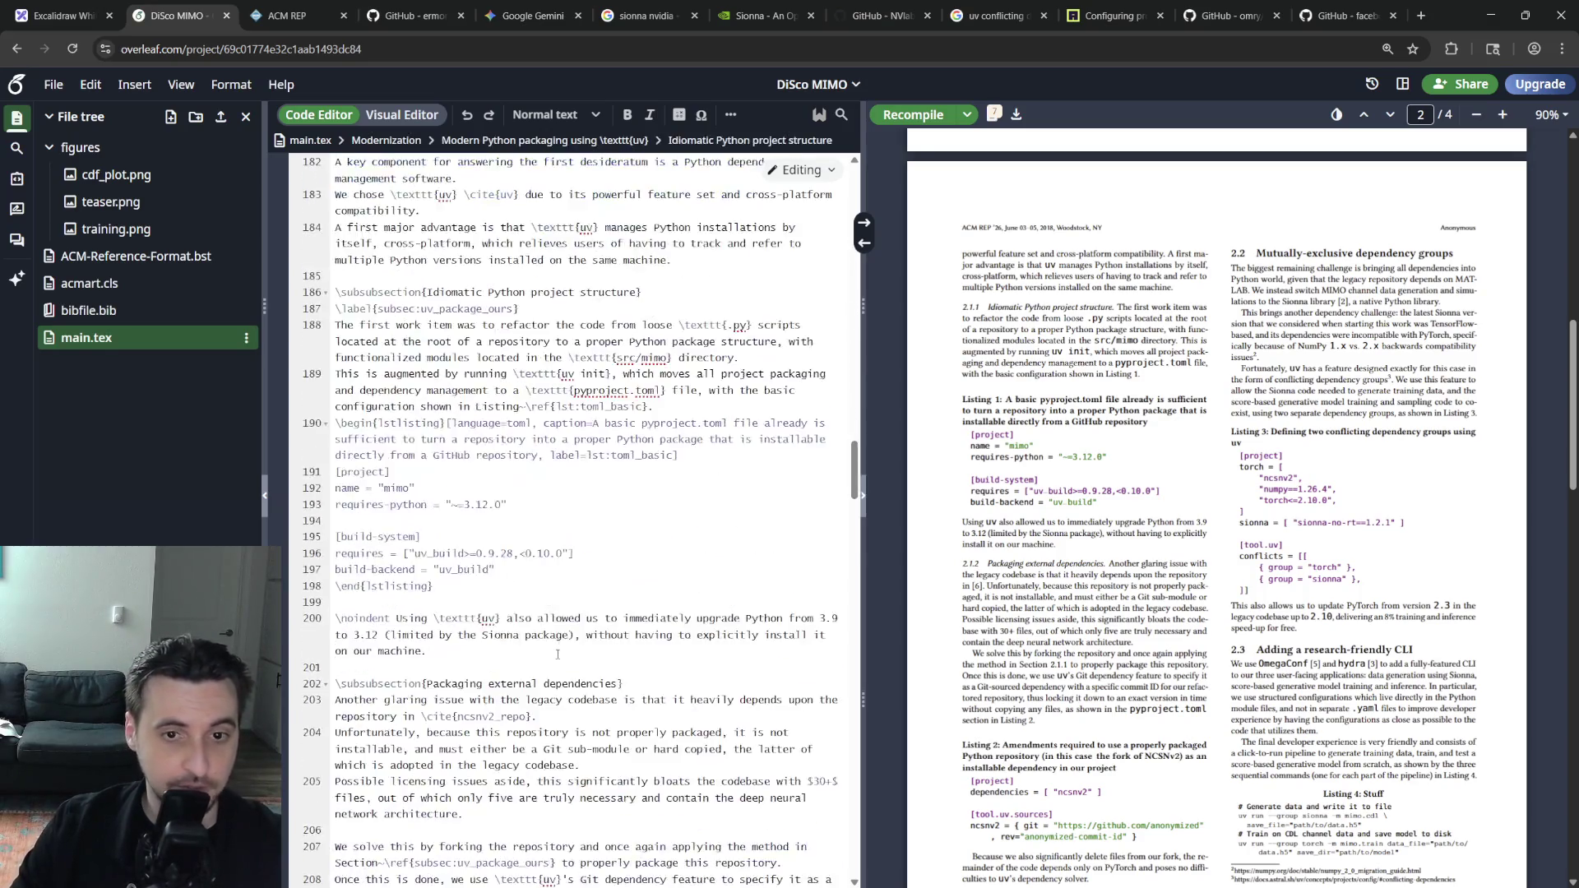
scroll(558, 654, "down", 5)
Wrap the mimo.train command onto continued lines for data_file and save_dir and recompile
double_click(1313, 817)
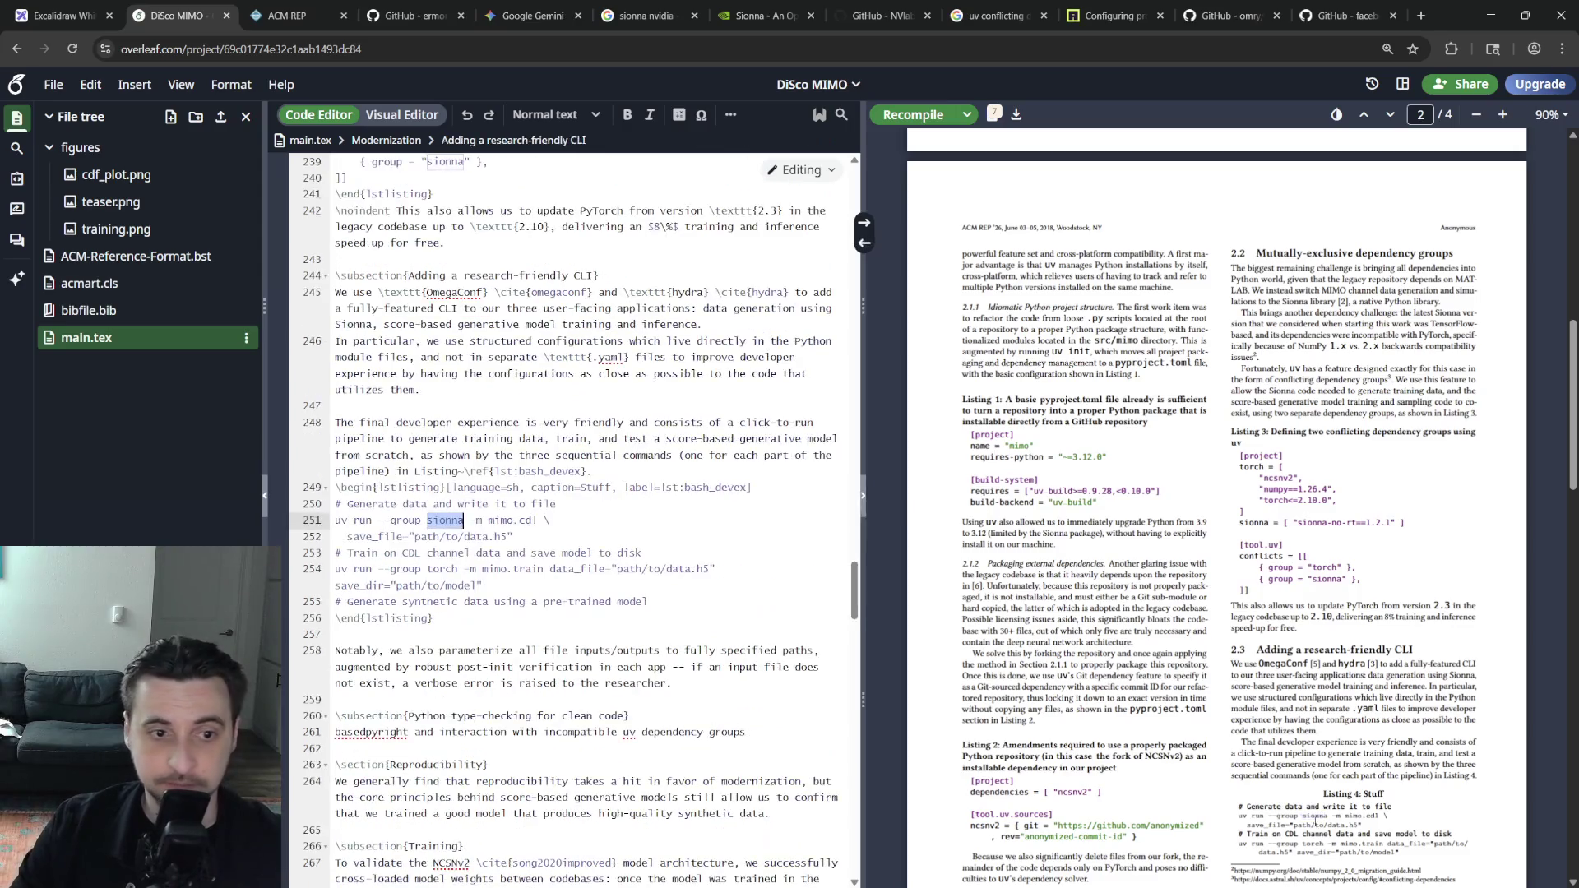
left_click(608, 590)
left_click(644, 554)
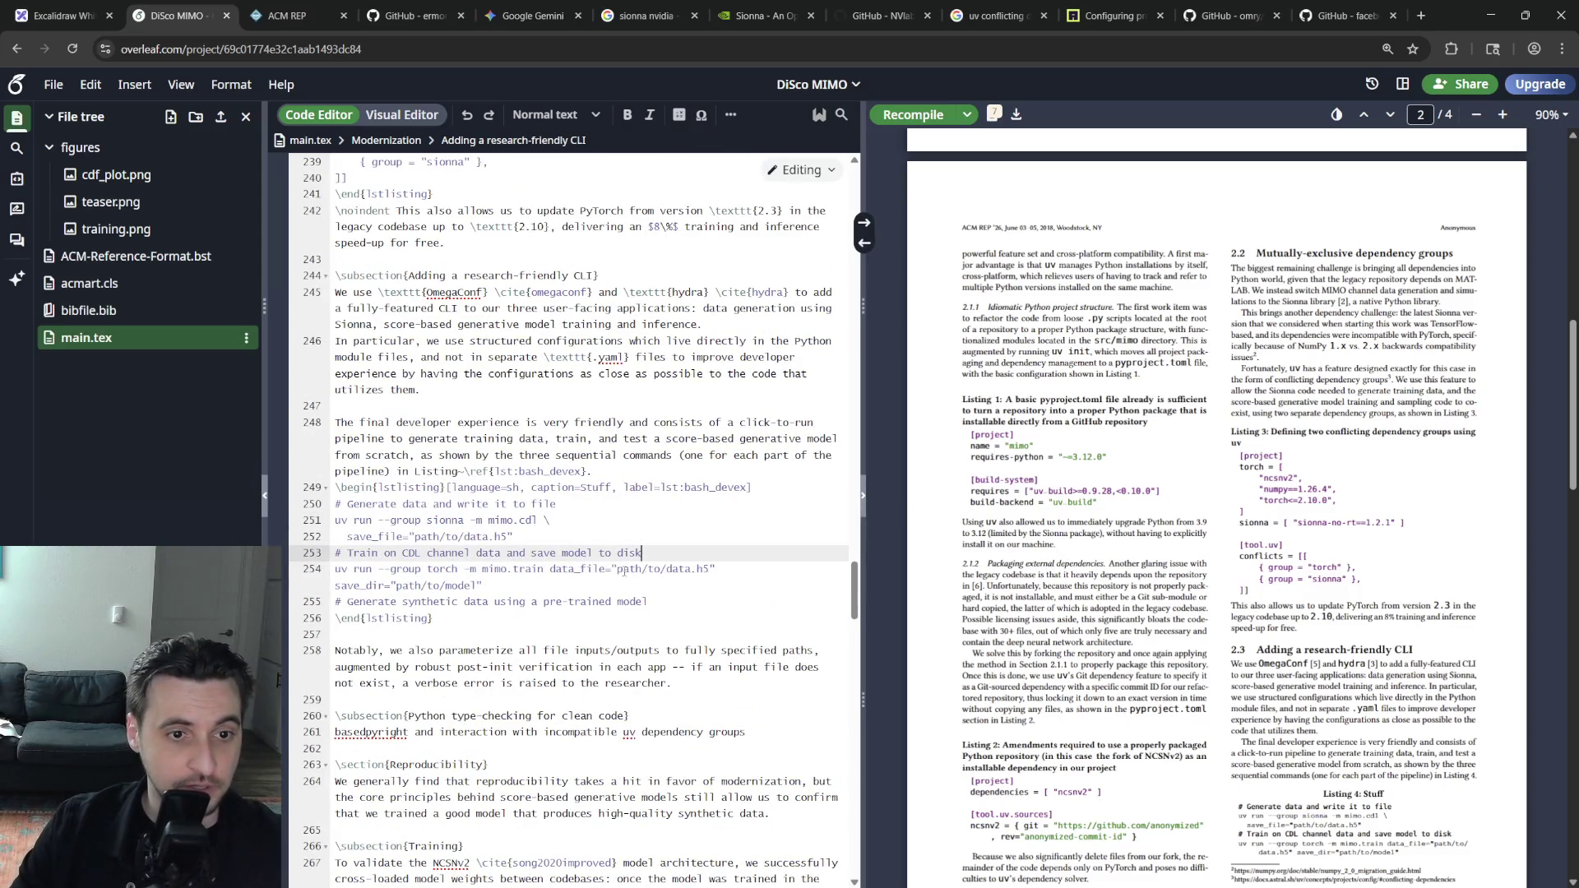
left_click(552, 569)
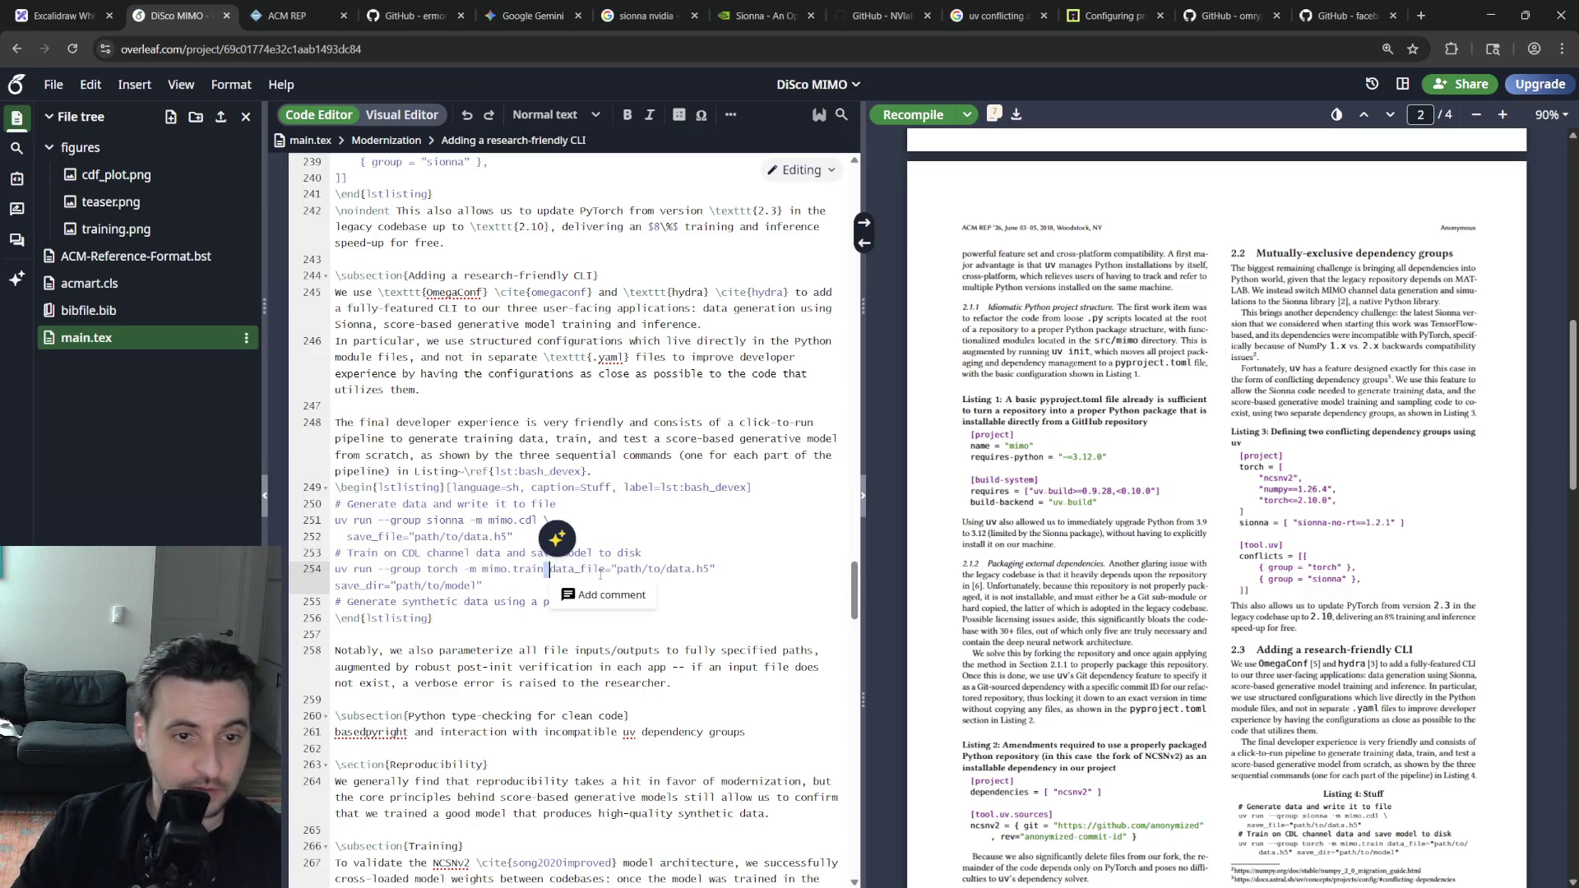
type("\\")
key("Return")
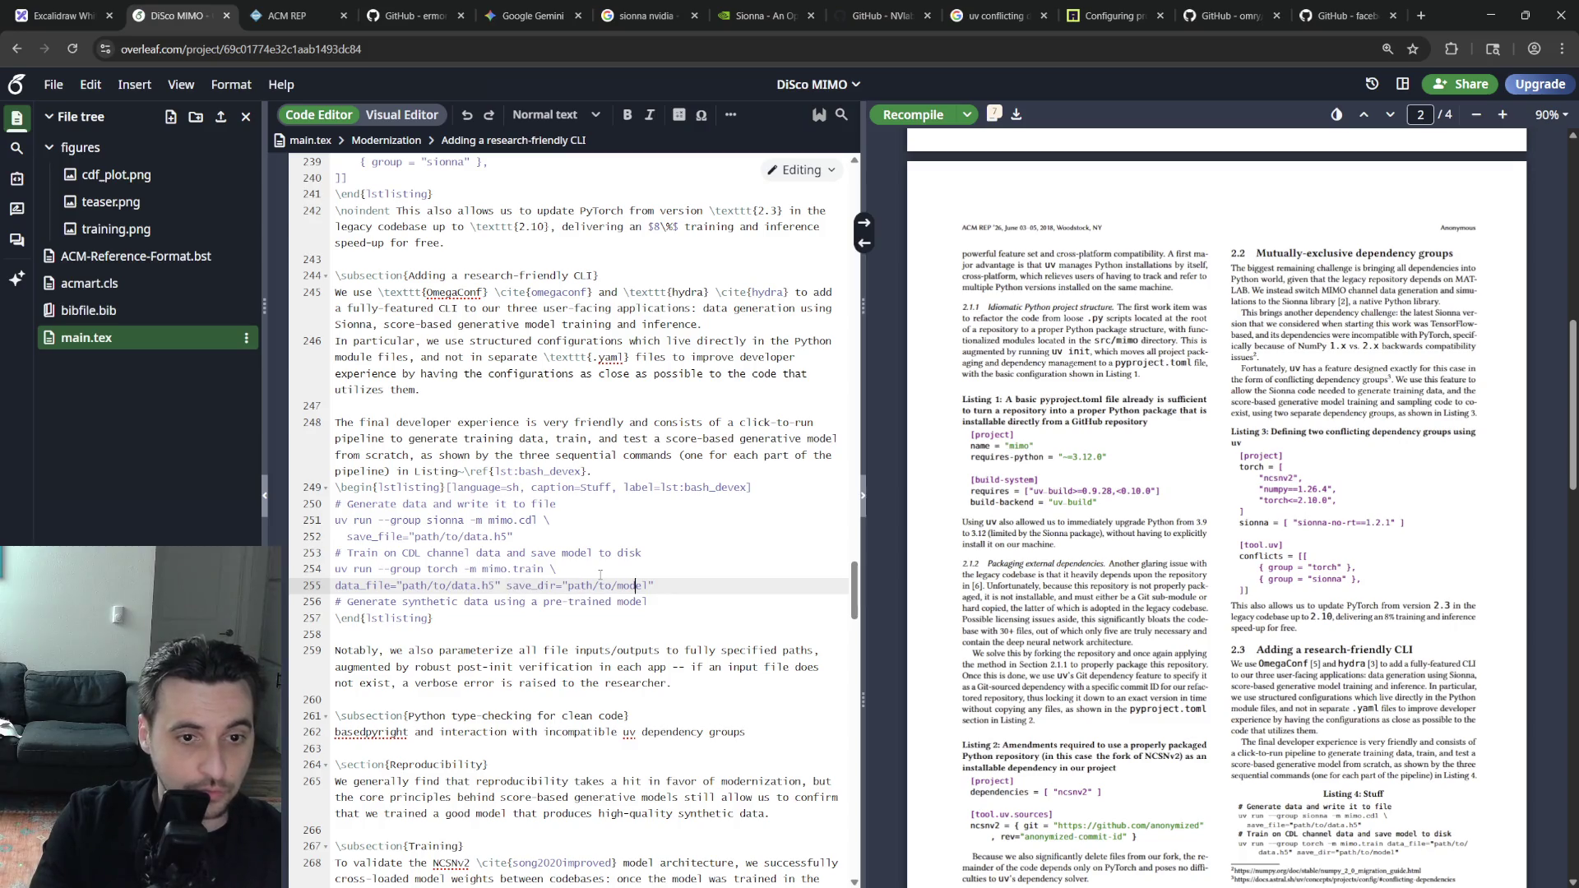
key("Home")
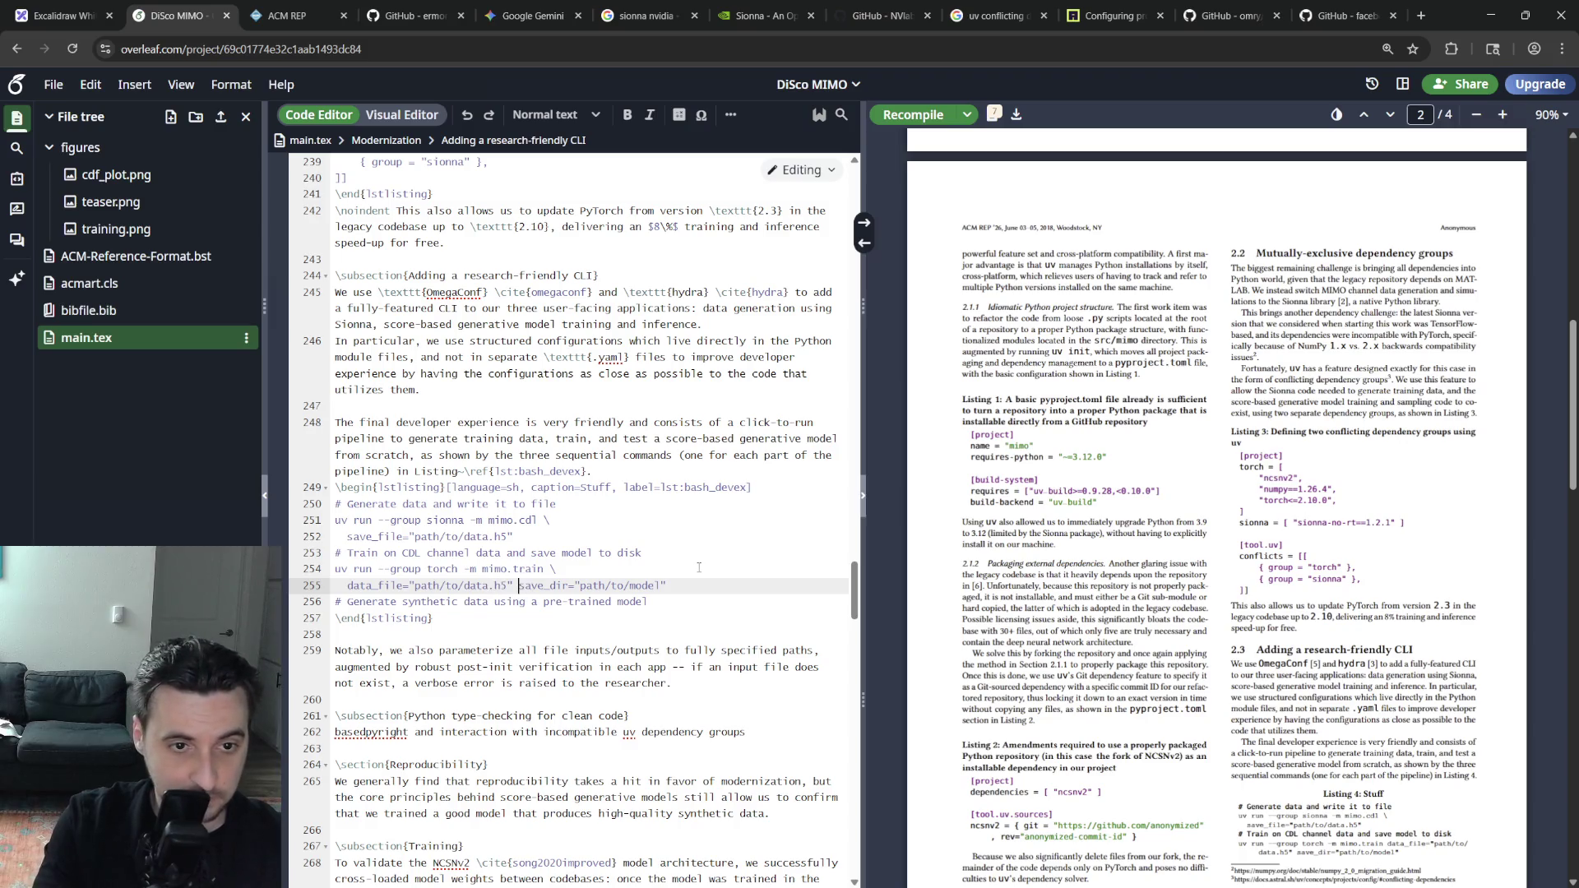
type("\\")
key("Return")
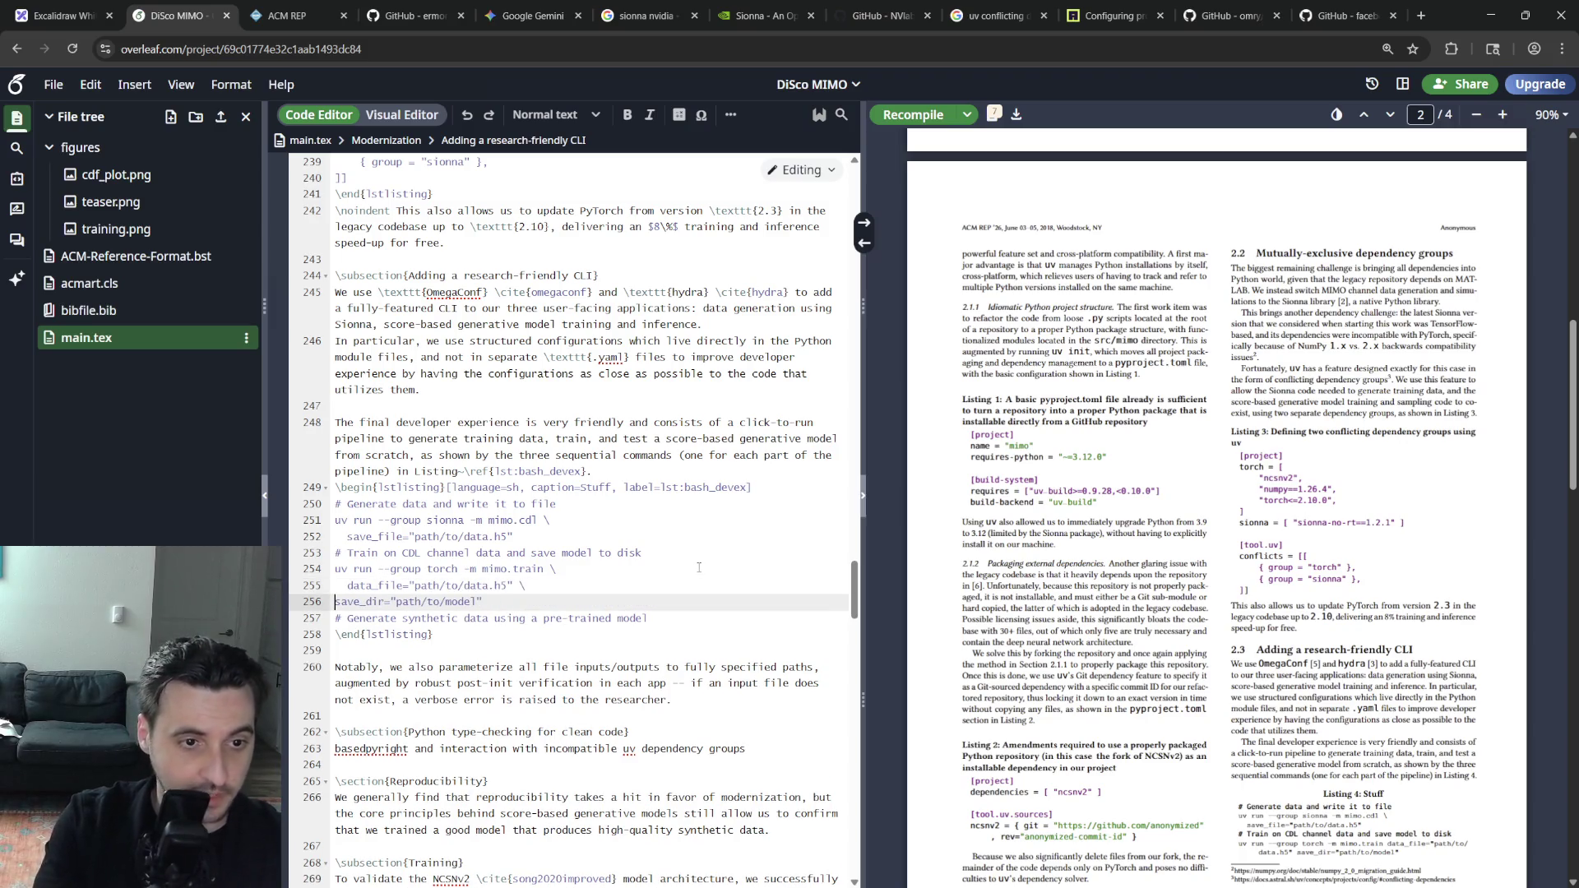
key("ctrl+s")
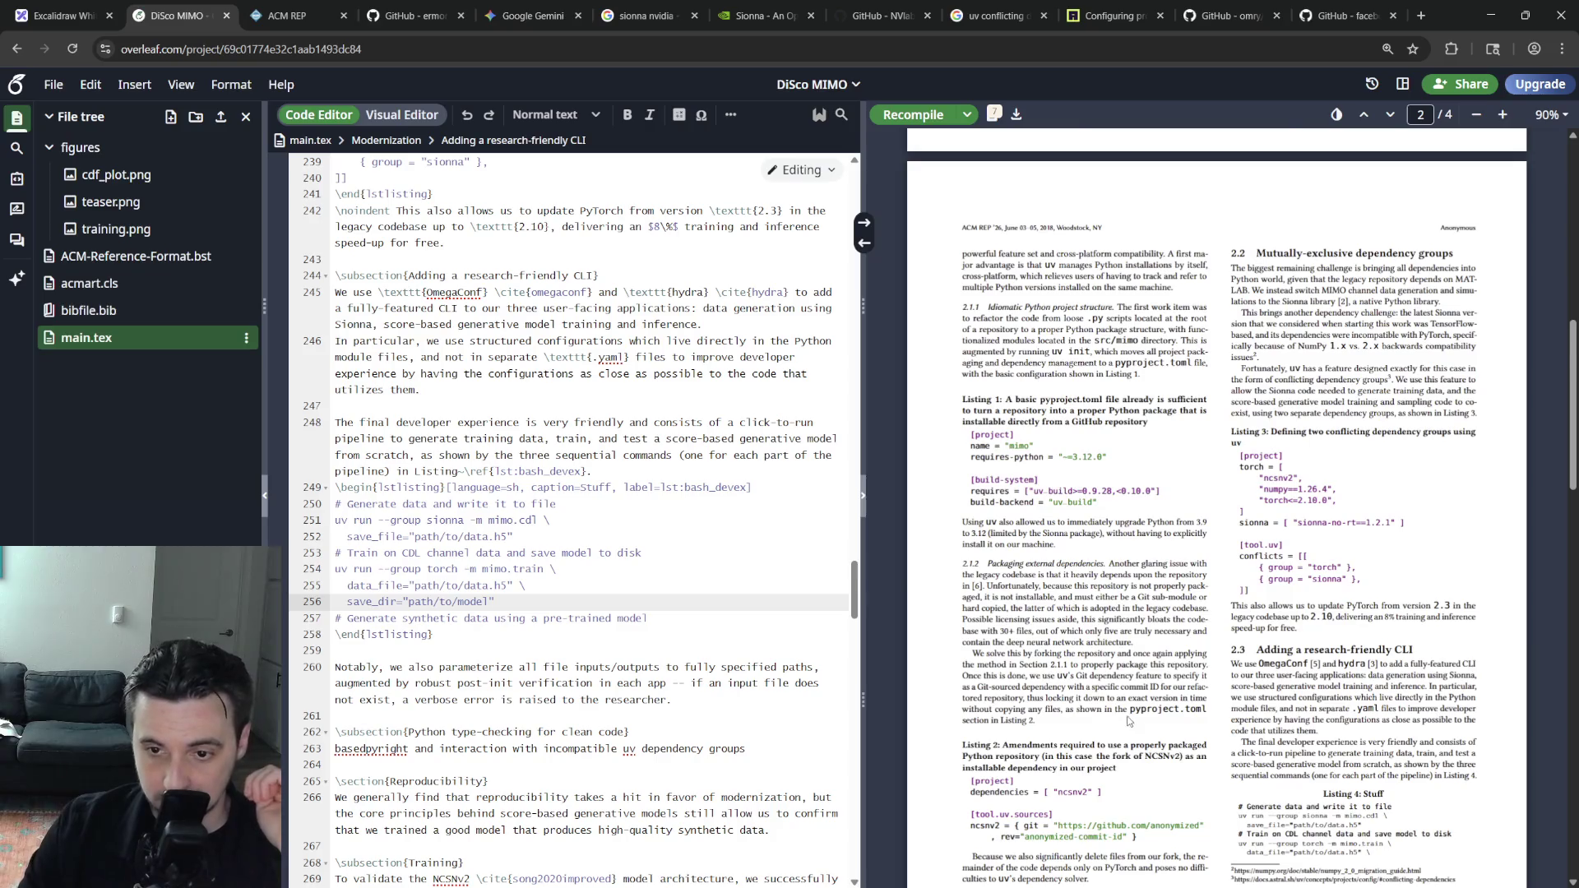
scroll(1117, 660, "down", 3)
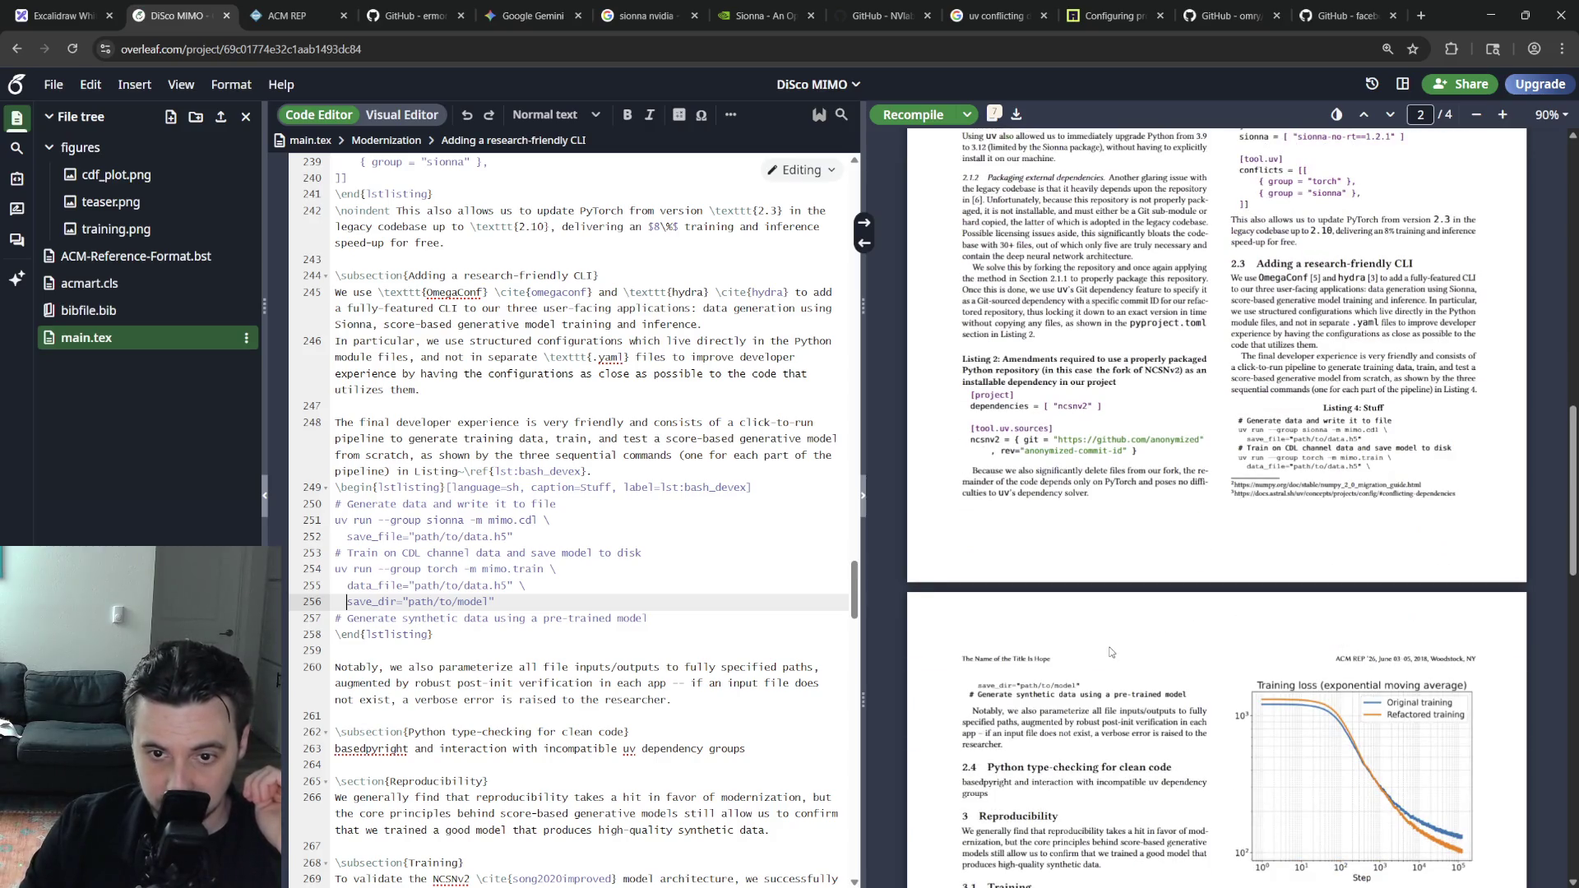
scroll(1107, 650, "up", 3)
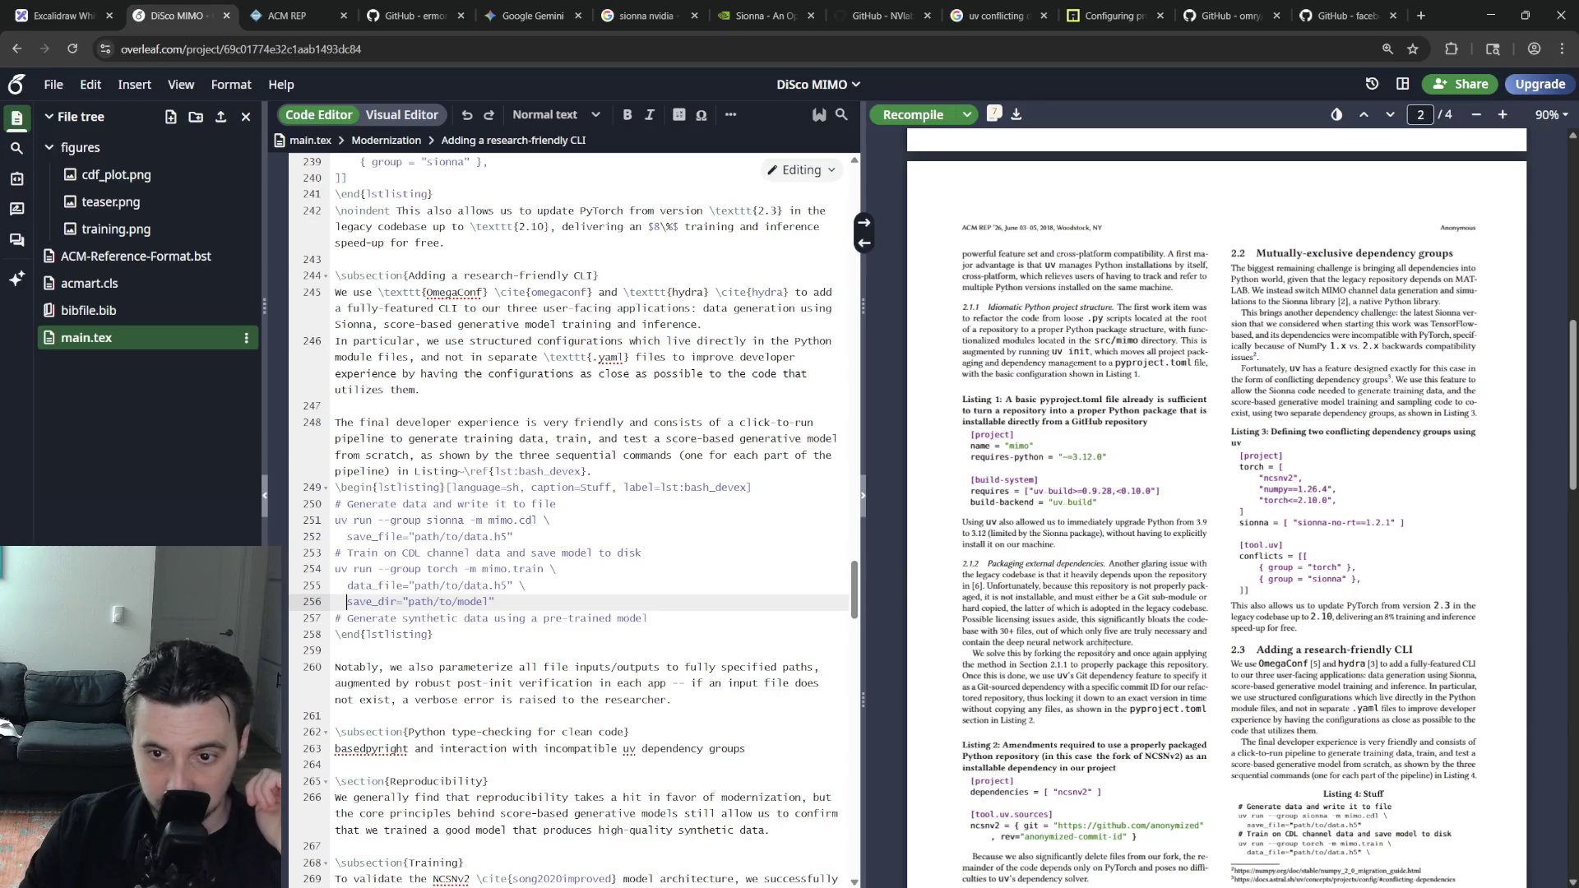
Duplicate the train command as a mimo.sample command without the data_file line
left_click(687, 614)
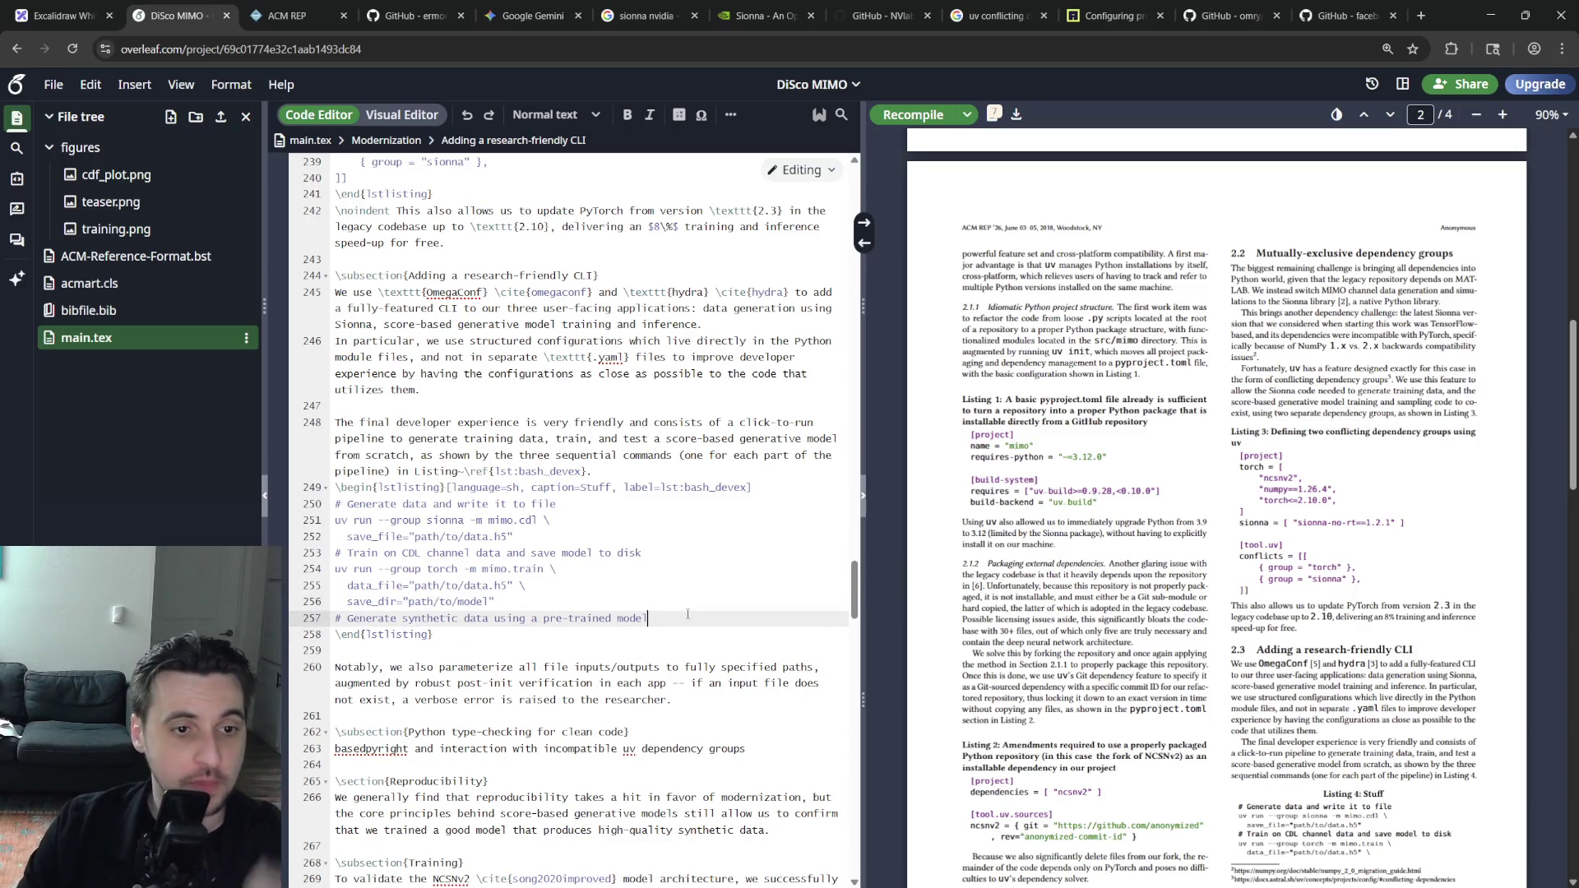
key("shift+Up")
key("shift+Up")
key("shift+Up")
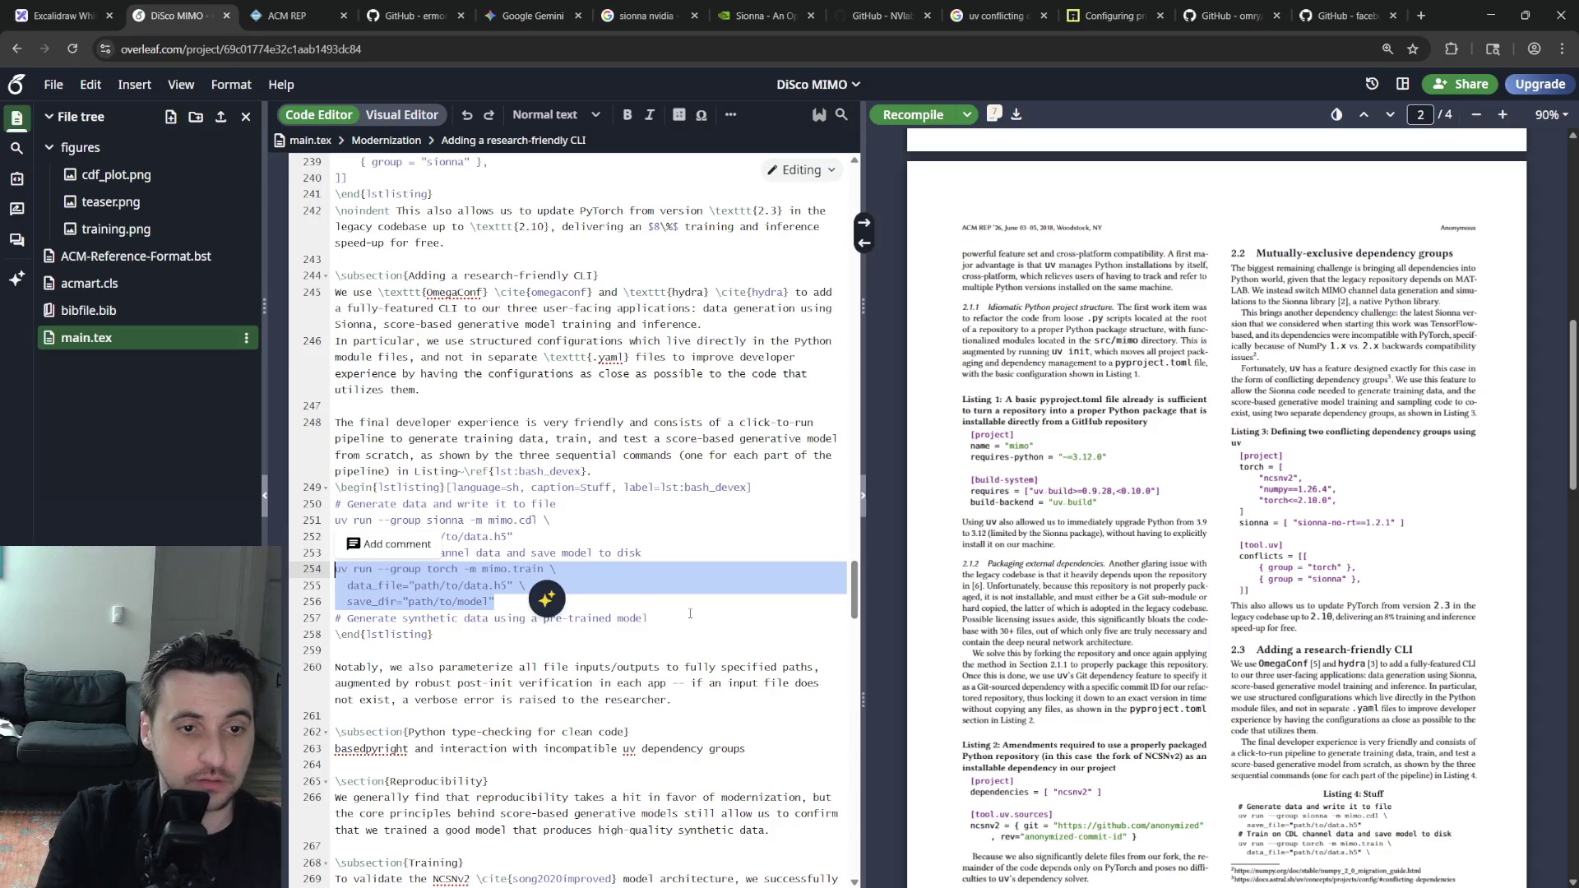
key("Down")
key("Down")
key("Down")
key("Down")
key("Up")
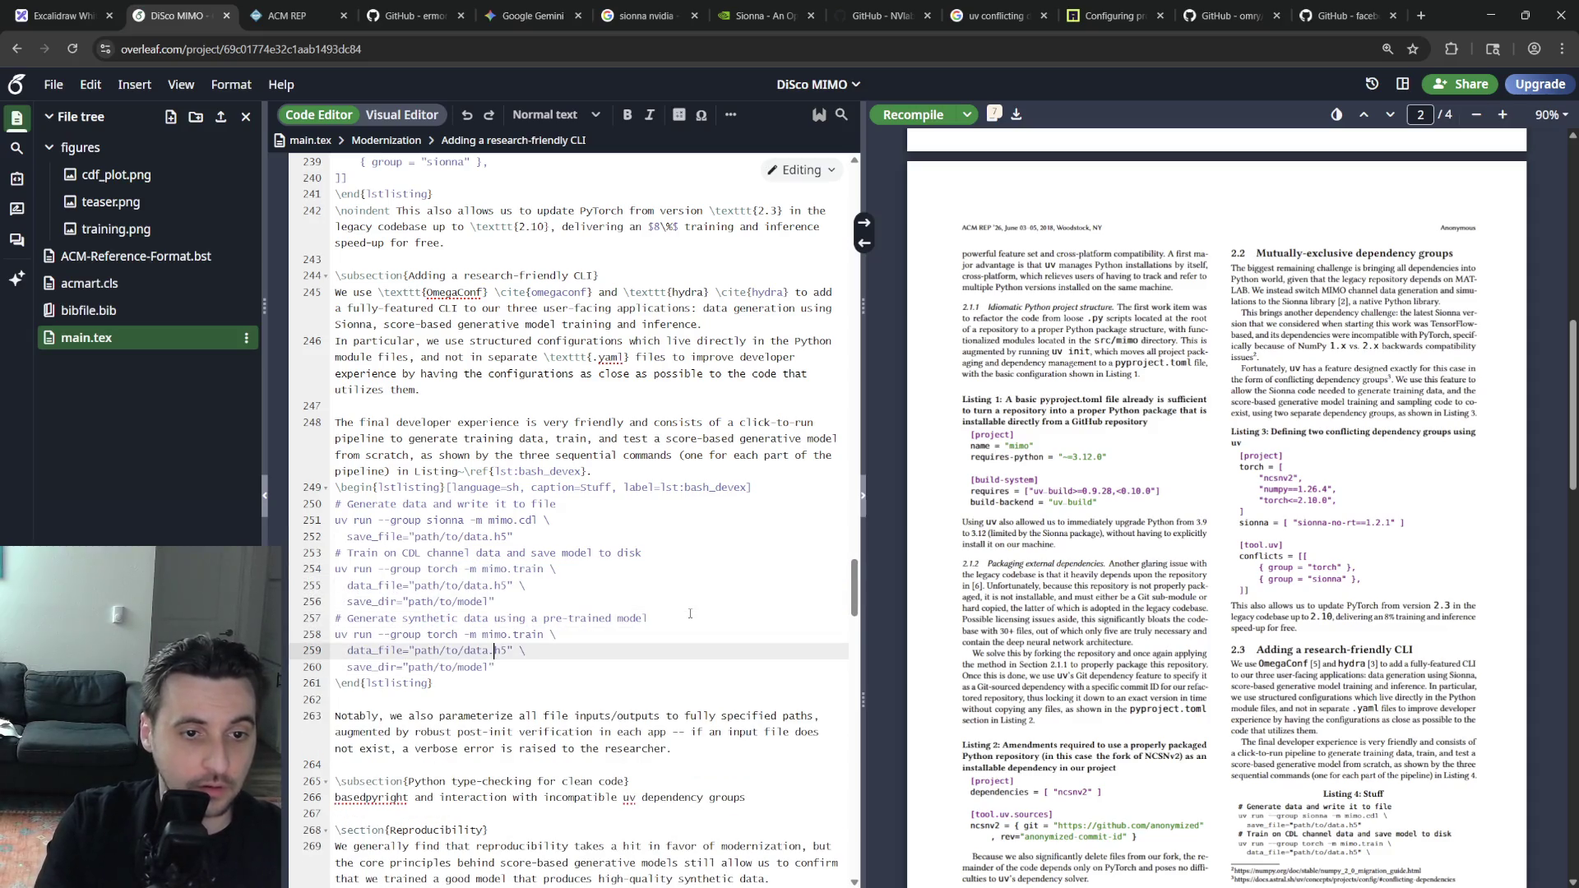
key("Up")
key("BackSpace")
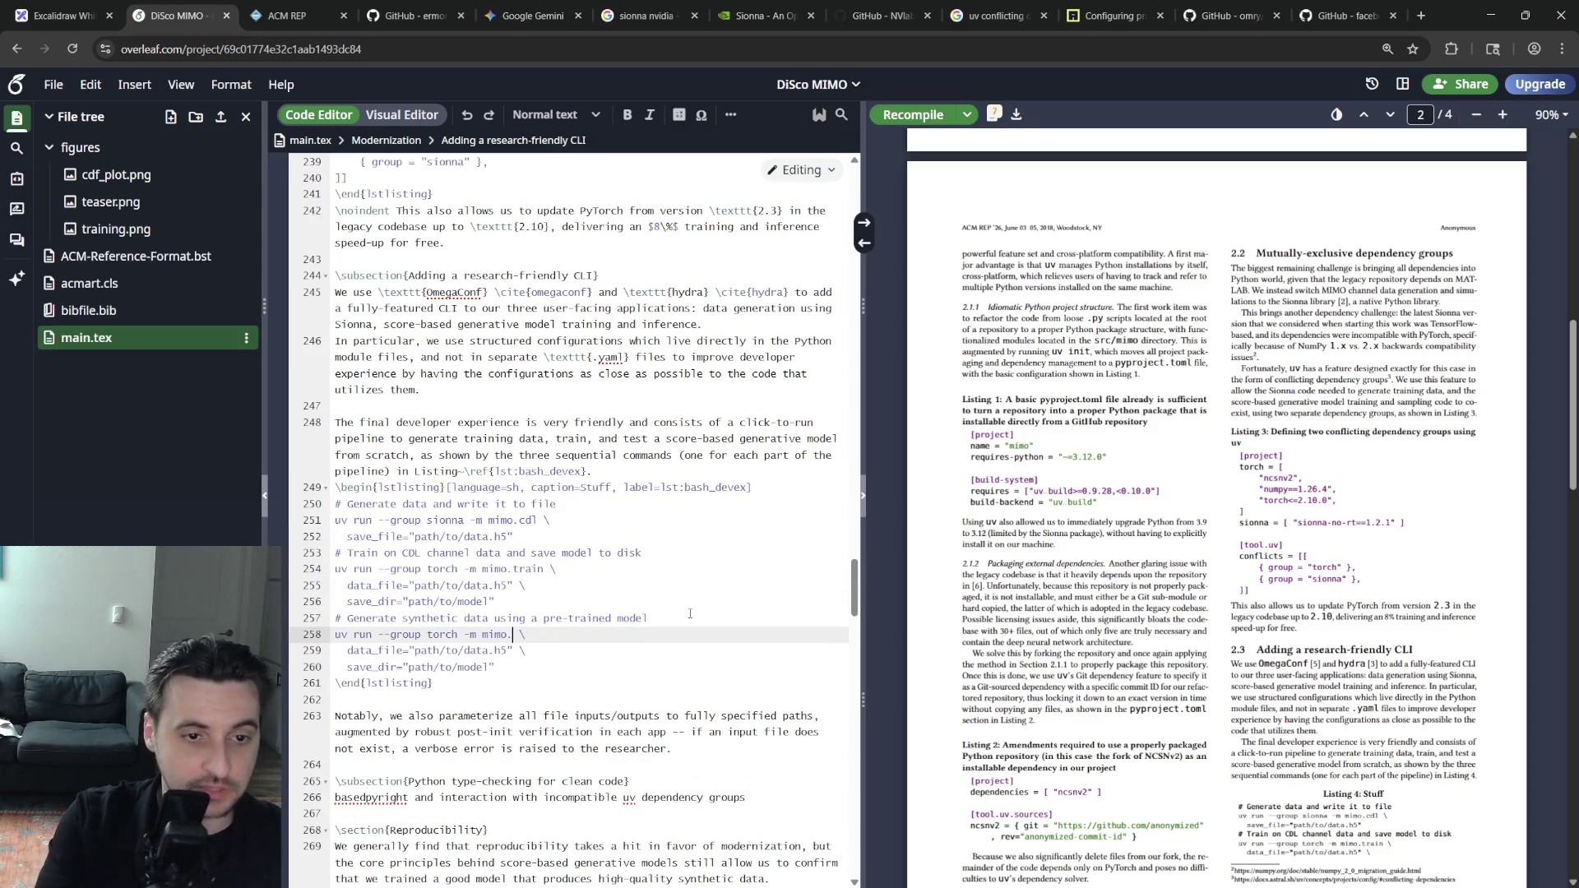
type("sample")
key("Down")
key("Left")
key("Left")
key("Left")
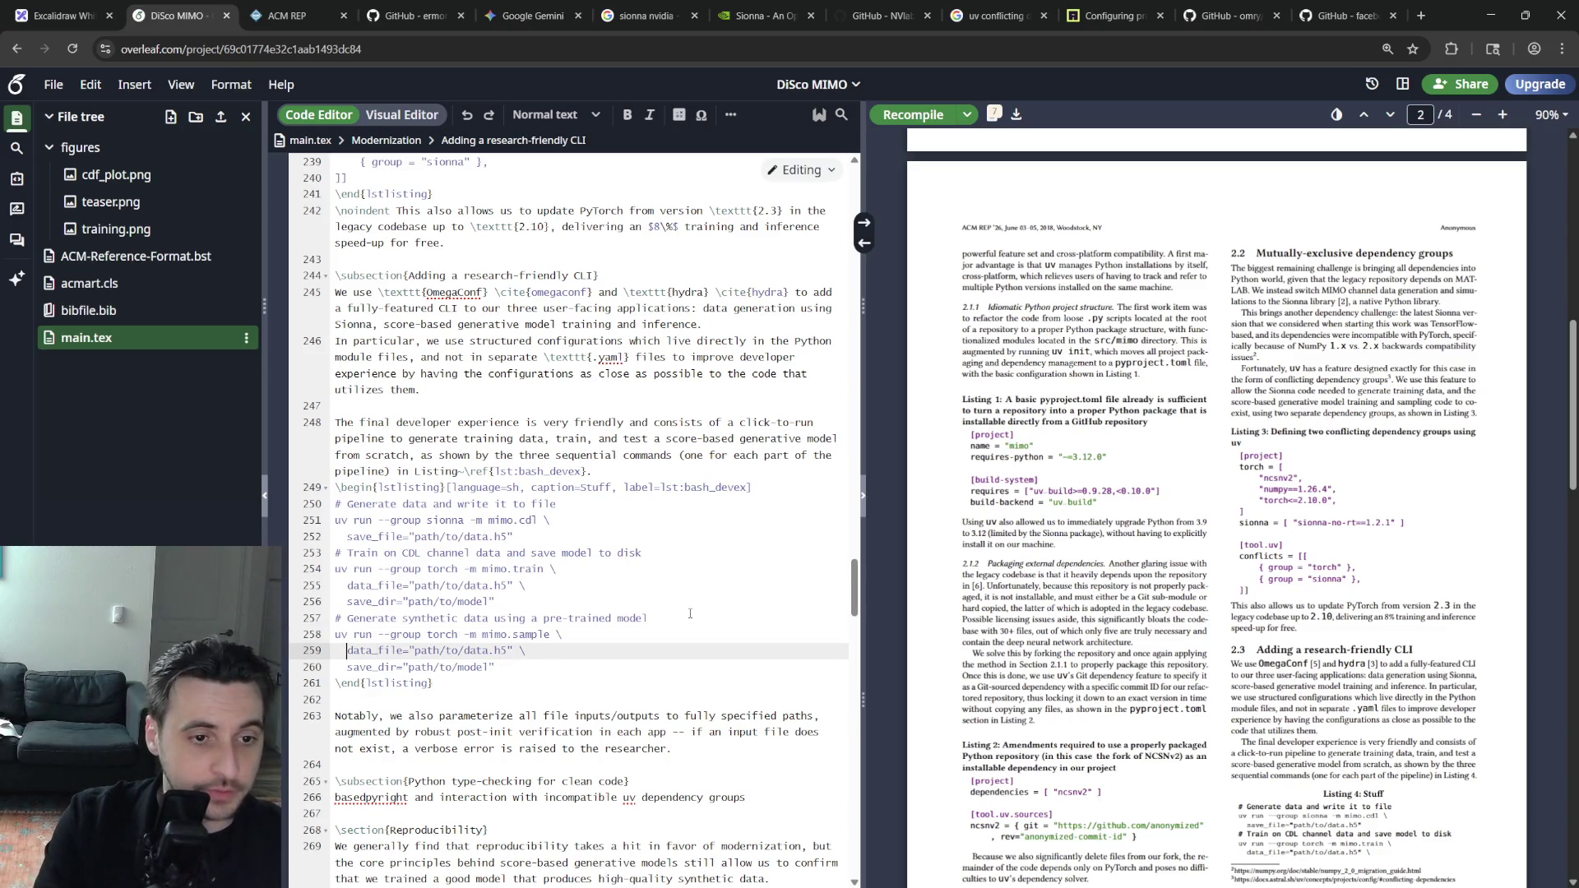
key("shift+Down")
key("BackSpace")
key("End")
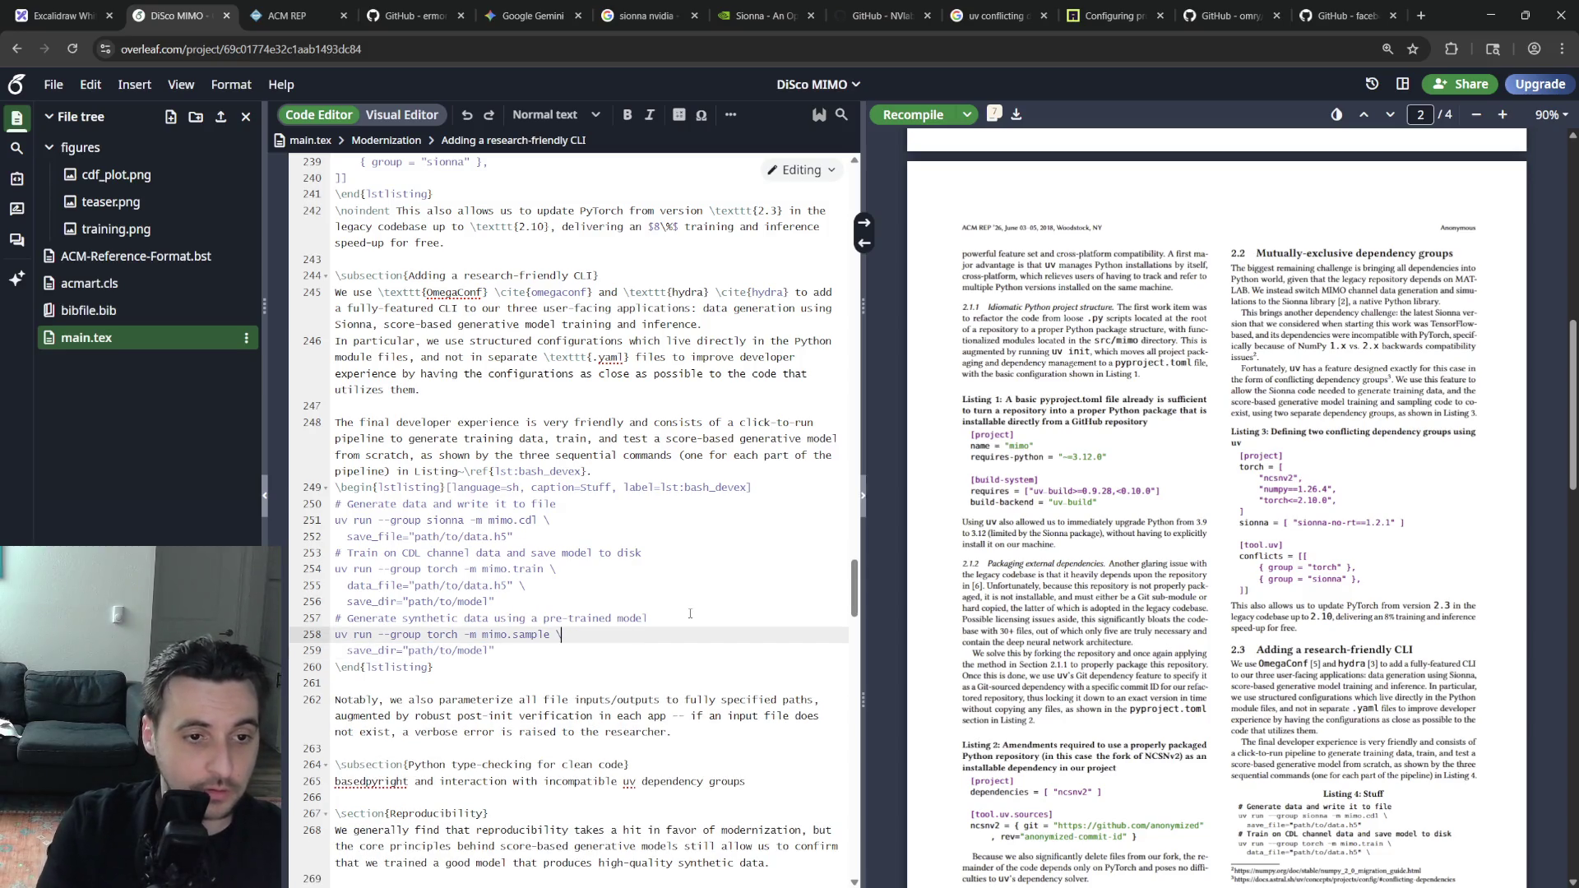
Give the sampling command a model_dir line and save_dir path/to/results, then recompile
key("Home")
key("Return")
key("Up")
type("m")
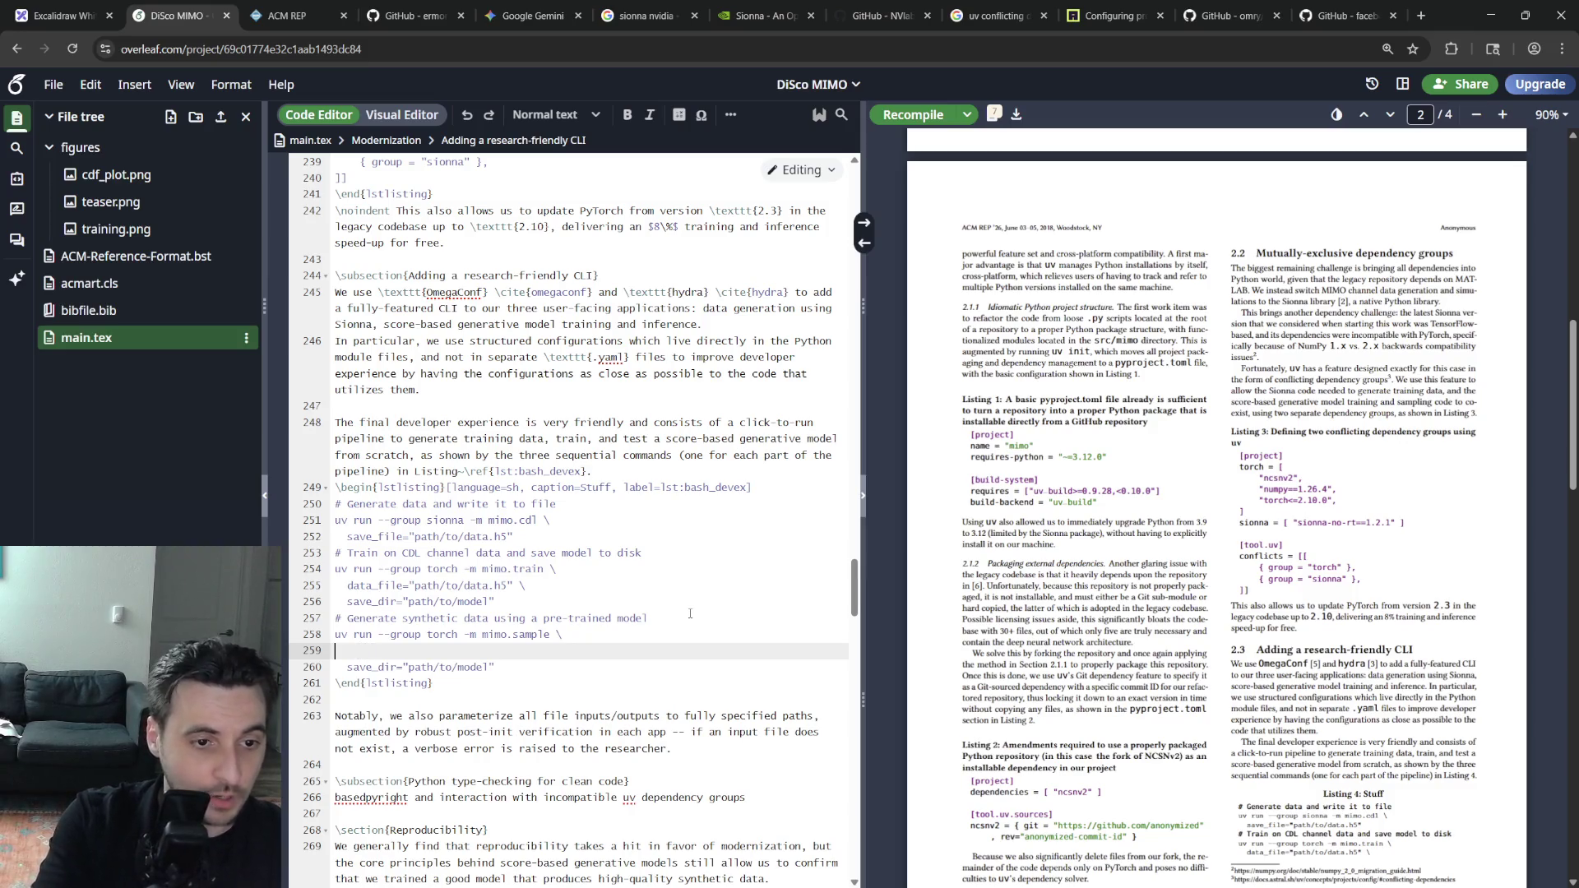
type("odel")
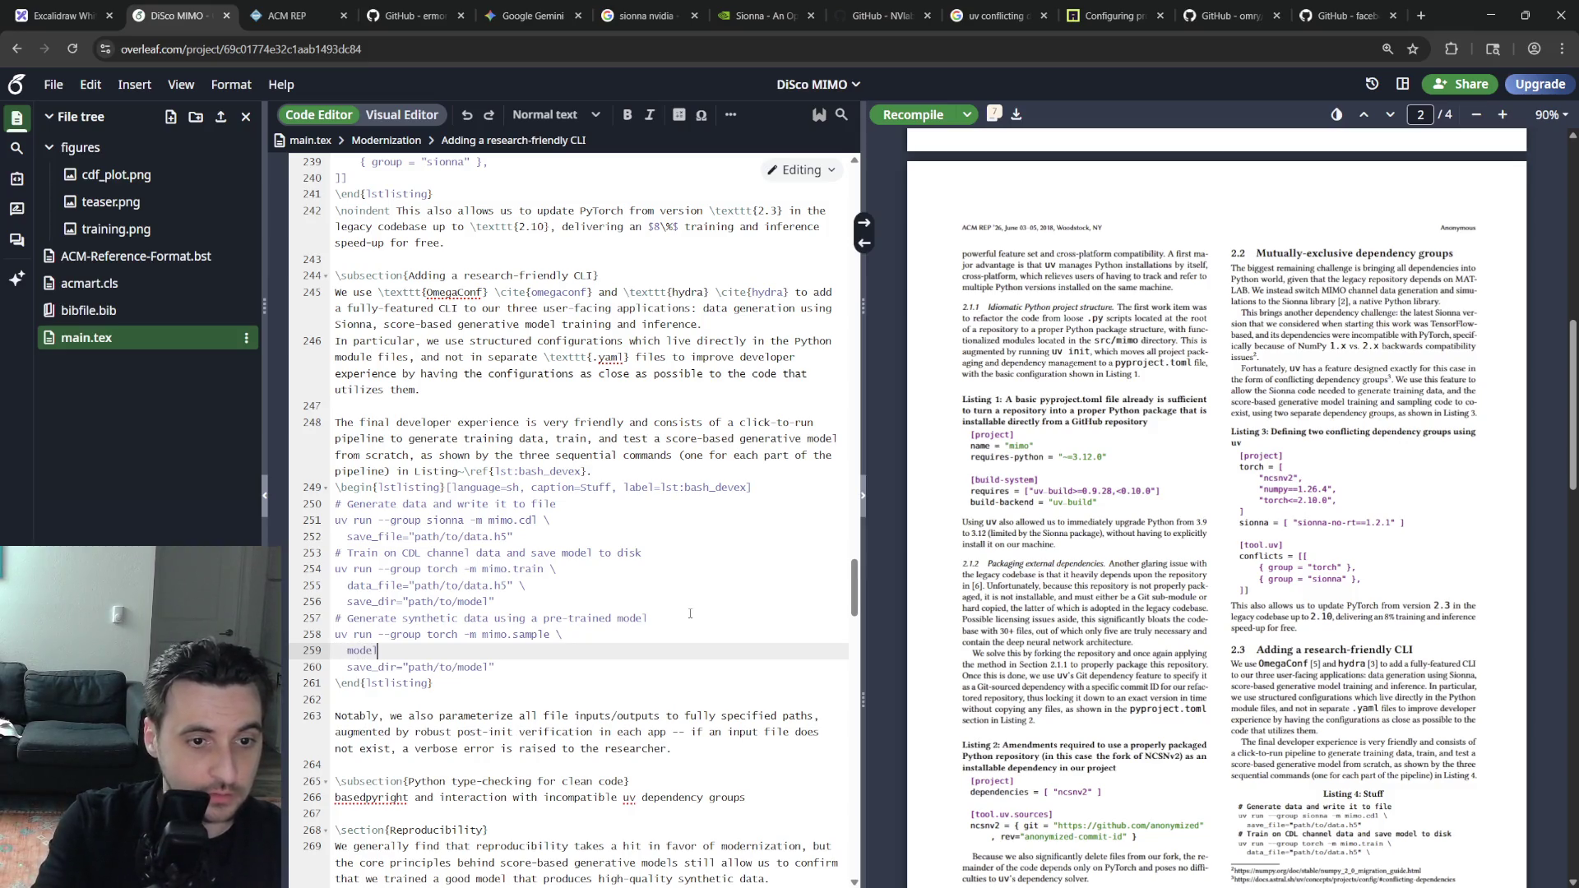
type("_dir=\"path/to/model\" \\")
key("Down")
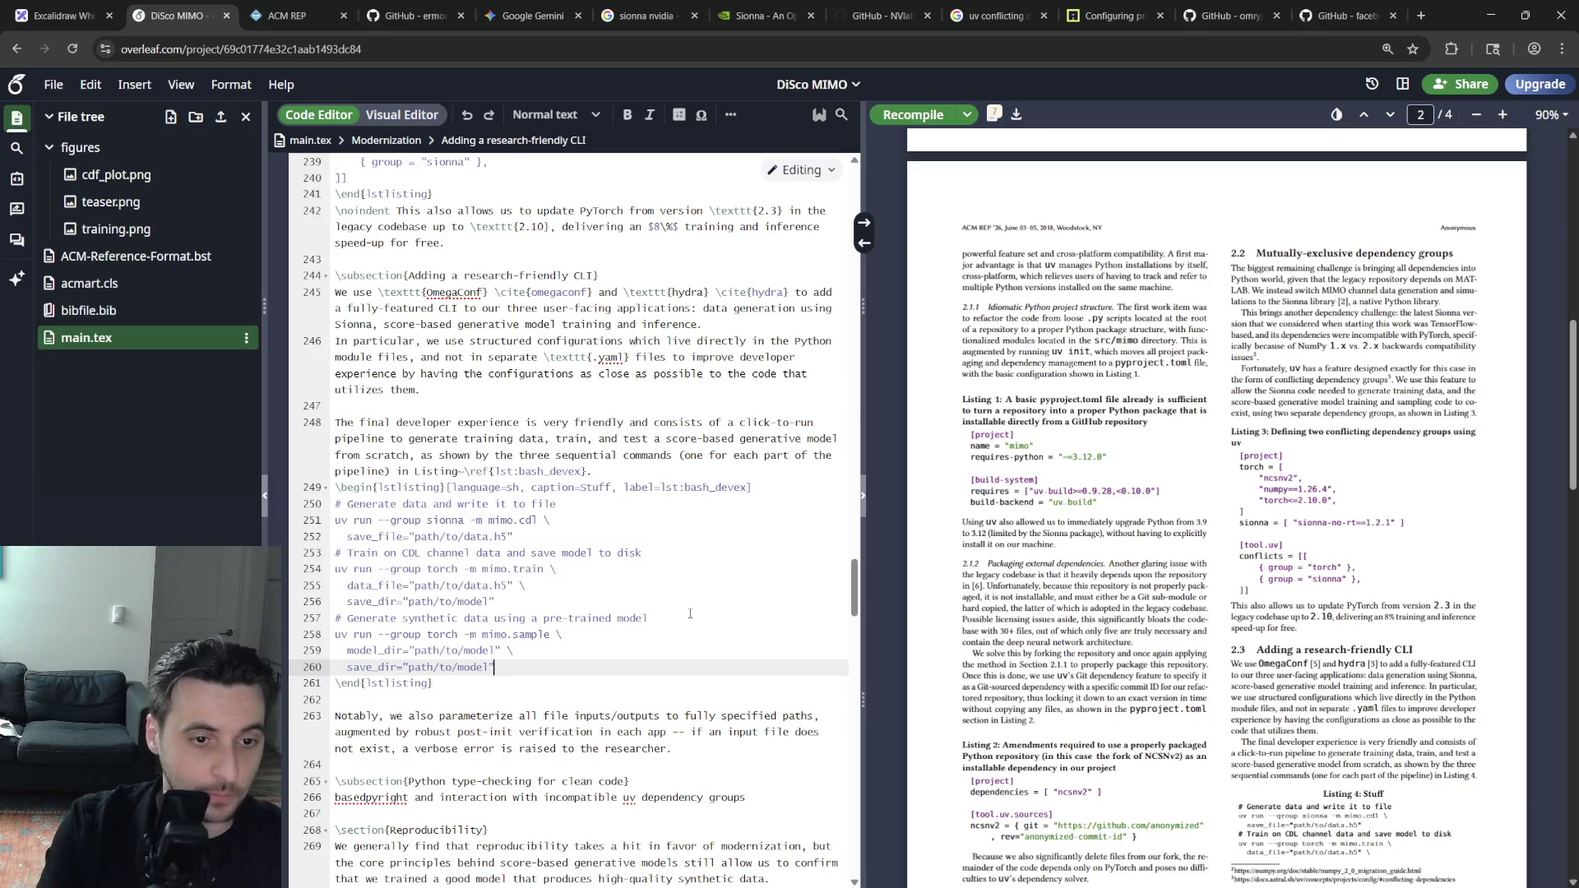
key("shift+Home")
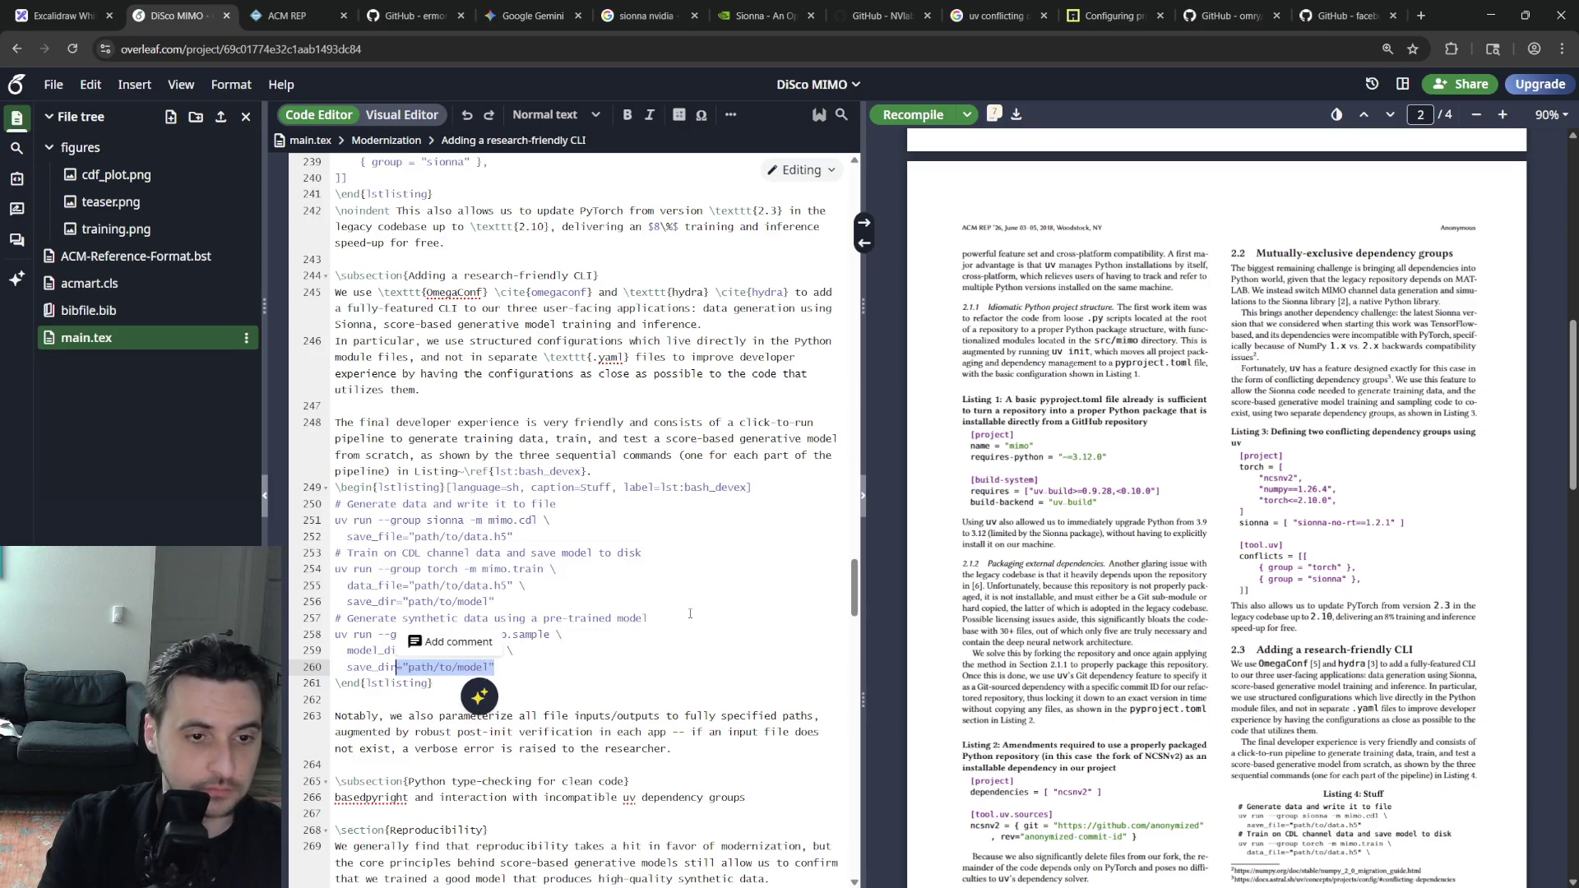
key("End")
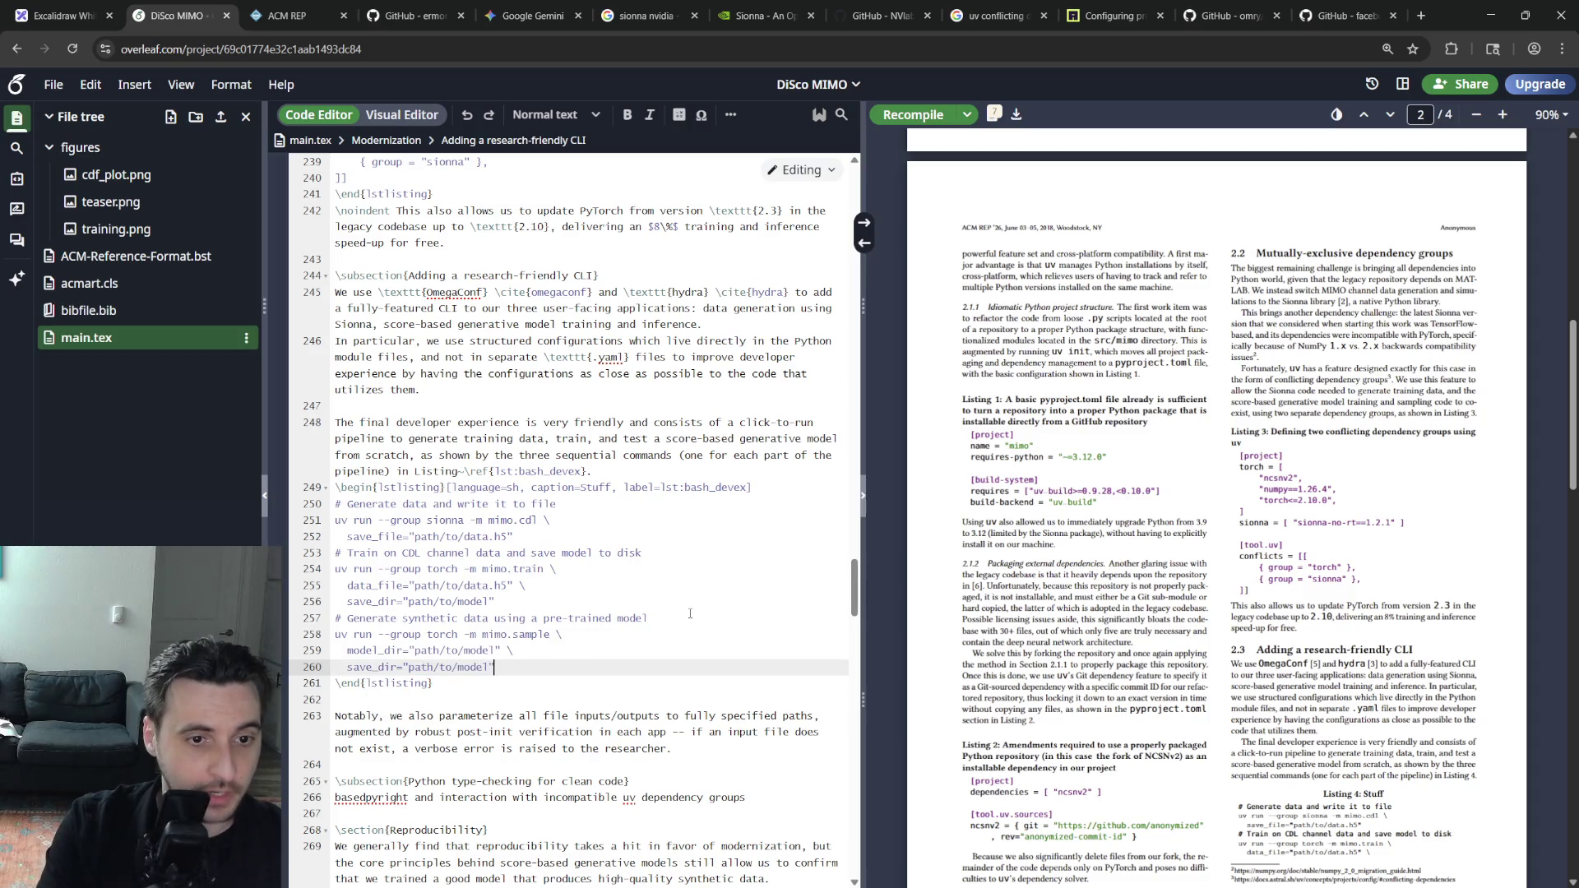
key("shift+Left")
key("shift+Left")
key("shift+Left")
type("results")
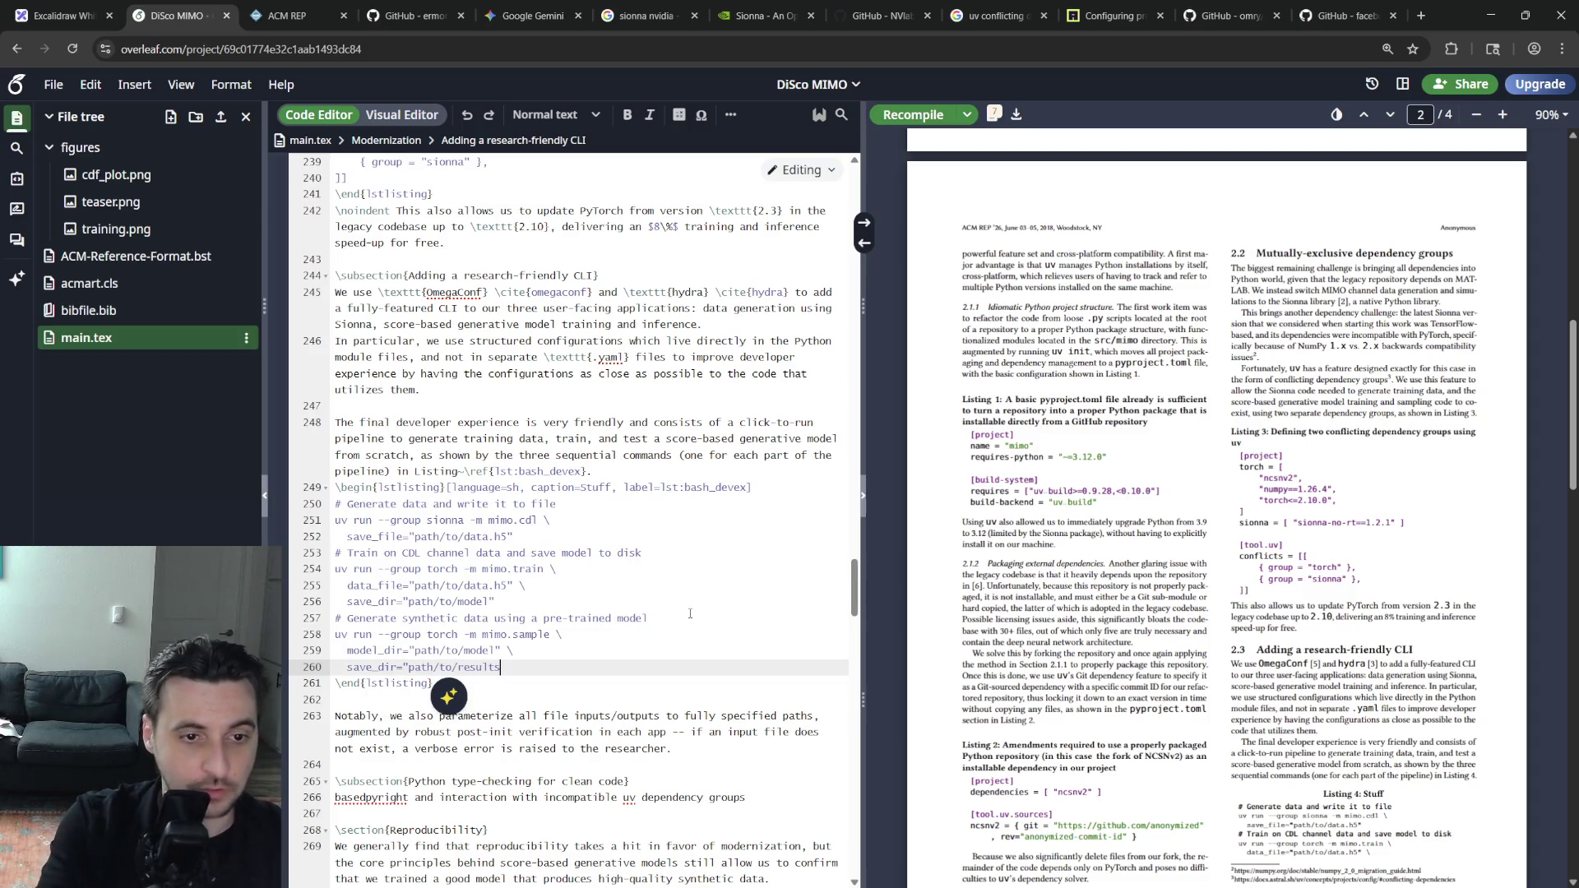
key("ctrl+s")
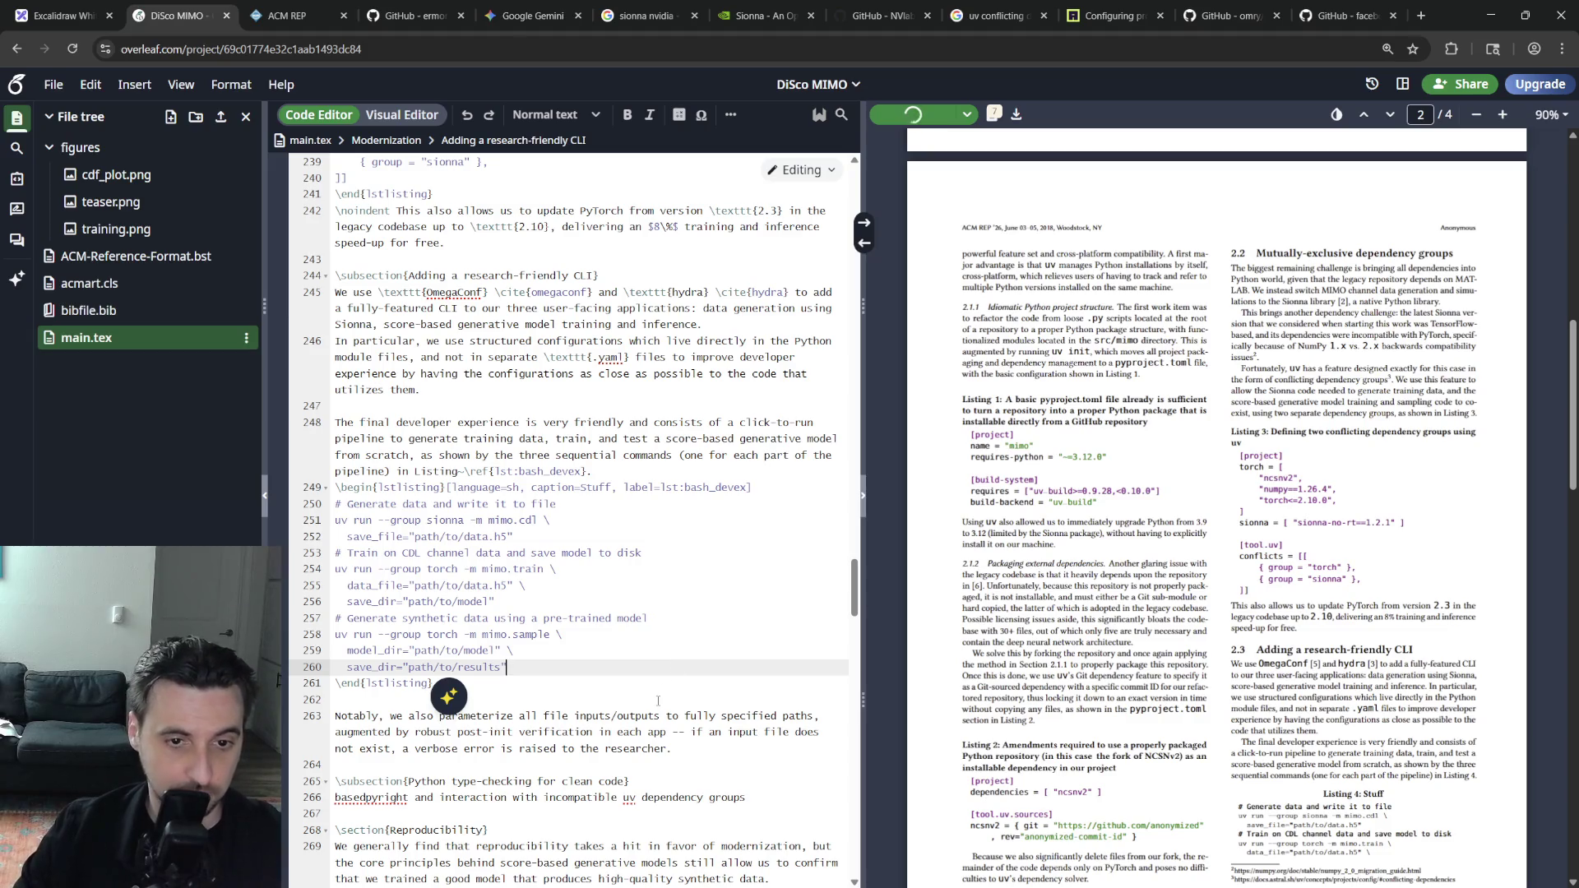
scroll(1105, 762, "down", 2)
scroll(1104, 763, "down", 2)
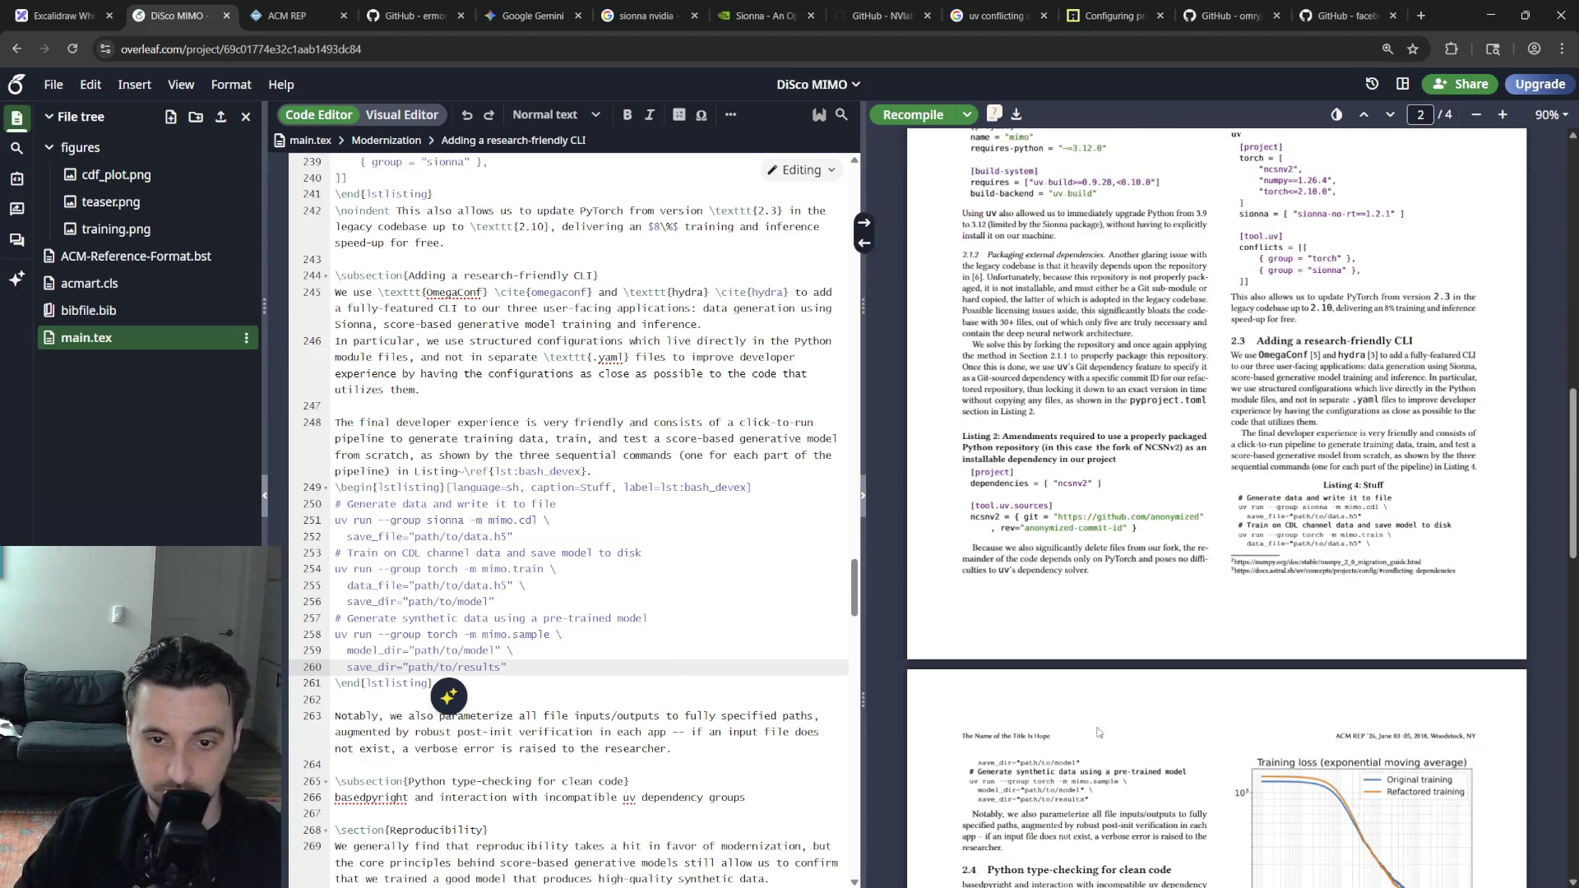
Change 'app' to 'module' in the parameterization sentence
left_click(720, 733)
left_click(665, 734)
key("BackSpace")
key("BackSpace")
key("BackSpace")
type("moduyle")
key("BackSpace")
key("Right")
key("Right")
key("Right")
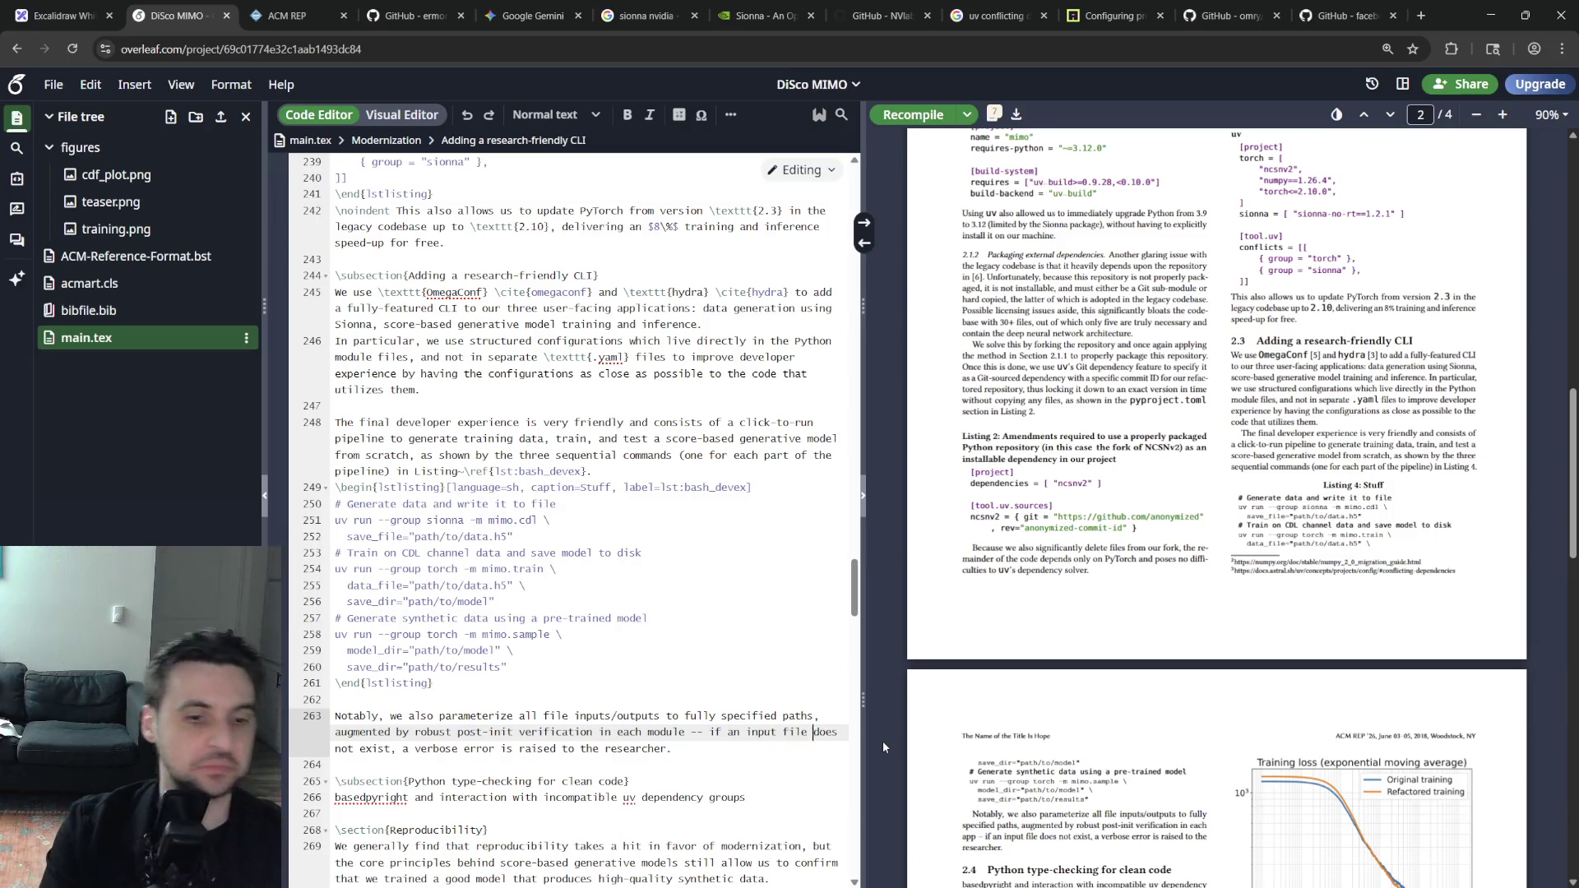
Change 'researcher' to 'developer', end the sentence there with a period, and recompile
key("End")
key("BackSpace")
key("BackSpace")
key("BackSpace")
type("developer")
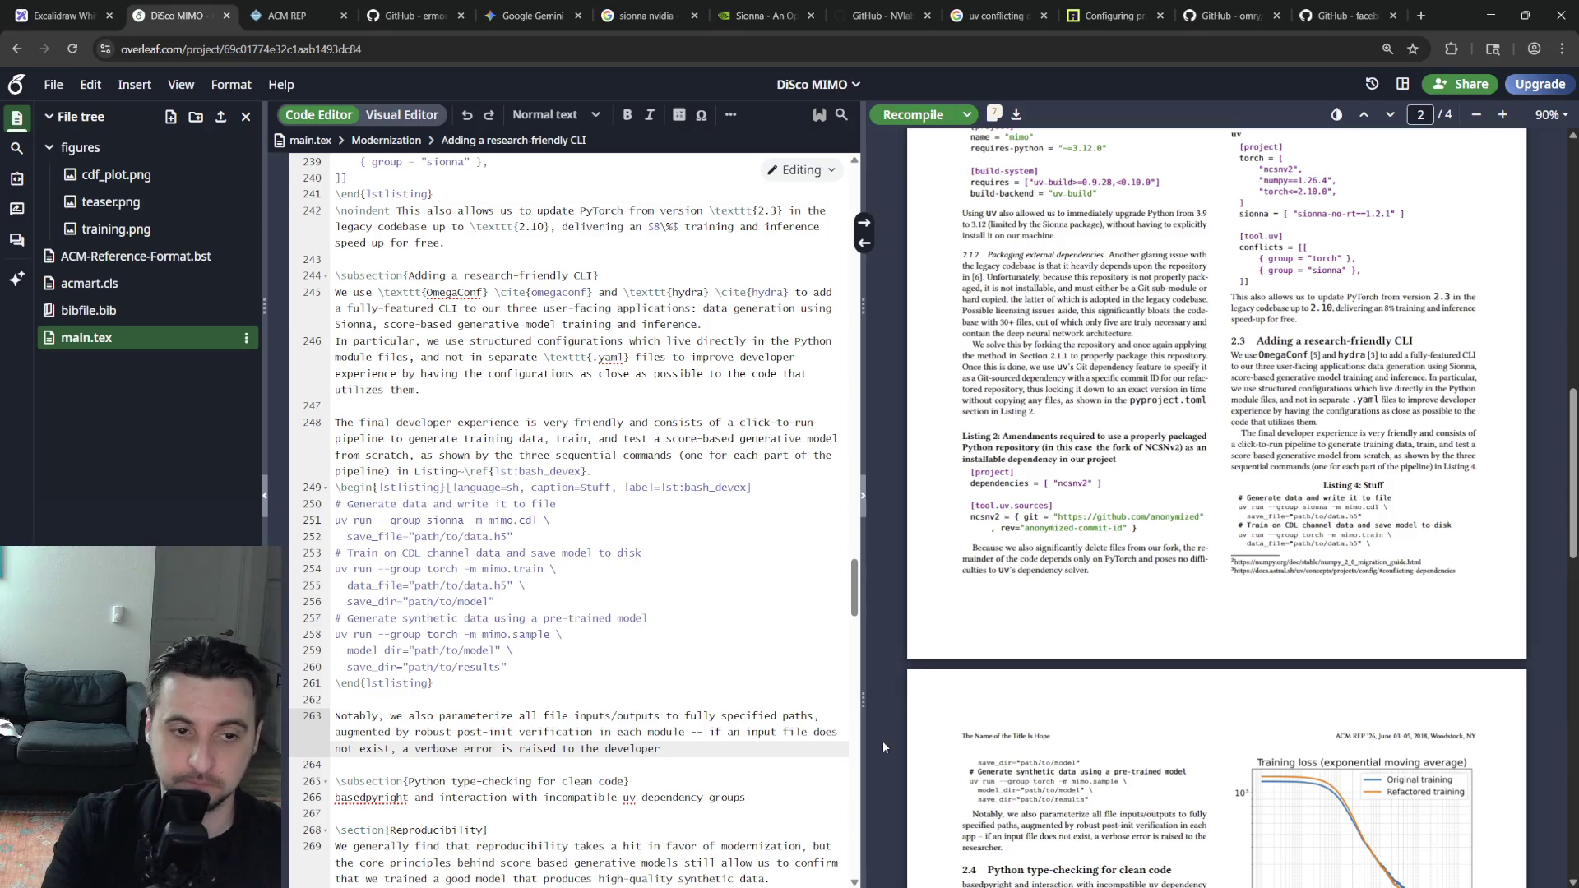
type(" with fix i")
key("BackSpace")
key("BackSpace")
key("BackSpace")
key("BackSpace")
key("BackSpace")
type("e")
key("BackSpace")
key("BackSpace")
key("BackSpace")
key("BackSpace")
key("BackSpace")
key("BackSpace")
type(".")
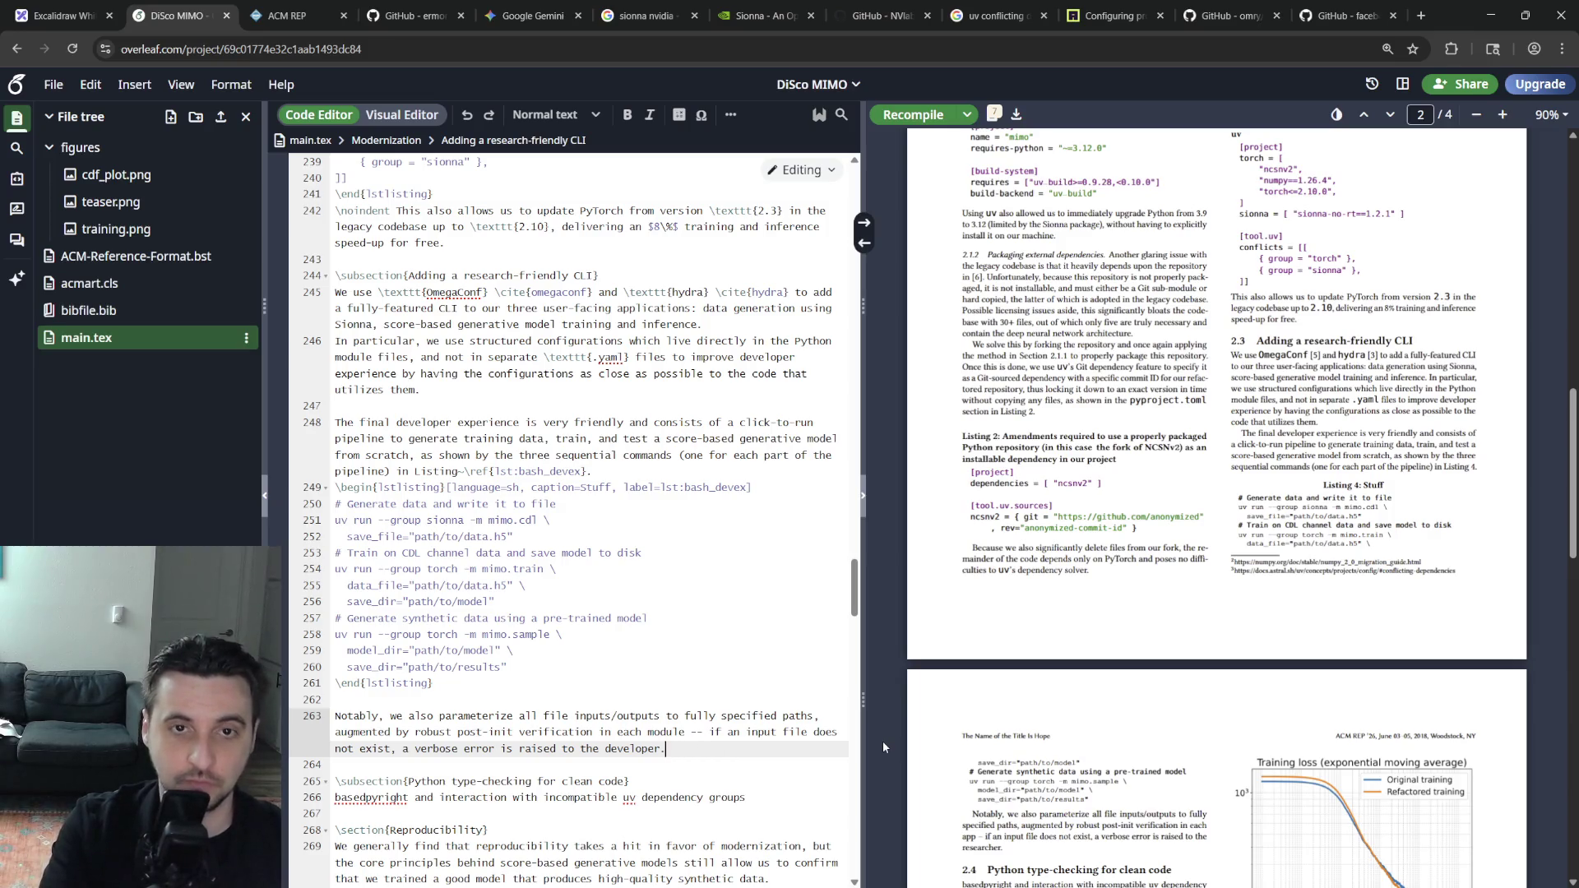
key("ctrl+s")
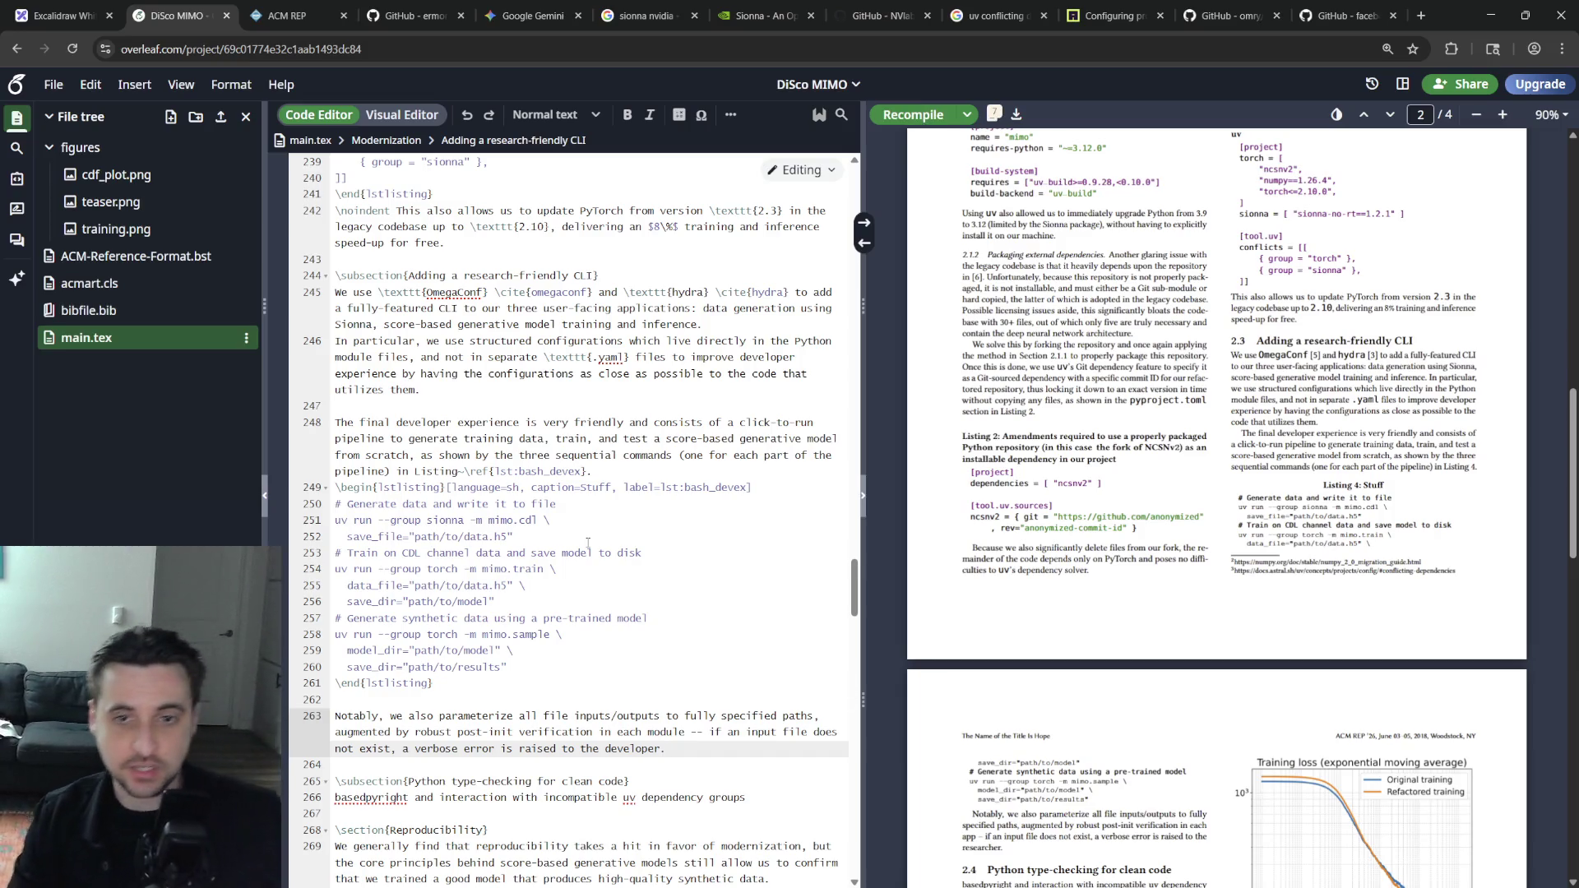
scroll(1121, 561, "down", 5)
scroll(1121, 562, "down", 5)
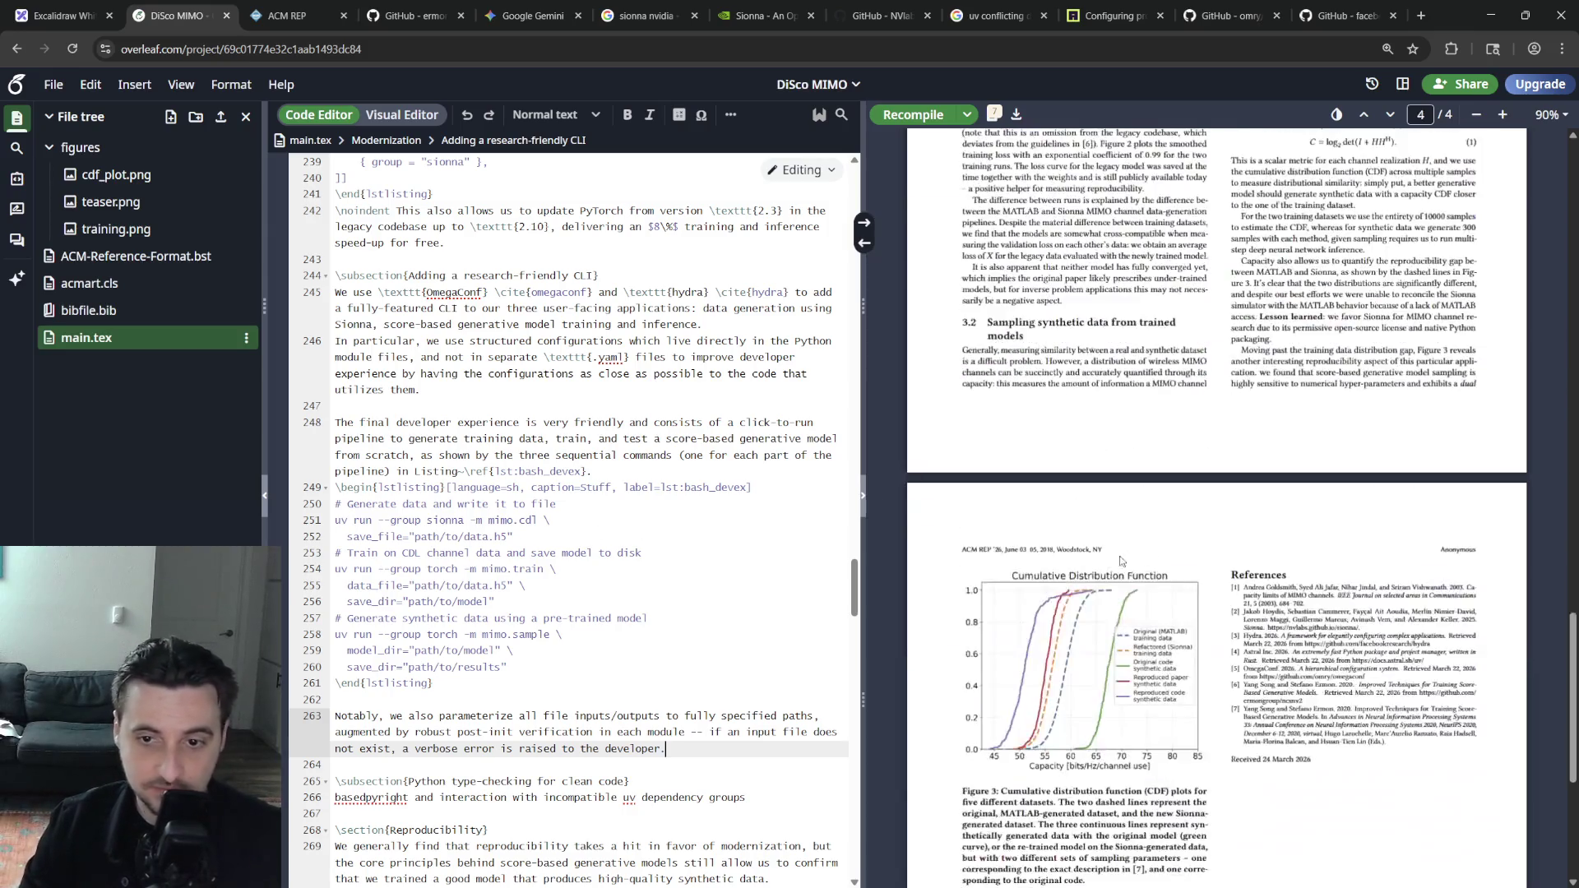
scroll(1121, 561, "down", 5)
scroll(1121, 561, "up", 4)
scroll(1123, 594, "down", 4)
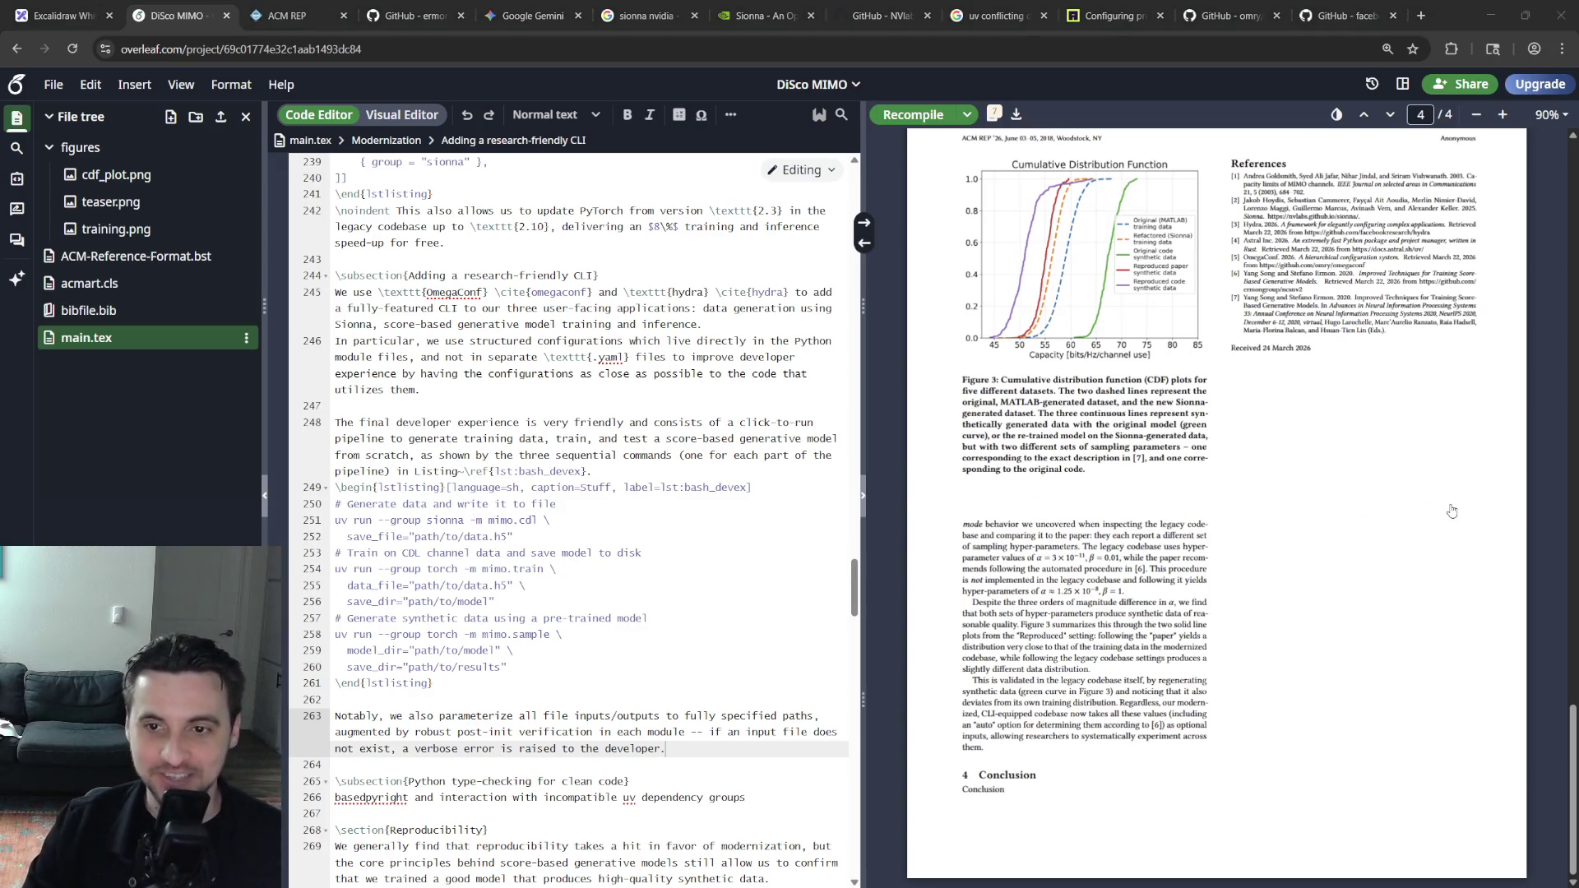
scroll(574, 504, "down", 3)
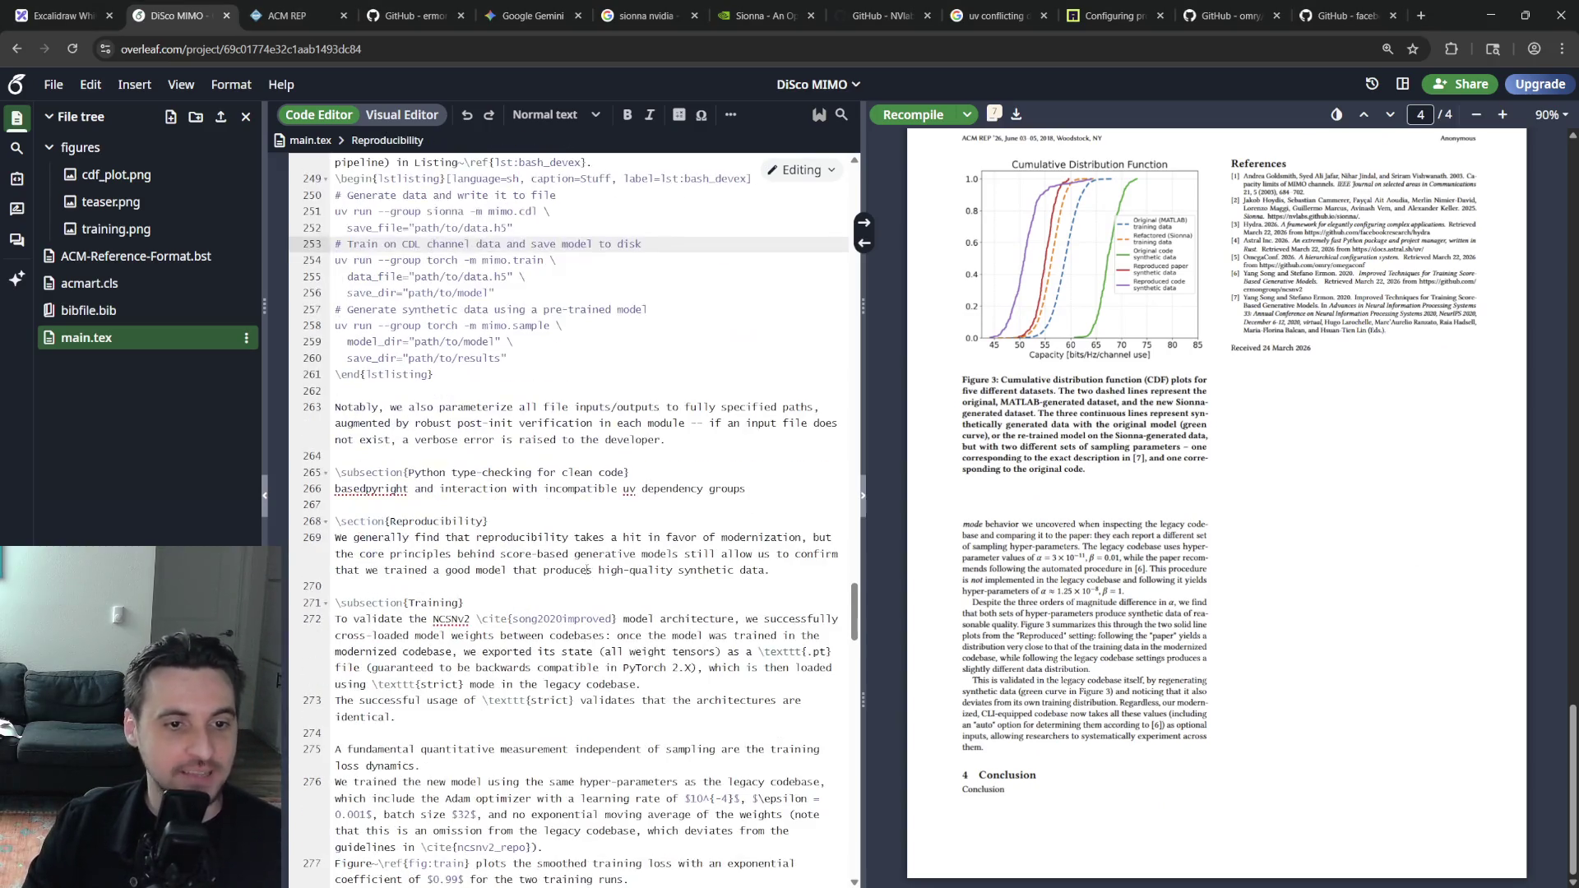
Scroll to the references page of the PDF and move into the Python type-checking subsection source
left_click(573, 503)
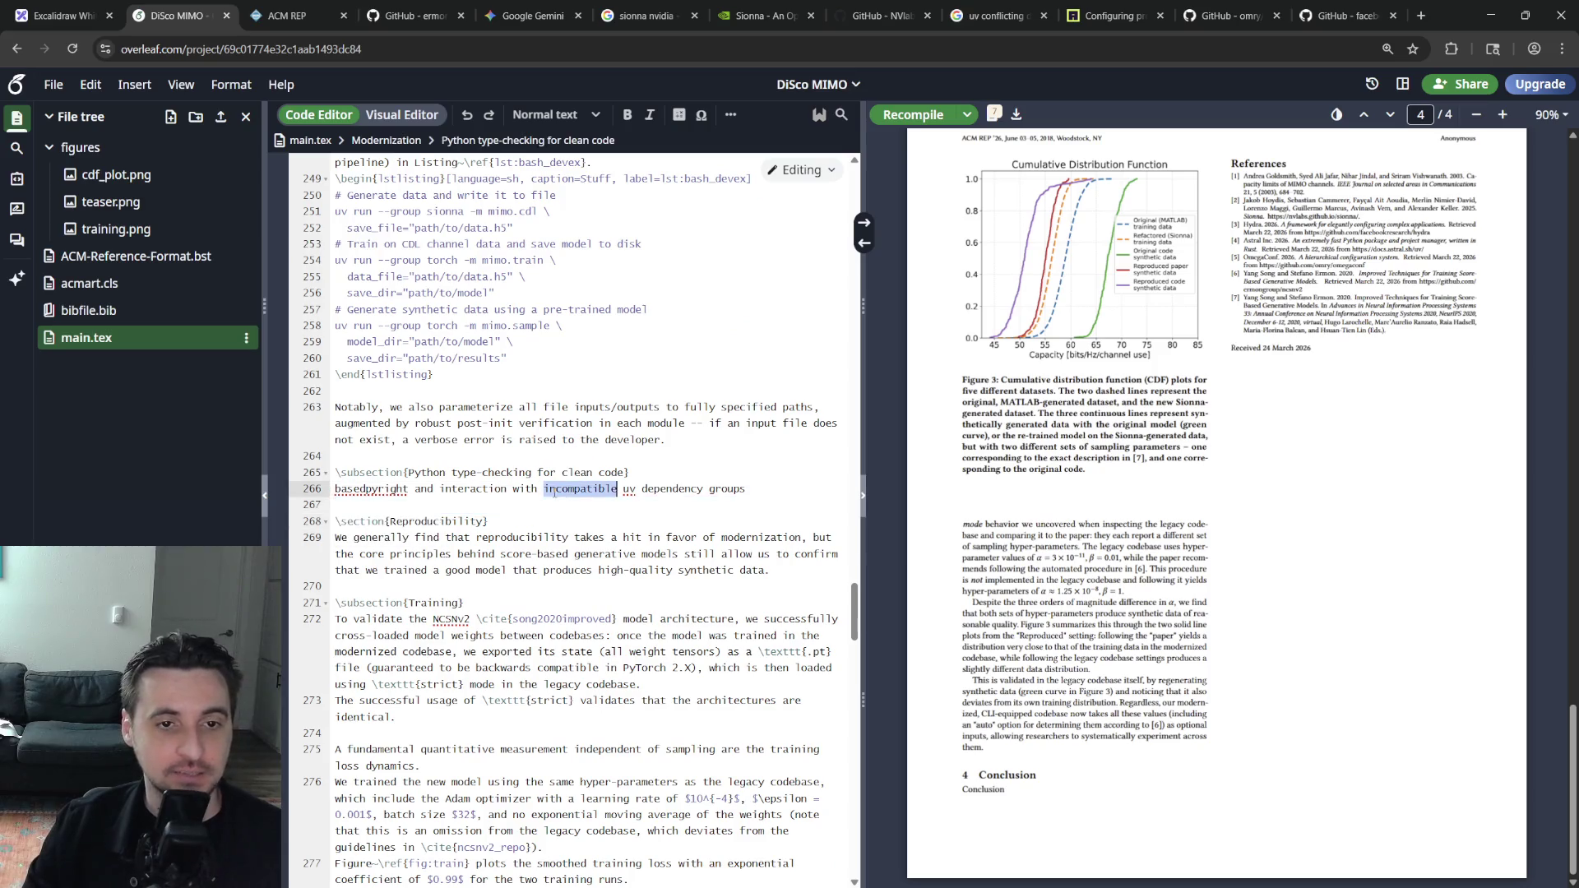
Replace the basedpyright placeholder line with a sentence on pre-commit hooks for formatting and type checking
triple_click(676, 492)
type("Finally, we make full use Python'")
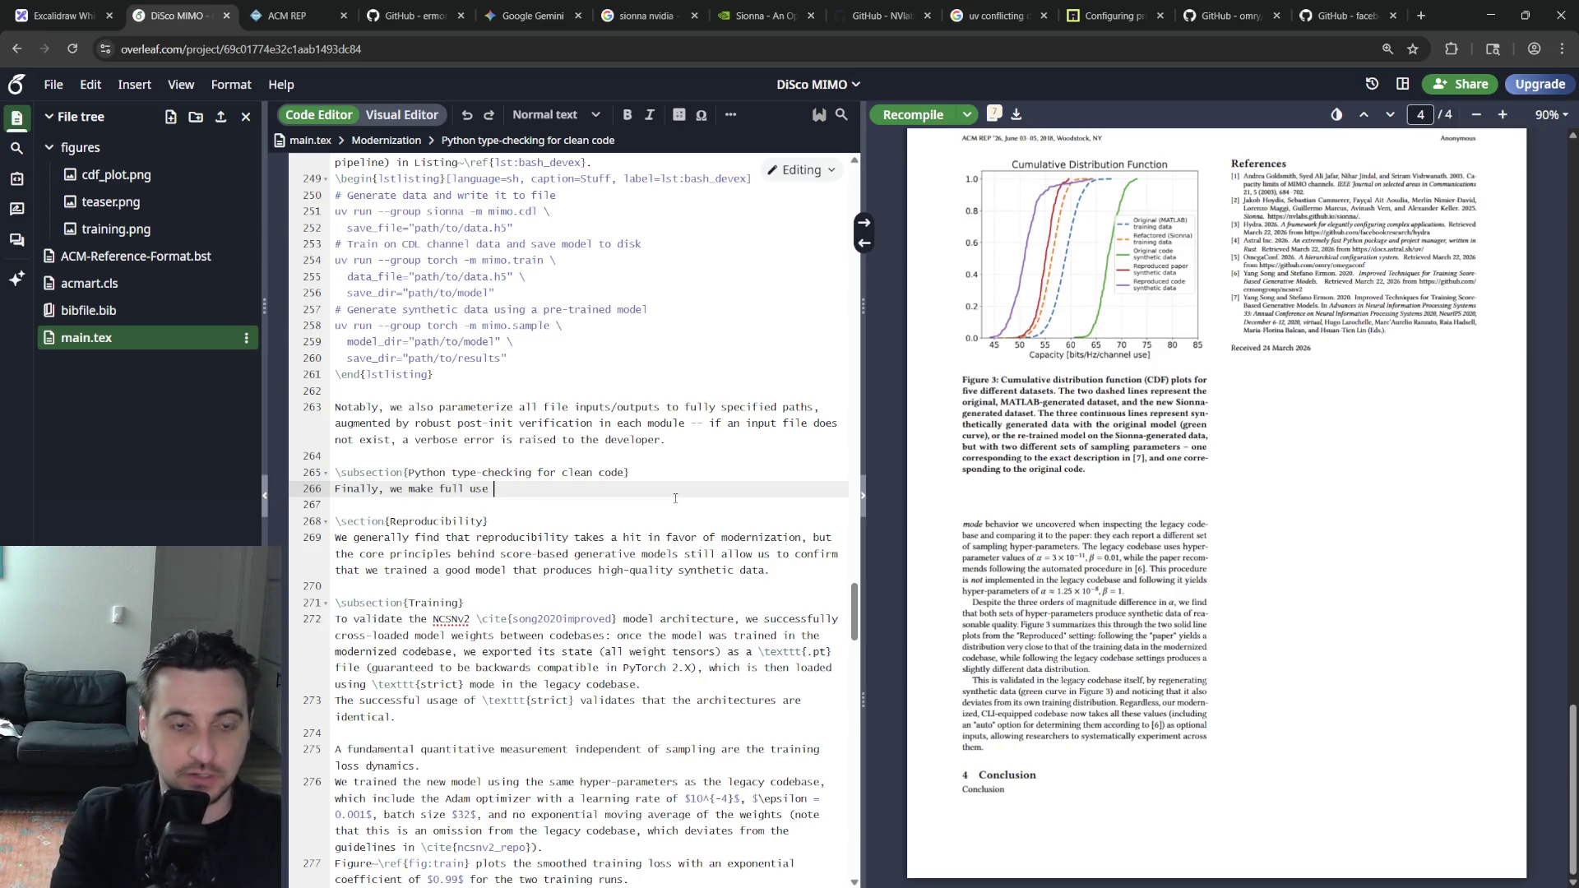
type("s optional but str")
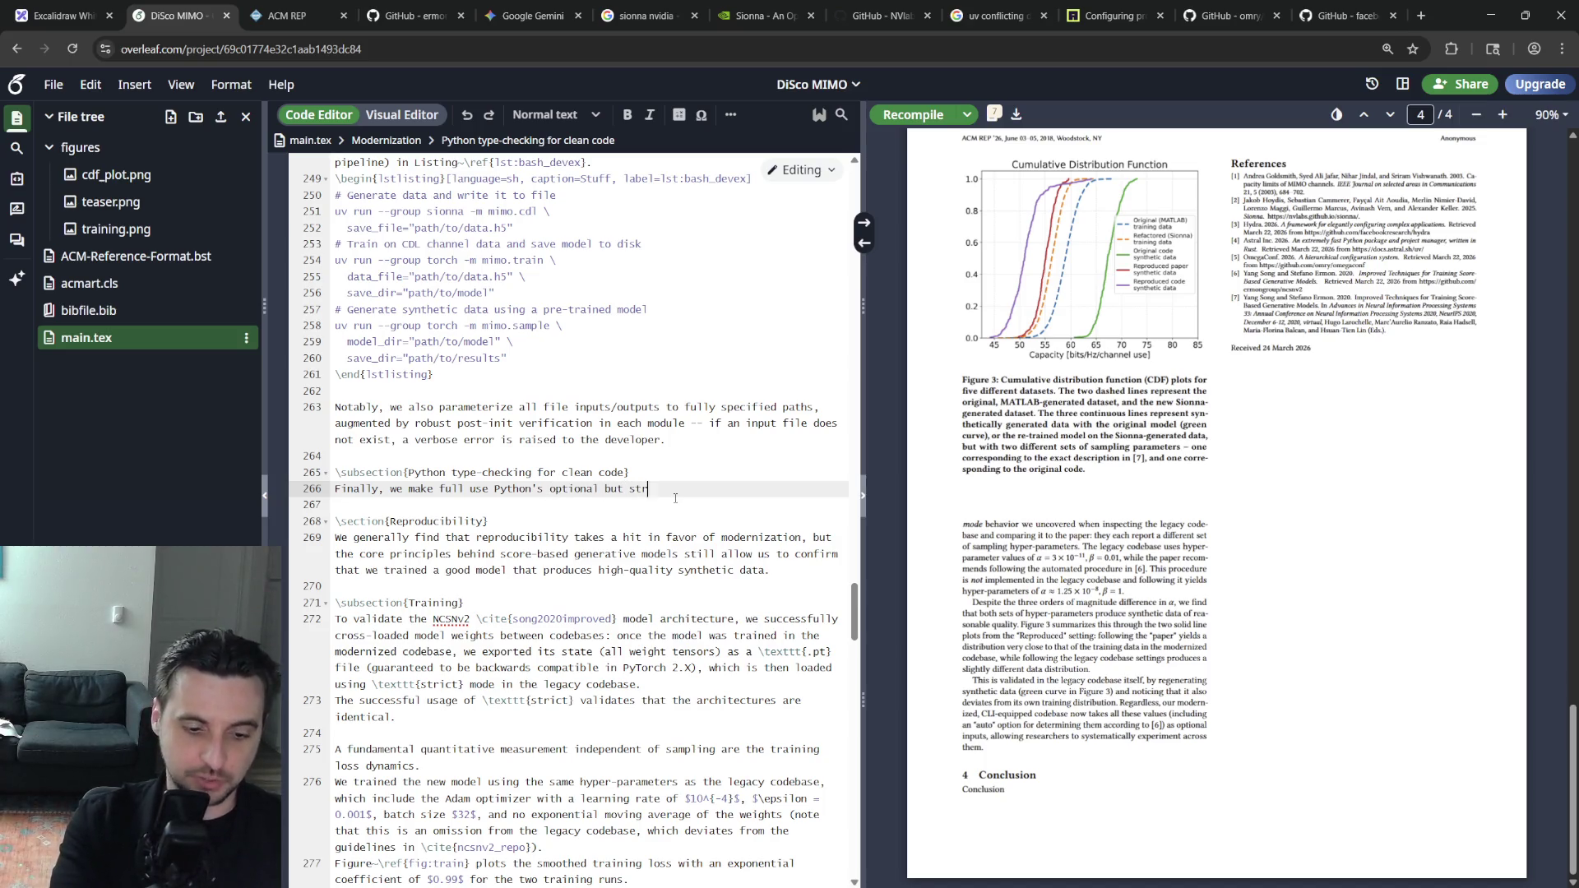
type("ongly recommended static t")
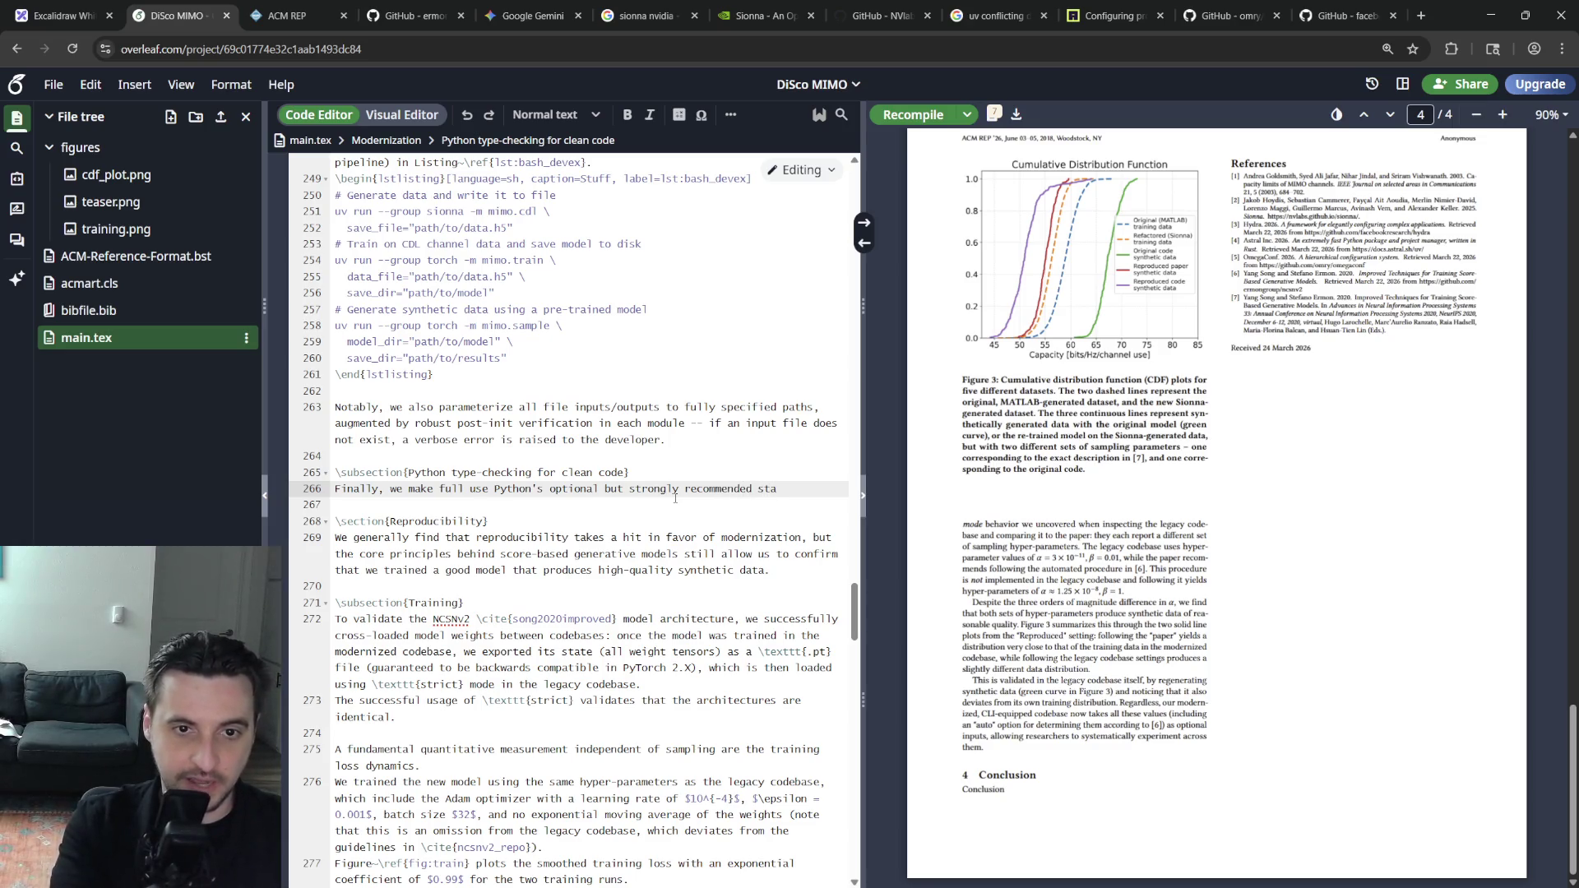
type("ype checking")
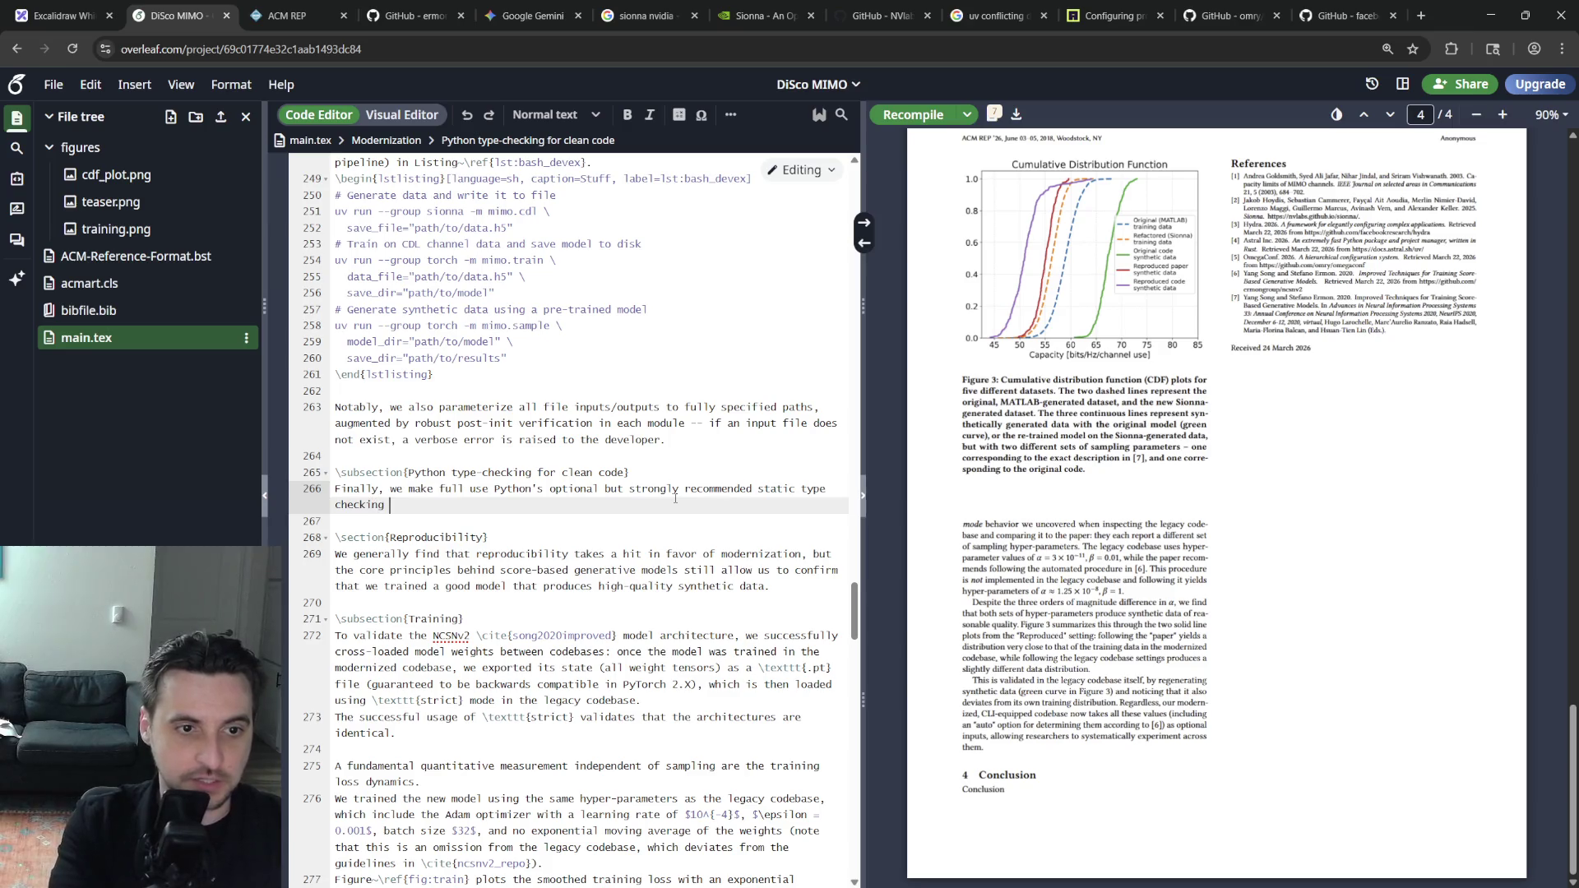
type(" system by adding a")
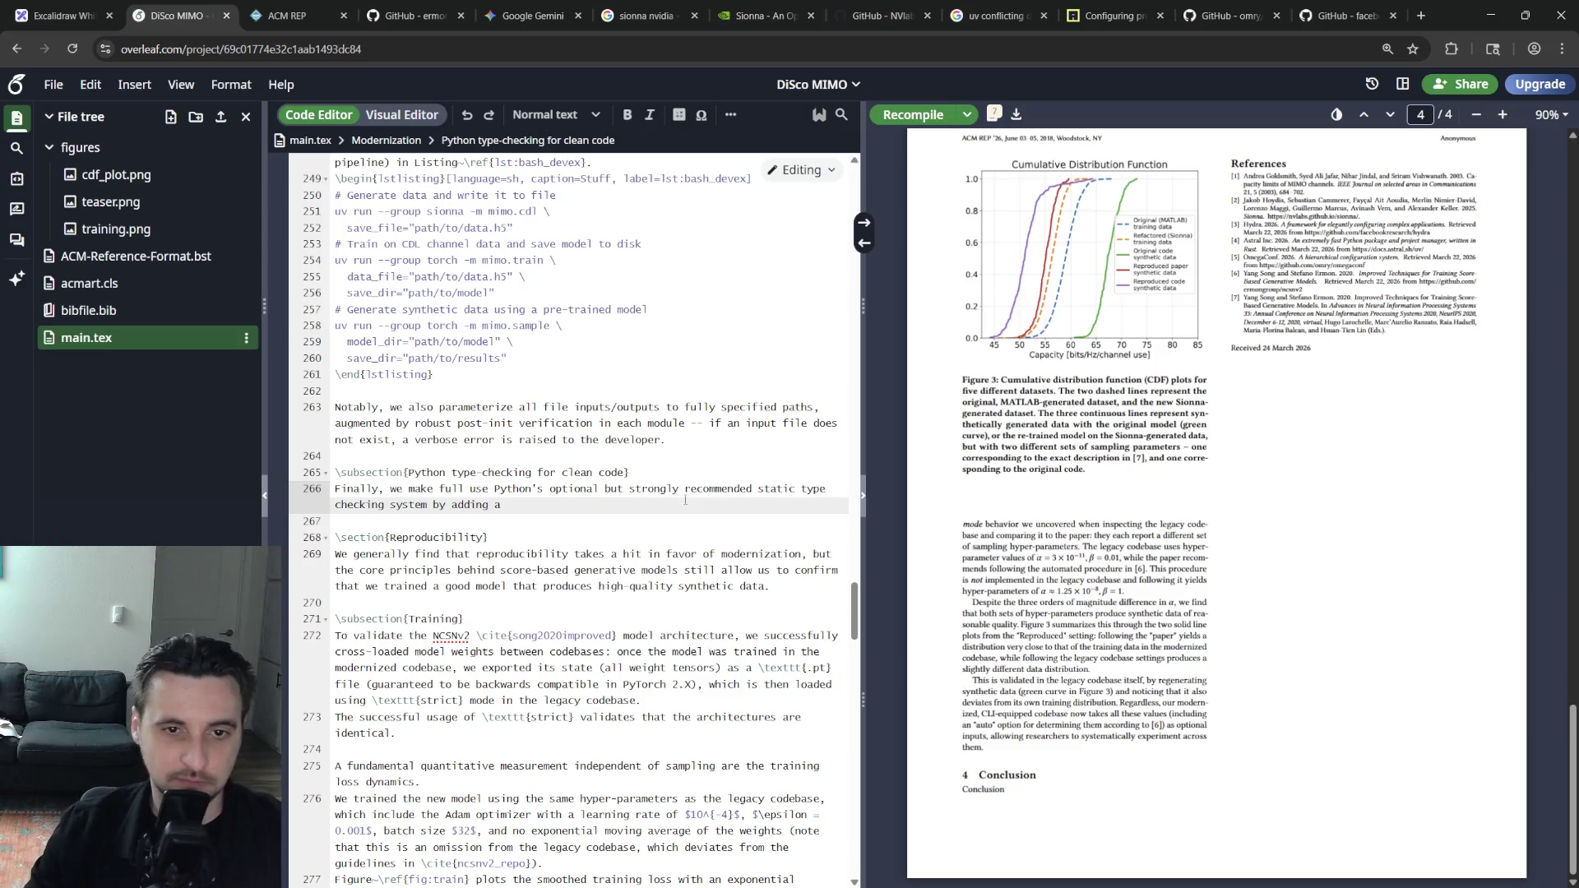
key("Down")
left_click(650, 499)
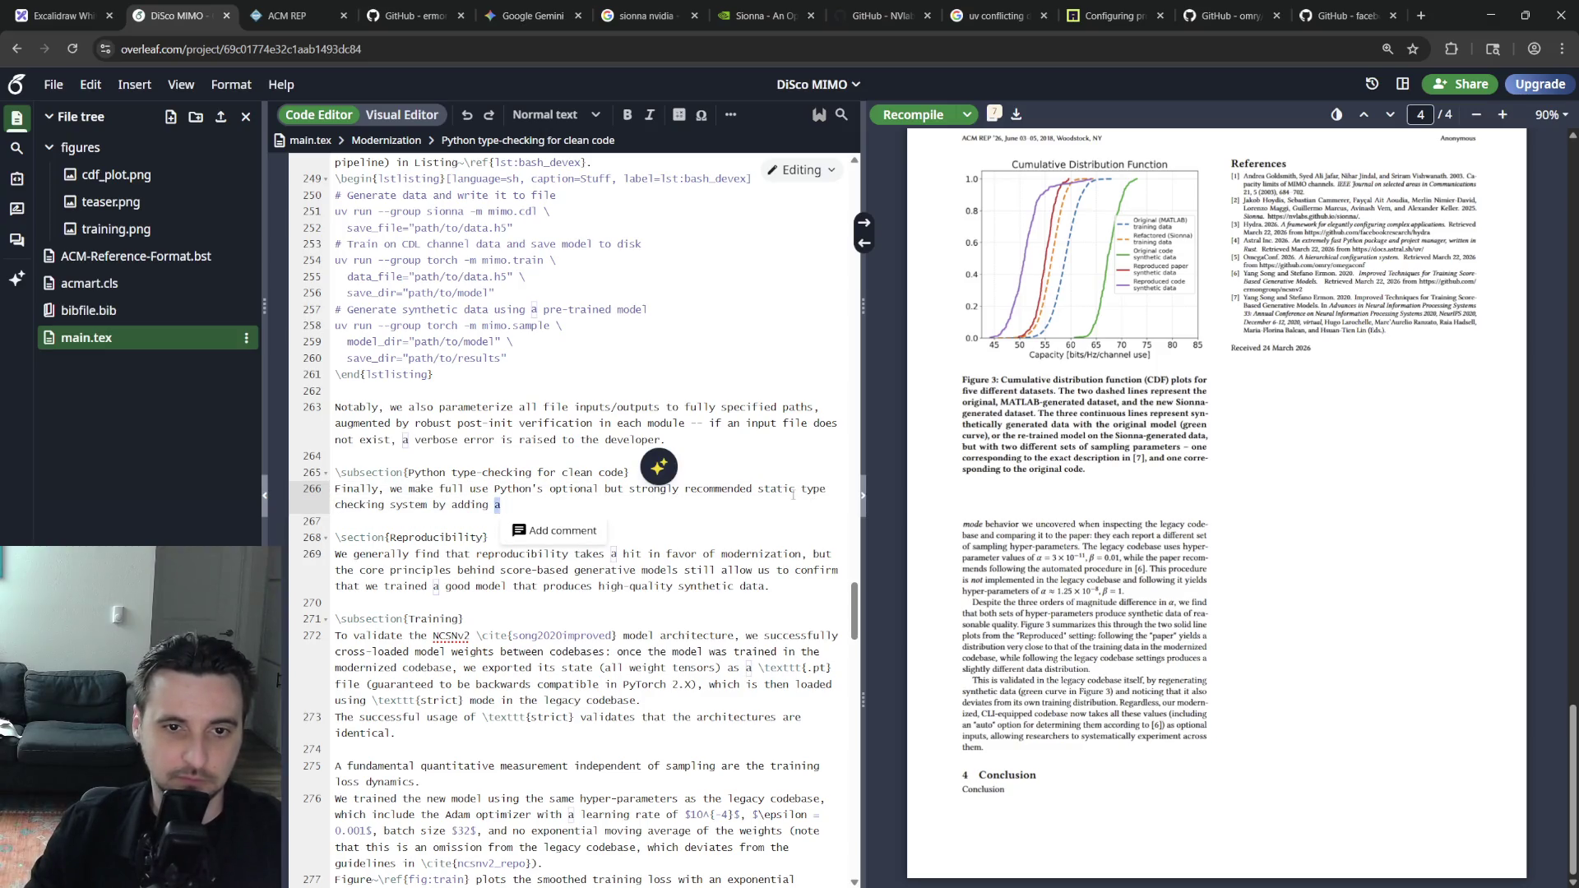
left_click(759, 491)
type("formatting and")
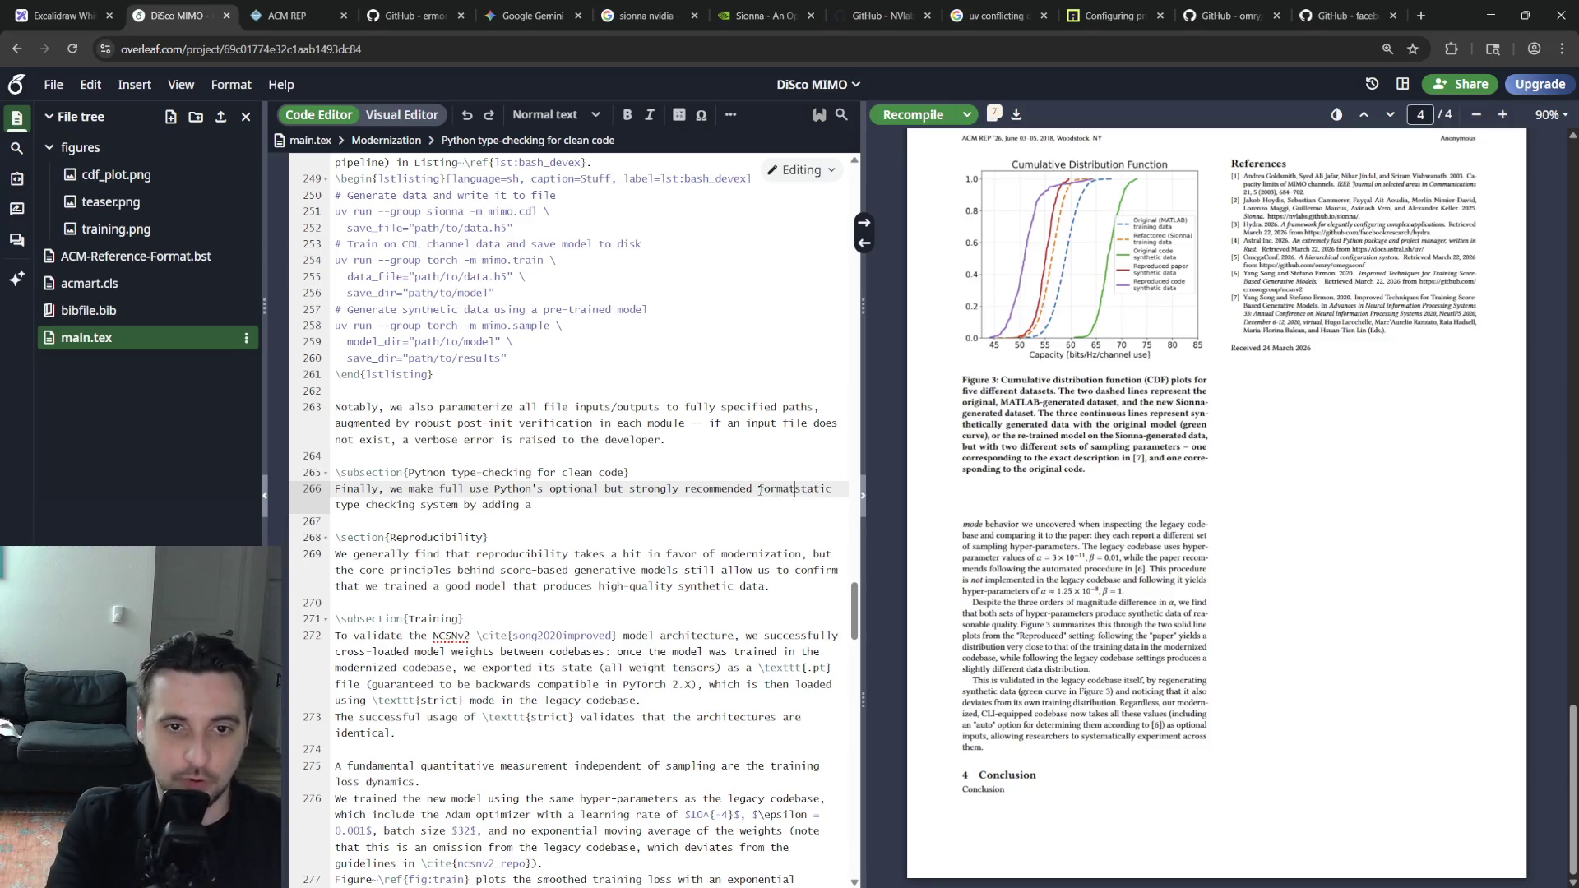
key("End")
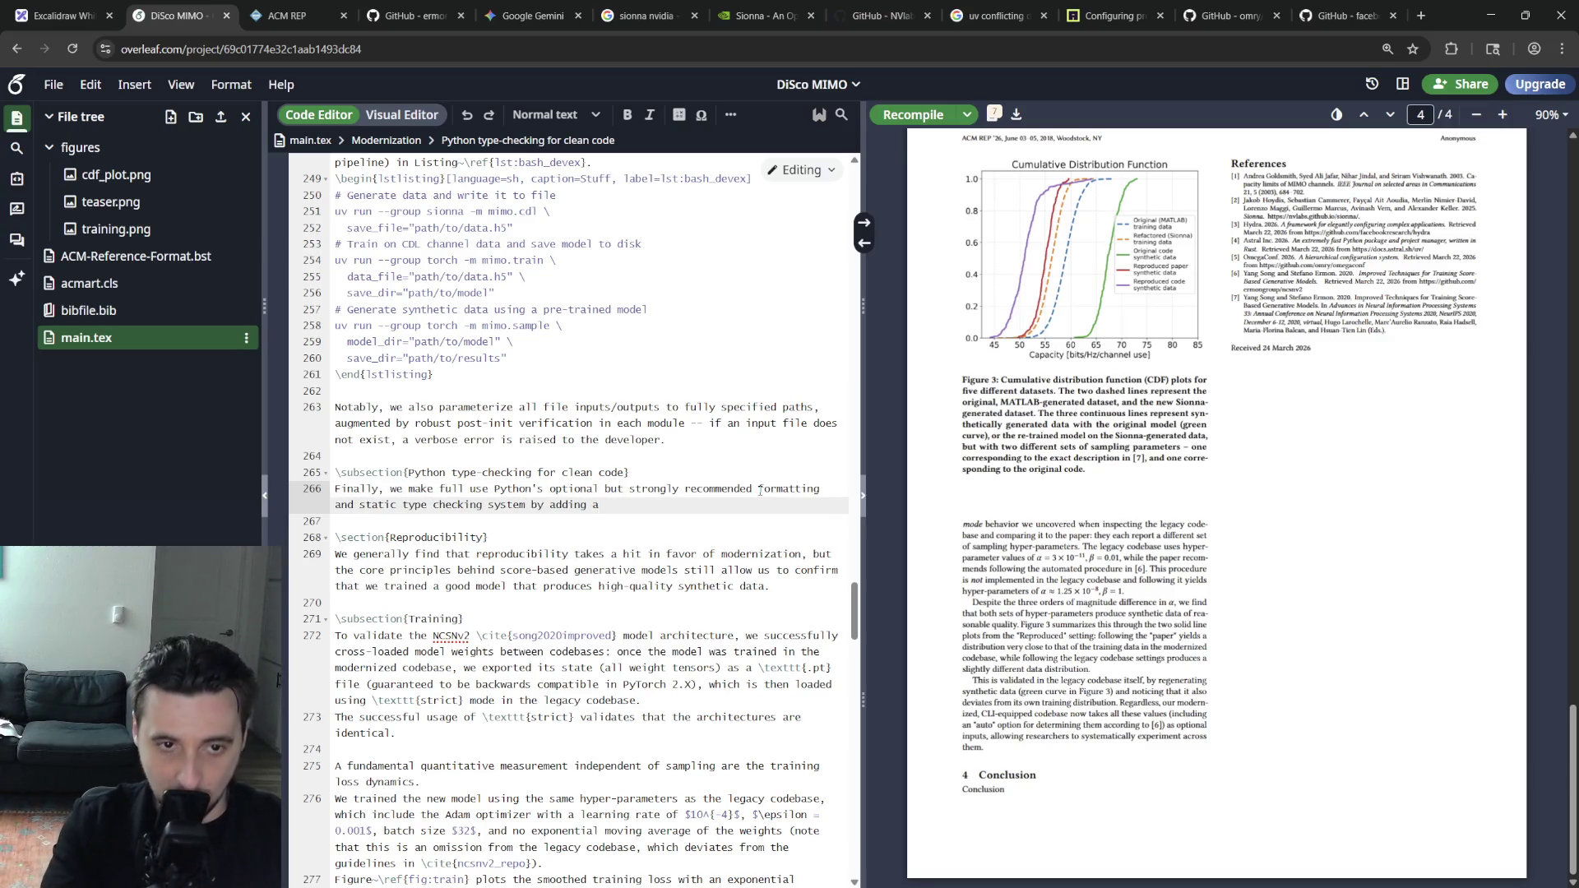
key("BackSpace")
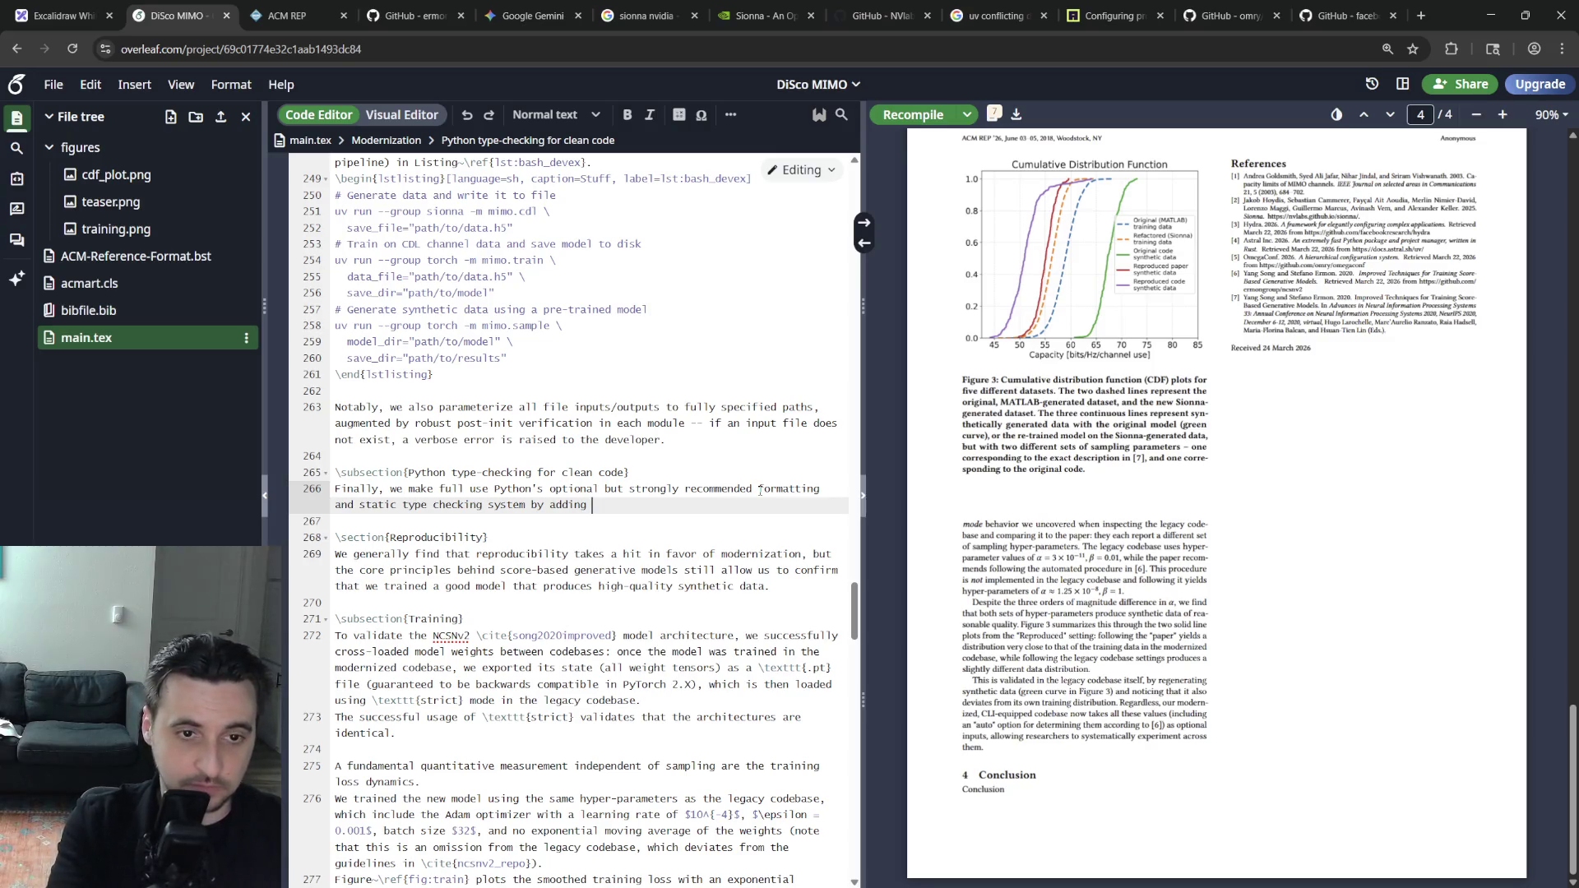
type("pre-commit ")
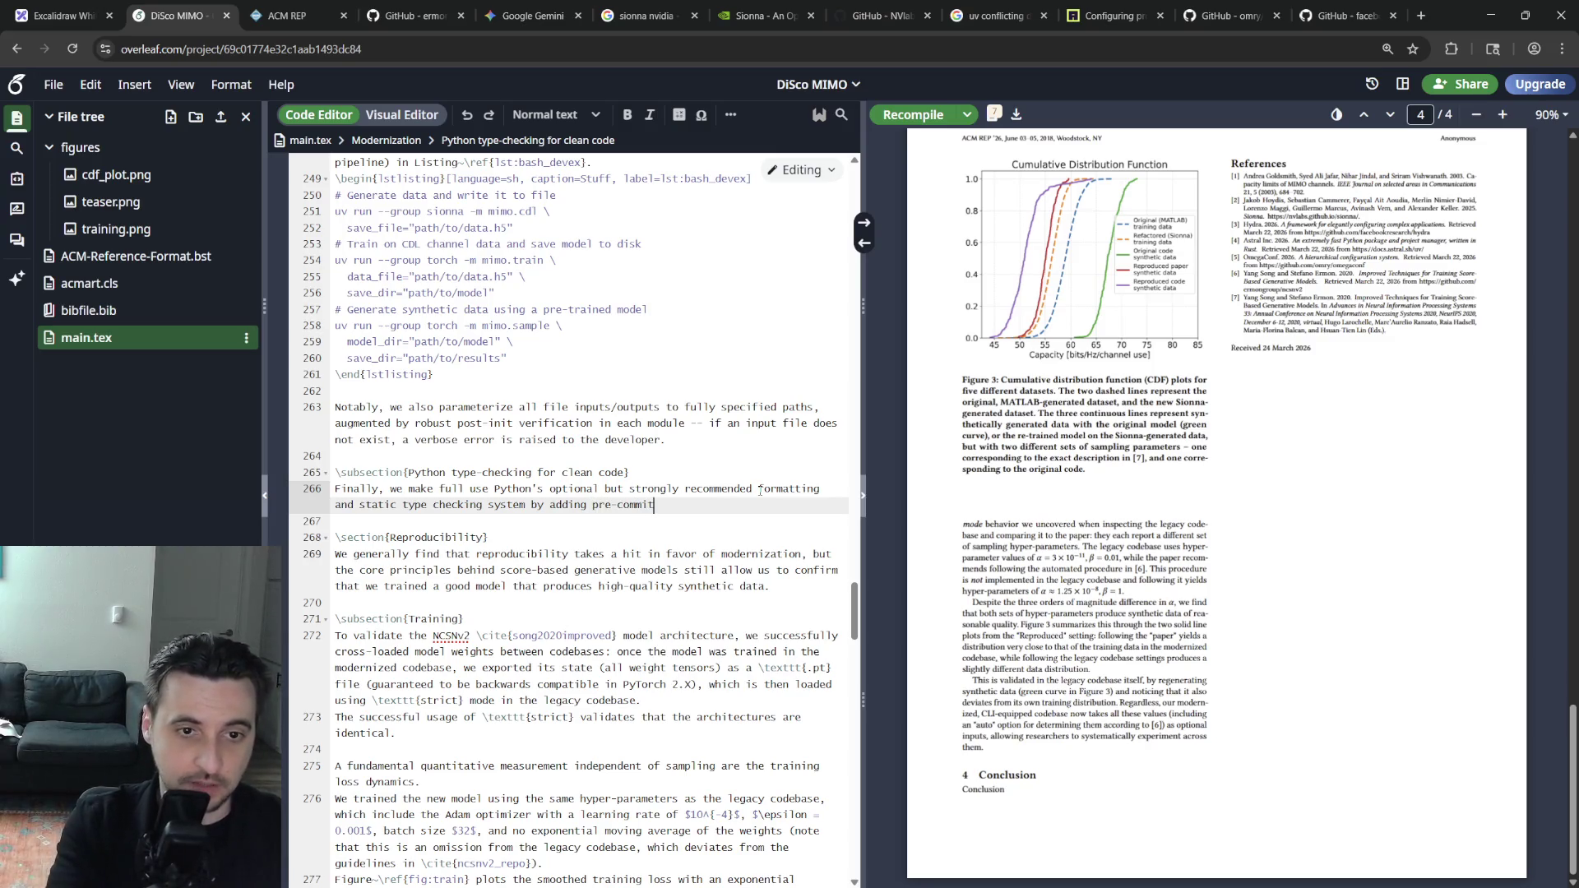
type("hooks that enfo")
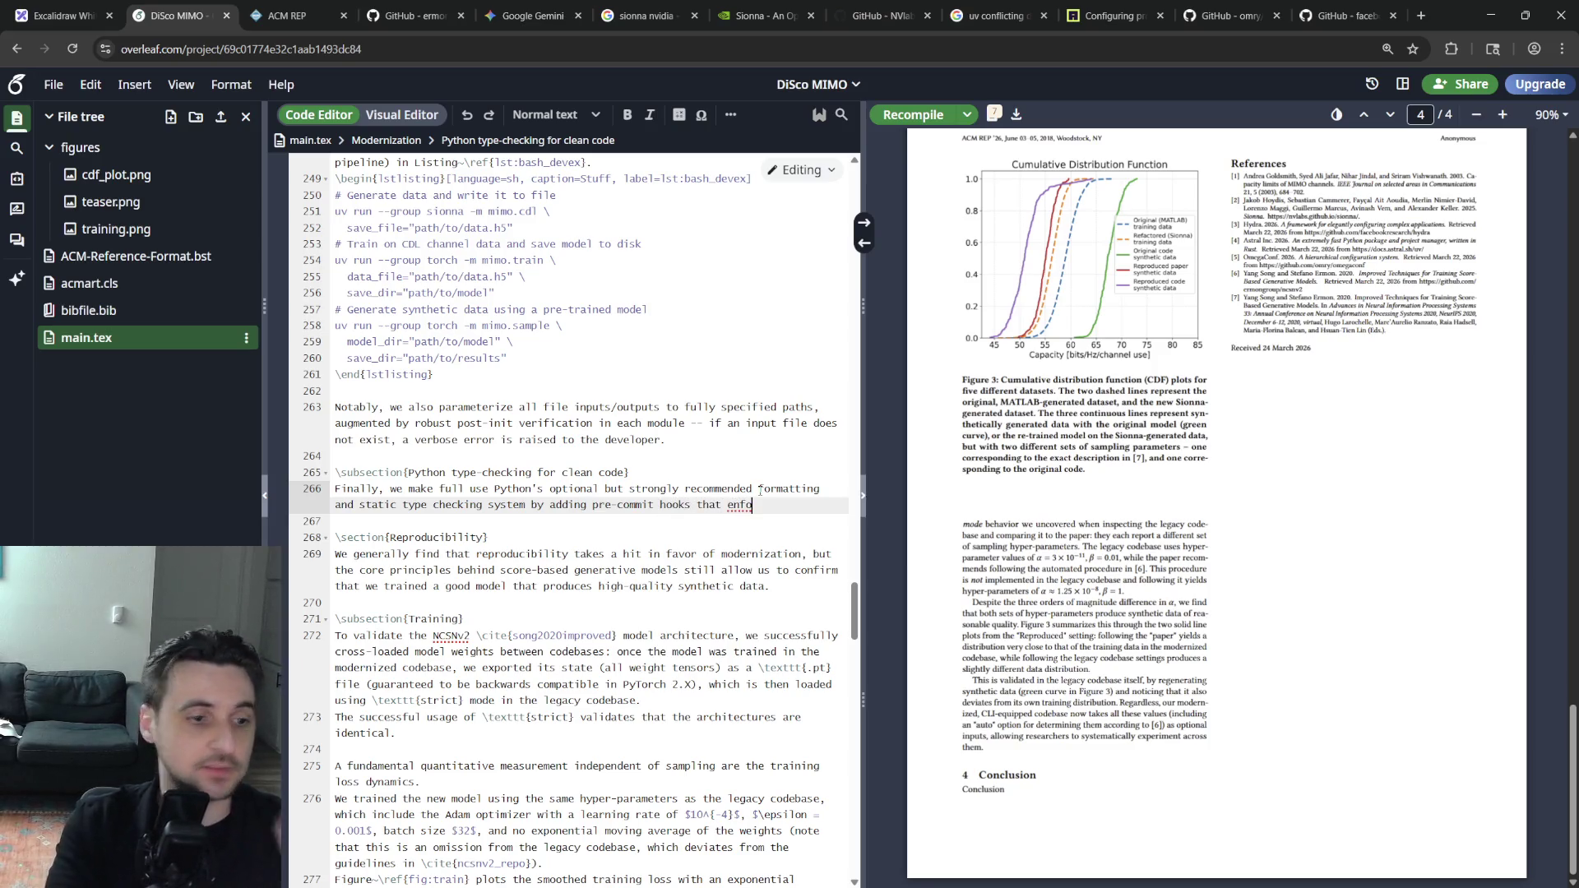
Reword the sentence to 'hooks for automatic formatting and type checking', dropping 'static', and start a new paragraph
key("BackSpace")
key("BackSpace")
key("ctrl+BackSpace")
key("ctrl+BackSpace")
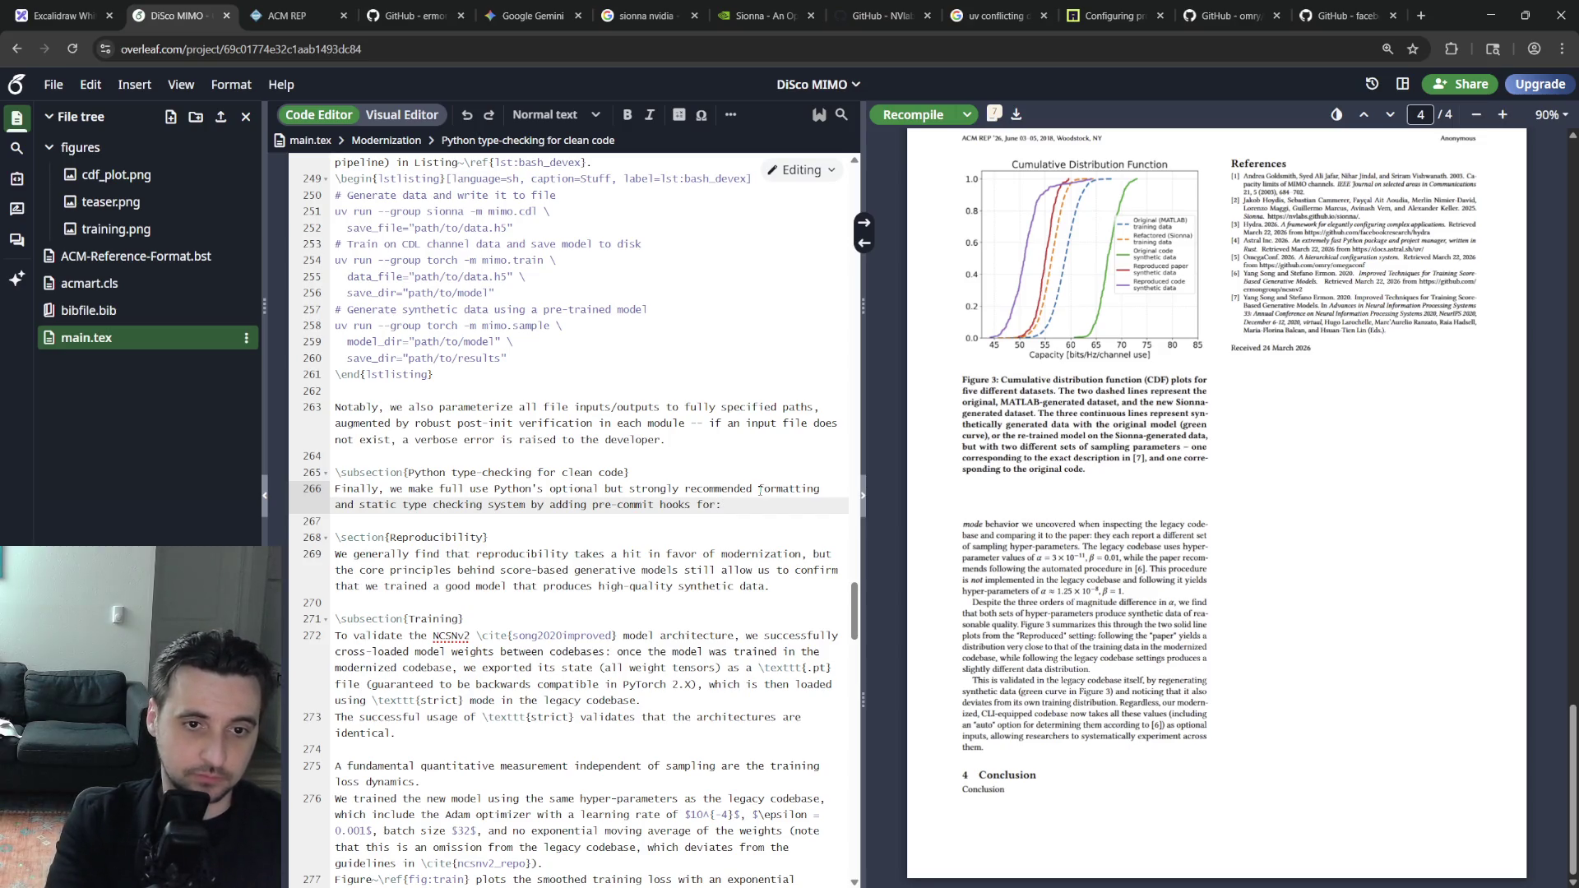
key("BackSpace")
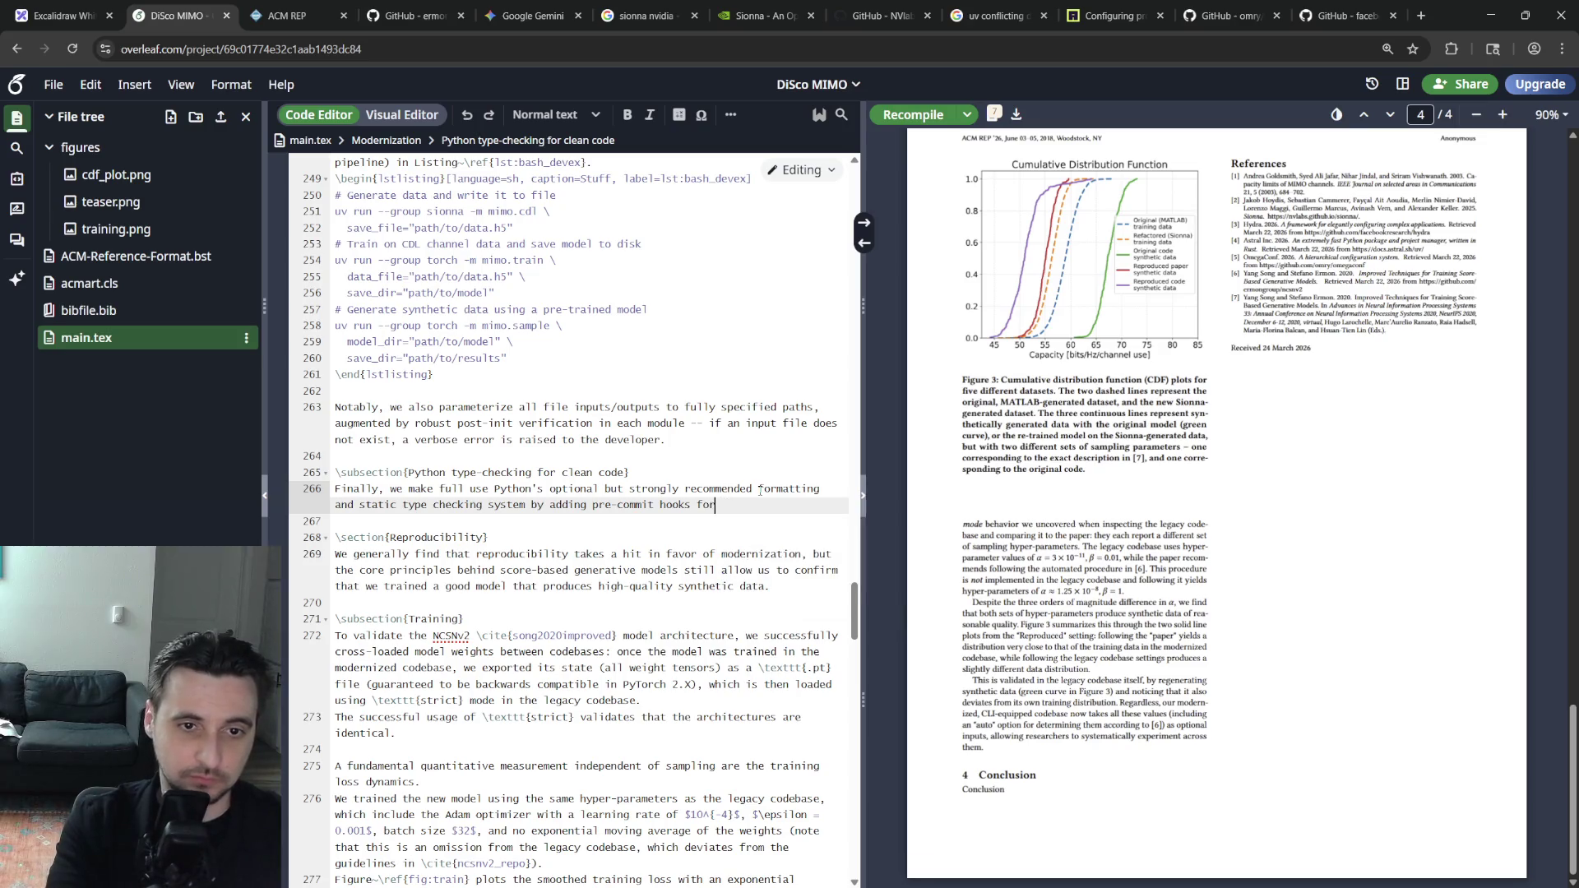
type(" automatic formatt")
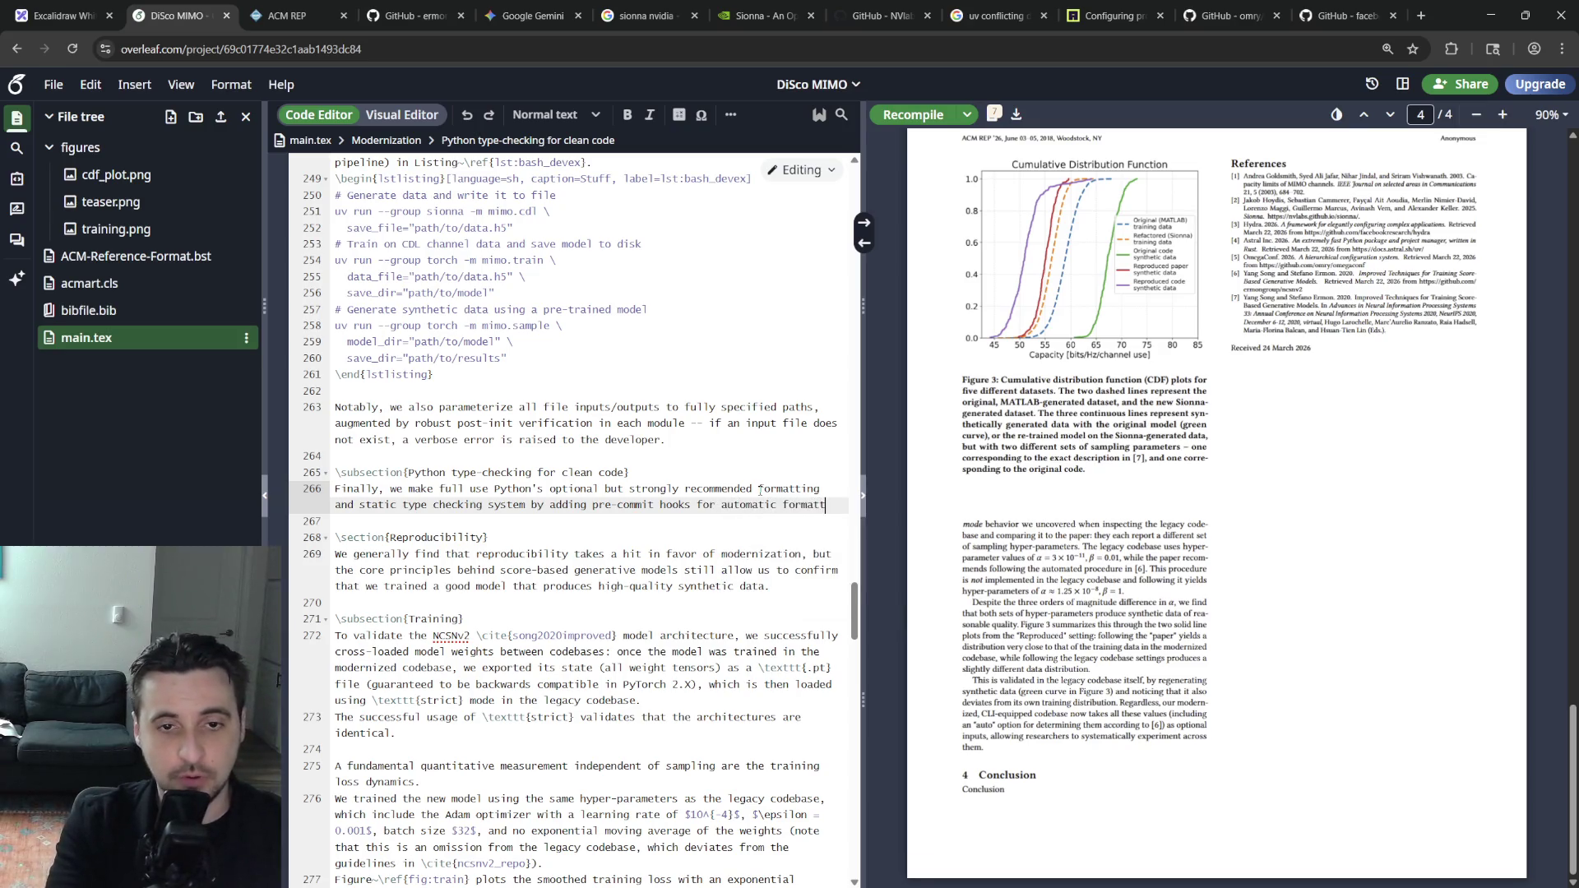
type("ing and")
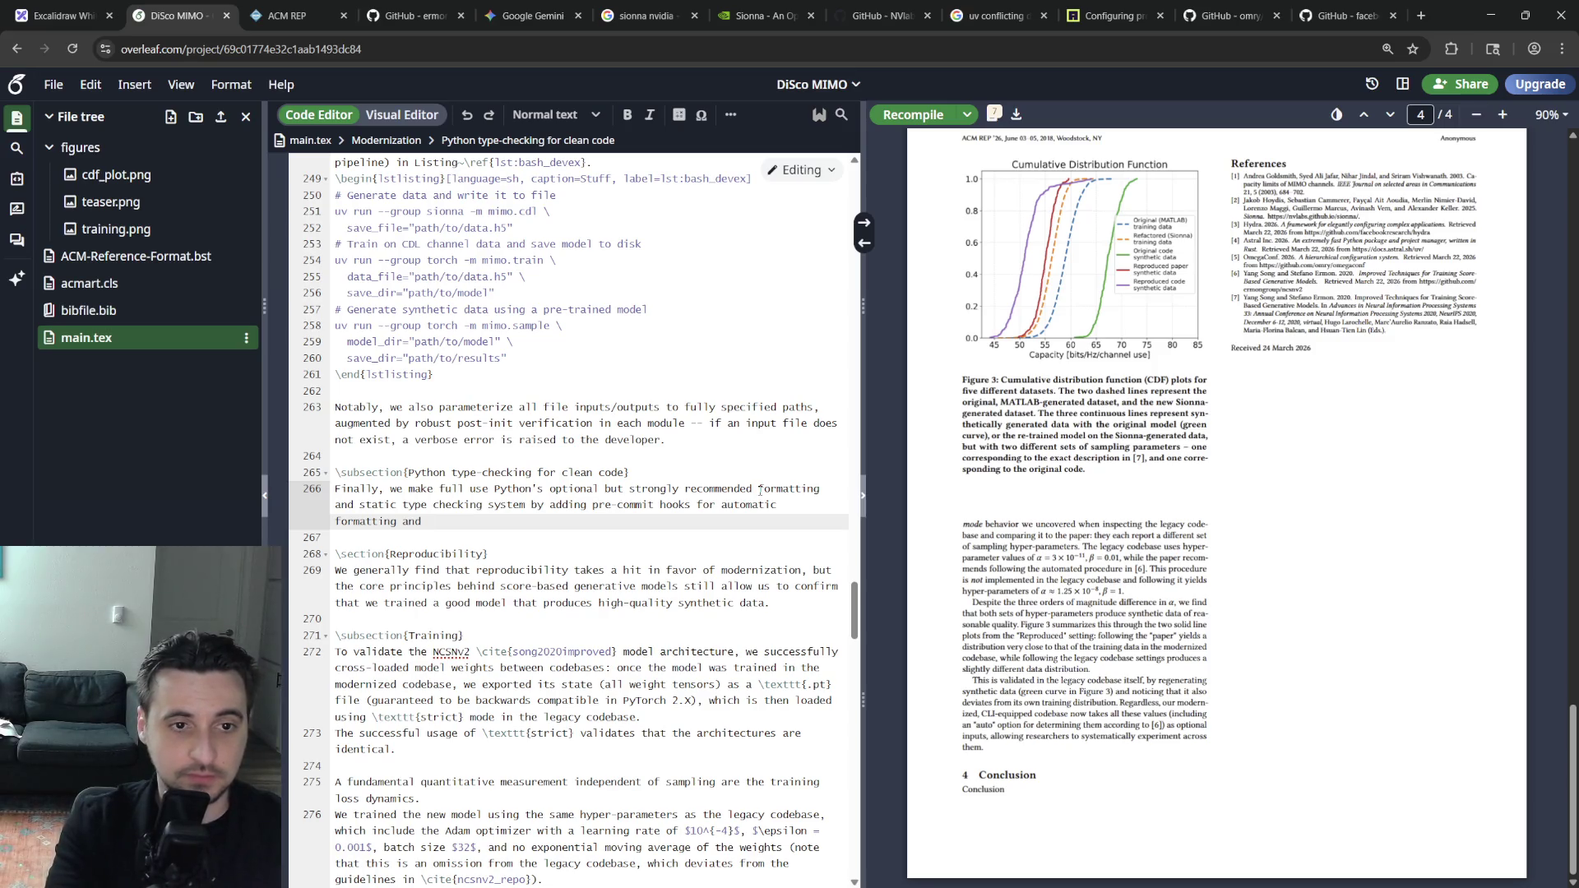
key("Up")
key("Left")
key("BackSpace")
key("BackSpace")
key("BackSpace")
key("BackSpace")
key("BackSpace")
key("BackSpace")
key("BackSpace")
key("Right")
key("Right")
key("Right")
key("Delete")
key("Delete")
key("Delete")
key("Delete")
key("Delete")
key("Delete")
key("Delete")
key("Delete")
type("hinting")
type("type")
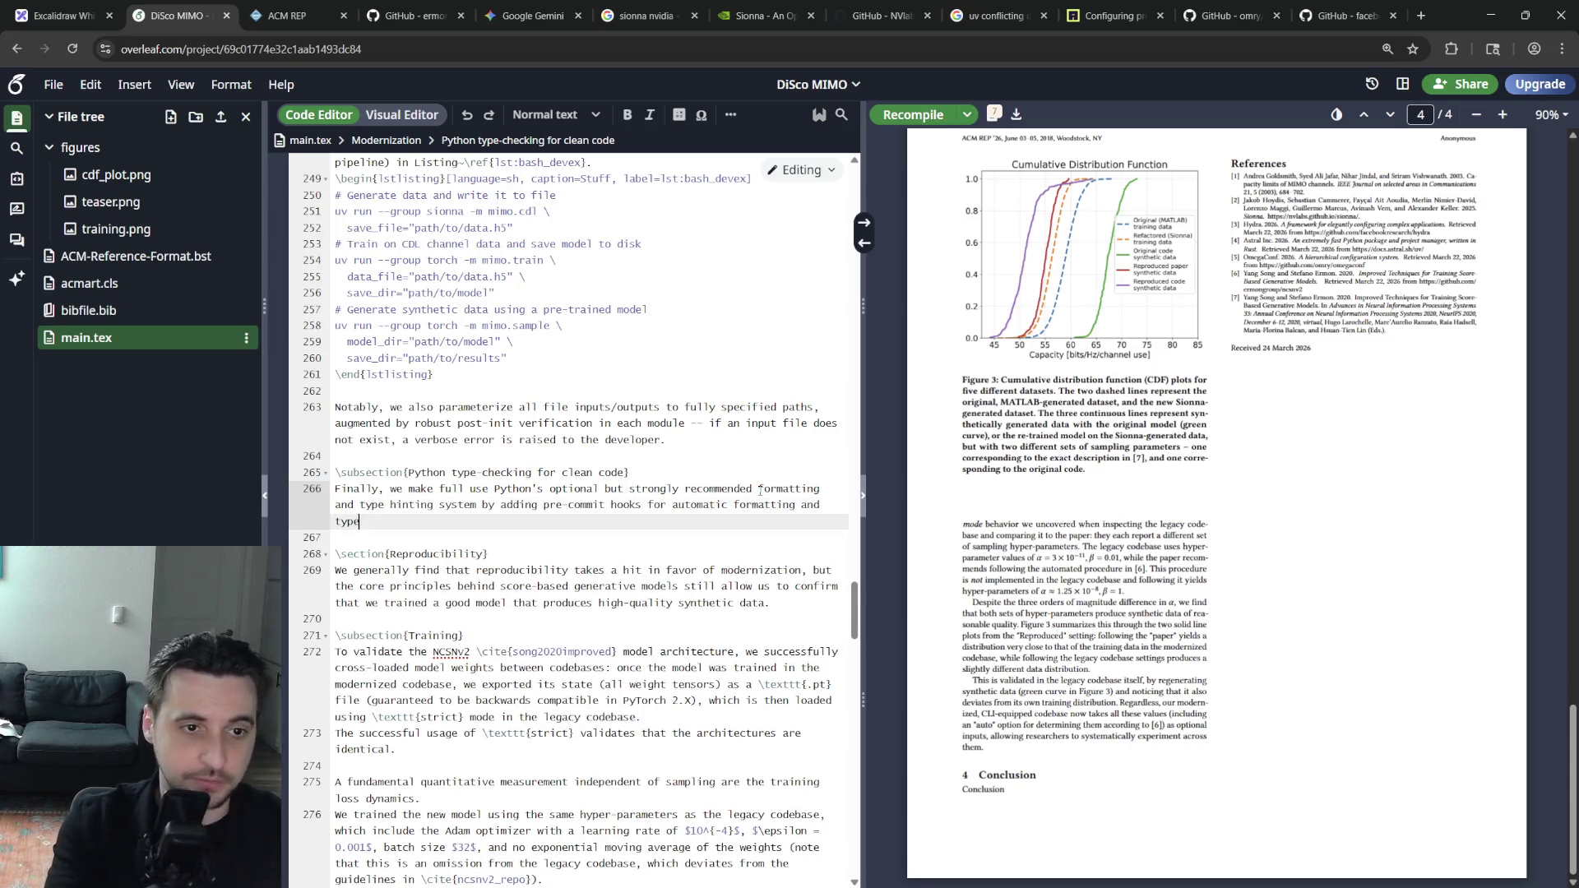
key("Return")
key("Return")
type("This forces developers to annota")
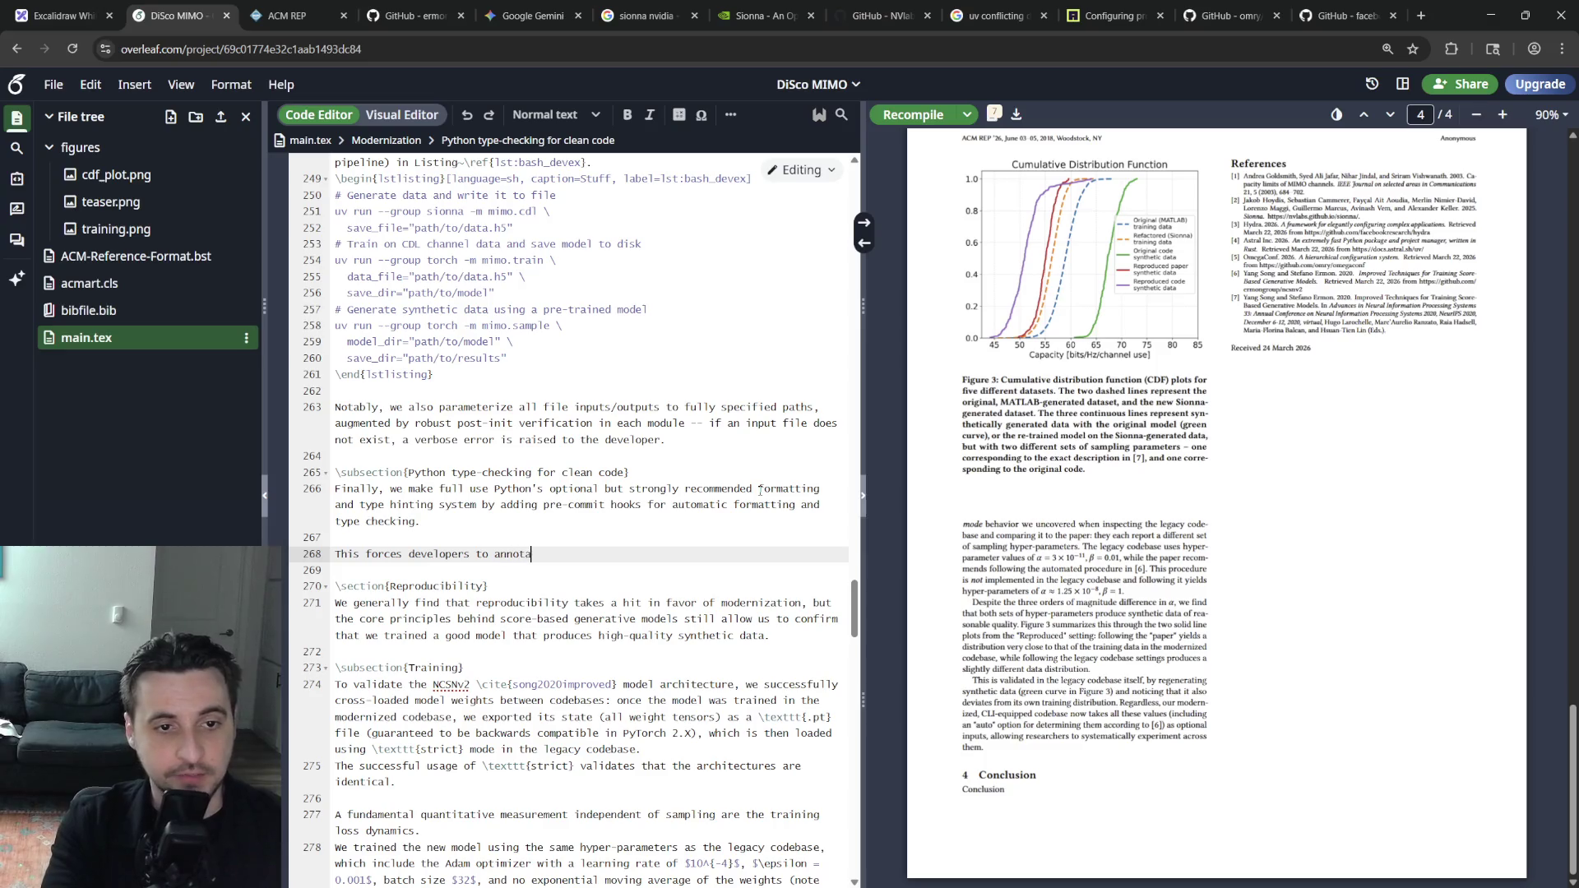
Write the sentence that developers must type annotate everything and add runtime checks against invalid values
key("BackSpace")
key("BackSpace")
key("BackSpace")
key("BackSpace")
key("BackSpace")
key("BackSpace")
type("t")
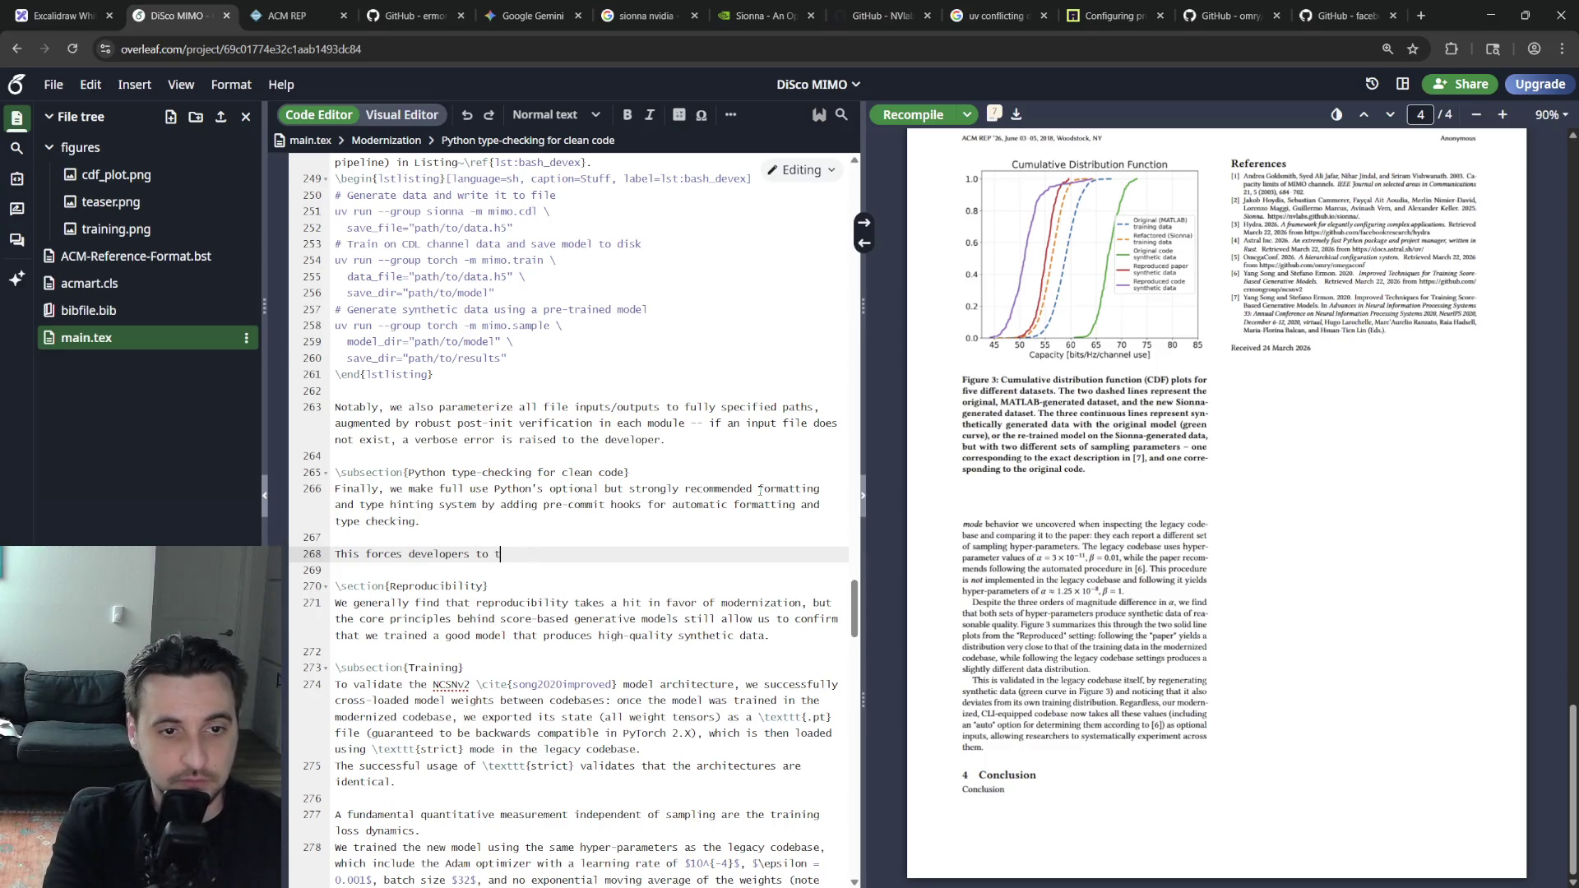
type("ype annotate every")
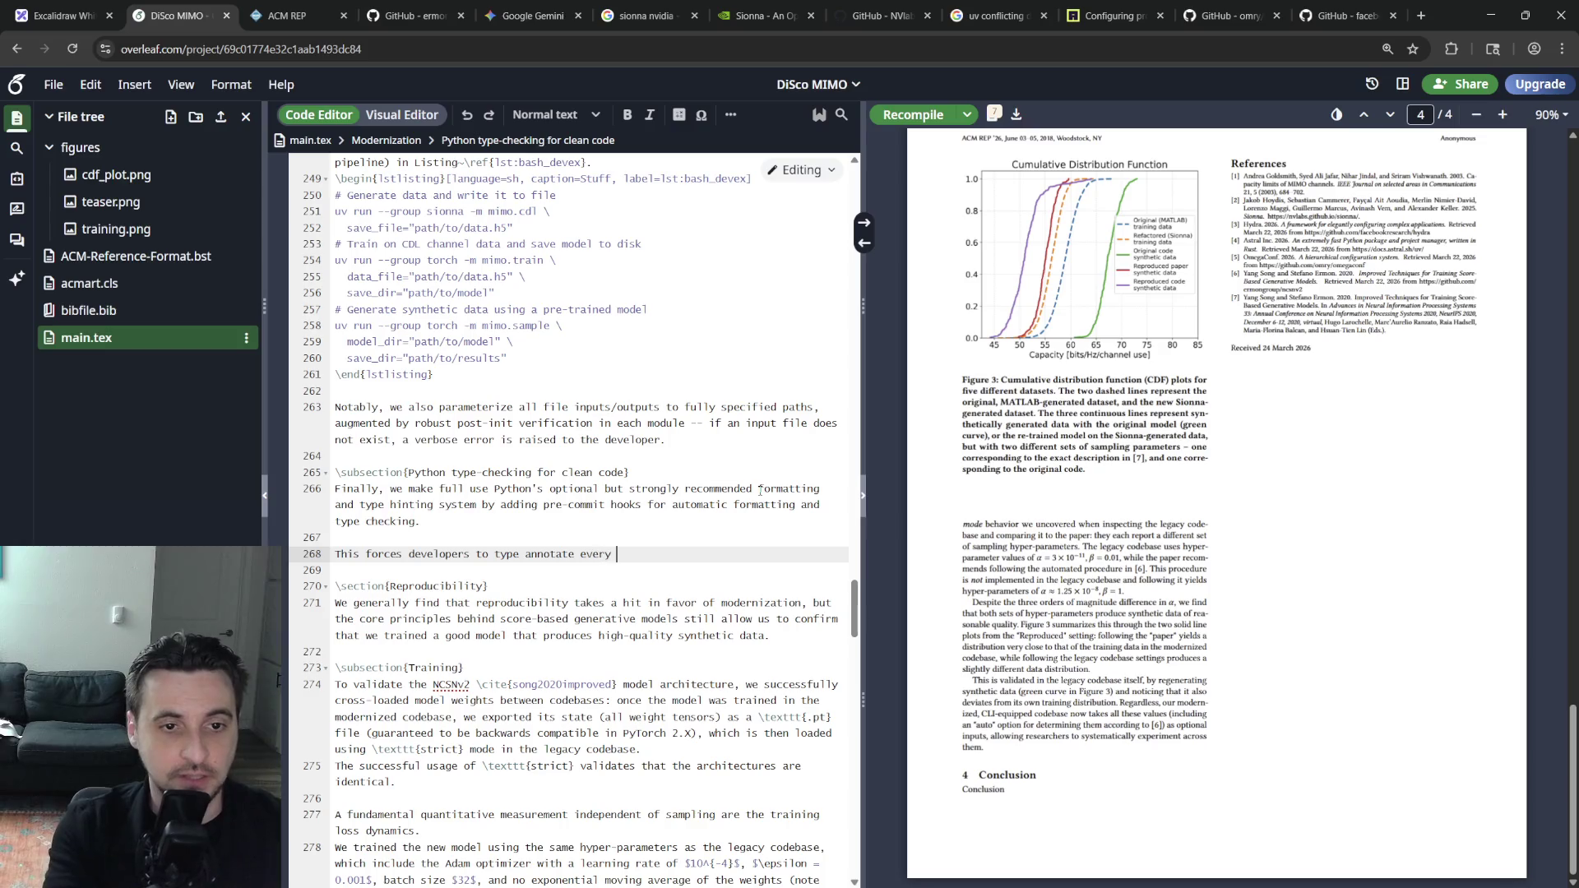
type(" single")
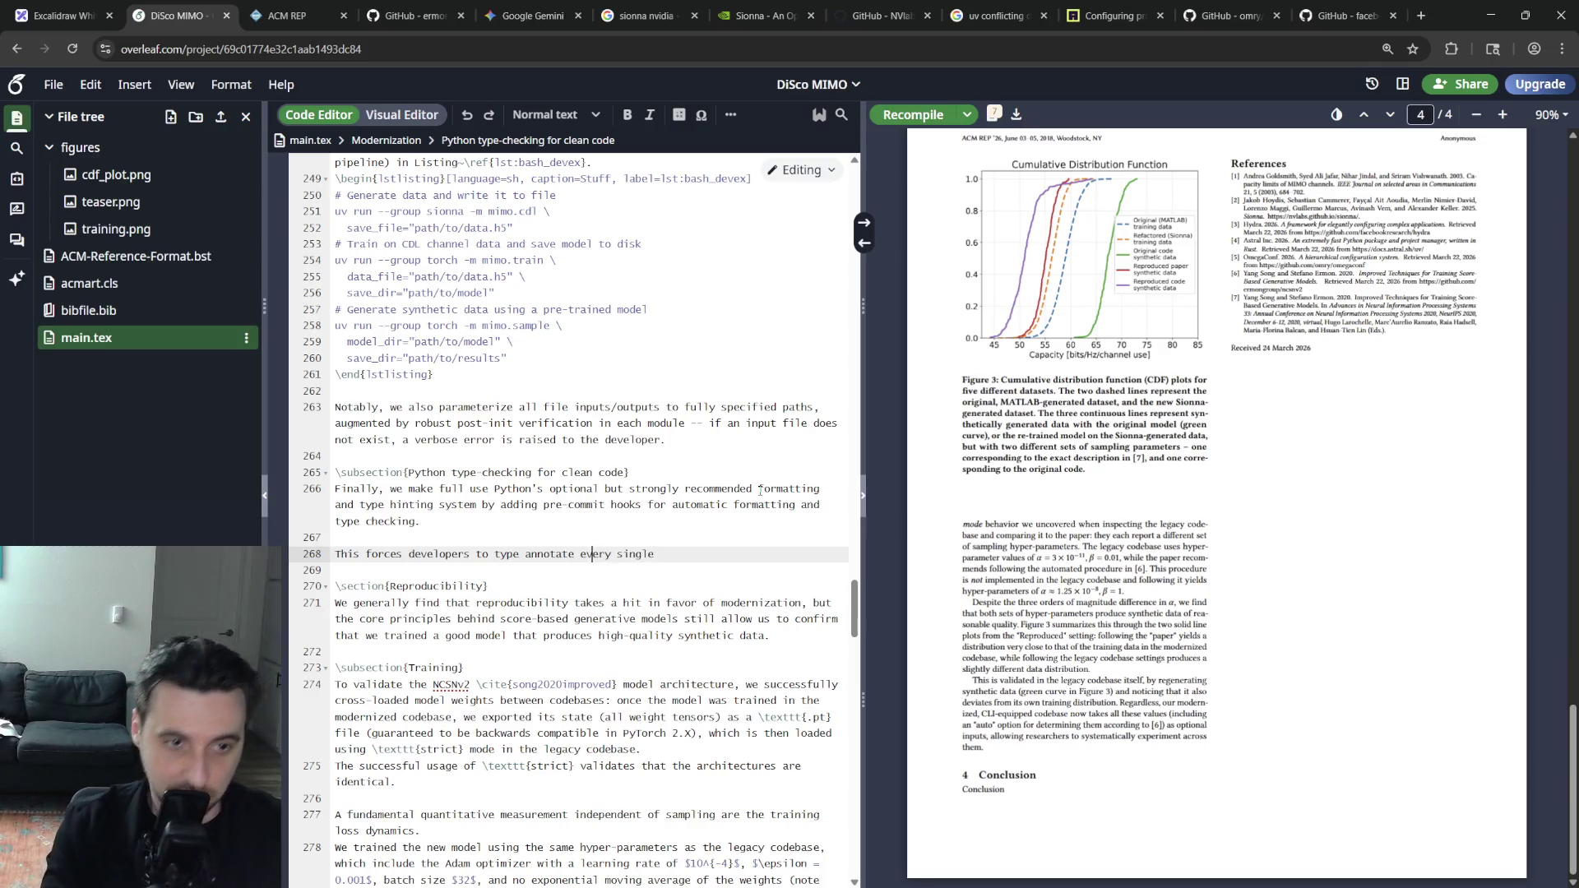
type(" (including ourselves in the process)")
key("End")
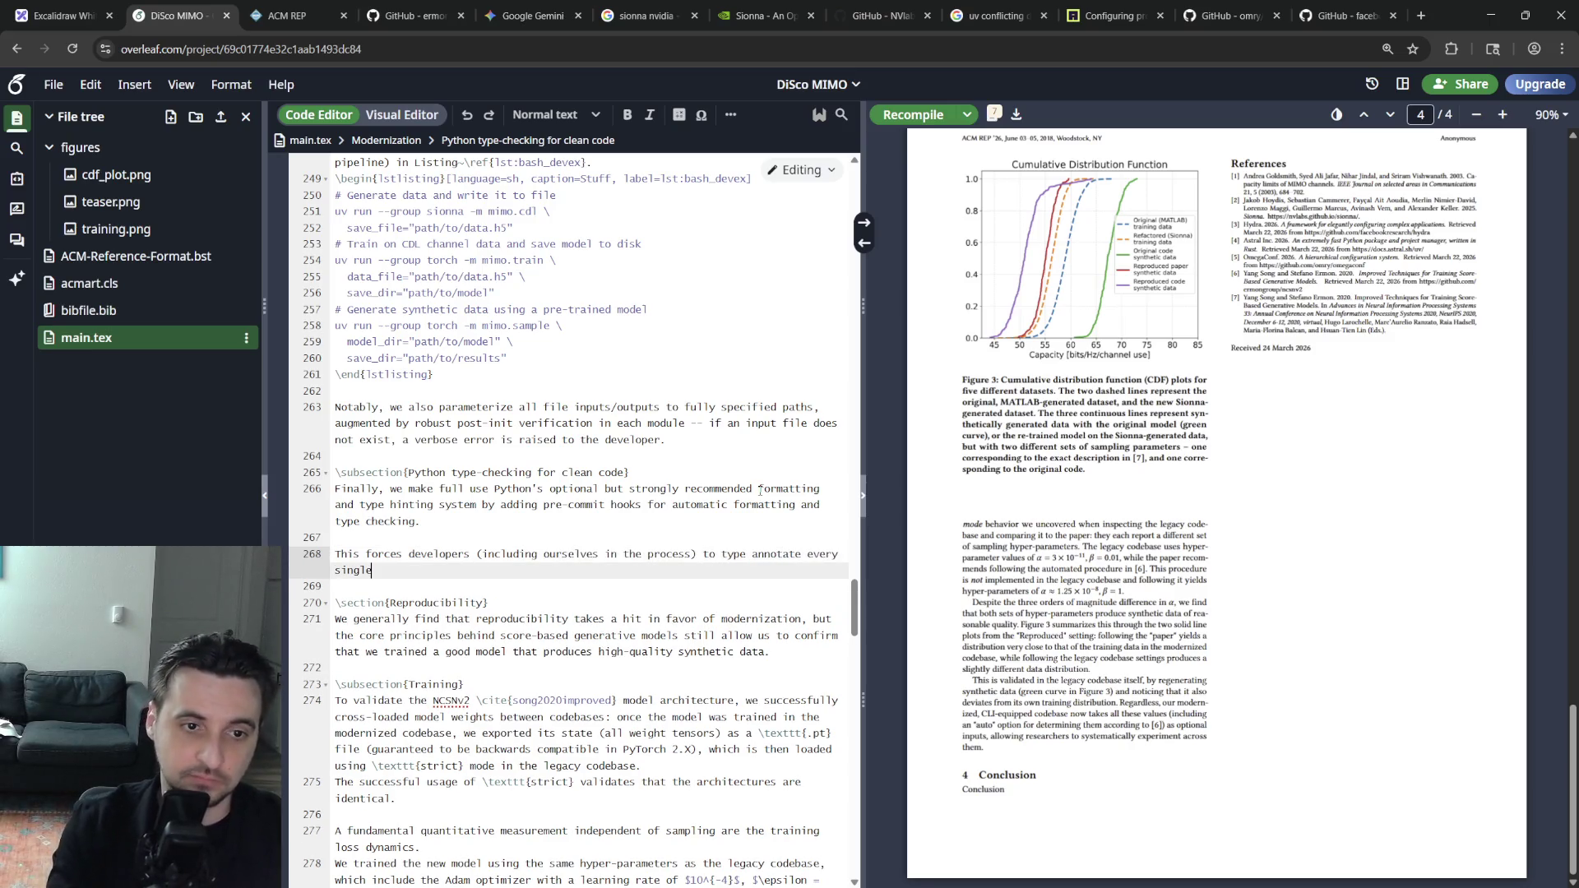
key("BackSpace")
key("BackSpace")
key("BackSpace")
key("BackSpace")
key("BackSpace")
key("BackSpace")
type("P")
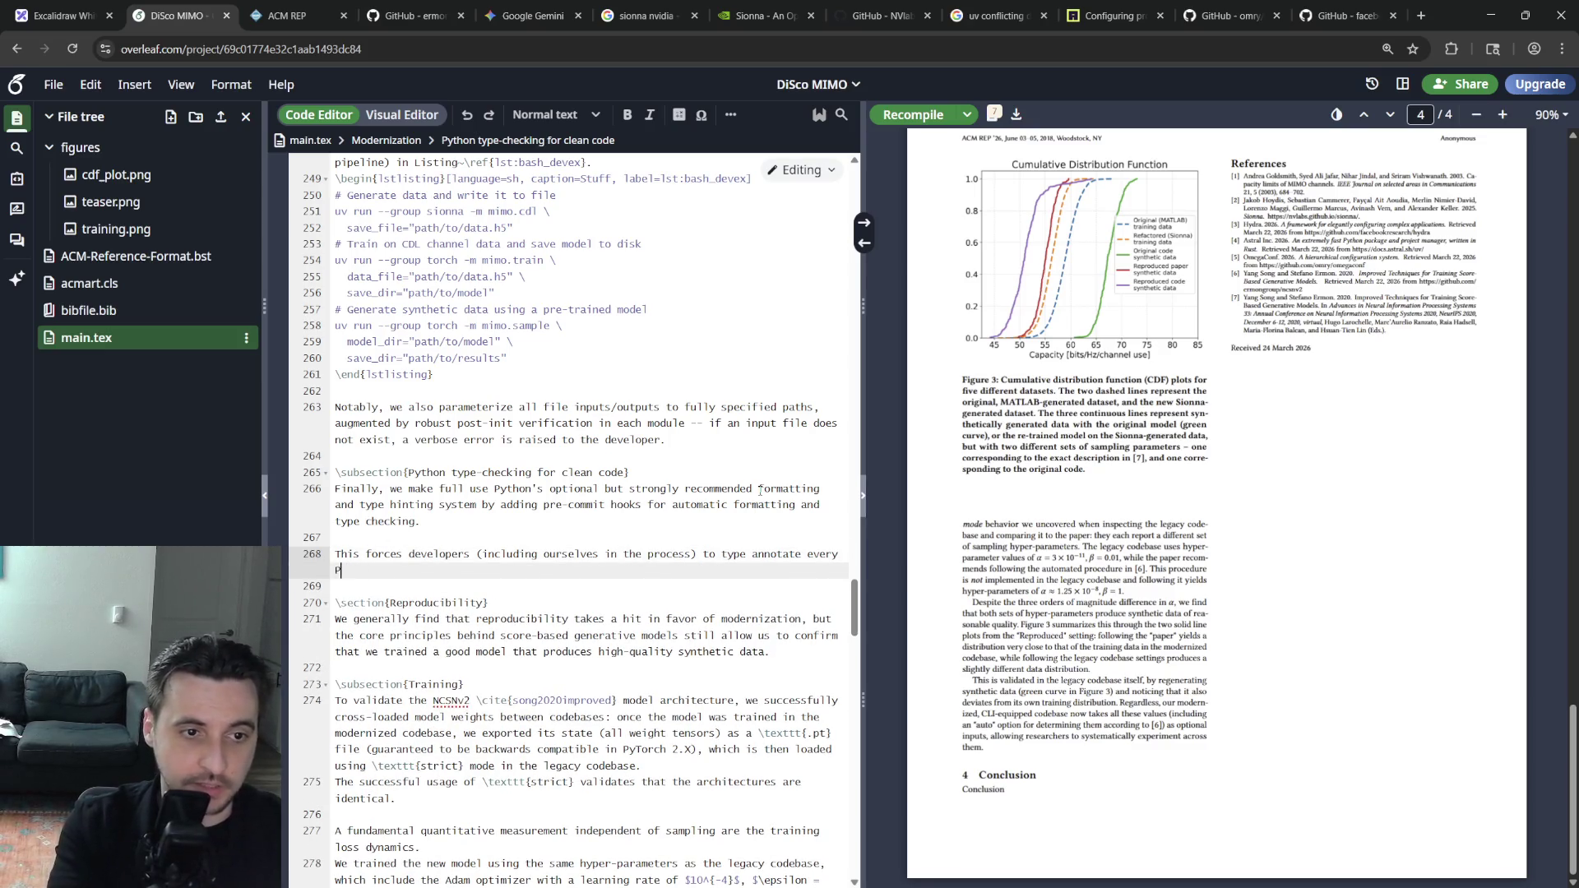
type("ython unctionalit")
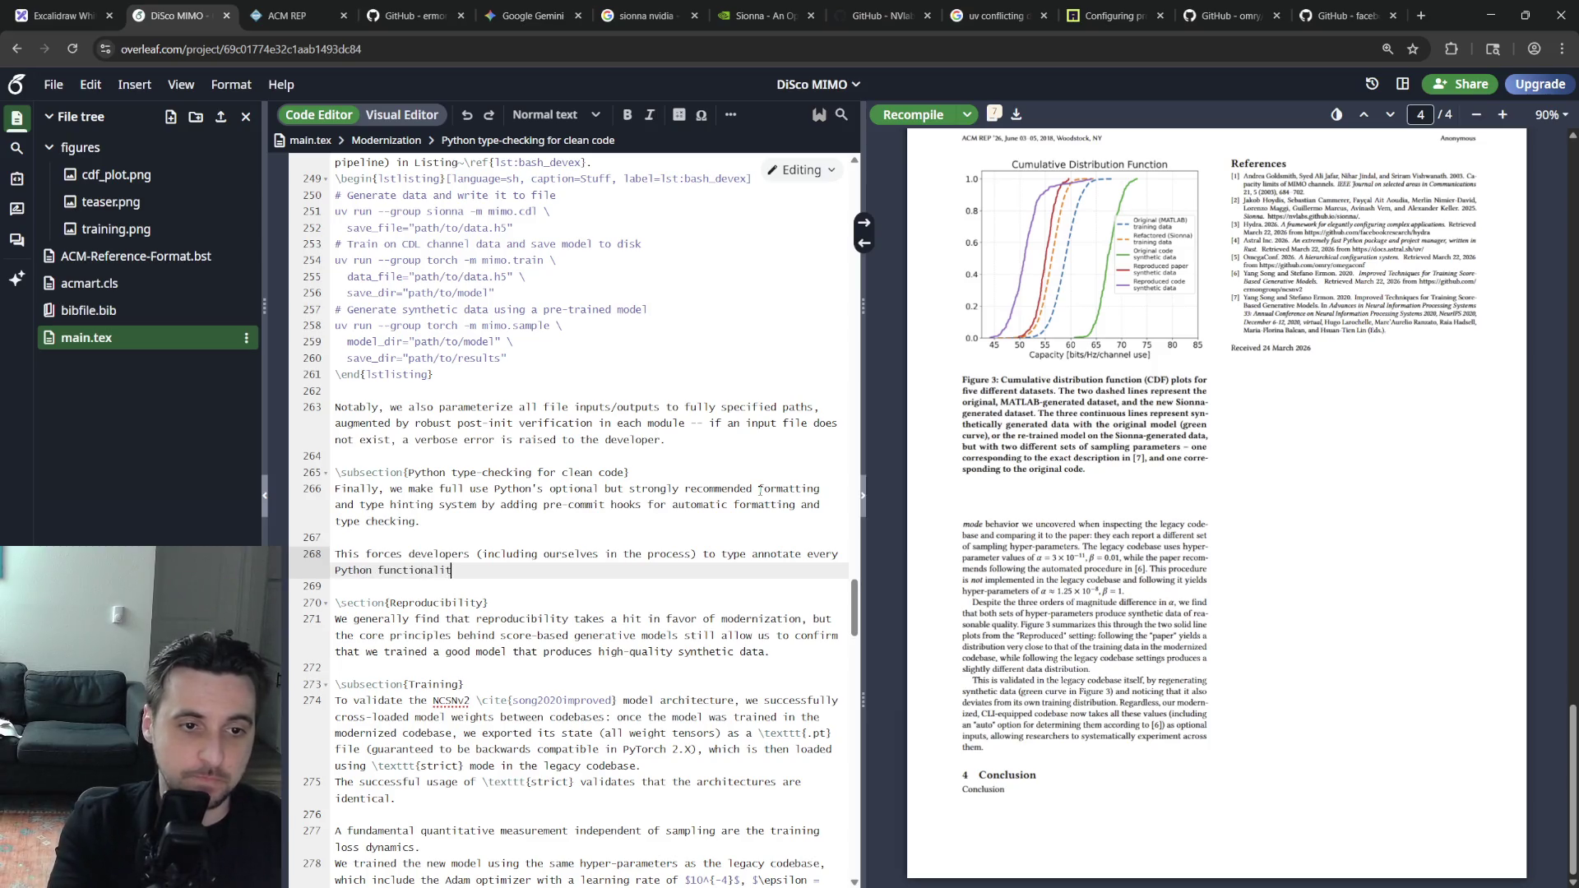
type("d implement")
type(" robust runtime checks whe")
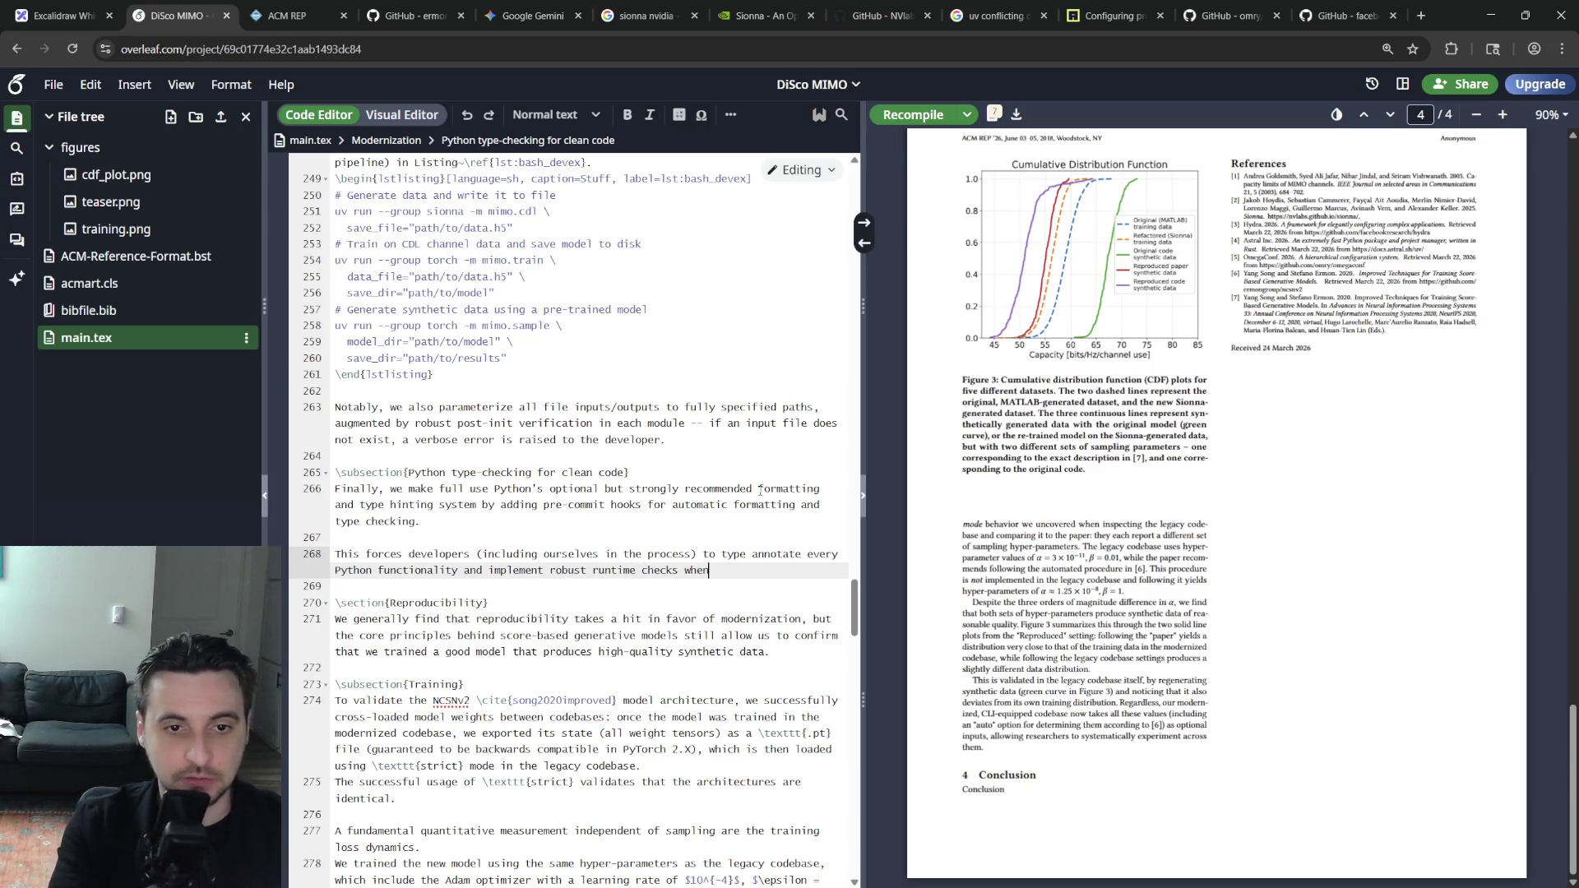
type(" needed ")
type("guard against invalid values.")
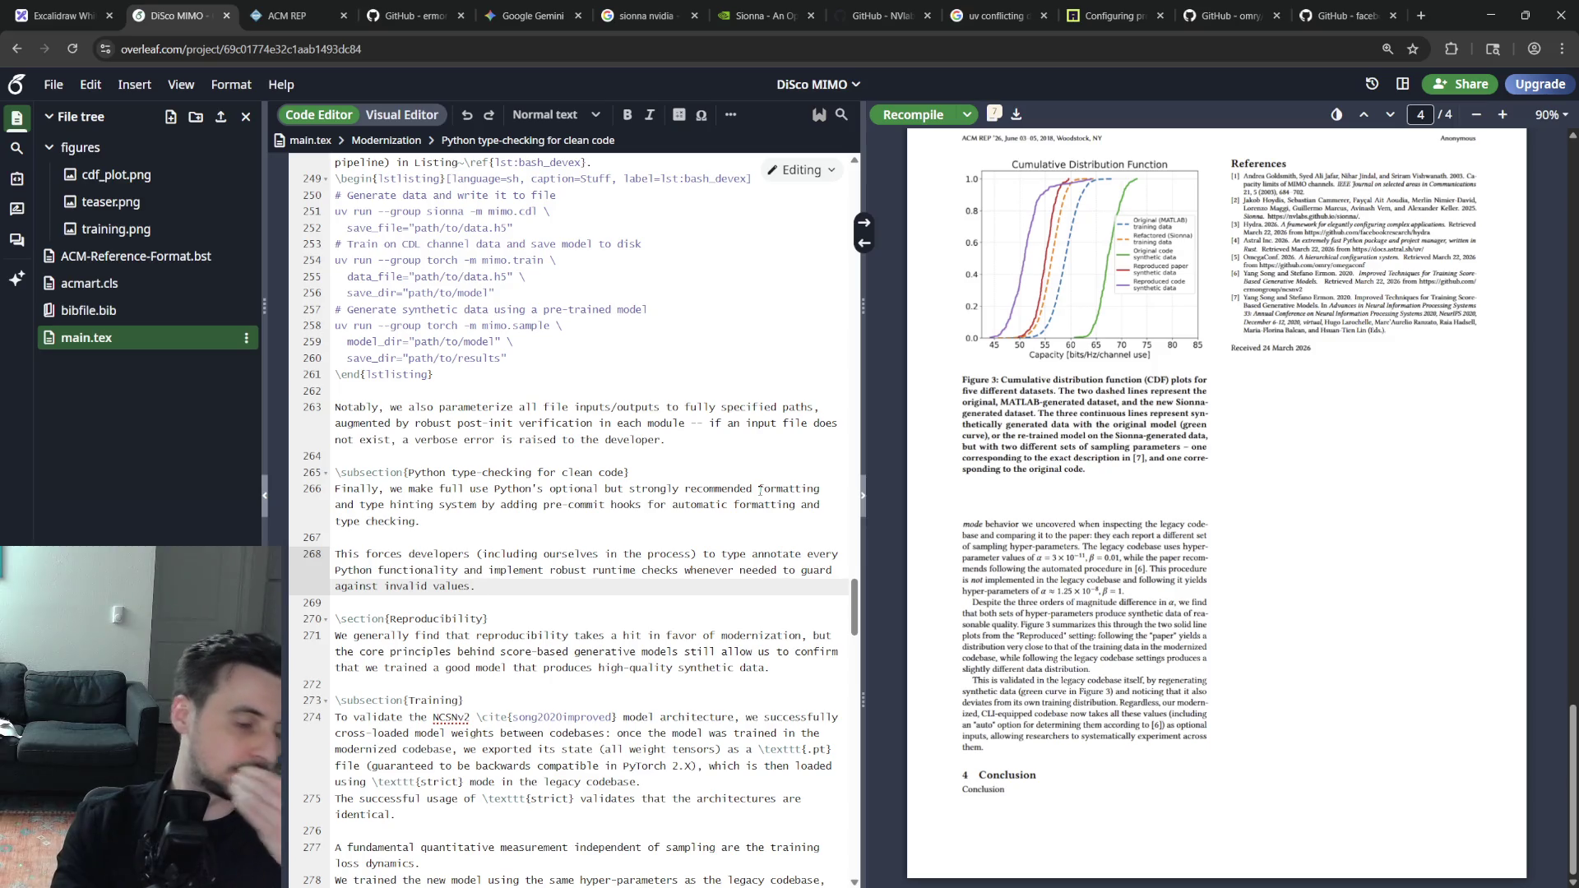
Join the new sentence to the previous paragraph and start a fresh line after it
key("Up")
key("Up")
key("Up")
key("Delete")
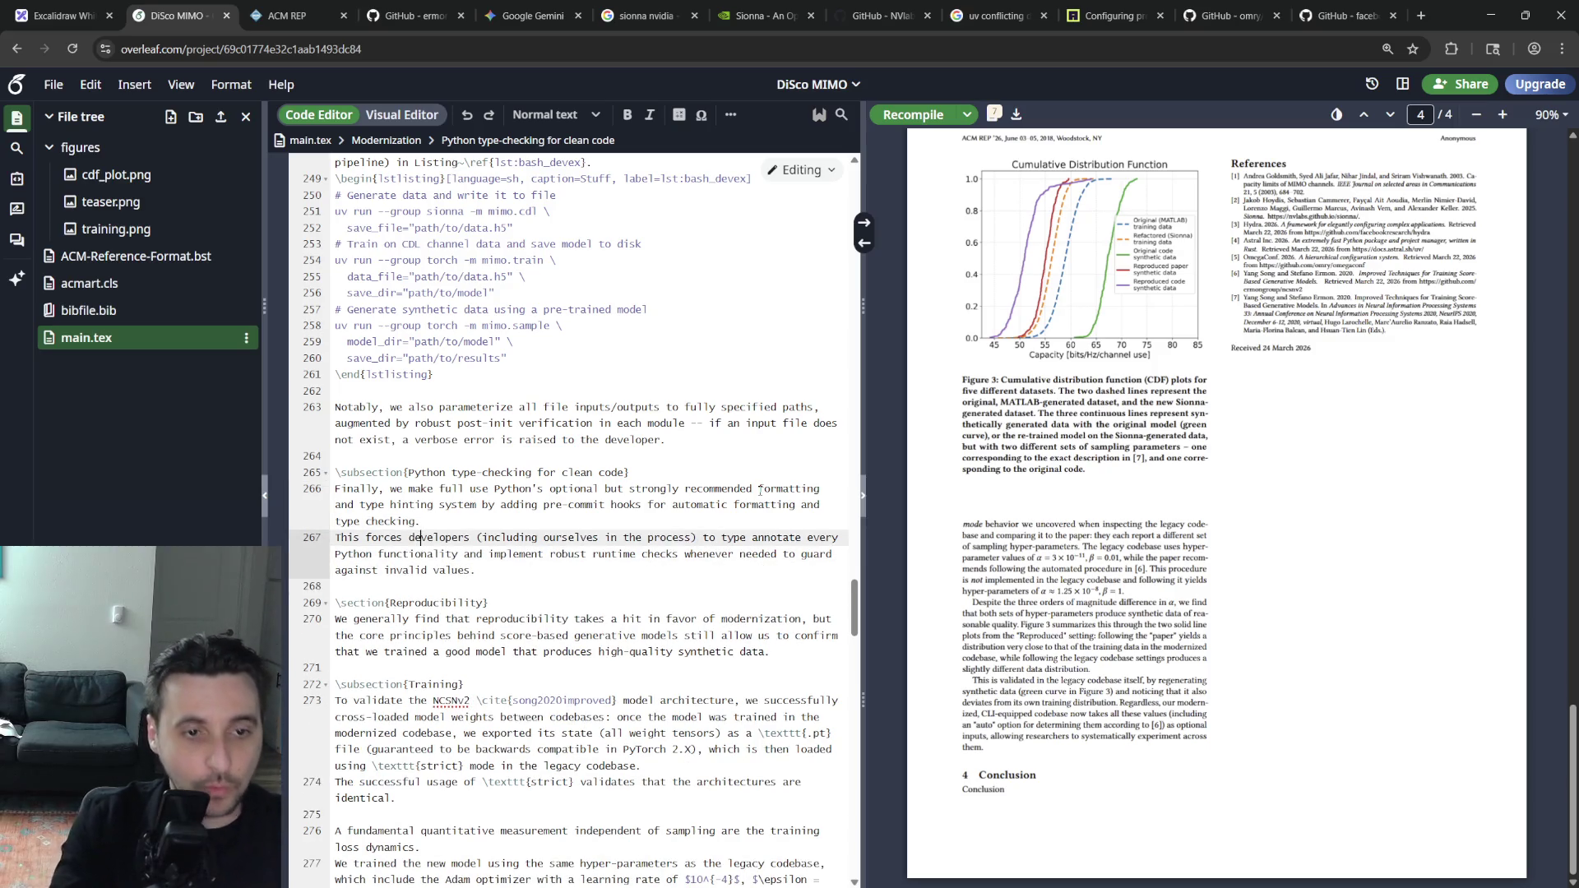
key("Down")
key("Down")
key("End")
key("Return")
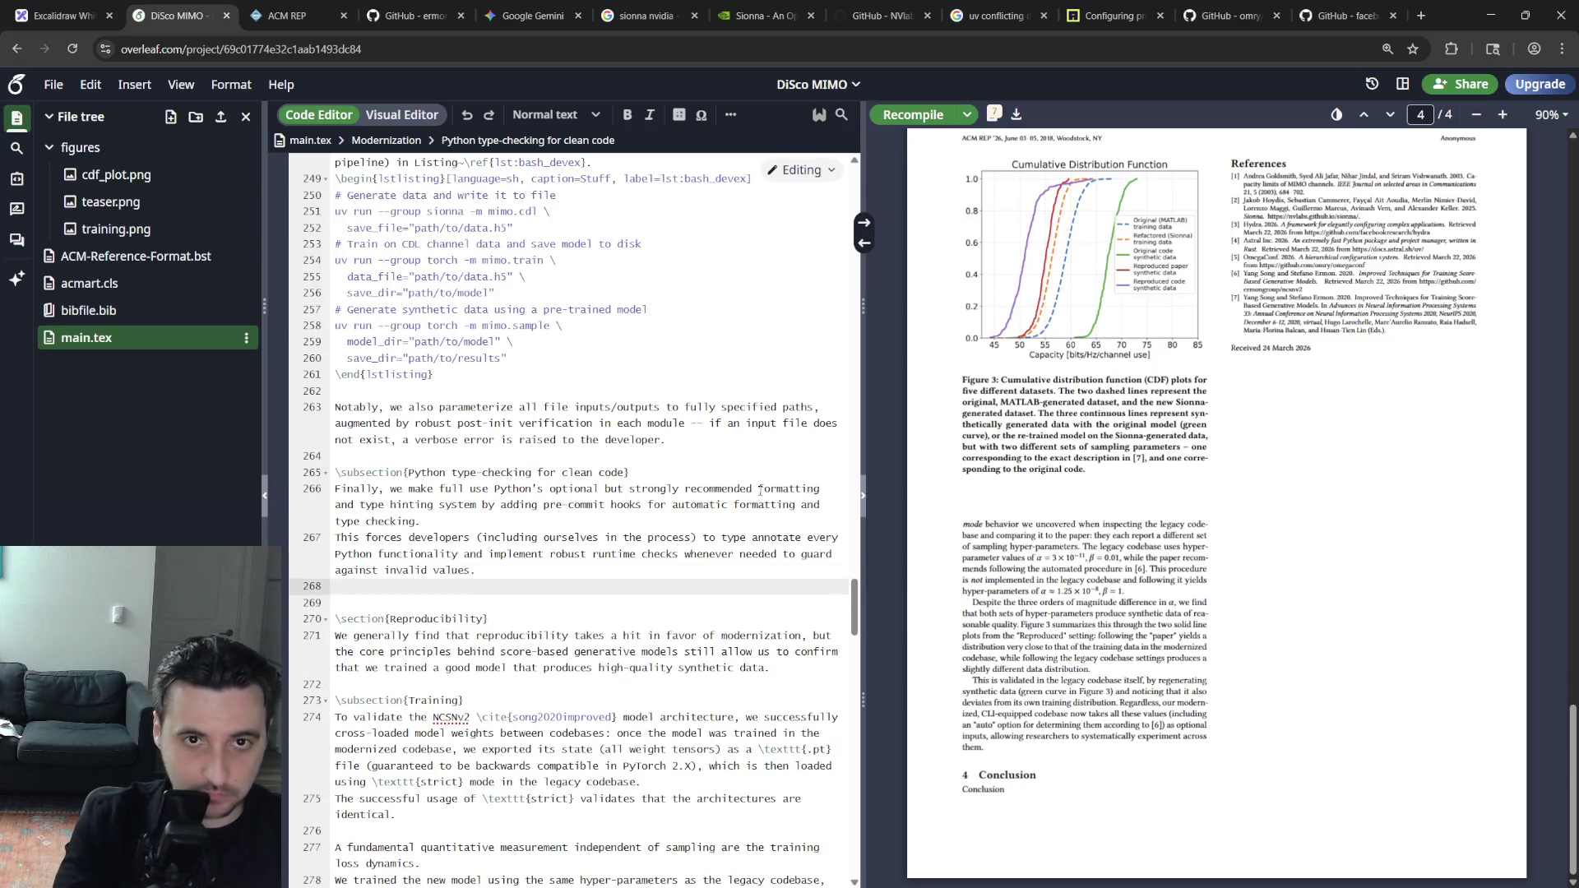
type("We use")
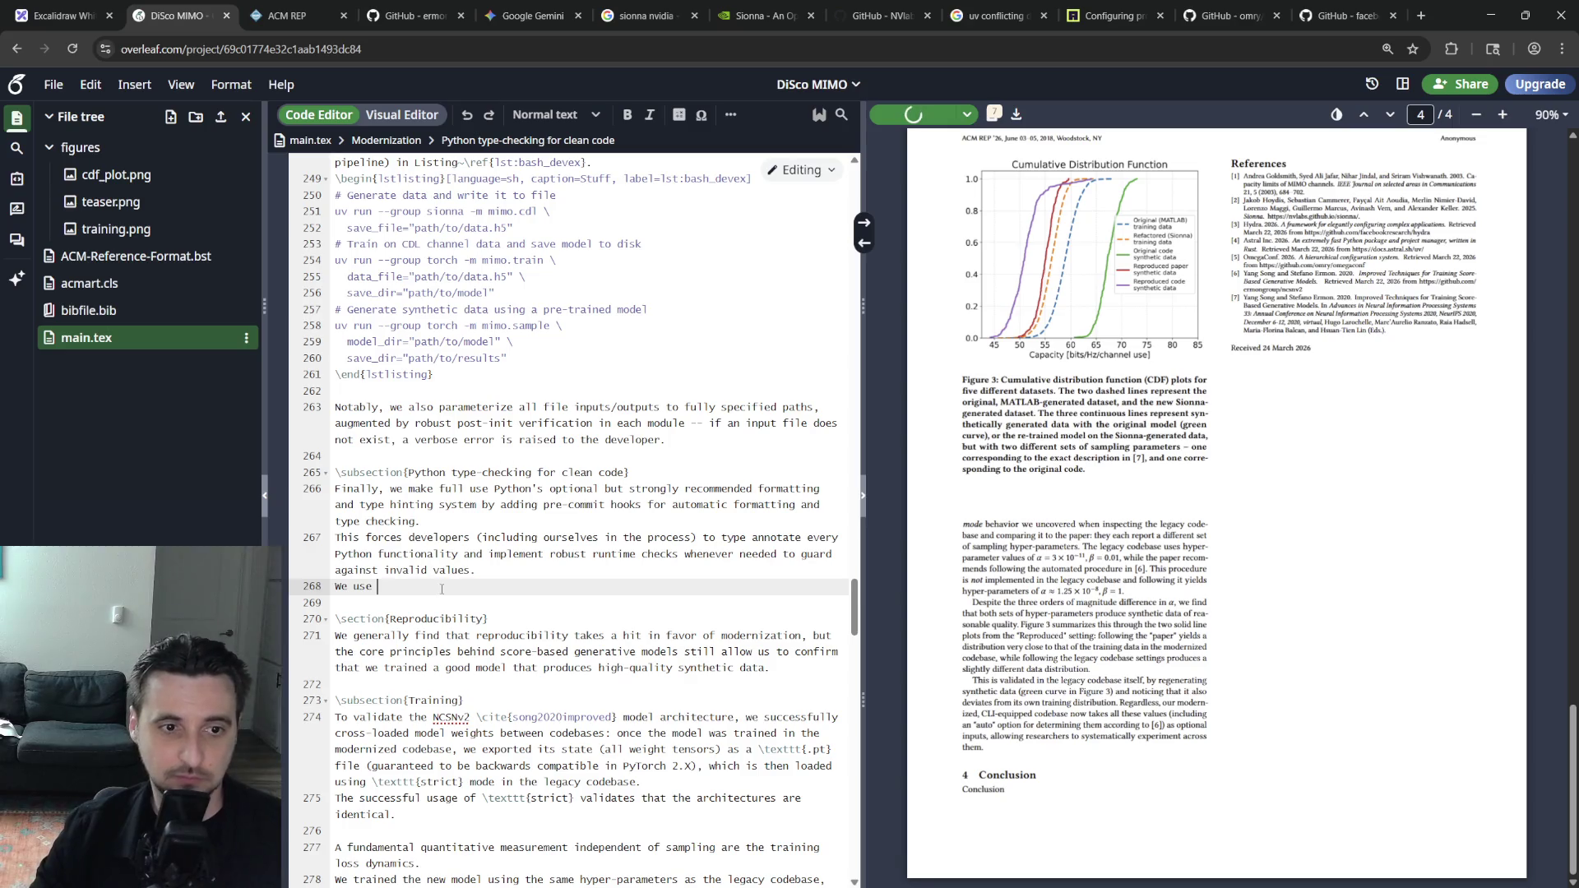
Write 'We use \texttt{ruff} for automatic formatting and \texttt{' in the type-checking paragraph, erasing the draft description
triple_click(354, 589)
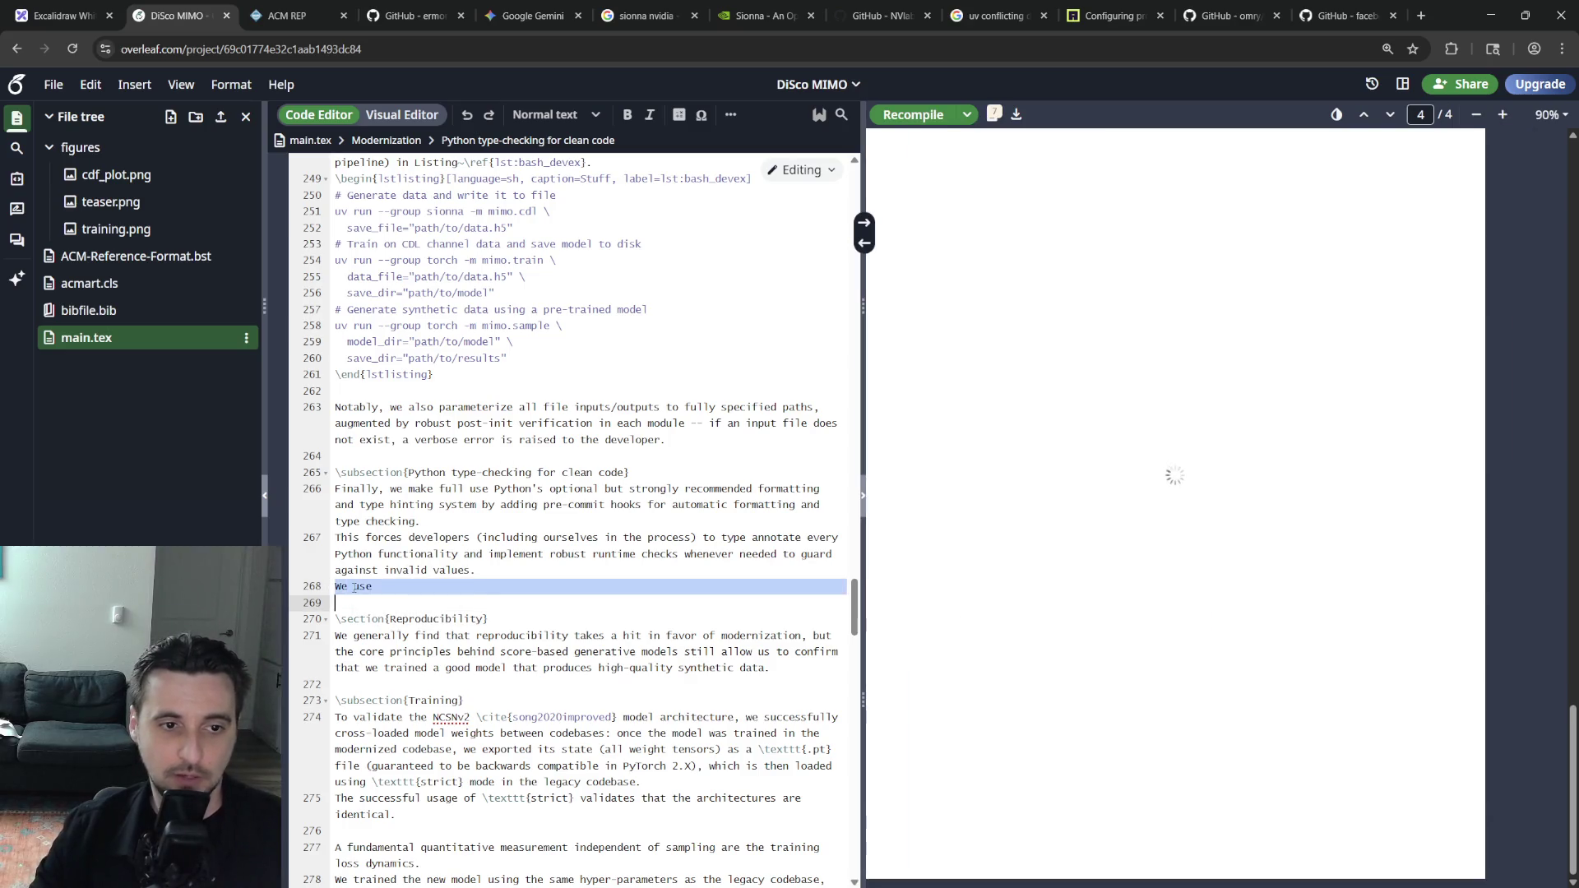
left_click(574, 582)
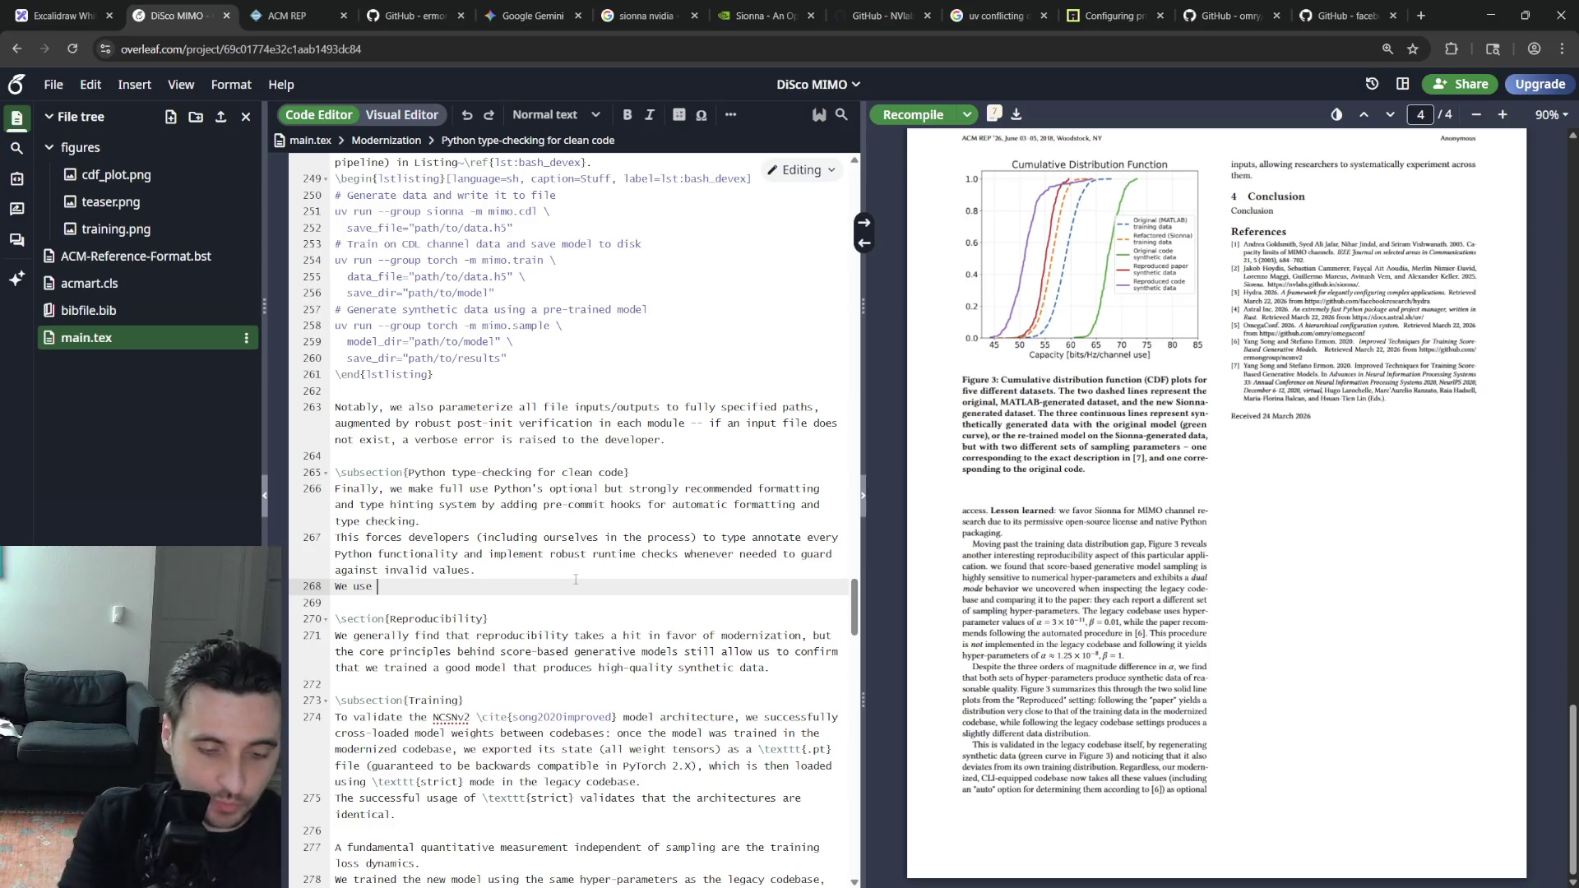
type("\\textt")
key("Return")
type("ruff} for automatic formatting and \\")
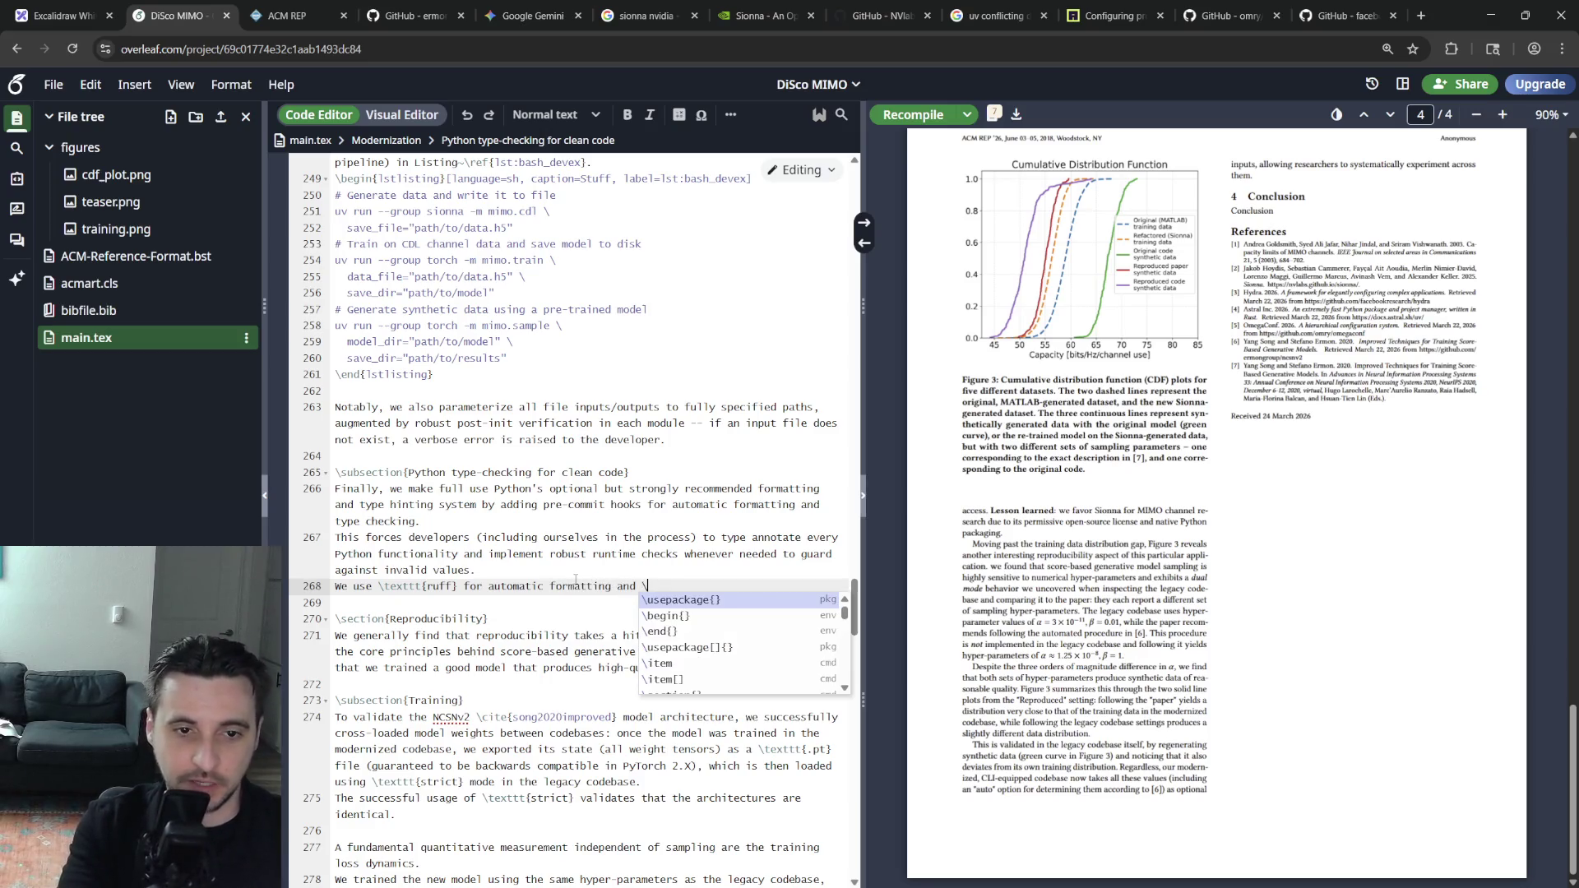
type("texttt{")
type("basedpyright}")
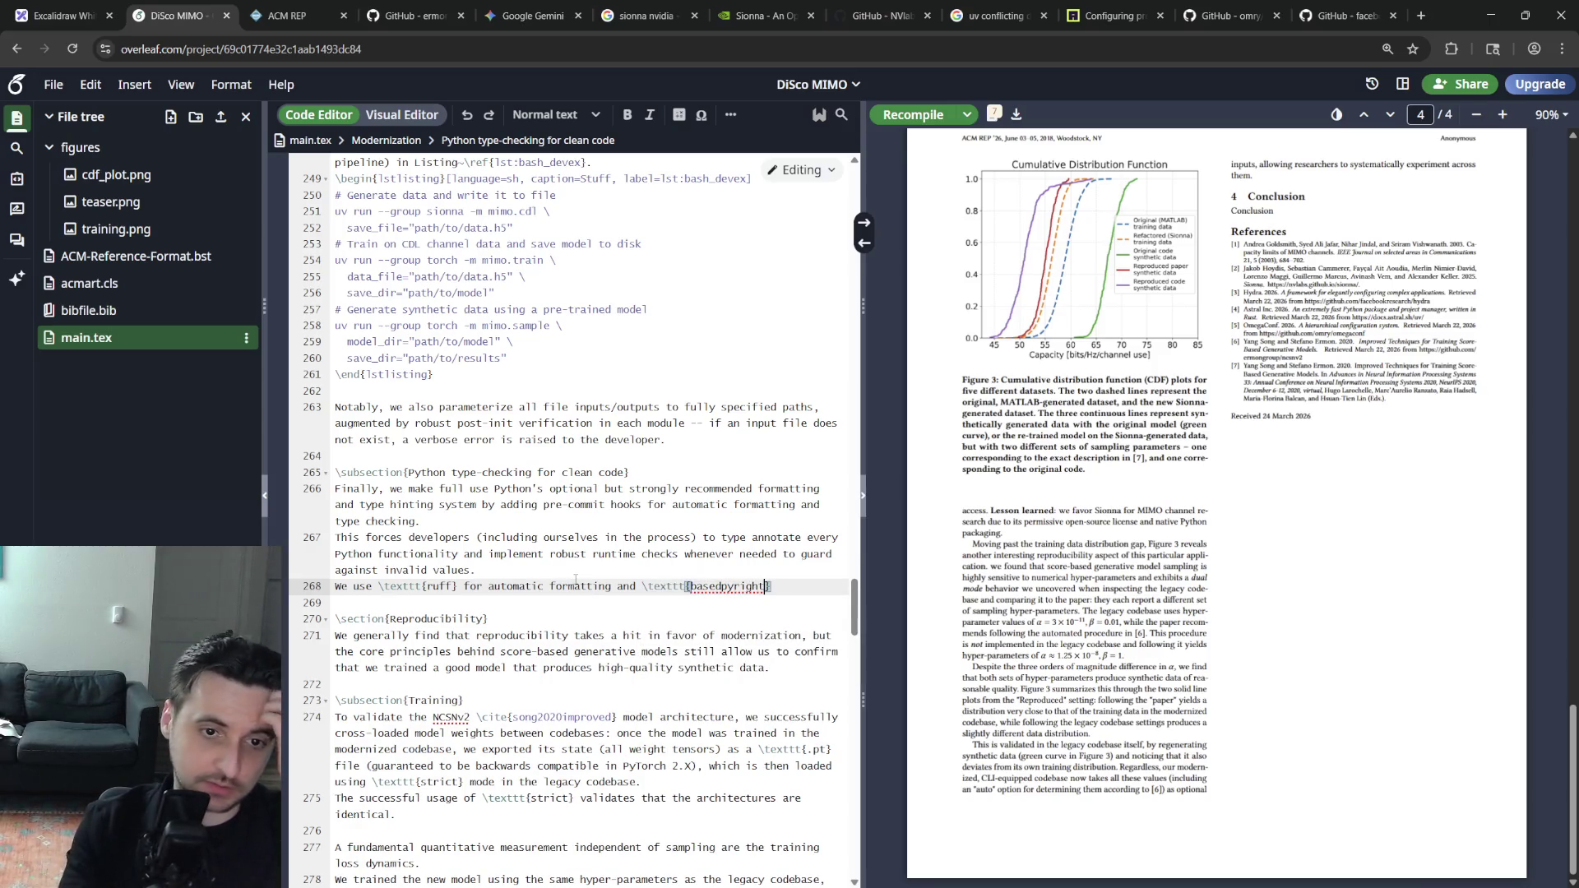
type(" fa f")
key("BackSpace")
key("BackSpace")
type("a fo")
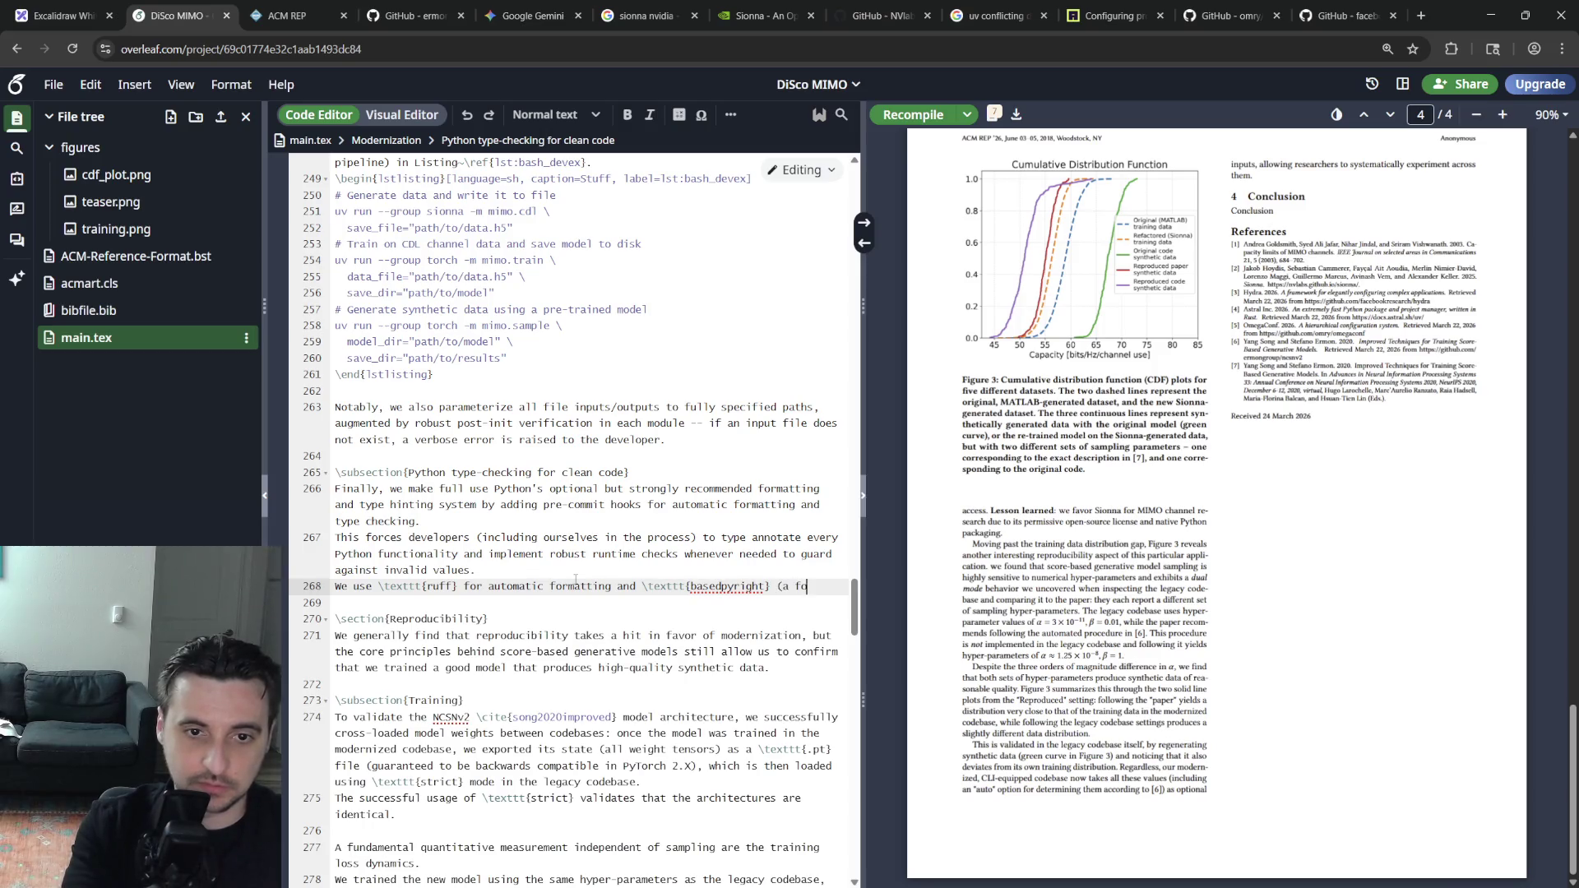
type("\\")
key("BackSpace")
key("BackSpace")
key("BackSpace")
key("BackSpace")
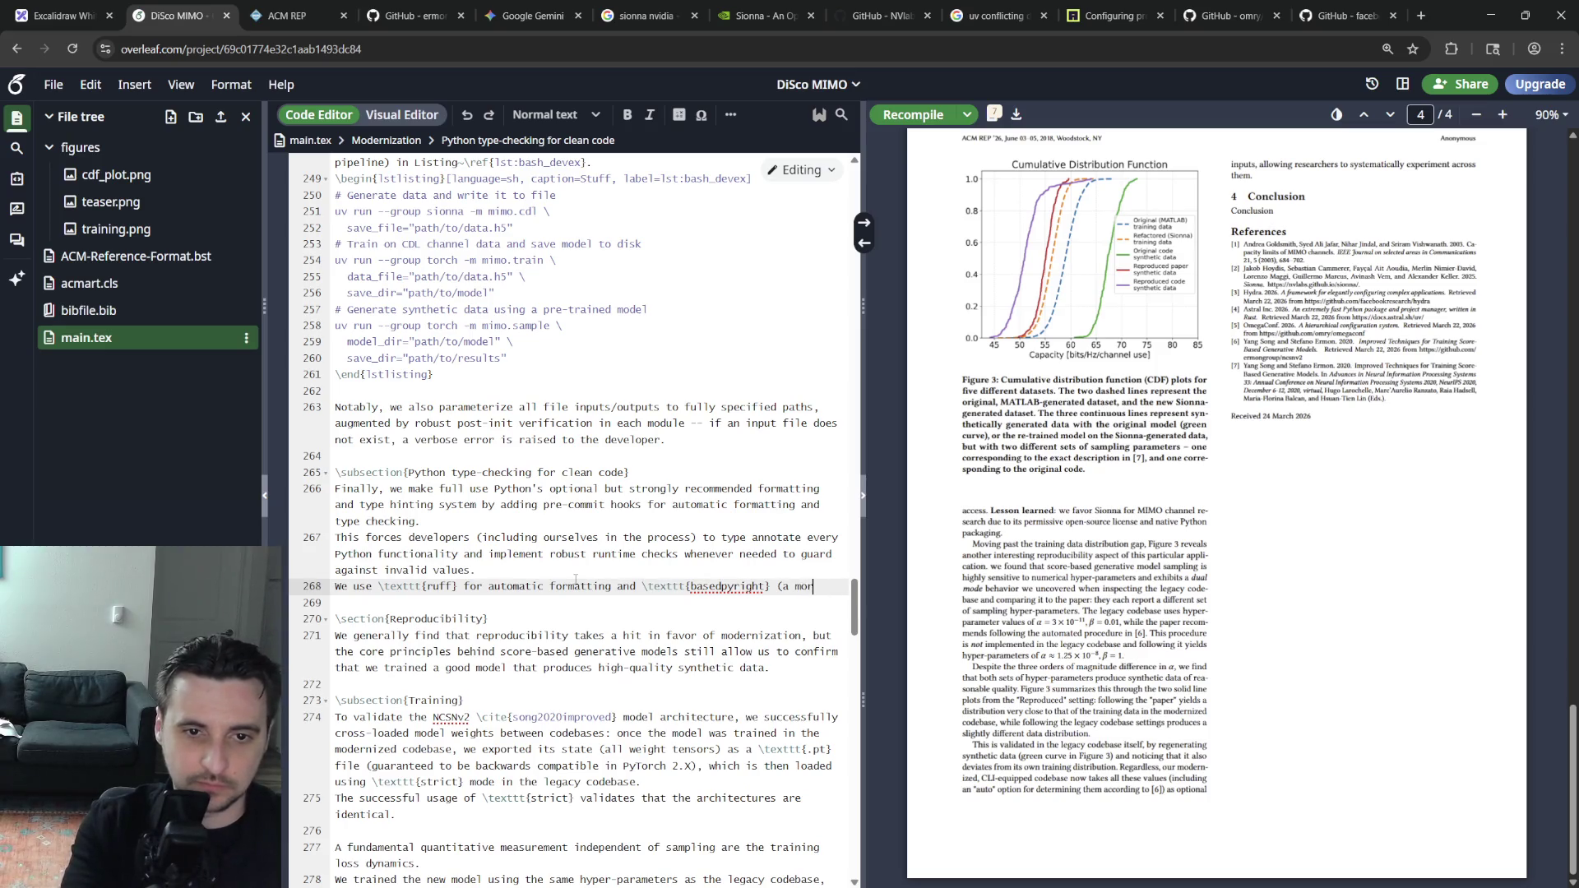
type("e aggressi")
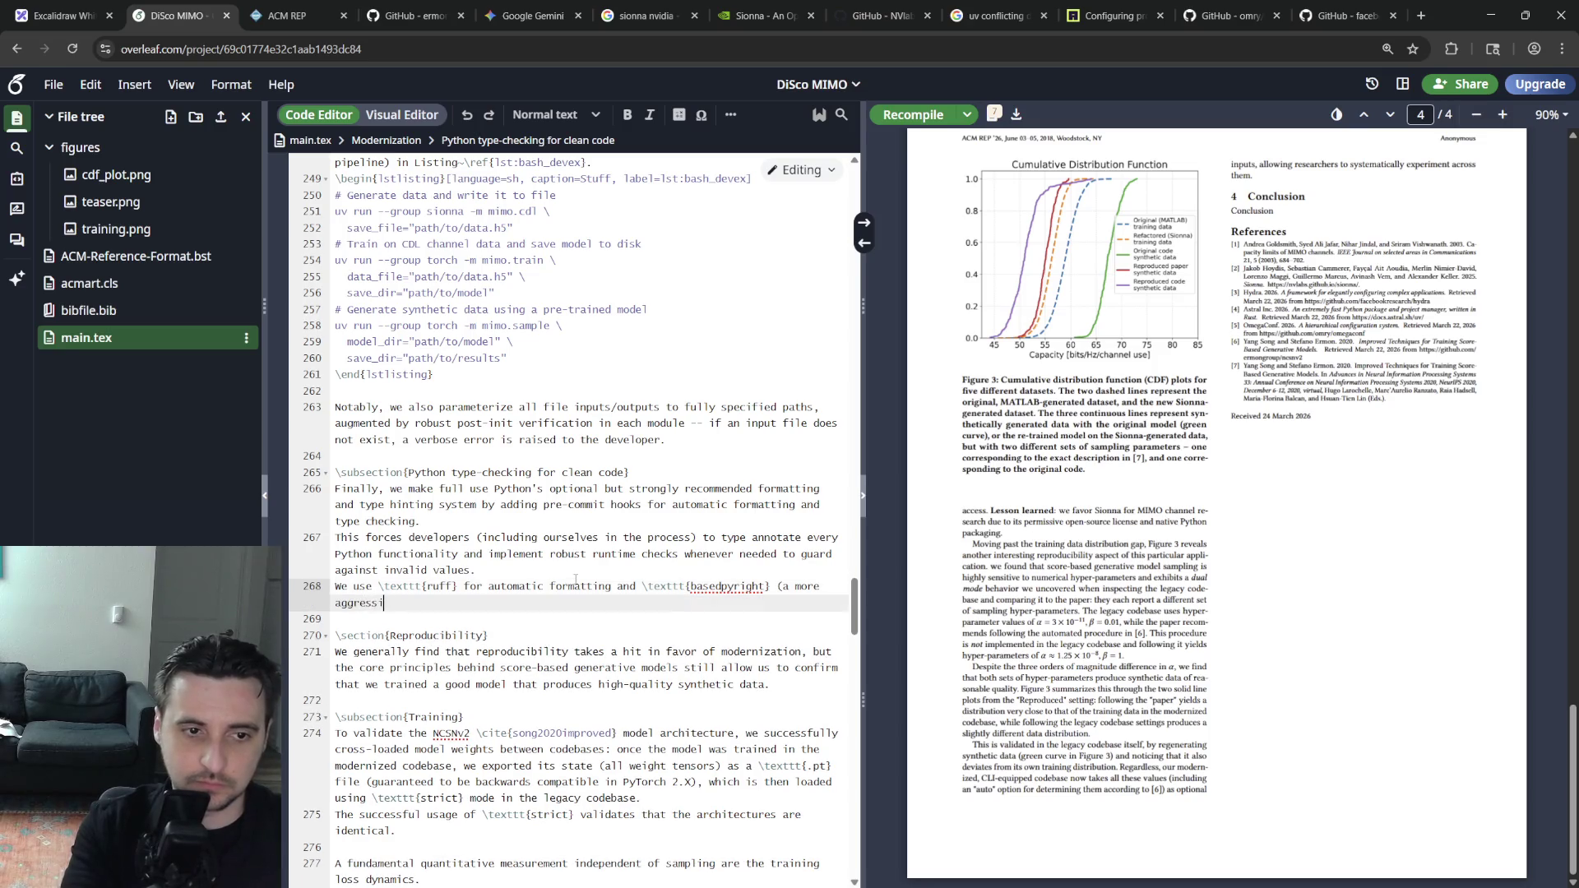
key("BackSpace")
key("BackSpace")
key("BackSpace")
key("BackSpace")
key("BackSpace")
key("BackSpace")
key("BackSpace")
key("BackSpace")
key("BackSpace")
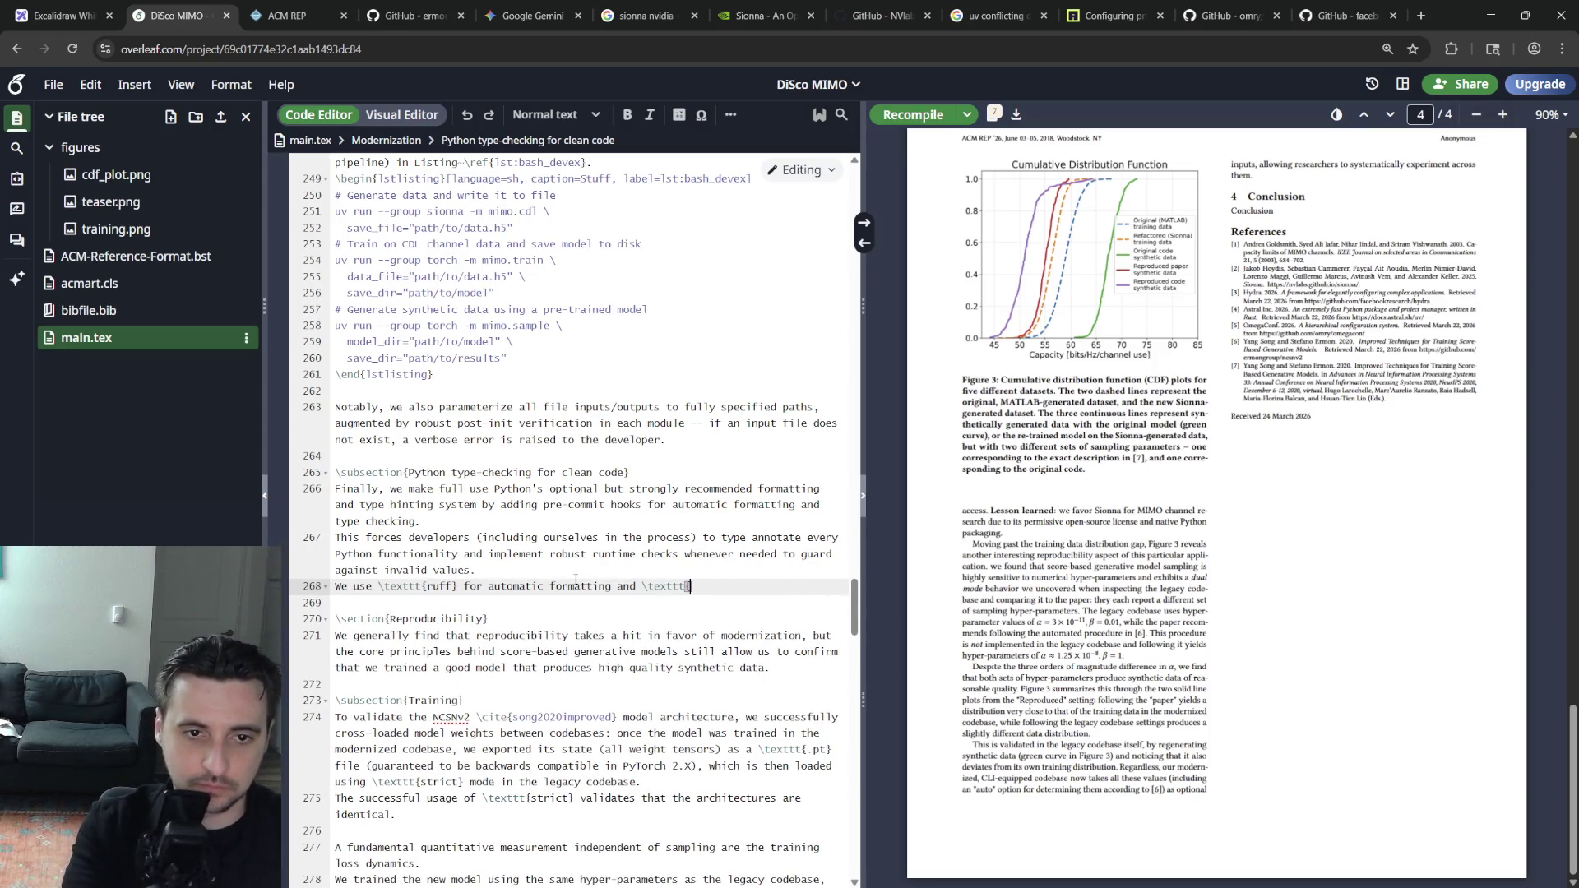
Search Google for basedpyright in a new browser tab
key("ctrl+t")
type("basedp")
key("Return")
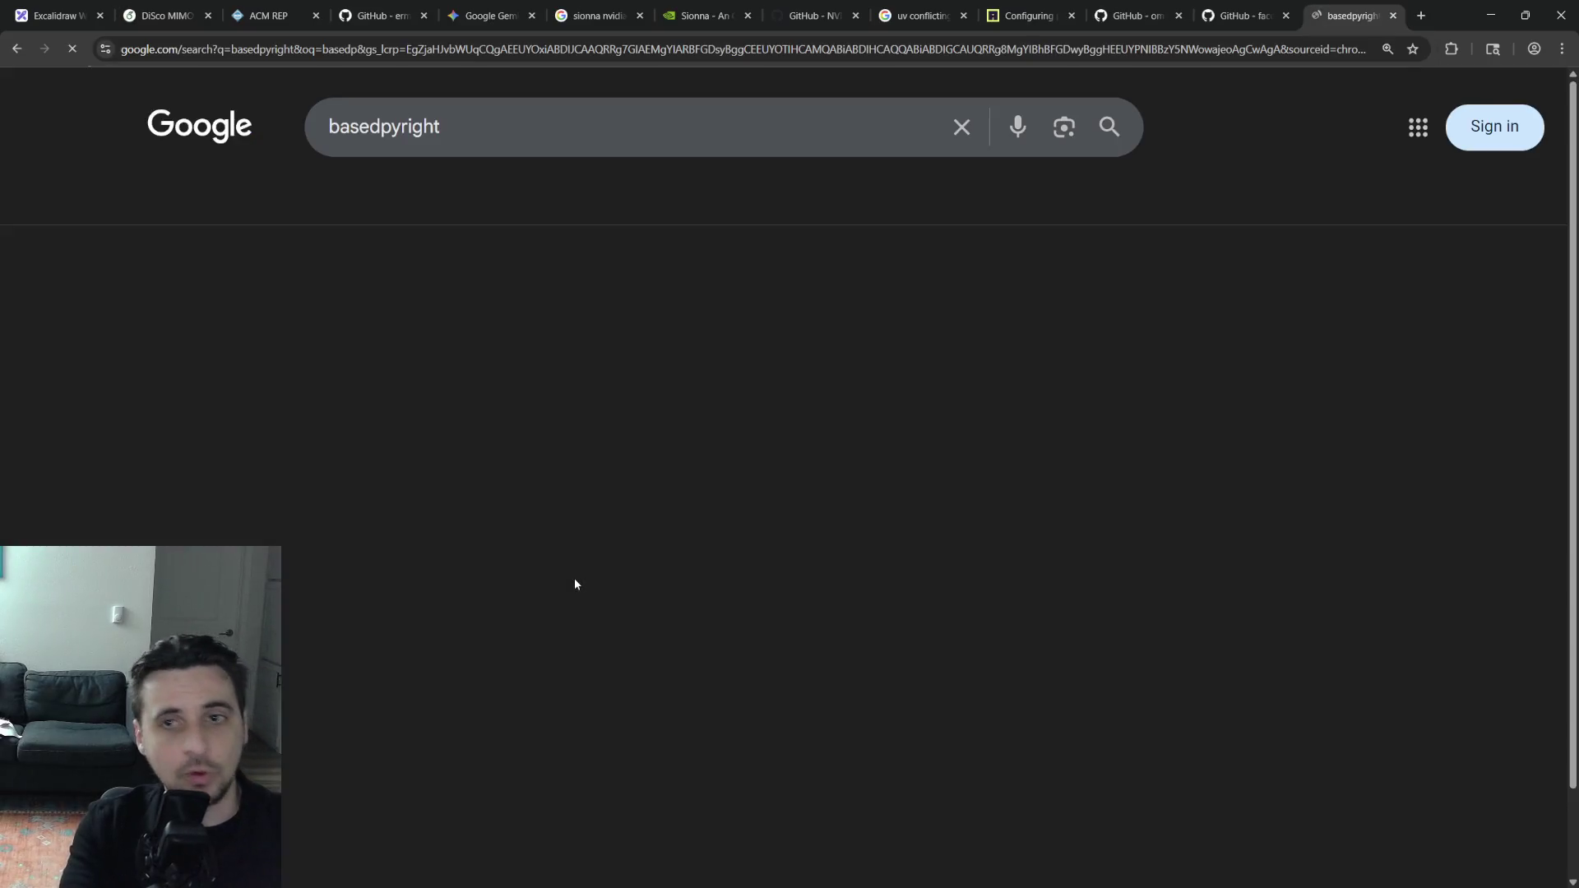
Look over the basedpyright GitHub repository, then return to the Overleaf DiSco MIMO tab
left_click(241, 326)
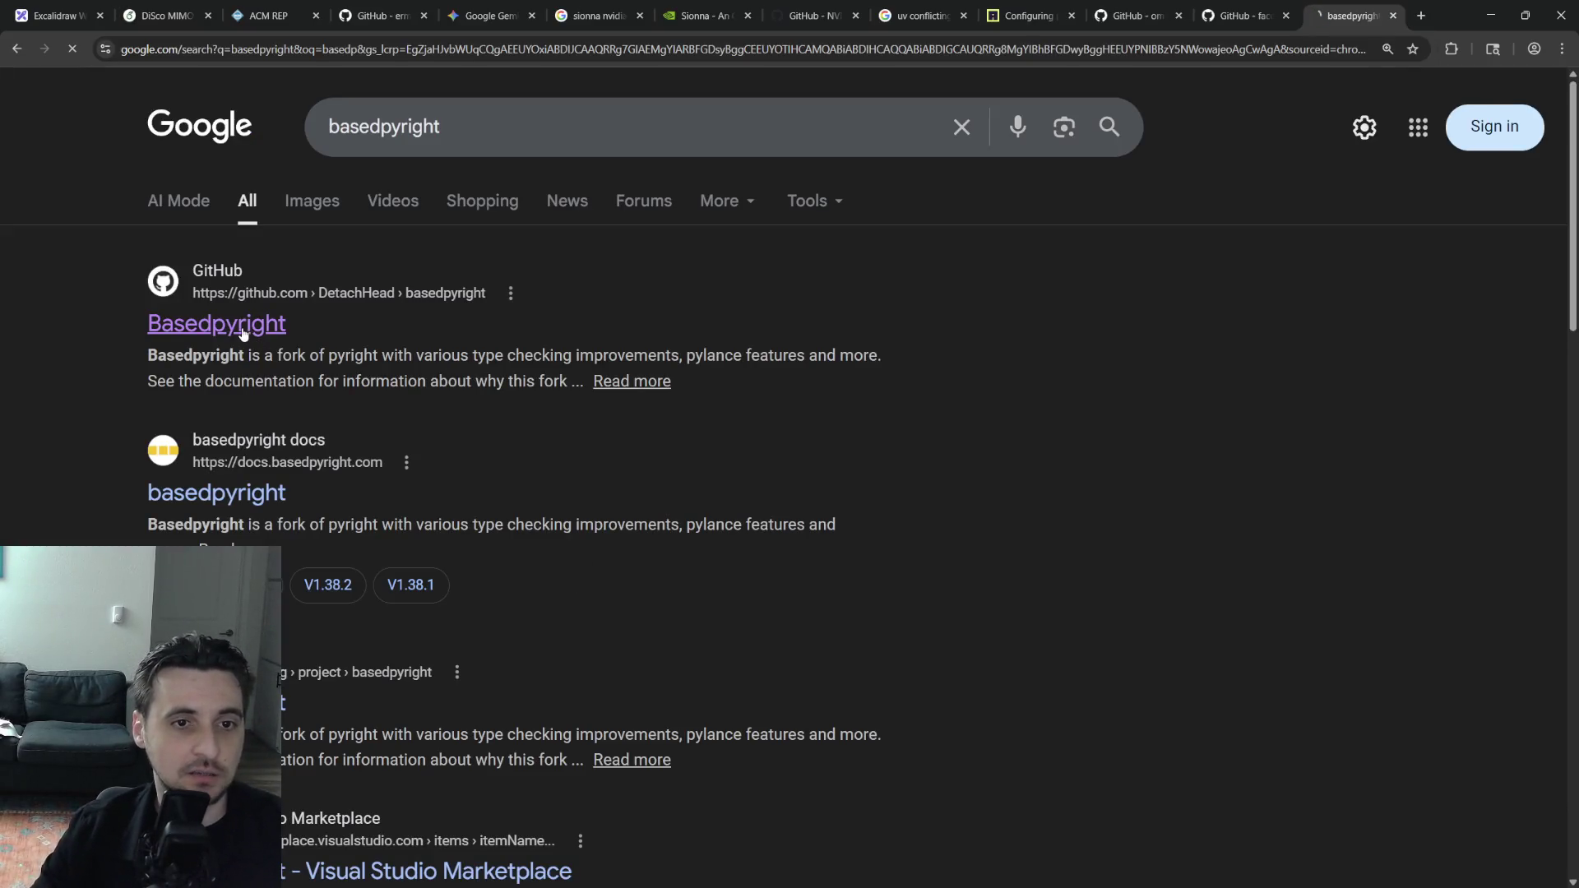
scroll(475, 462, "down", 7)
scroll(516, 558, "down", 7)
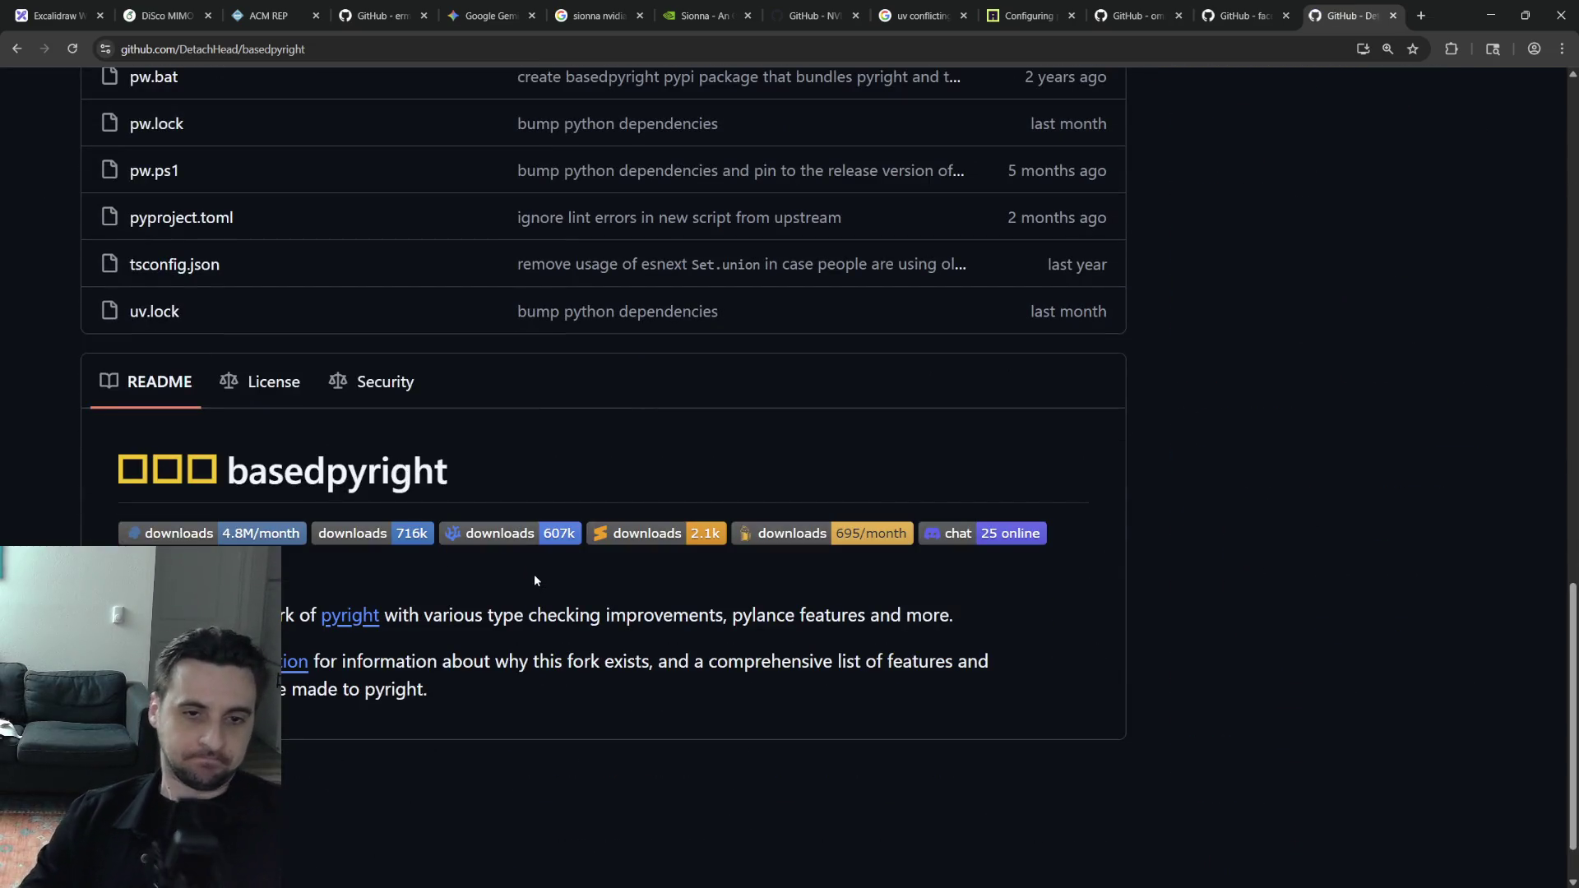
scroll(531, 568, "up", 5)
scroll(528, 558, "up", 3)
scroll(528, 557, "up", 3)
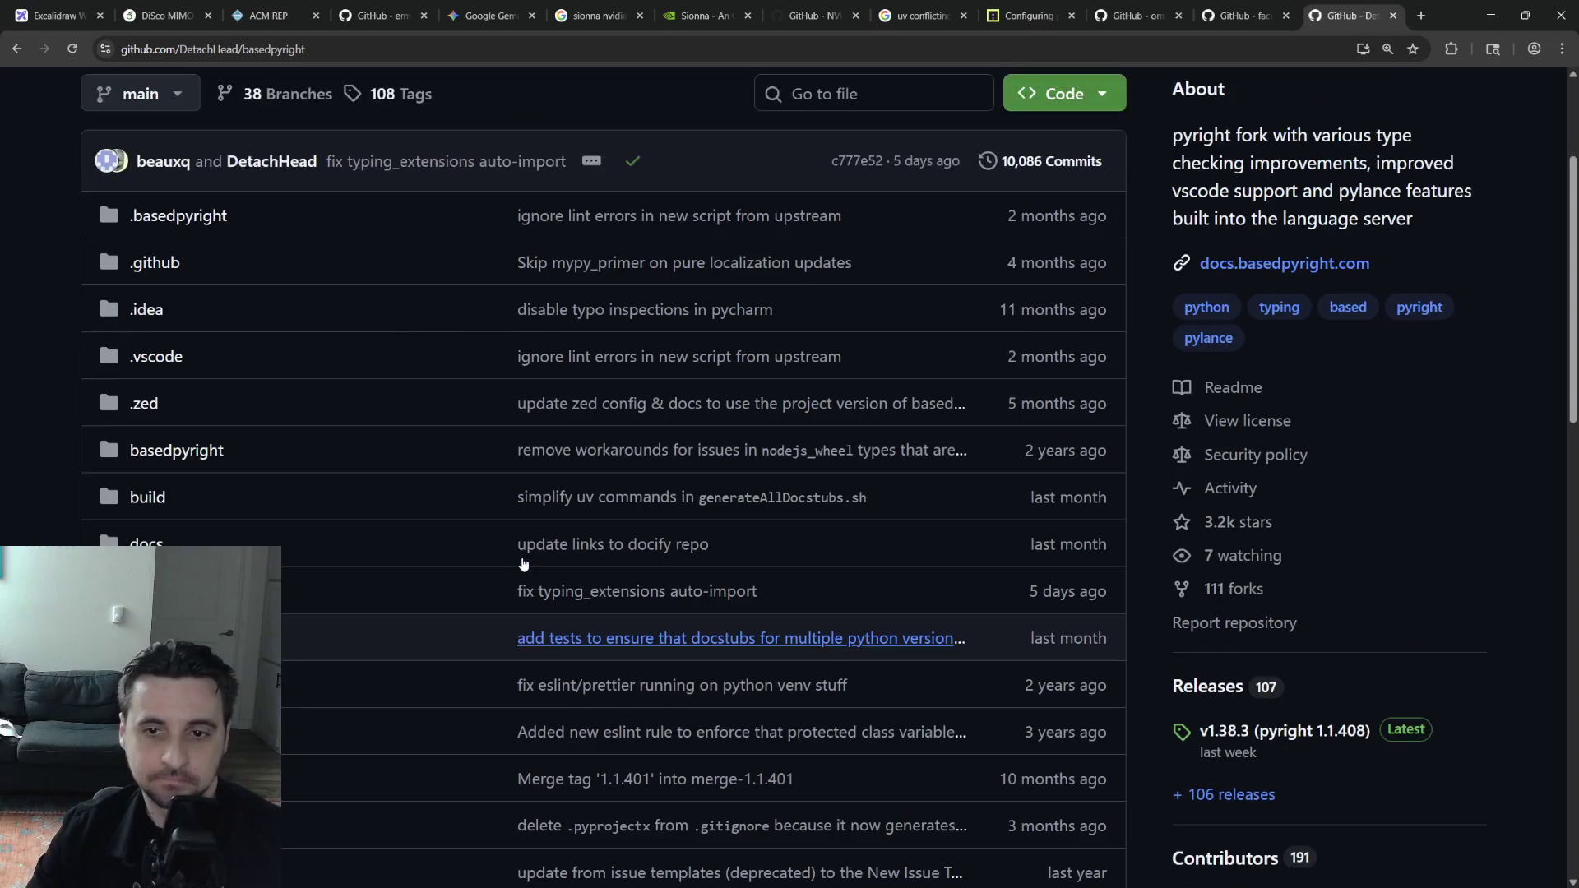
scroll(527, 564, "down", 2)
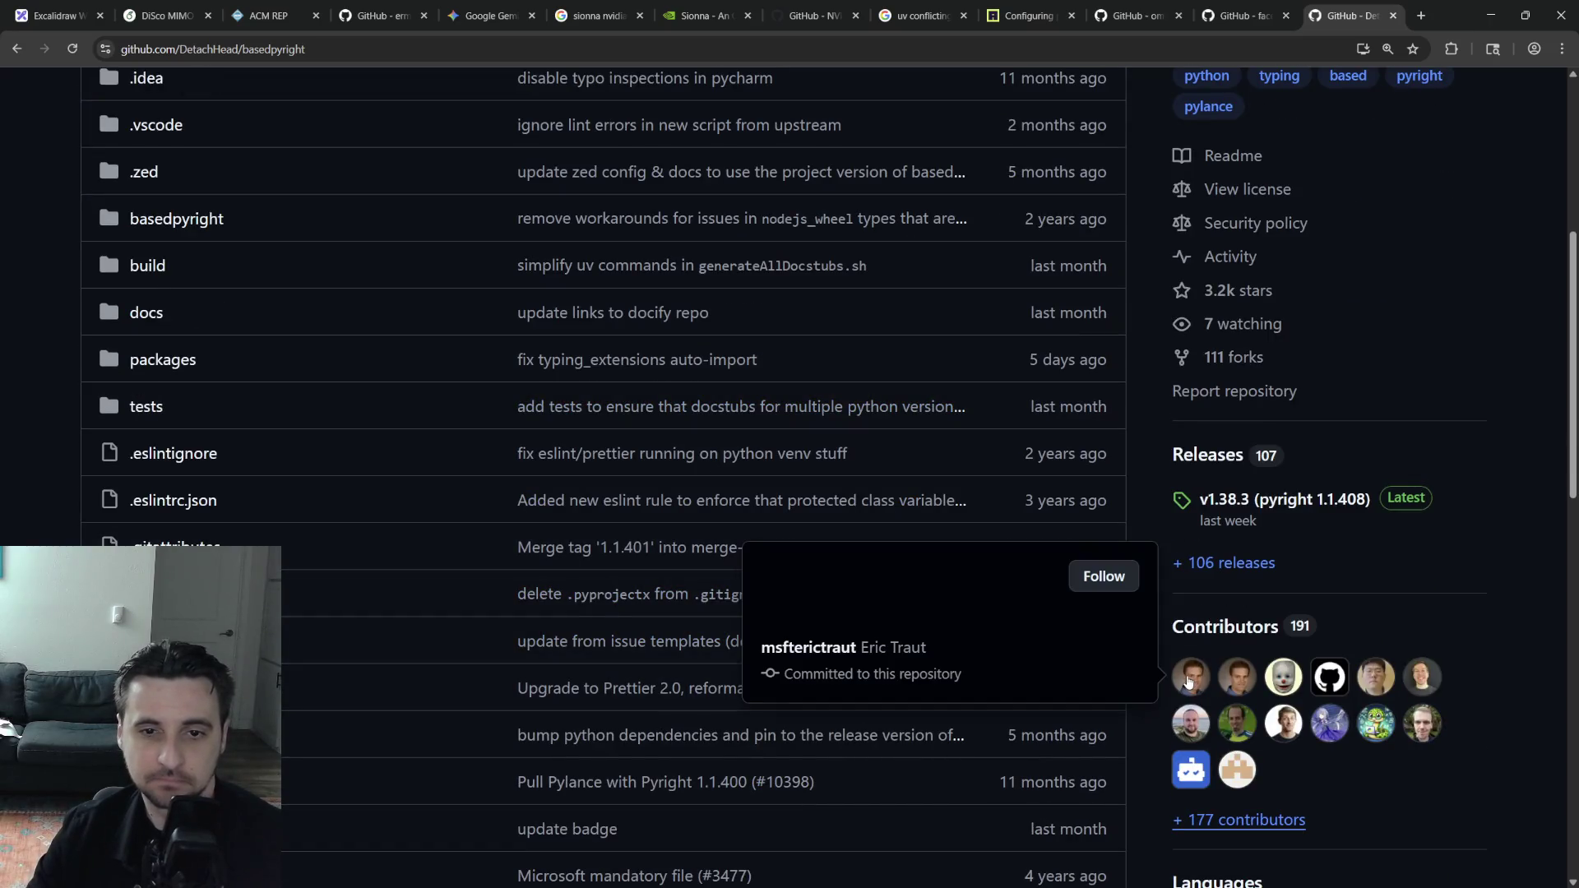
scroll(345, 581, "up", 4)
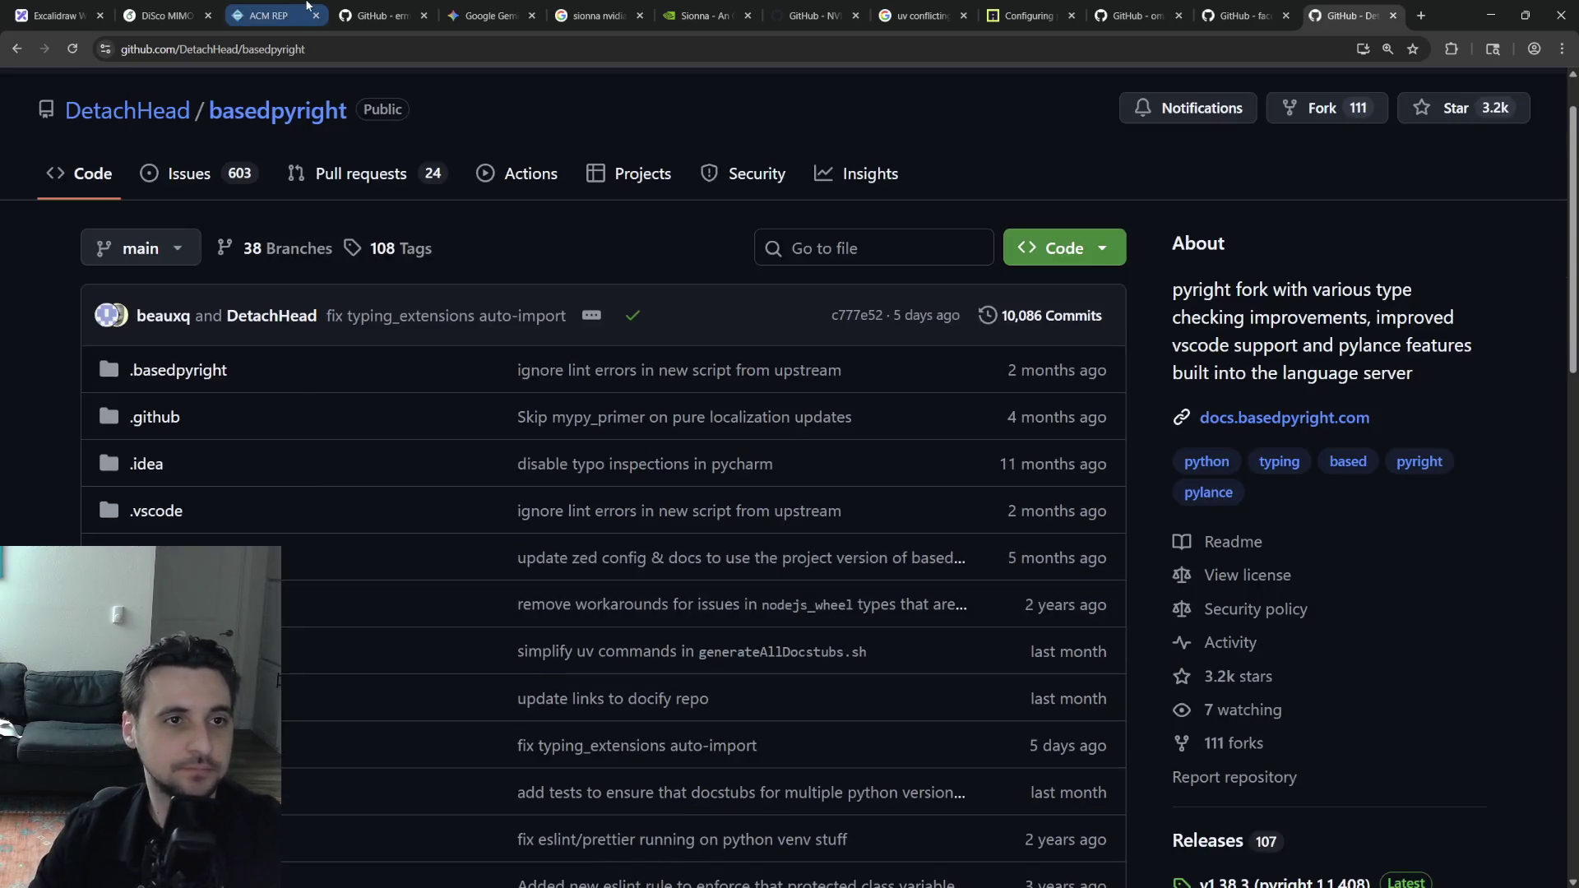
left_click(265, 15)
left_click(377, 14)
left_click(167, 15)
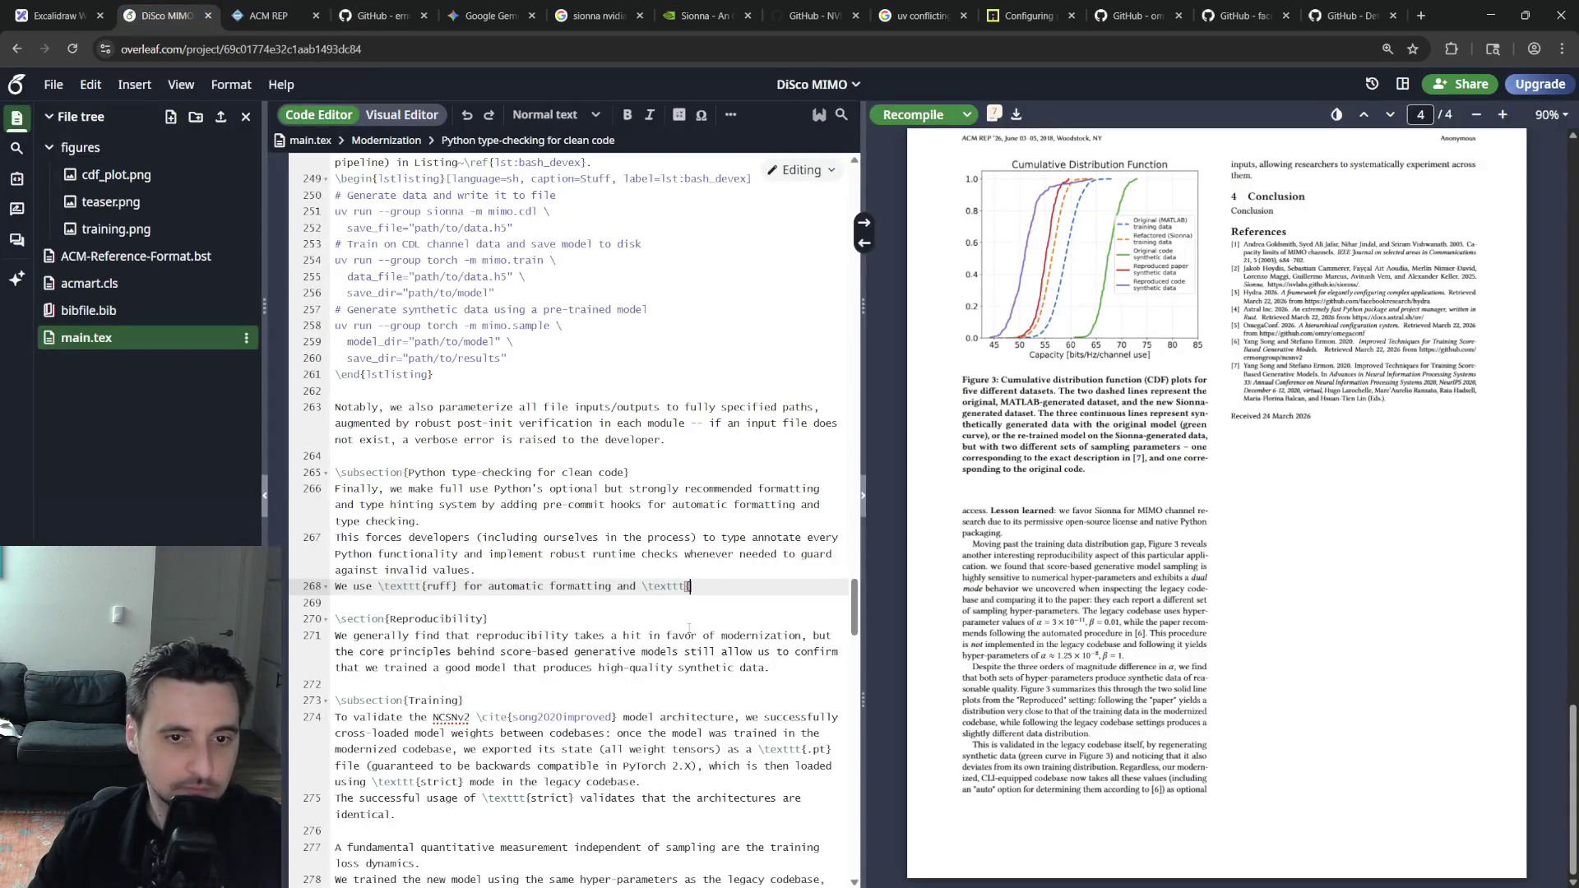
type("basedpy")
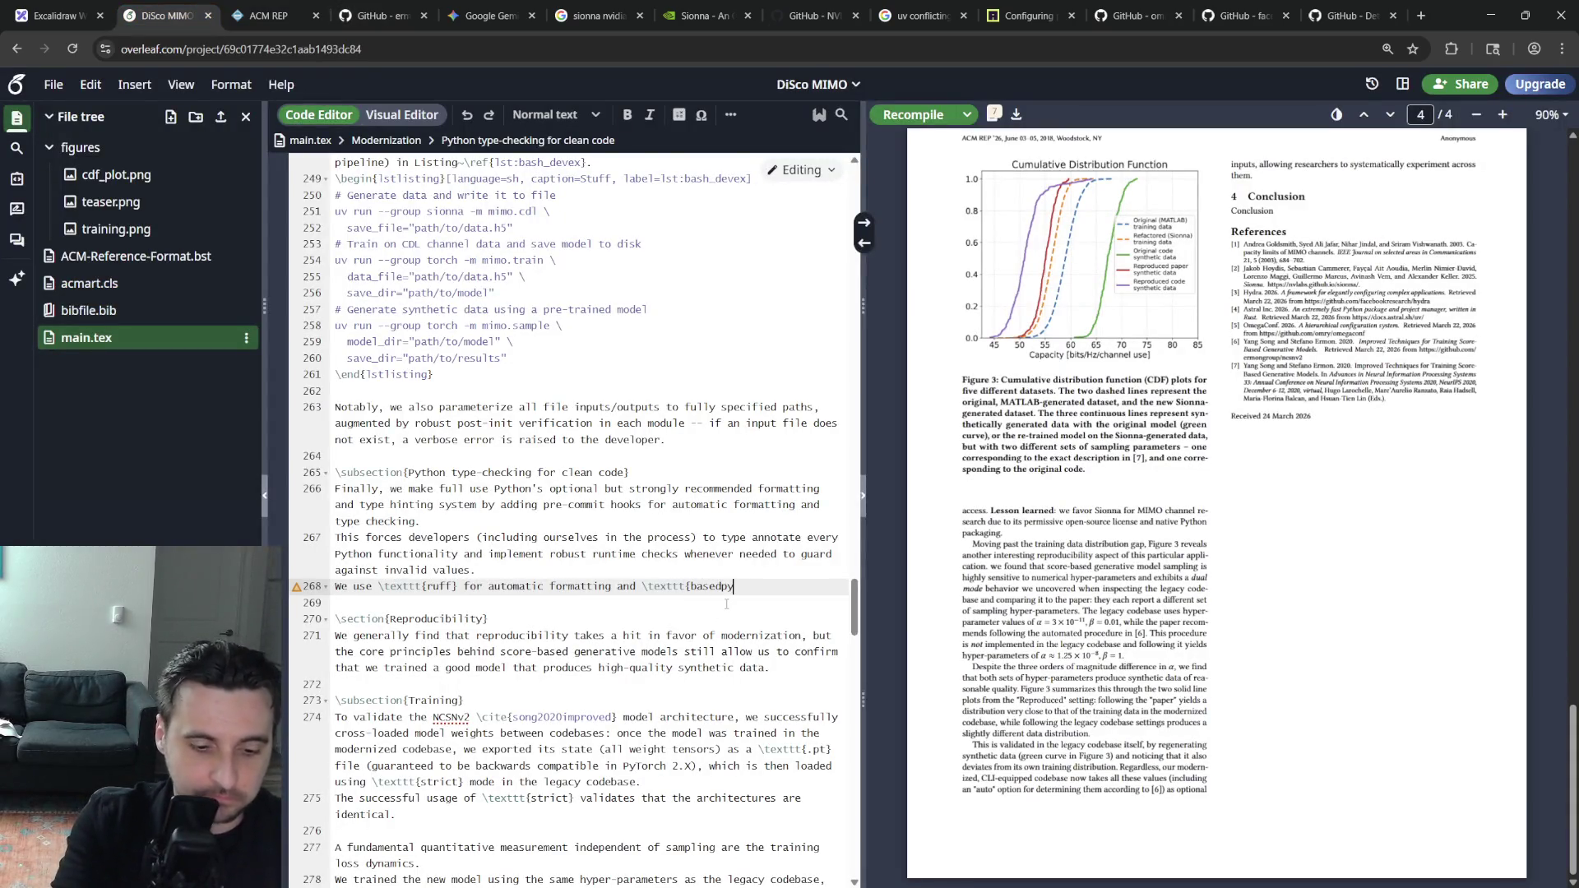
type("right} for extensive type-ce")
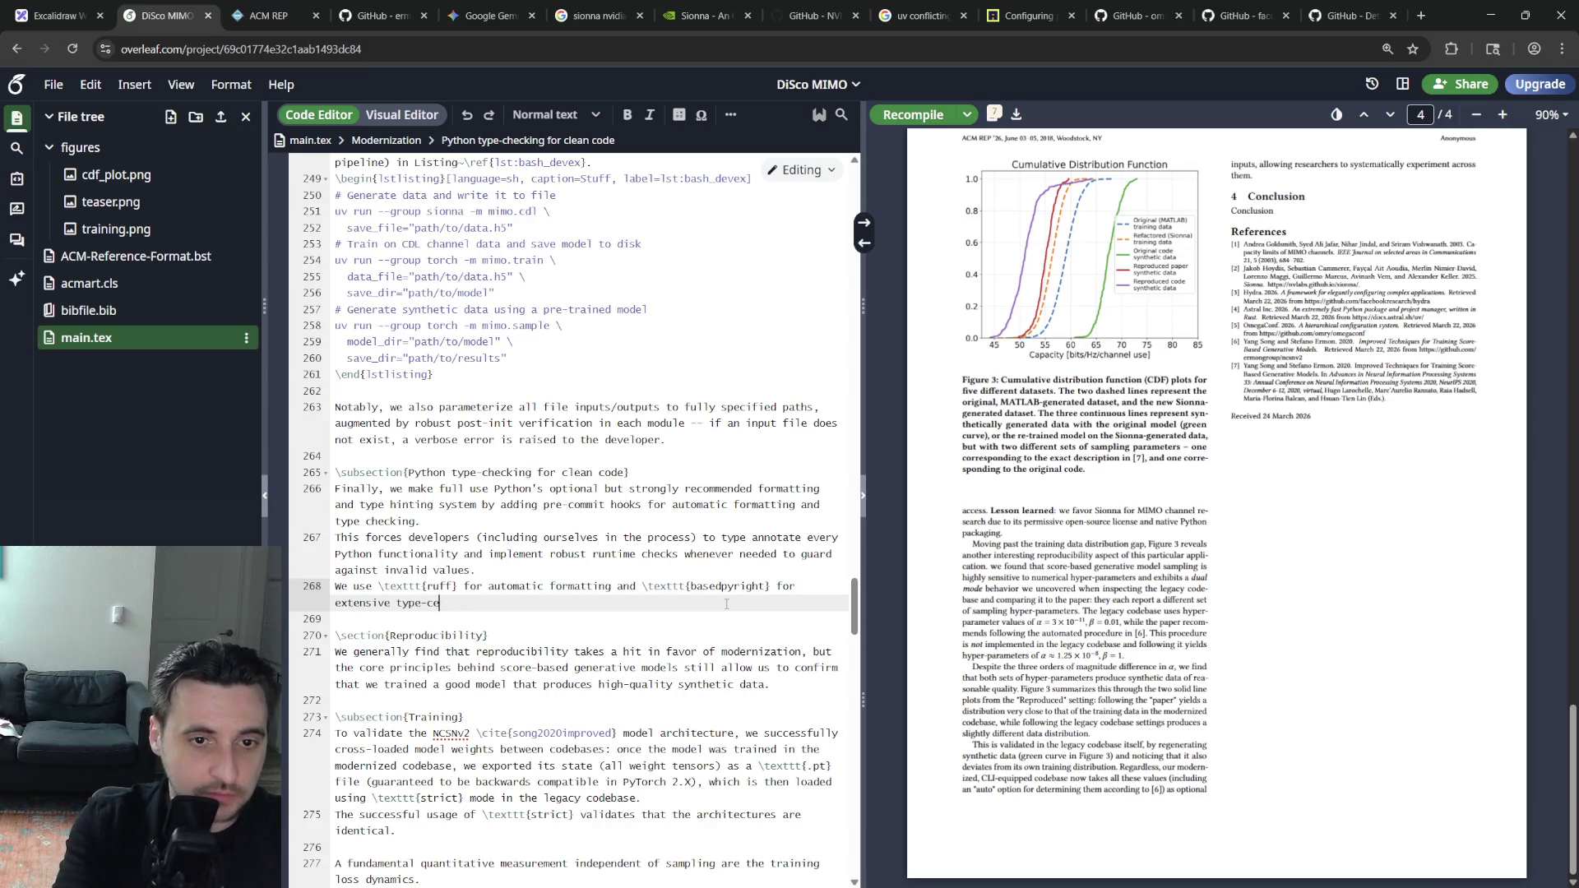
Finish the sentence with 'basedpyright} for extensive type-checking.' and leave blank lines before Reproducibility
key("BackSpace")
key("BackSpace")
key("BackSpace")
key("BackSpace")
key("BackSpace")
key("BackSpace")
type("hecking.")
key("Return")
key("Return")
key("Up")
key("Up")
key("Up")
key("End")
key("Return")
key("Down")
key("Down")
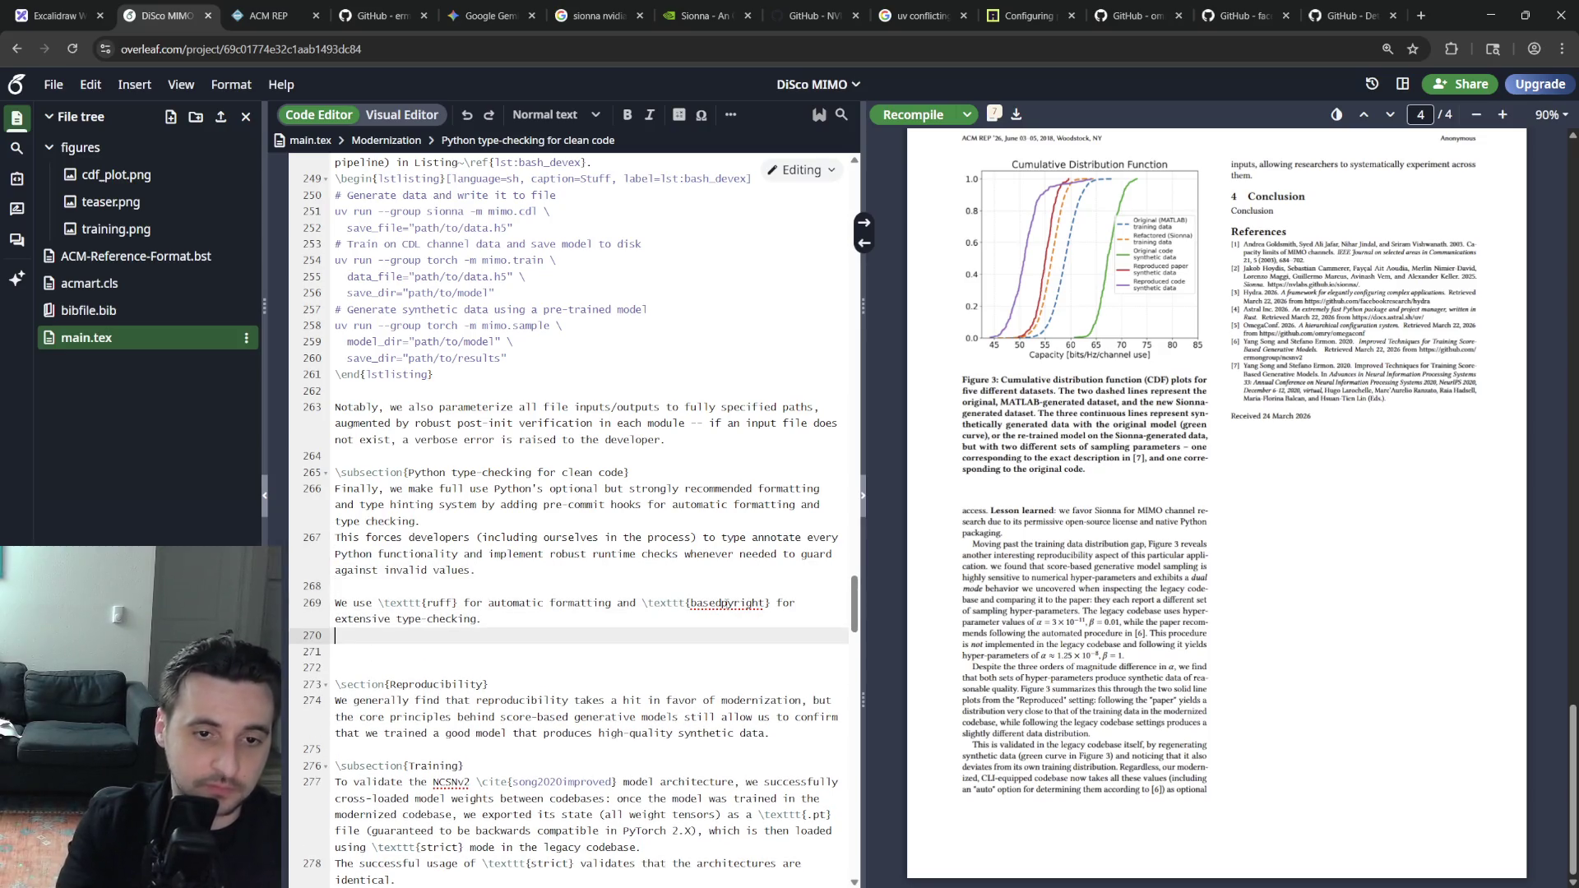
type("eresting challenge we had to overcome was ")
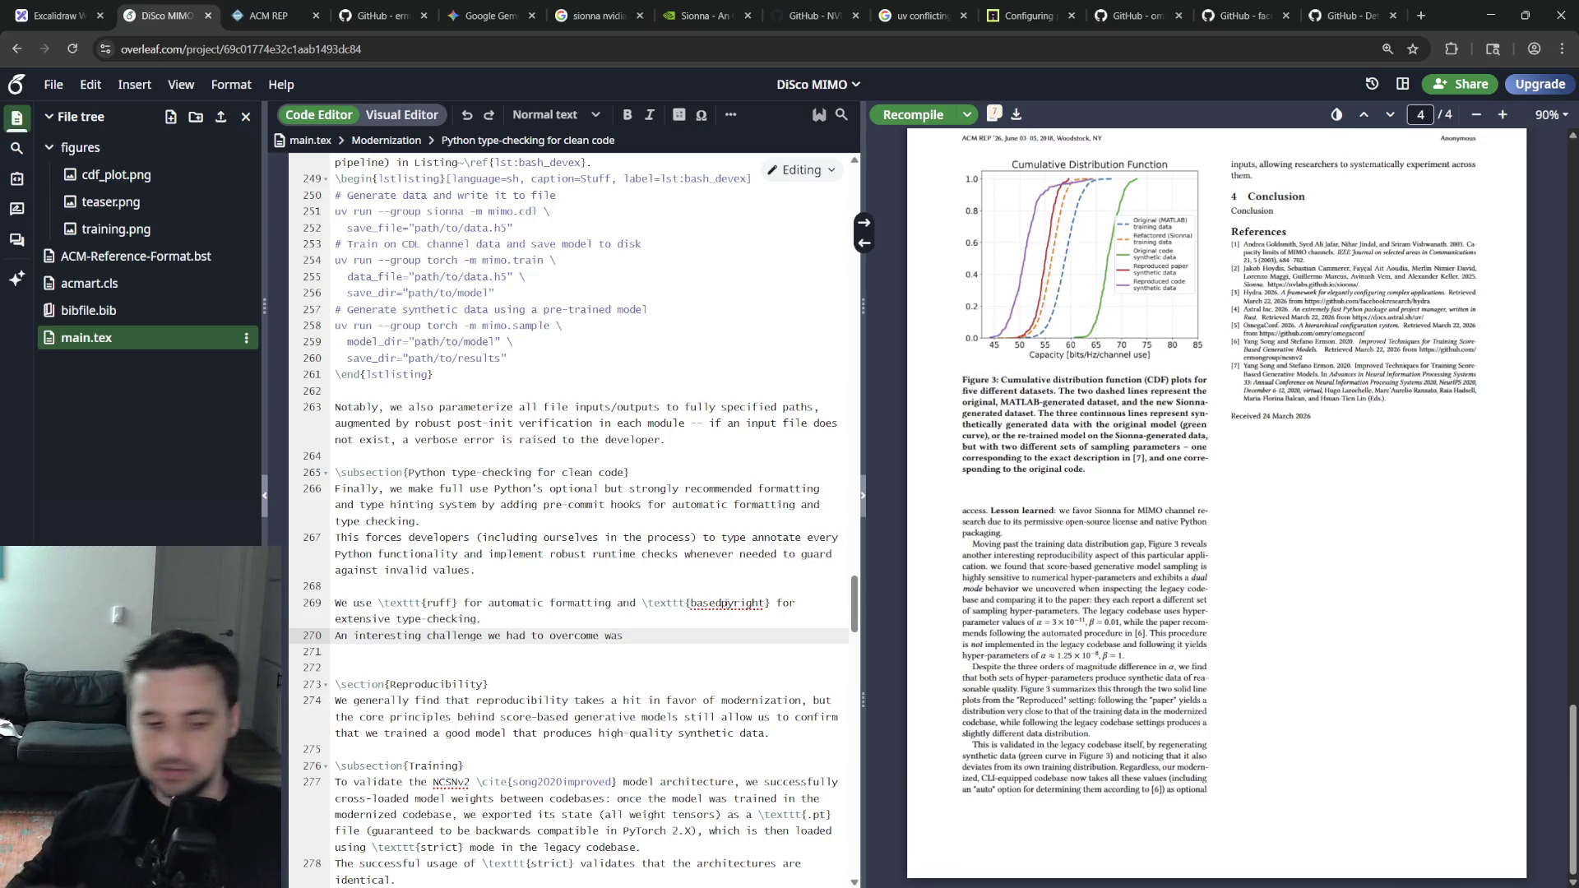
type("combining \\textttt")
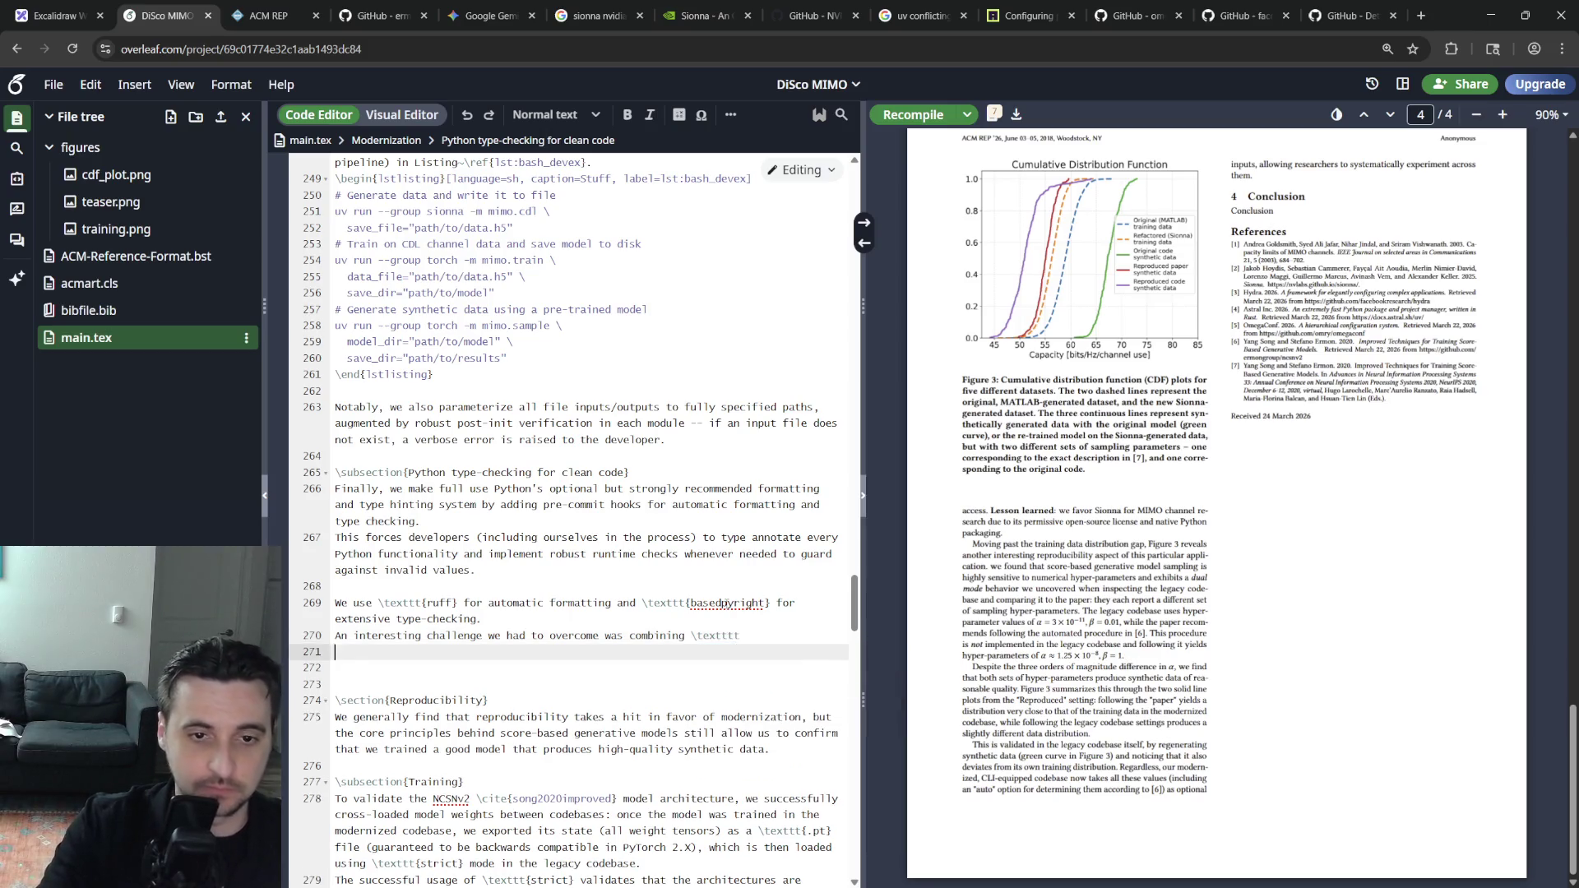
Write the sentence on uv's exclusive dependency groups and per-group pre-commit hooks, with the uv invocation in monospace
key("BackSpace")
key("BackSpace")
key("BackSpace")
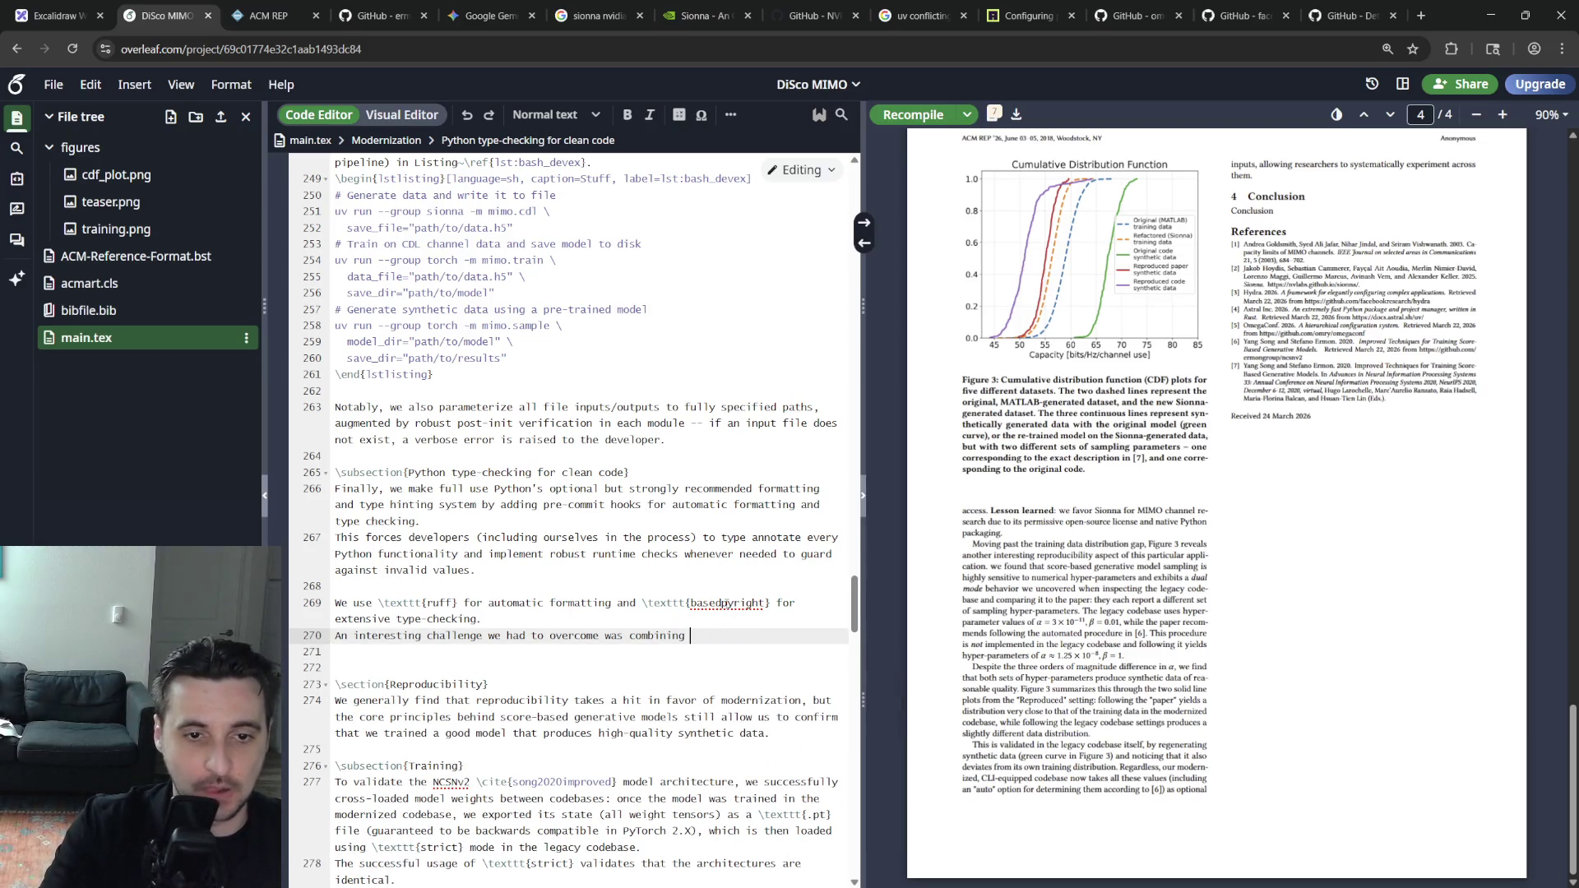
type("pre-comm")
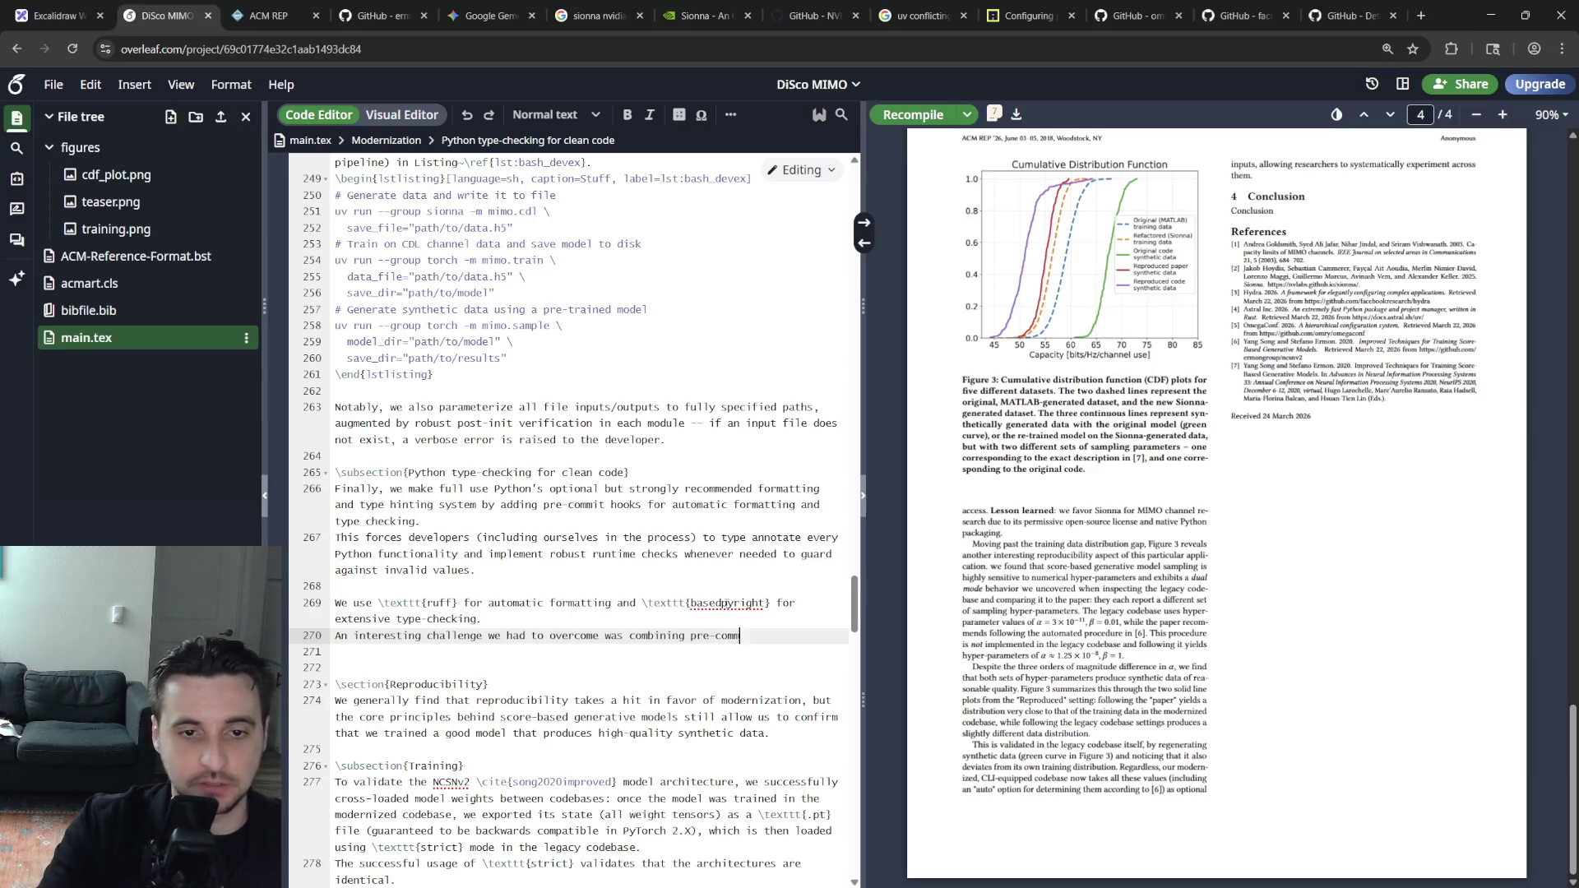
type("\texttt{uv}'s mutually ex")
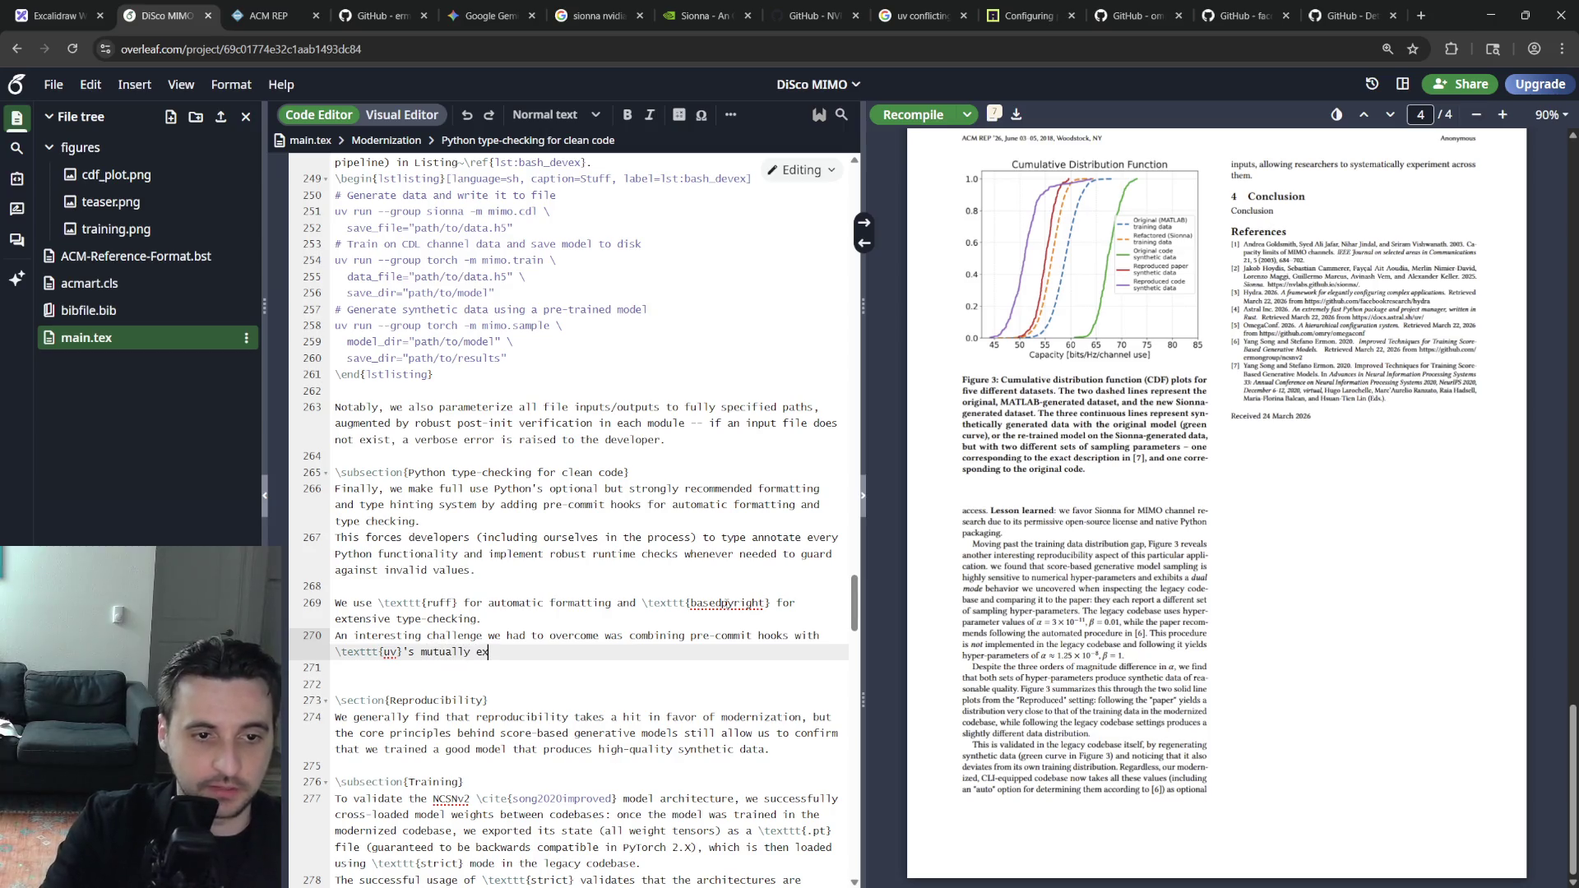
type("ive depende")
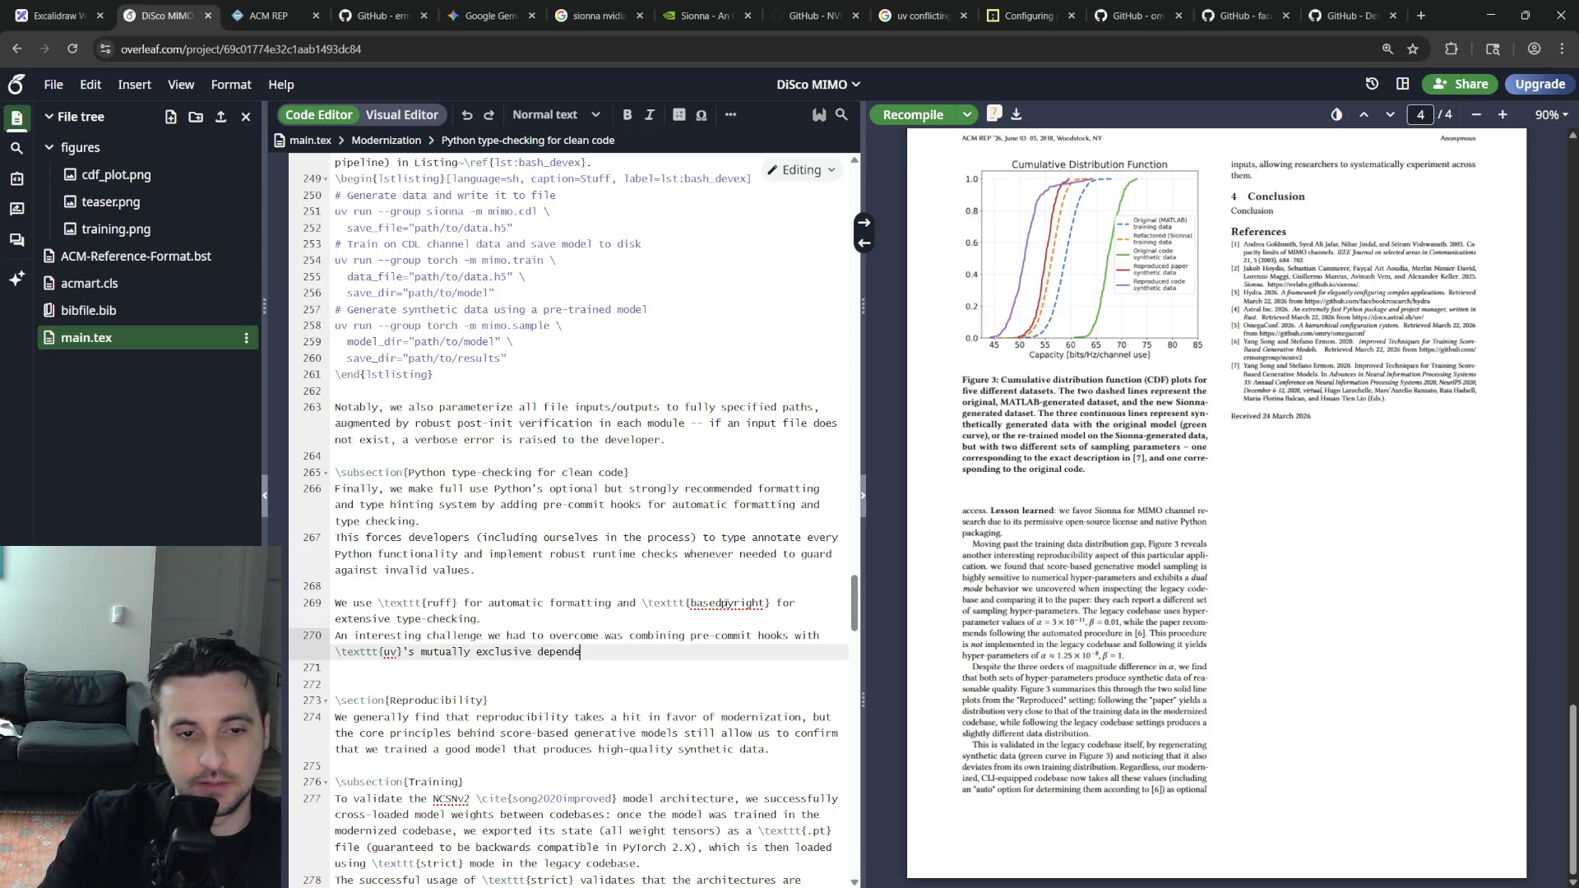
key("BackSpace")
key("BackSpace")
key("BackSpace")
type("dency groups -- be")
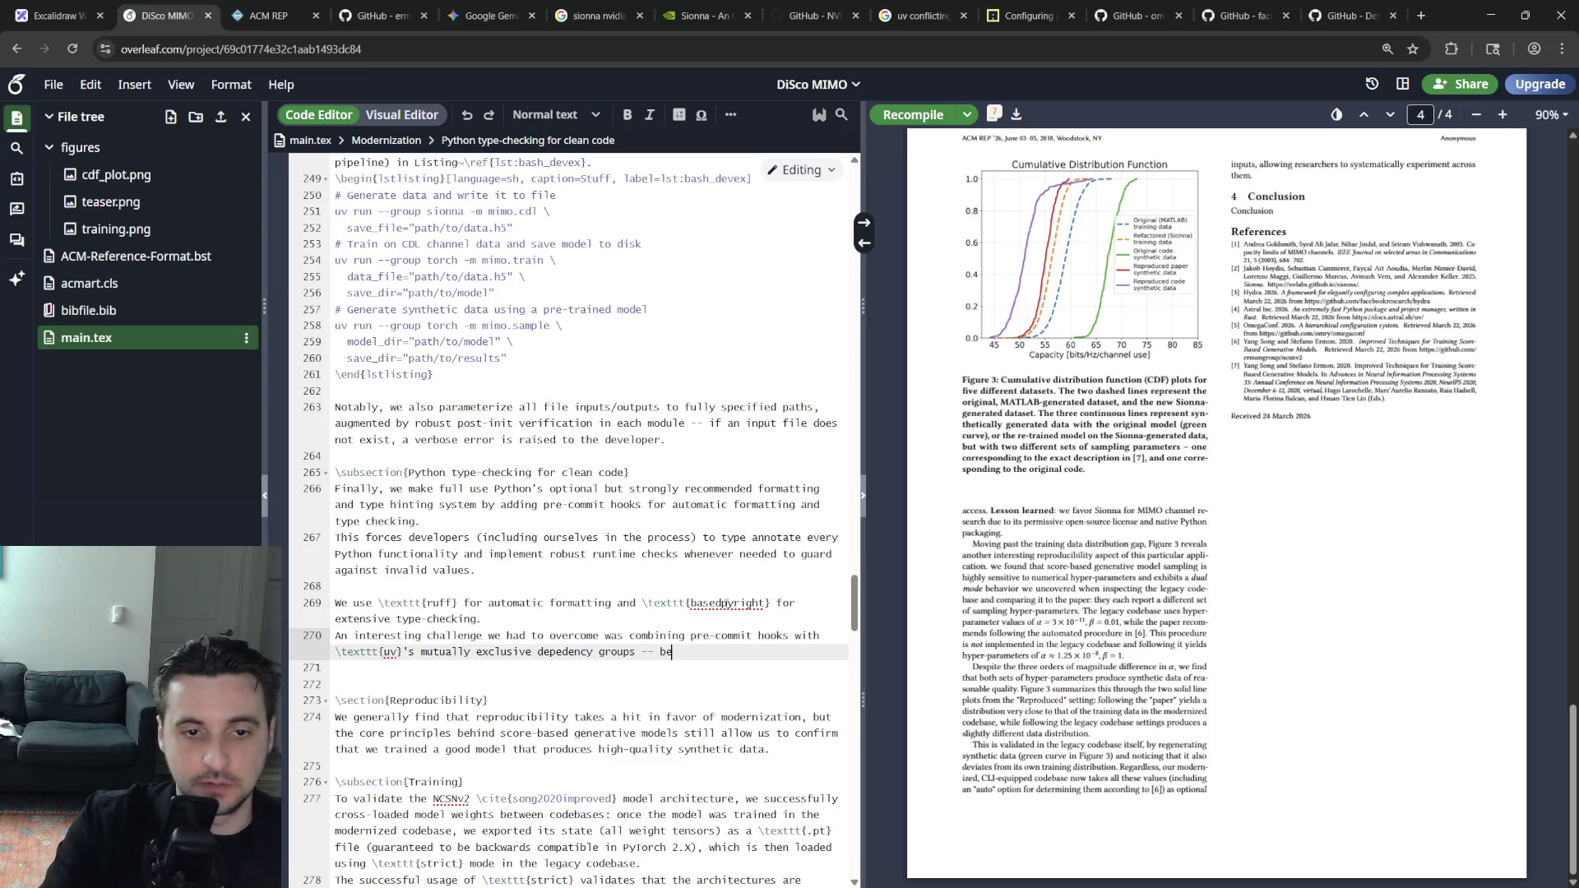
type("cause onlya ")
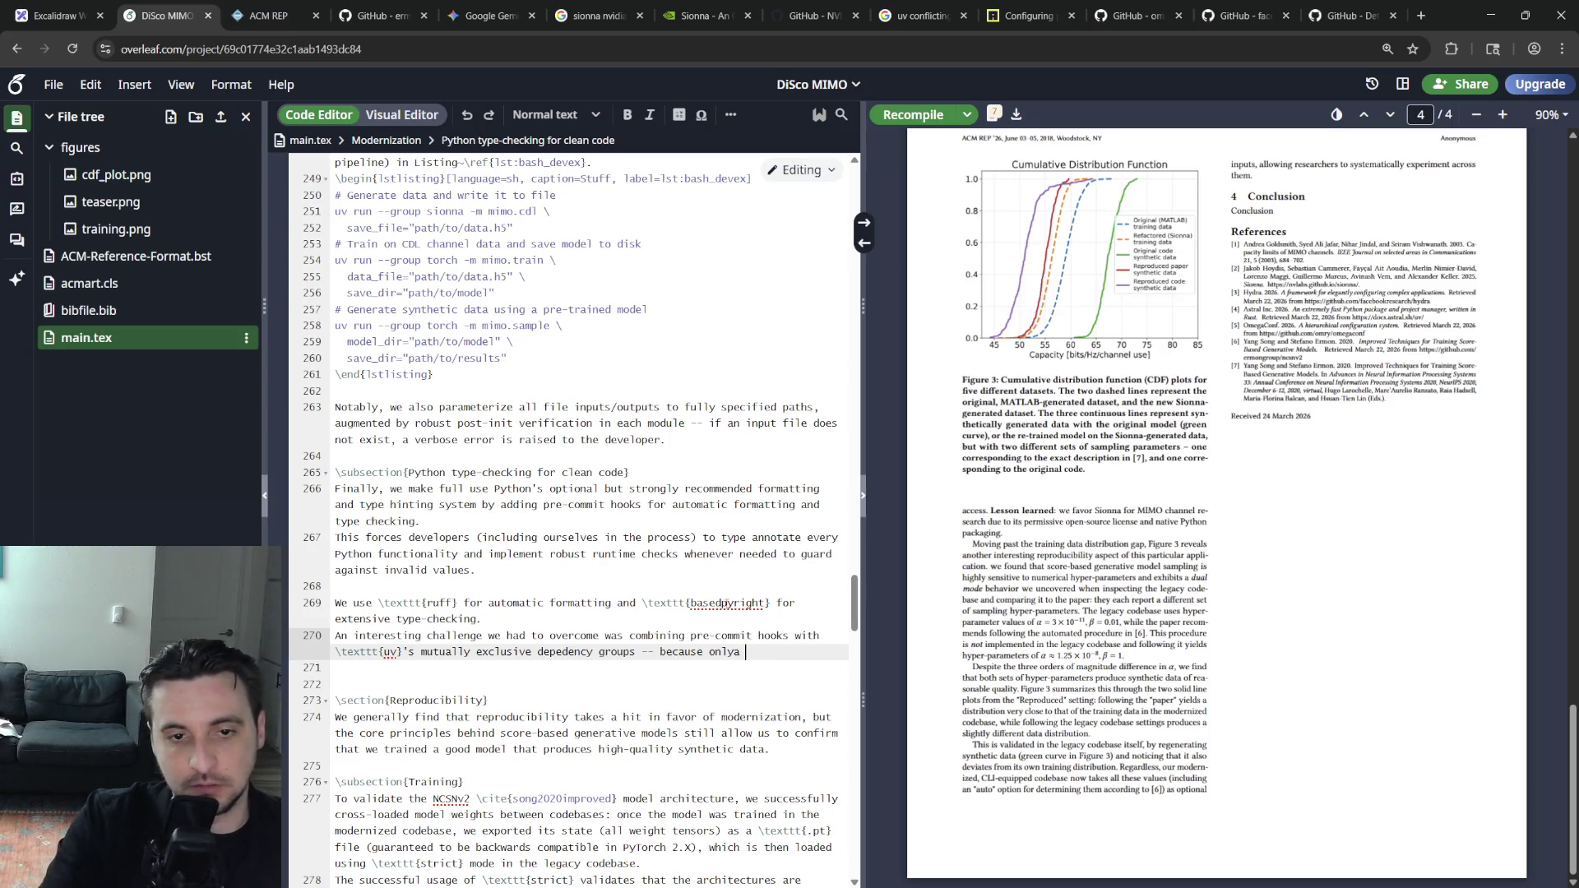
type("single state")
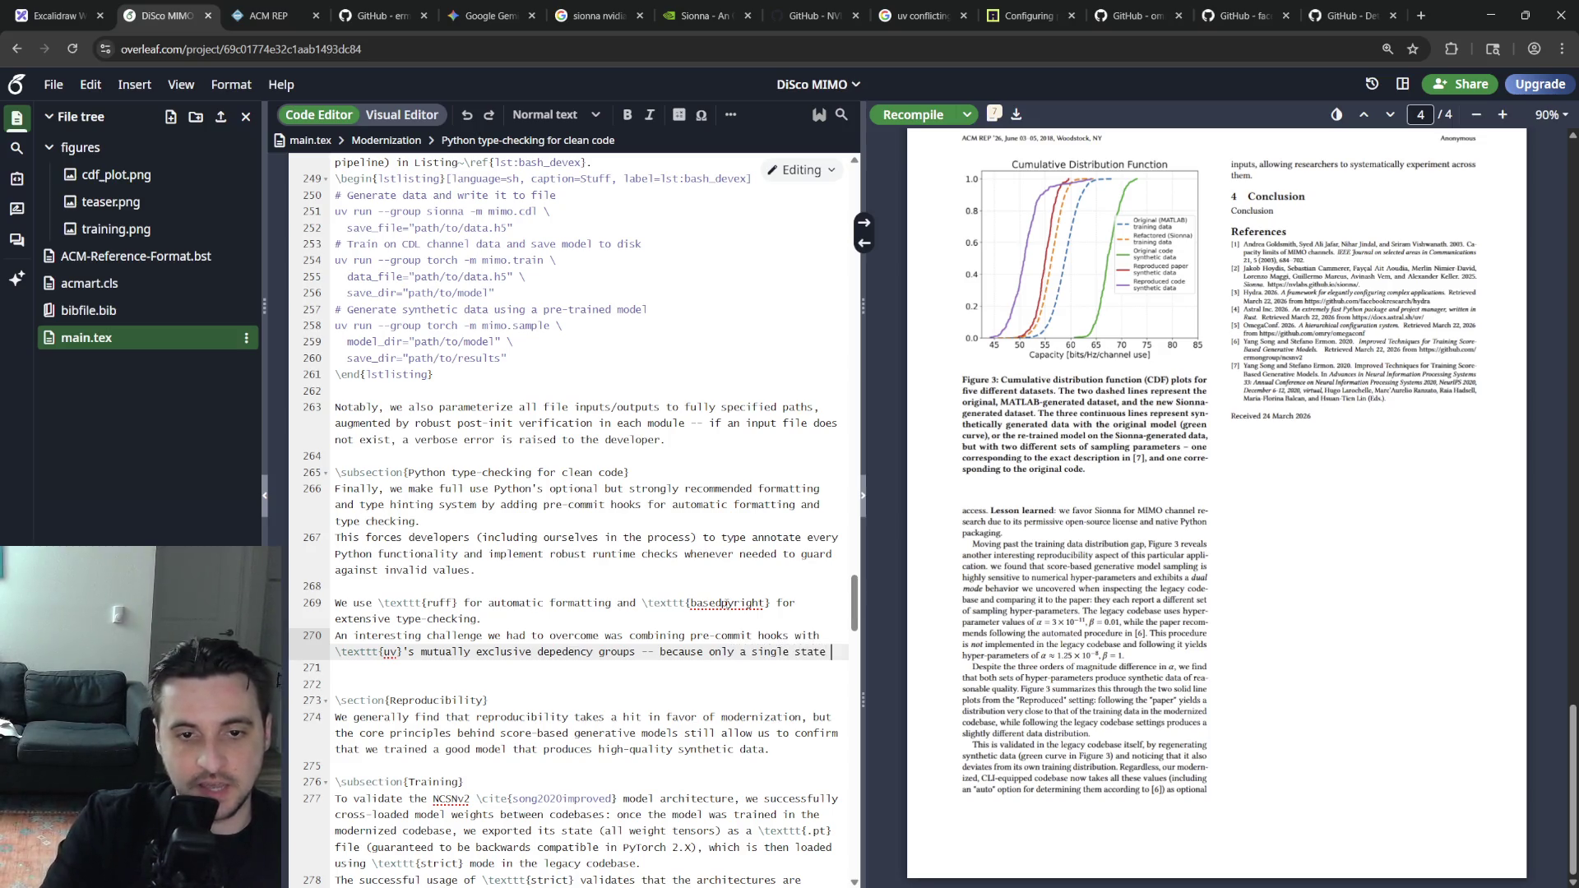
type(" of the virtual Python environment exists on")
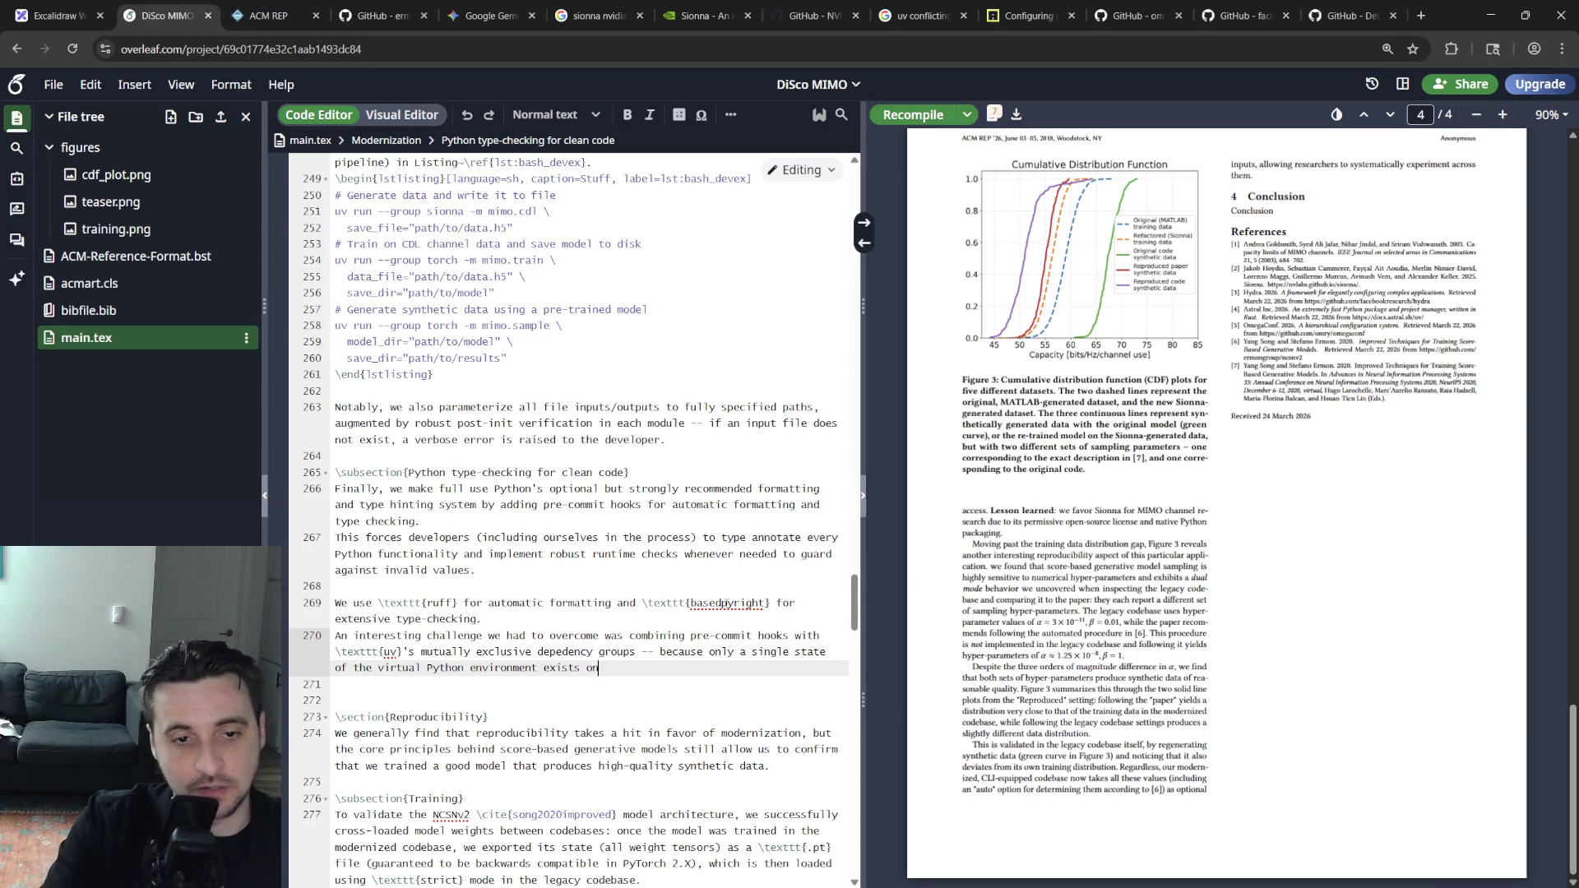
type("at a d")
type("time, we re")
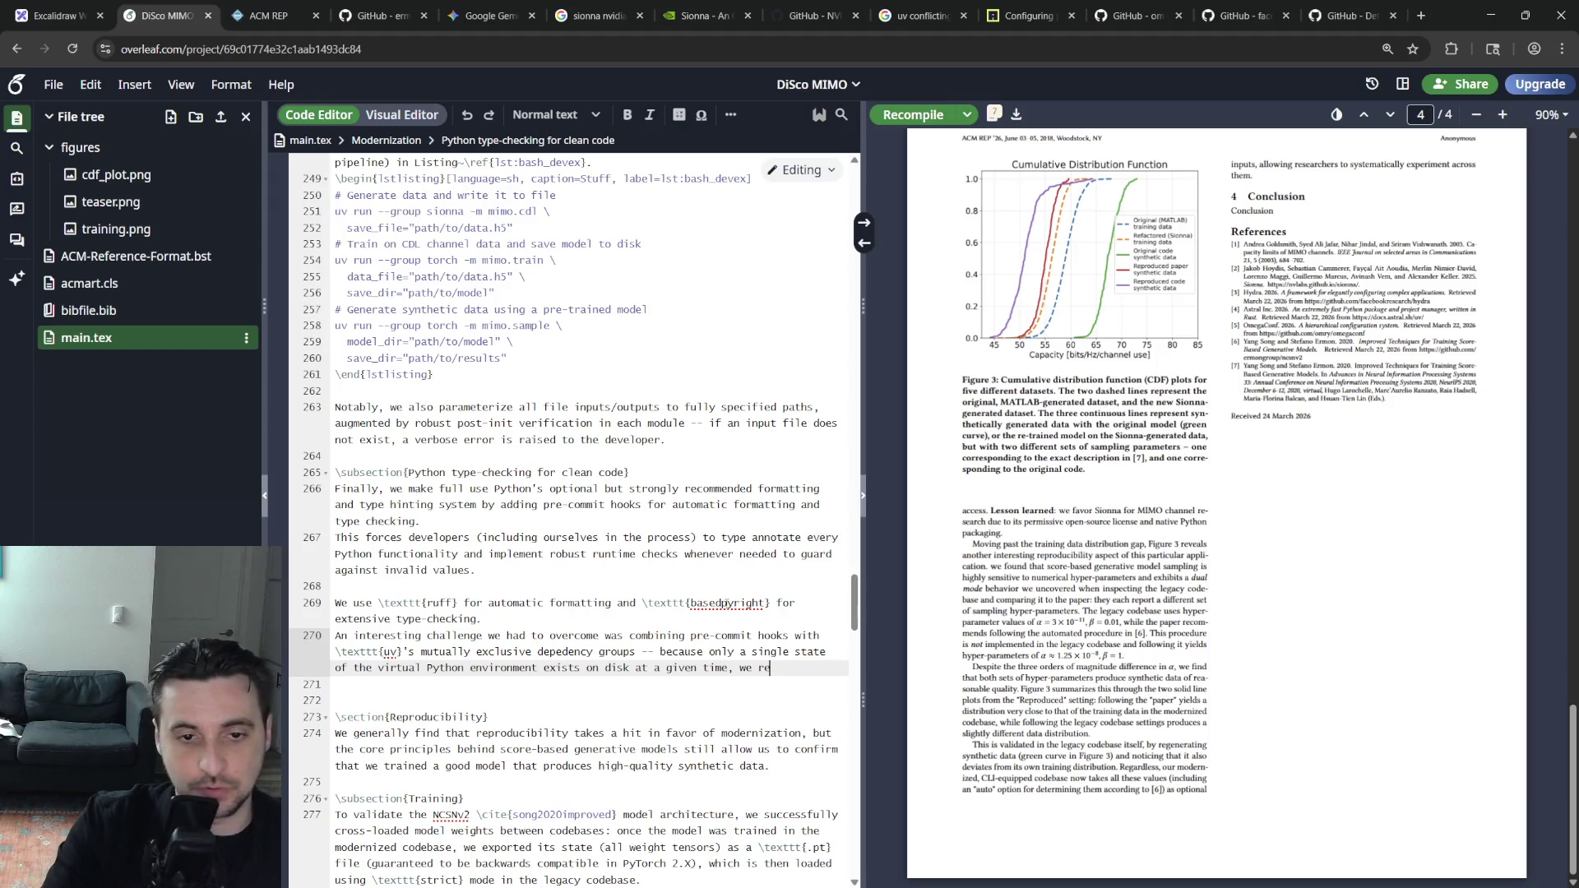
type("using")
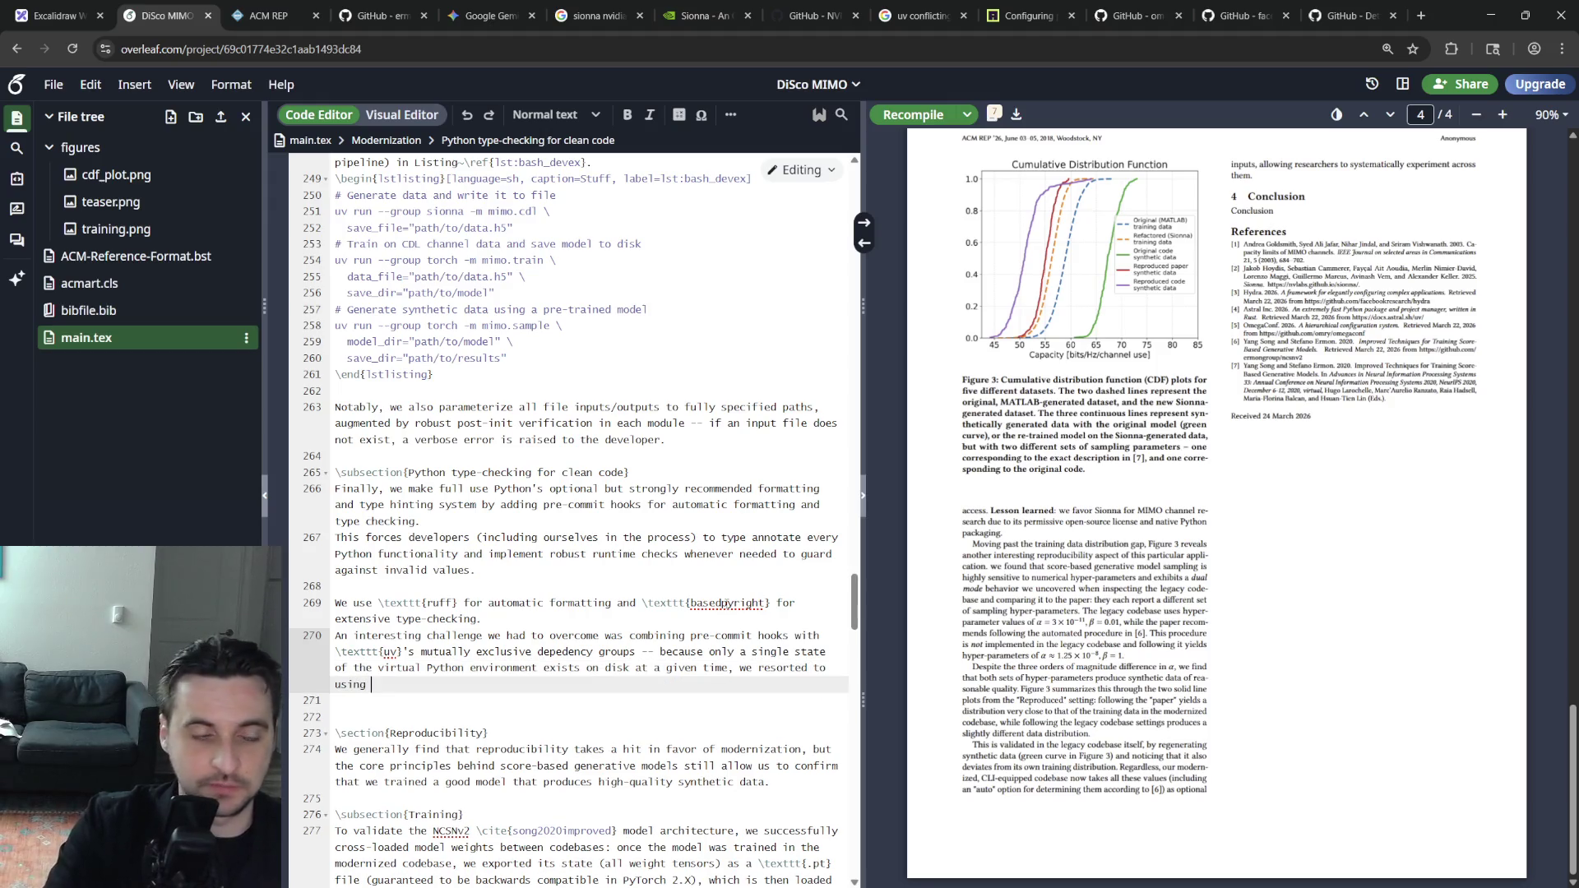
type("local pre-commit hooks")
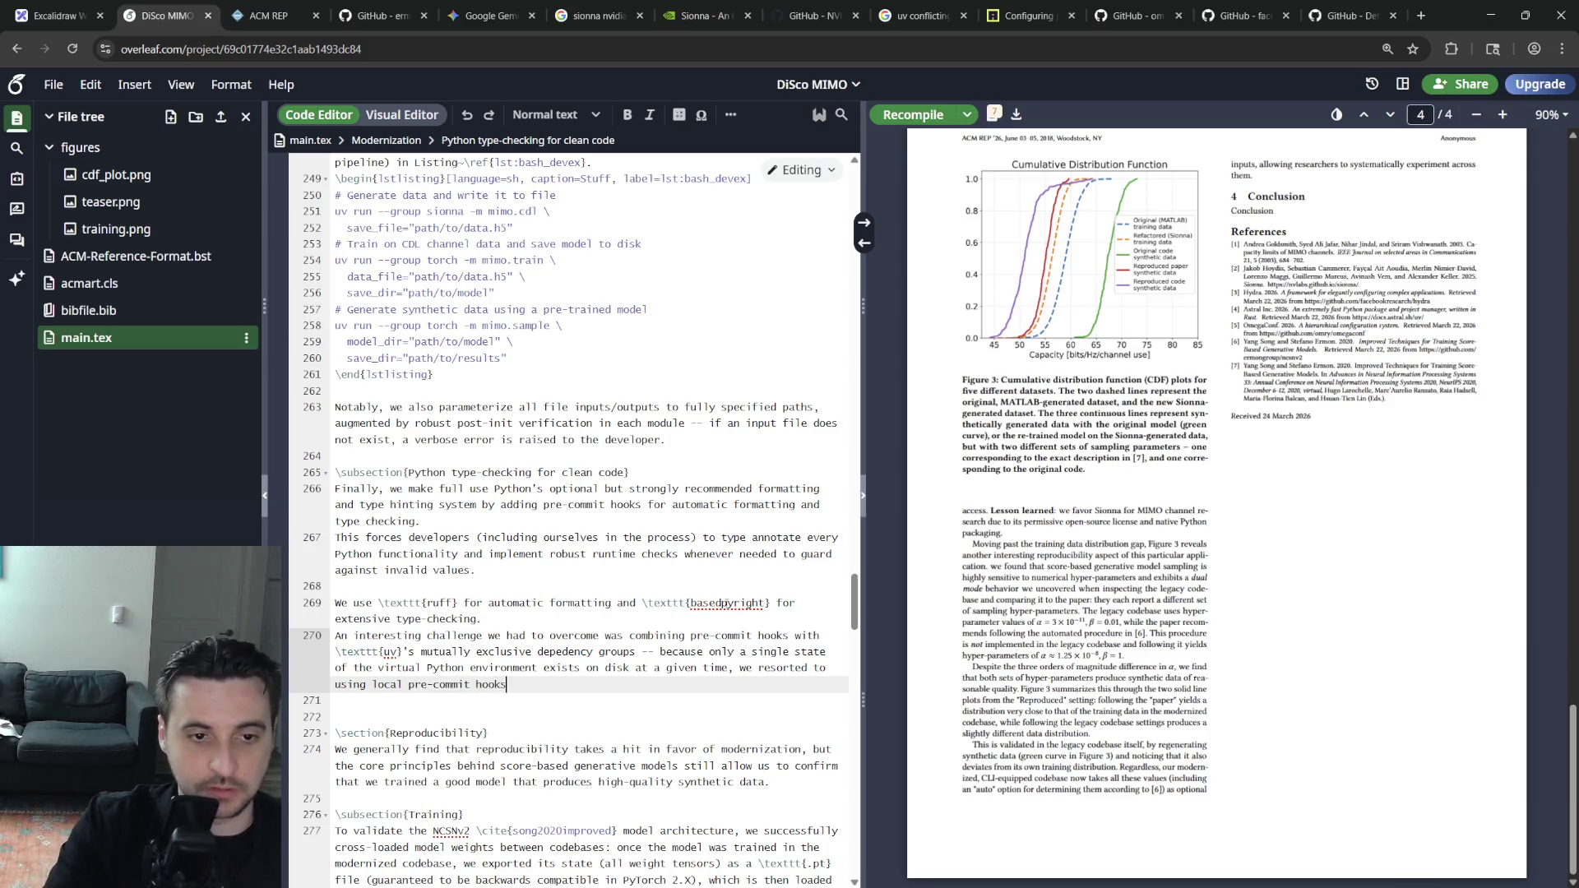
type(" that each ")
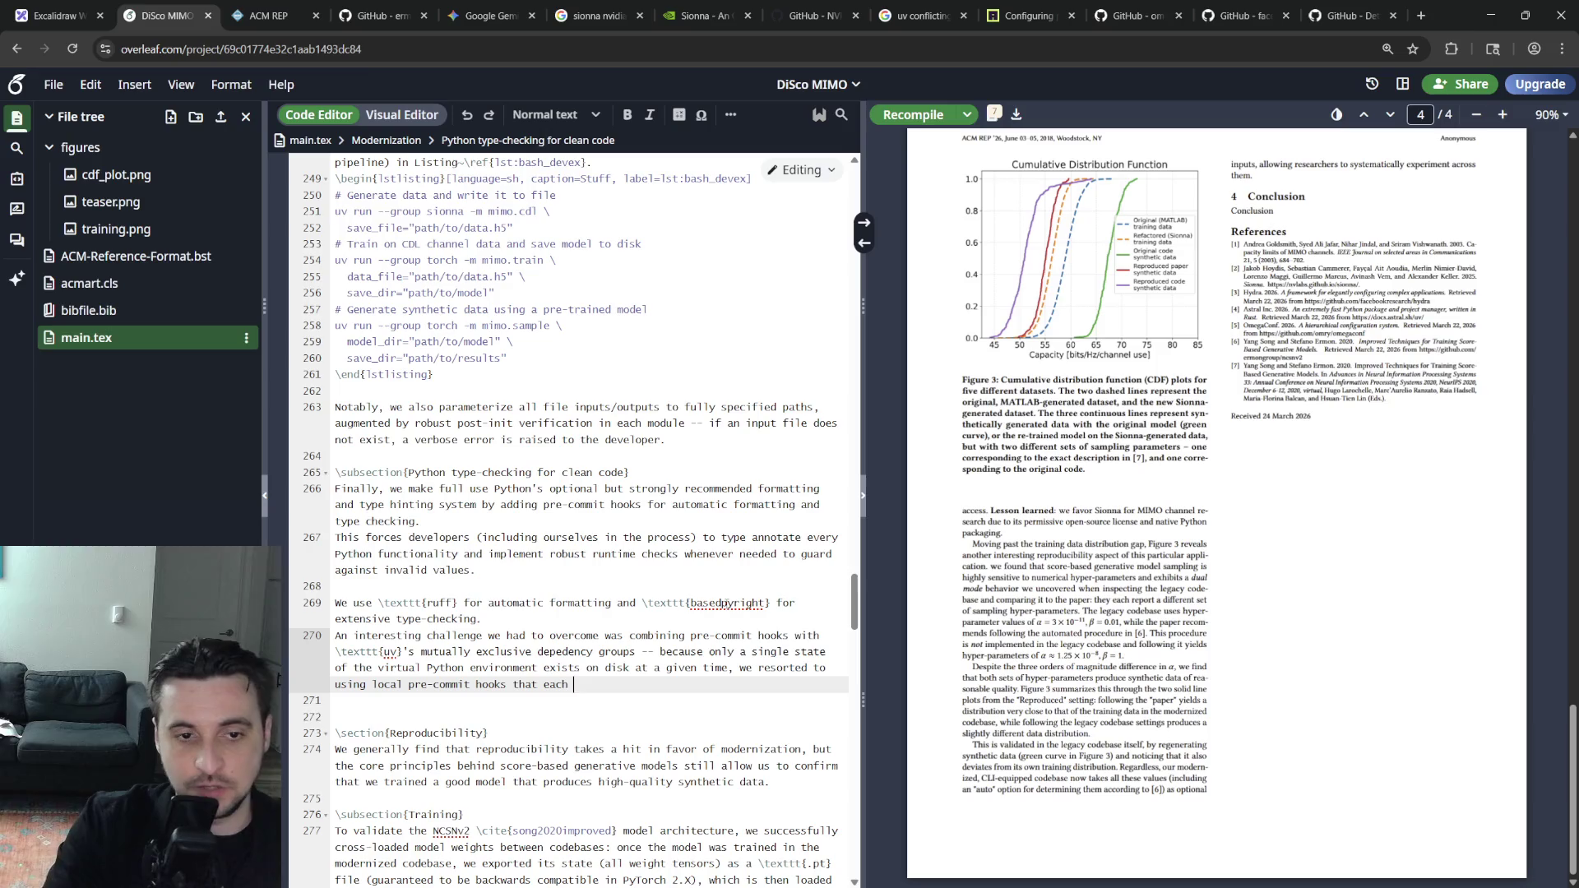
type("under \\t\textt")
key("Return")
type("uv run ")
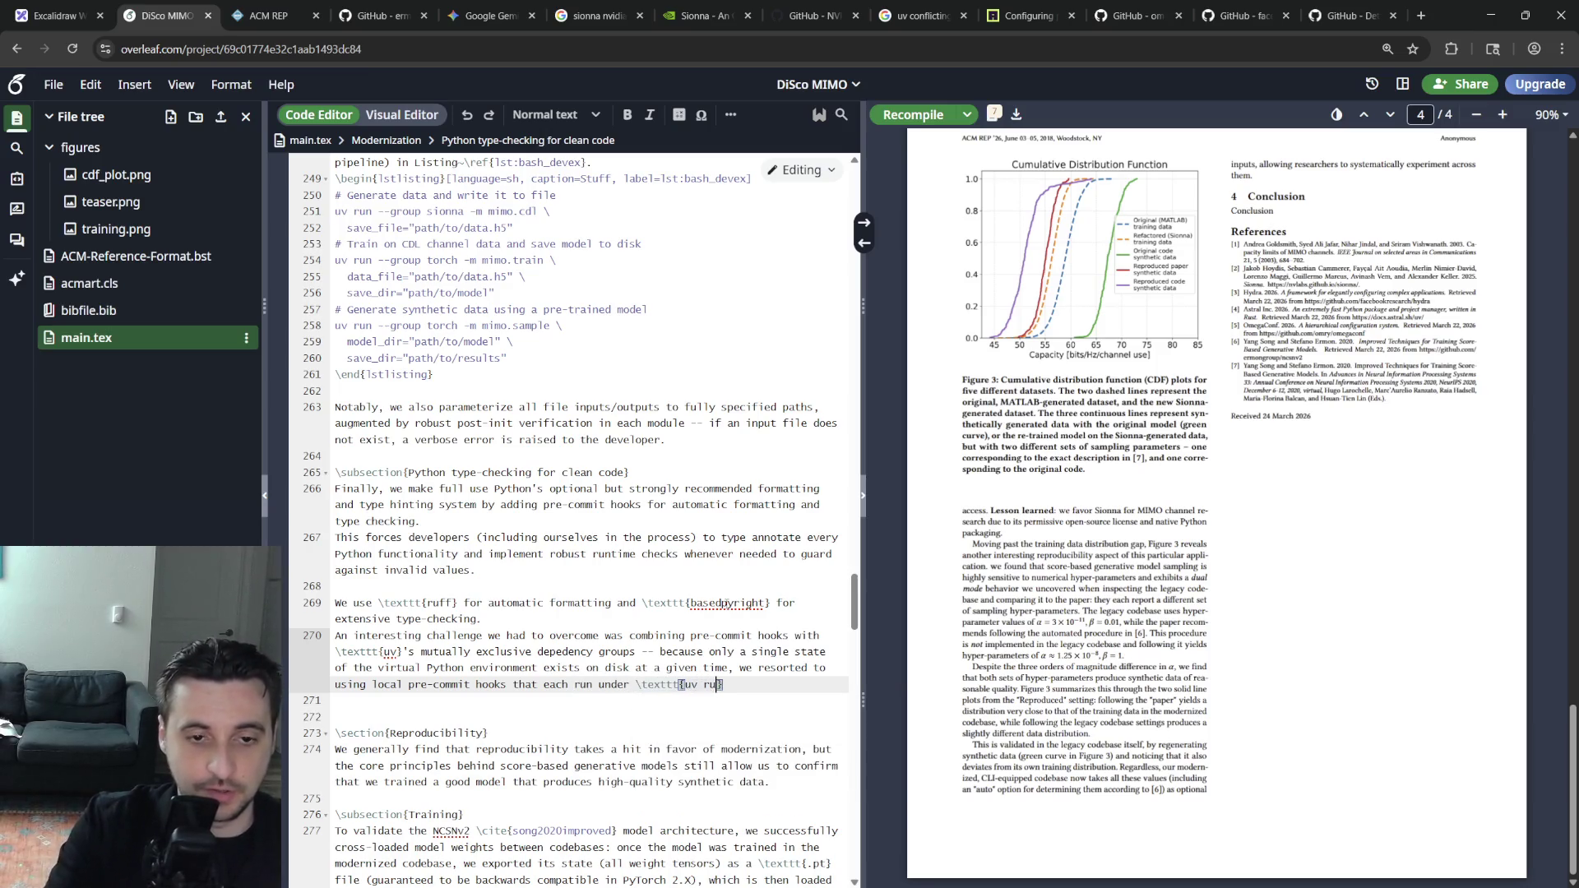
type("--group name")
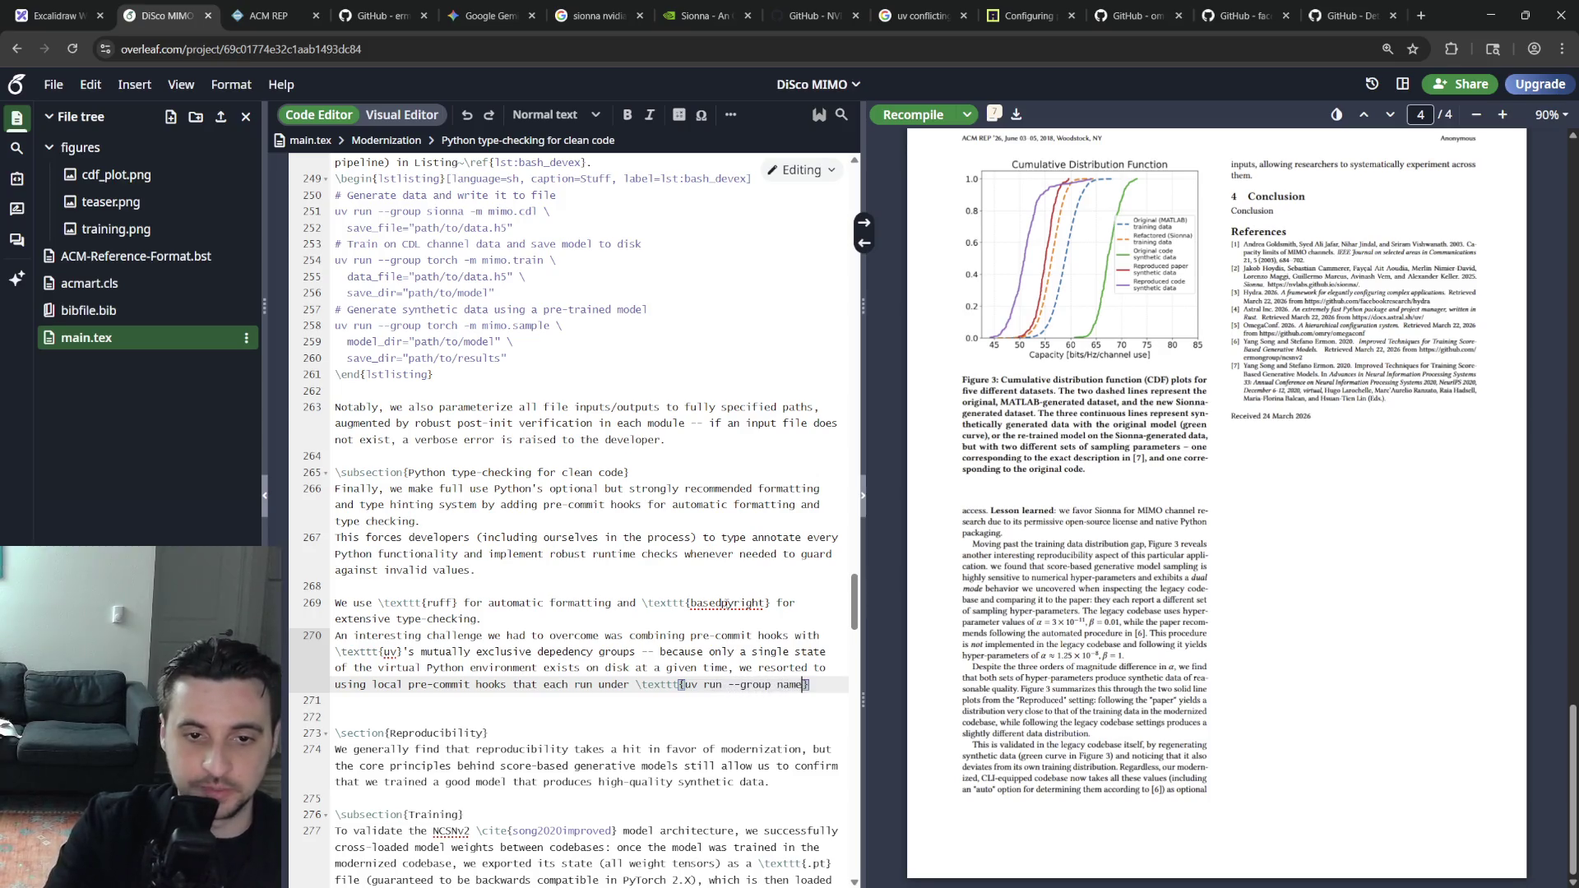
key("Right")
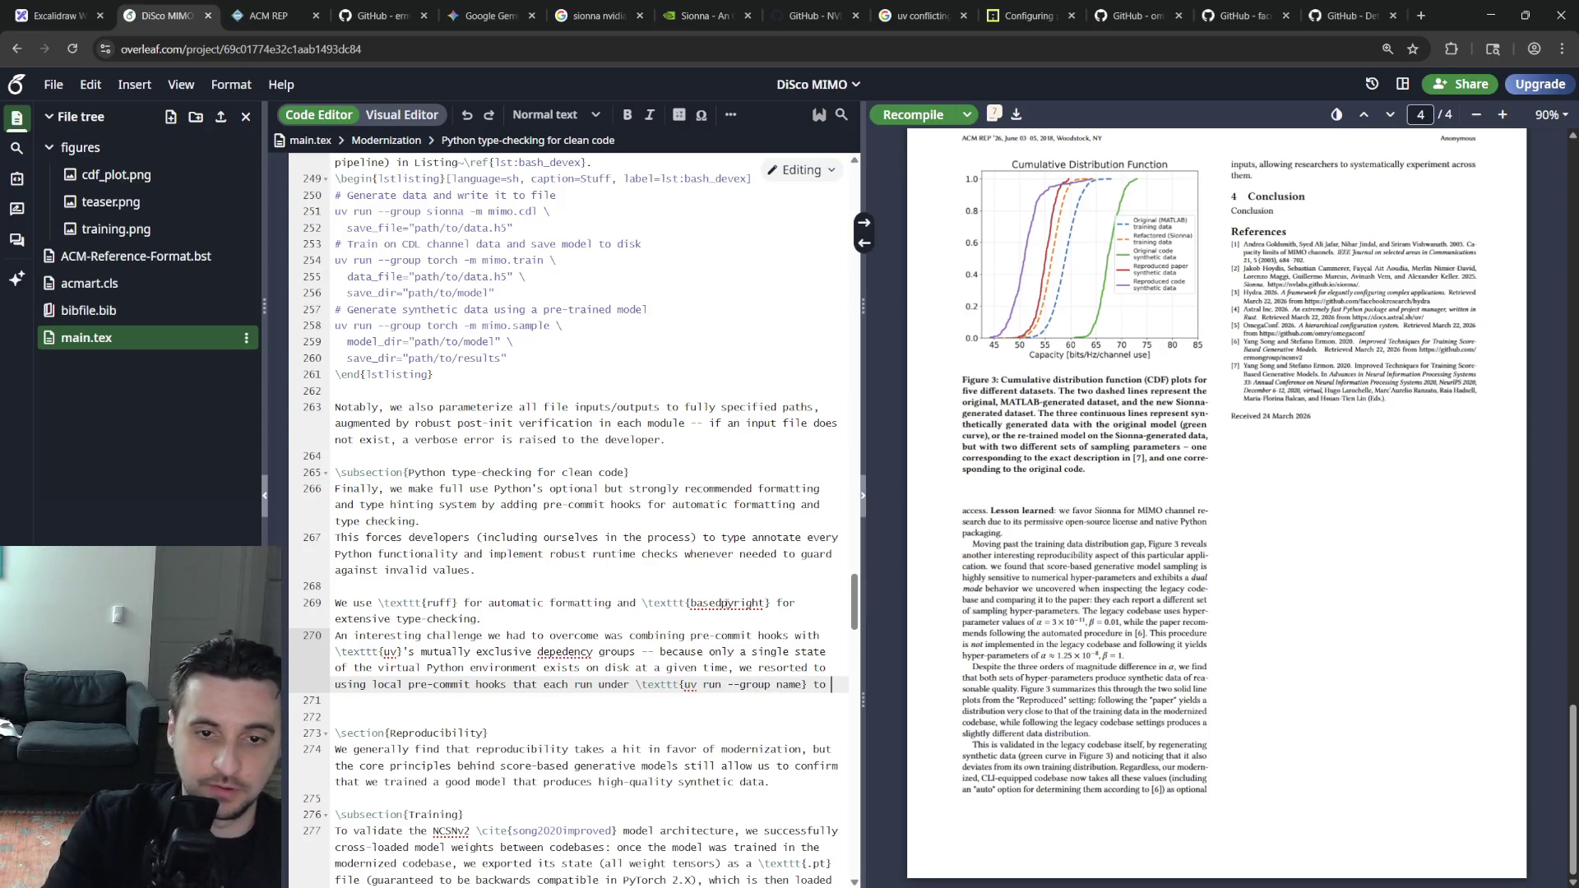
type("to properly type-check Sio")
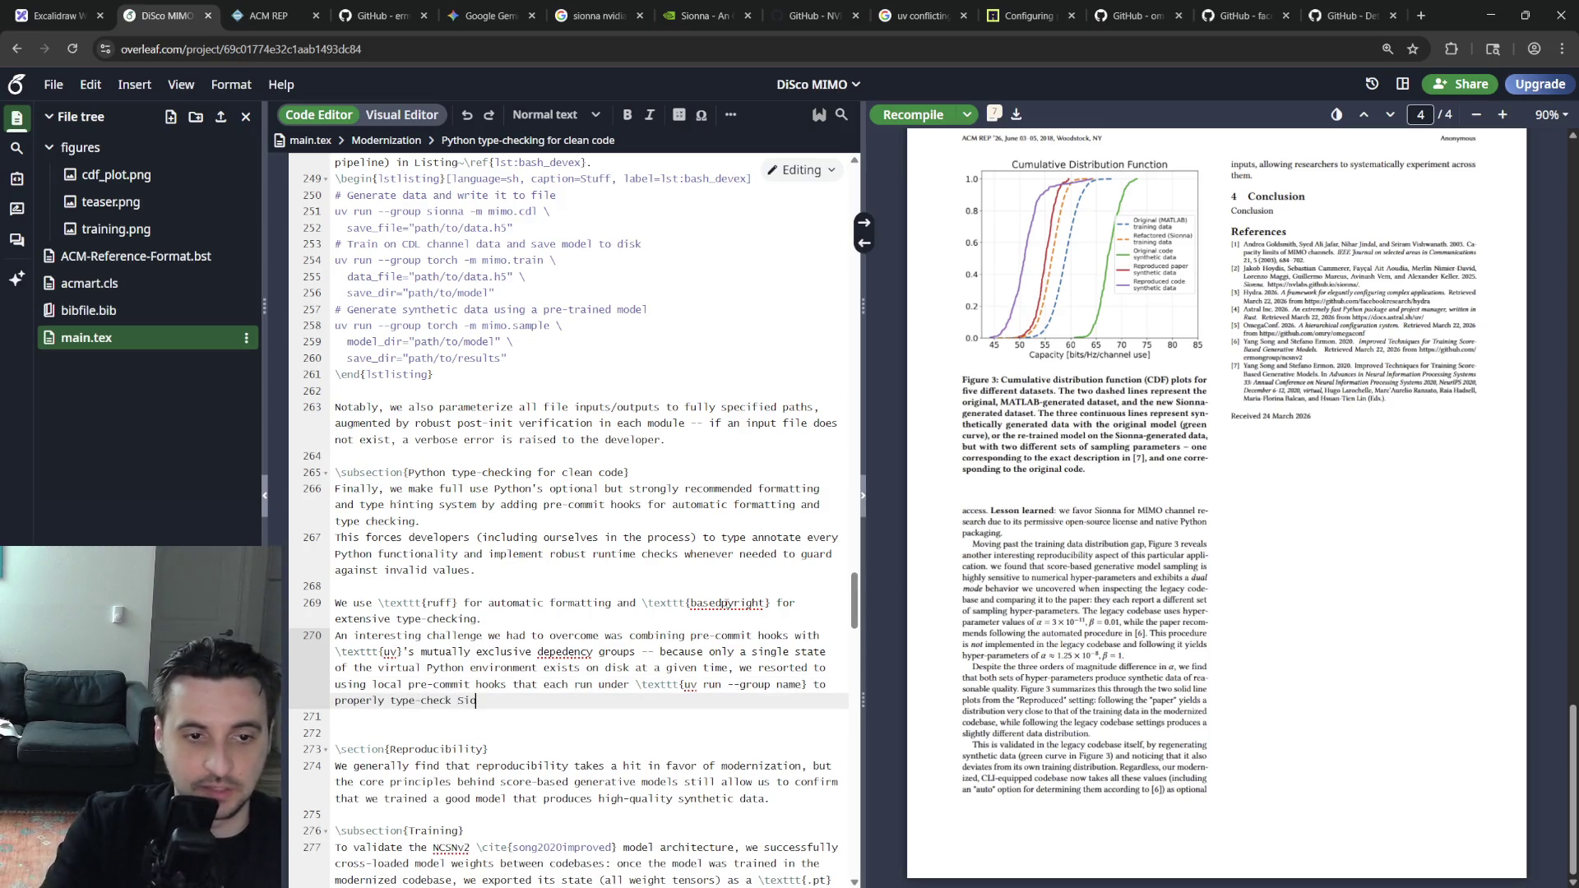
type("nna and PyTorch a")
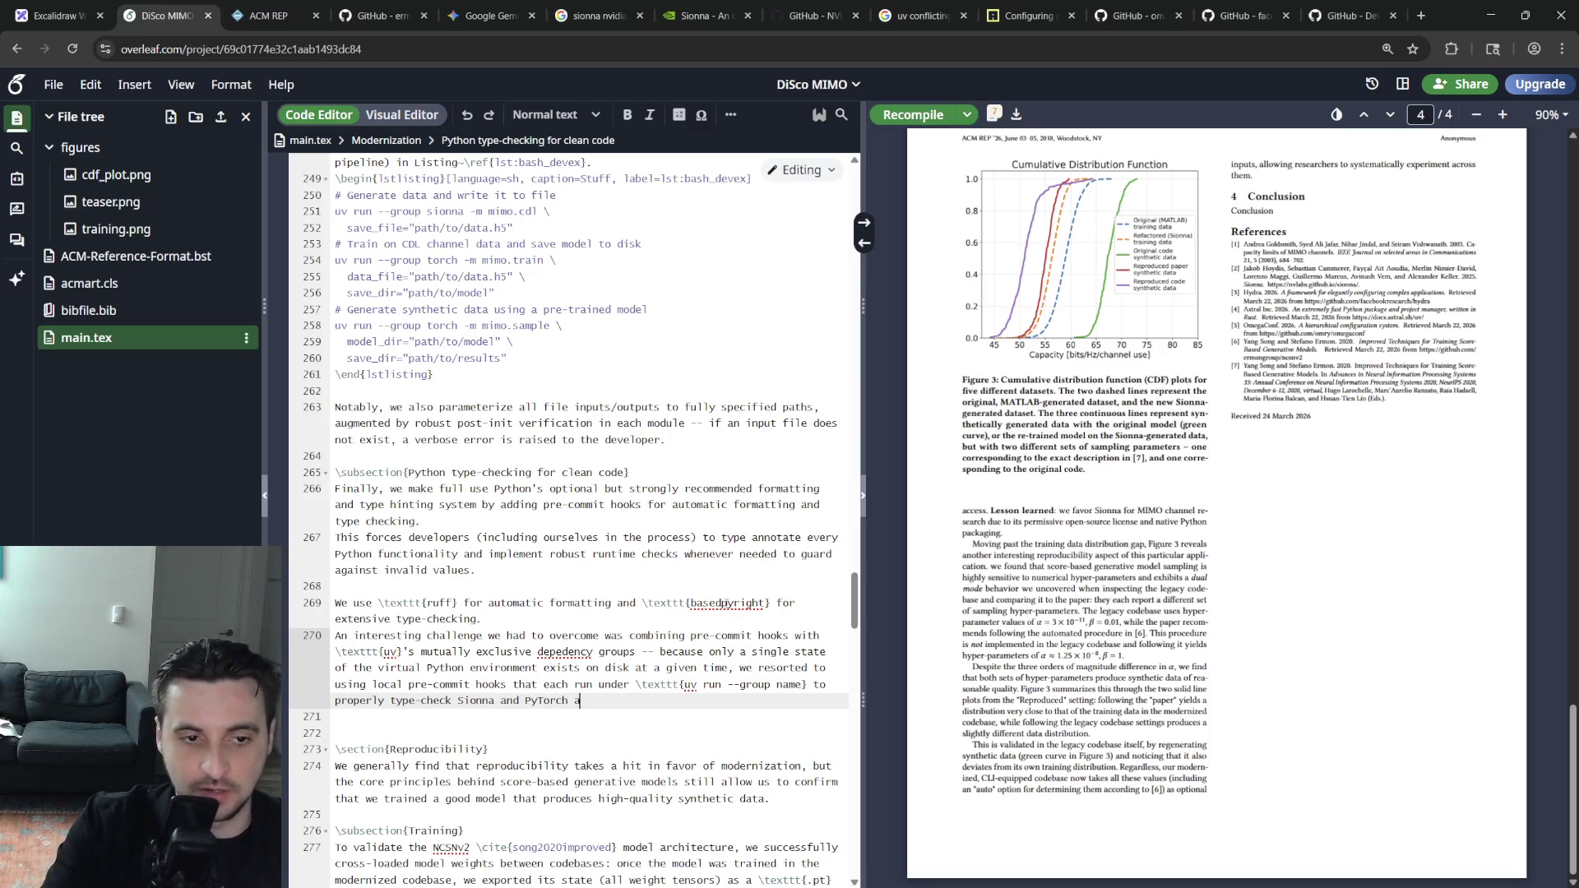
key("BackSpace")
key("BackSpace")
key("BackSpace")
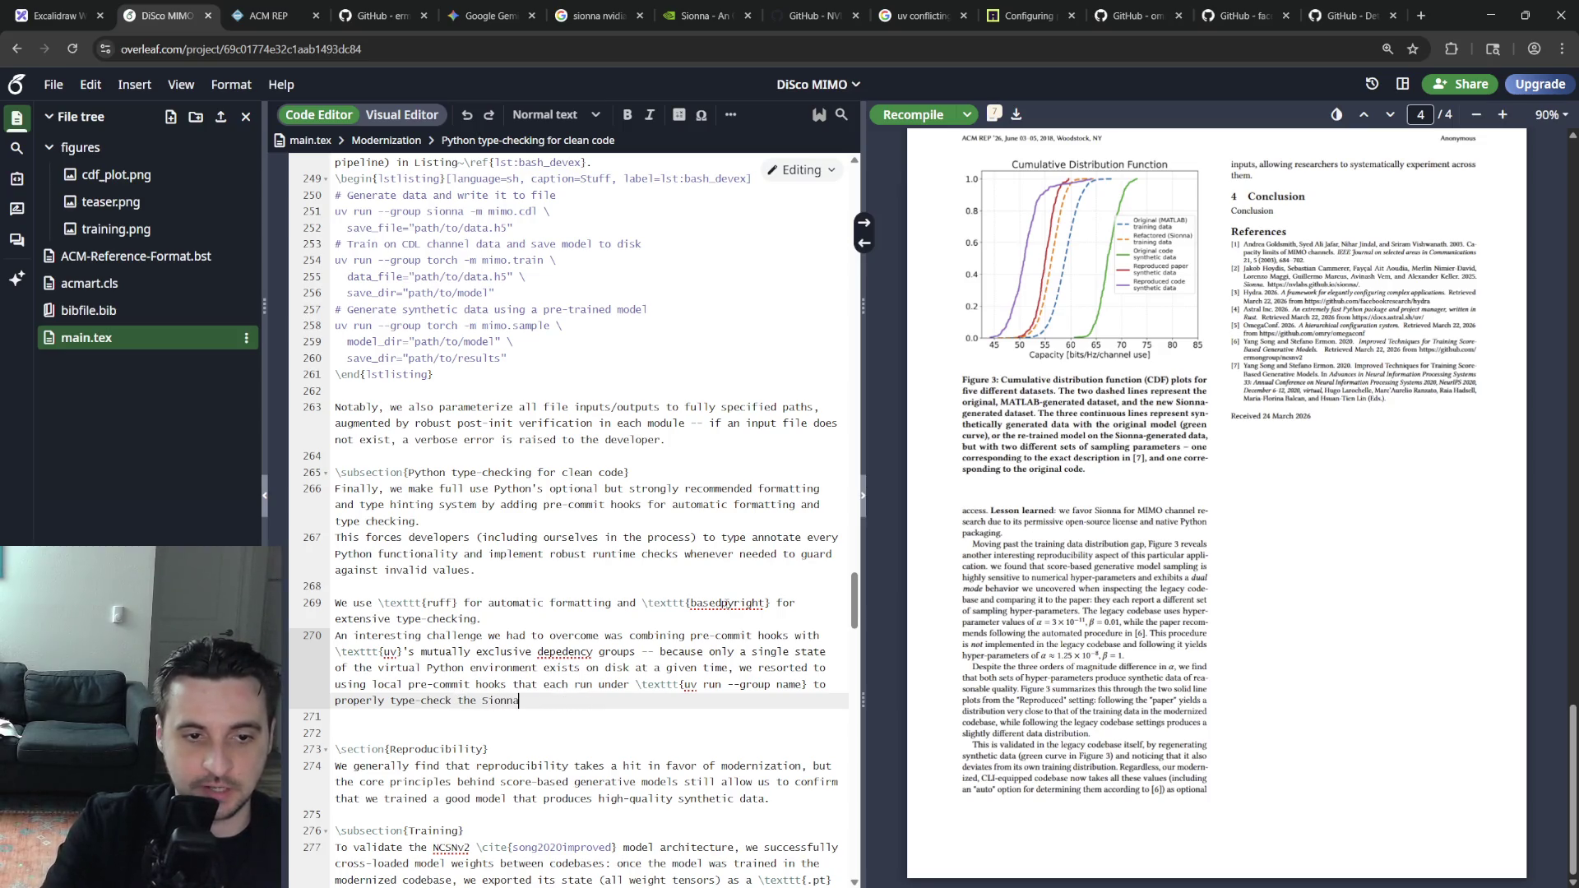
type(" and PyTorch par")
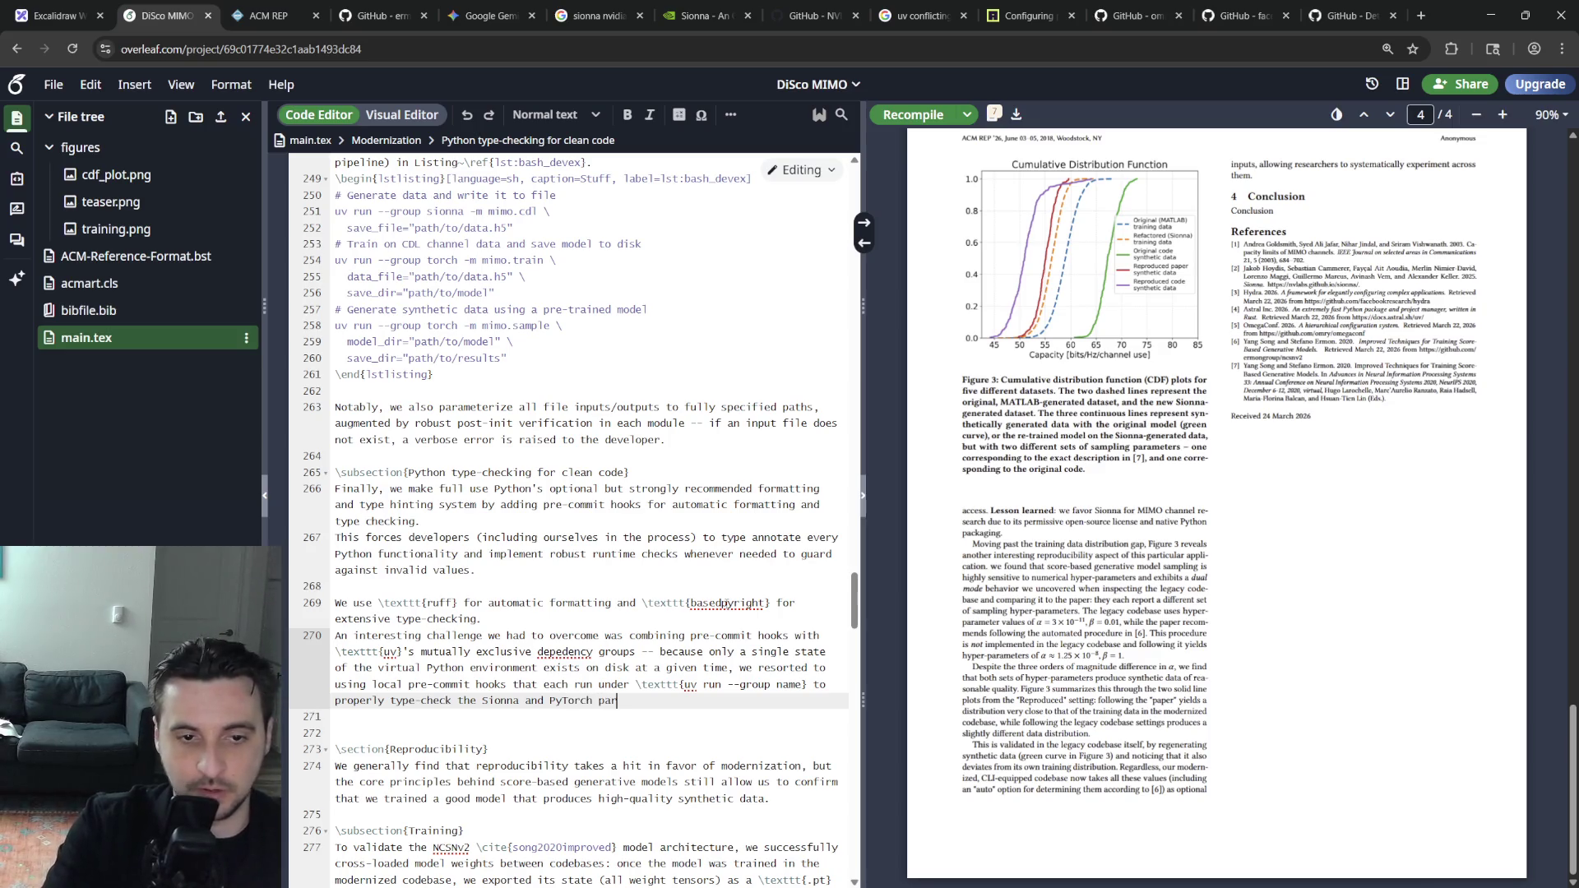
type("ts of the codebase.")
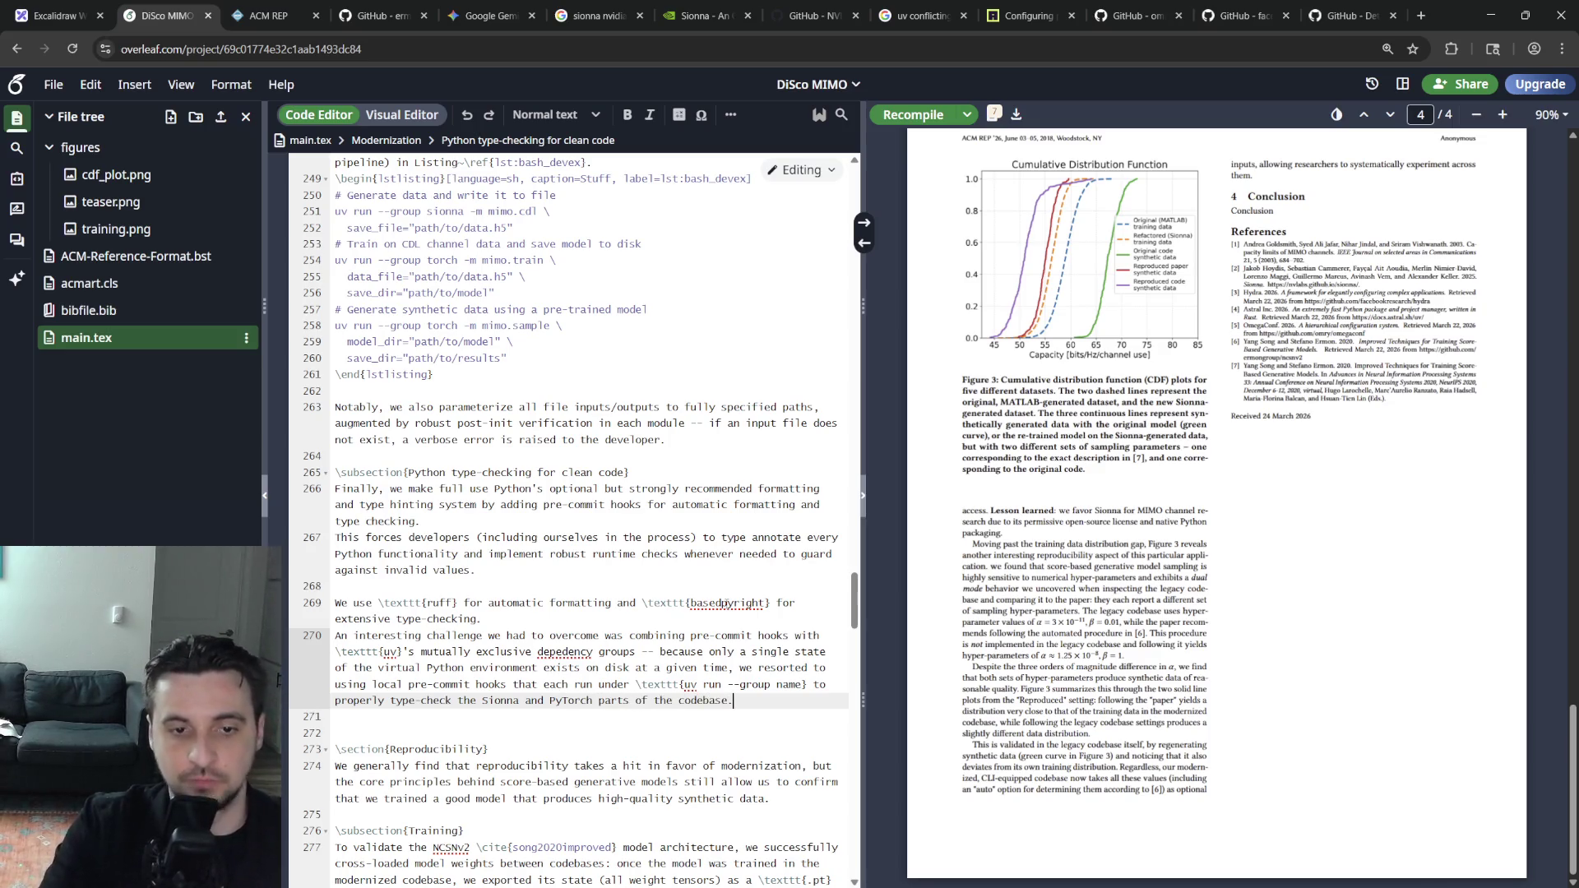
Correct 'depedency' to 'dependency' via the spelling menu and remove the extra blank line before Reproducibility
right_click(550, 651)
left_click(580, 670)
left_click(683, 619)
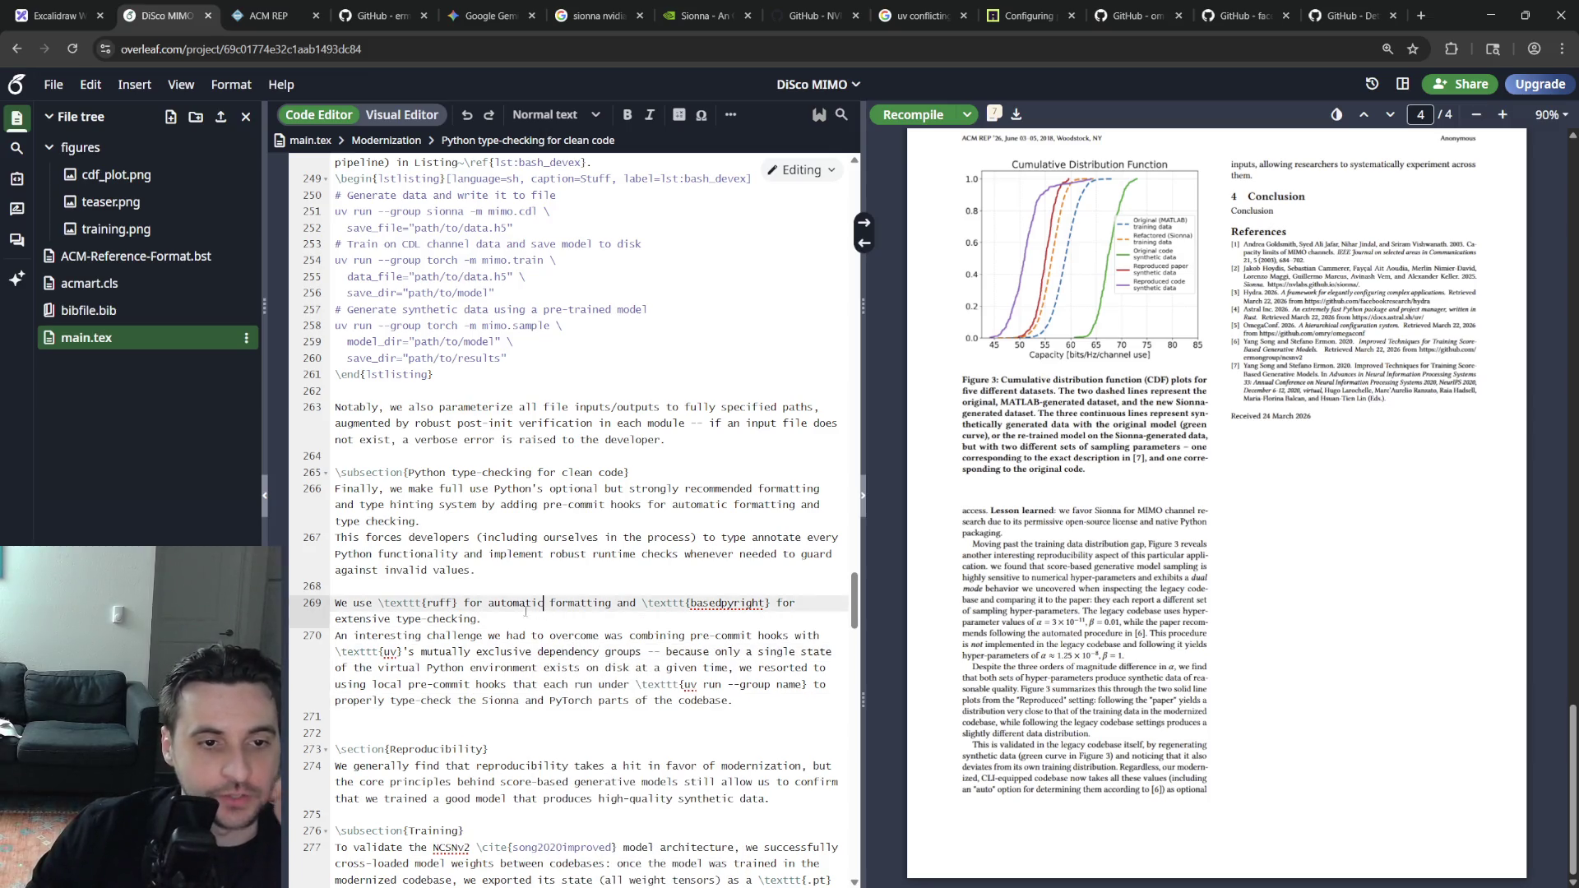
left_click(495, 734)
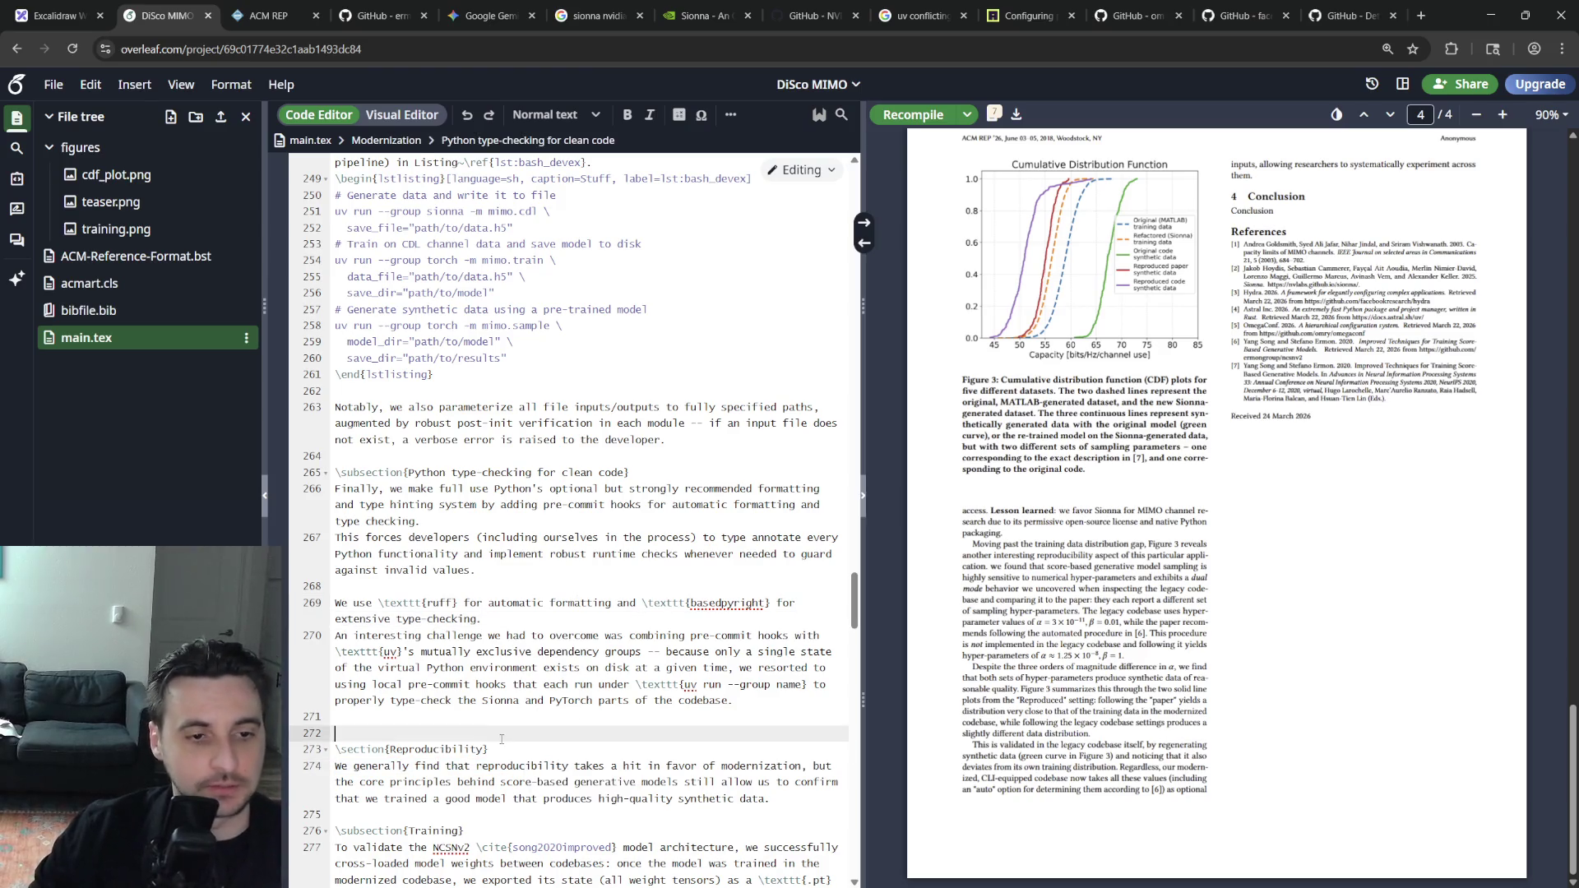
key("BackSpace")
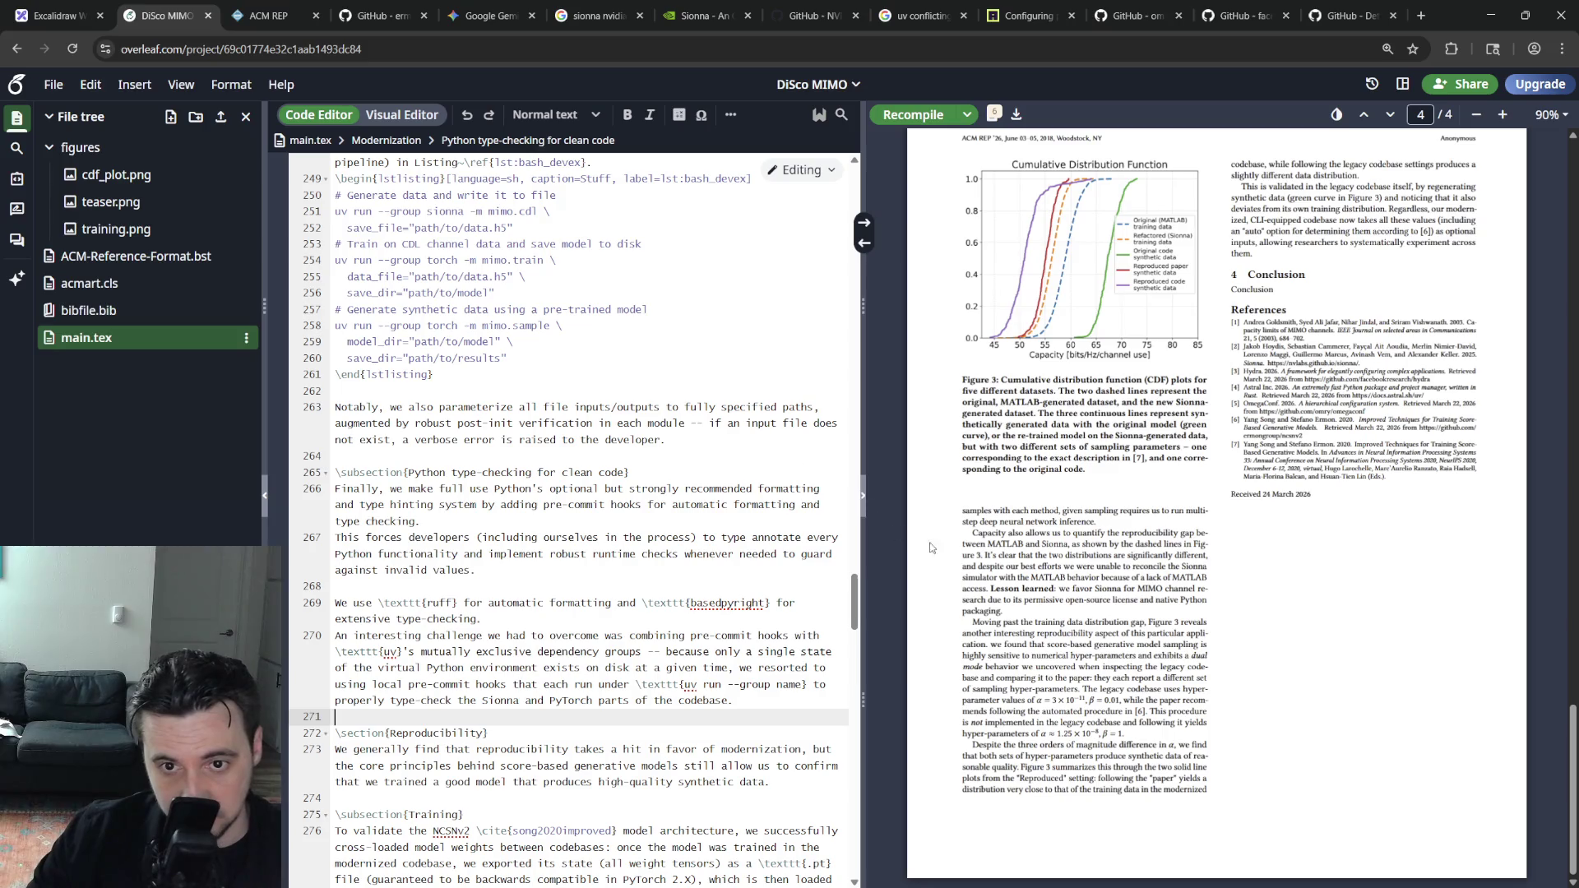
scroll(932, 547, "up", 3)
scroll(962, 593, "up", 2)
scroll(1012, 666, "up", 3)
scroll(1064, 737, "up", 2)
scroll(1068, 741, "up", 4)
scroll(1070, 750, "up", 5)
scroll(1072, 762, "up", 5)
scroll(1076, 782, "up", 5)
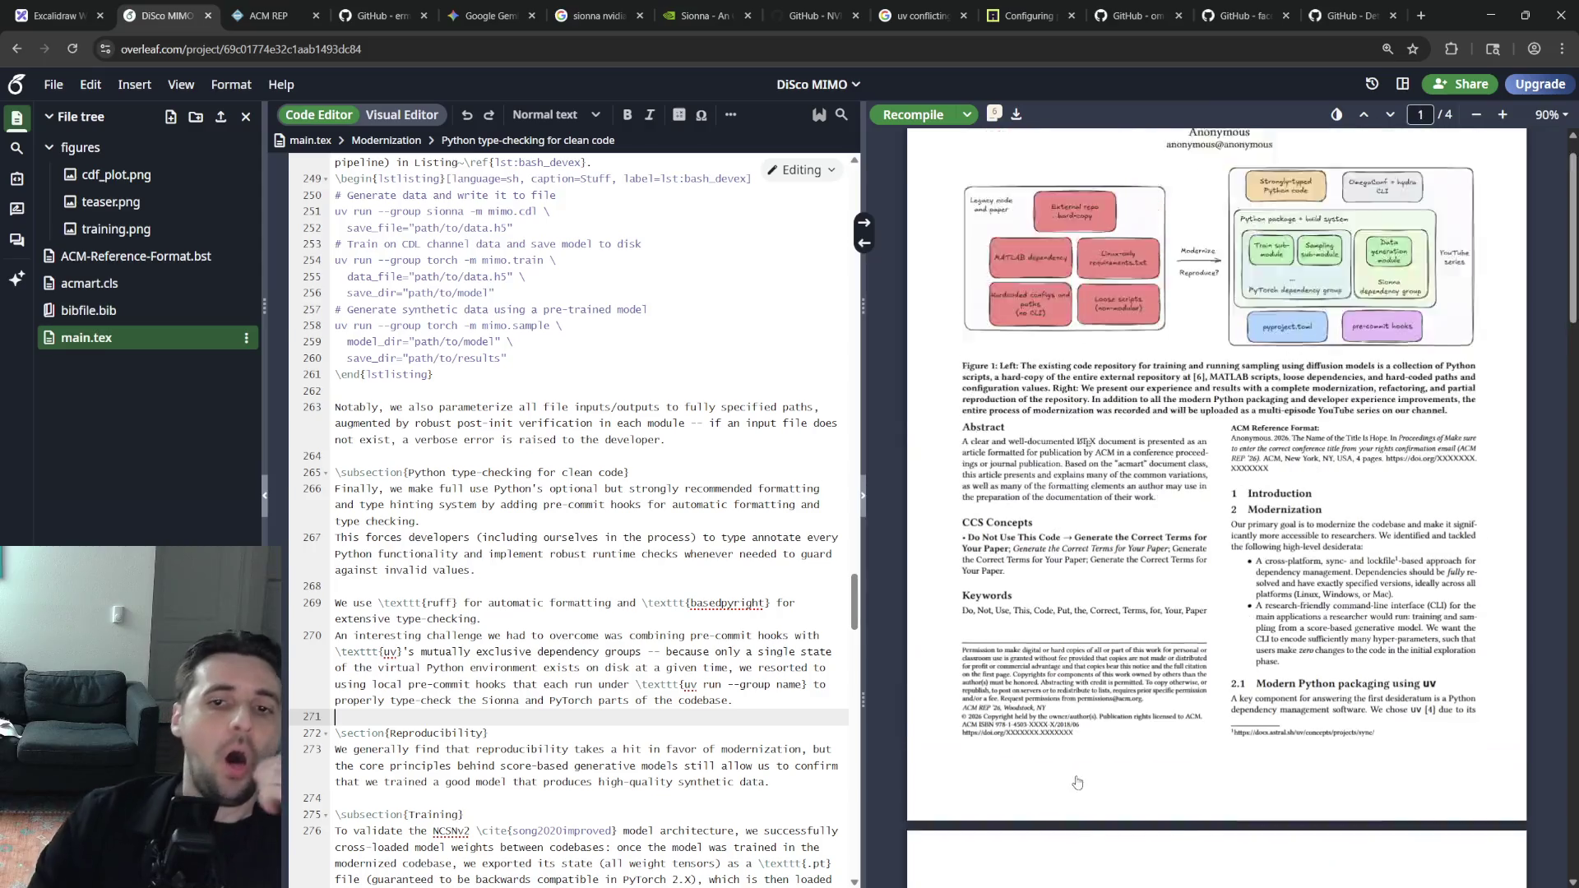
scroll(1076, 783, "up", 2)
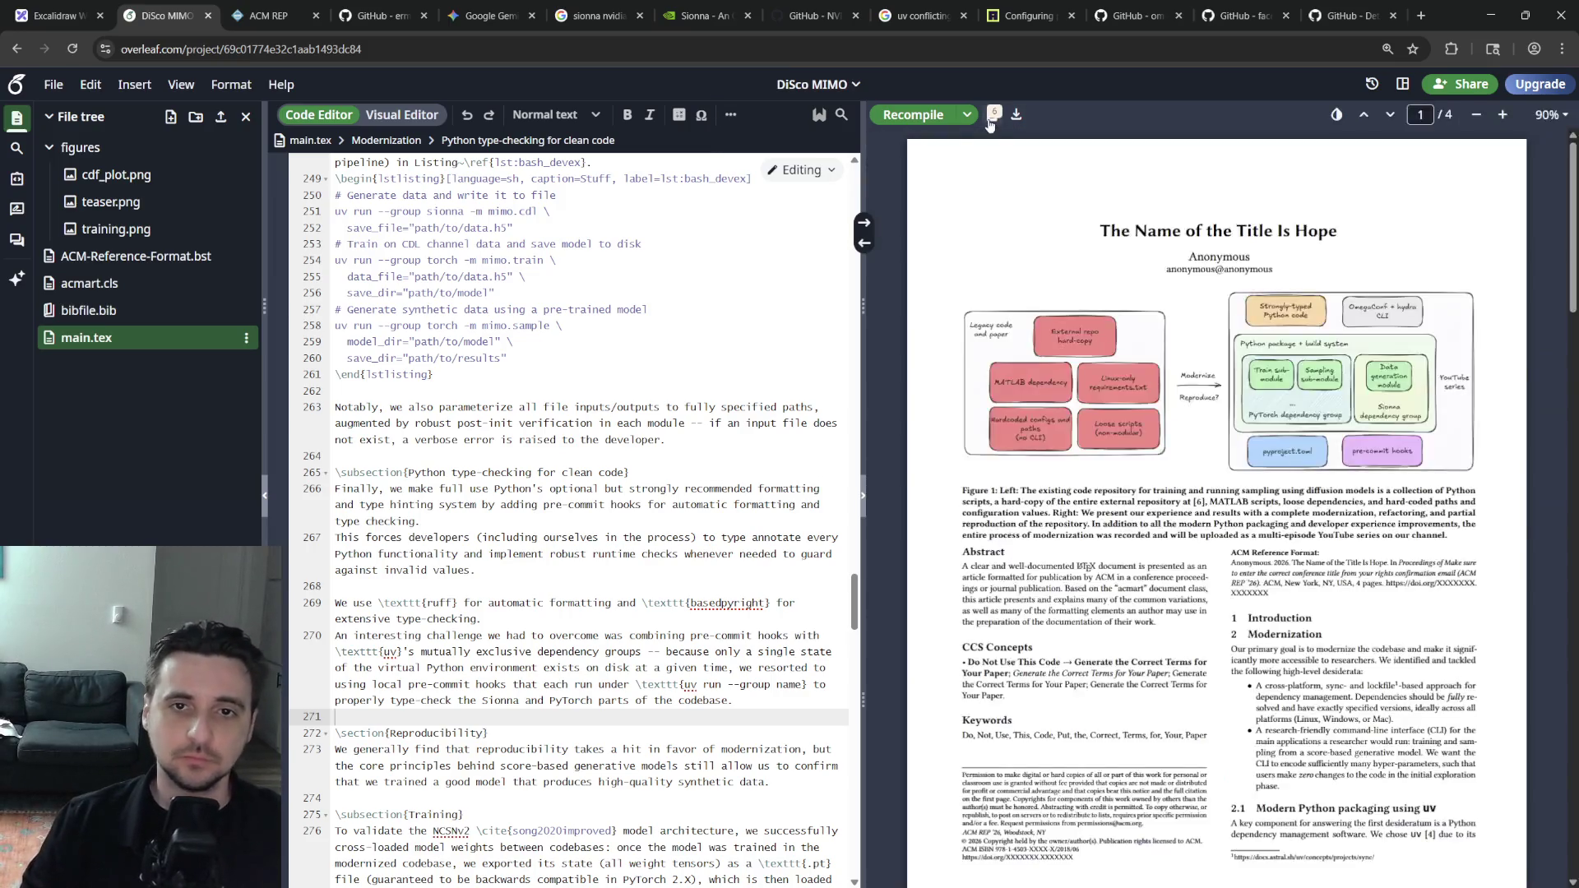
Check the compile logs and the type-checking paragraph's look, then go back to the Gemini conversation
left_click(992, 117)
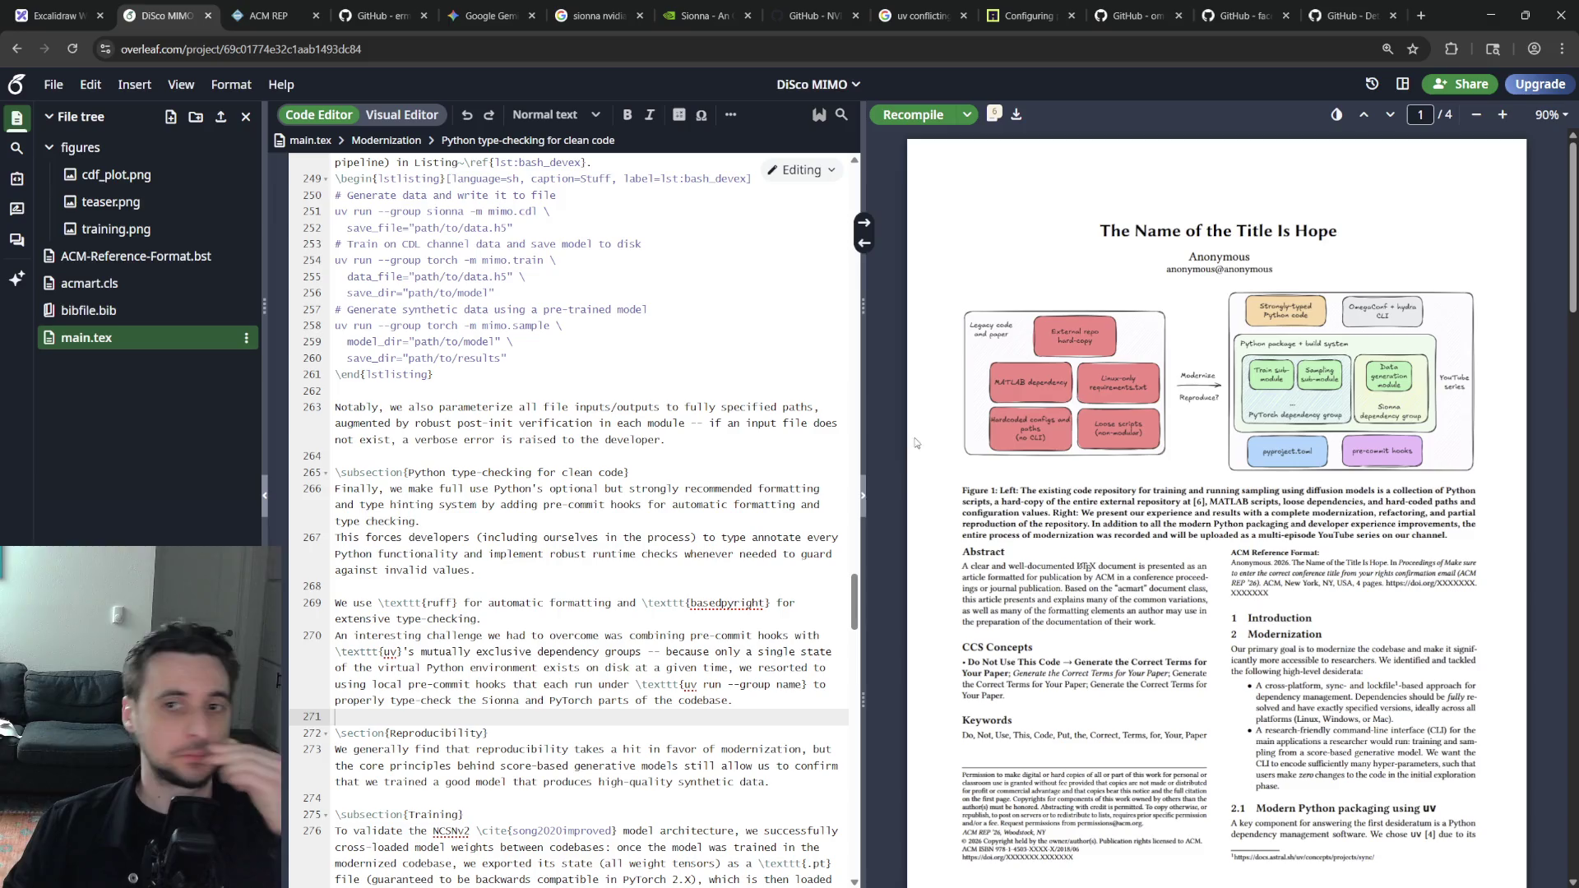
scroll(547, 556, "up", 5)
scroll(547, 555, "up", 5)
scroll(547, 555, "down", 5)
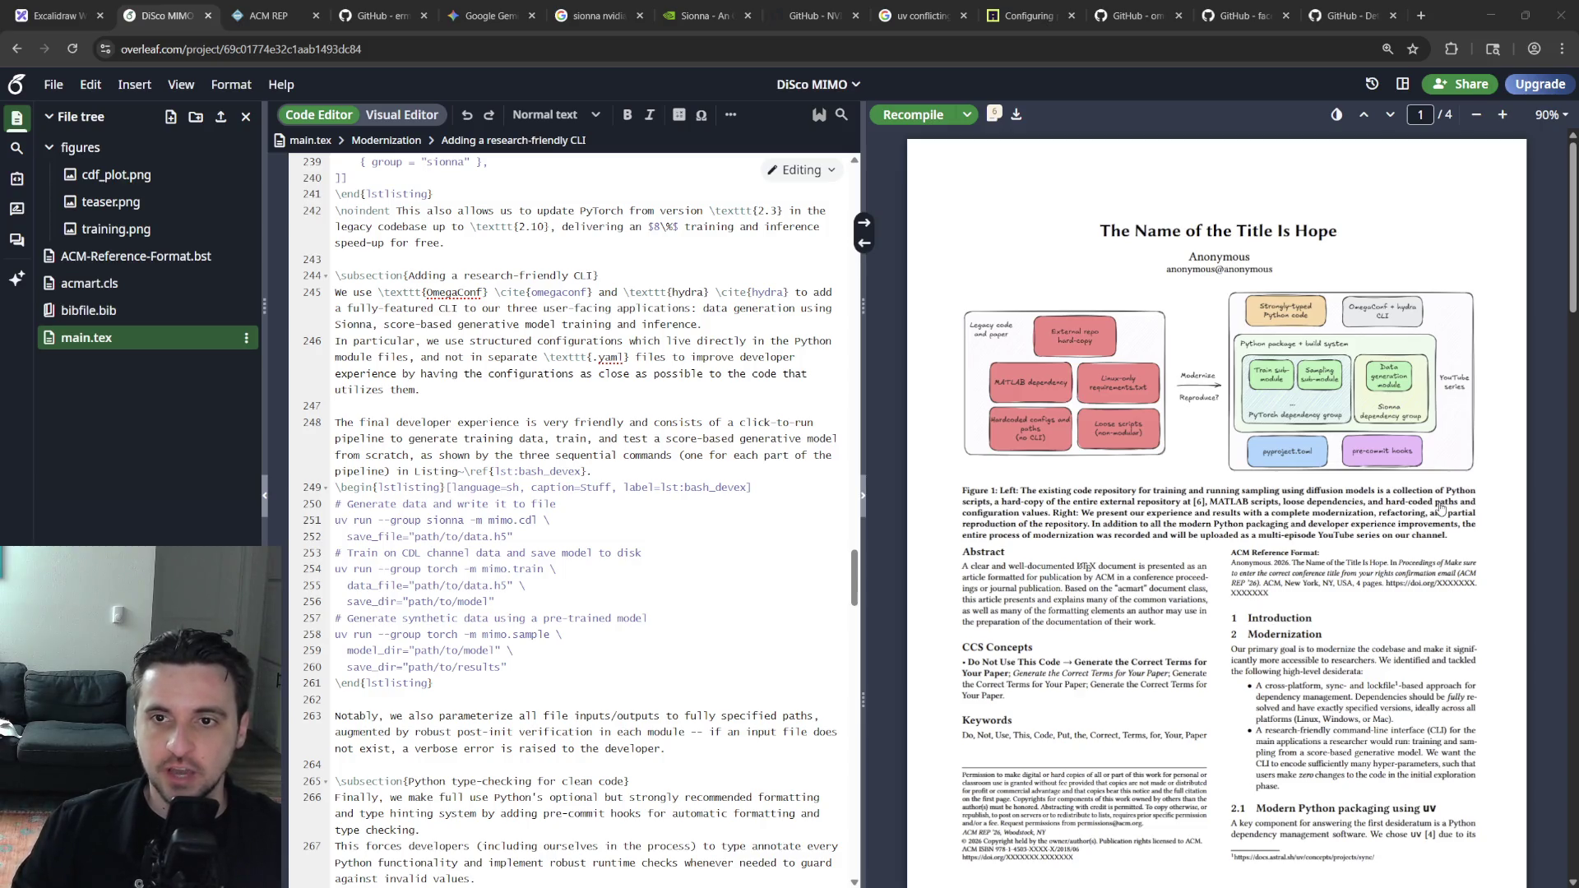
scroll(1441, 509, "down", 5)
scroll(1441, 508, "down", 5)
scroll(1441, 508, "down", 5)
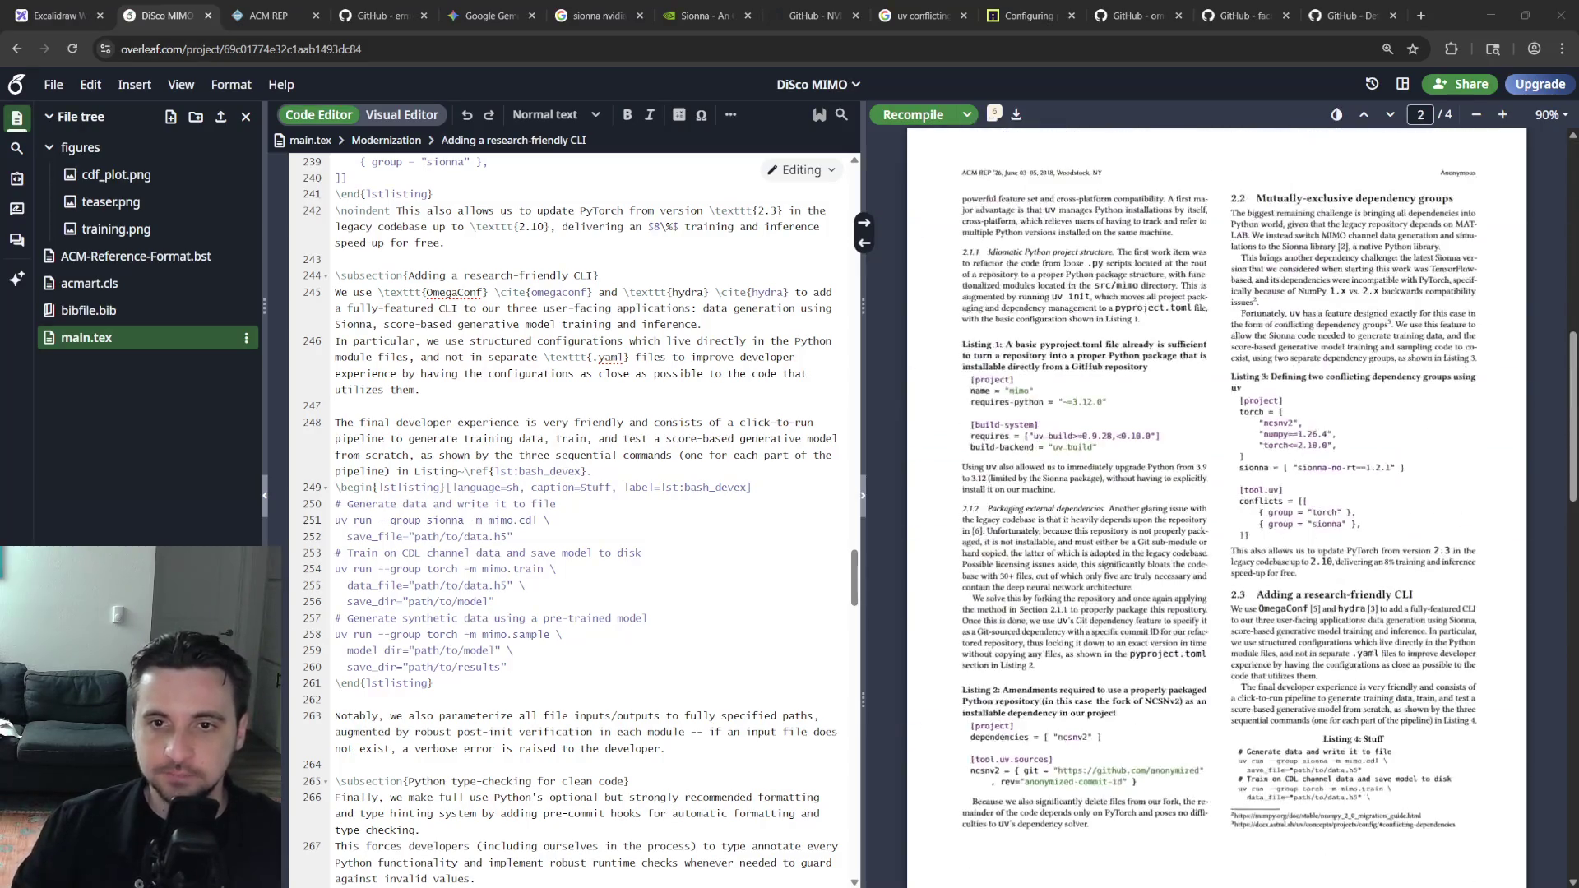
scroll(1218, 508, "up", 2)
scroll(1217, 508, "up", 2)
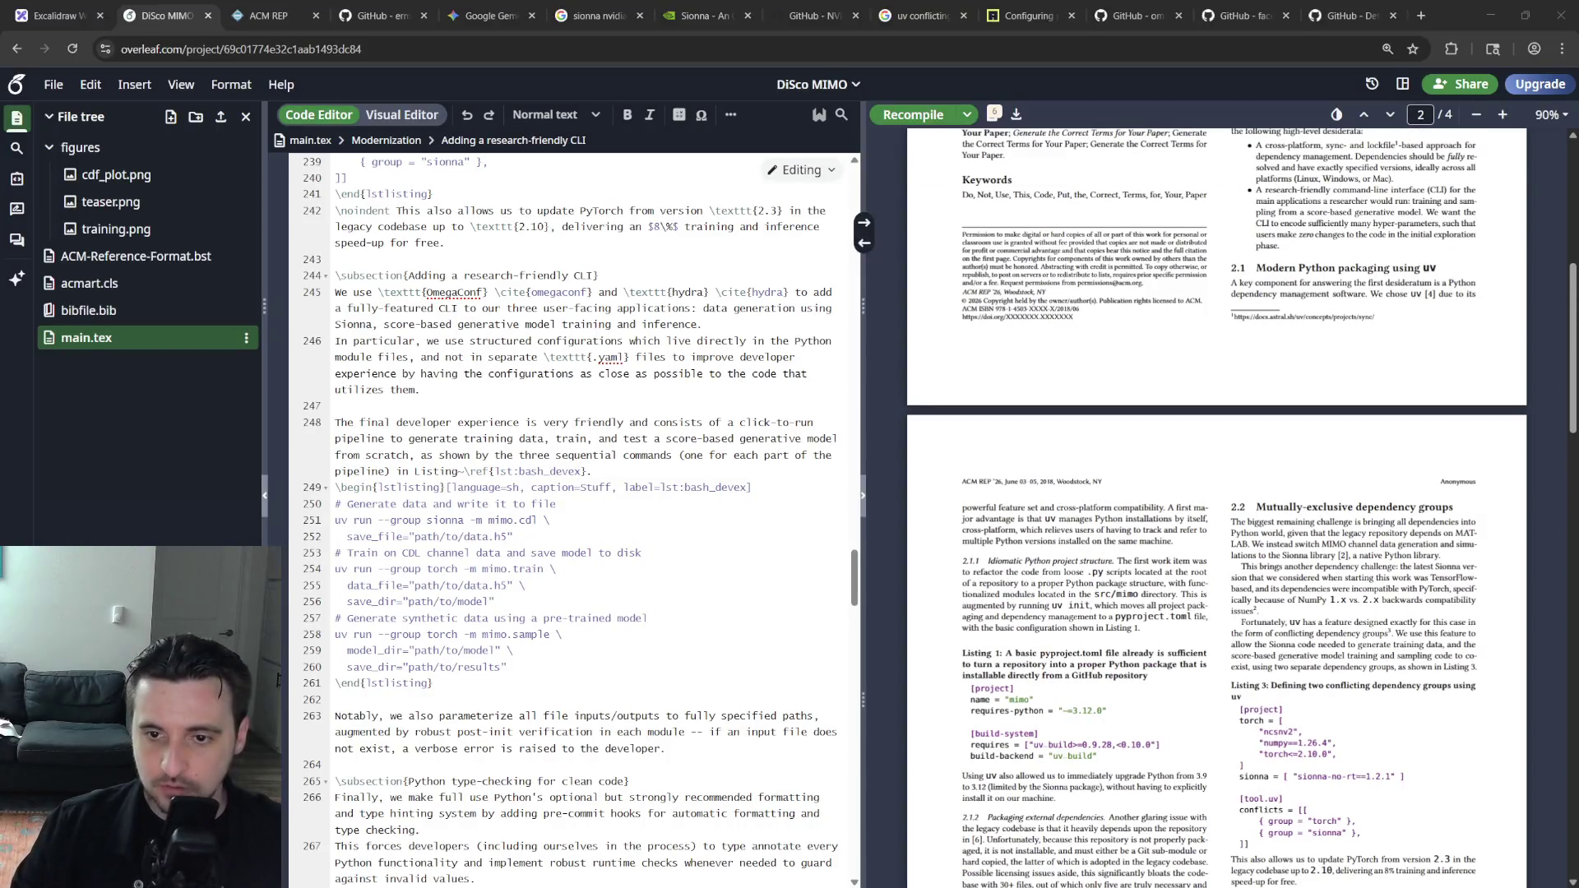
scroll(1217, 510, "down", 3)
scroll(1218, 509, "down", 4)
scroll(1216, 508, "down", 3)
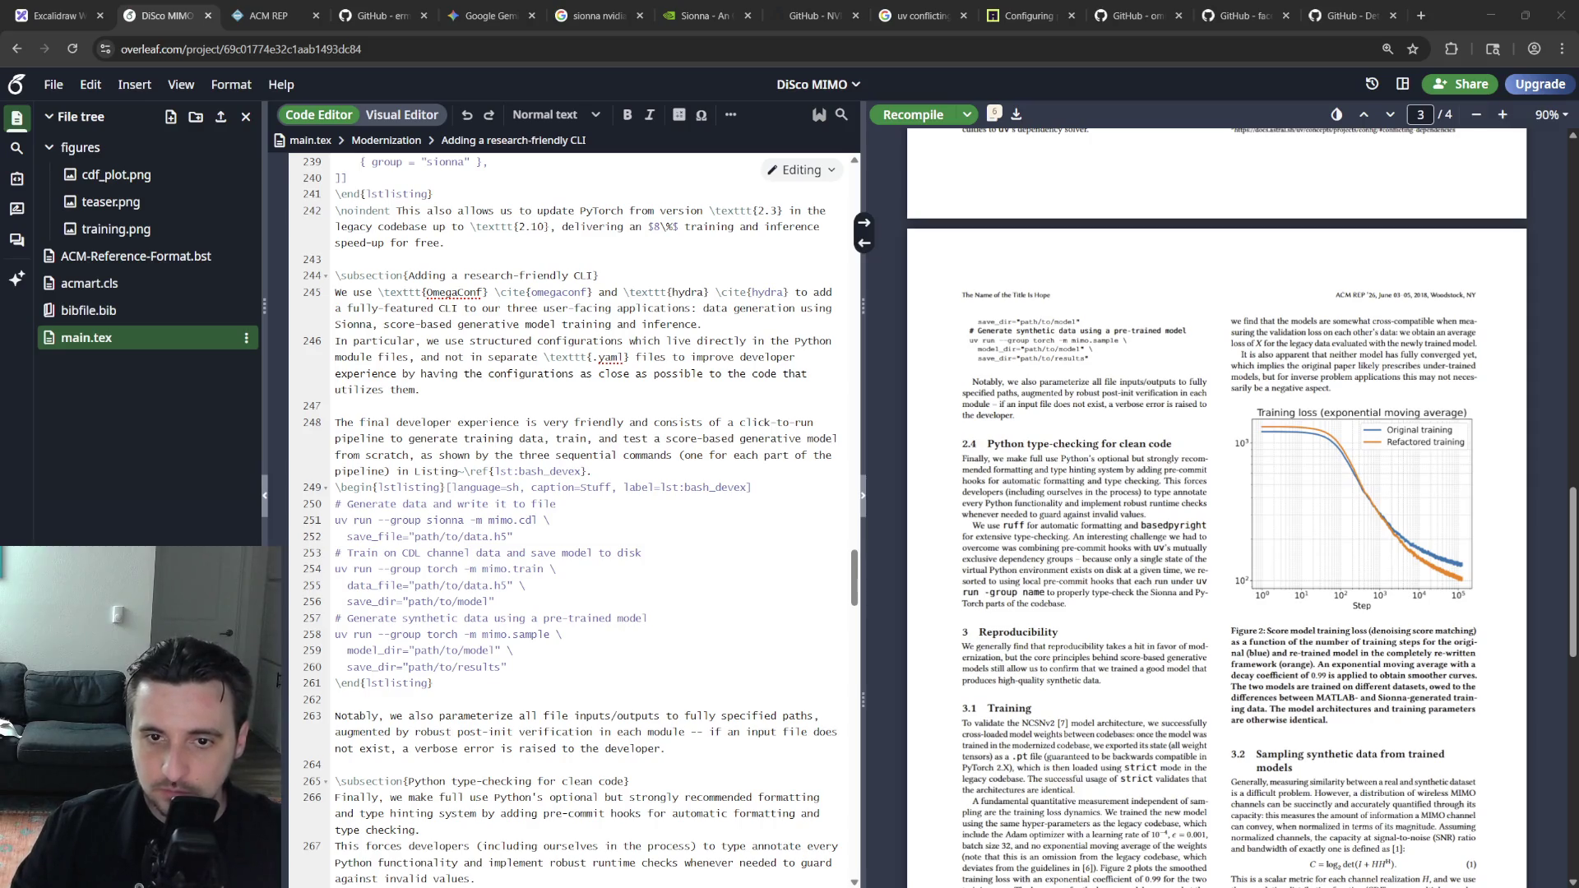
double_click(1053, 536)
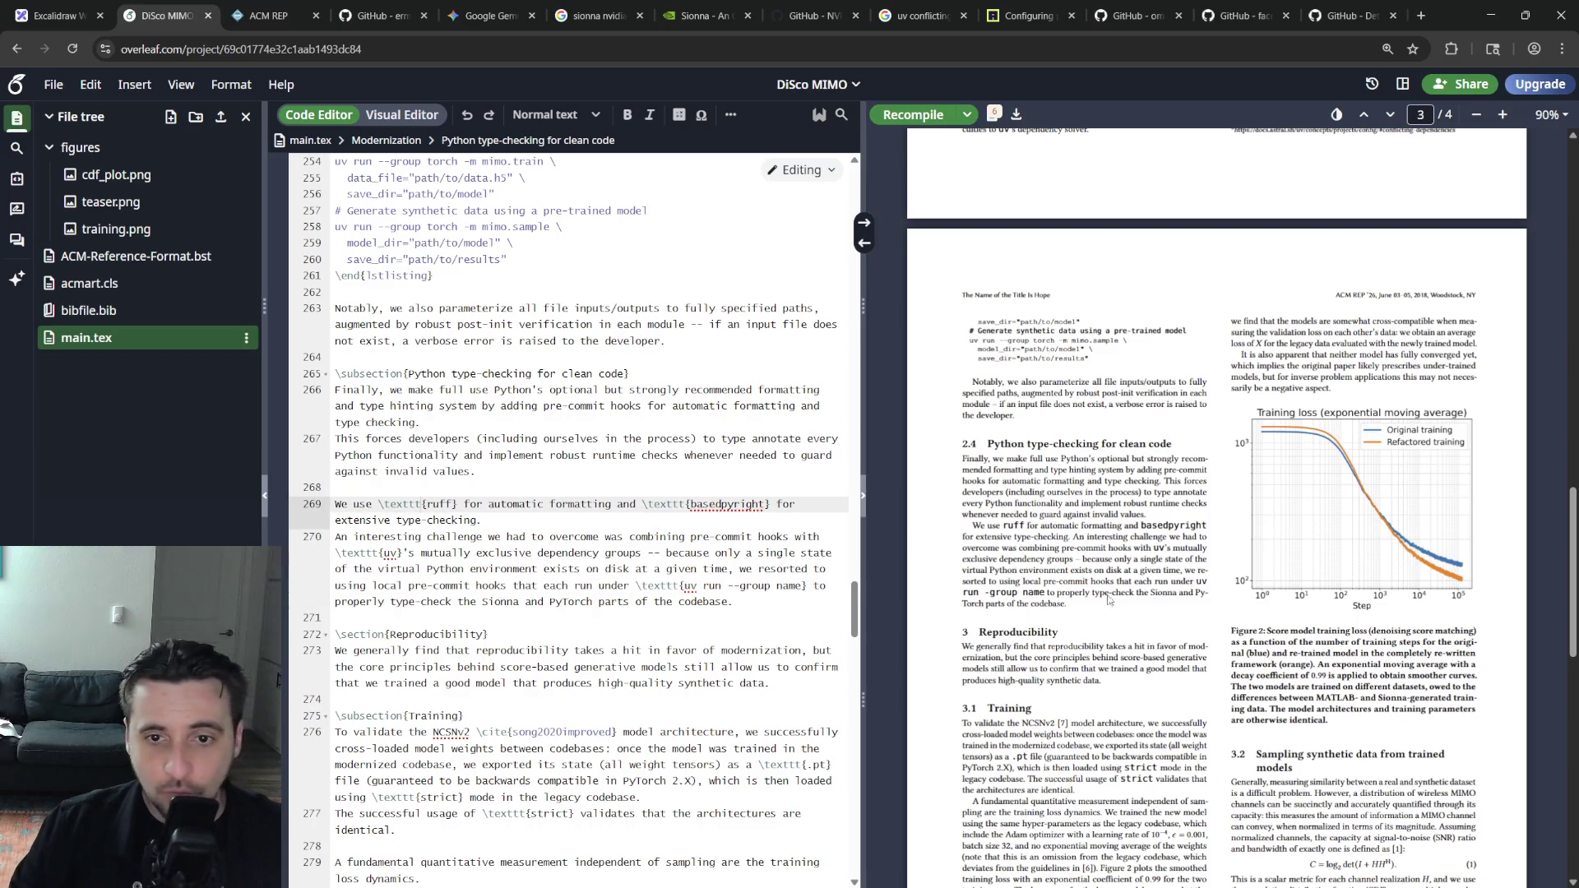
scroll(1099, 659, "up", 5)
scroll(1138, 699, "up", 3)
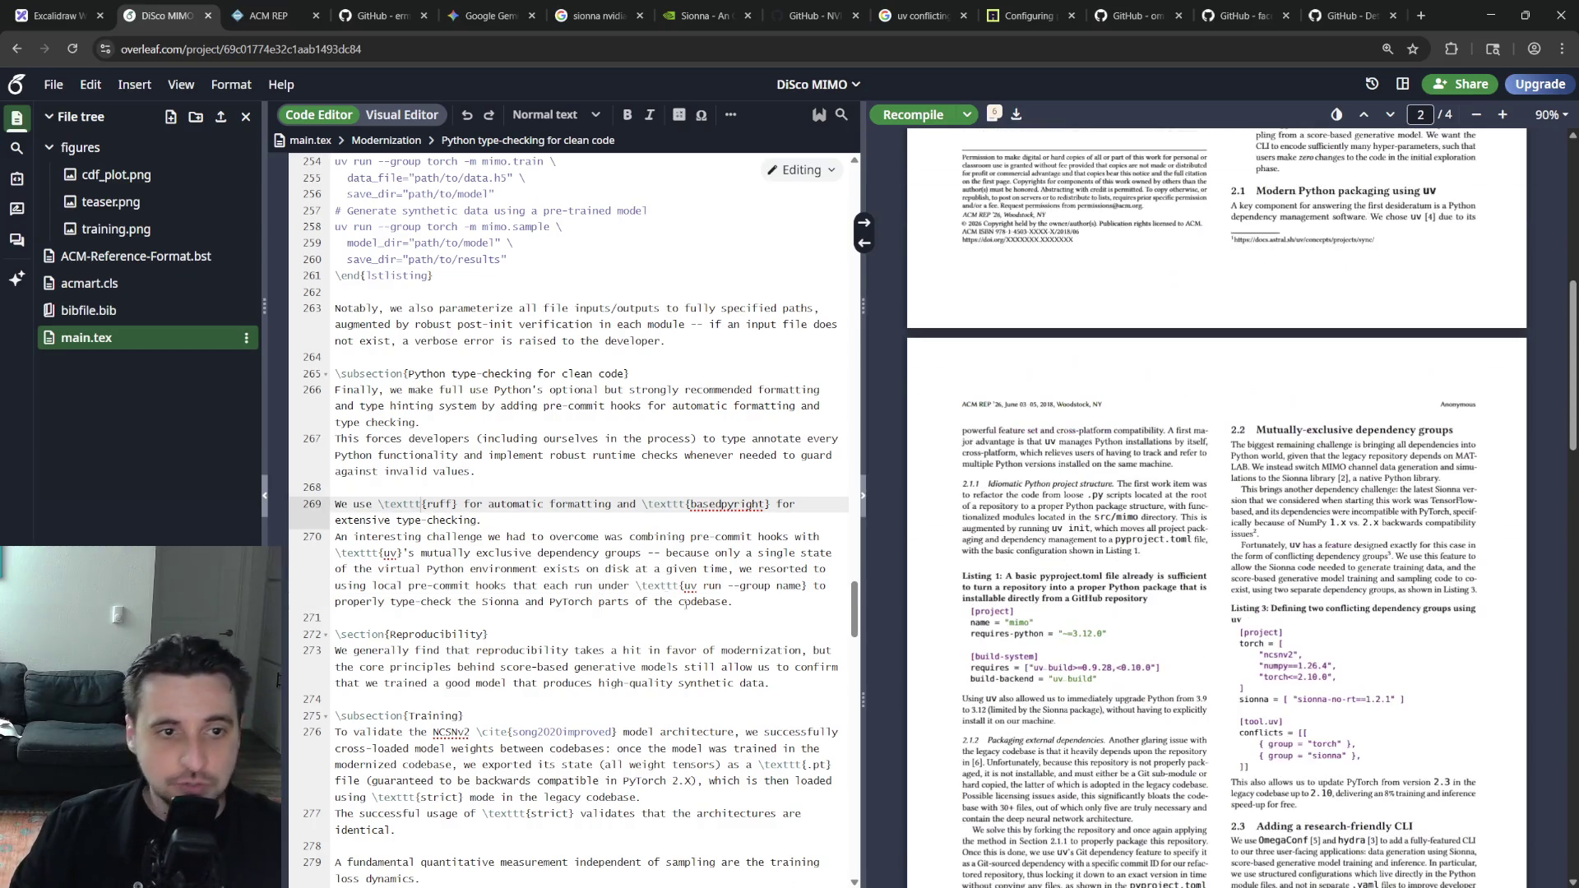
scroll(633, 543, "up", 5)
scroll(593, 568, "up", 5)
scroll(568, 592, "up", 5)
scroll(558, 601, "up", 5)
scroll(559, 601, "up", 5)
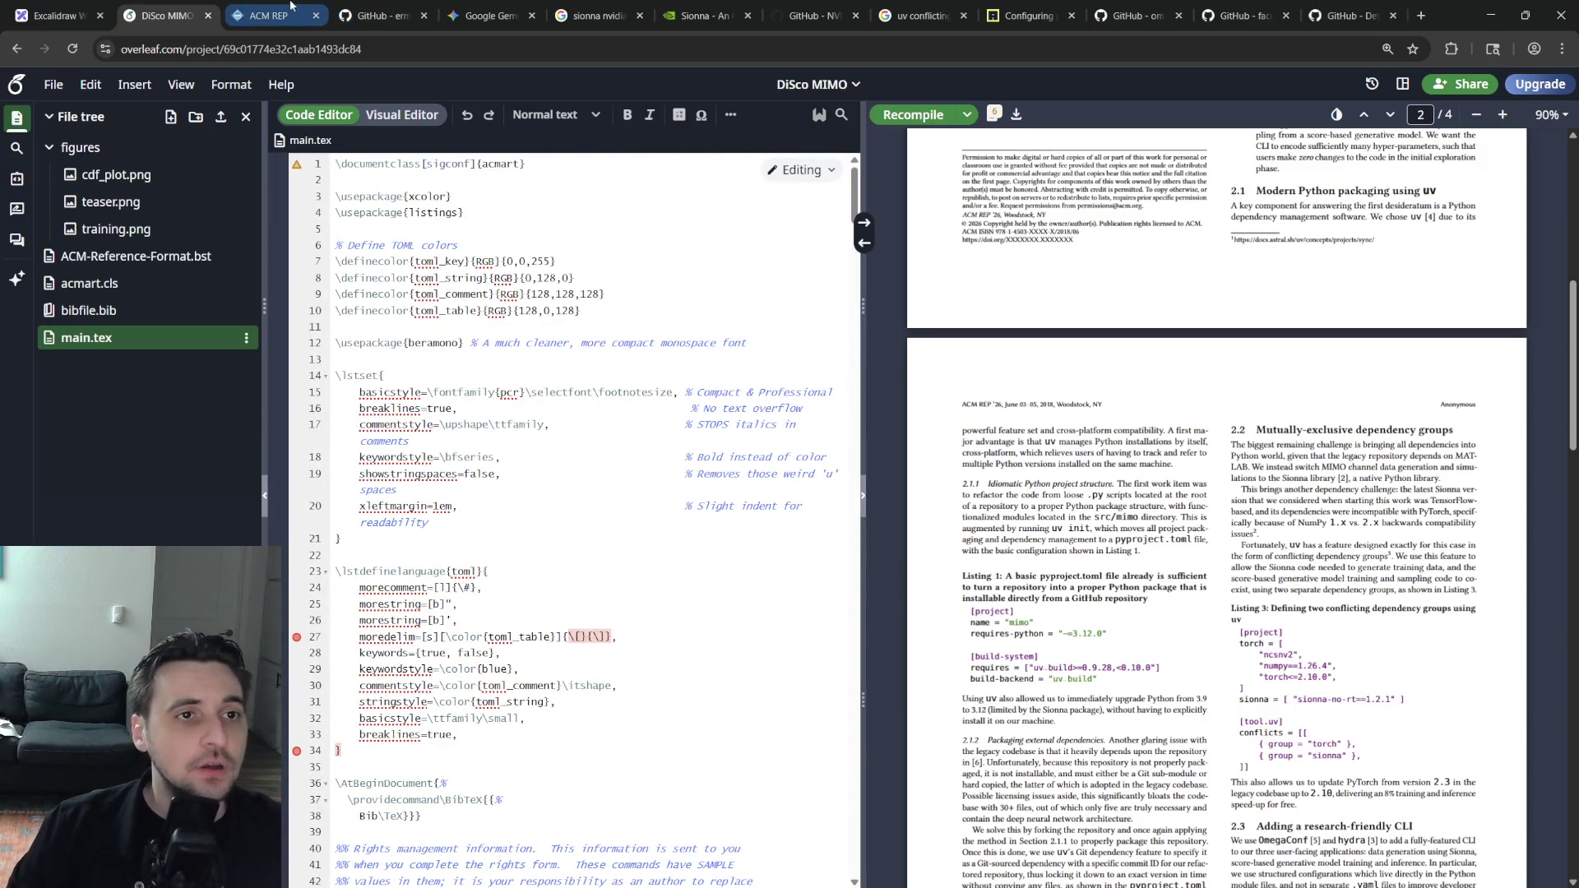
left_click(495, 15)
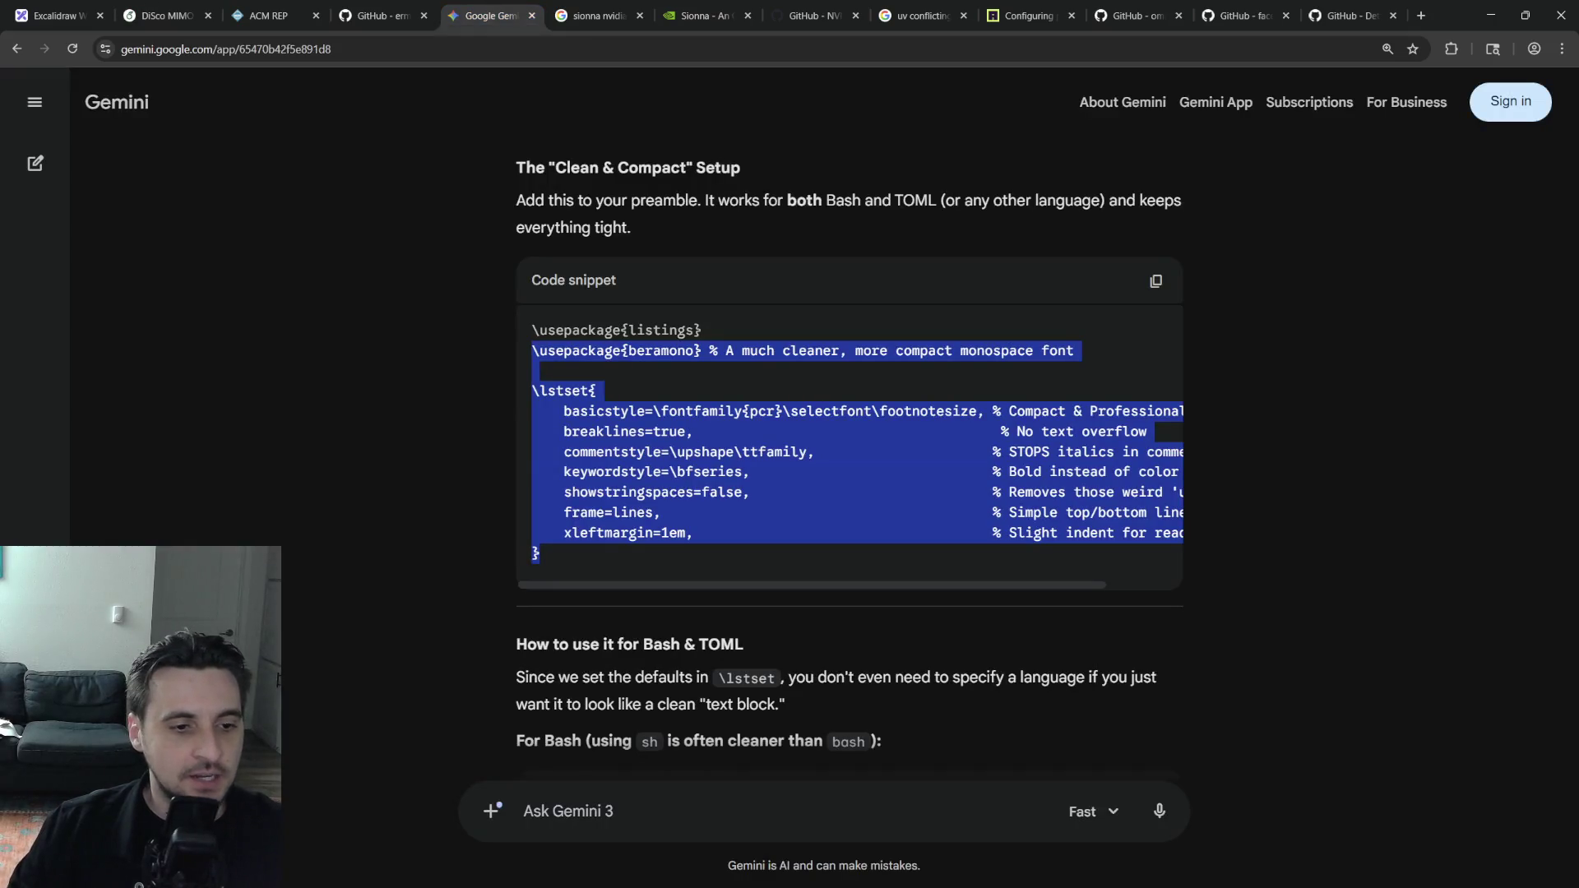
Ask Gemini how to keep the compact listings style from also changing \texttt text
key("alt+Tab")
key("alt+Tab")
left_click(646, 815)
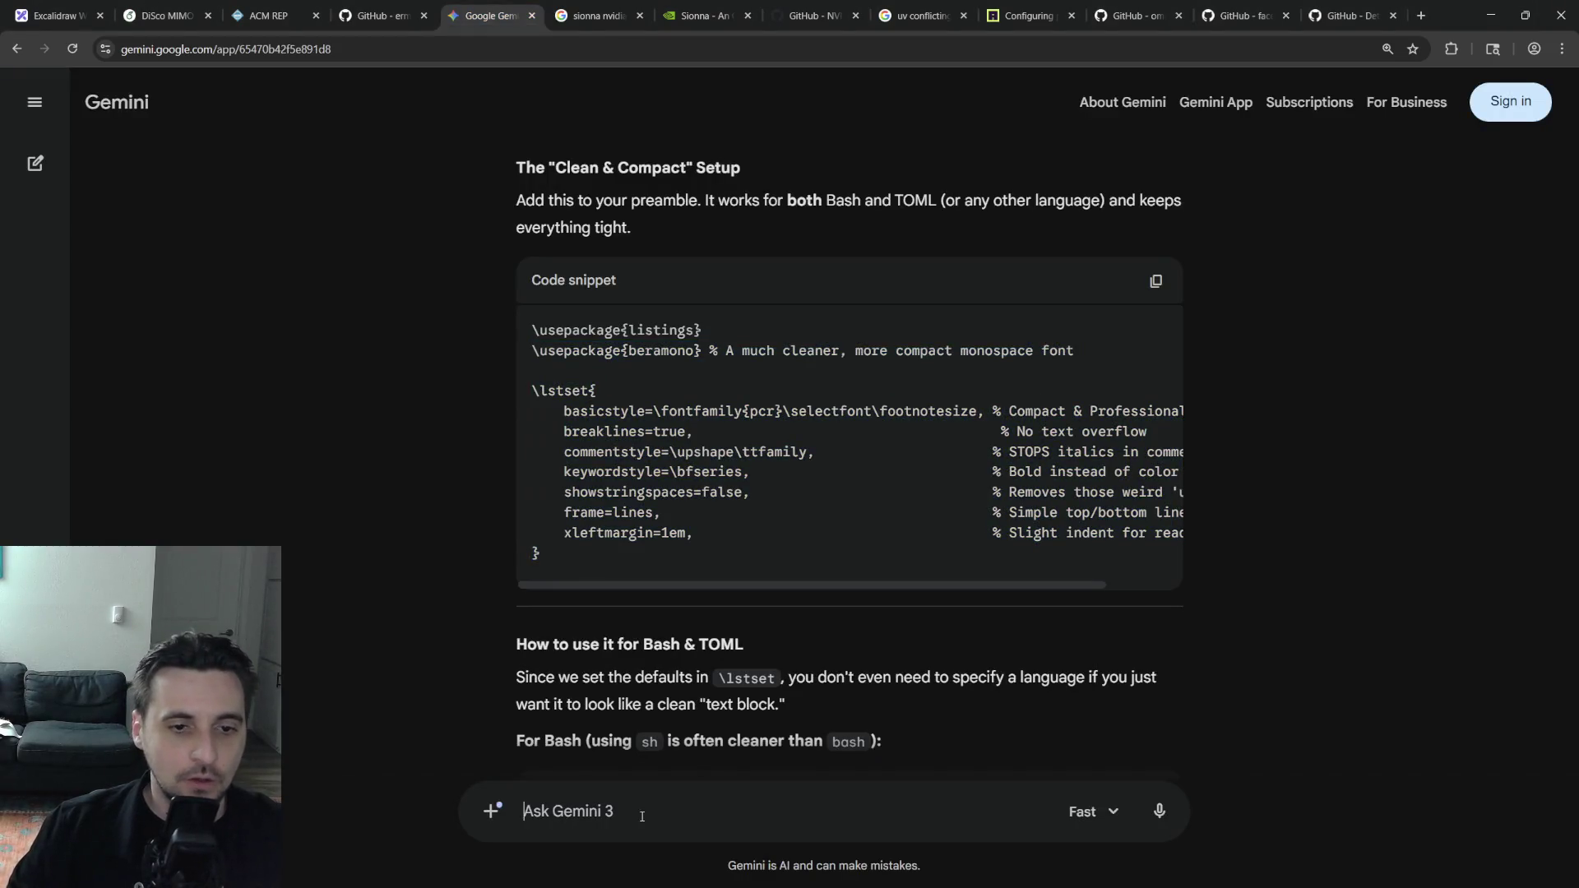
type("This is fine,")
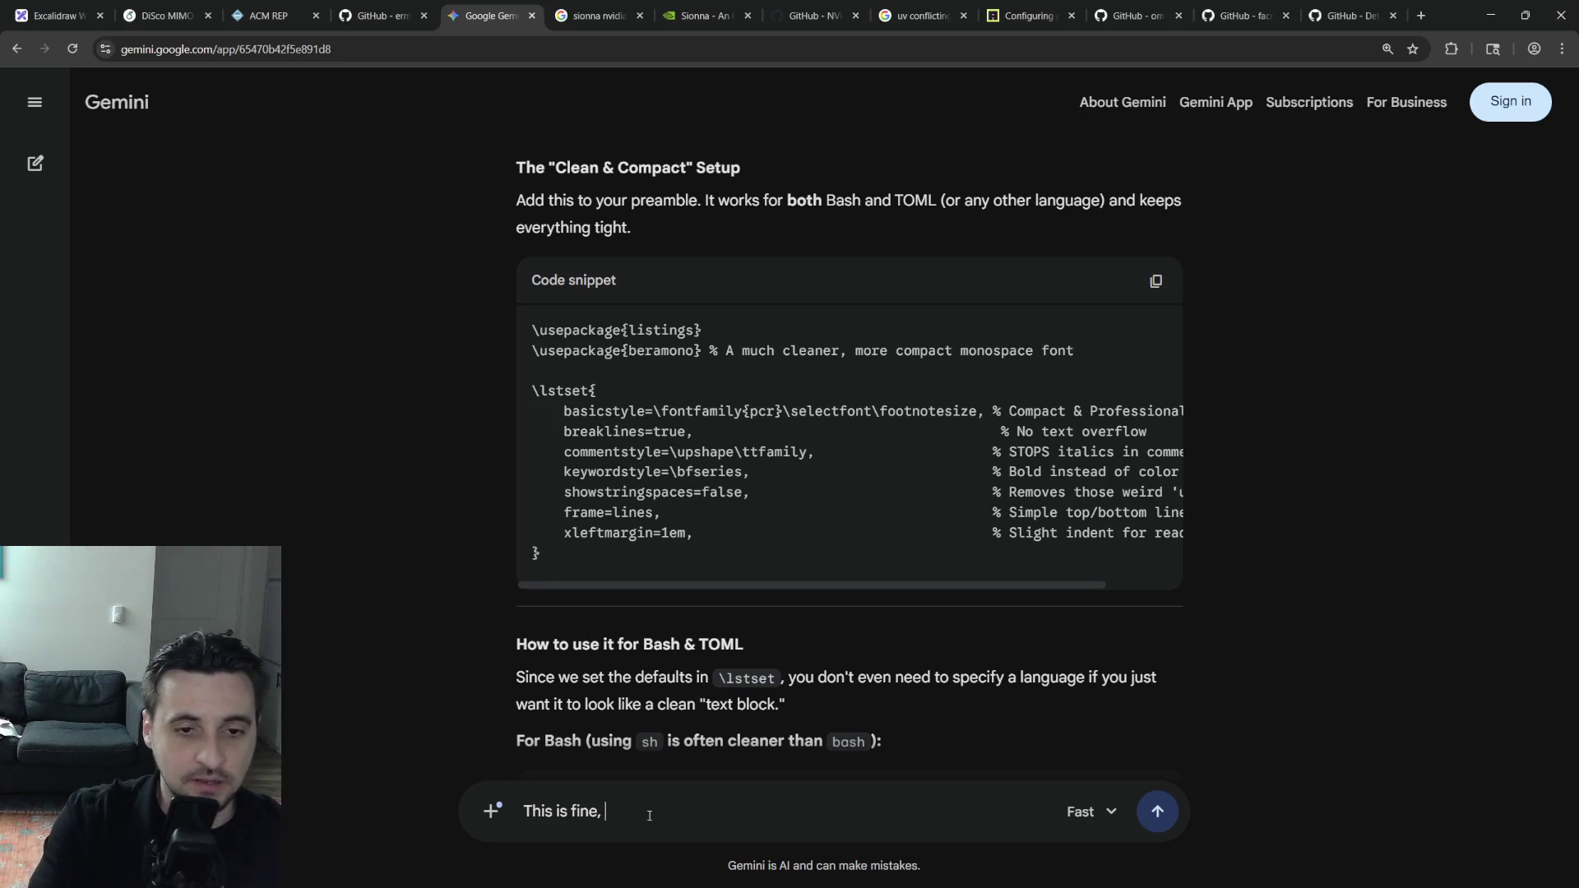
type(" I like it, but!!! It seems to also affect all instances of \\tex")
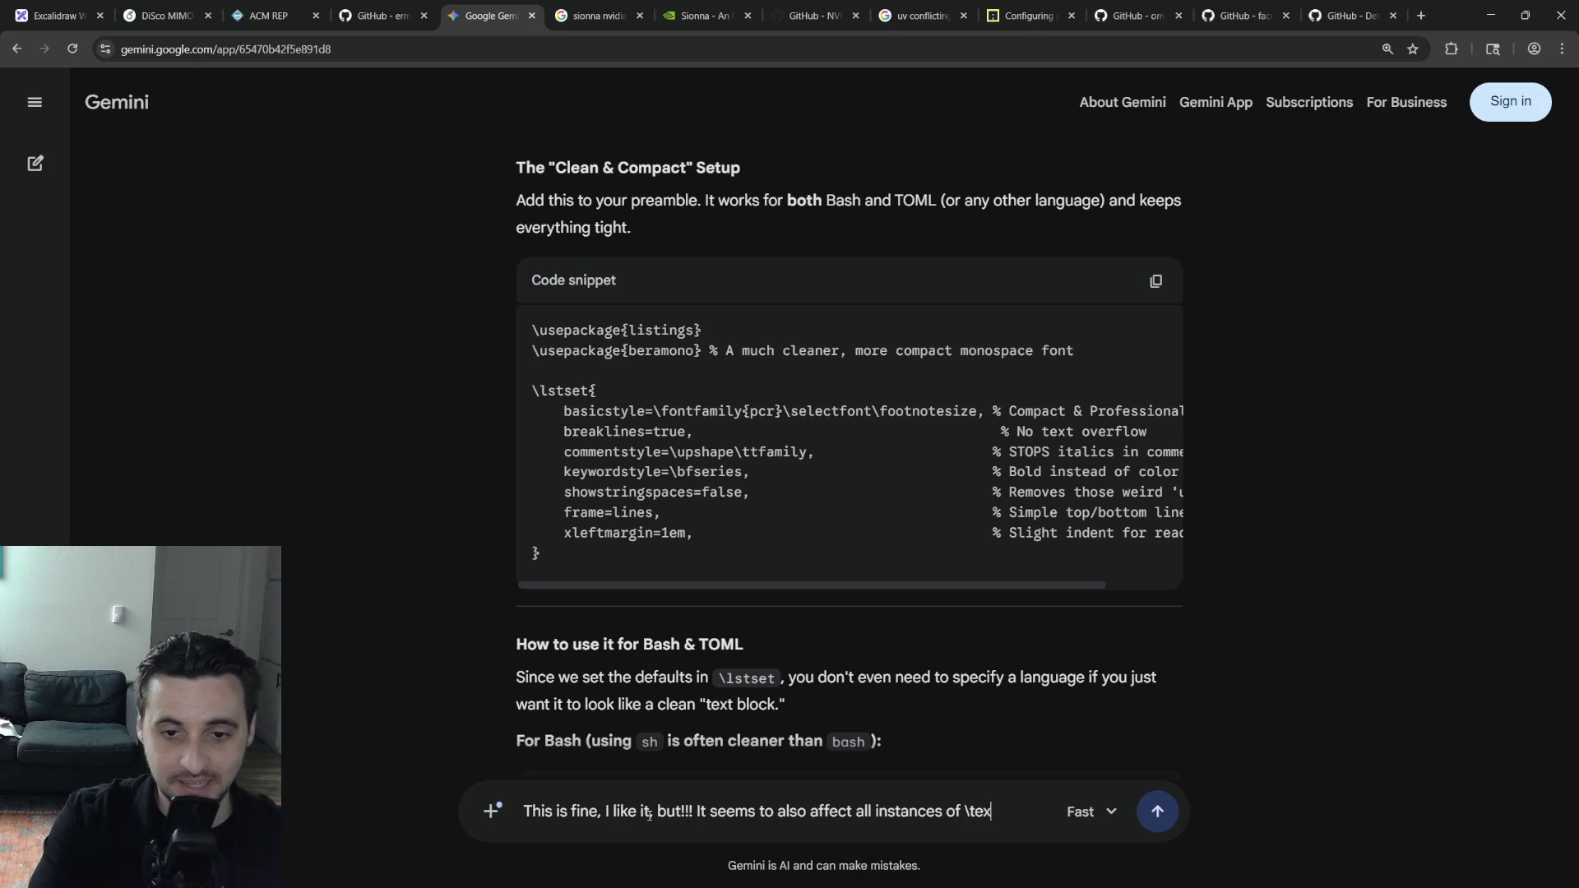
key("BackSpace")
key("BackSpace")
type("- can I actually have it no")
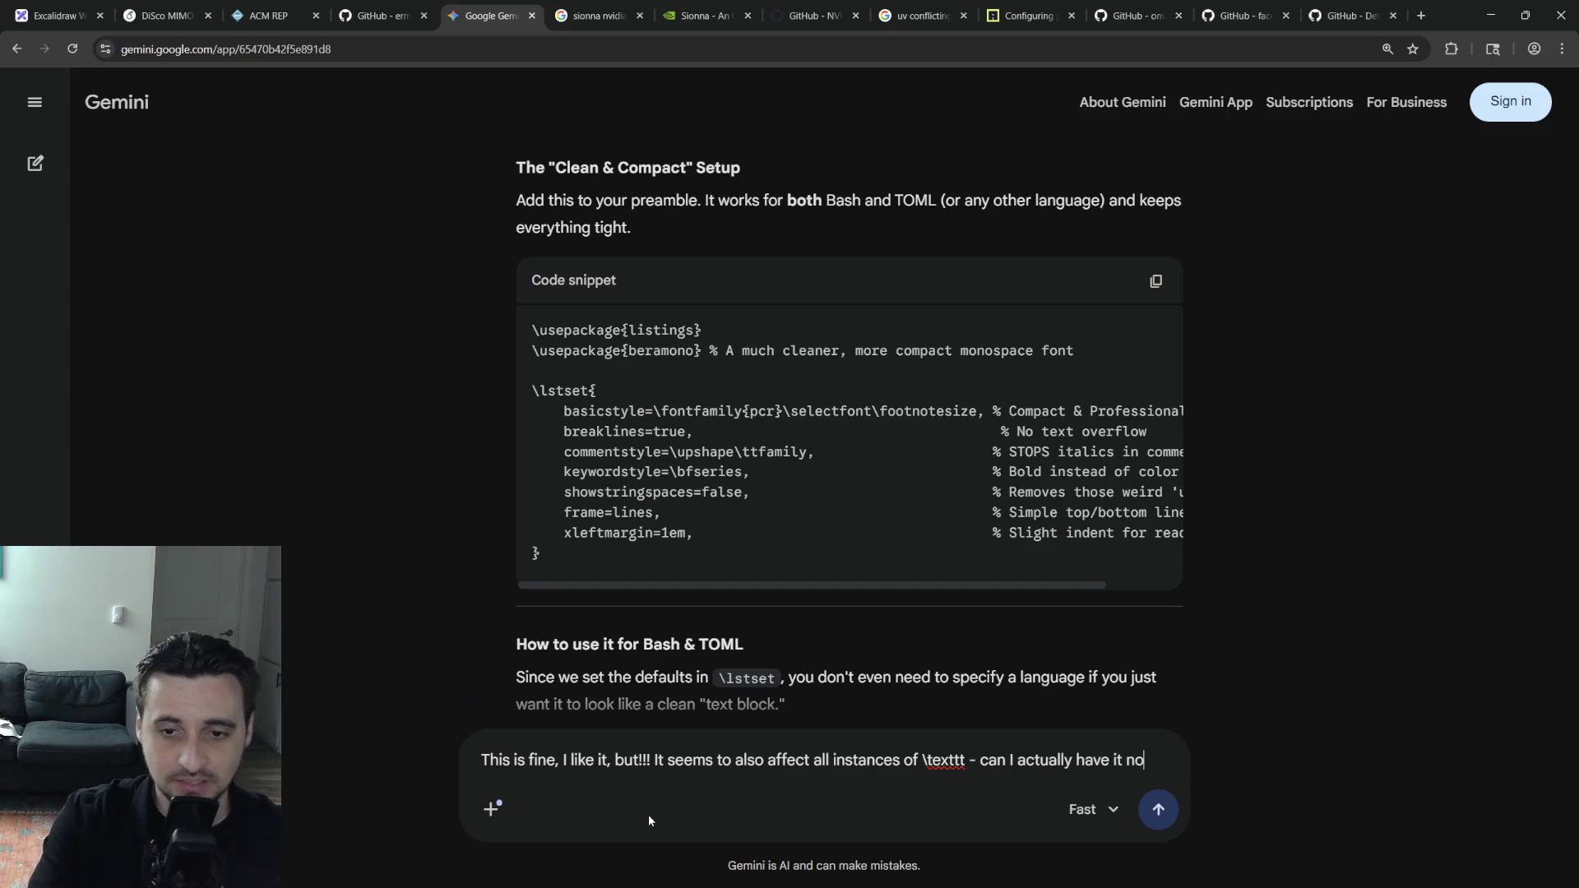
type("t do that?")
key("Return")
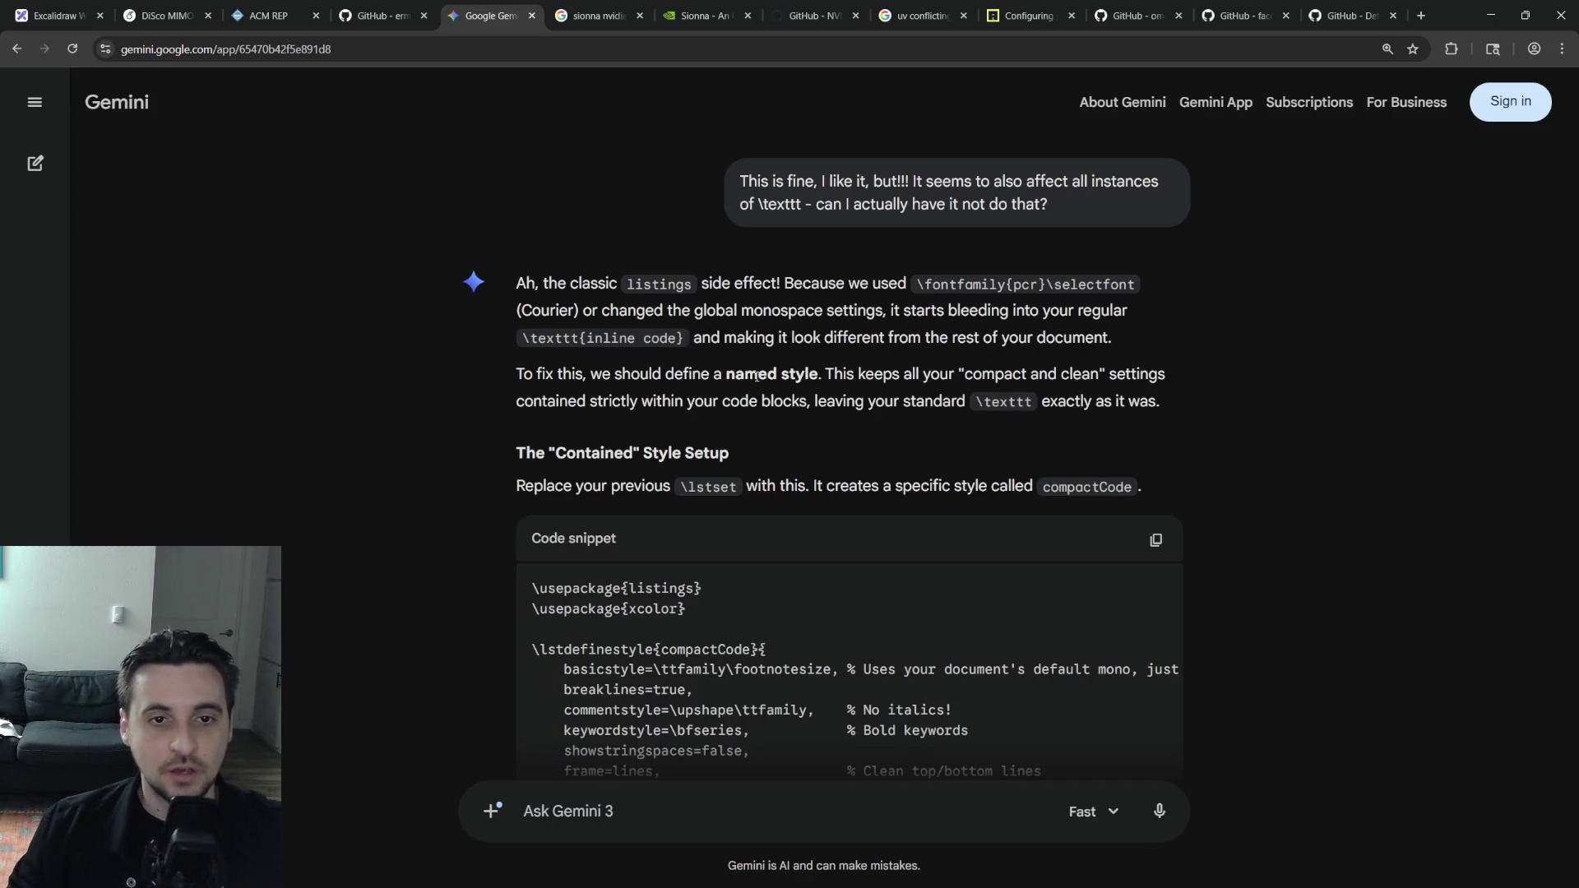
scroll(760, 406, "down", 1)
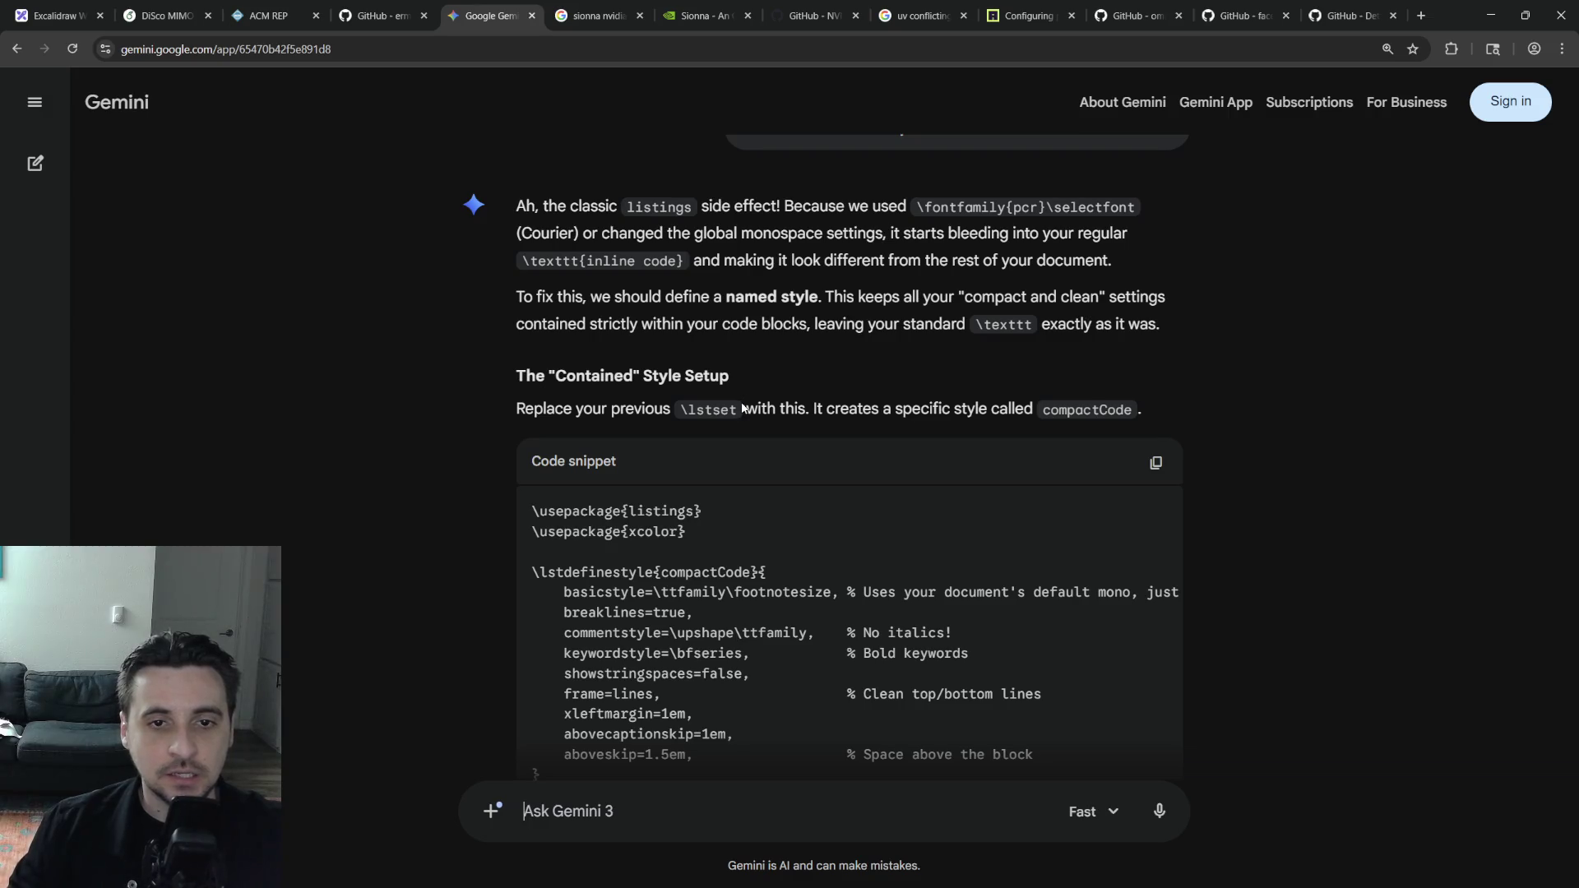
scroll(751, 375, "down", 2)
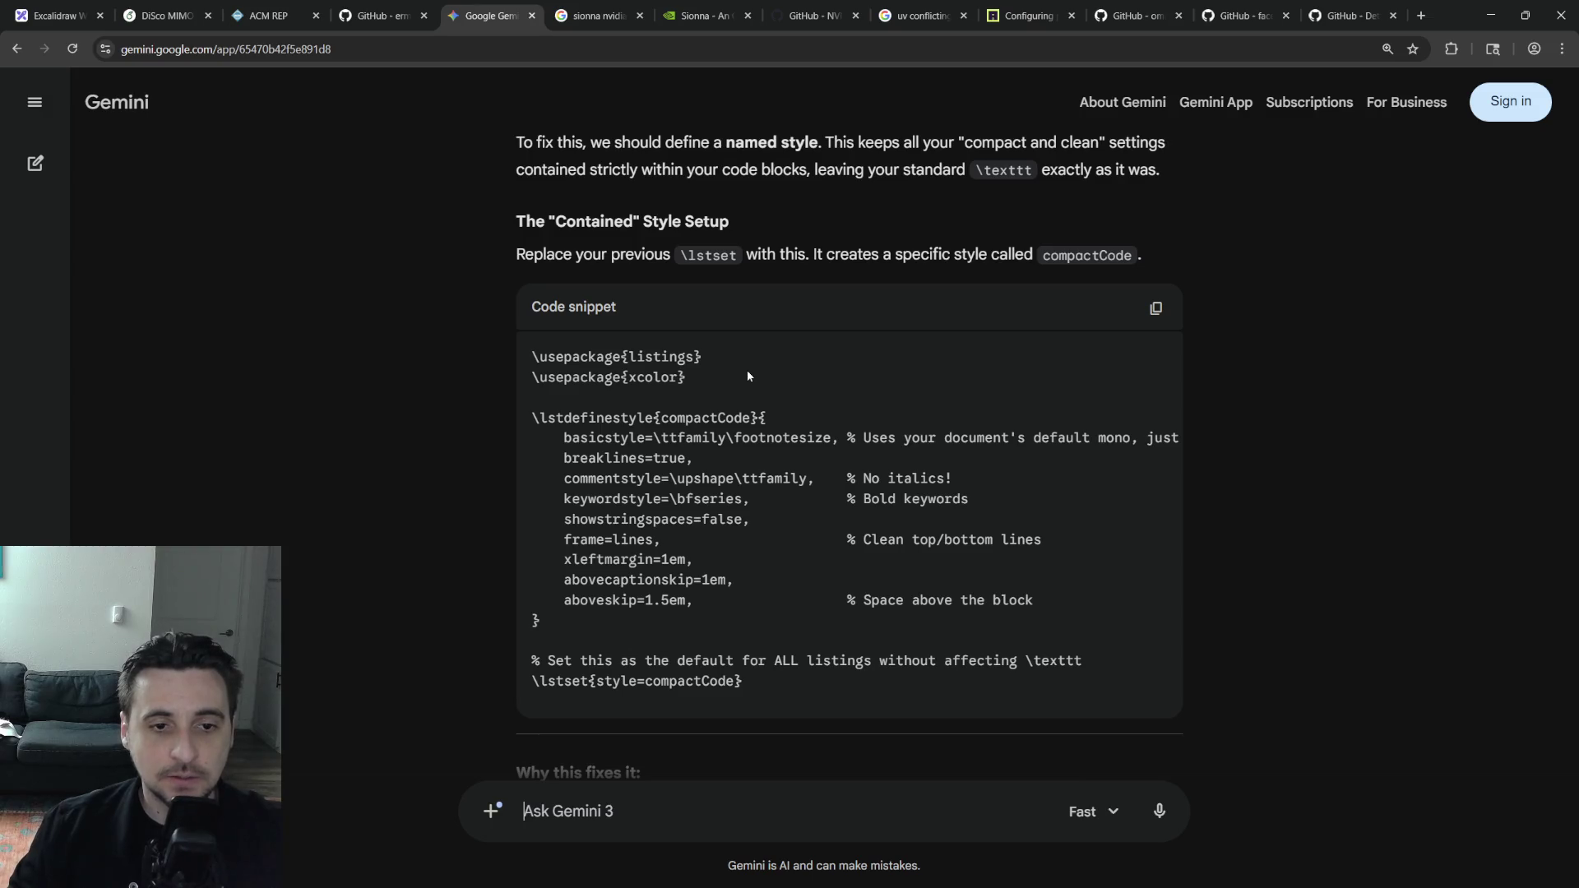
Copy Gemini's compactCode \lstdefinestyle block with its \lstset{style=compactCode} line and return to Overleaf
left_click_drag(771, 674, 519, 422)
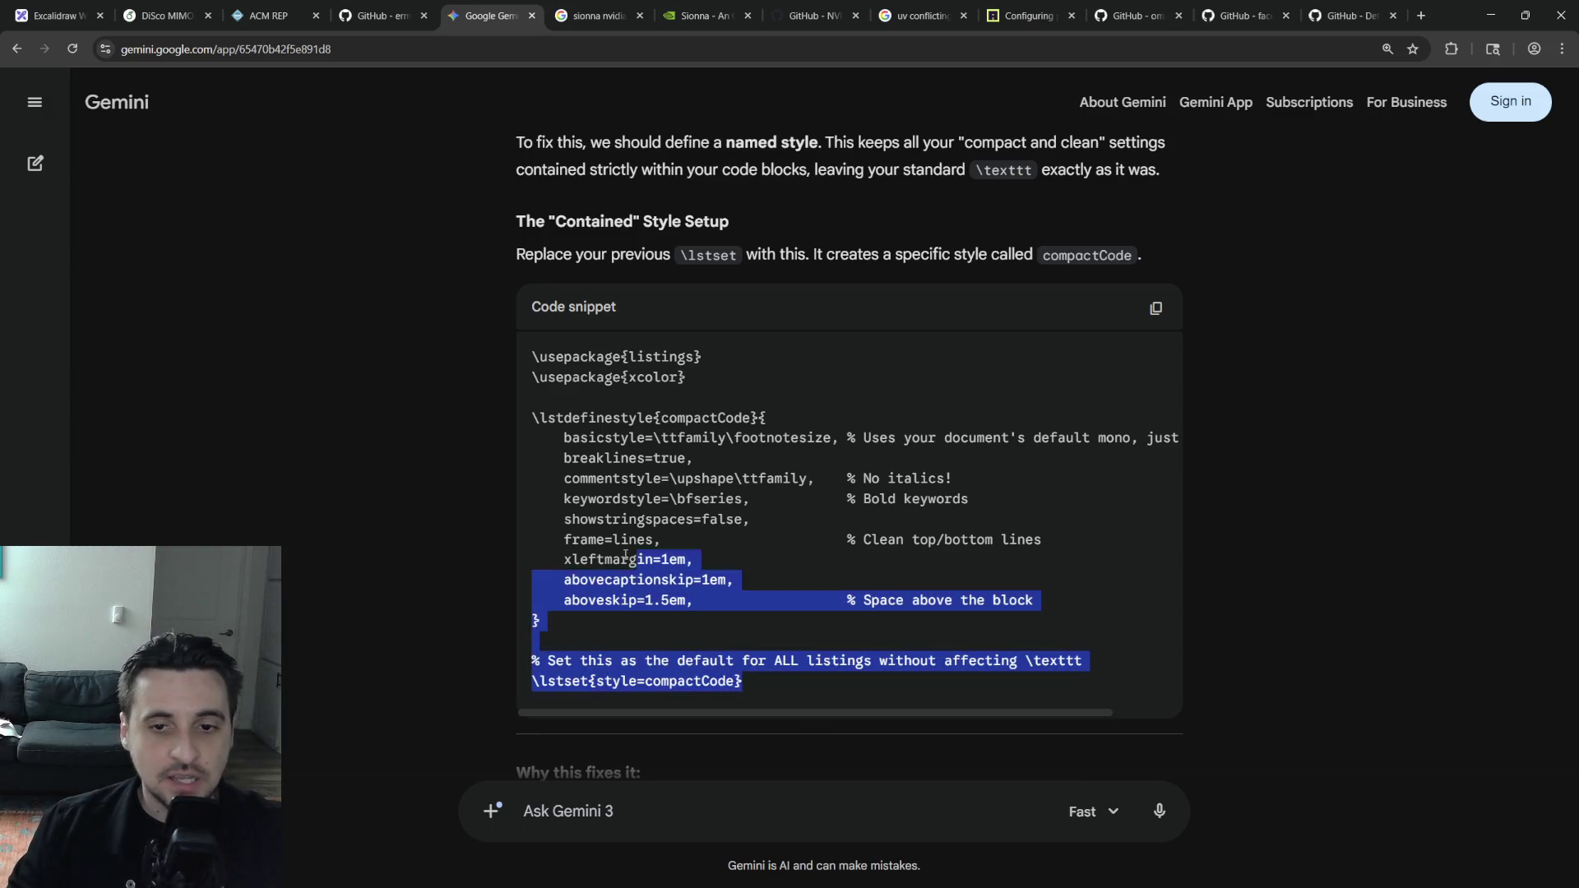
scroll(679, 467, "down", 2)
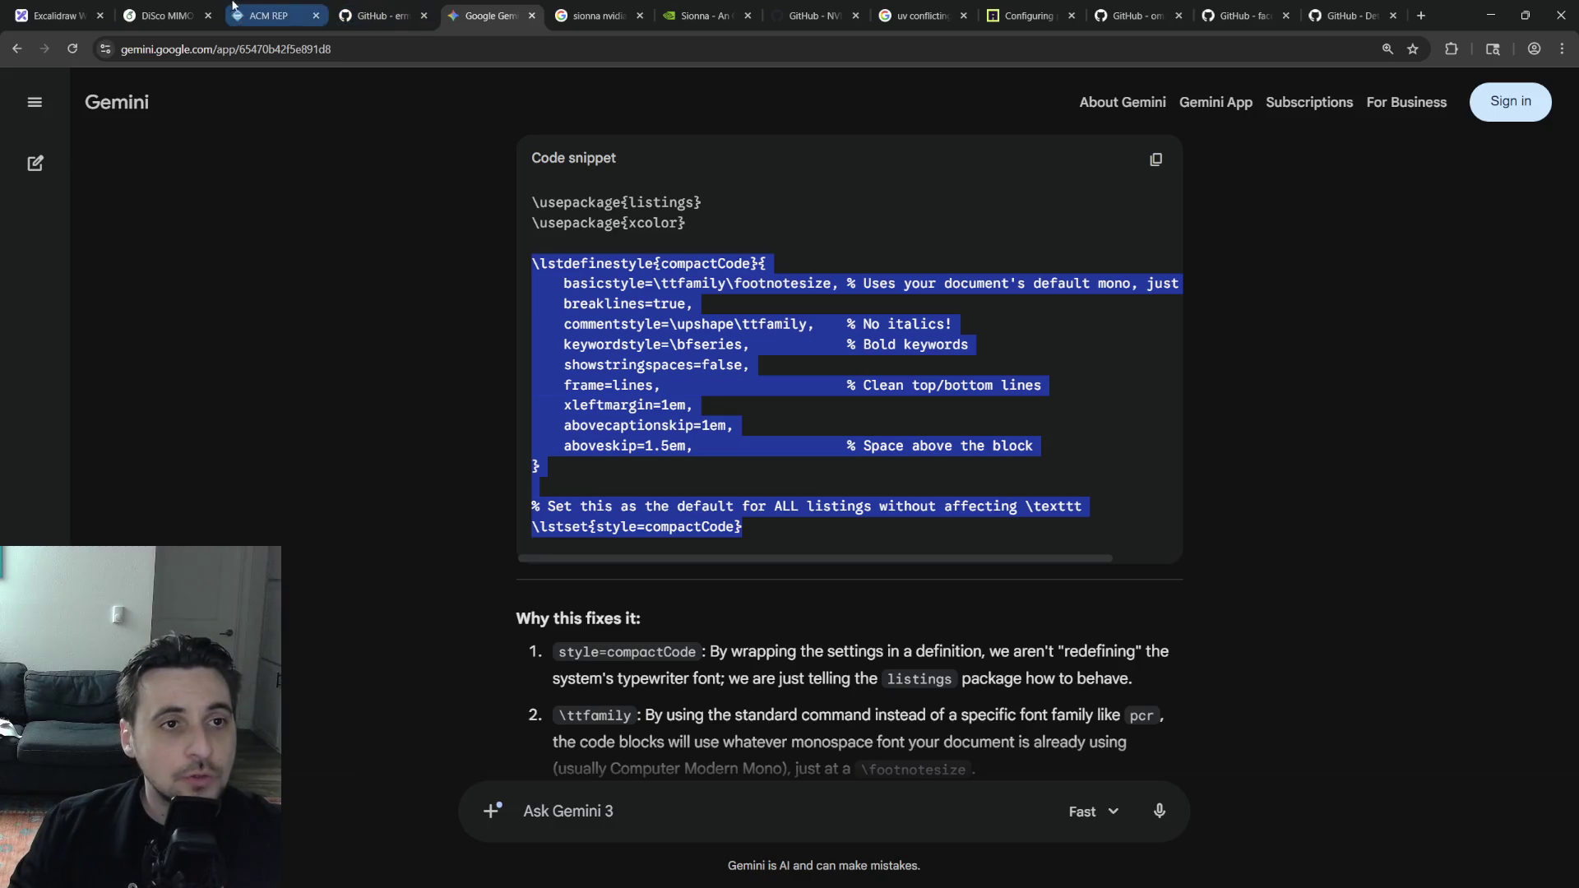
left_click(179, 8)
Replace the preamble's global \lstset block (lines 14–21) with the compactCode named style
left_click(415, 766)
left_click_drag(359, 523, 713, 539)
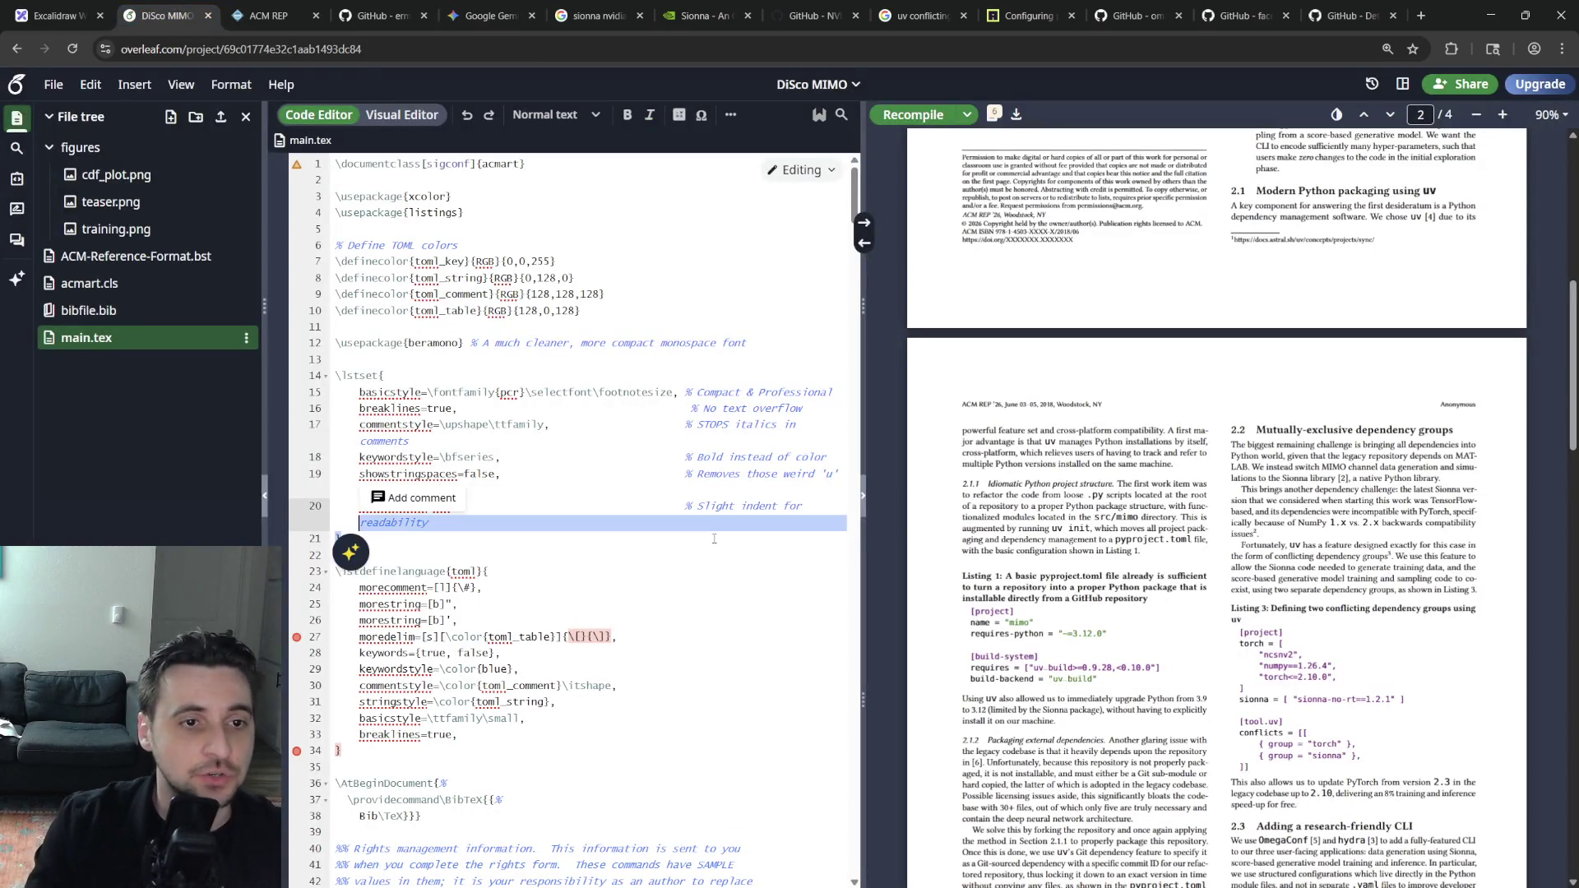
key("shift+Up")
key("shift+Up")
key("shift+Up")
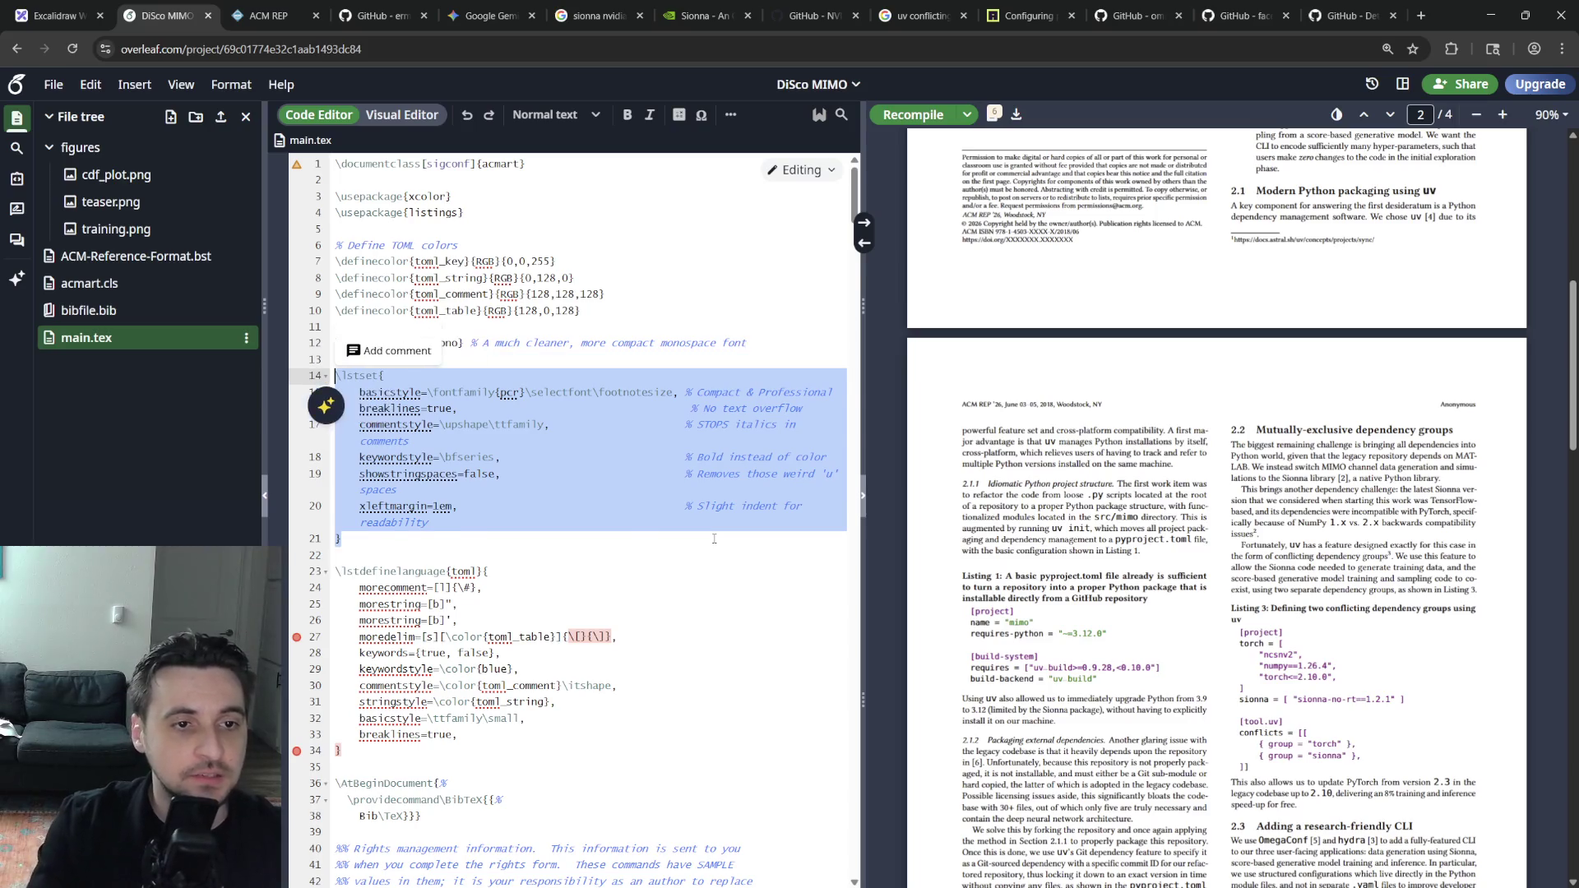
type("\\lstdefinestyle{compactCode}{     basicstyle=\\ttfamily\\footnotesize, % Uses your document's default mono, just smaller     breaklines=true,     commentstyle=\\upshape\\ttfamily,    % No italics!     keywordstyle=\\bfseries,            % Bold keywords     showstringspaces=false,     frame=lines,                       % Clean top/bottom lines     xleftmargin=1em,     abovecaptionskip=1em,     aboveskip=1.5em,                   % Space above the block }  % Set this as the default for ALL listings without affecting \\texttt \\lstset{style=compactCode}")
Drop the frame=lines setting from compactCode and recompile the paper
key("Up")
key("Up")
key("Up")
key("Up")
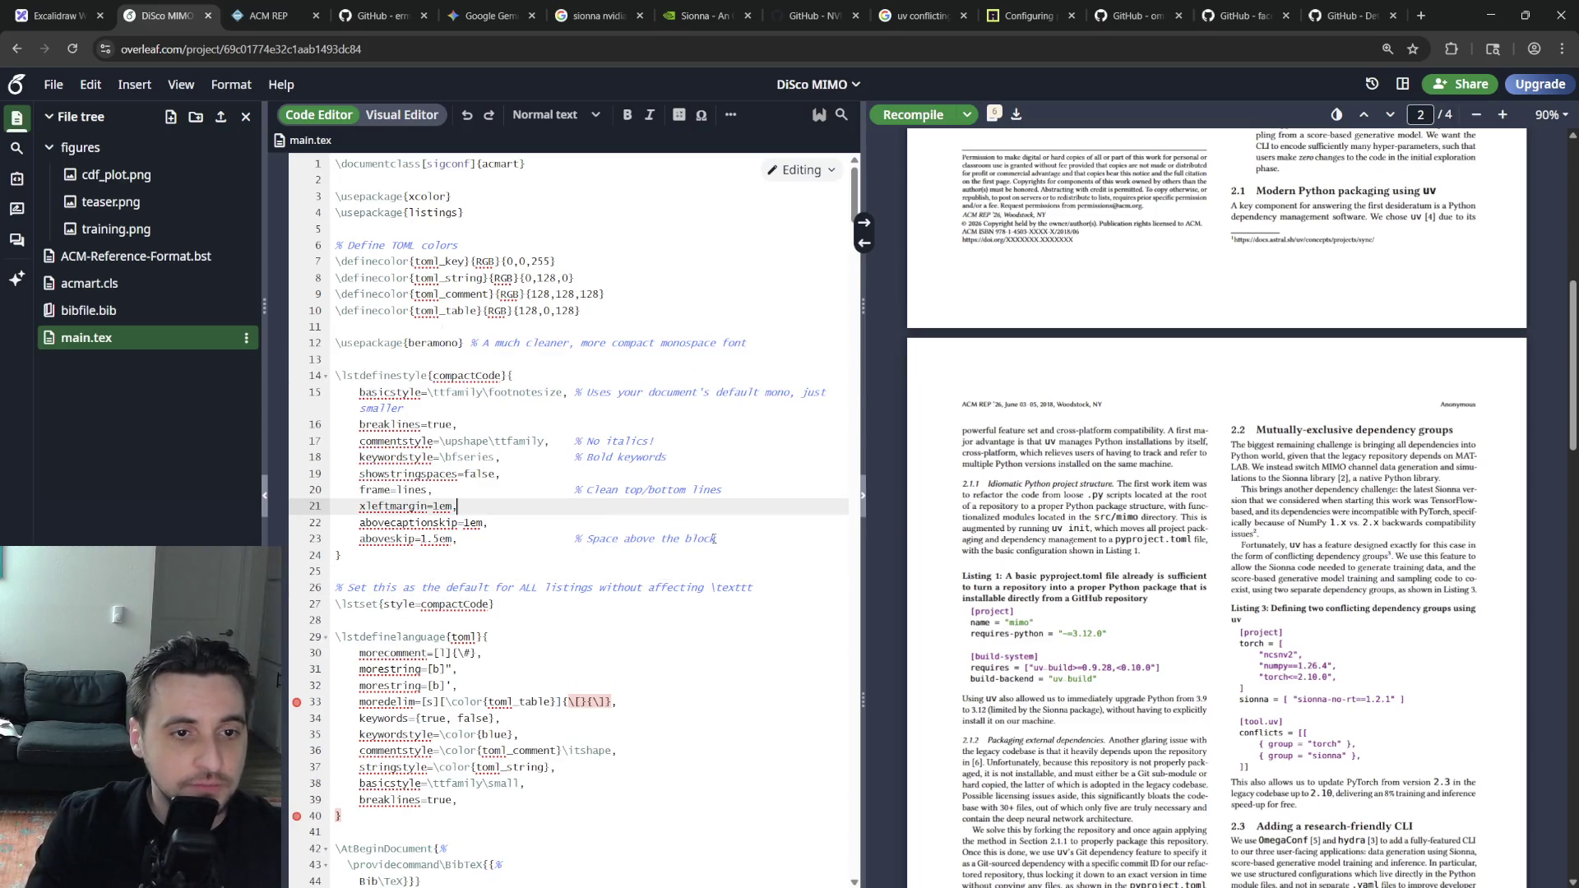
key("Up")
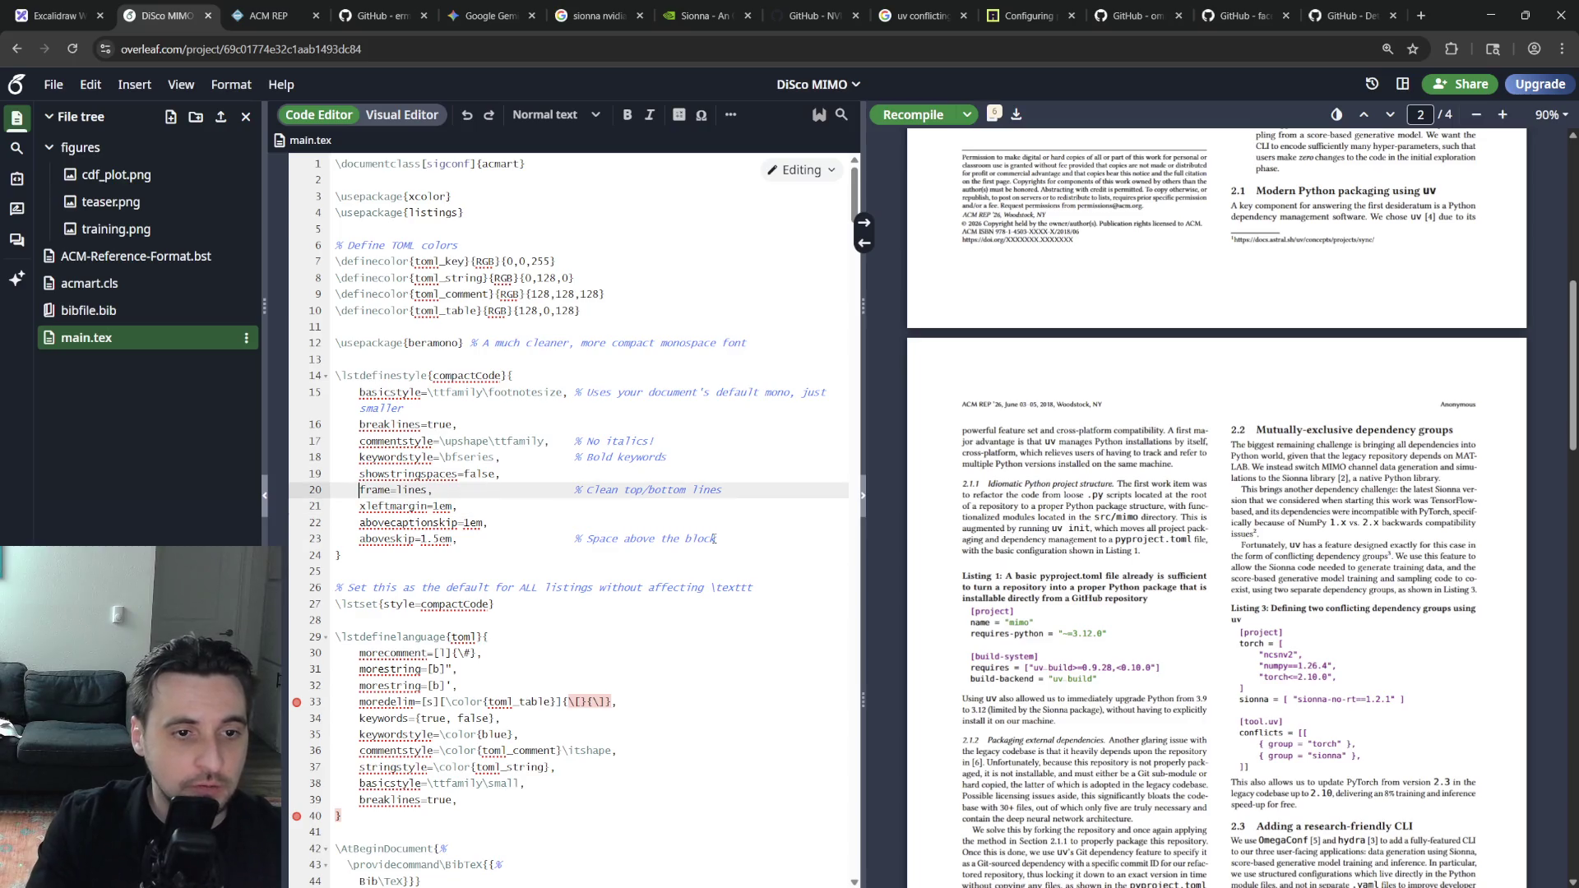
key("ctrl+d")
key("End")
key("Down")
key("Down")
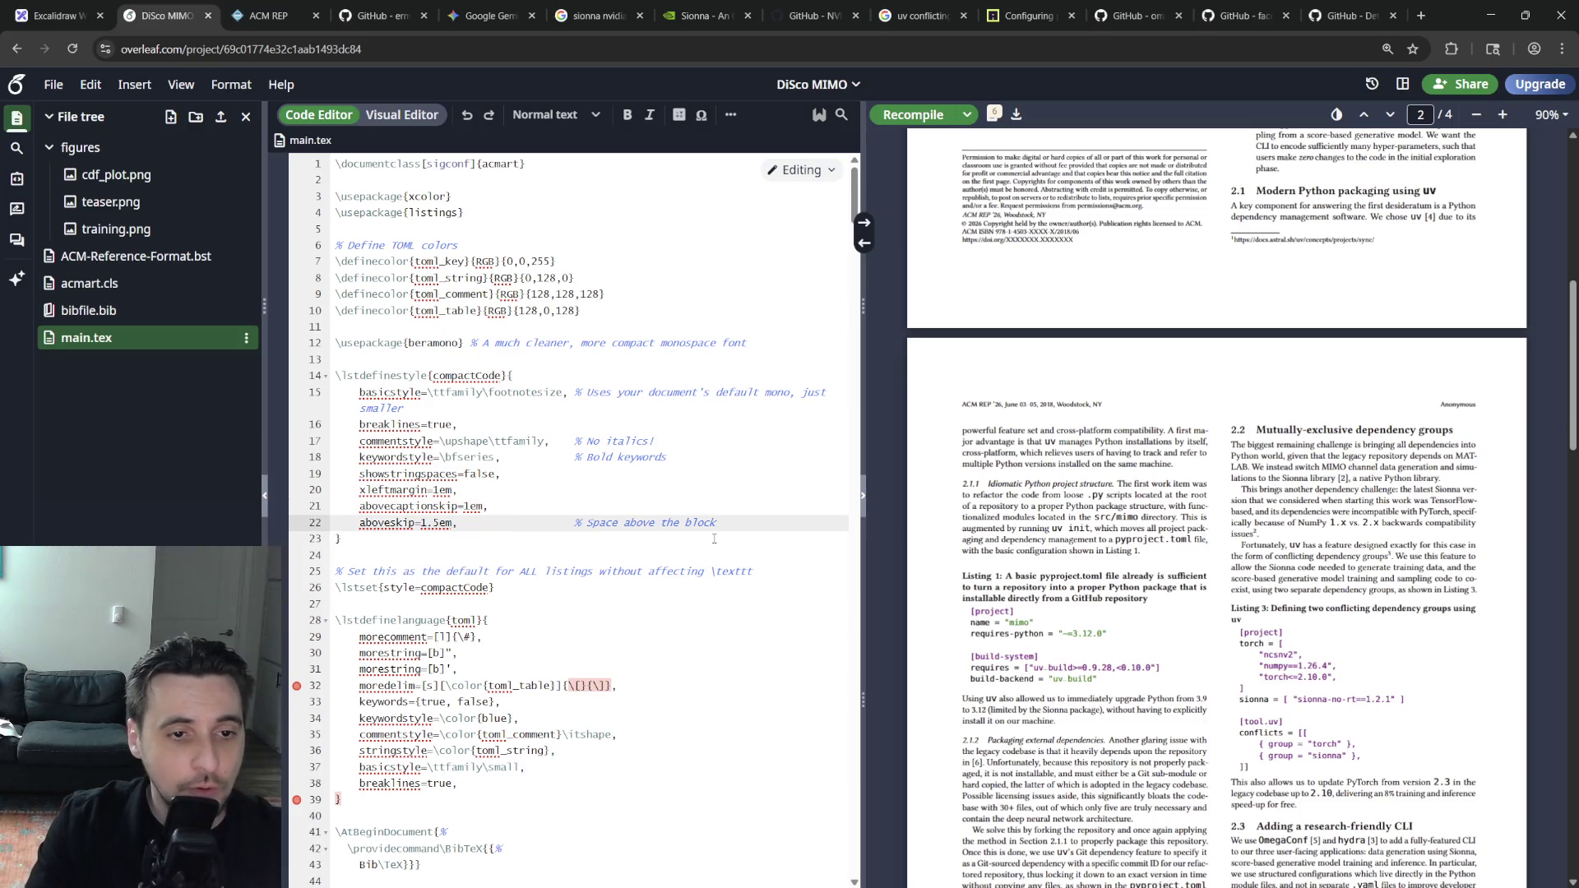
key("Down")
key("ctrl+s")
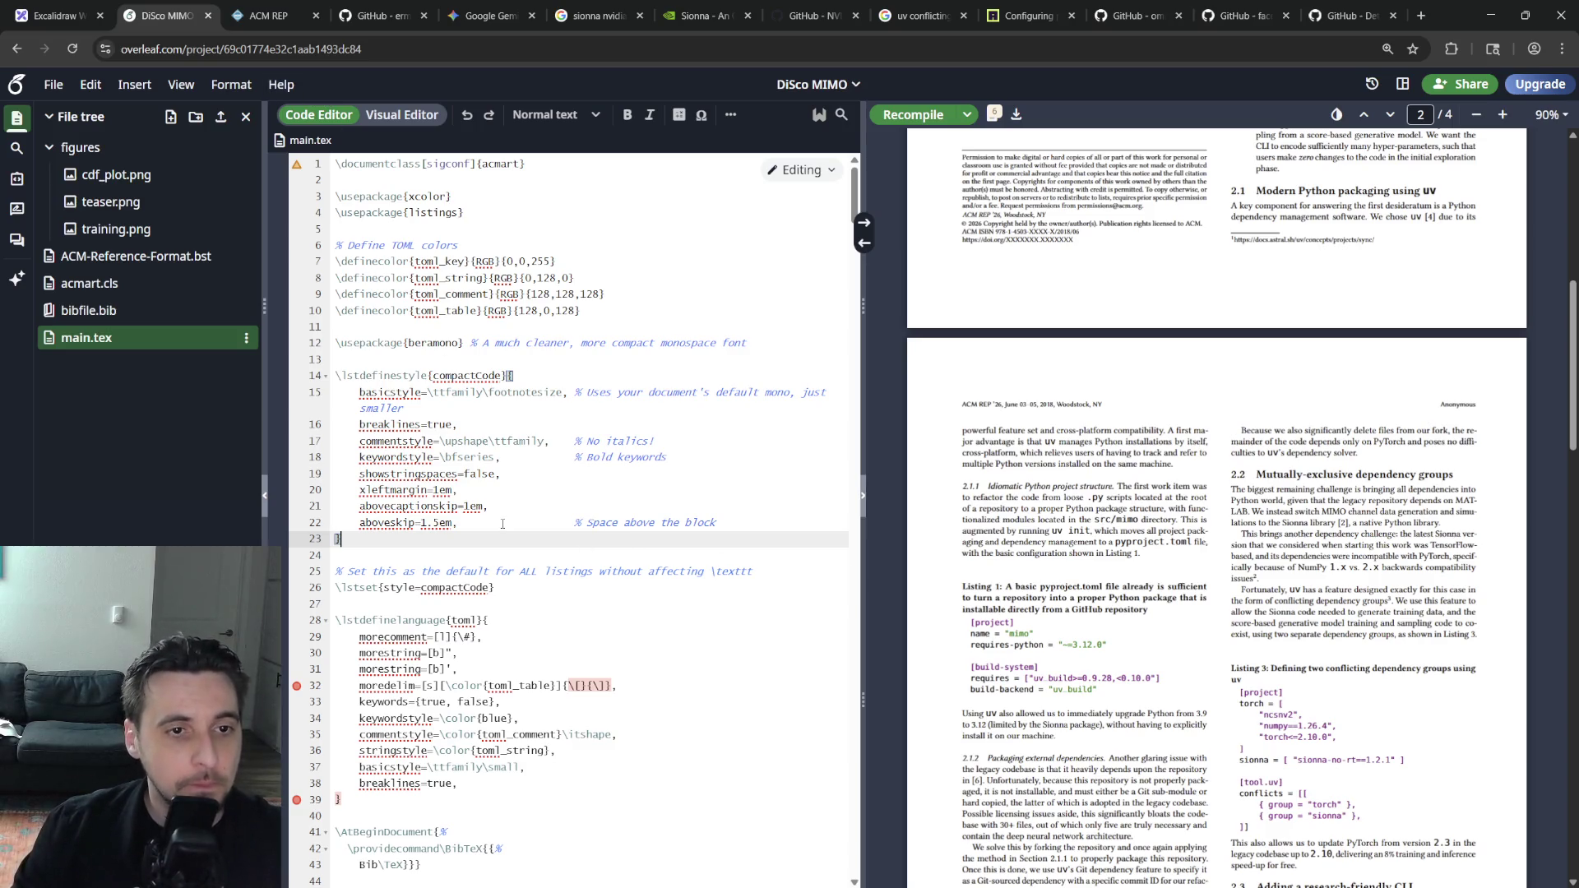
Comment out the beramono package line and recompile to see the font change
left_click(337, 338)
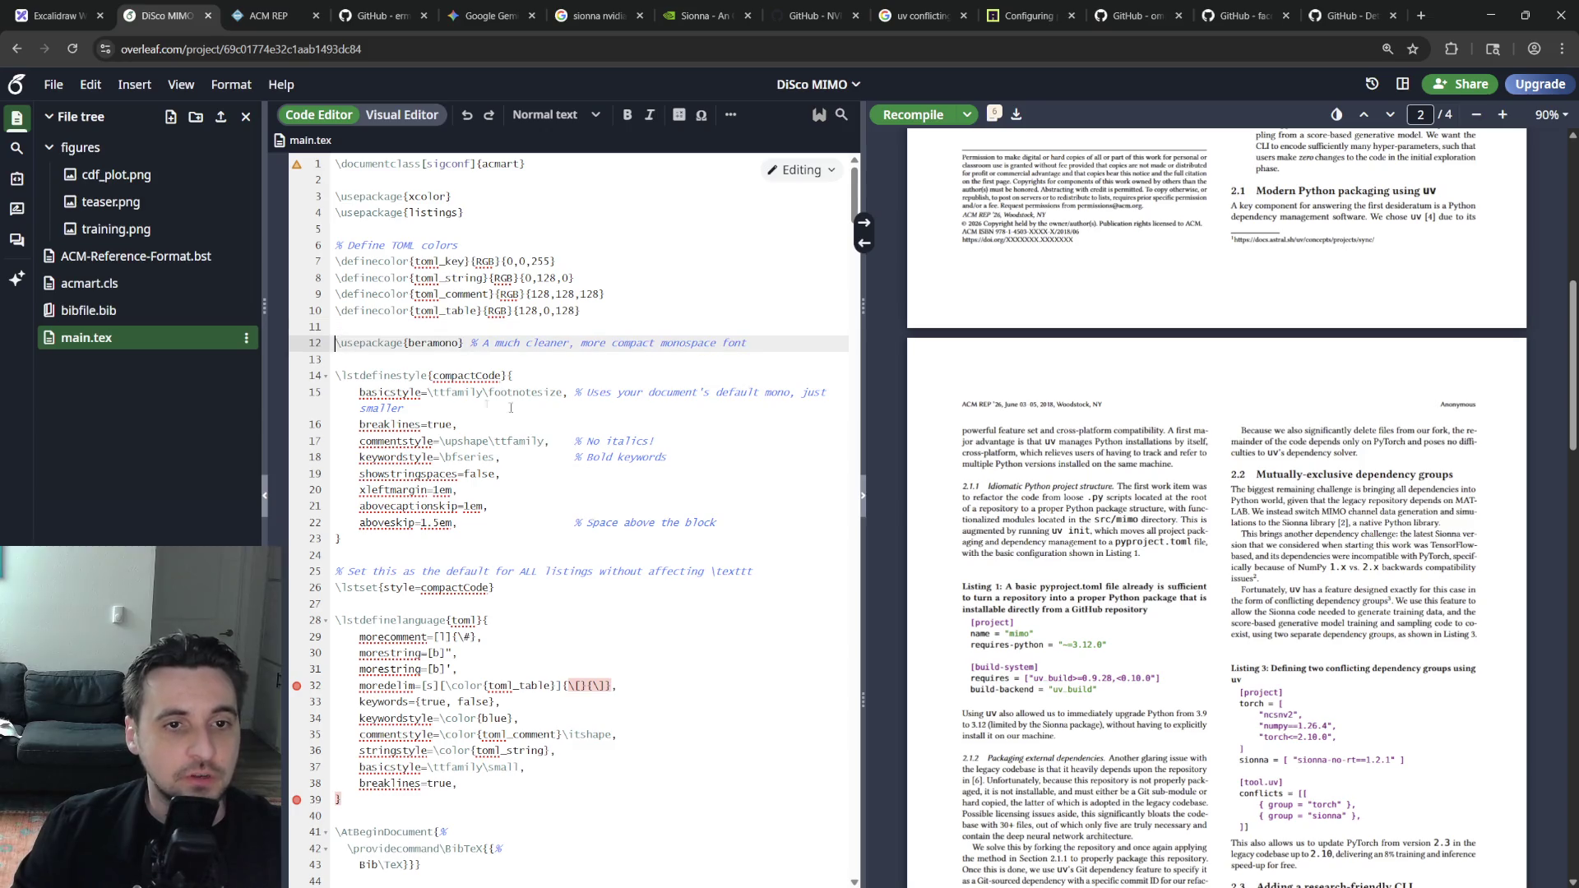
key("ctrl+slash")
key("ctrl+Return")
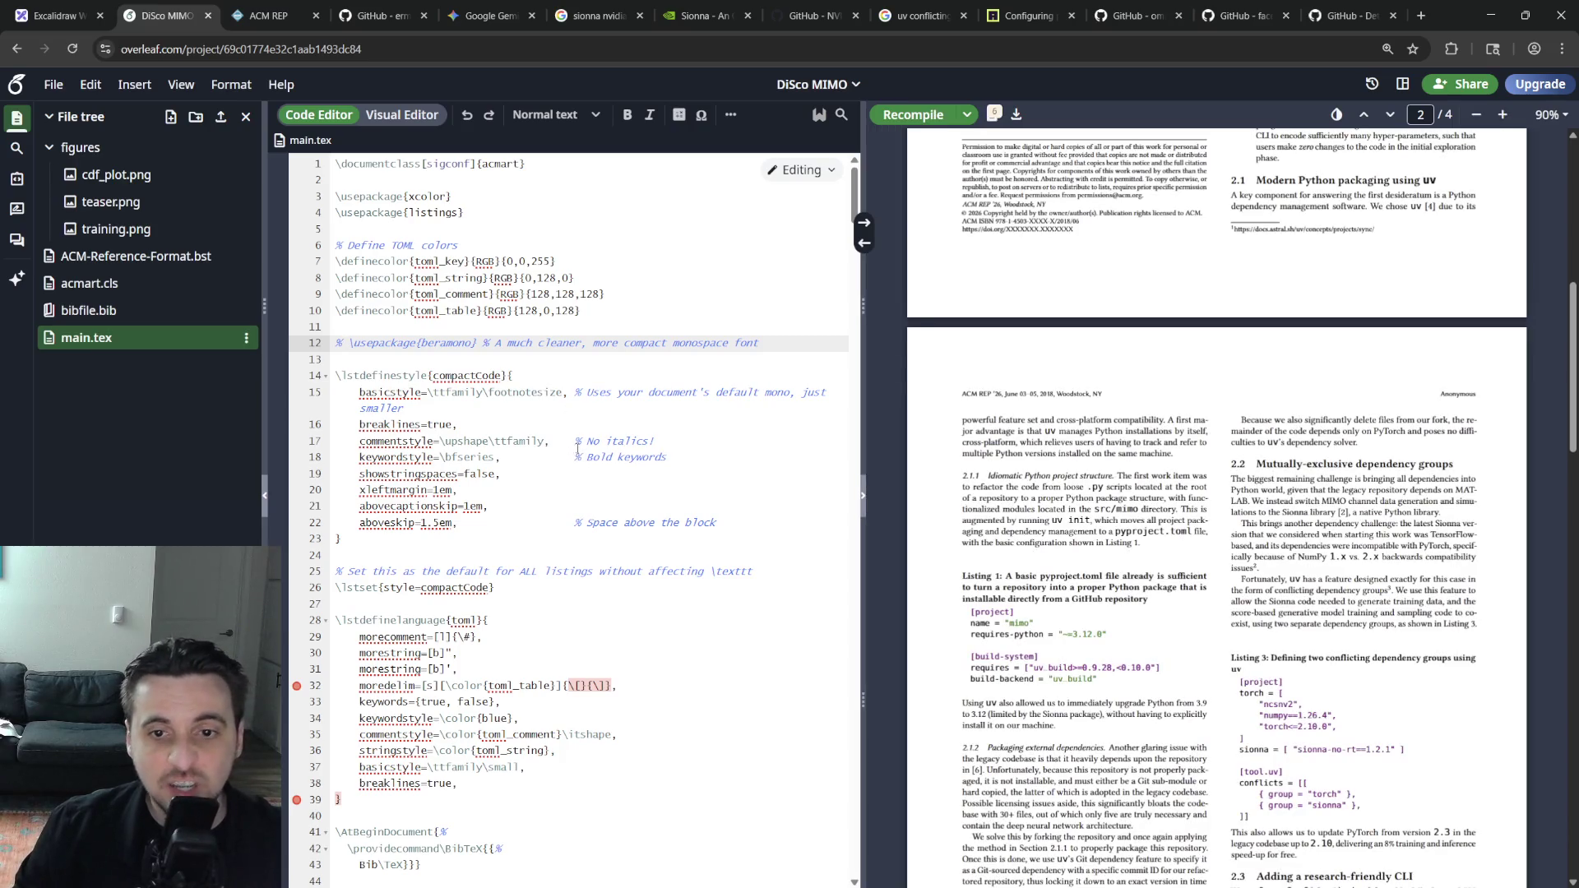
key("ctrl+Return")
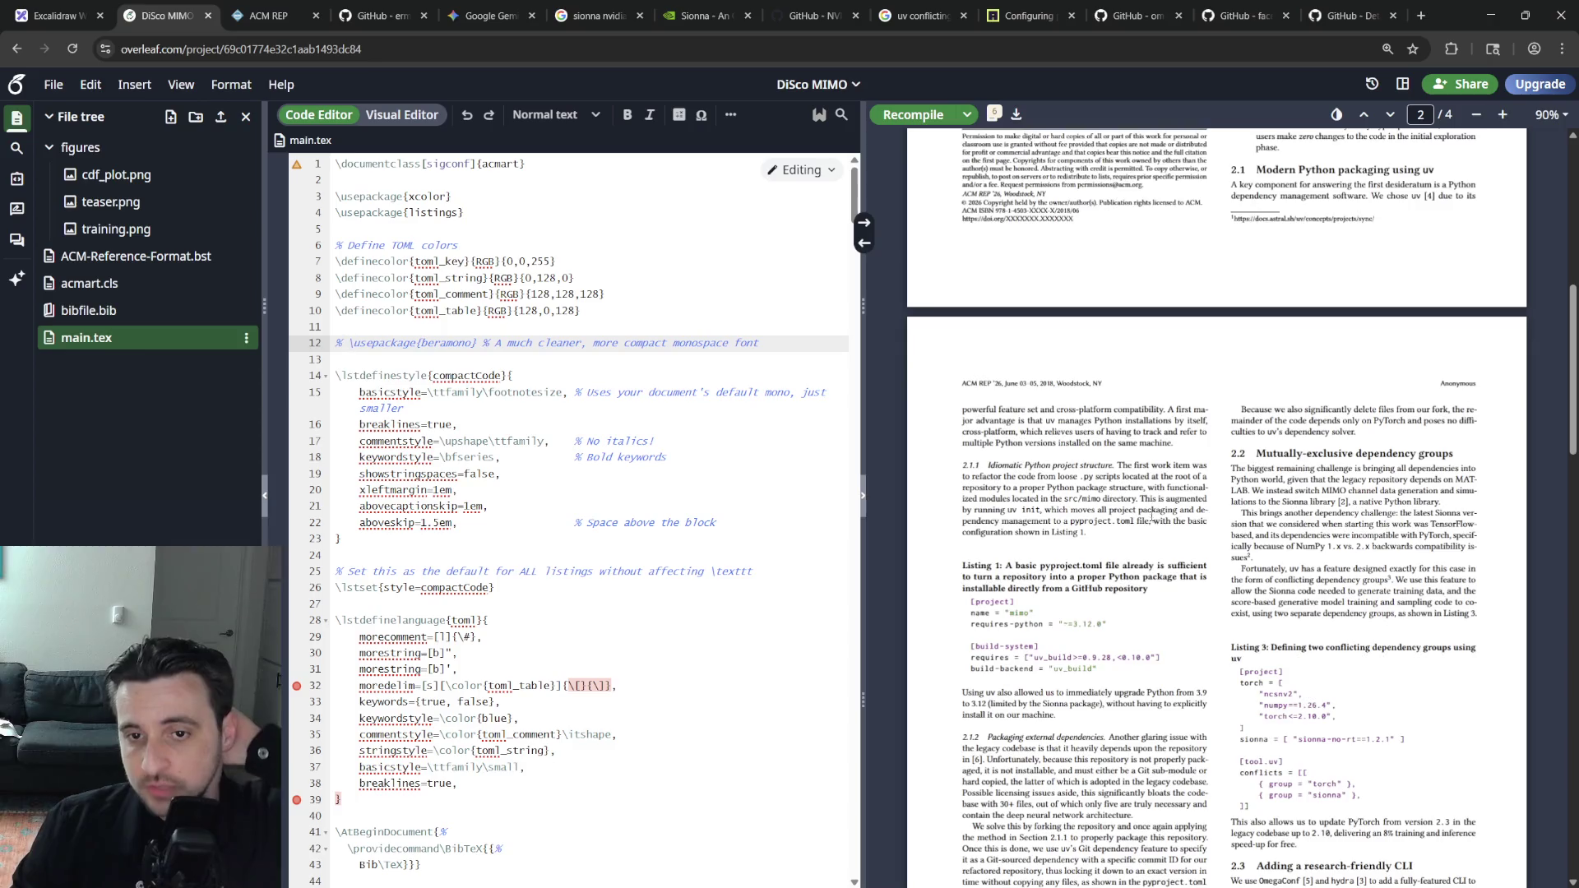
scroll(1131, 619, "up", 3)
scroll(1130, 620, "up", 1)
scroll(1116, 604, "down", 4)
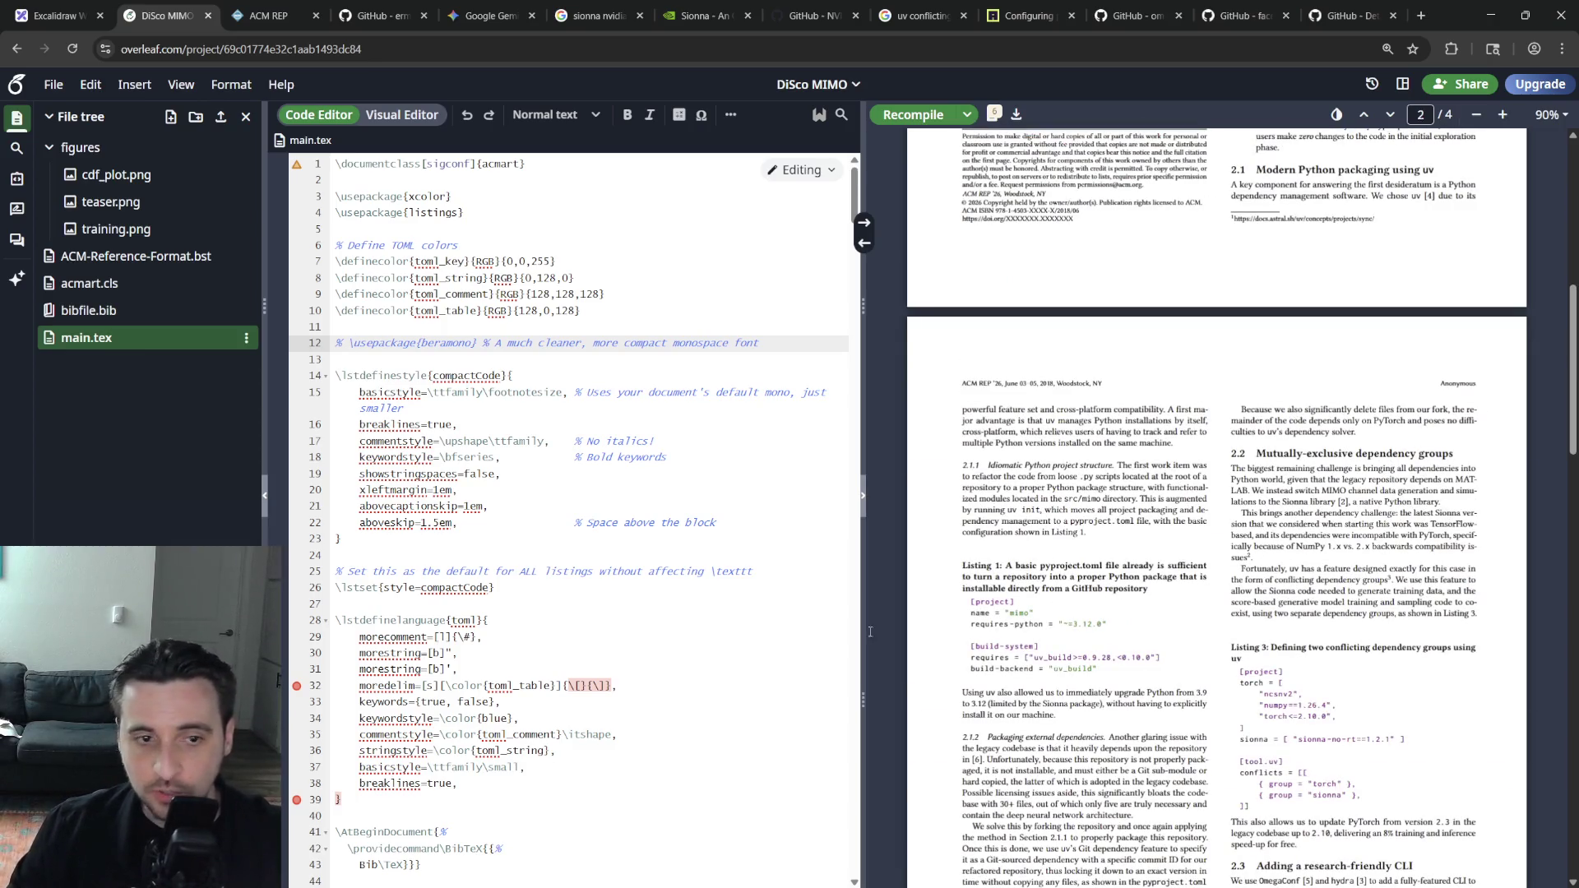
Remove the abovecaptionskip setting from compactCode (restoring aboveskip first) and recompile
triple_click(447, 525)
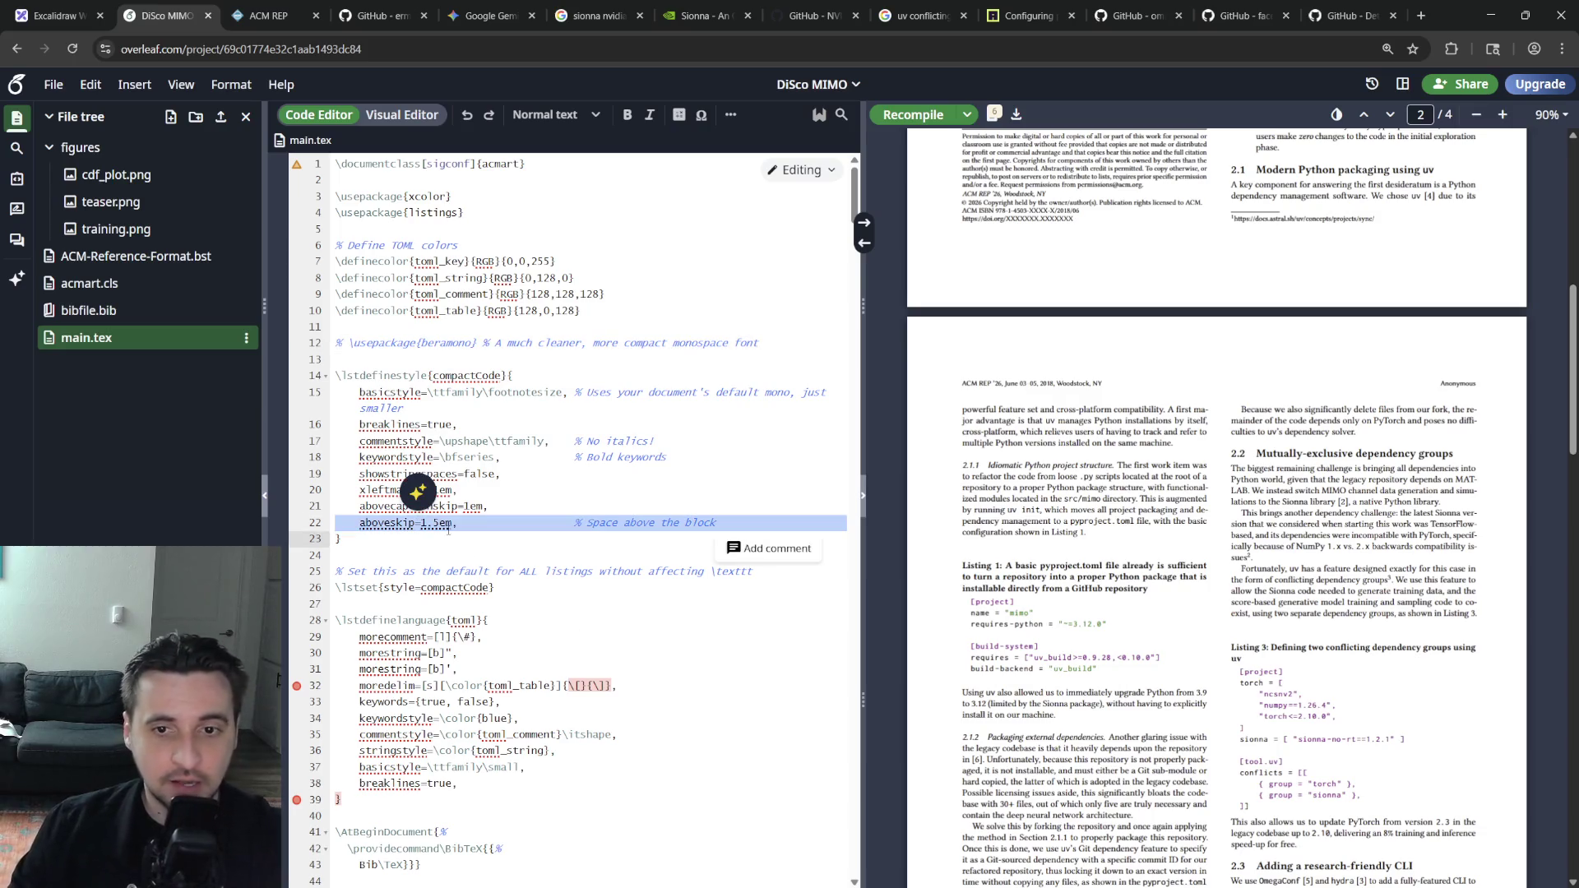
key("BackSpace")
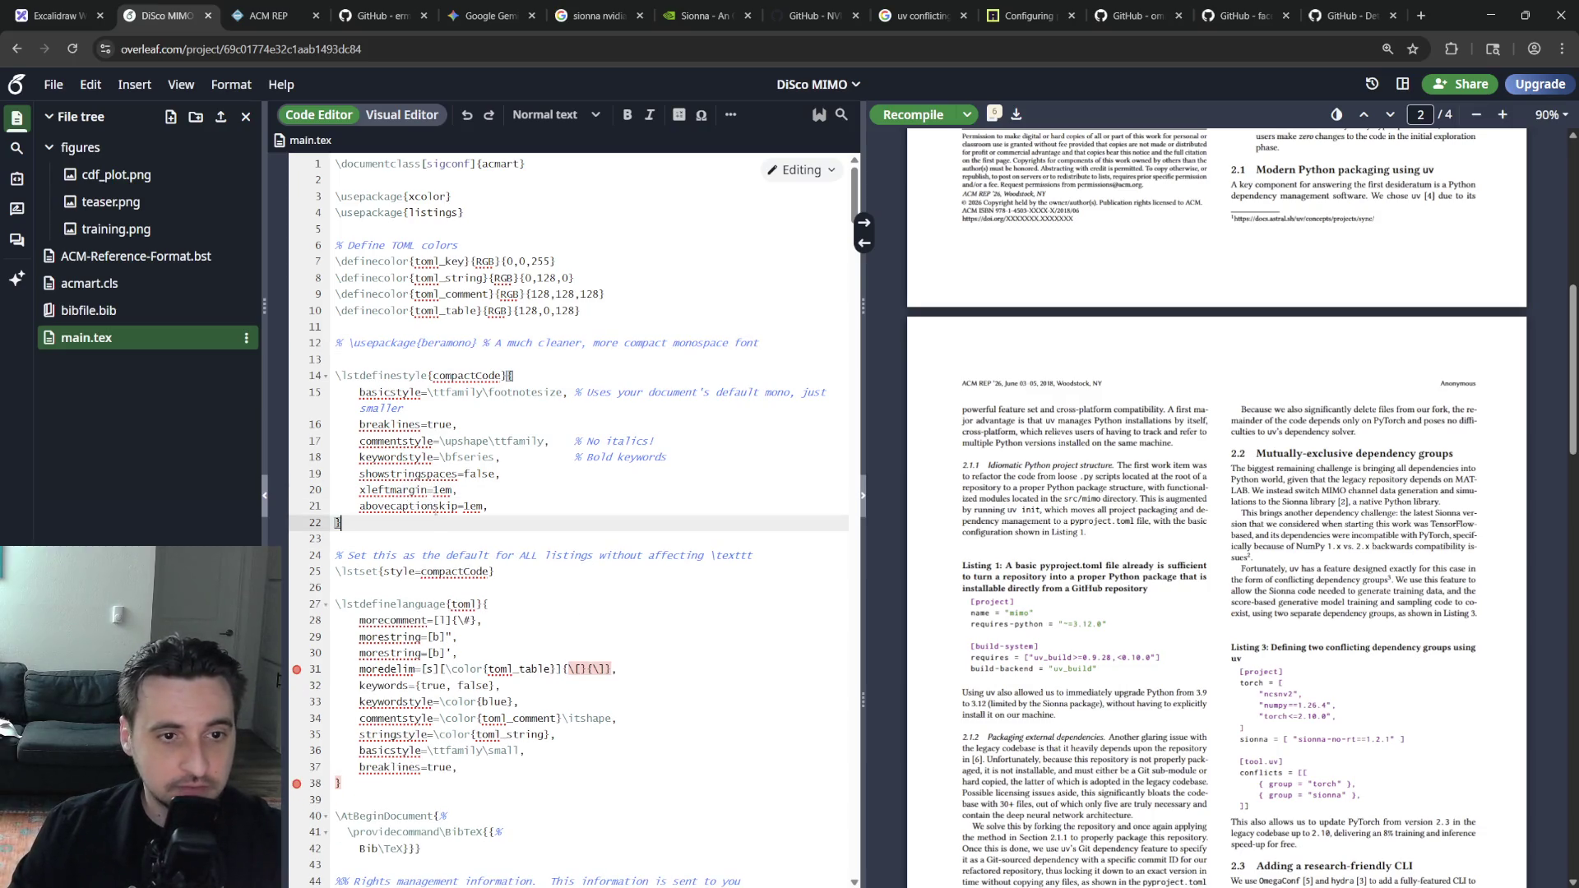
left_click(432, 500)
key("ctrl+z")
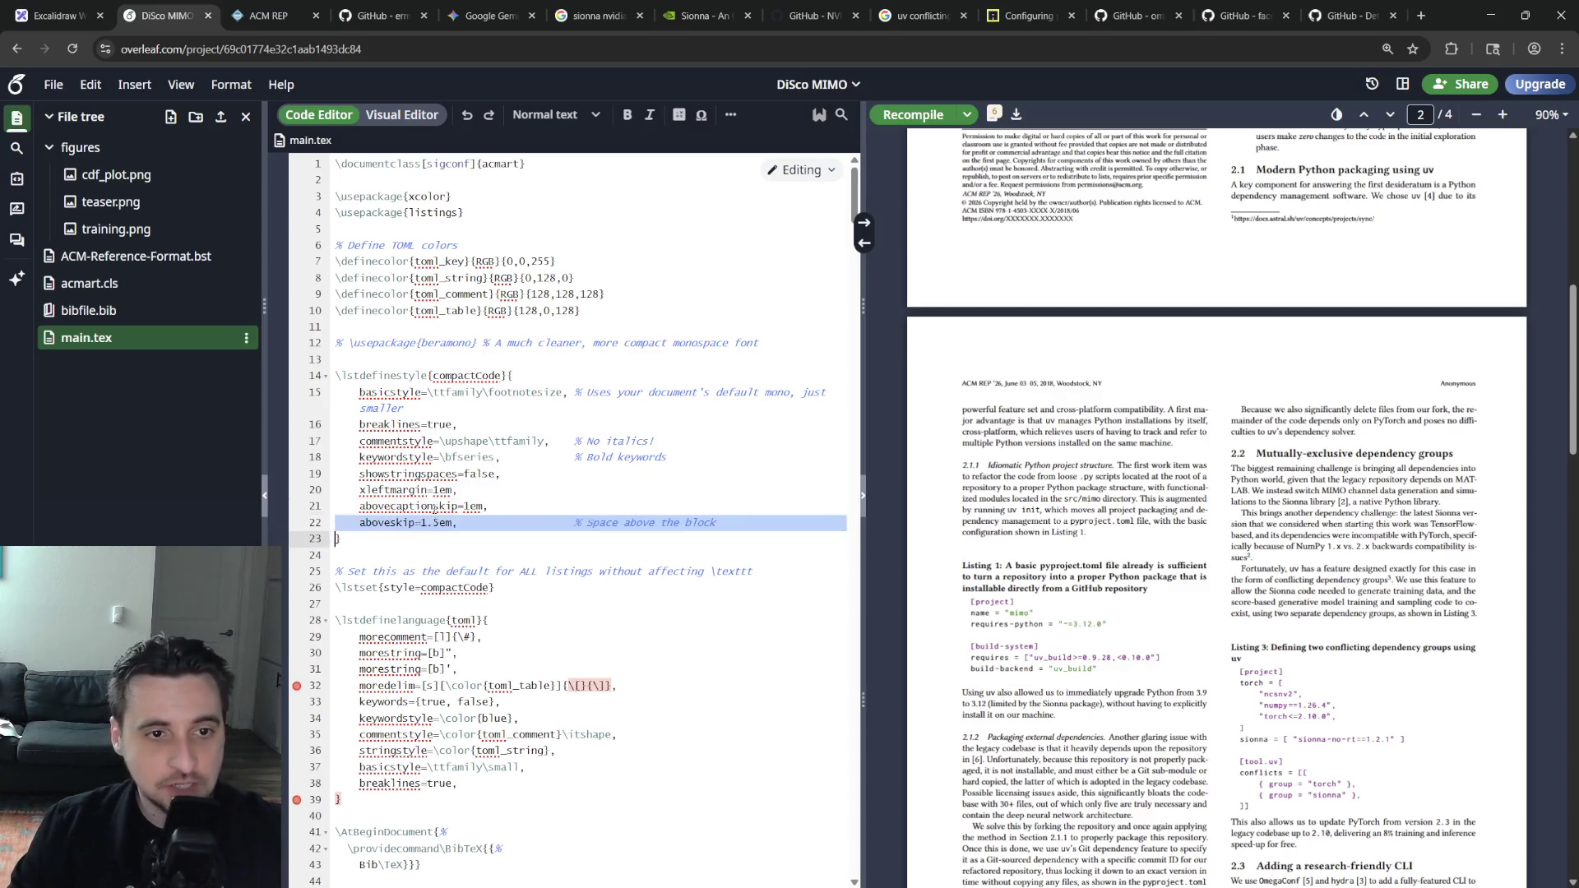
key("ctrl+d")
key("ctrl+s")
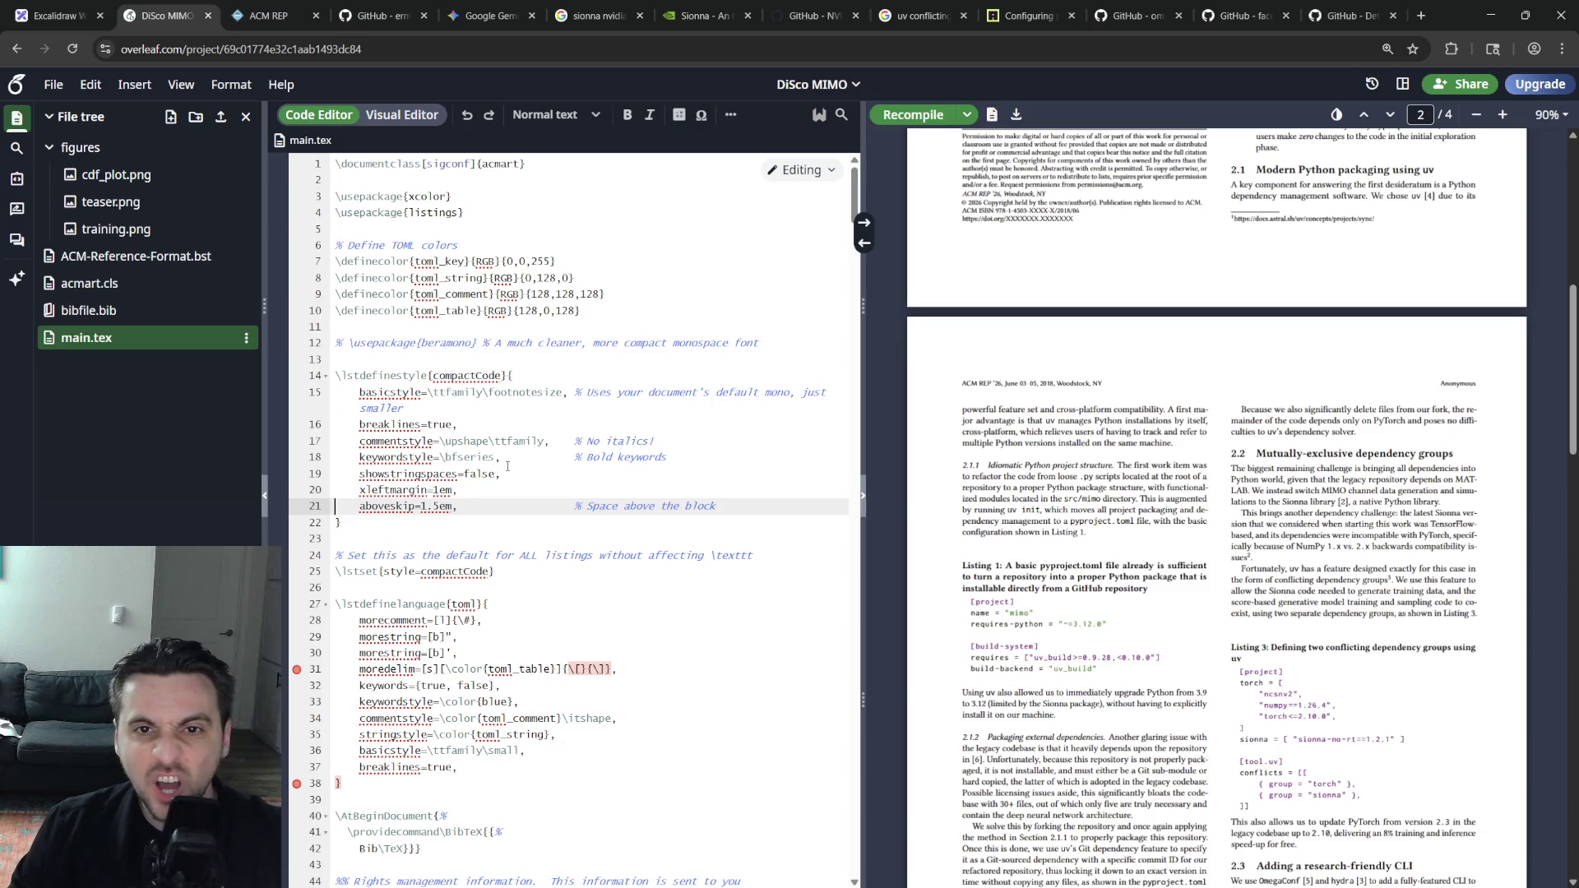
Remove the aboveskip setting from compactCode as well
triple_click(520, 507)
key("BackSpace")
left_click(538, 411)
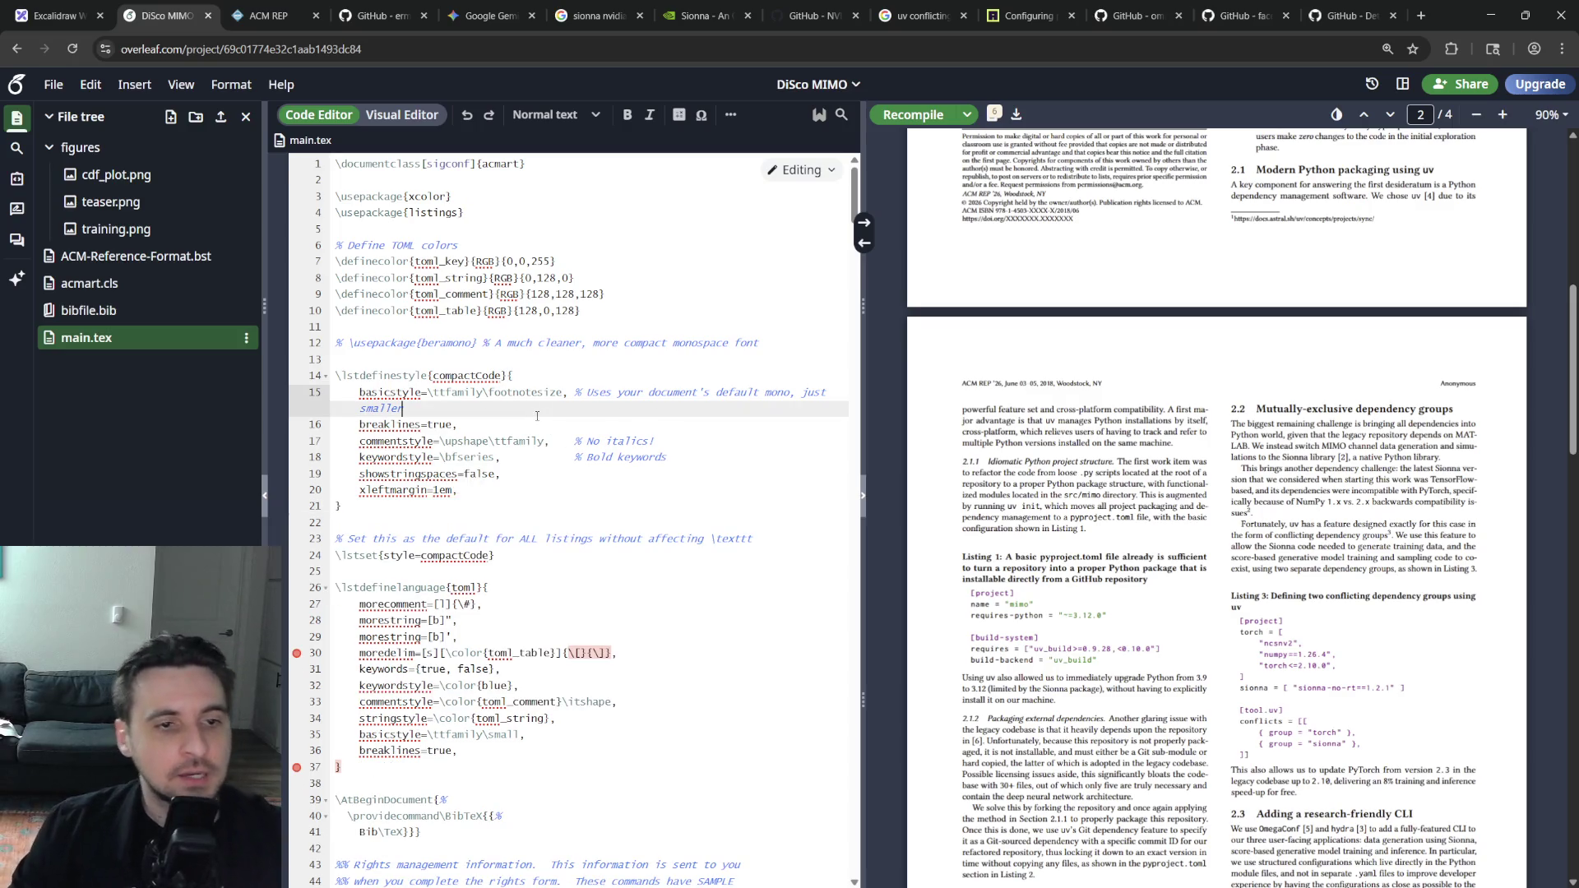
left_click(551, 473)
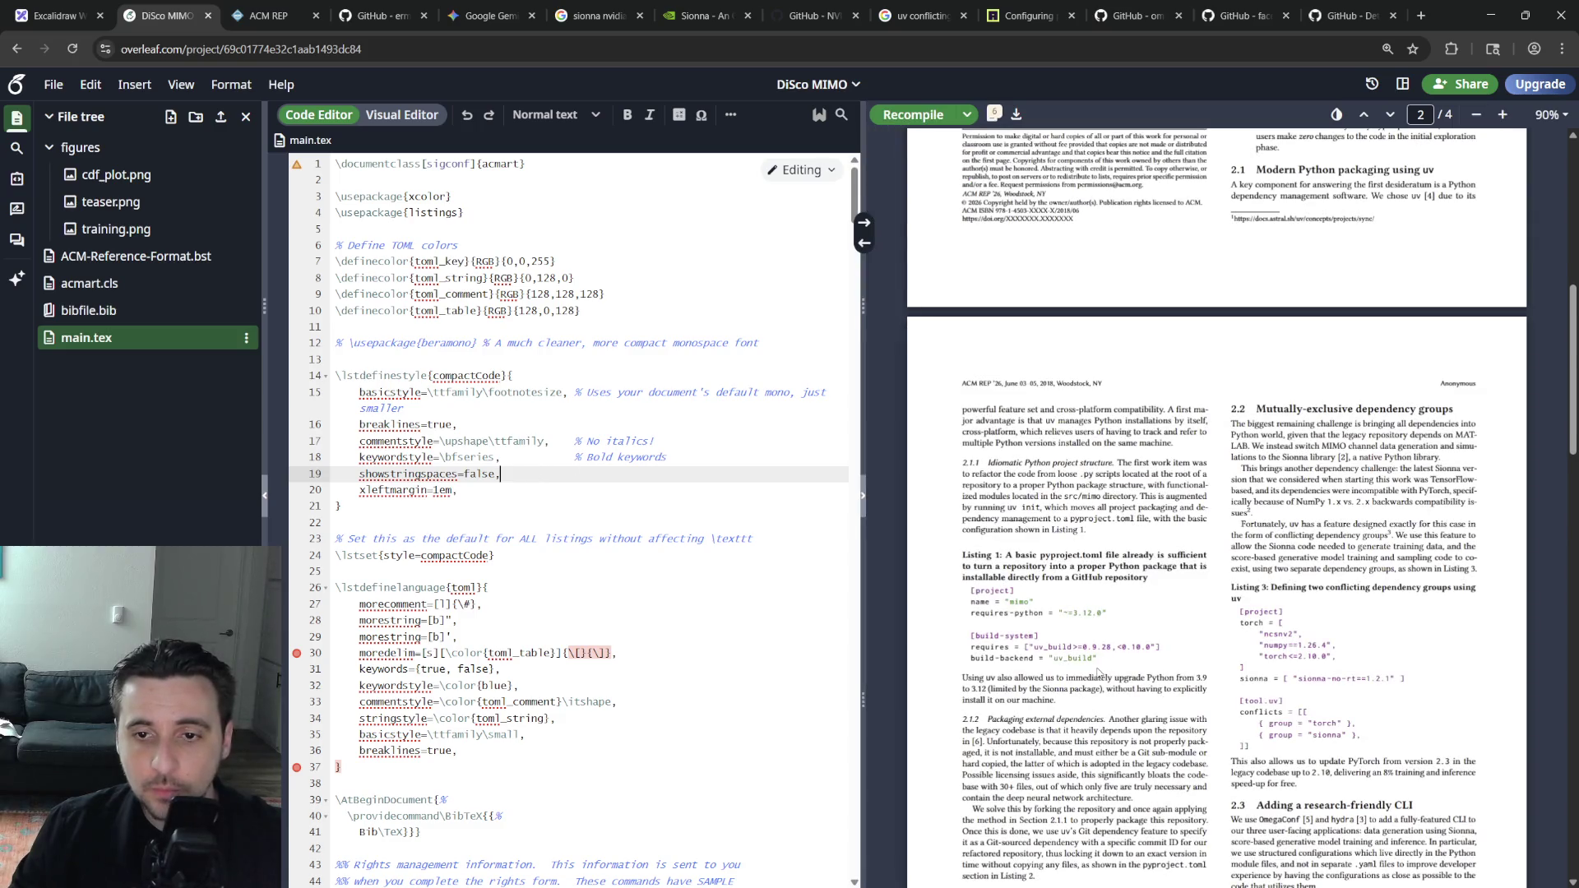
scroll(1098, 673, "down", 3)
scroll(1115, 675, "down", 5)
scroll(1123, 680, "down", 5)
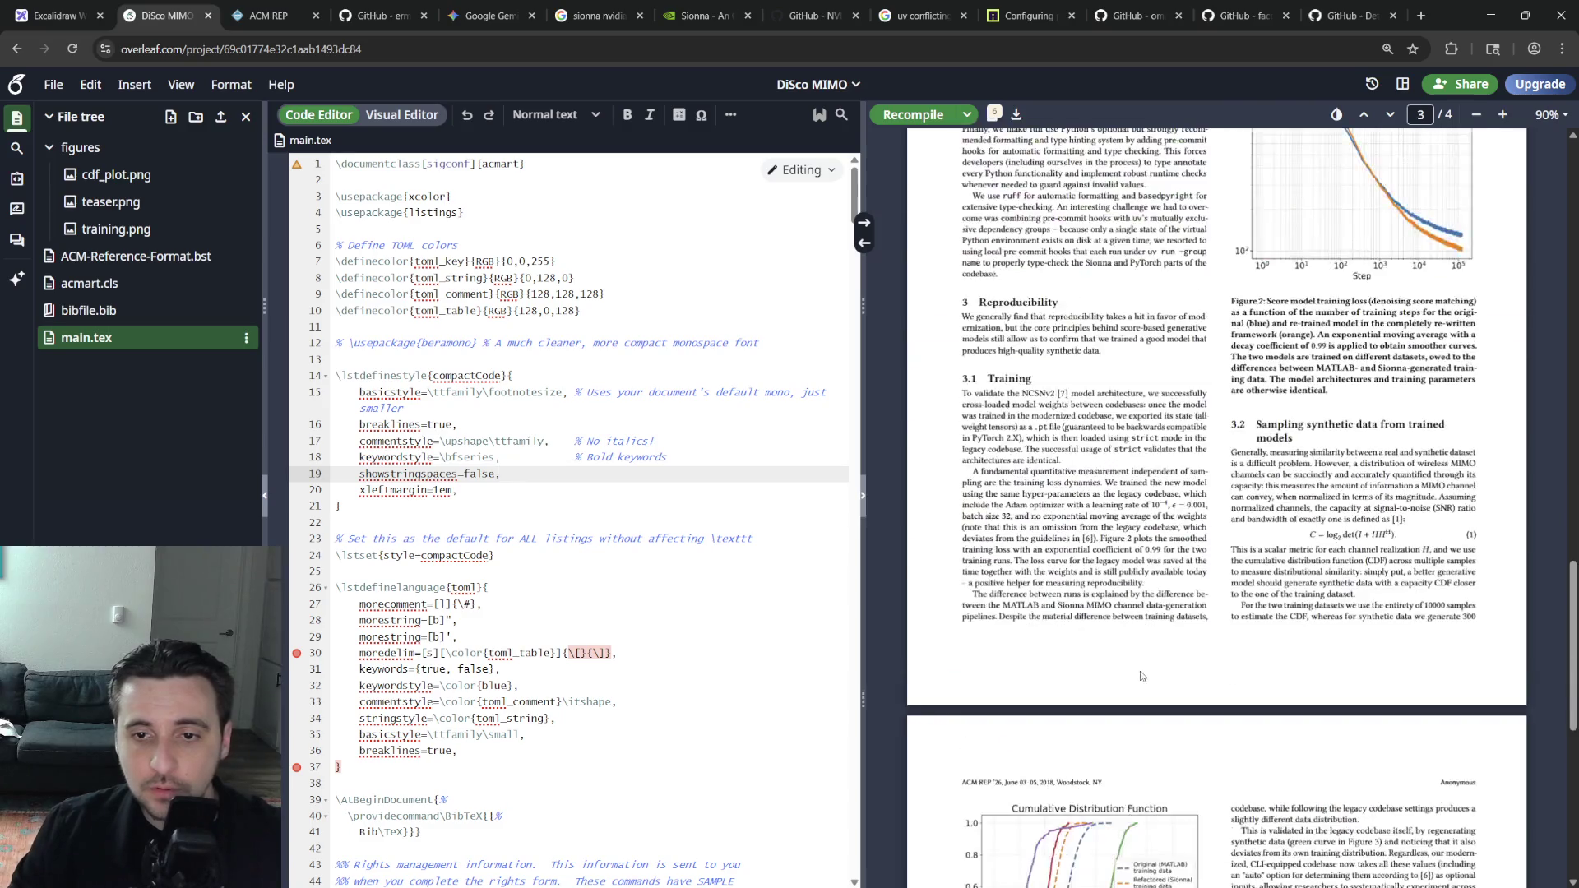
scroll(1134, 682, "down", 5)
scroll(1140, 687, "down", 5)
scroll(1140, 686, "up", 5)
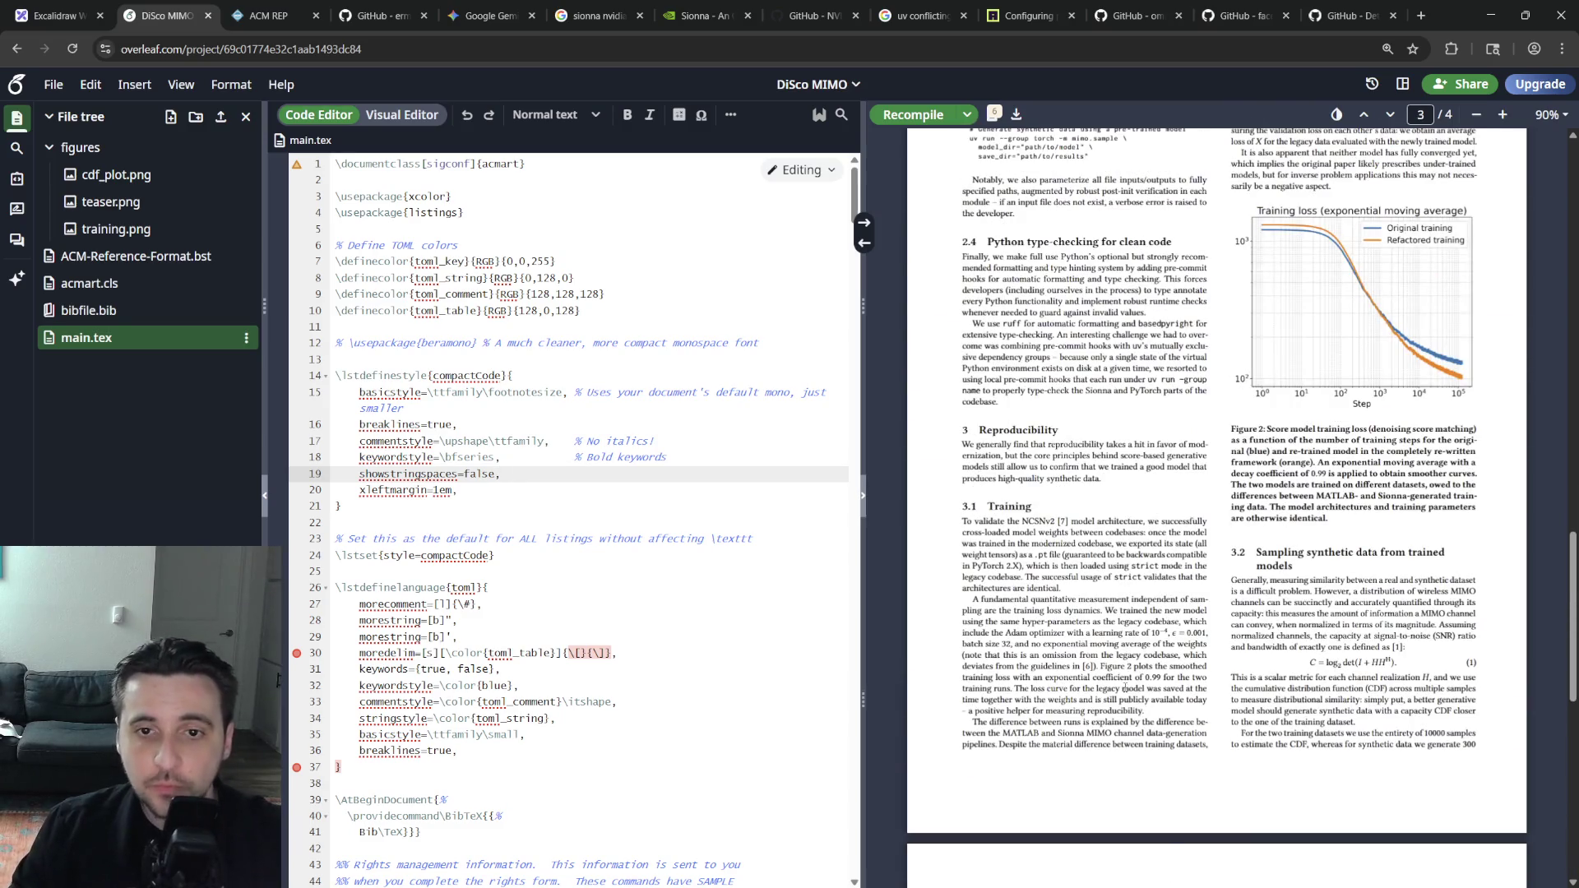
scroll(1124, 691, "up", 2)
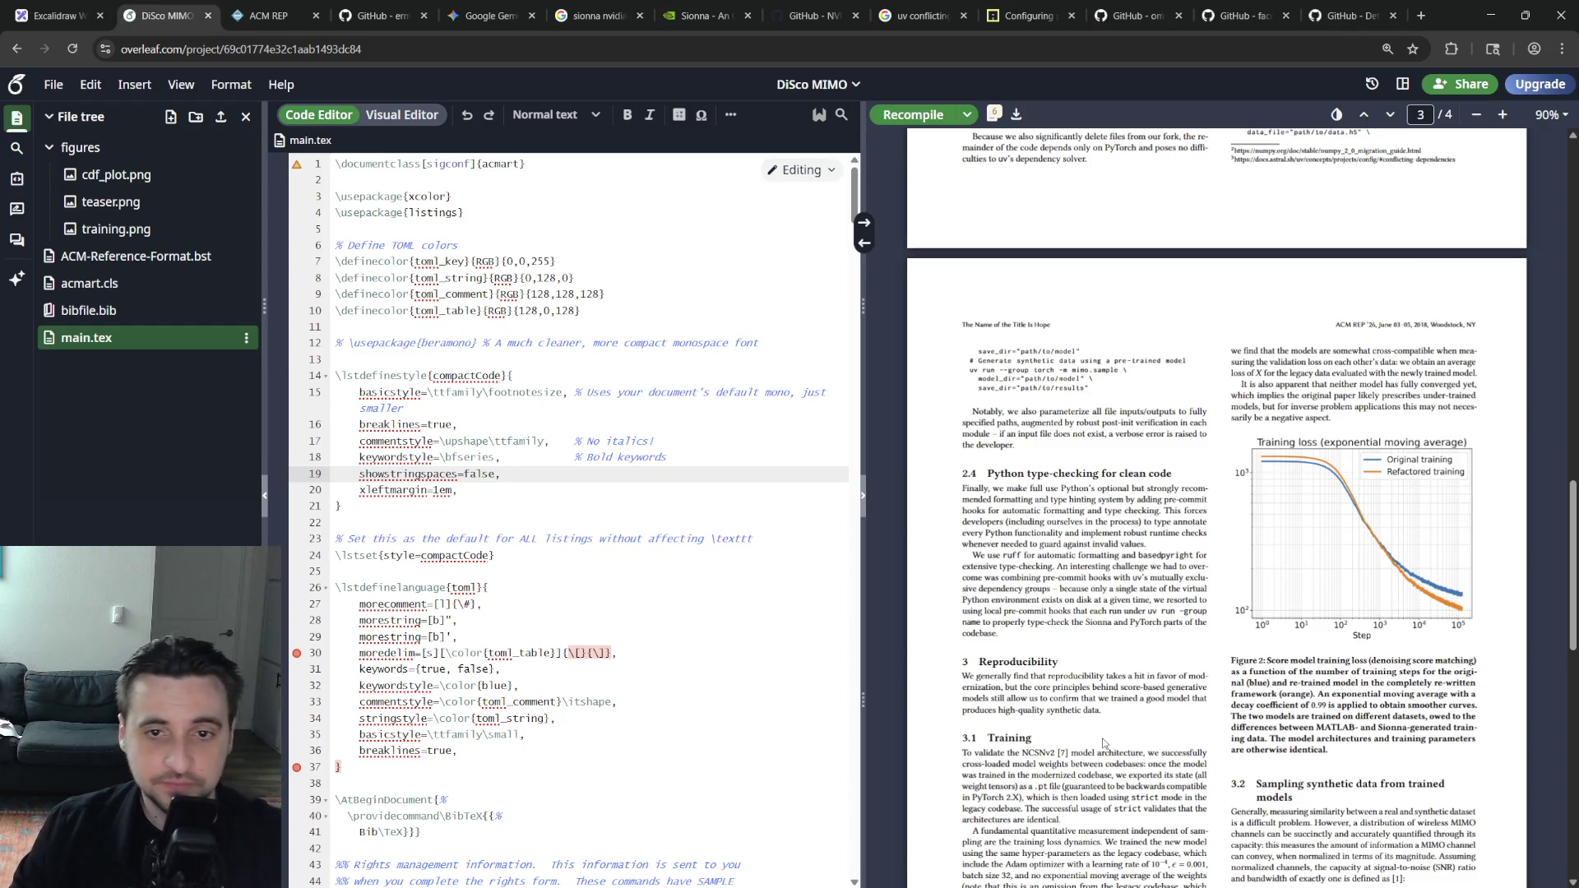
scroll(1103, 742, "up", 4)
scroll(1104, 746, "up", 3)
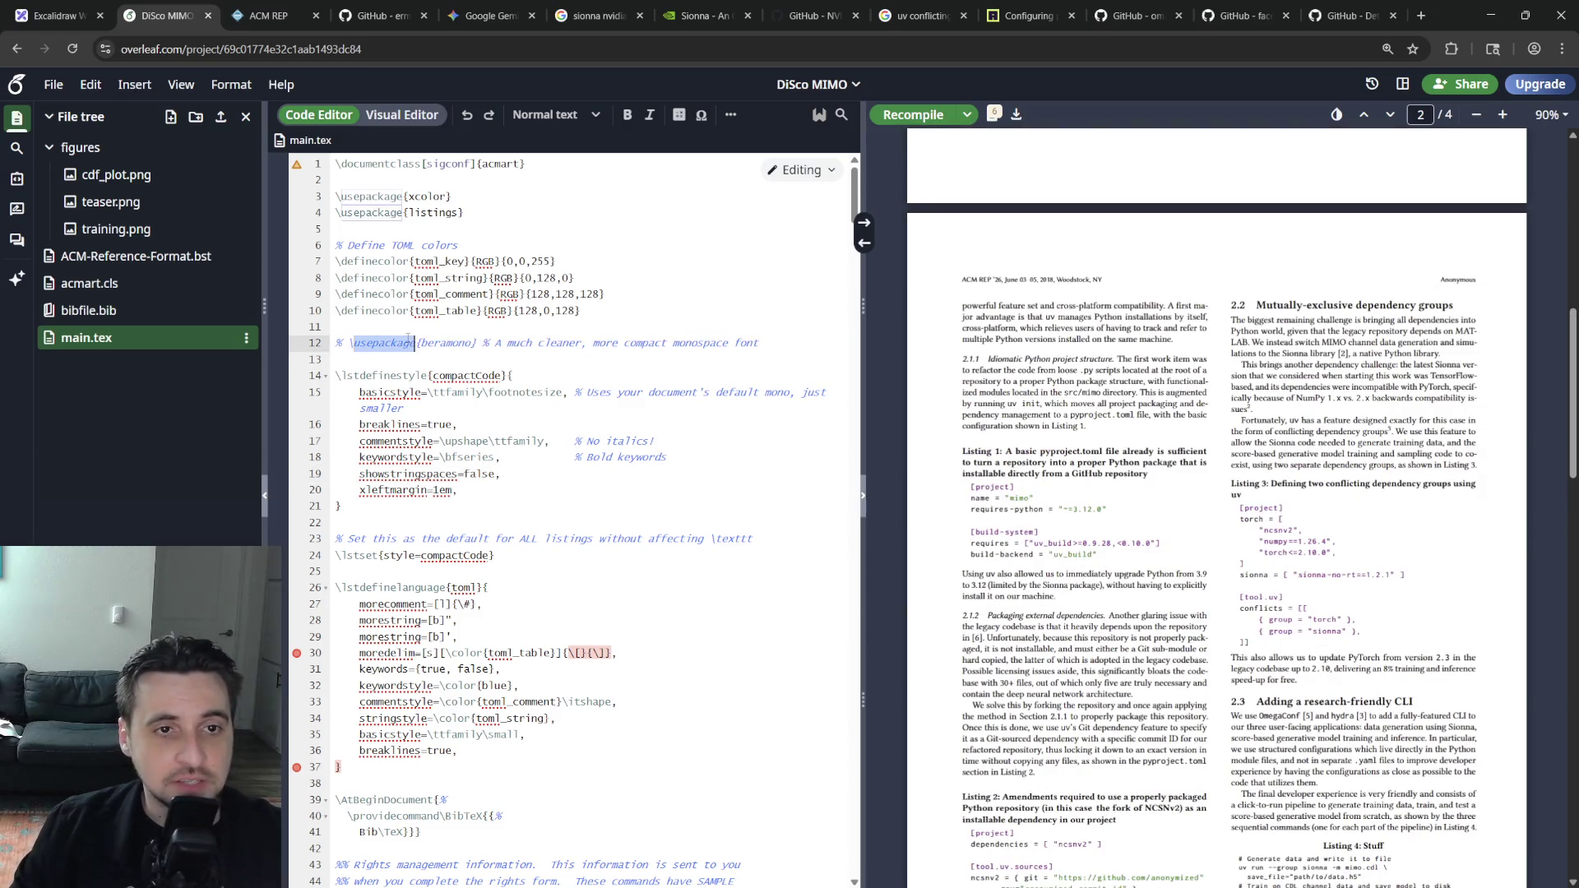
Delete the commented-out beramono line and recompile the paper
triple_click(489, 346)
key("BackSpace")
key("BackSpace")
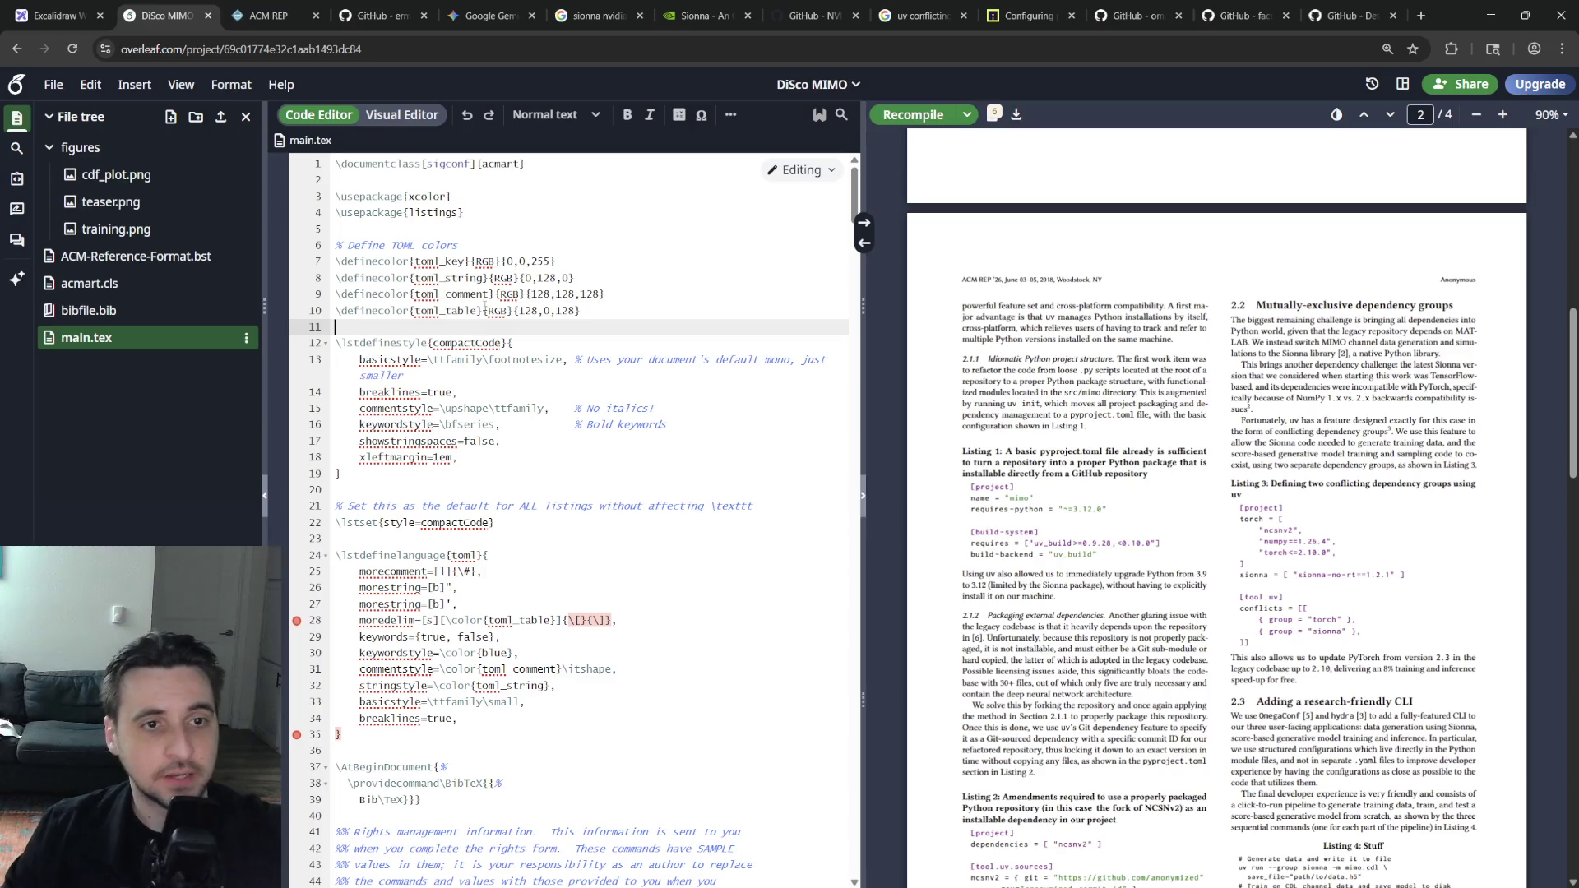
scroll(1102, 515, "up", 5)
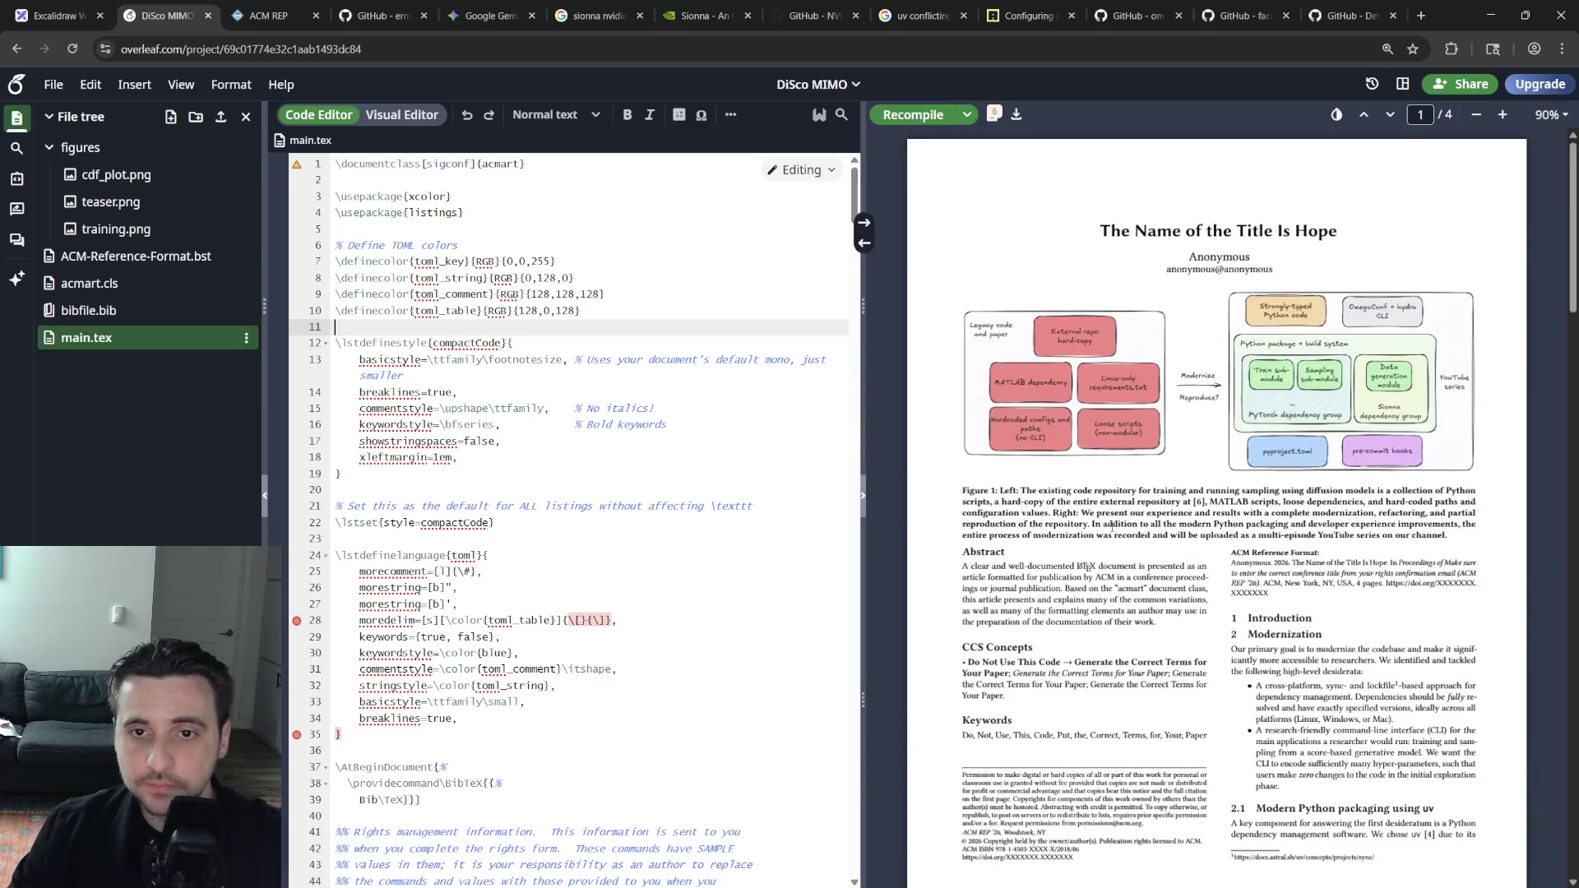
double_click(1092, 390)
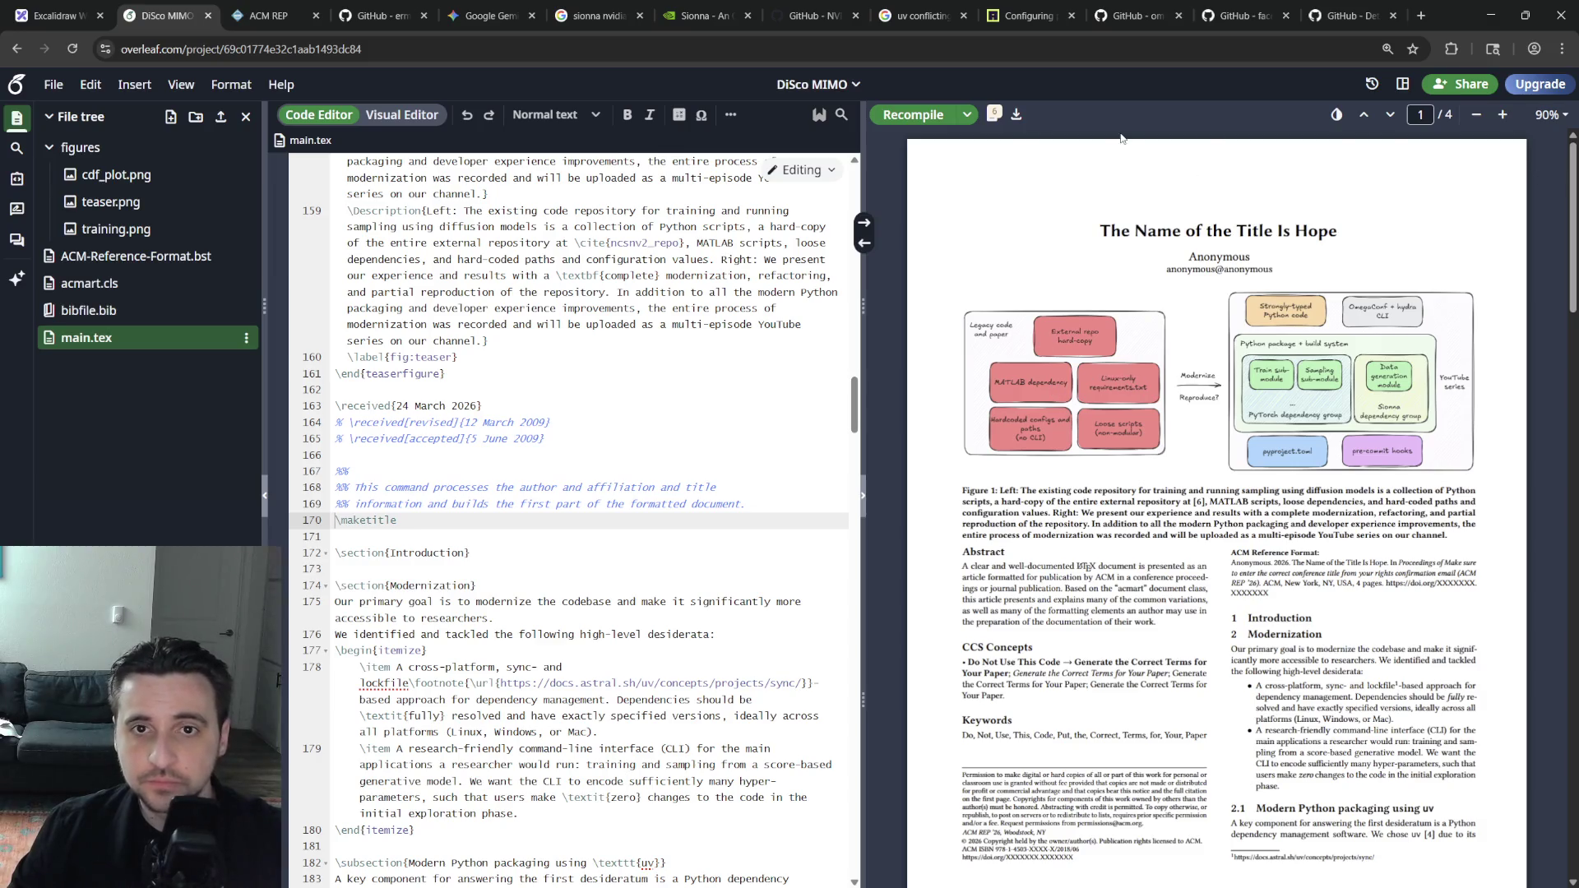
Download the compiled paper as a PDF and open it in the browser
left_click(1016, 115)
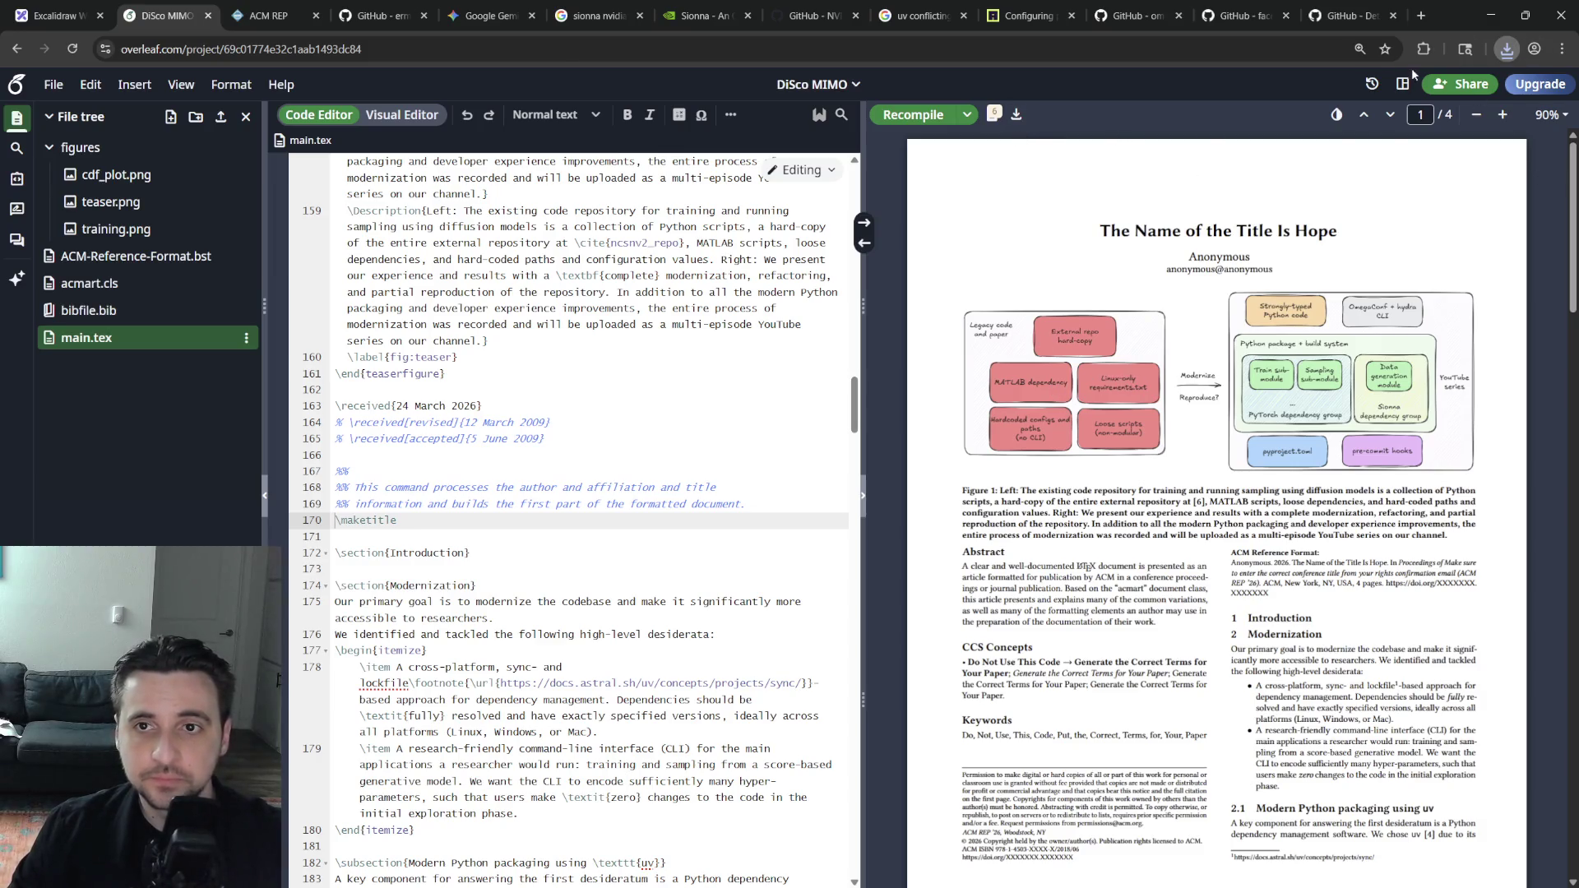
left_click(1415, 77)
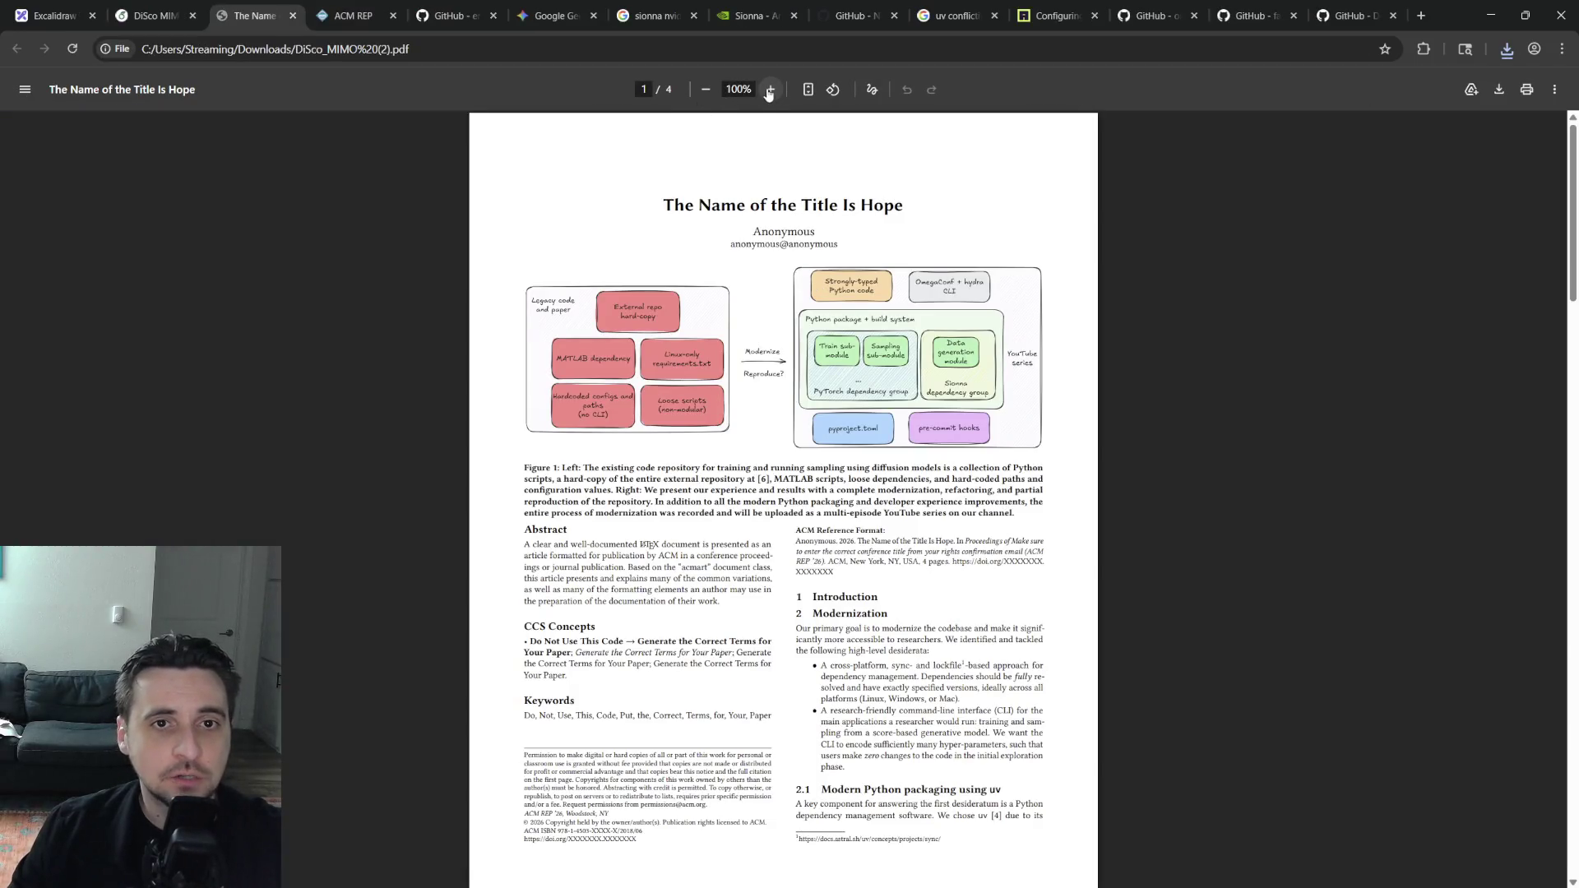
Zoom the PDF to 250% then back to 175% and jump to the end of the paper
left_click(769, 90)
left_click(769, 89)
left_click(769, 89)
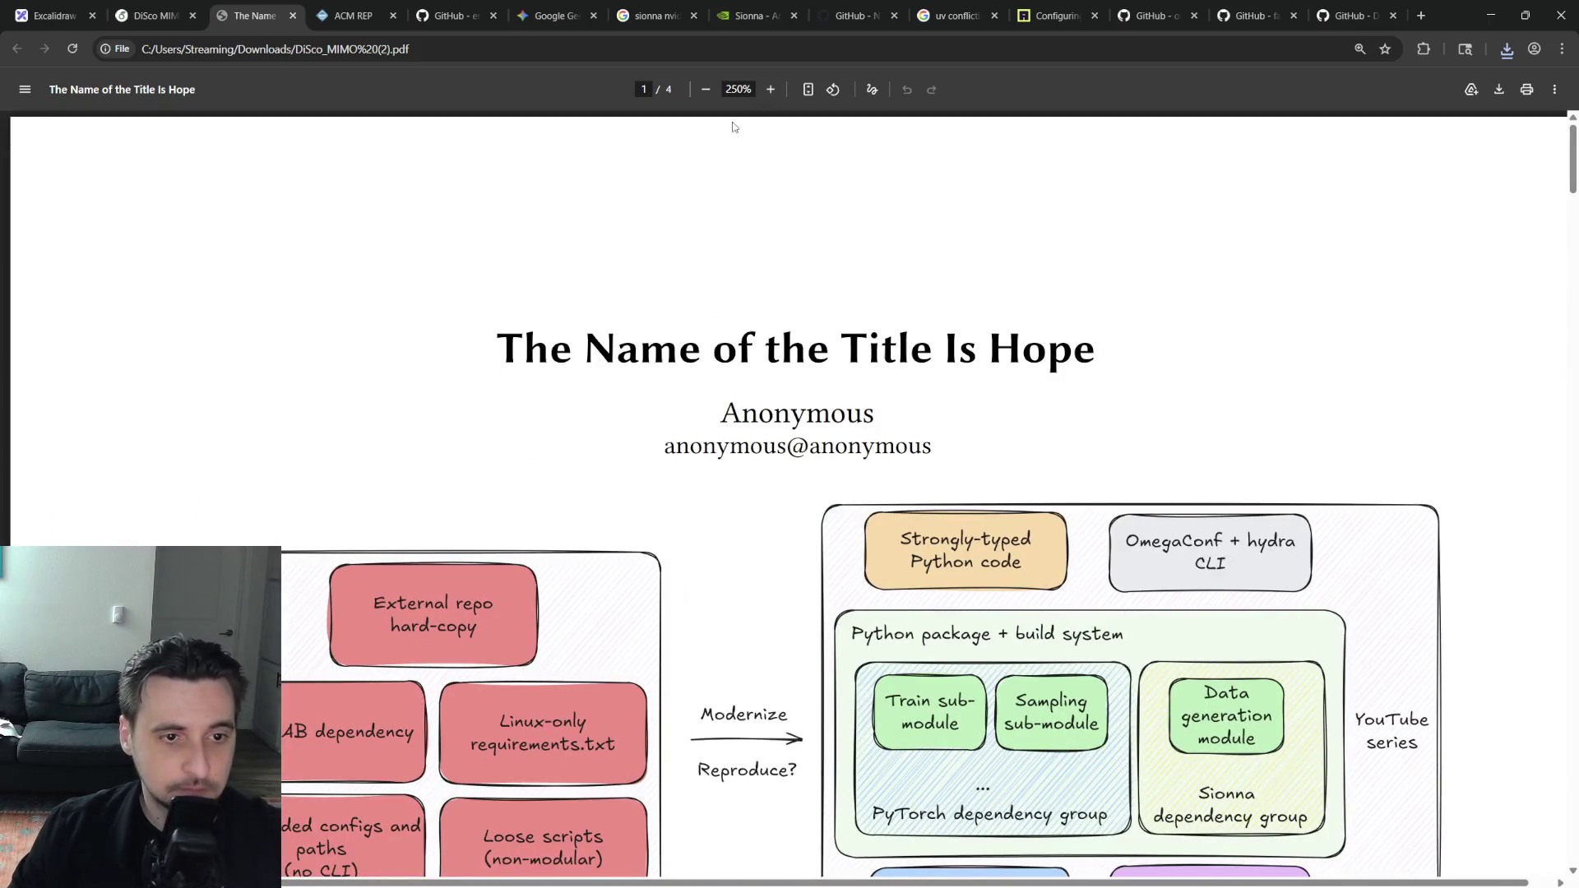
left_click(706, 88)
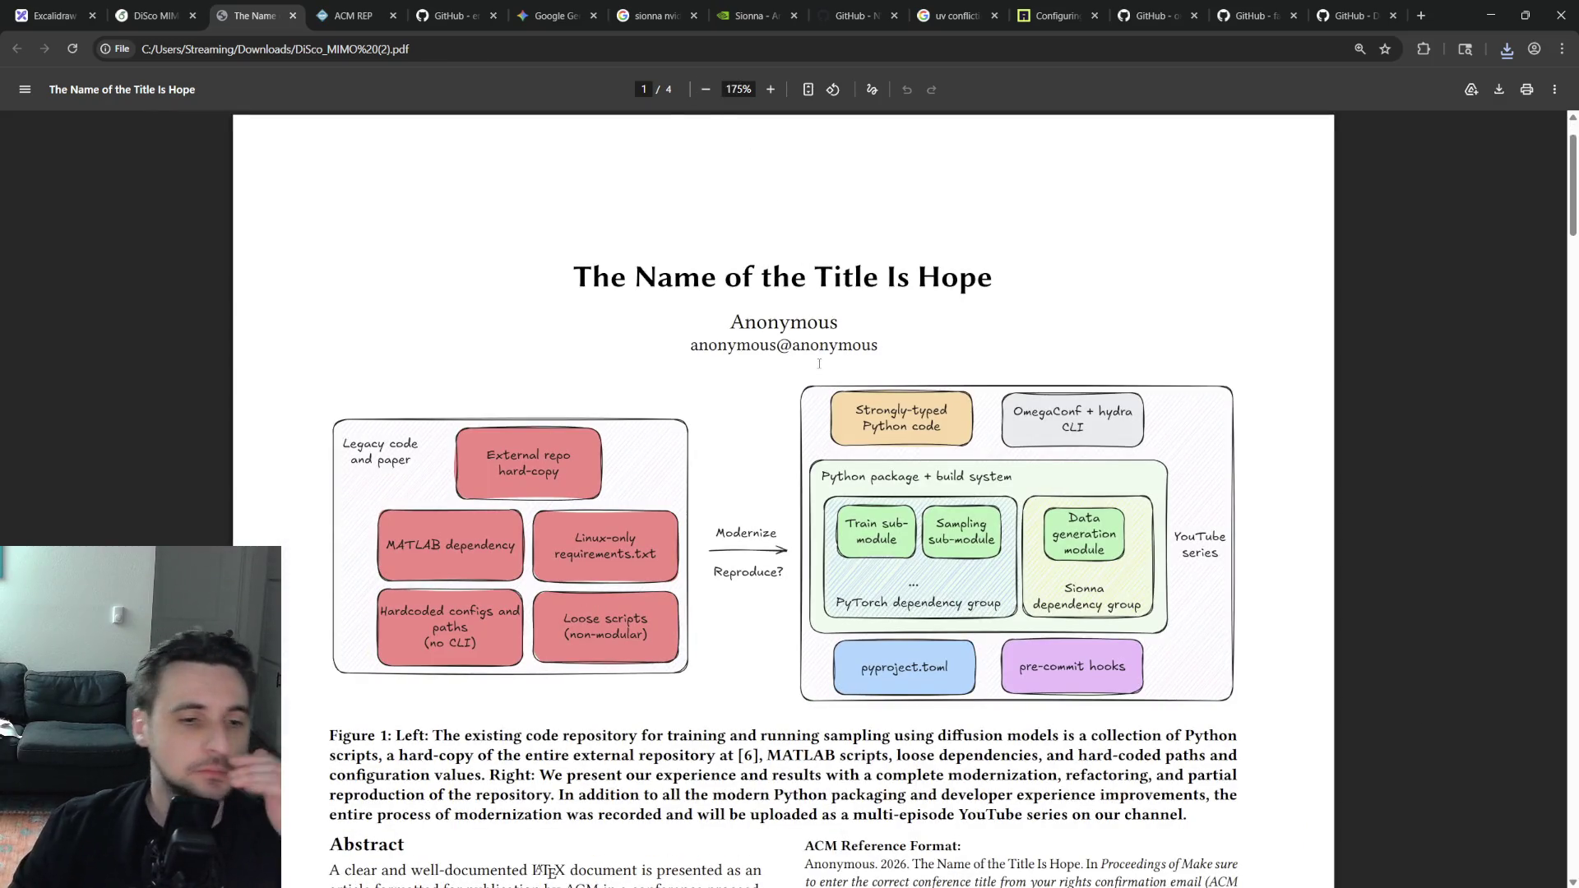
scroll(808, 352, "down", 3)
scroll(804, 361, "up", 1)
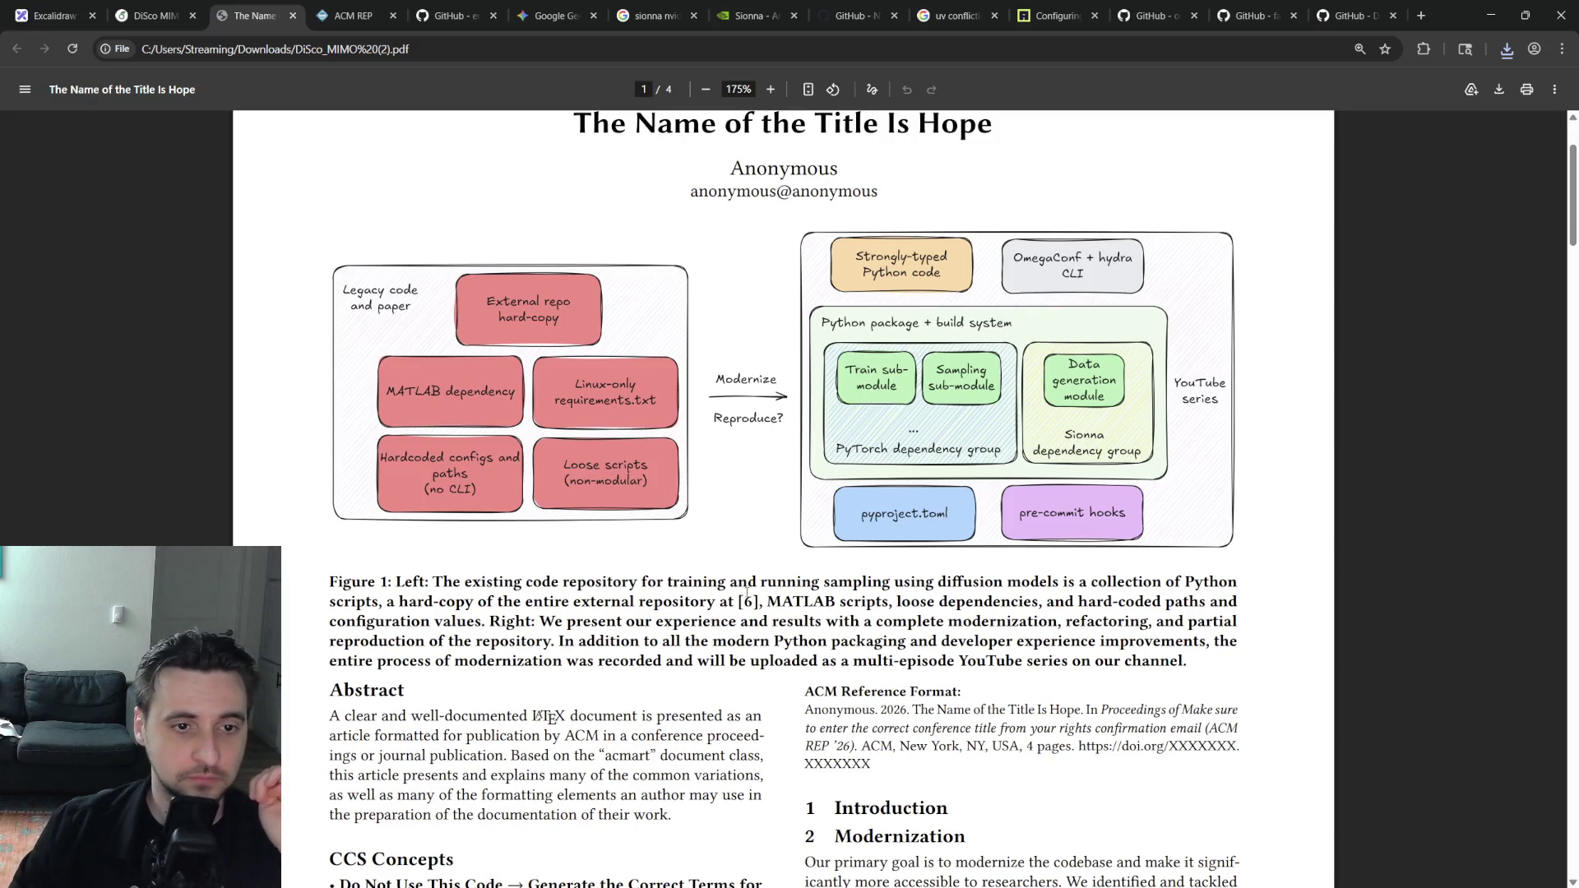
key("End")
scroll(907, 598, "up", 2)
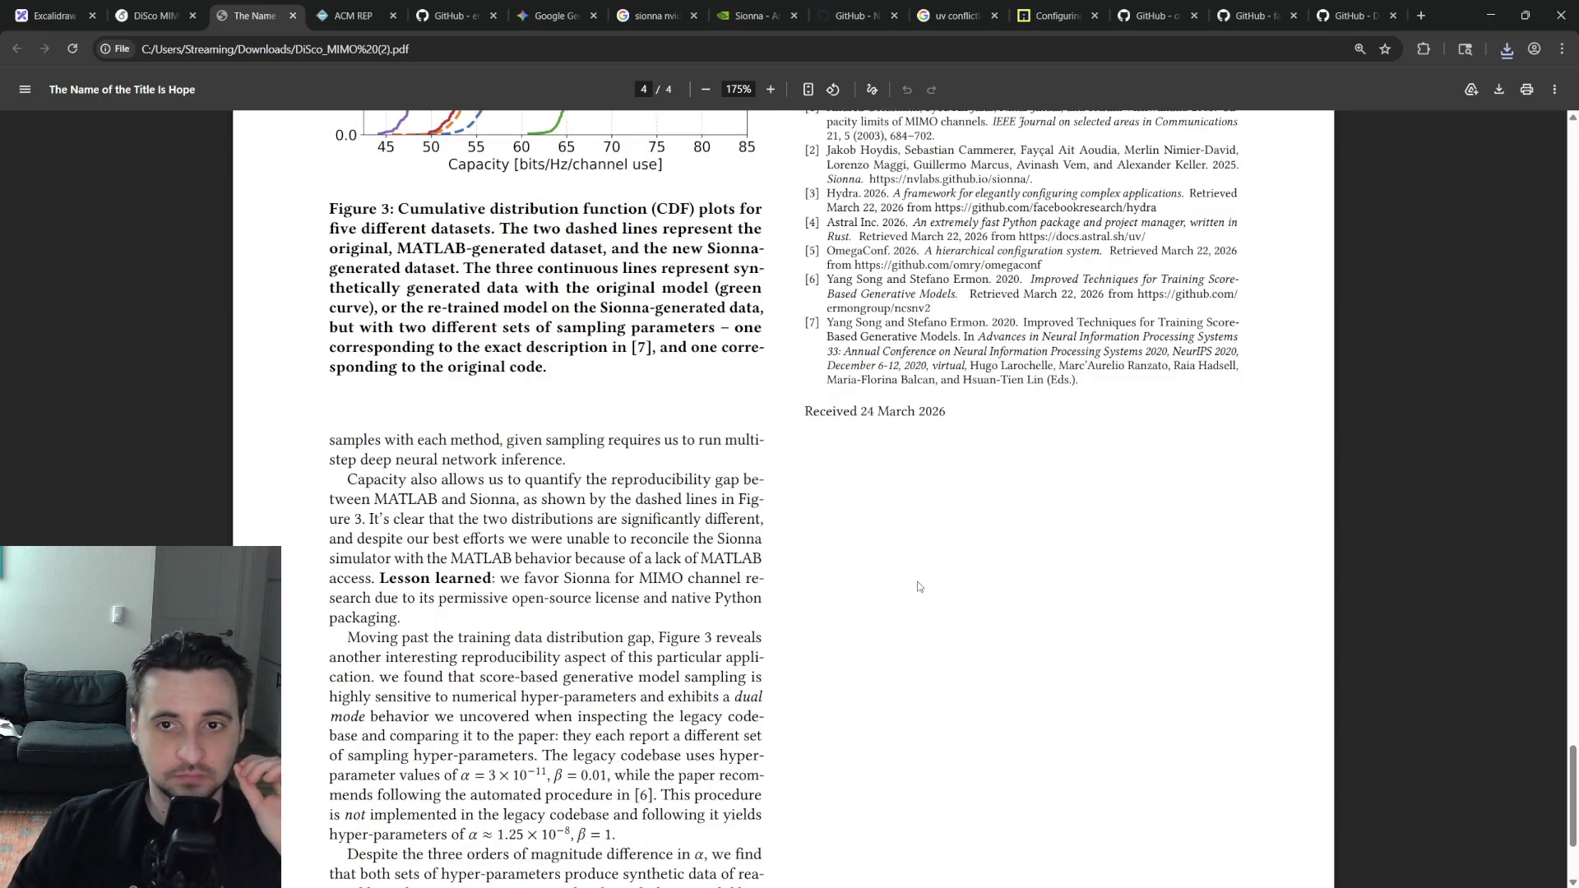
scroll(917, 588, "up", 15)
scroll(802, 555, "up", 15)
scroll(678, 519, "up", 15)
scroll(548, 484, "up", 15)
scroll(864, 691, "up", 3)
scroll(863, 691, "down", 1)
scroll(864, 691, "up", 1)
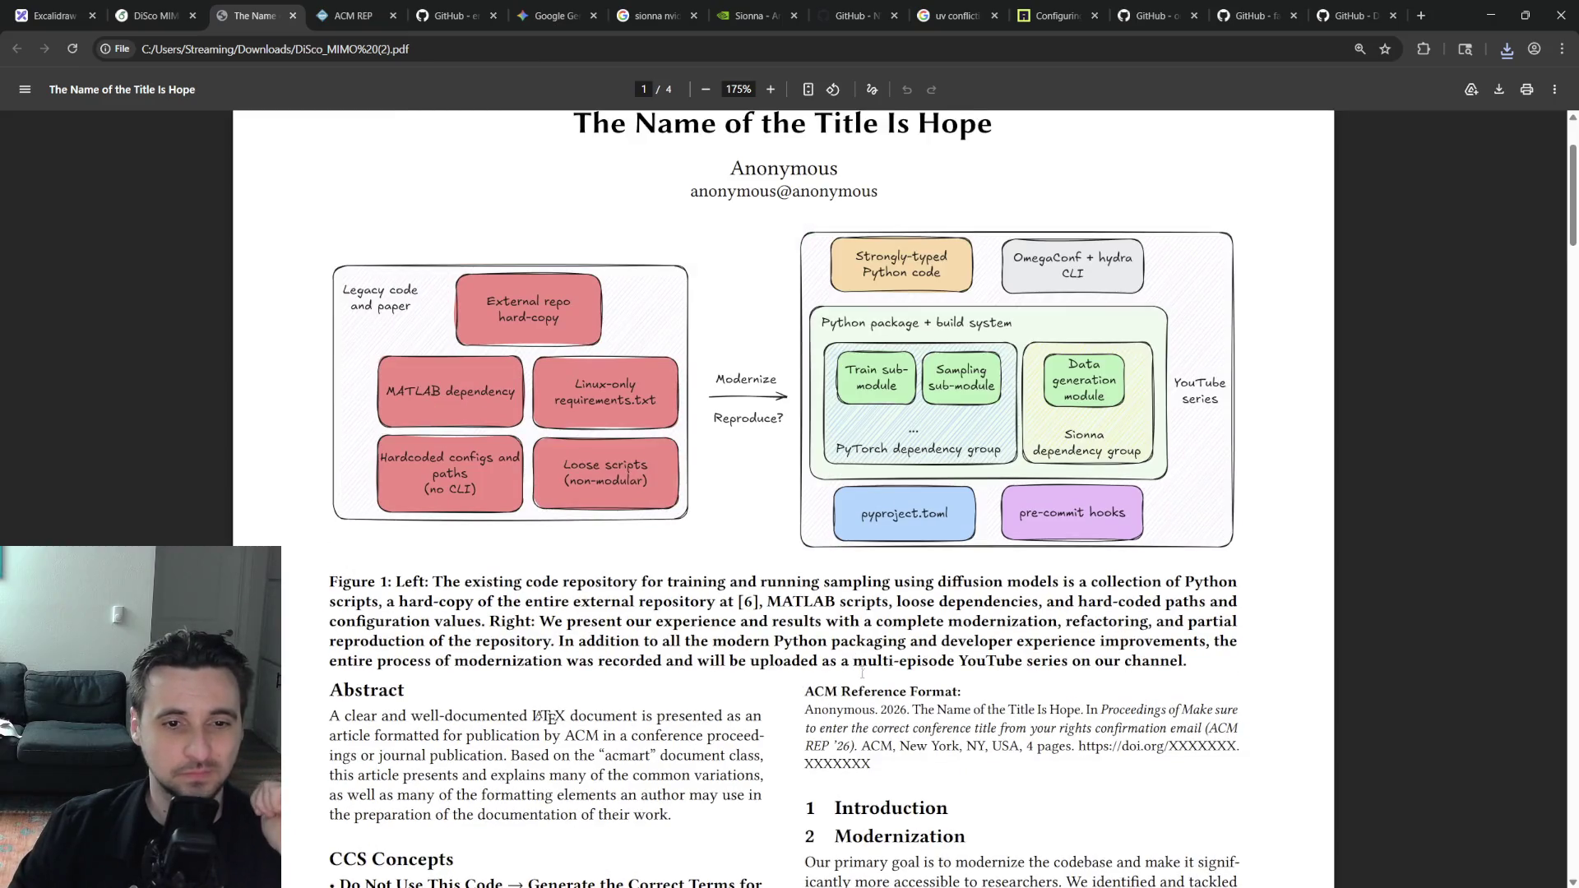
scroll(861, 676, "up", 2)
scroll(852, 666, "down", 3)
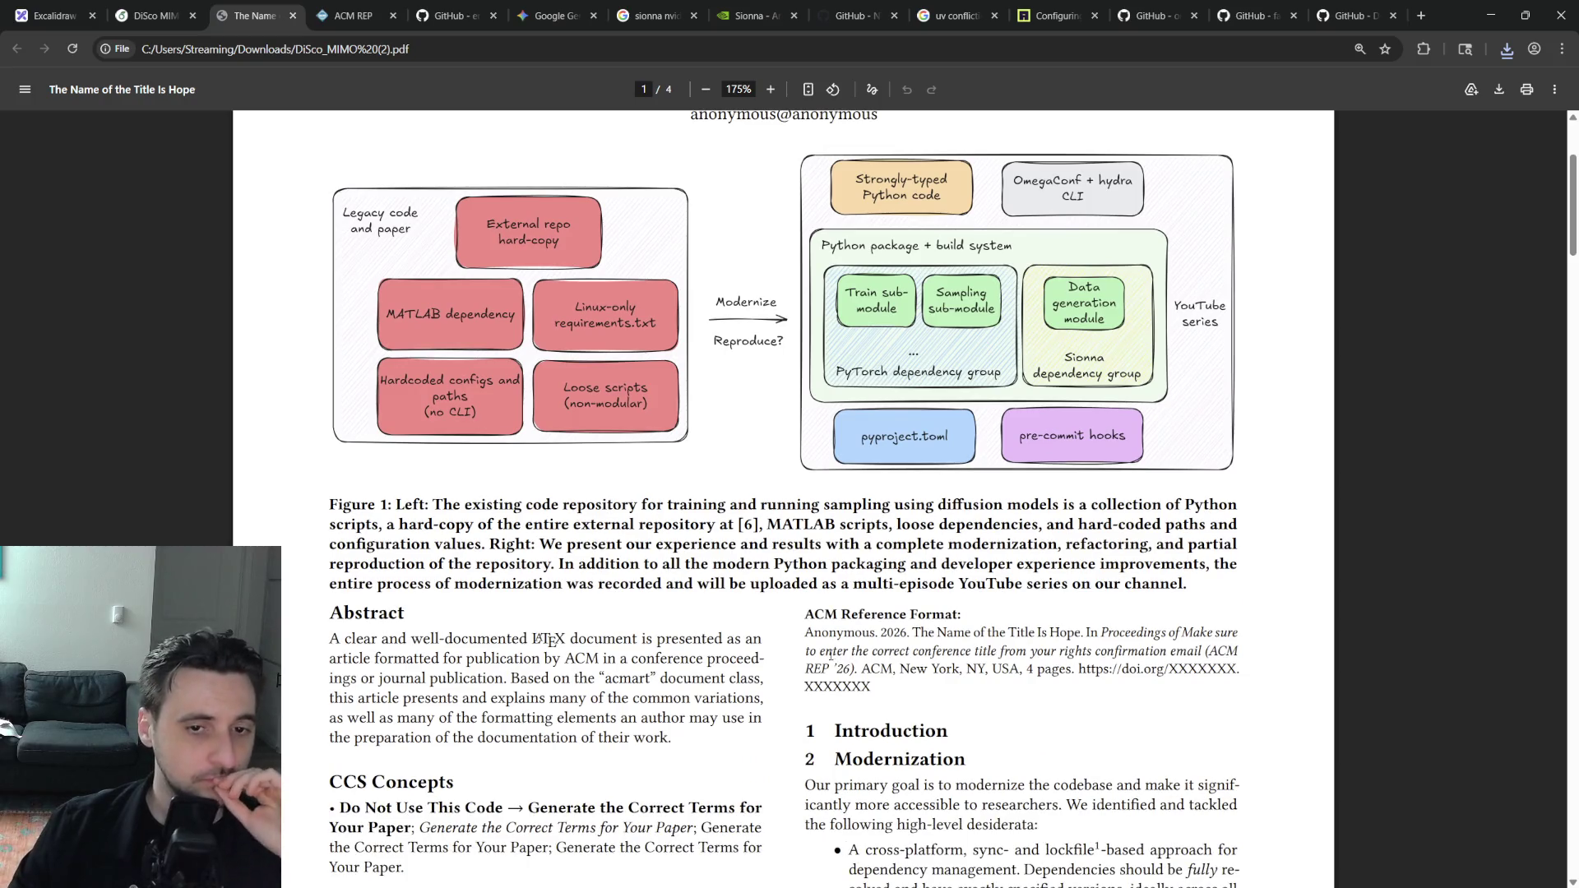
scroll(816, 640, "down", 3)
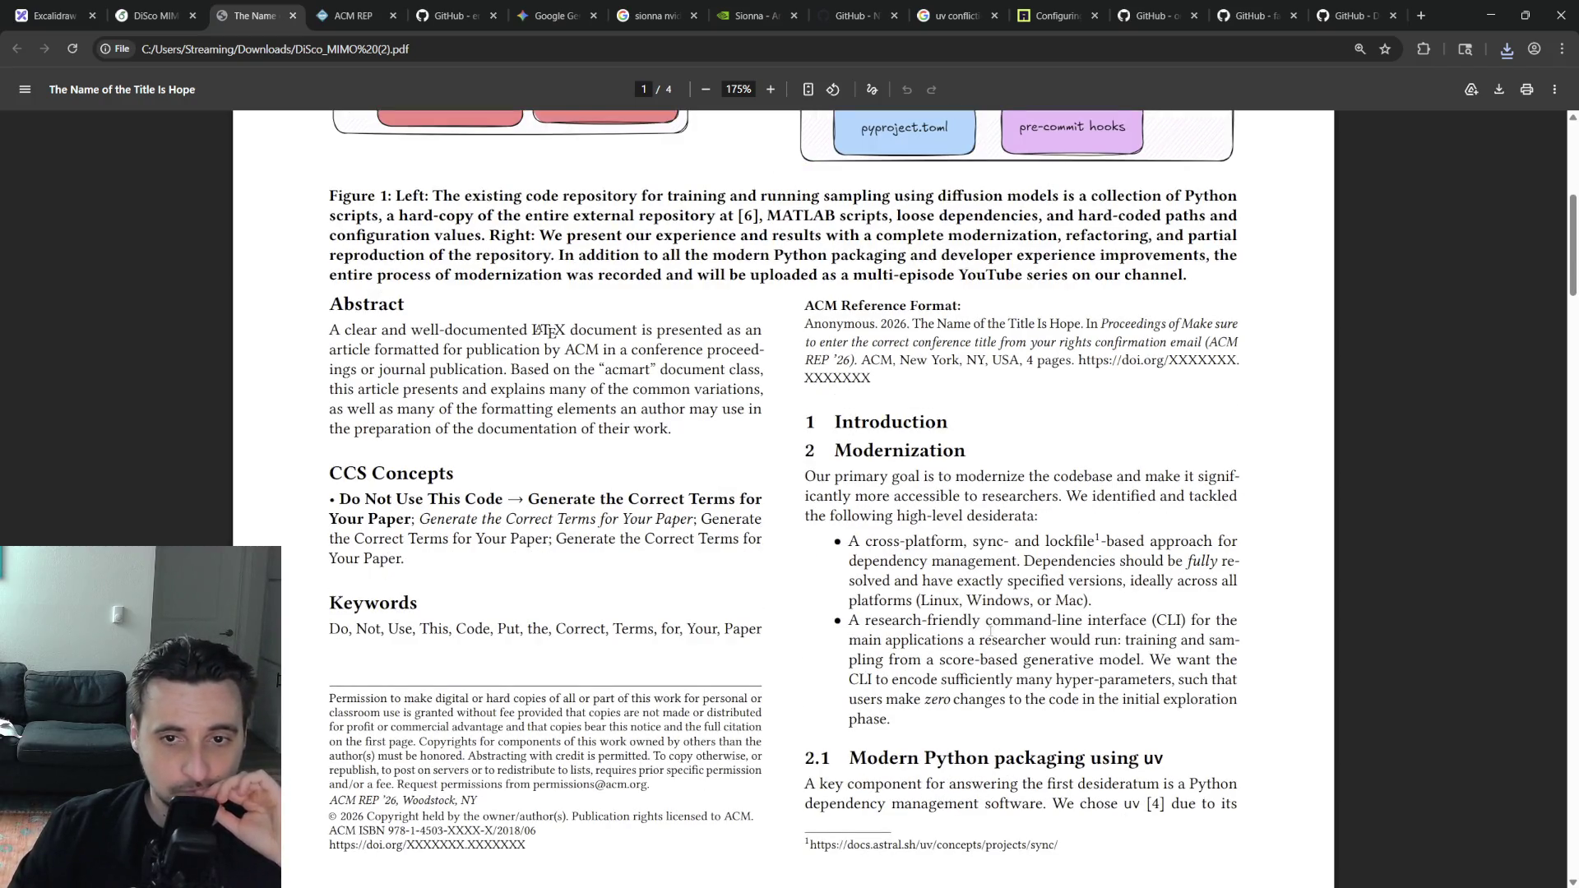
Read page one's desiderata bullets, highlighting the first bullet and the platforms line
triple_click(990, 543)
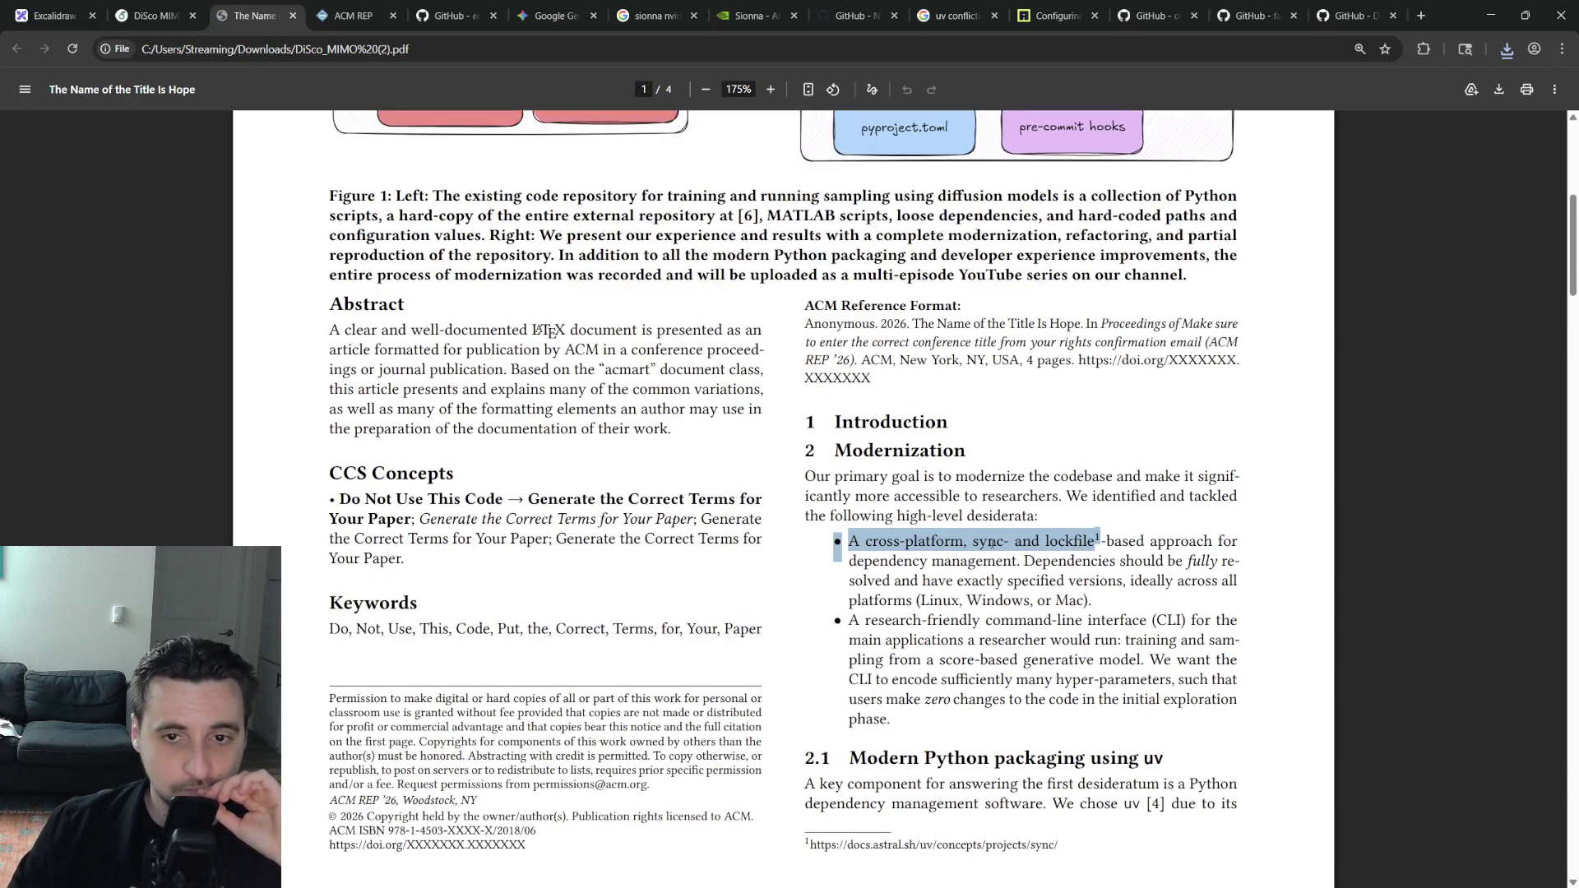
left_click(1084, 574)
left_click(1013, 627)
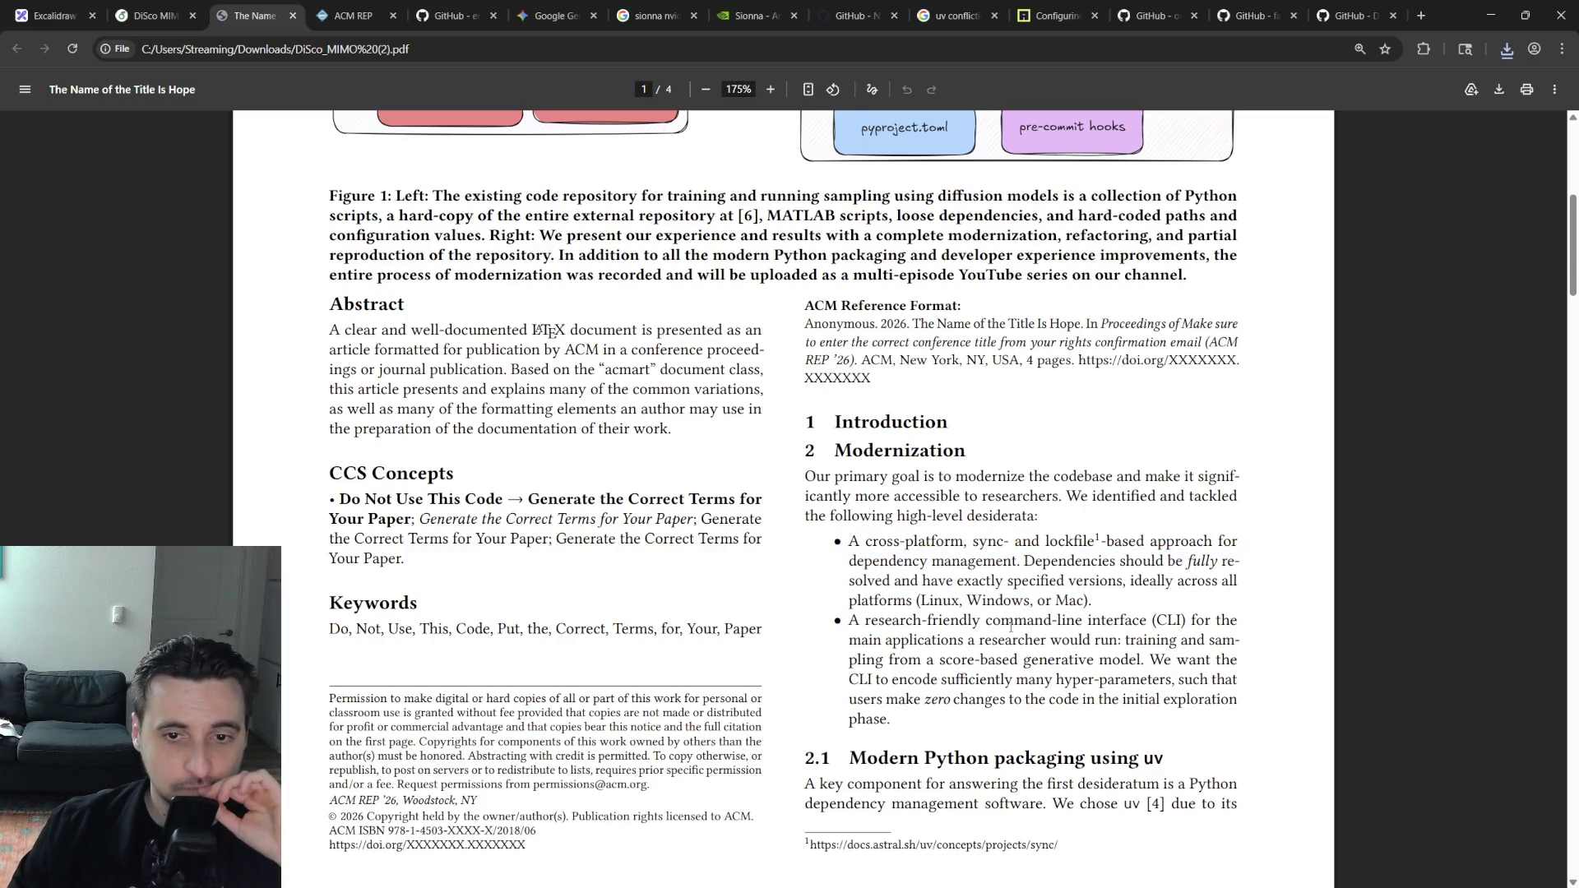
triple_click(971, 600)
left_click(970, 599)
scroll(950, 580, "down", 8)
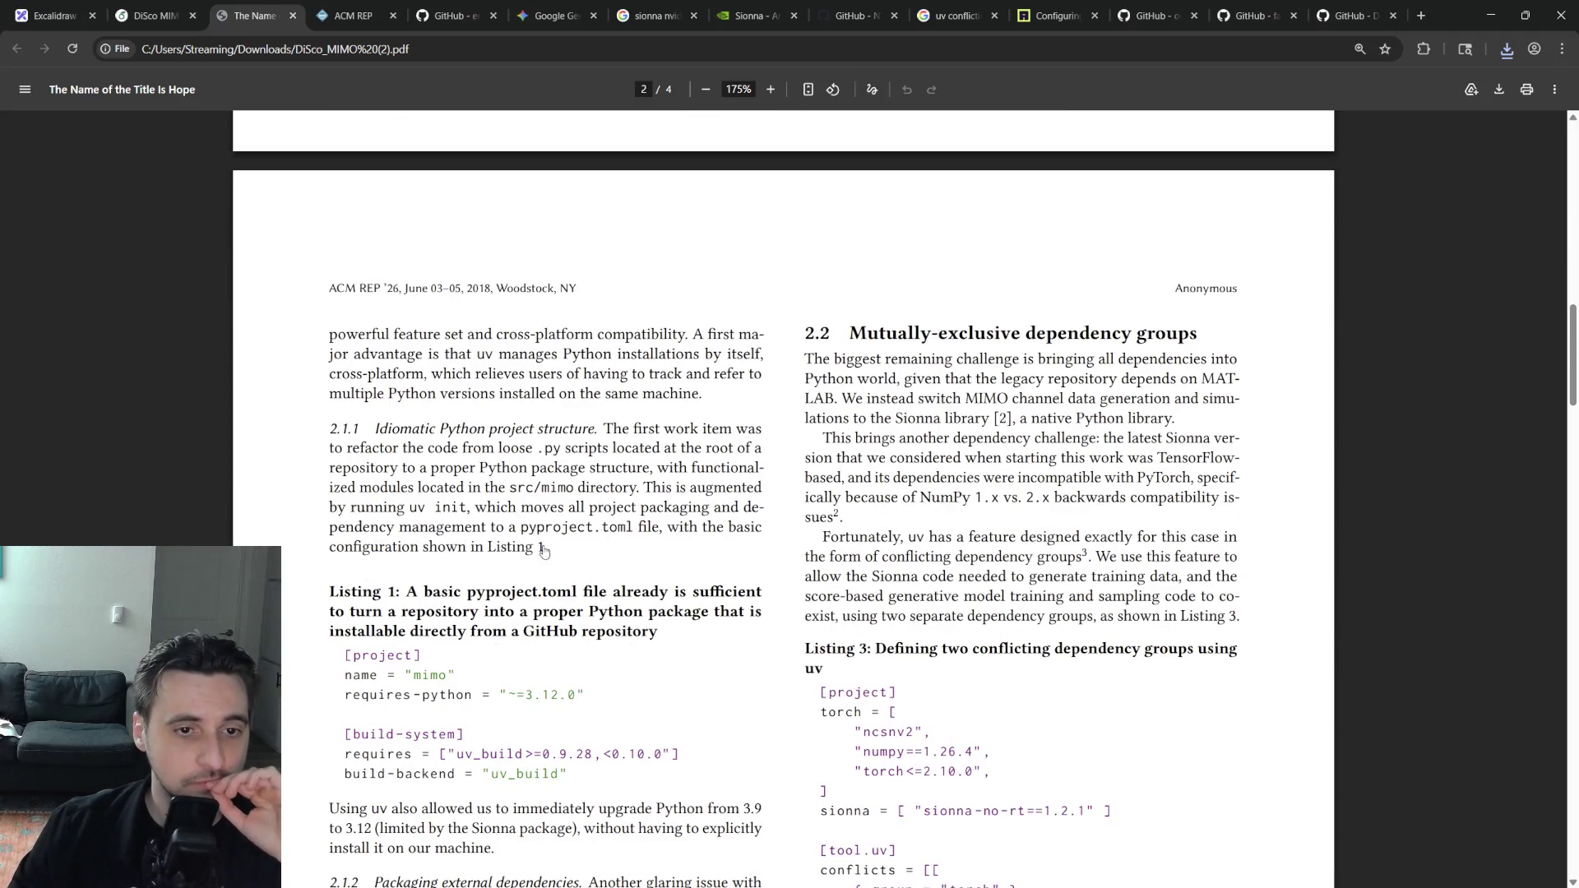
scroll(543, 552, "down", 4)
scroll(555, 543, "up", 1)
scroll(567, 530, "down", 1)
scroll(585, 523, "down", 1)
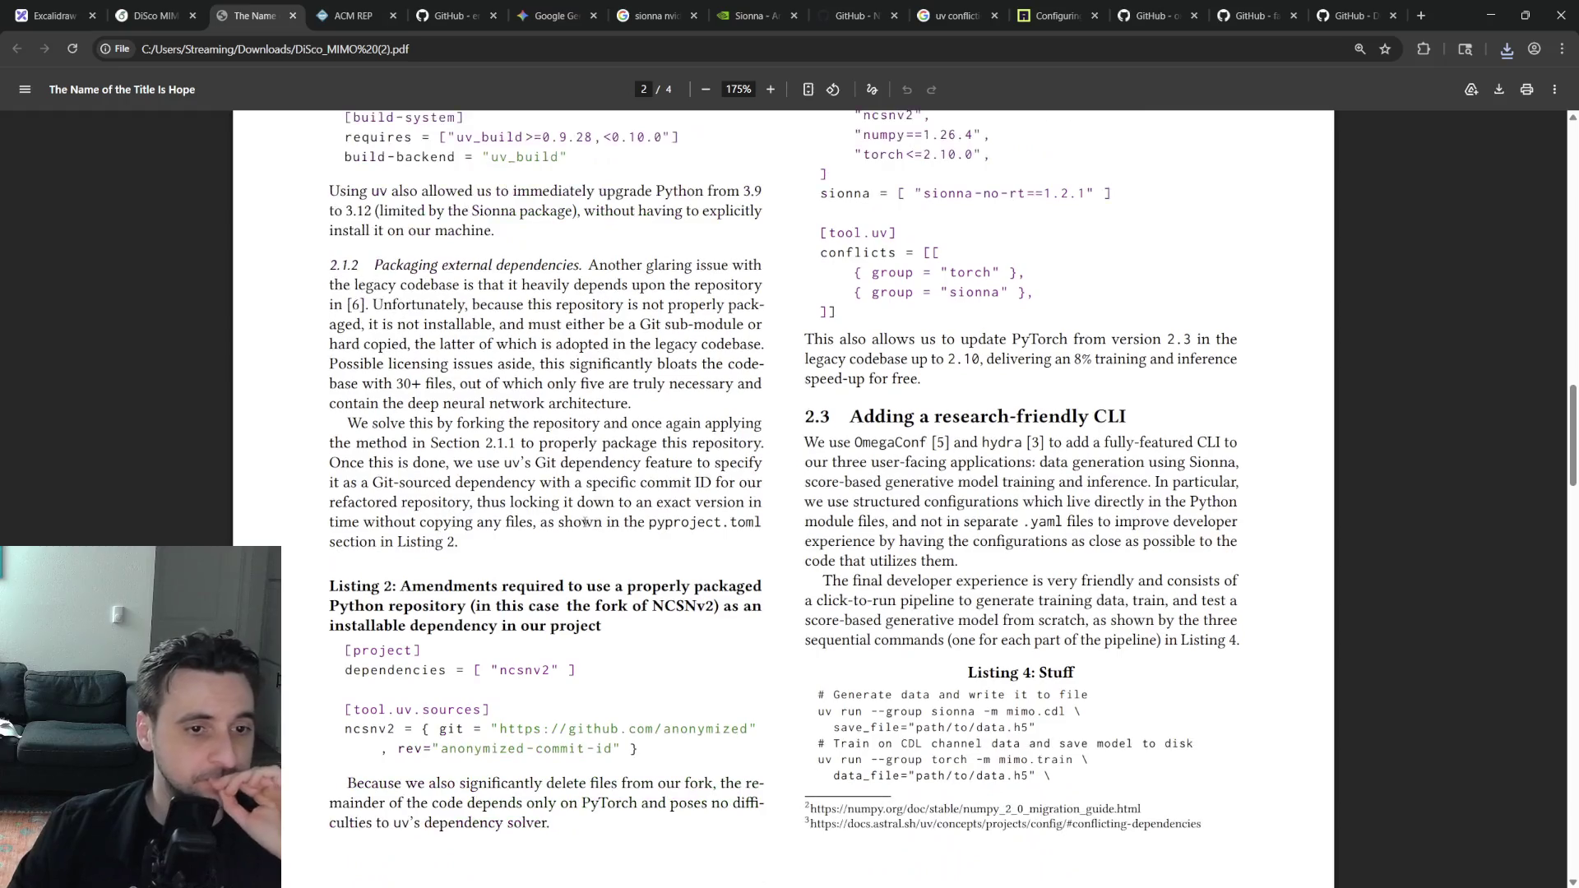
scroll(585, 522, "up", 3)
scroll(634, 521, "down", 3)
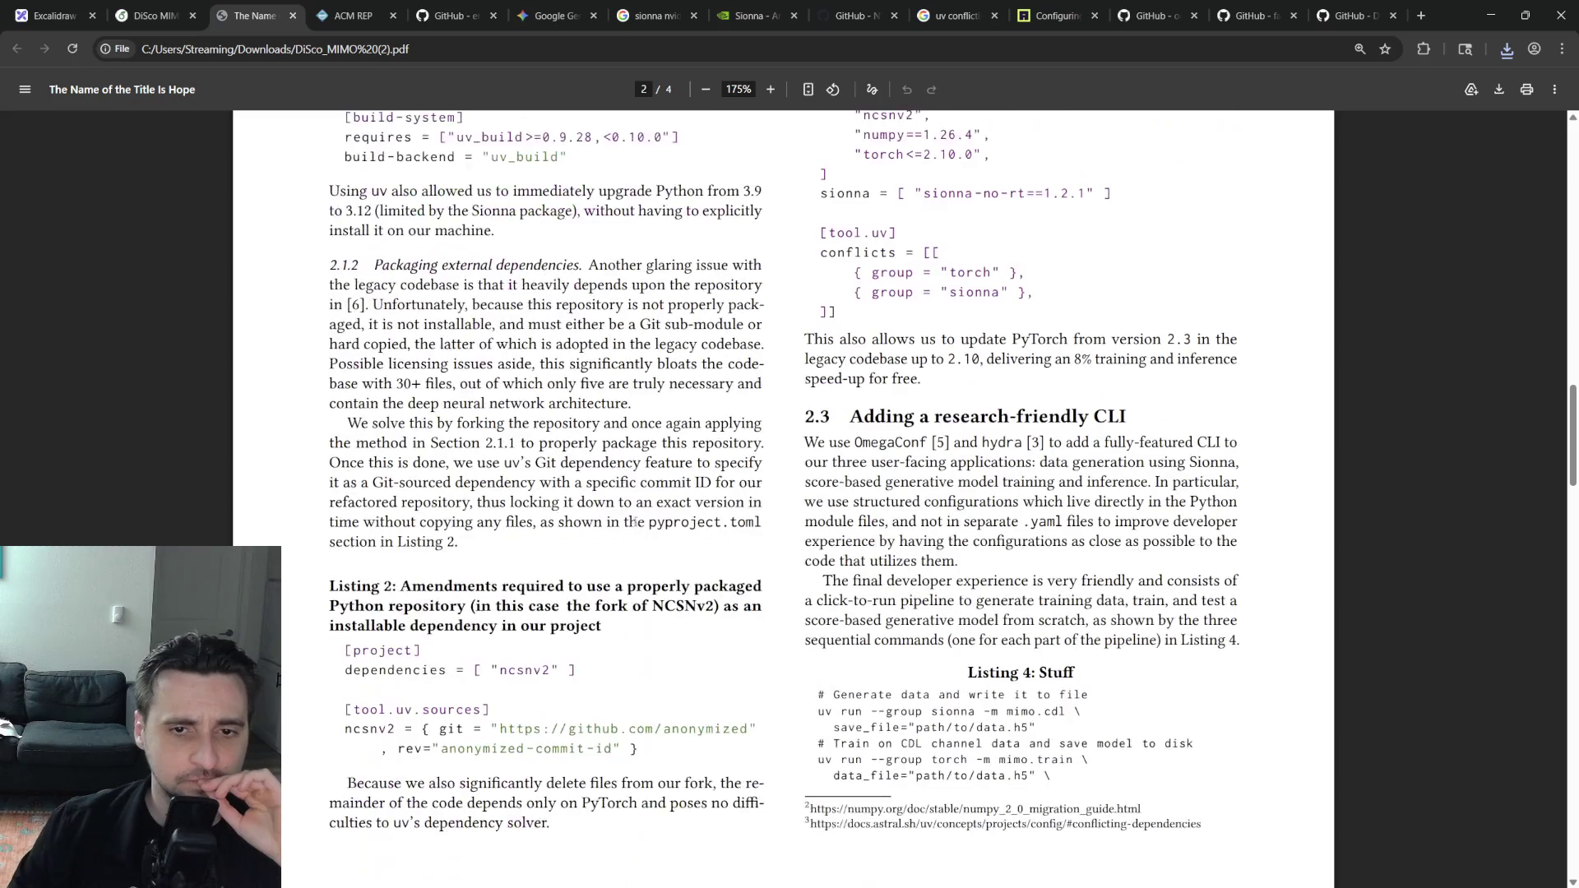
scroll(635, 522, "down", 1)
scroll(616, 514, "up", 4)
scroll(613, 519, "down", 4)
scroll(614, 514, "up", 4)
scroll(613, 515, "up", 2)
scroll(598, 514, "down", 8)
scroll(597, 513, "down", 2)
scroll(596, 514, "down", 4)
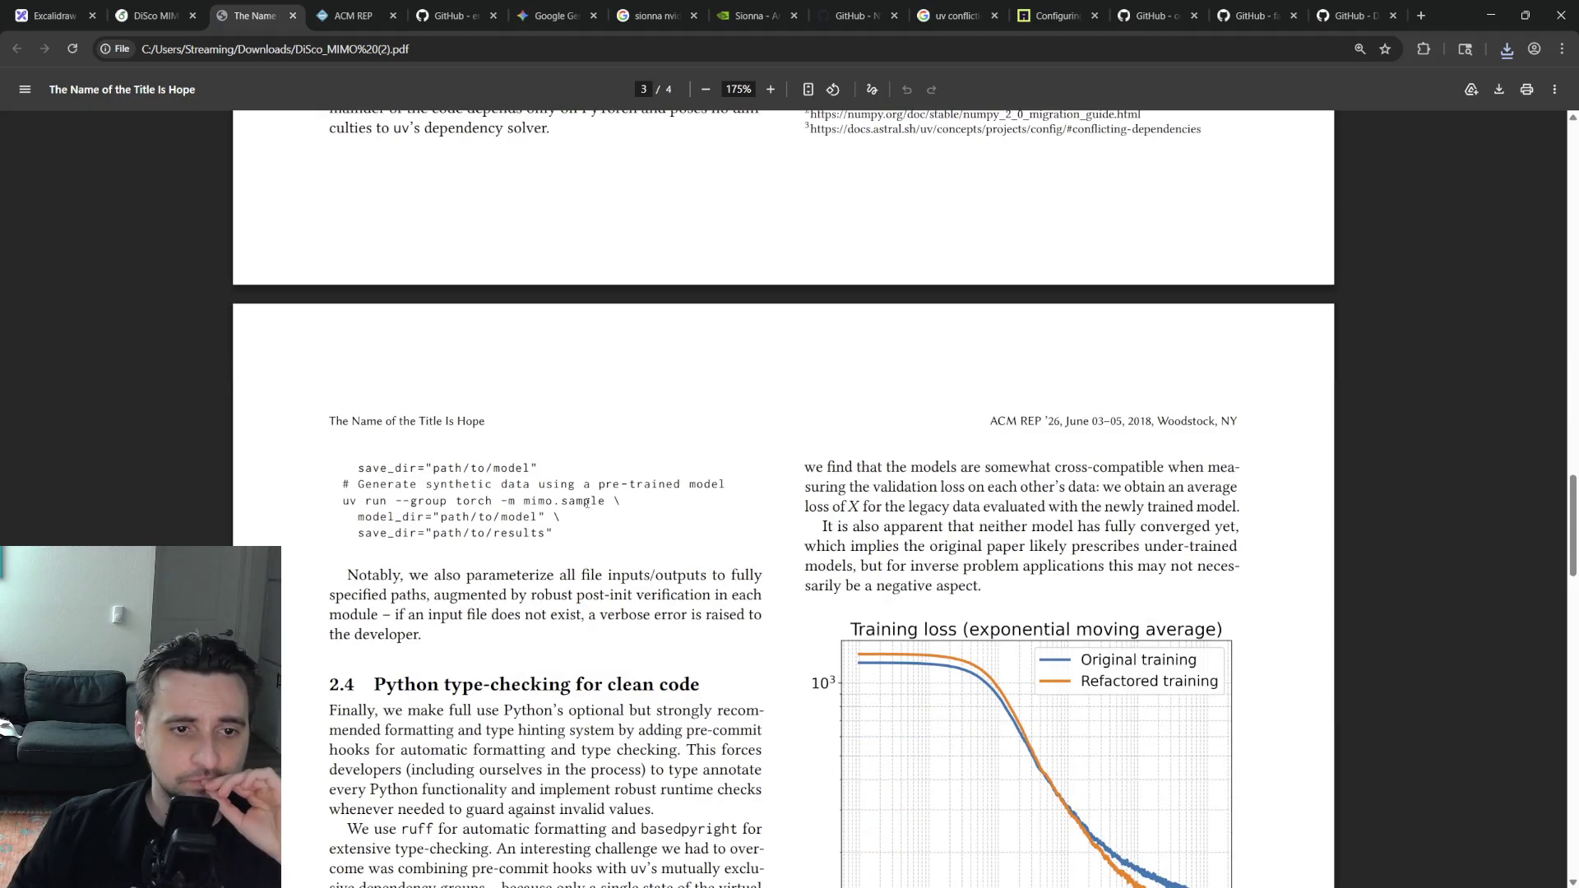
scroll(584, 502, "down", 2)
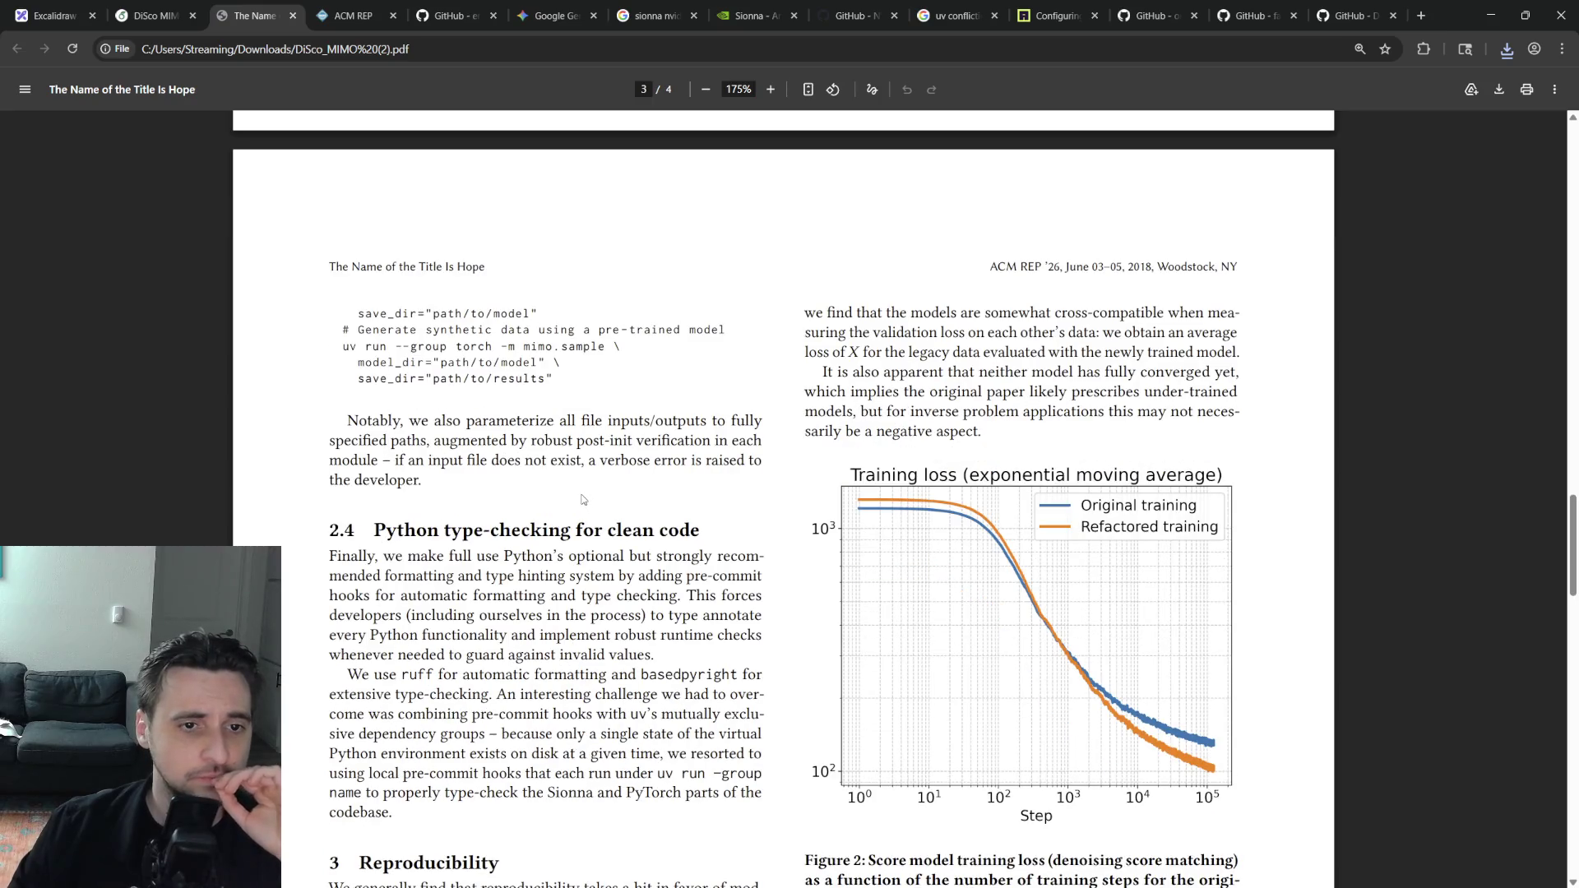
scroll(576, 489, "down", 3)
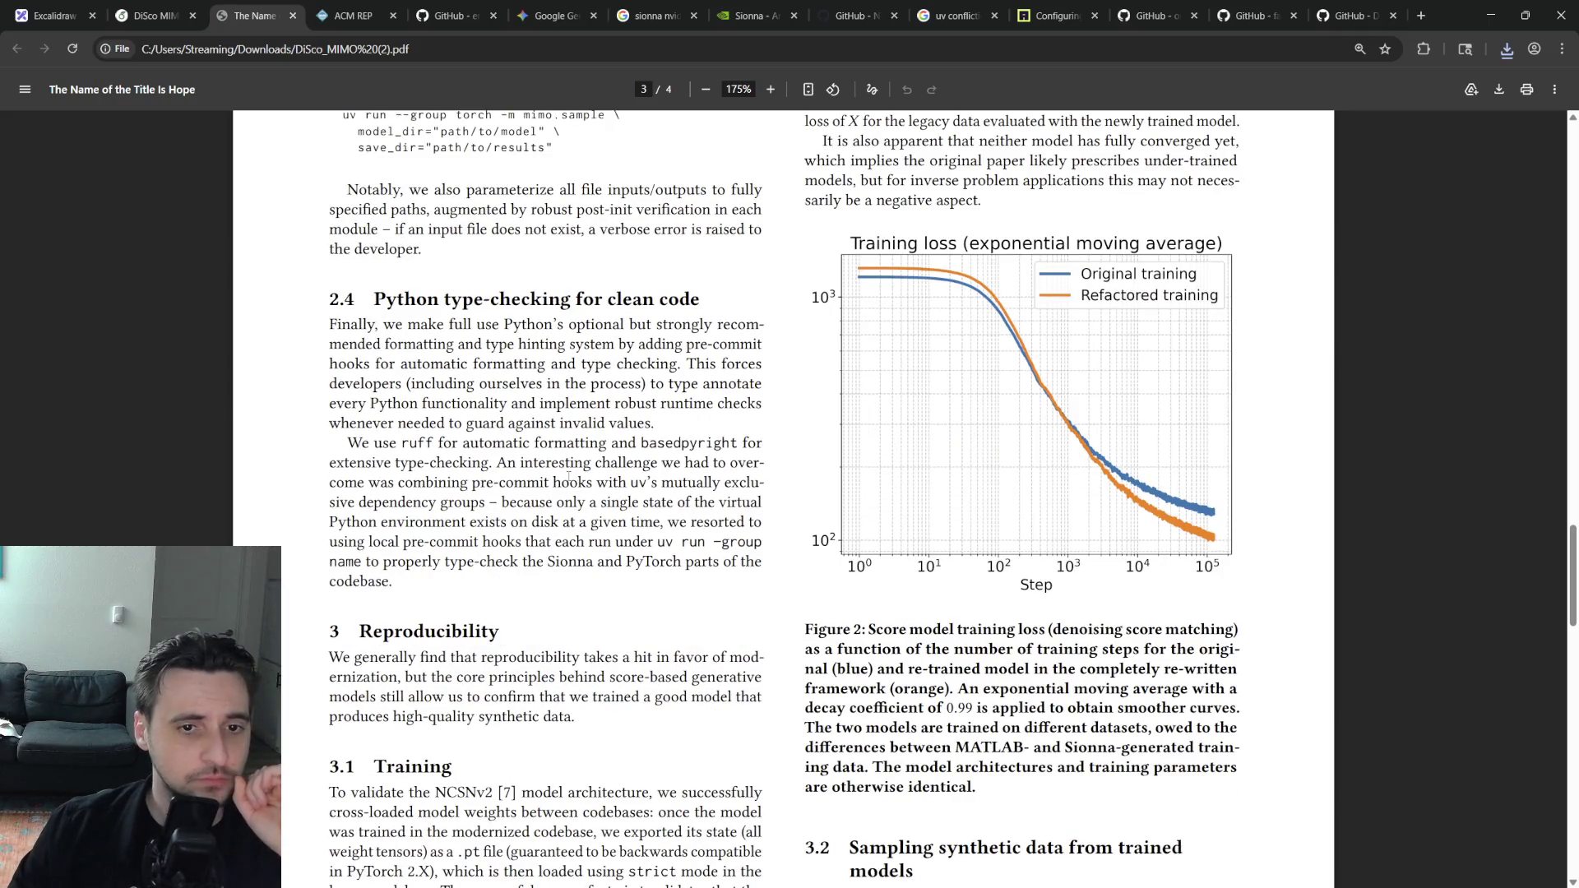
Read the pre-commit hooks line and the Training paragraph, highlighting PyTorch 2.X, 'strict' and the backwards-compatible passage
triple_click(665, 540)
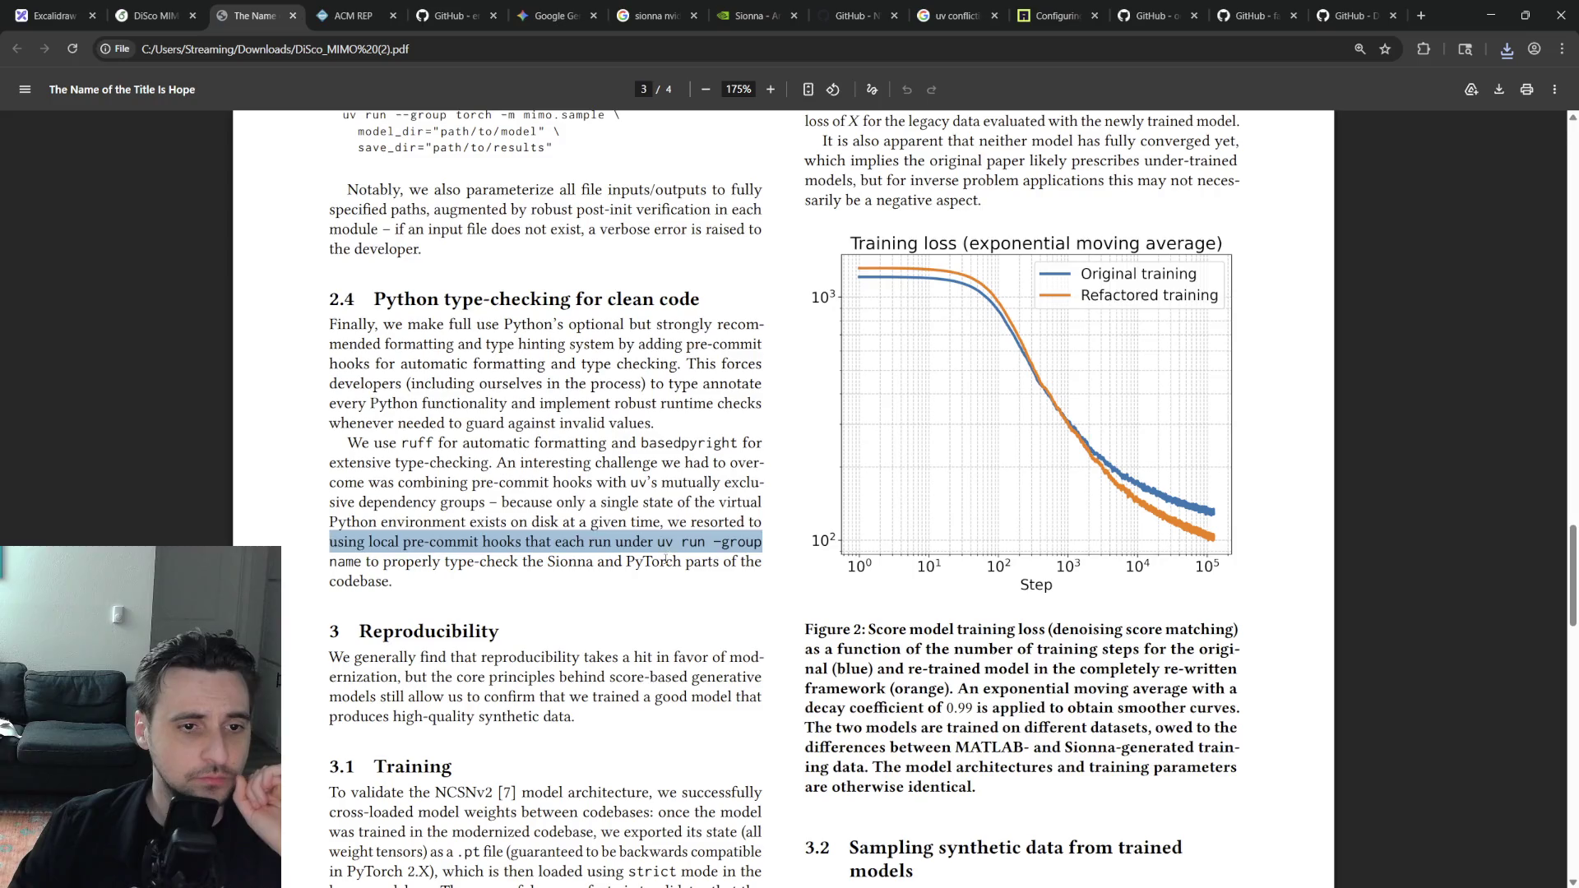
left_click(736, 557)
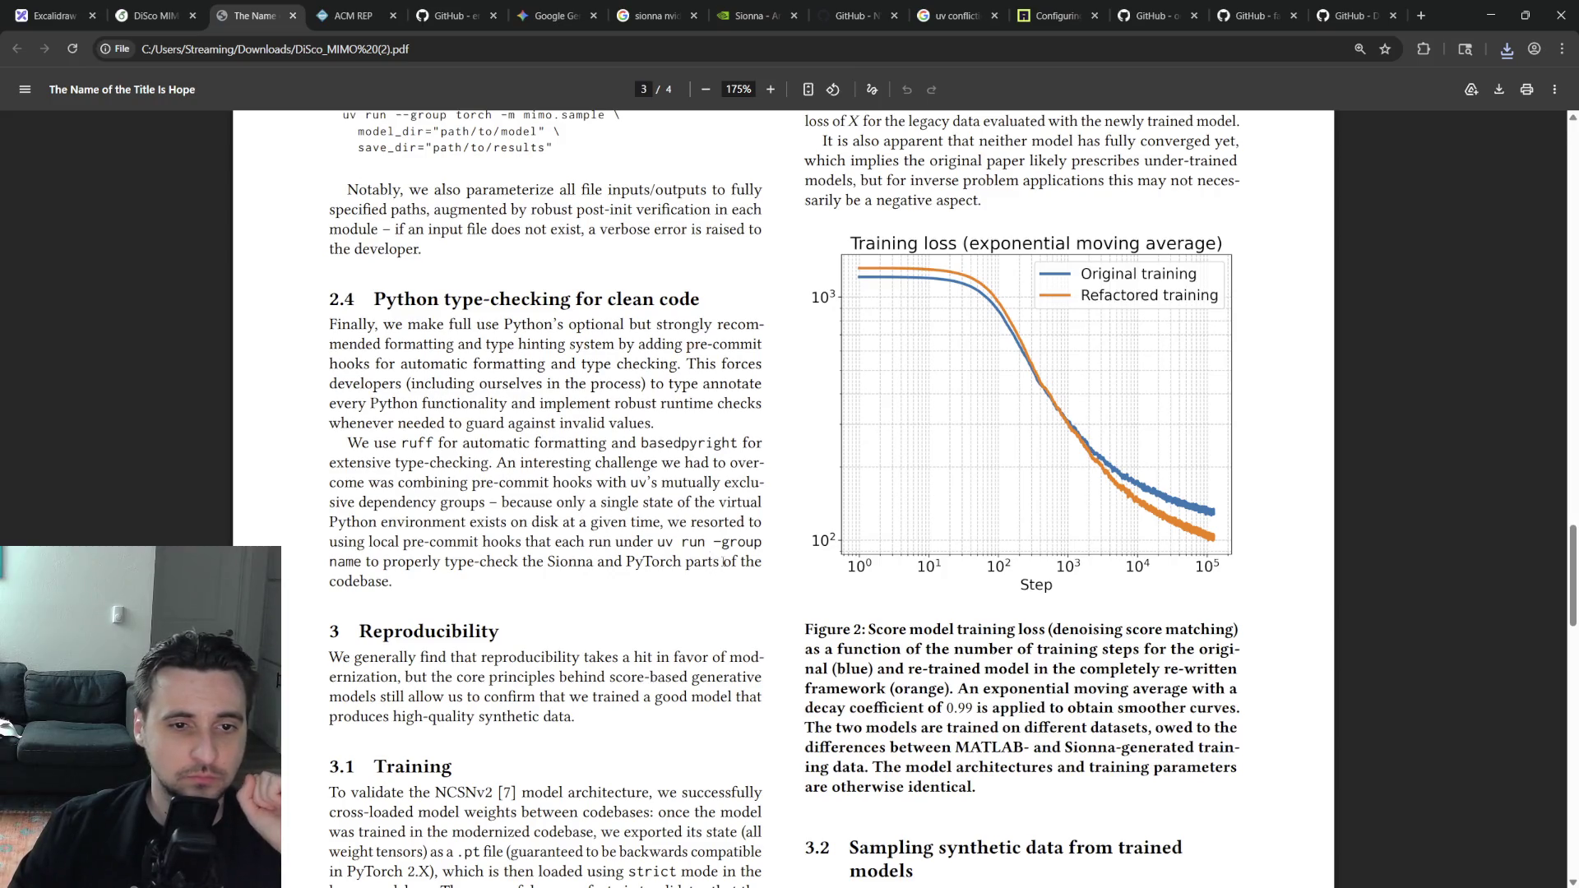
scroll(790, 494, "down", 2)
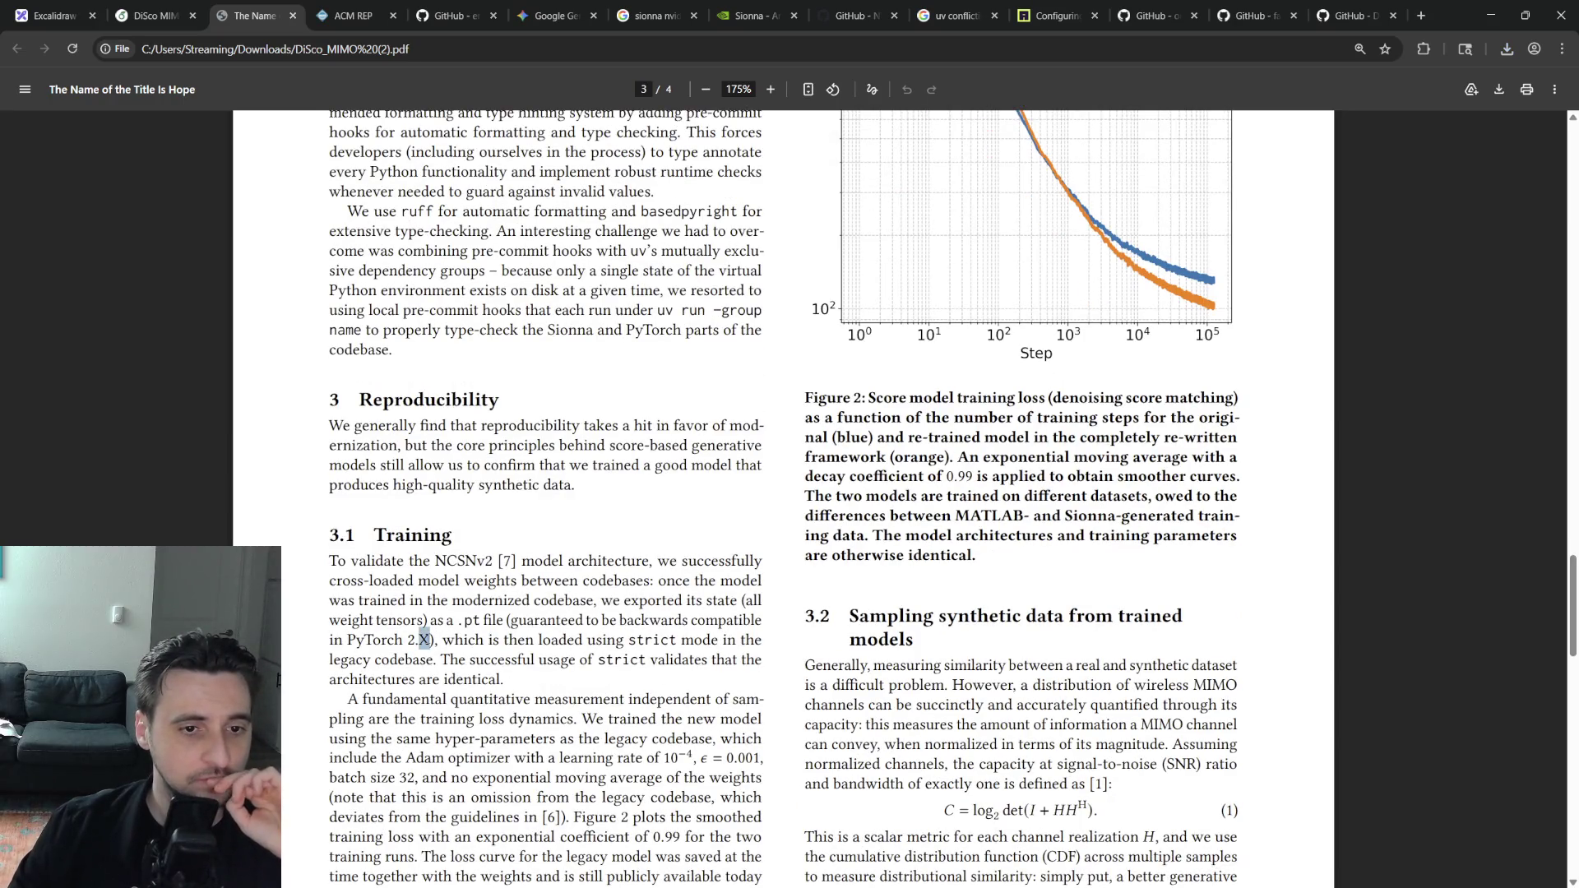
left_click_drag(493, 641, 355, 558)
left_click(416, 639)
triple_click(421, 639)
double_click(622, 660)
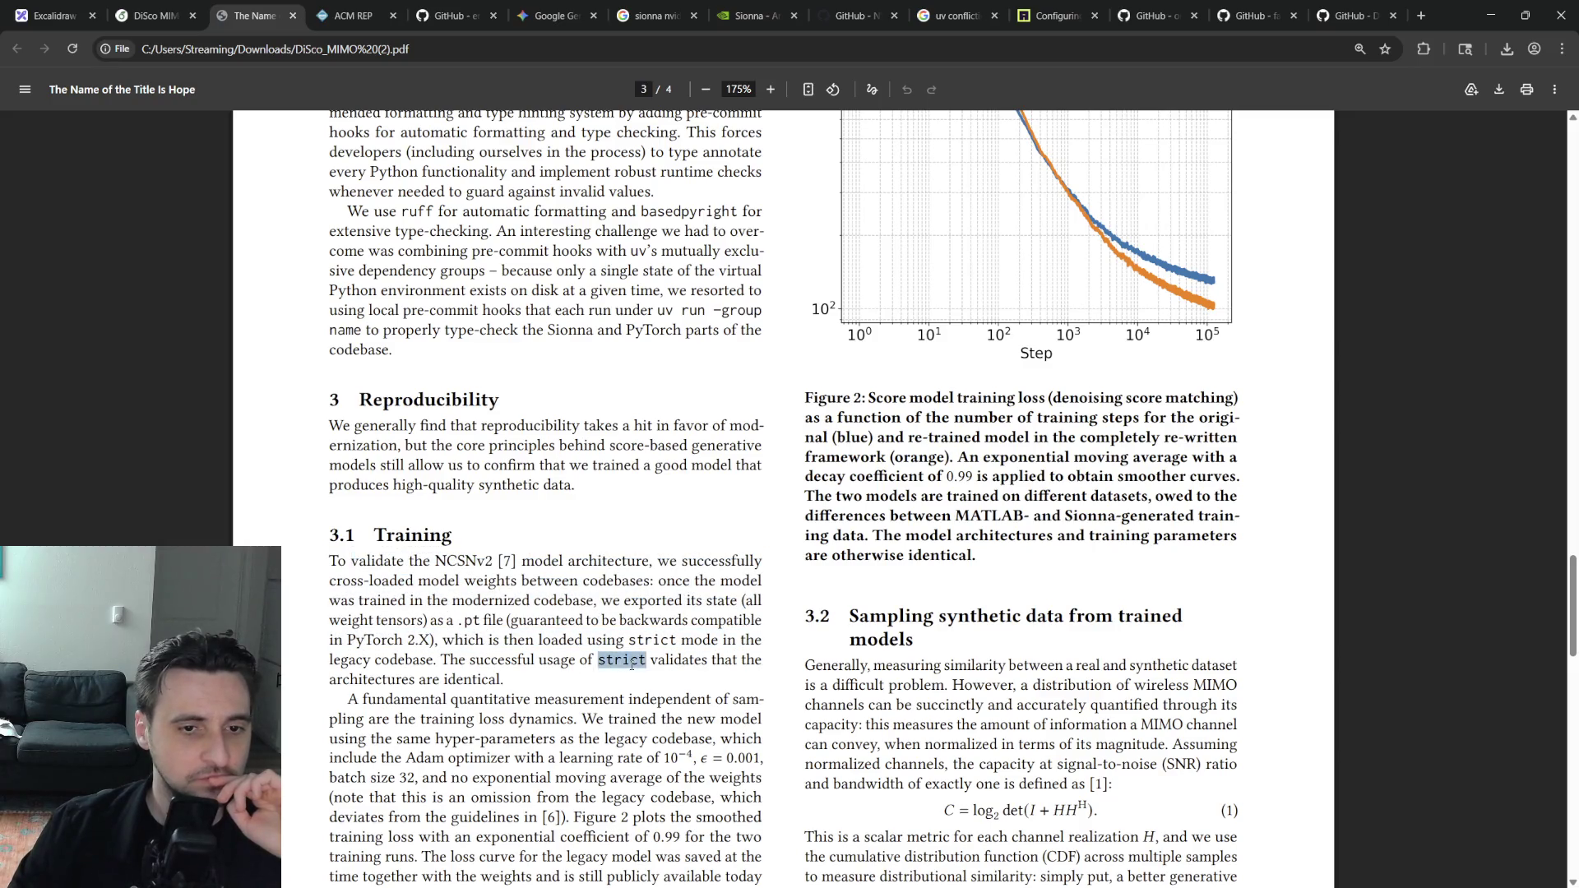
left_click_drag(626, 699, 601, 594)
left_click(709, 639)
scroll(689, 624, "down", 2)
scroll(627, 582, "up", 2)
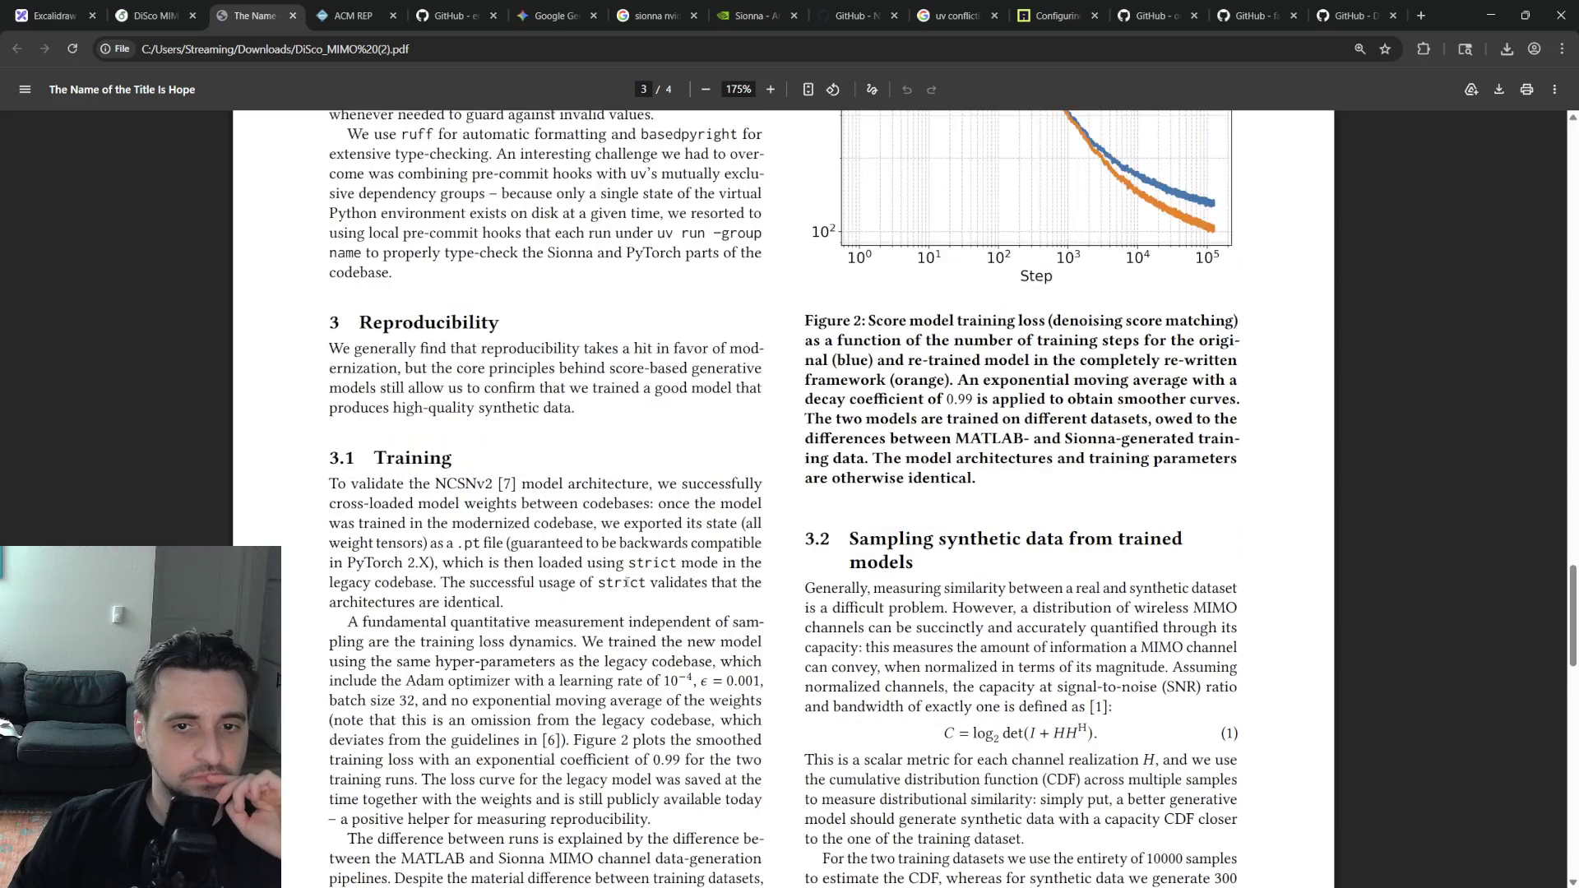
scroll(627, 582, "up", 3)
scroll(628, 564, "down", 5)
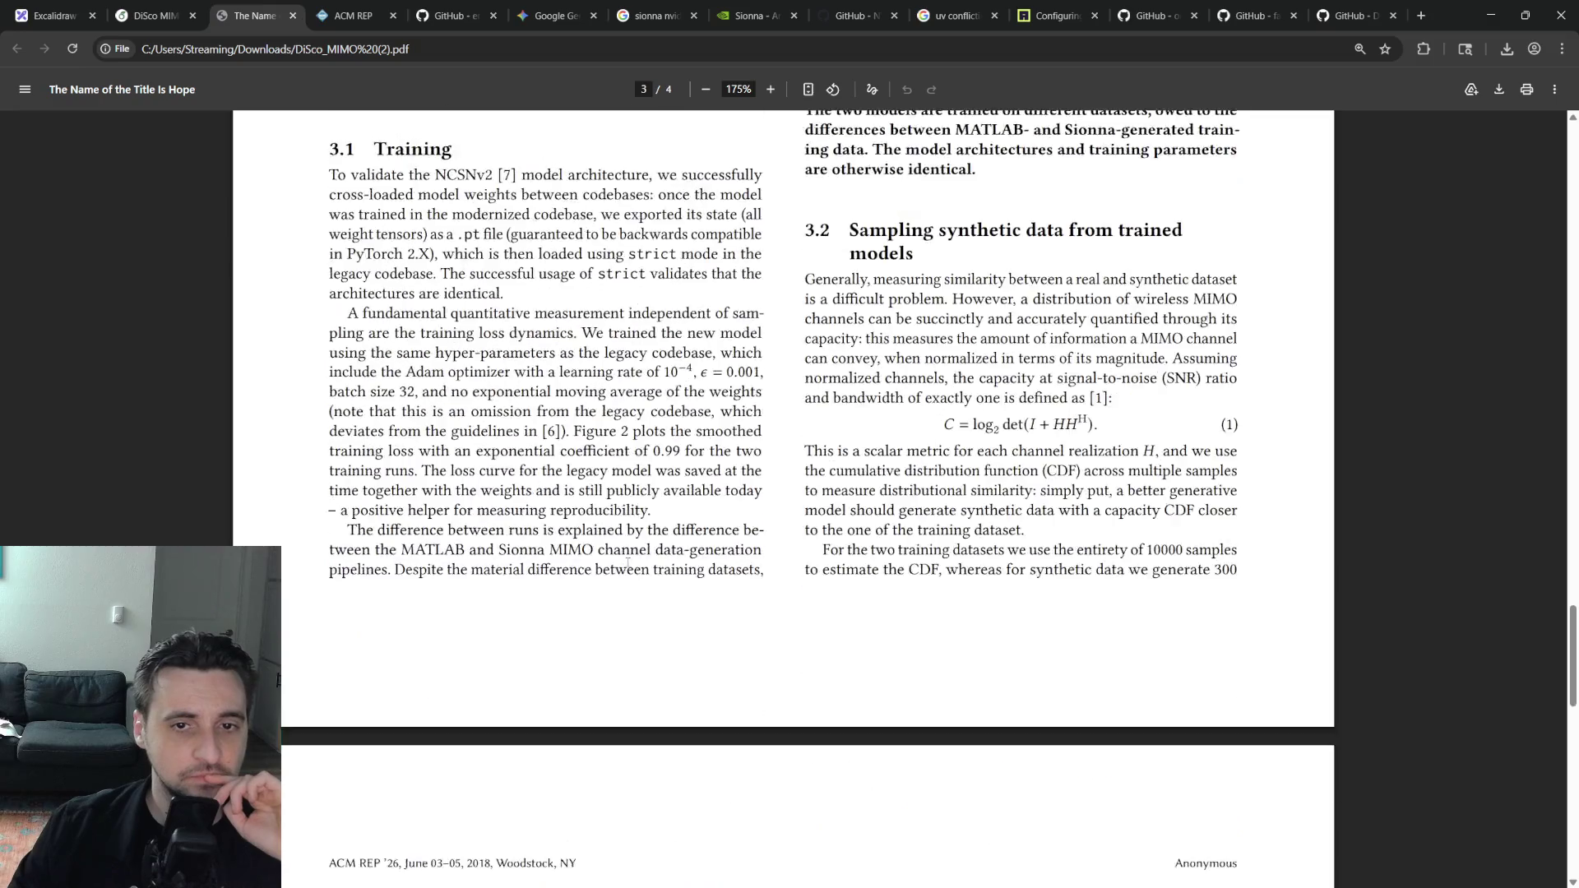
scroll(627, 564, "down", 4)
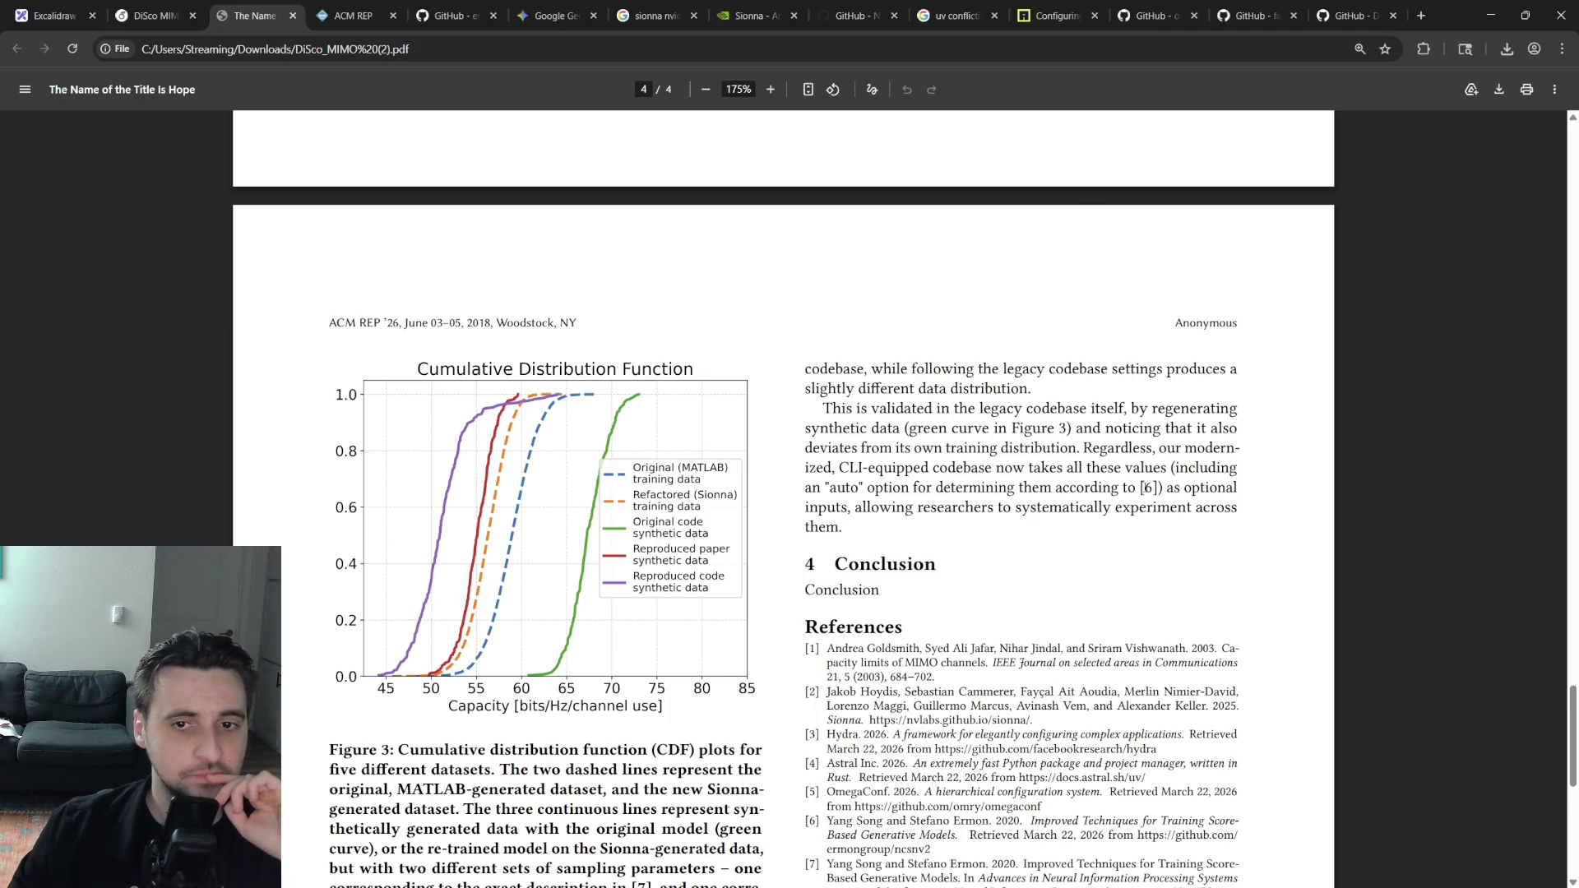
scroll(1125, 466, "down", 2)
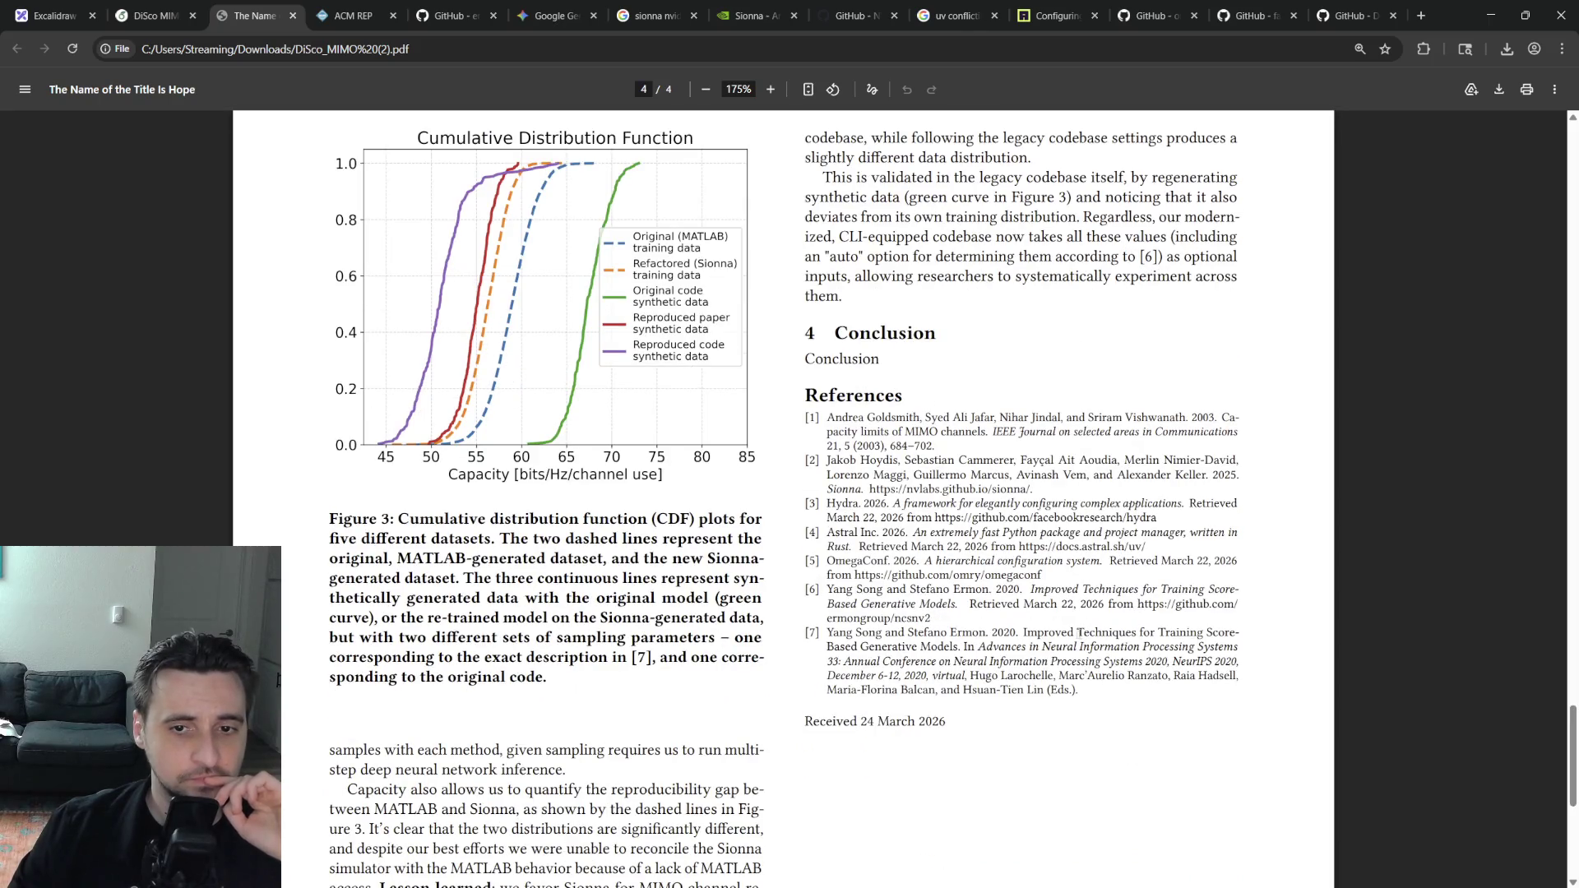
scroll(872, 676, "up", 10)
scroll(871, 677, "up", 10)
scroll(548, 562, "up", 10)
scroll(549, 561, "up", 10)
scroll(549, 562, "up", 2)
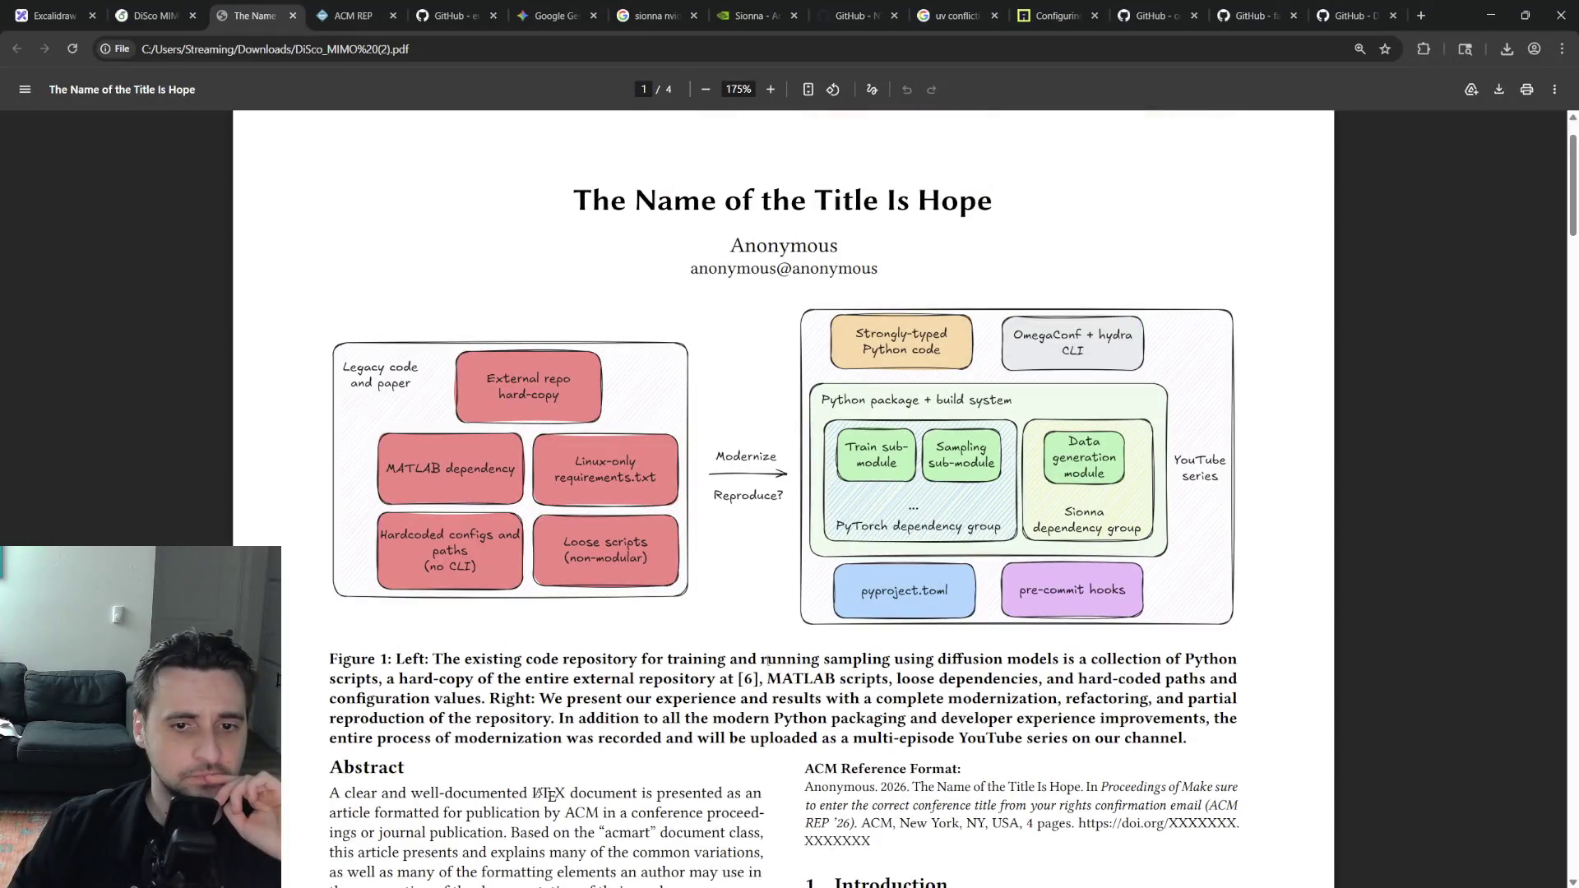
scroll(766, 662, "down", 1)
scroll(765, 661, "down", 1)
scroll(918, 714, "up", 2)
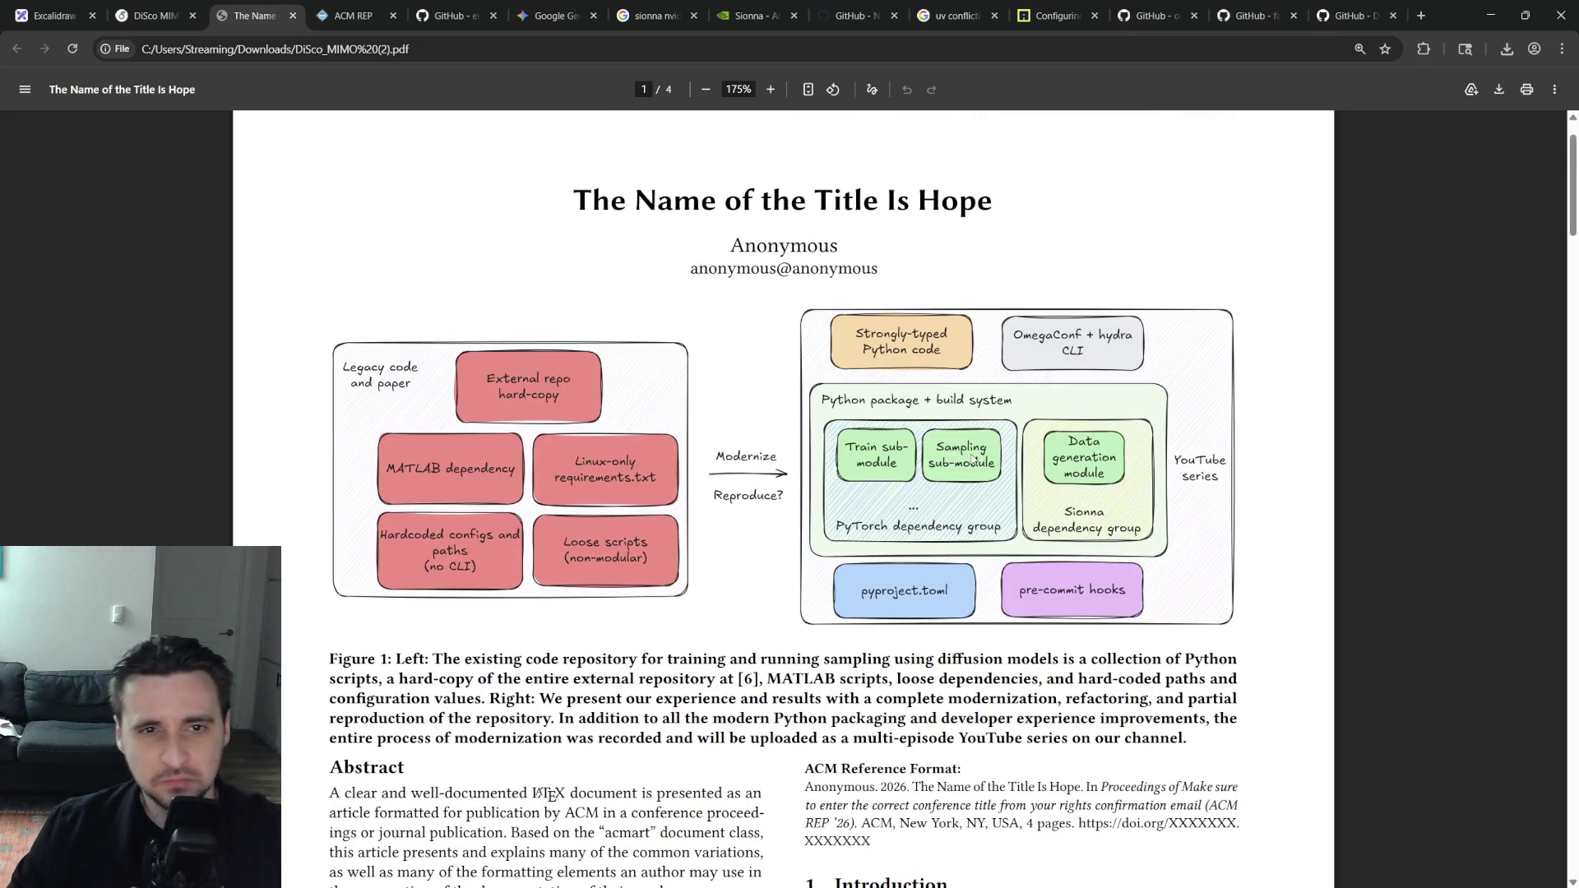
scroll(973, 473, "up", 1)
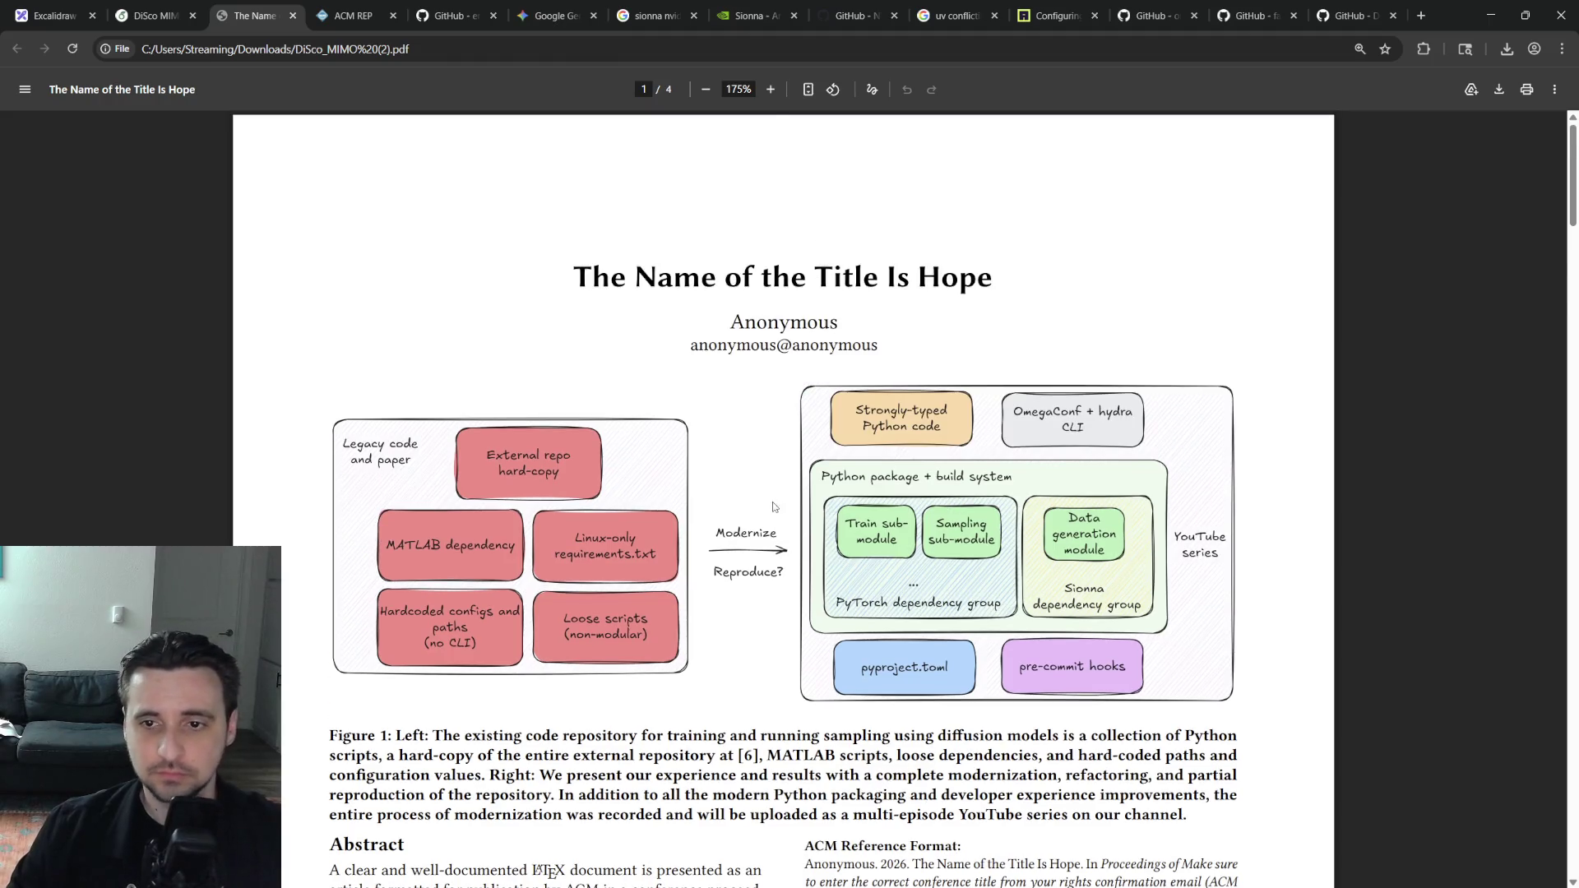
scroll(831, 554, "down", 8)
scroll(832, 554, "down", 5)
scroll(1538, 614, "down", 4)
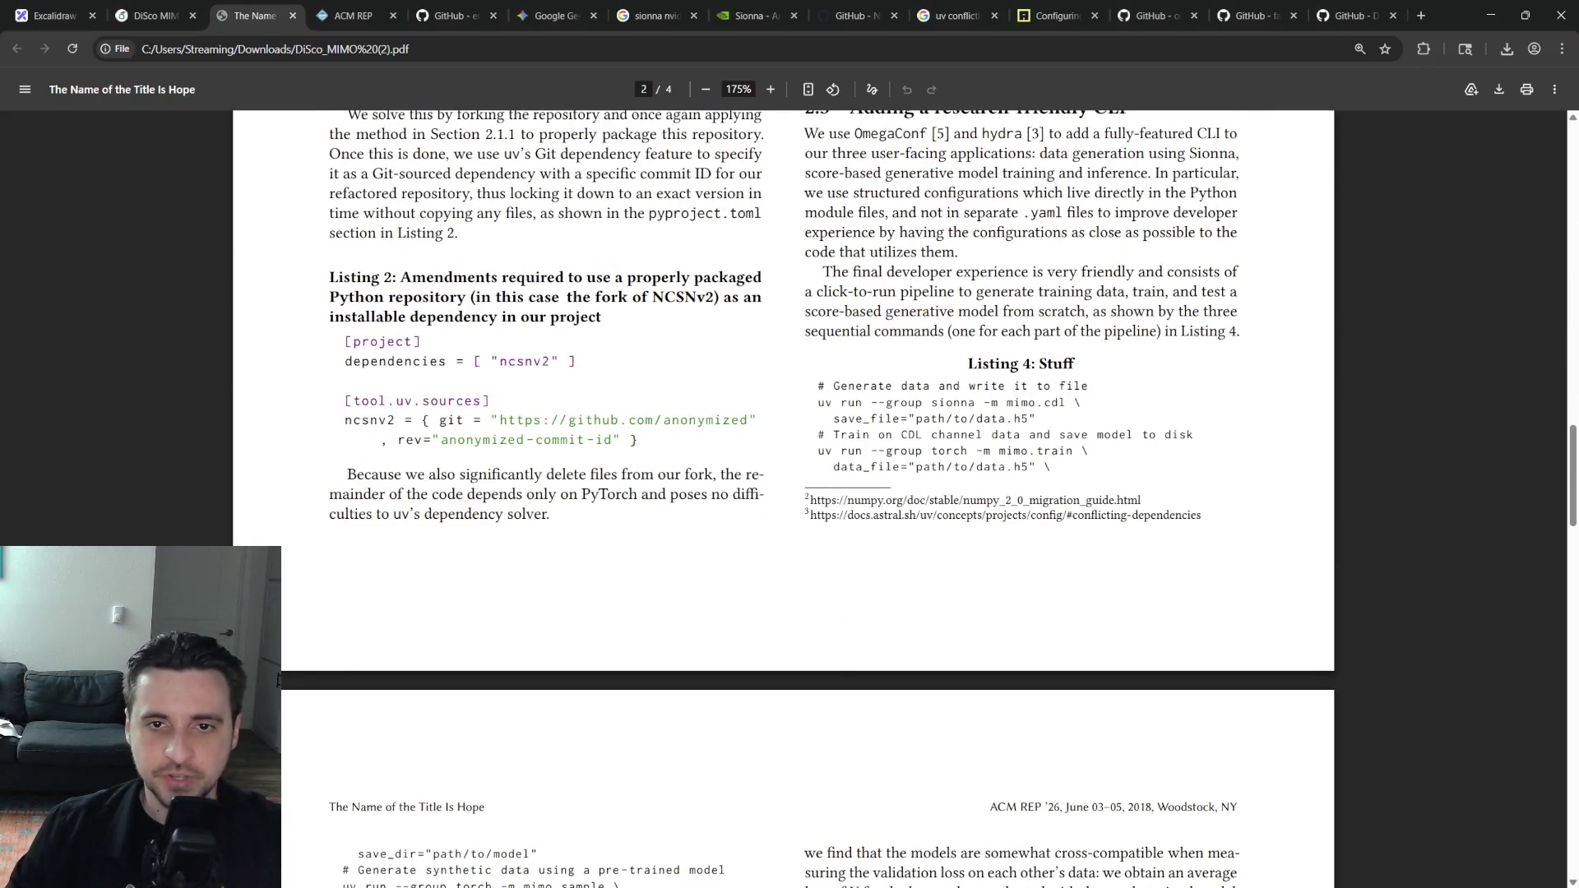
Return to the DiSco MIMO Overleaf tab and close the compiled paper's PDF tab
left_click(155, 15)
middle_click(256, 7)
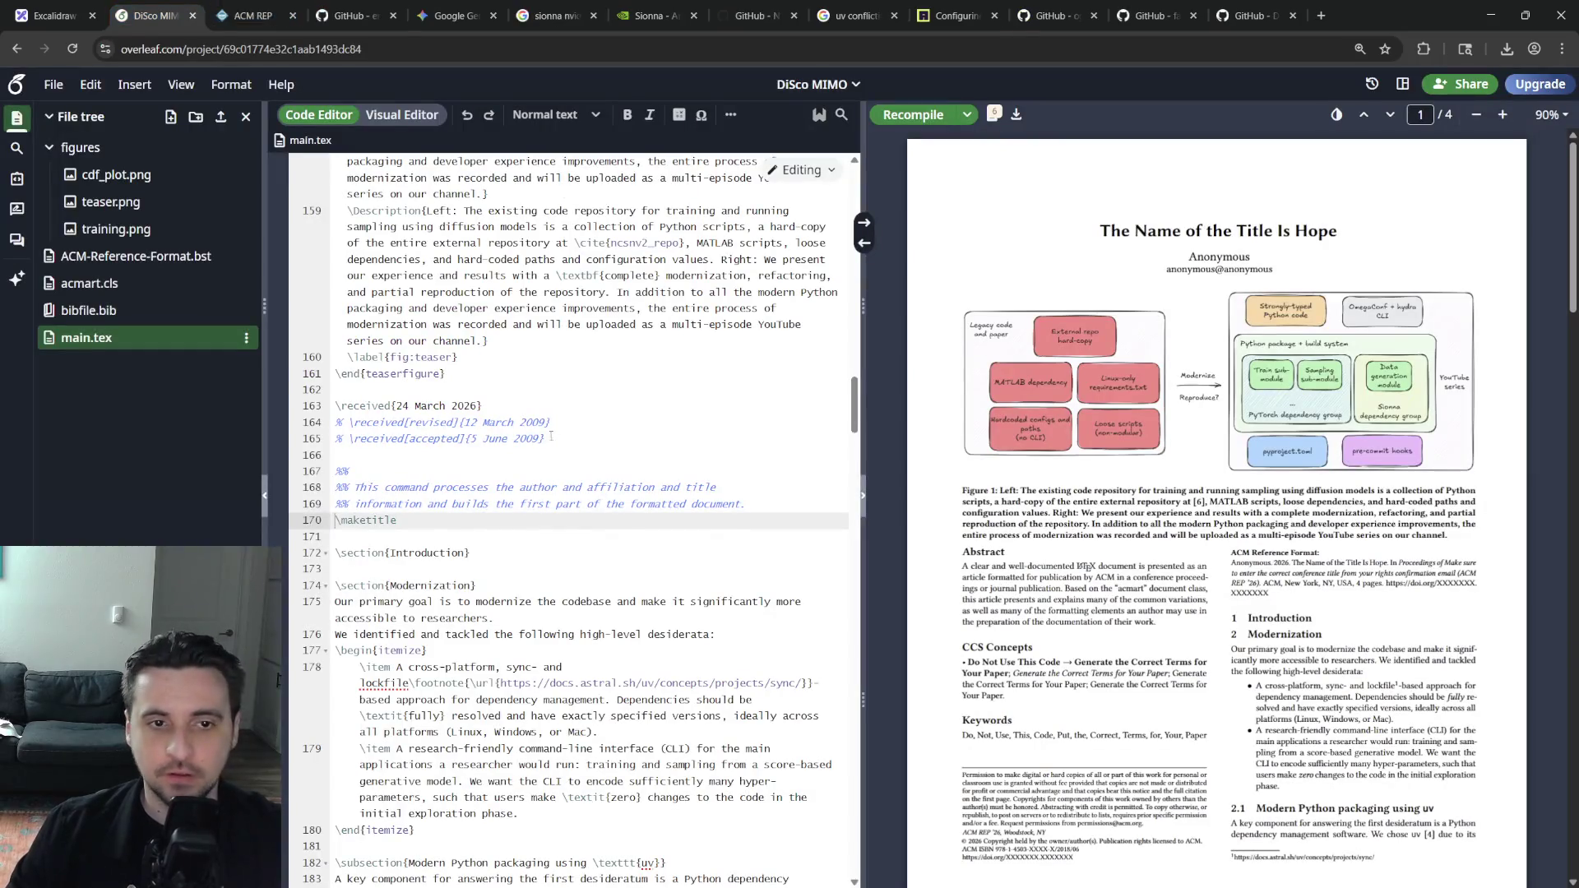
scroll(575, 528, "down", 10)
scroll(575, 529, "down", 10)
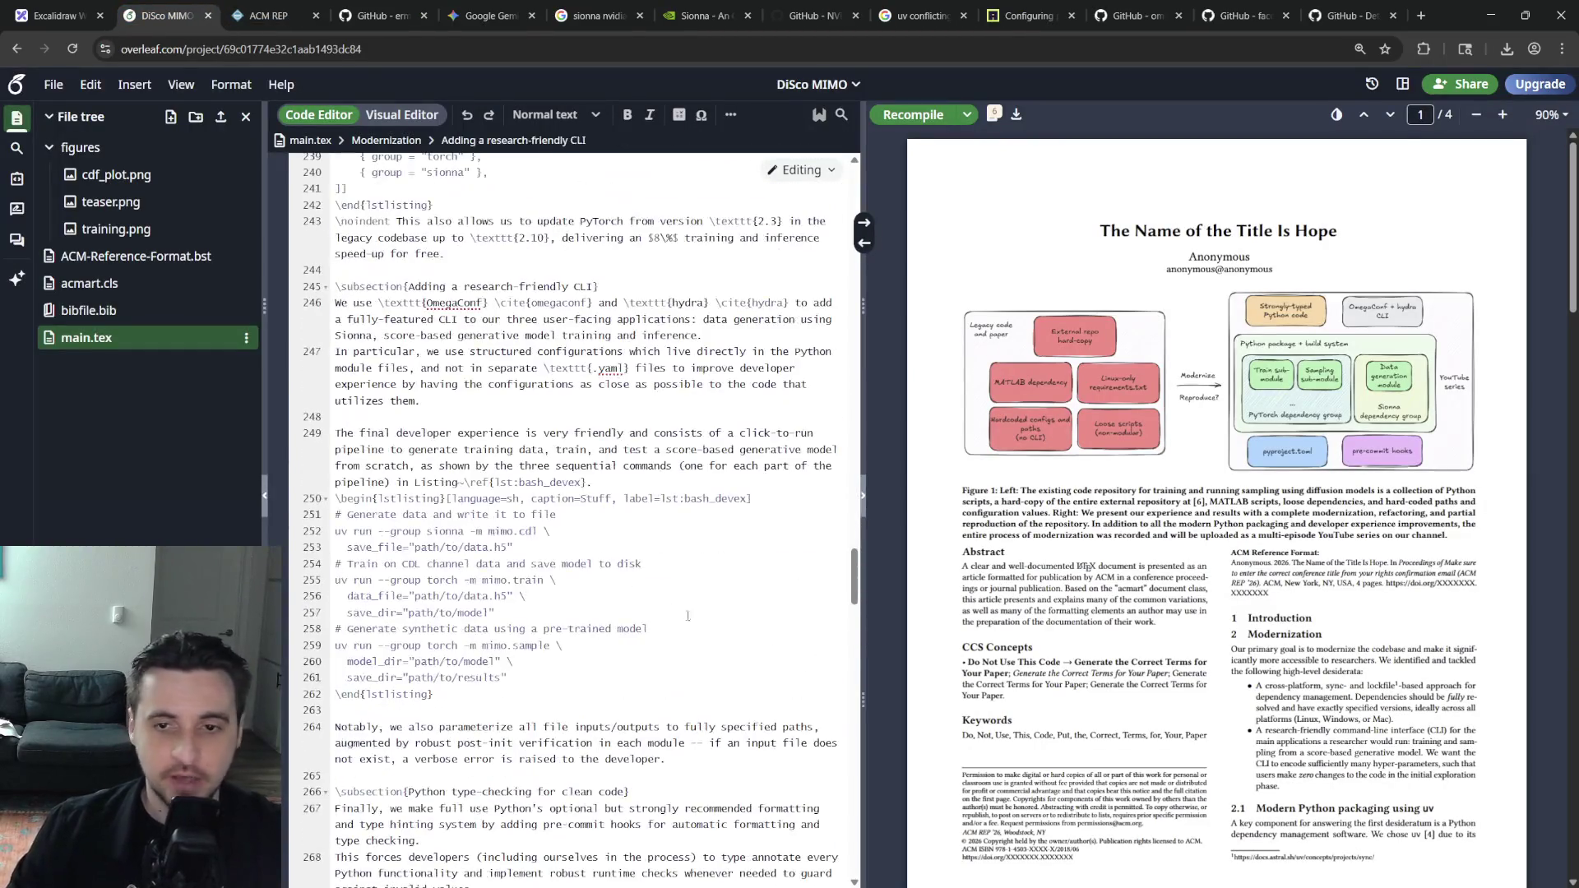
scroll(601, 620, "up", 3)
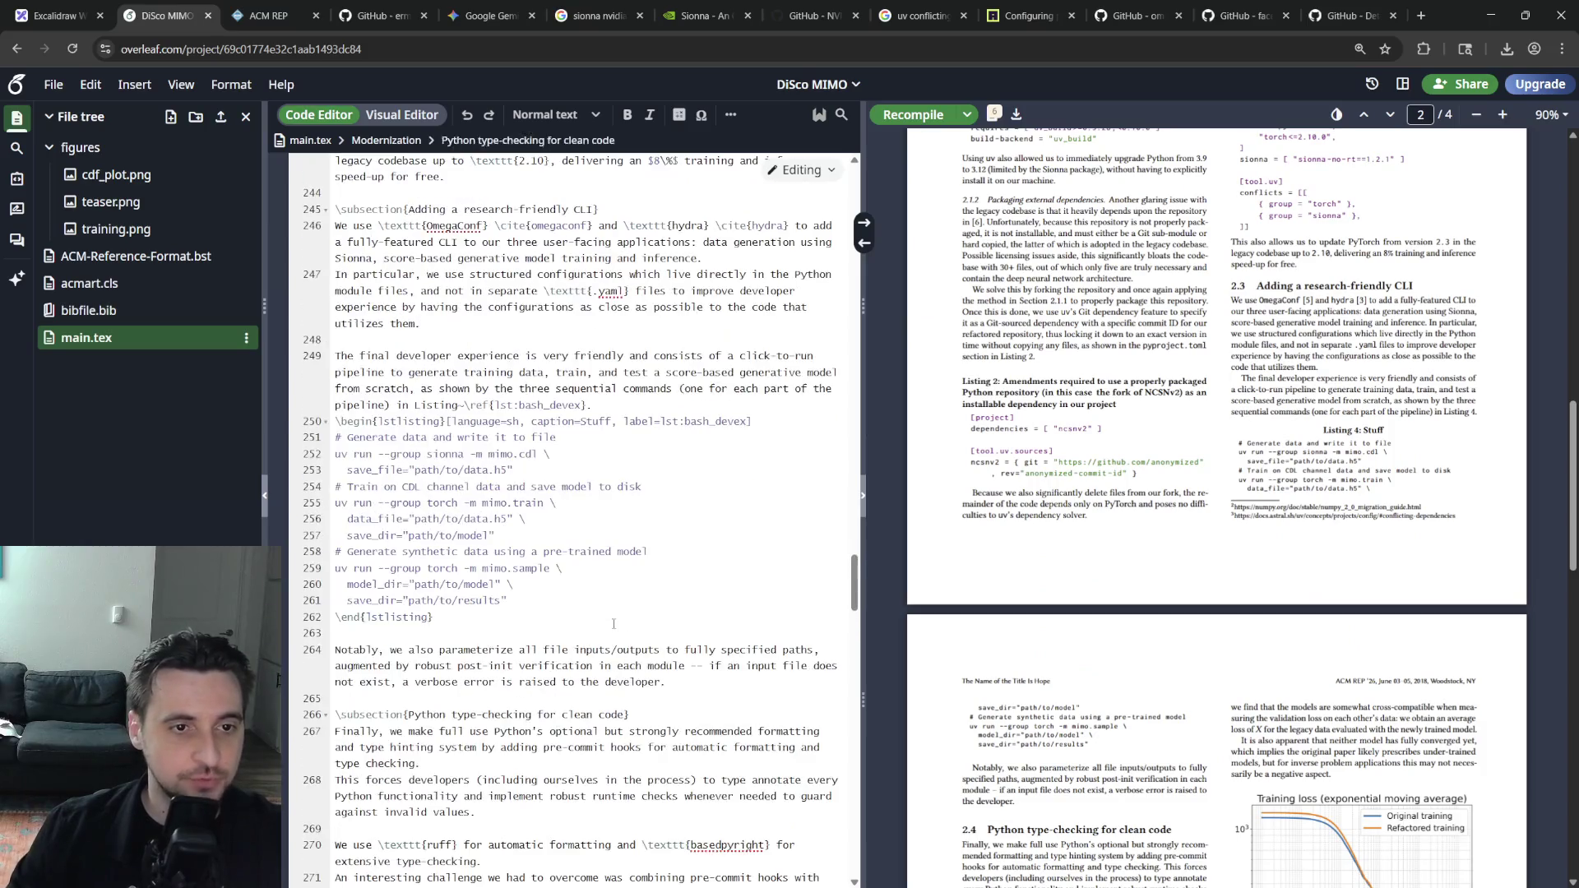
Rewrite the listing caption as multi-platform commands that run the full pipeline deterministically and seeded, and recompile
double_click(593, 422)
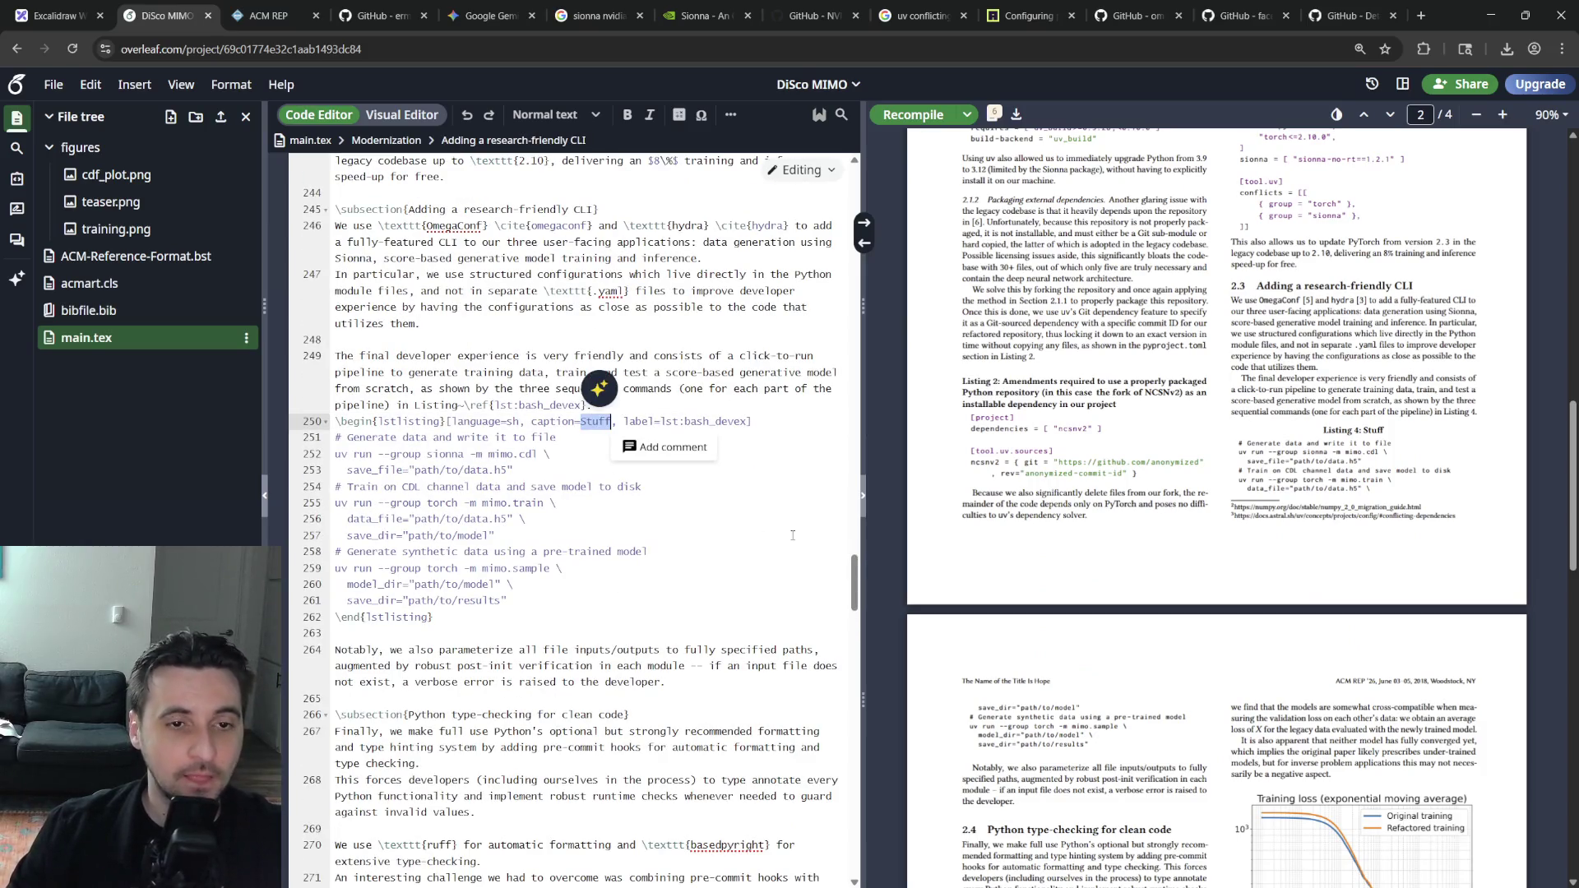
type("A")
key("BackSpace")
type("The complete sequence of")
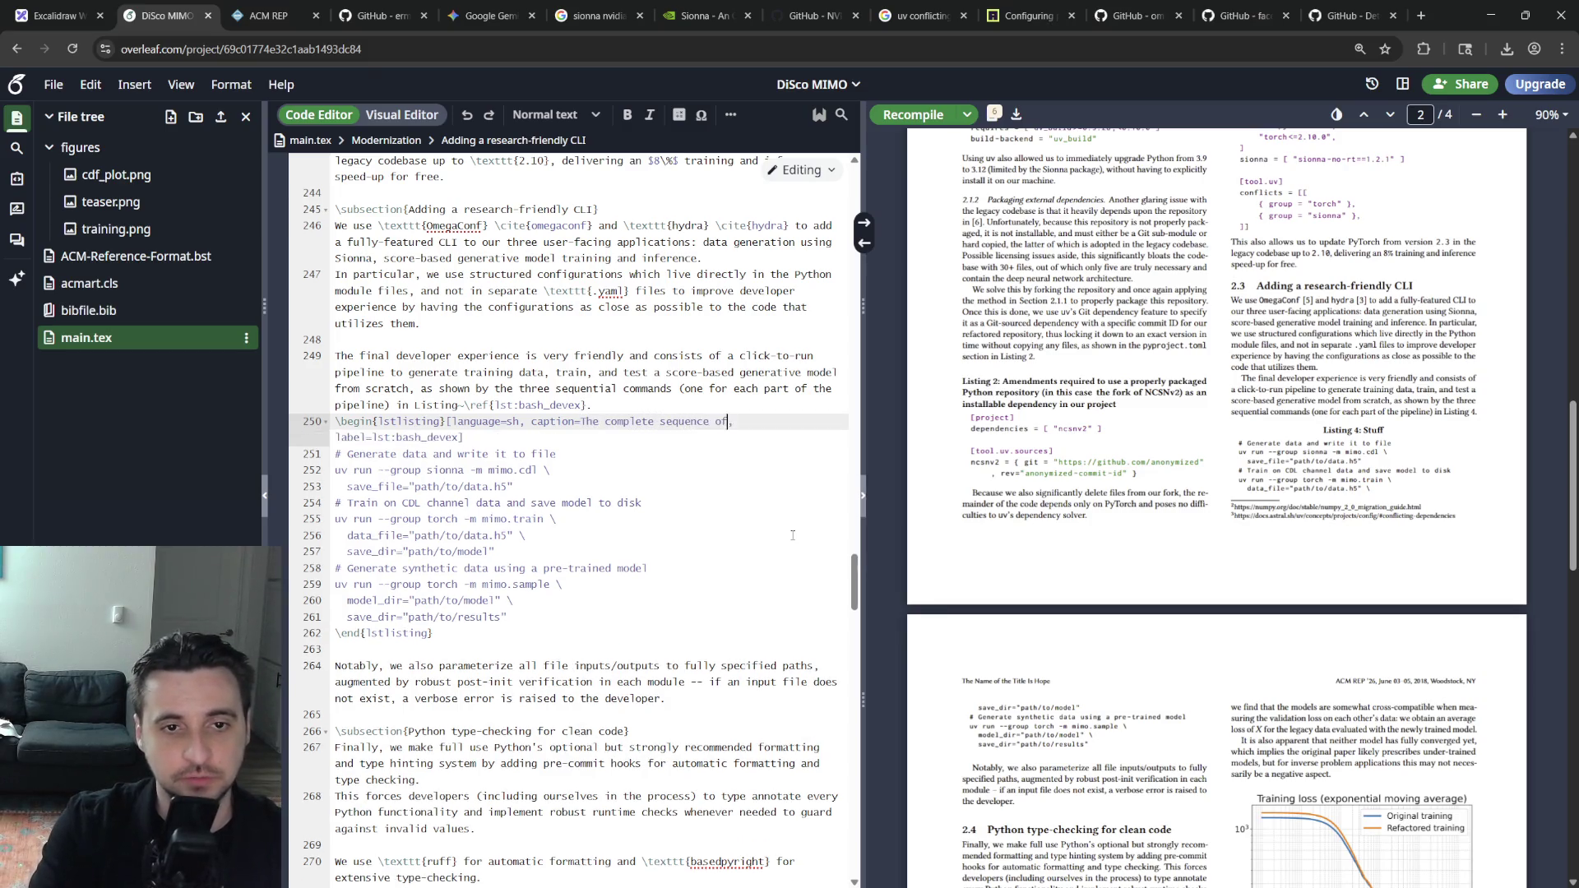
type("to run ")
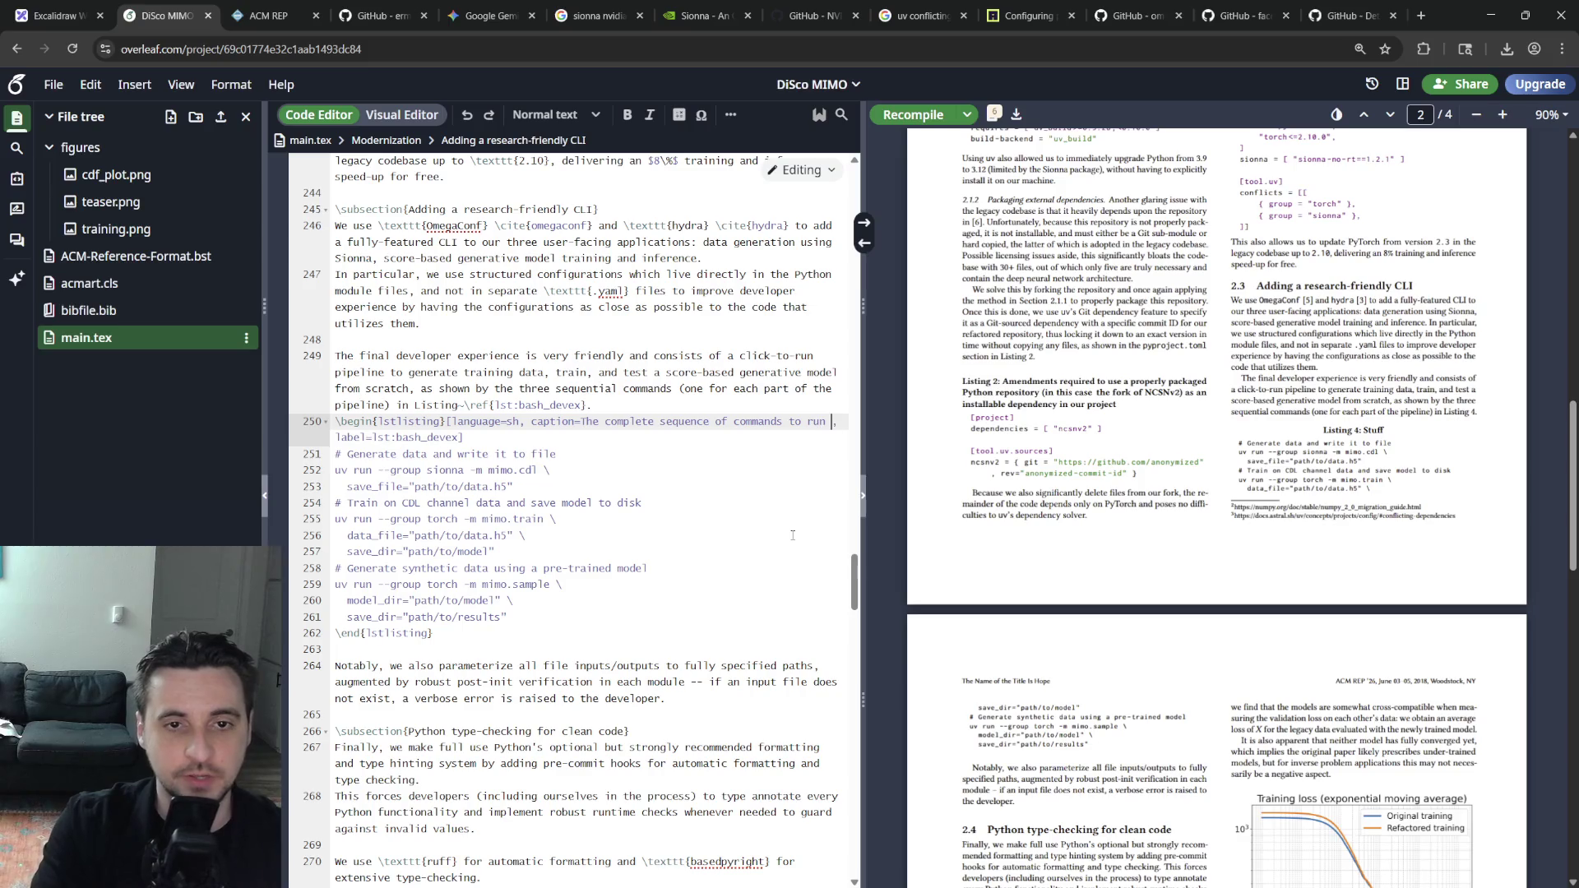
type("the full ")
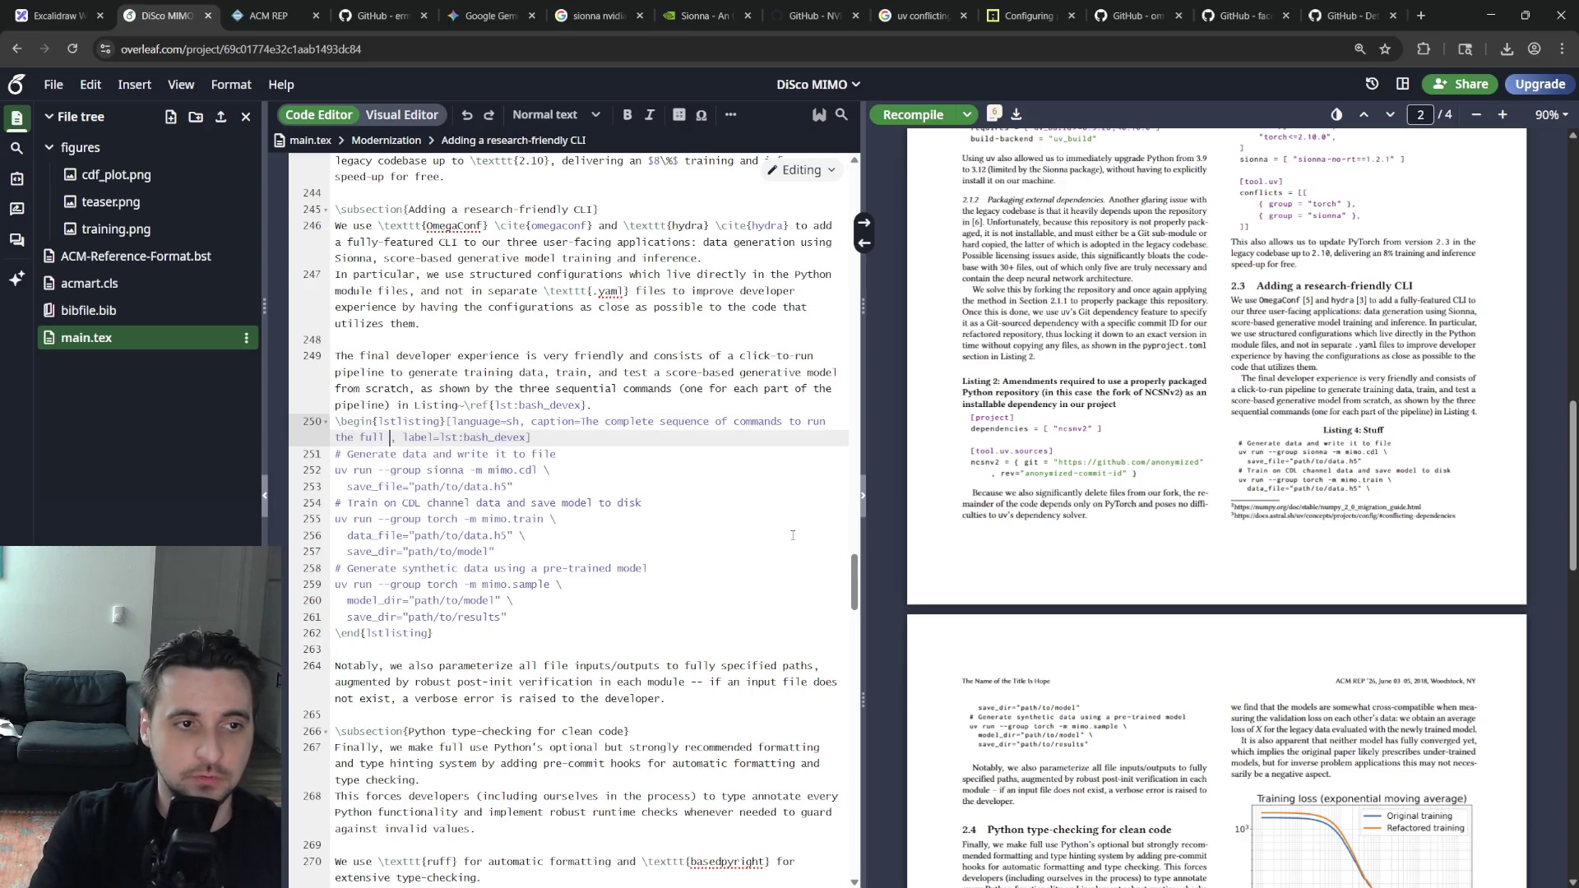
type("research pie")
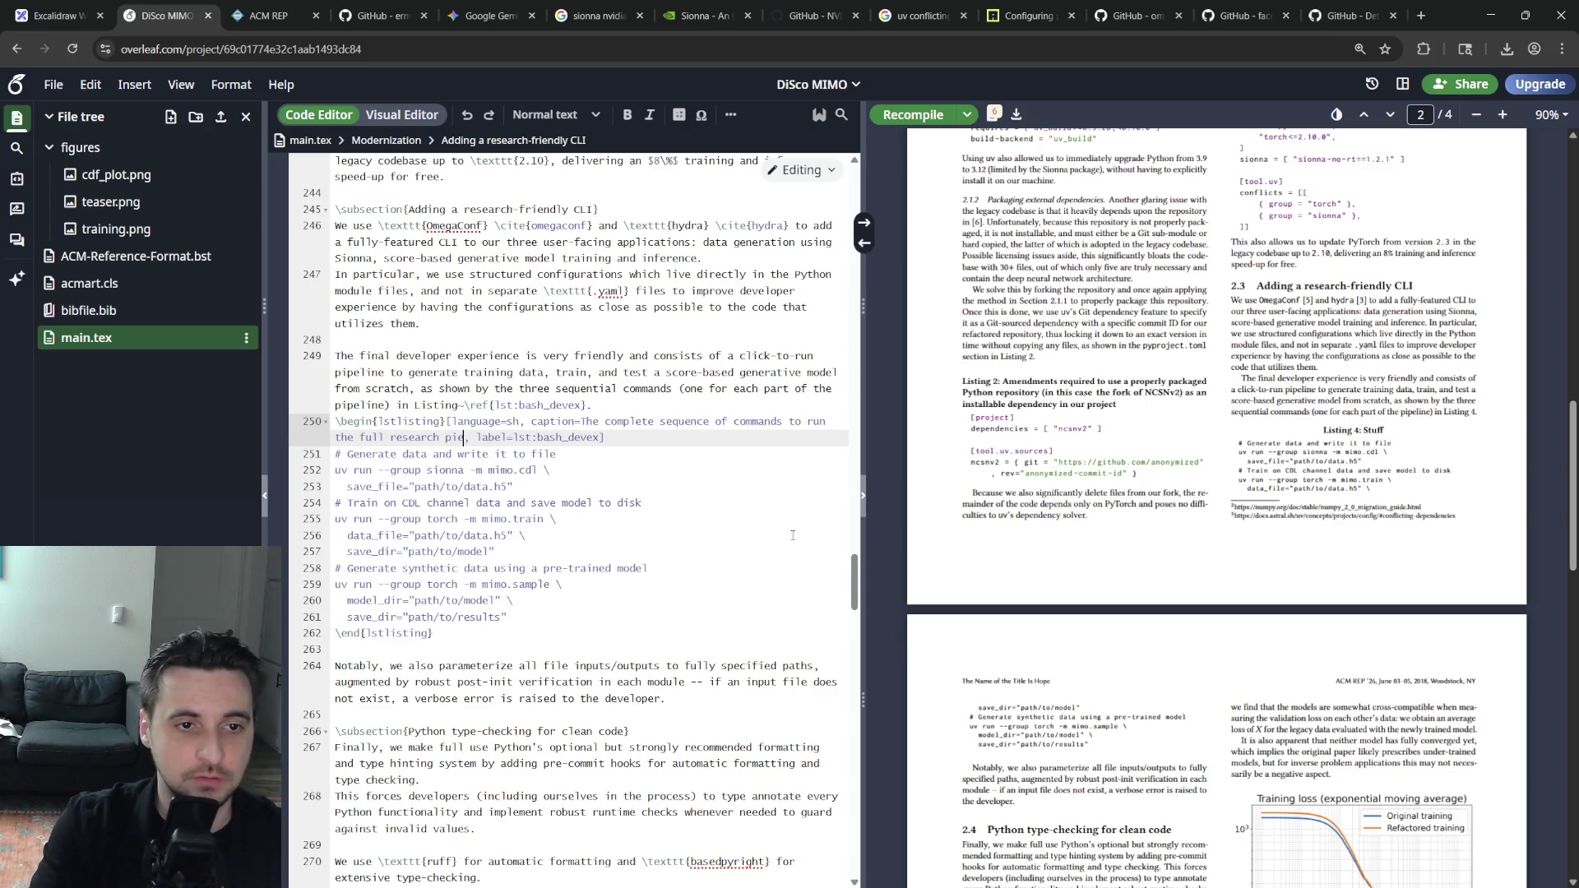
type("eline.")
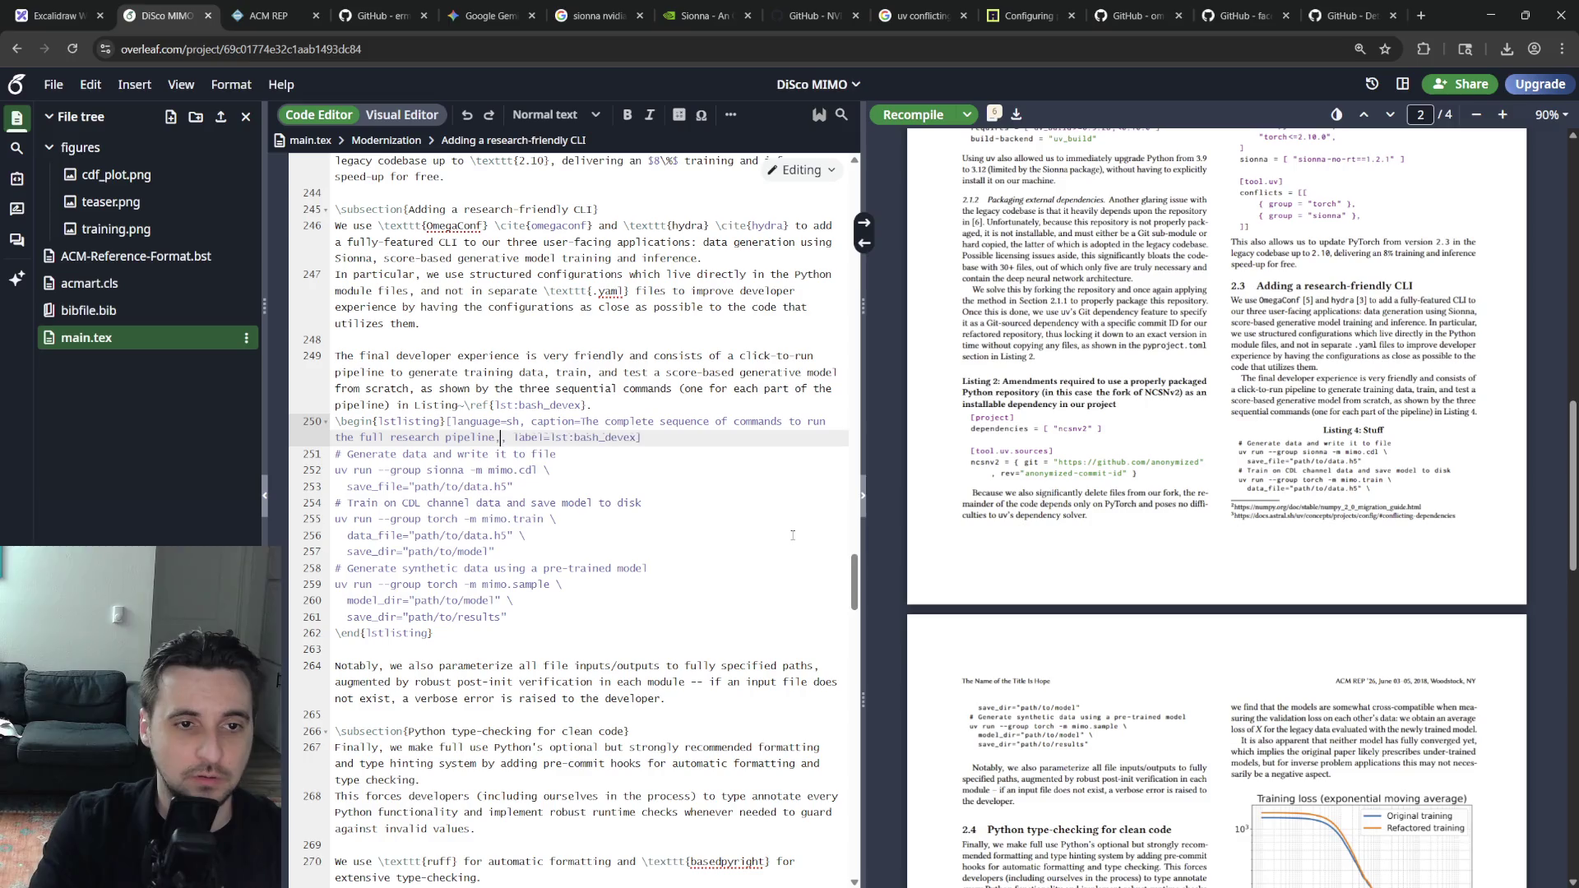
type(" from scratch")
key("Up")
key("Delete")
key("Delete")
key("Delete")
key("Delete")
key("Delete")
key("Delete")
key("Delete")
key("Delete")
key("Delete")
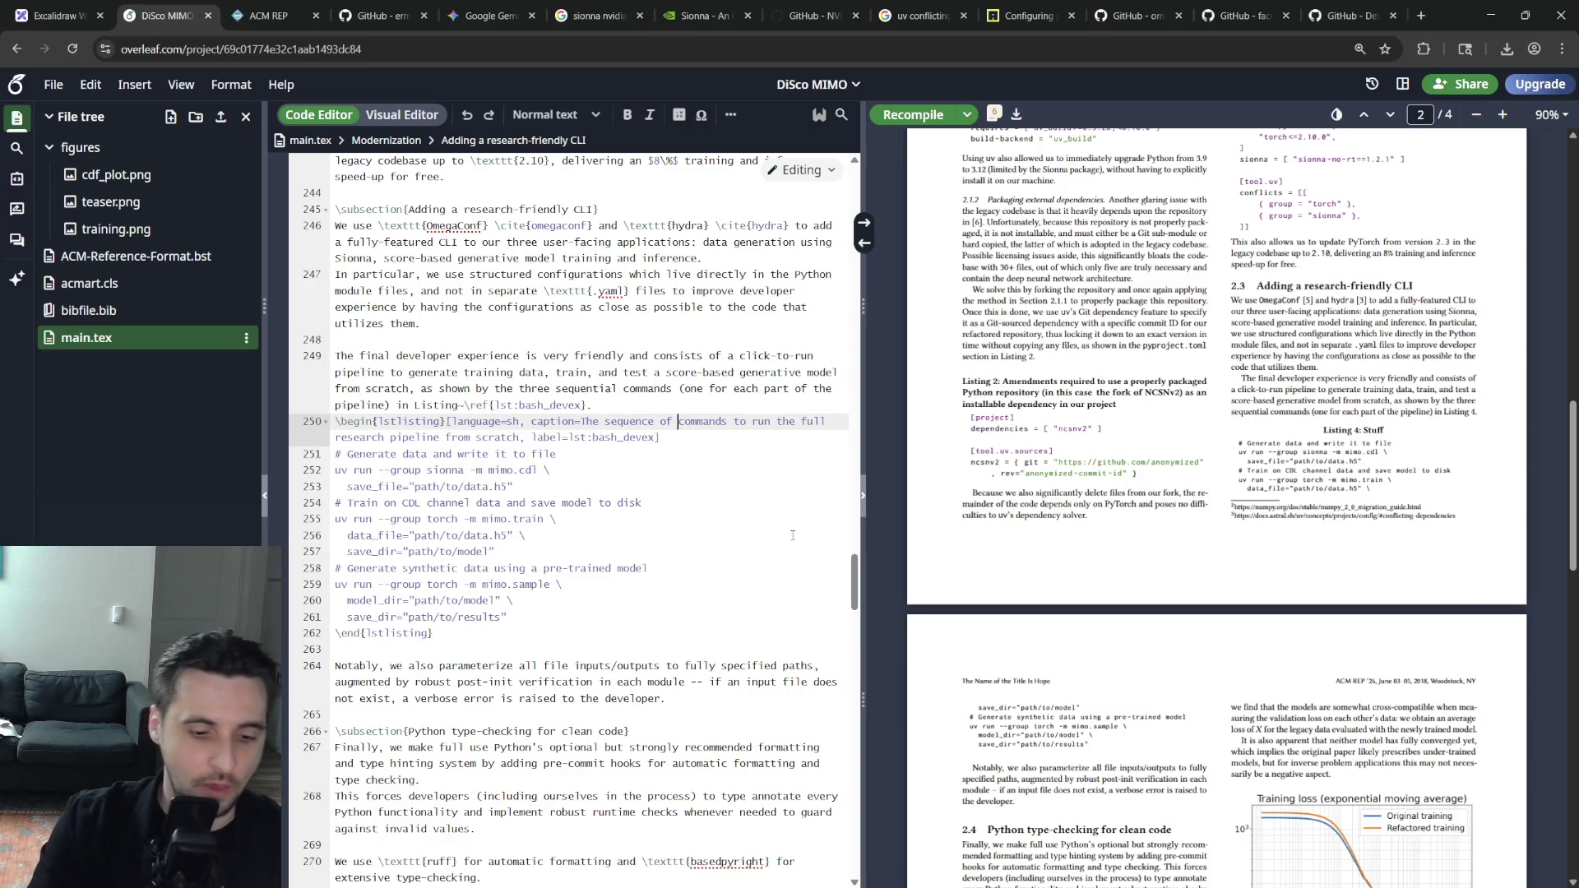
type("bash")
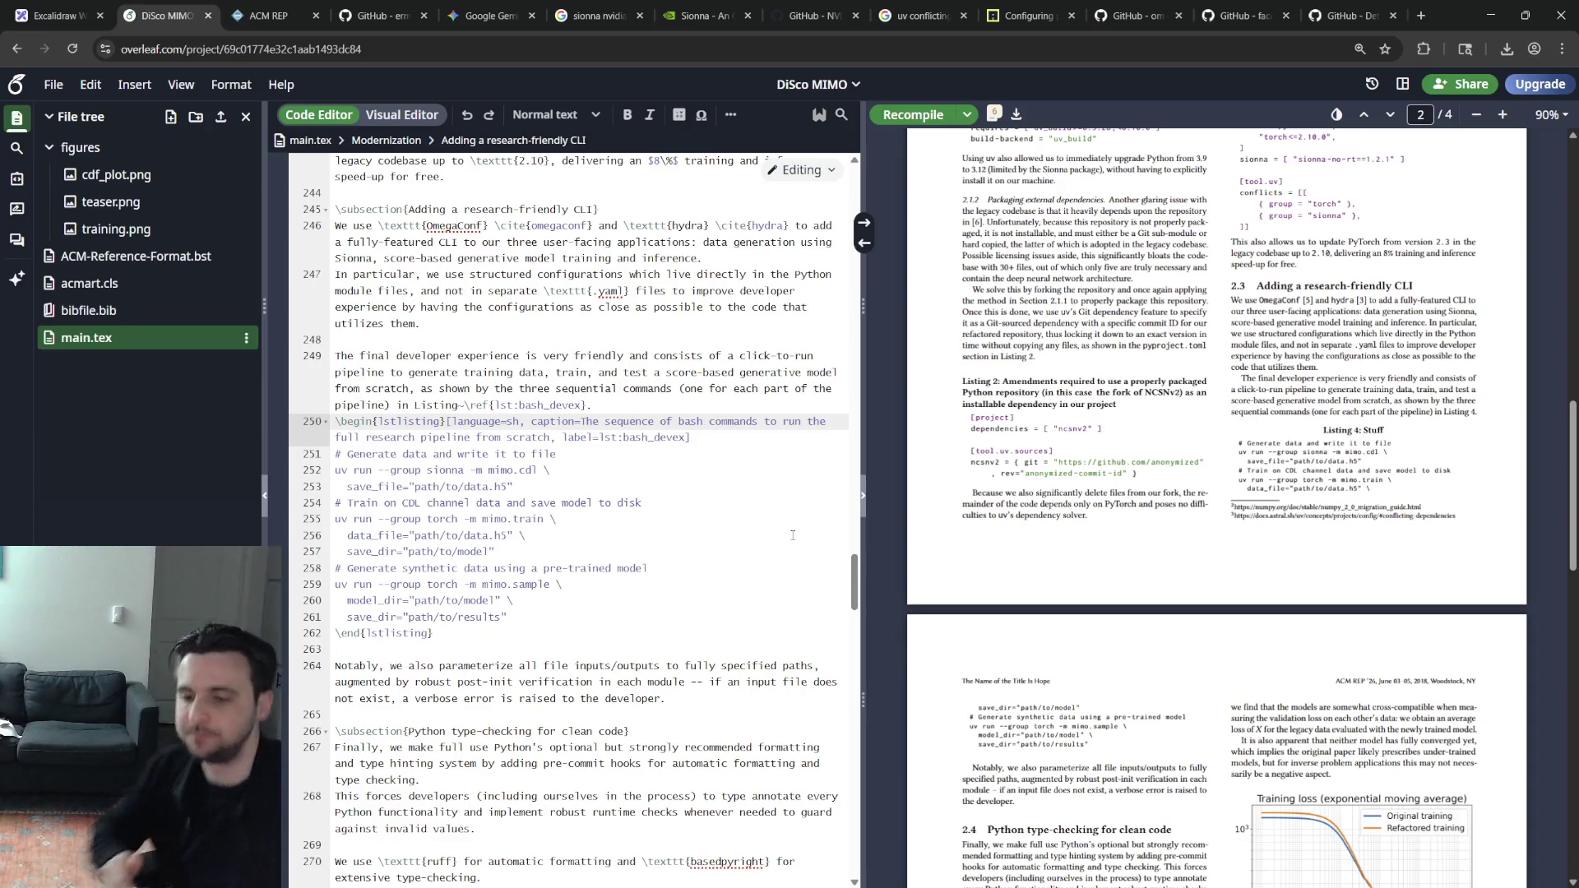
key("BackSpace")
key("BackSpace")
key("BackSpace")
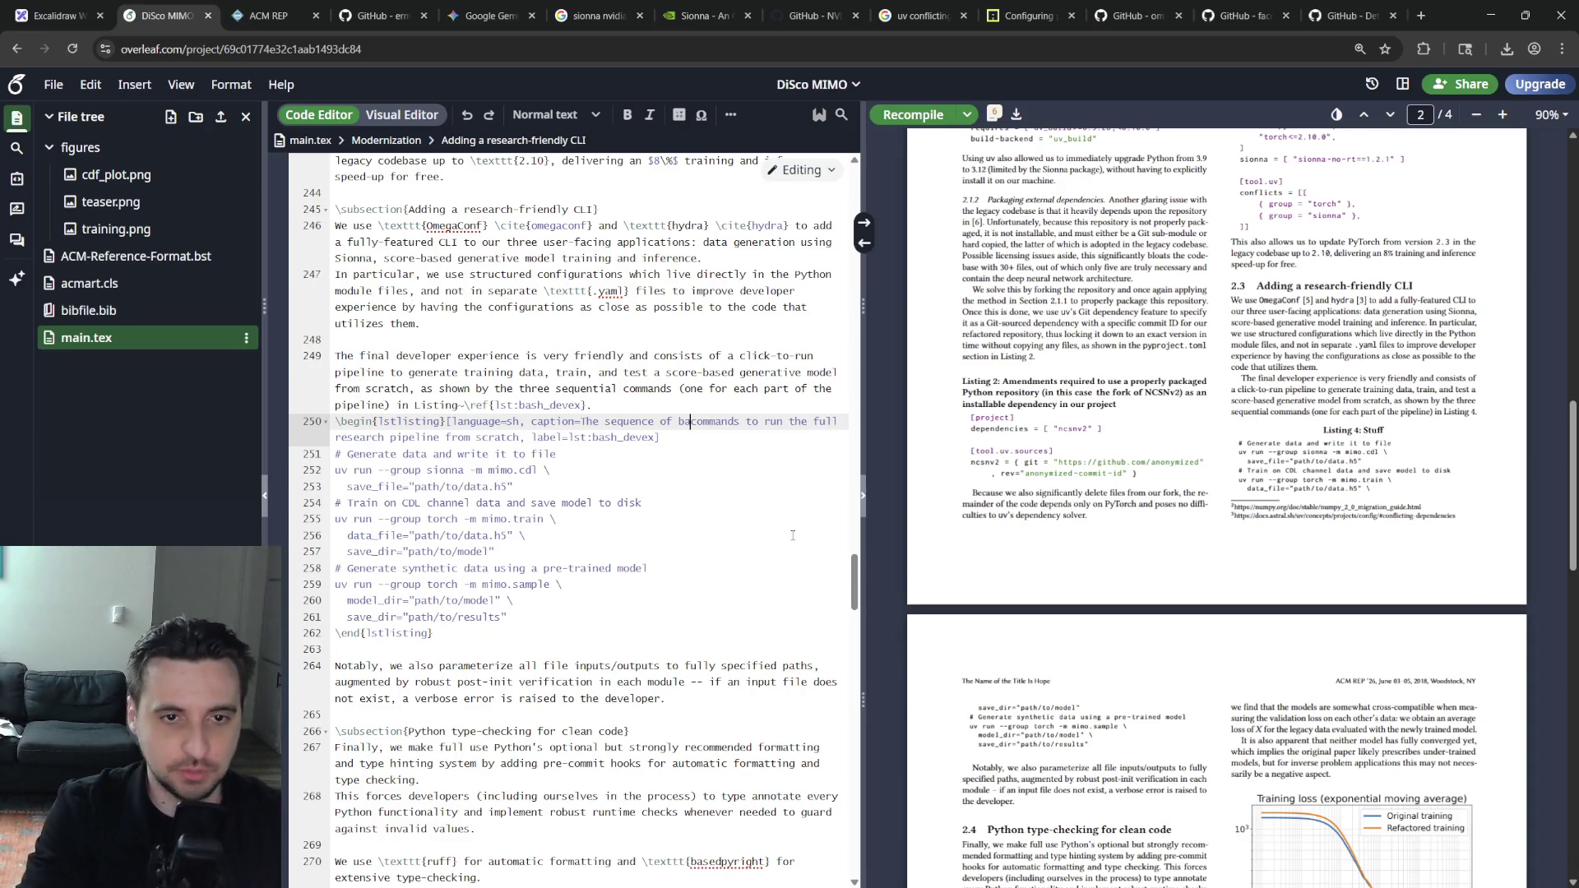
key("BackSpace")
key("BackSpace")
type("multi-platfor")
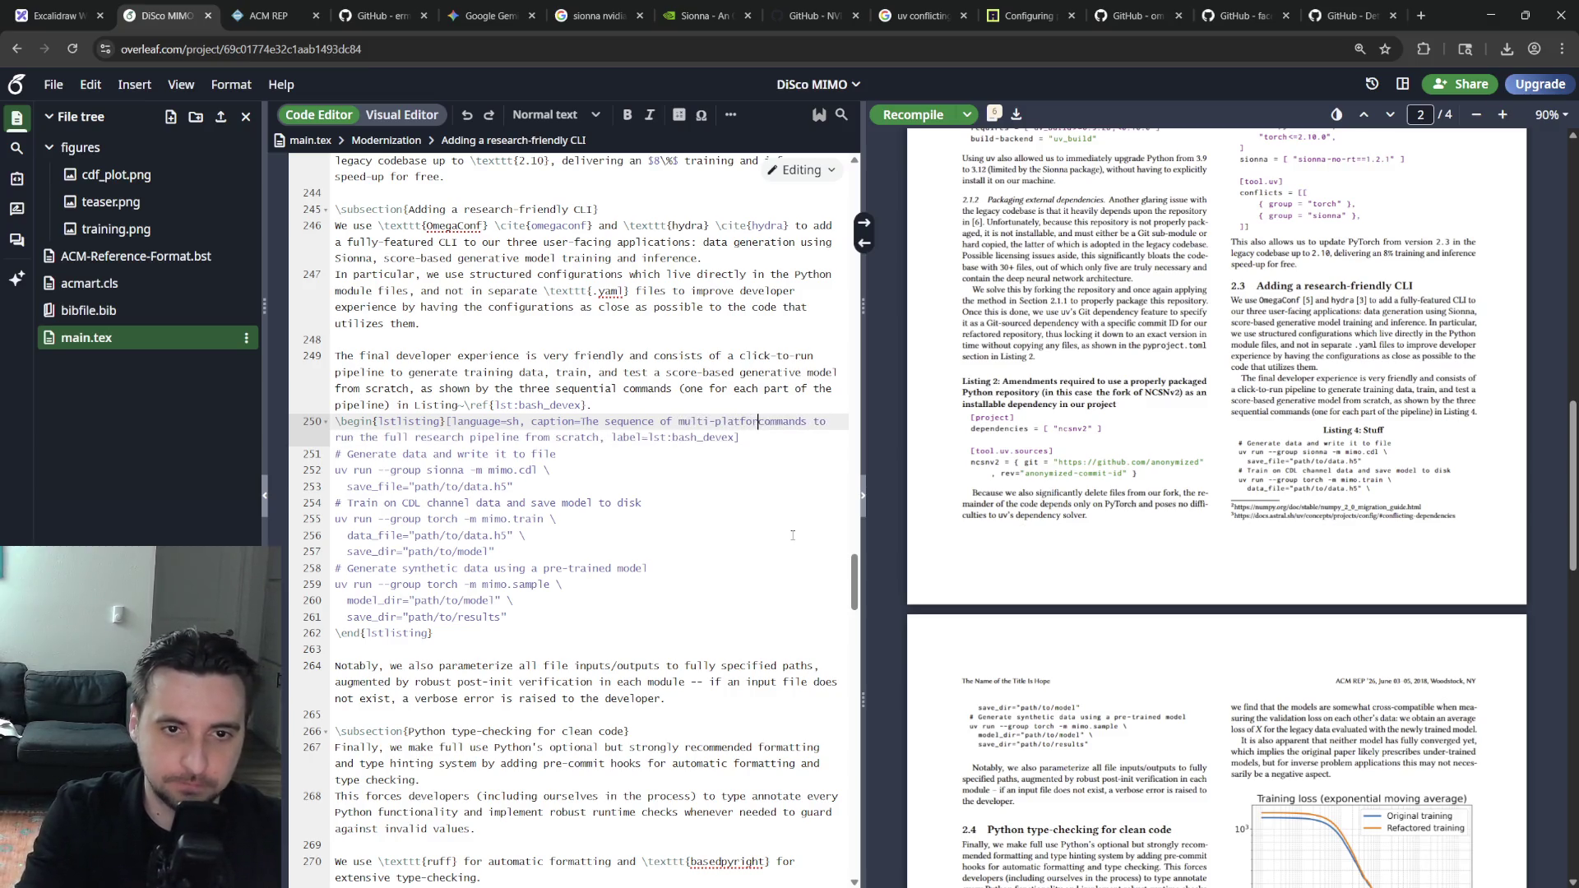
type("m")
key("ctrl+s")
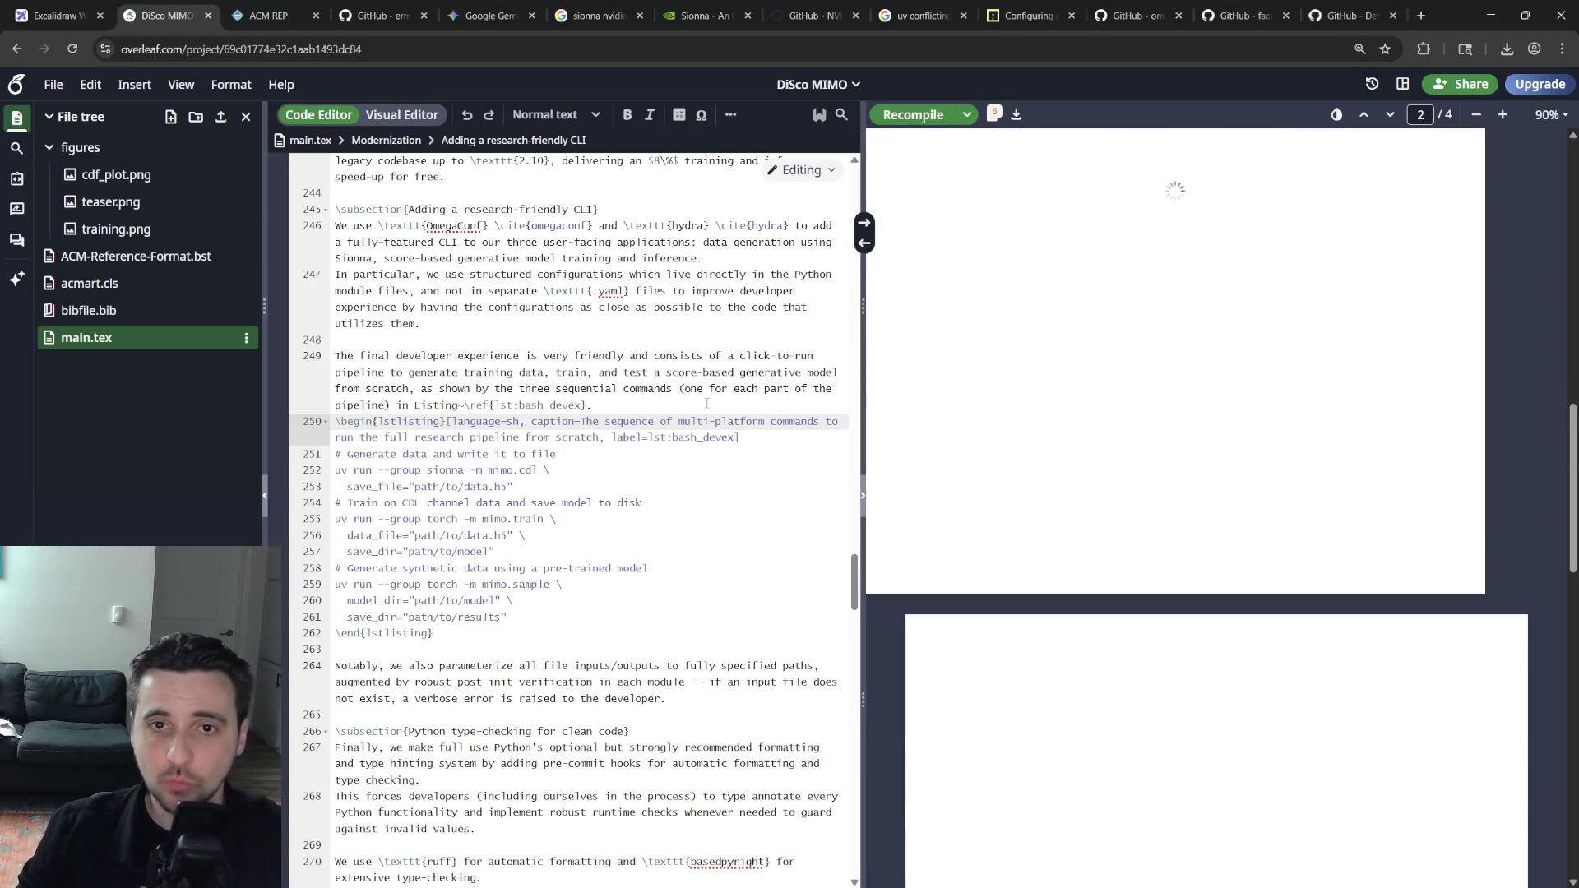
double_click(830, 420)
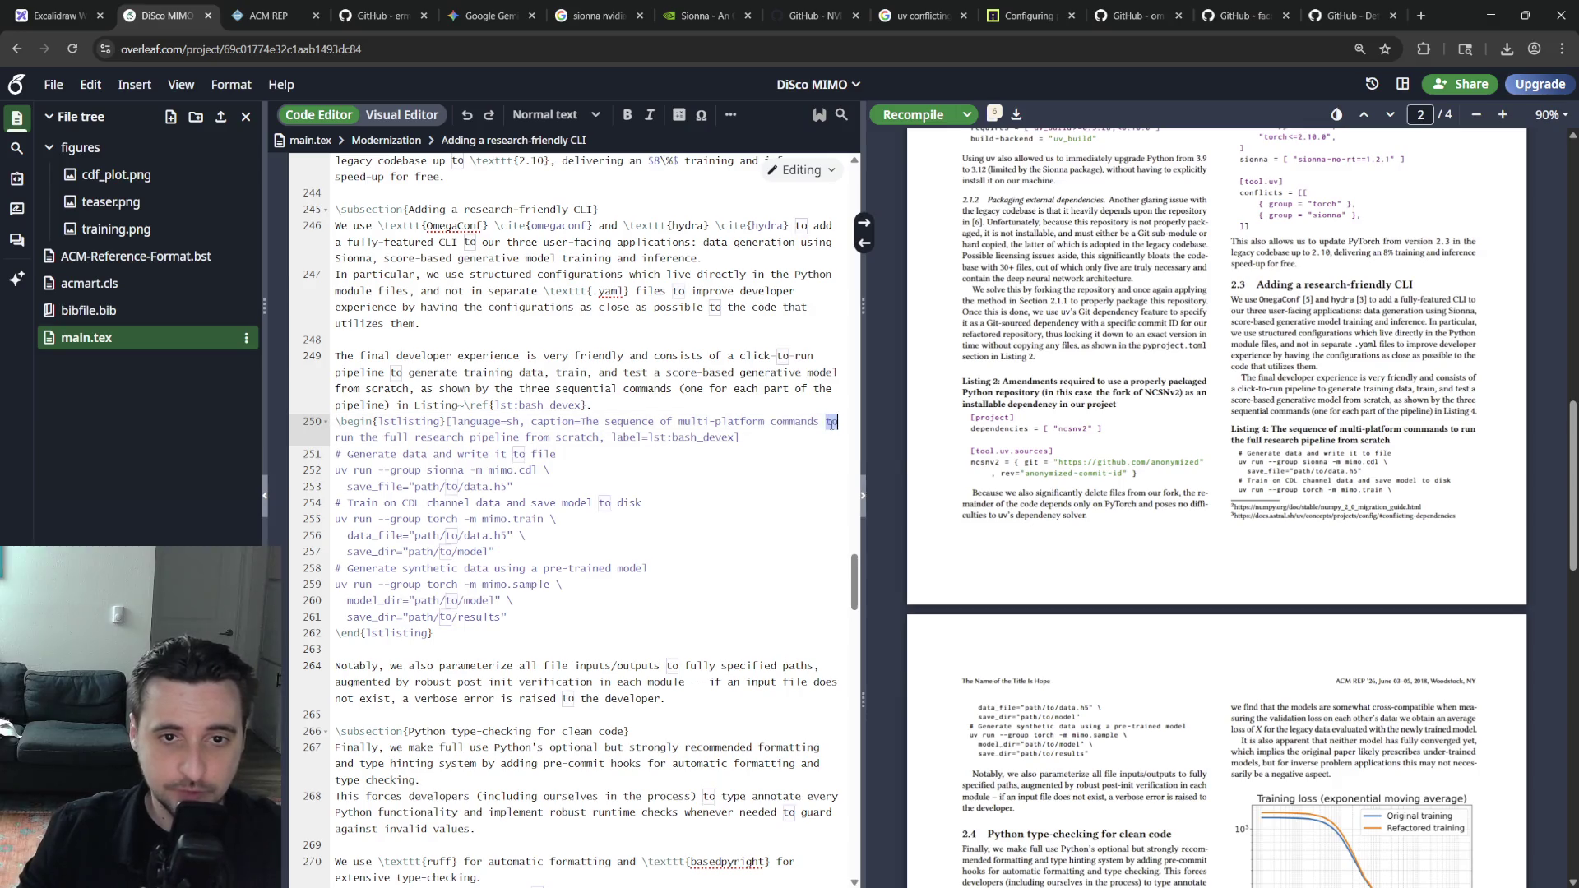
type("that")
key("Right")
key("Right")
key("Right")
type("s")
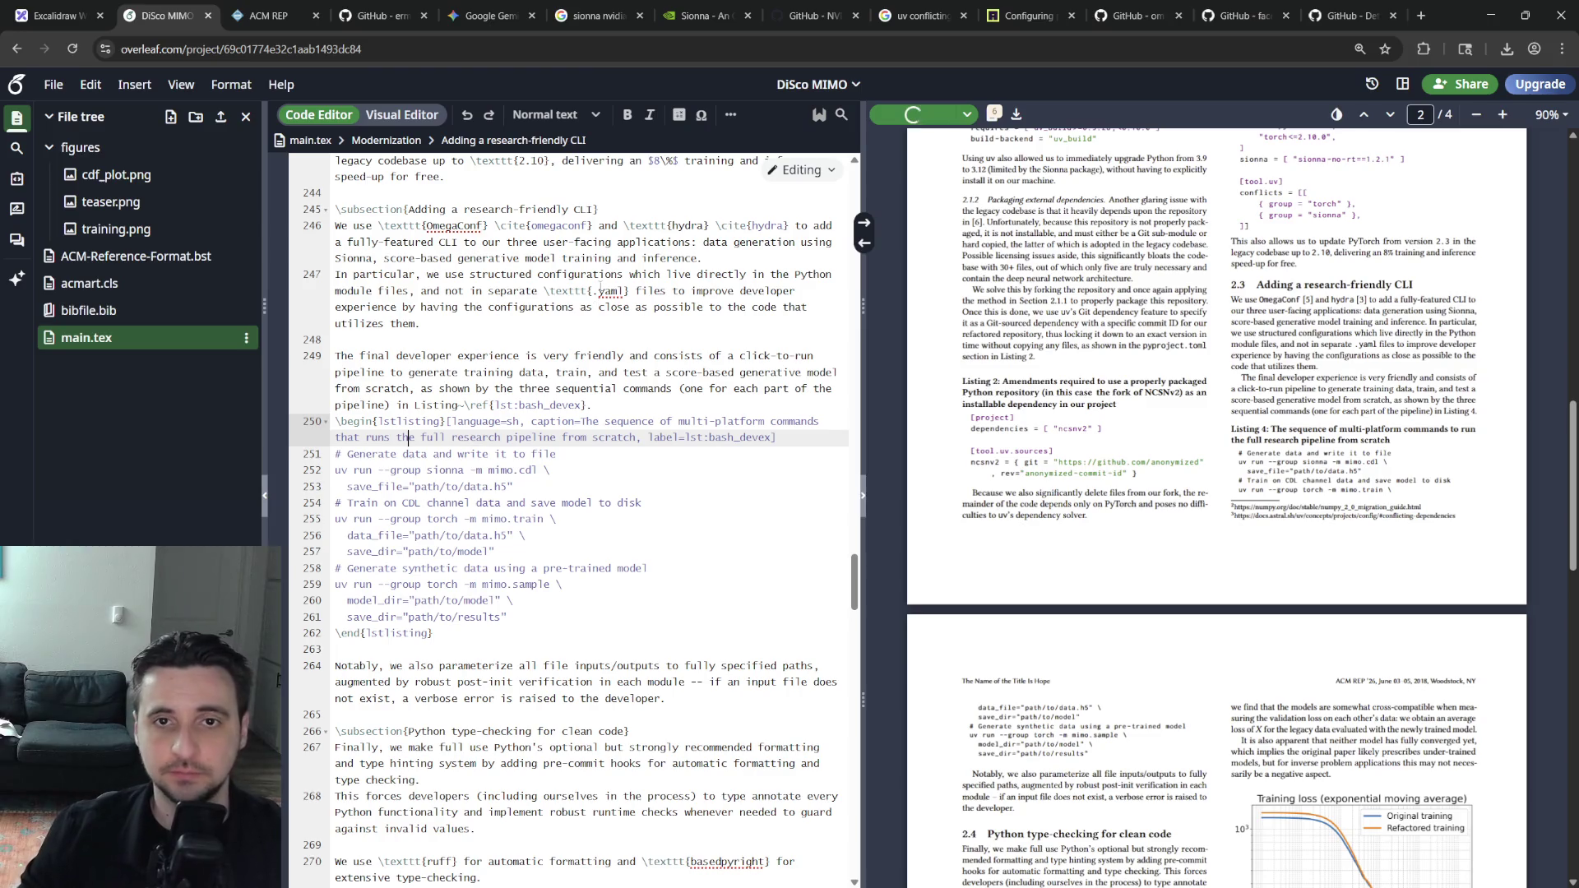
scroll(1053, 301, "up", 1)
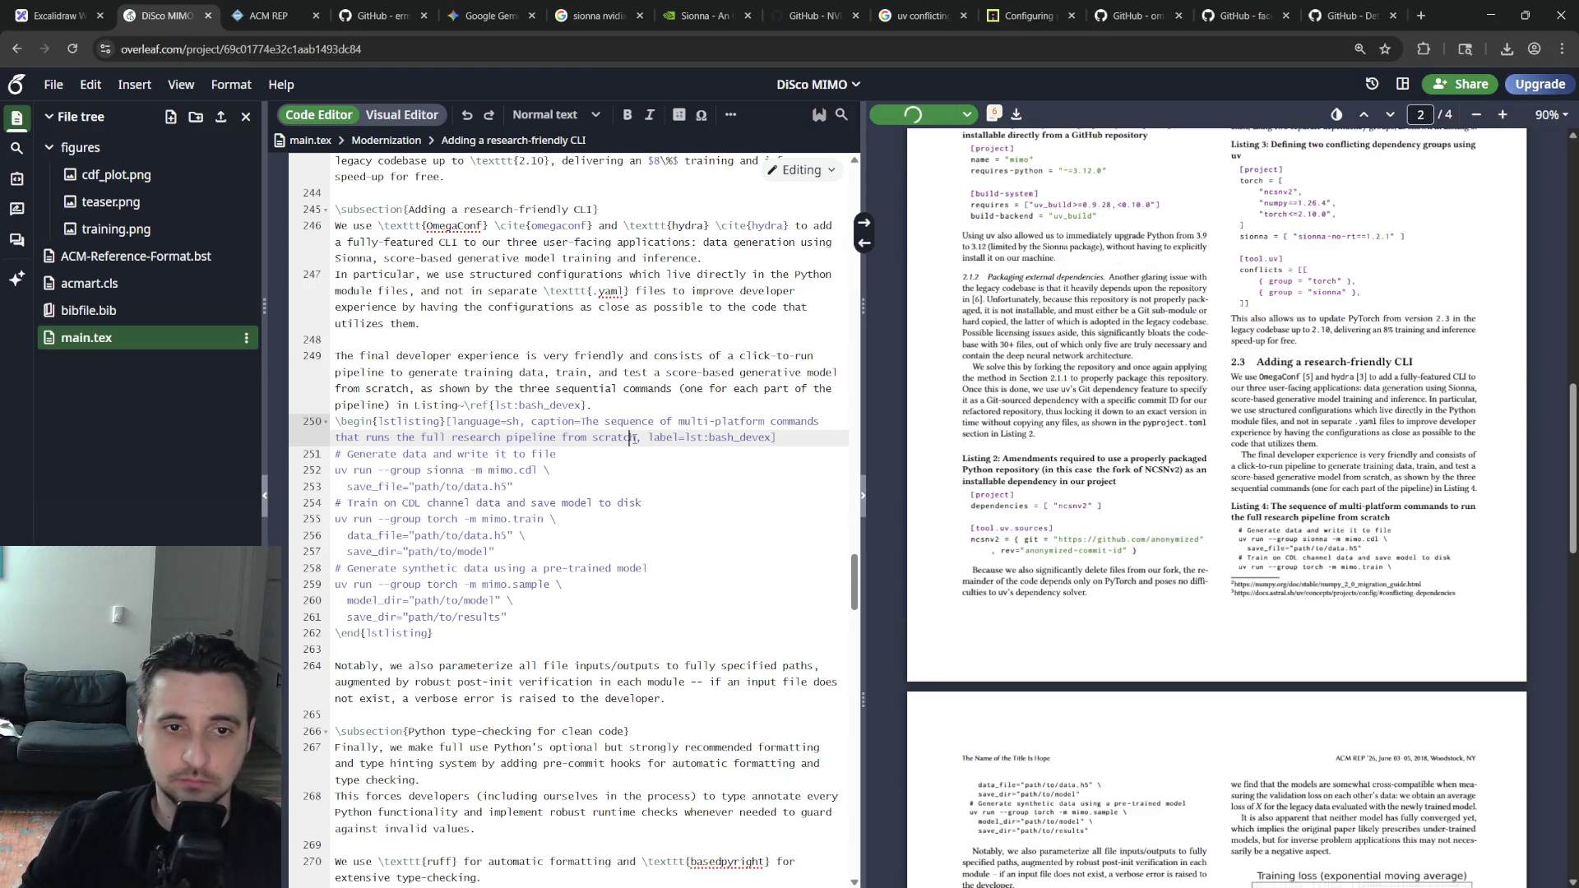
type("in a devterministic\\")
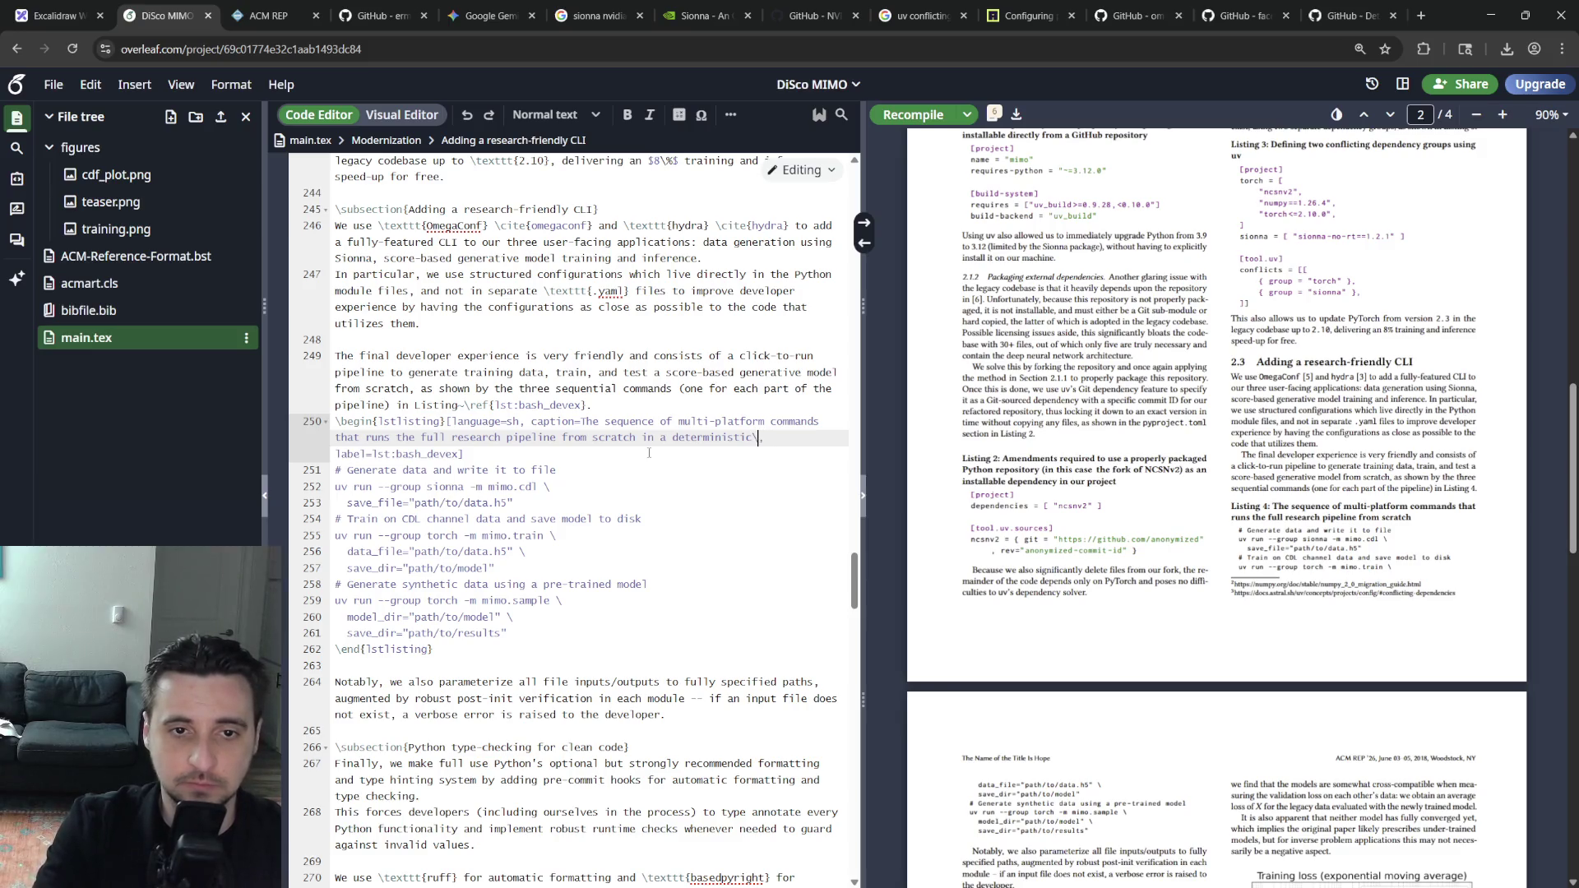
type(" way,")
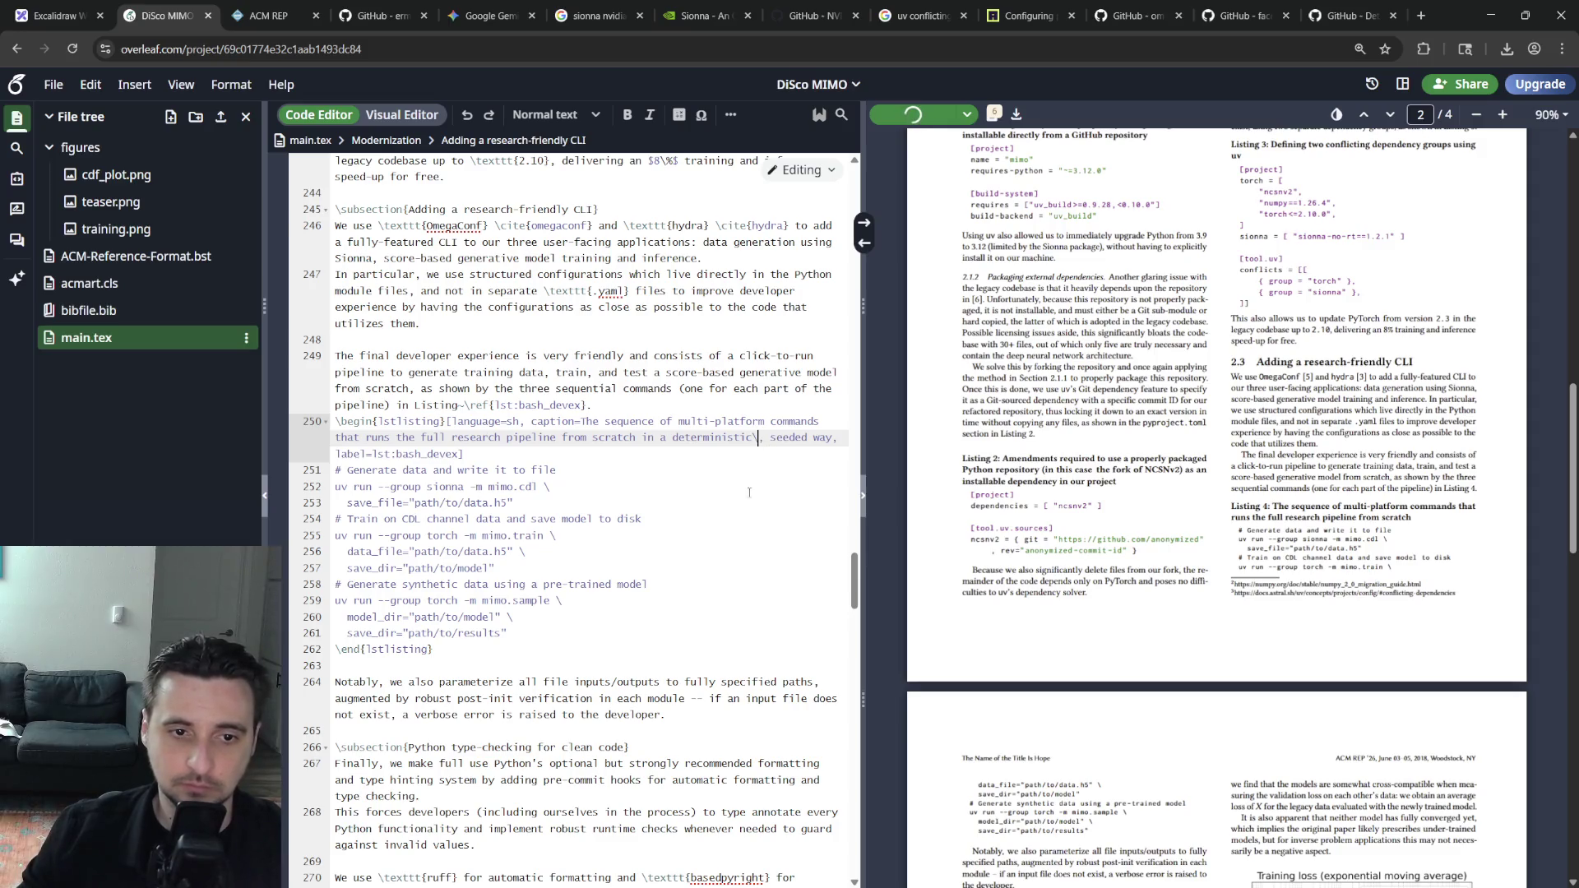
left_click(698, 714)
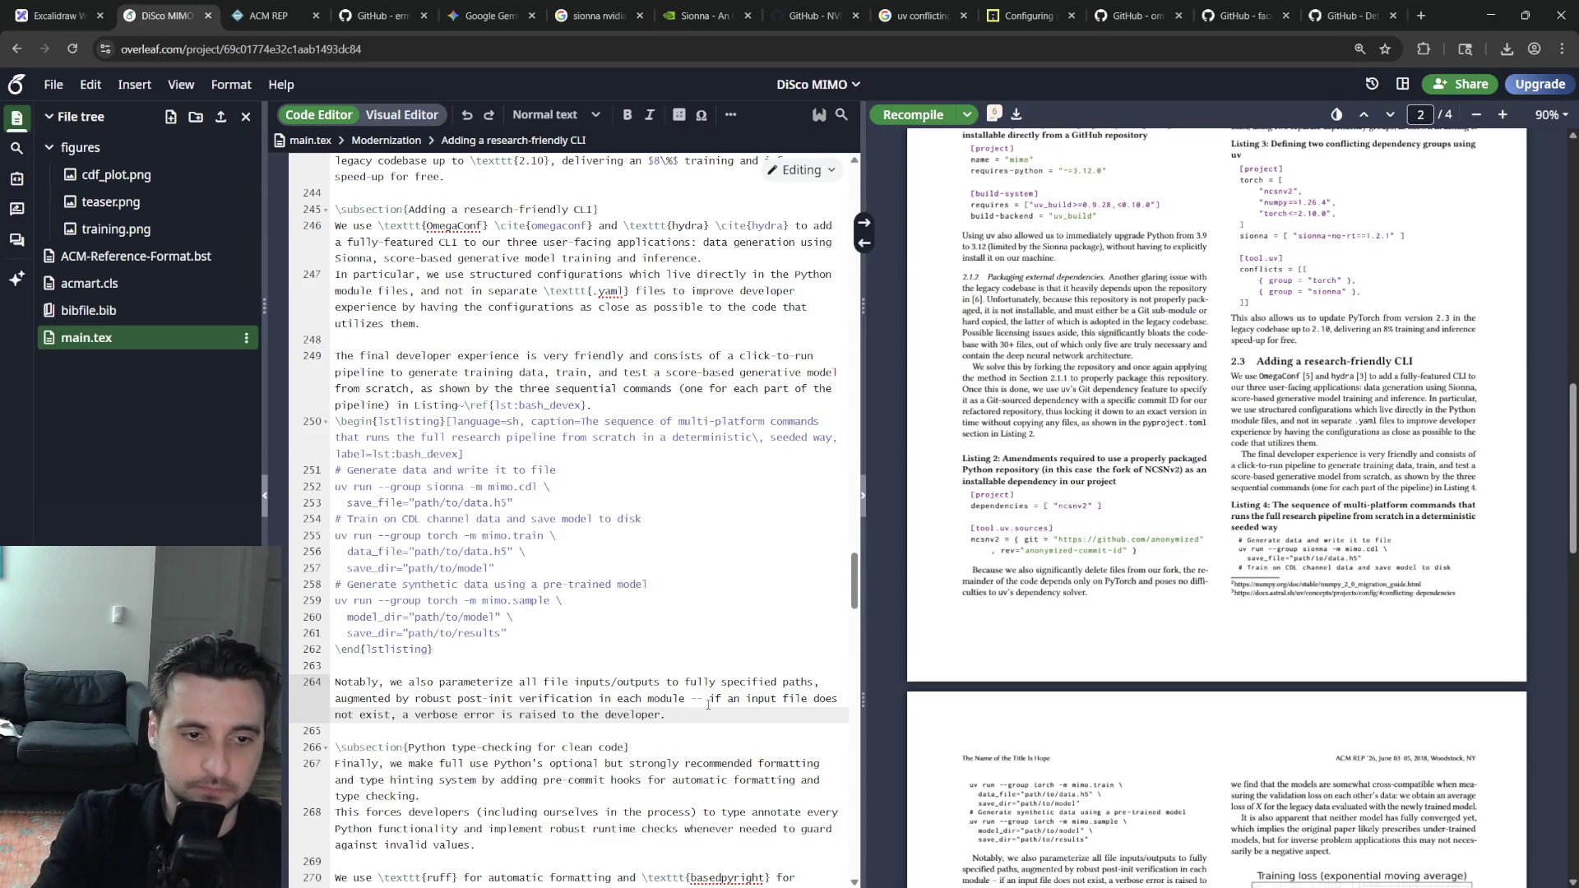
key("Down")
key("Down")
key("Down")
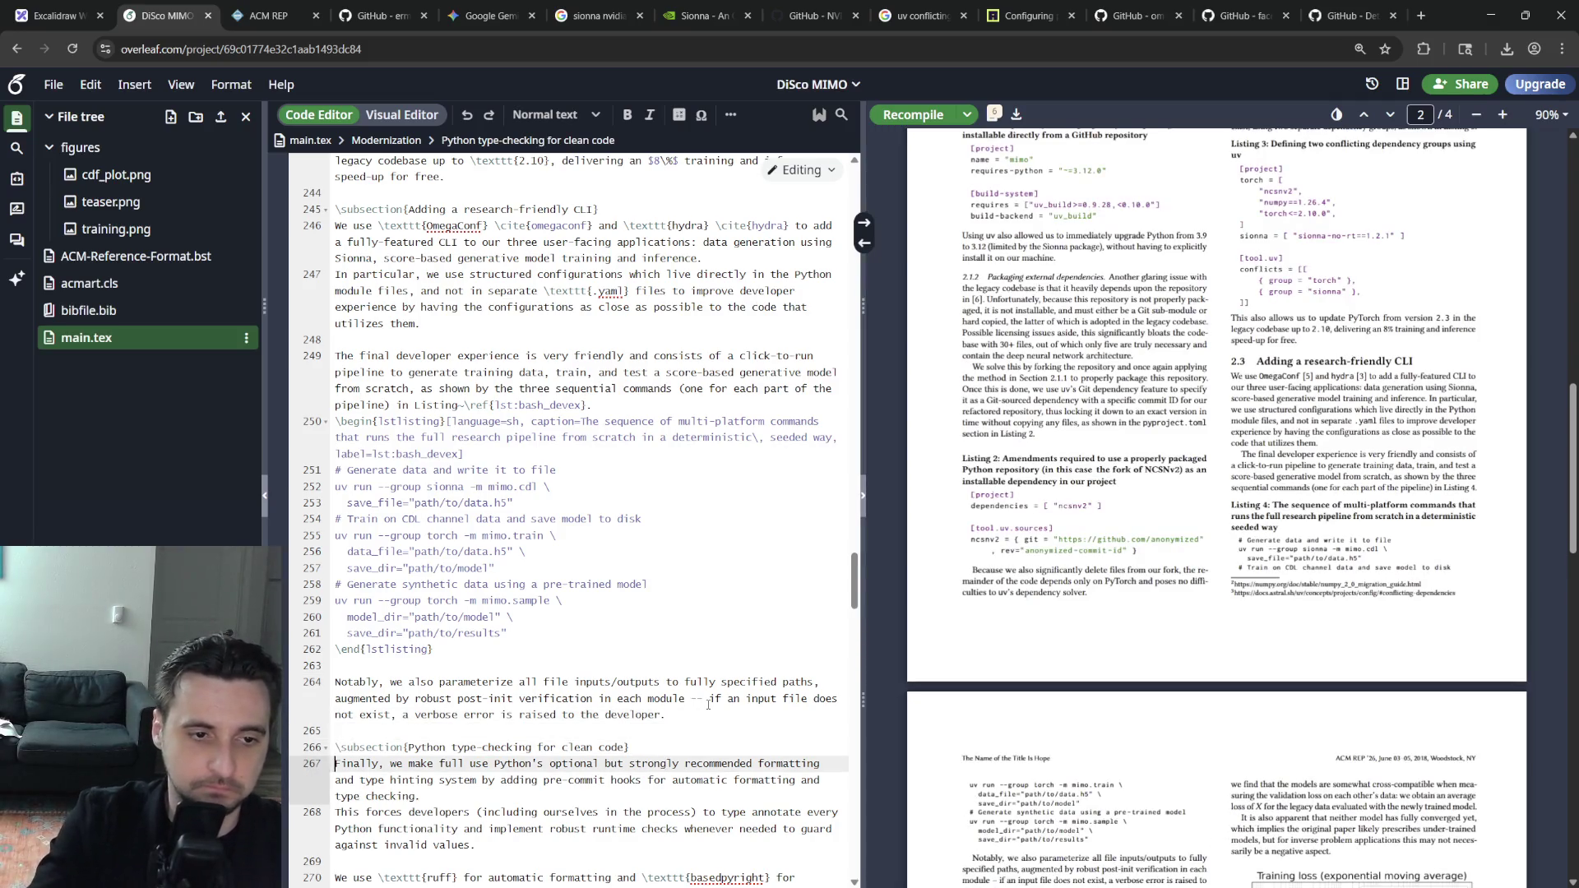
key("Delete")
key("Delete")
key("Delete")
type("W")
key("Up")
key("Up")
key("Up")
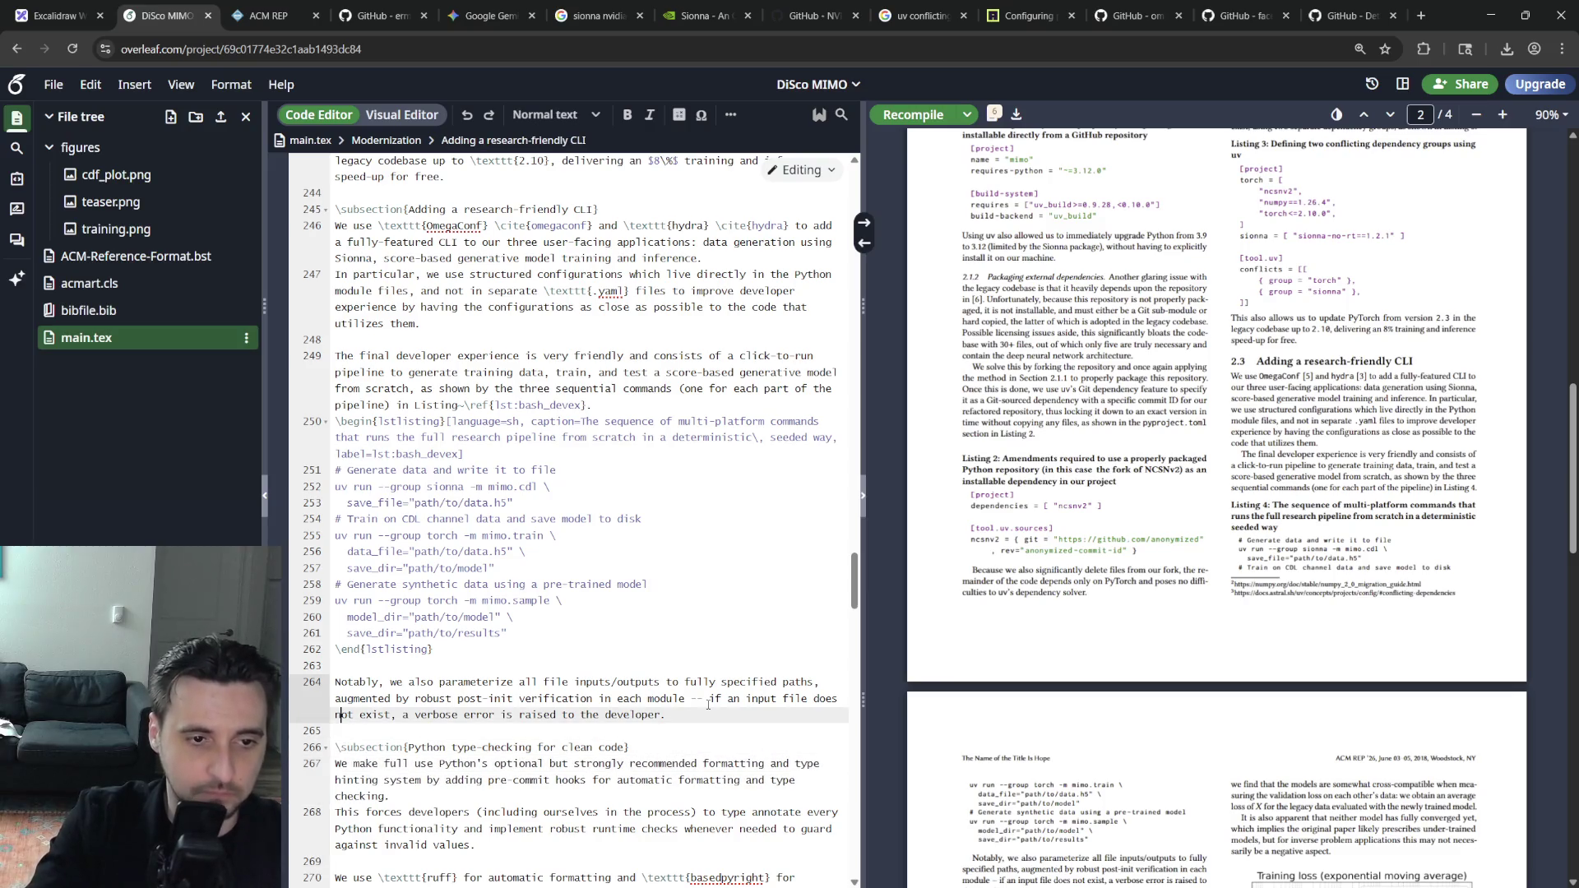
key("Return")
type("We also add seeding to all modules.")
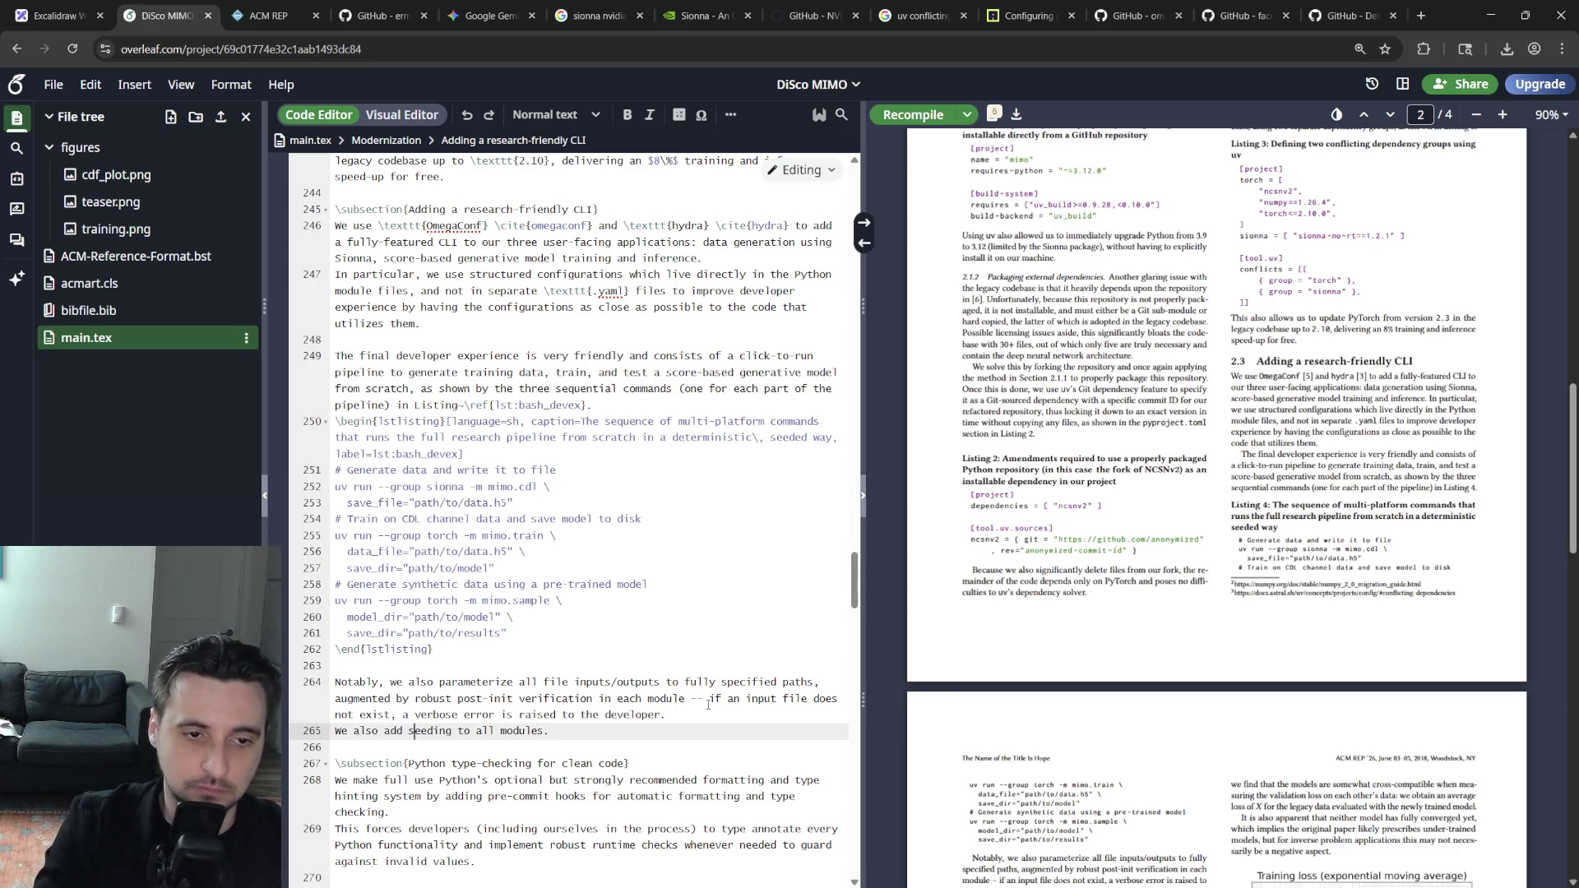
type("random")
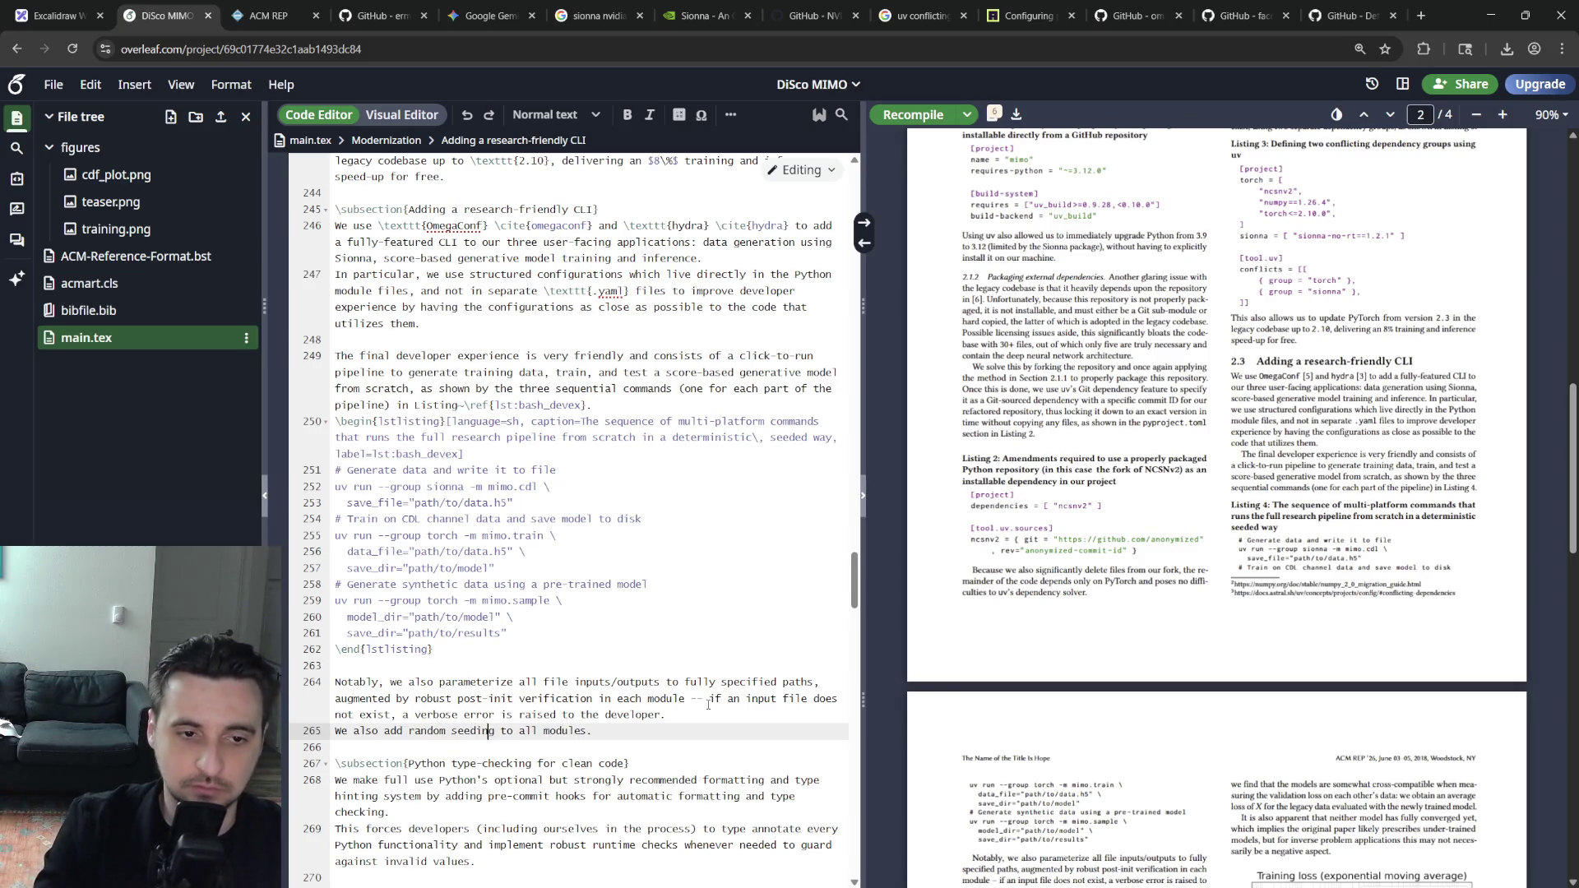
key("ctrl+s")
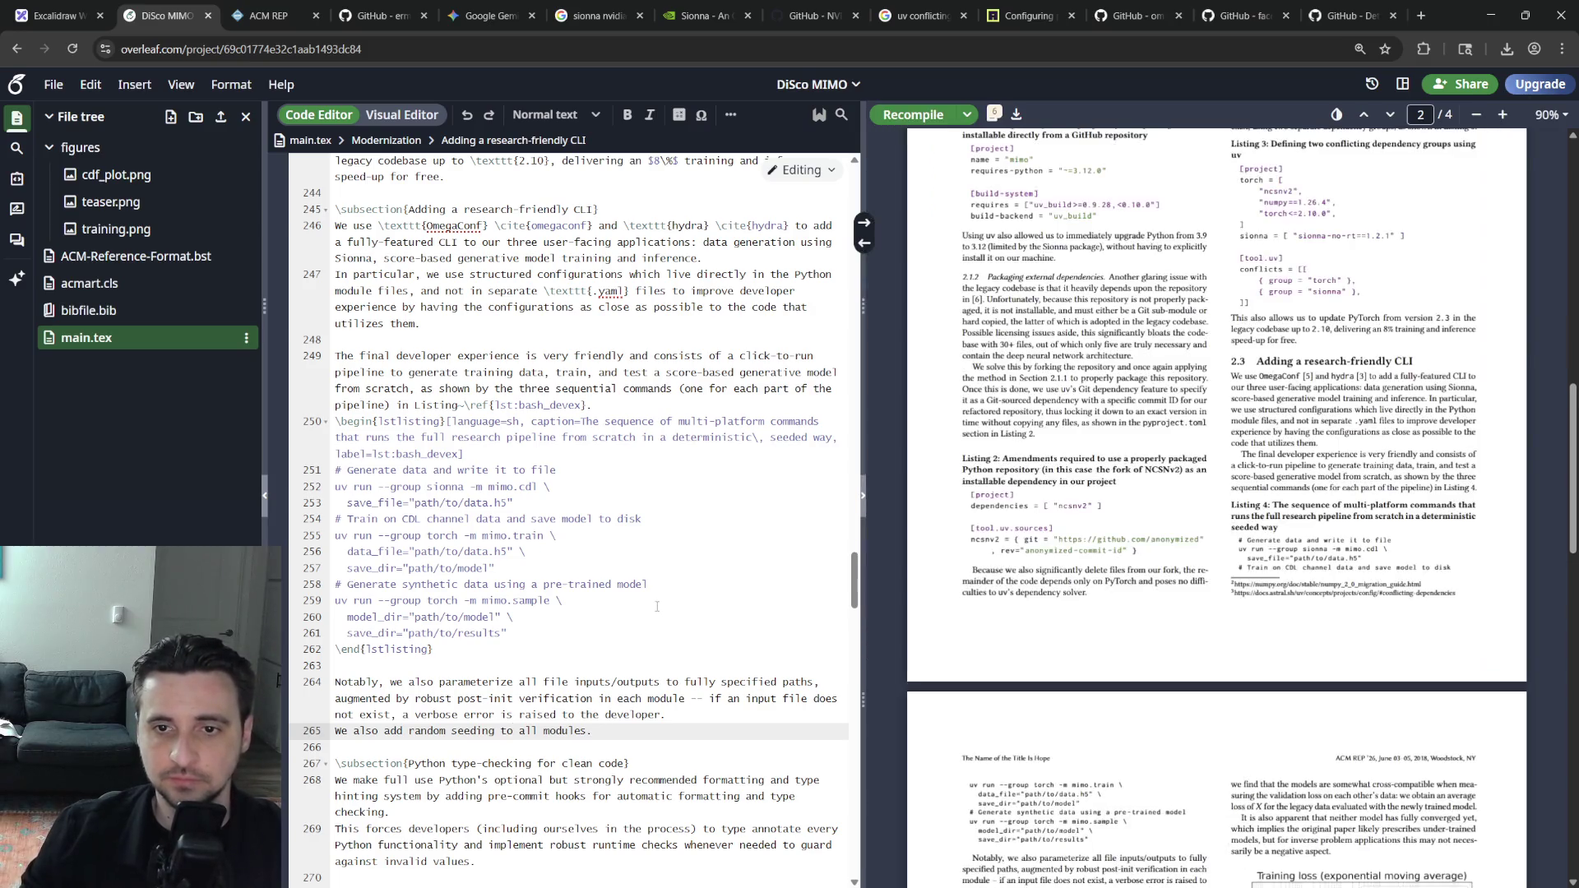
left_click_drag(493, 536, 642, 552)
Go to blank line 270 in the type-checking paragraph and close the Sionna and other leftover tabs
left_click(555, 617)
scroll(632, 647, "down", 2)
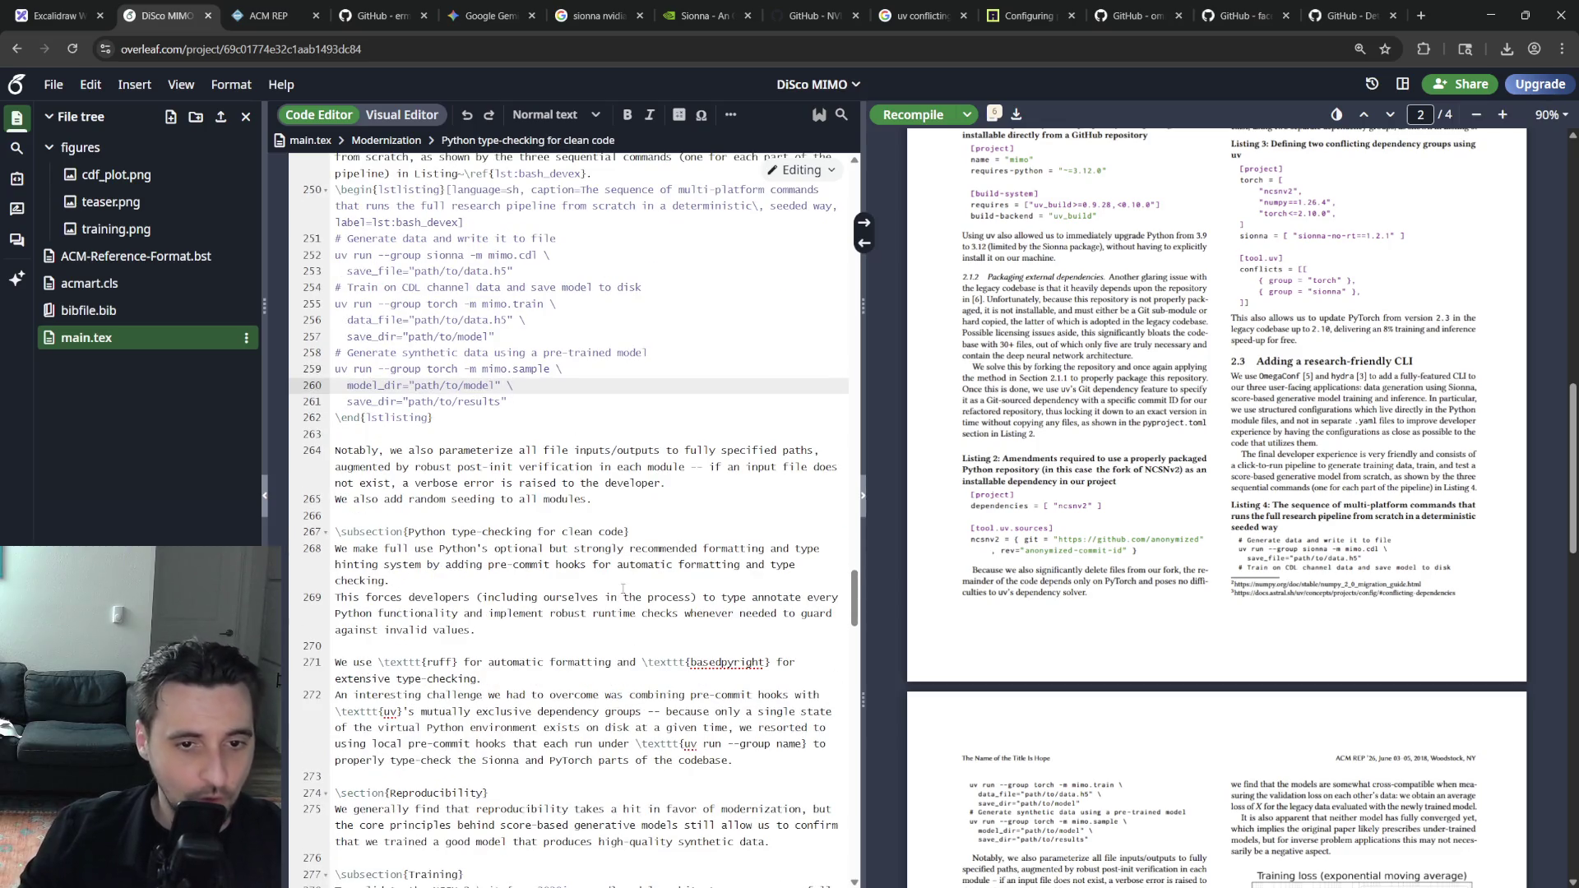
scroll(621, 583, "down", 1)
left_click(567, 491)
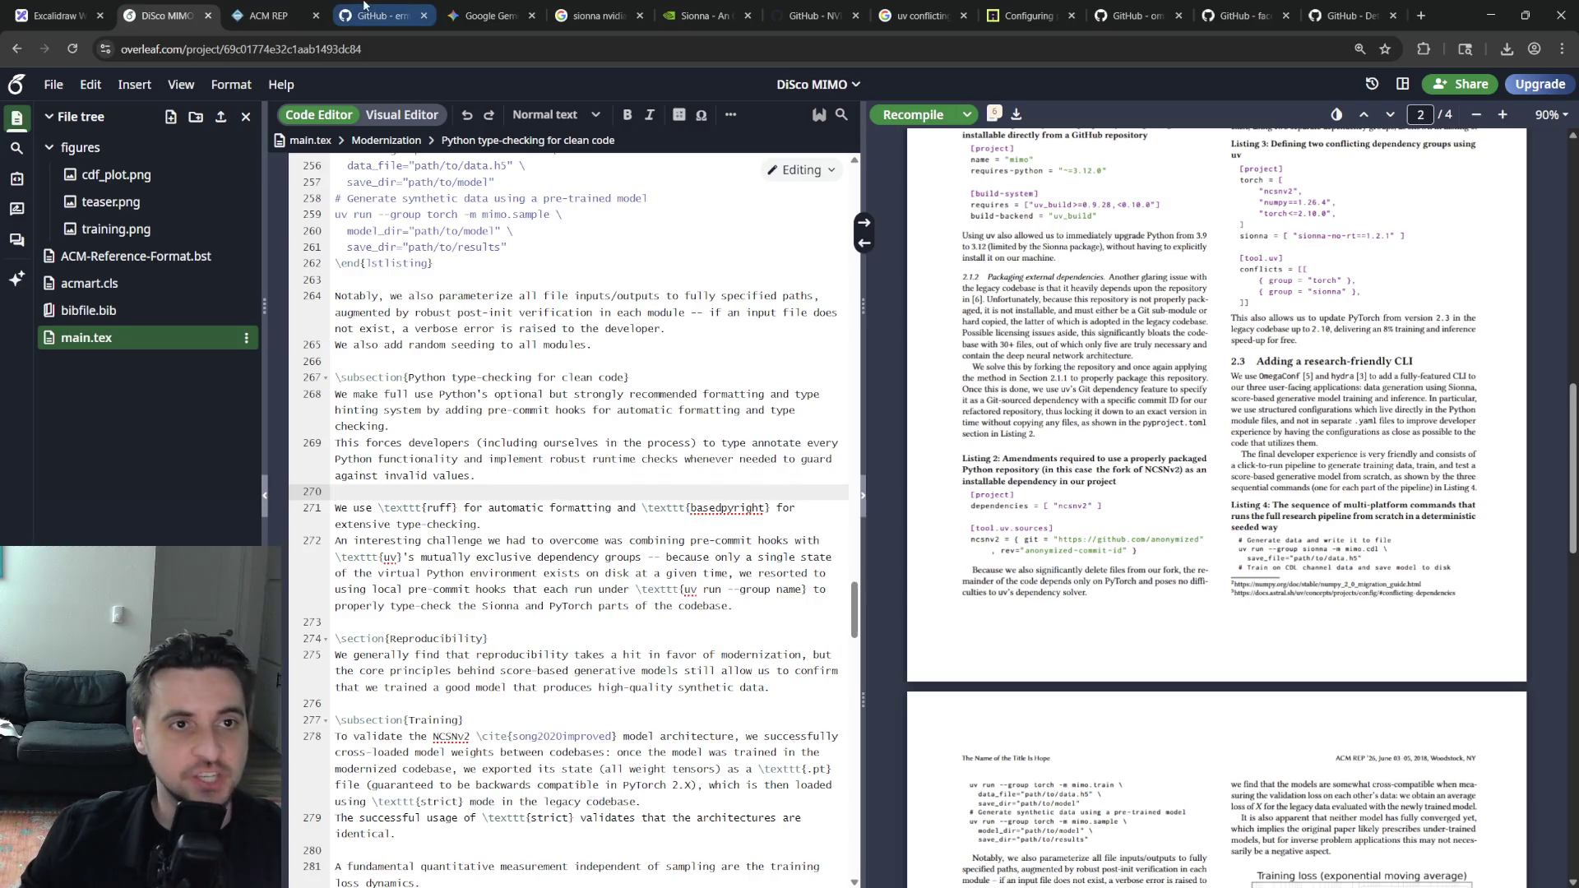
middle_click(590, 11)
middle_click(590, 11)
middle_click(590, 10)
middle_click(590, 11)
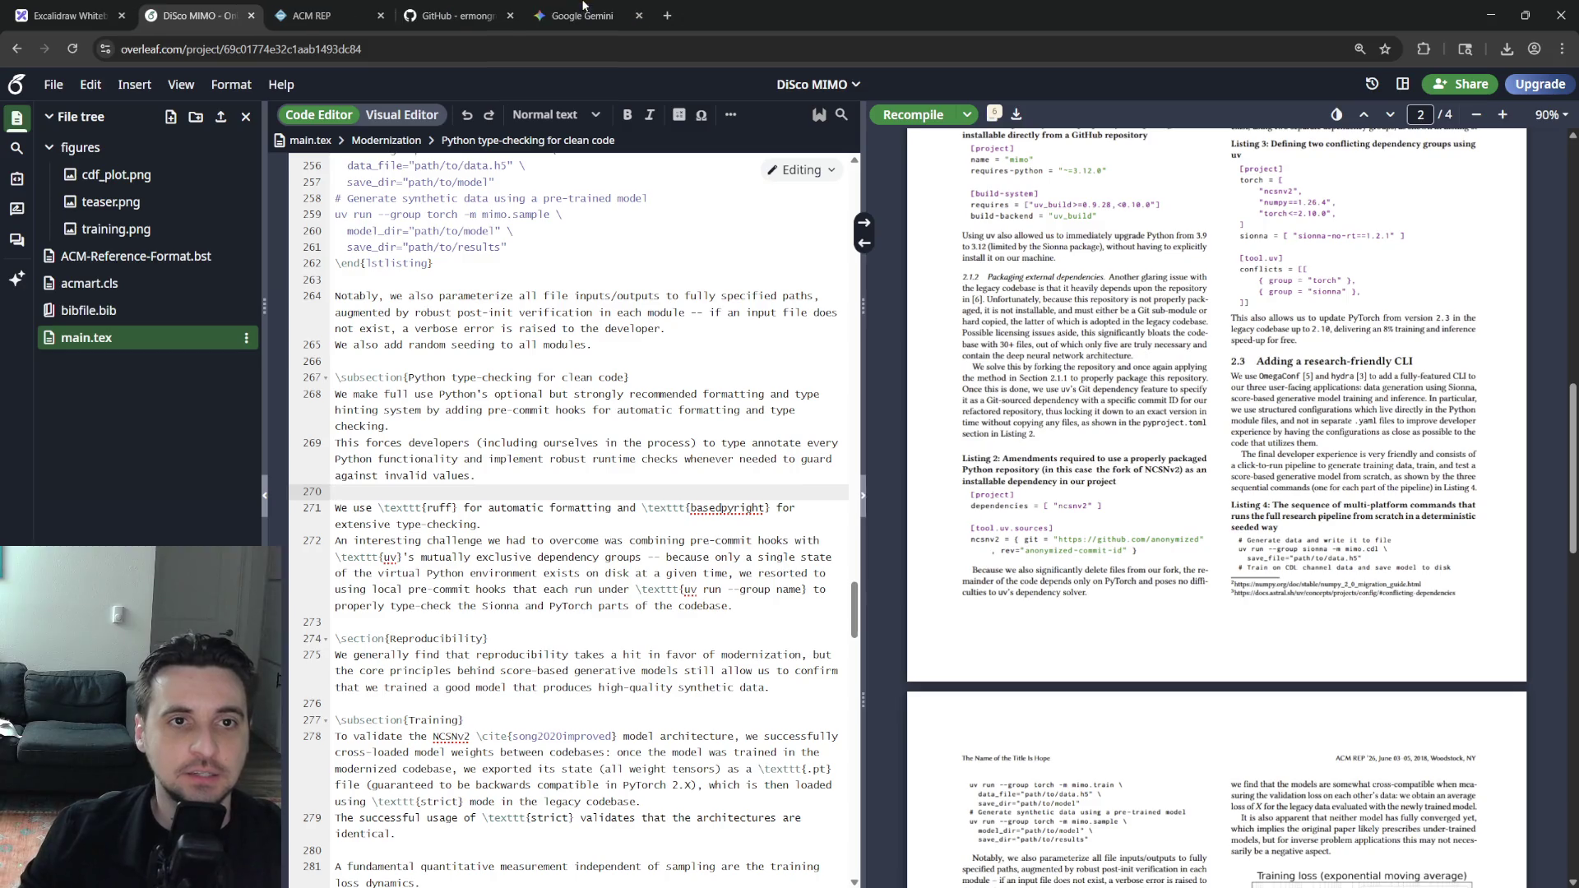
left_click(674, 10)
type("ruff")
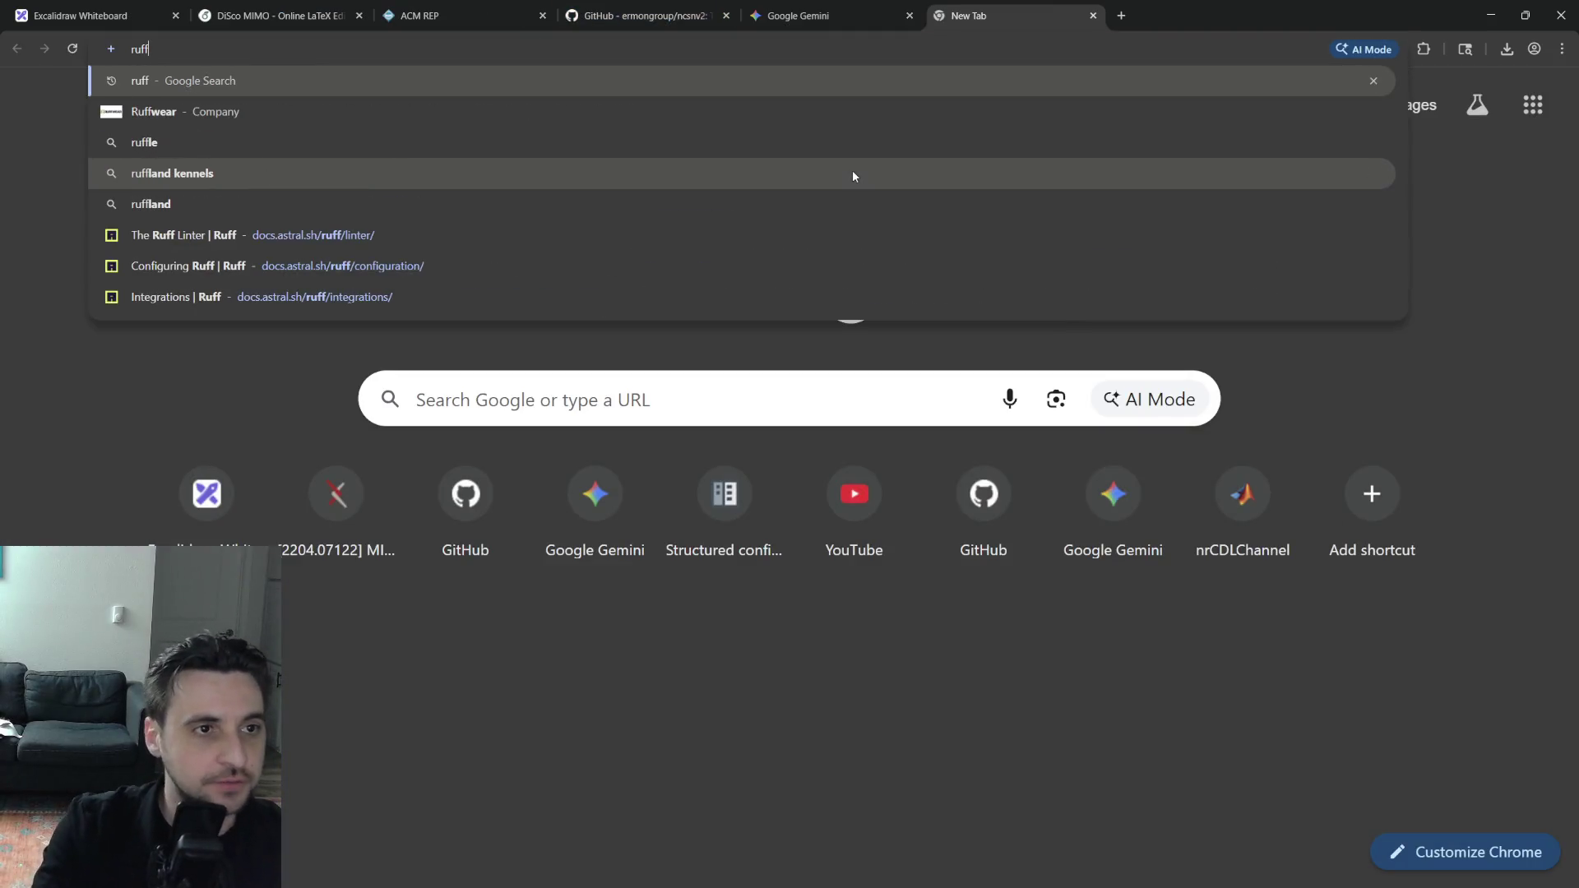
Search ruff and land on The Ruff Linter documentation page, checking its address
key("Down")
key("Down")
key("Down")
key("Down")
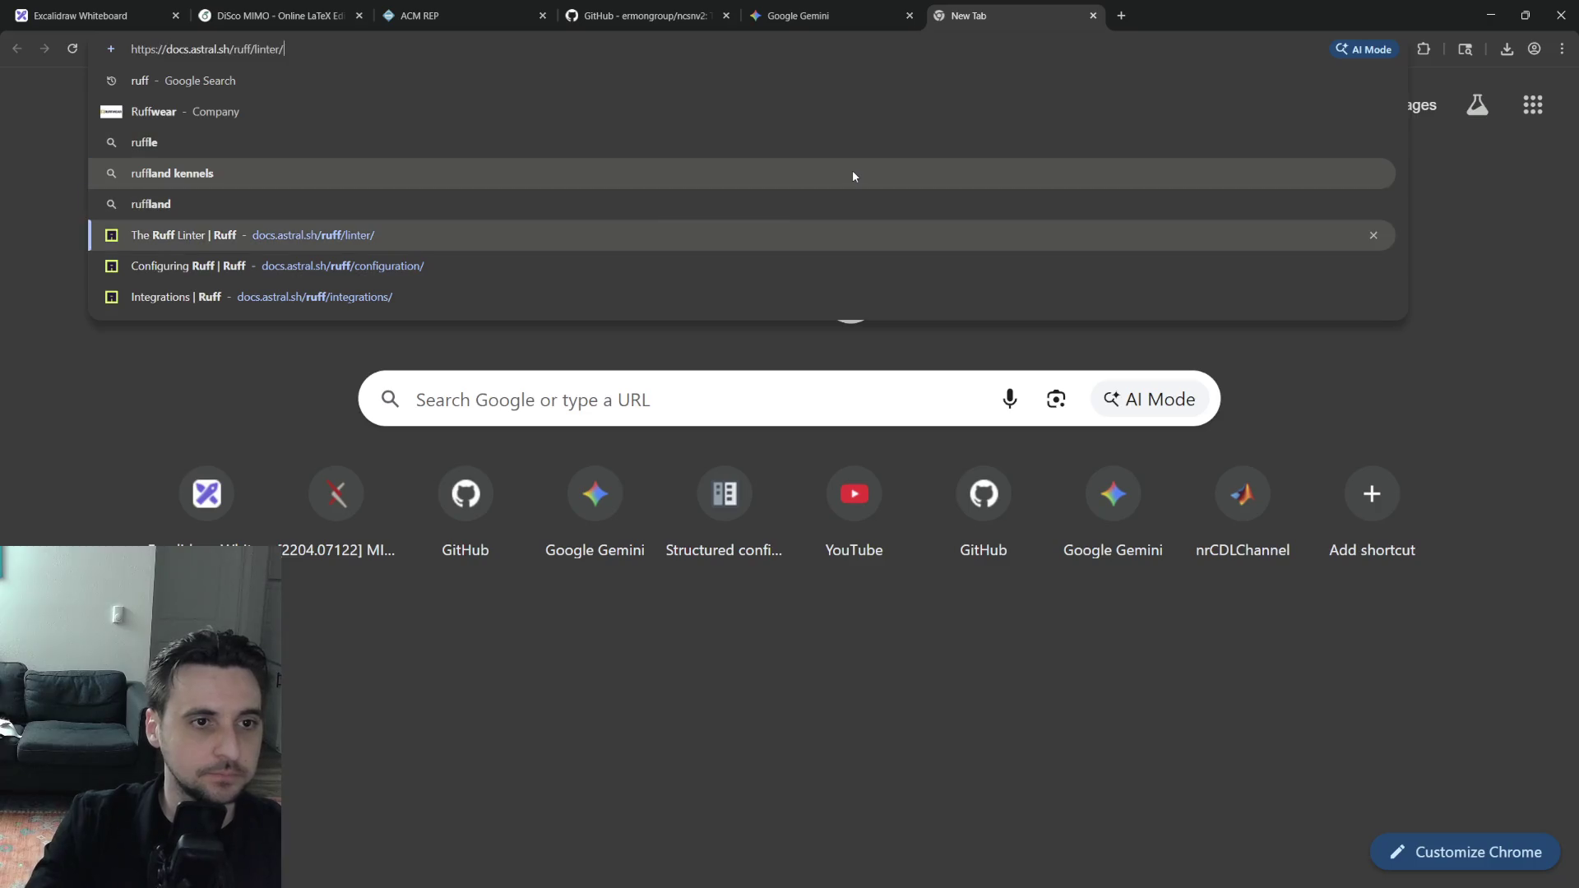
key("Return")
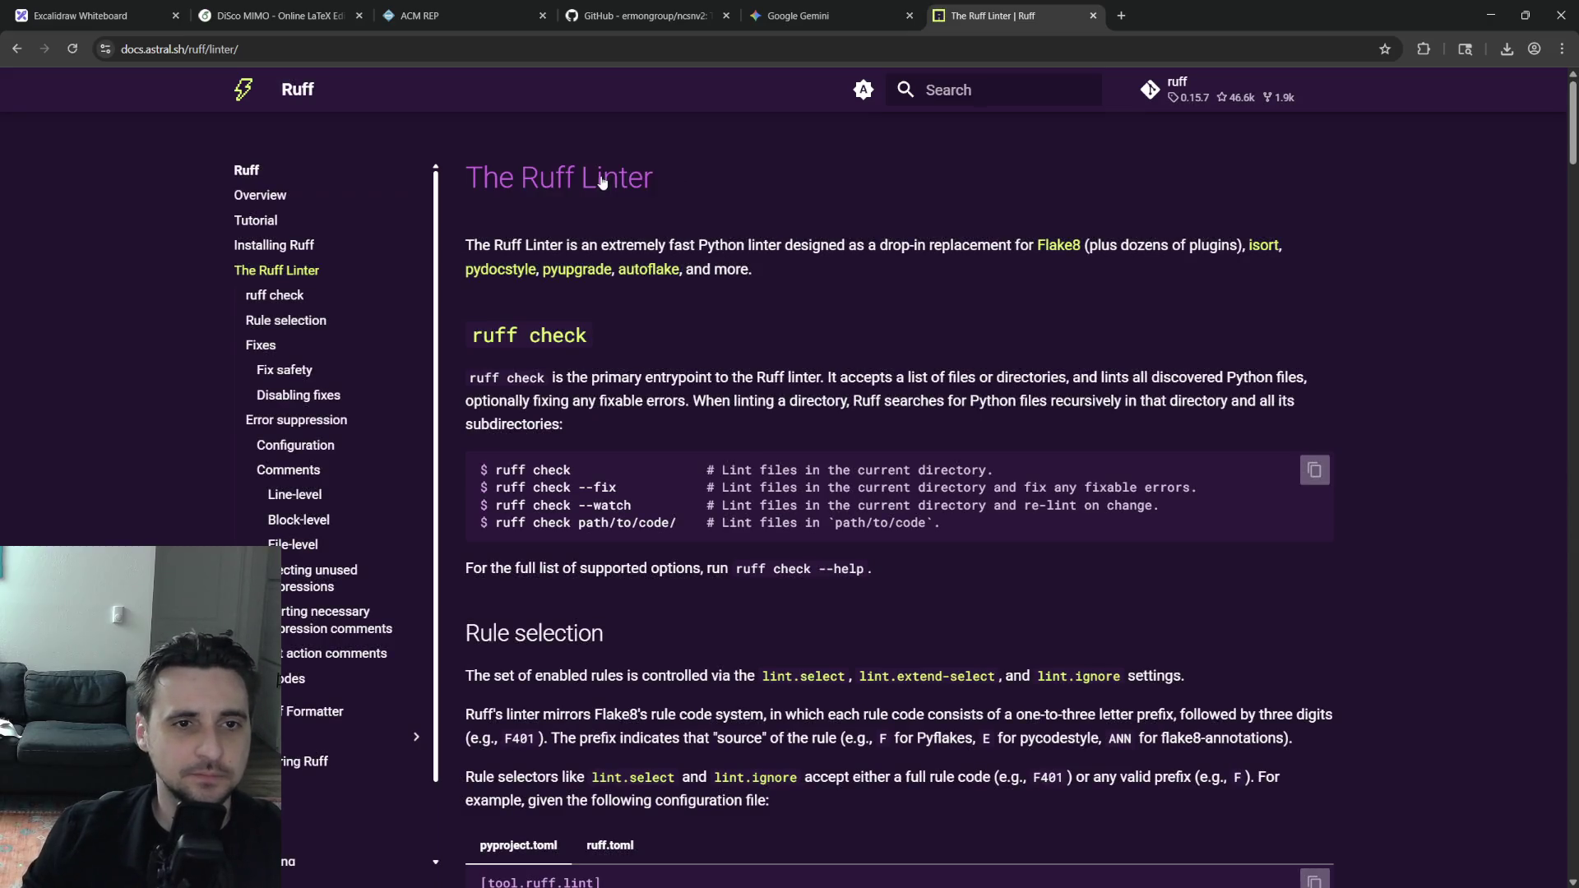
left_click(370, 49)
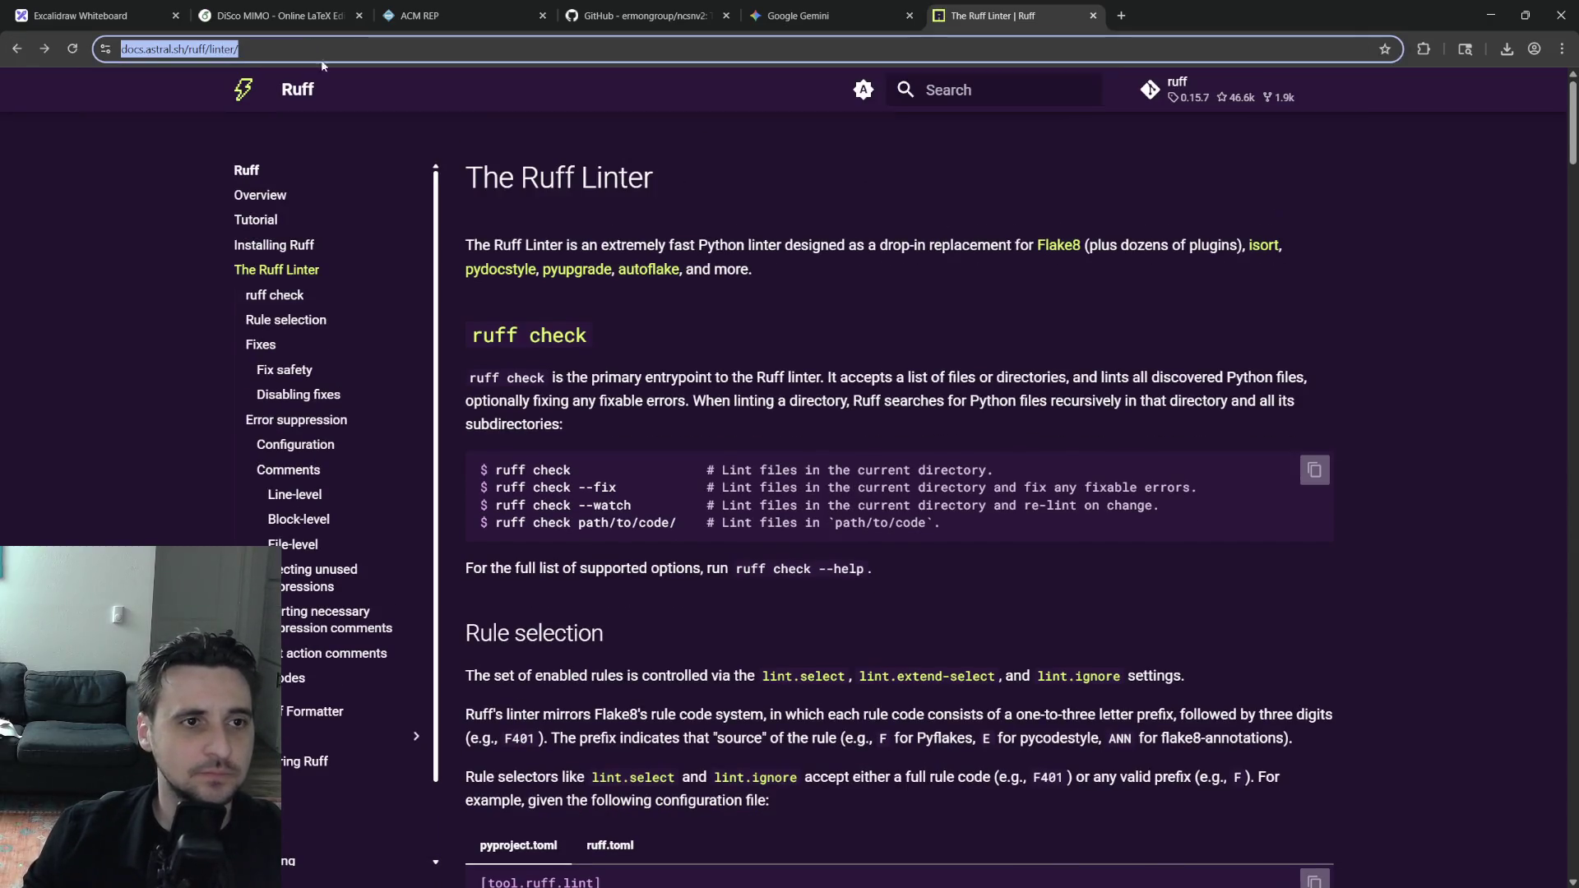
key("Escape")
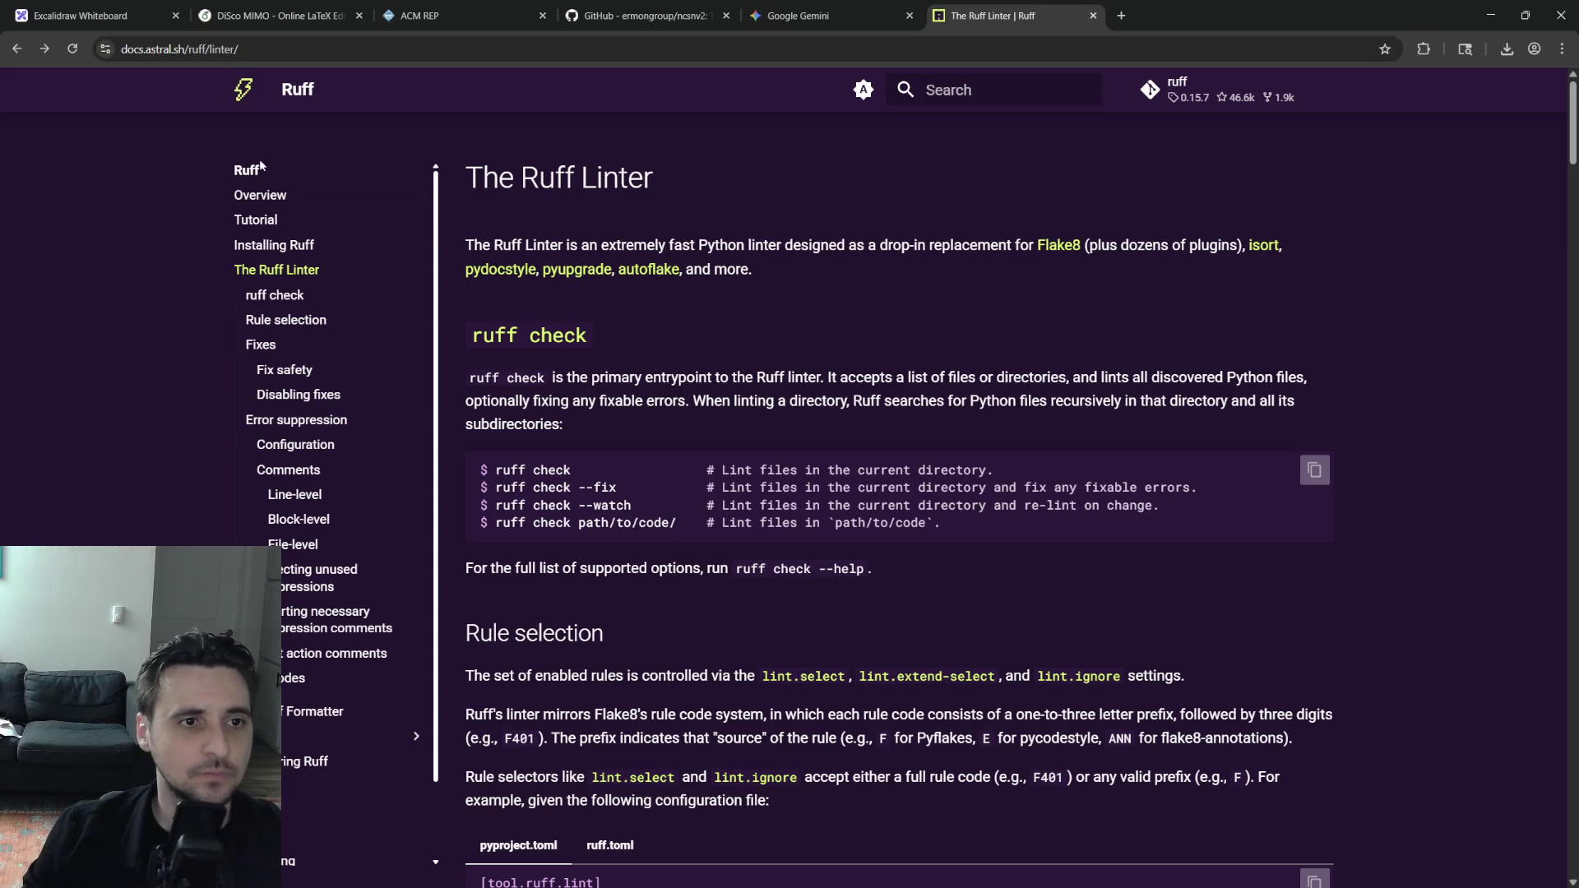
left_click(230, 51)
left_click(139, 306)
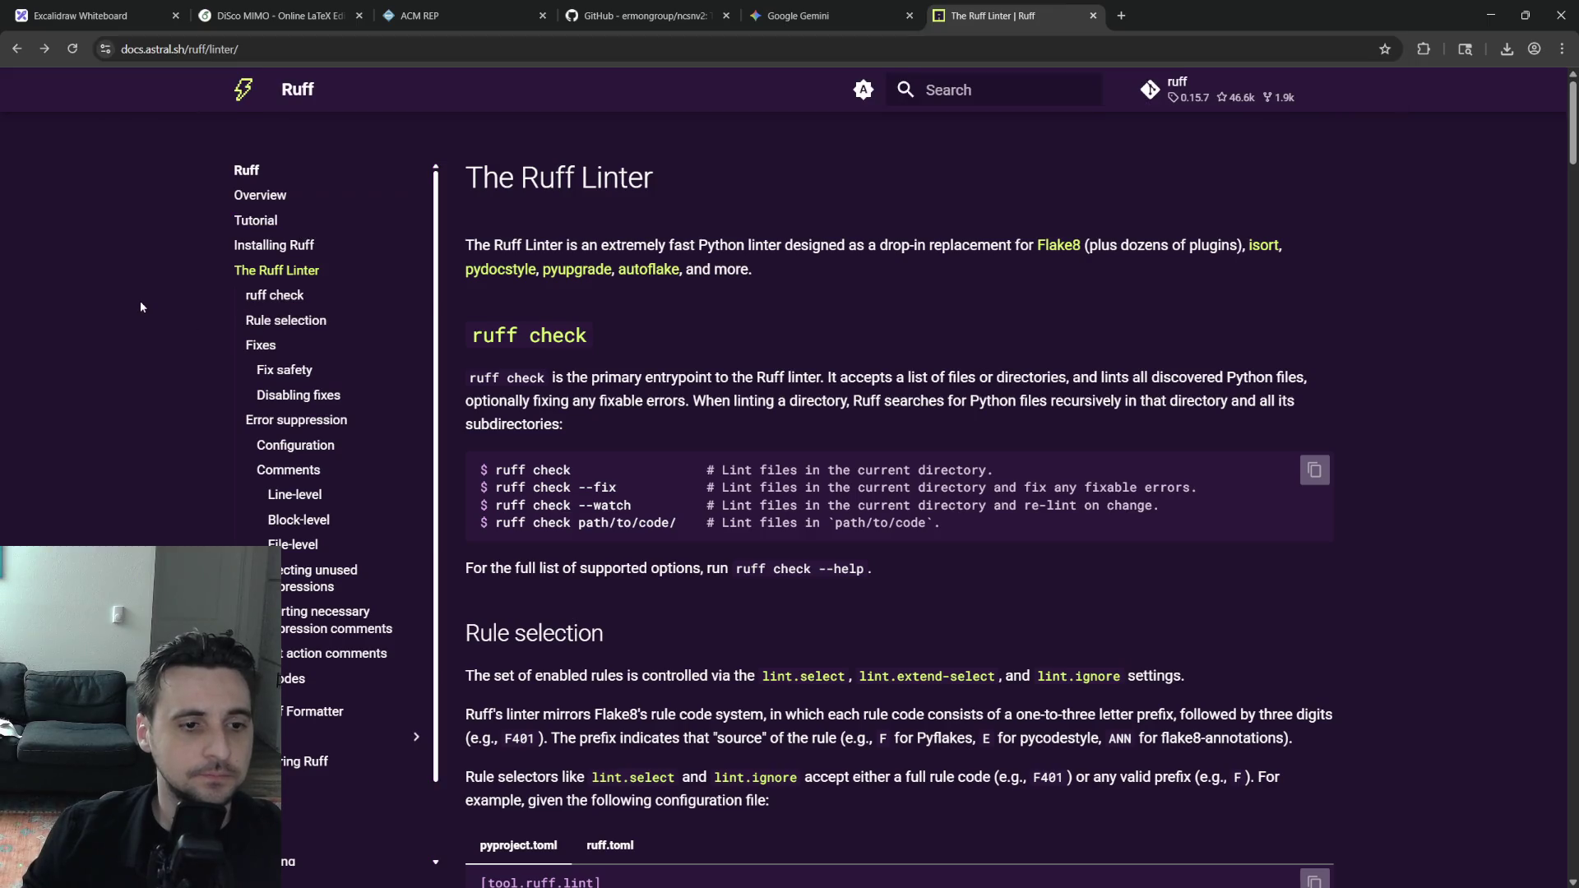
Browse the Ruff Formatter and Overview pages and copy the overview page address
left_click(315, 711)
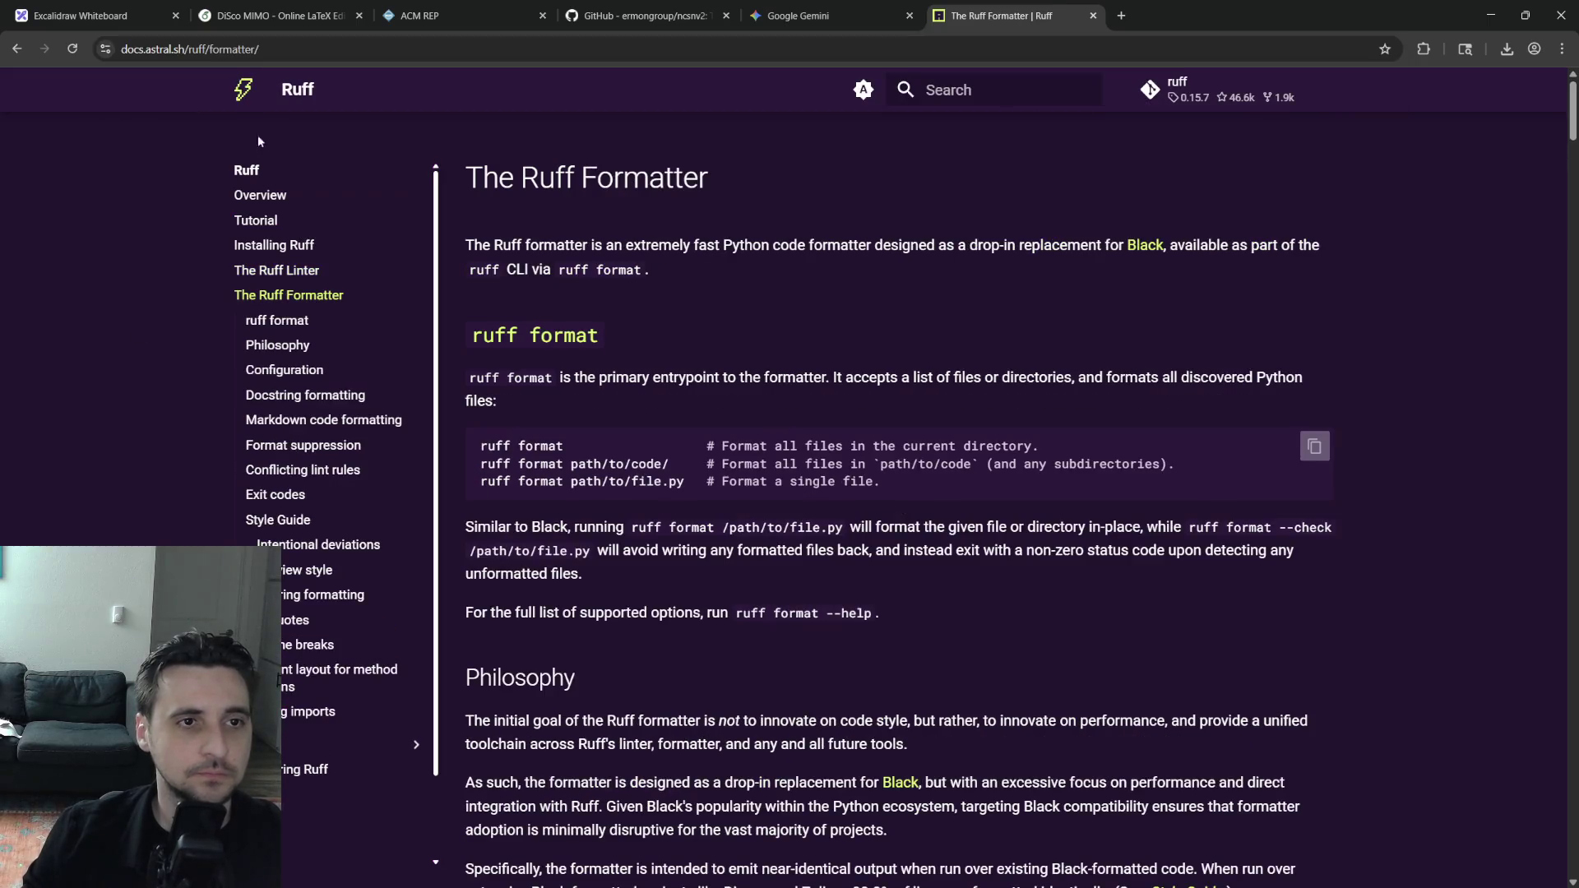
left_click(264, 50)
left_click(226, 283)
left_click(257, 196)
left_click(186, 50)
left_click(107, 333)
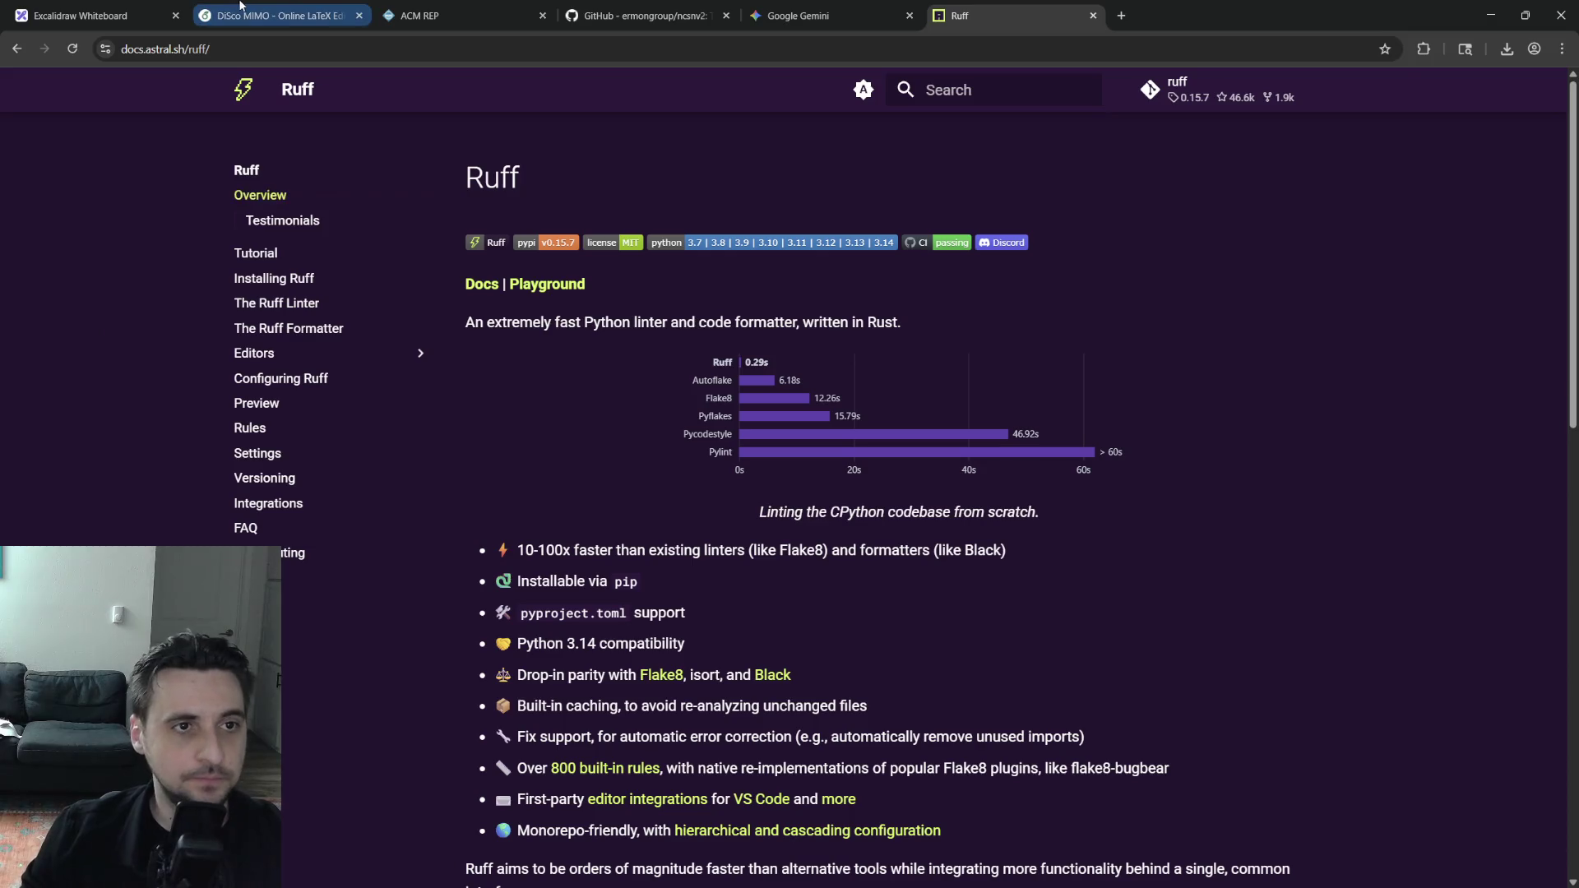
Back in Overleaf, go to bibfile.bib below the omegaconf entry
left_click(247, 15)
left_click(89, 310)
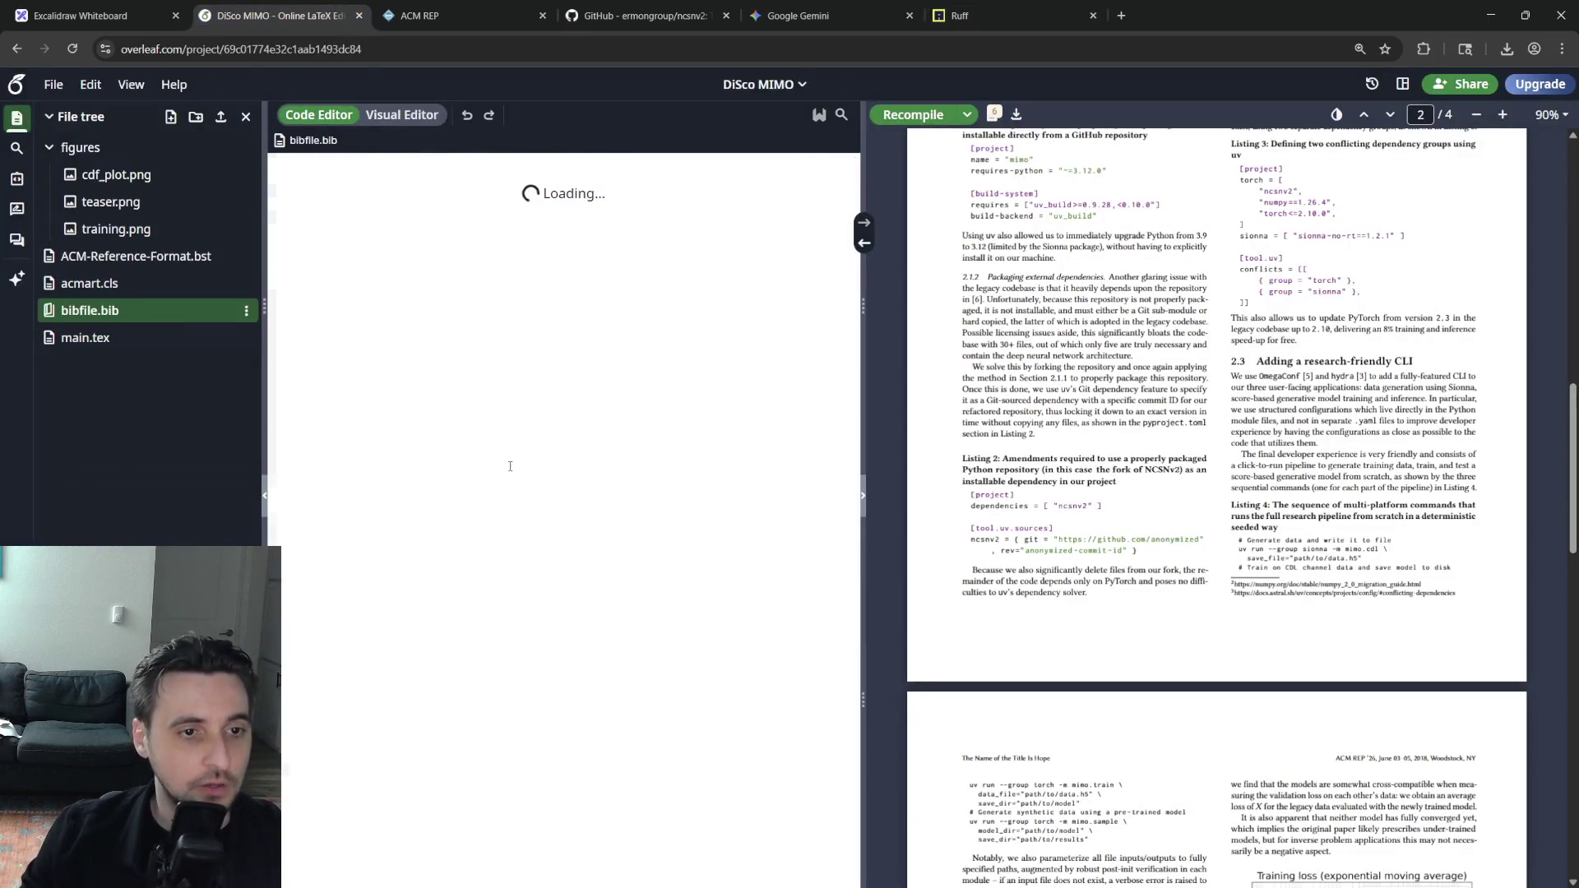
left_click(477, 705)
key("ctrl+v")
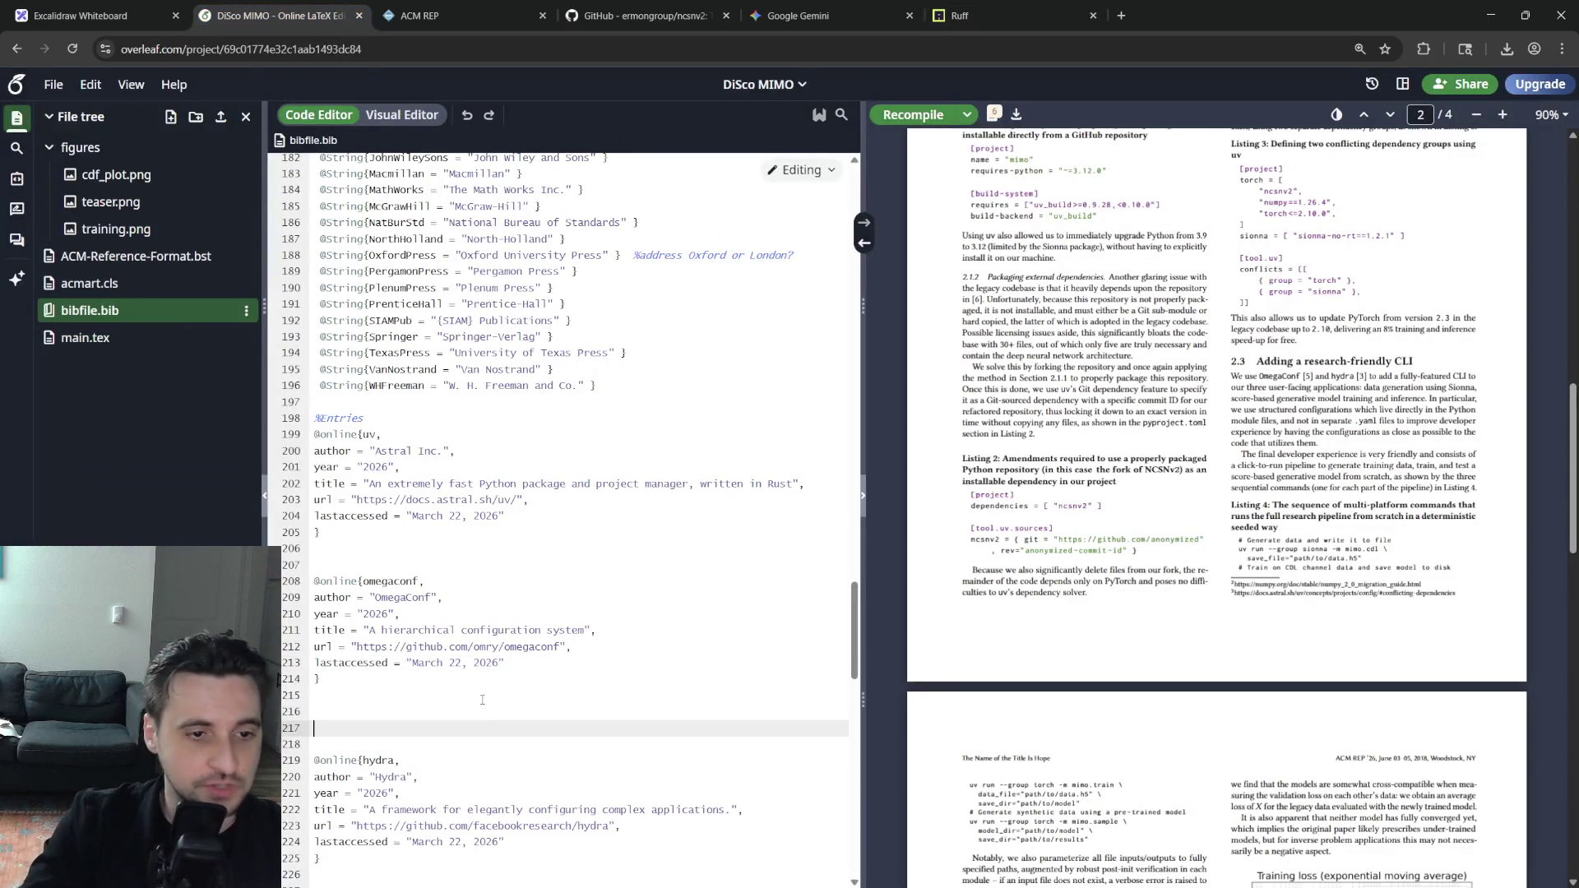
left_click(374, 689)
key("shift+Up")
key("shift+Up")
key("shift+Up")
key("ctrl+c")
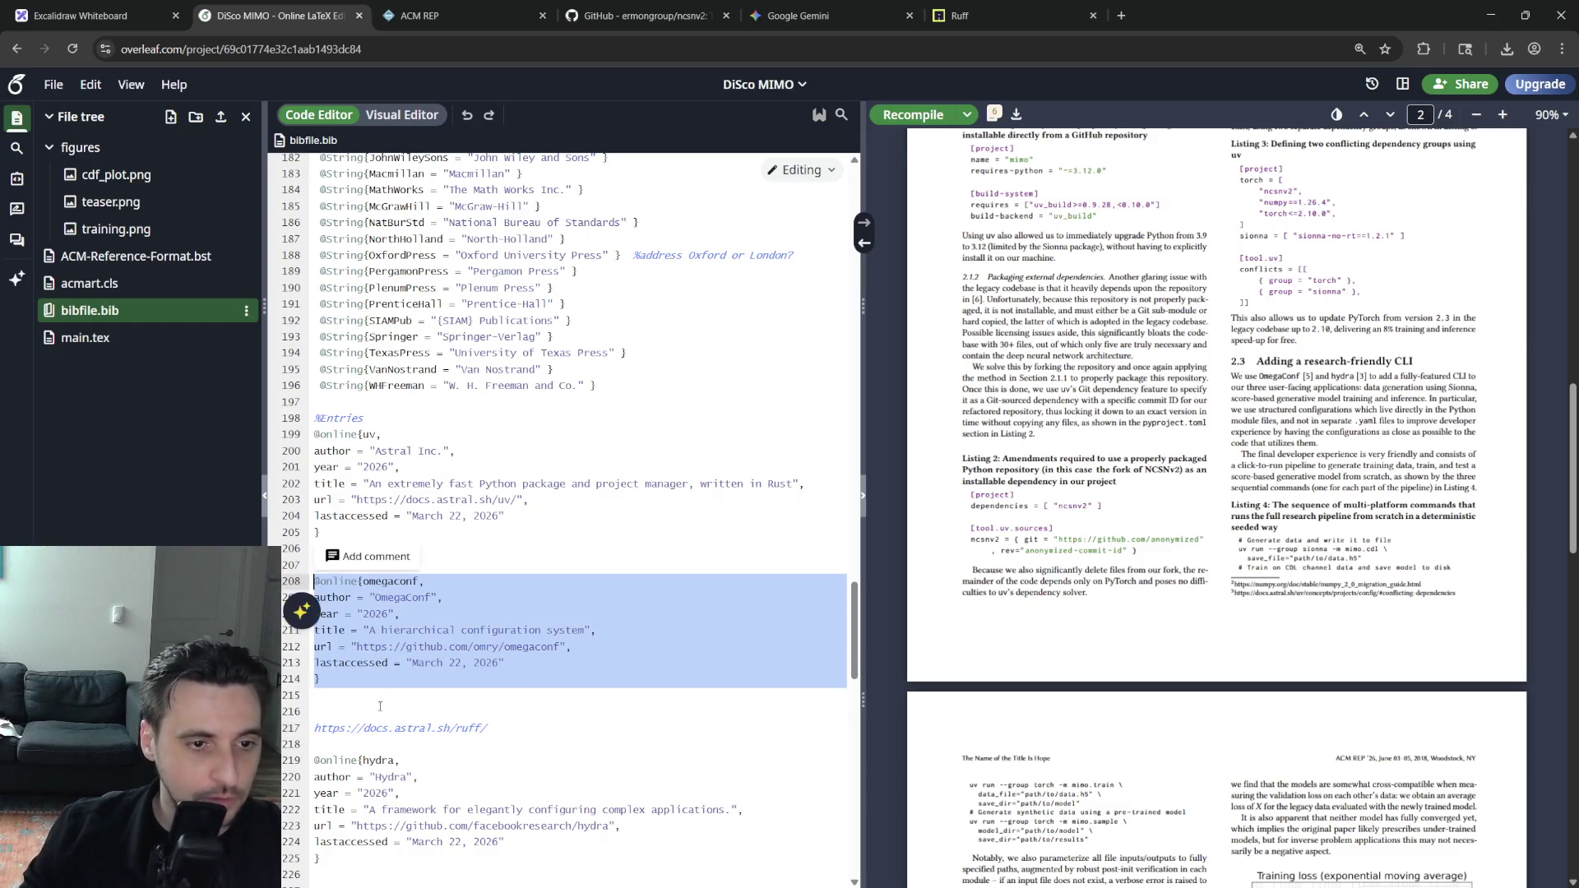
key("Right")
key("ctrl+v")
Rename the duplicate's key to ruff and its author to Astral Inc
double_click(380, 711)
type("ruff")
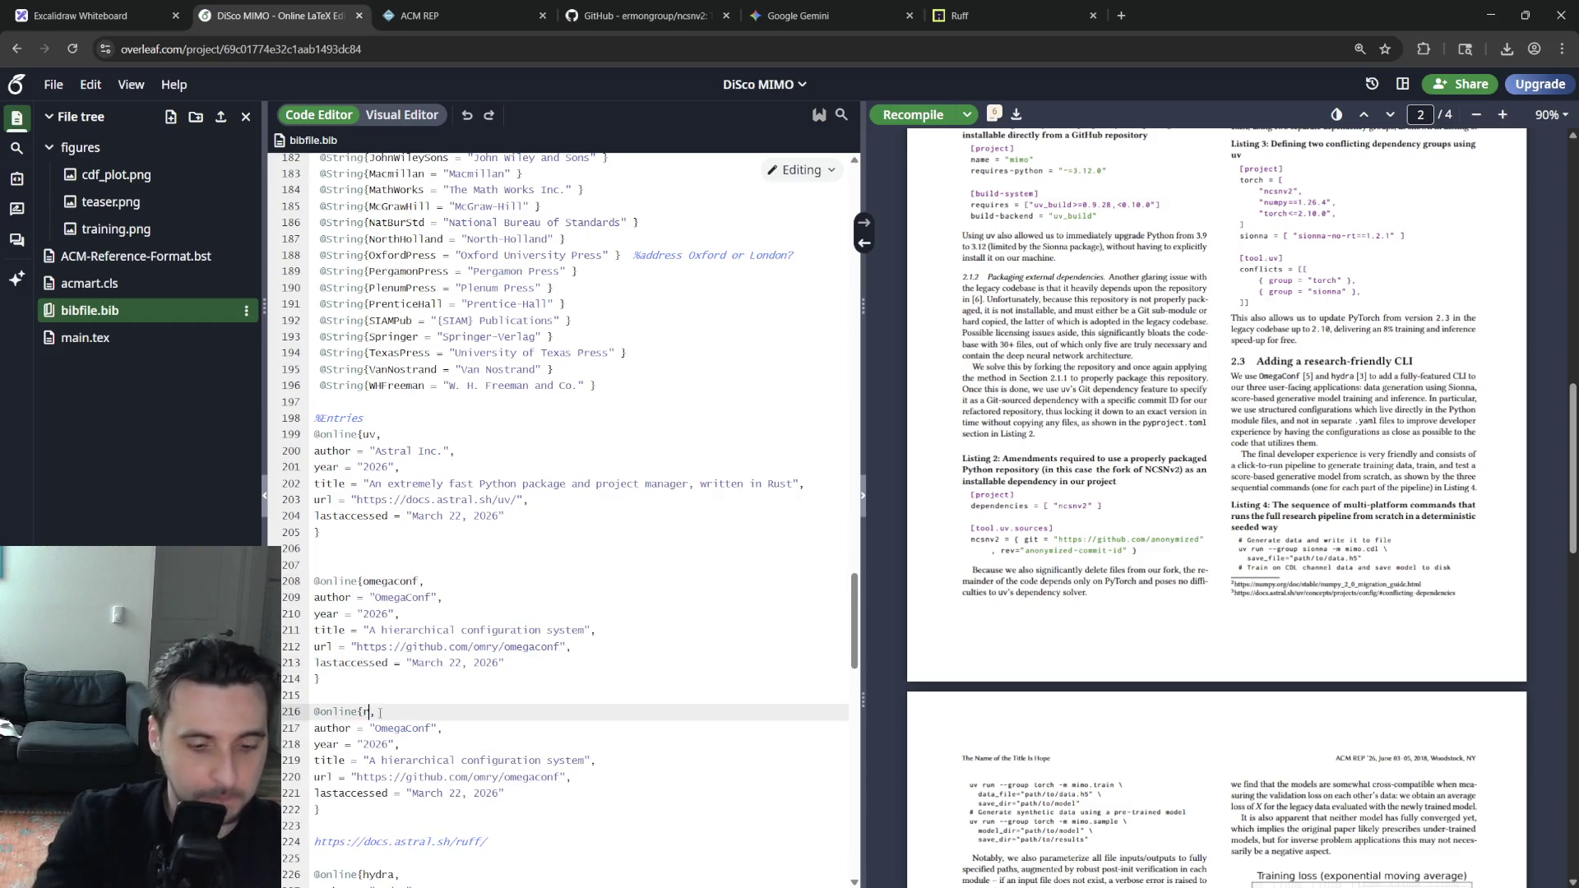
key("Down")
key("Left")
key("Left")
key("ctrl+shift+Right")
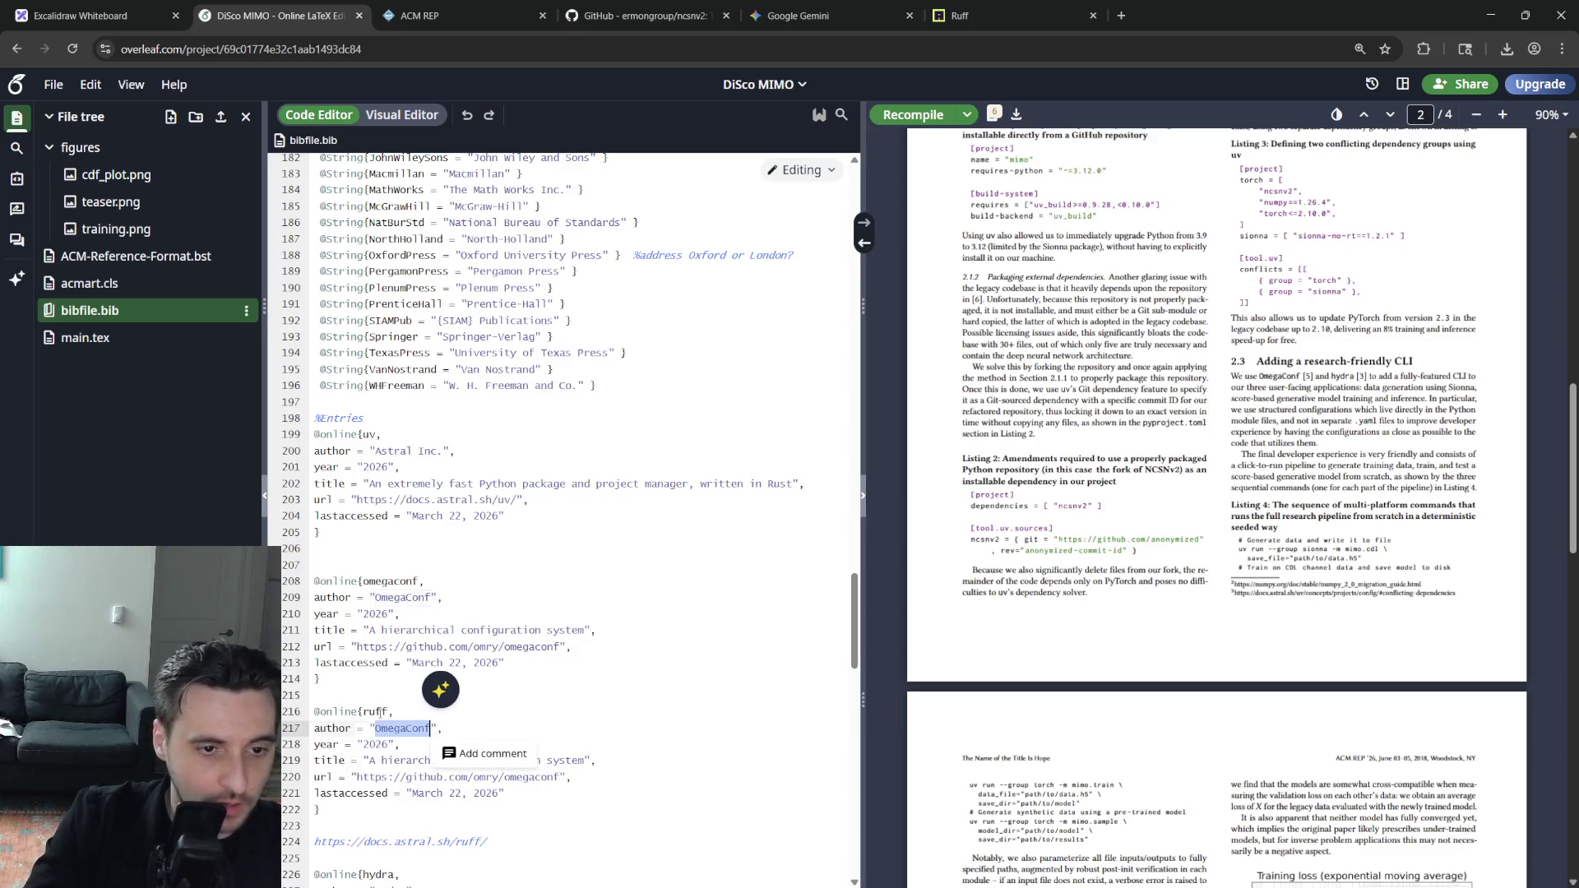
type("Astral I")
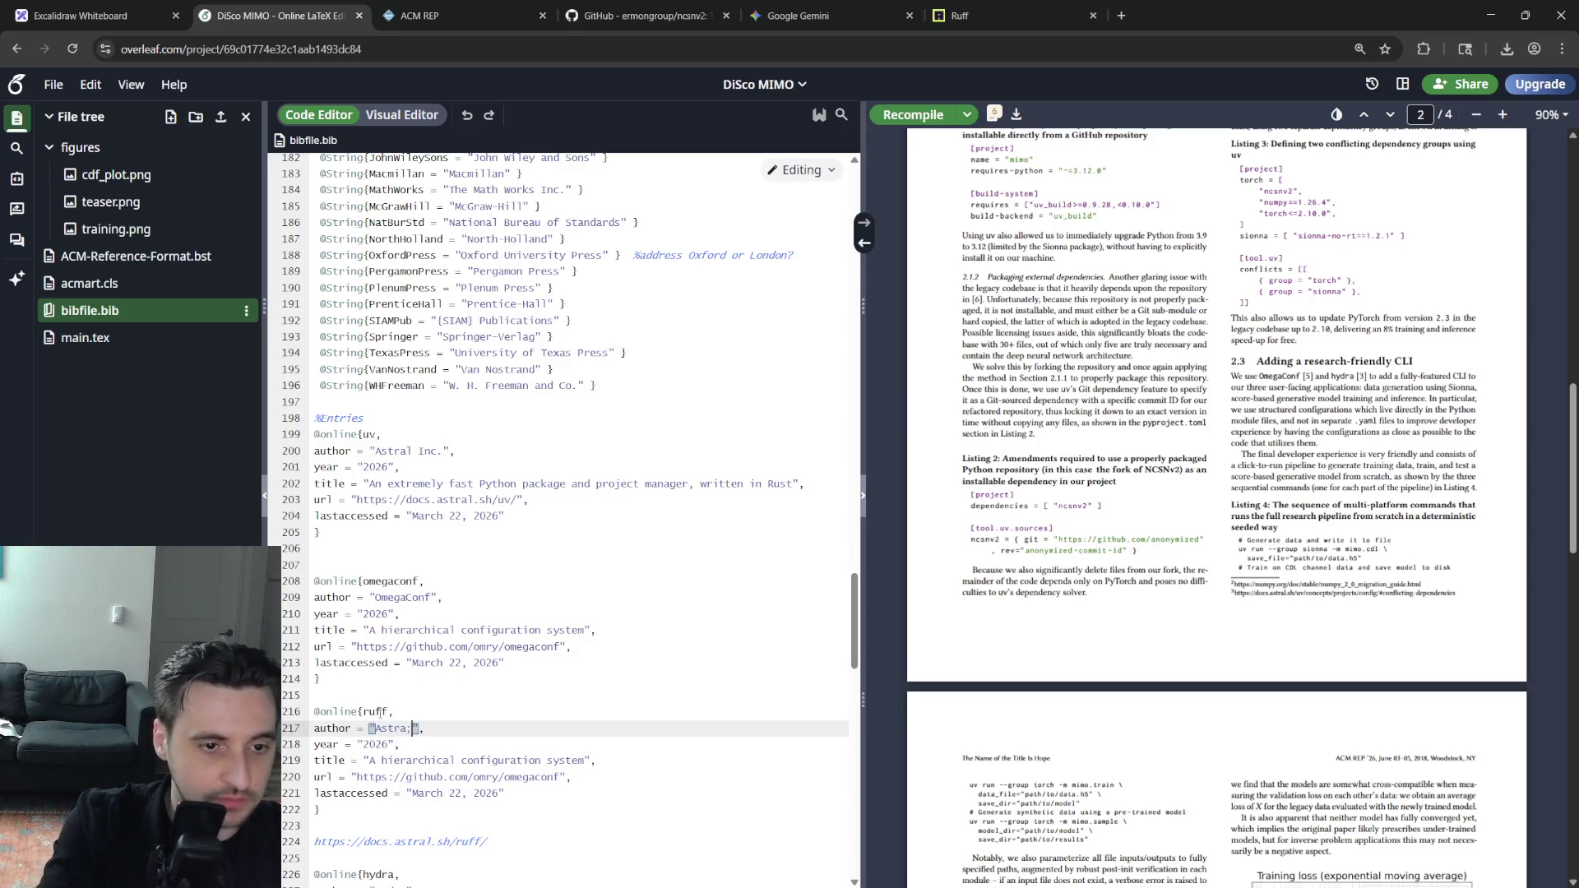
type("nc.")
scroll(469, 741, "down", 1)
Move the pasted Ruff docs URL into the ruff entry's url field, replacing the omegaconf URL
left_click(484, 764)
triple_click(483, 766)
key("ctrl+x")
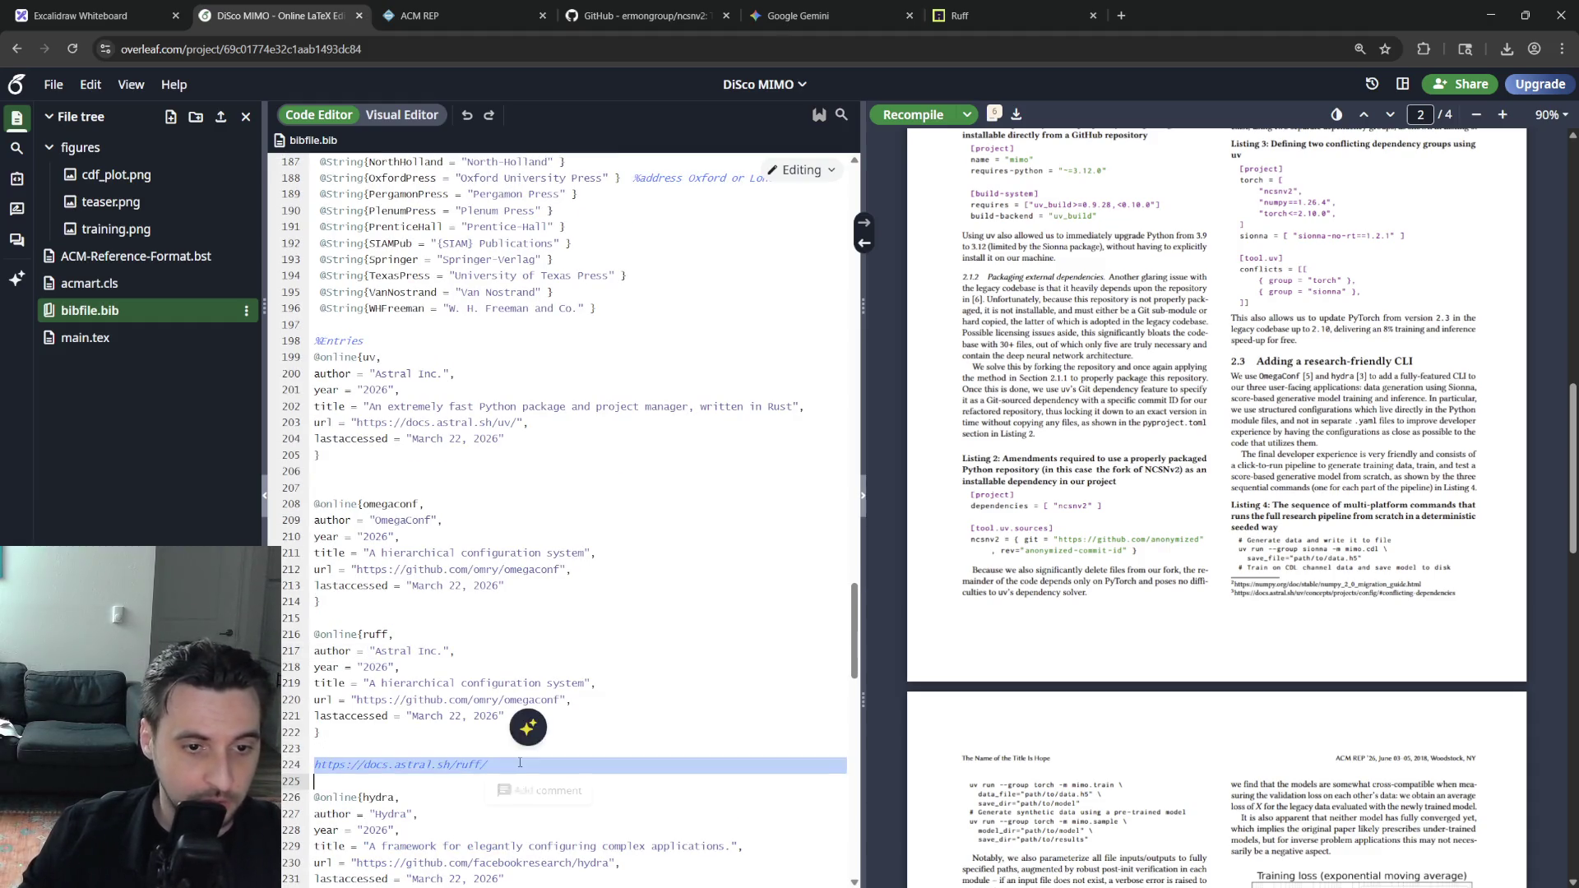
key("BackSpace")
left_click_drag(559, 699, 352, 700)
key("ctrl+v")
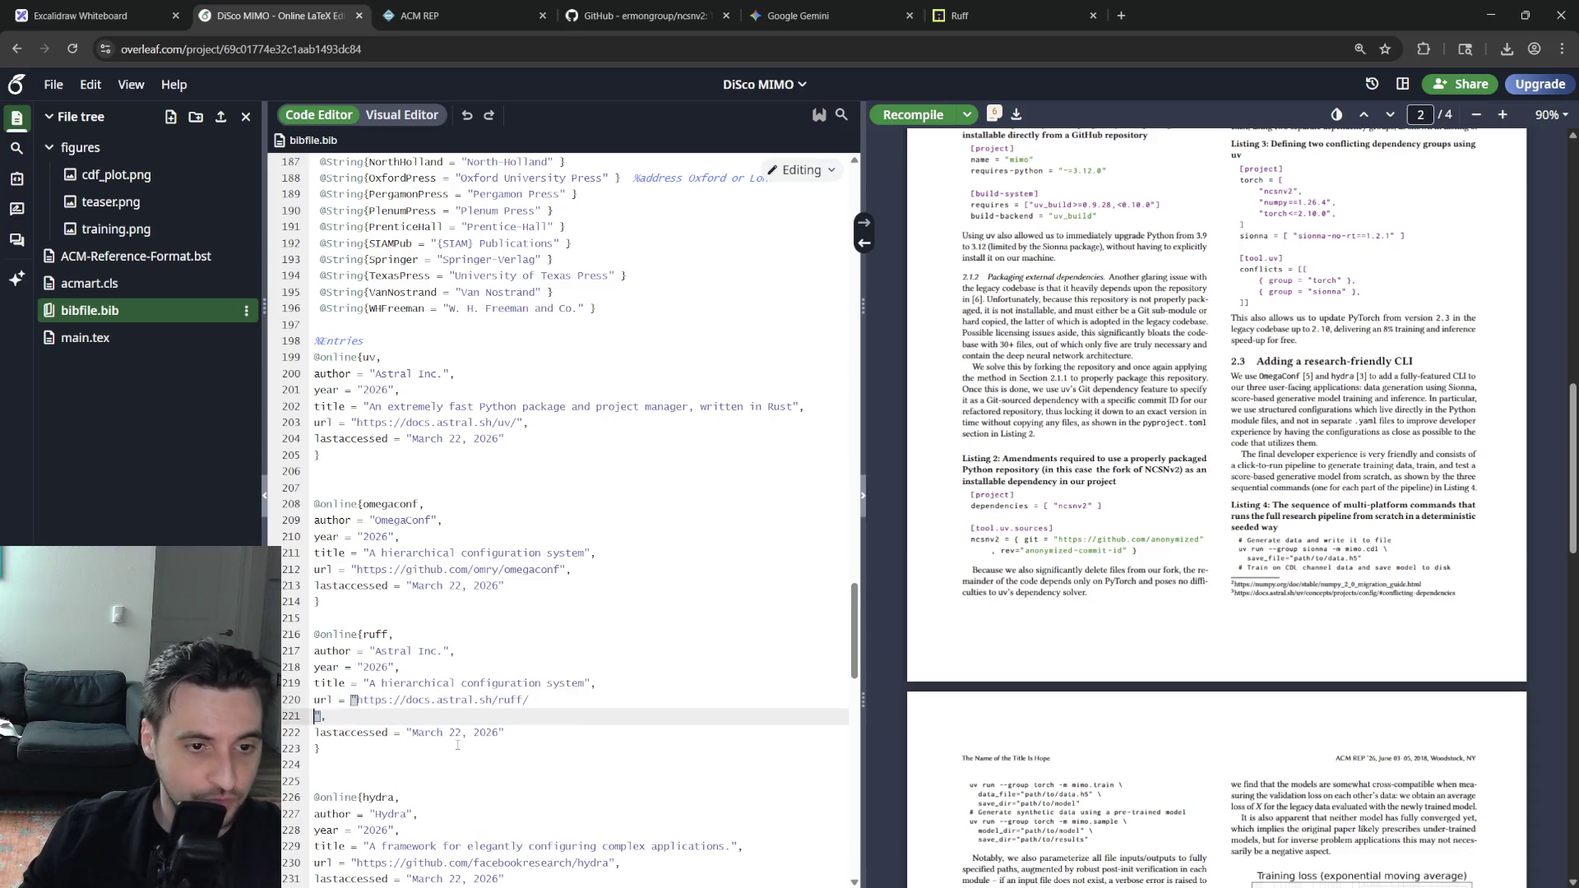
key("BackSpace")
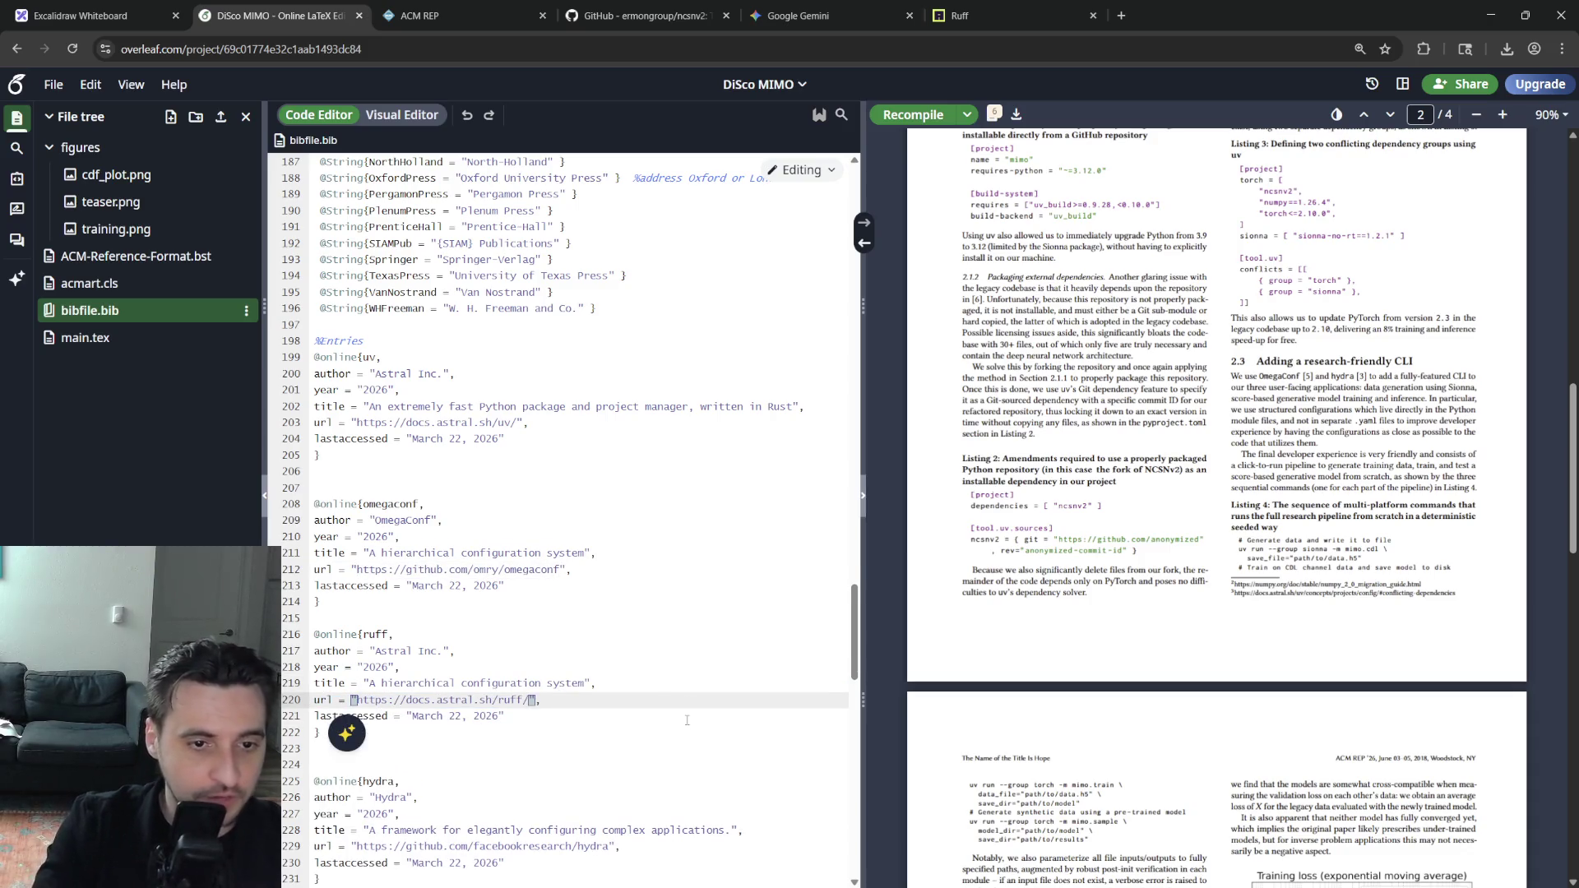
key("Up")
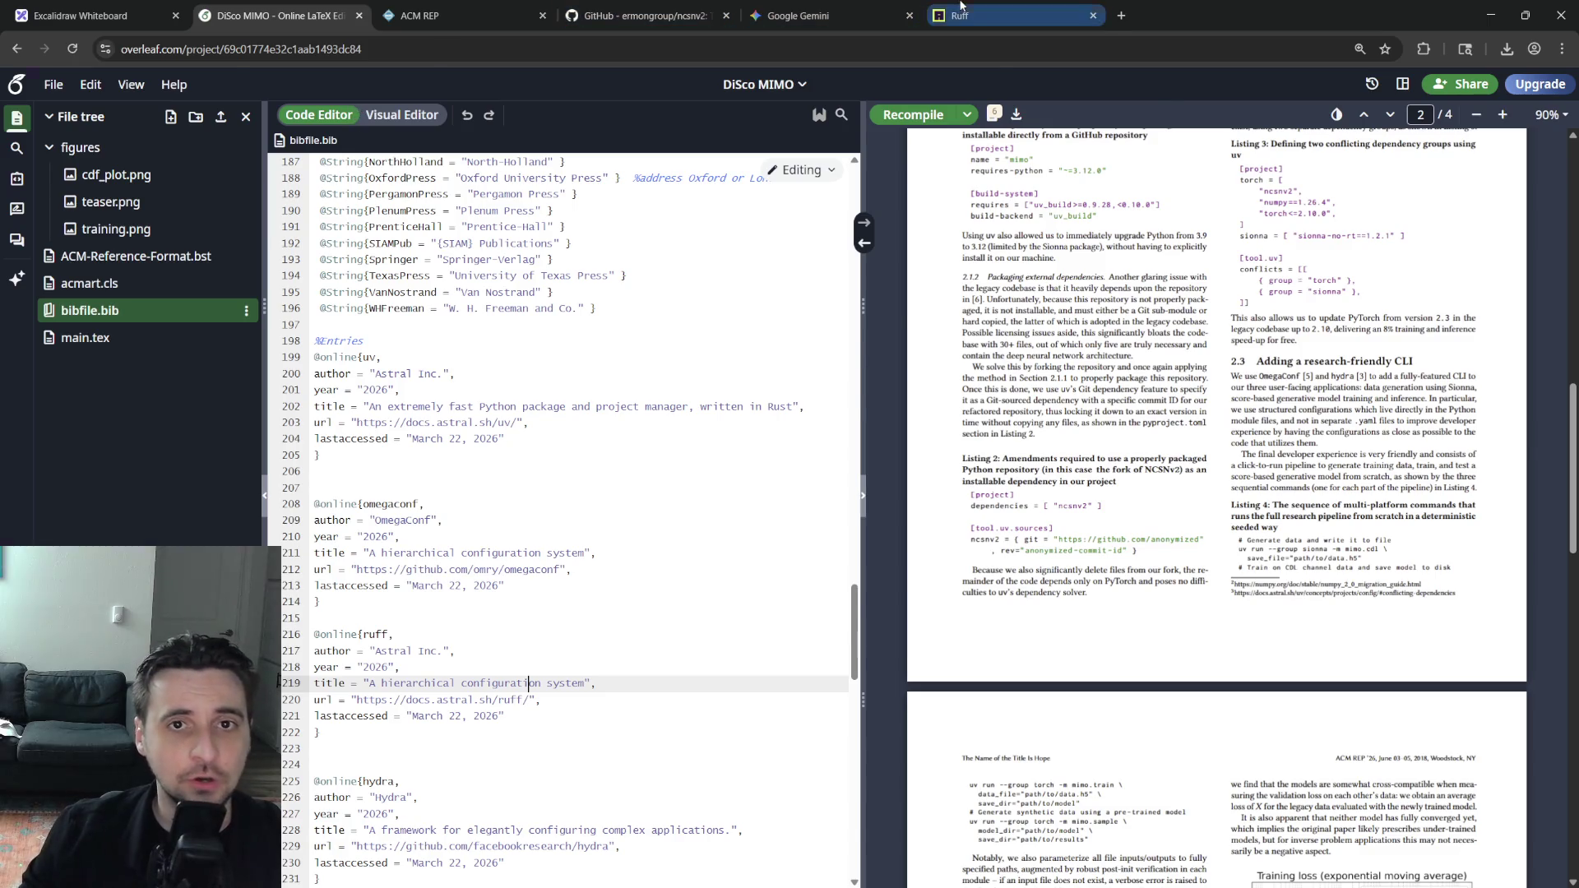
Copy the Ruff tagline from the docs and set it as the ruff entry's title, tidying the entry
left_click(961, 12)
triple_click(631, 322)
left_click(274, 6)
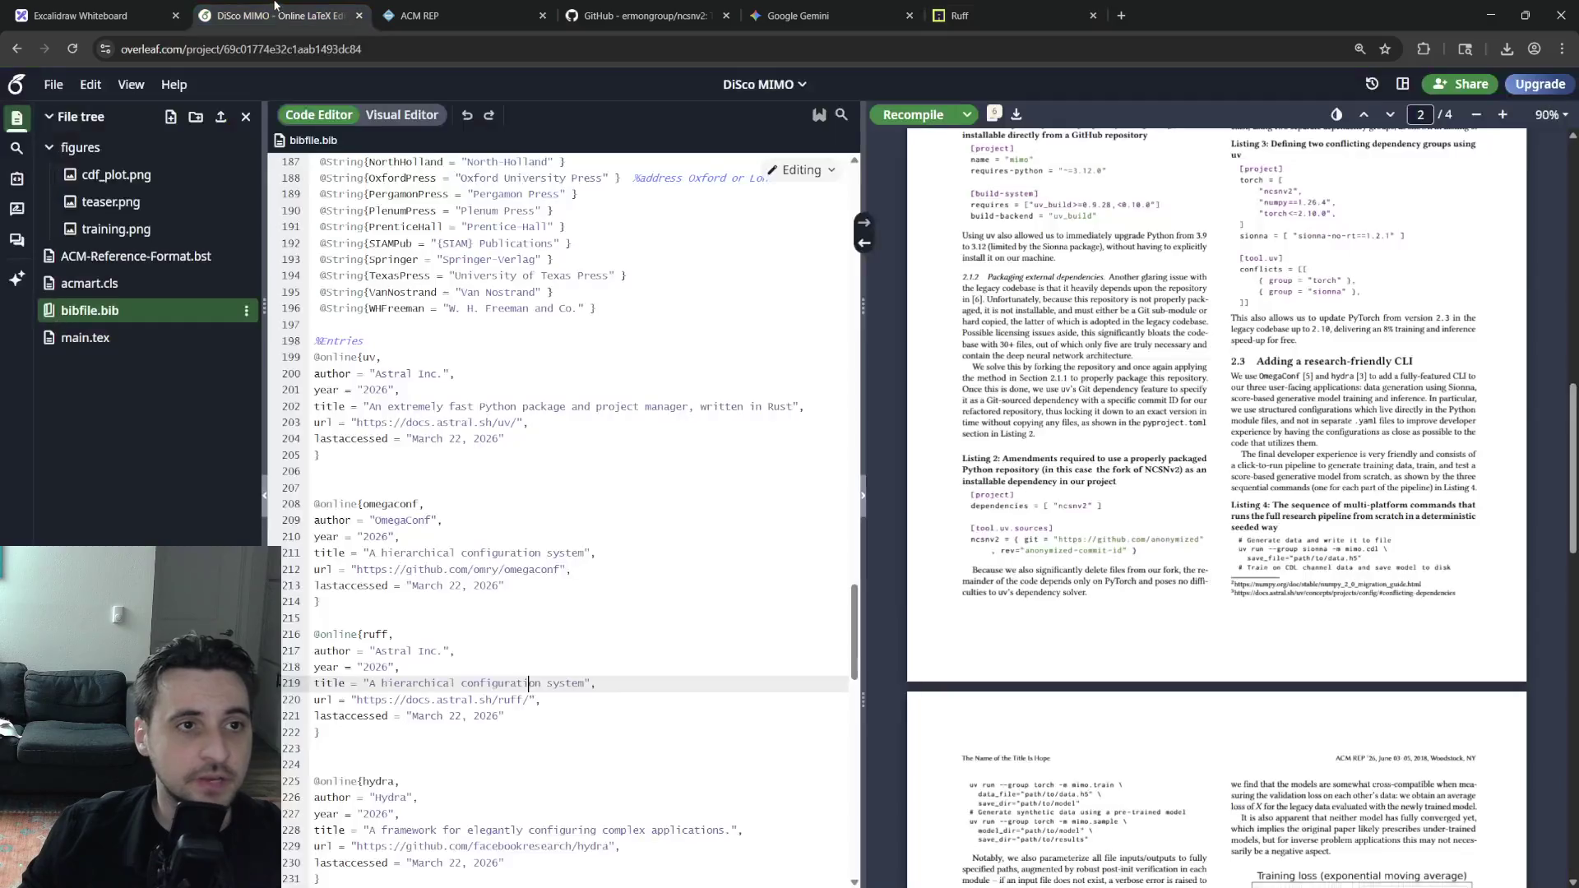
left_click_drag(585, 683, 366, 682)
key("ctrl+v")
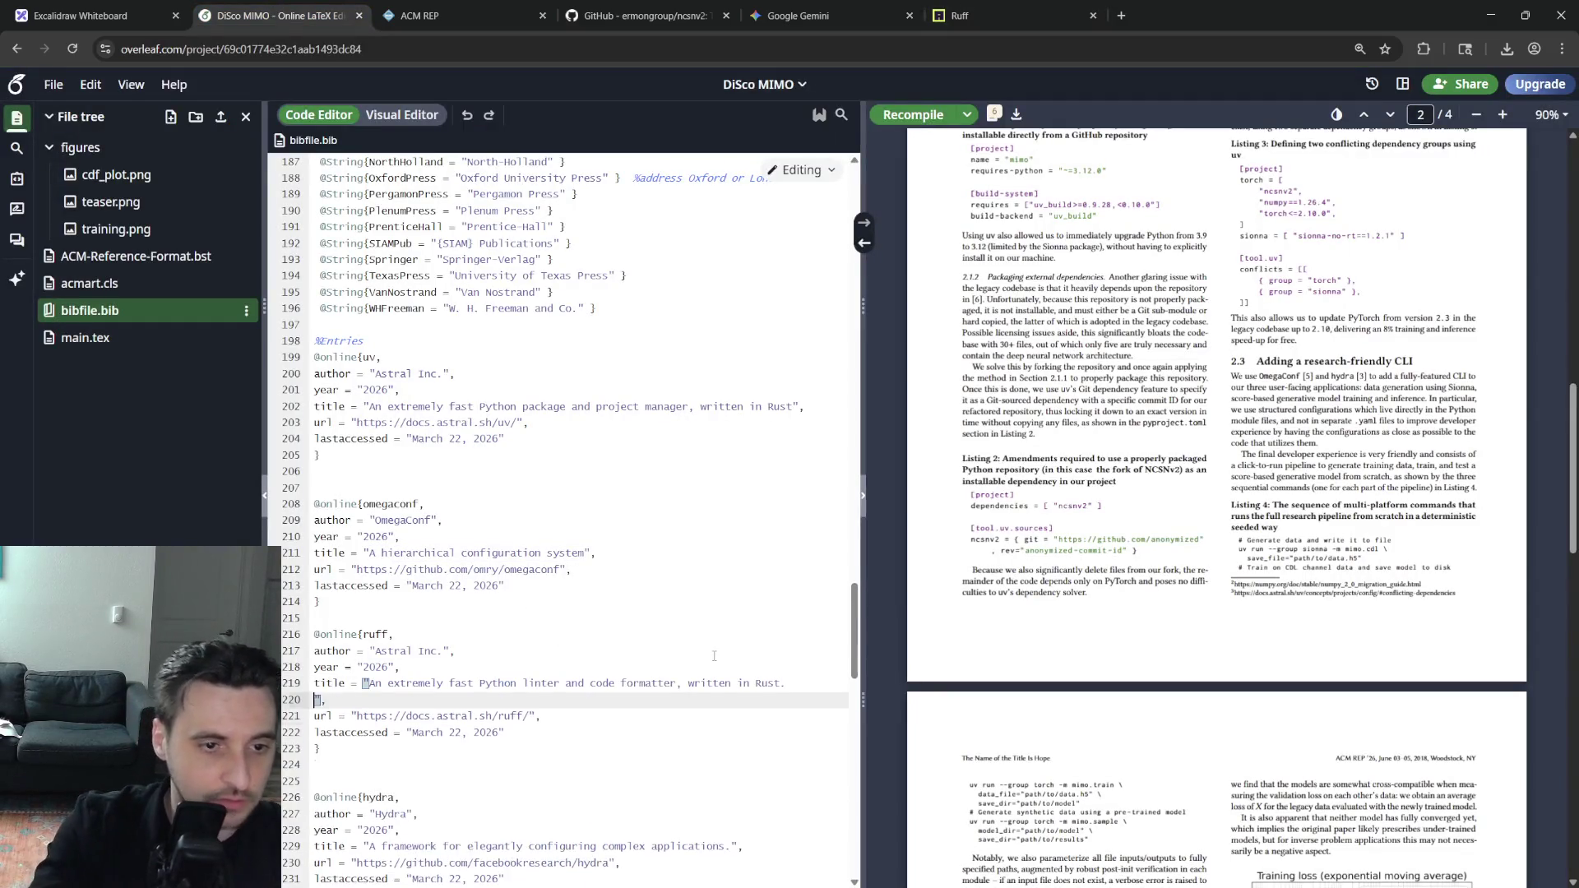
key("BackSpace")
key("BackSpace")
key("BackSpace")
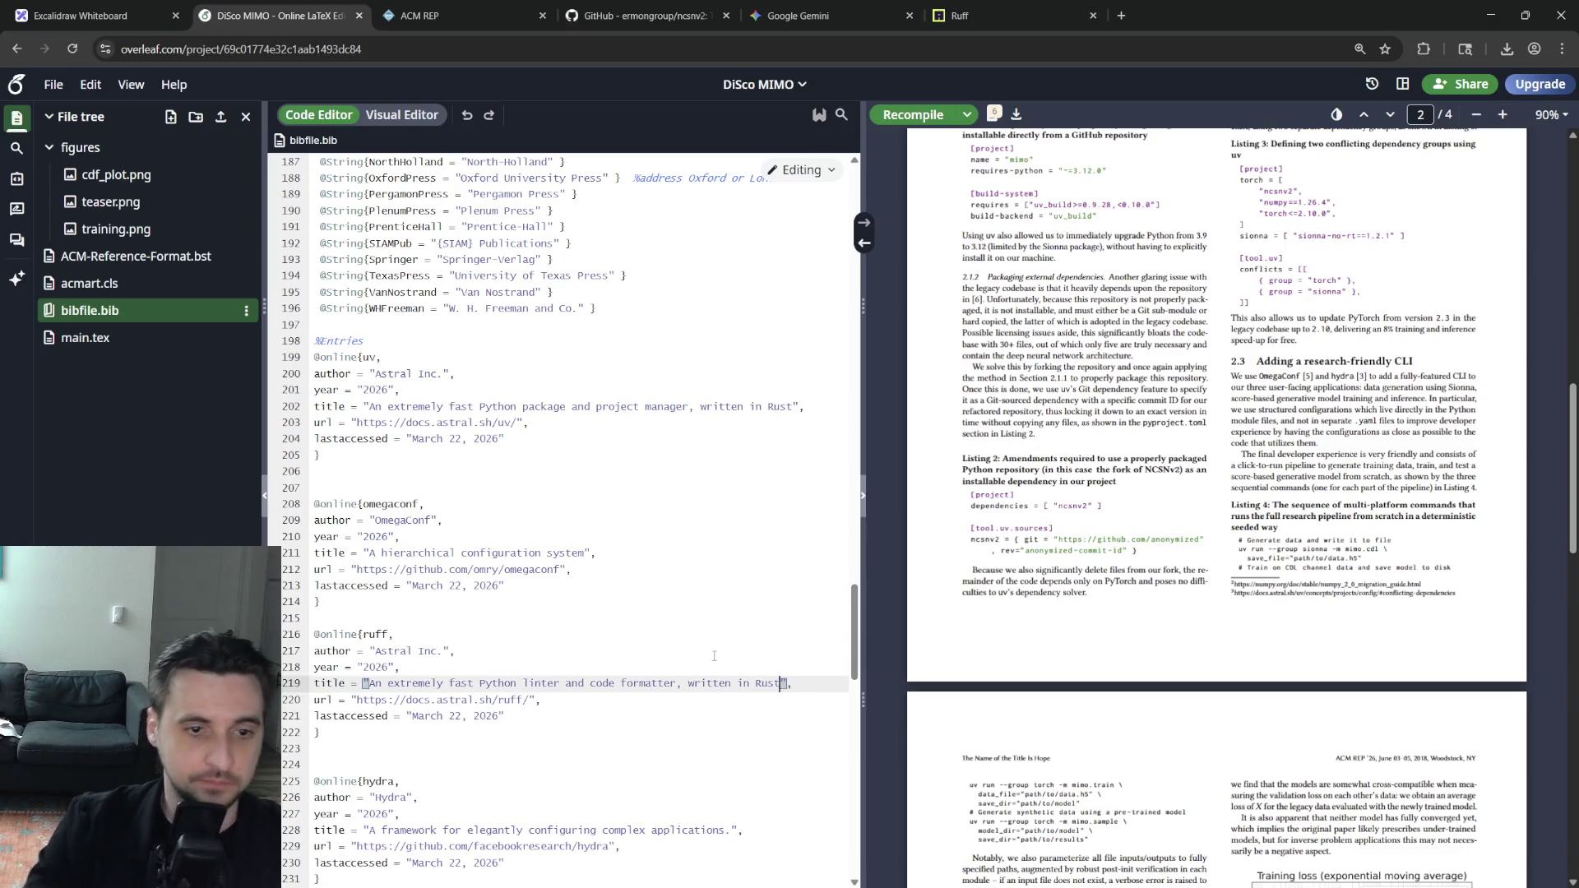
key("Up")
key("Up")
key("Up")
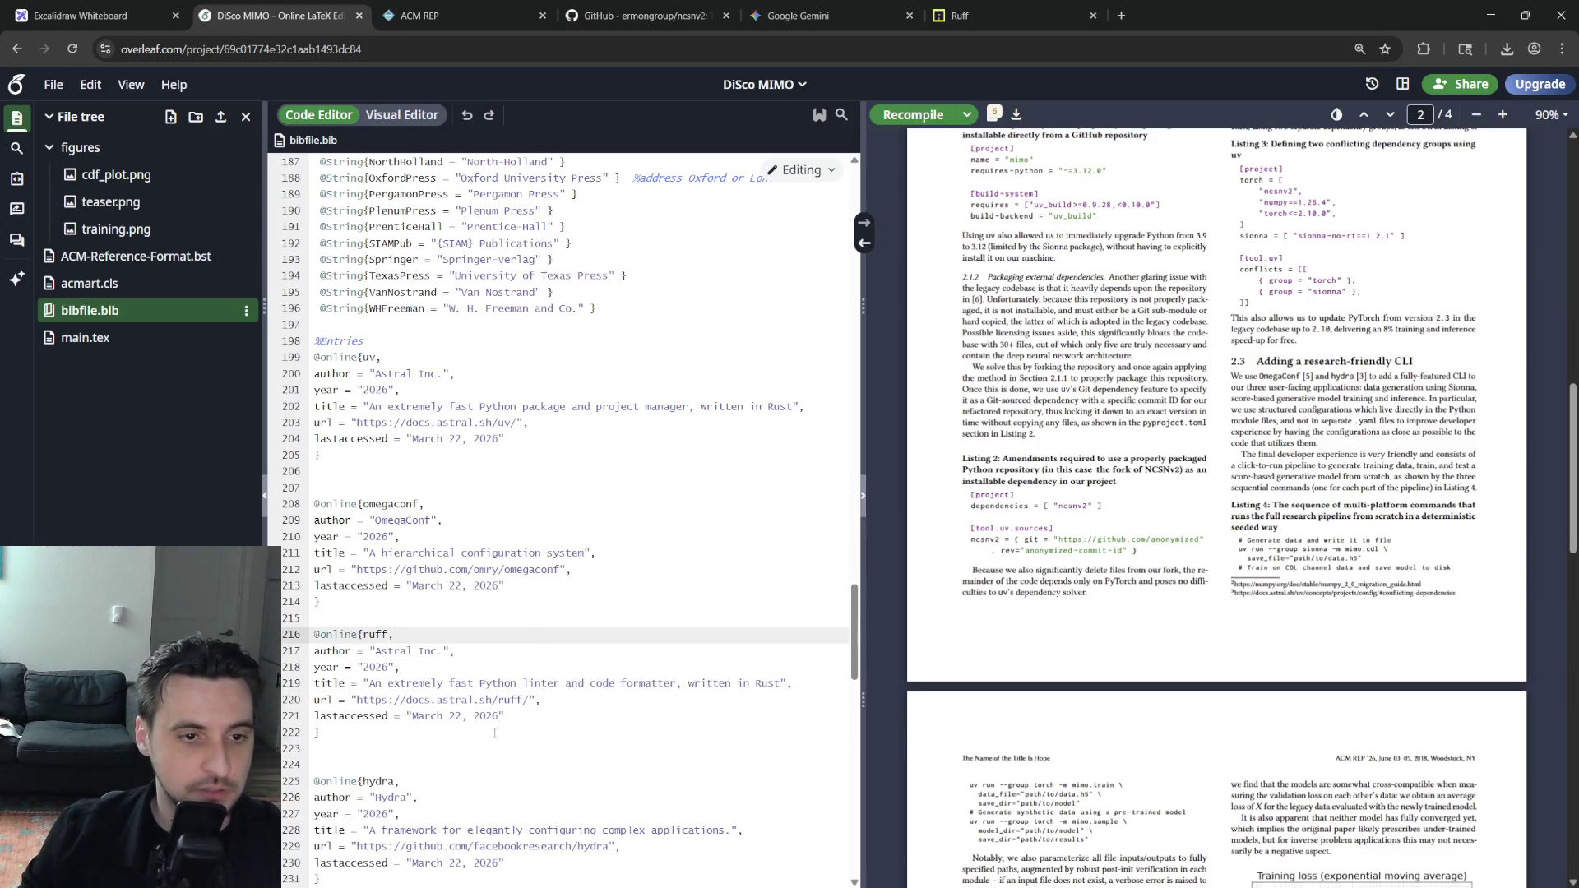
left_click(494, 733)
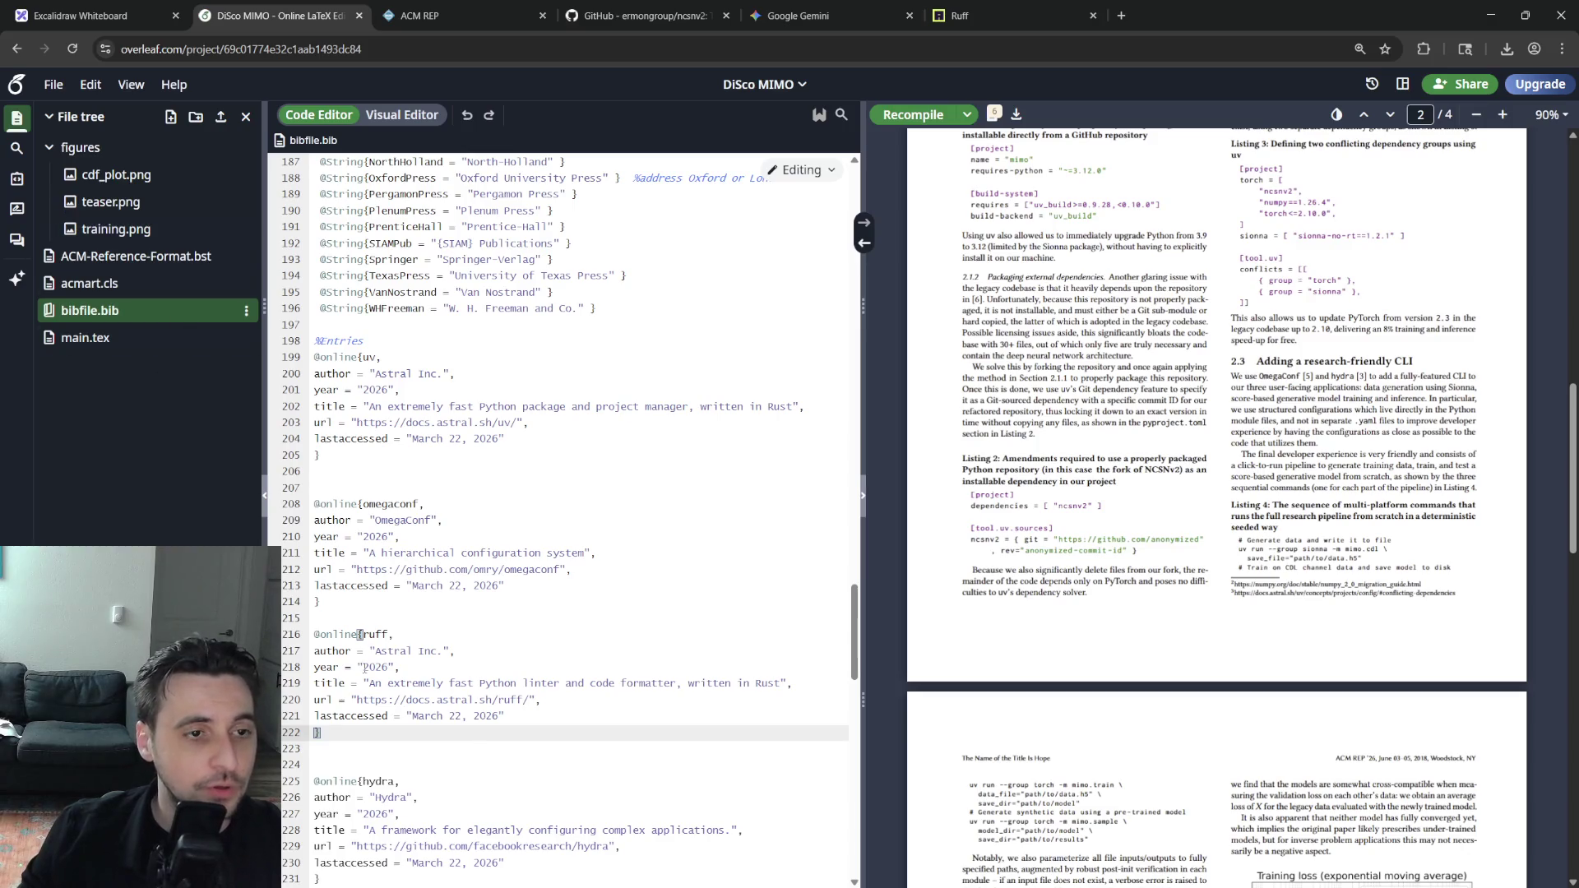
Search Google for basedpyright, open its GitHub repository and copy the address
left_click(1018, 17)
left_click(1119, 18)
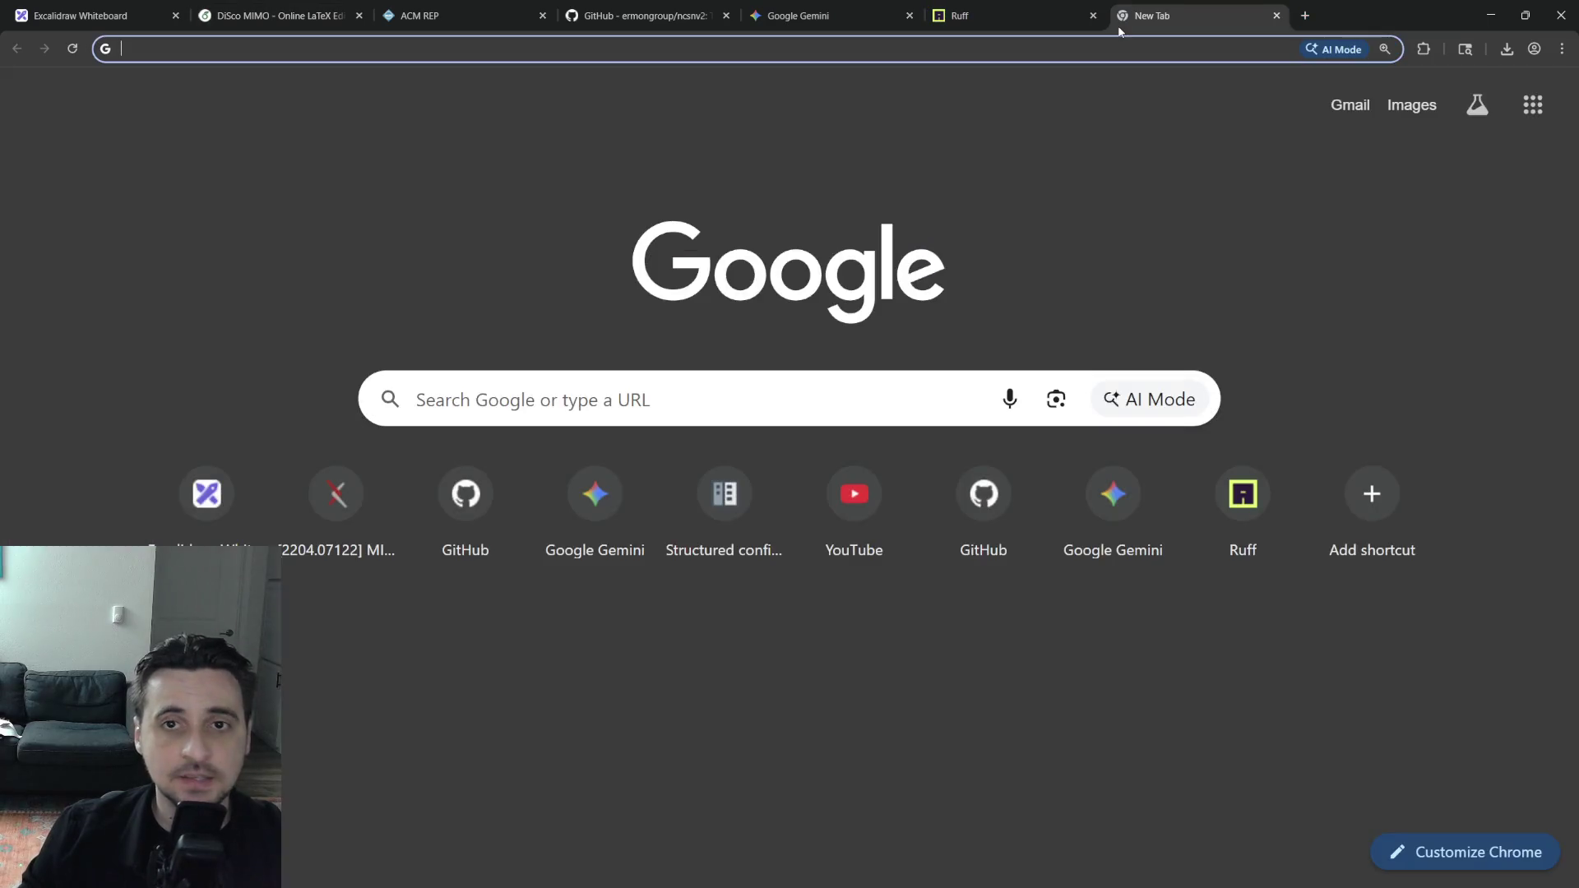
type("based")
key("Return")
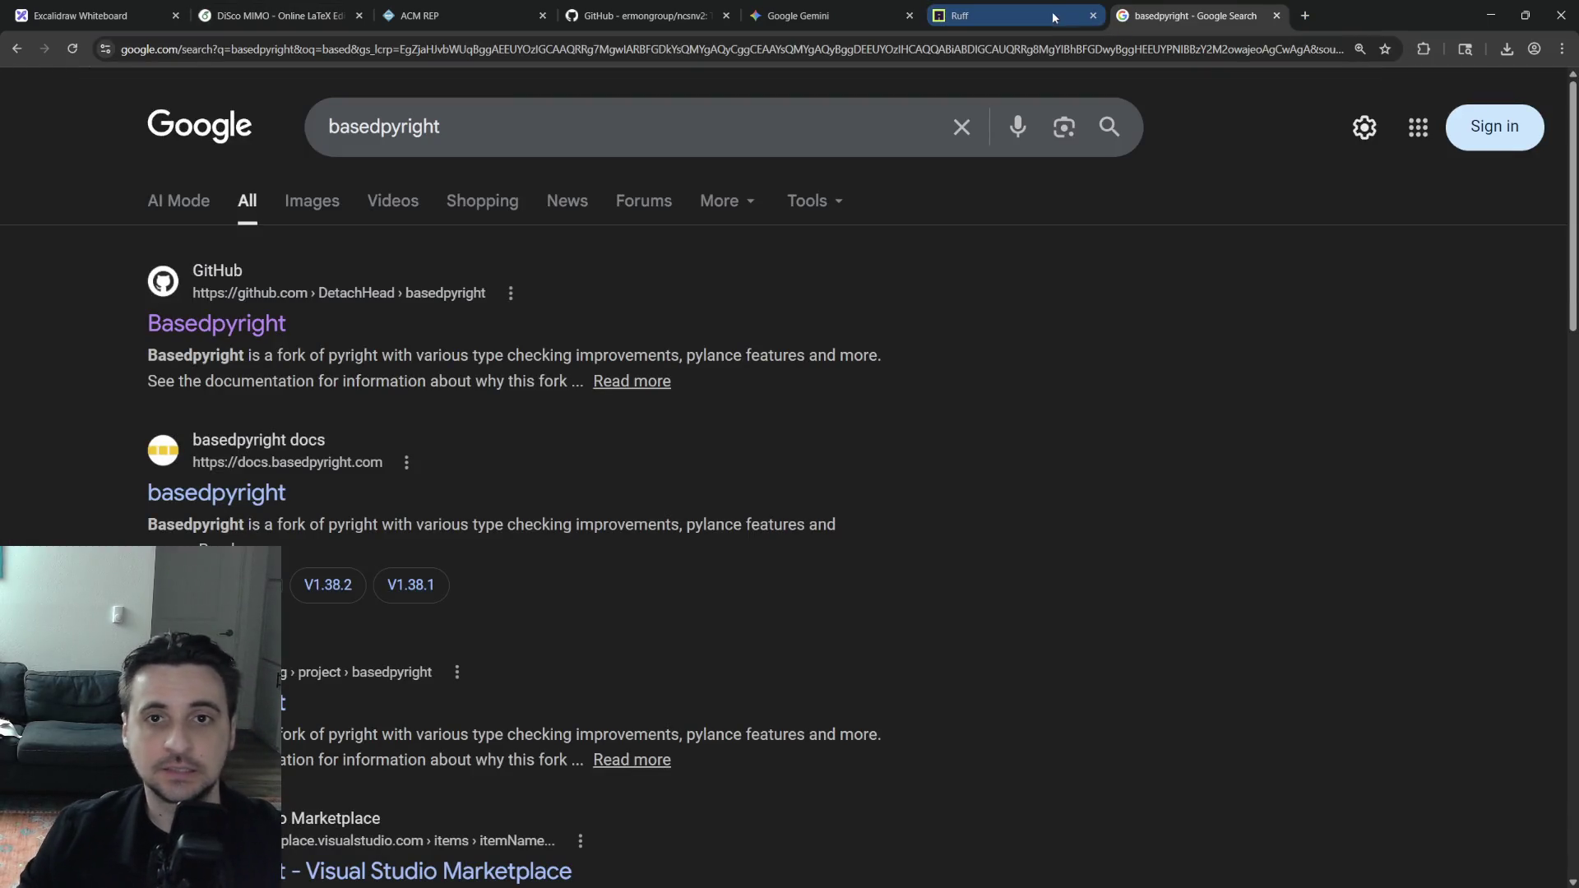
left_click(216, 323)
left_click(313, 61)
Paste the GitHub address below the ruff entry and duplicate the ruff entry under it
left_click(278, 15)
key("Return")
key("Return")
key("Return")
type("https://github.com/DetachHead/basedpyright")
left_click_drag(390, 716, 308, 627)
left_click(309, 627)
left_click_drag(371, 740, 309, 619)
key("ctrl+c")
left_click(370, 745)
key("ctrl+v")
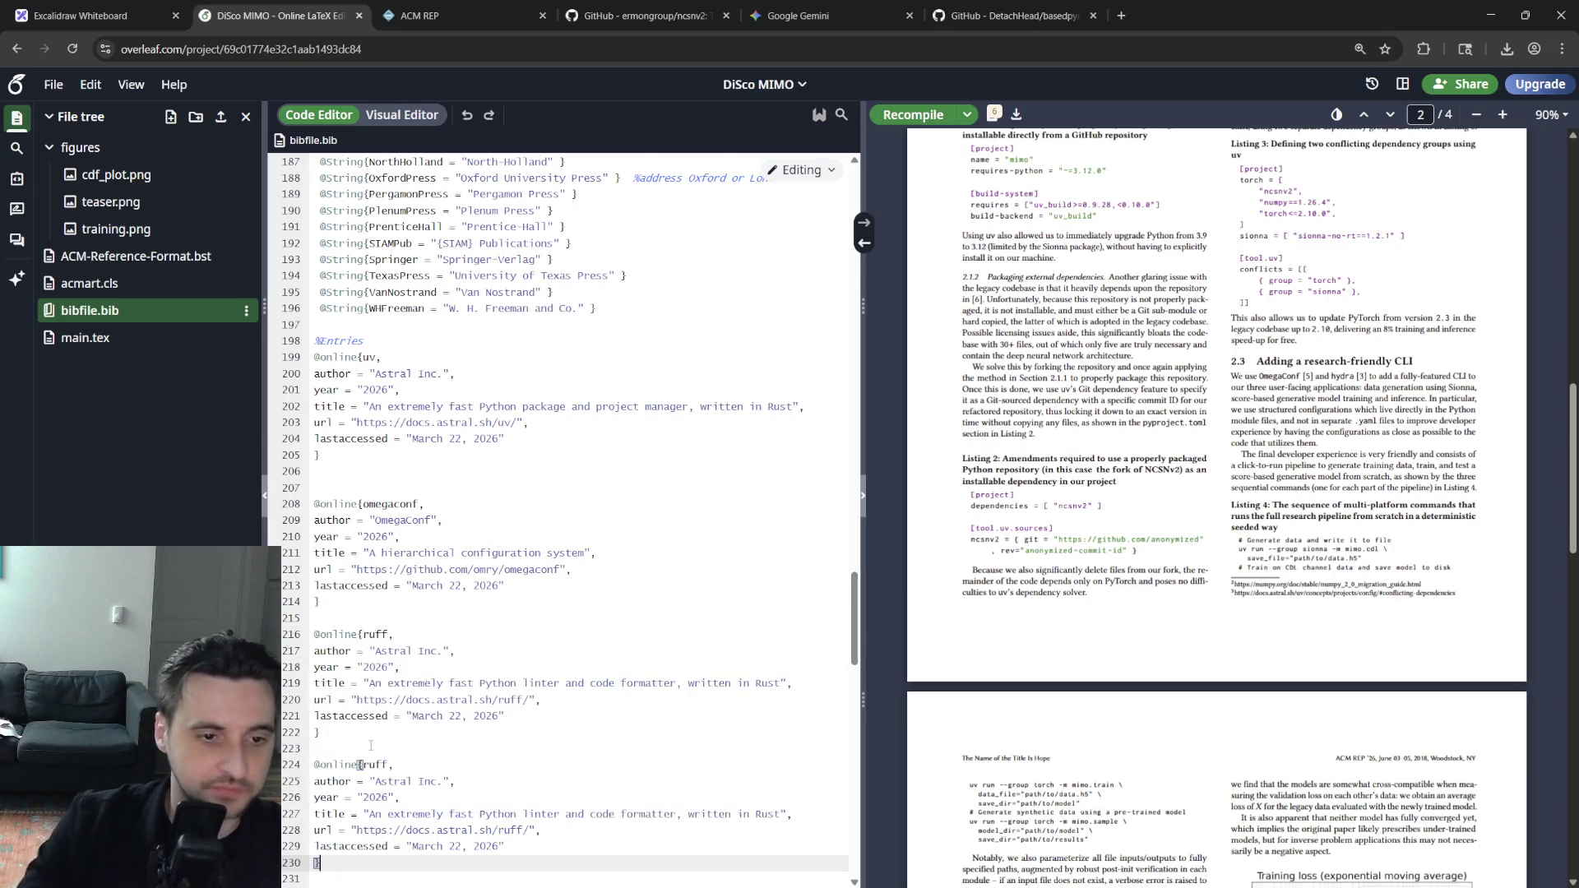
Make the duplicate a basedpyright entry with the GitHub URL and author basedpyright, replacing Astral Inc
double_click(374, 766)
type("basedpyright")
scroll(371, 766, "down", 2)
left_click_drag(530, 676, 388, 676)
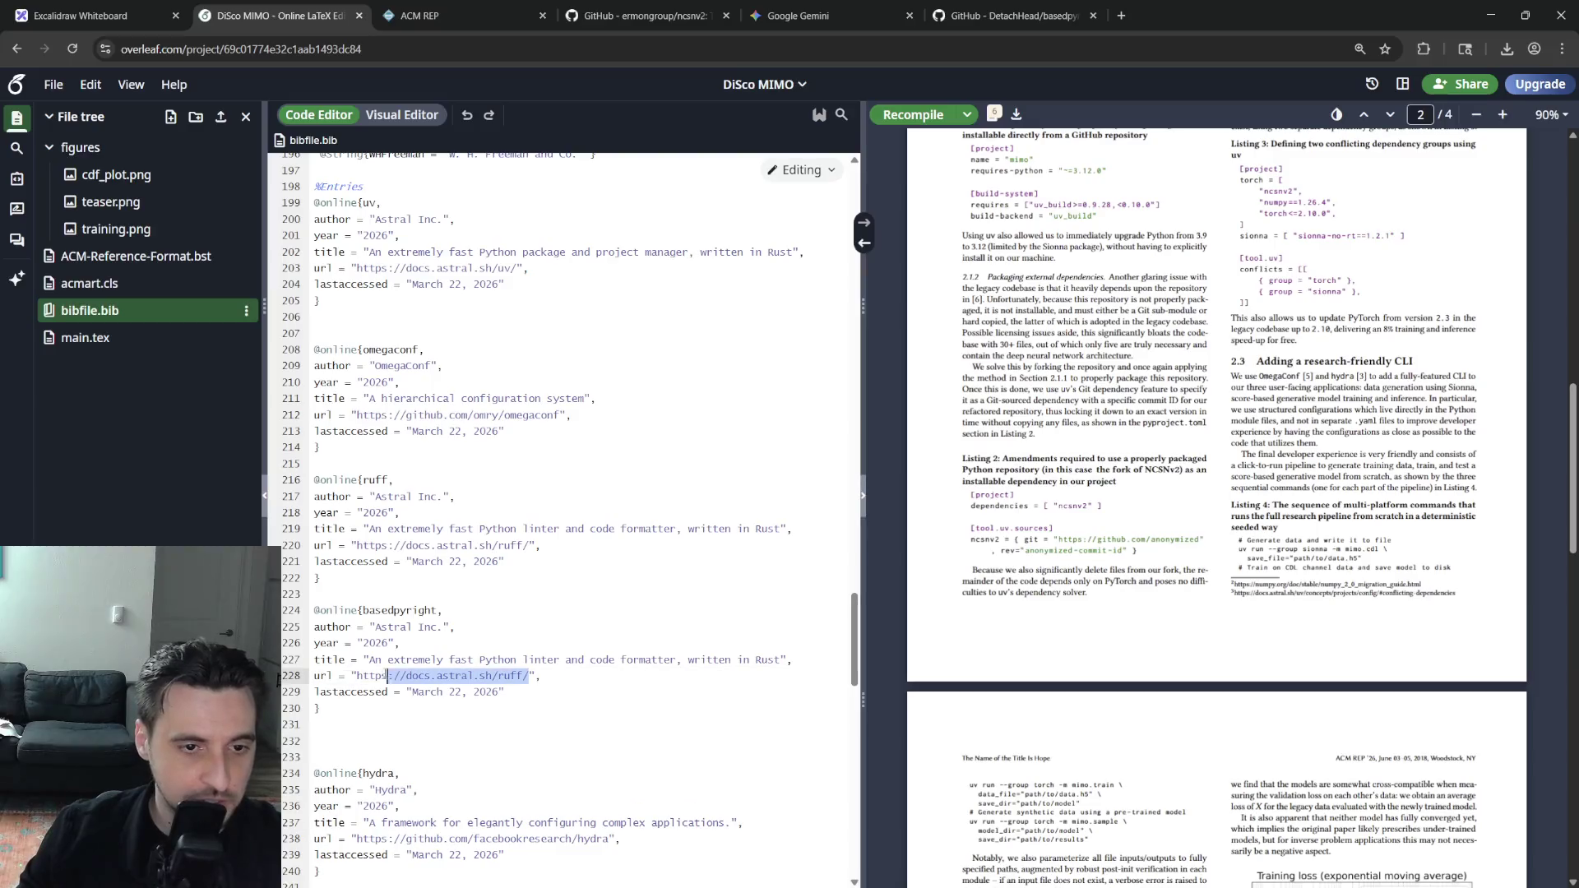
type("https://github.com/DetachHead/basedpyright")
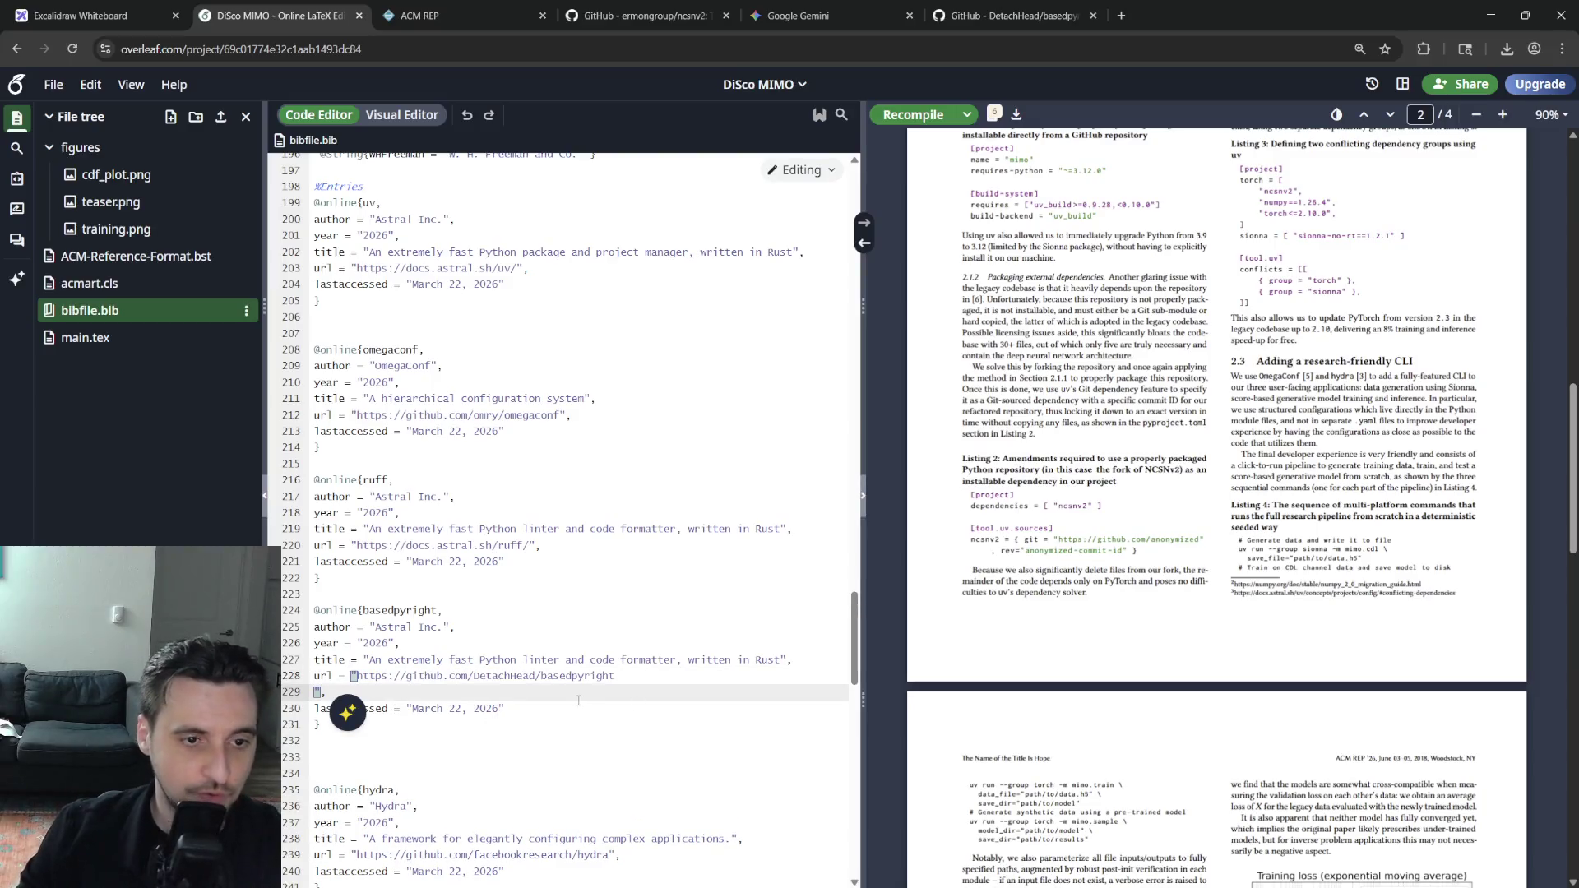
key("BackSpace")
left_click(379, 627)
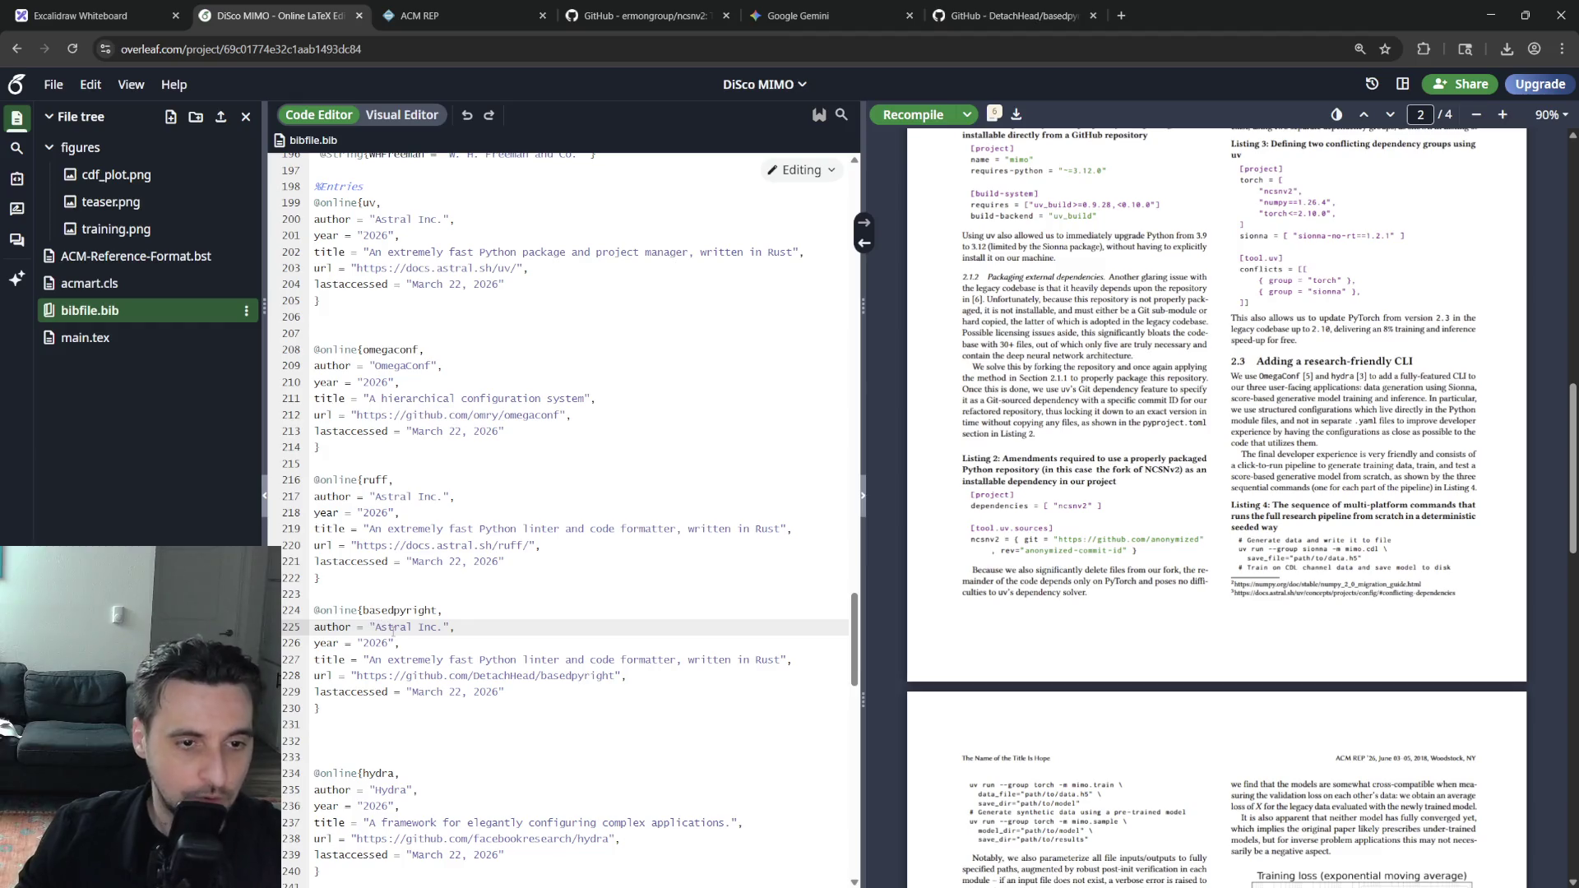
left_click_drag(374, 627, 450, 626)
type("basedpyrig")
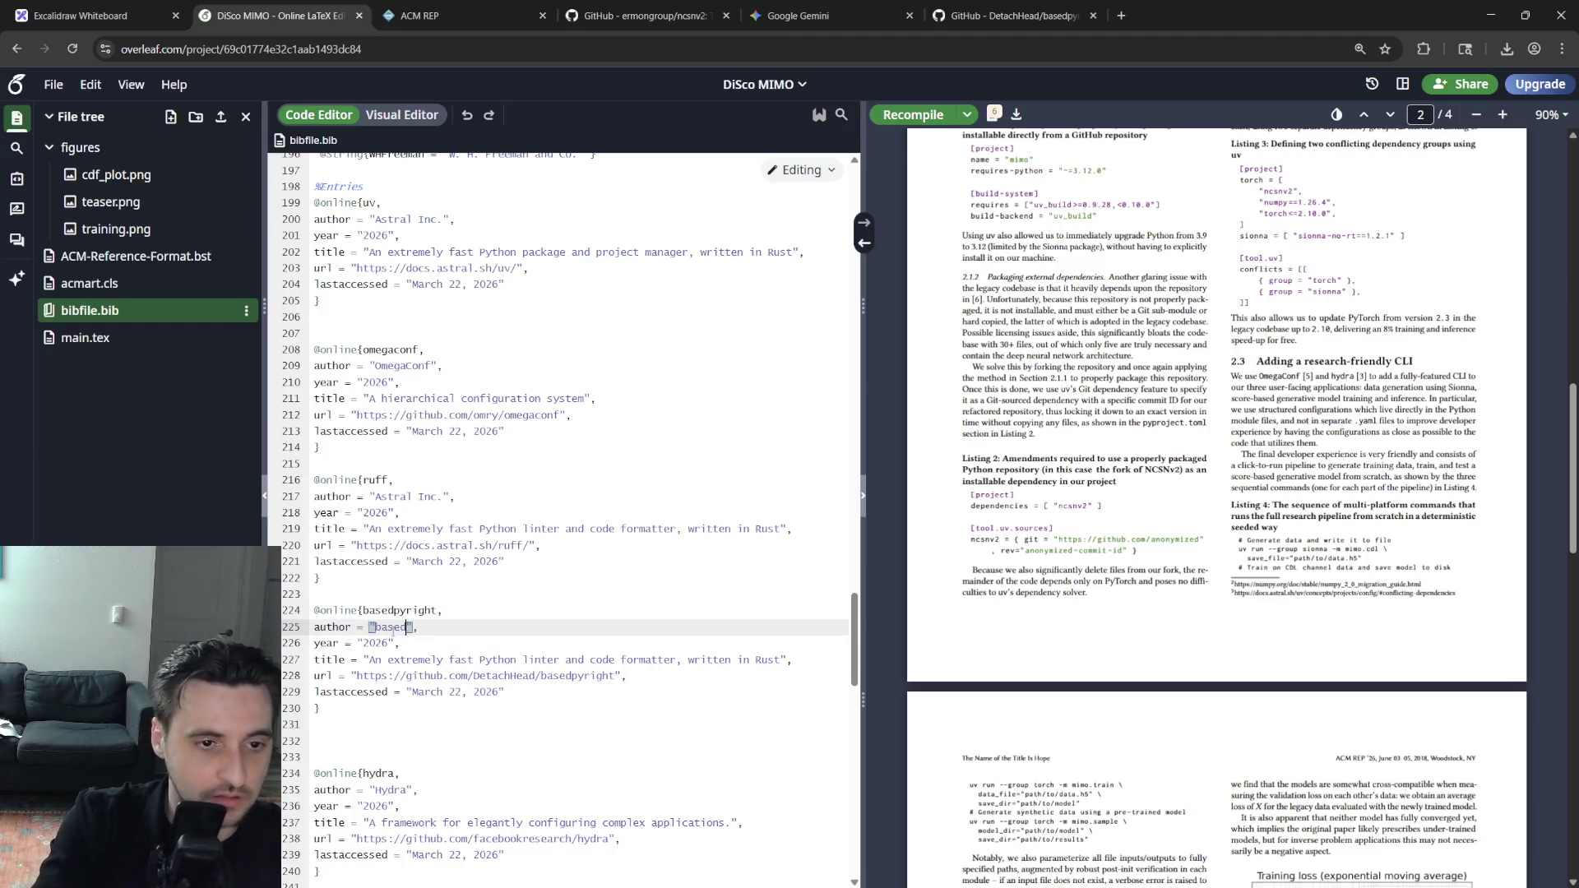
type("ht")
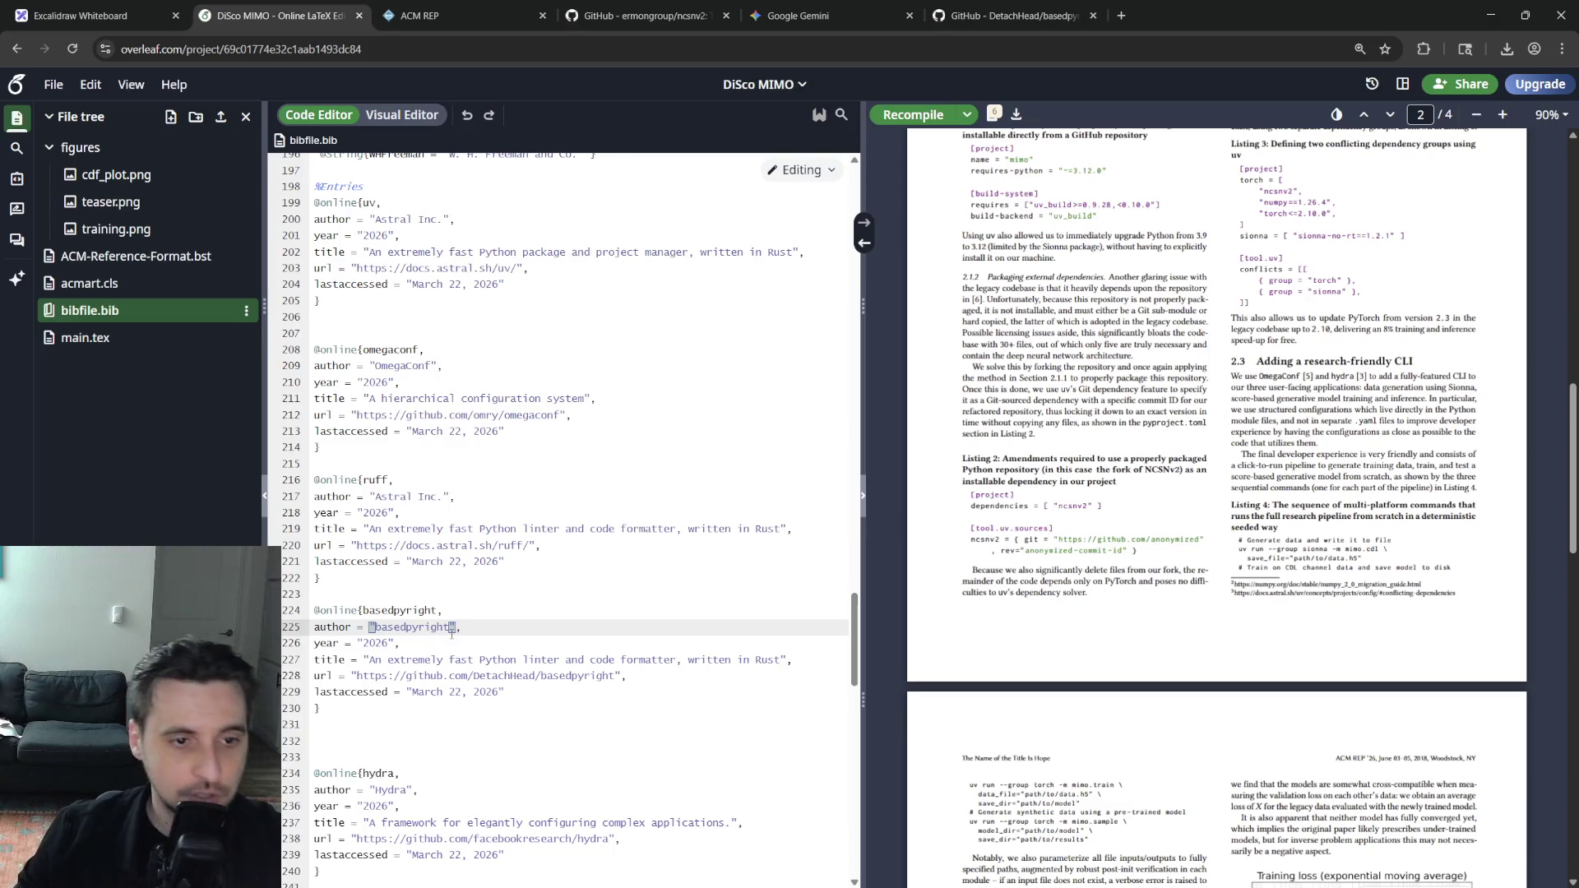
left_click(530, 561)
left_click(1013, 16)
scroll(677, 522, "down", 3)
scroll(530, 564, "down", 10)
scroll(535, 561, "down", 5)
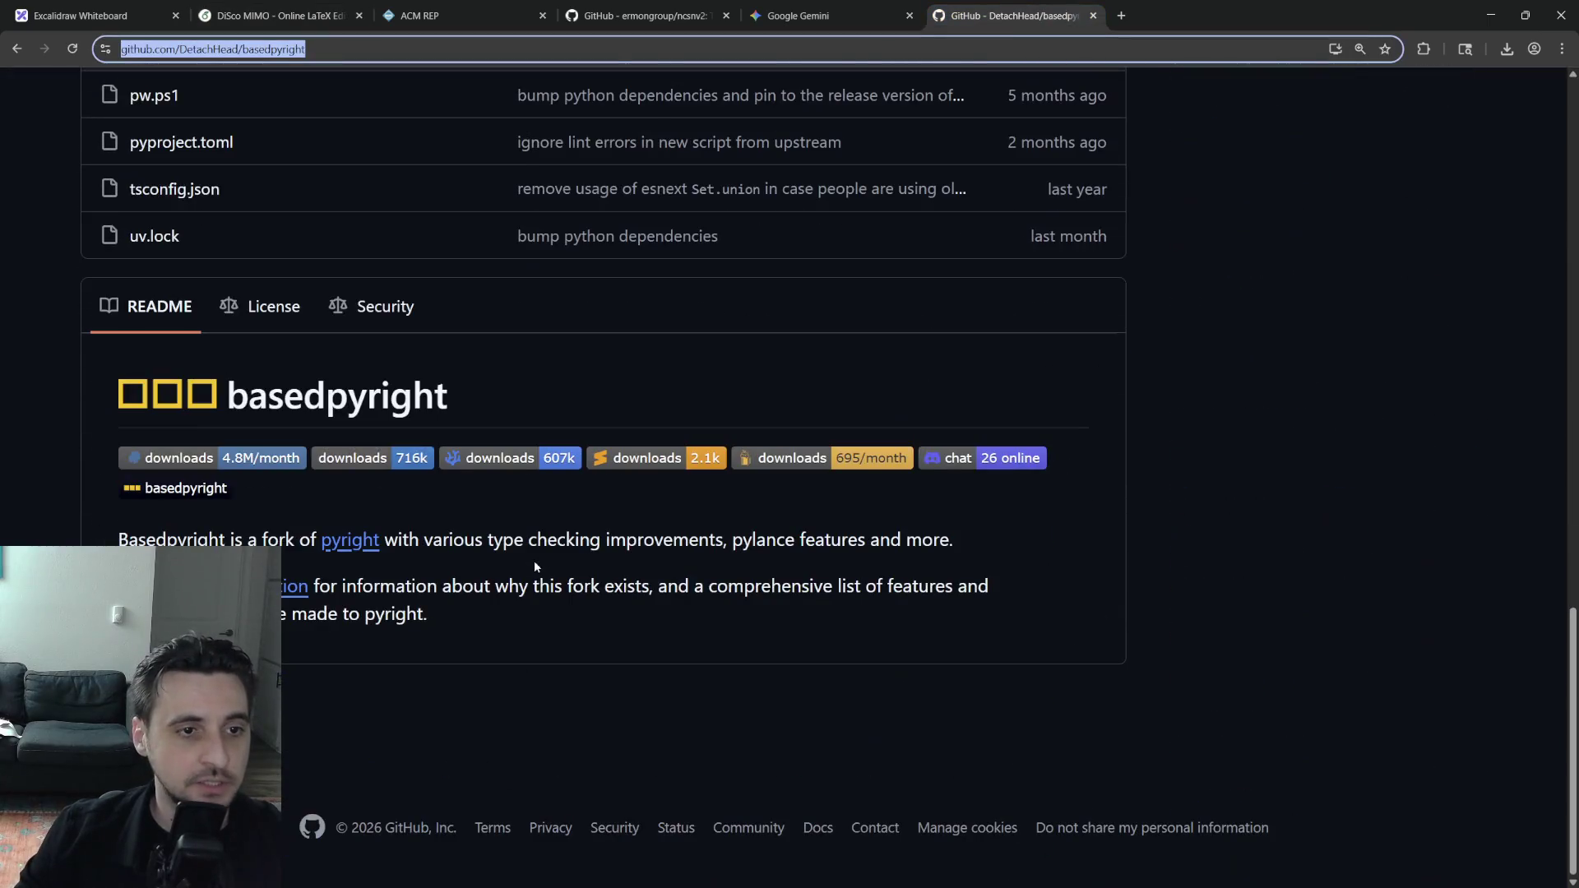
From the README follow to the basedpyright docs and copy the 'a fork of pyright…' description back to Overleaf
triple_click(397, 556)
left_click(415, 574)
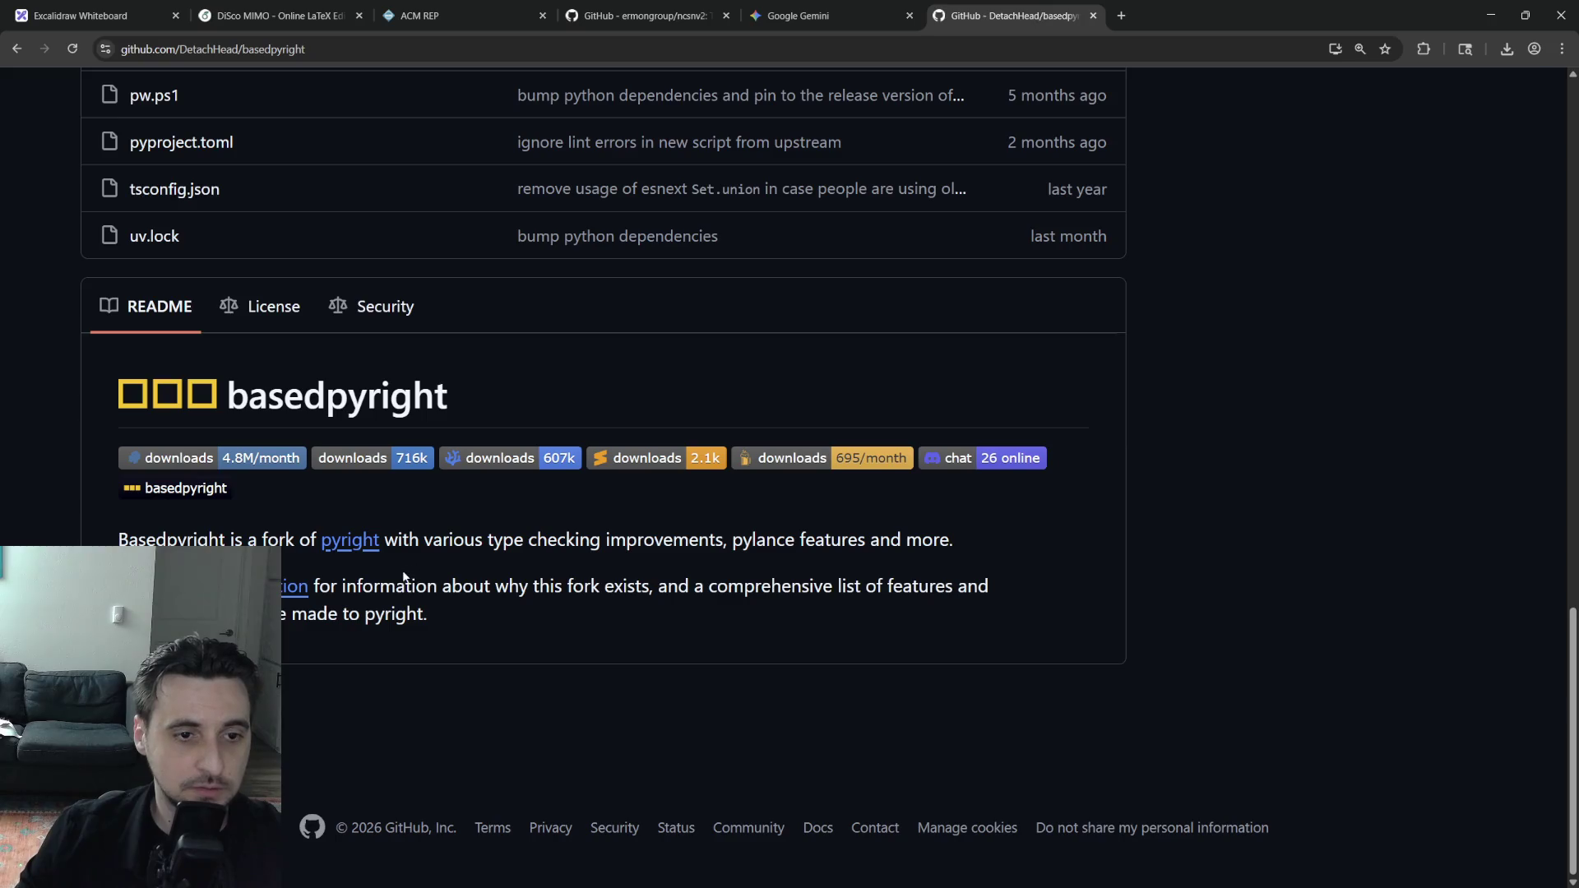
left_click(296, 585)
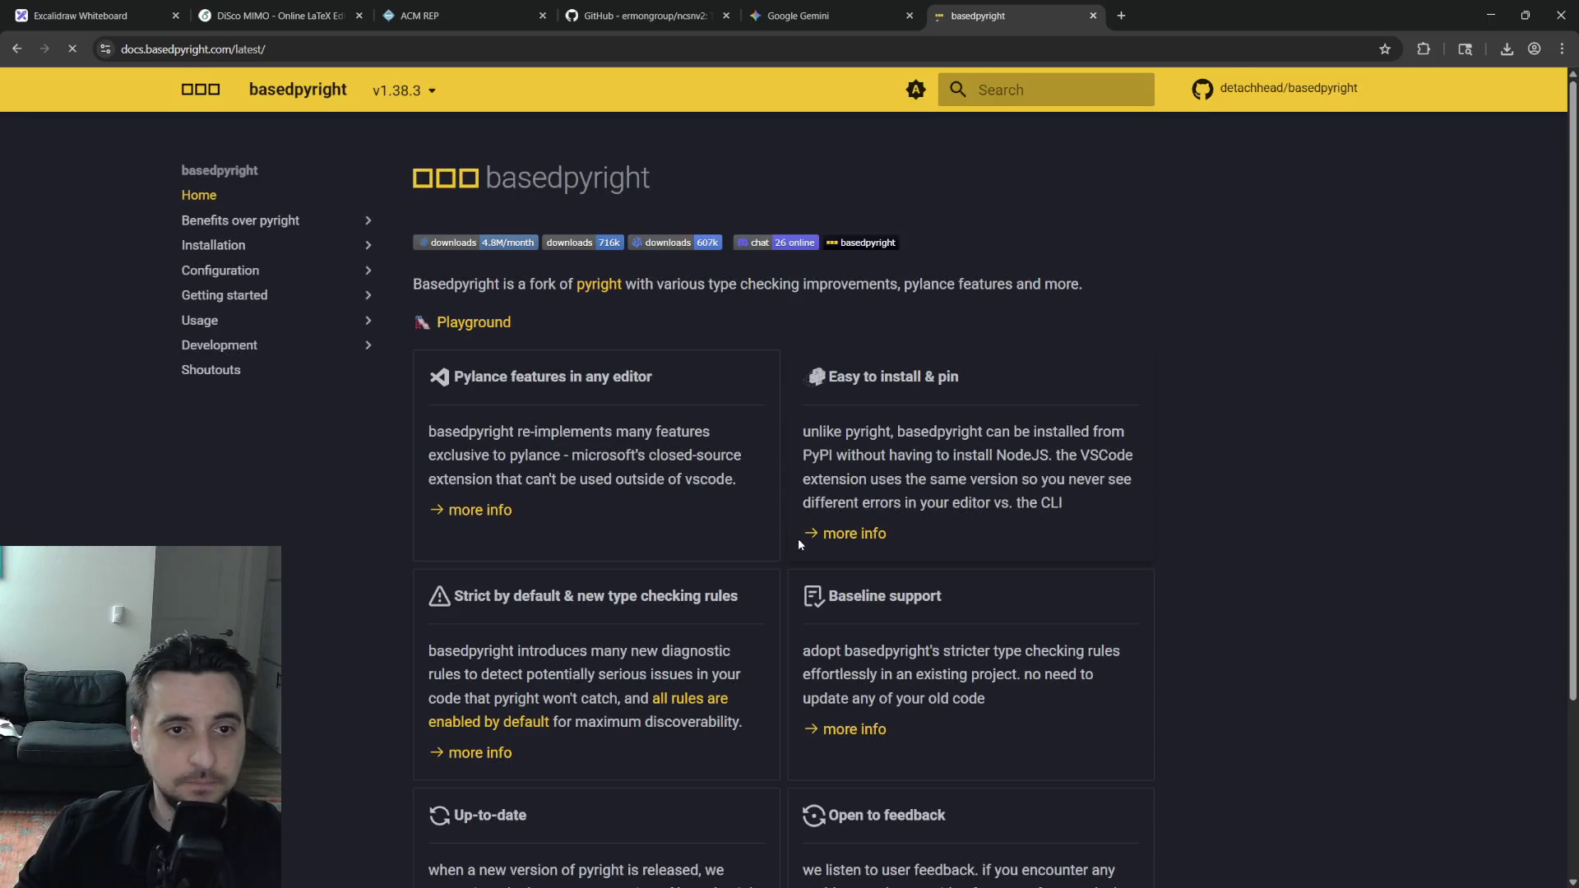
triple_click(519, 284)
key("ctrl+c")
left_click(527, 300)
left_click_drag(520, 283, 1063, 277)
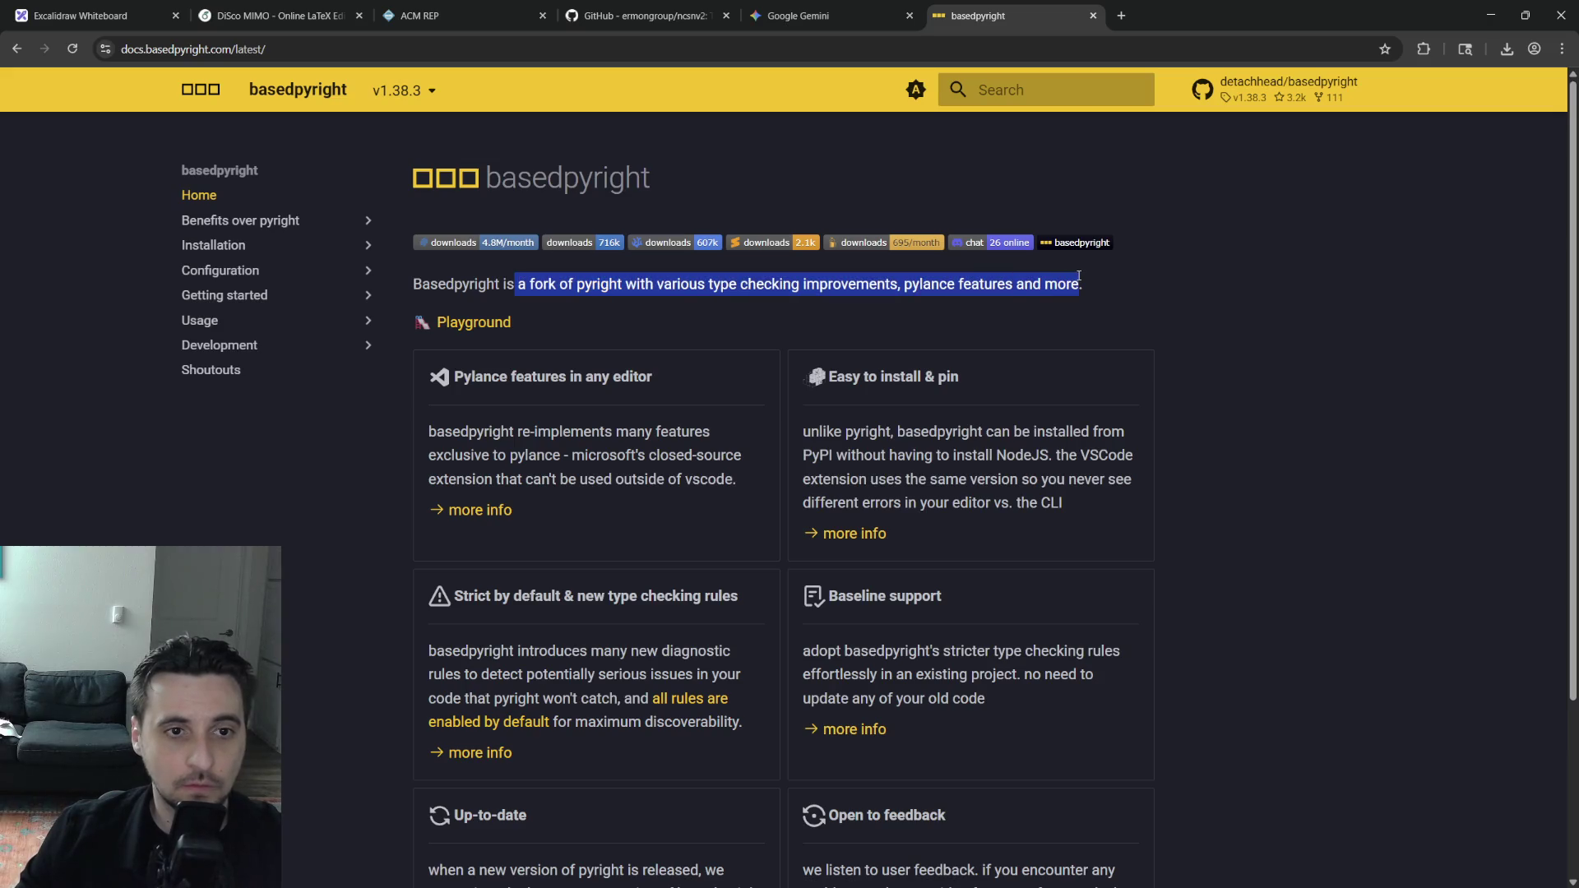
left_click(257, 6)
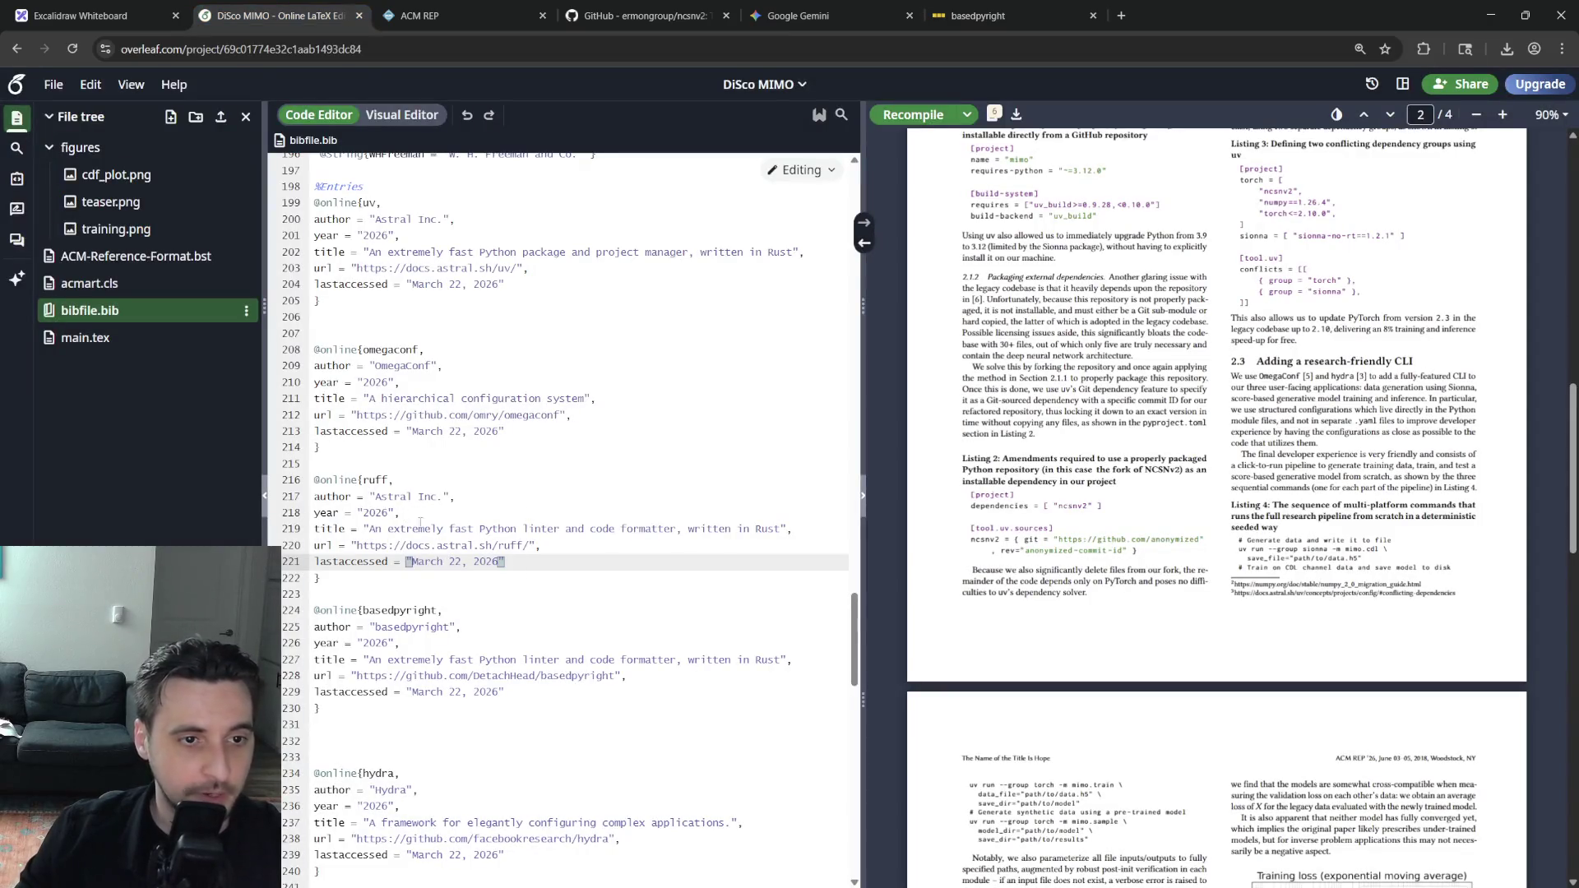
Replace the basedpyright title with the pasted pyright-fork description, capitalised and without the leading space
left_click(318, 709)
left_click_drag(785, 659, 373, 659)
key("ctrl+v")
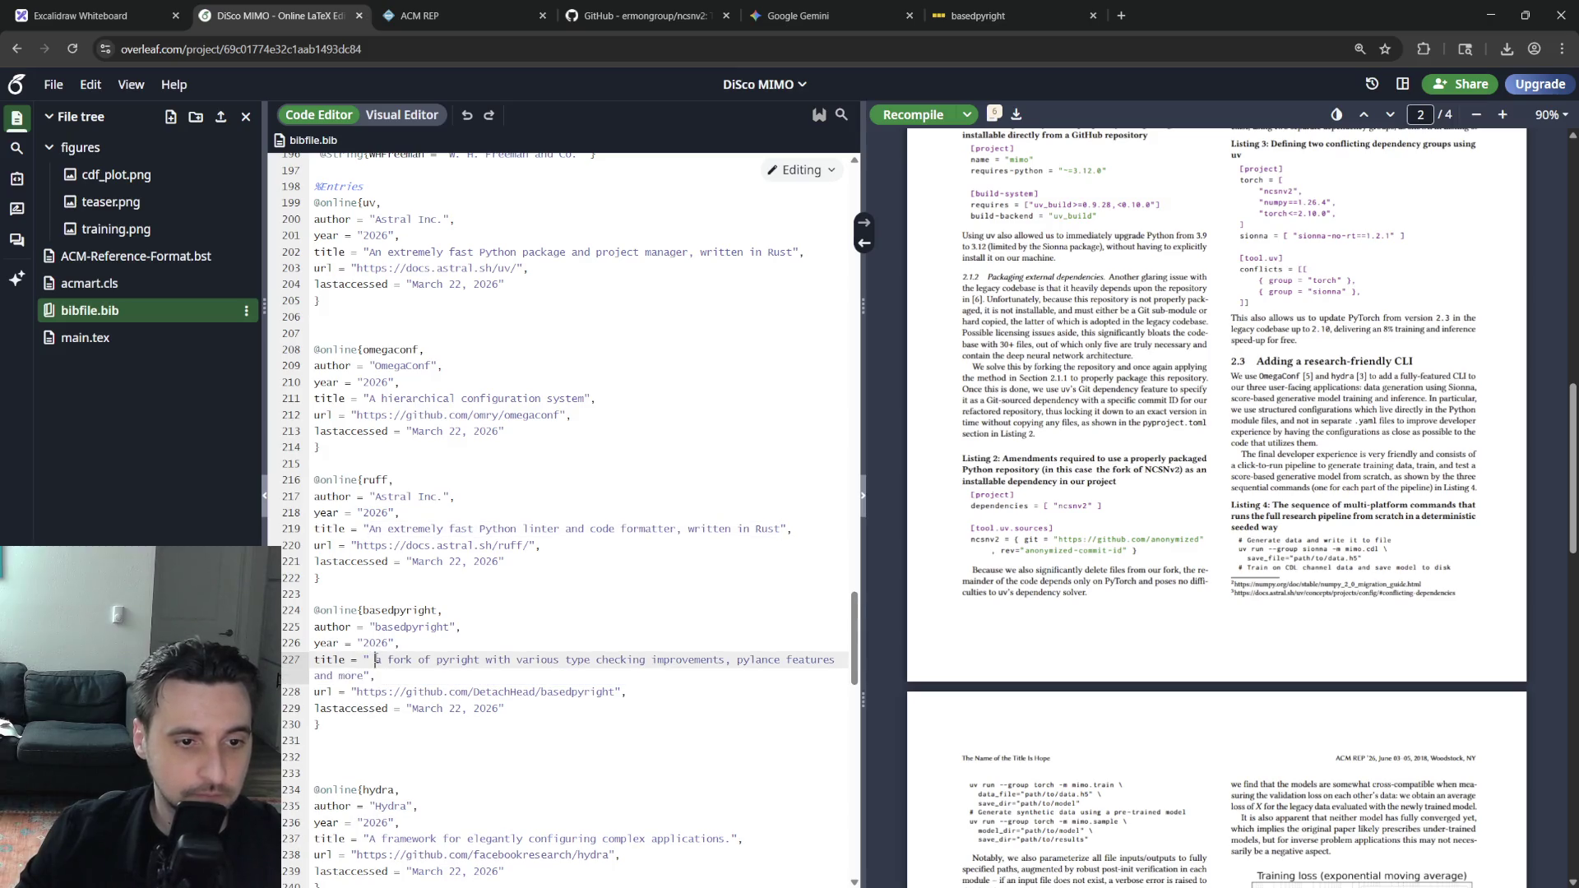
key("BackSpace")
key("Delete")
type("A")
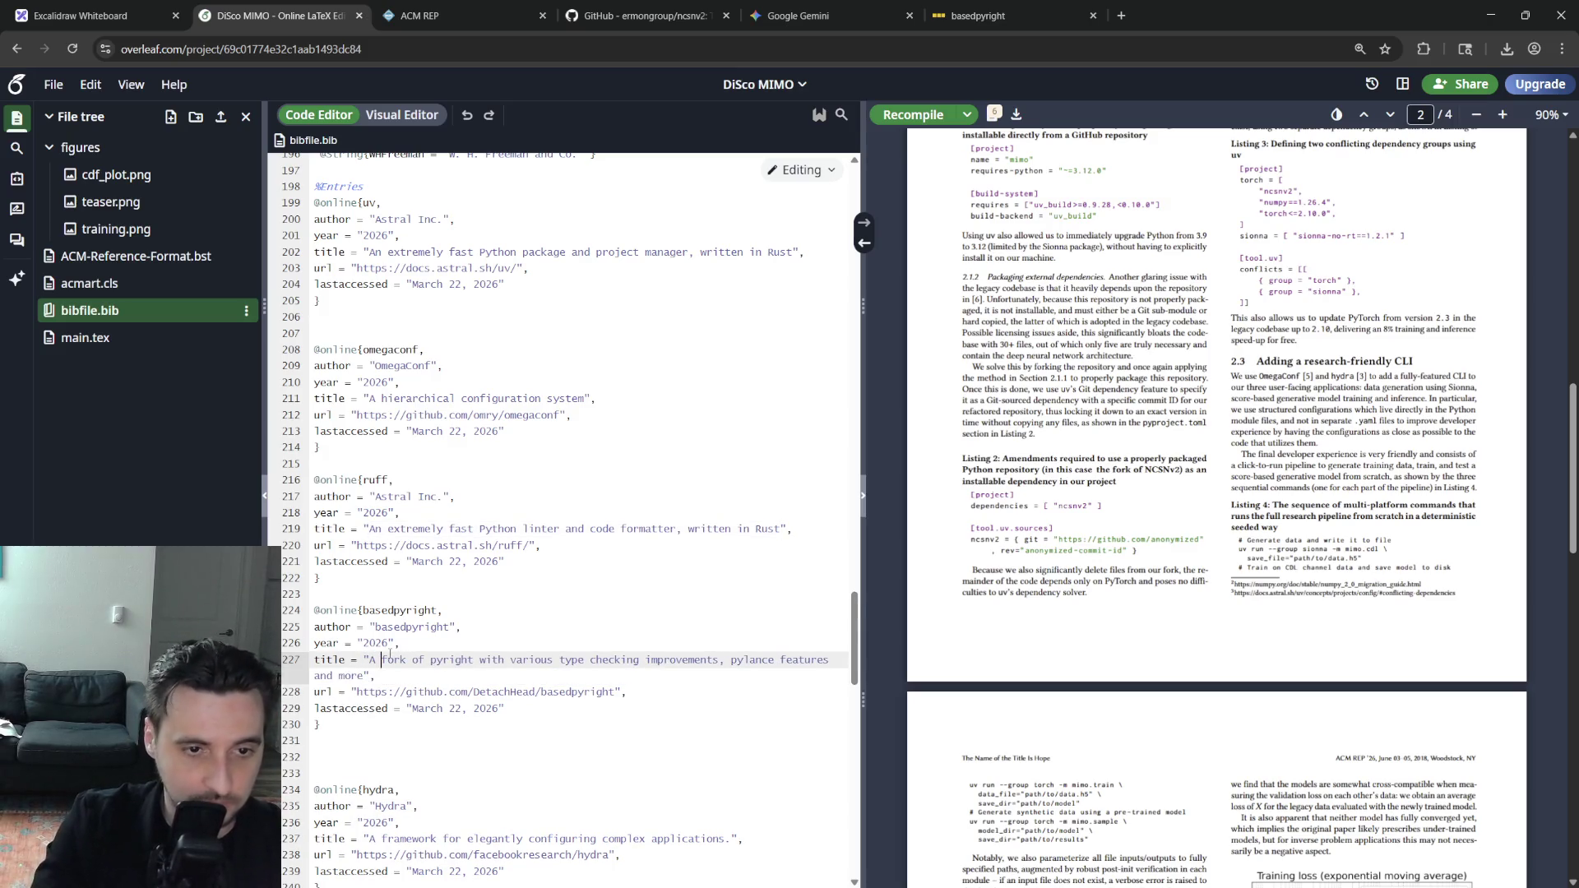
key("End")
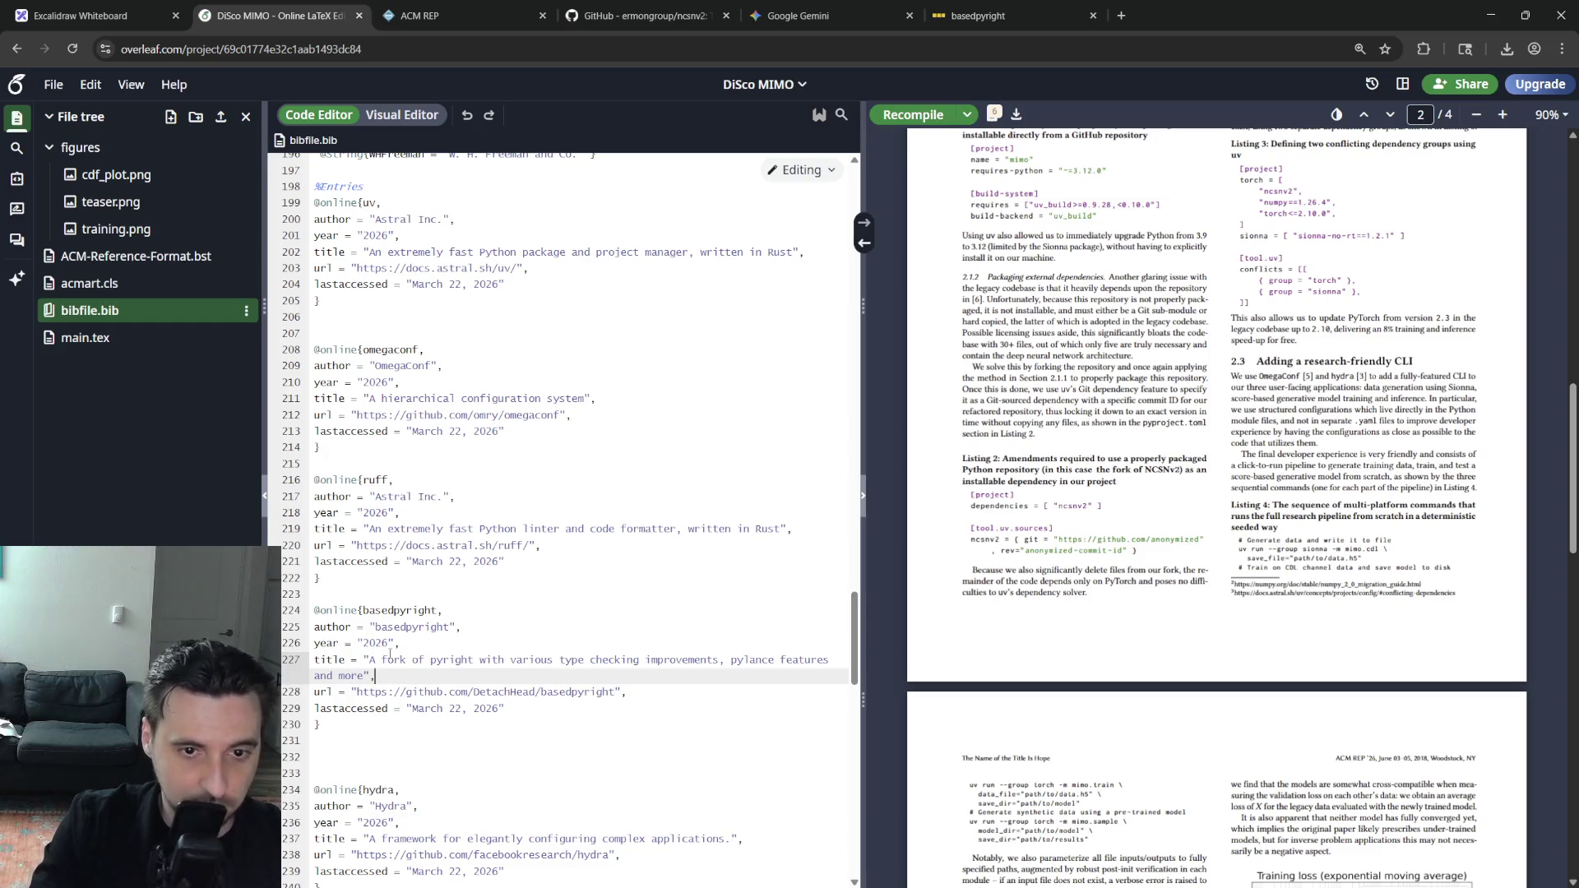
Copy the first lines of the hydra entry and switch to main.tex from the file tree
left_click_drag(313, 790, 419, 806)
key("ctrl+shift+c")
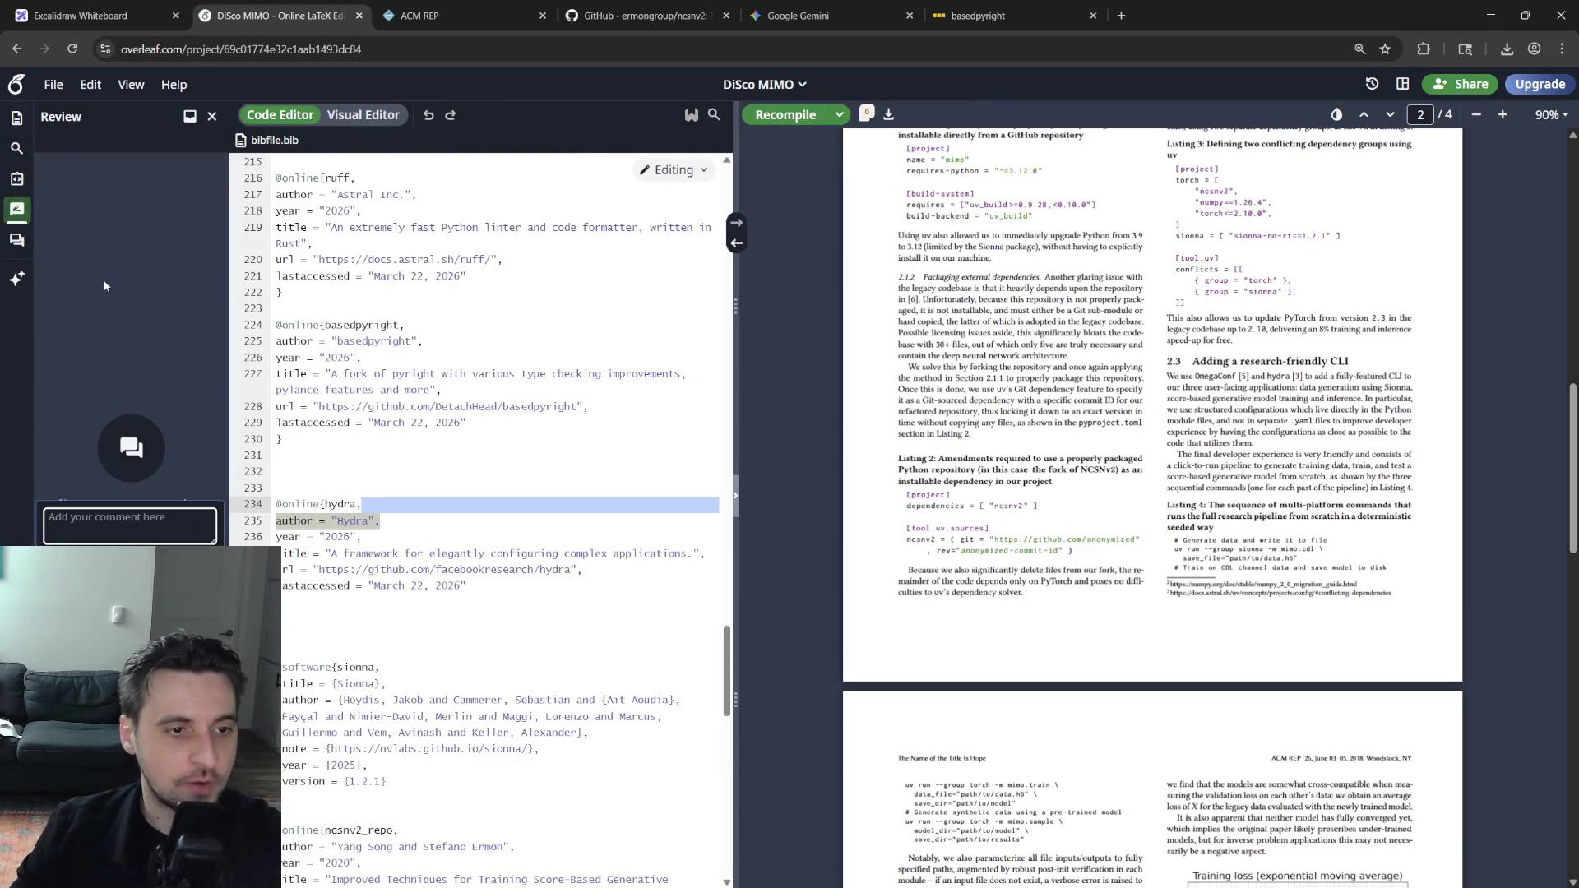
left_click(16, 117)
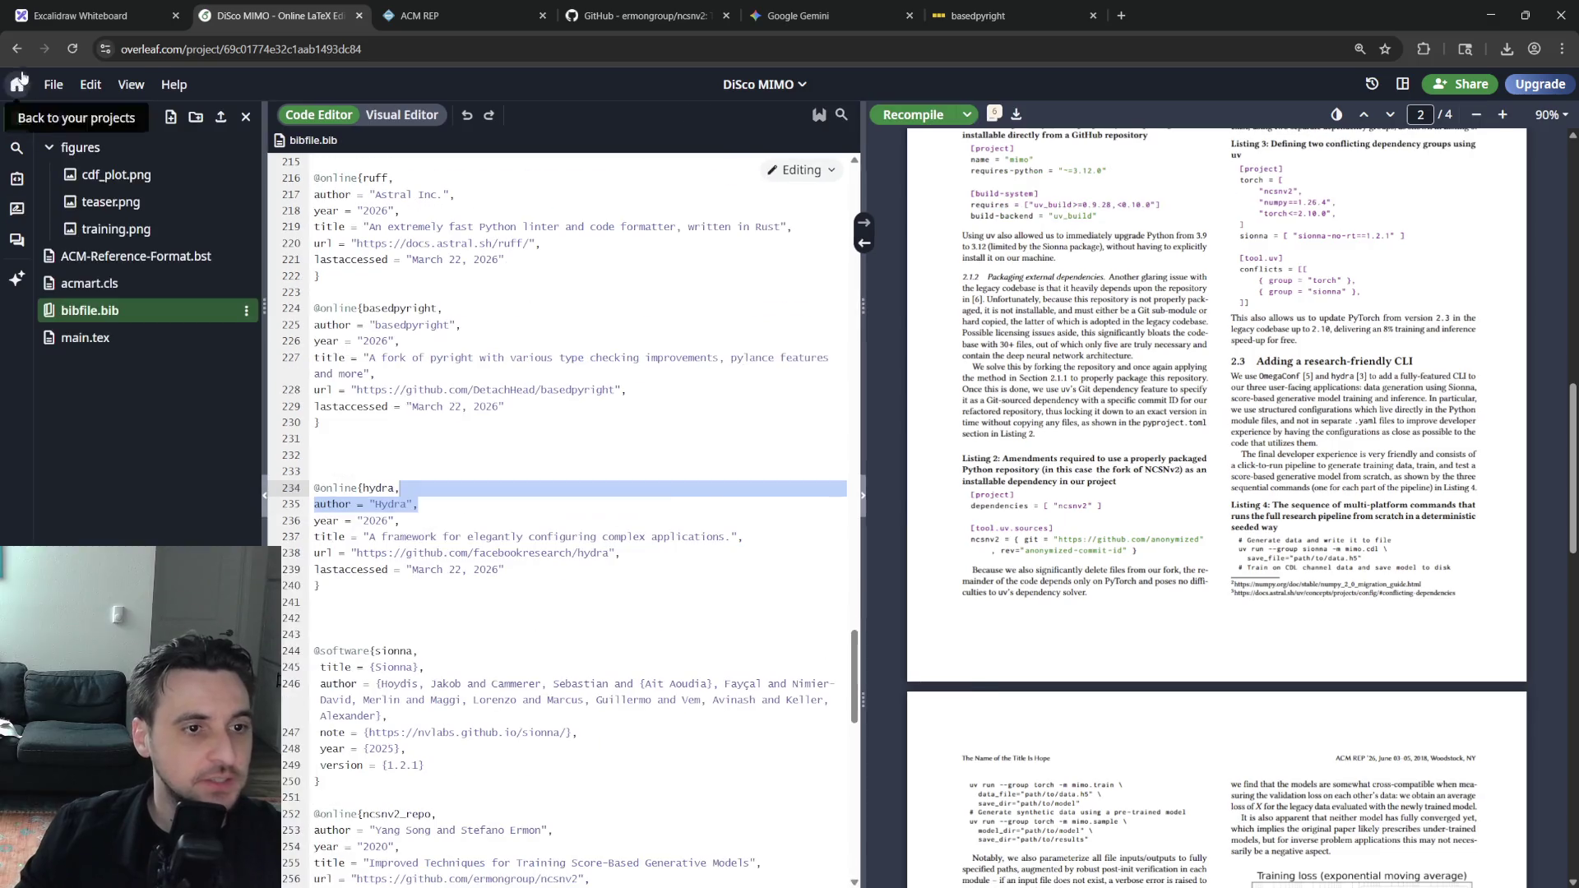
left_click(514, 563)
left_click(85, 337)
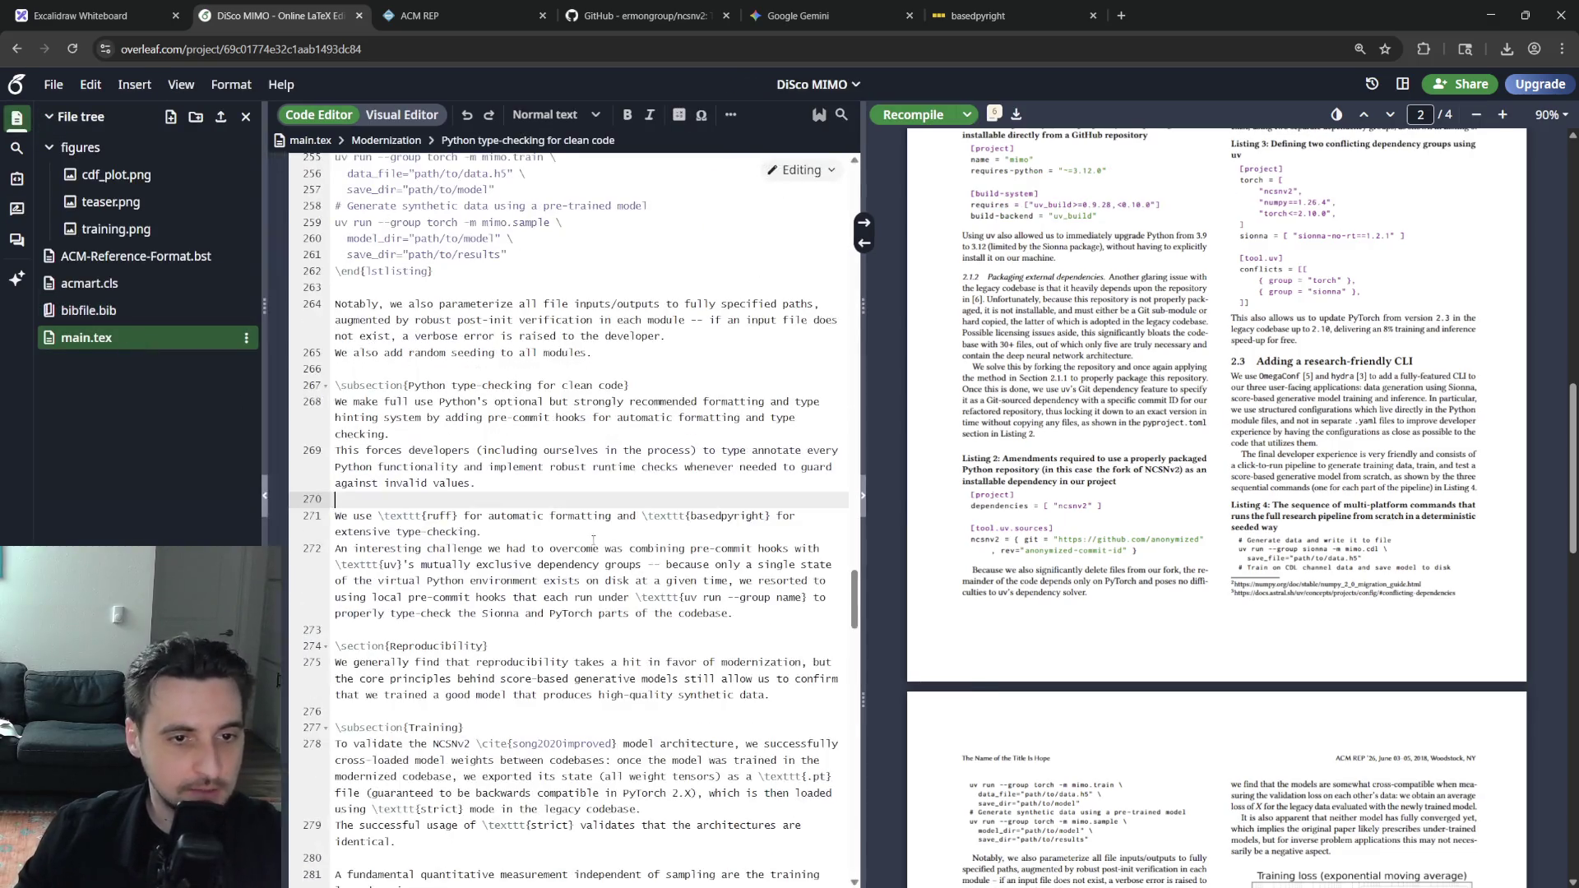
Add \cite{ruff} and \cite{basedpyright} after their \texttt mentions and recompile
left_click(593, 543)
left_click(426, 516)
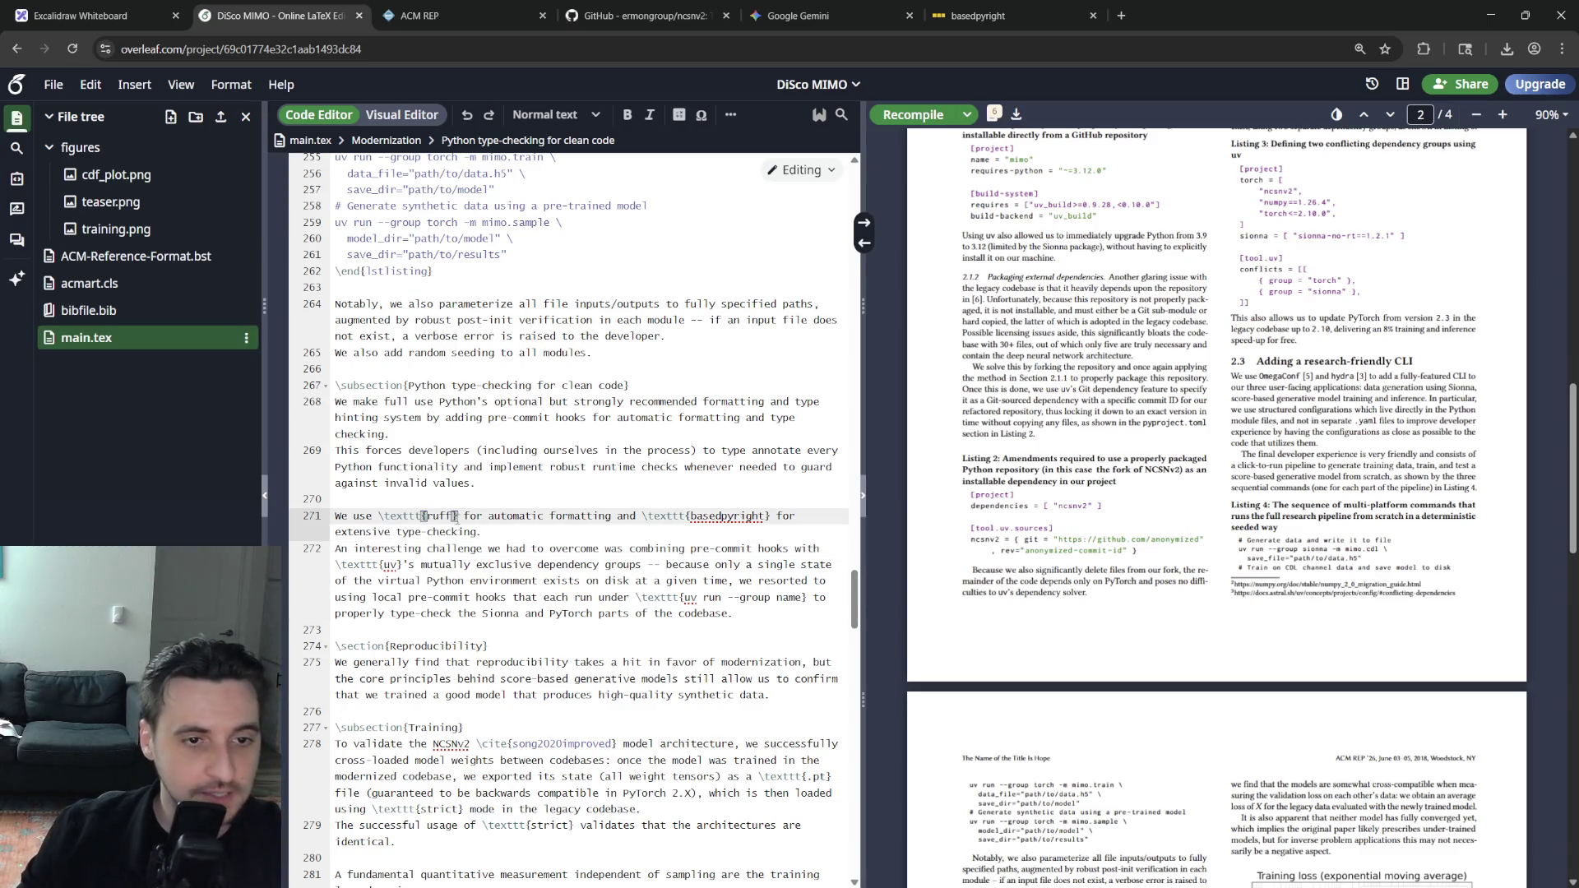
type("\\cite{ruff")
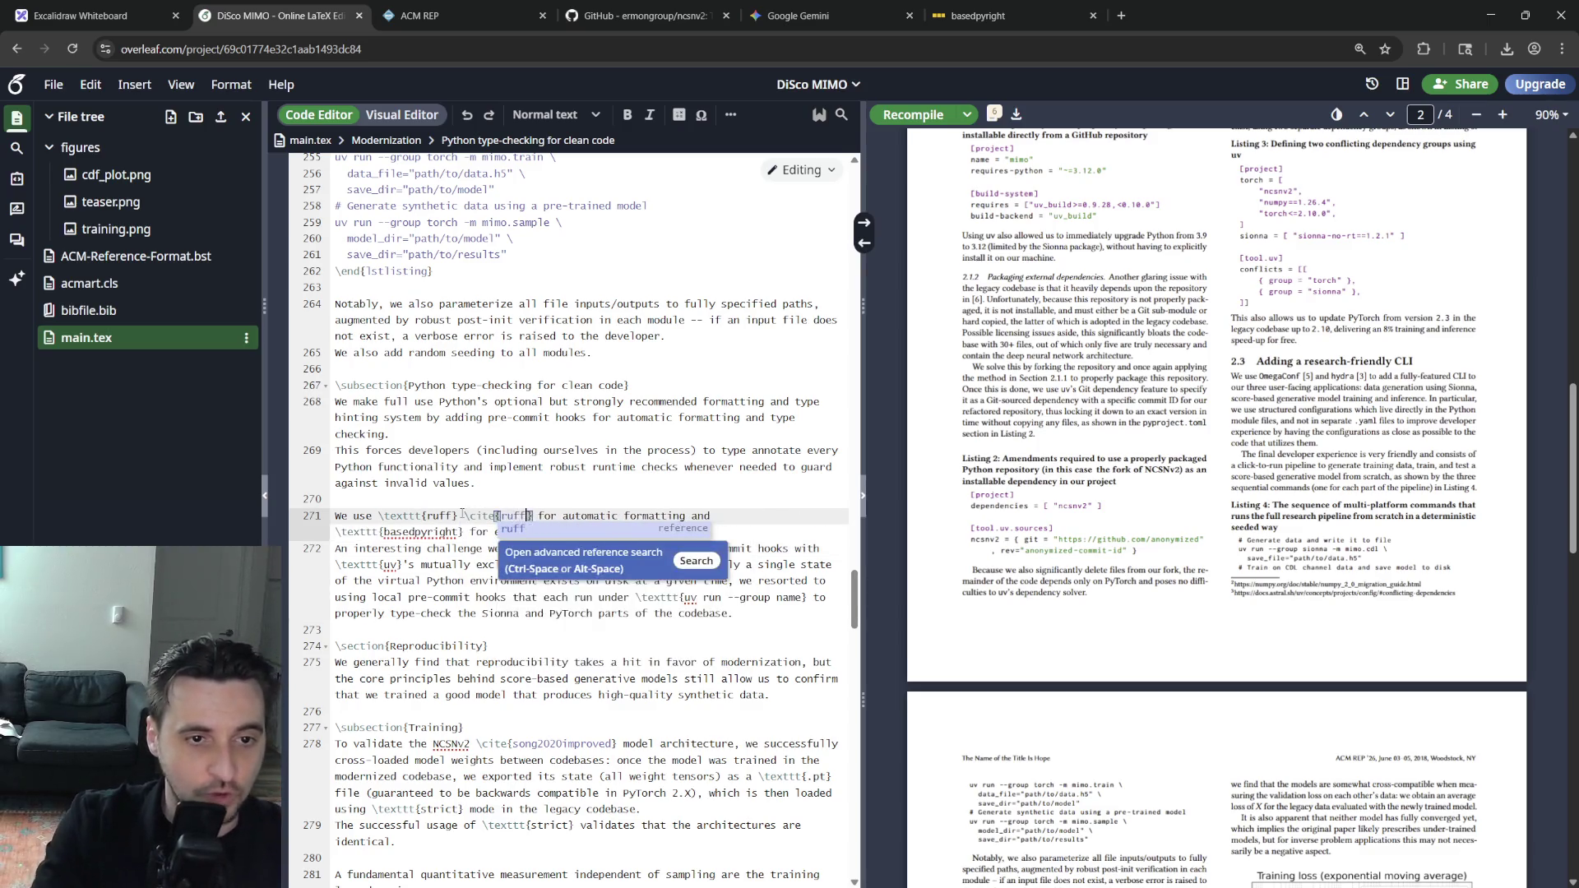
key("Down")
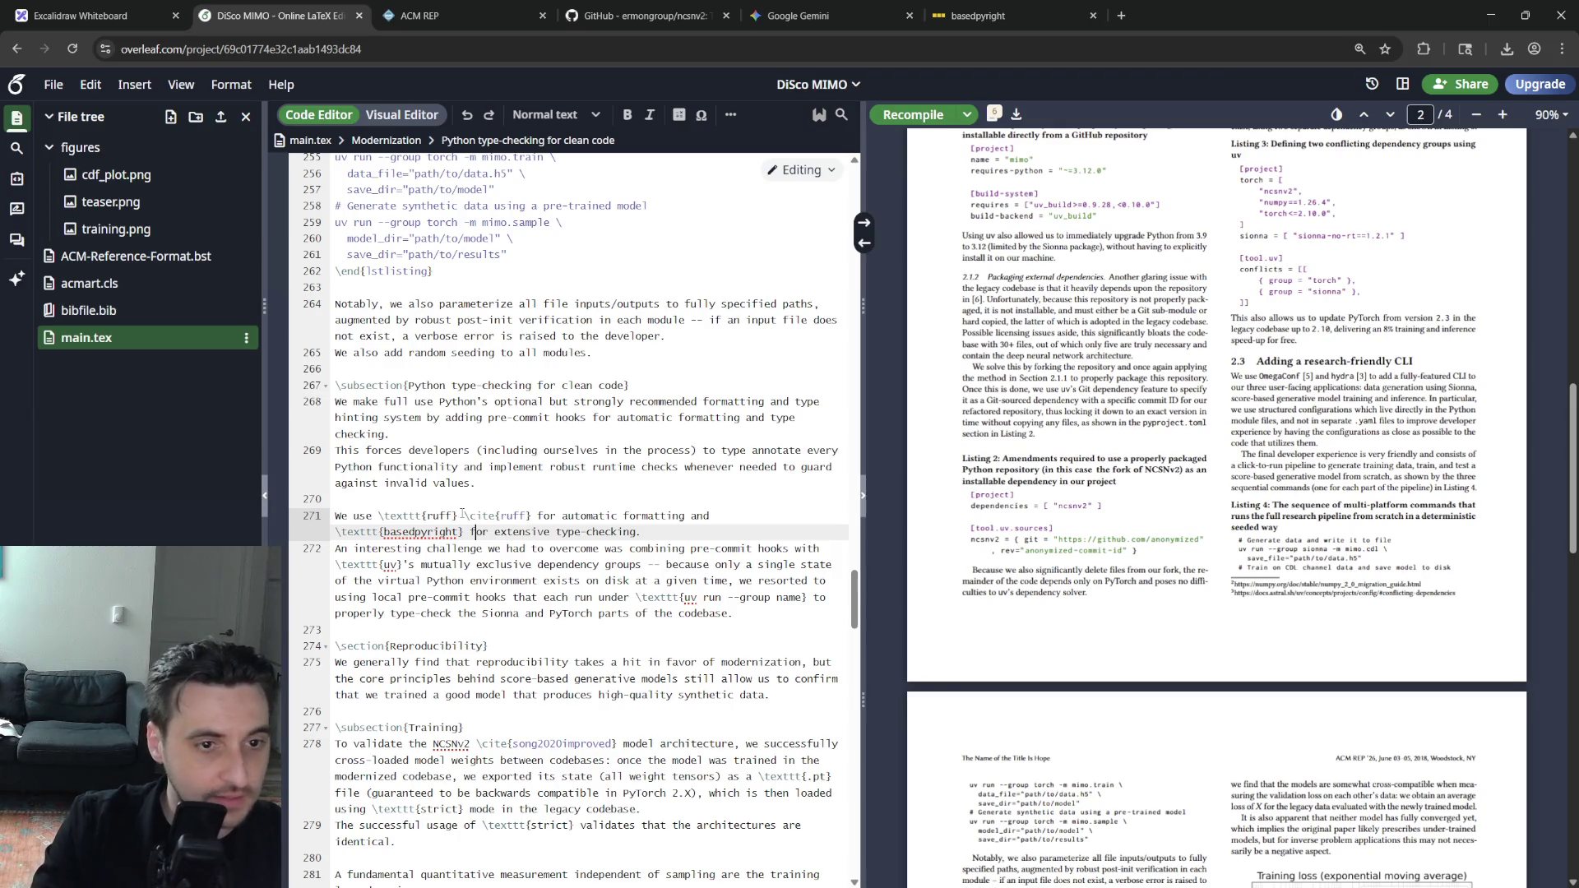
type("\\c")
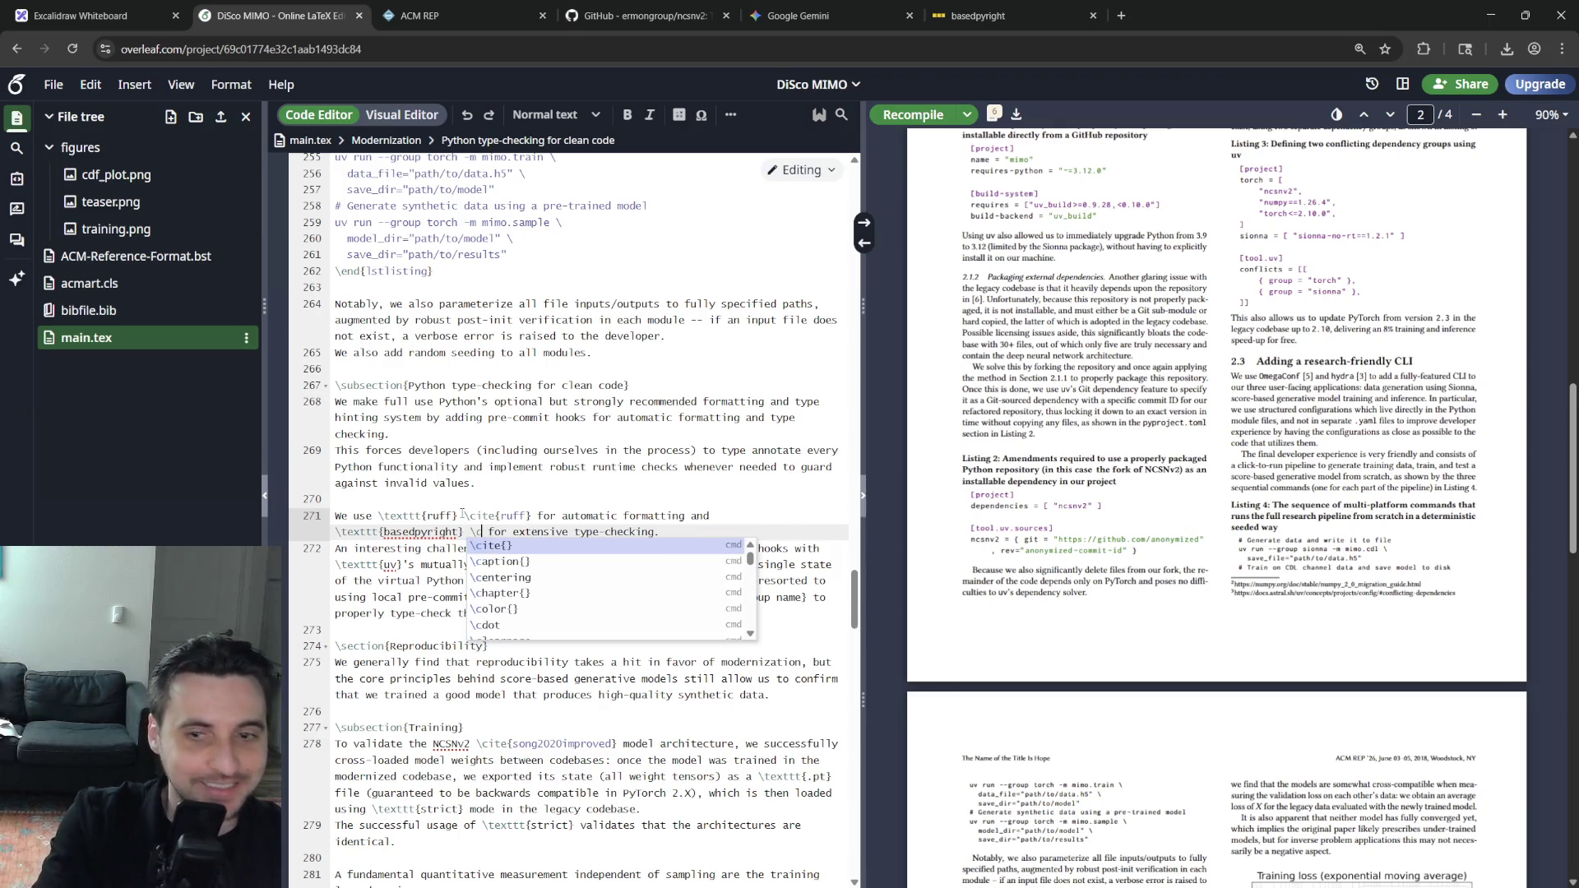
key("Return")
type("based")
key("Return")
left_click(635, 627)
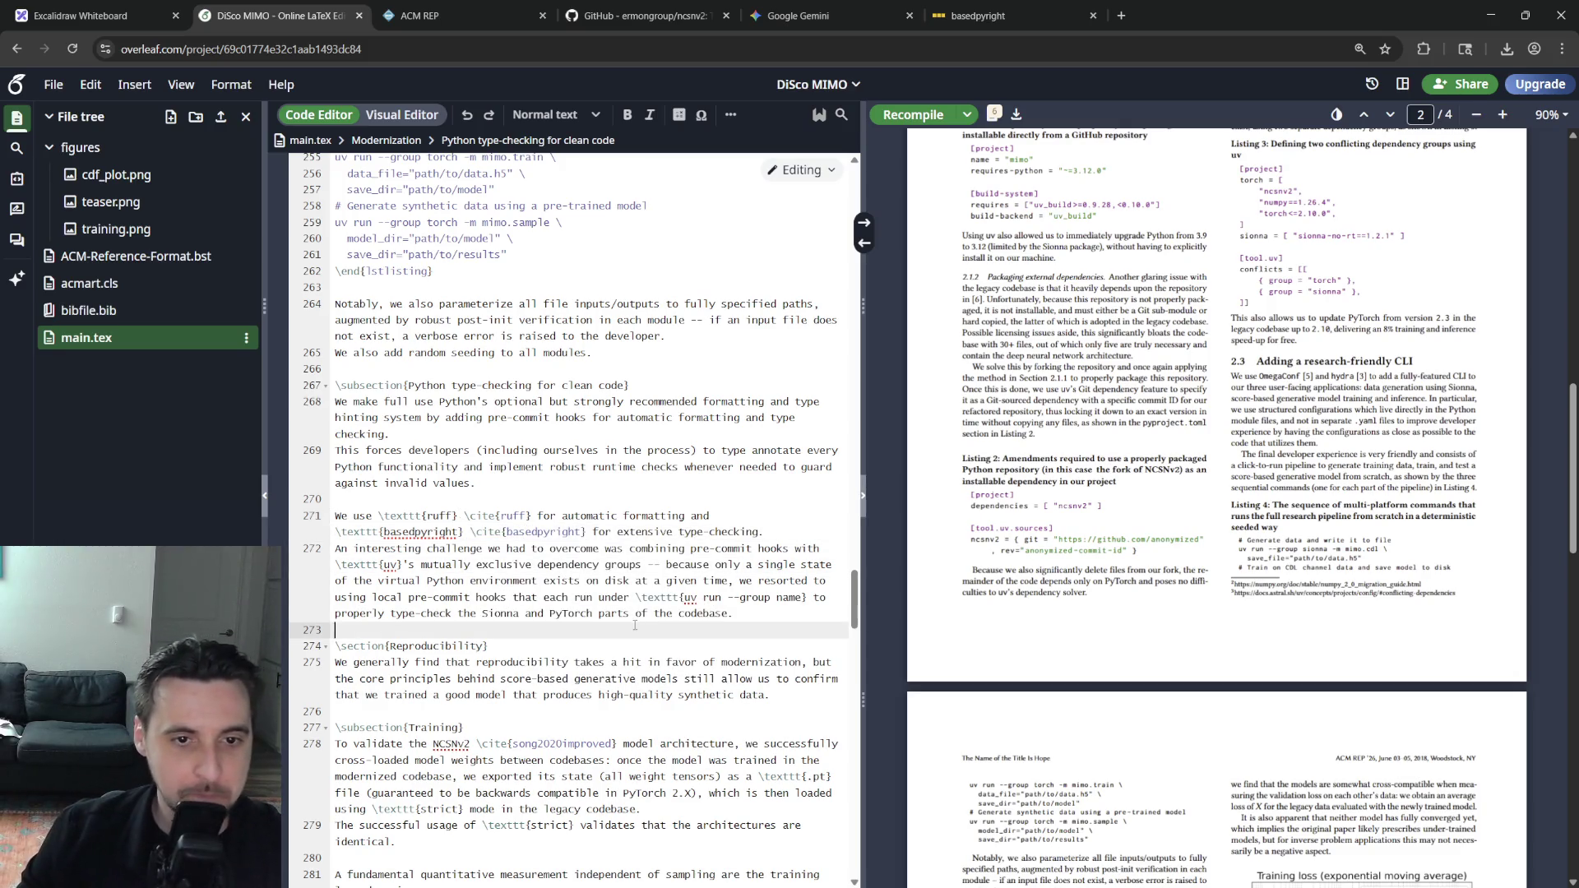
key("ctrl+s")
Escape the group option's dashes on line 272 as \-\-group
left_click(728, 597)
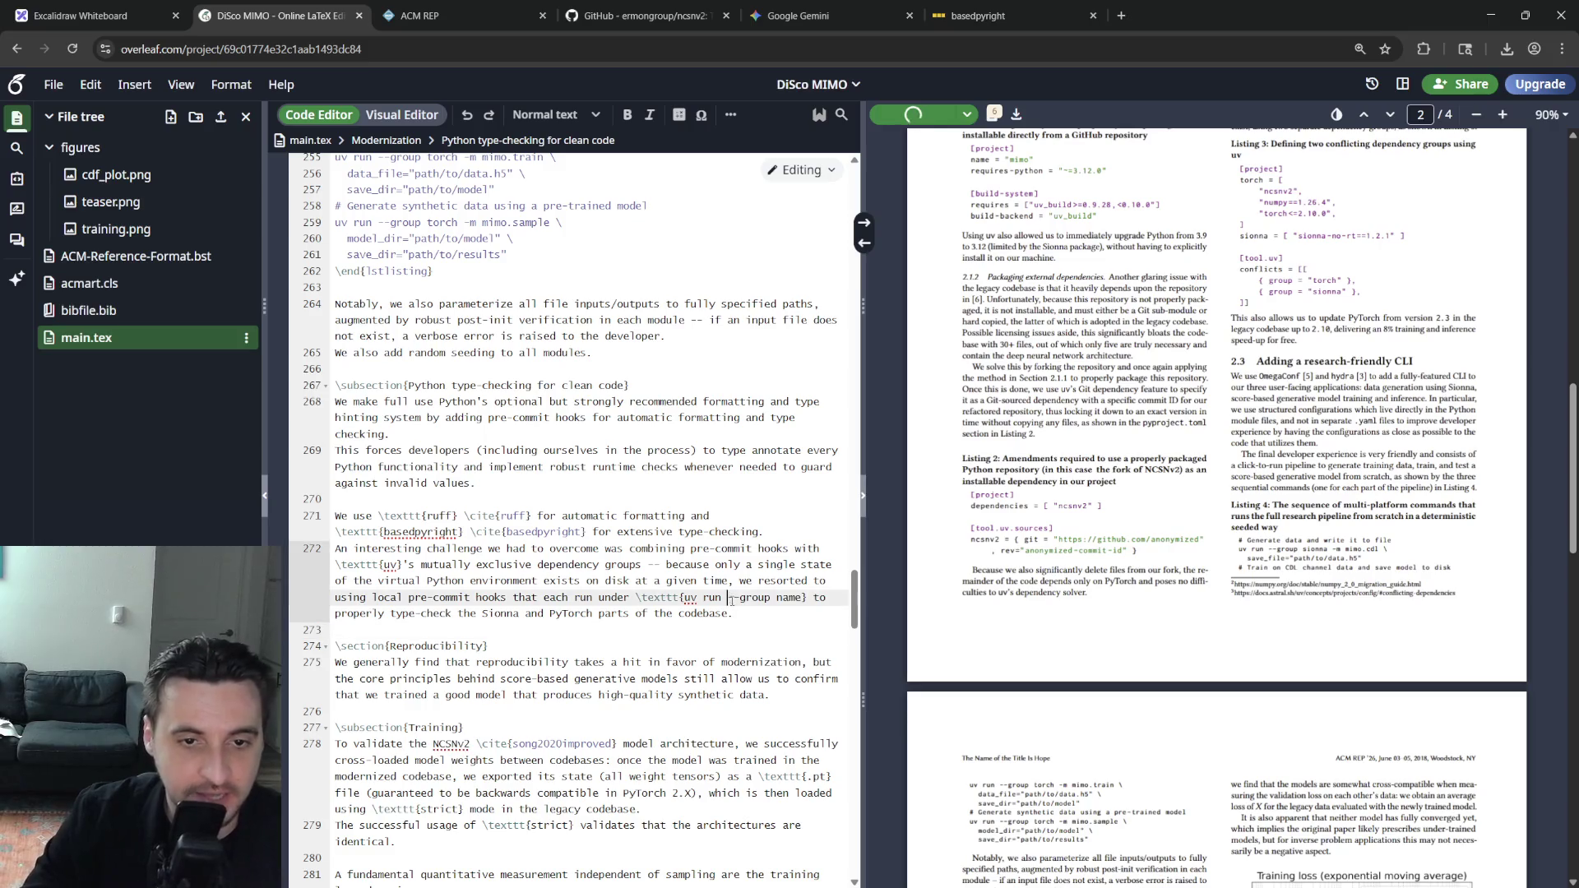
type("\\")
key("Right")
type("\\")
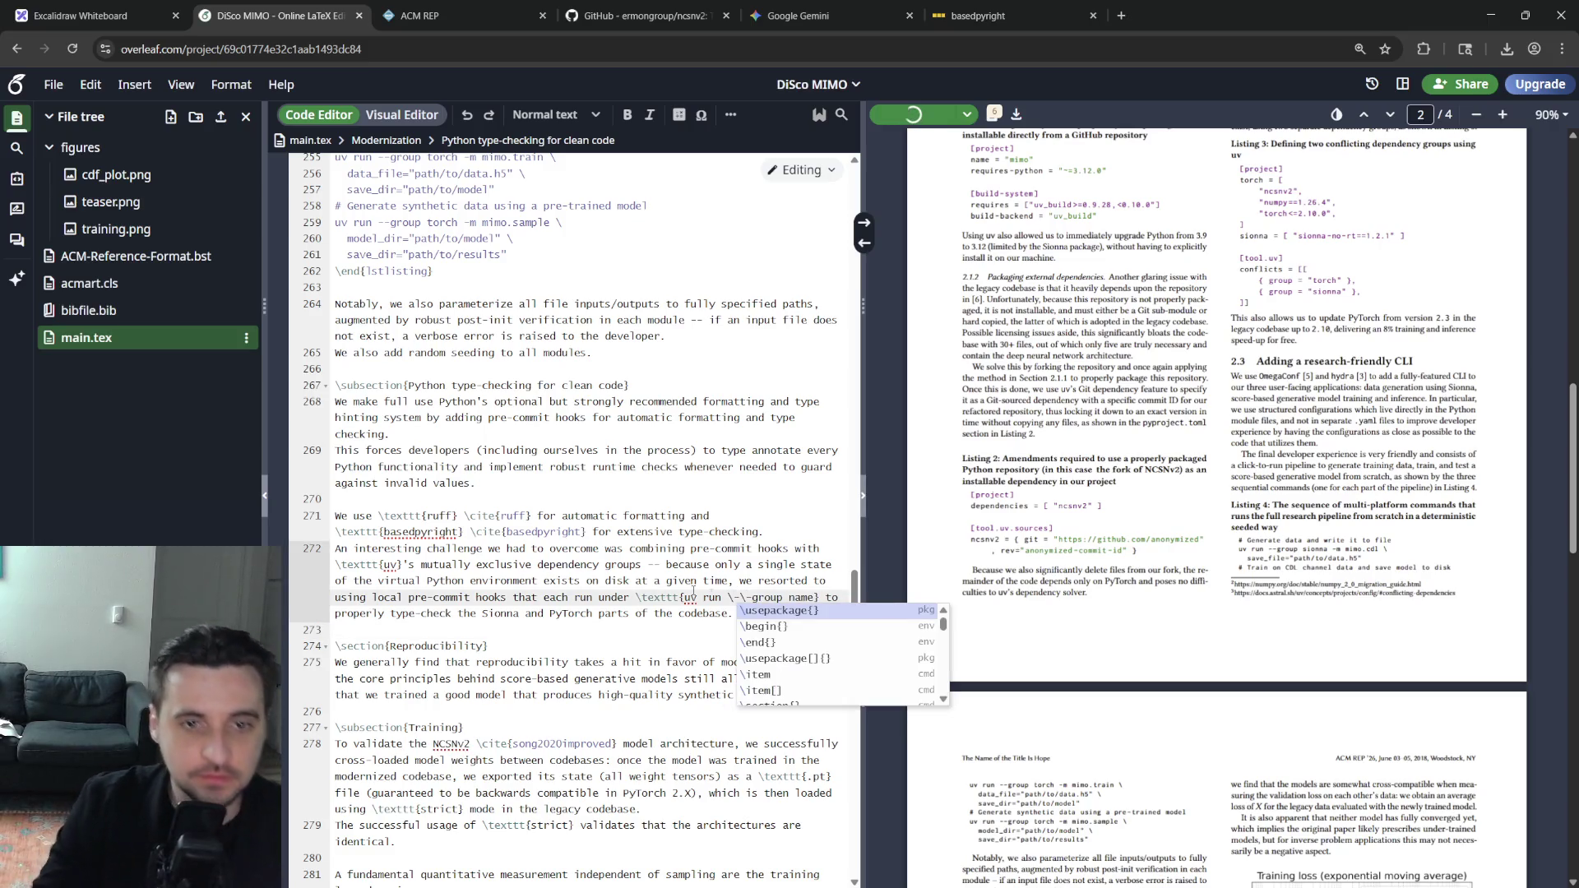
left_click(654, 472)
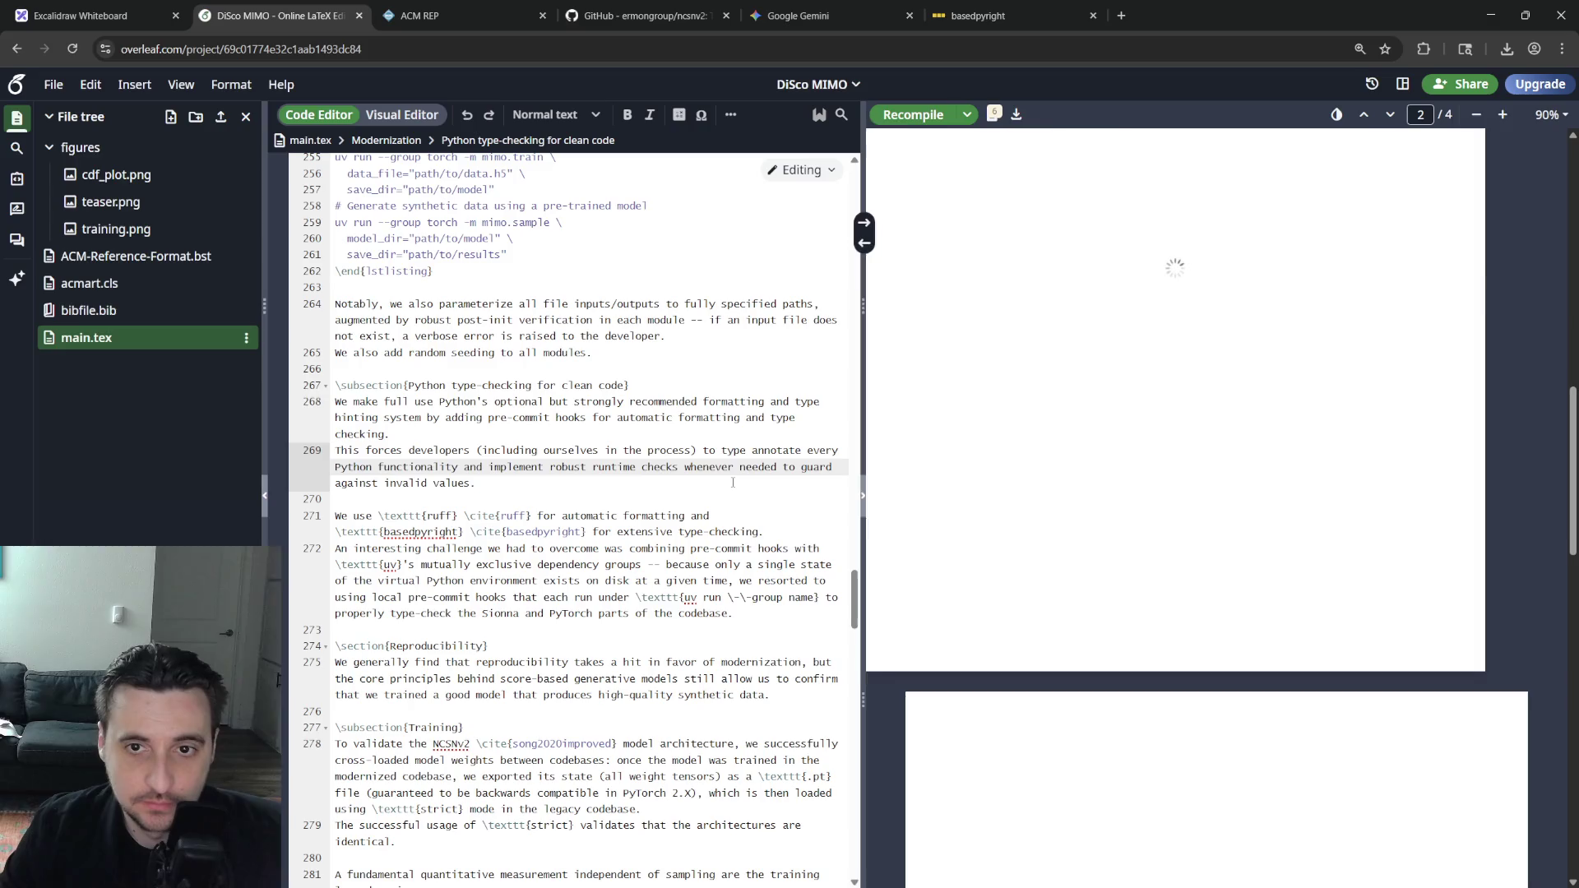
Recompile so section 2.4 shows the citations, then start re-editing the escaped dashes on line 272
left_click(733, 483)
key("ctrl+s")
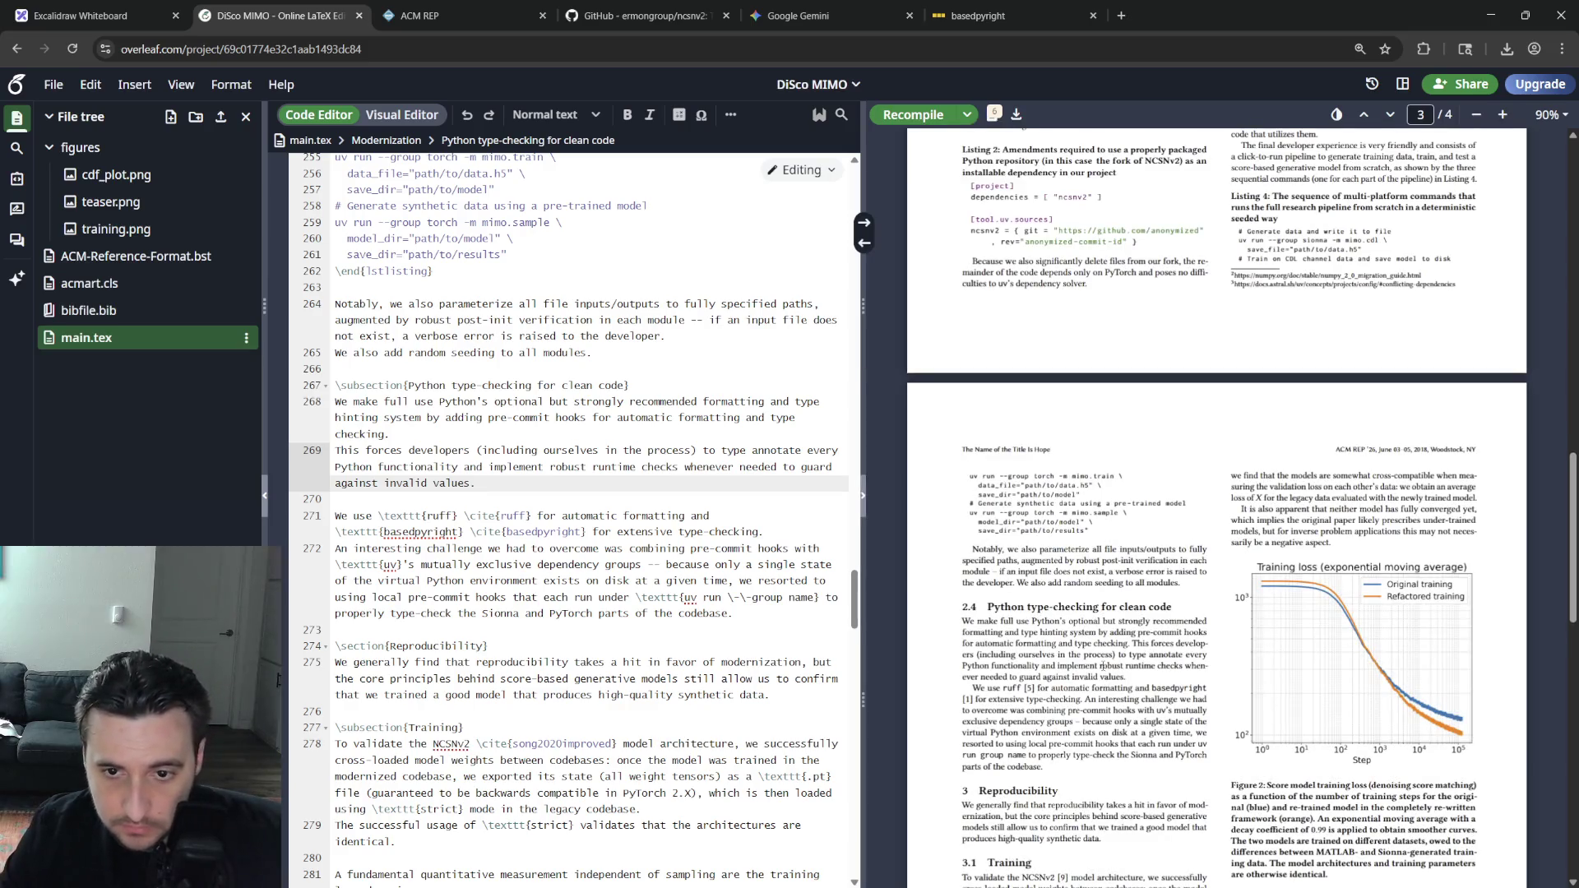
left_click(739, 599)
key("Delete")
key("Delete")
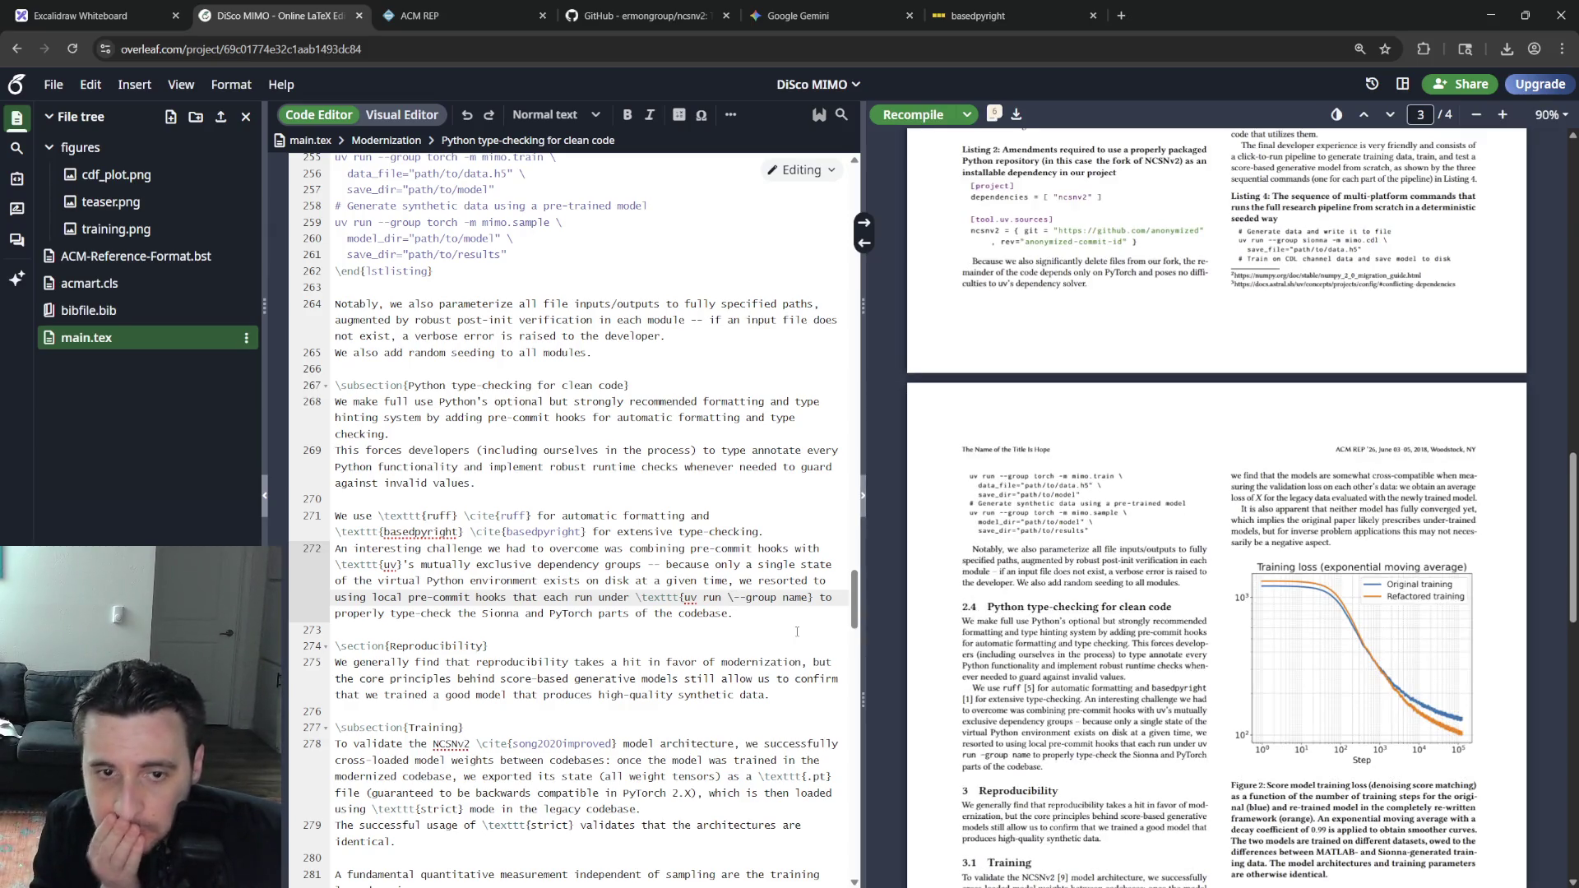
type("\\")
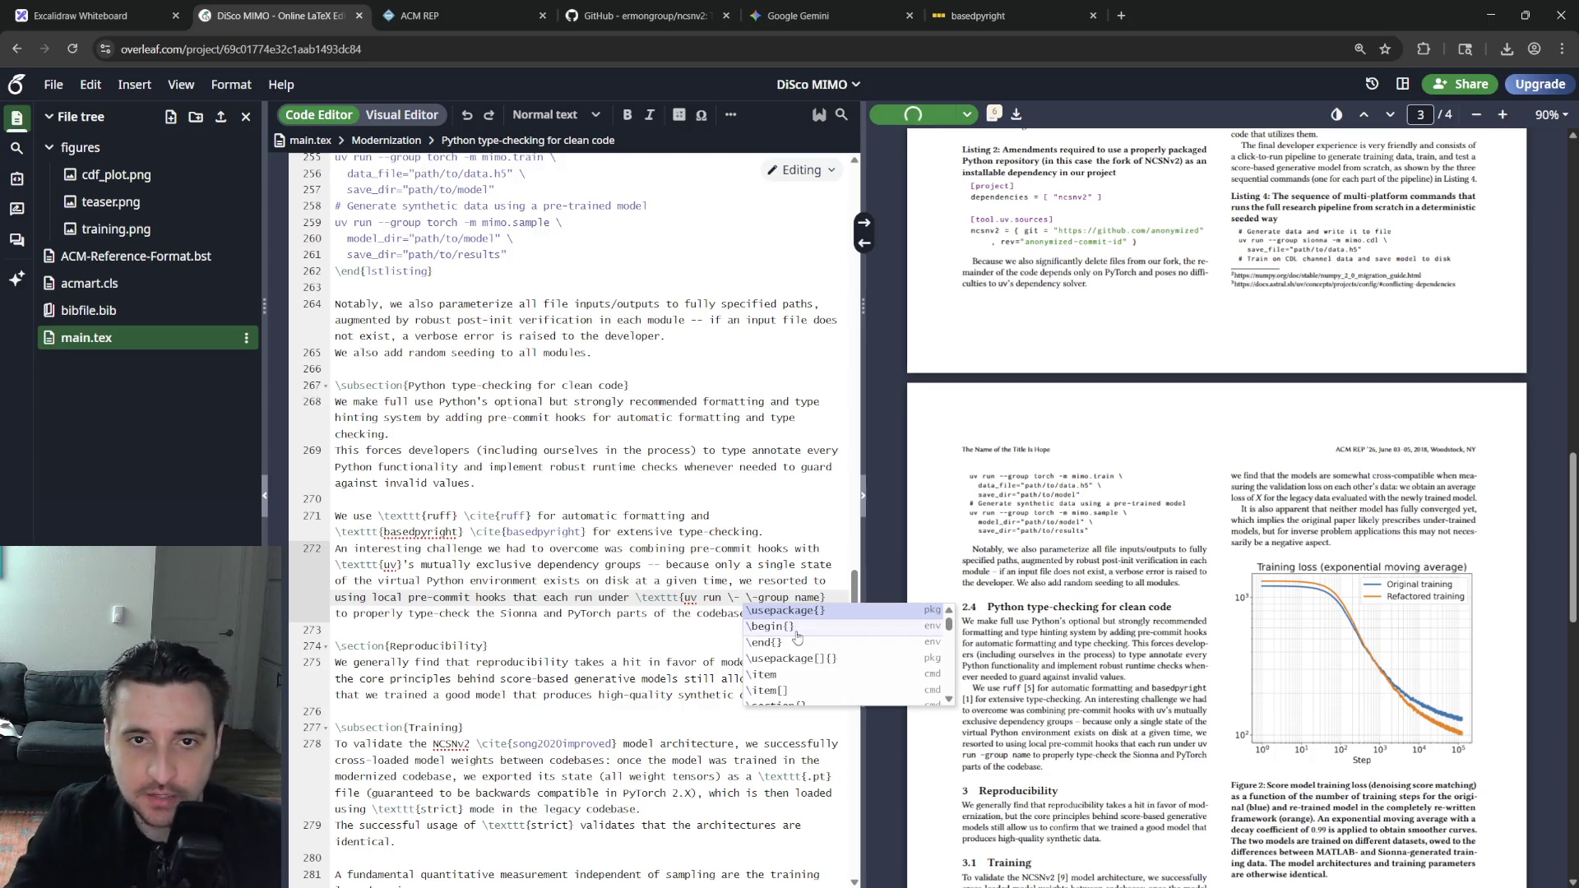
Rewrite the option as \- \-group with a space between the escaped dashes and recompile
key("Escape")
key("Up")
key("Up")
key("Up")
key("Down")
key("Down")
key("Down")
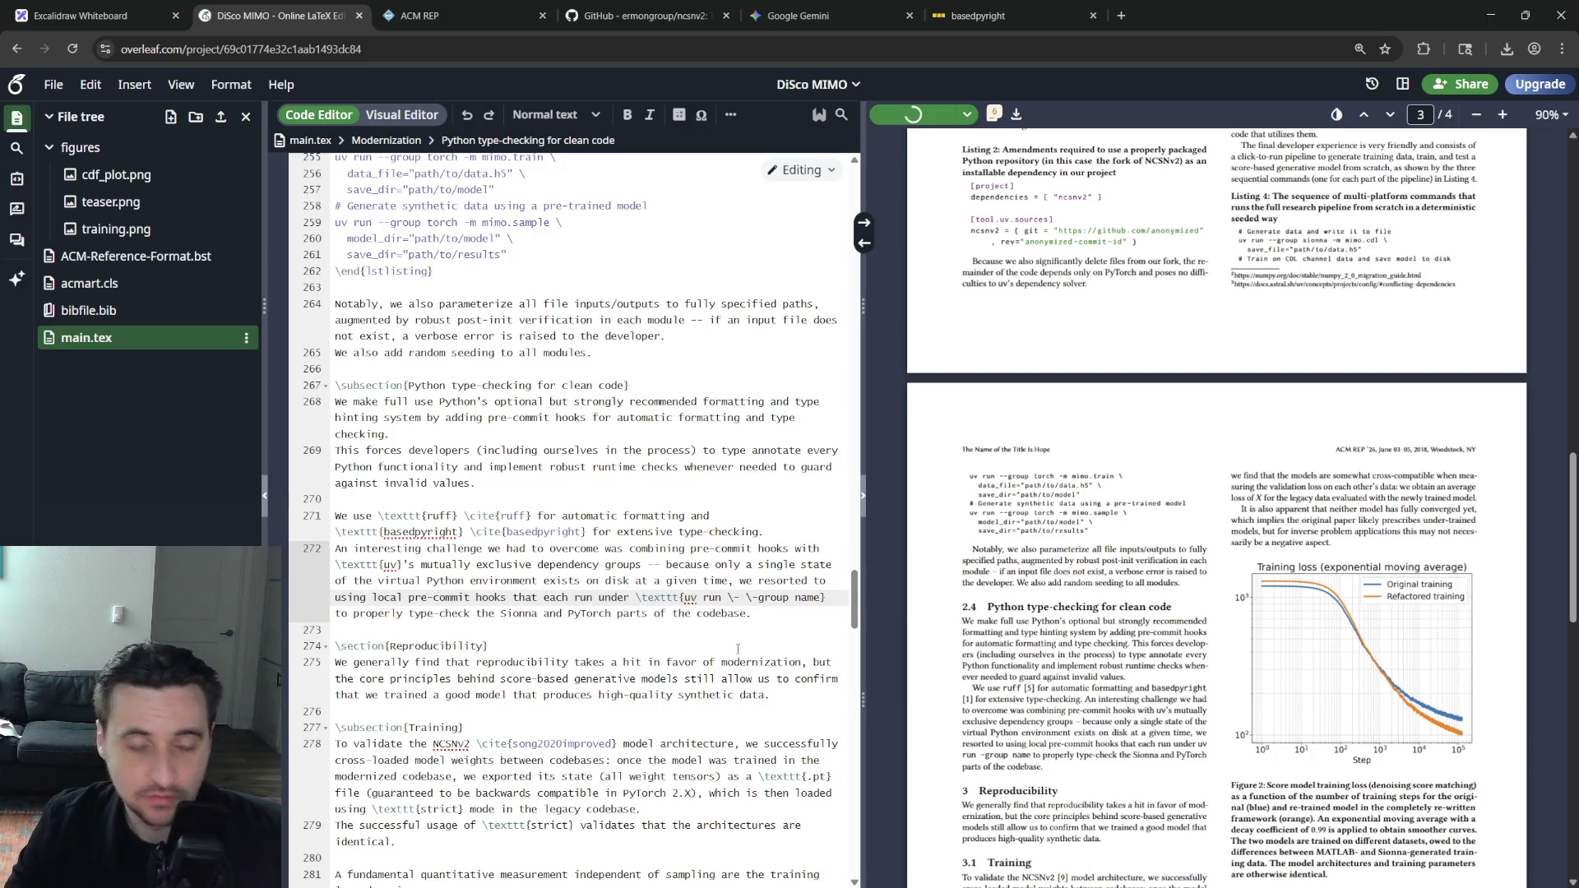
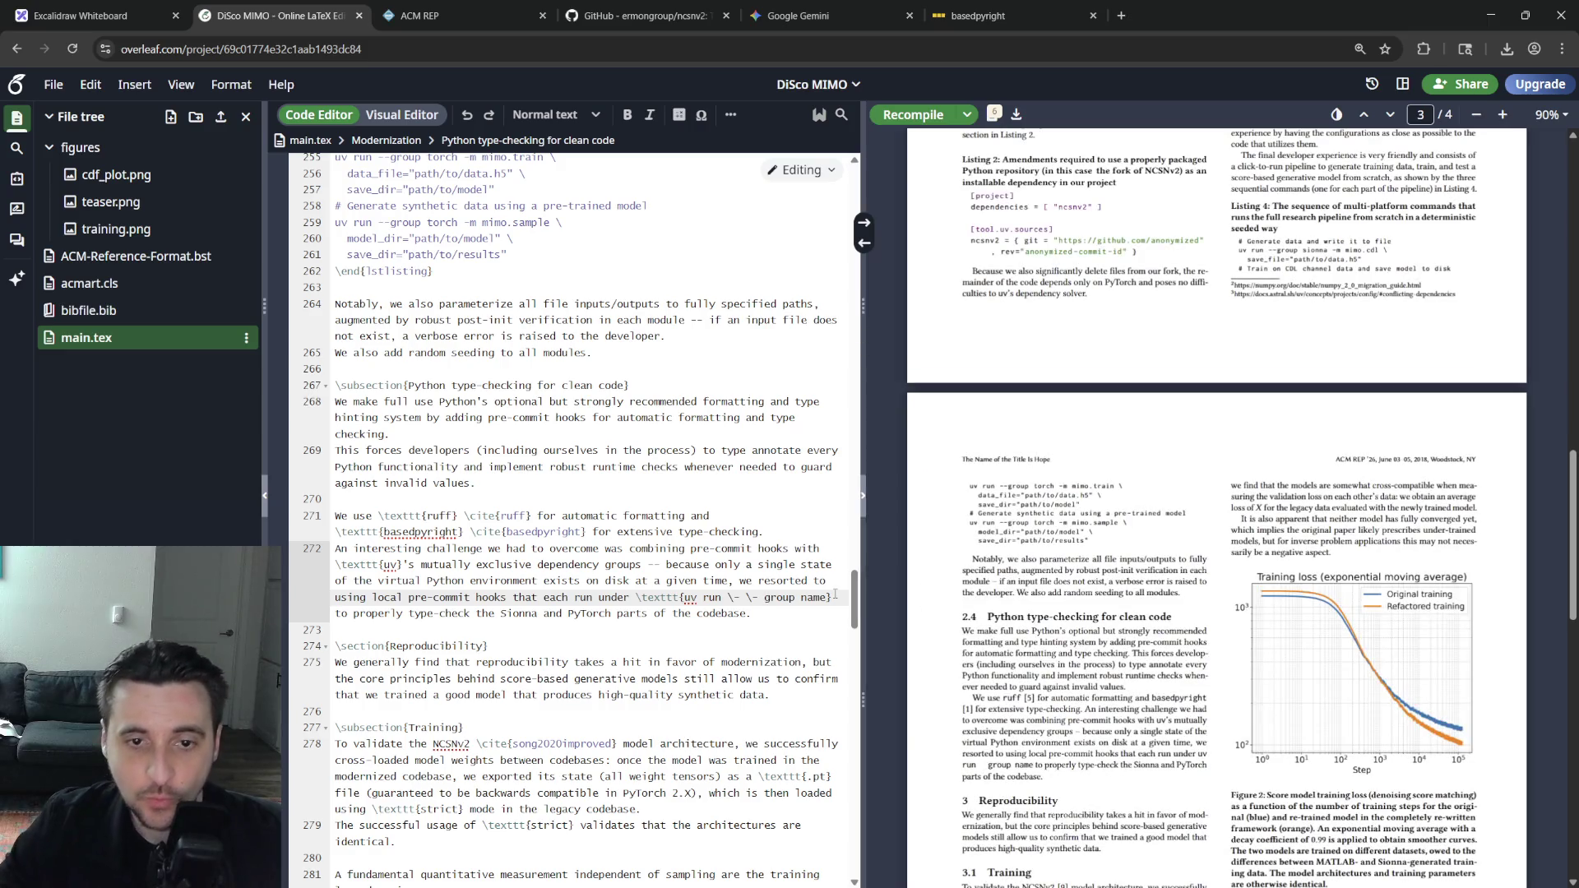
Ask Gemini how to keep a literal double dash inside \texttt monospace text
left_click(815, 16)
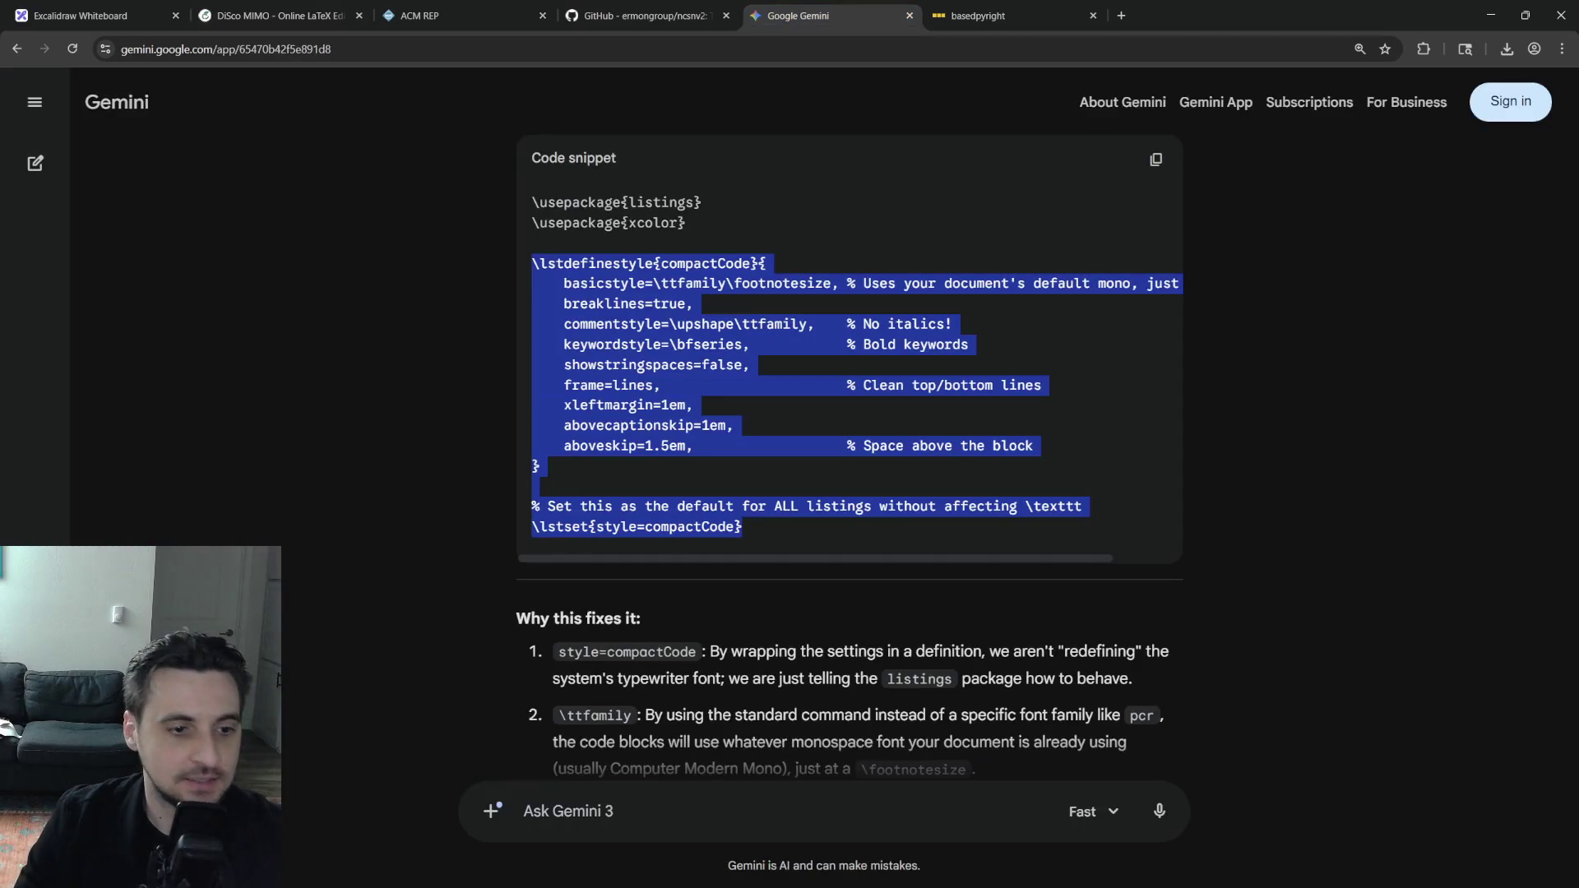
left_click(694, 803)
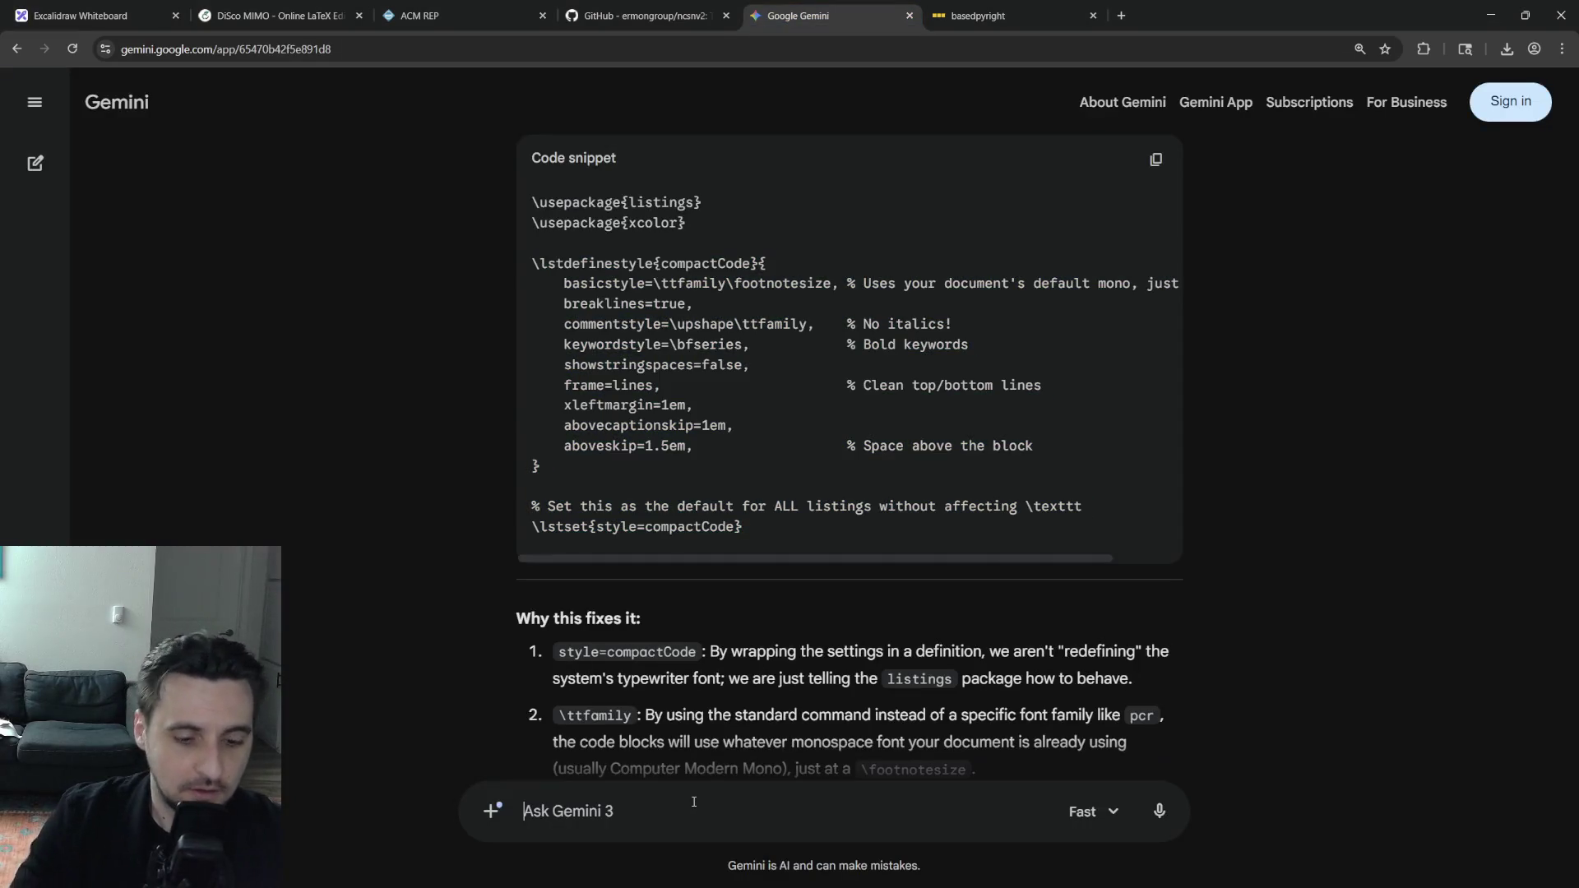
type("How do I type a double ta")
type("nside texttt?")
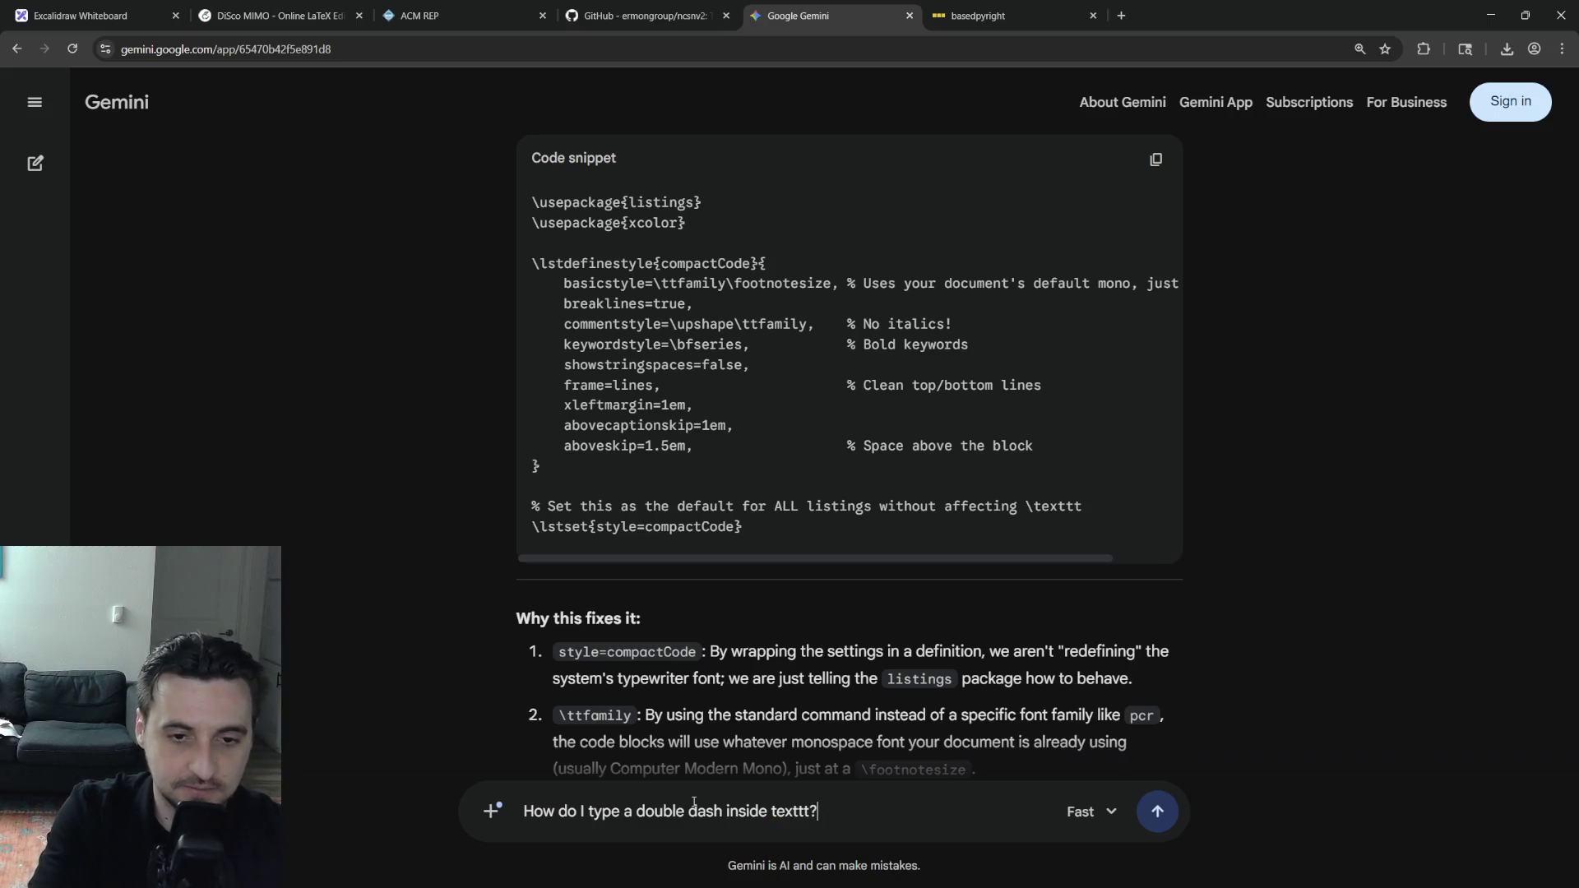
key("Return")
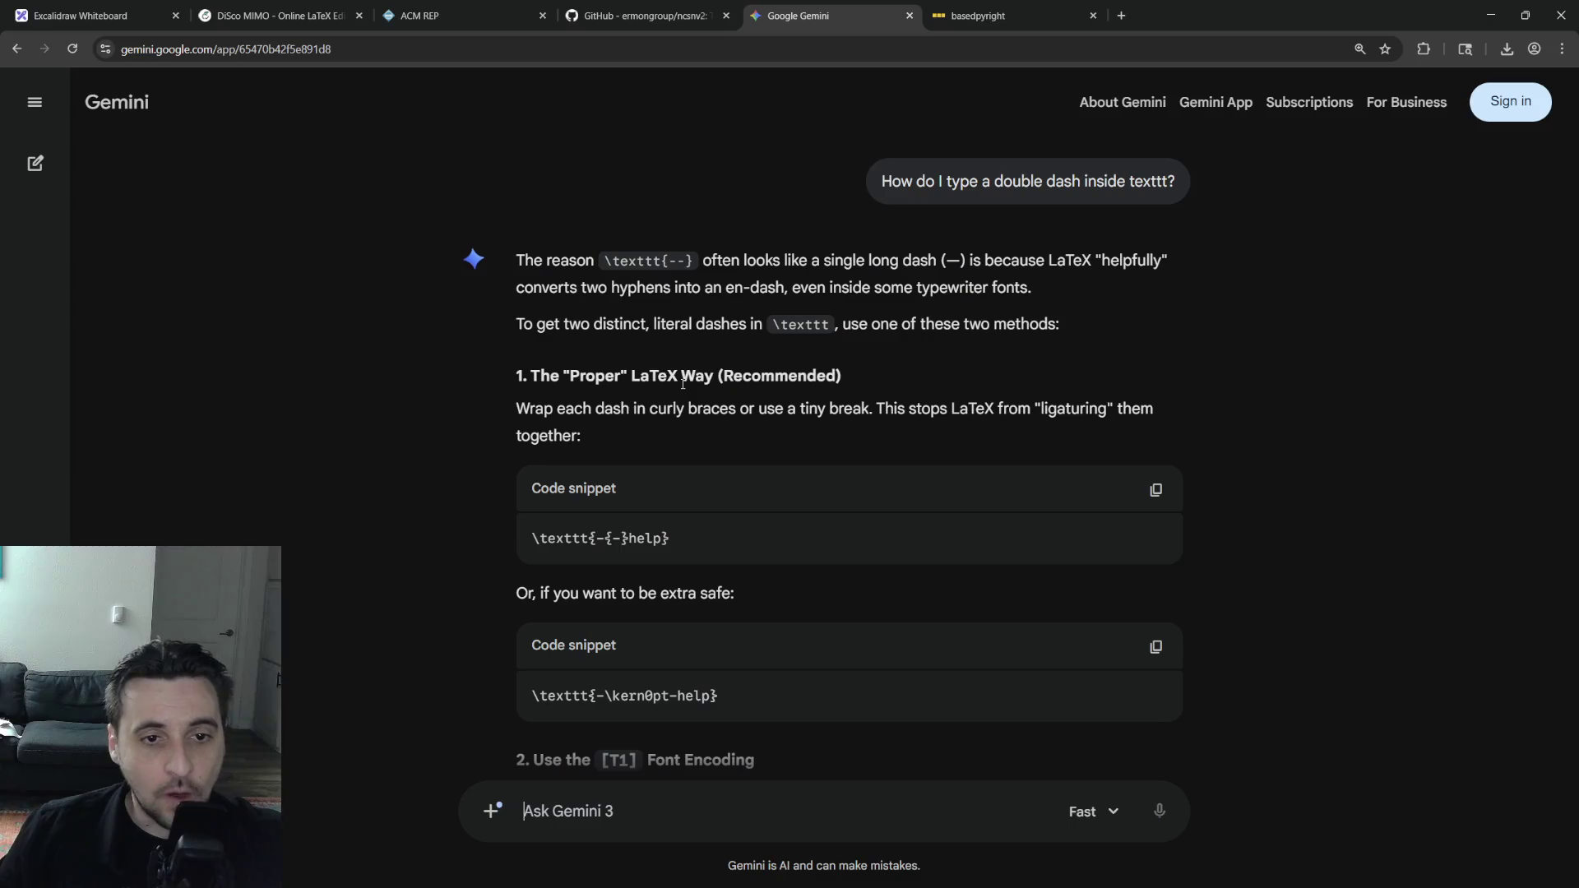
Back in main.tex, remove the escaped \- \- dashes before 'group name' in the uv command
left_click(312, 10)
key("BackSpace")
key("BackSpace")
key("BackSpace")
key("BackSpace")
key("BackSpace")
key("BackSpace")
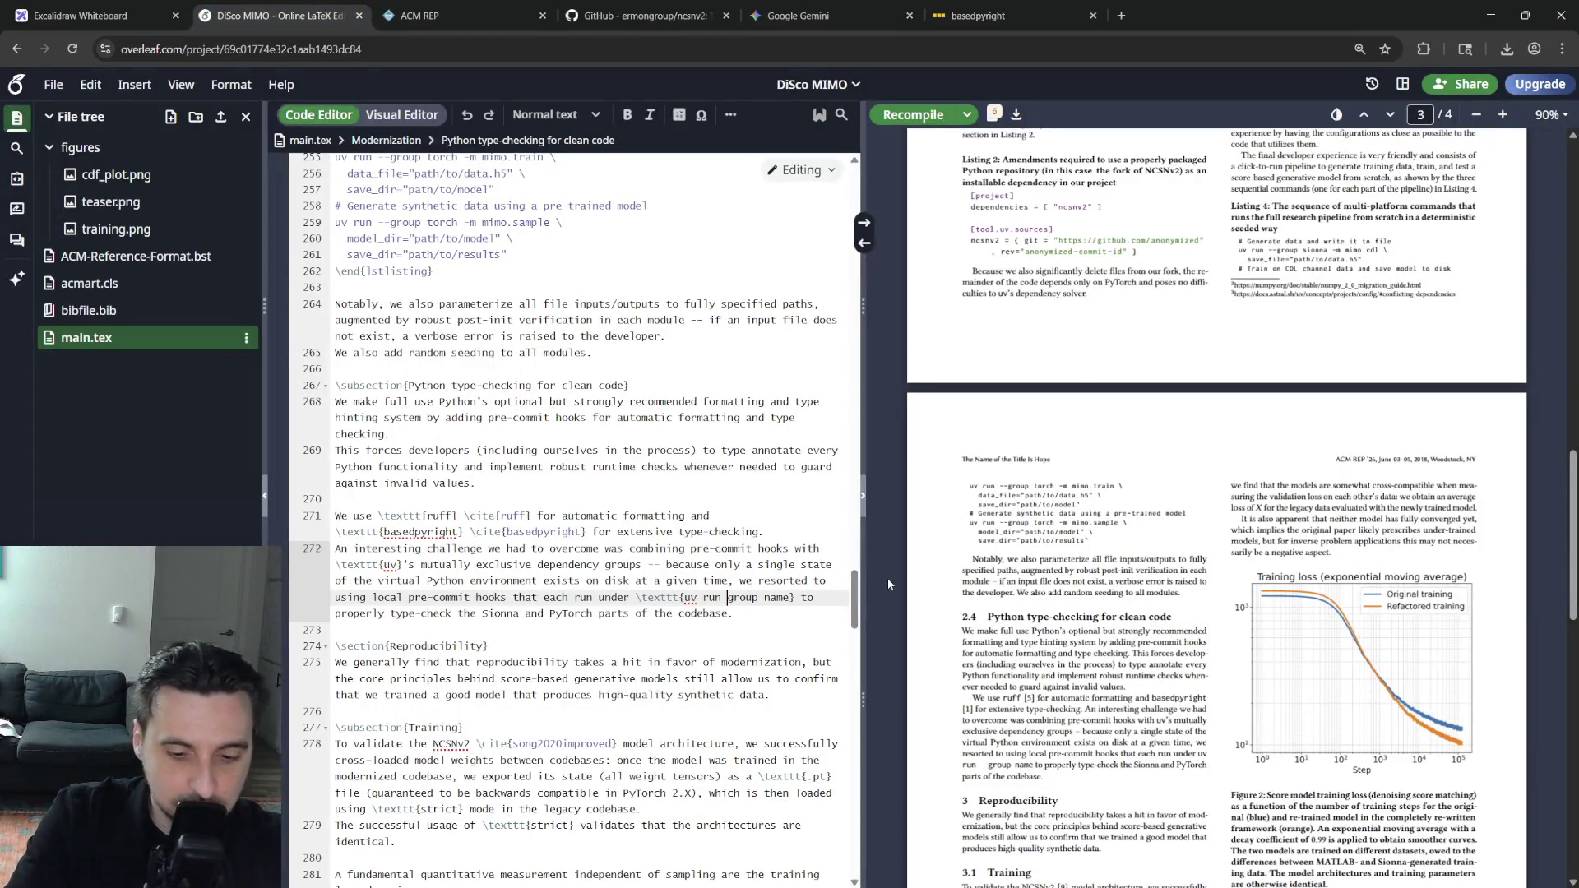
type("-{-}")
Recompile with the -{-} form, then search the source for other '--' occurrences
left_click(695, 548)
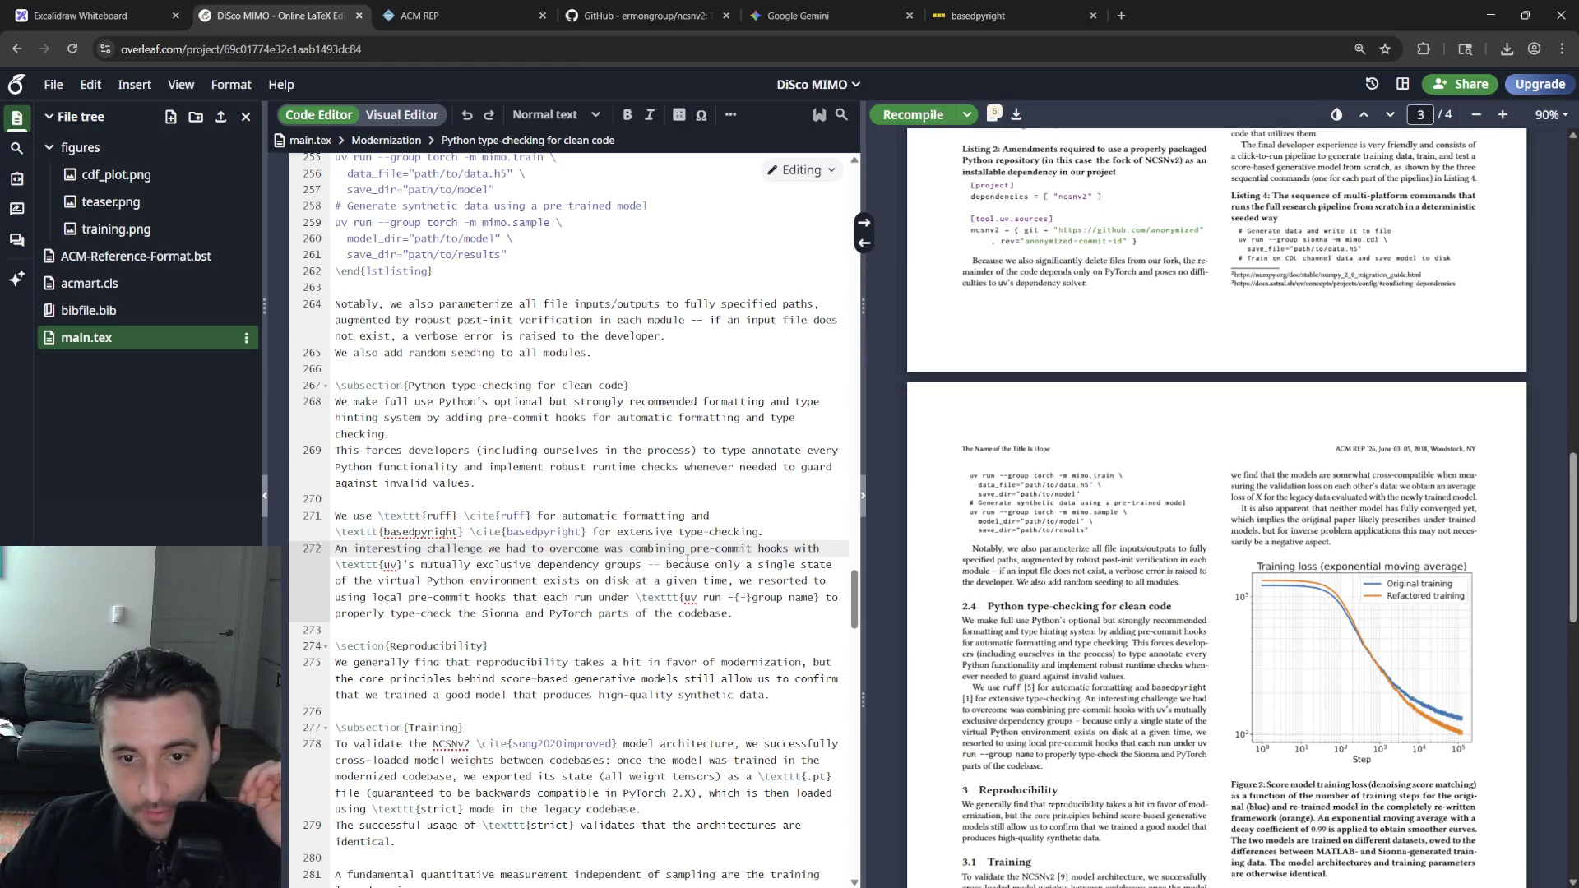
key("ctrl+f")
type("--")
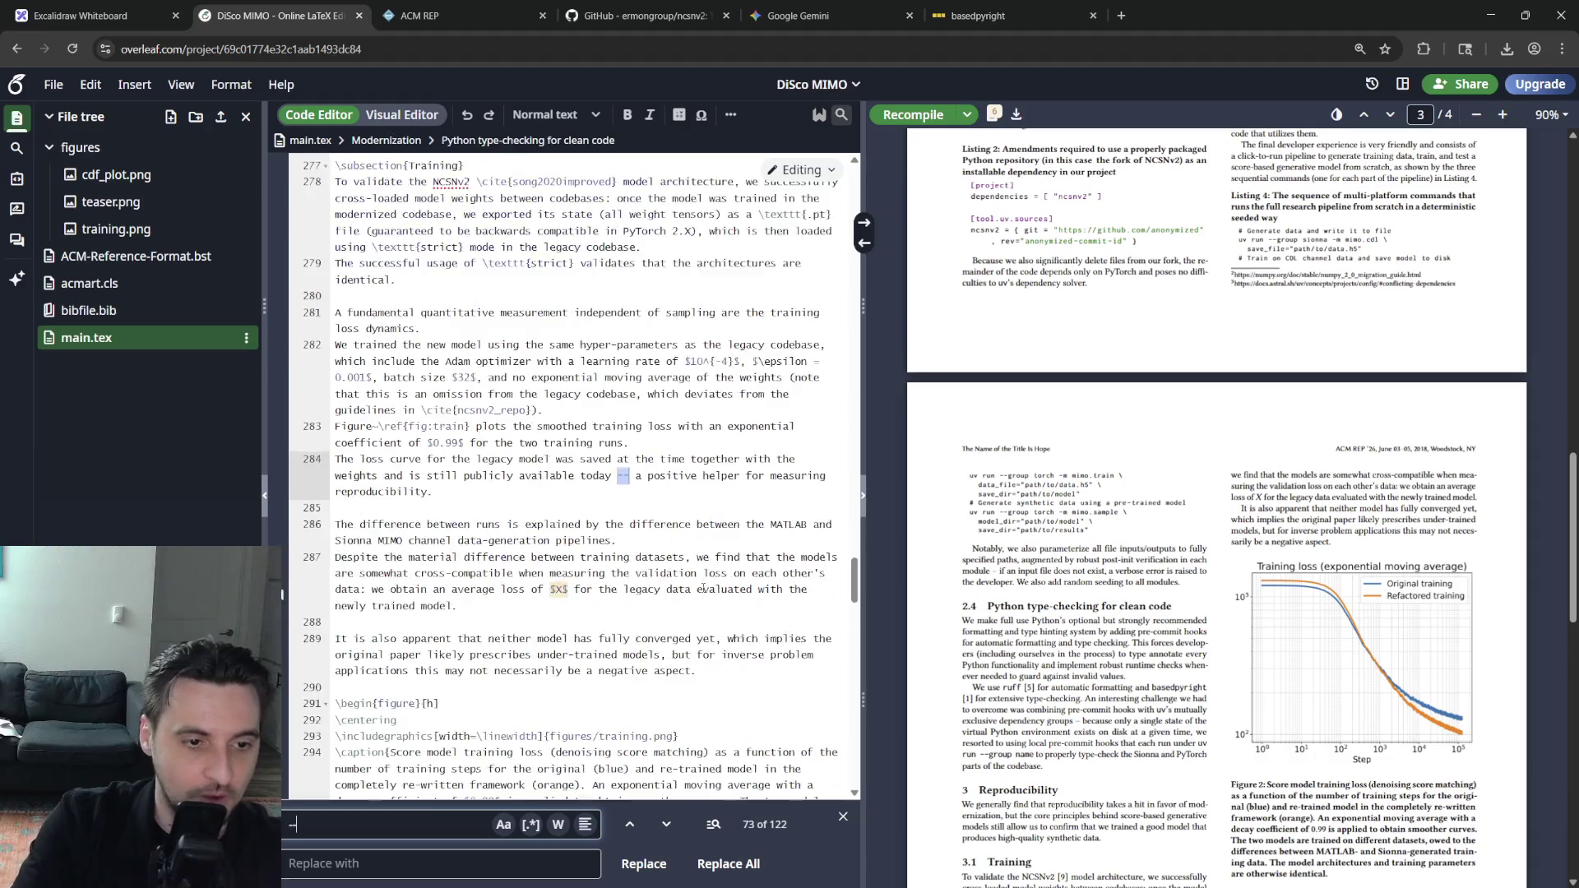
key("Return")
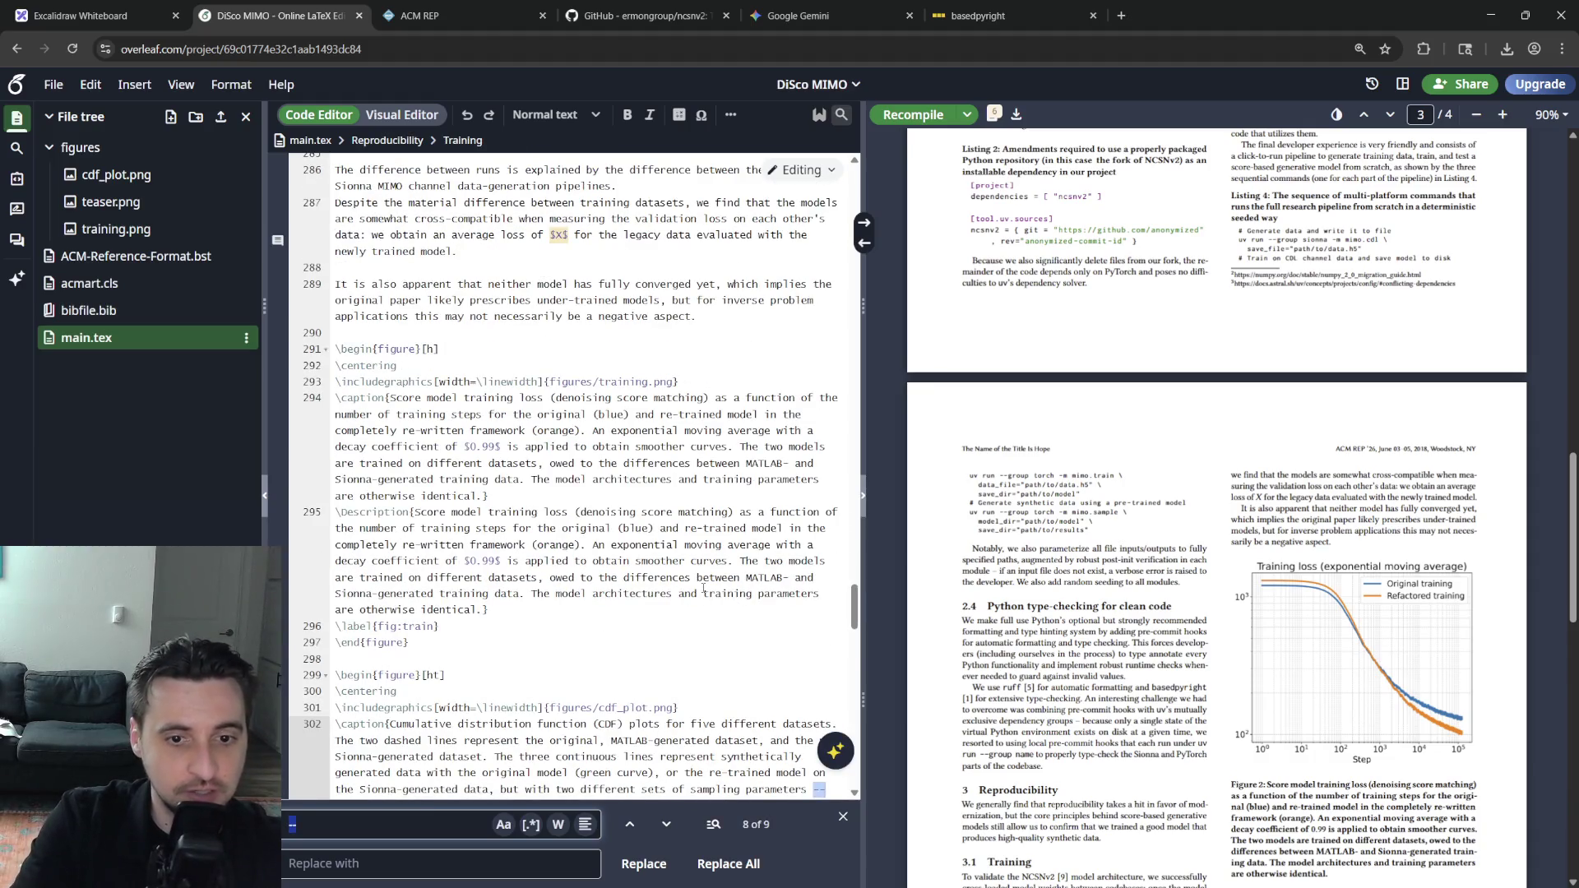
key("Return")
key("Return")
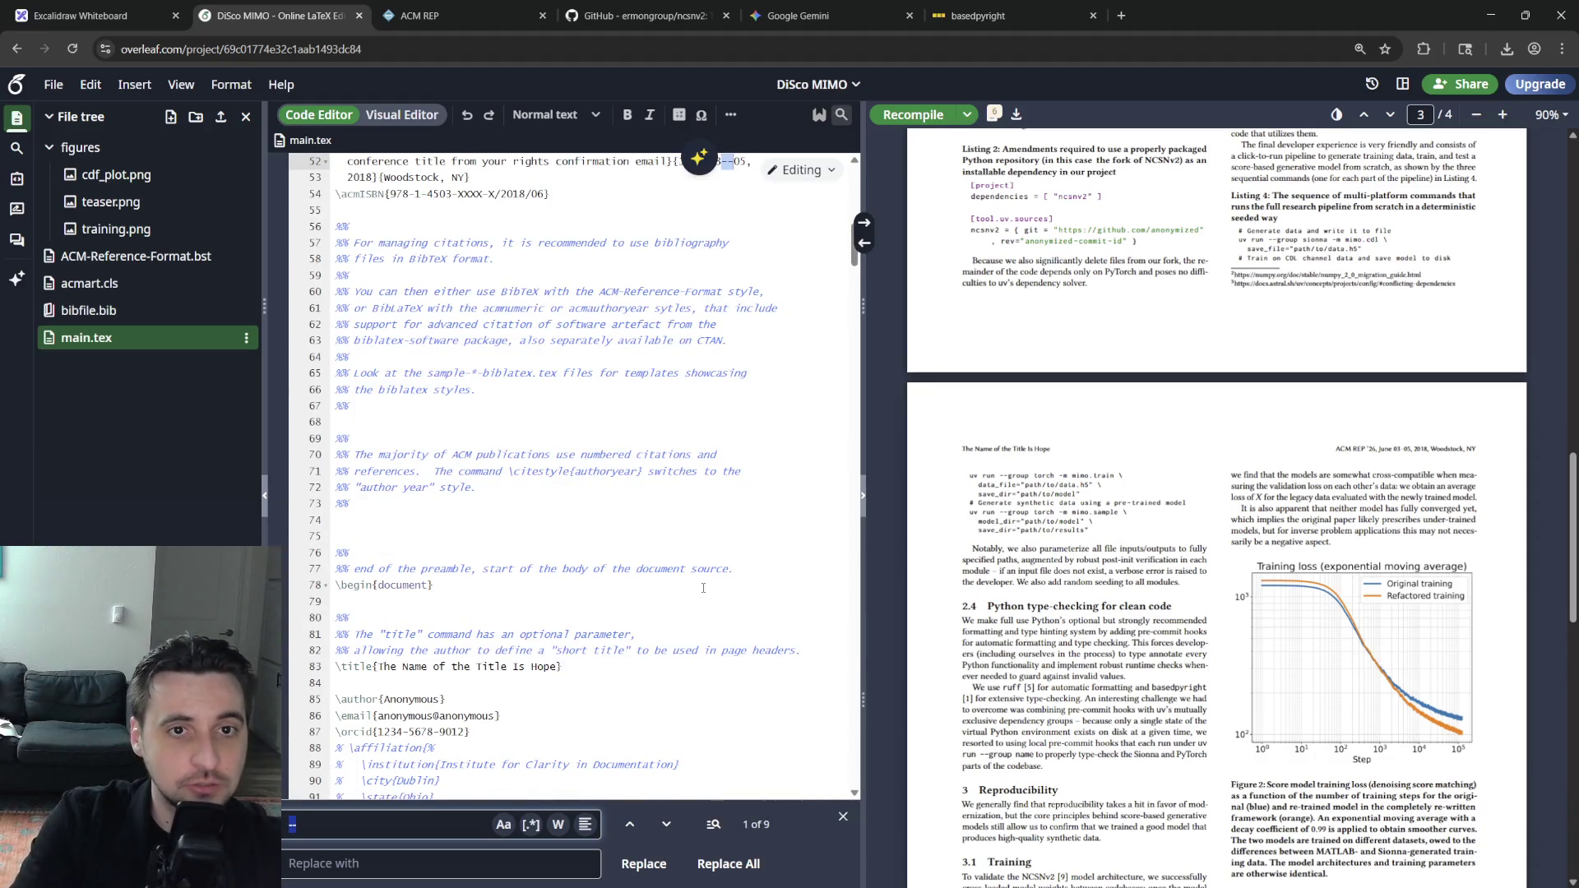
key("Return")
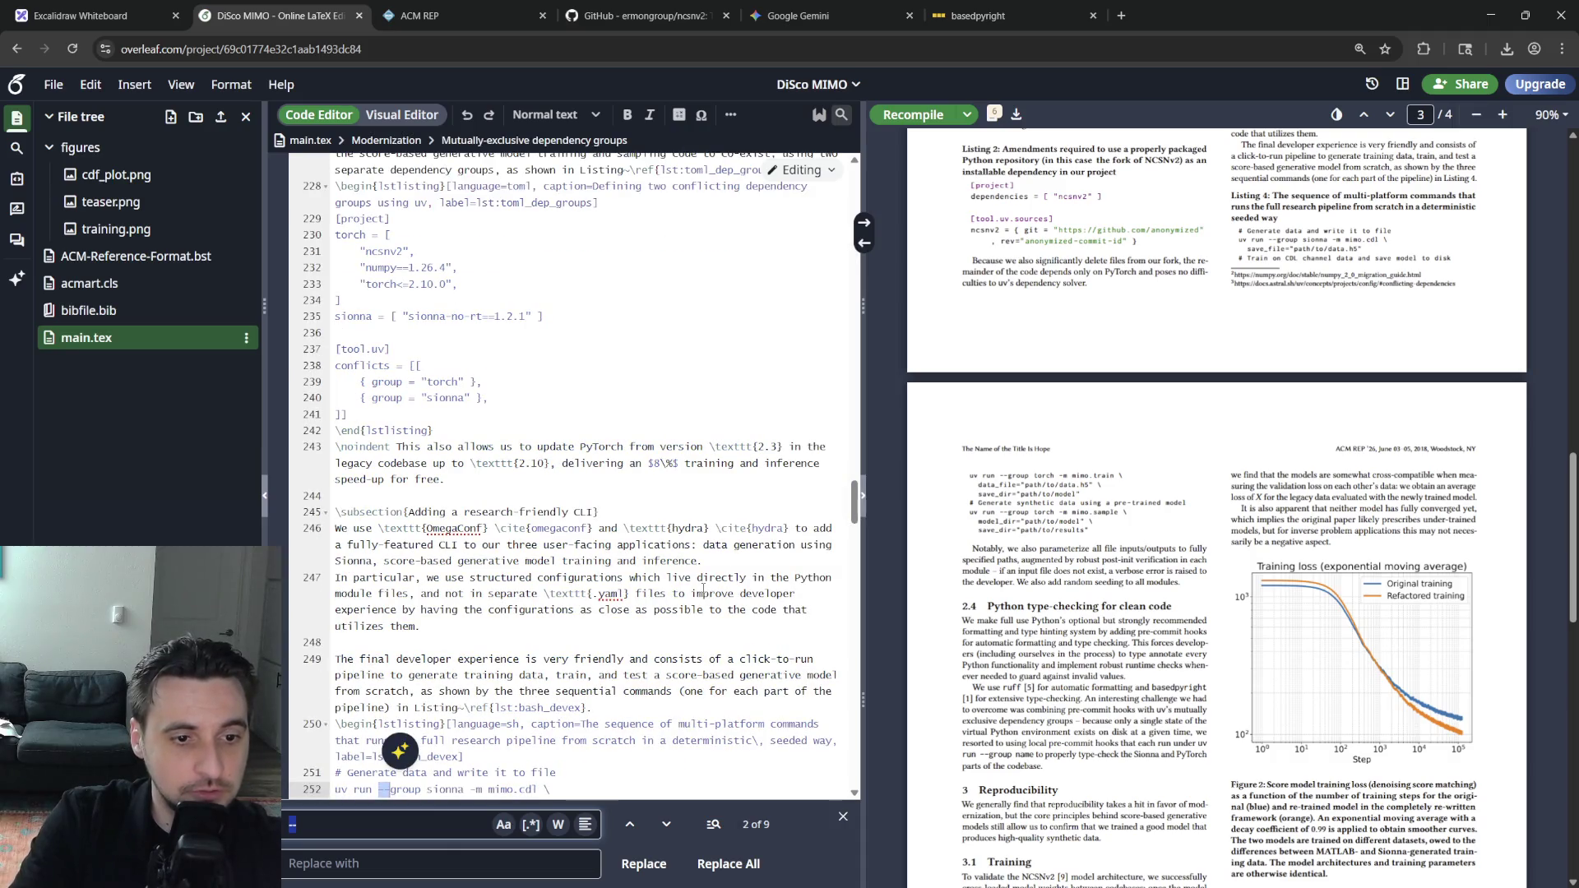
key("Escape")
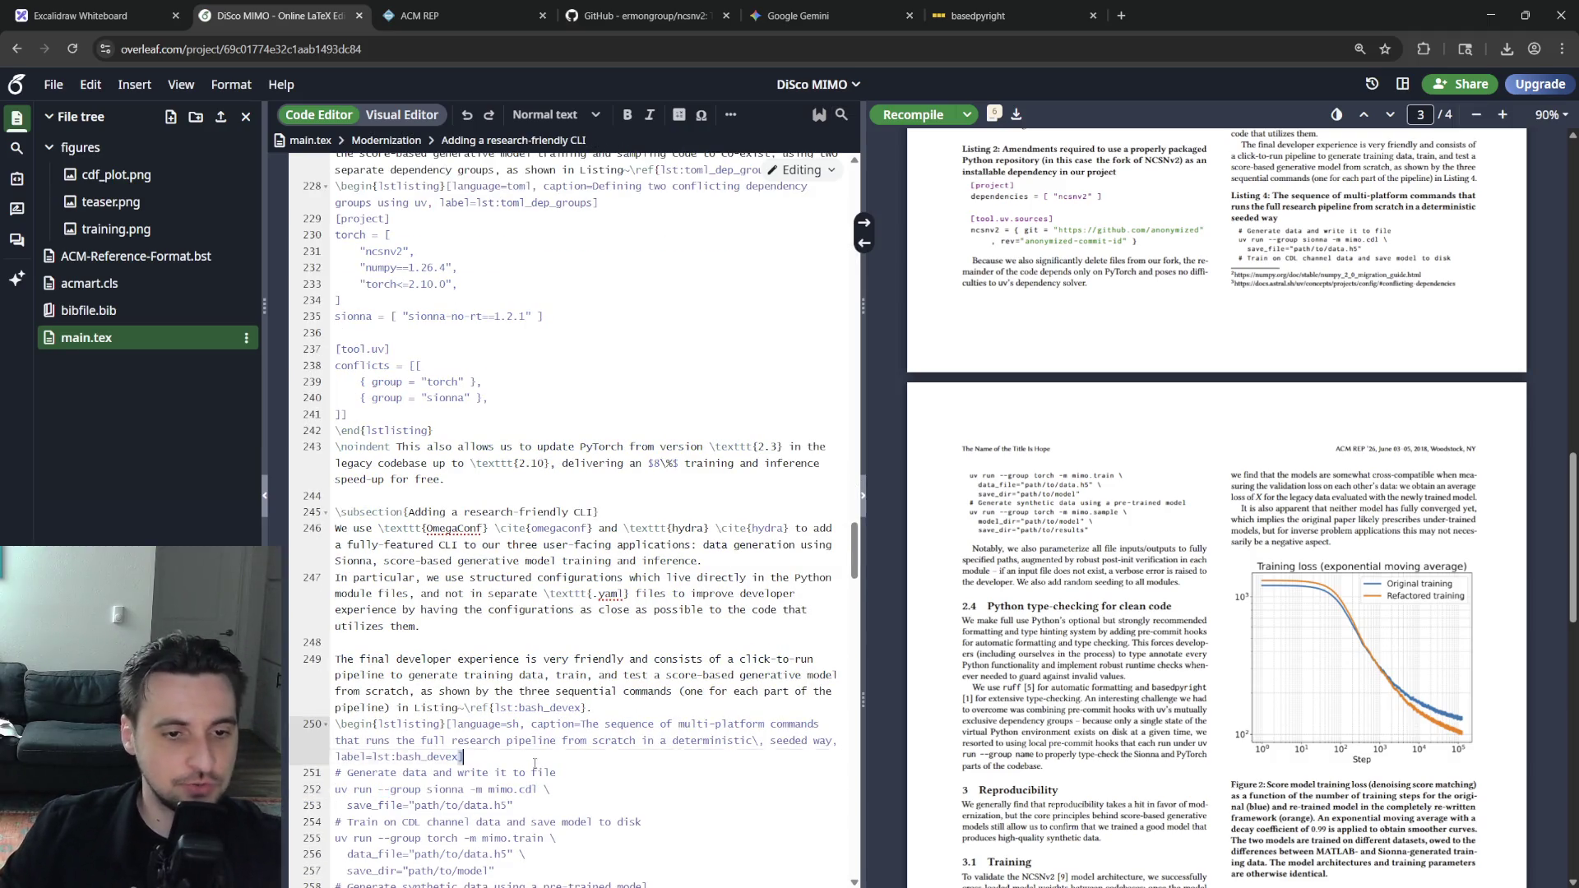
Check the shell command listing against its spot in the PDF preview and recompile
left_click(491, 790)
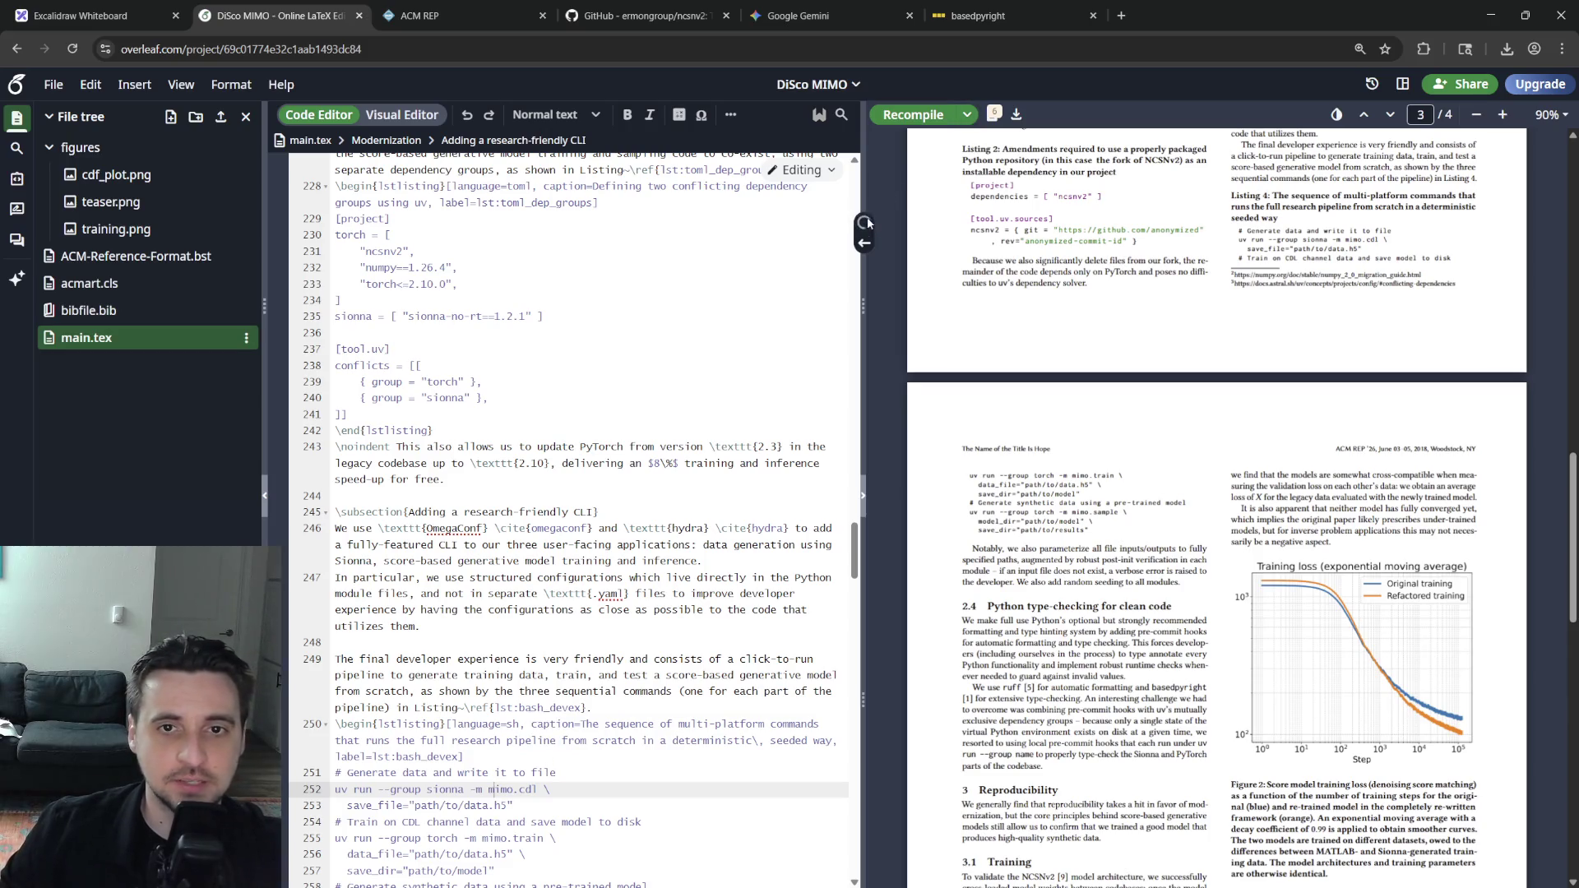
left_click(864, 224)
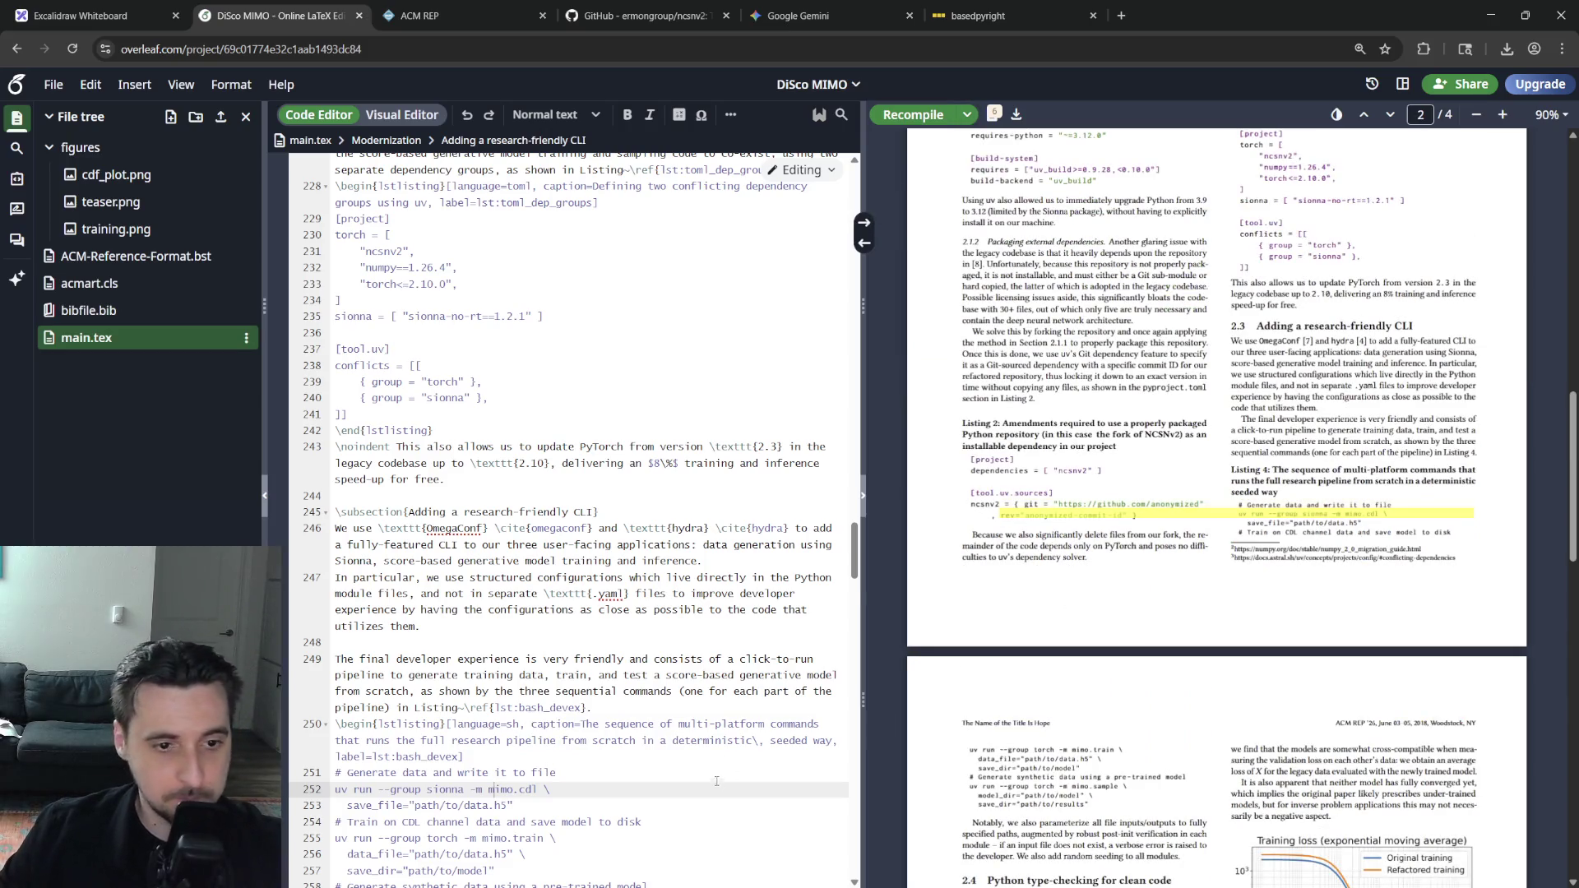
scroll(1113, 618, "up", 1)
scroll(1111, 713, "up", 1)
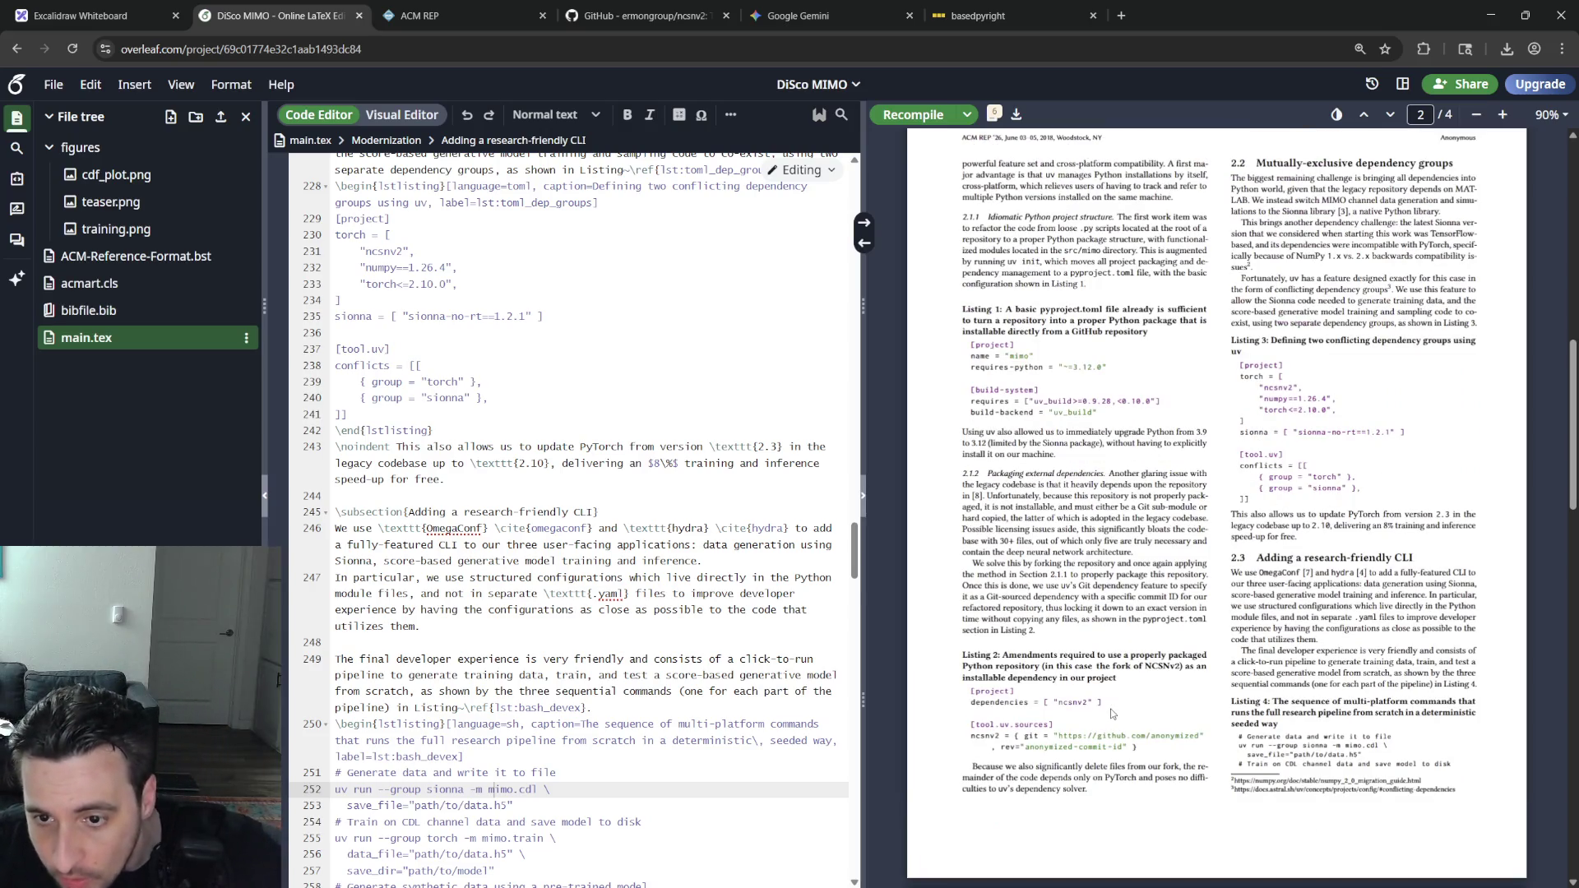
scroll(1111, 714, "down", 2)
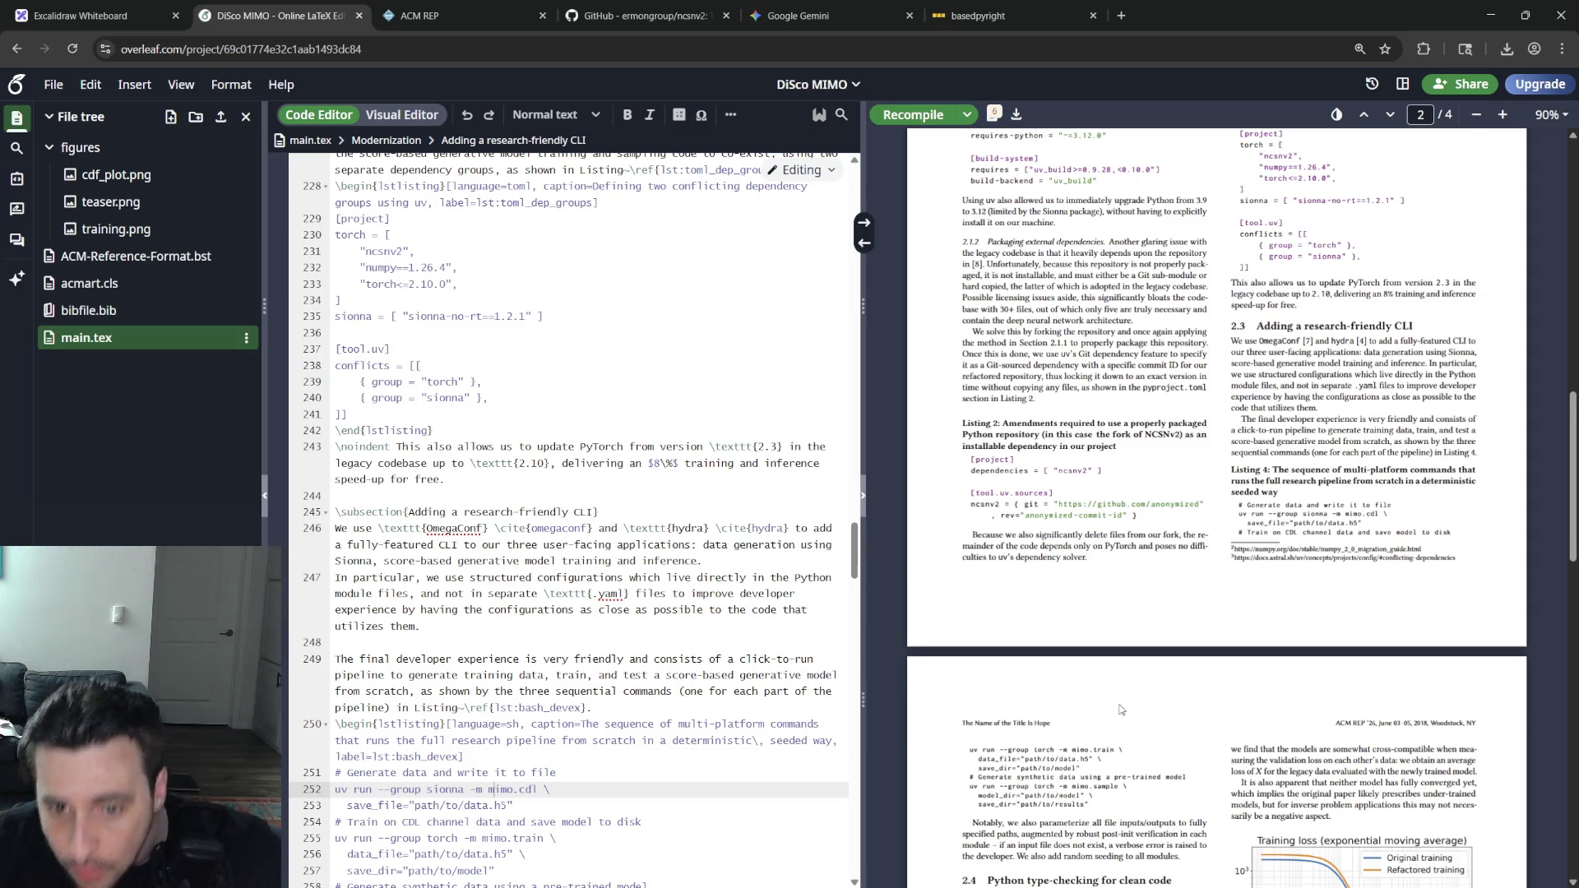
scroll(1110, 714, "down", 1)
scroll(1111, 714, "down", 2)
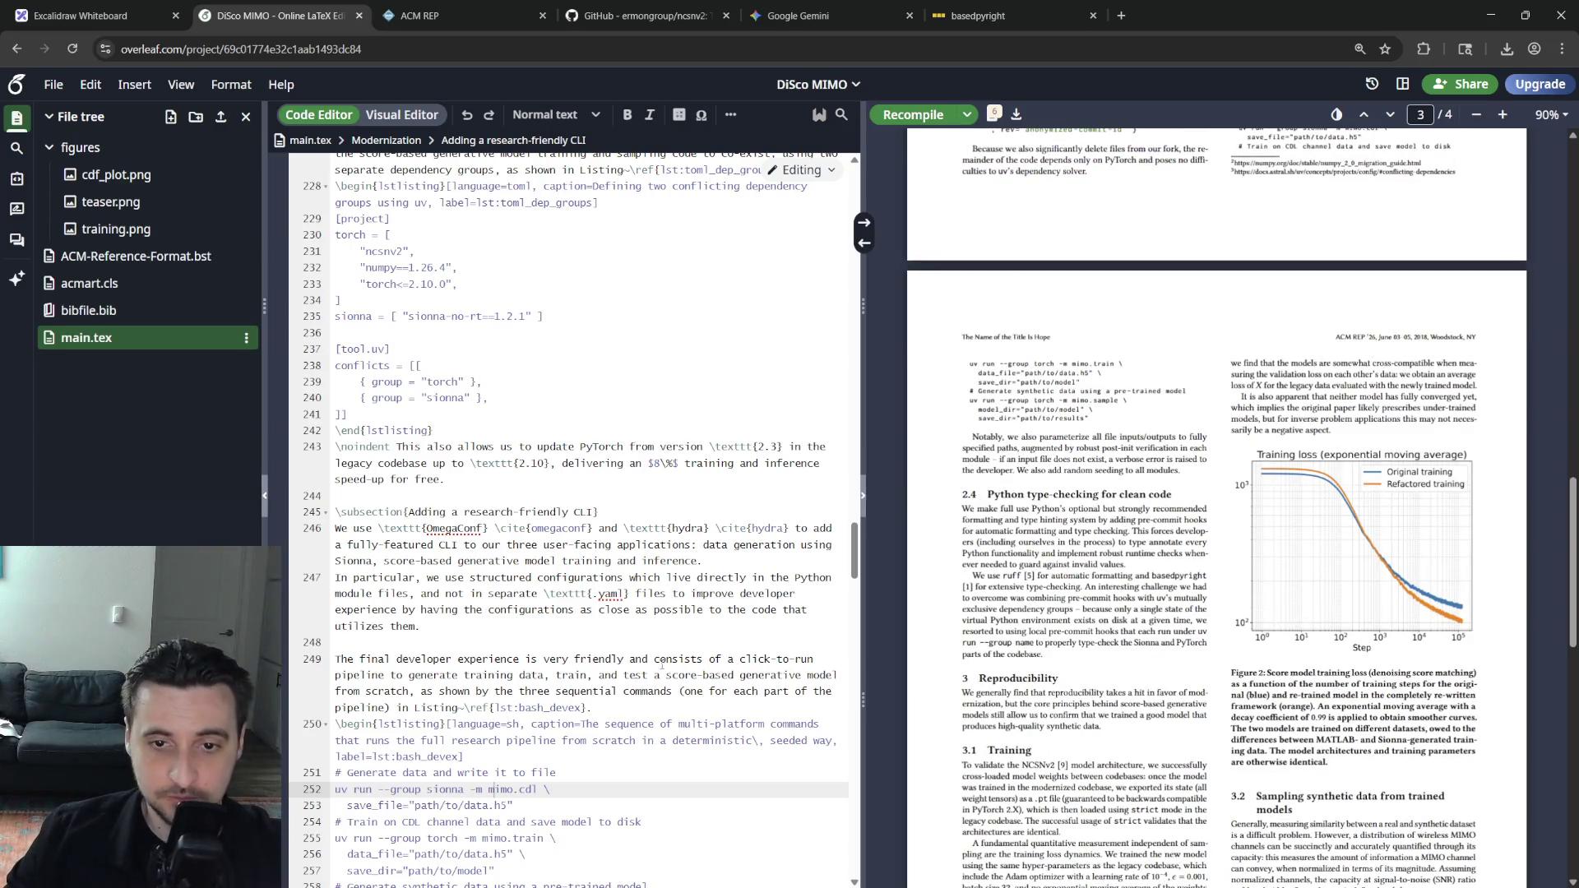
scroll(637, 657, "down", 1)
scroll(657, 707, "down", 3)
scroll(657, 707, "down", 2)
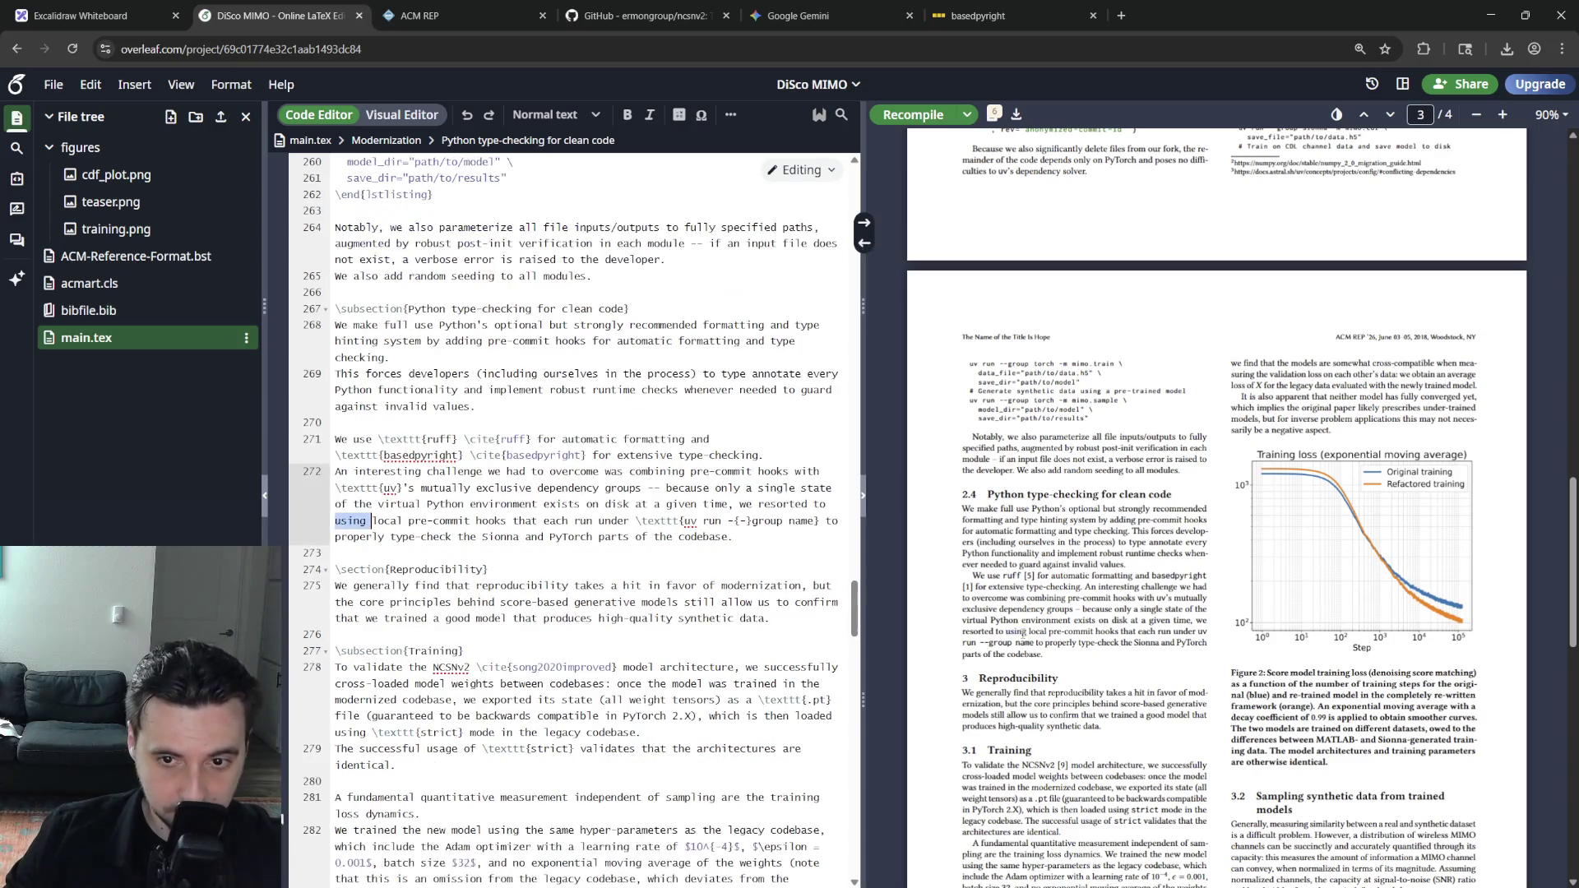
key("ctrl+s")
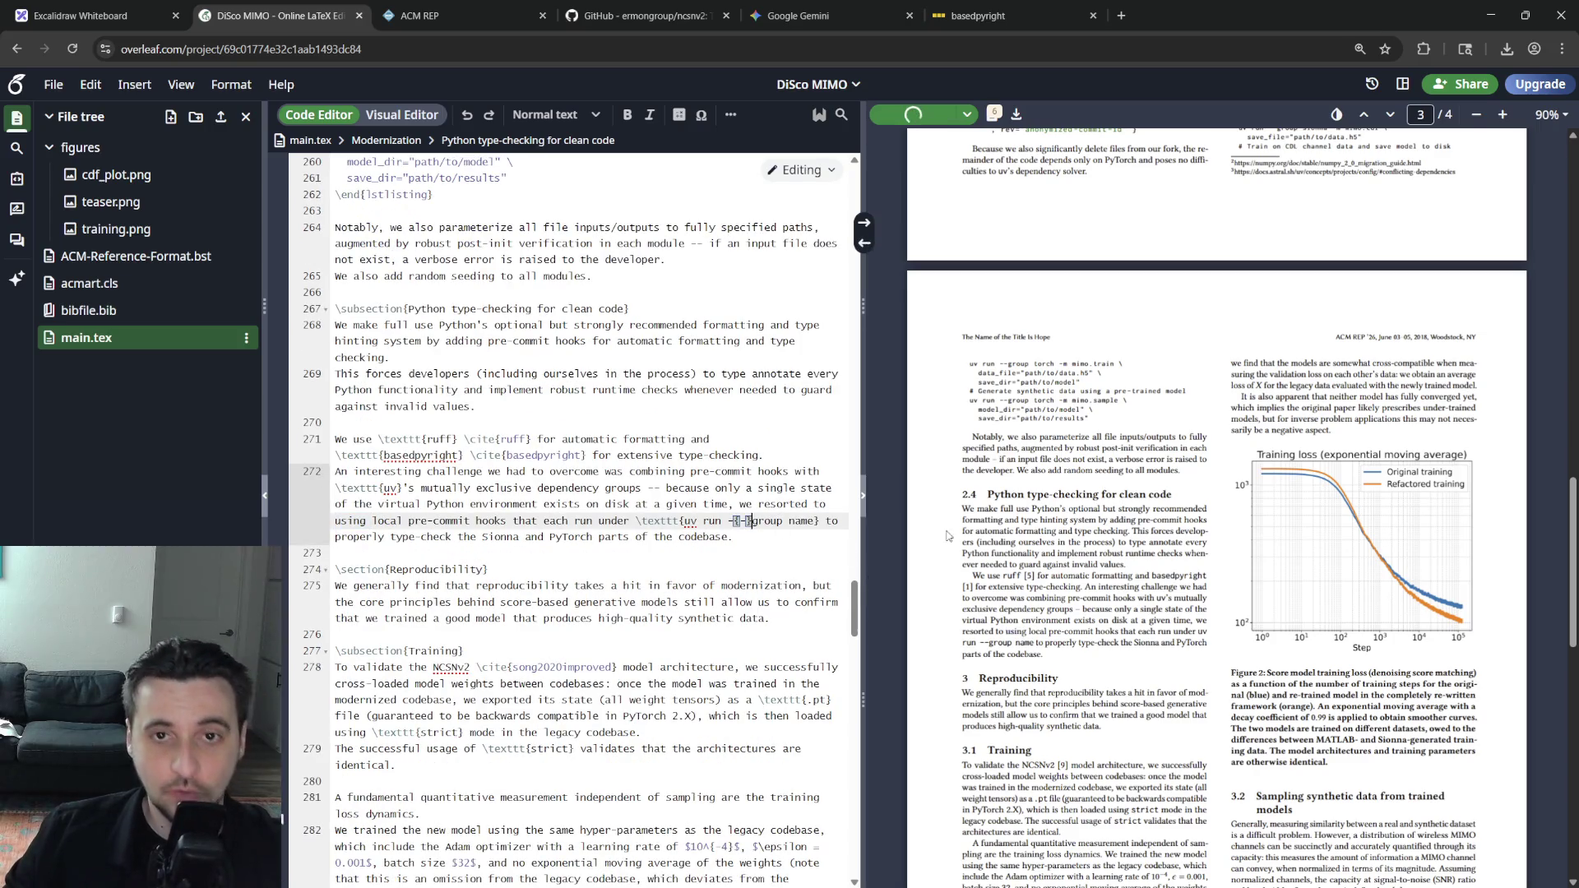
scroll(963, 519, "down", 8)
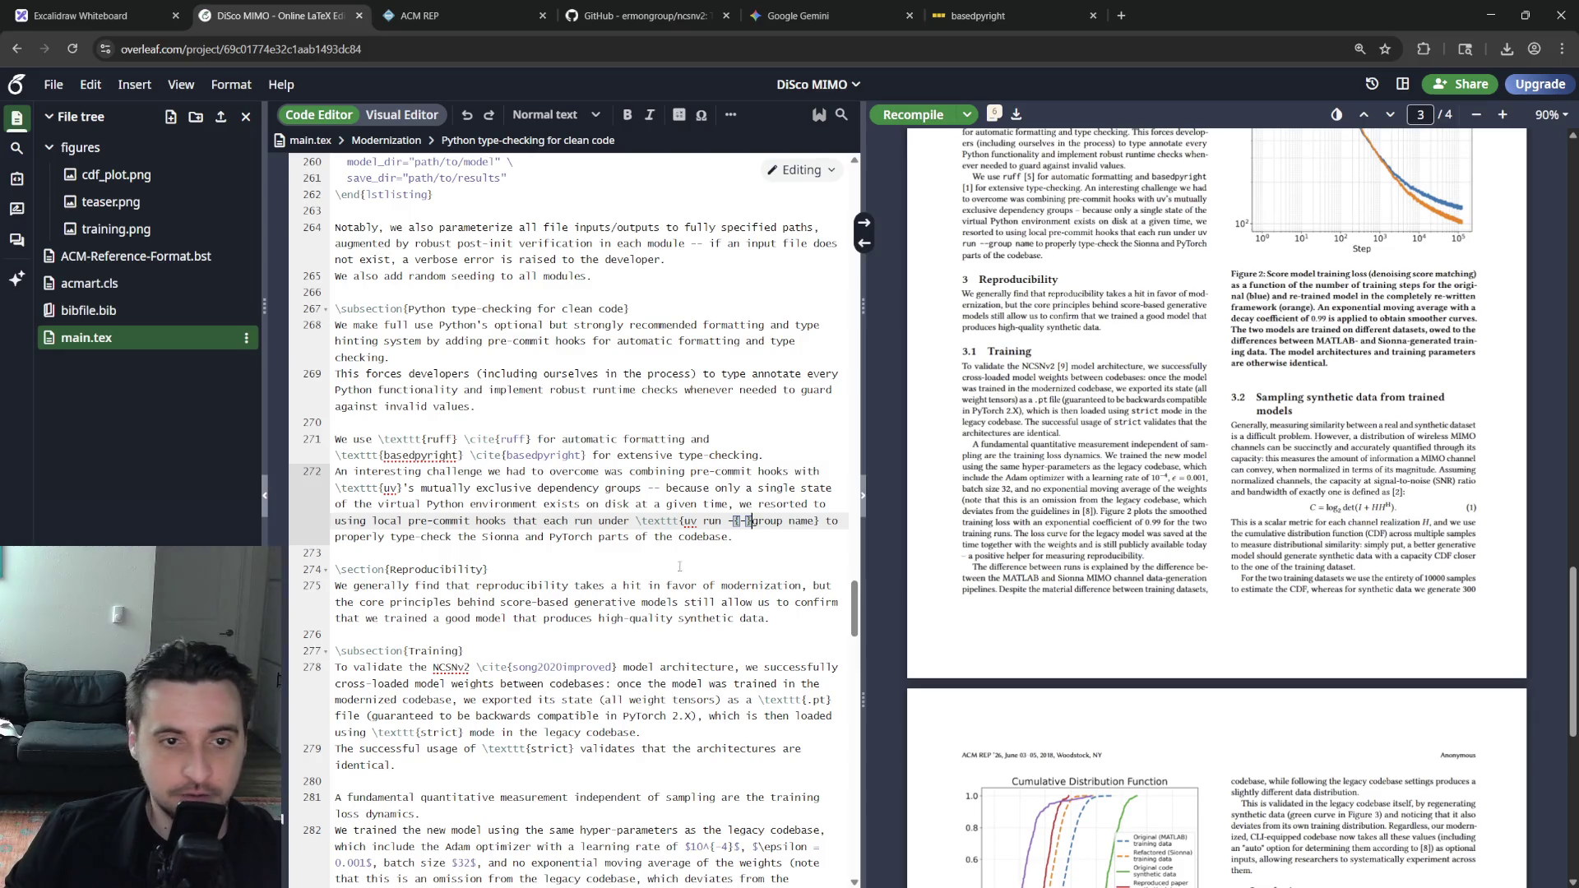
scroll(680, 566, "up", 2)
scroll(680, 566, "up", 5)
scroll(681, 566, "up", 5)
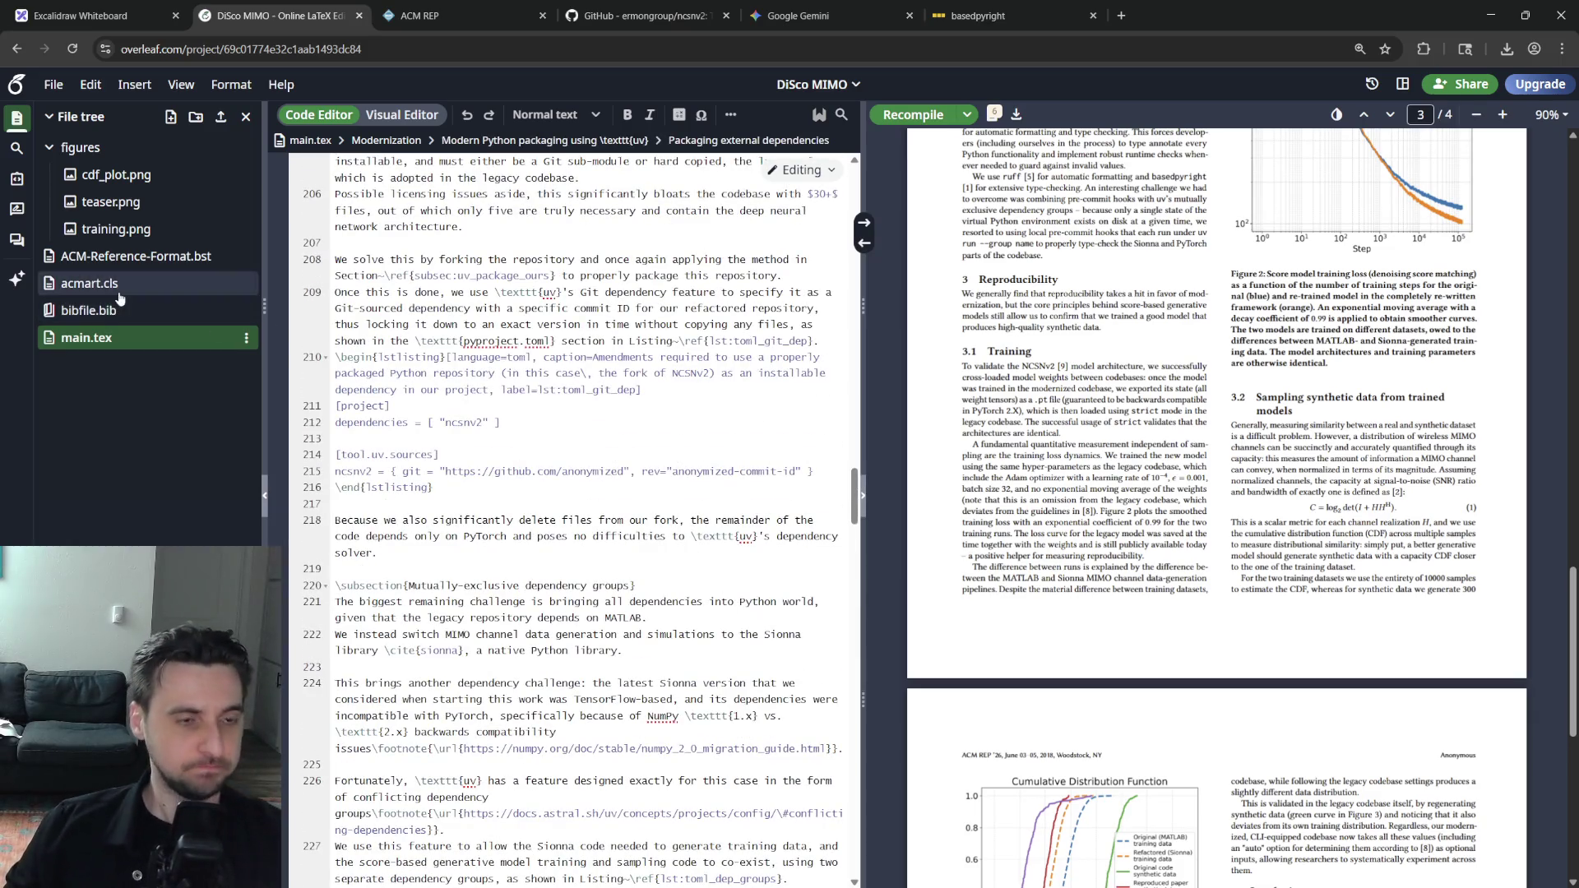
scroll(626, 627, "up", 5)
scroll(626, 627, "up", 10)
scroll(625, 627, "up", 10)
scroll(625, 627, "up", 3)
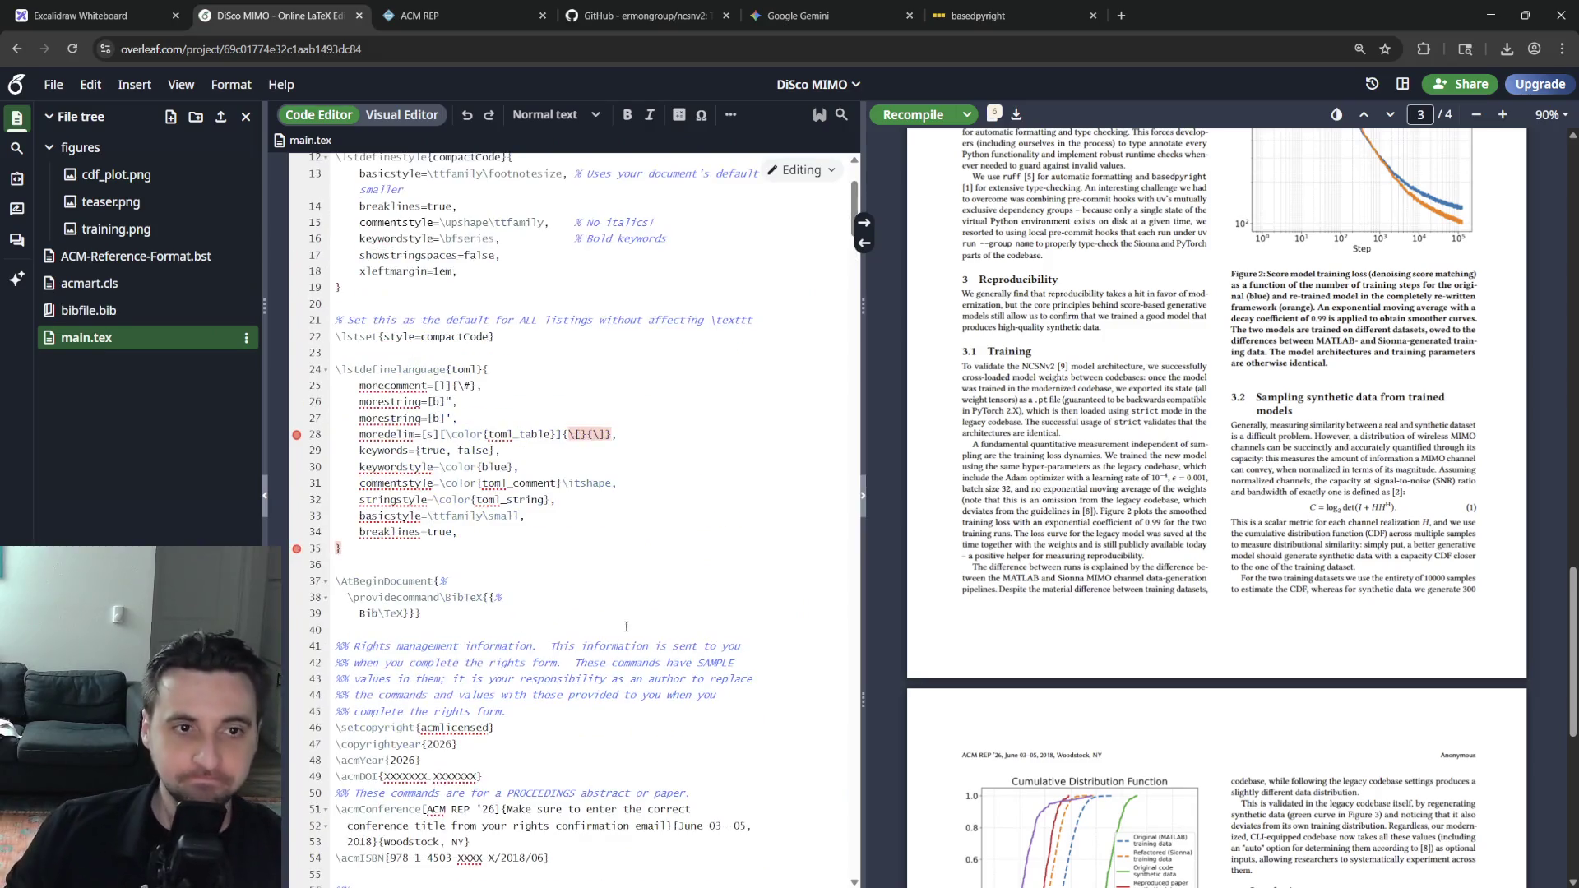
scroll(626, 627, "up", 3)
scroll(564, 611, "down", 10)
scroll(564, 611, "down", 10)
scroll(563, 611, "down", 10)
scroll(564, 611, "up", 7)
scroll(1047, 590, "up", 15)
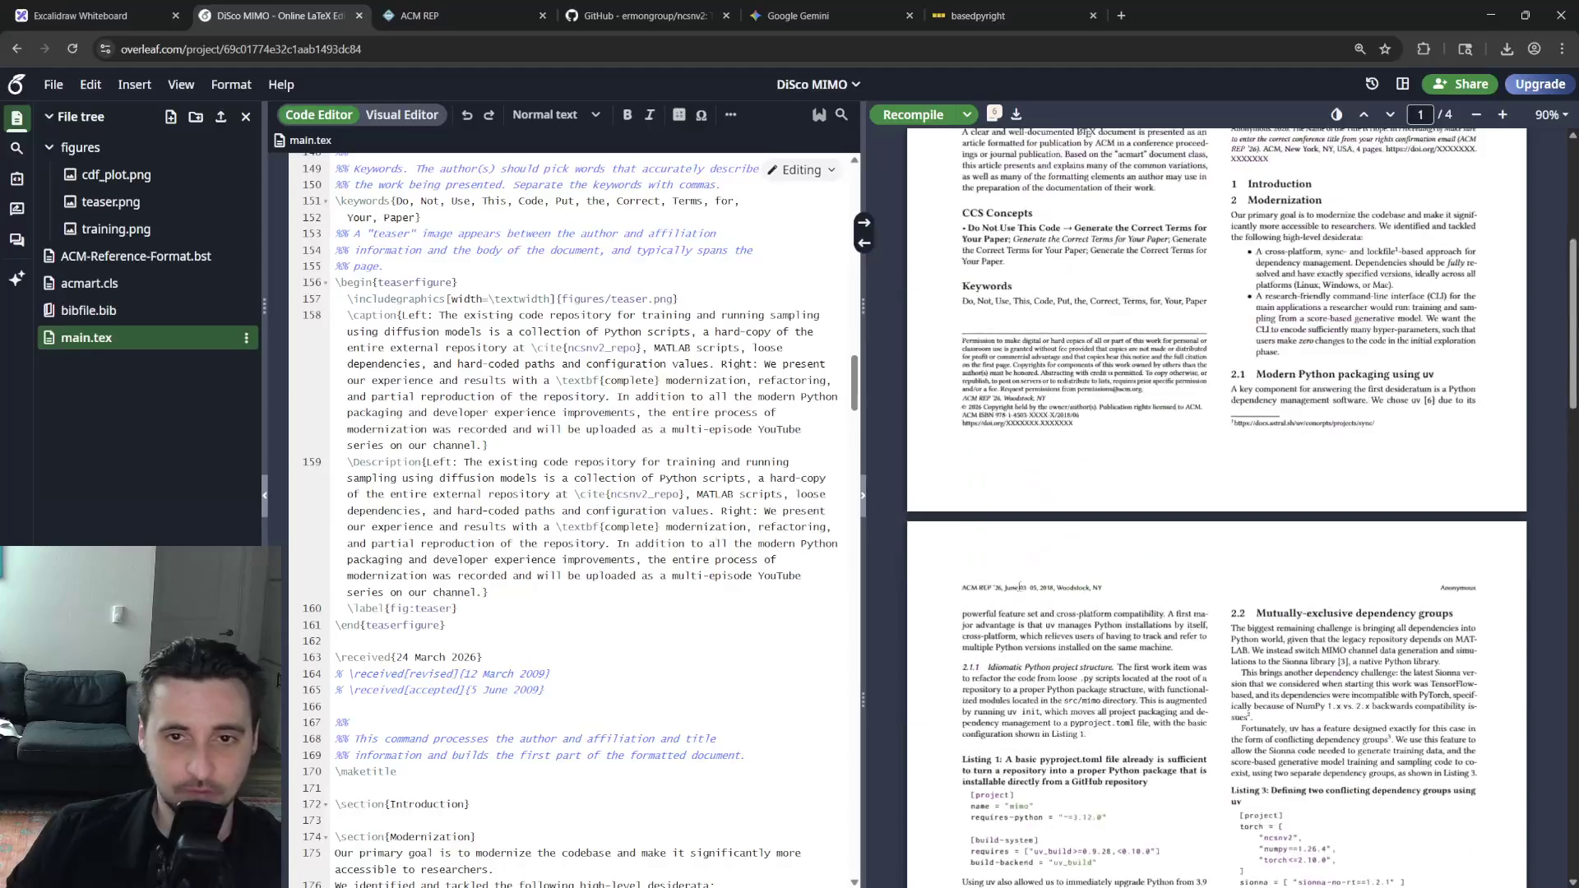
Sync the \maketitle line to page one of the PDF and move to the empty Introduction section
left_click(865, 241)
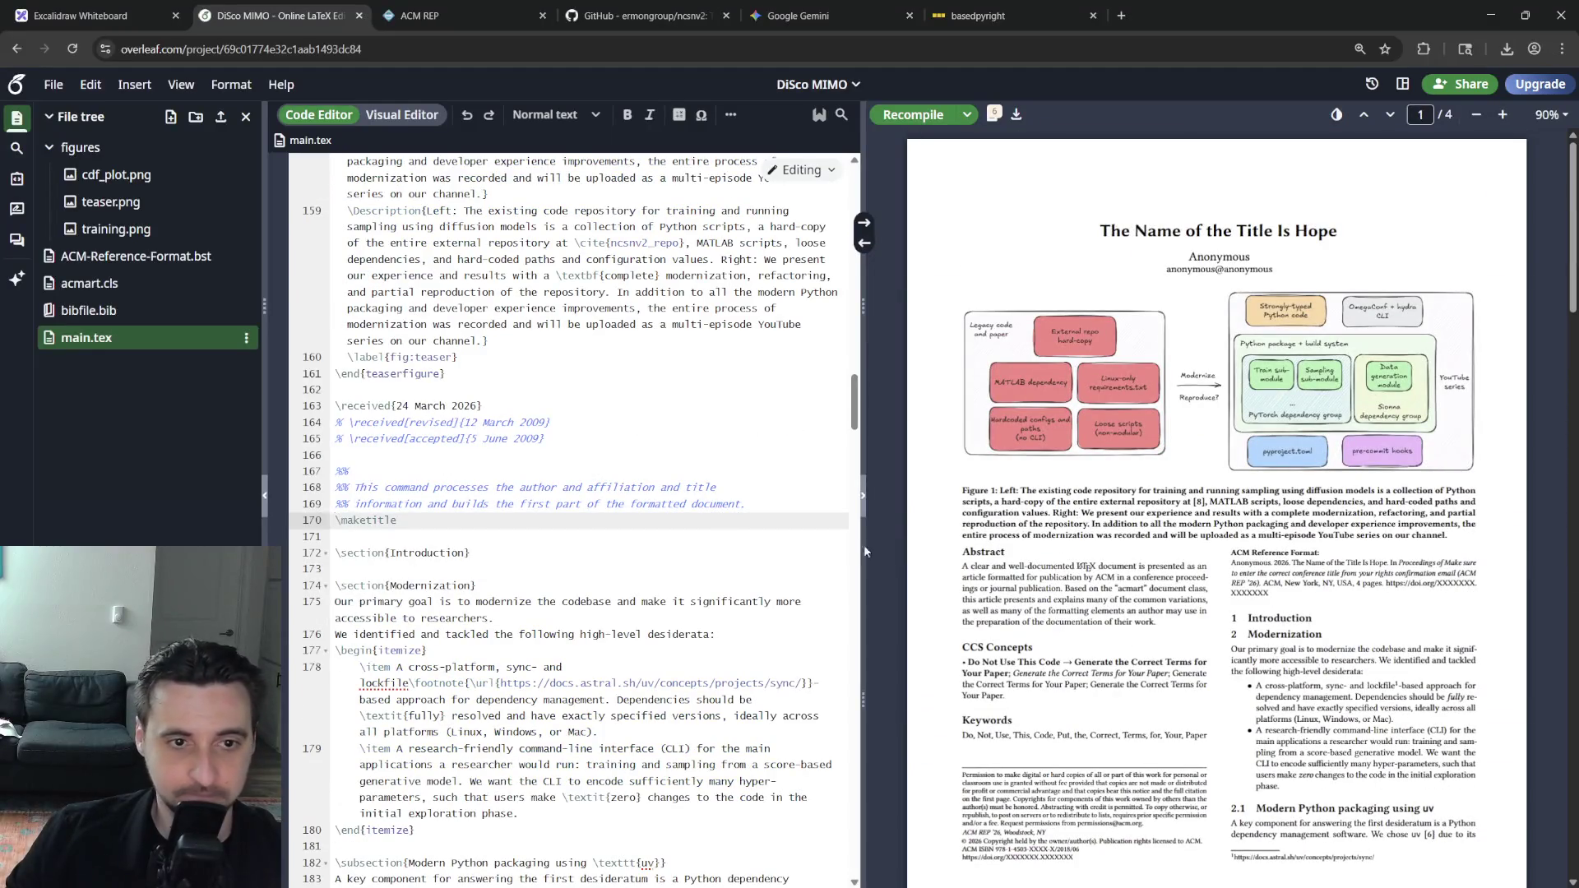
scroll(669, 574, "up", 5)
scroll(670, 574, "up", 5)
scroll(669, 574, "up", 5)
scroll(669, 574, "up", 5)
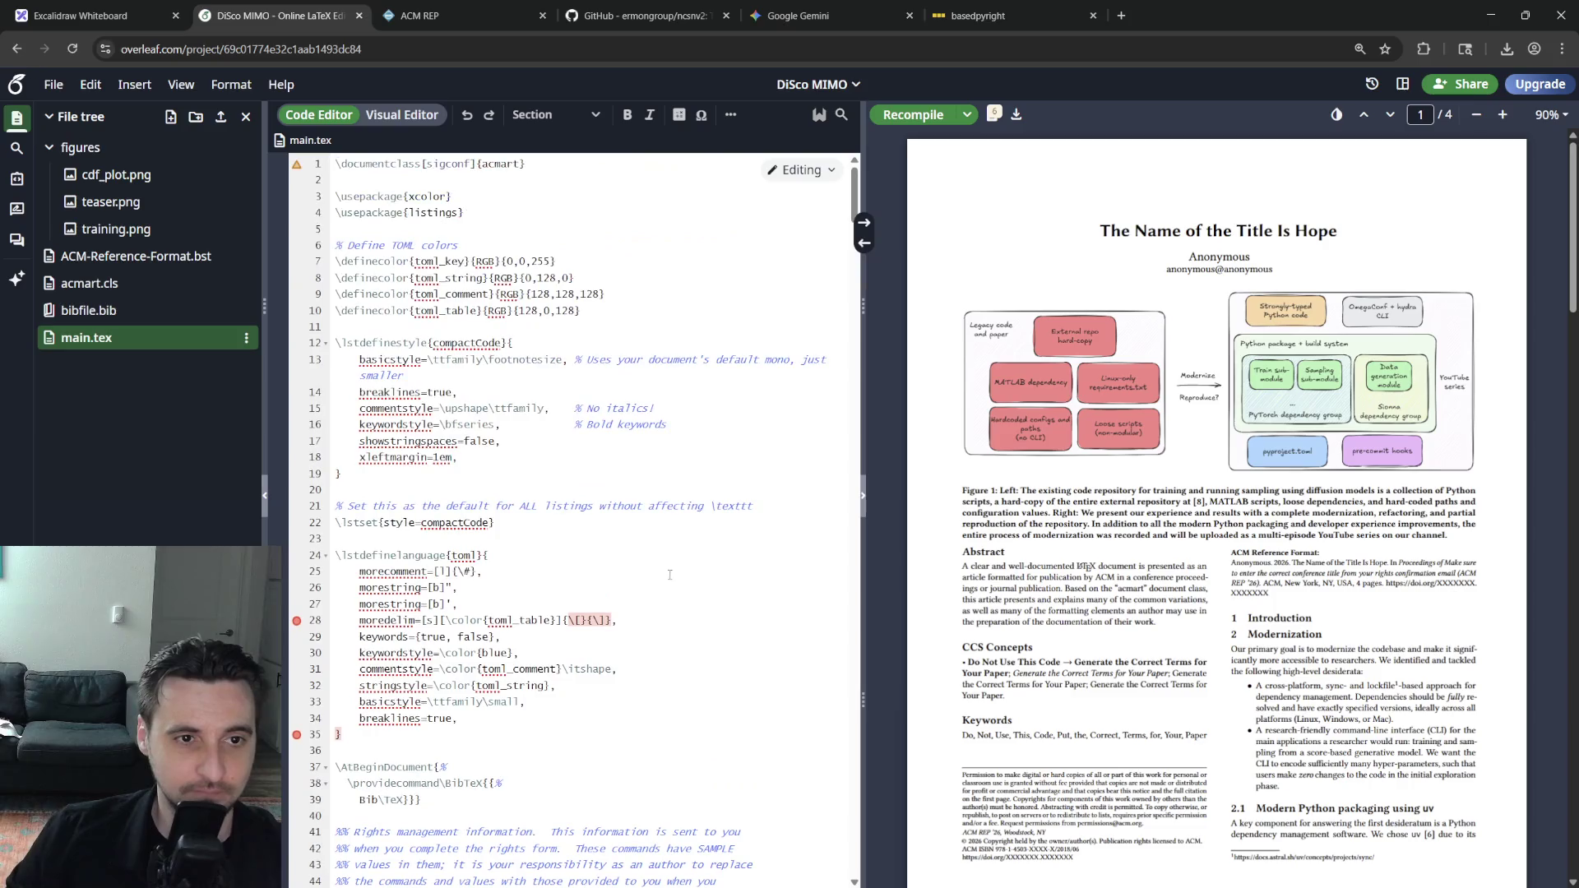
left_click(863, 242)
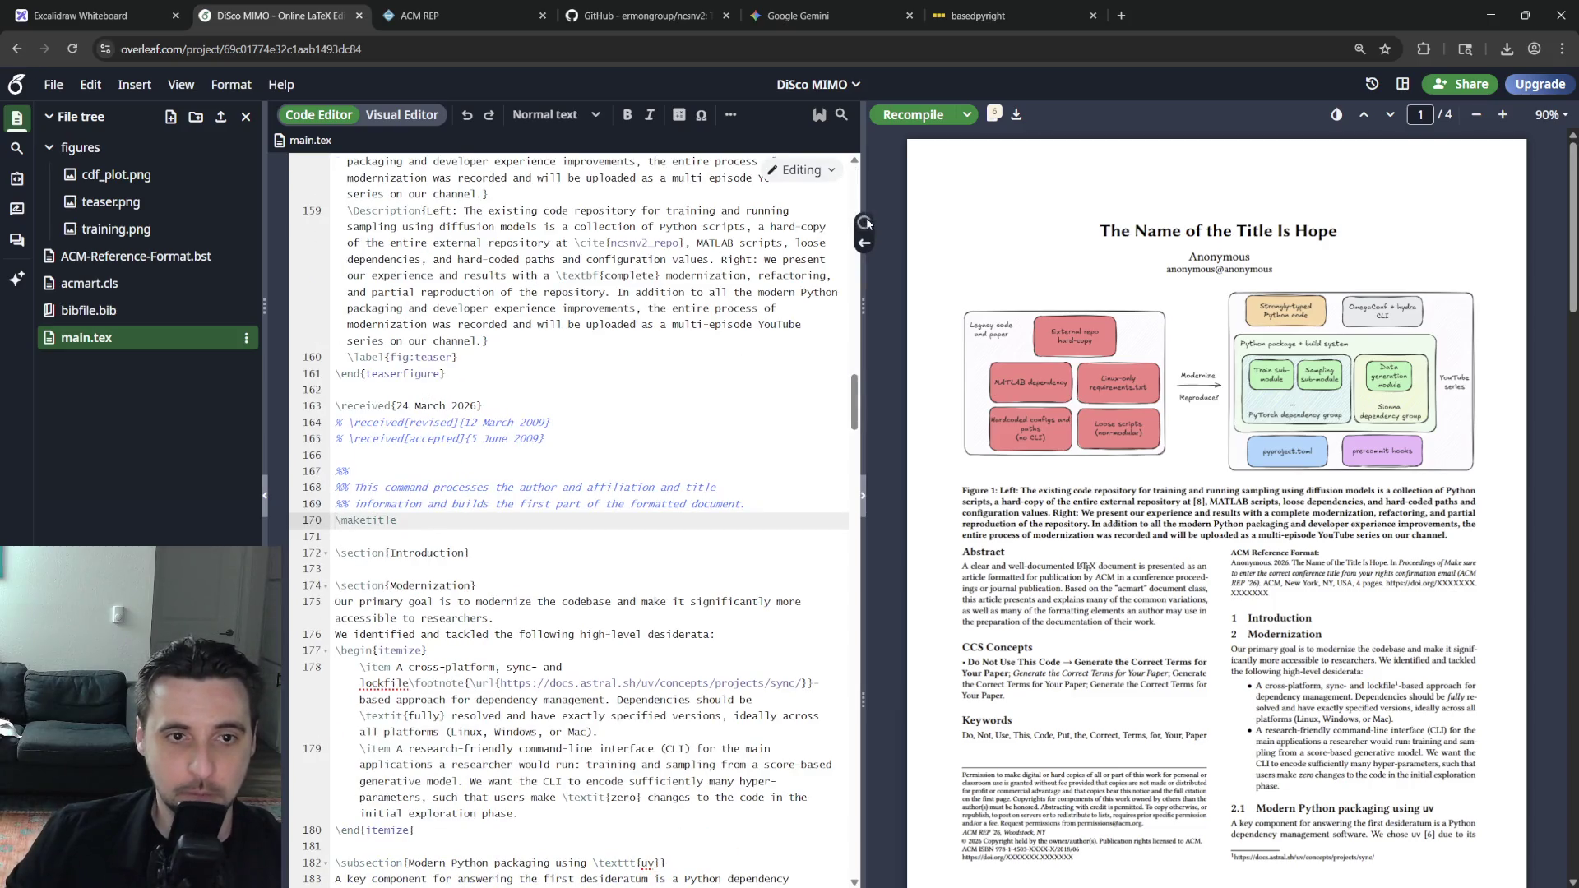
left_click(863, 223)
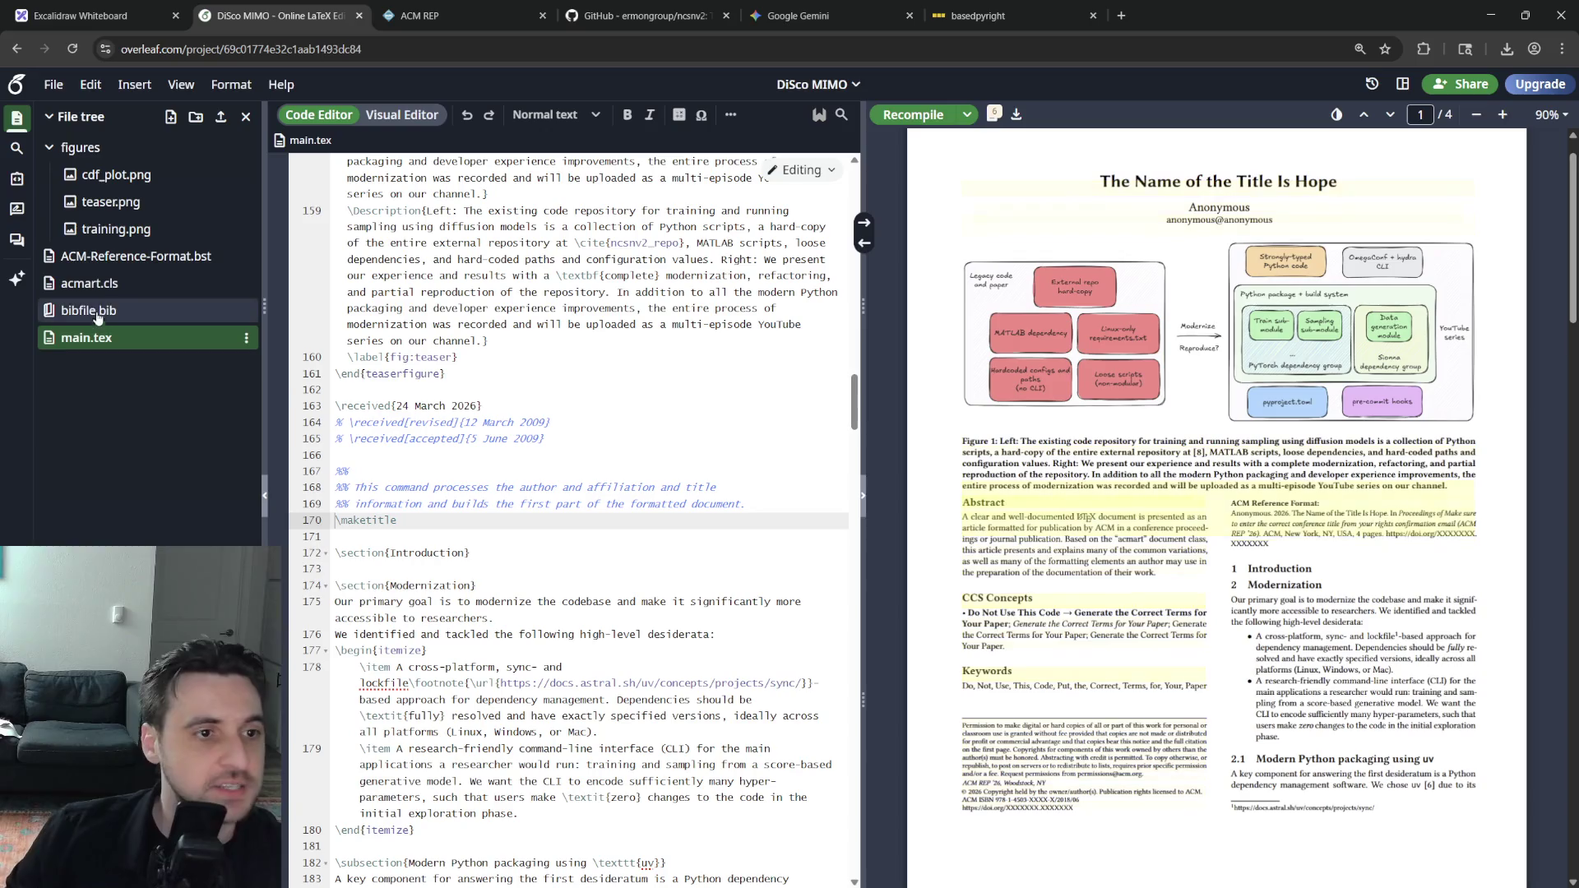
scroll(521, 542, "up", 5)
scroll(521, 542, "up", 5)
scroll(521, 542, "up", 5)
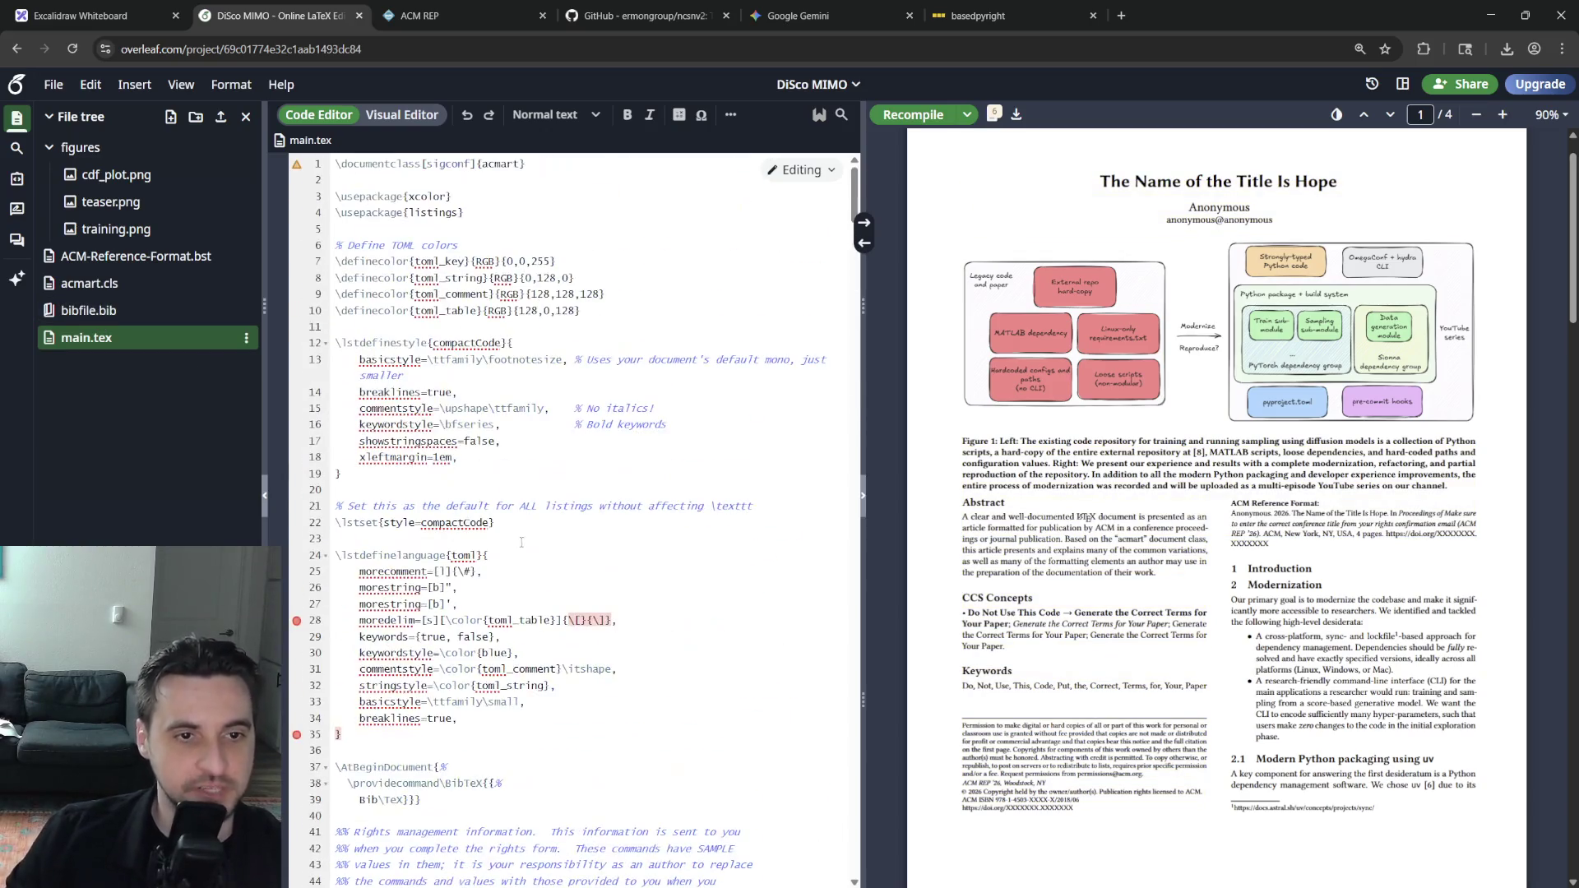
scroll(757, 544, "down", 3)
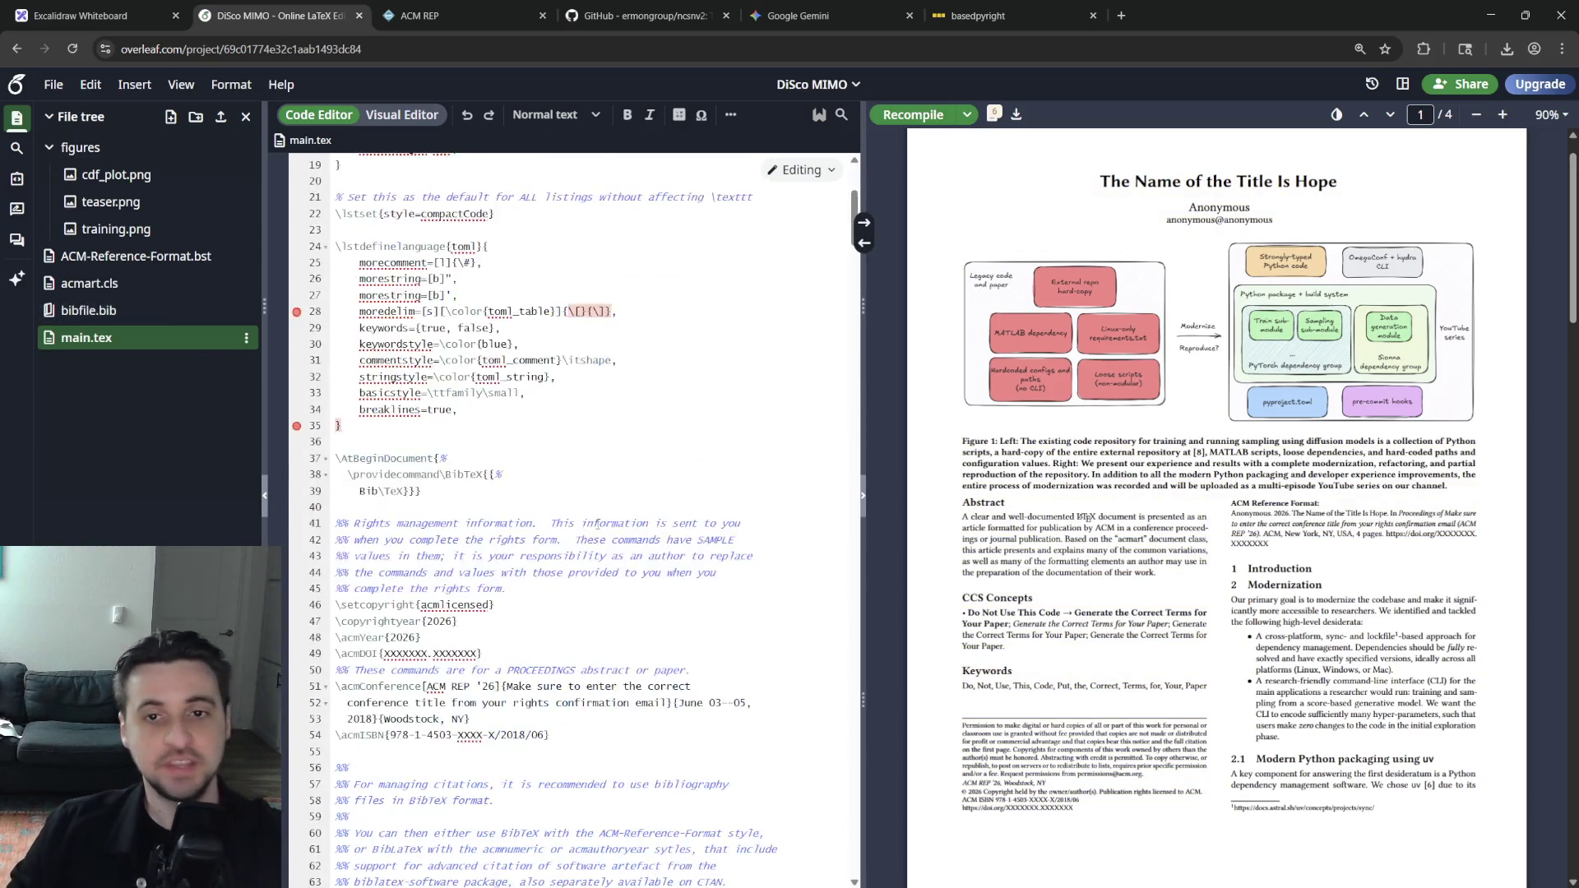
scroll(757, 544, "up", 3)
scroll(531, 464, "down", 5)
scroll(532, 464, "down", 3)
scroll(528, 481, "down", 5)
scroll(525, 497, "down", 4)
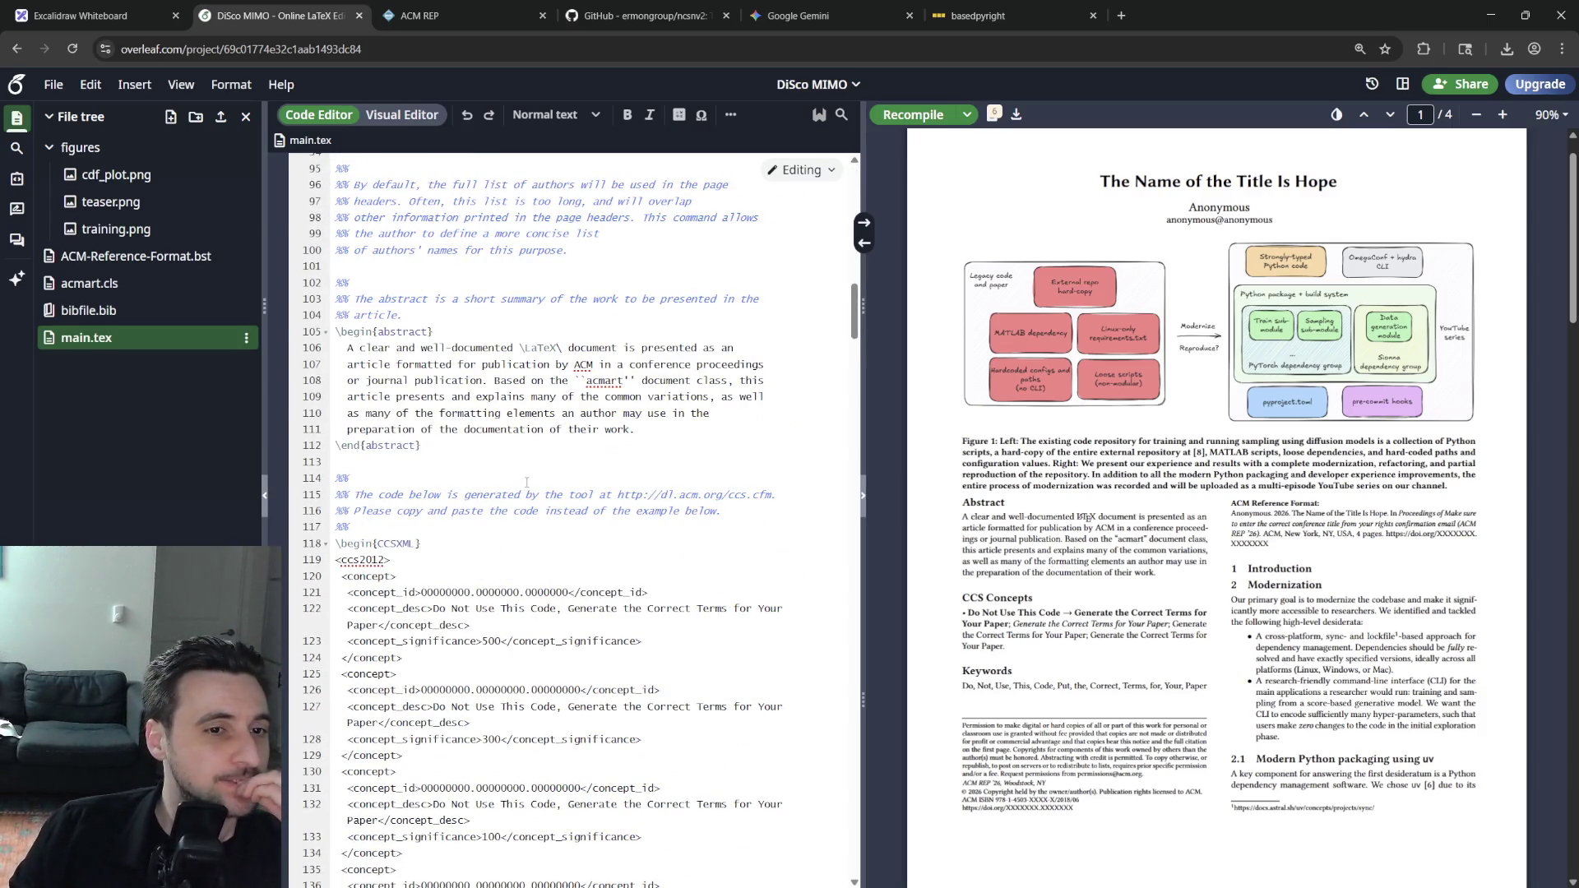
scroll(527, 483, "down", 5)
scroll(567, 513, "down", 2)
scroll(610, 538, "down", 1)
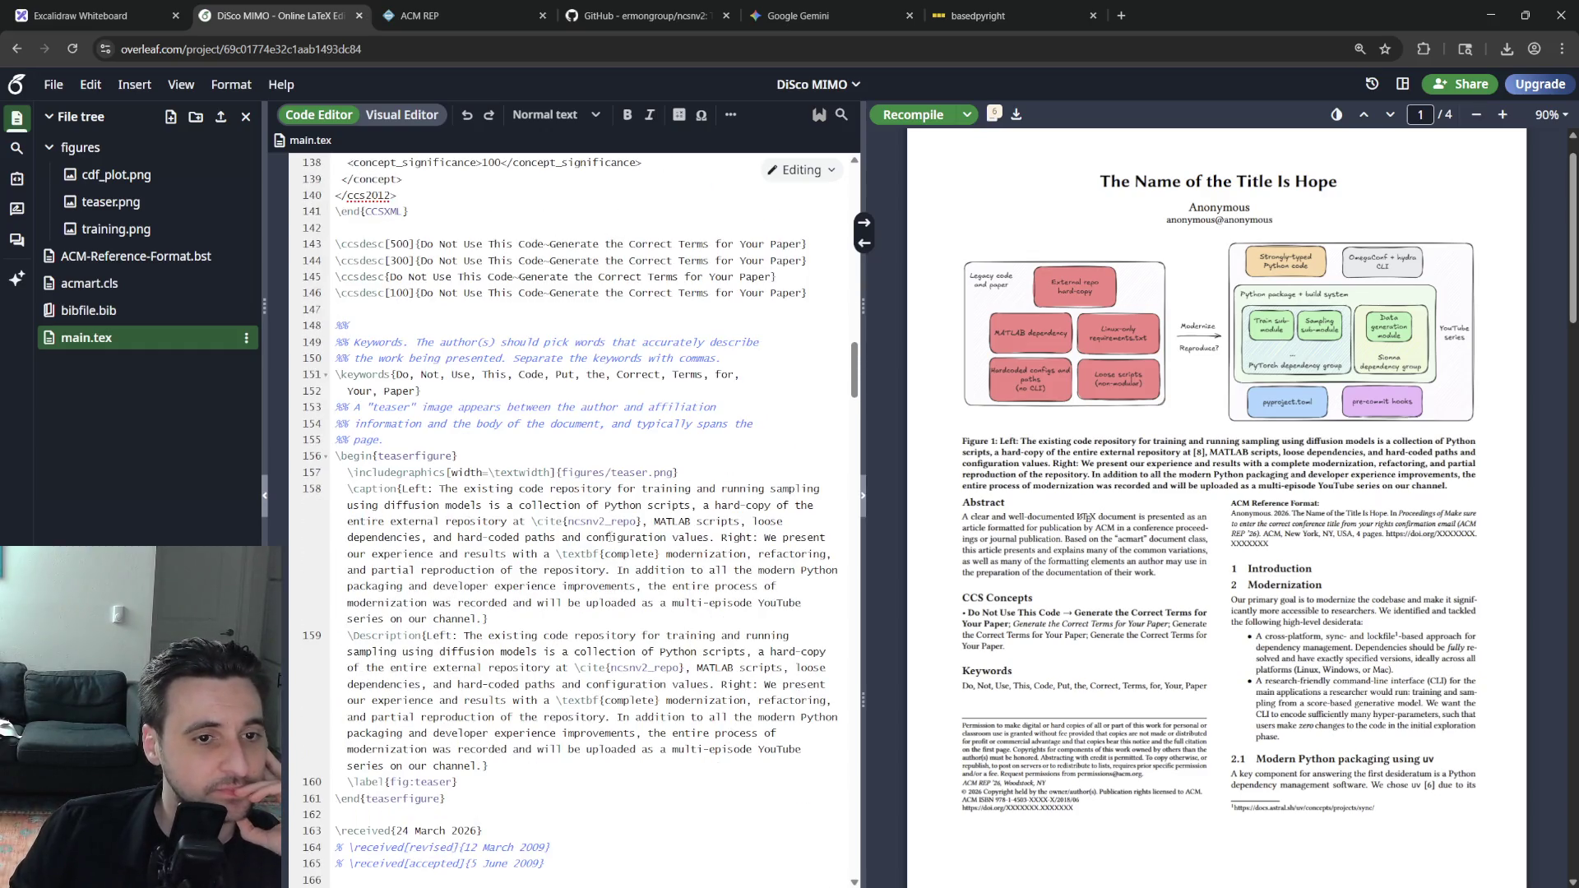
scroll(610, 538, "down", 5)
left_click(606, 449)
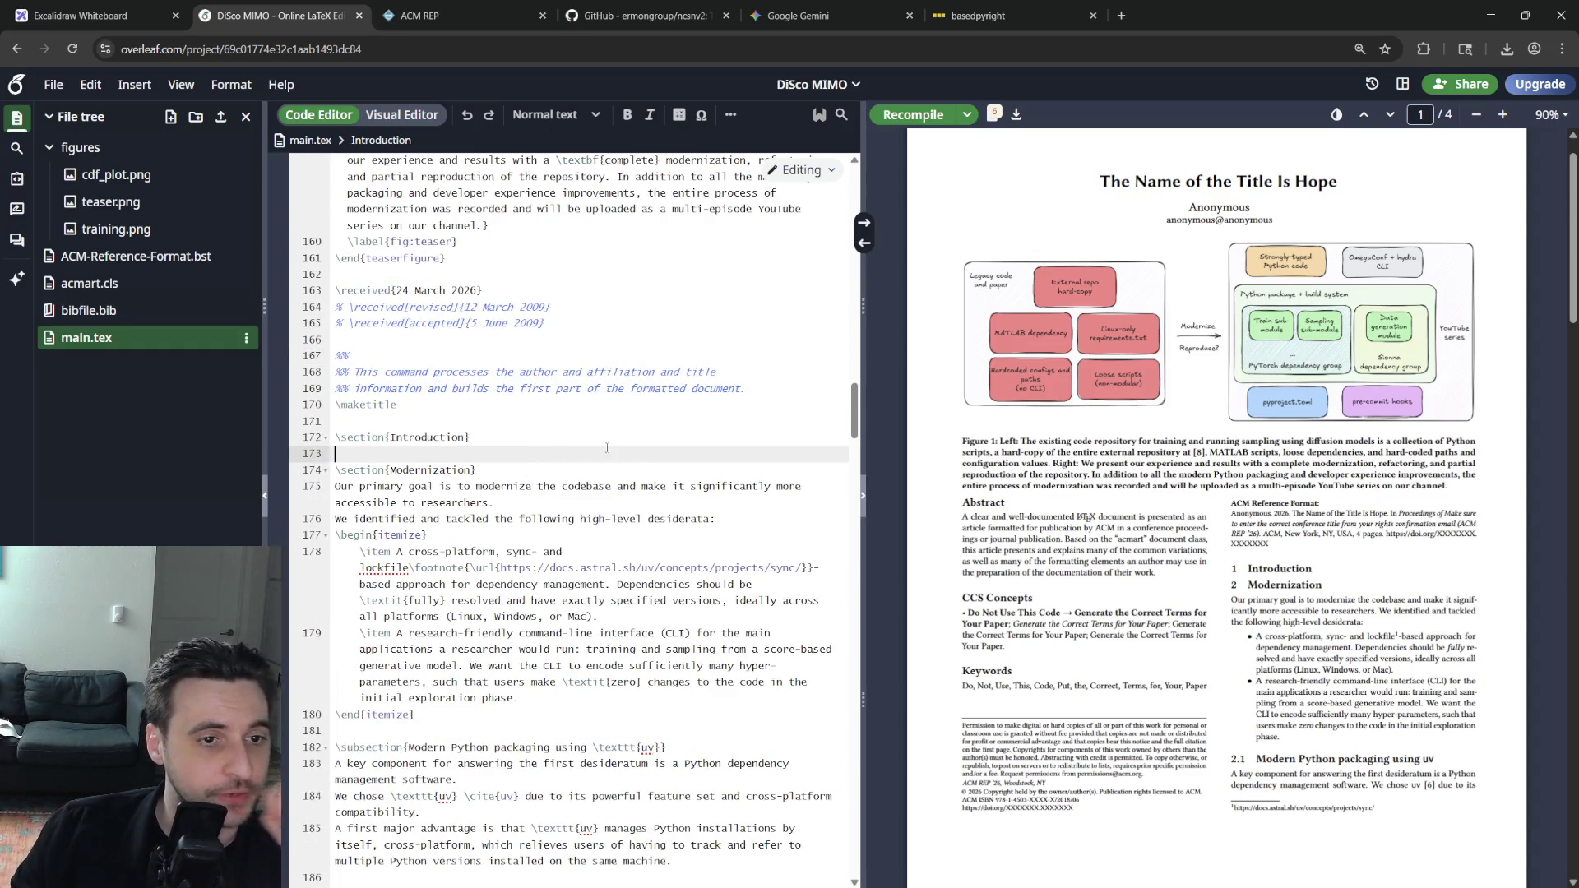
Draft the Introduction's opening sentence on legacy research code, revising wording as it is typed
key("Return")
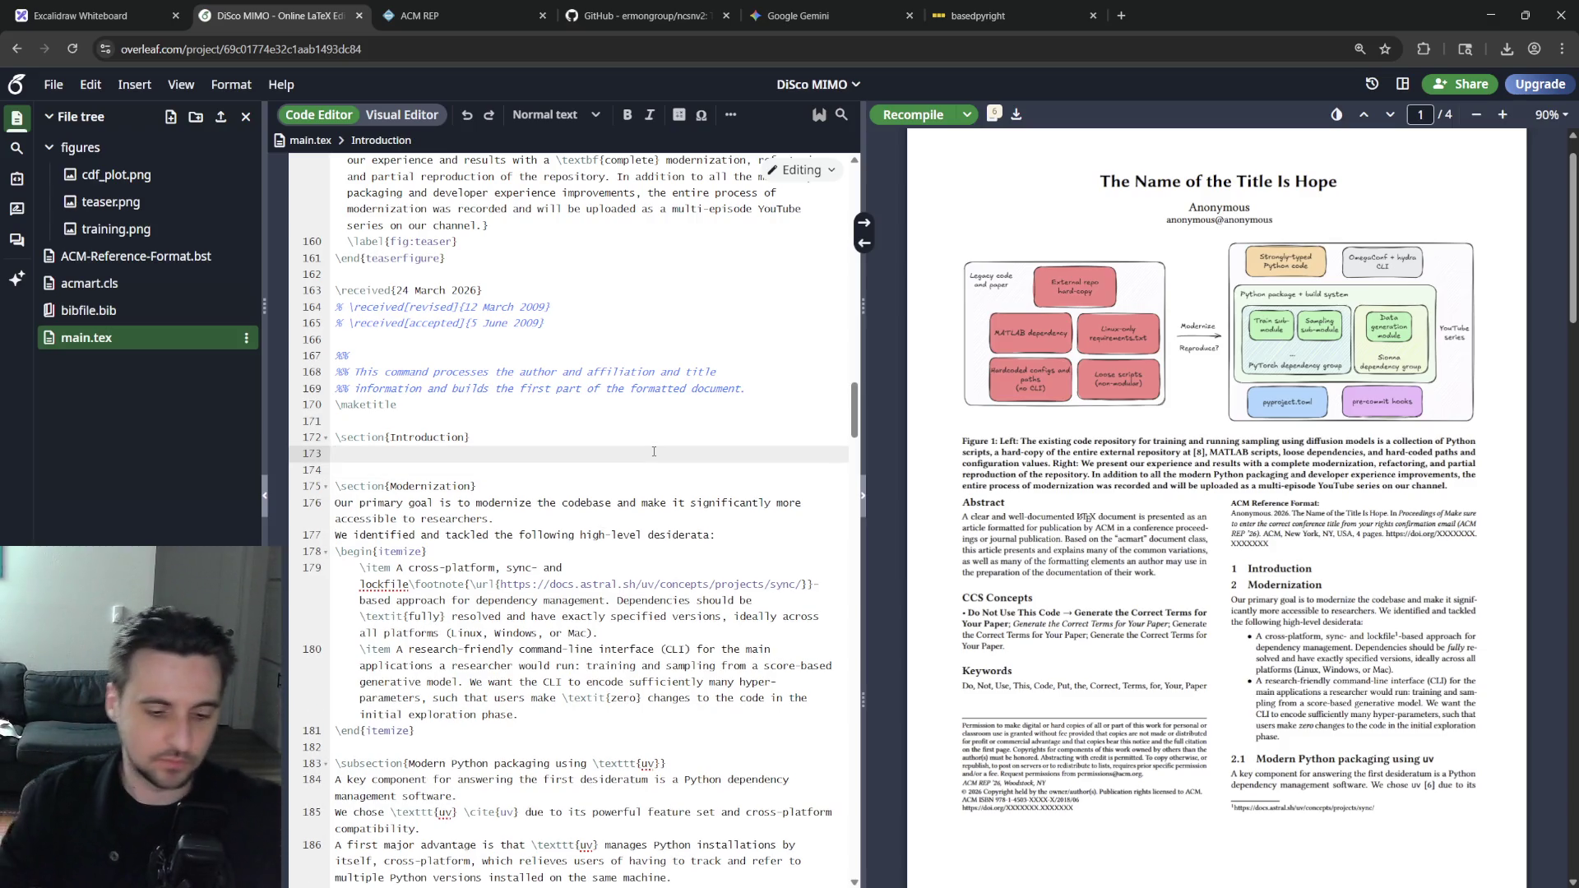
type("Legacy ")
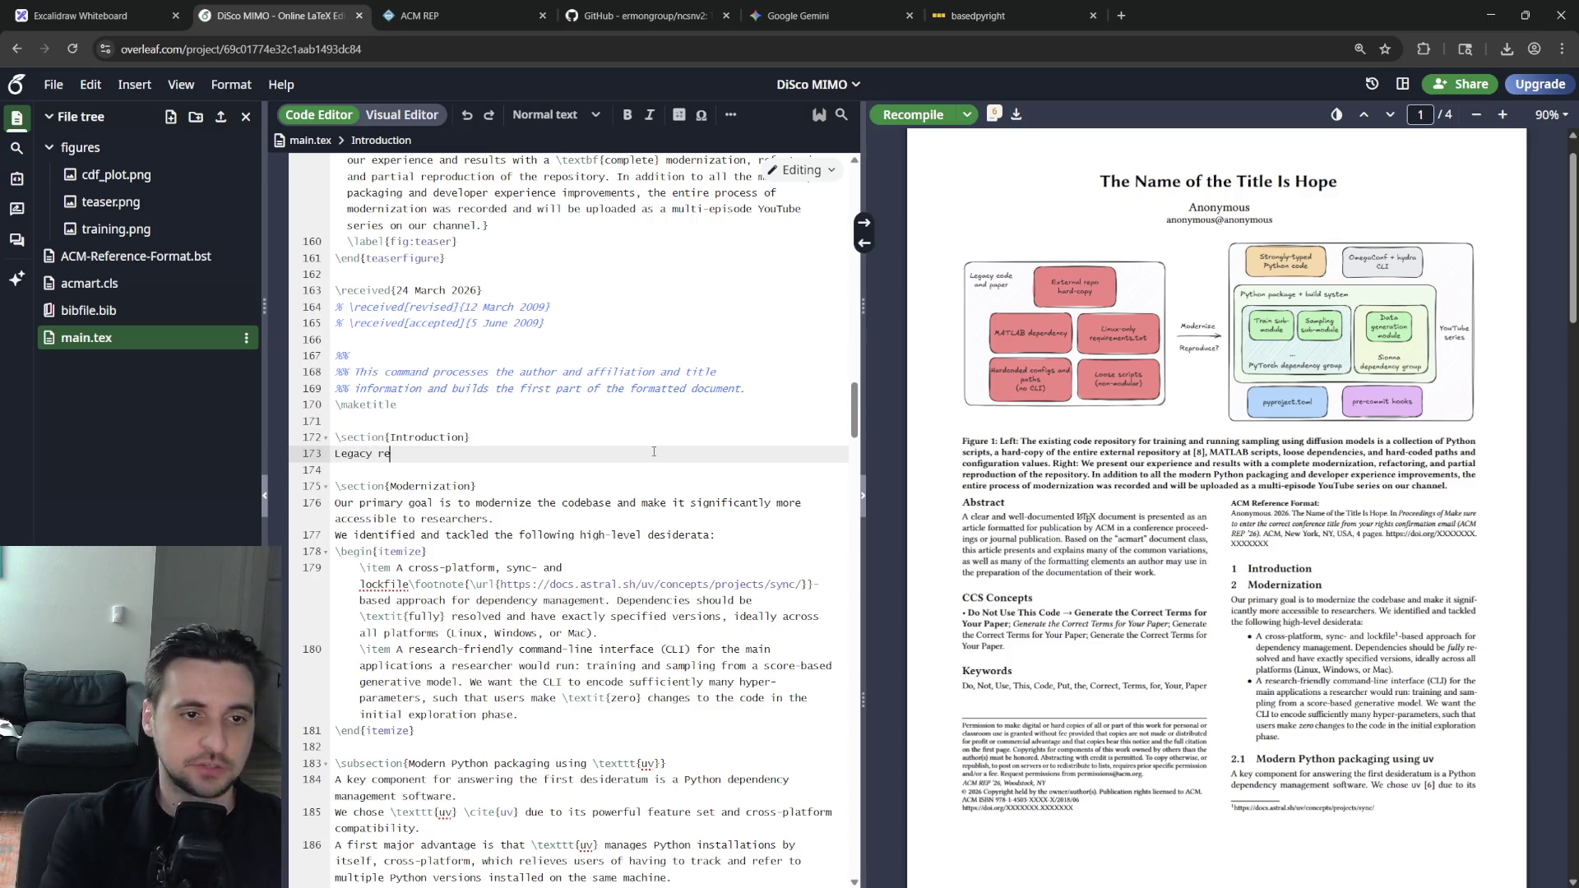
type("research code is often a significant pain point")
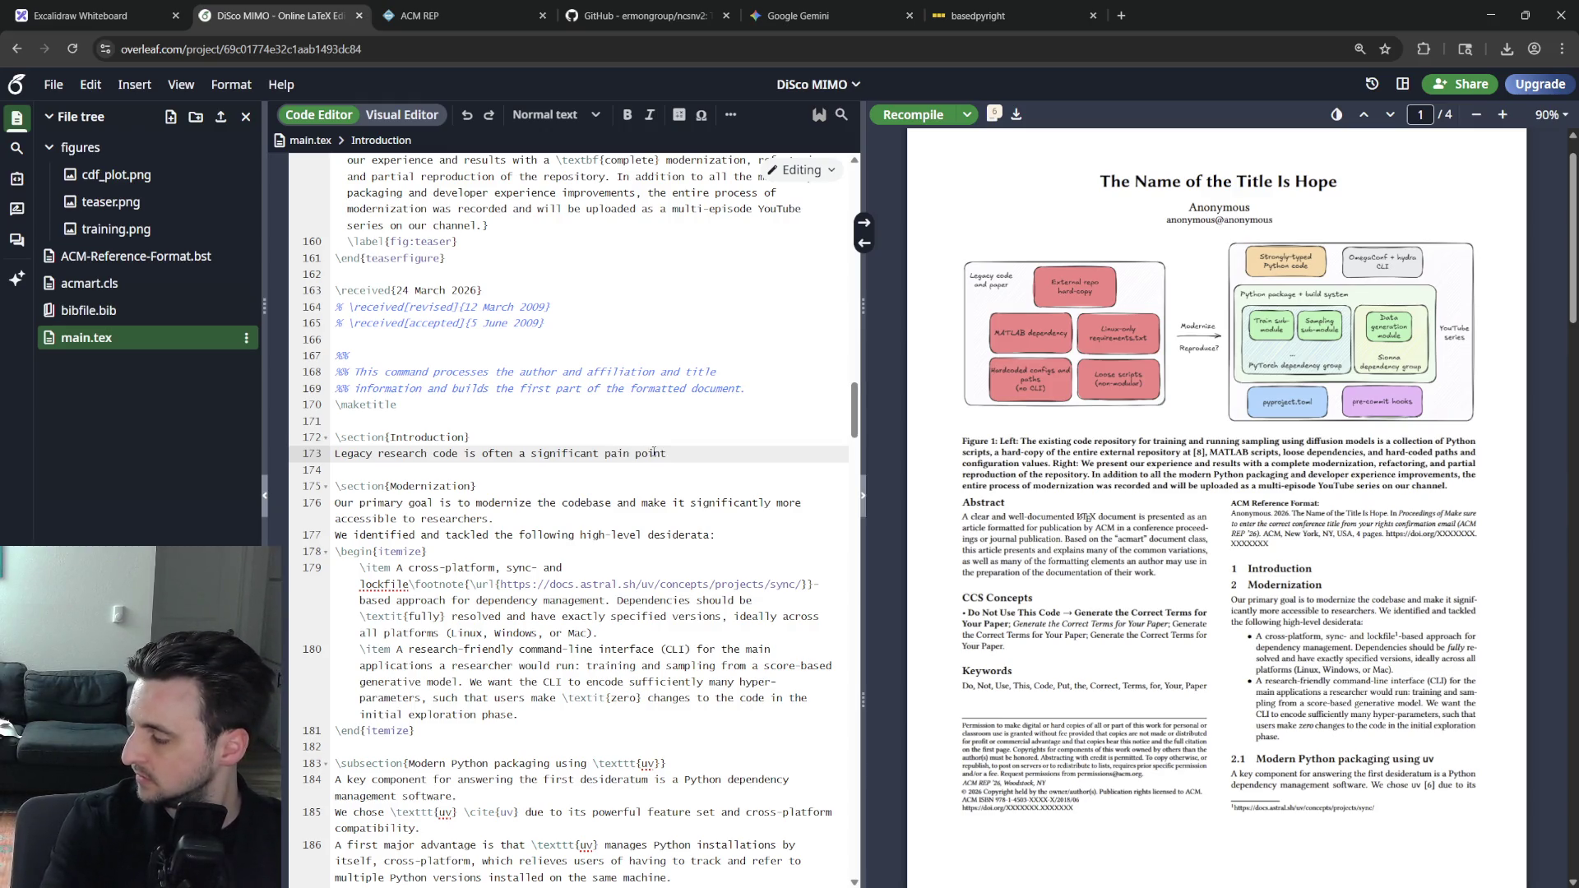
type("spite certa")
key("BackSpace")
key("BackSpace")
key("BackSpace")
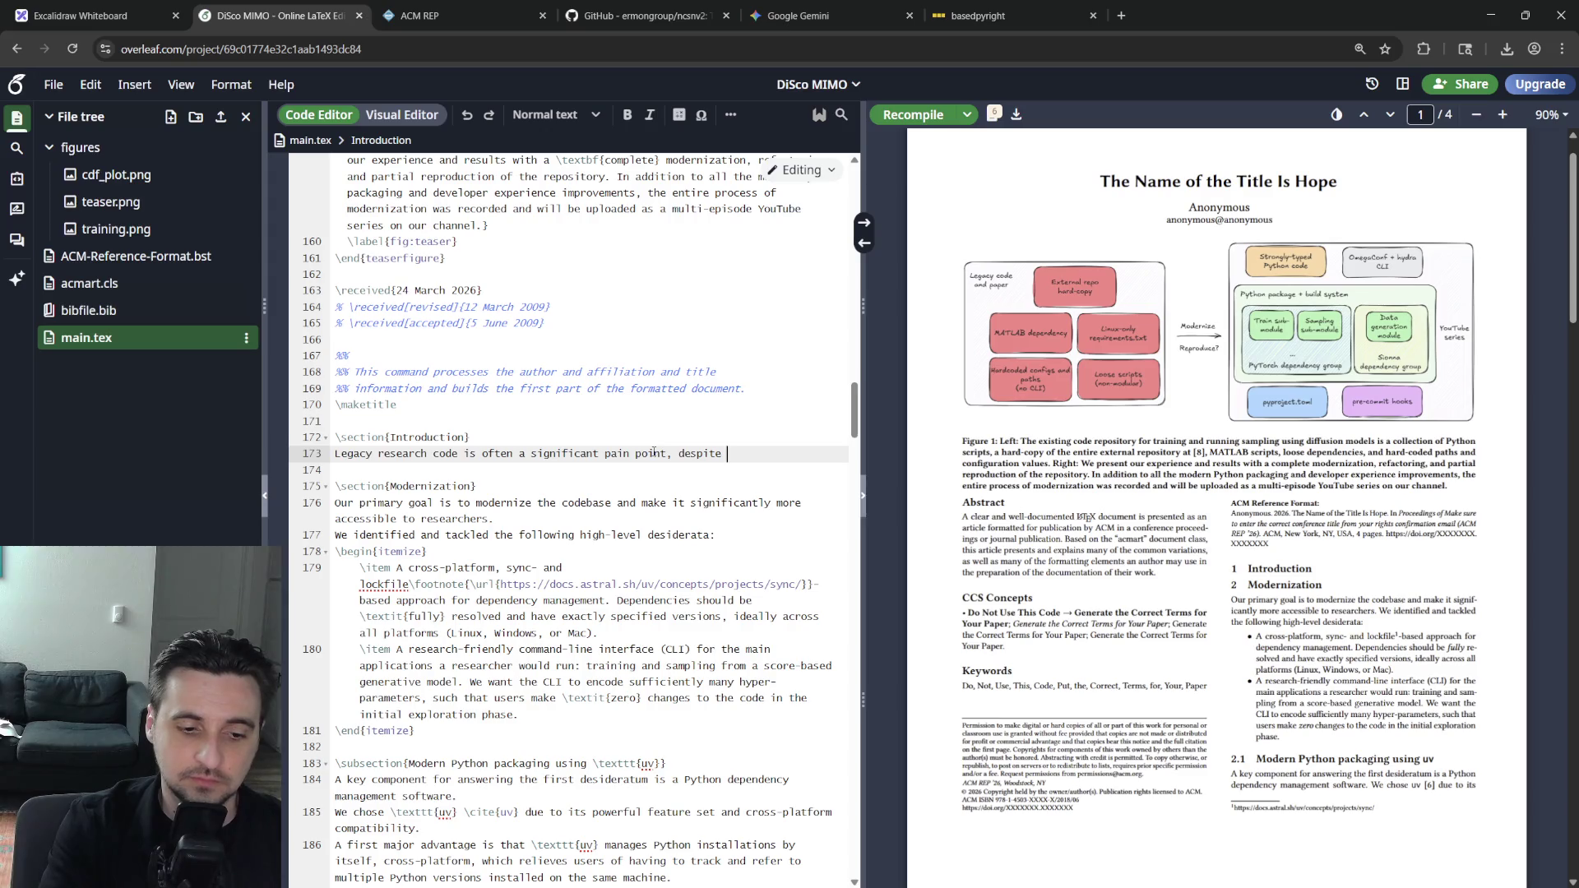
key("BackSpace")
key("BackSpace")
key("BackSpace")
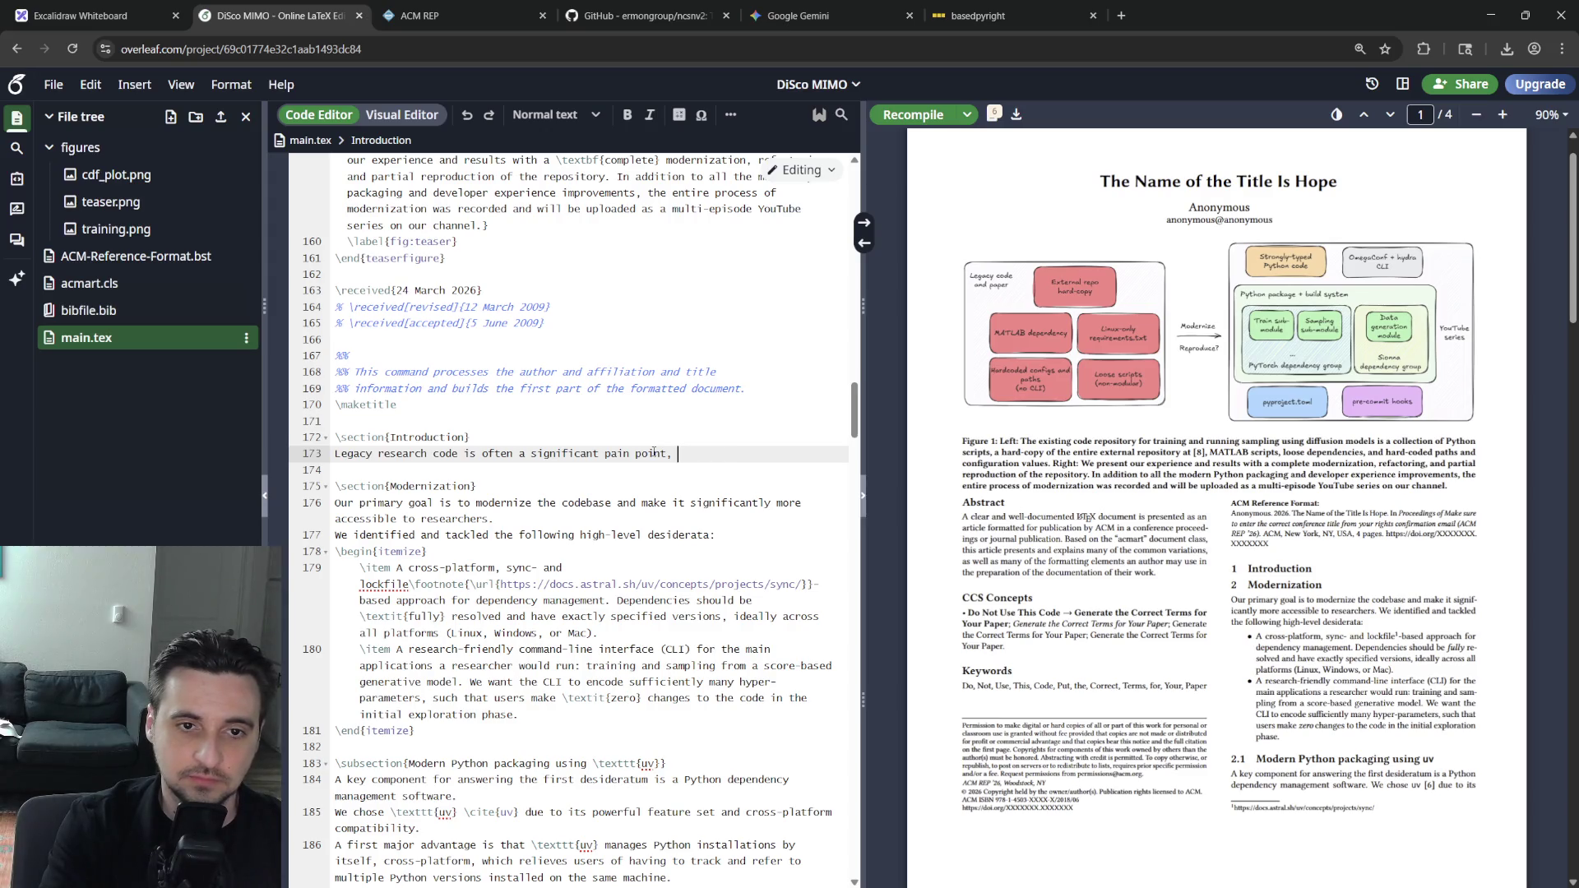
key("BackSpace")
key("BackSpace")
key("BackSpace")
key("BackSpace")
key("BackSpace")
key("BackSpace")
key("BackSpace")
key("BackSpace")
key("BackSpace")
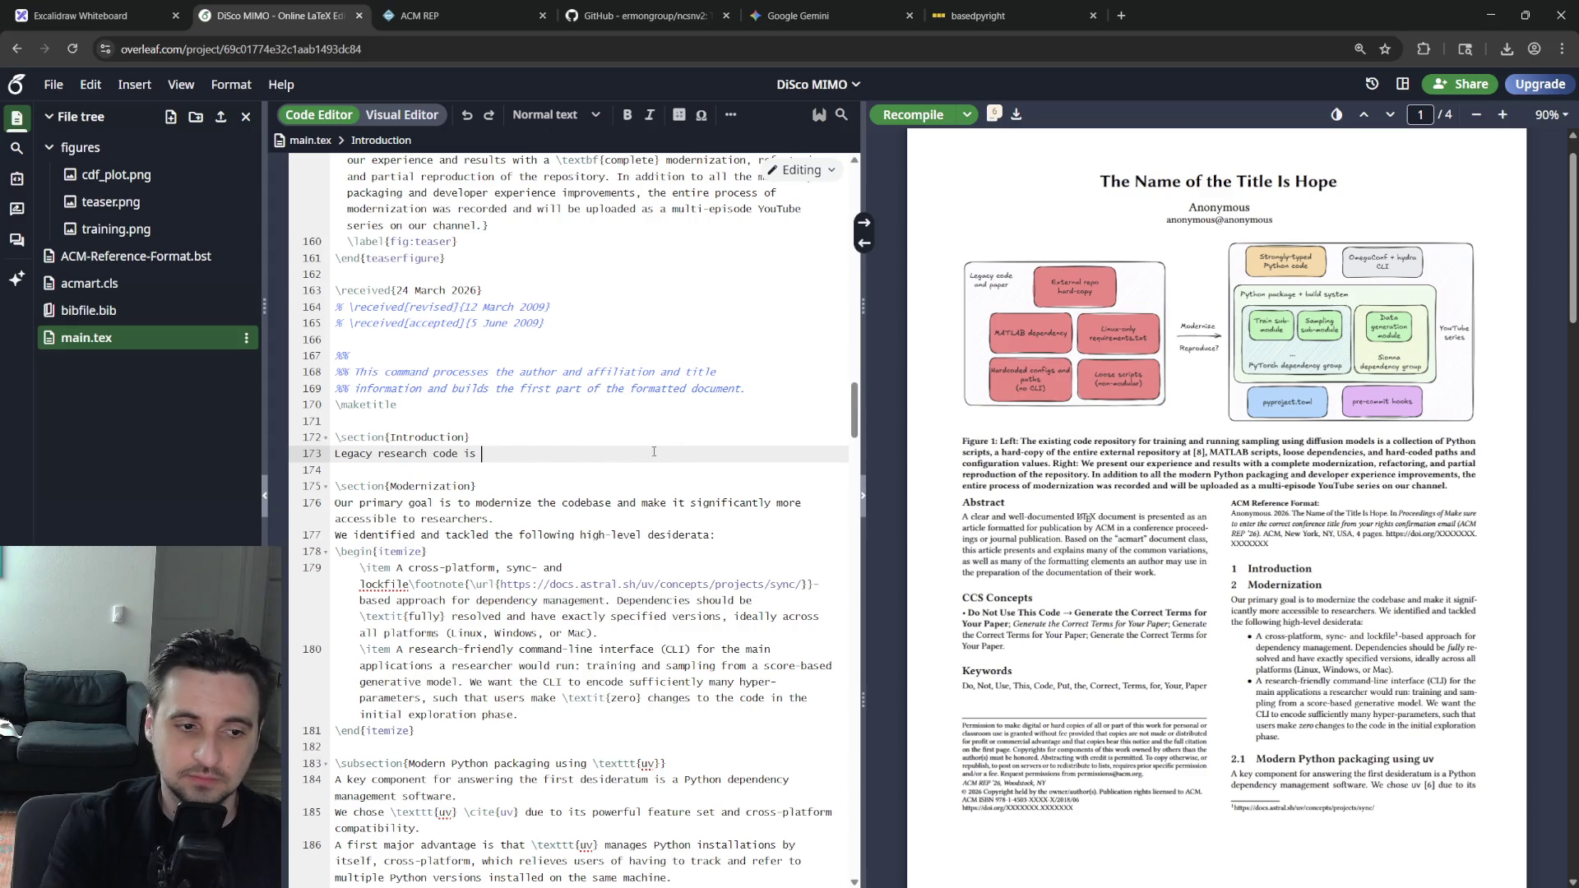
type("a signific")
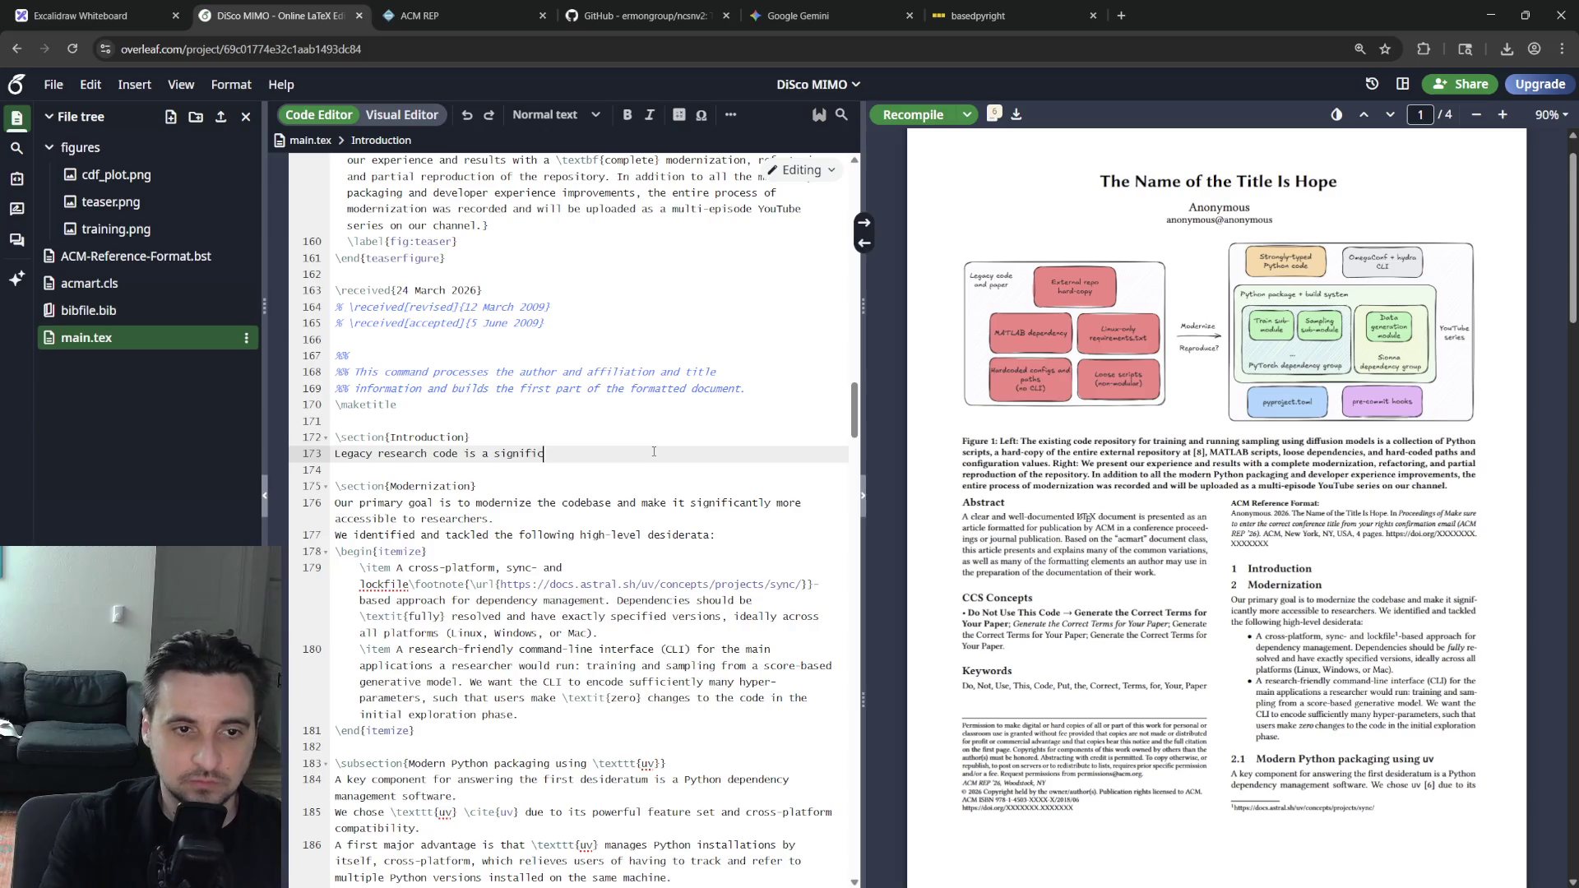
type("ant pai")
type("n poin")
type("t for re")
type("producibility, whi")
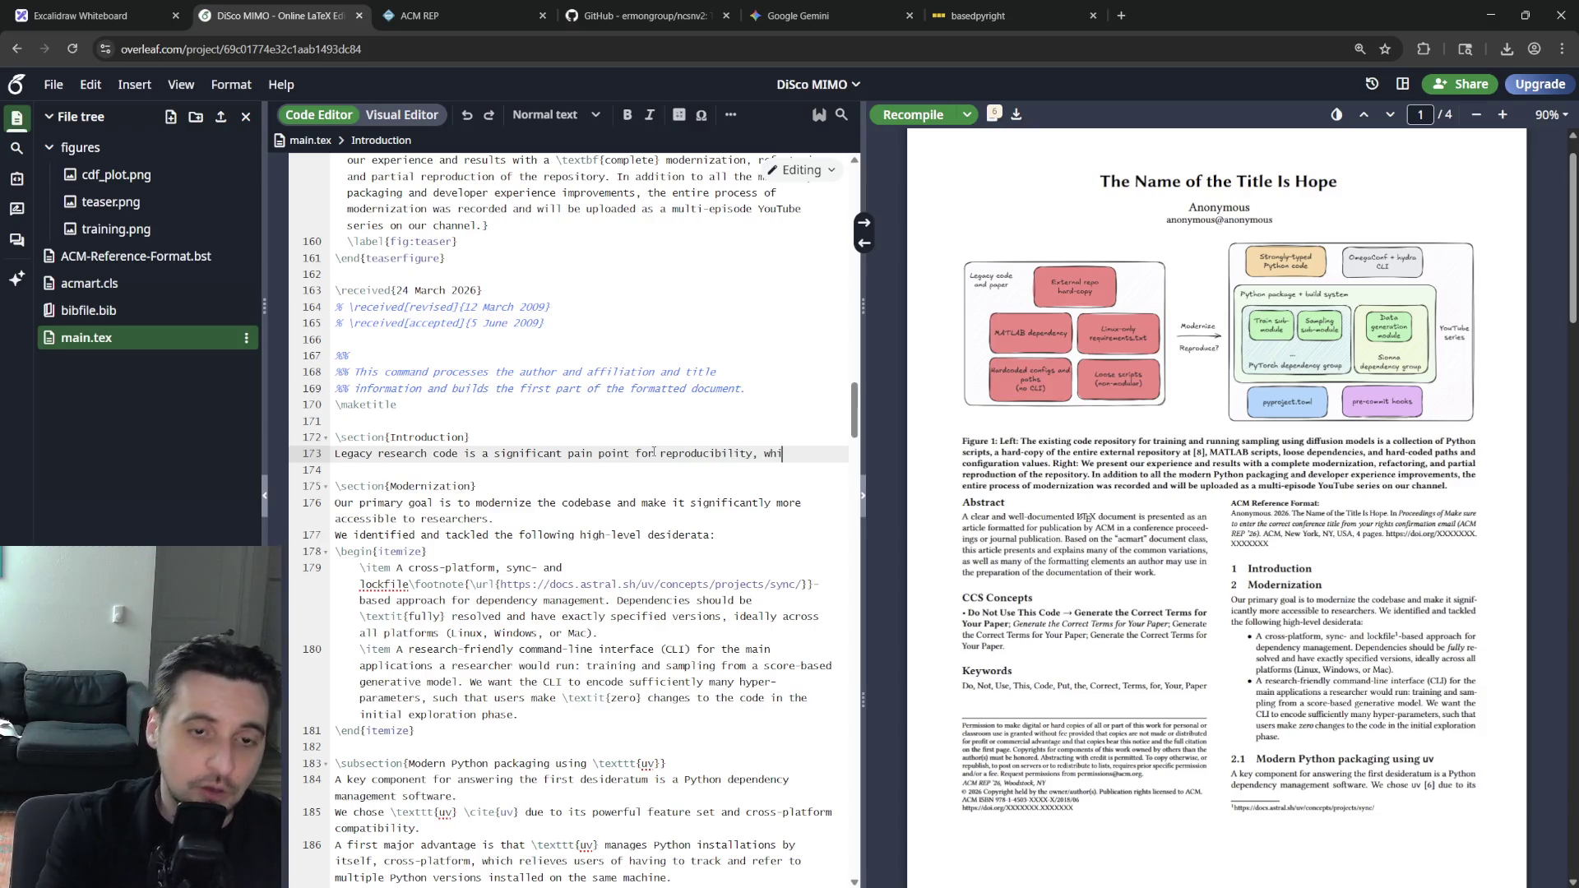
key("BackSpace")
key("BackSpace")
type("ith many pop")
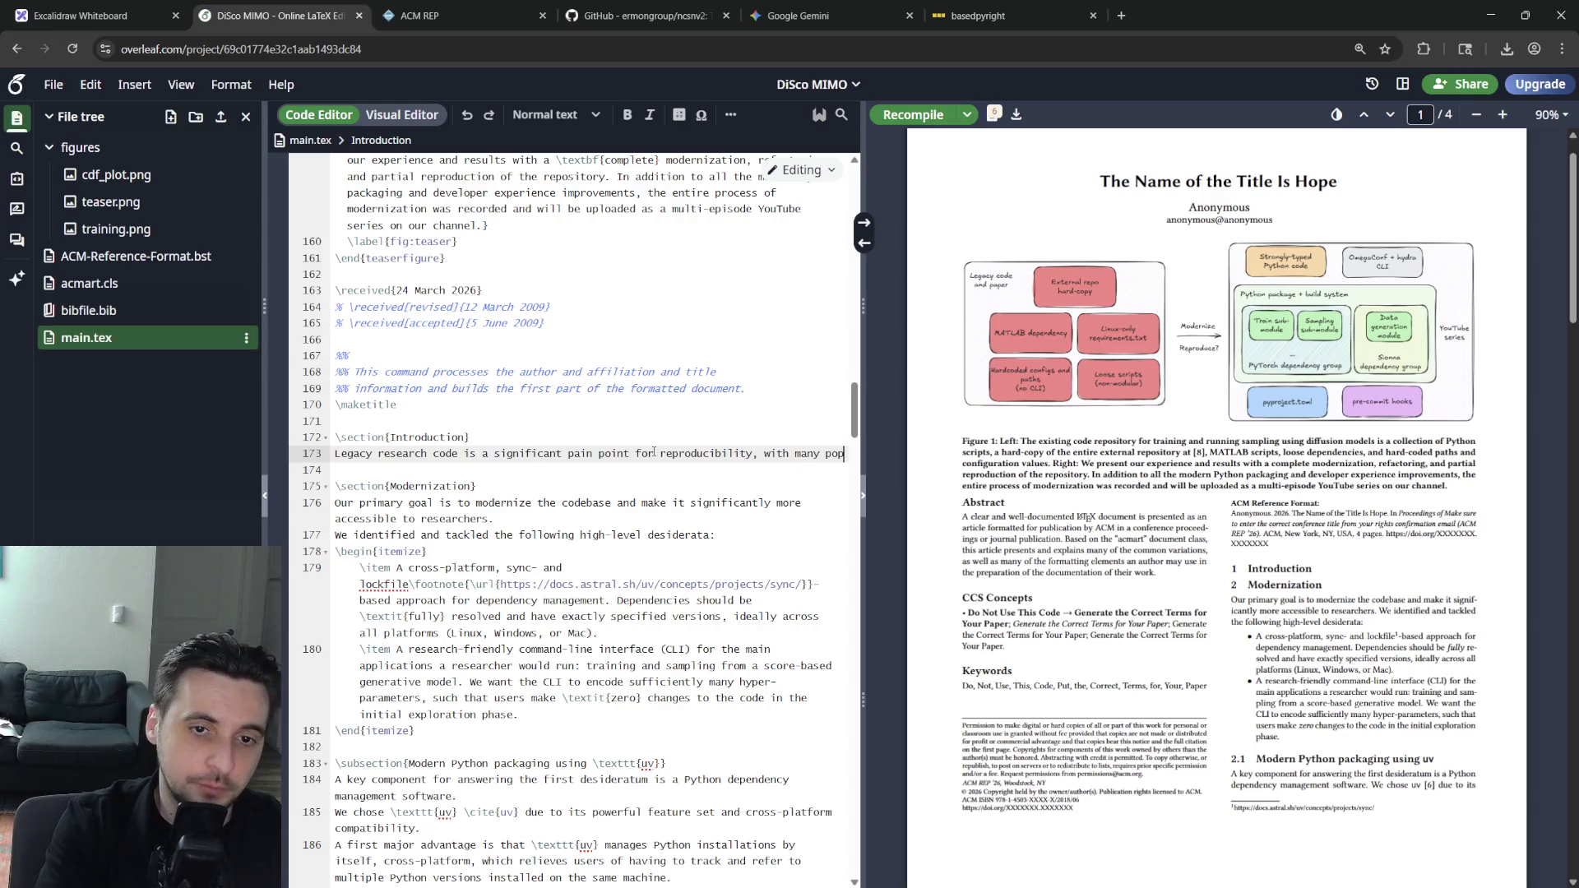
type("ular repos")
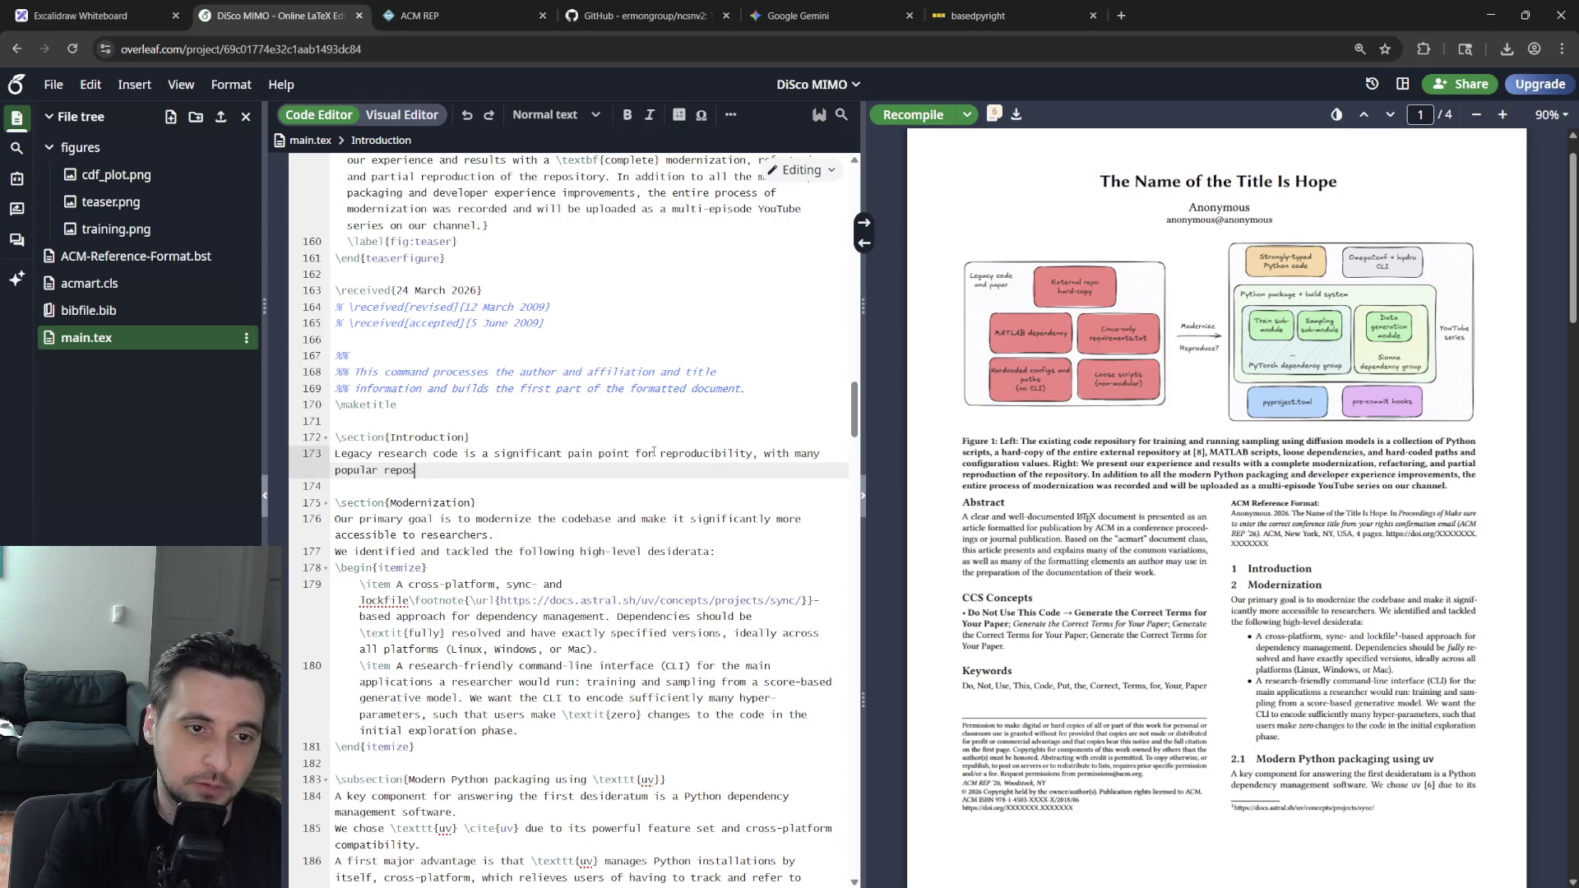
type("itories from the")
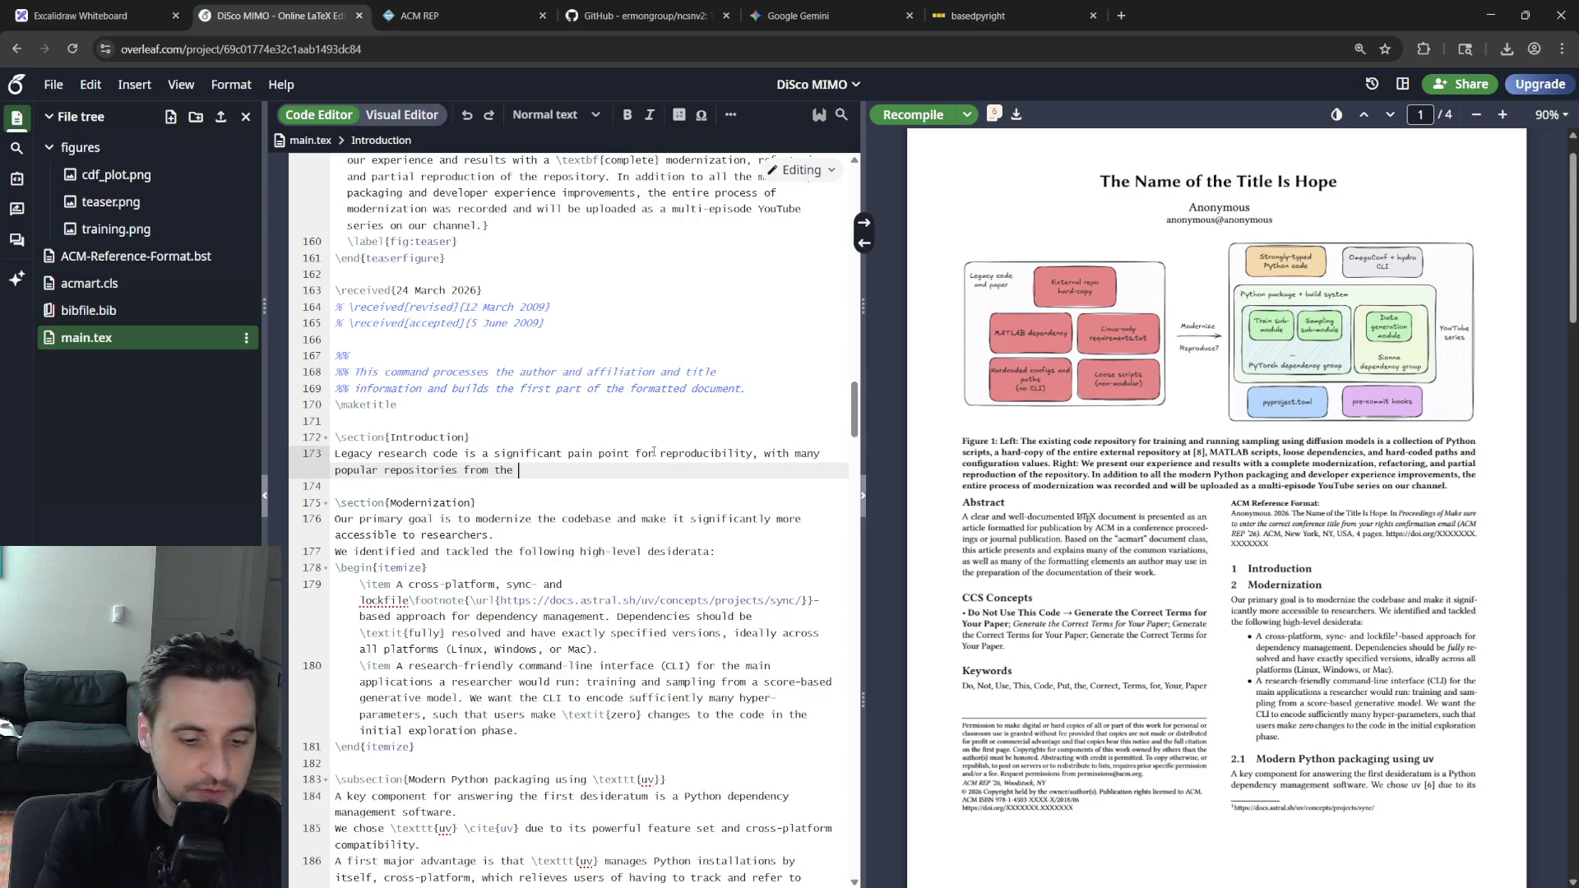
type("17 ")
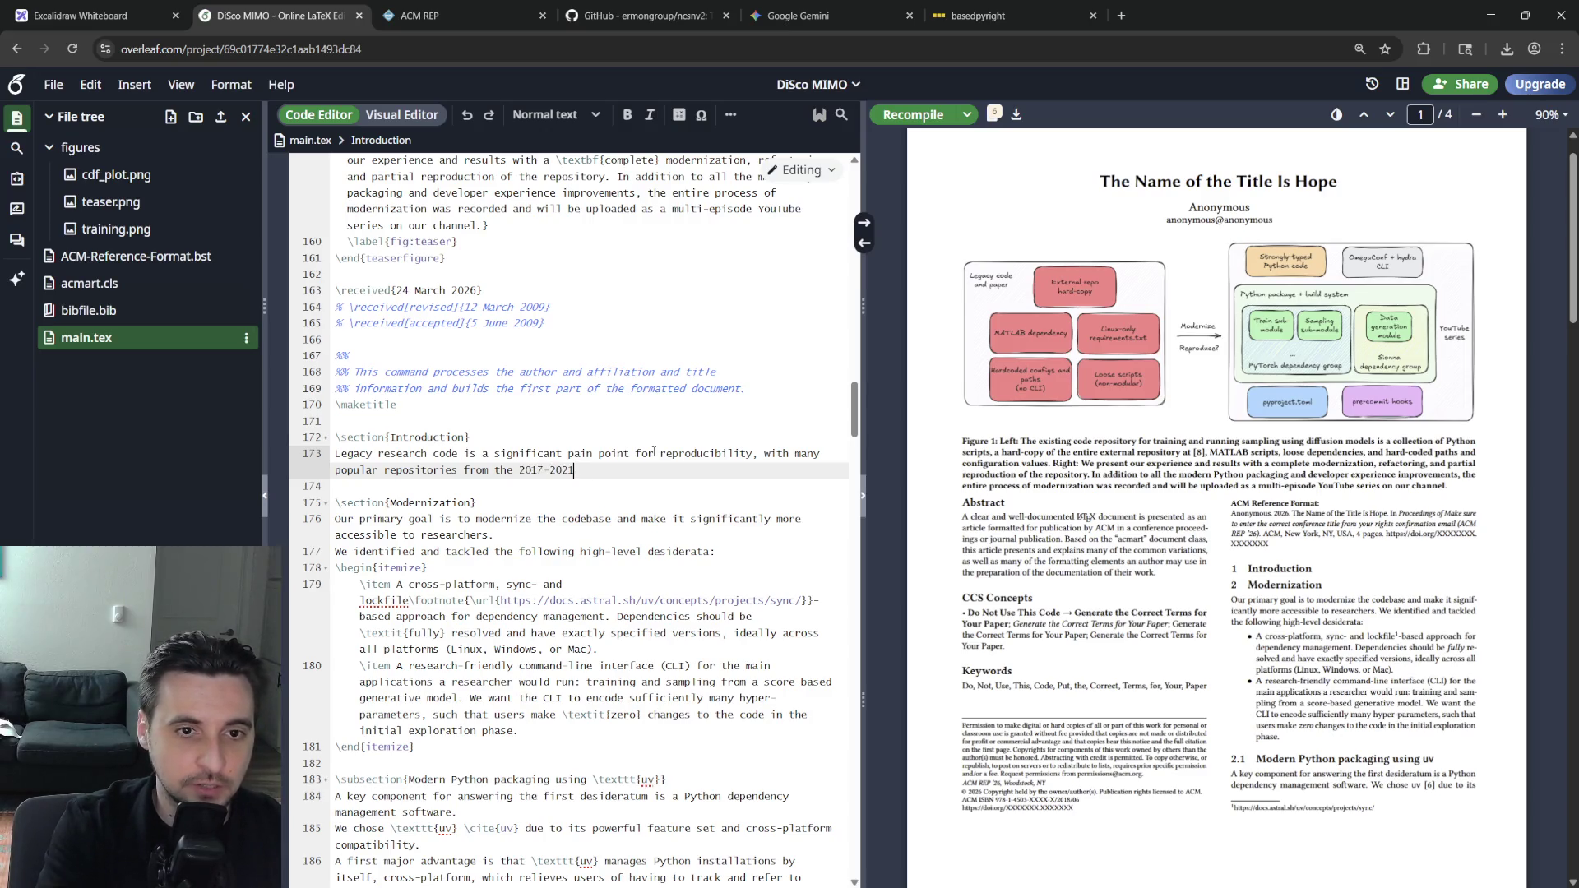
type("period sti")
type("ll being used today")
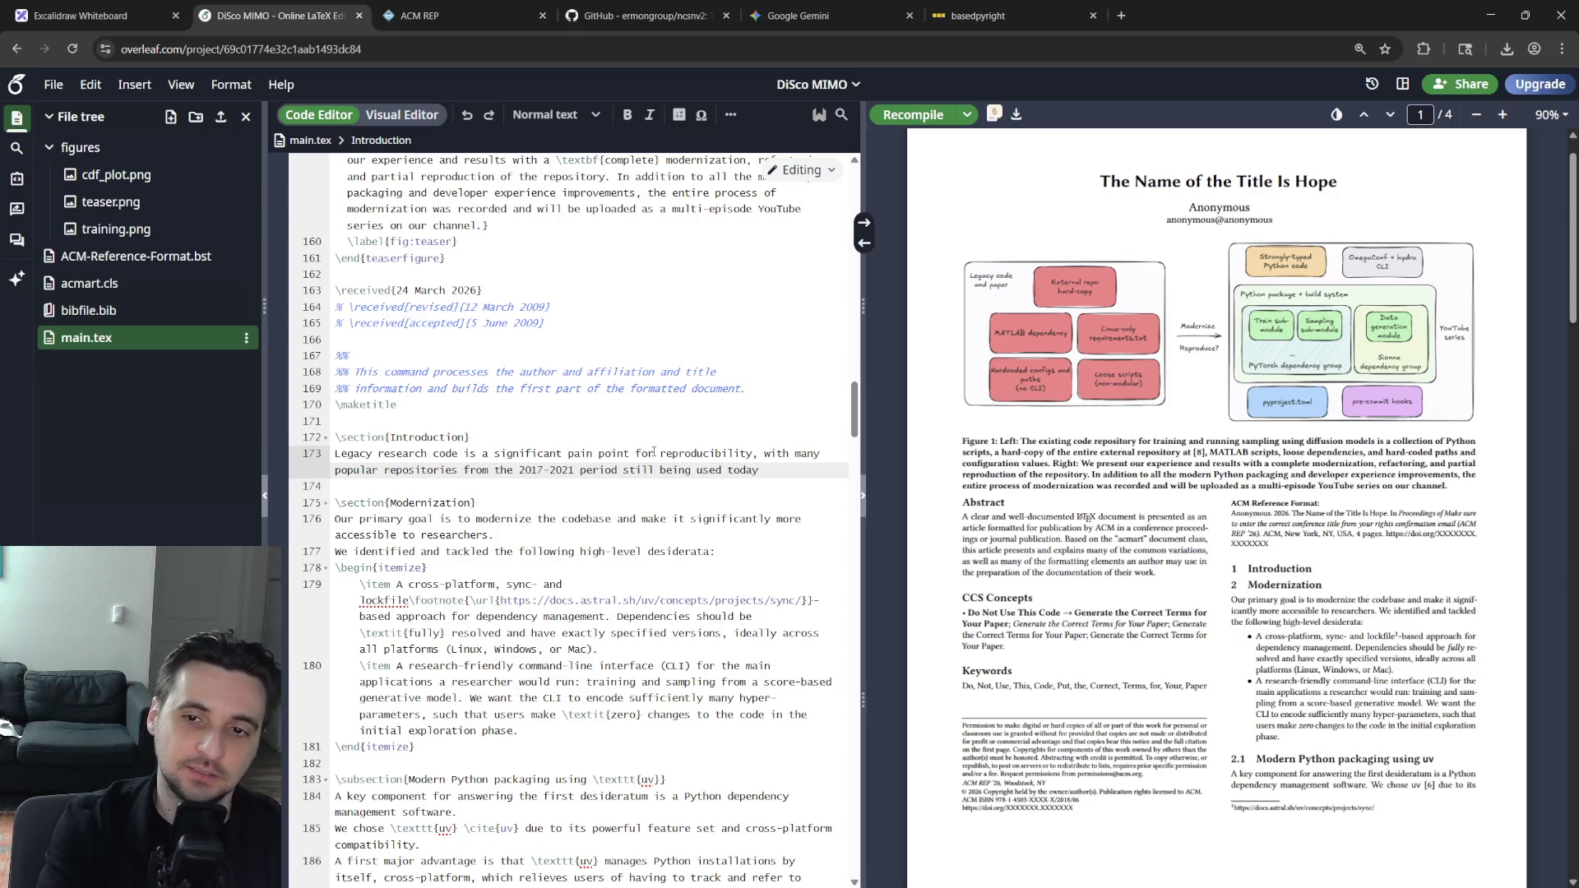
type("despite")
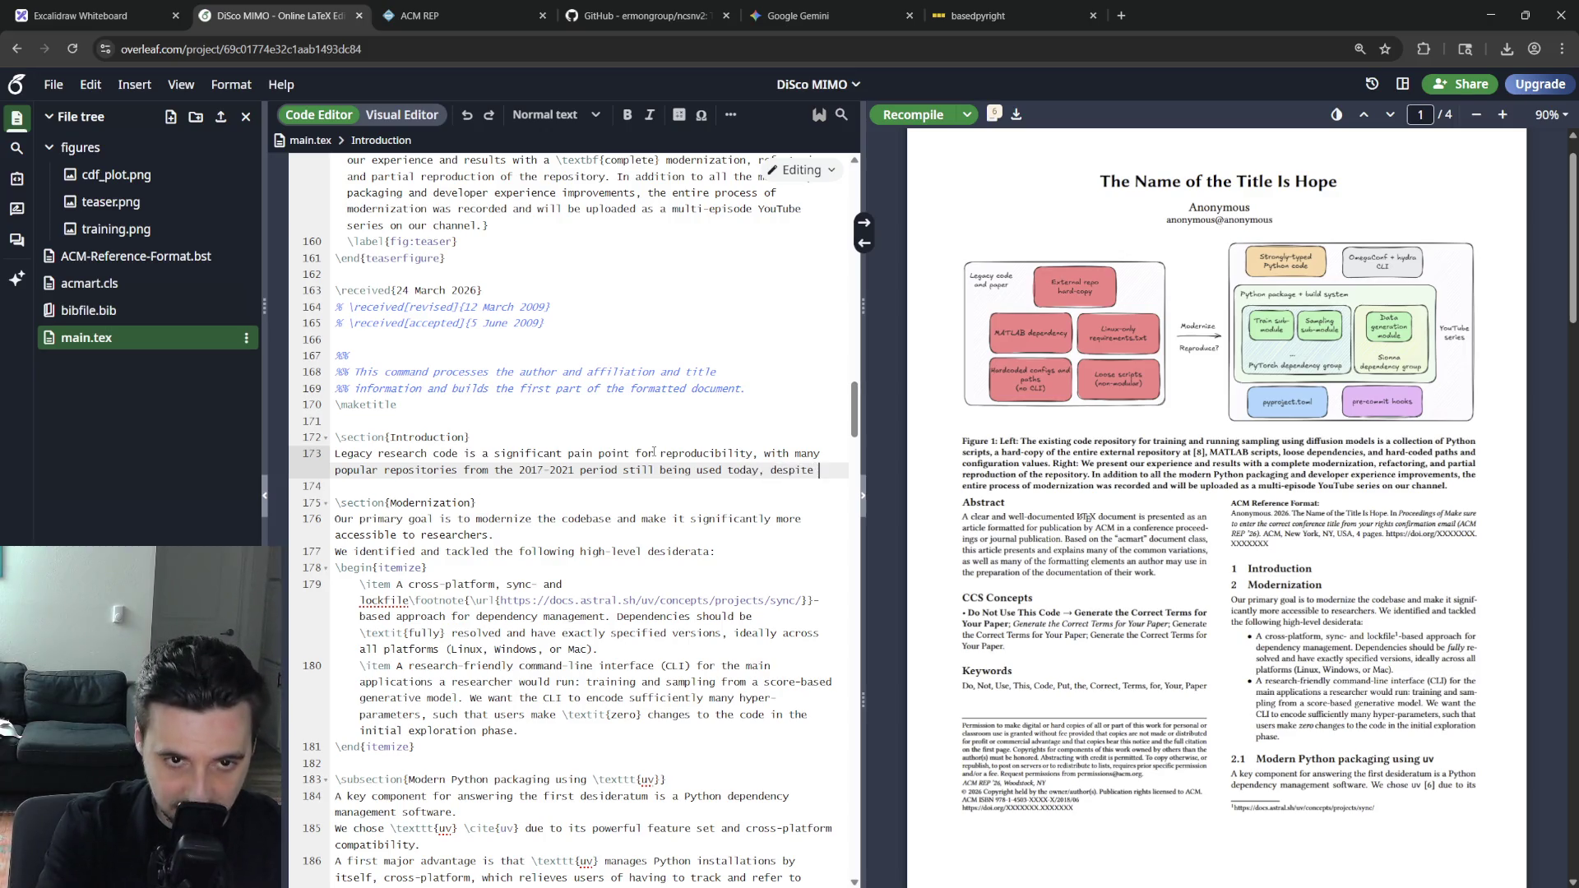
key("BackSpace")
key("BackSpace")
key("BackSpace")
key("BackSpace")
key("BackSpace")
key("BackSpace")
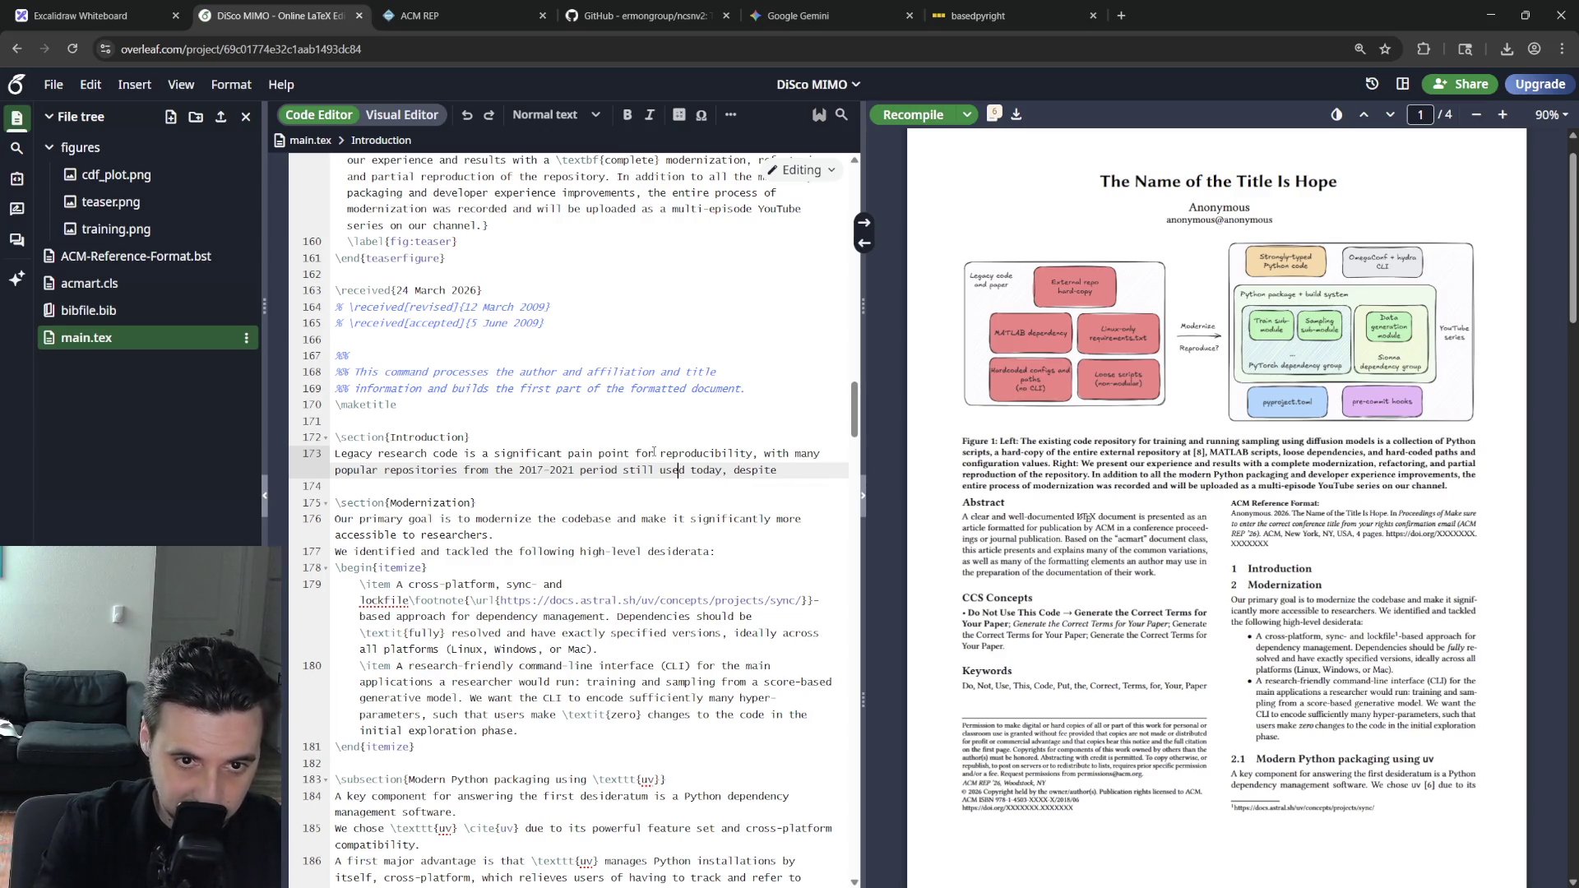
type("as they are")
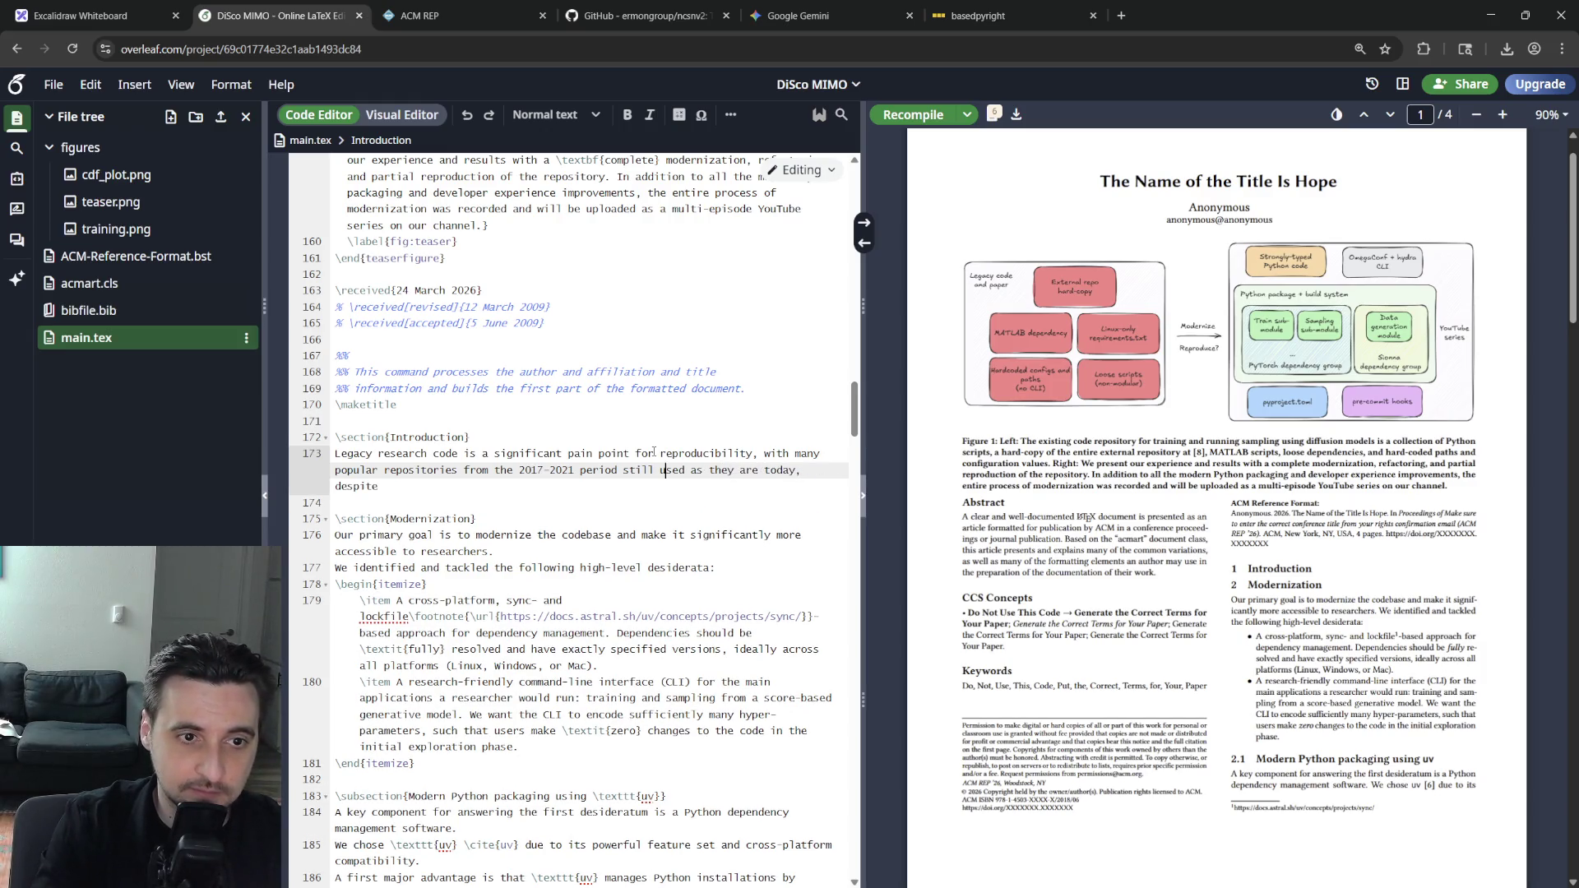
key("Down")
type("their ")
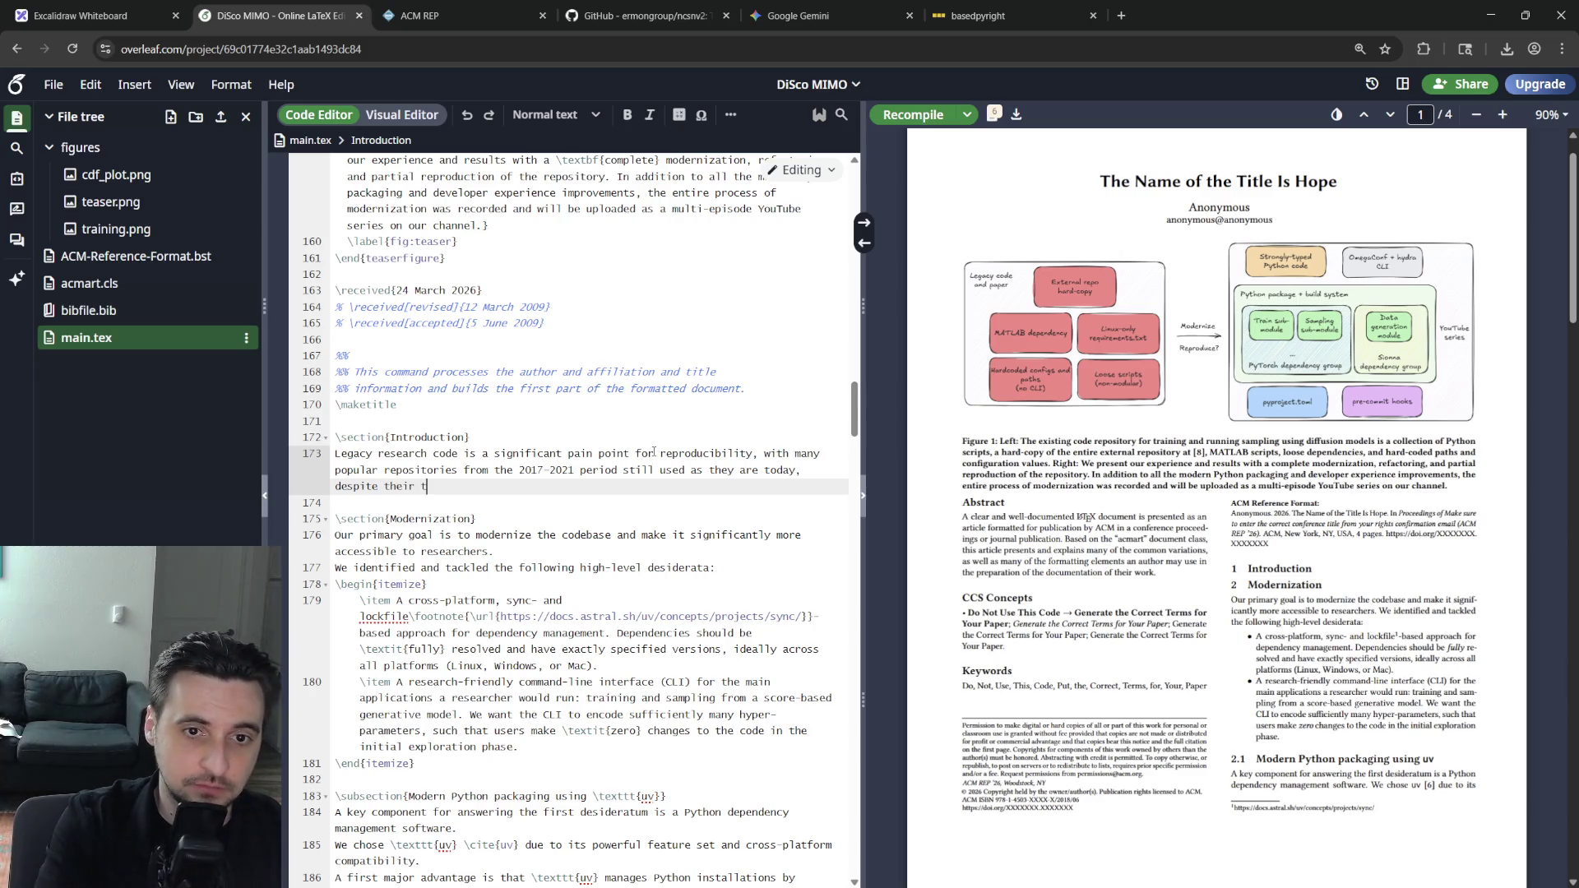
type("tooling being")
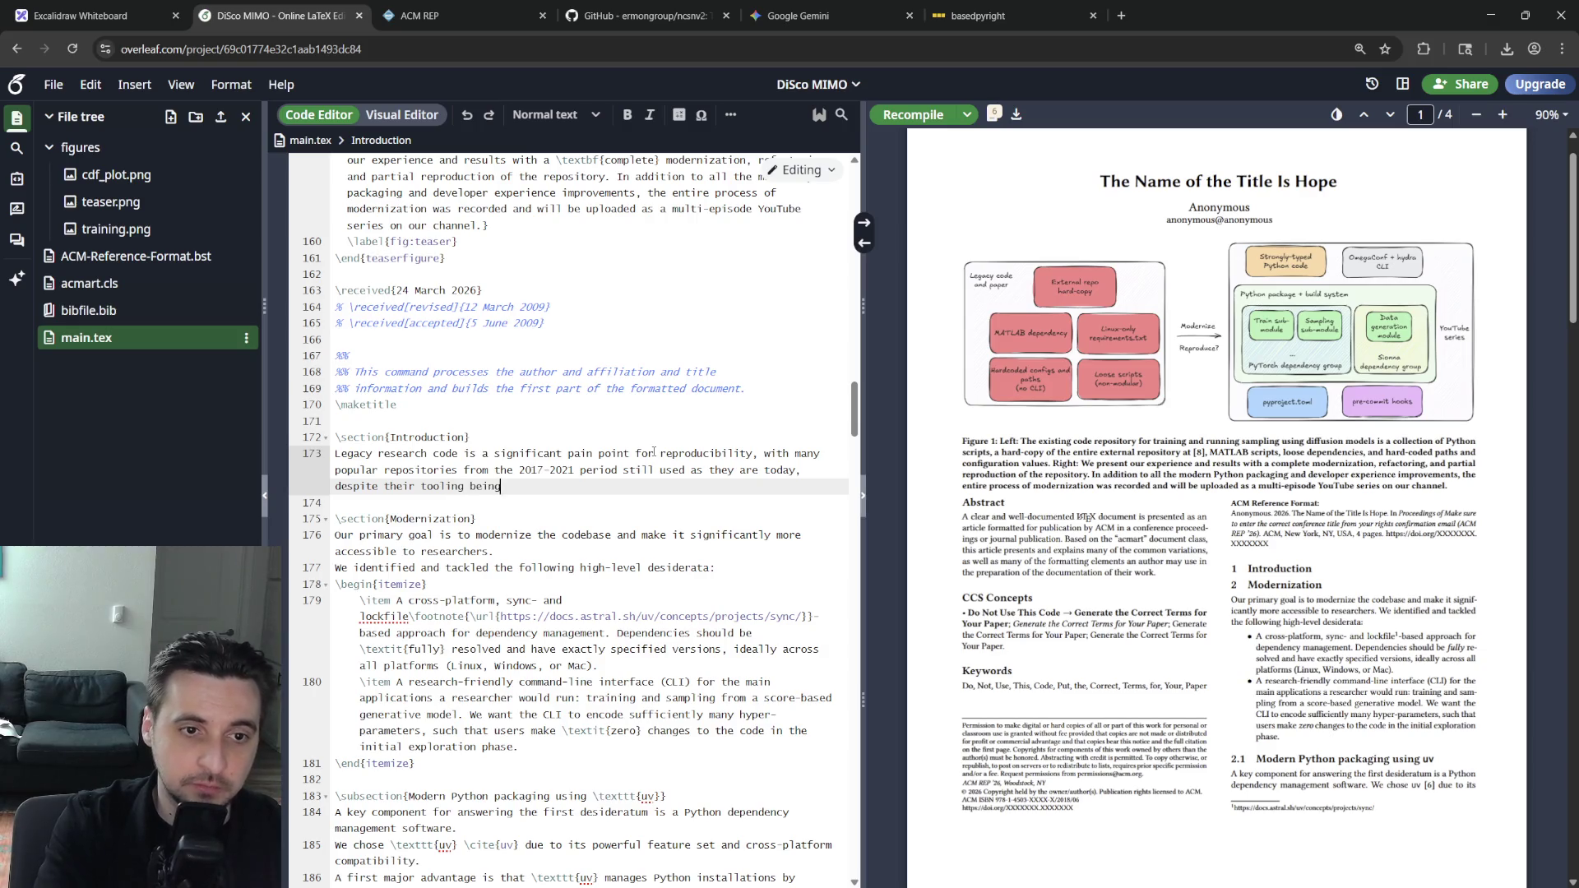
type(" o")
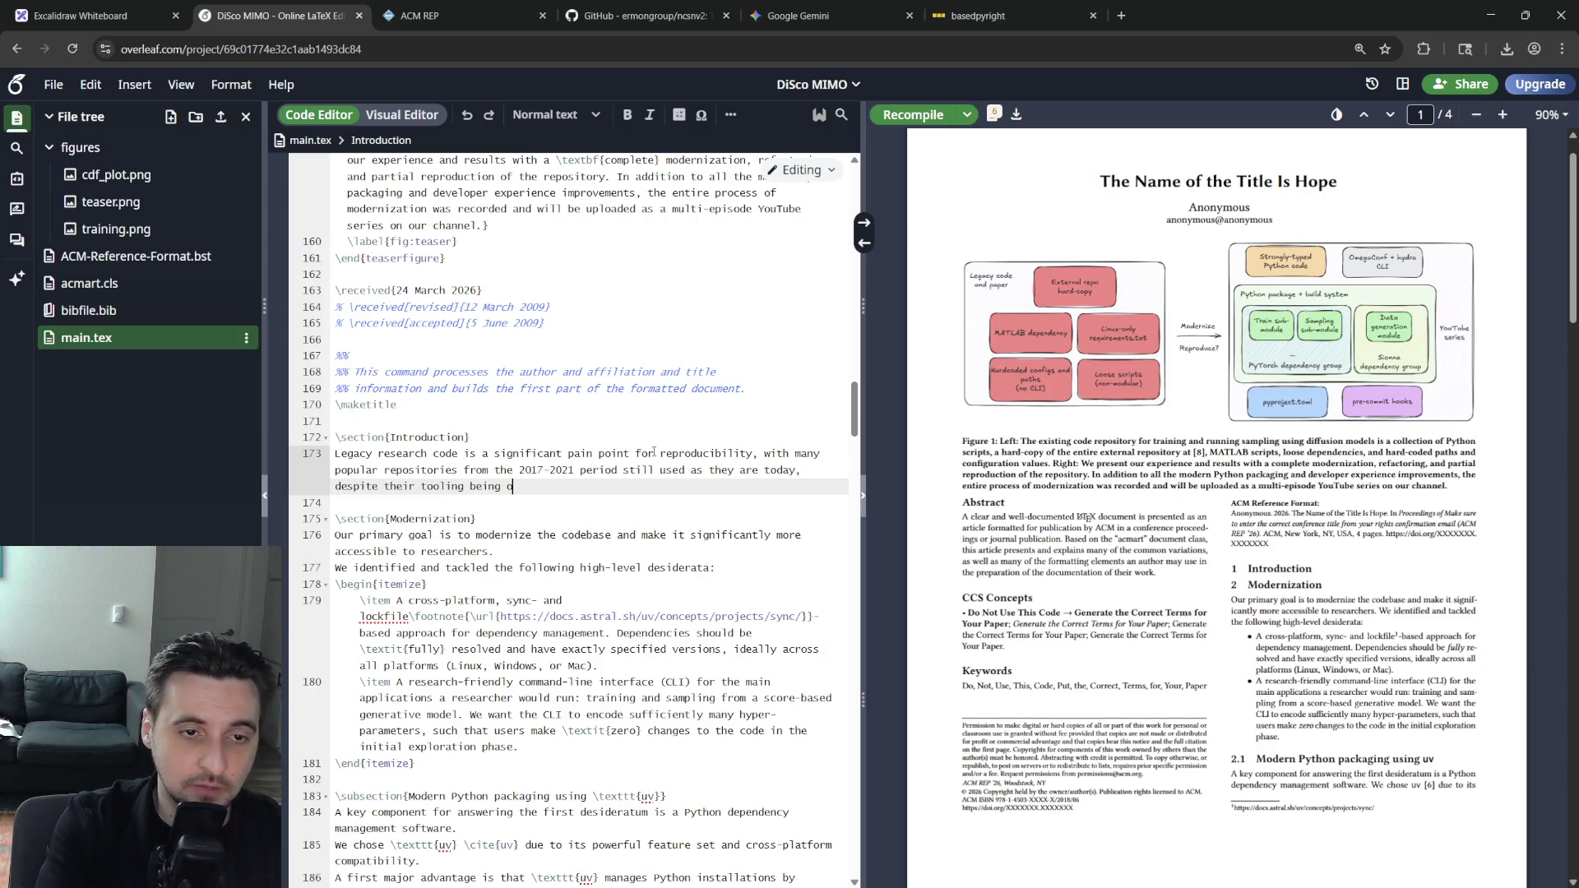
type("ut-of-date.")
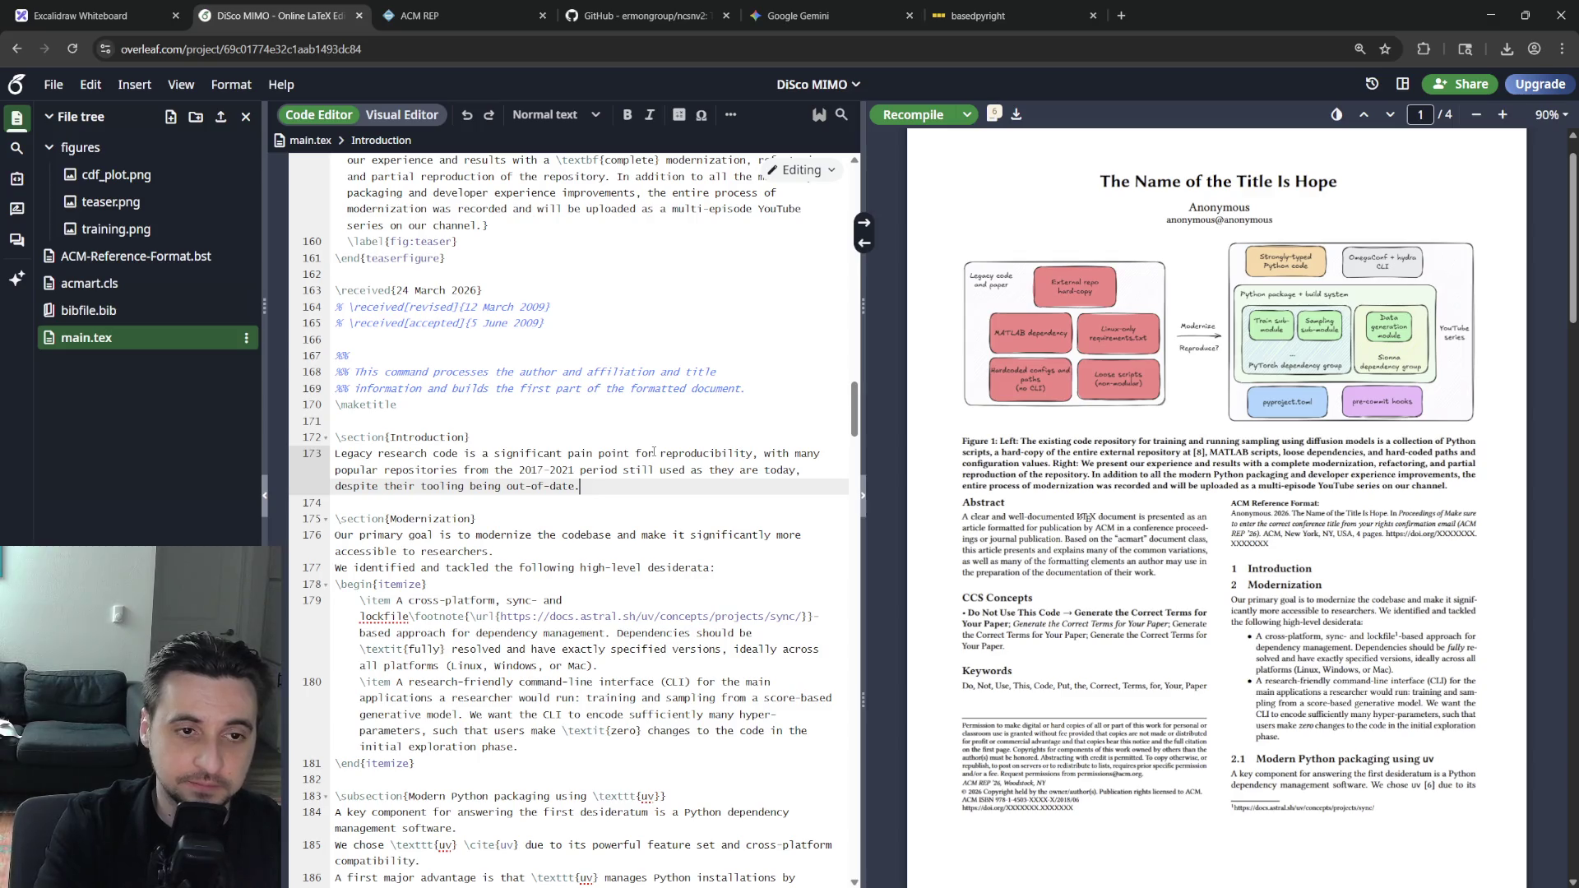
Write a second paragraph on Python dependency management, fixing typos and a misplaced clause
key("Return")
key("Return")
type("This is")
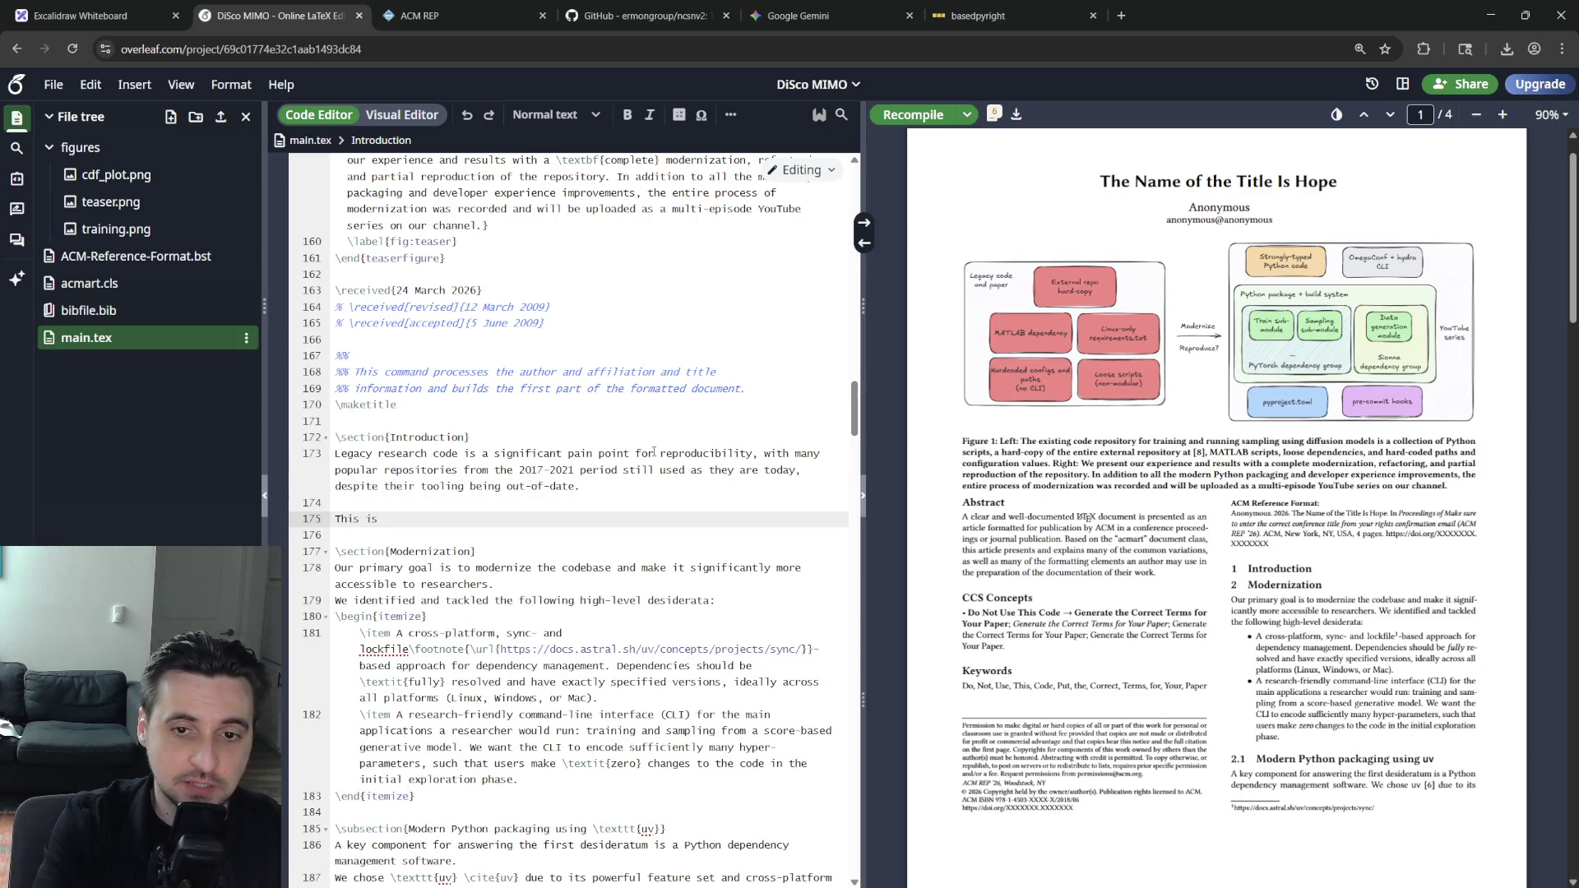
type("even more true ")
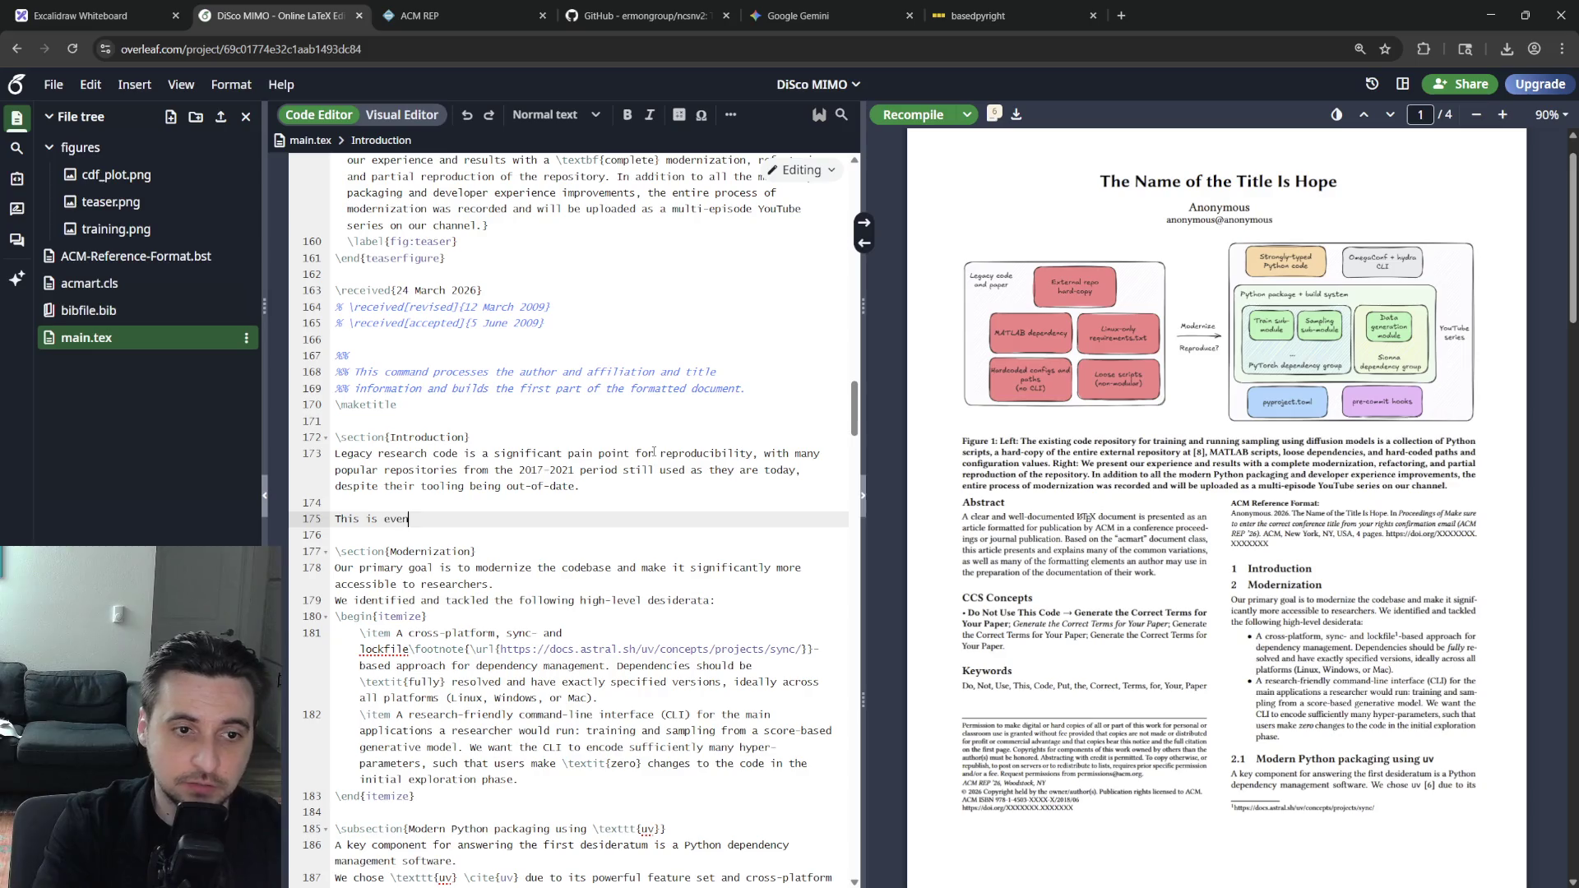
type("for Python, ")
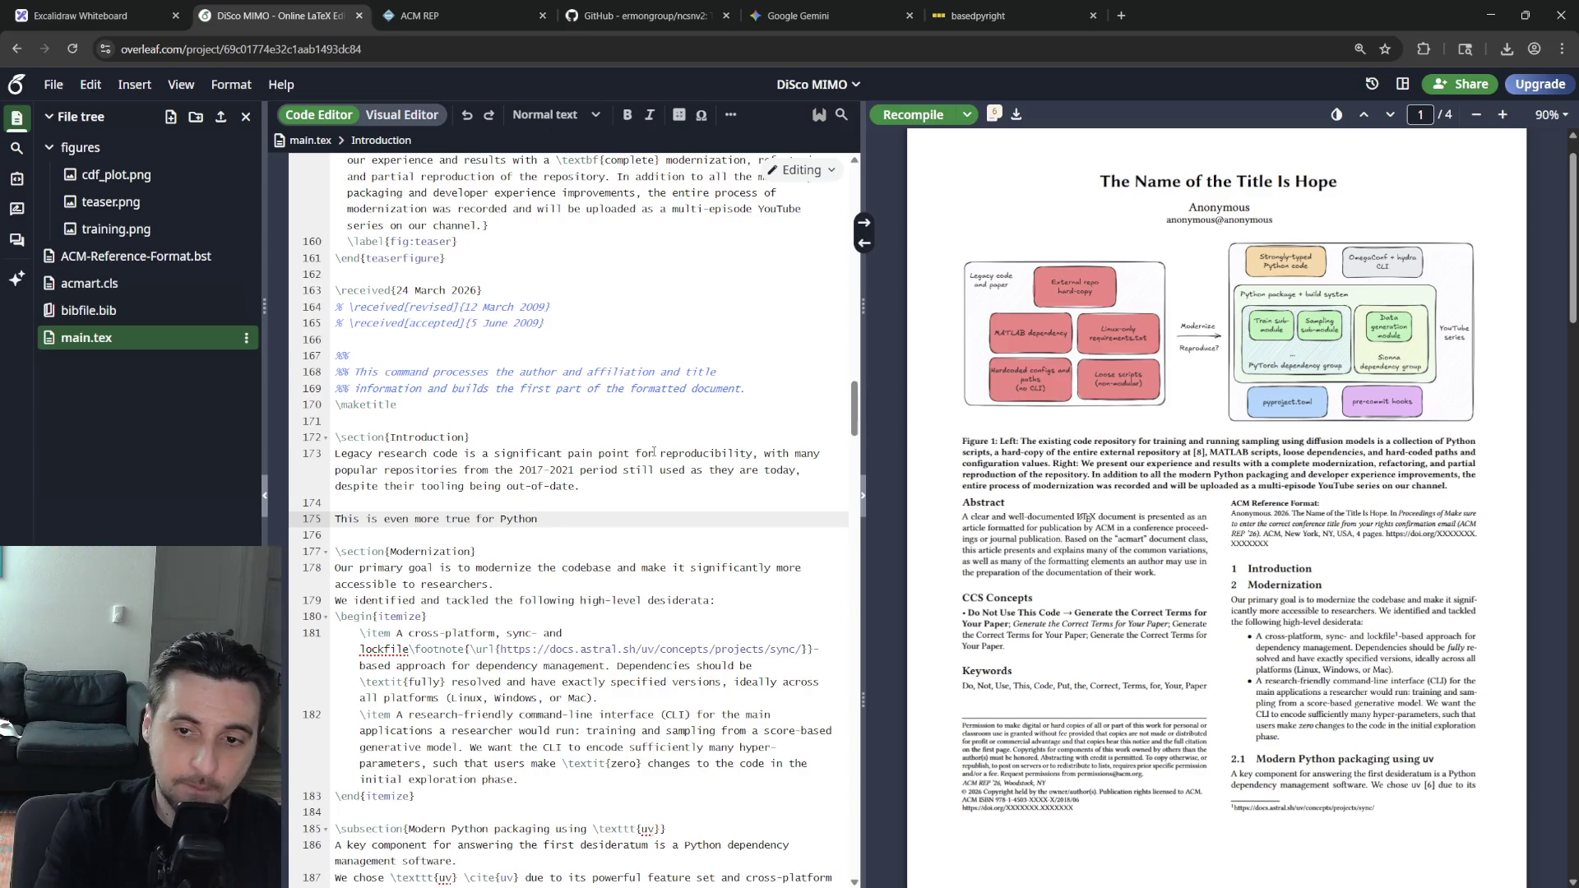
type("where ")
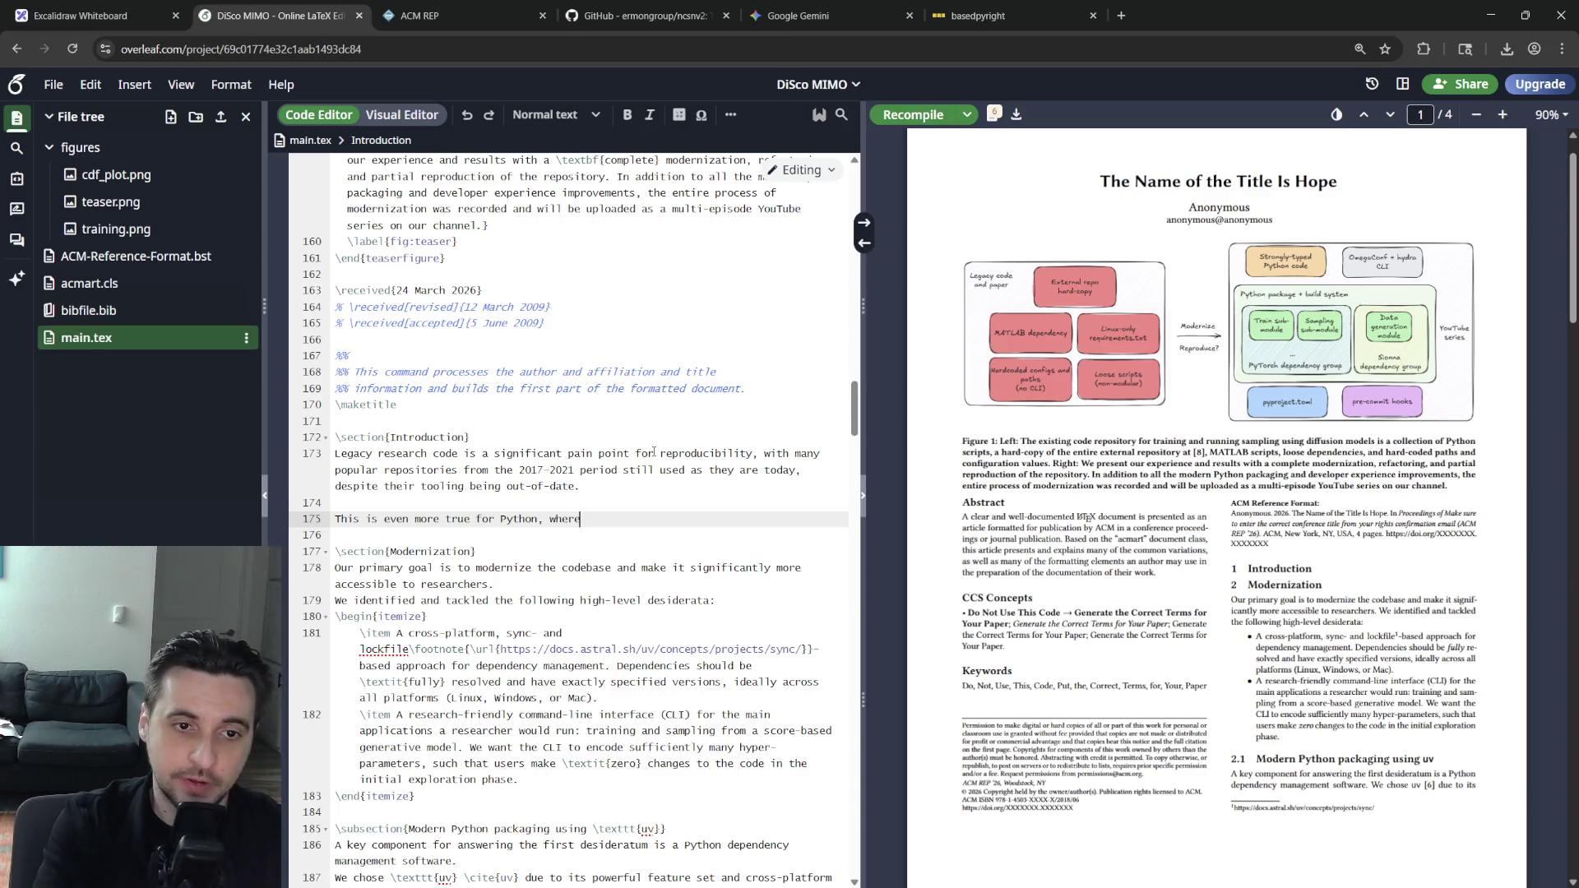
type("dependency management")
key("BackSpace")
key("BackSpace")
key("BackSpace")
type("nt was")
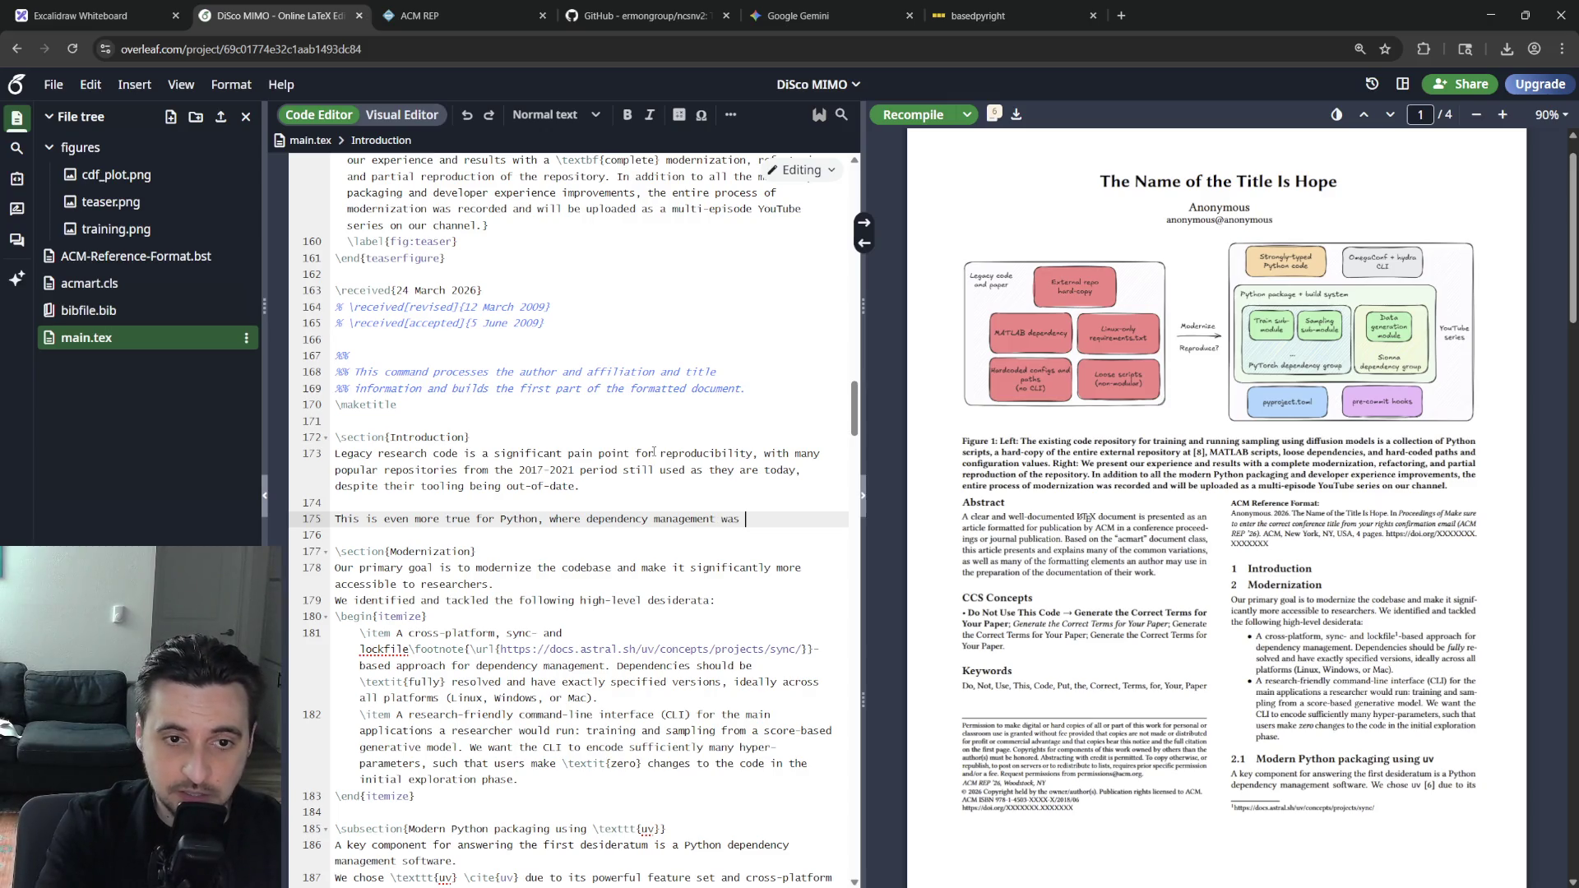
key("BackSpace")
key("BackSpace")
key("BackSpace")
key("BackSpace")
key("BackSpace")
key("BackSpace")
type("ependency hell")
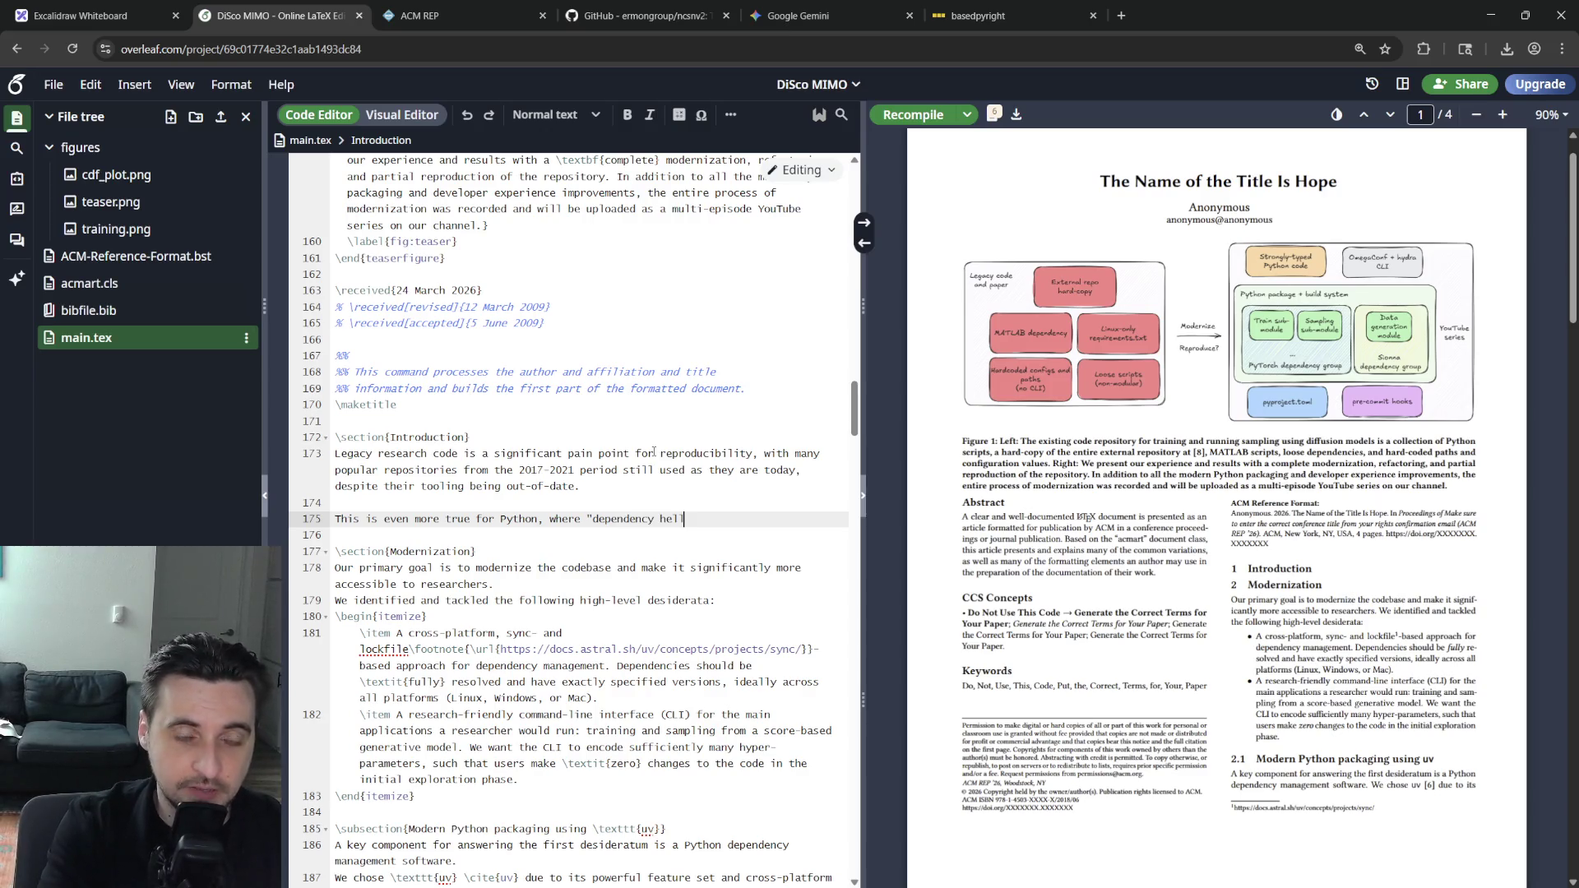
type("gement hel")
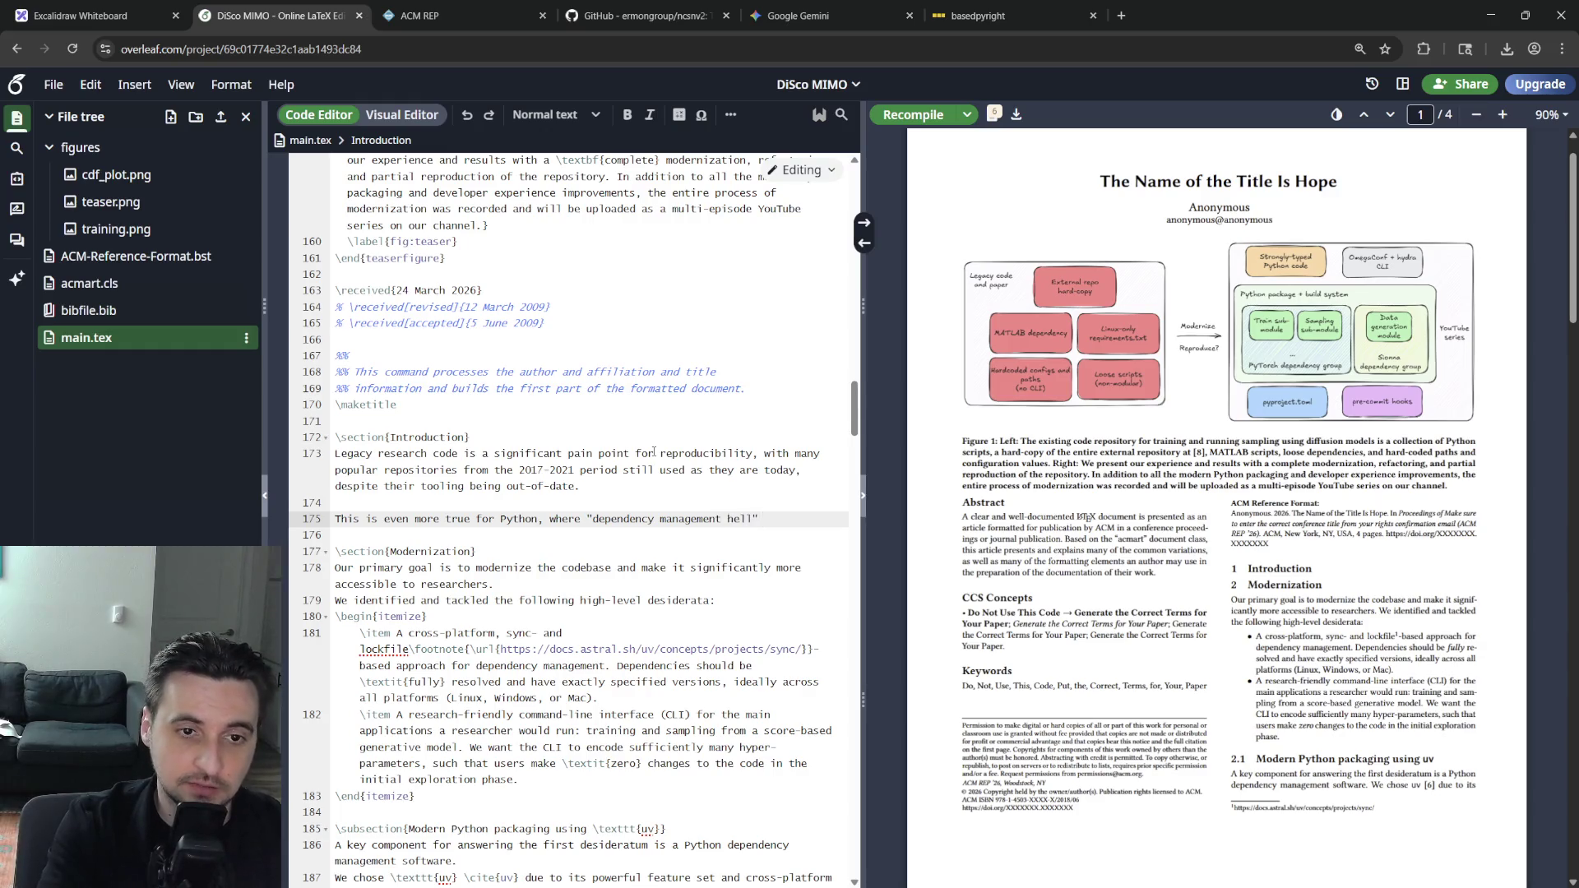
type("ll")
key("ctrl+BackSpace")
key("ctrl+BackSpace")
key("ctrl+BackSpace")
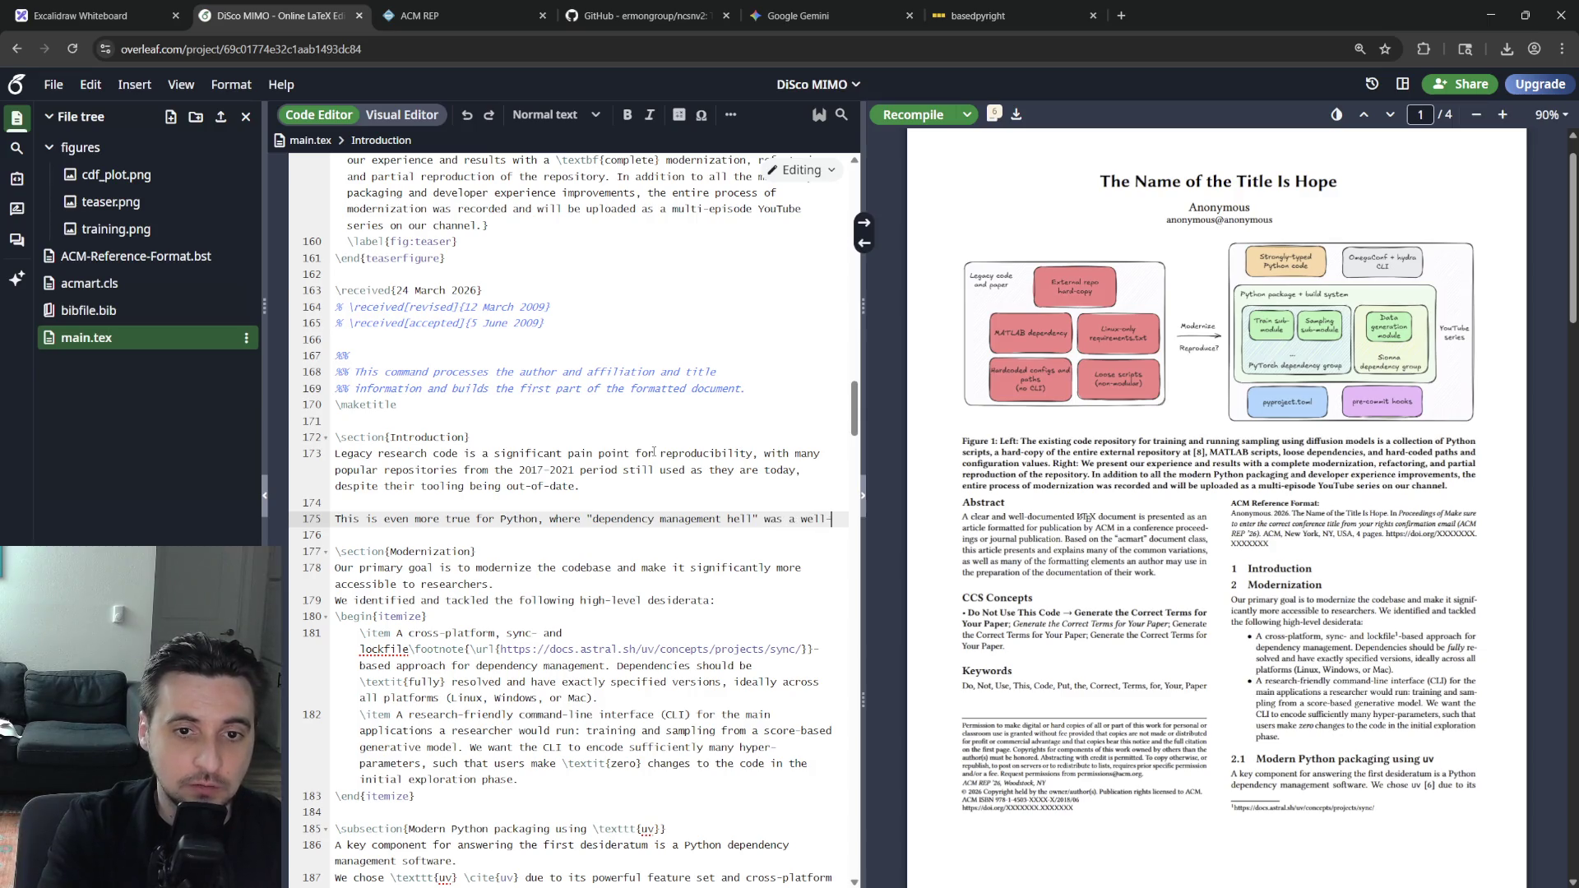
type("know issue a")
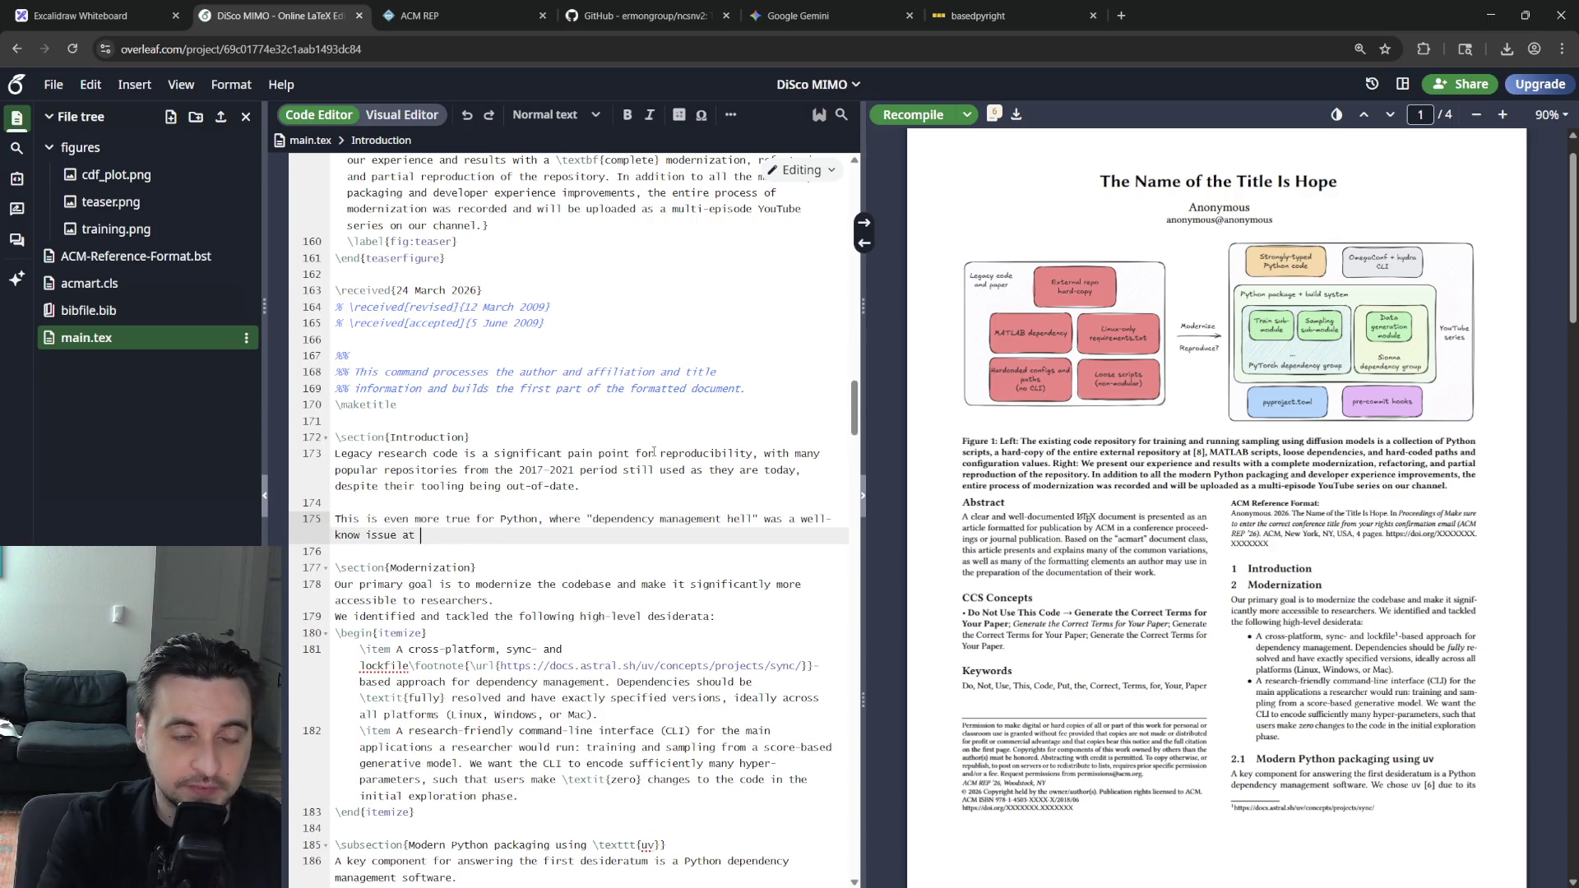
type("time")
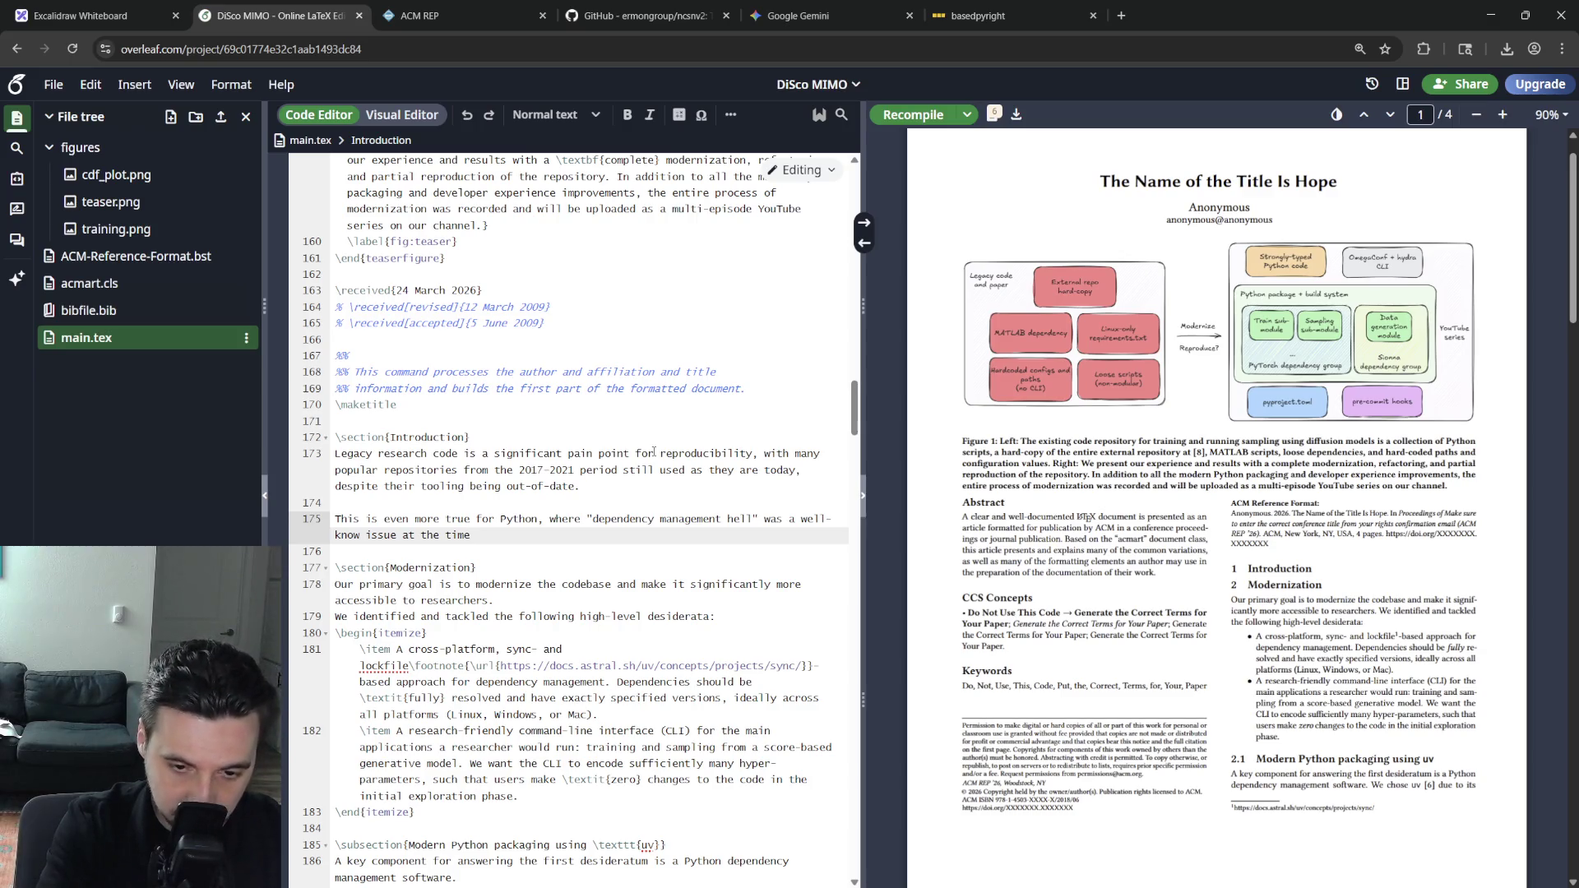
type(". D")
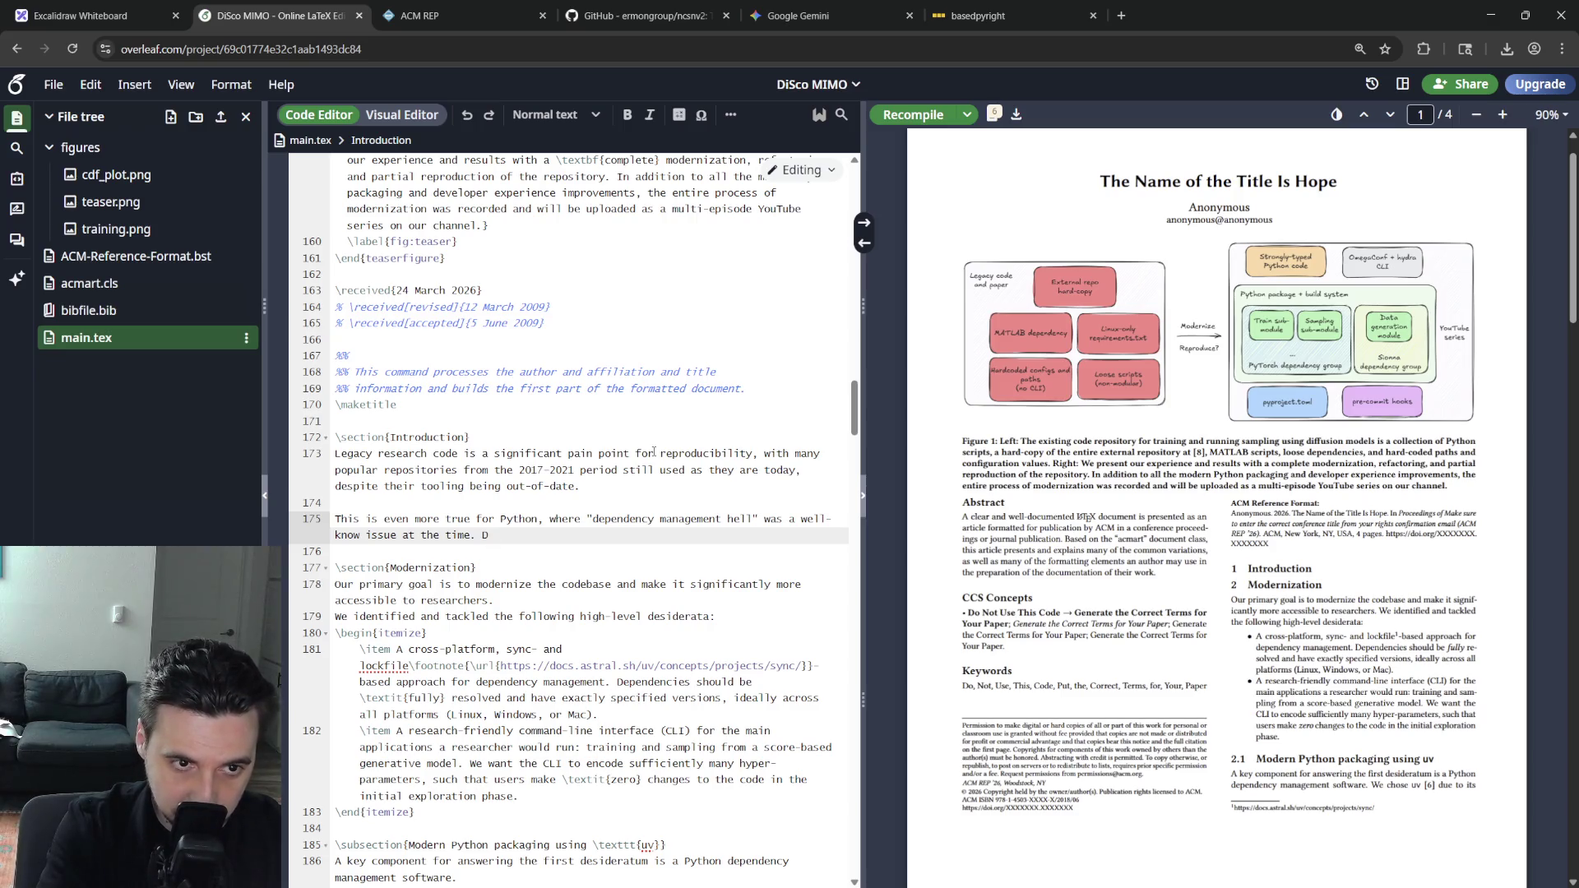
End the opening sentence at 'today.' without the out-of-date tooling clause and discard a newly started sentence
key("Up")
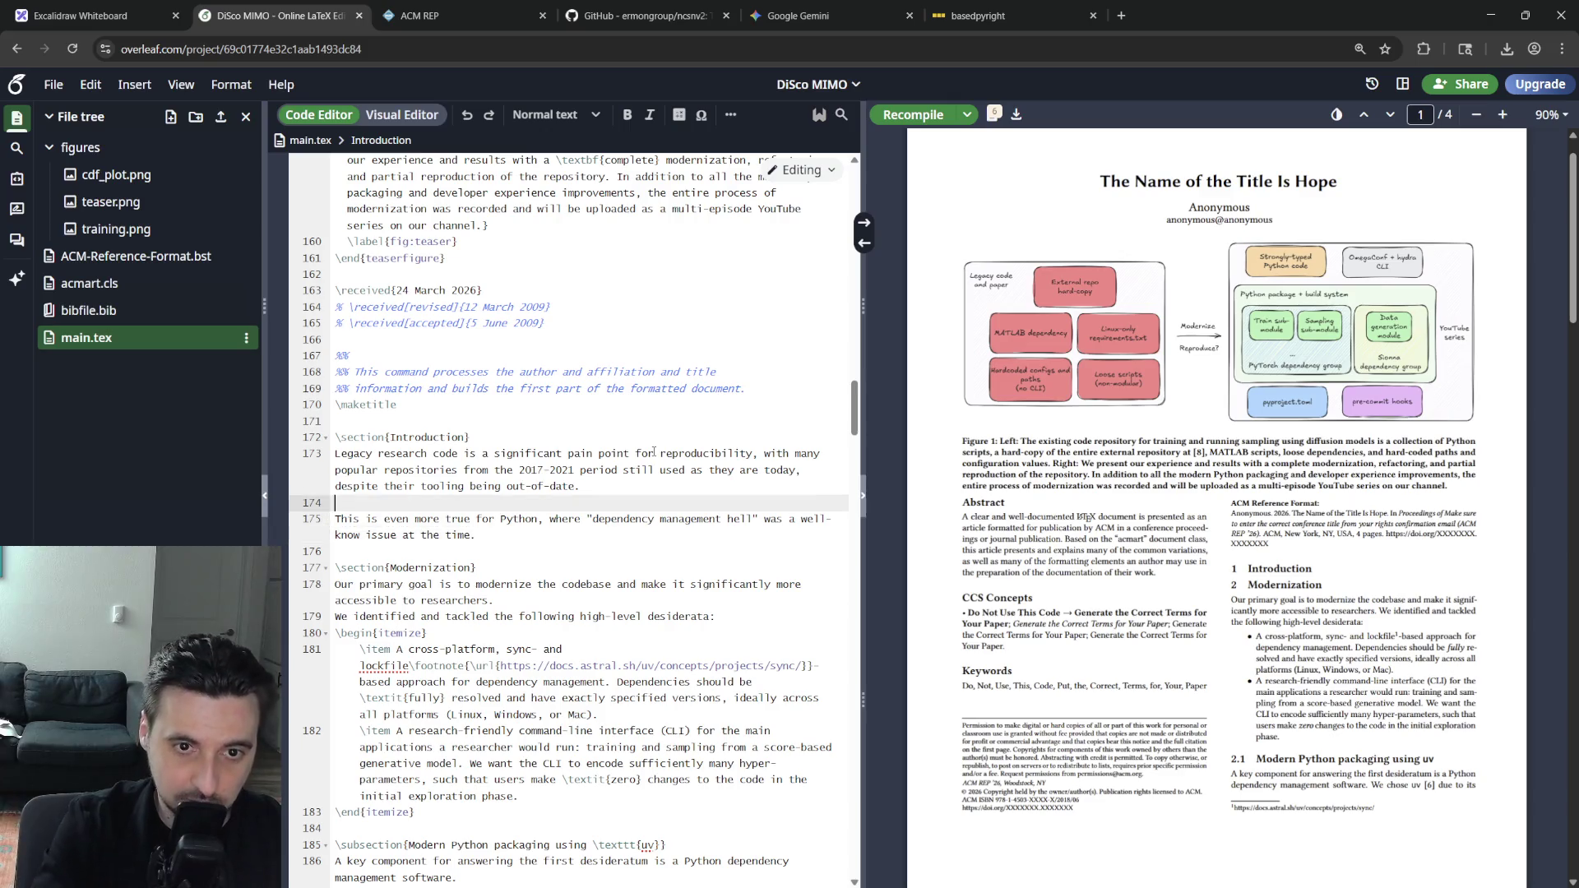
key("Up")
key("shift+Home")
key("BackSpace")
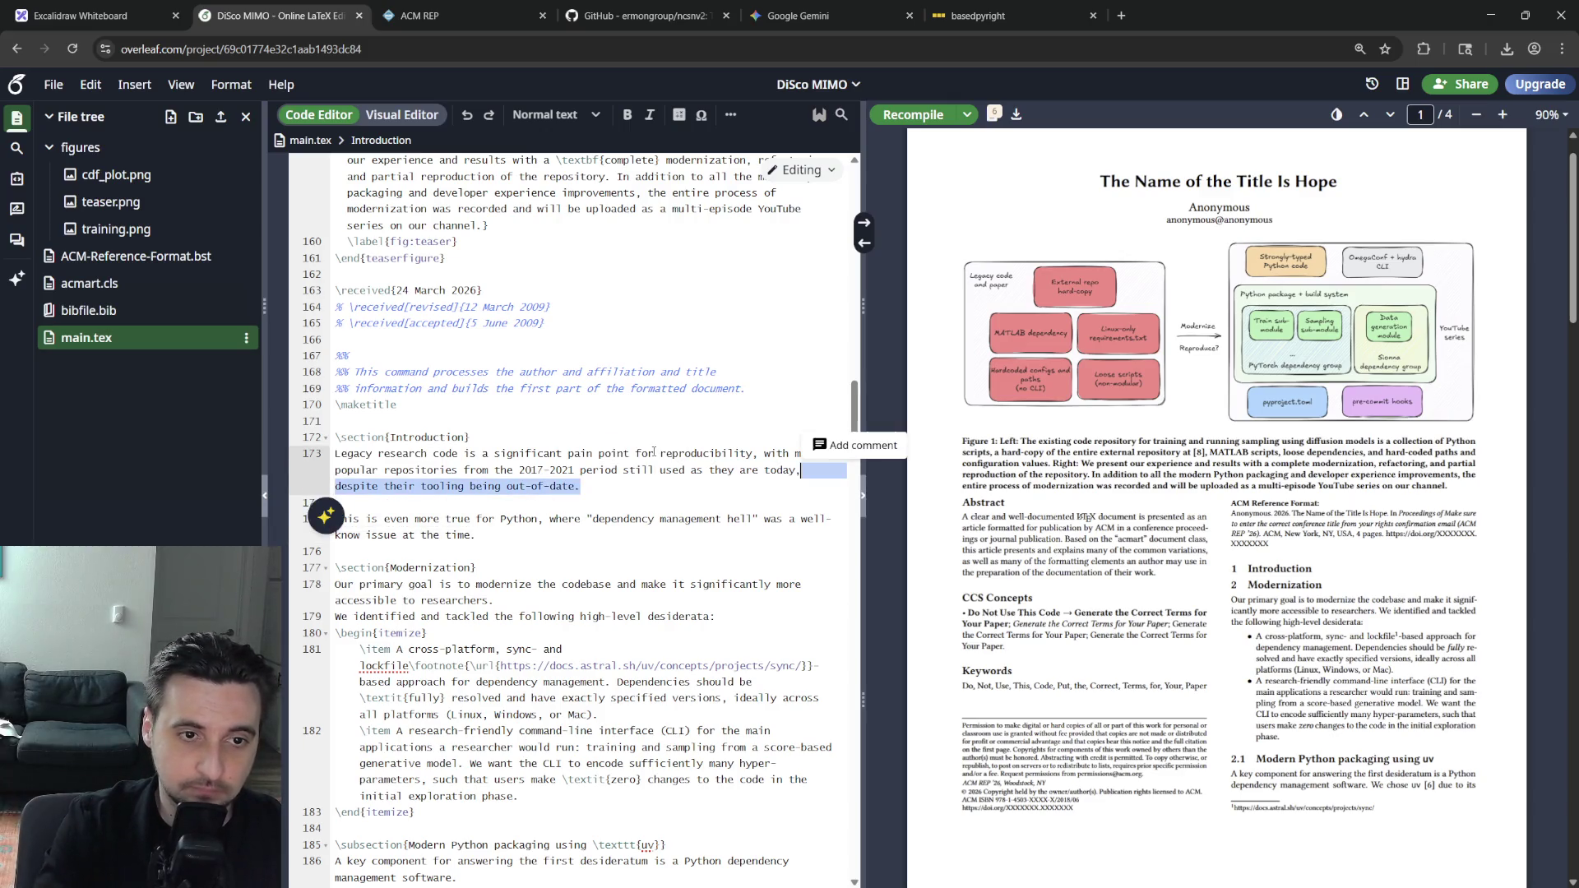
key("BackSpace")
key("BackSpace")
type(".")
key("Down")
key("Down")
key("Down")
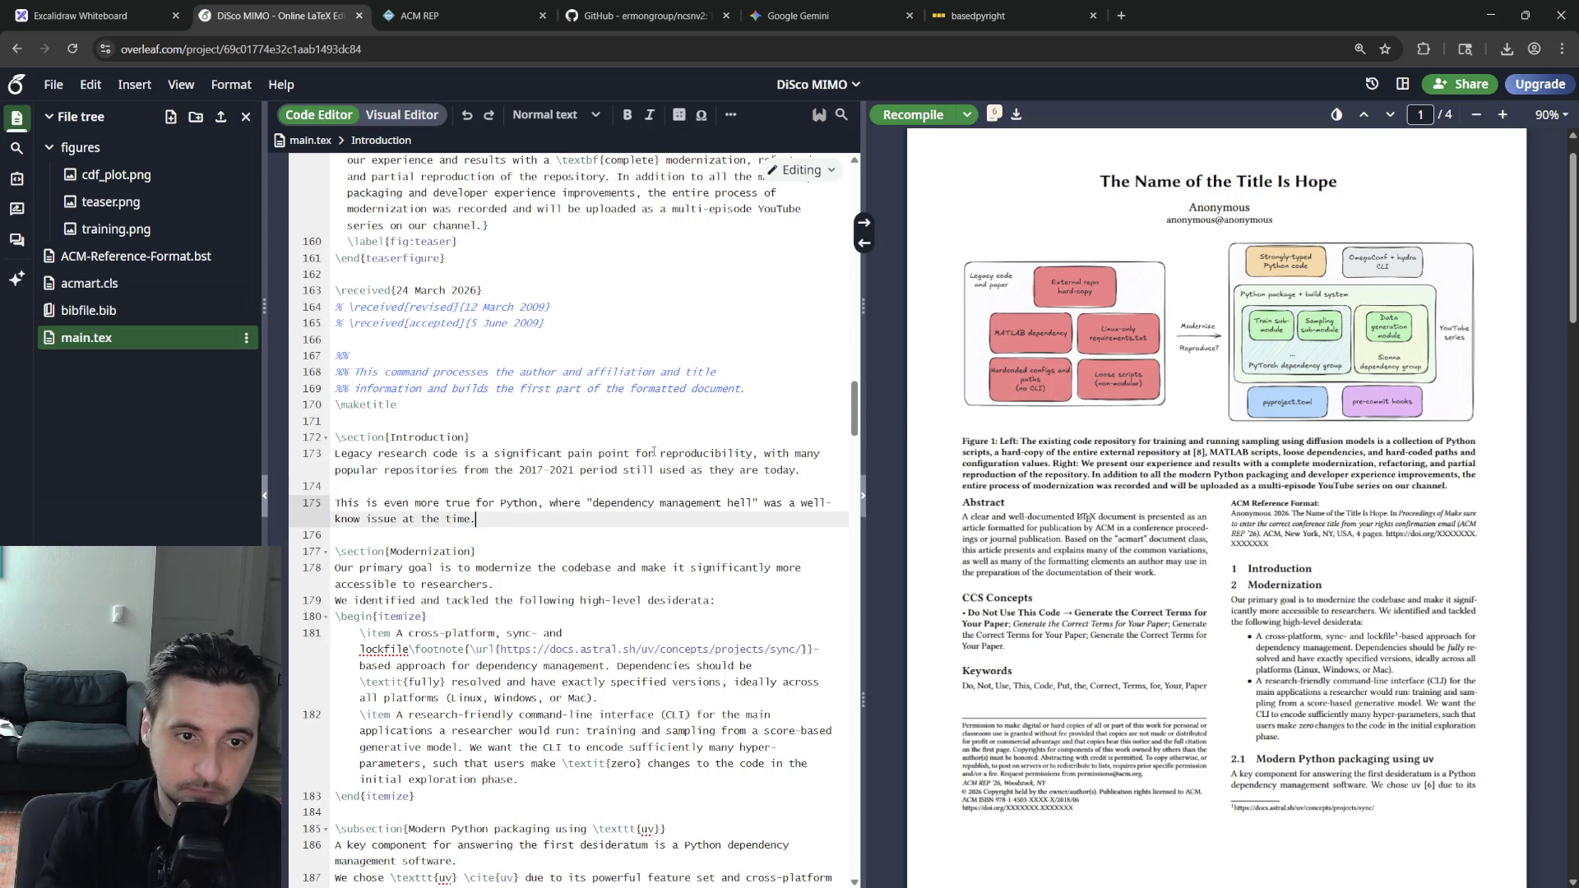
type(" Despite the")
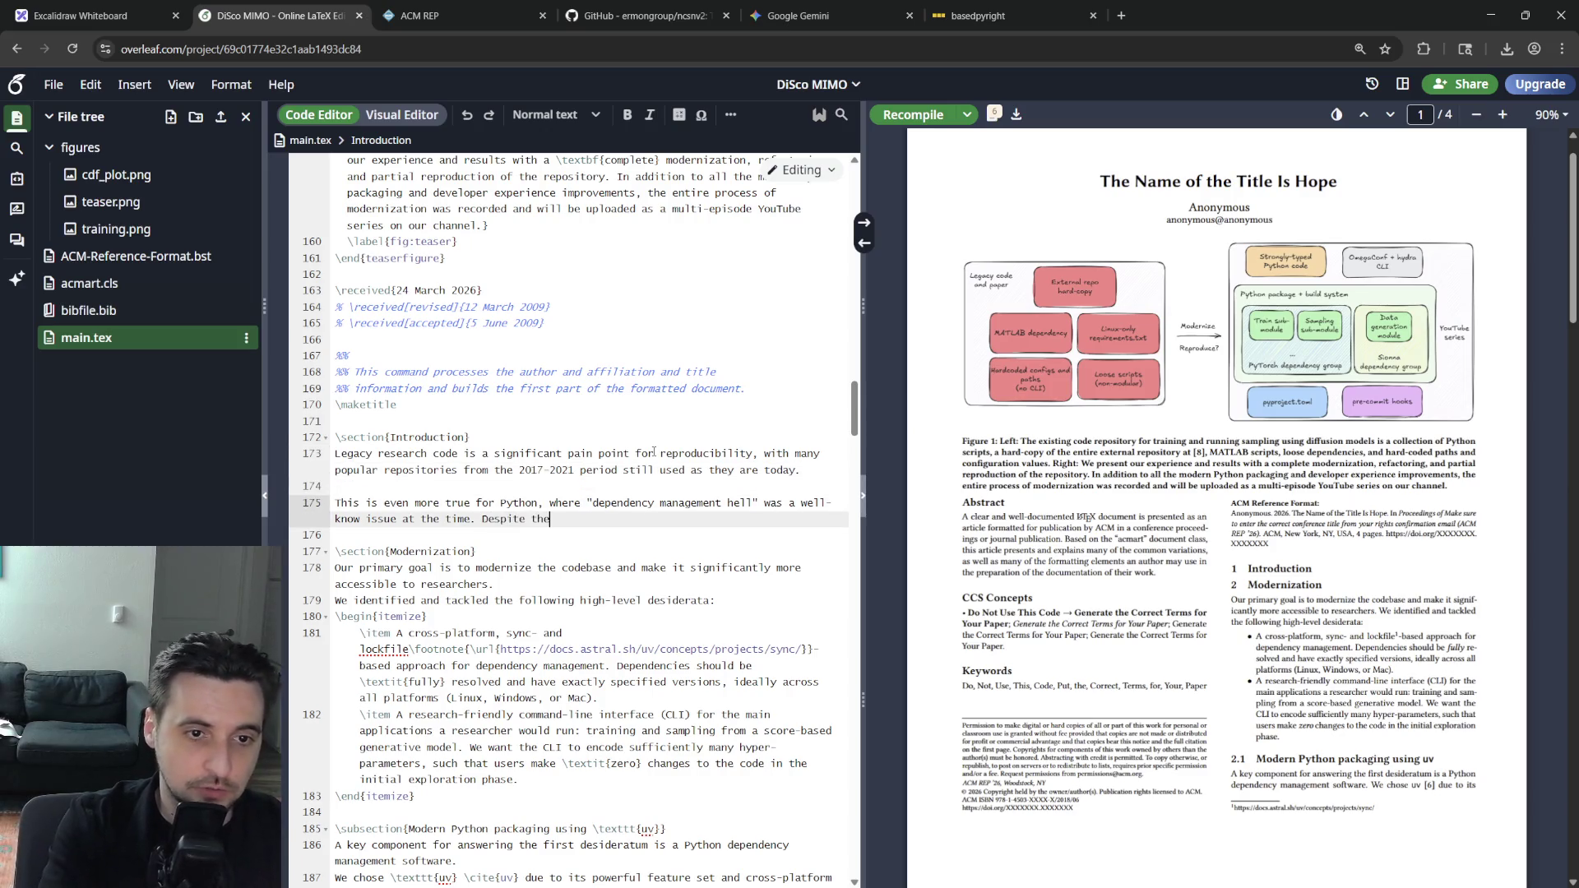
type("se")
key("BackSpace")
key("BackSpace")
key("BackSpace")
key("BackSpace")
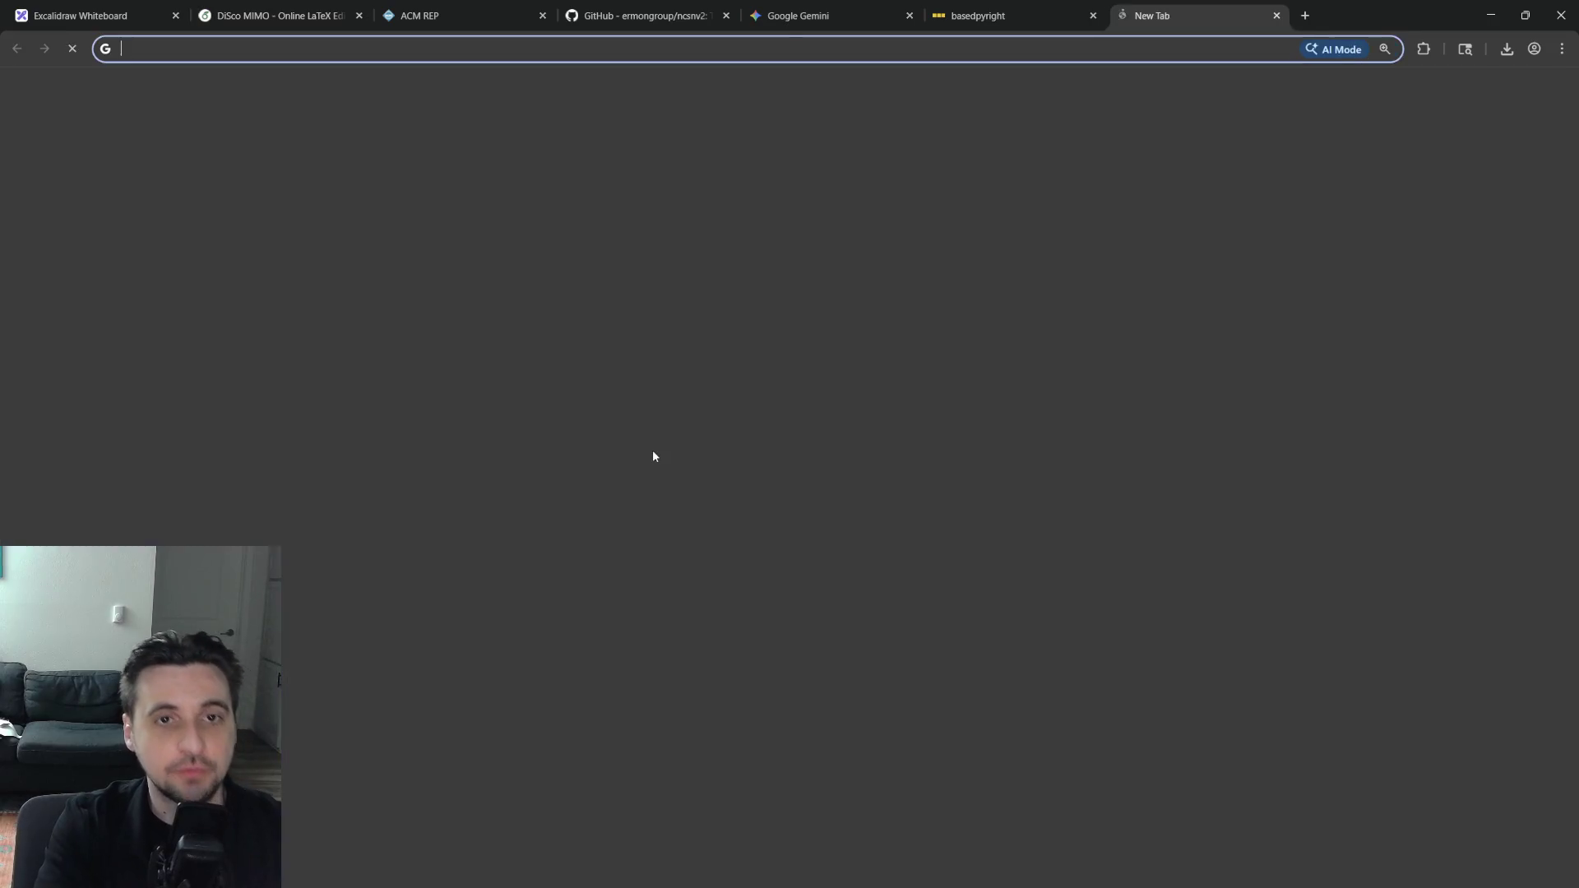
In a new tab, open Google Scholar and search 'python dependency hell' with the page enlarged
key("ctrl+t")
type("google gemini")
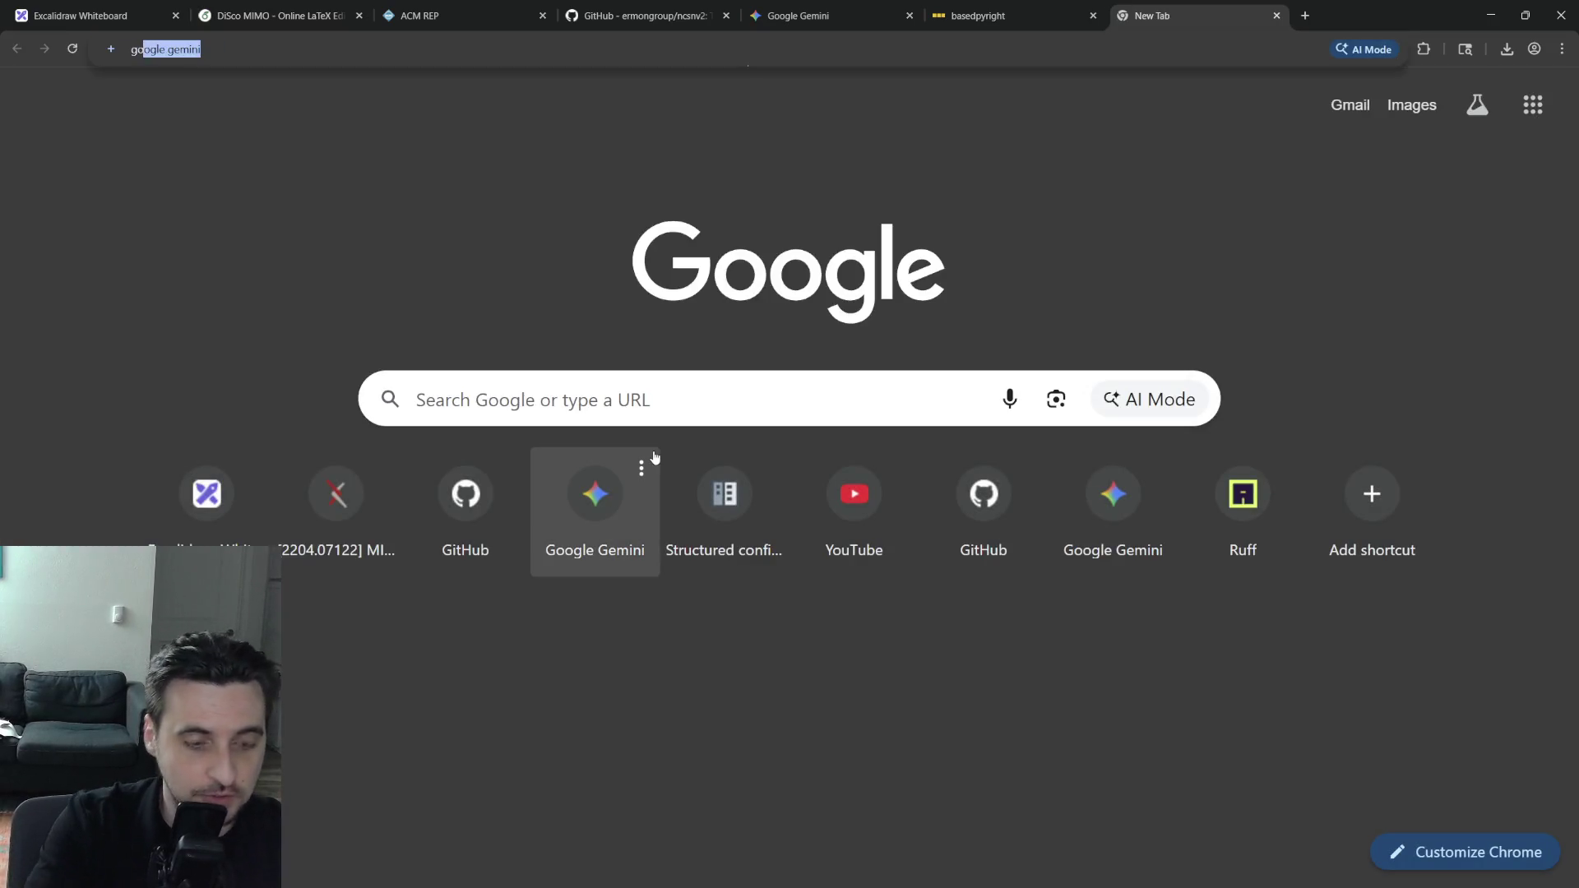
type(" chol")
key("BackSpace")
key("BackSpace")
key("BackSpace")
type("scholar")
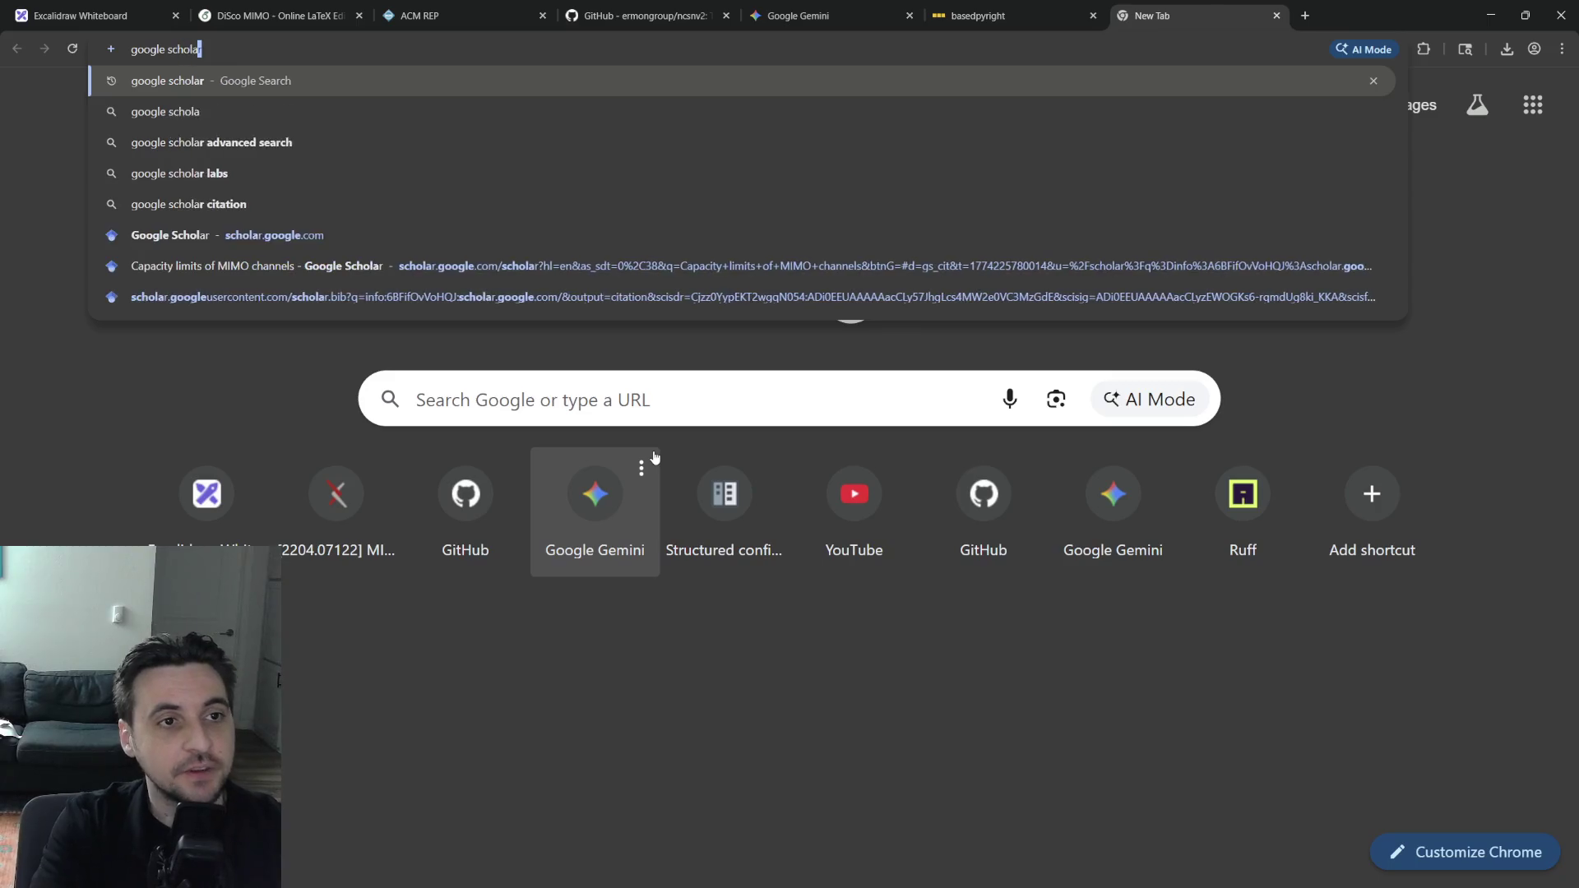
key("Return")
left_click(266, 296)
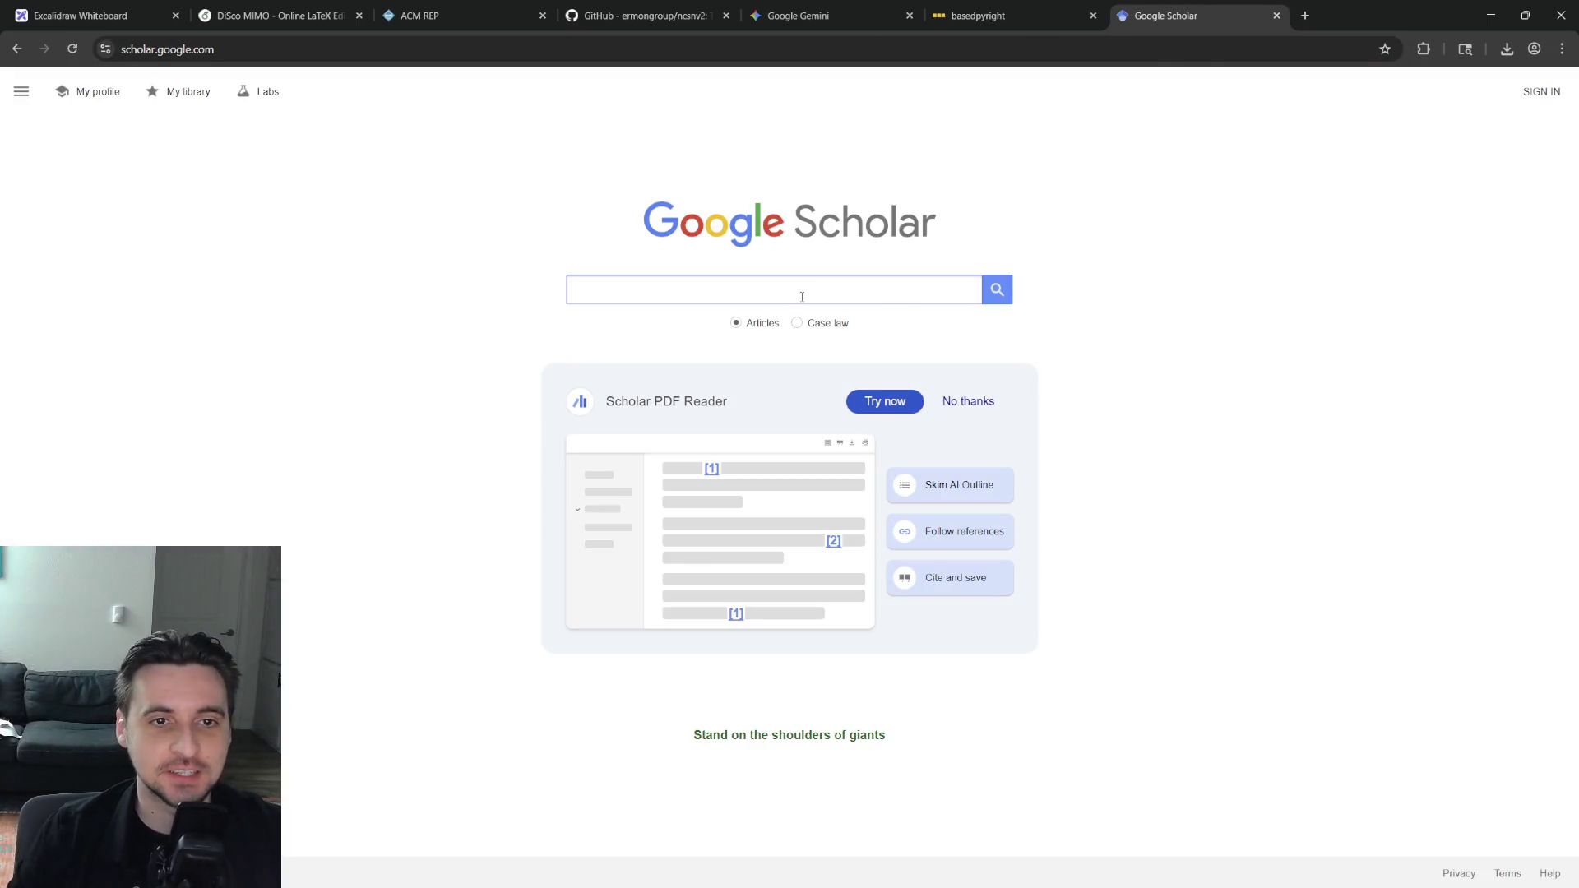
type("python dependency hell")
key("Return")
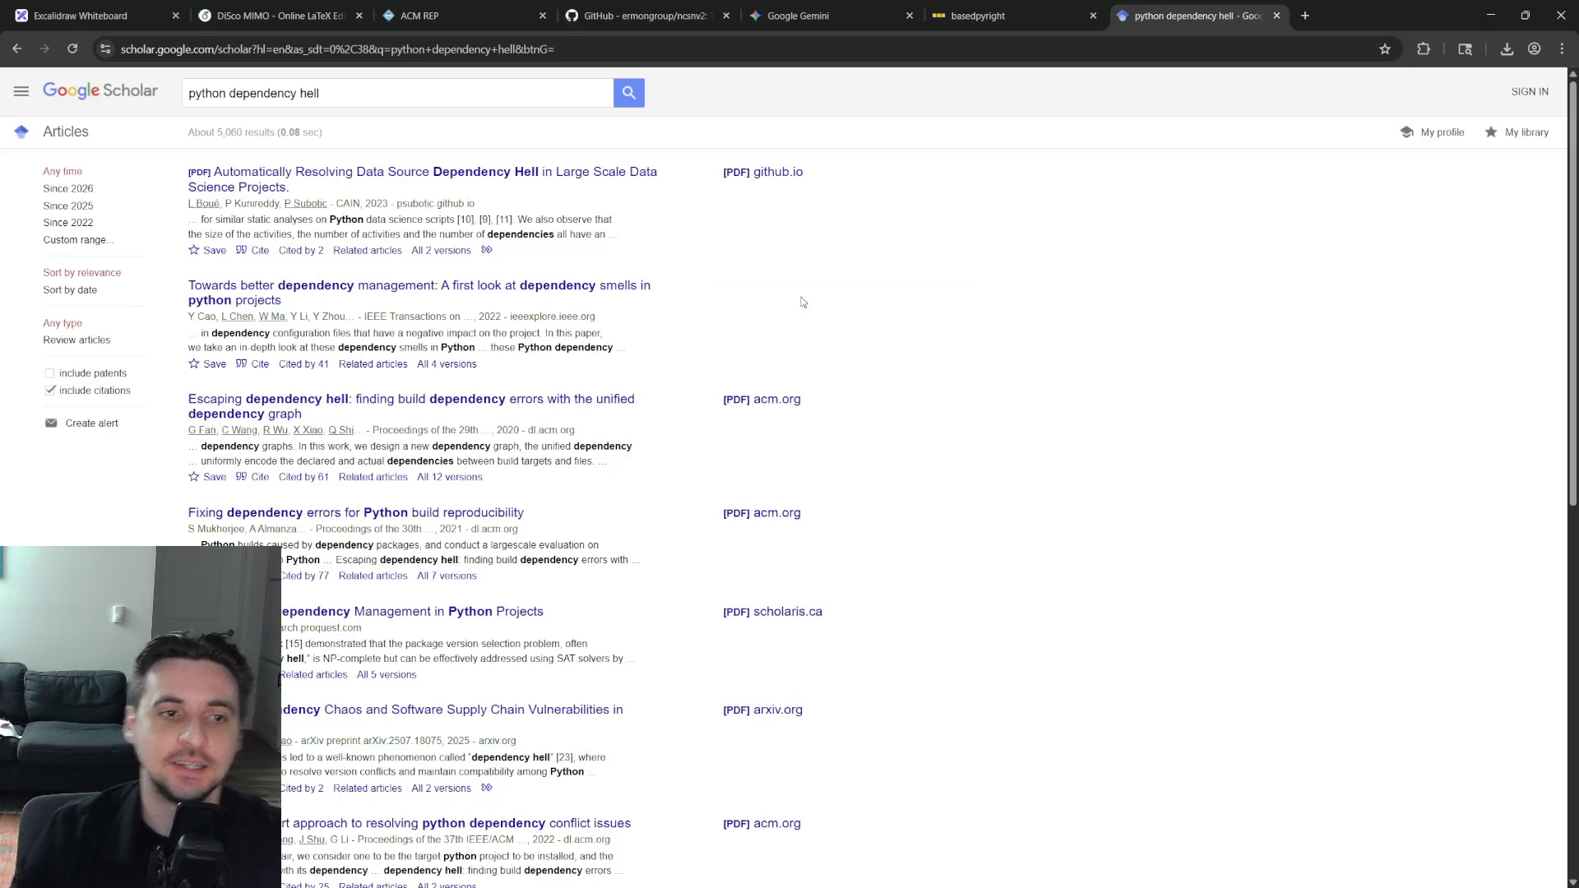
key("ctrl+plus")
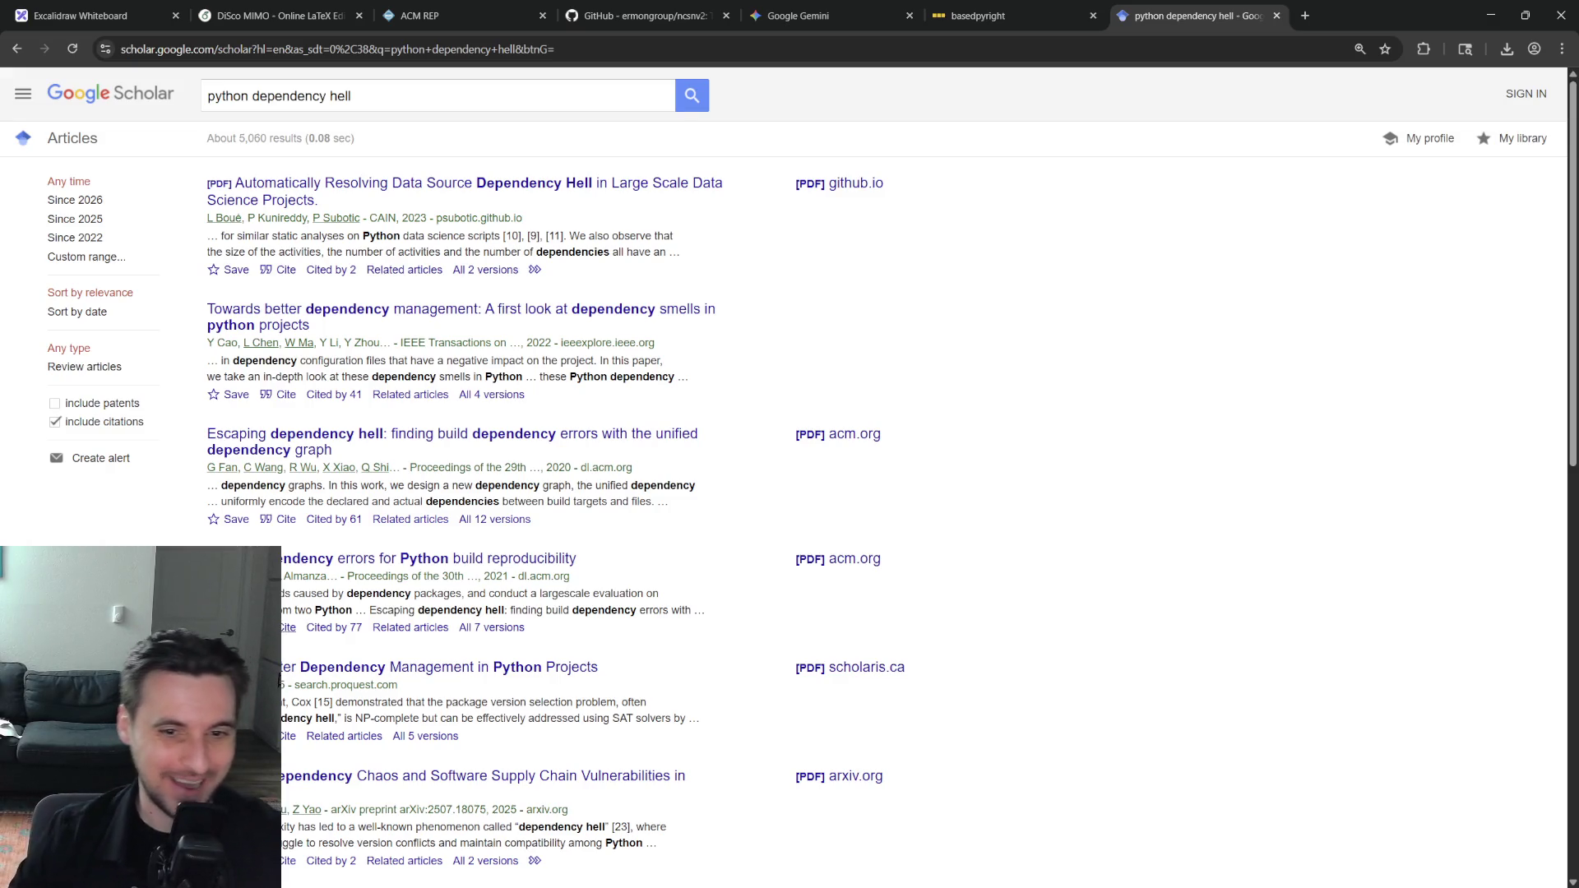
Copy the BibTeX for 'Fixing dependency errors for Python build reproducibility'
left_click(285, 626)
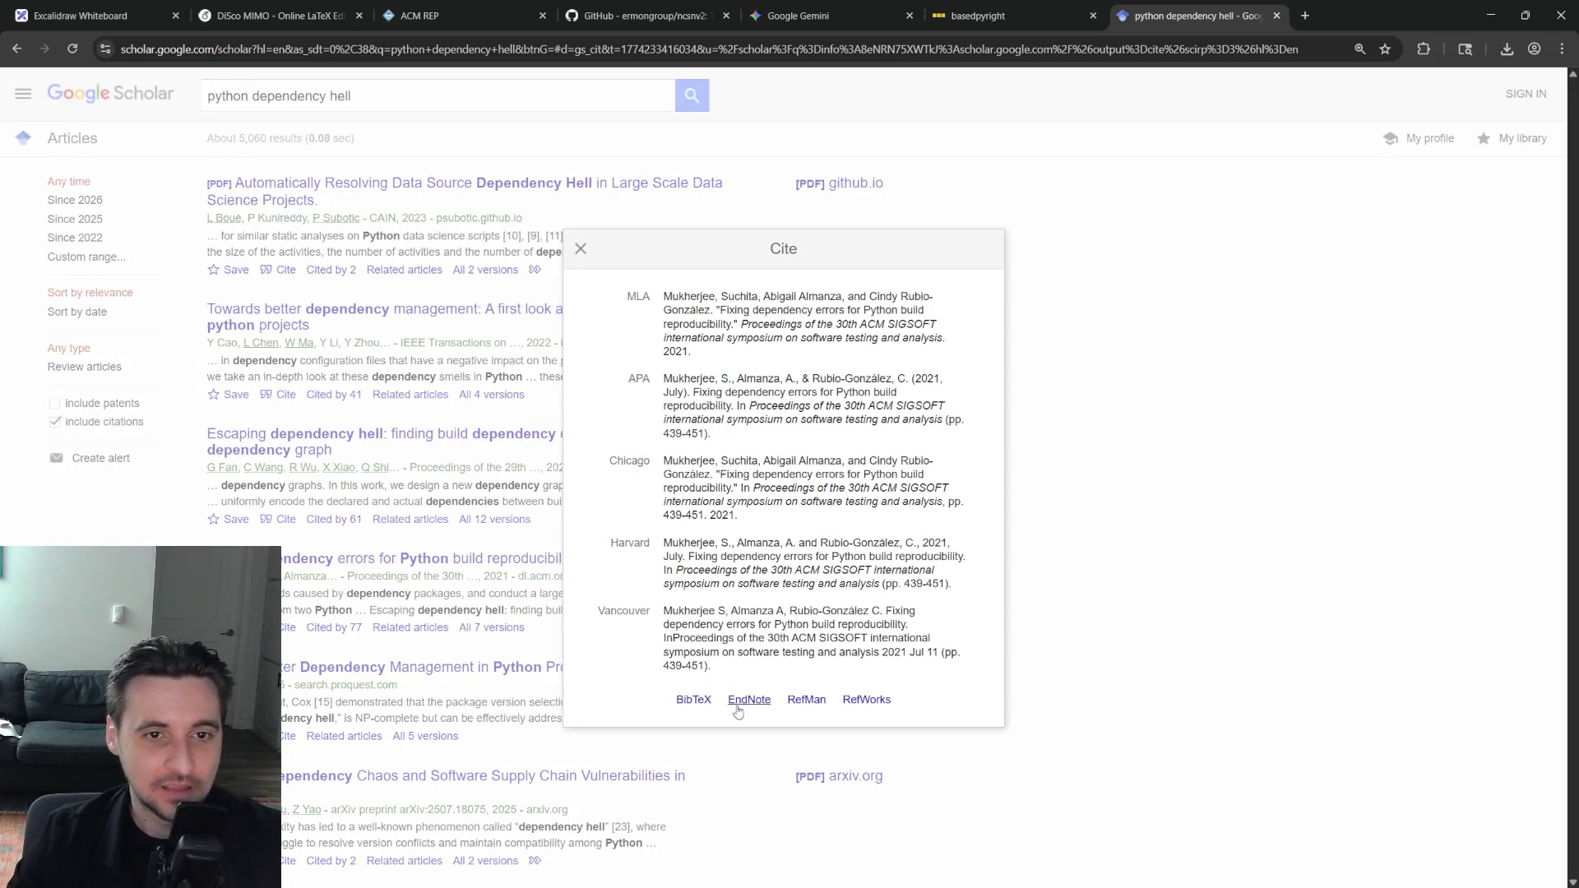
key("Escape")
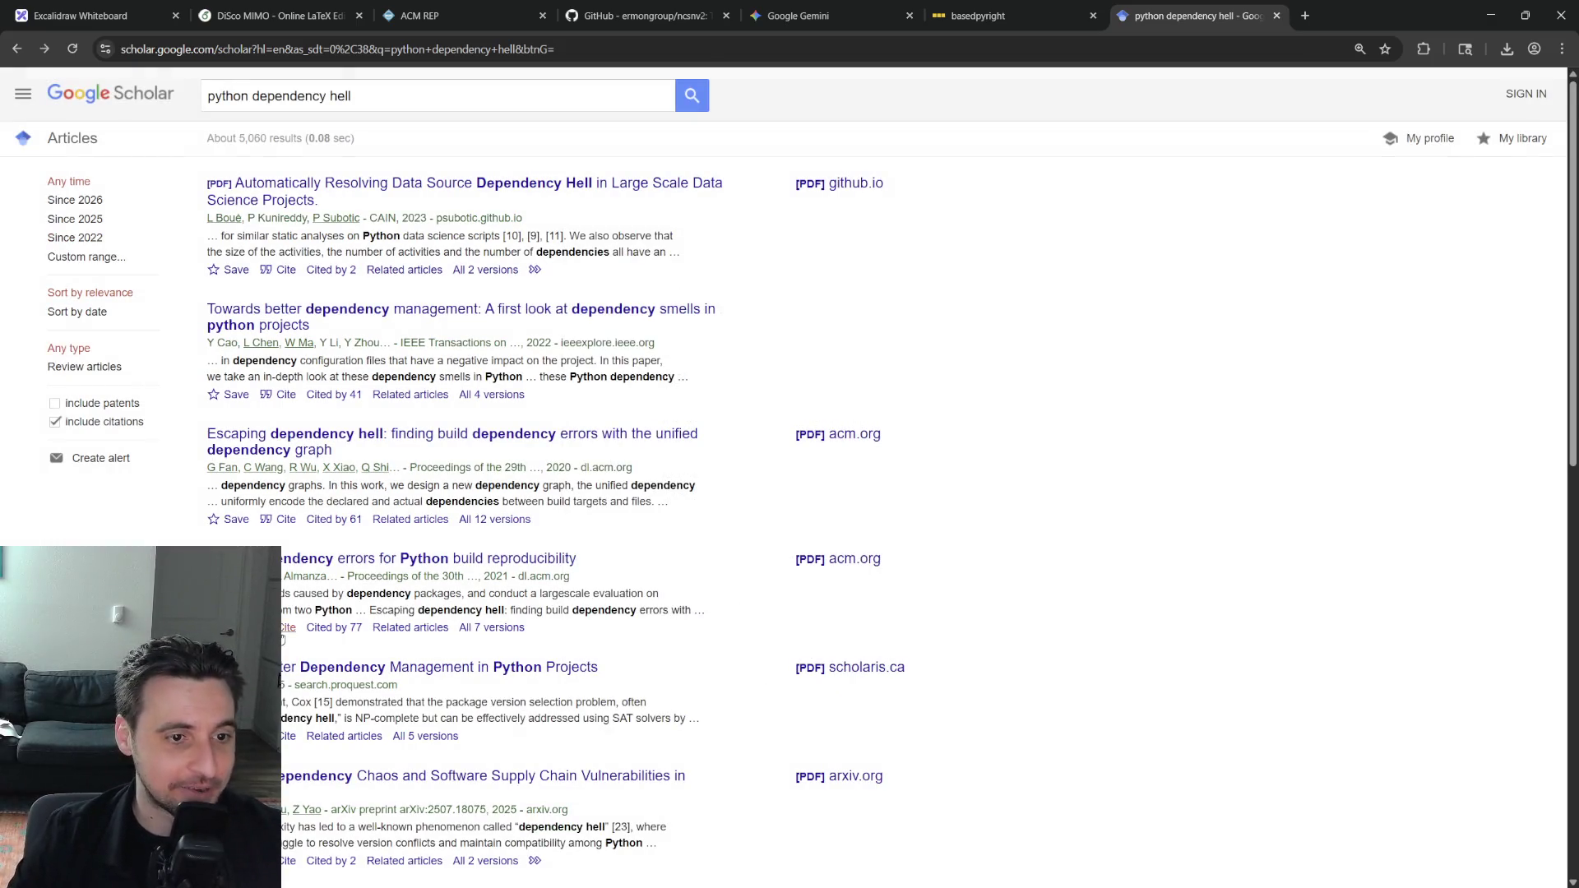
left_click(285, 627)
left_click(694, 707)
key("ctrl+a")
key("ctrl+c")
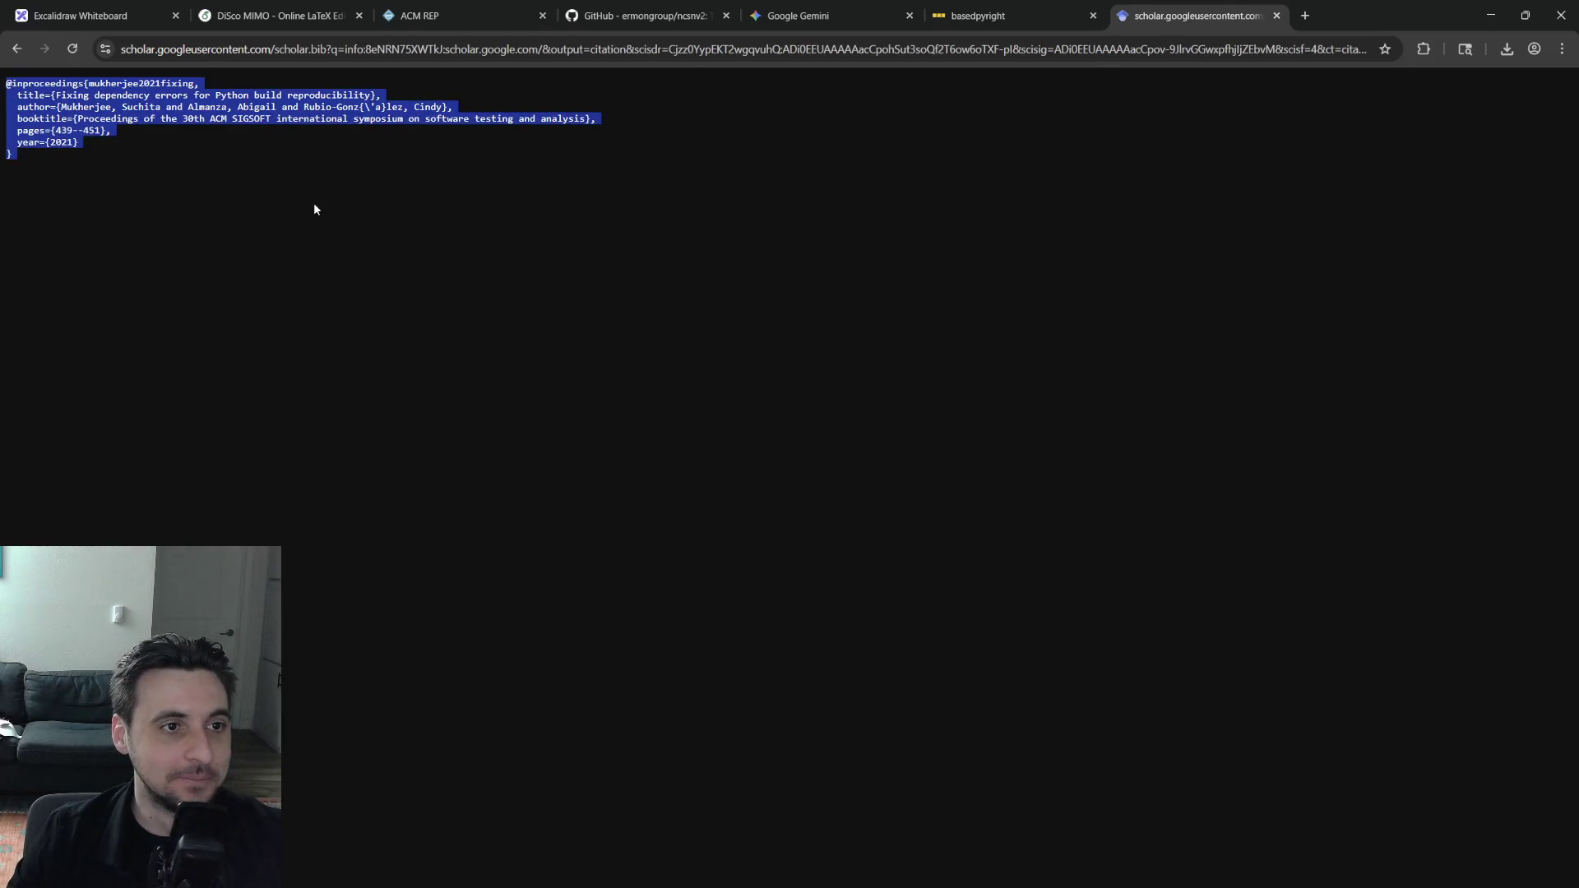
Paste the mukherjee2021fixing entry into bibfile.bib between existing entries
left_click(278, 15)
left_click(89, 309)
left_click(524, 499)
left_click(446, 449)
key("Return")
key("Return")
key("ctrl+v")
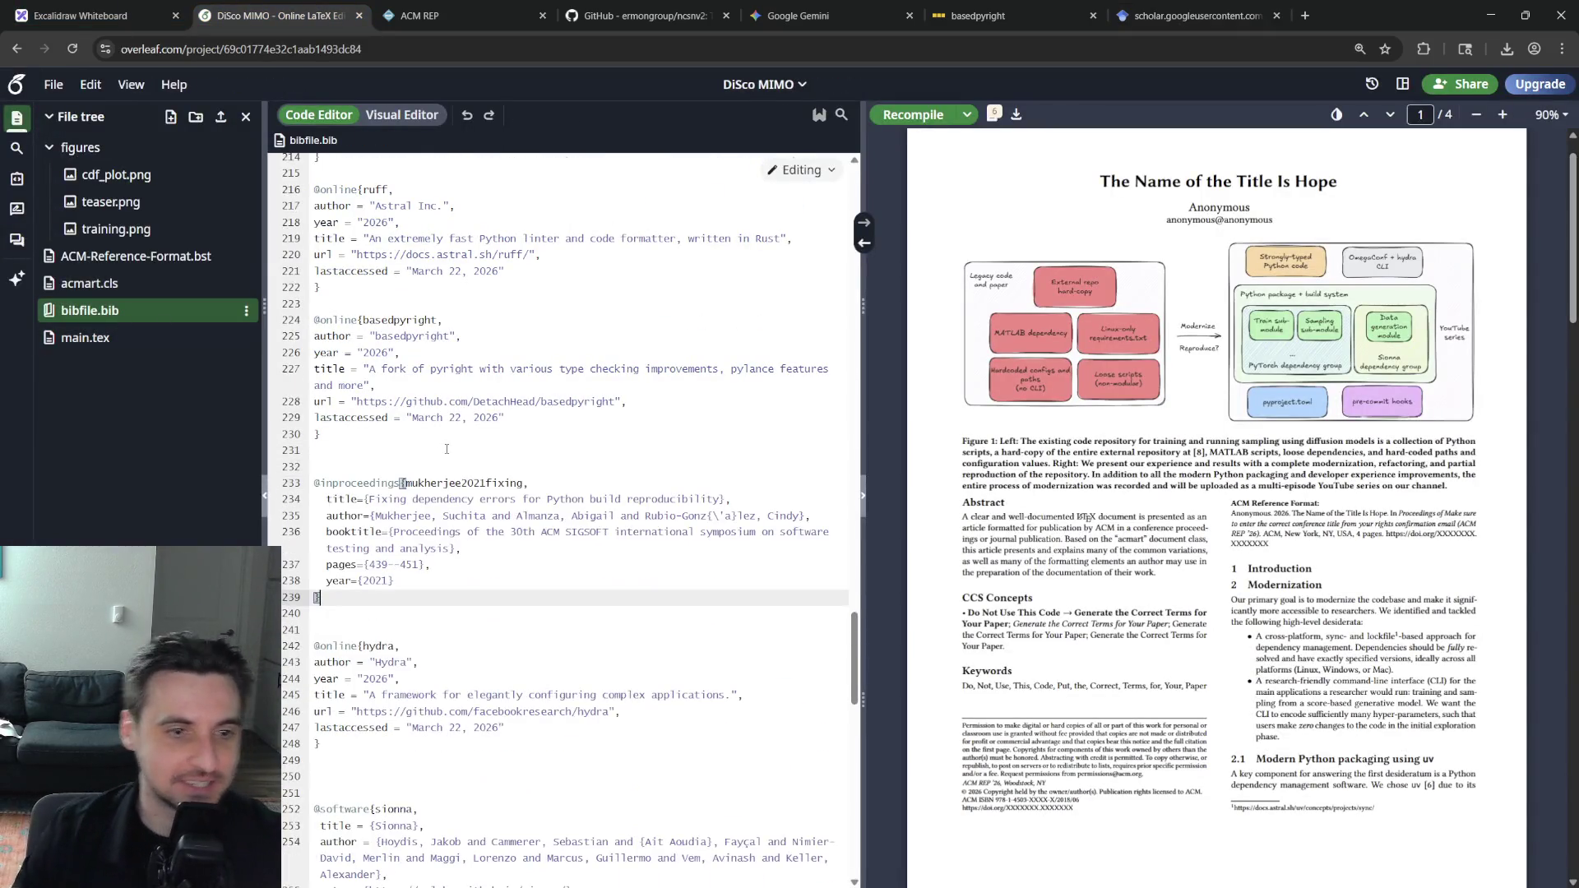
Reword the dependency-hell sentence as 'well-acknowledged and studied' and cite mukherjee2021fixing
double_click(465, 483)
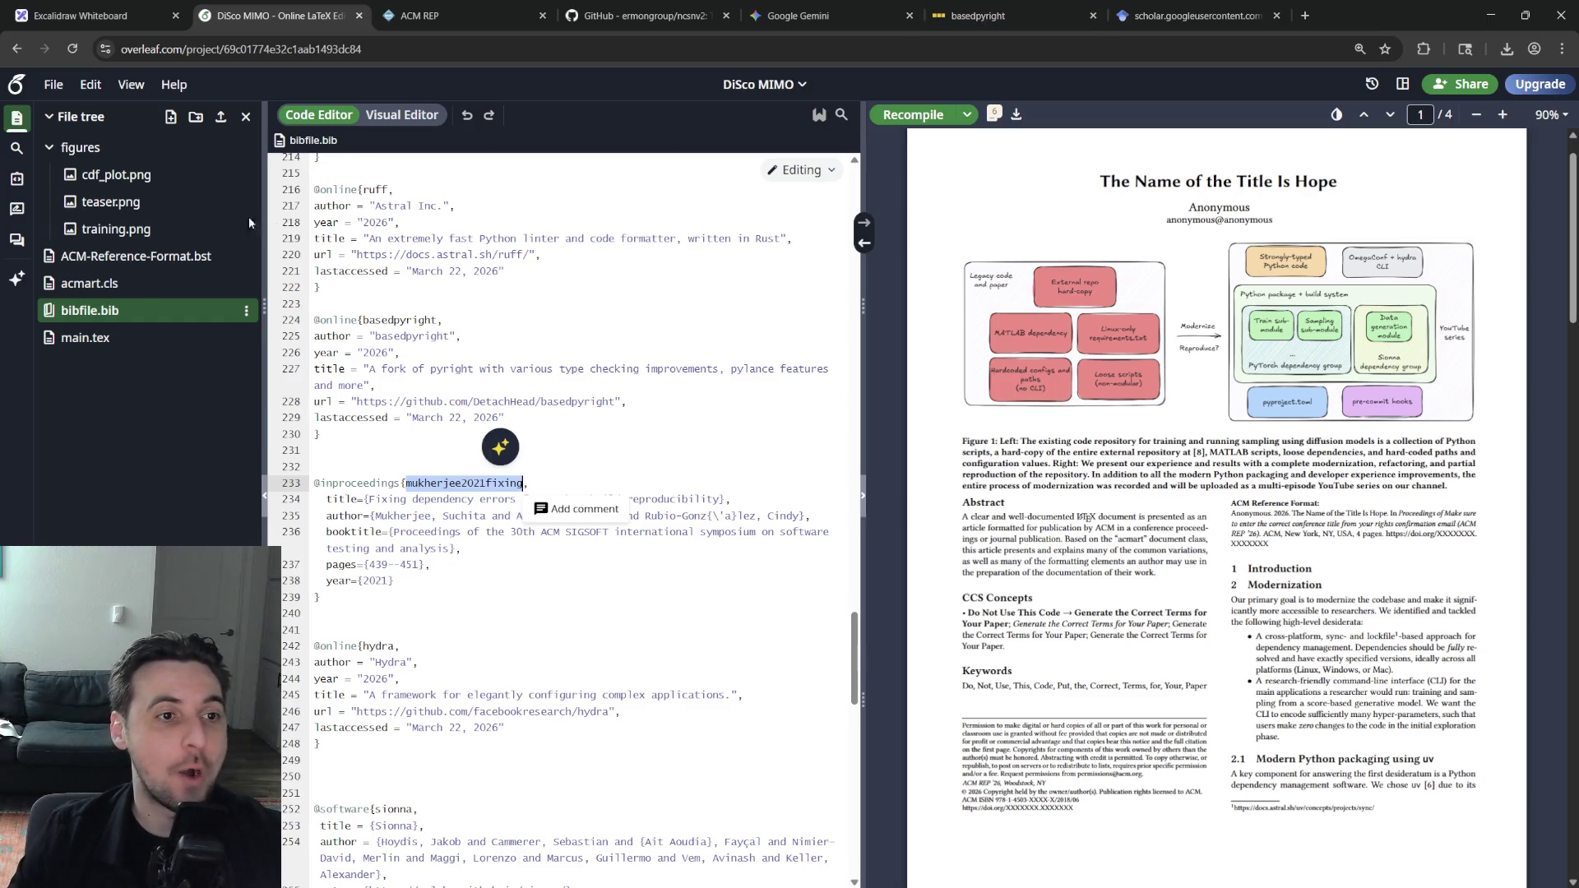
left_click(117, 339)
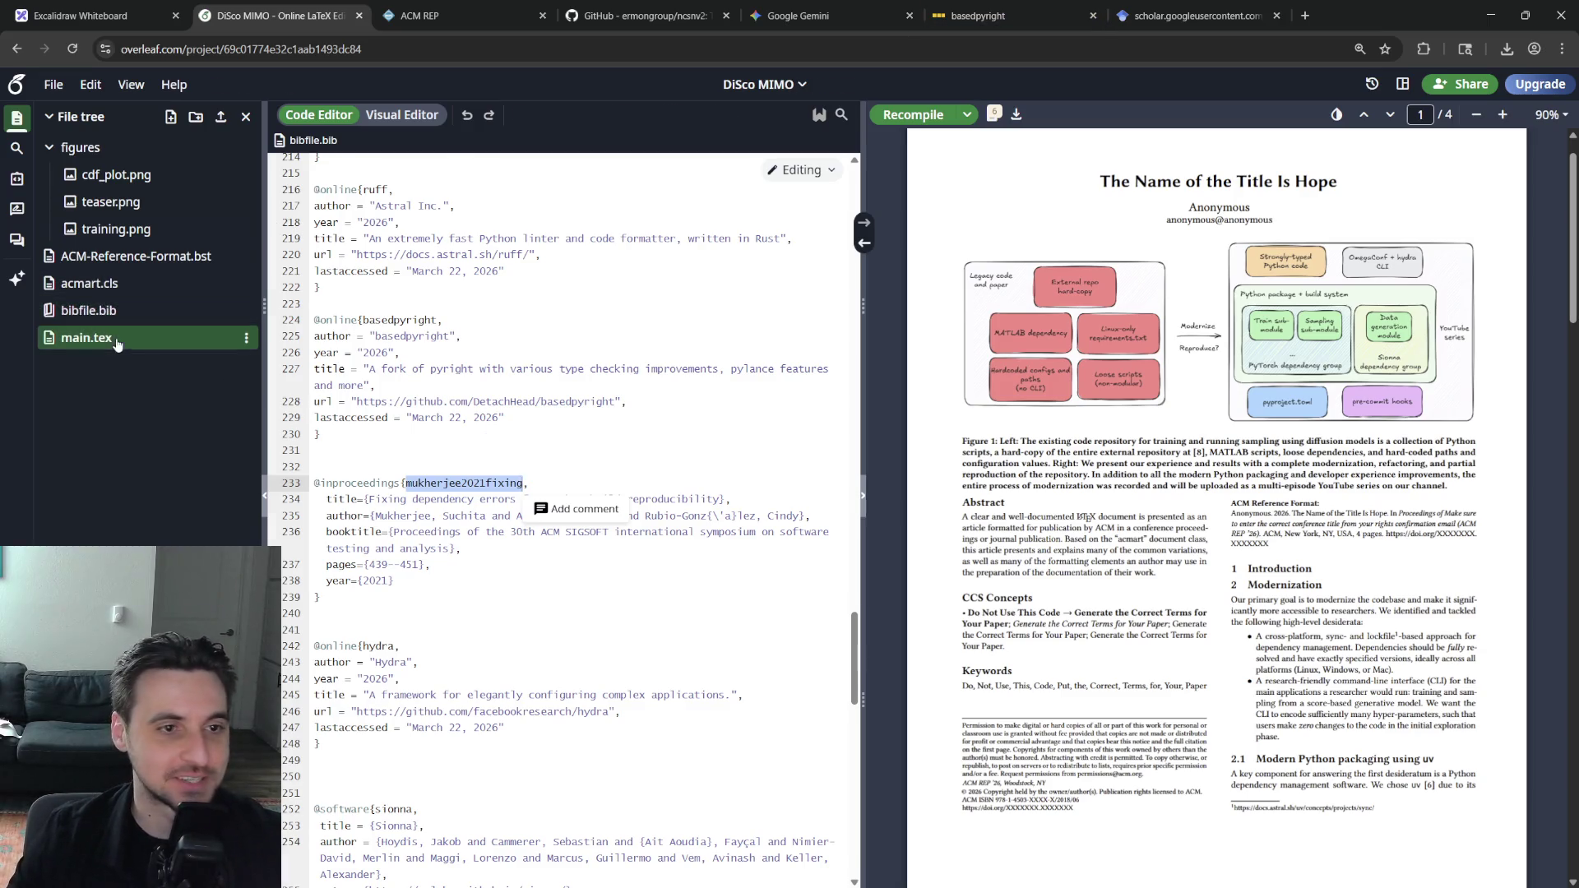
scroll(584, 643, "up", 5)
scroll(583, 643, "up", 3)
scroll(583, 635, "down", 3)
scroll(582, 605, "down", 3)
scroll(581, 568, "down", 3)
scroll(580, 557, "down", 3)
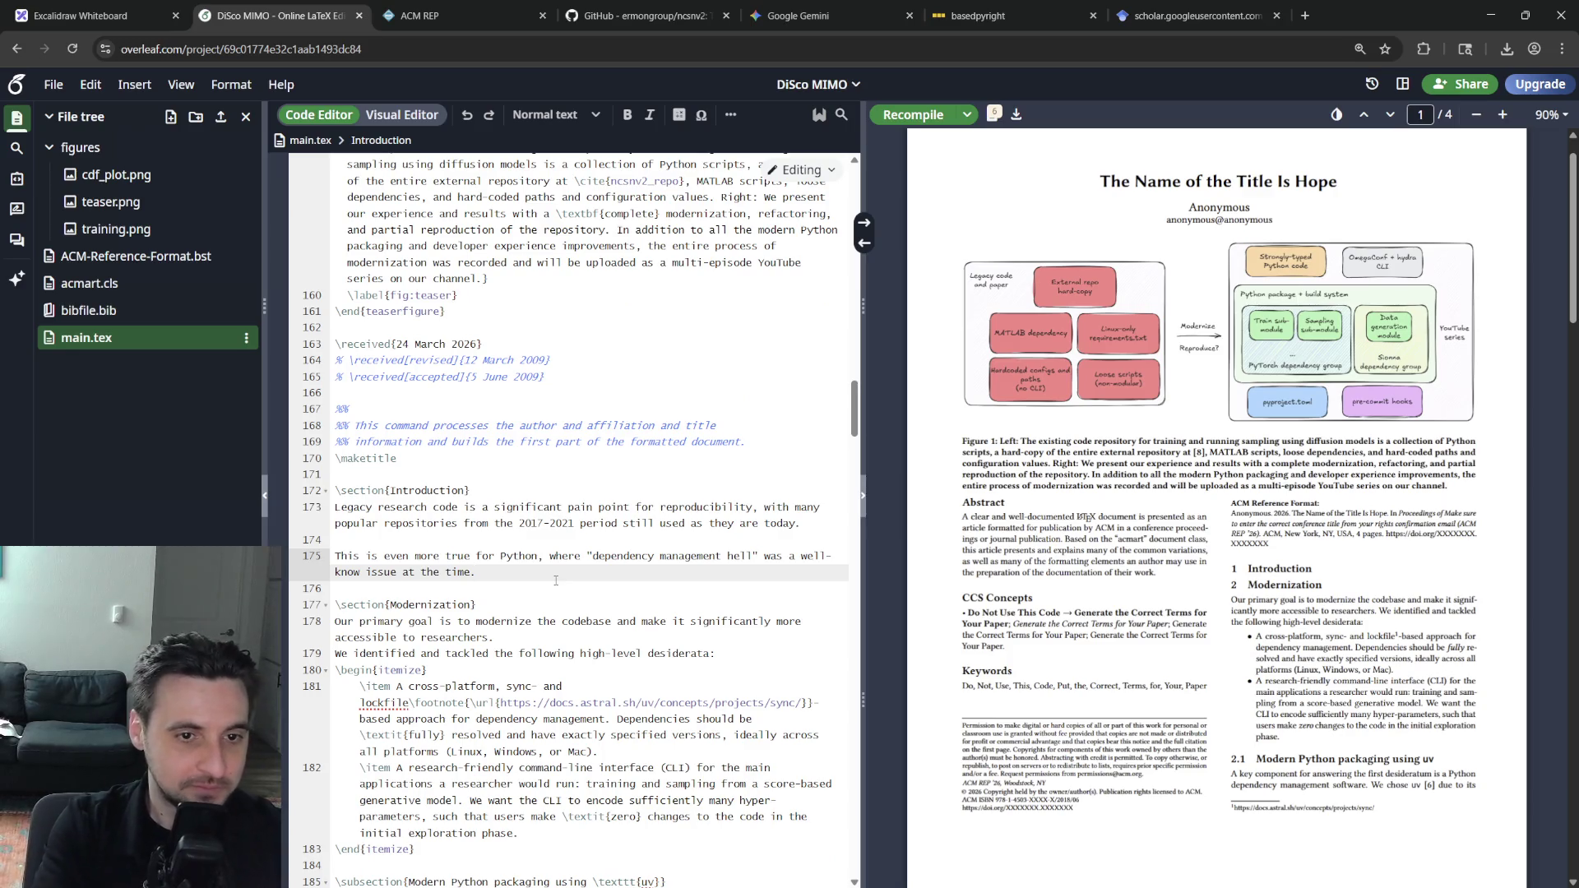
double_click(362, 570)
type("acknowledged and stil")
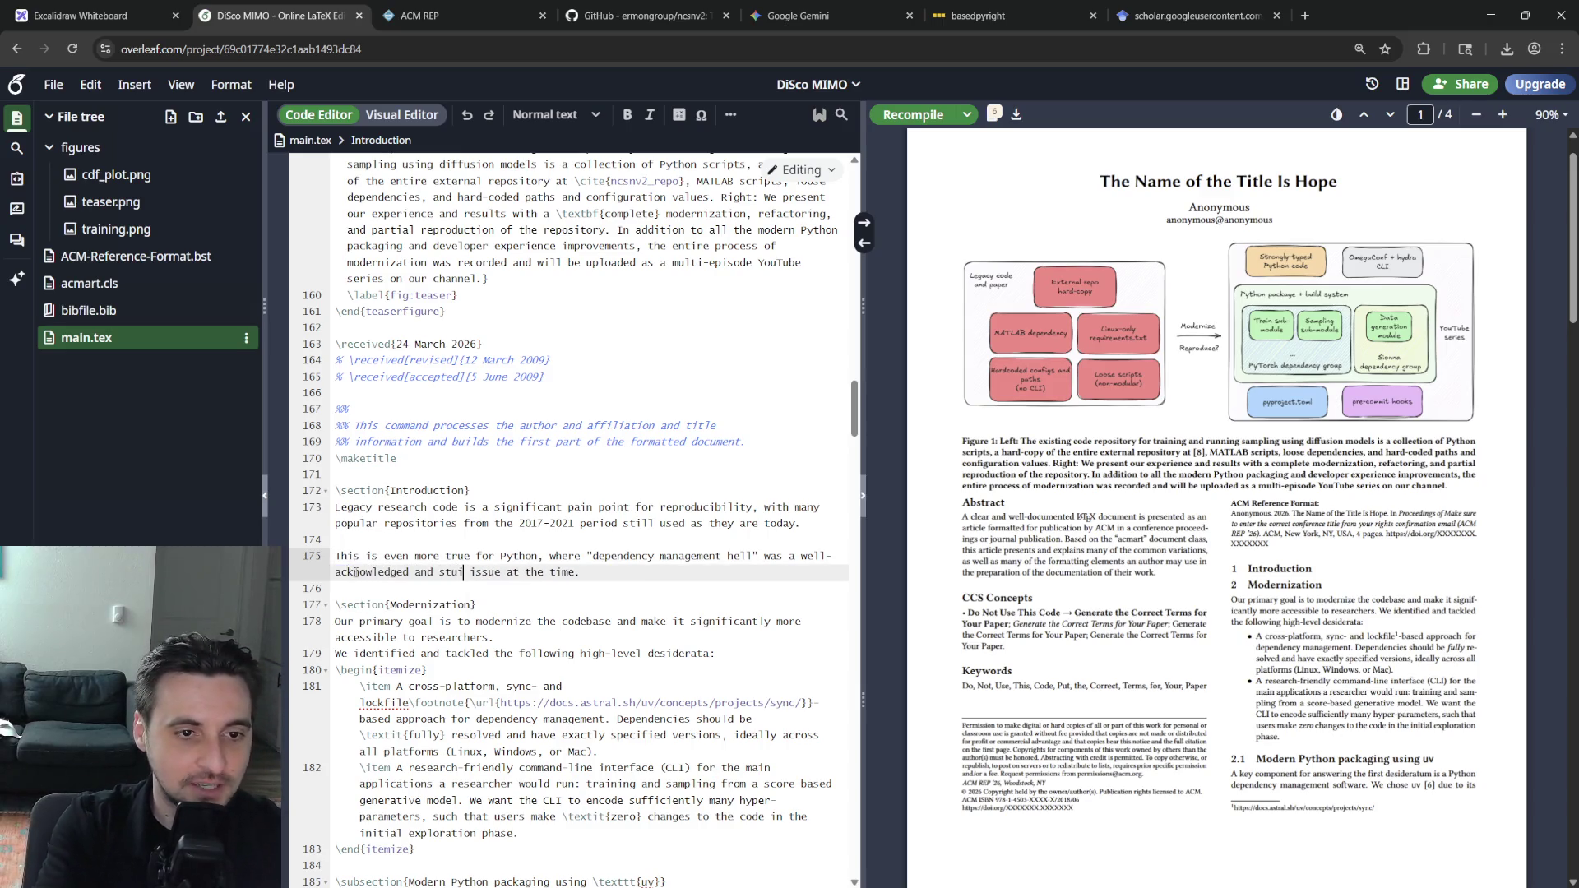
type("ied")
key("End")
key("BackSpace")
type("\\cite{")
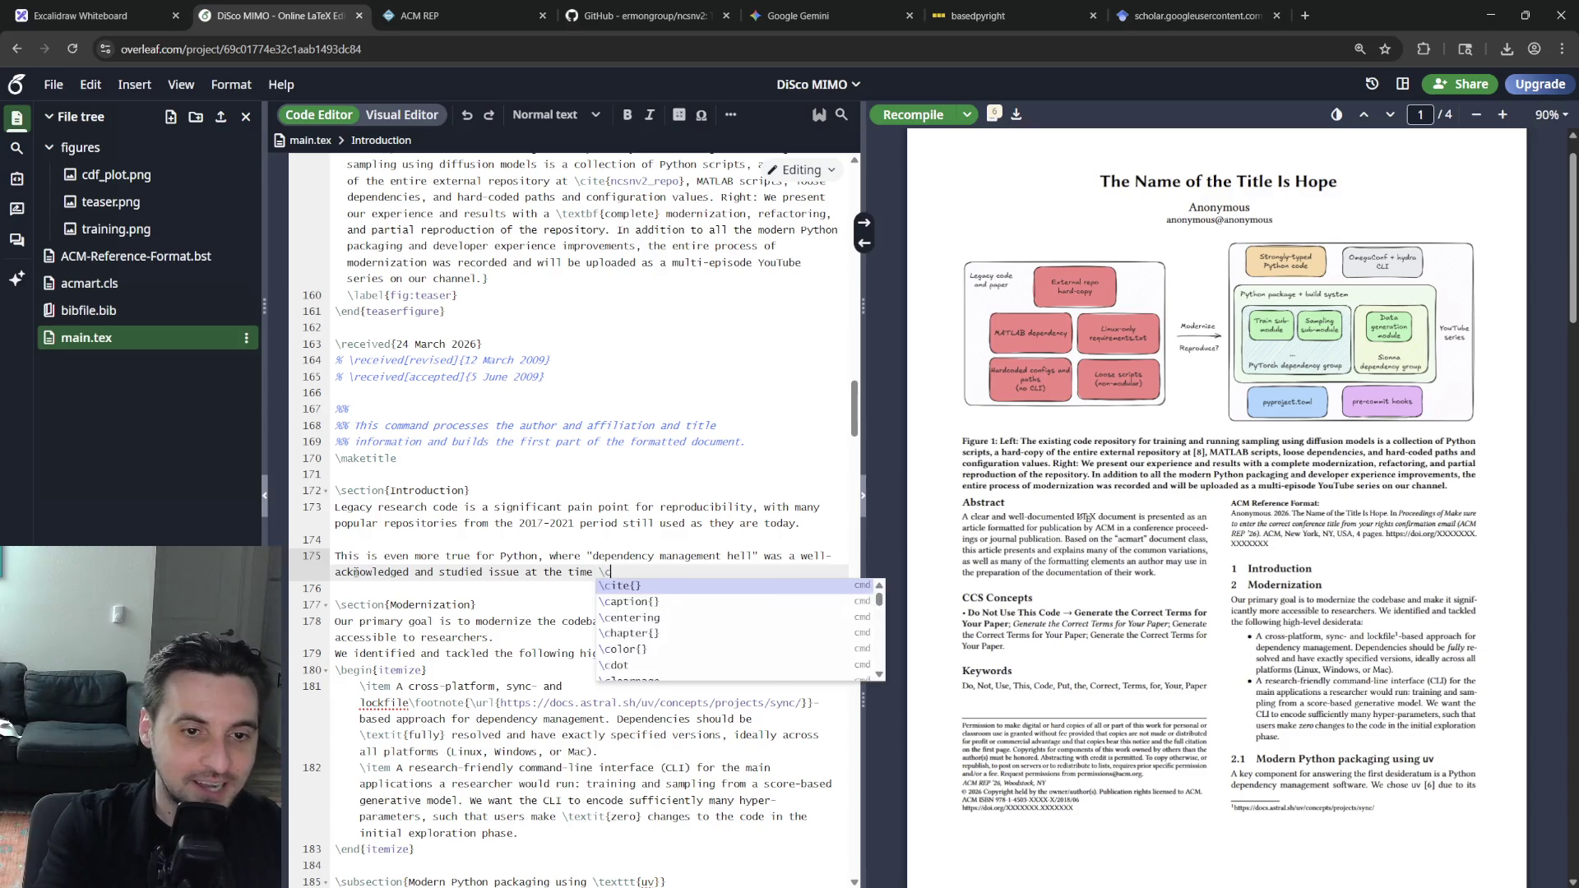
key("Down")
key("Down")
key("Down")
key("Return")
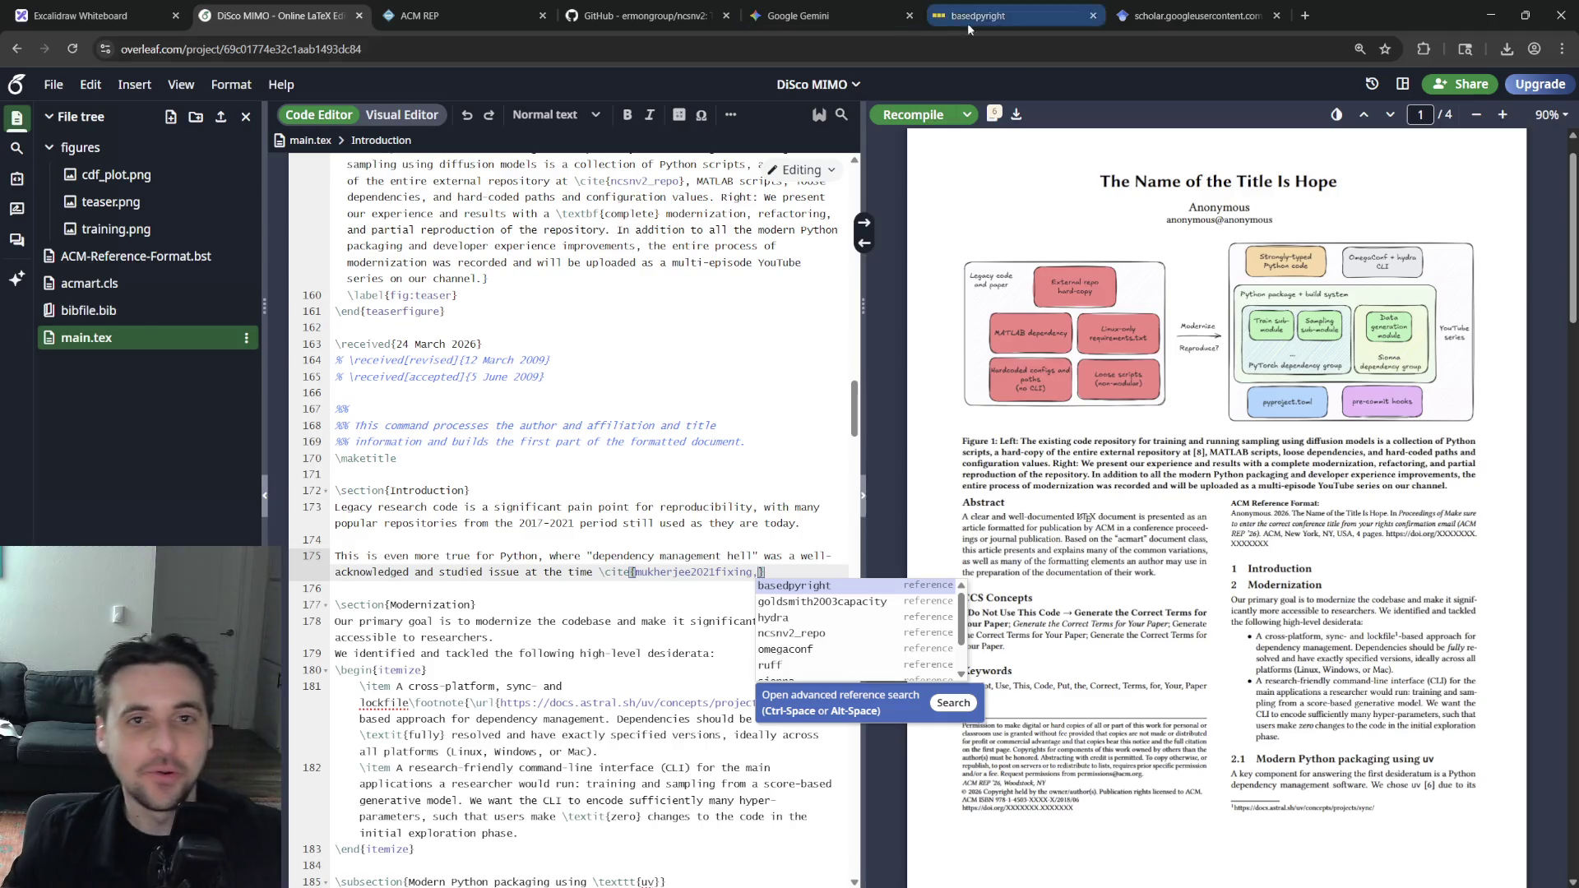
In Scholar, copy the BibTeX for 'Towards better dependency management' and return to Overleaf
left_click(1191, 14)
left_click(14, 58)
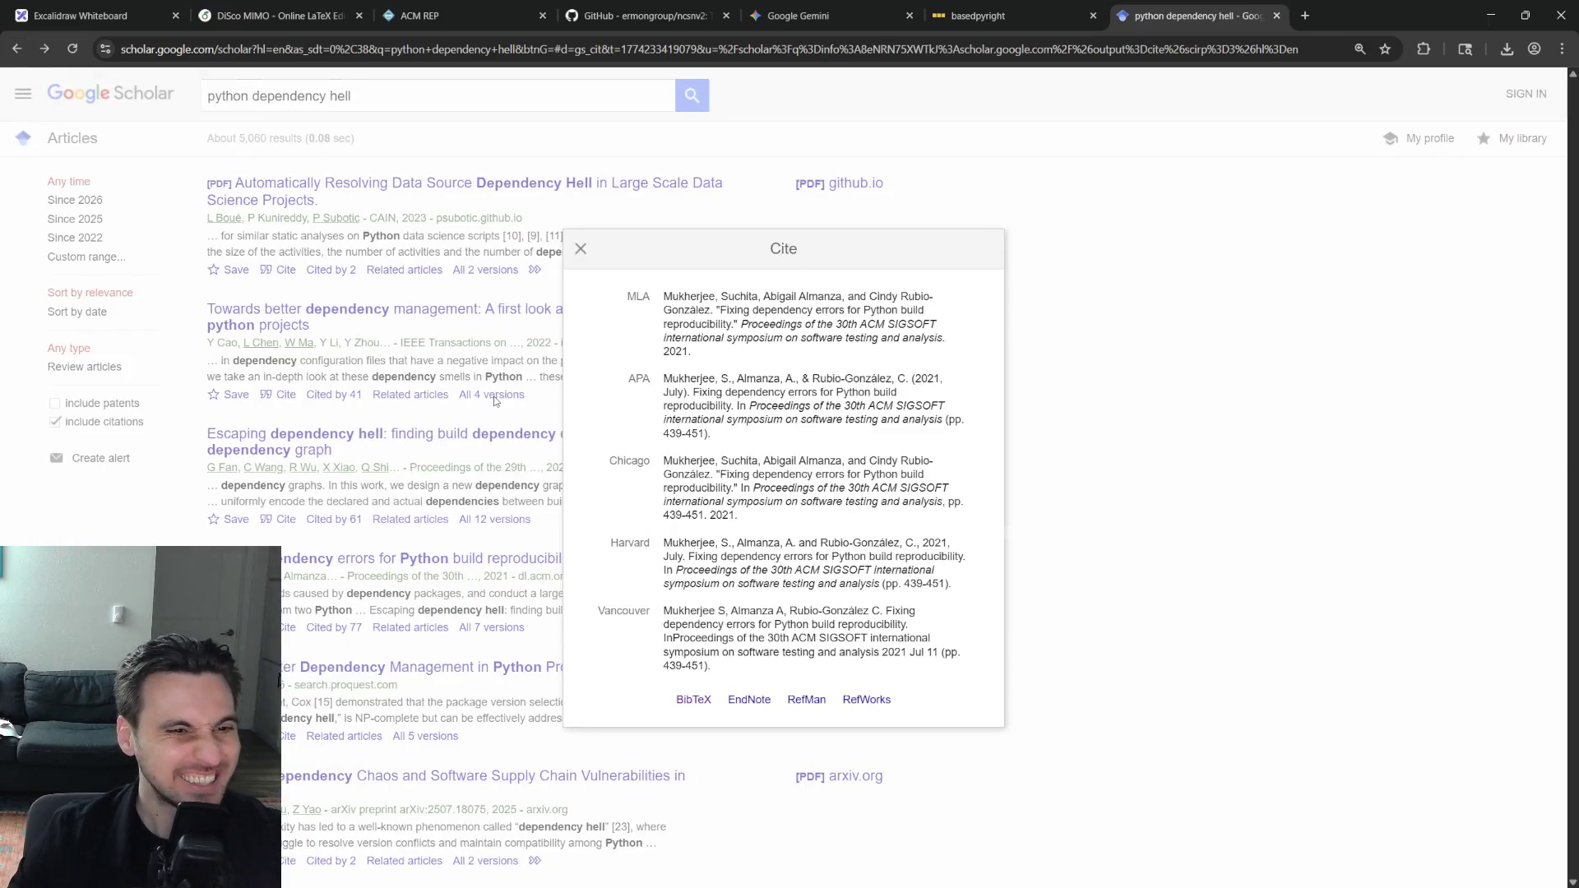
left_click(475, 419)
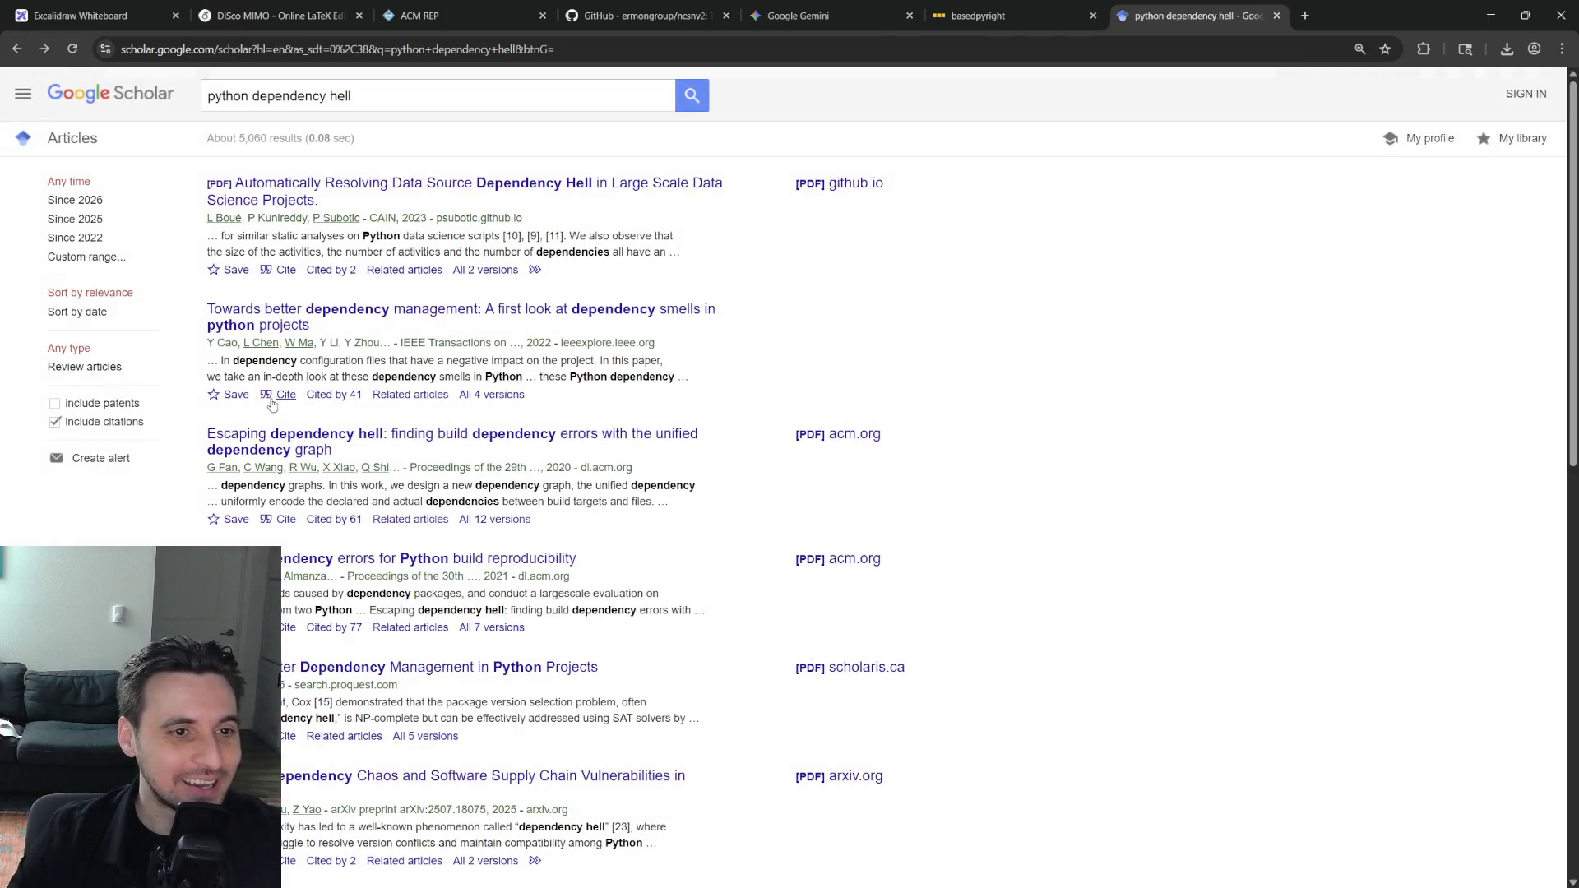
left_click(279, 394)
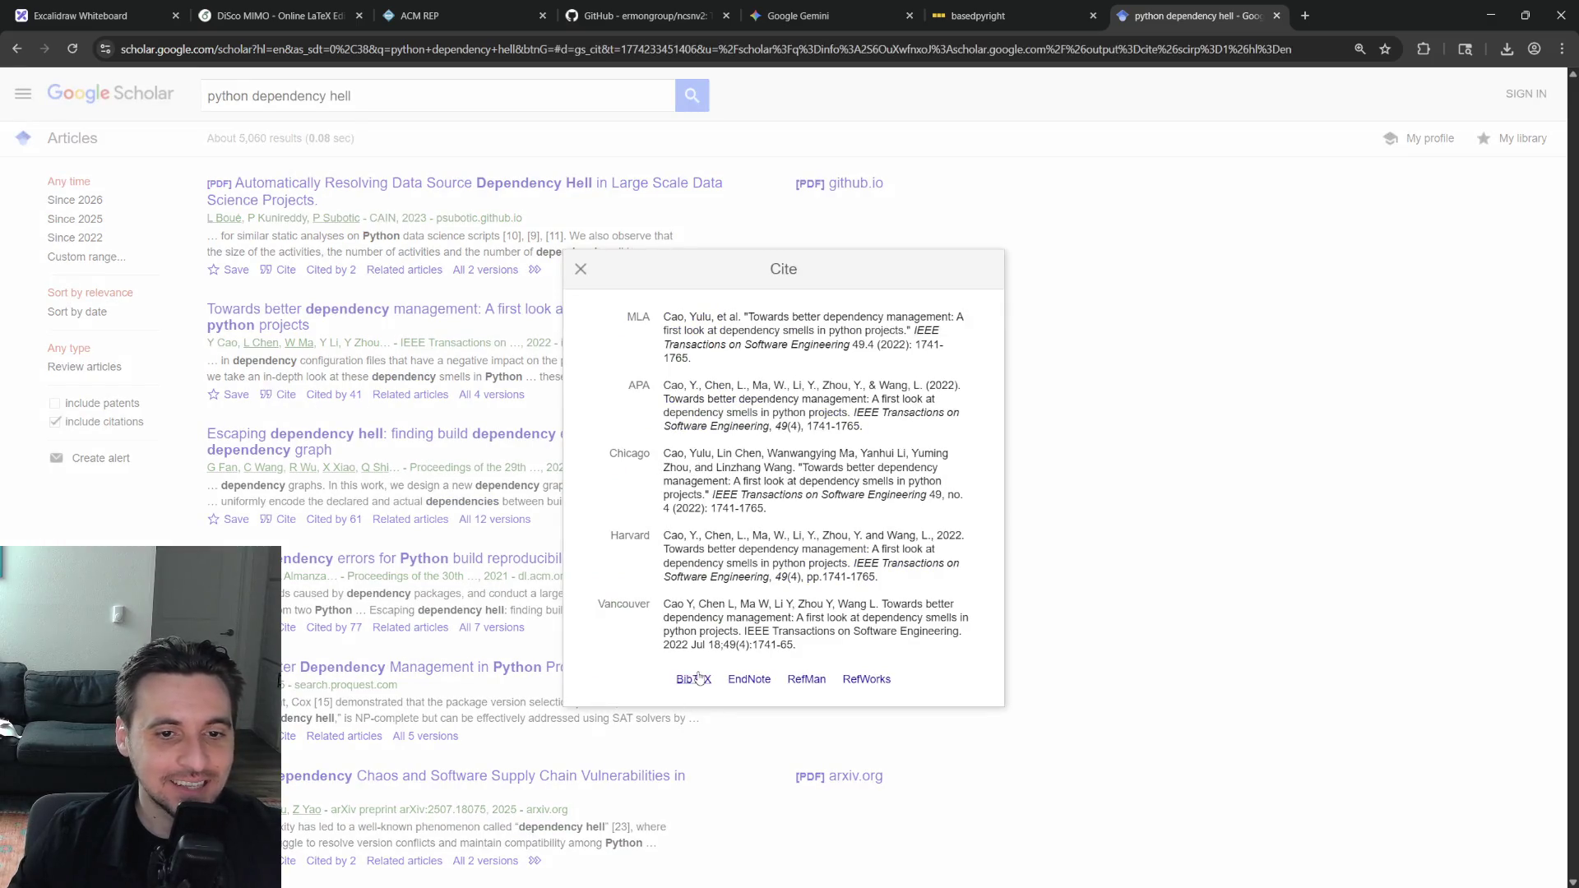
left_click(693, 679)
key("ctrl+a")
key("ctrl+c")
key("ctrl+Tab")
key("ctrl+Tab")
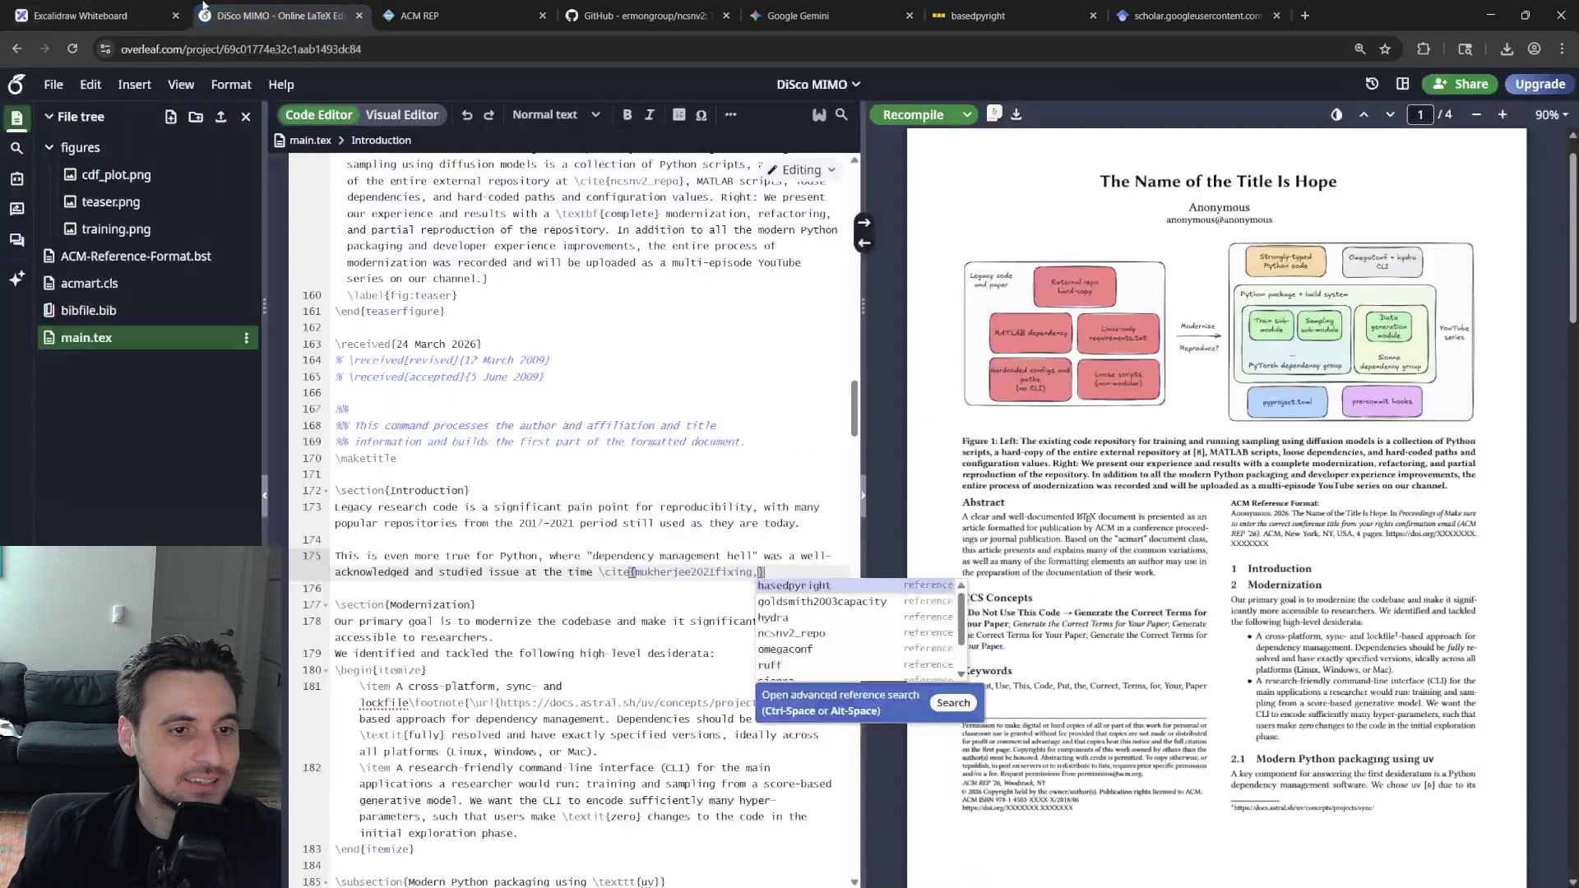
Paste the cao2022towards entry into bibfile.bib and cite it next to mukherjee2021fixing in main.tex
left_click(95, 317)
left_click(492, 612)
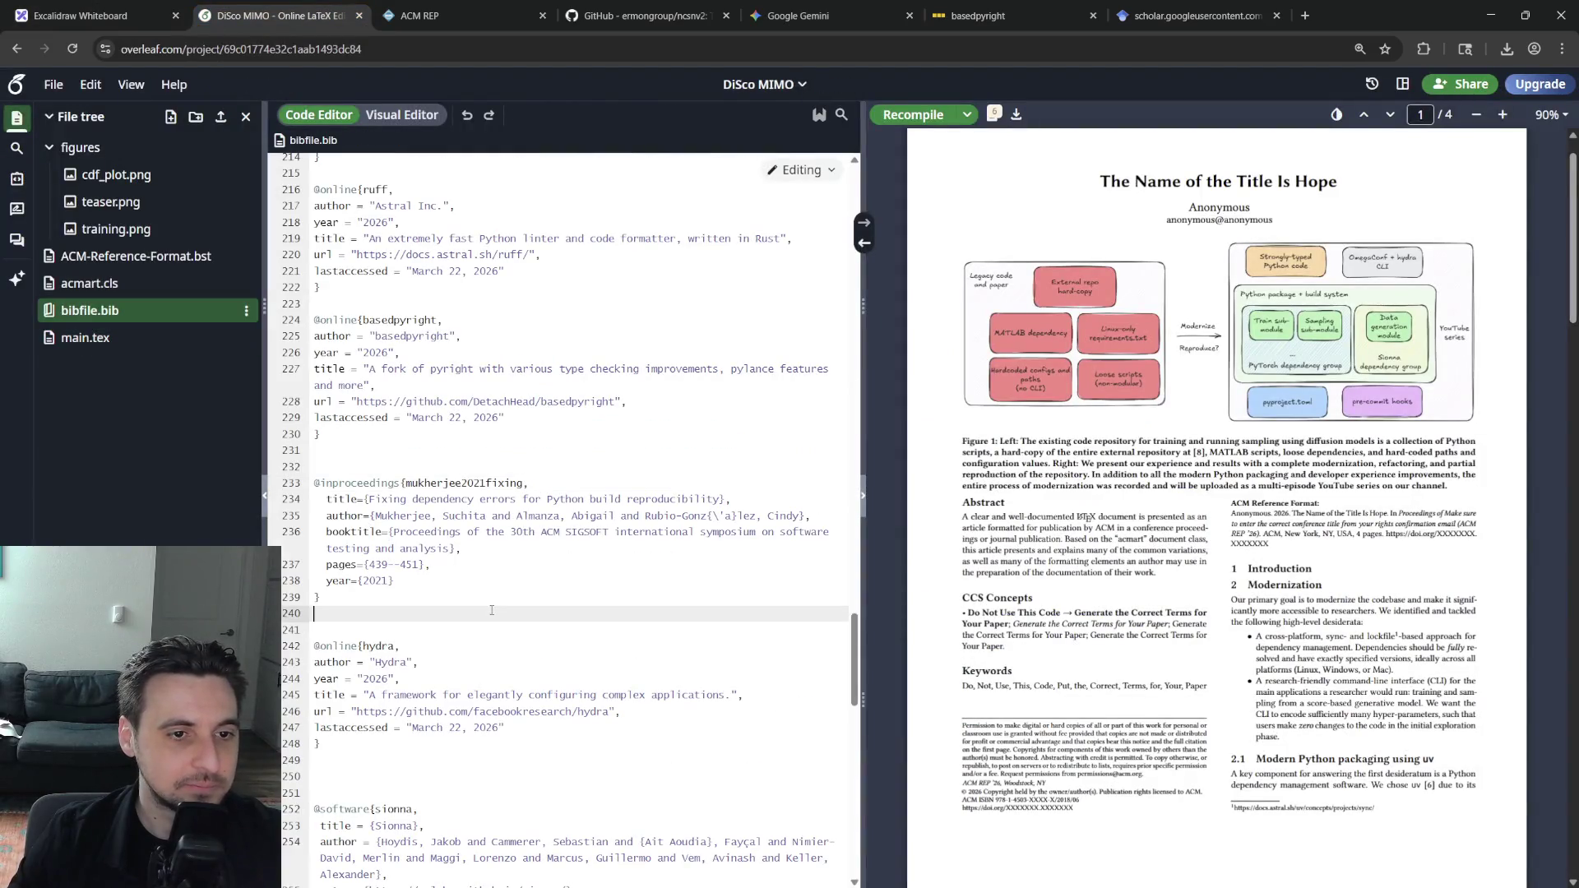
key("Return")
key("Return")
key("ctrl+v")
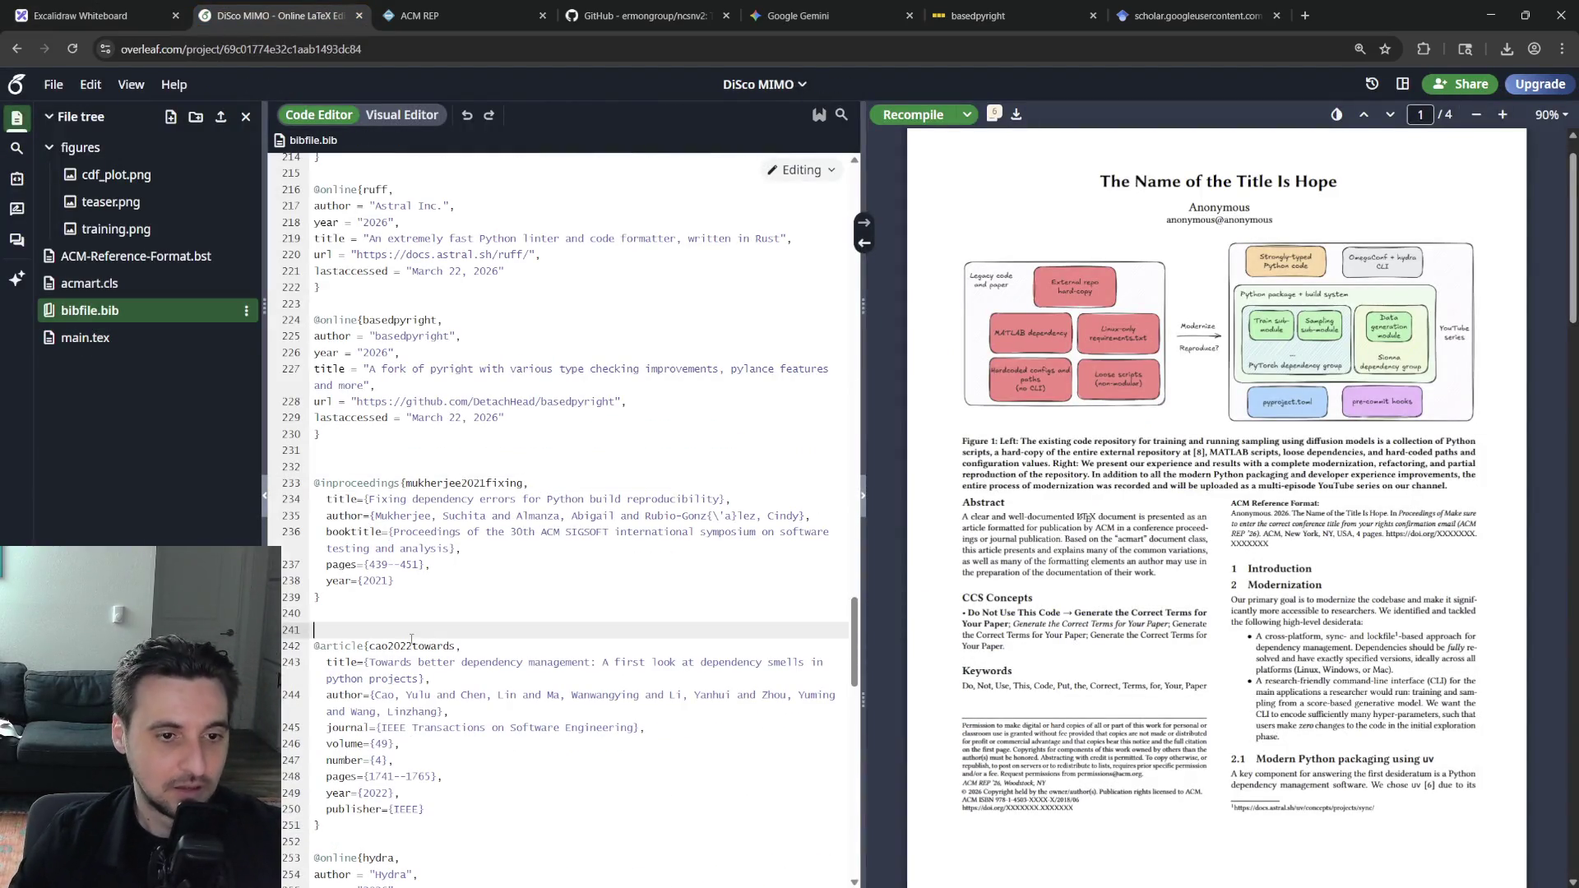
double_click(414, 645)
left_click(136, 339)
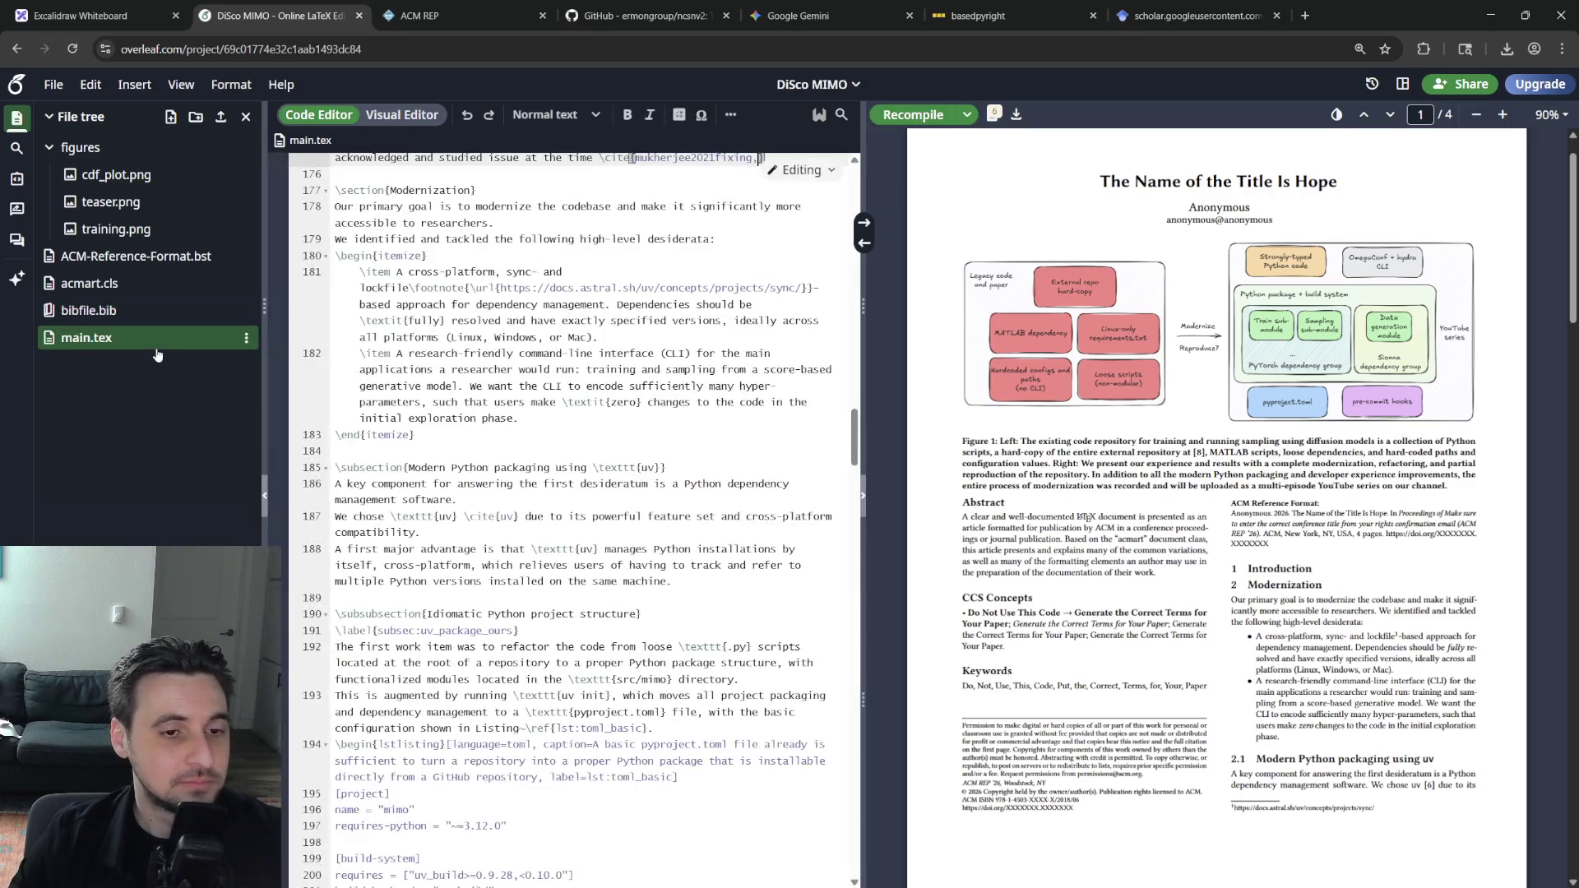
scroll(611, 632, "up", 3)
scroll(612, 634, "up", 10)
scroll(604, 624, "down", 5)
scroll(591, 610, "down", 3)
scroll(591, 610, "down", 5)
scroll(618, 612, "down", 5)
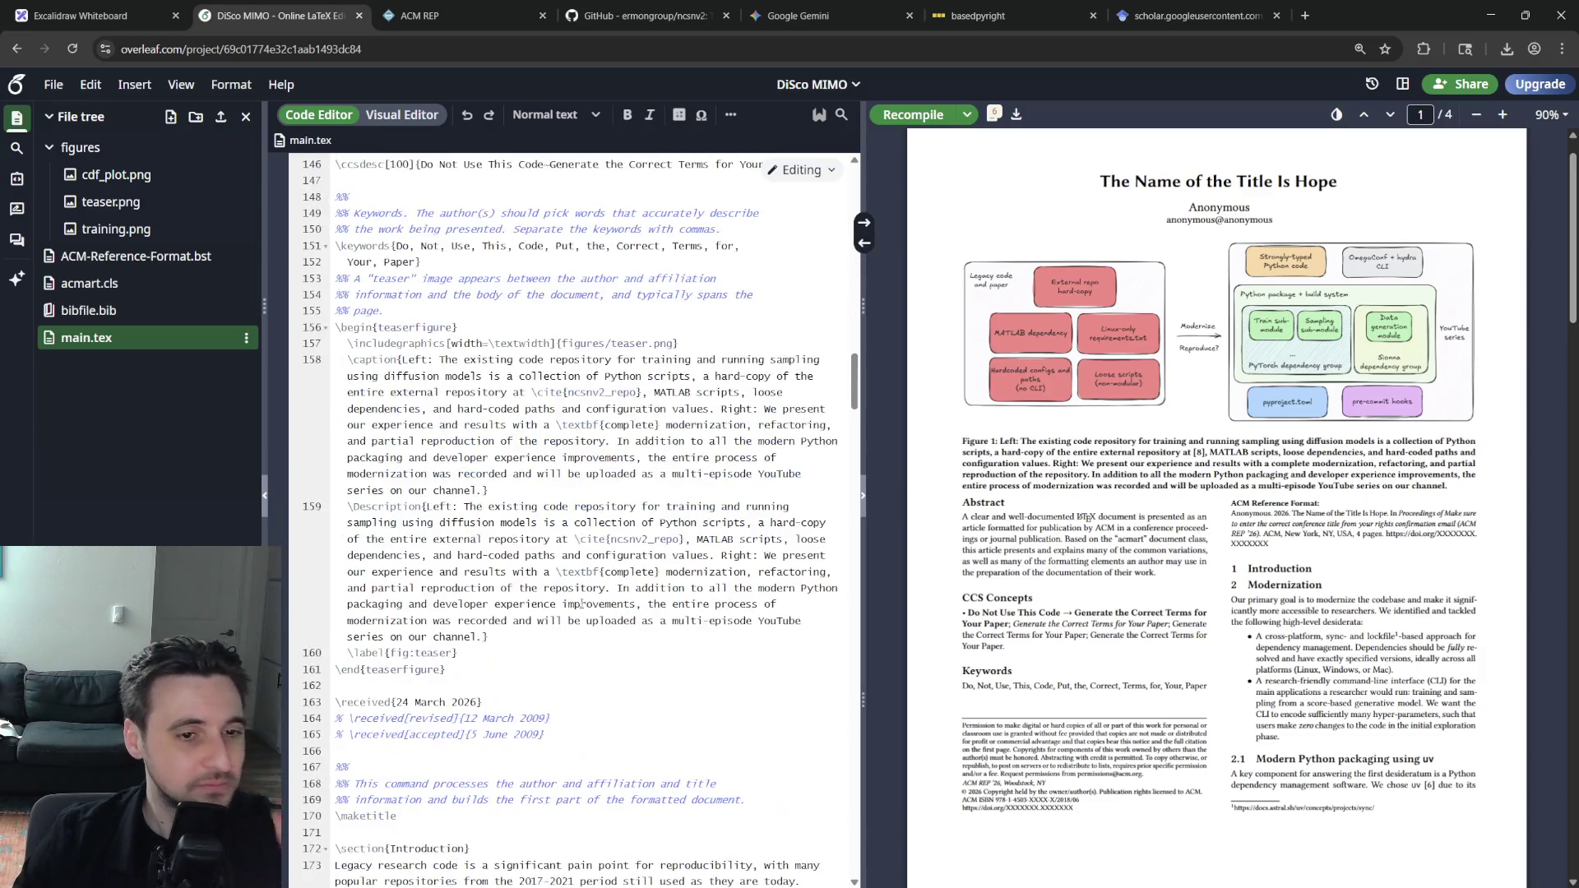
scroll(666, 617, "down", 5)
scroll(730, 621, "down", 3)
type("cao2022towards")
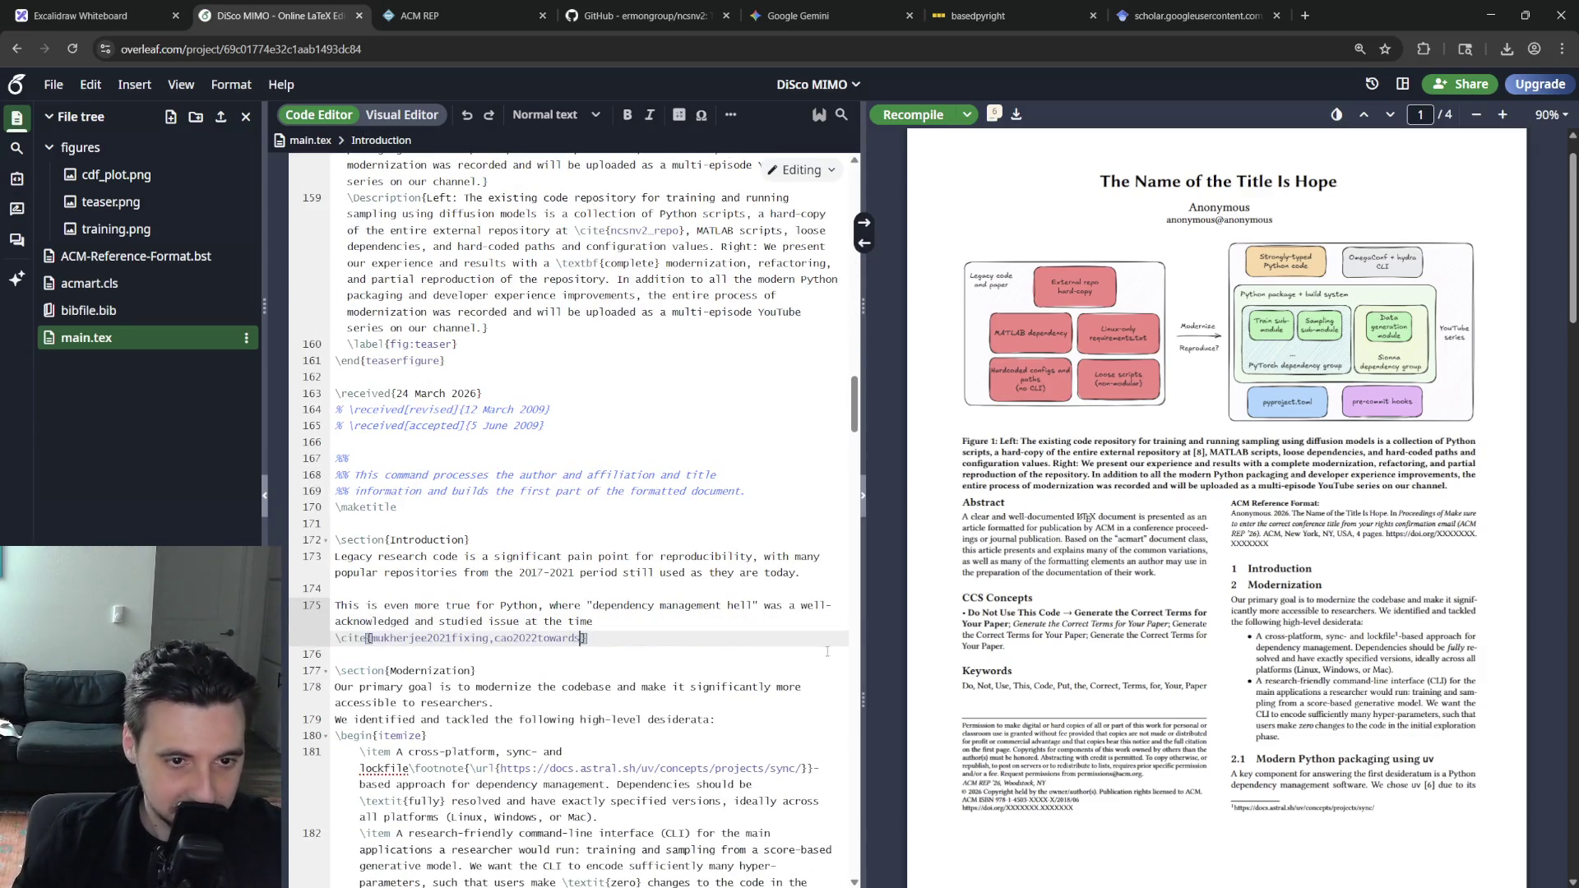
left_click(1191, 15)
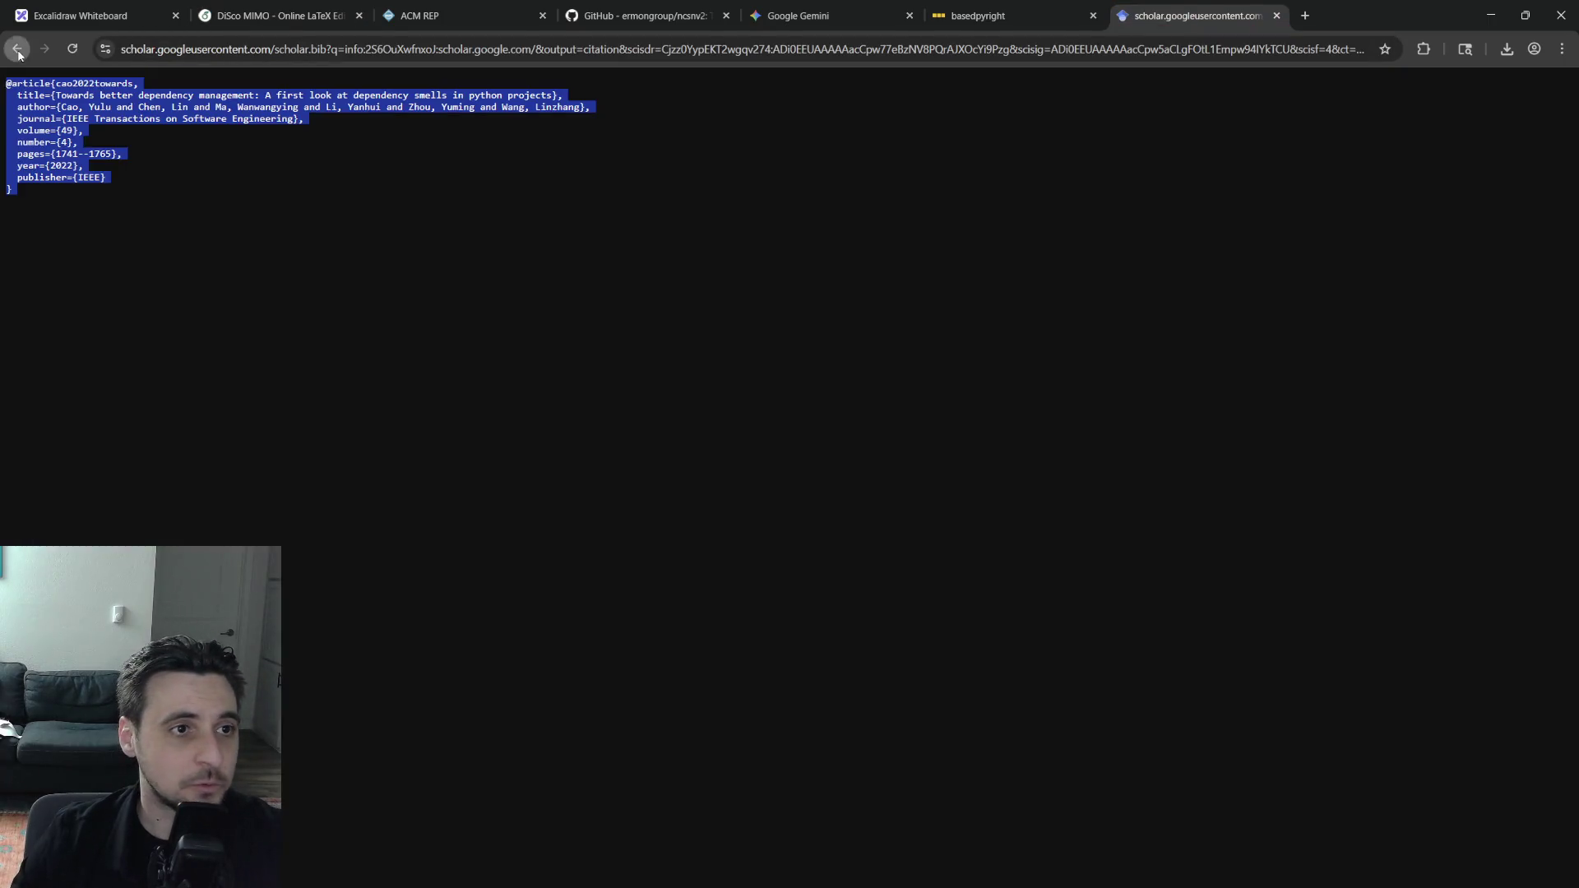
Copy the smartpip paper's BibTeX (wang2022smartpip) from Scholar and reopen bibfile.bib in Overleaf
left_click(15, 48)
left_click(419, 407)
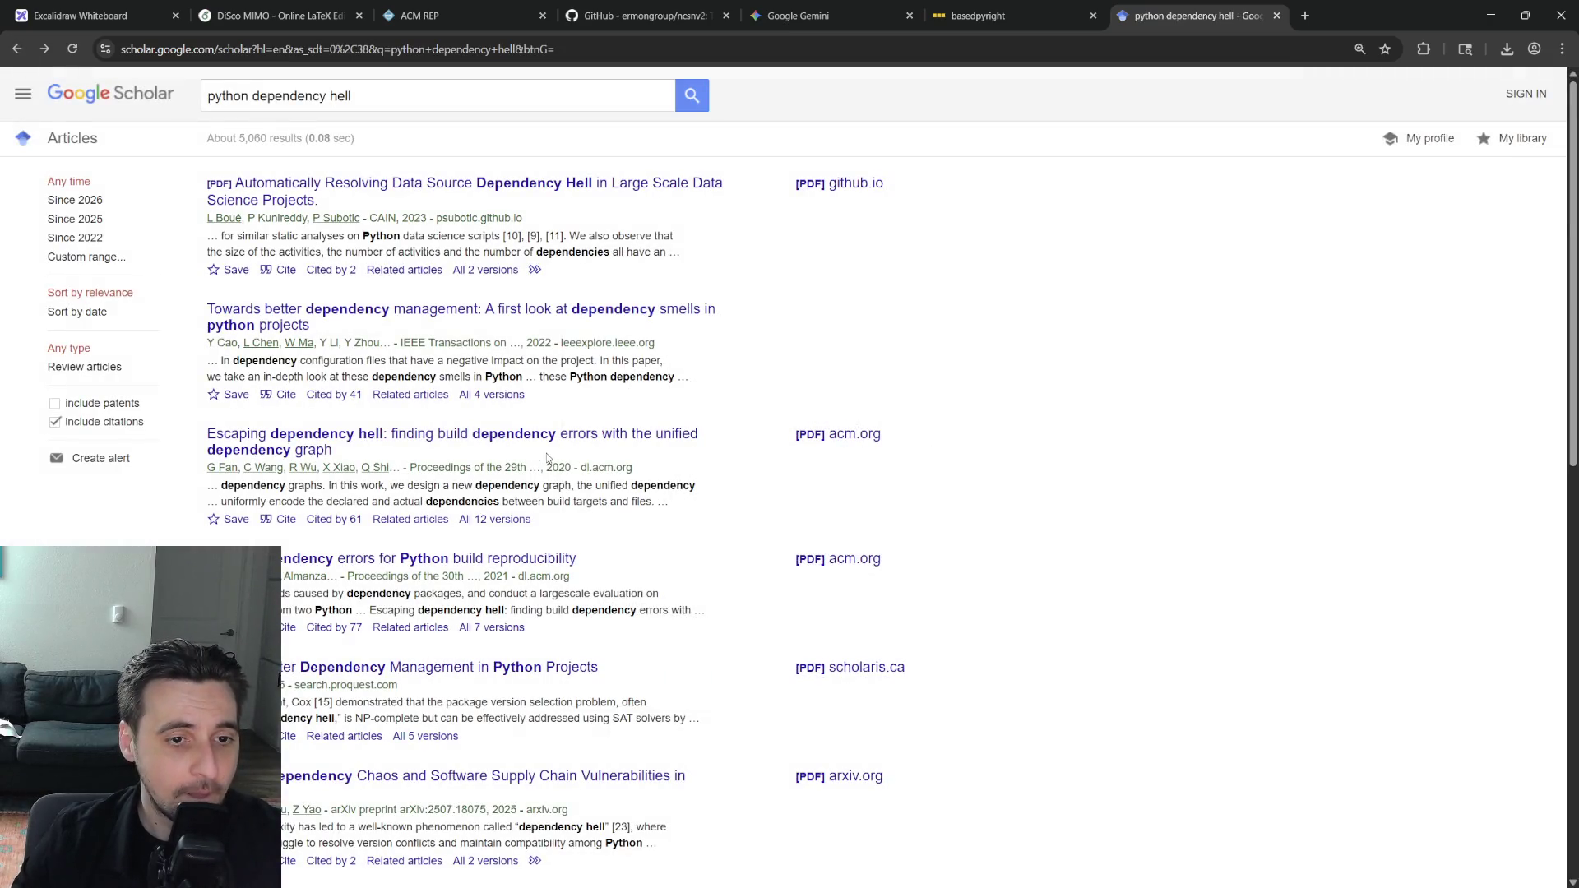
scroll(547, 459, "down", 3)
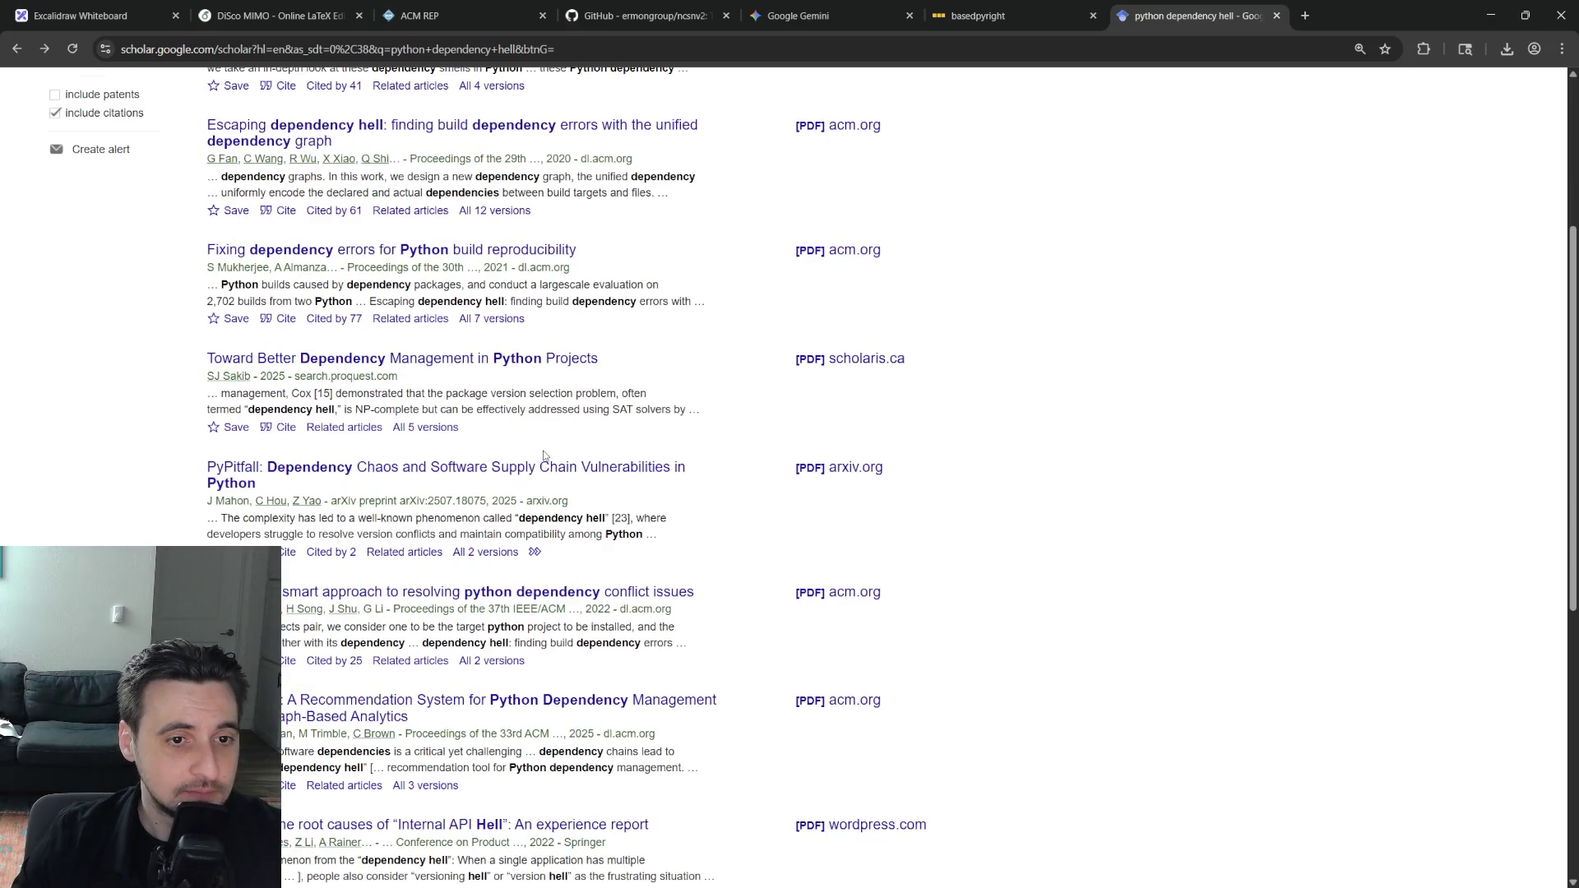
scroll(544, 455, "down", 2)
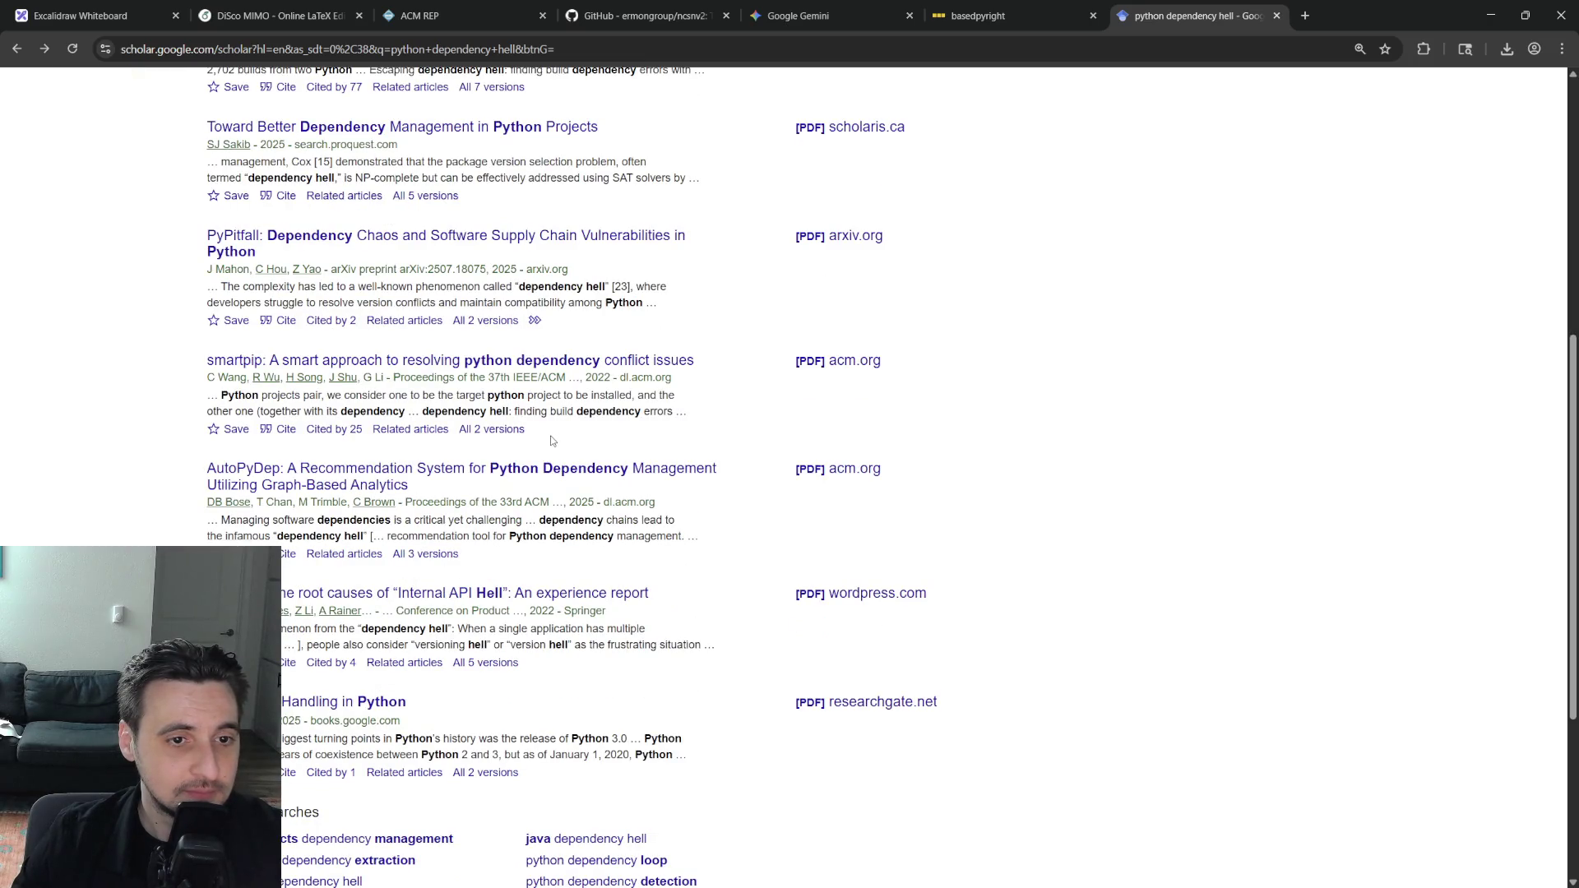
left_click(285, 429)
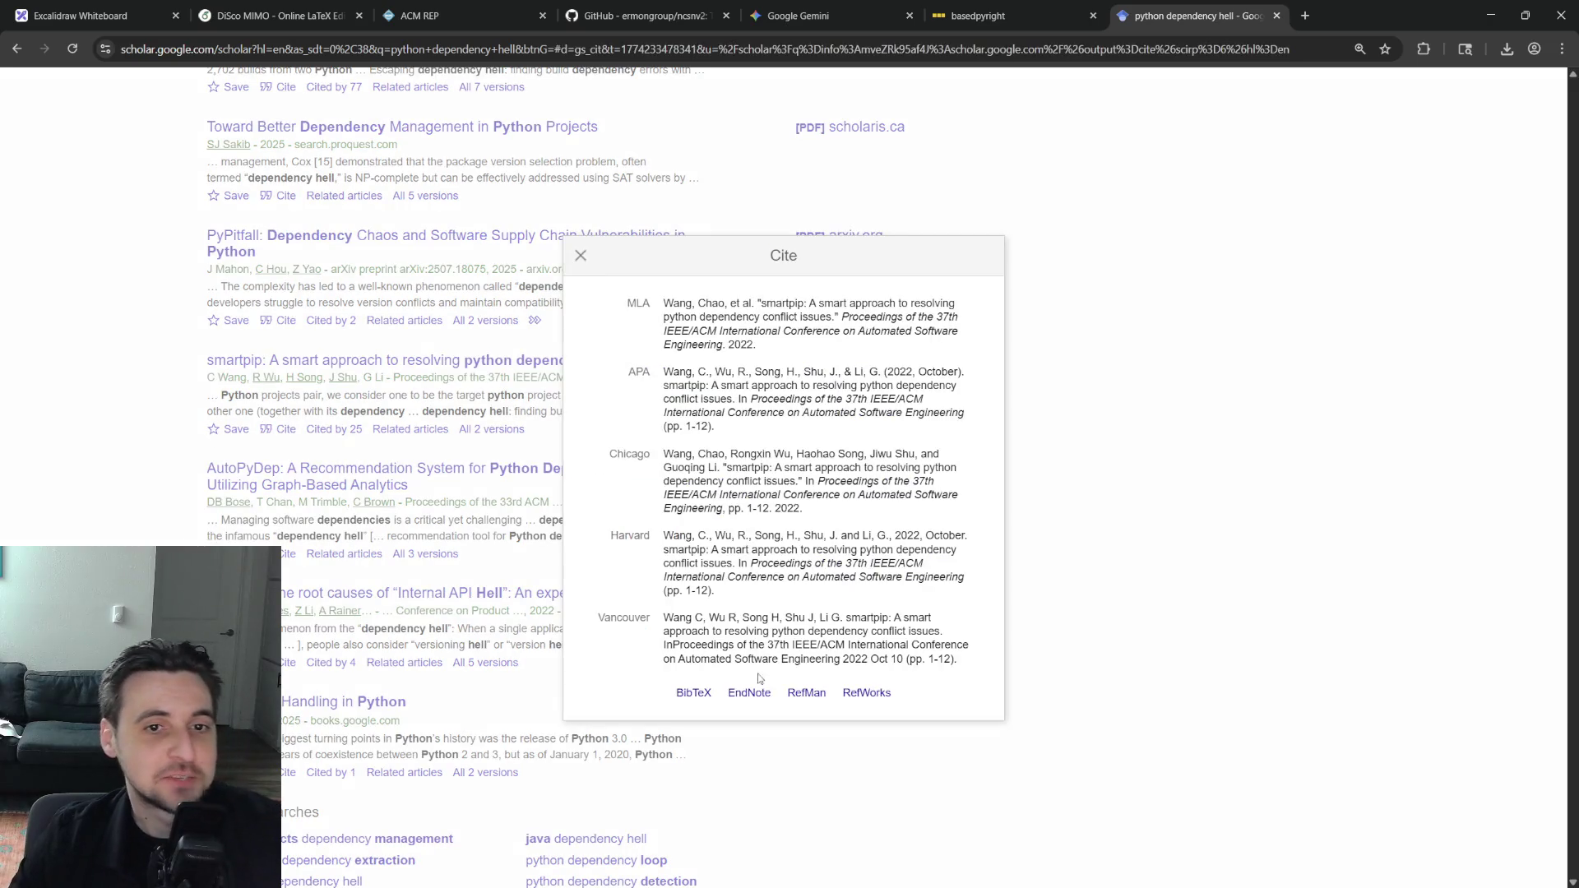
left_click(695, 693)
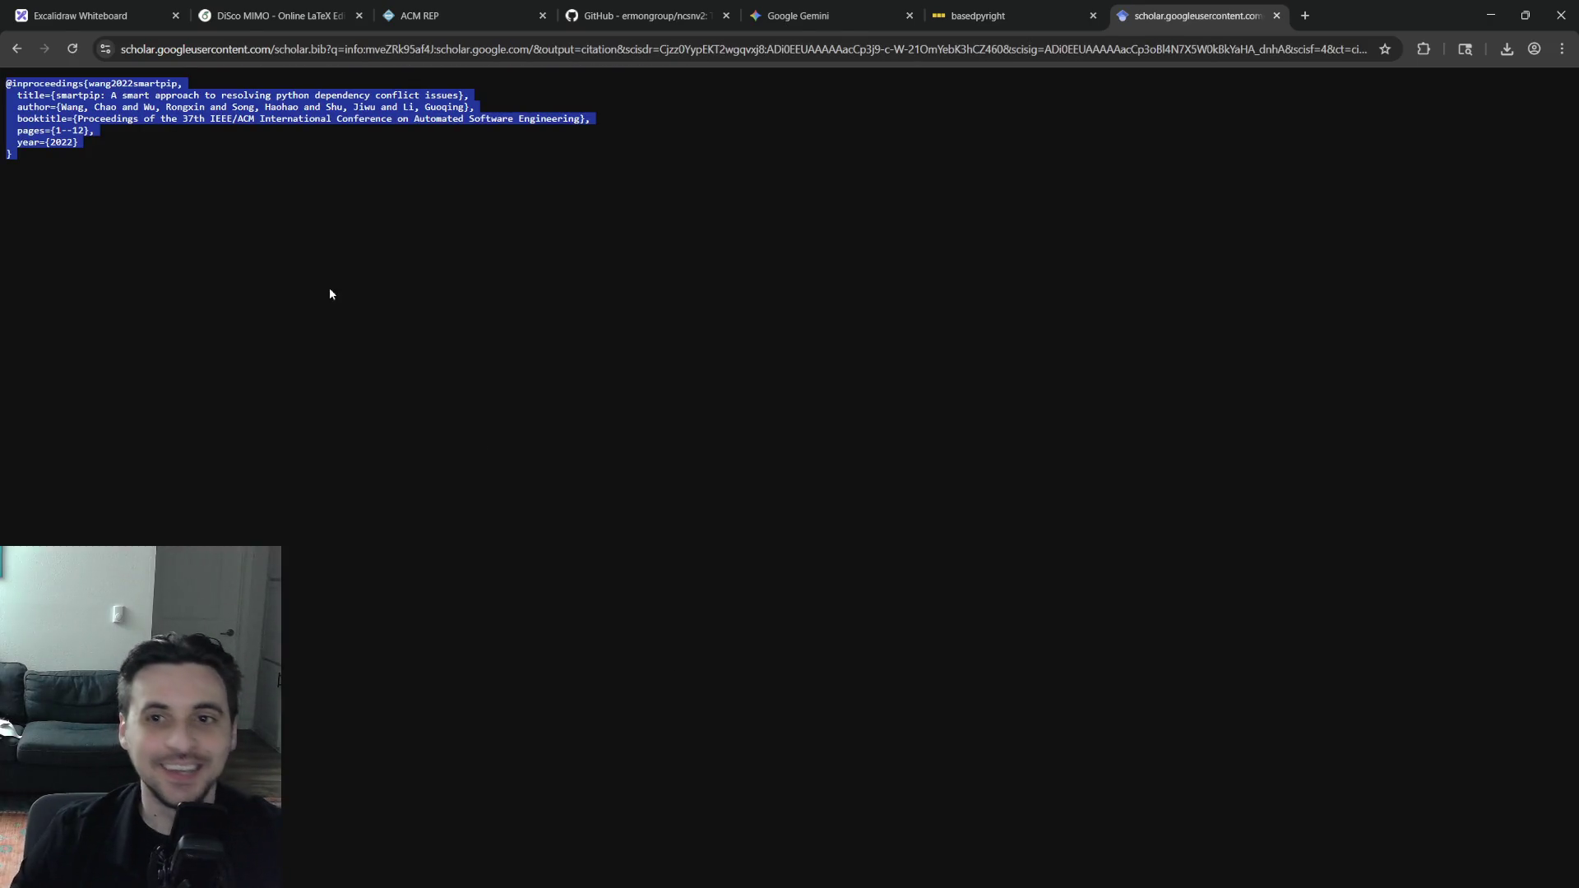
key("alt+Left")
left_click(198, 13)
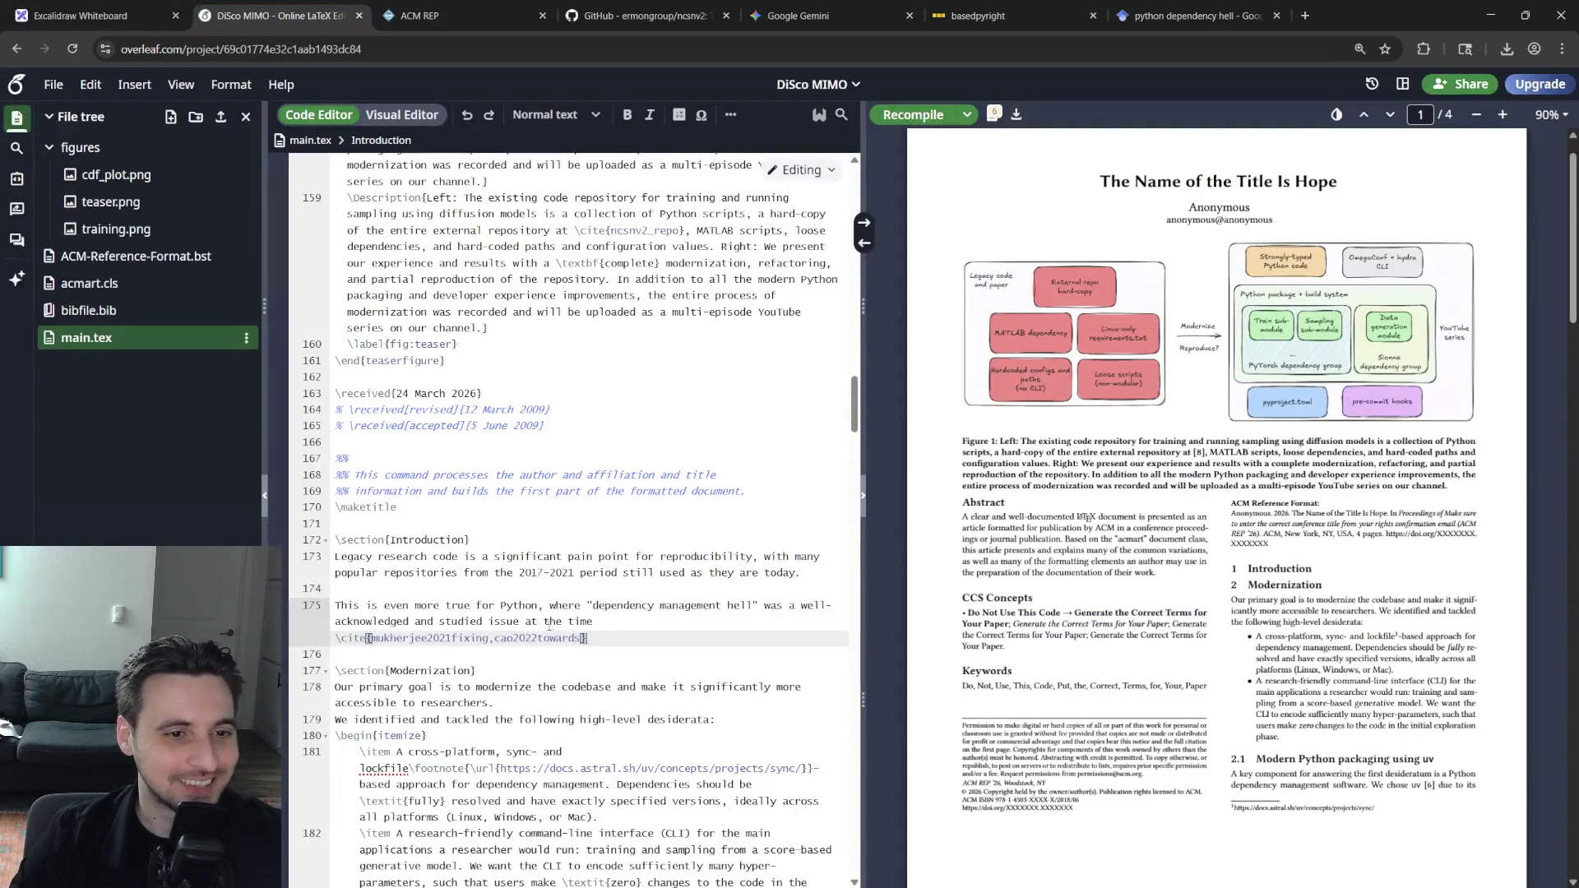
left_click(107, 310)
Paste the wang2022smartpip entry above mukherjee2021fixing in bibfile.bib and copy its key
left_click(488, 483)
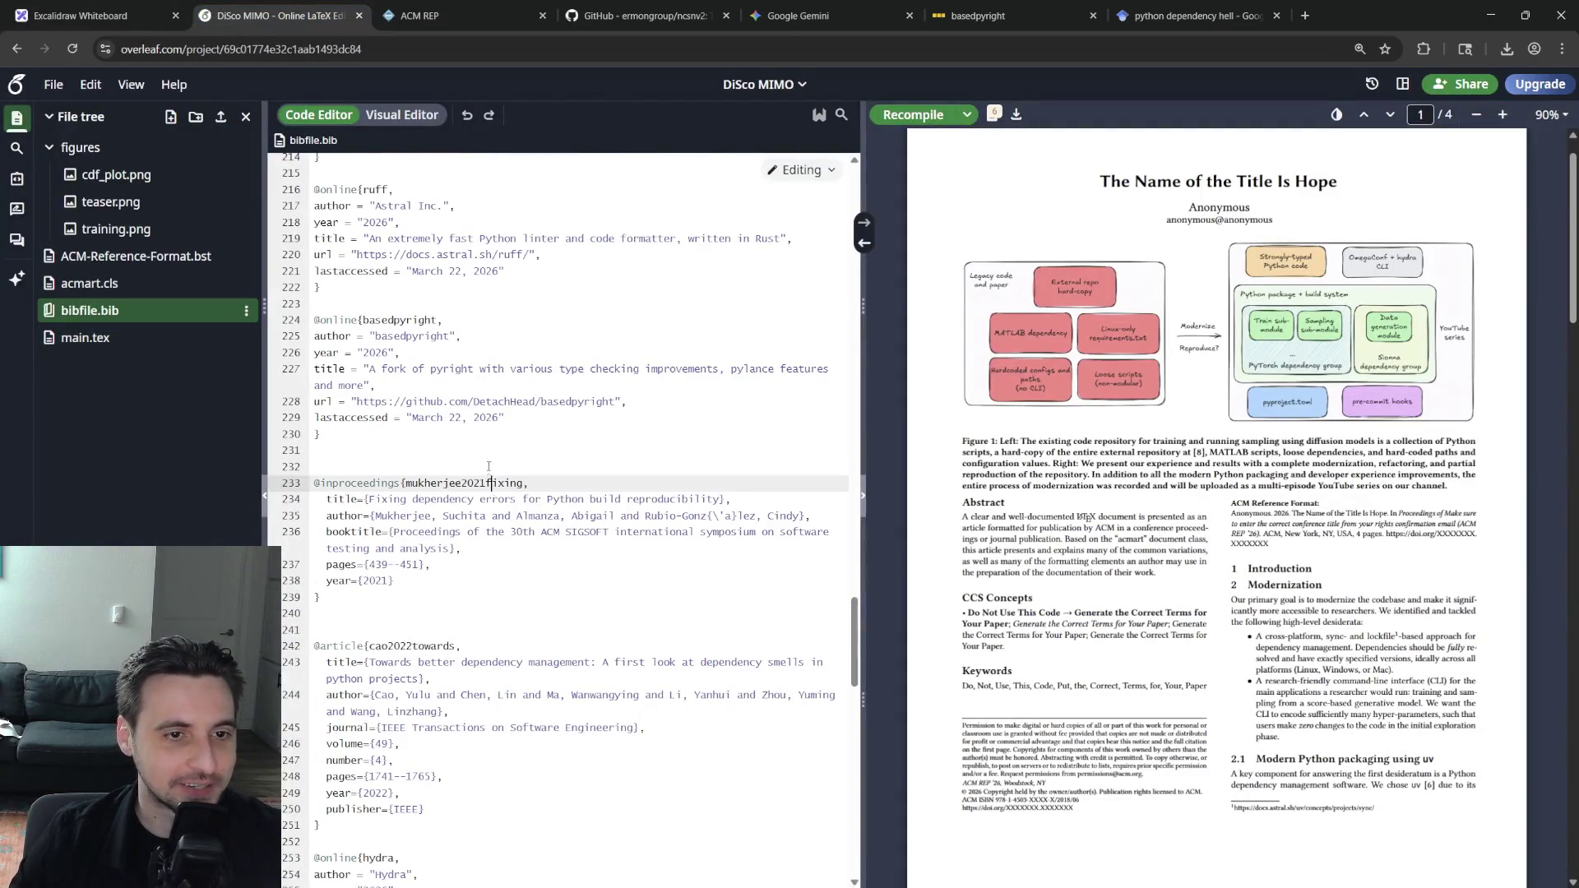
key("Return")
type("@inproceedings{wang2022smartpip,   title={smartpip: A smart approach to resolving python dependency conflict issues},   author={Wang, Chao and Wu, Rongxin and Song, Haohao and Shu, Jiwu and Li, Guoqing},   booktitle={Proceedings of the 37th IEEE/ACM International Conference on Automated Software Engineering},   pages={1--12},   year={2022} }")
double_click(466, 483)
key("ctrl+c")
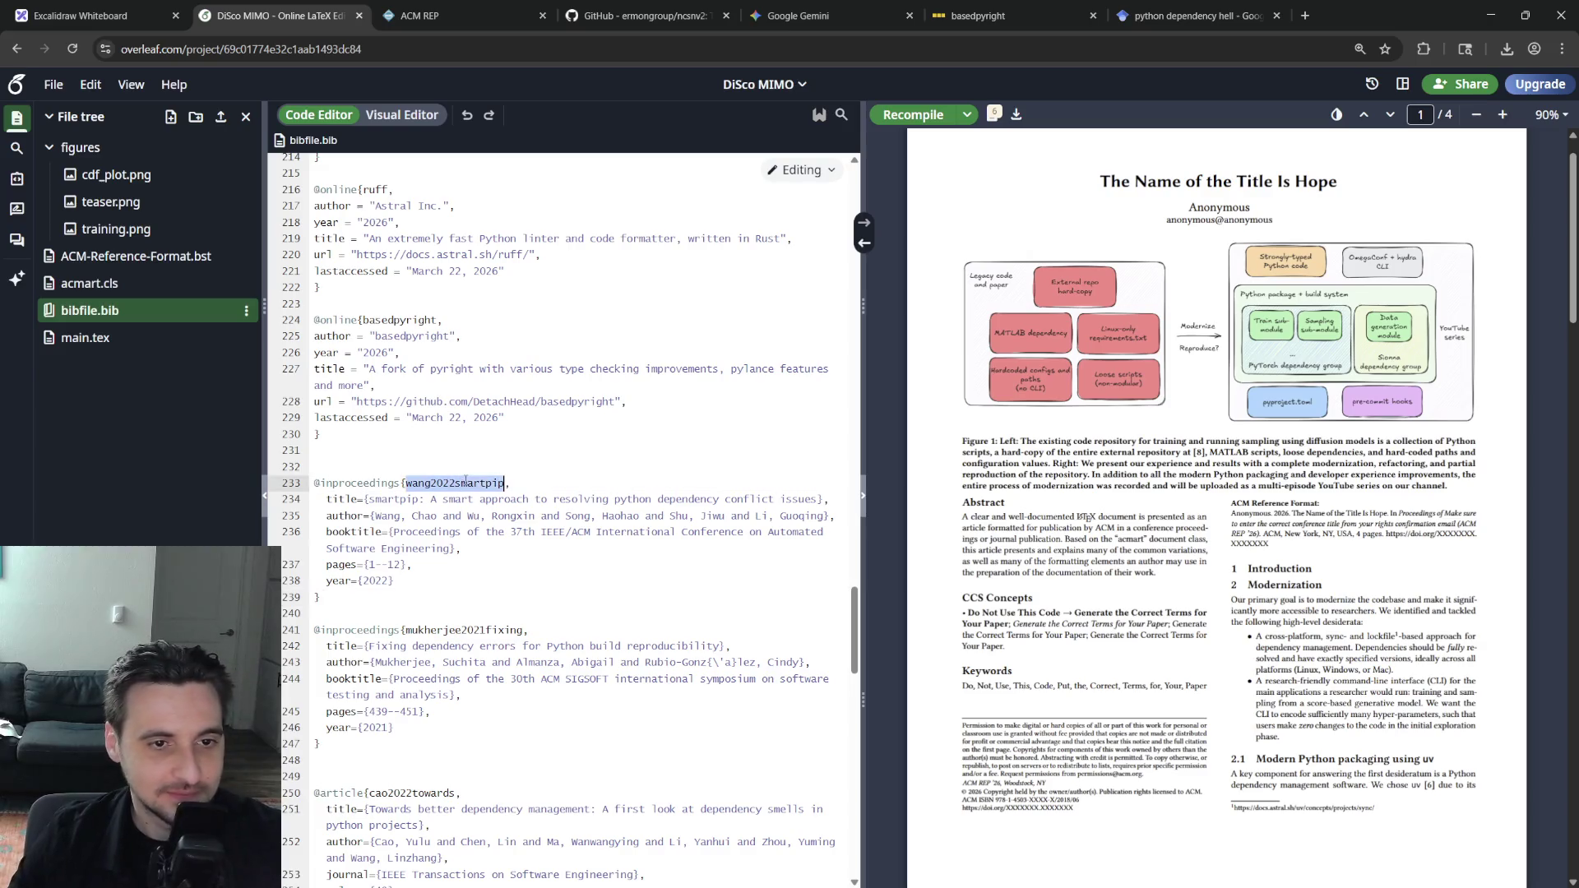
Cite wang2022smartpip alongside the two existing references in the Introduction's dependency-hell sentence
left_click(86, 338)
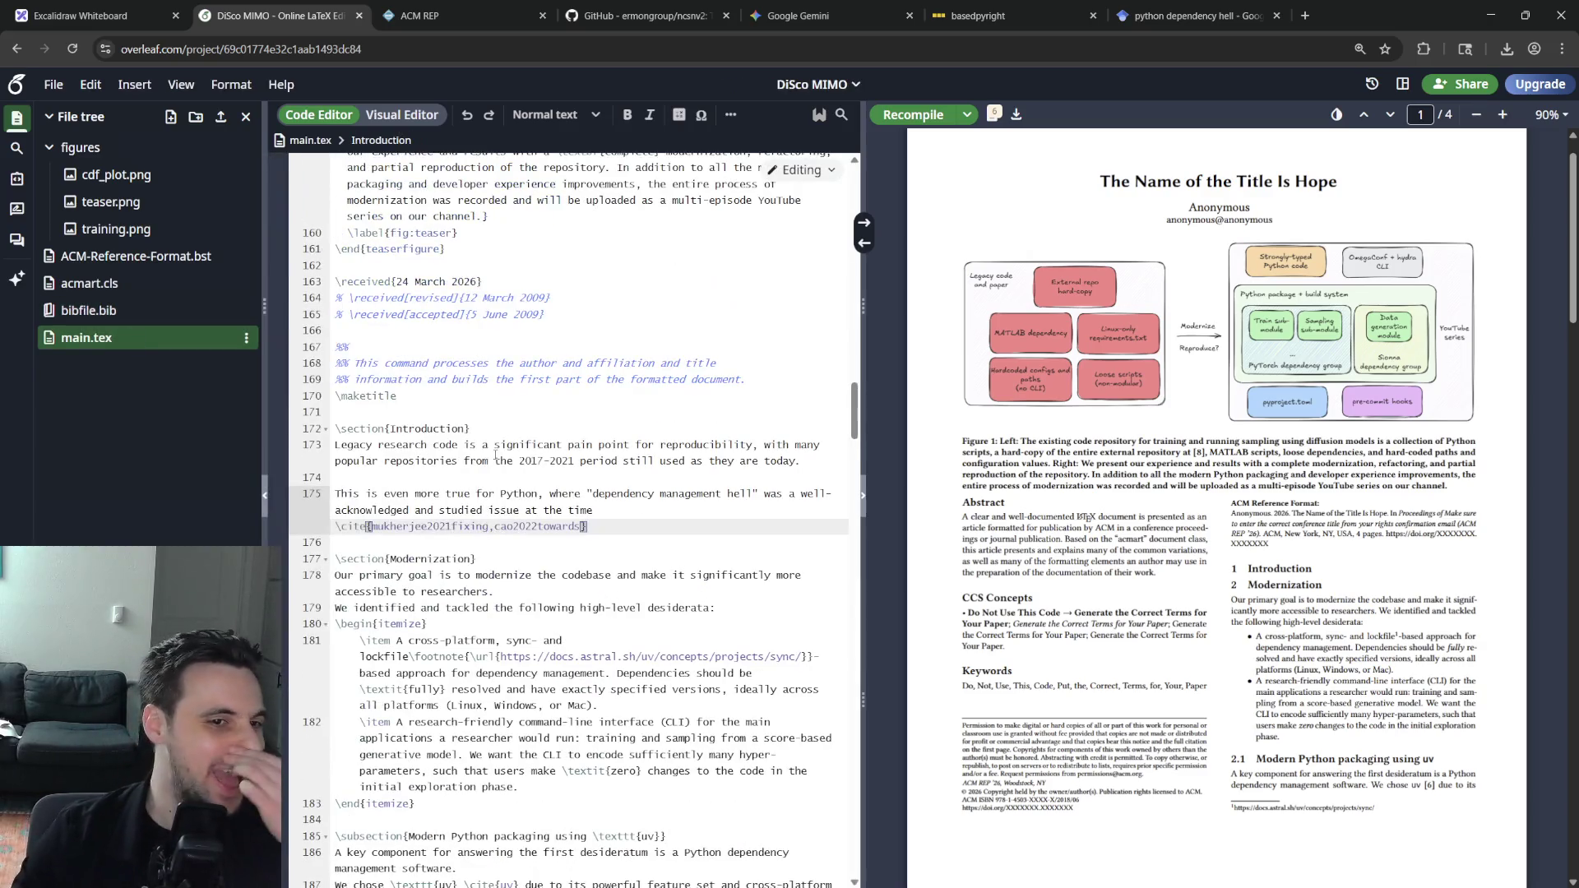
type(",")
key("ctrl+v")
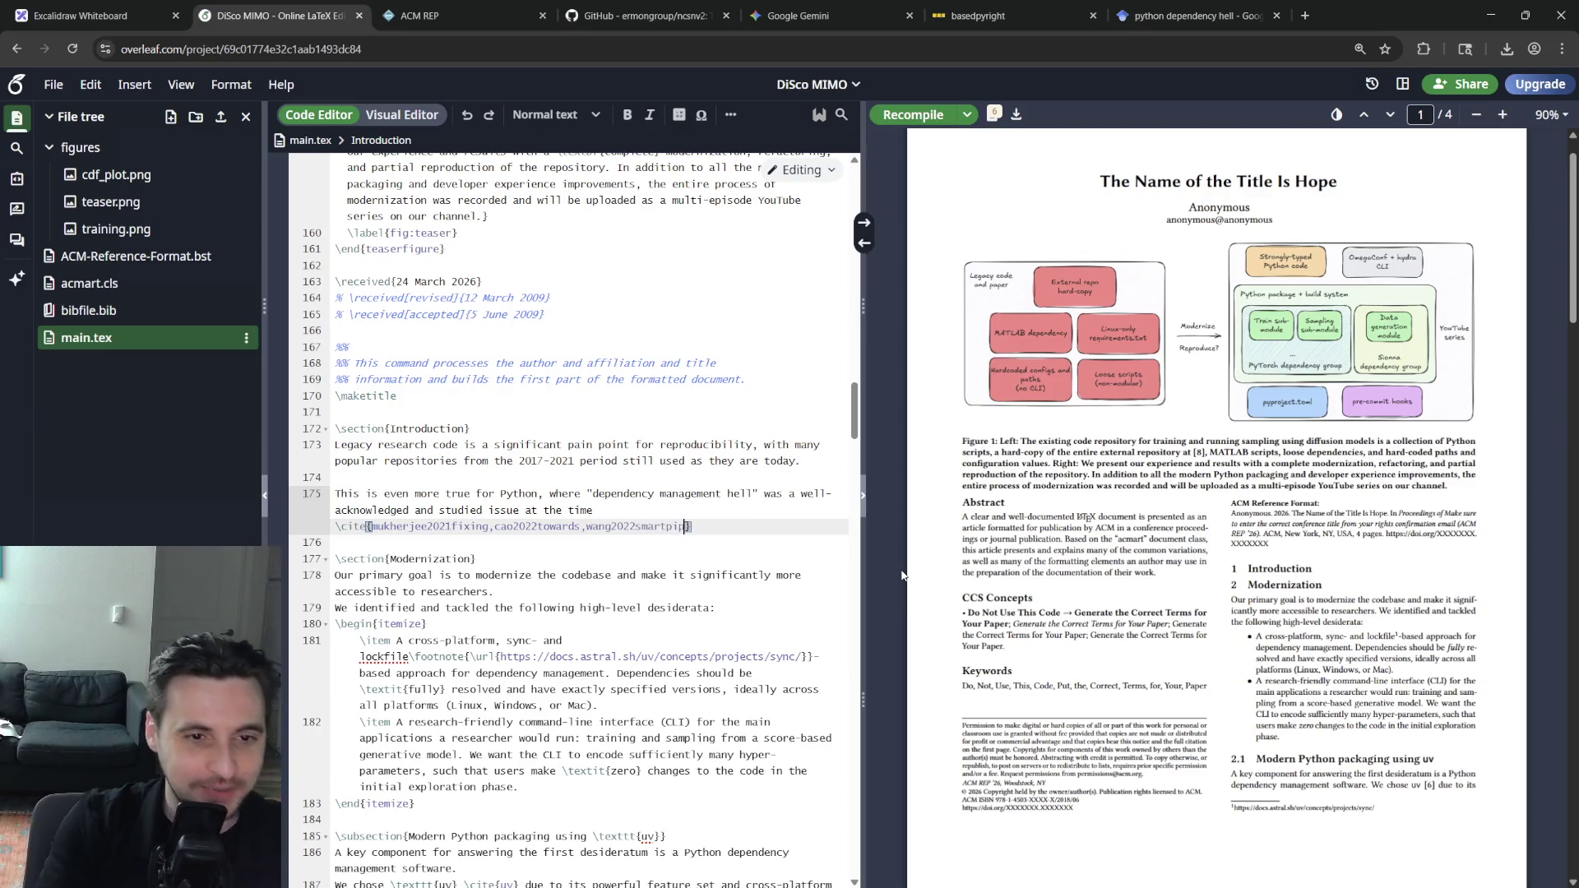
left_click(1446, 498)
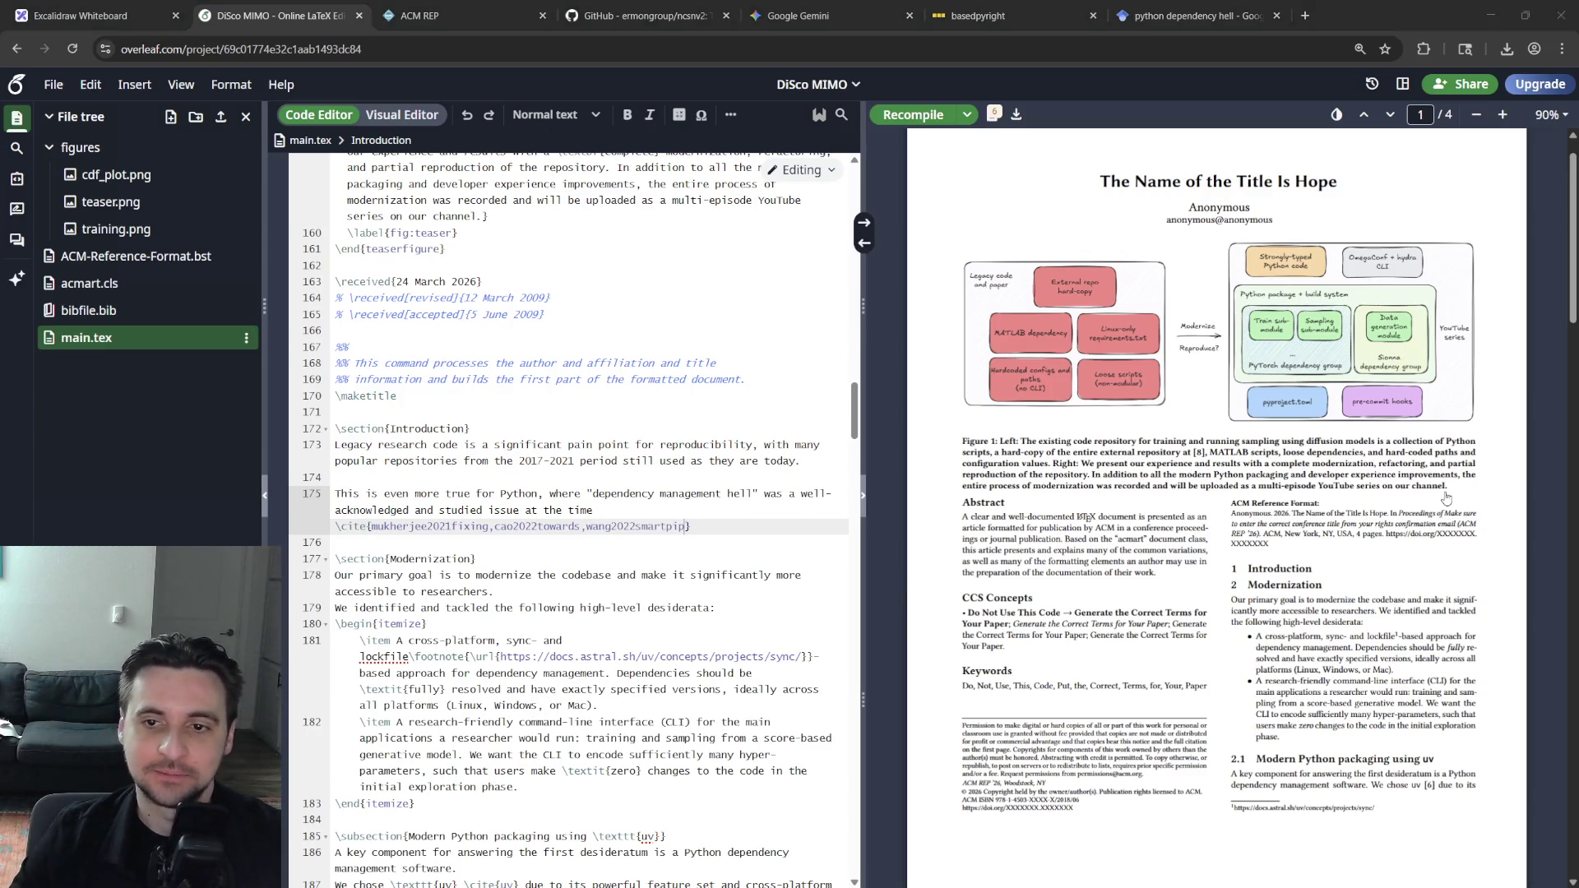
left_click(694, 510)
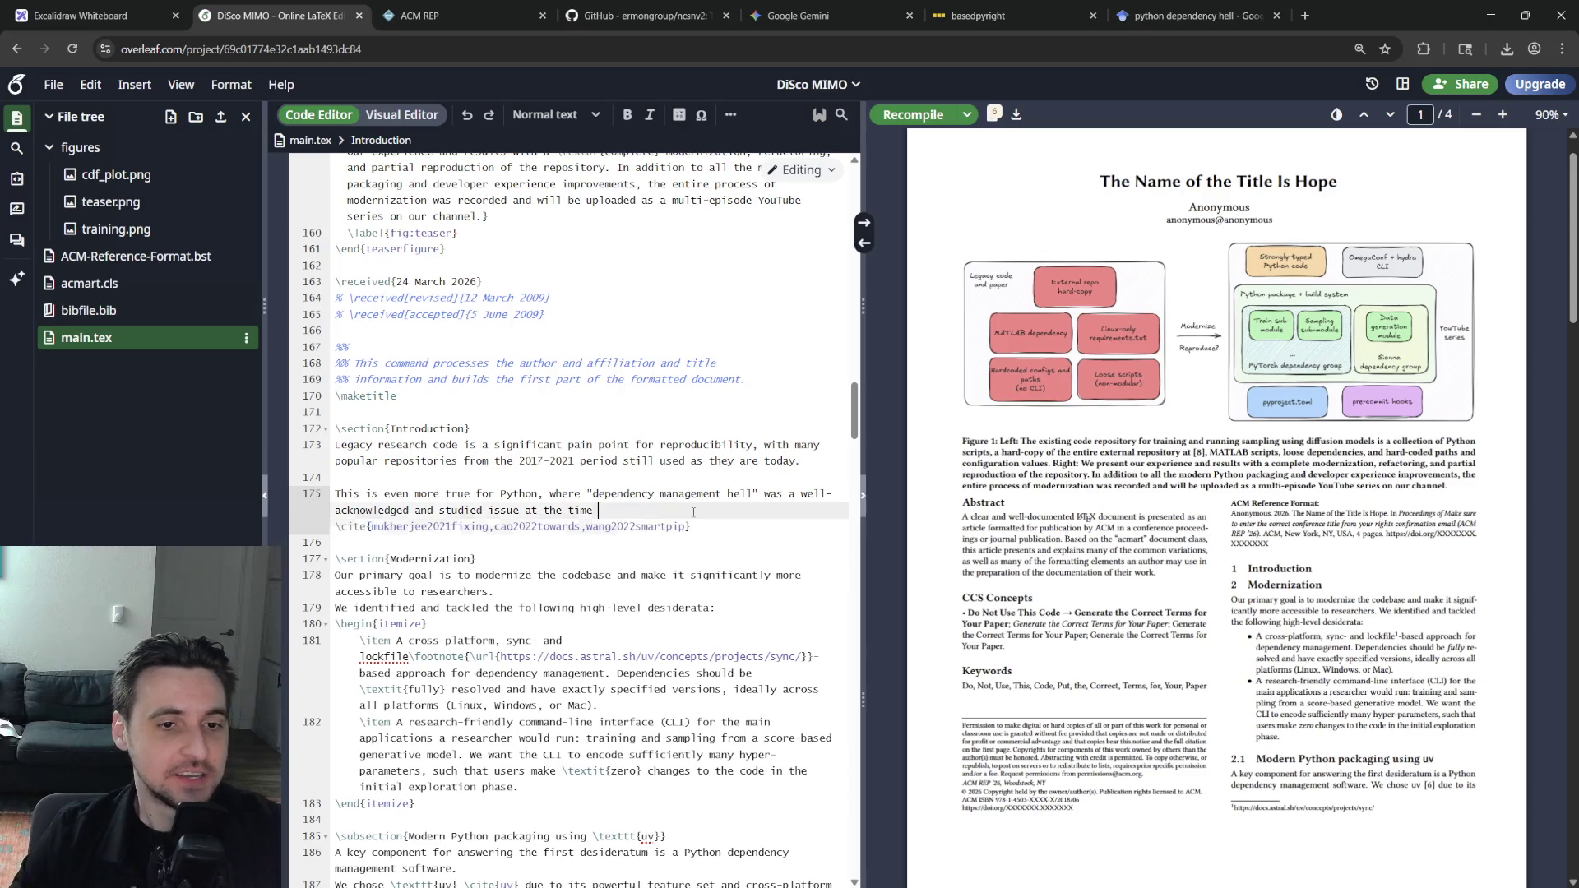
Change 'even more true' to 'the case' and add that frameworks like \texttt{uv} \cite{uv} have largely solved these issues
double_click(425, 495)
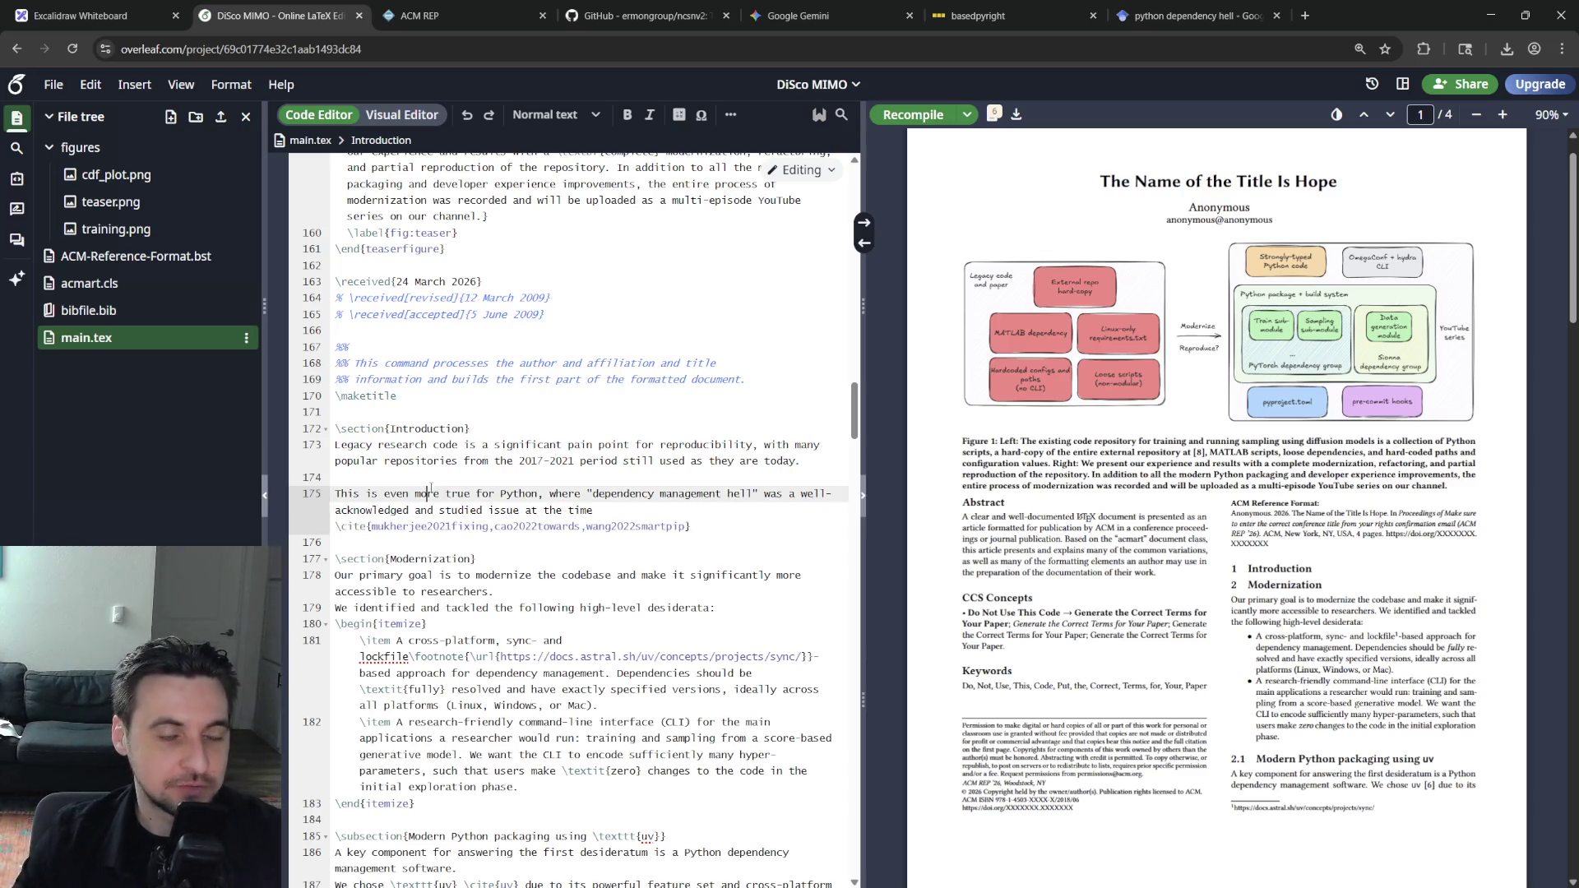
key("BackSpace")
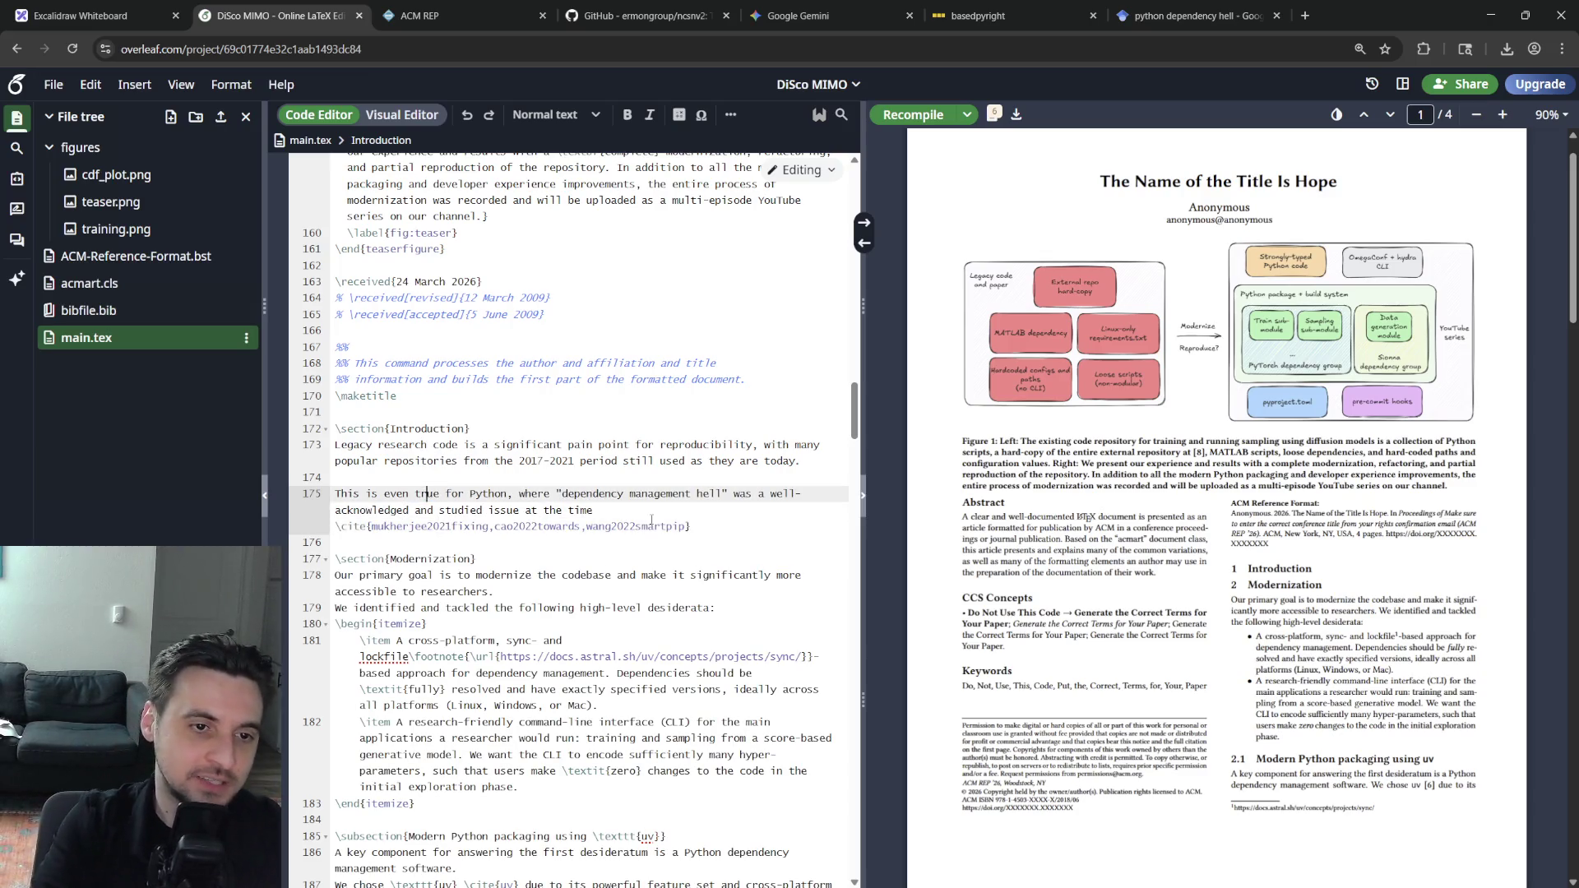
key("BackSpace")
key("BackSpace")
key("BackSpace")
key("BackSpace")
key("BackSpace")
key("BackSpace")
key("BackSpace")
type("de")
type("finitely t")
key("BackSpace")
key("BackSpace")
key("BackSpace")
key("BackSpace")
key("BackSpace")
key("BackSpace")
key("BackSpace")
key("BackSpace")
key("BackSpace")
type("the case")
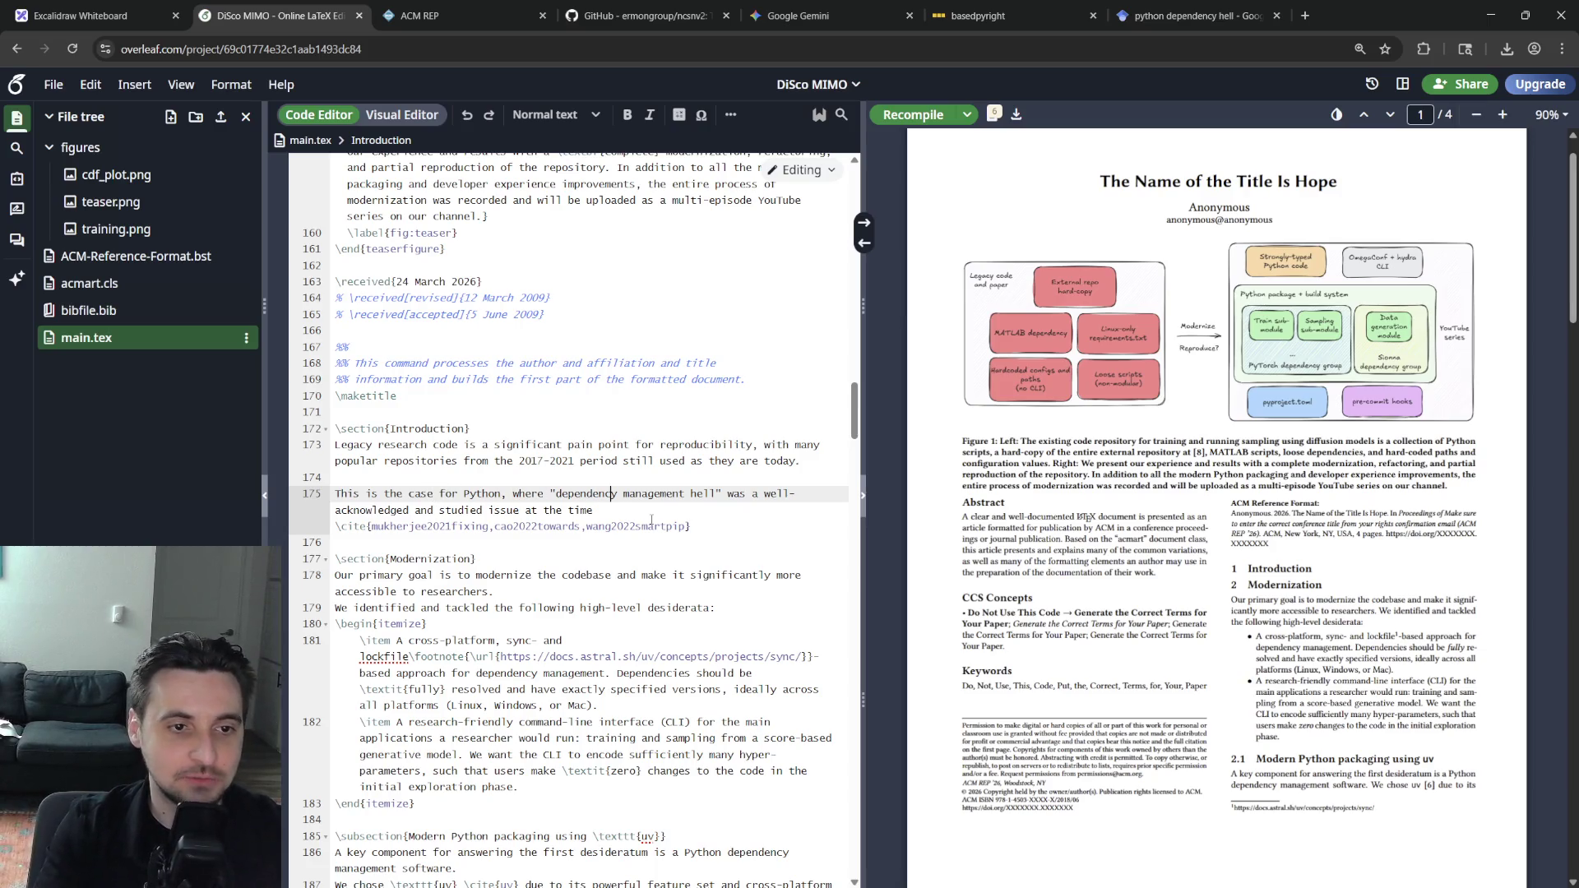
key("End")
key("End")
type(". Fortun")
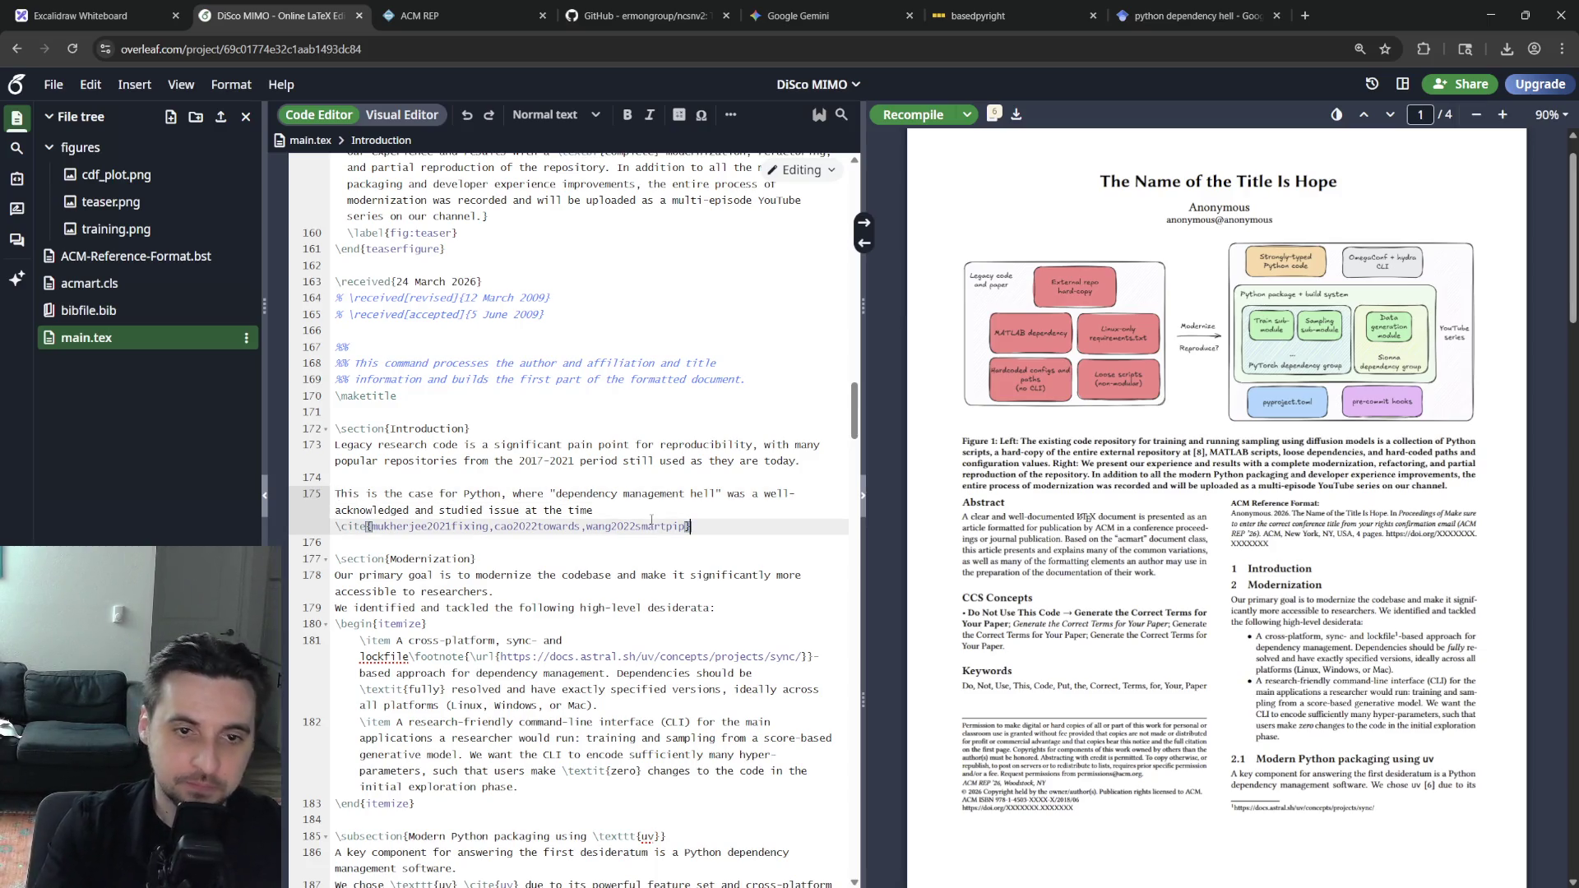
type("ately, ")
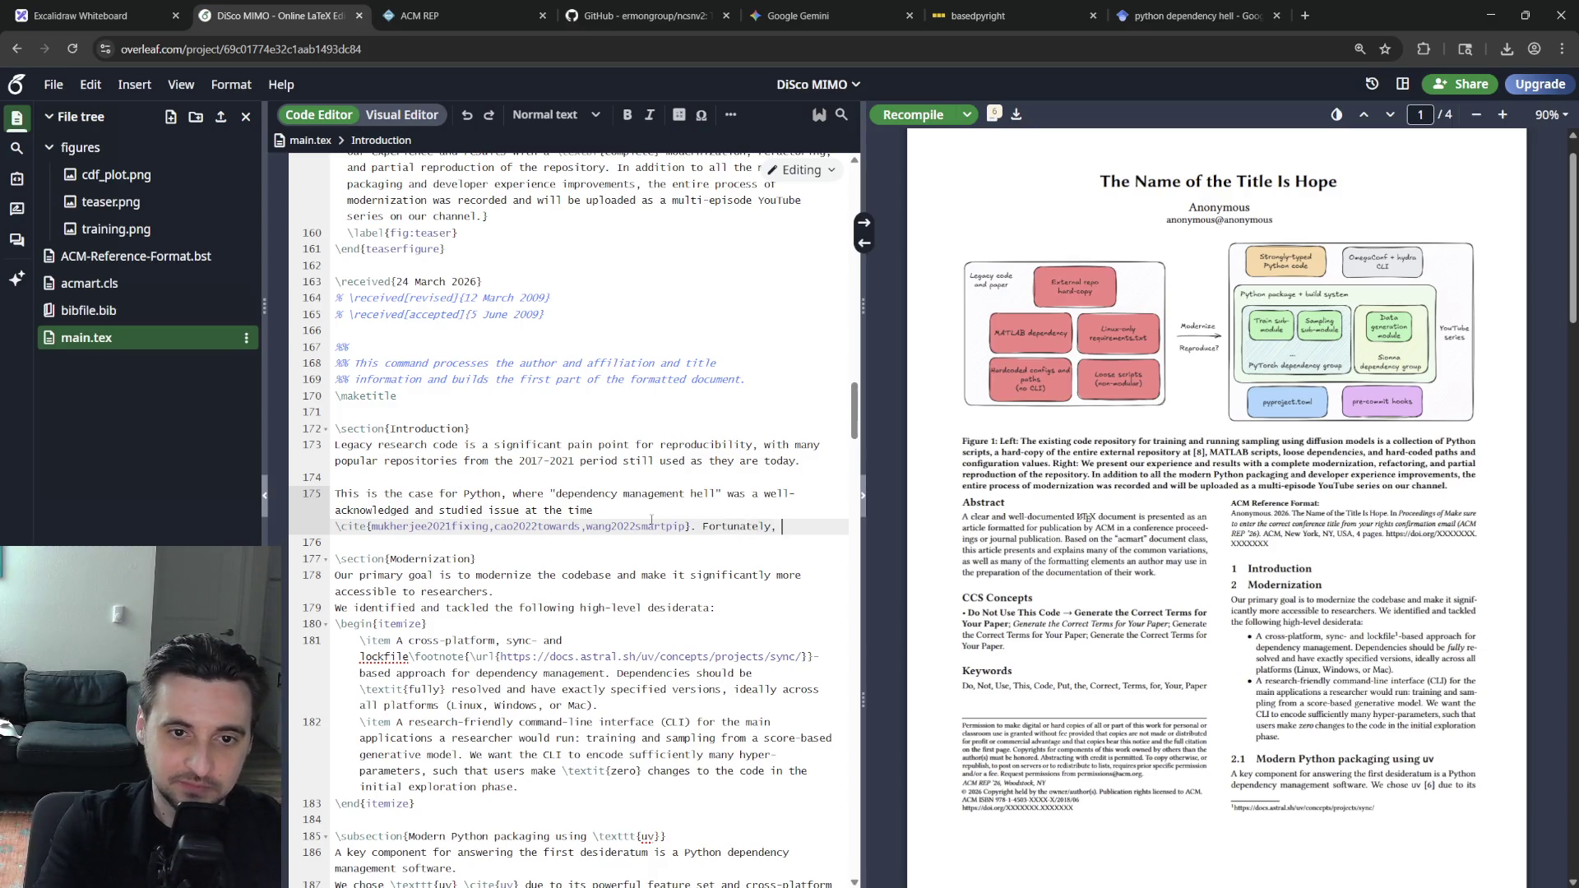
type("ever since modern frameworks liv")
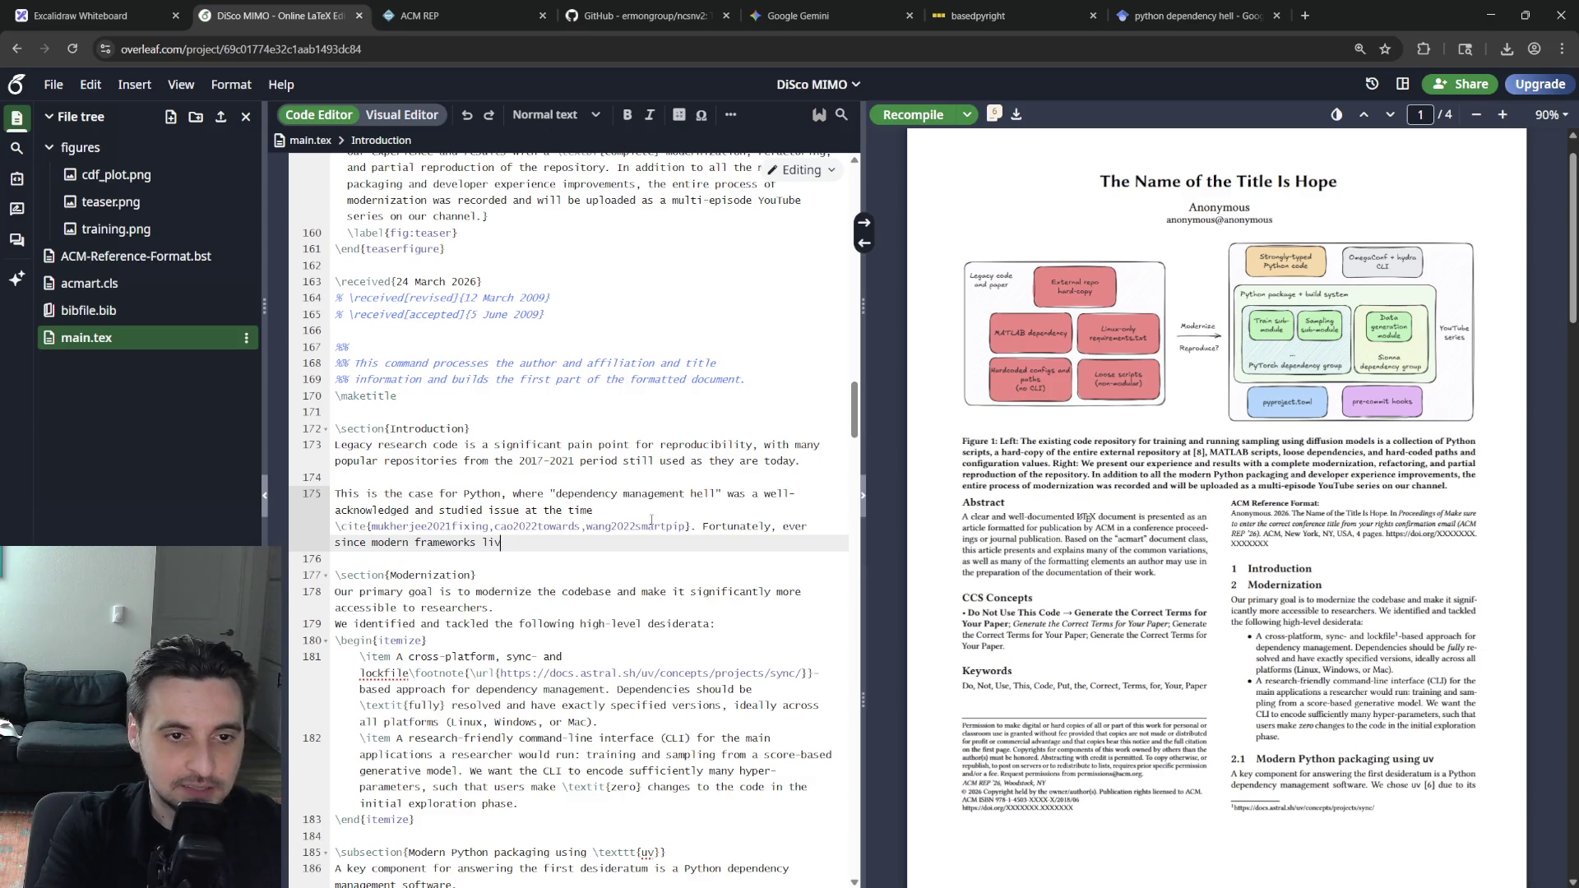
type("texttt")
type("{uv}")
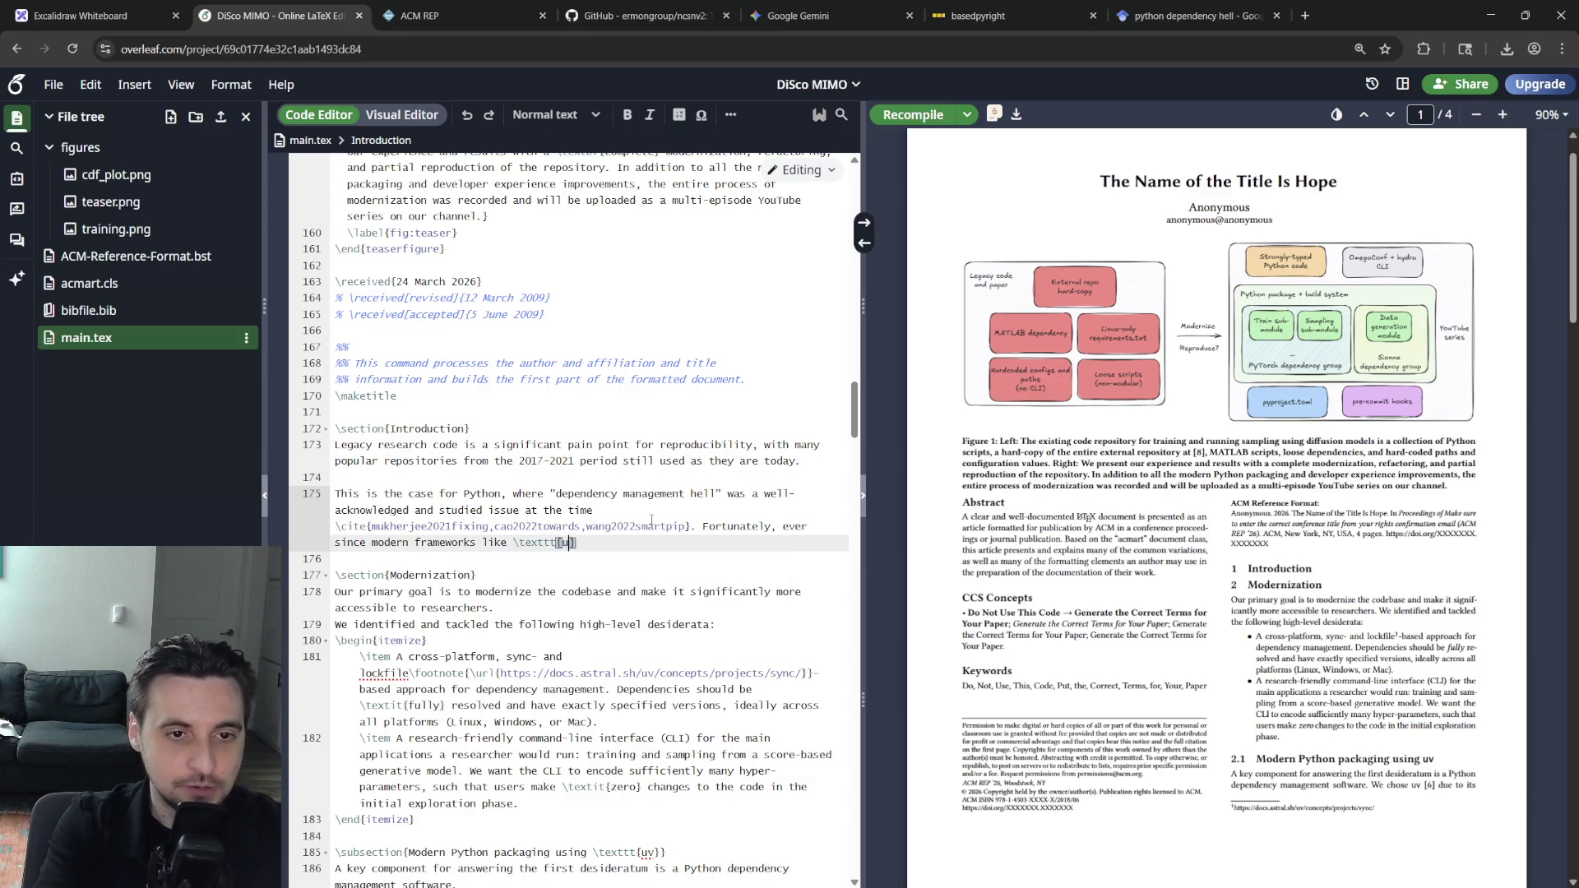
type(" \\cite{")
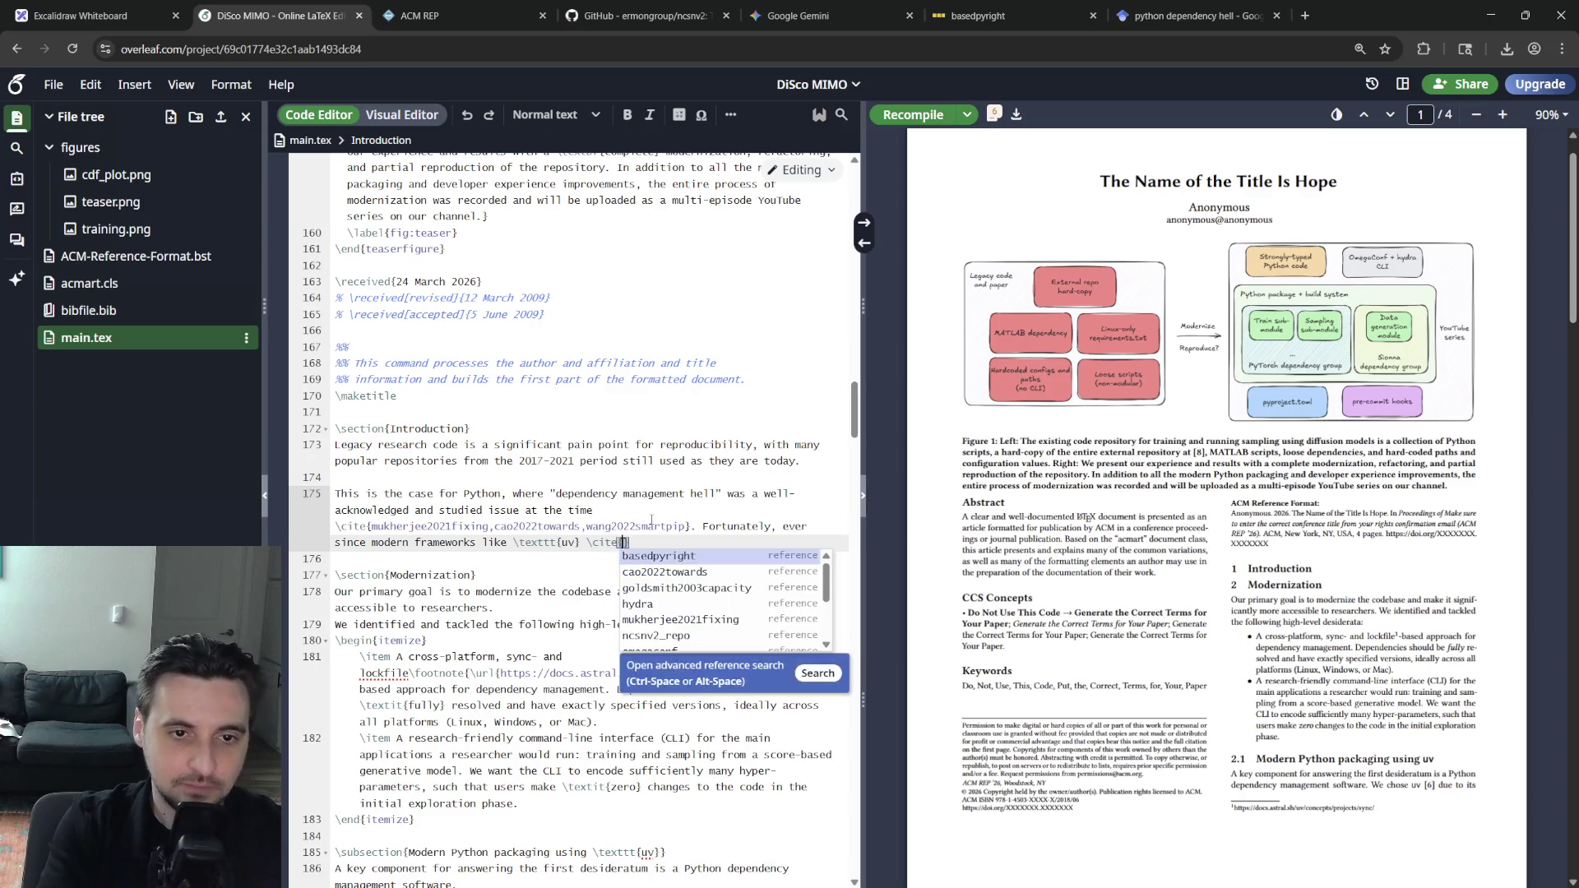
type("uv} have largely solved these issues")
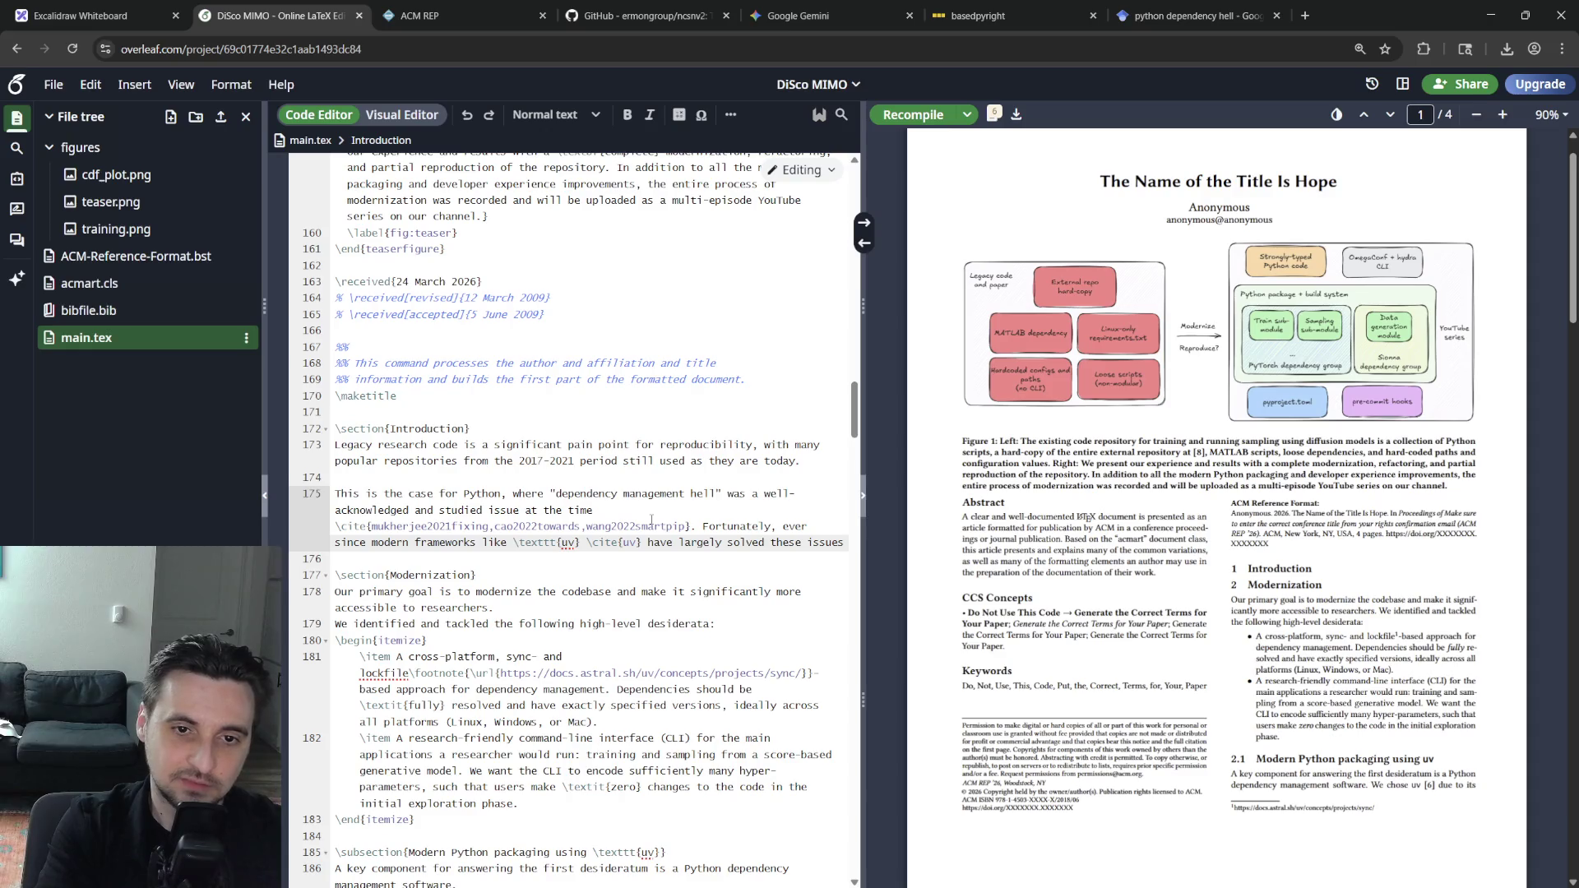
type(",")
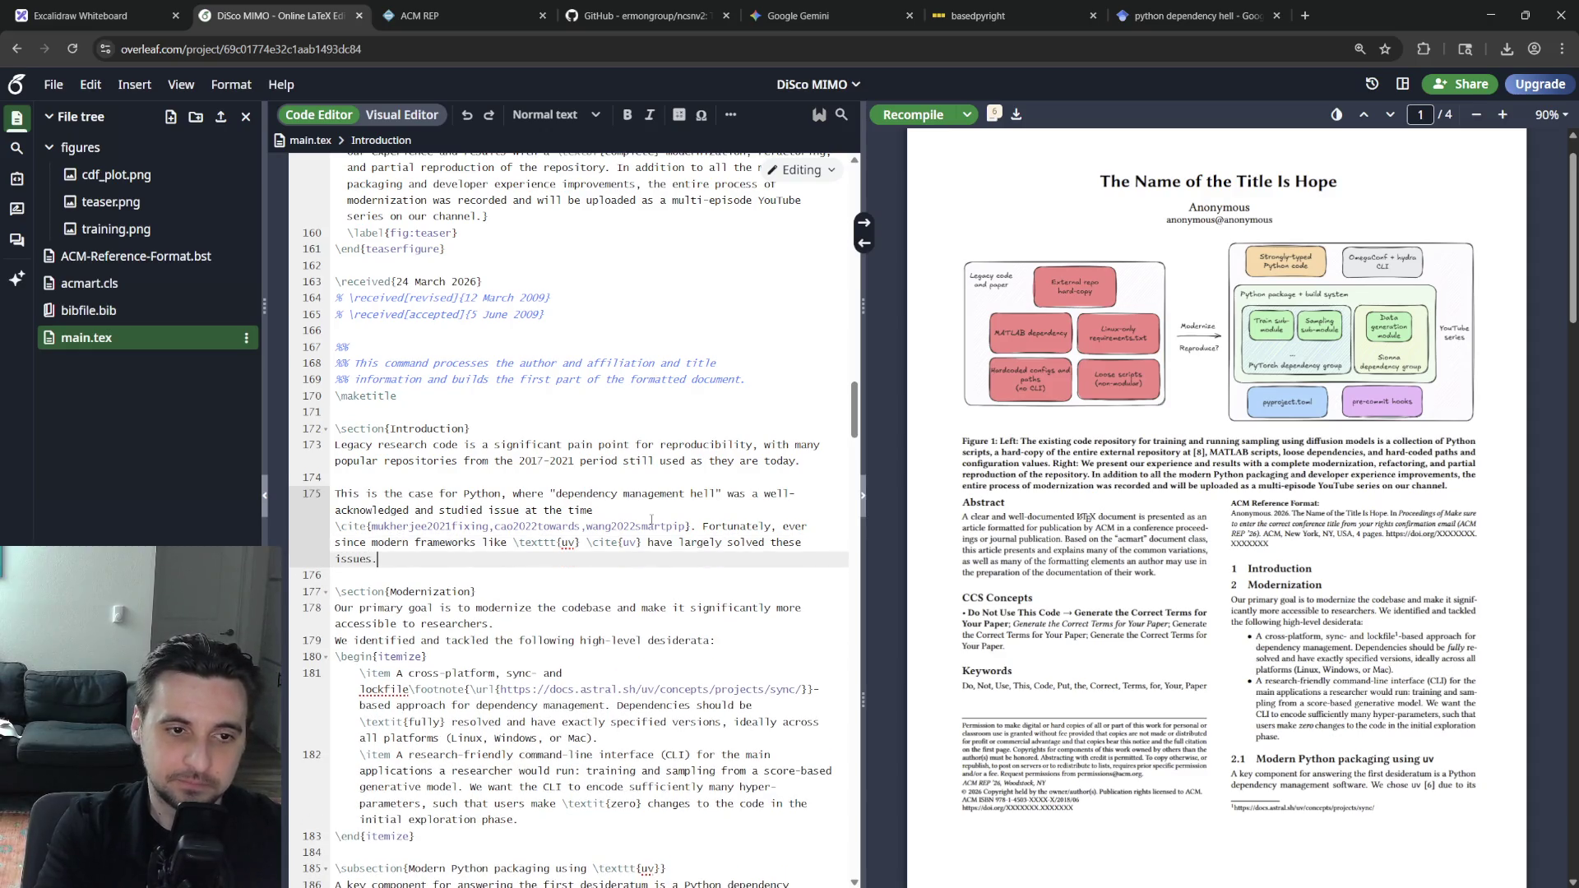
key("Return")
key("Return")
type("Our goal in this short paper")
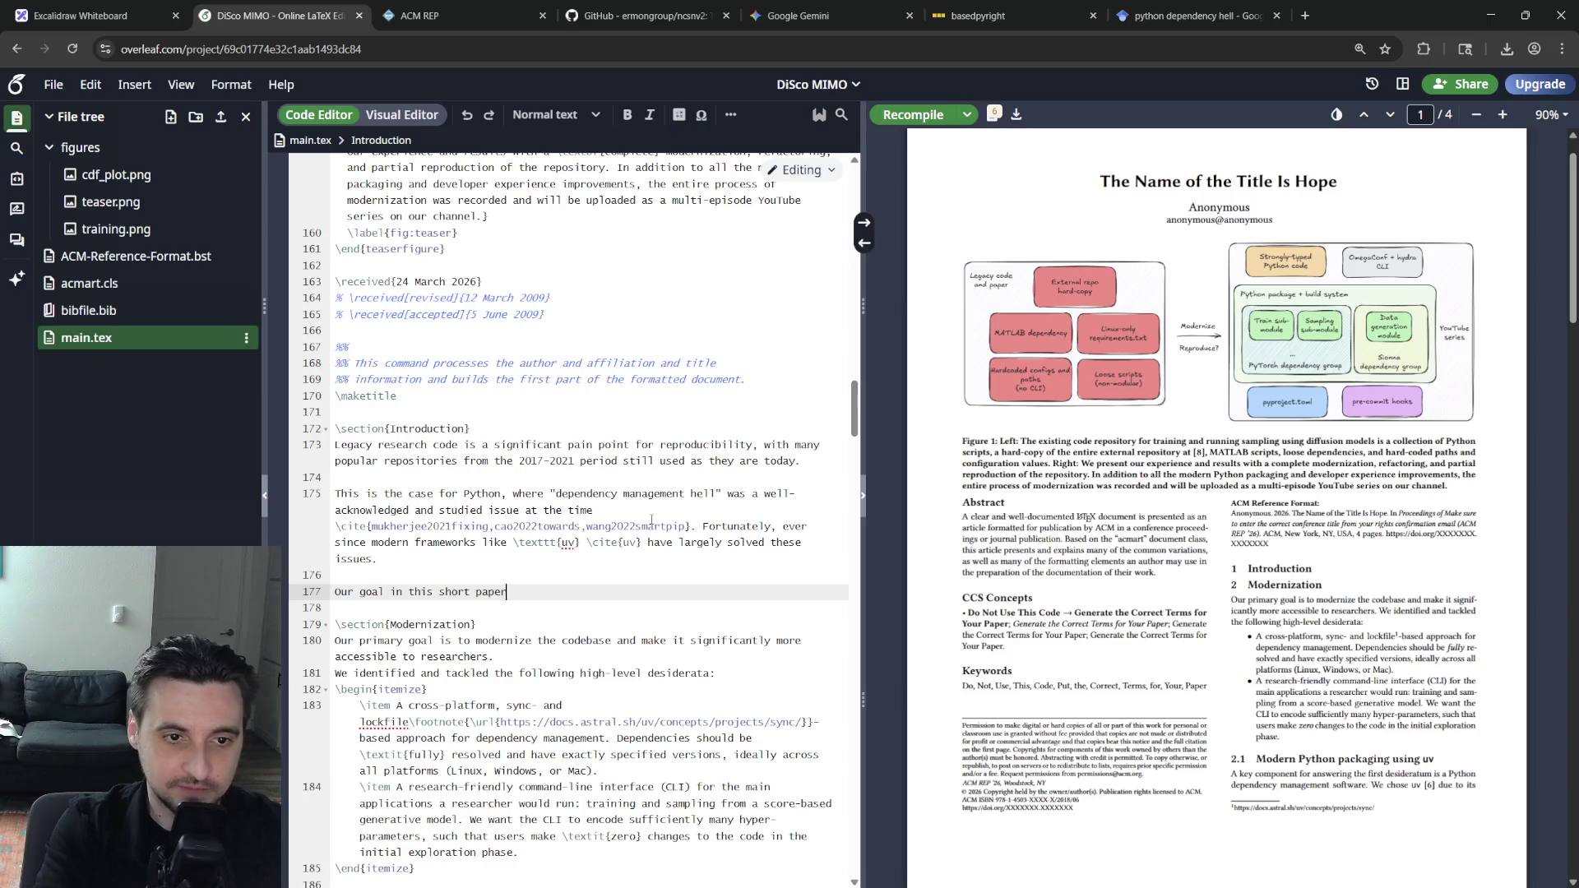
type(" our ")
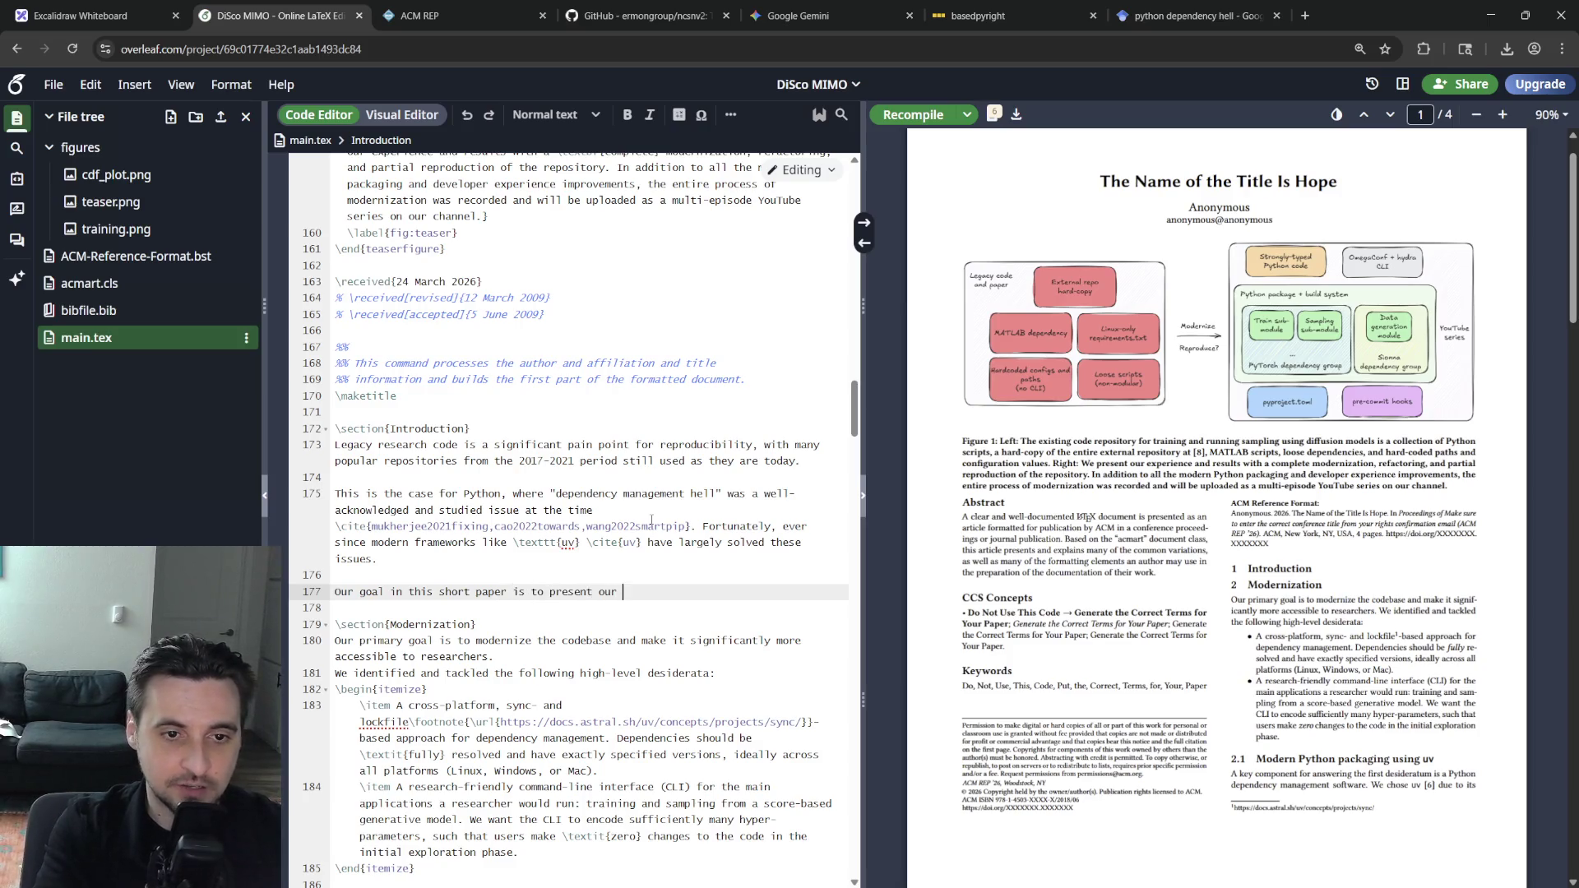
type("systematic a")
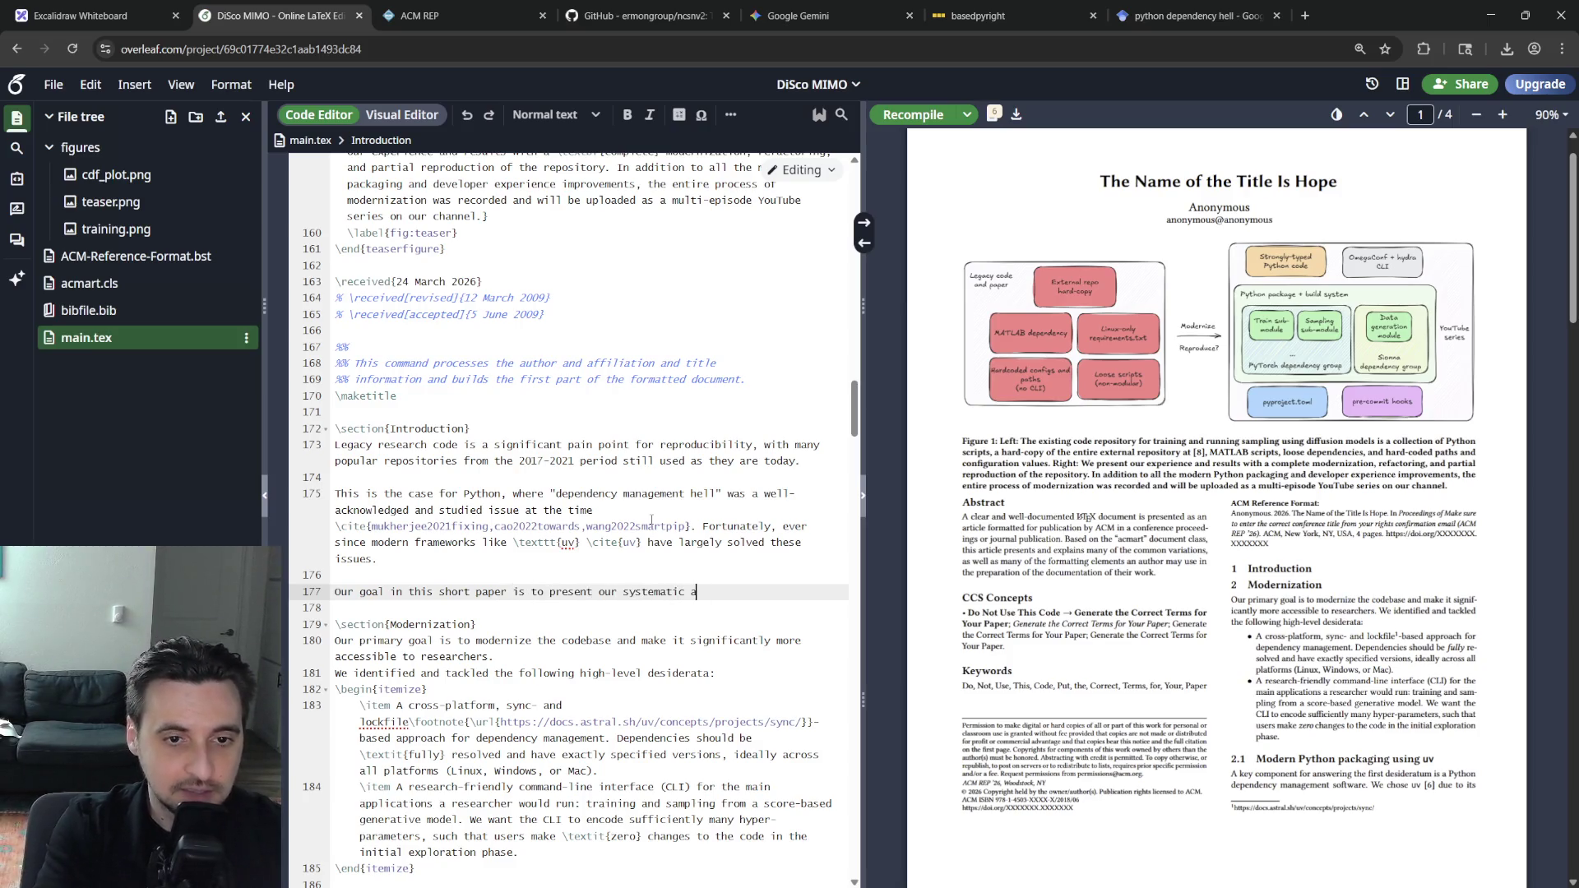
type("mo")
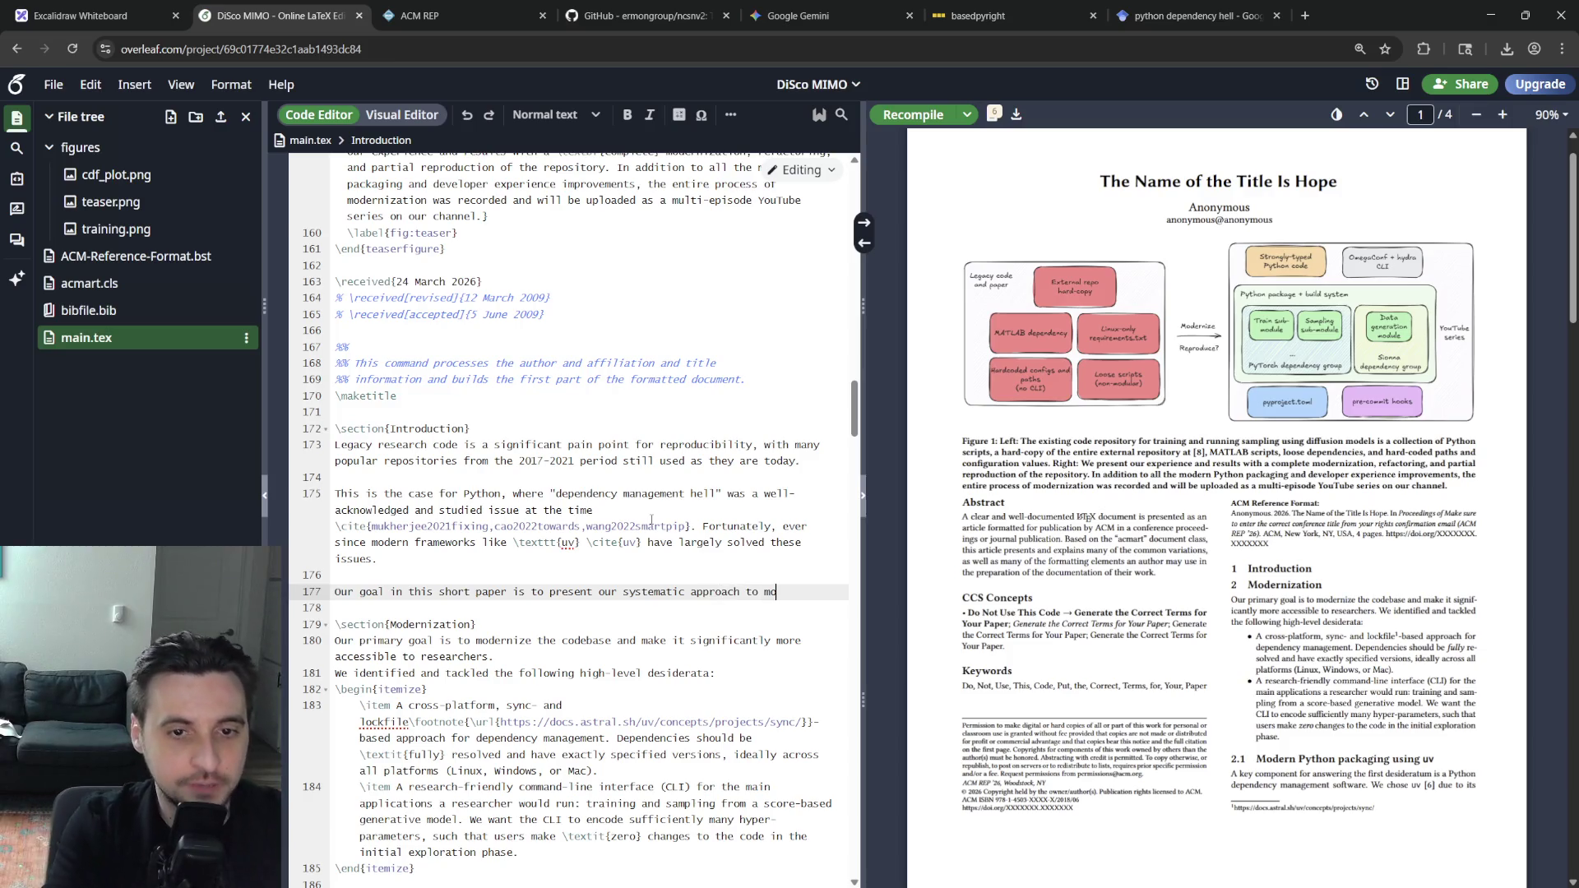
type("dernizing such ")
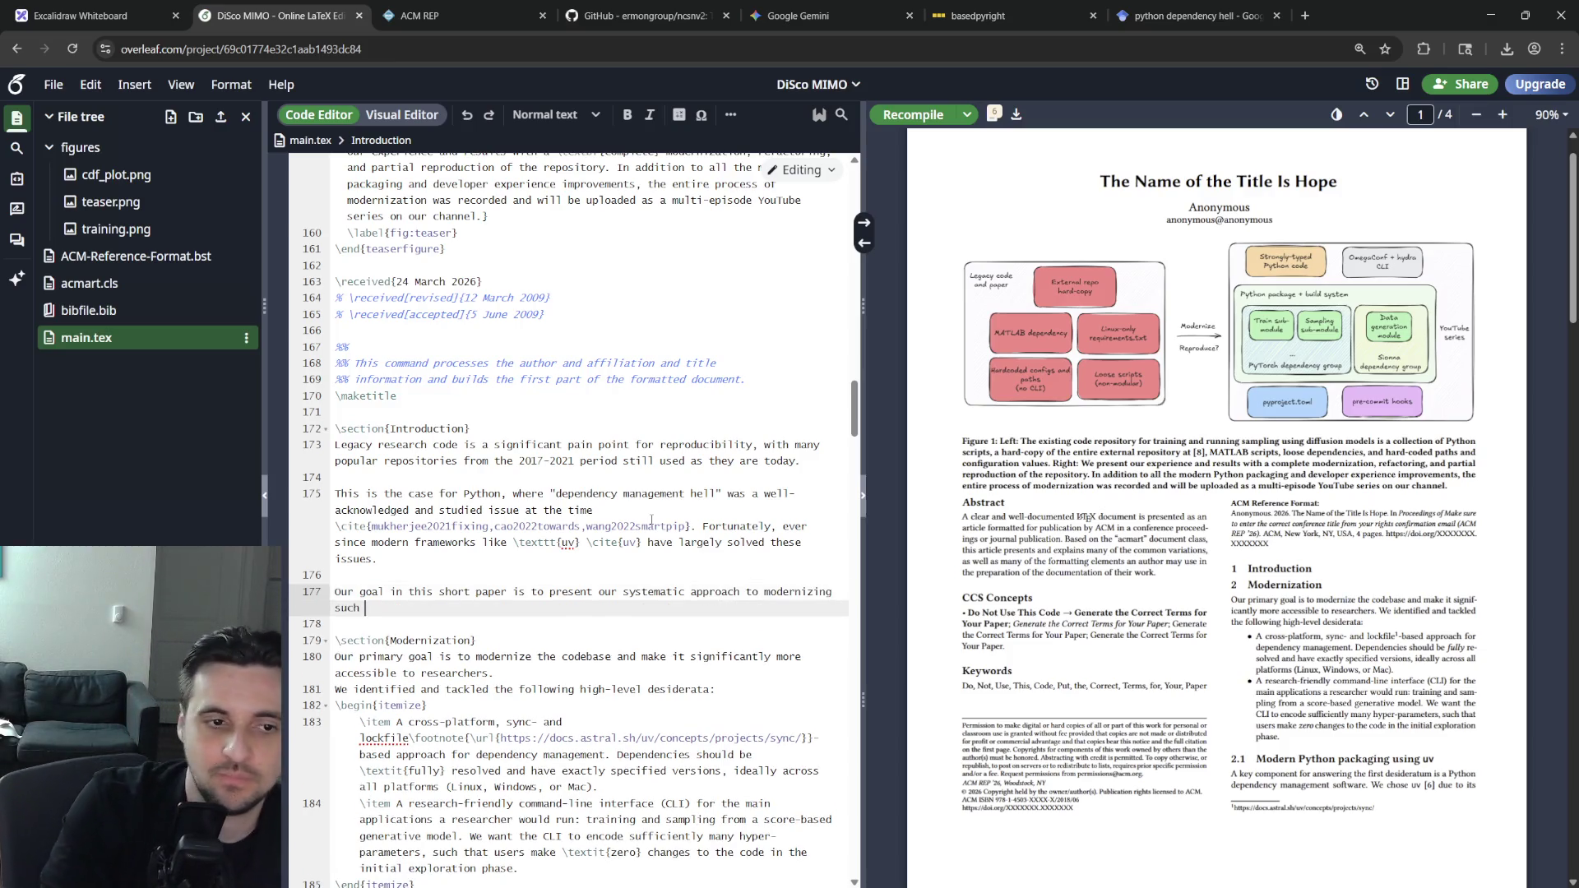
type("a repositor")
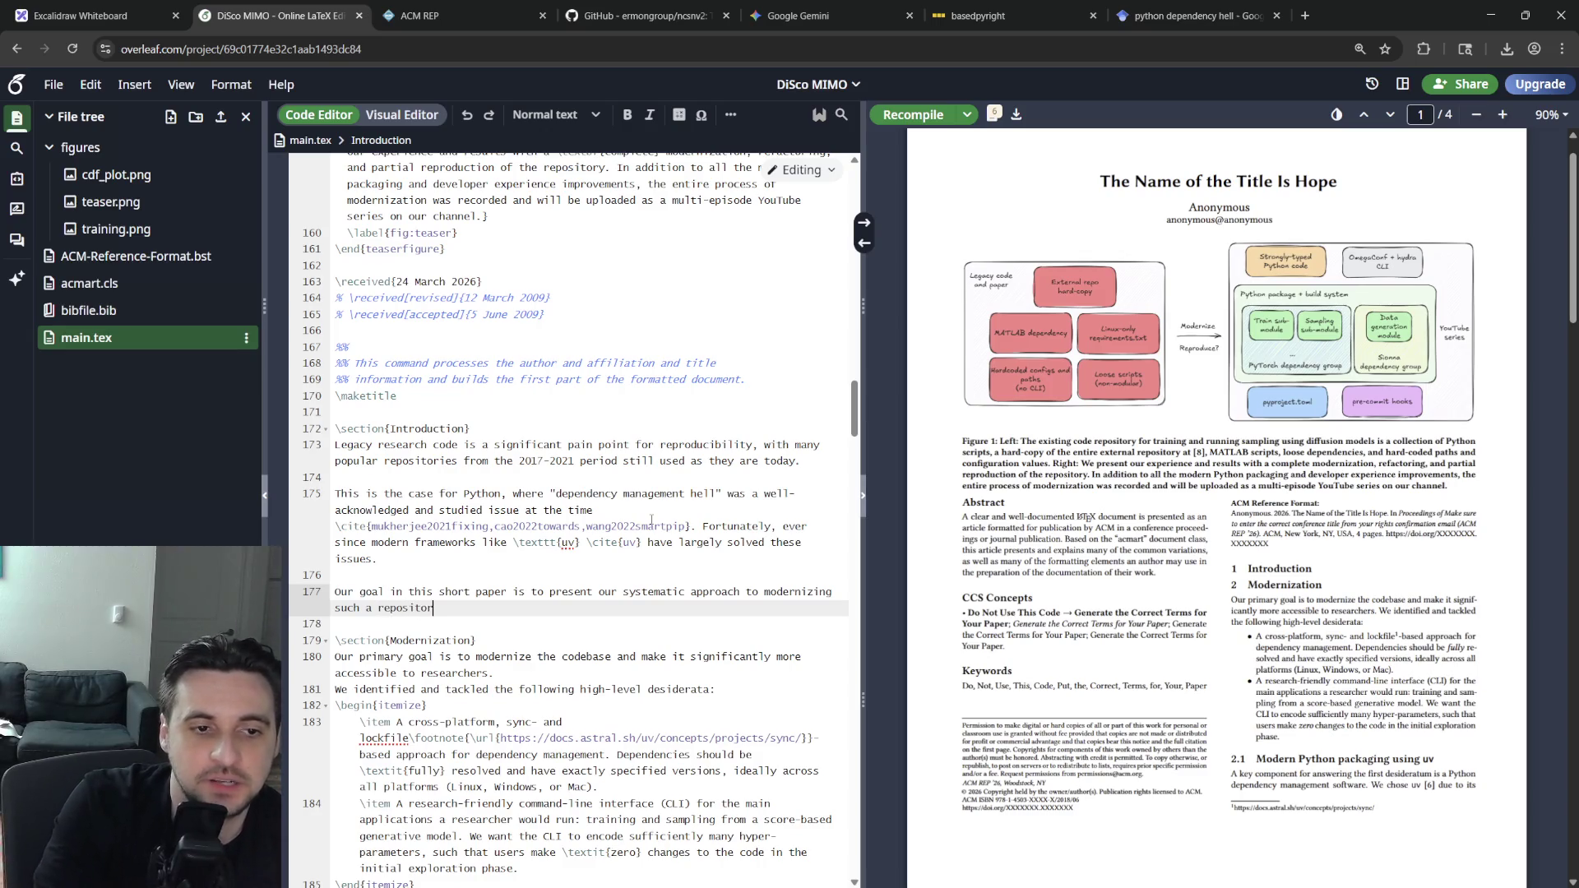
type("y")
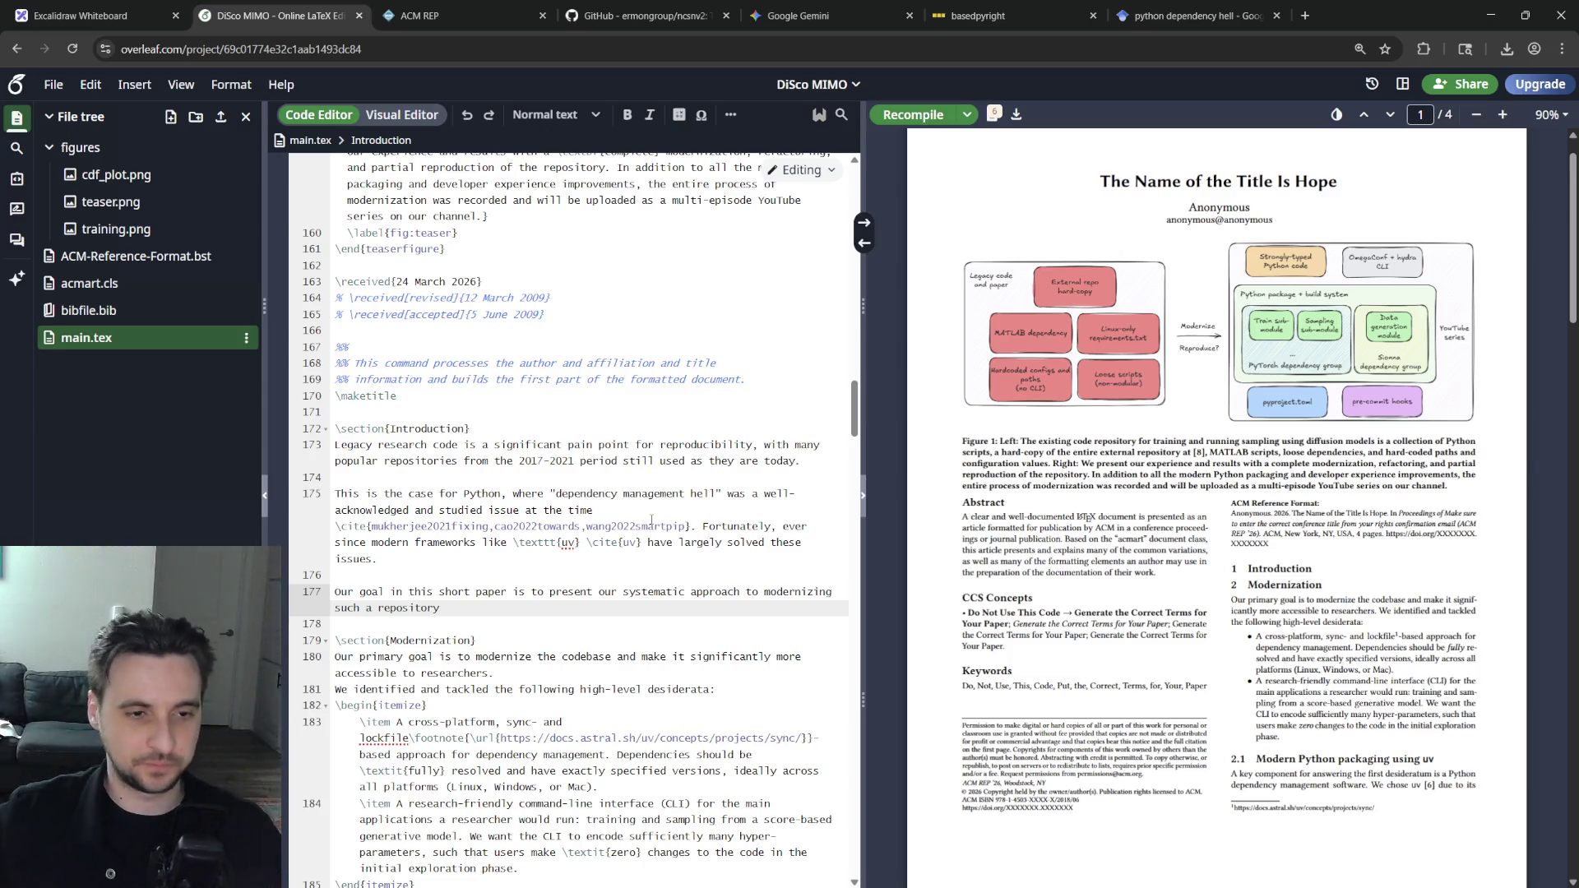
type(".")
Extend the goal sentence with 'and its associated publication \cite{our_paper_anon}' after the repository citation
key("Return")
type("In ")
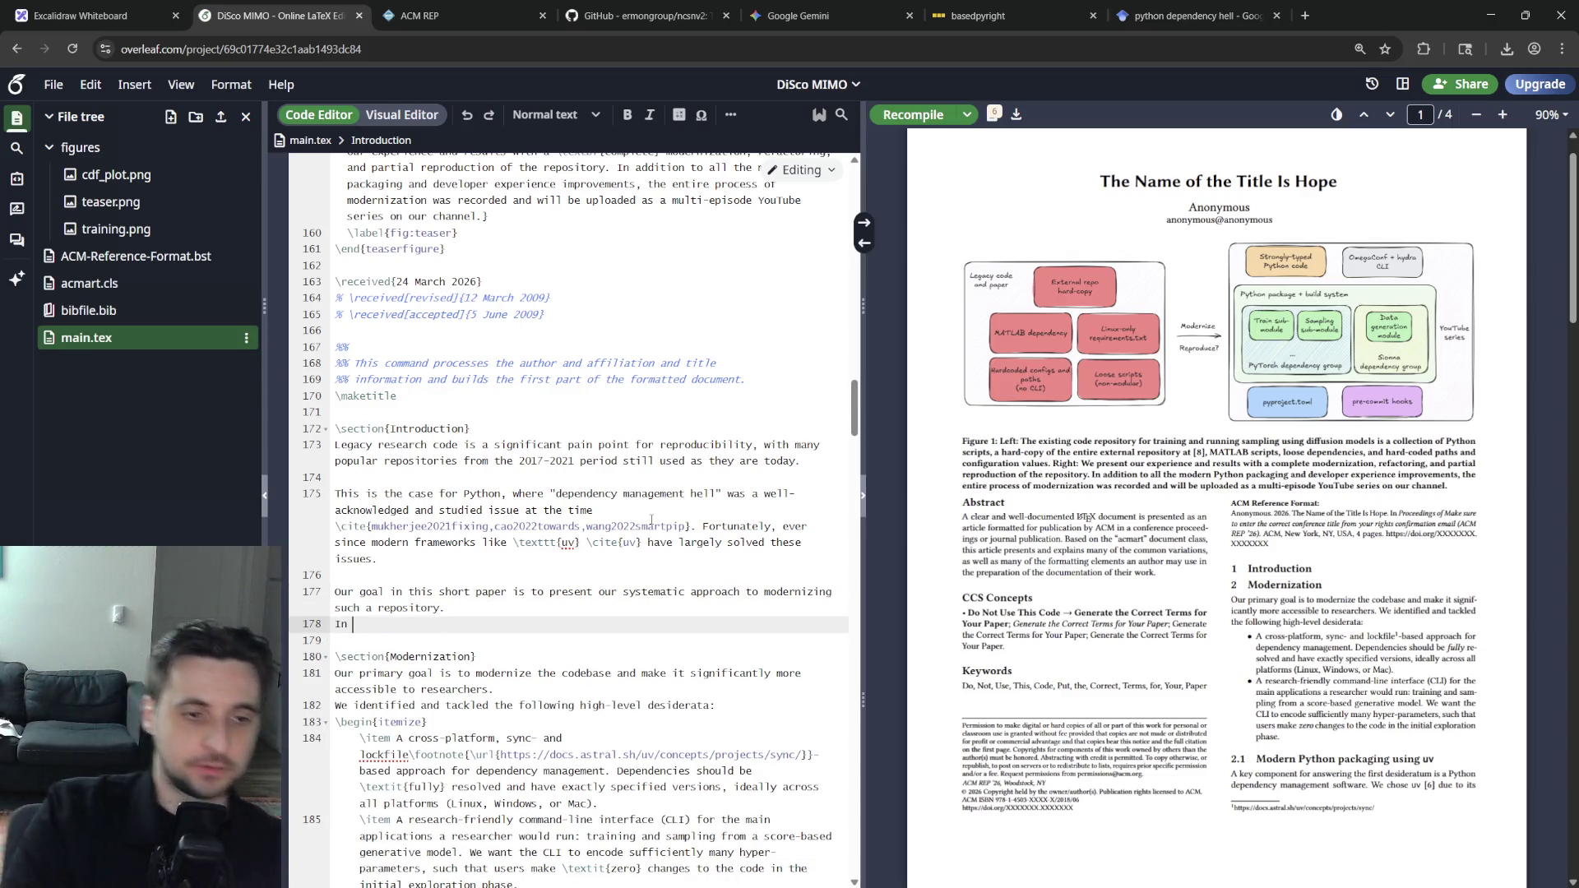
type("particular we target the repository i")
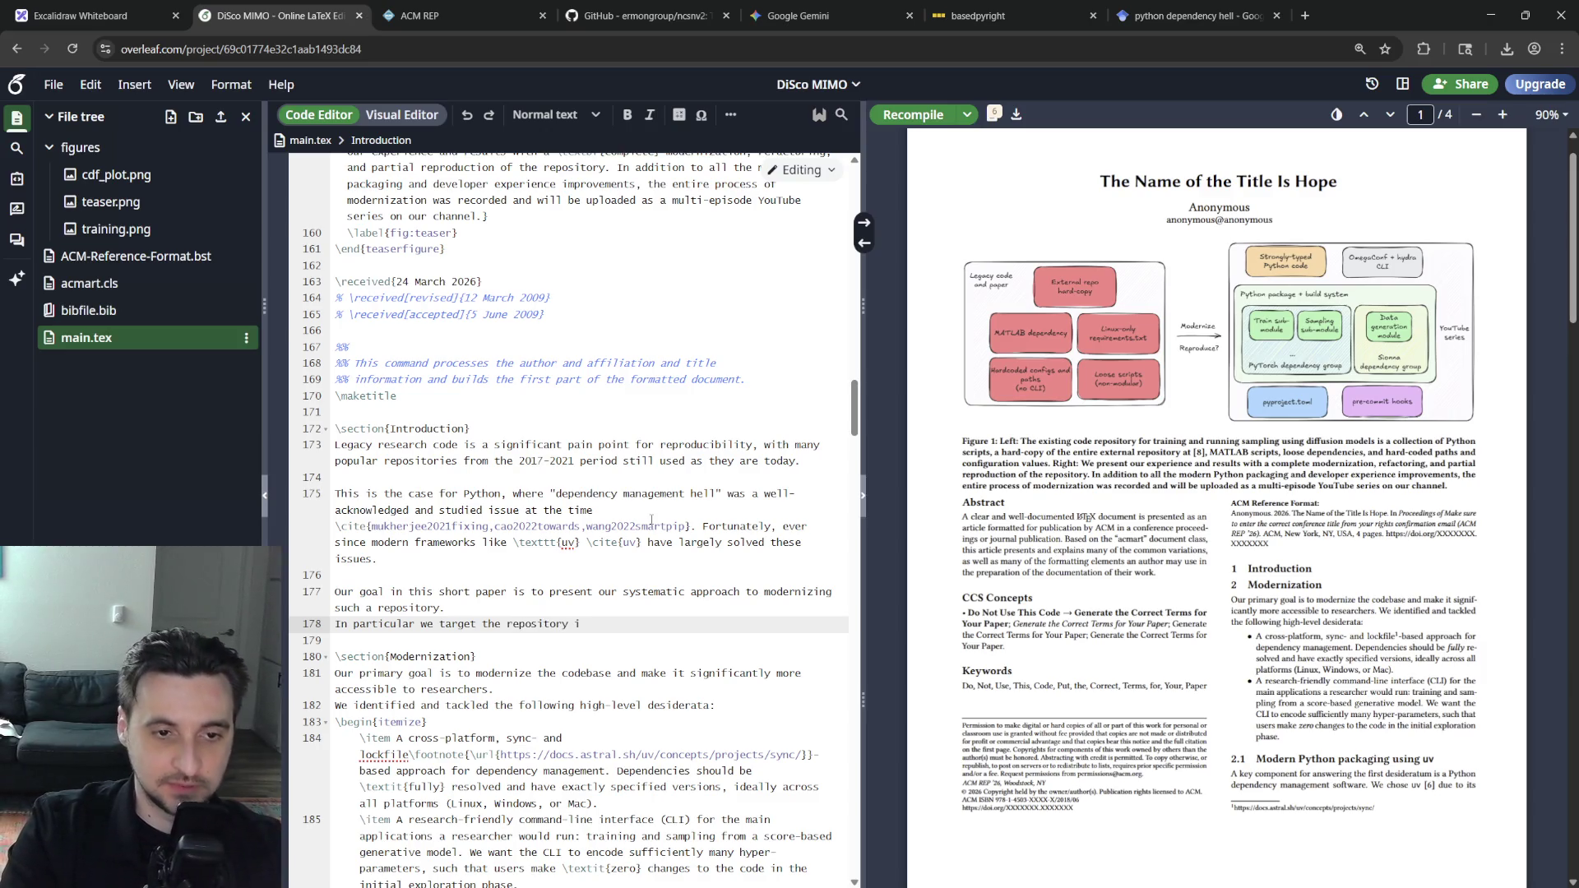
key("BackSpace")
type("at ")
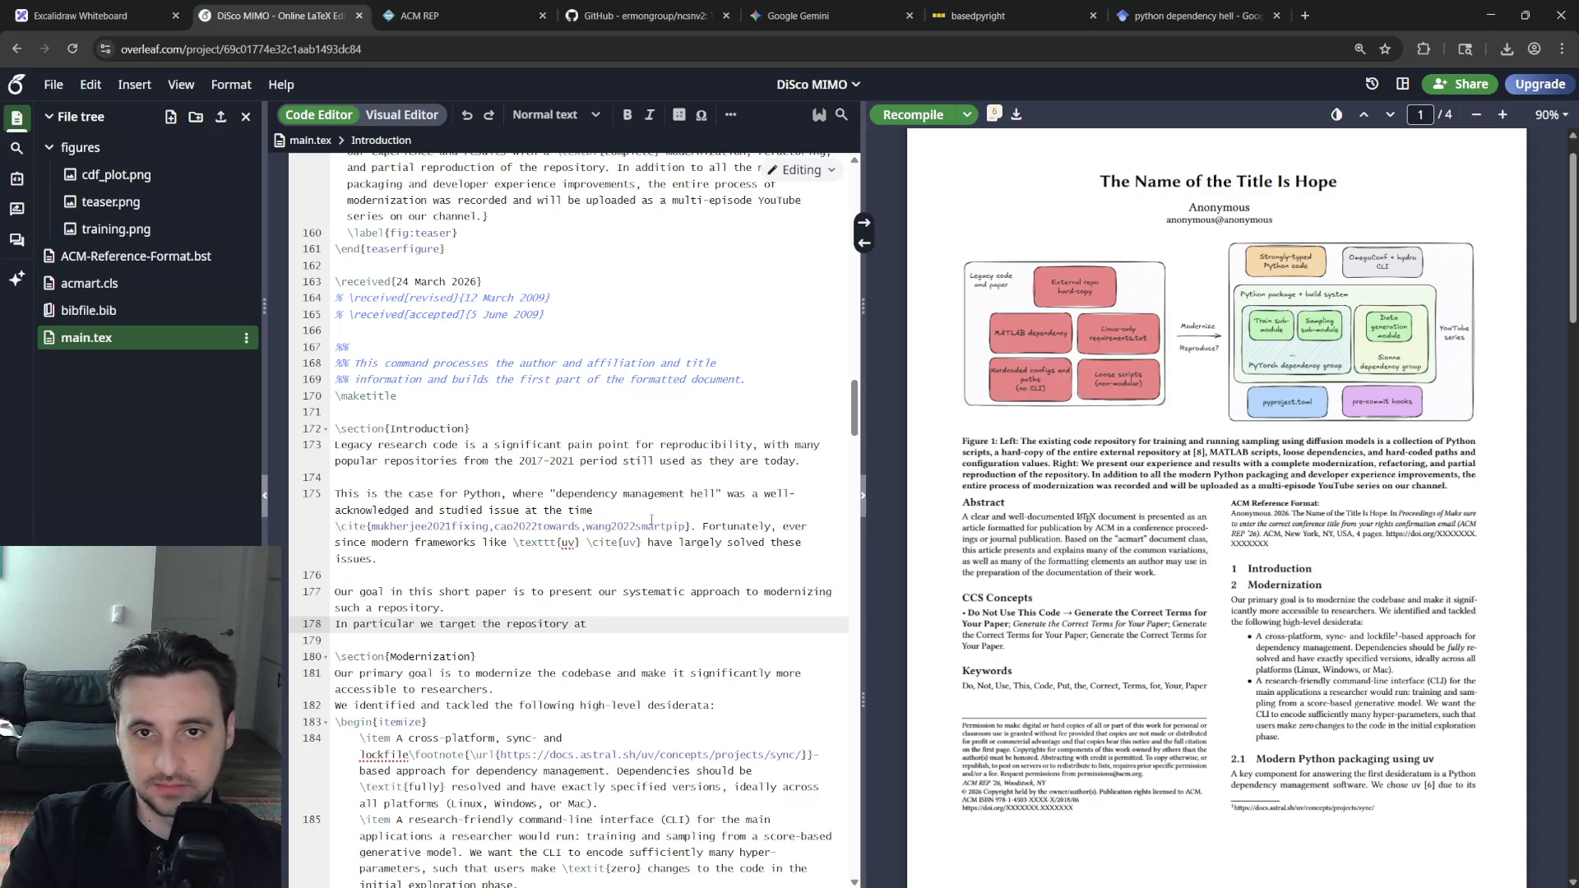
type("\\cite")
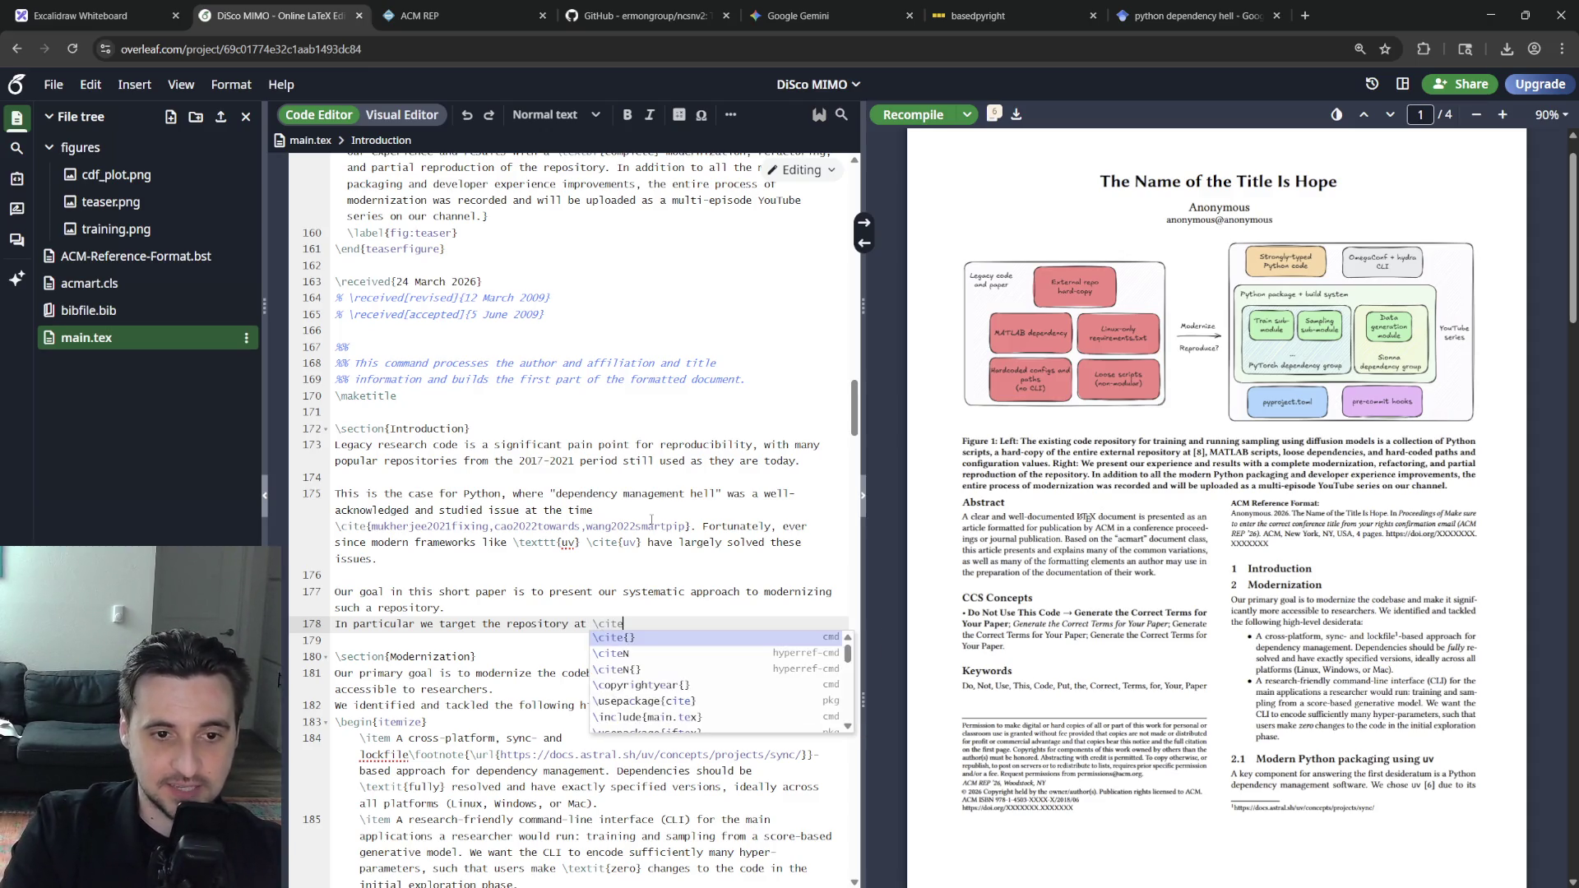
type("{ours_anon")
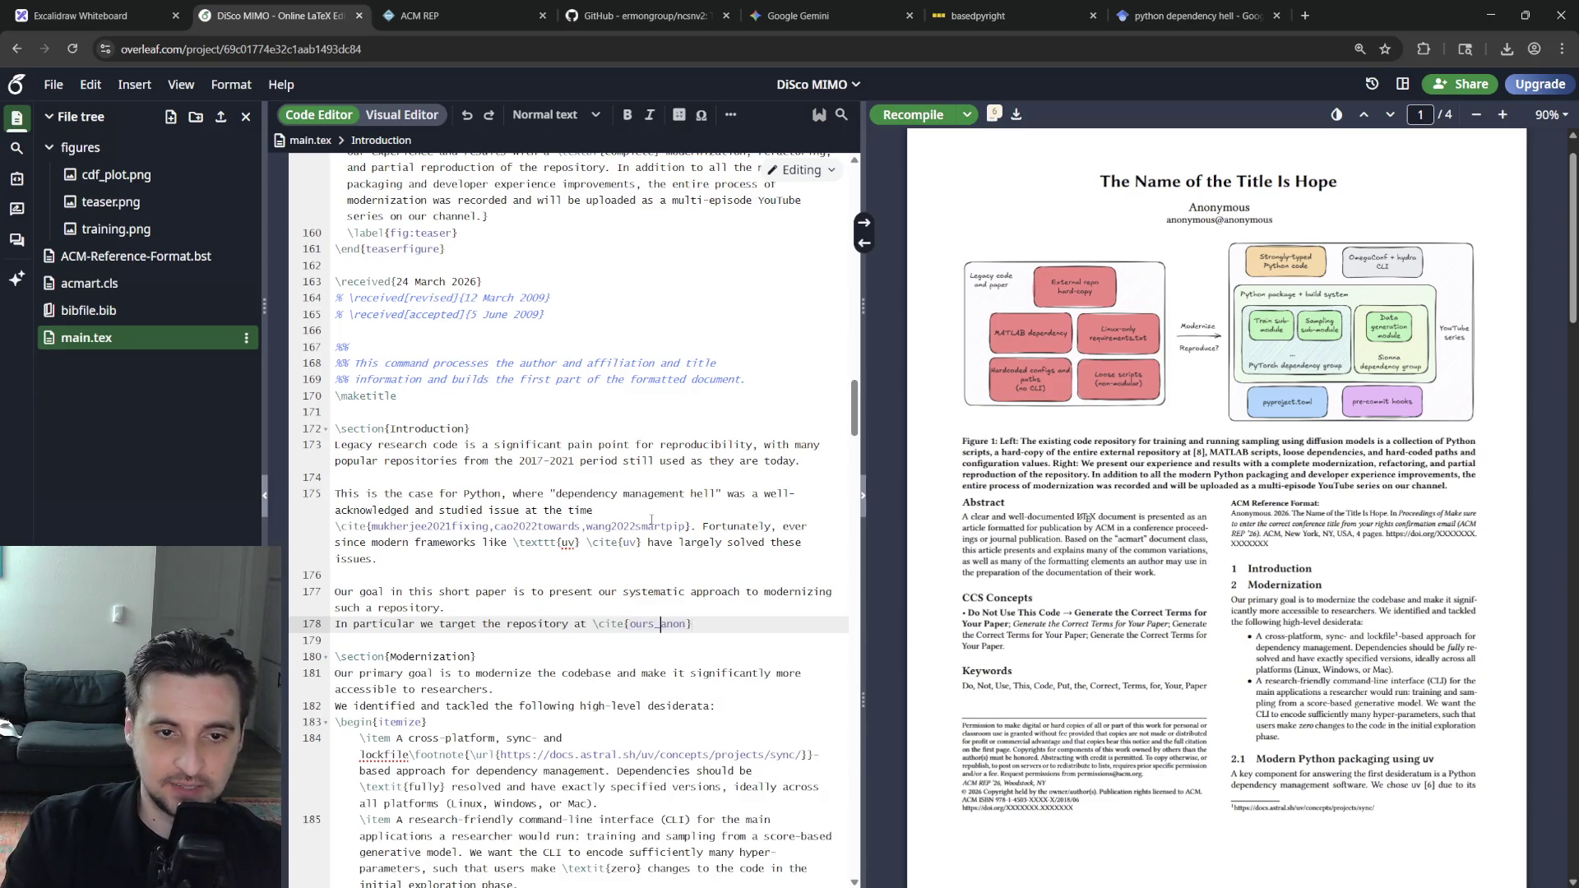
type("repo_")
key("End")
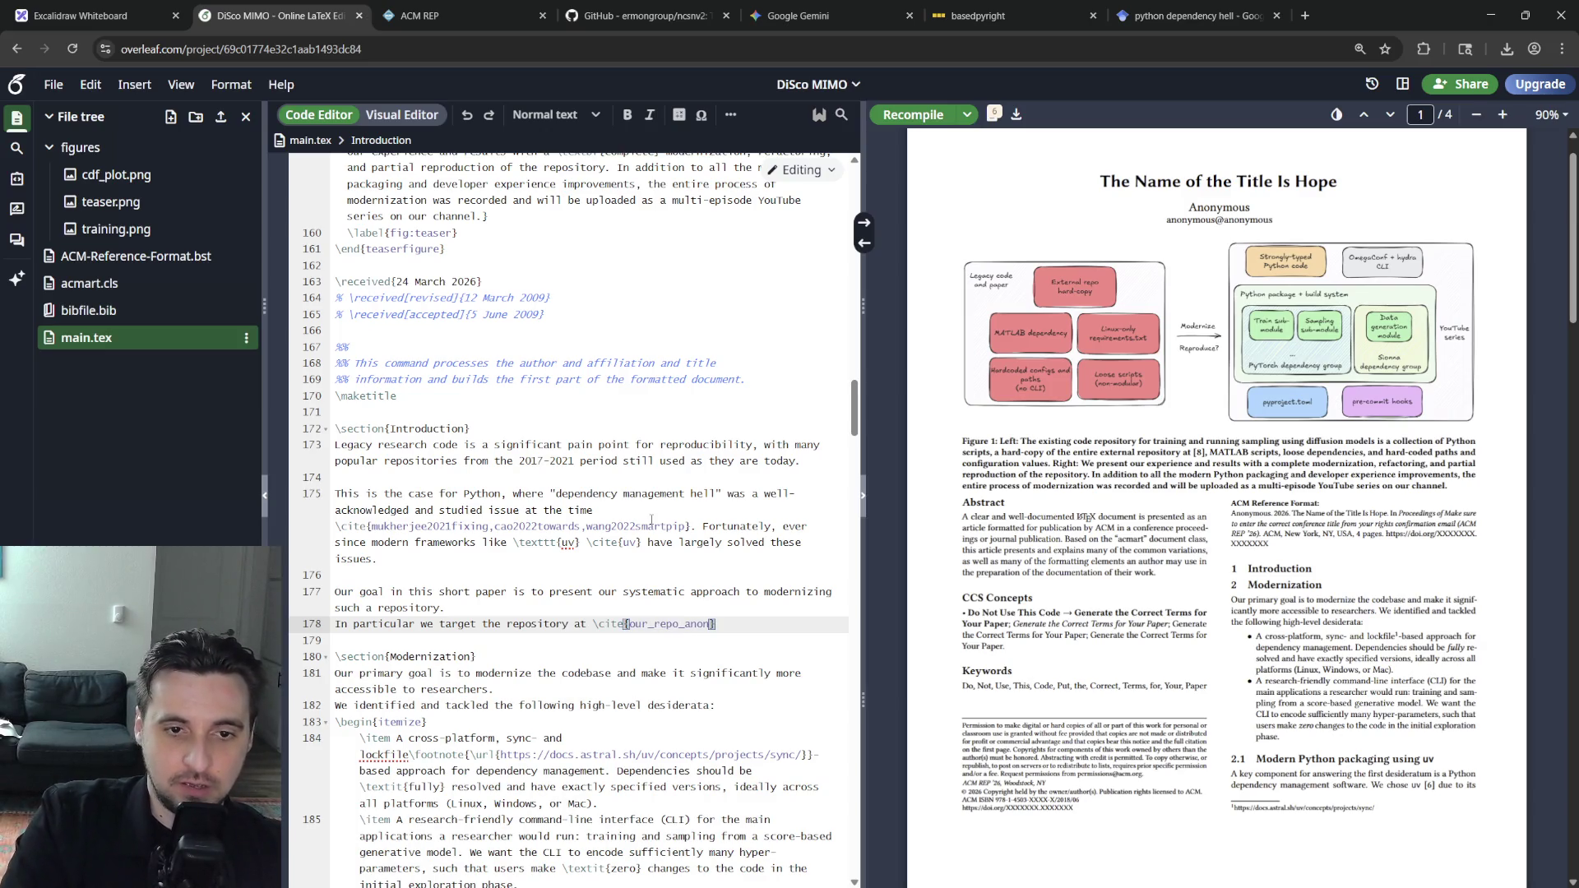
type("and its assoc")
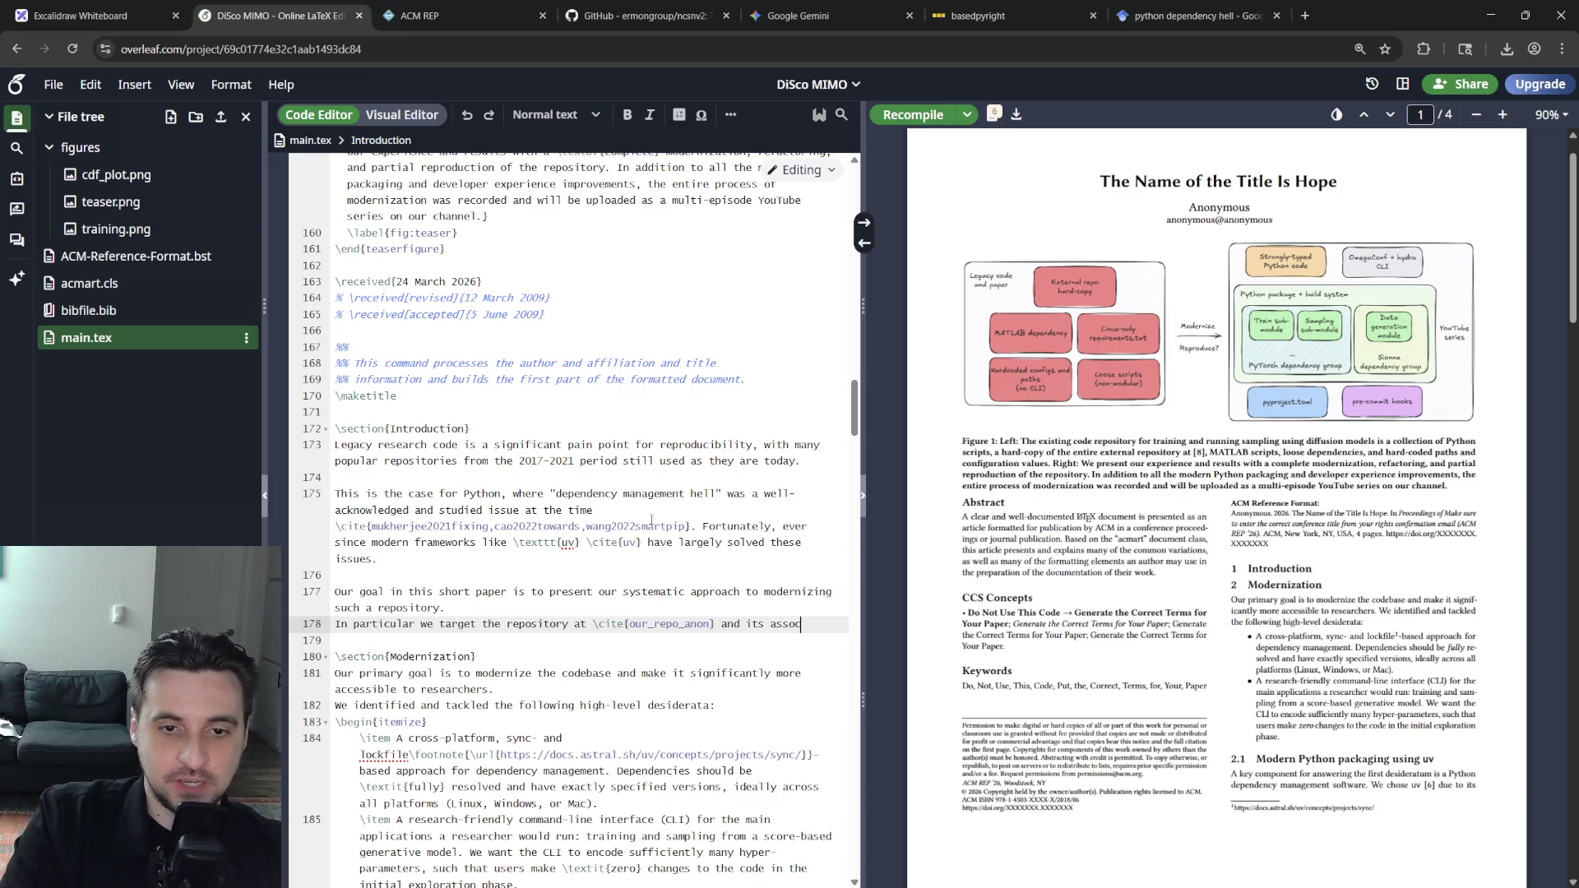
type("iated pu")
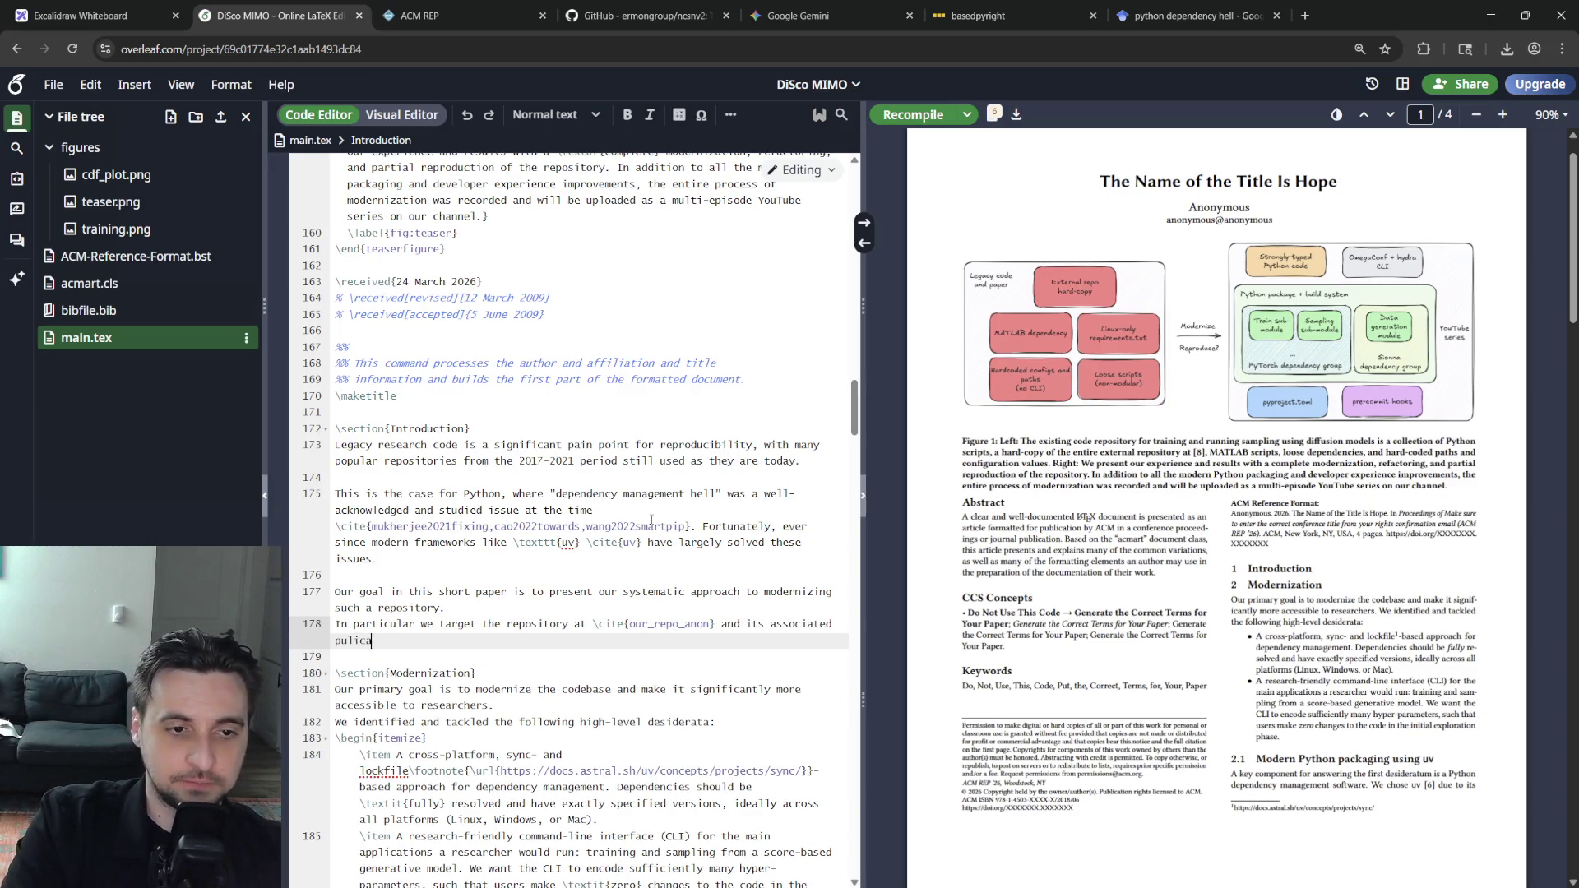
key("BackSpace")
type("high-impac")
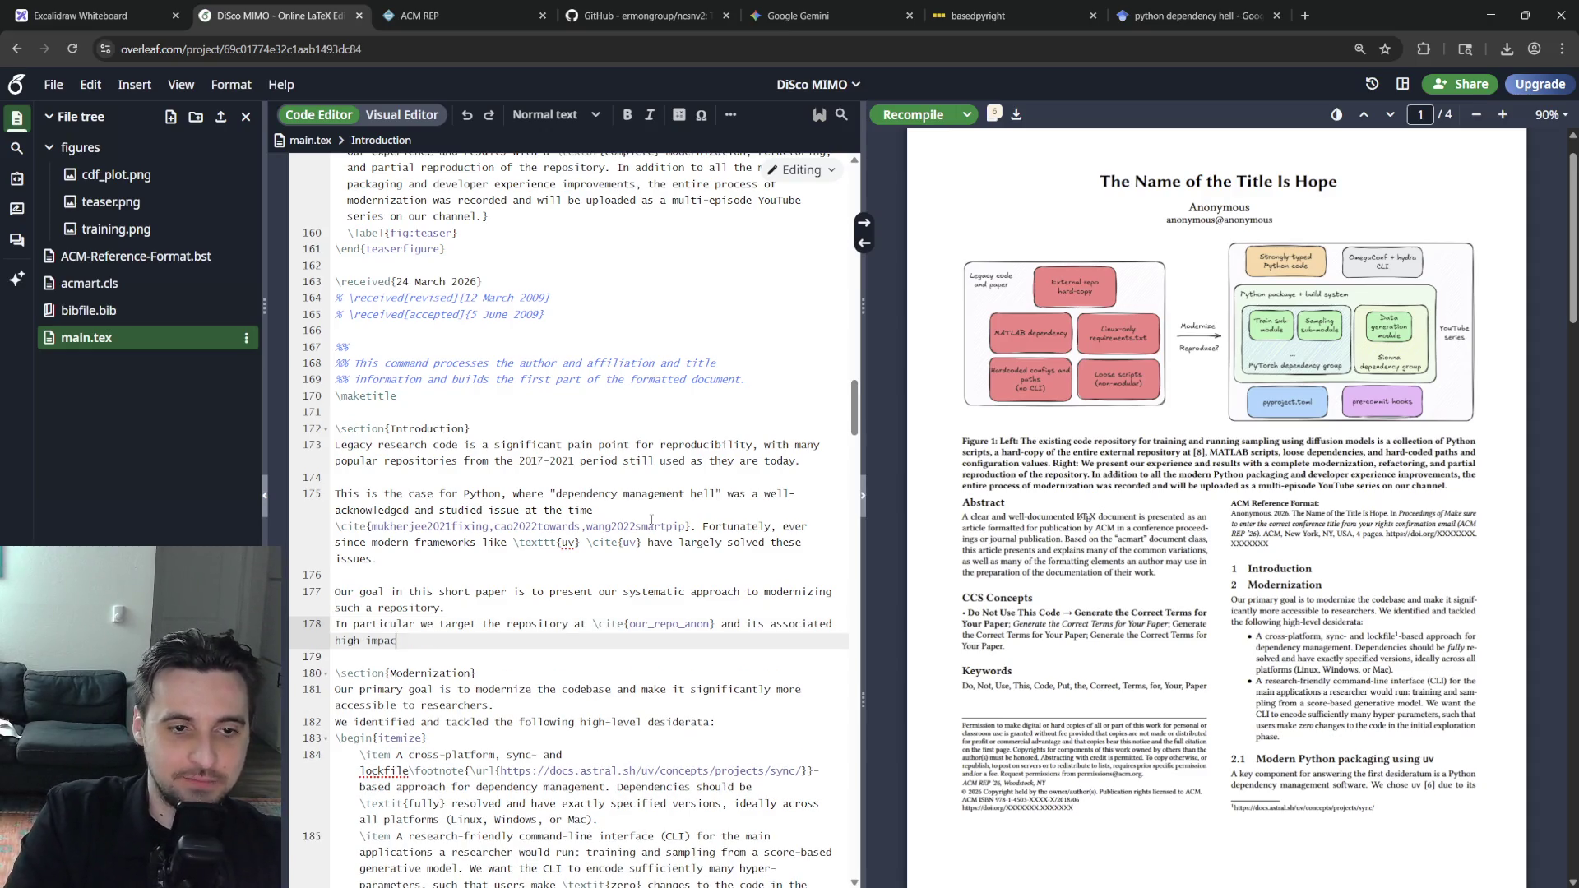
key("BackSpace")
key("BackSpace")
key("BackSpace")
key("BackSpace")
key("BackSpace")
key("BackSpace")
key("BackSpace")
type("publication \\cite{our_paper_anon")
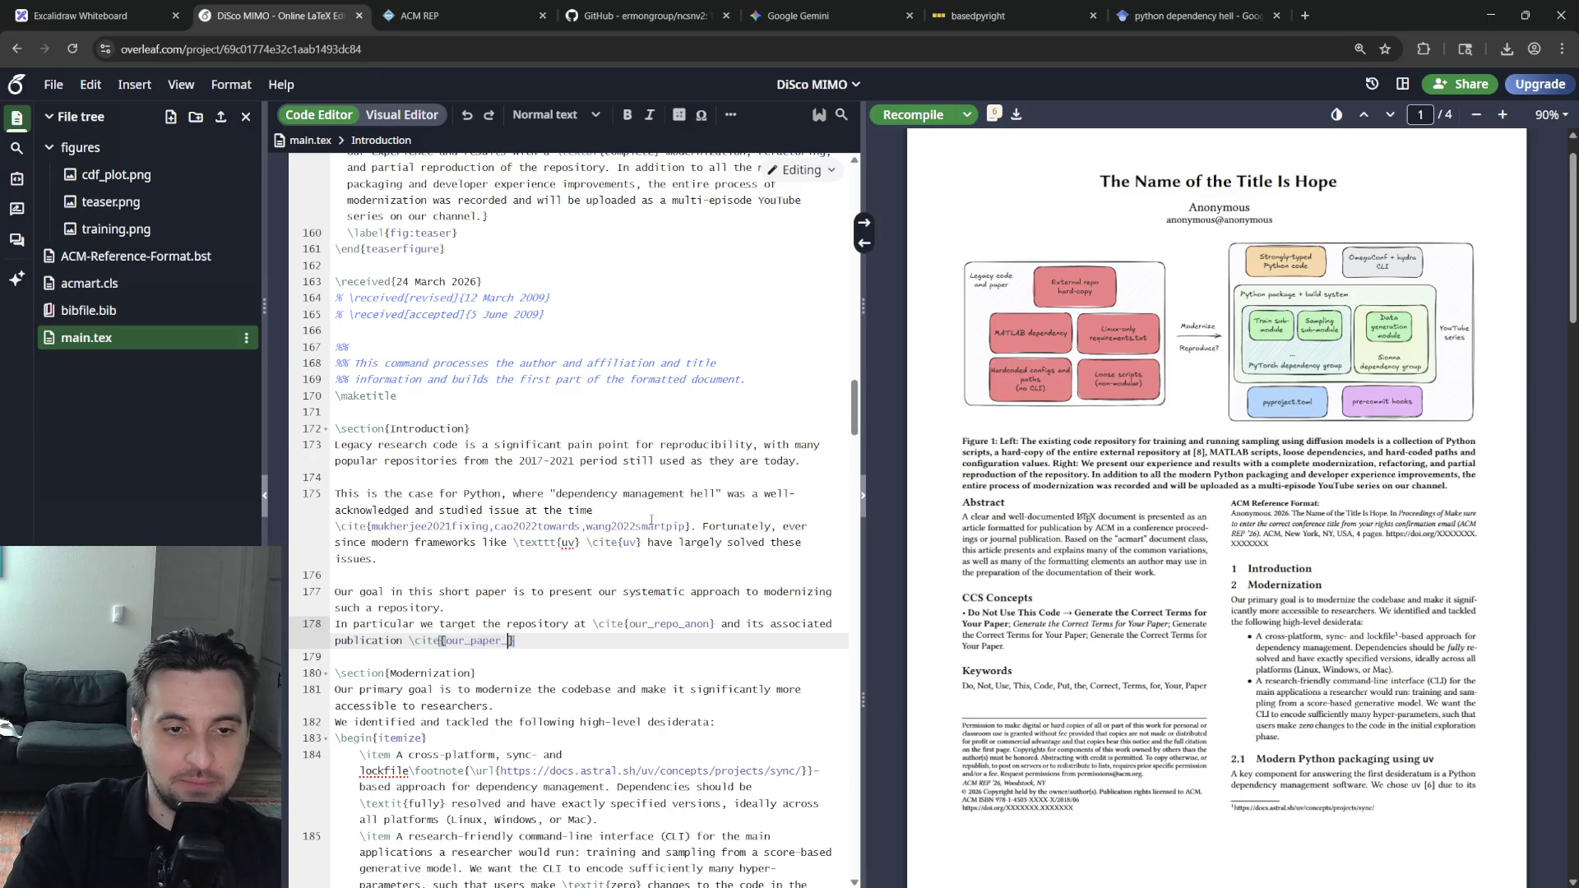
left_click(1305, 15)
type("score")
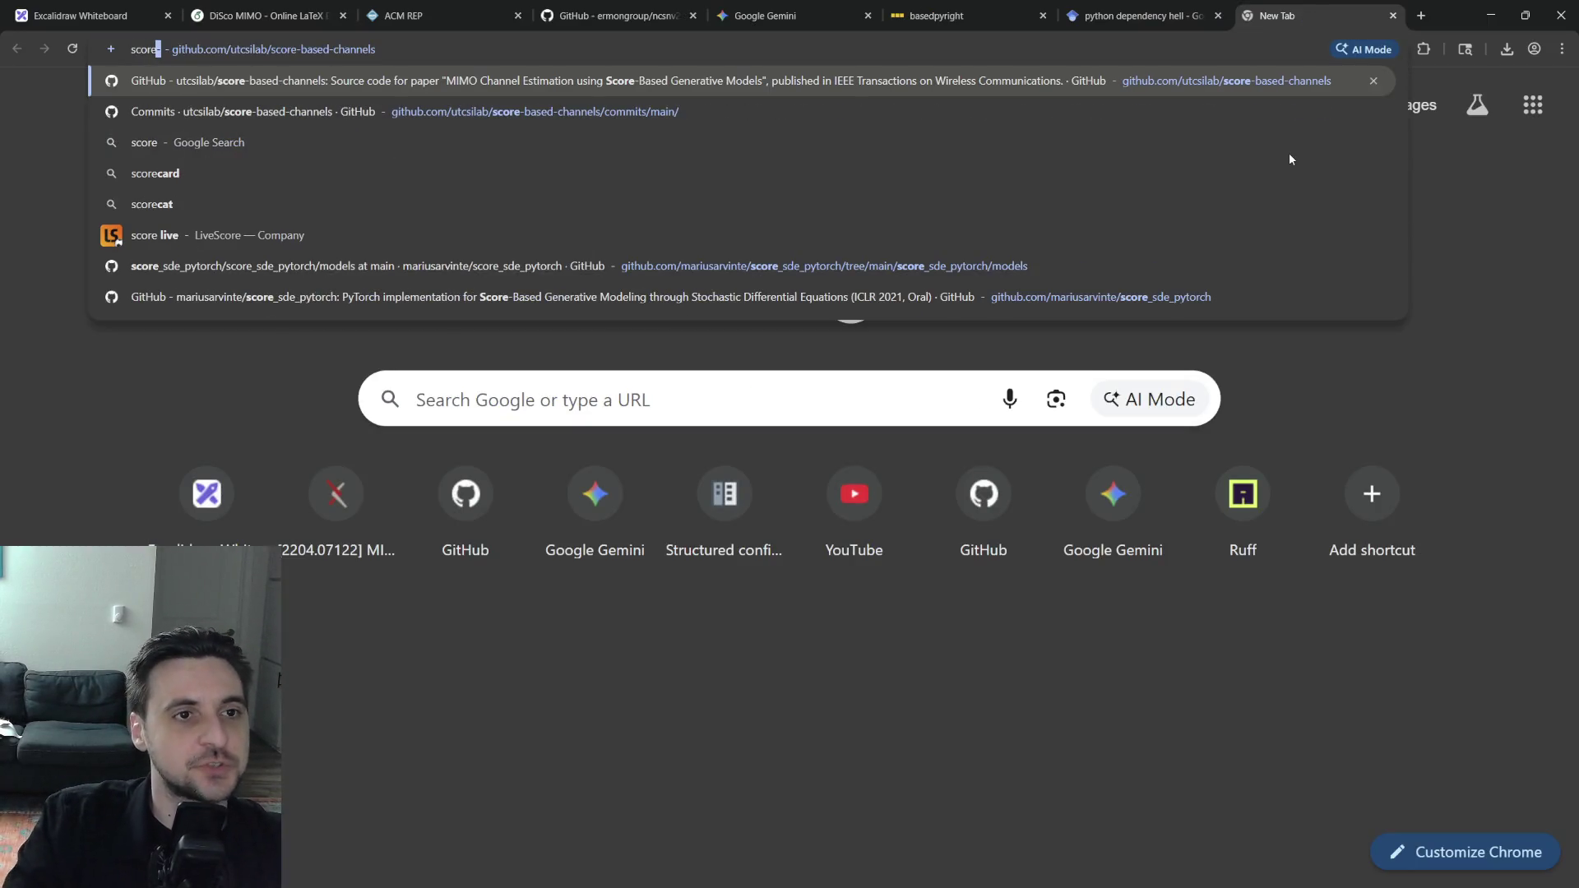
key("Return")
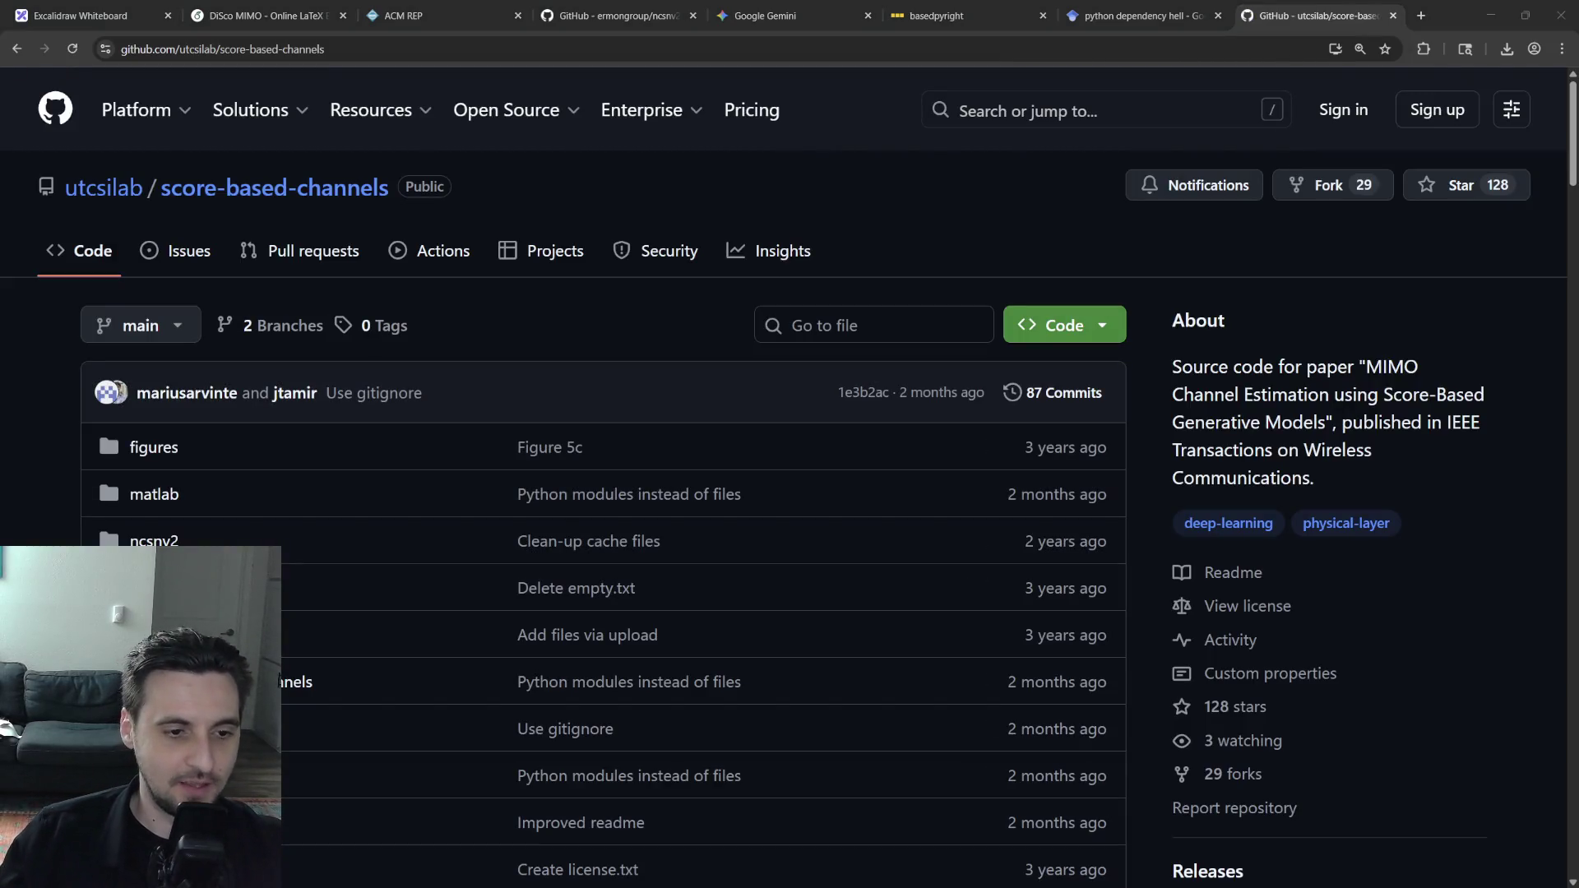
left_click(333, 49)
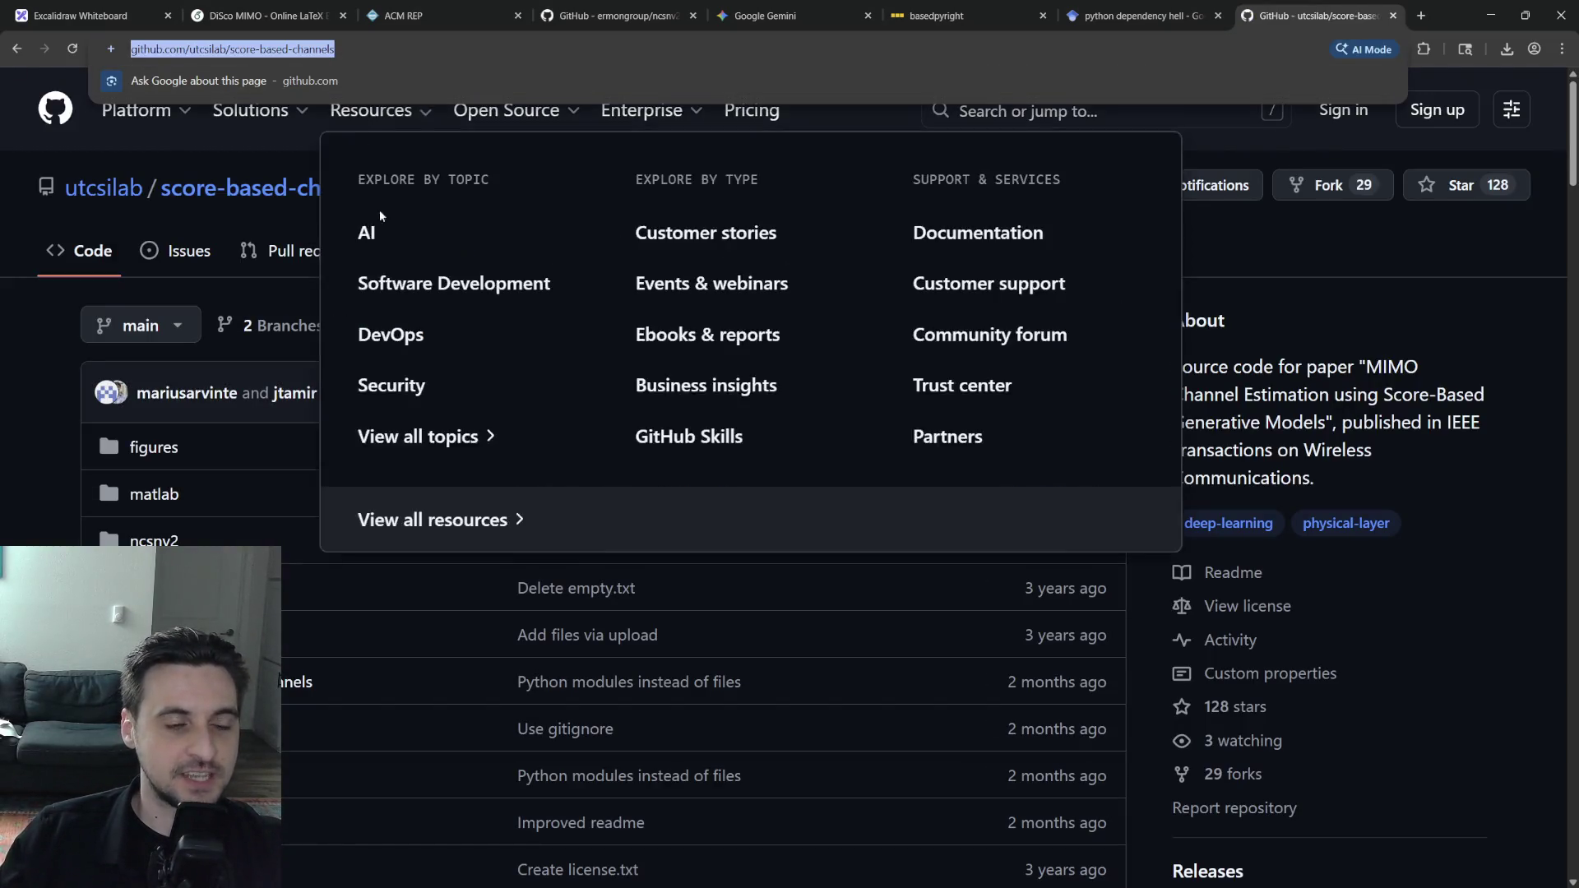
scroll(508, 702, "down", 10)
scroll(507, 701, "down", 10)
scroll(494, 679, "down", 5)
scroll(468, 629, "down", 5)
scroll(468, 629, "down", 1)
scroll(429, 660, "up", 2)
left_click(424, 554)
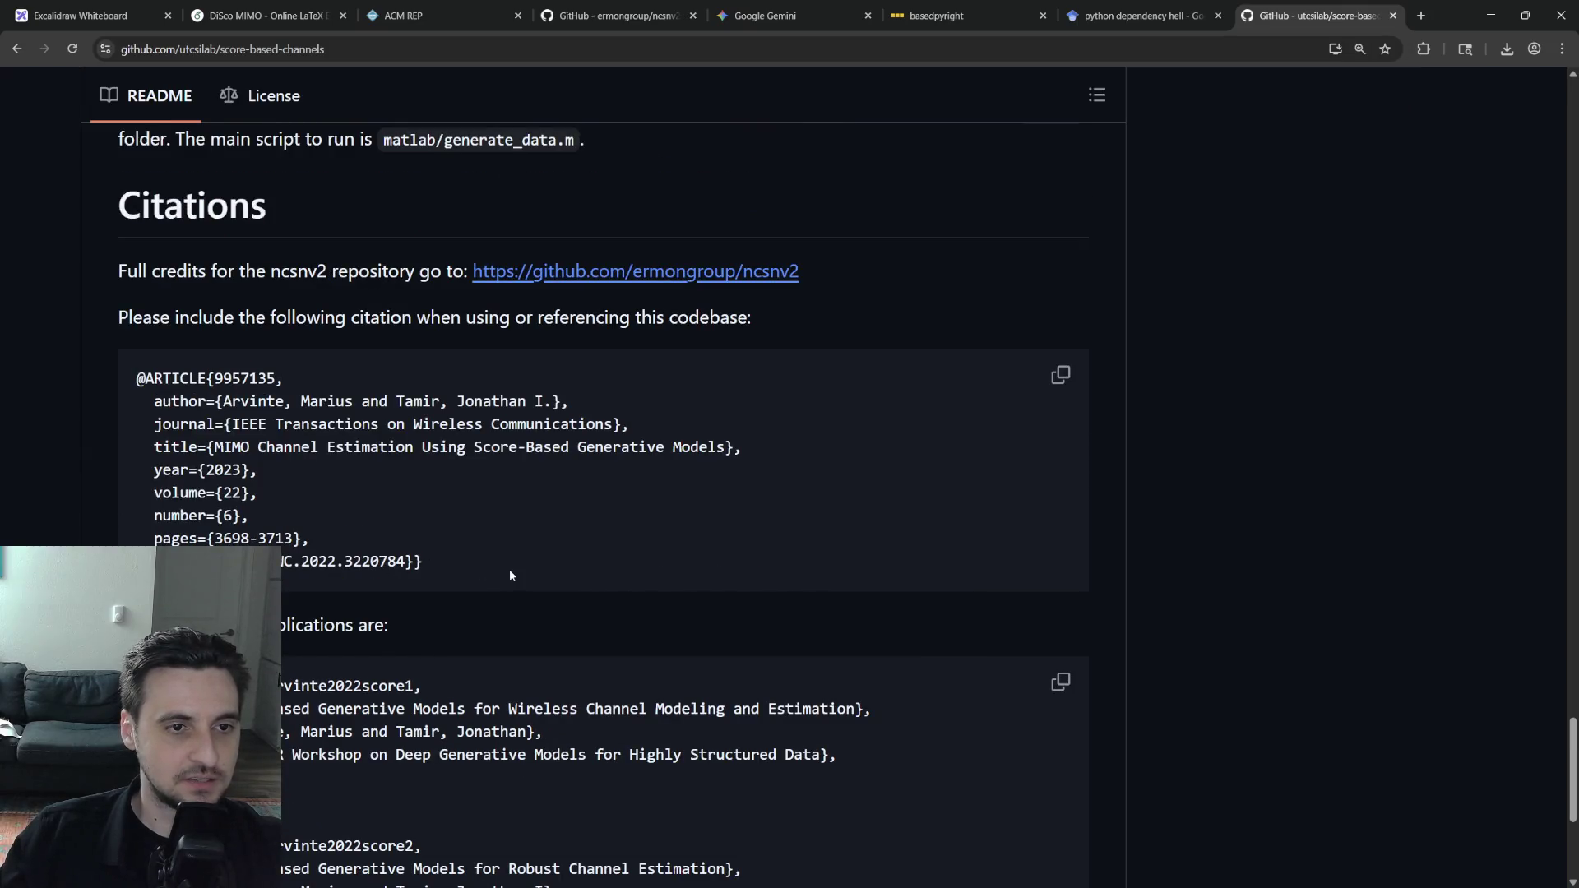
triple_click(479, 564)
left_click(455, 563)
left_click_drag(455, 562, 112, 353)
left_click(266, 15)
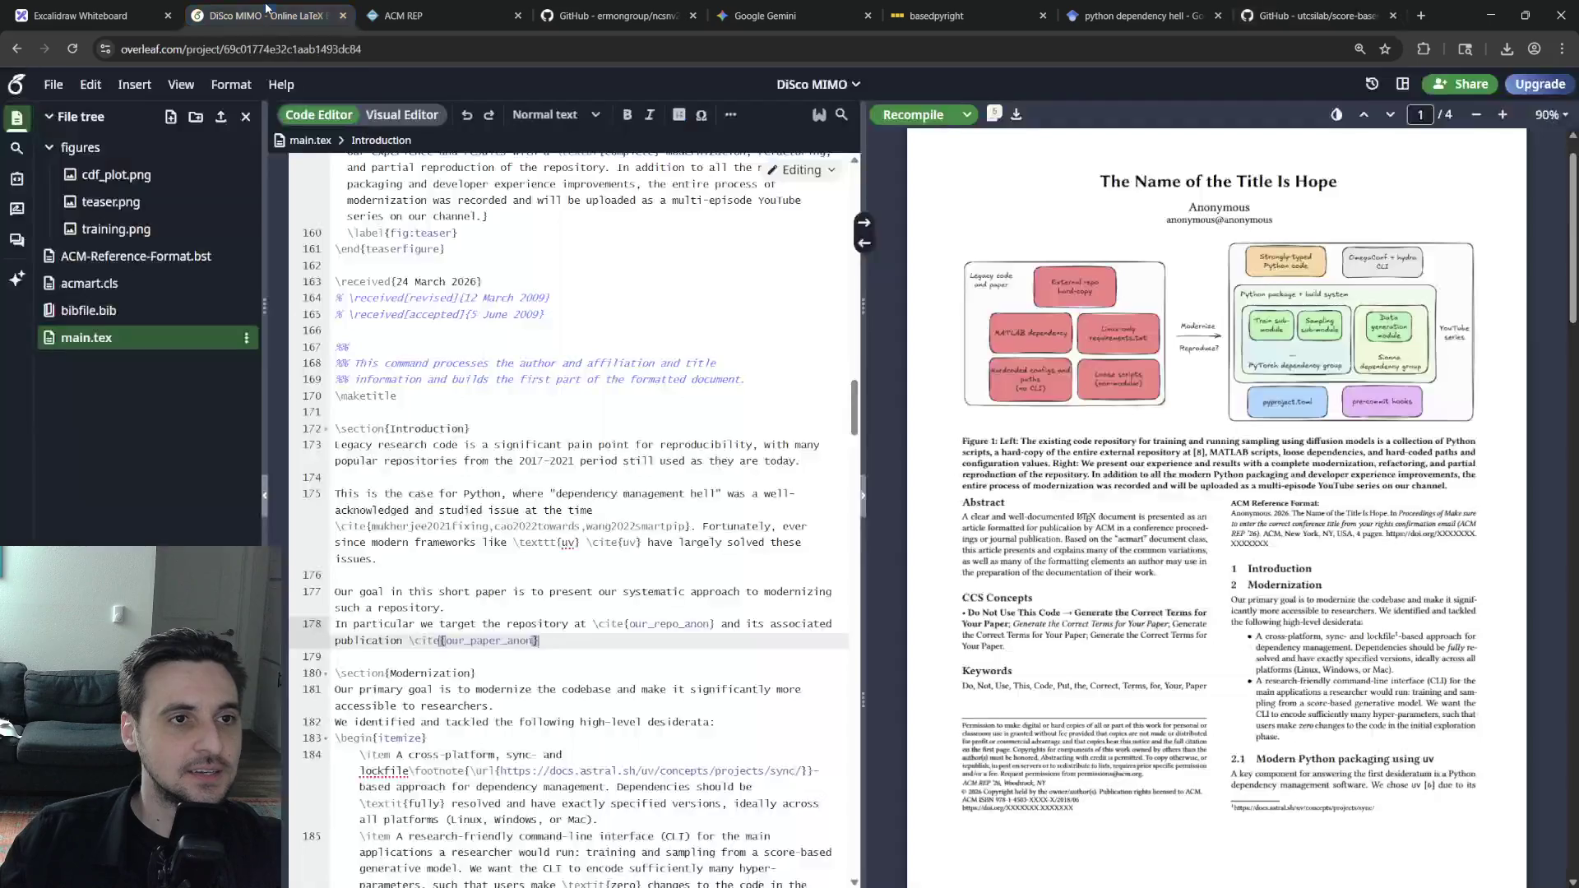
left_click(100, 285)
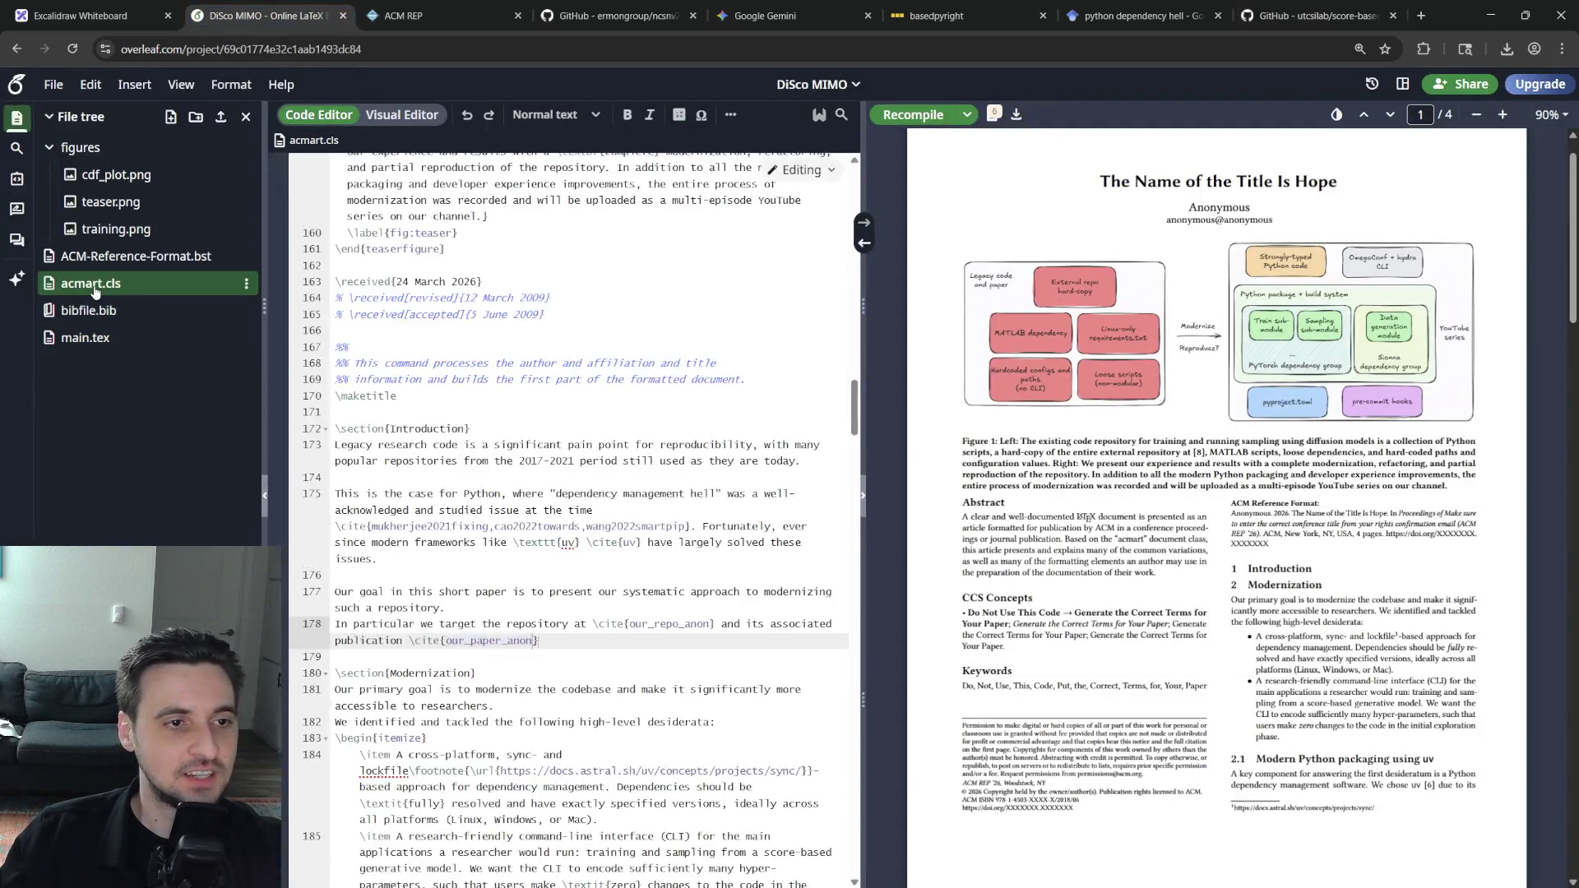
left_click(90, 310)
left_click(509, 455)
key("Return")
type("@ARTICLE{9957135,   author={Arvinte, Marius and Tamir, Jonathan I.},   journal={IEEE Transactions on Wireless Communications},   title={MIMO Channel Estimation Using Score-Based Generative Models},   year={2023},   volume={22},   number={6},   pages={3698-3713},   doi={10.1109/TWC.2022.3220784}}")
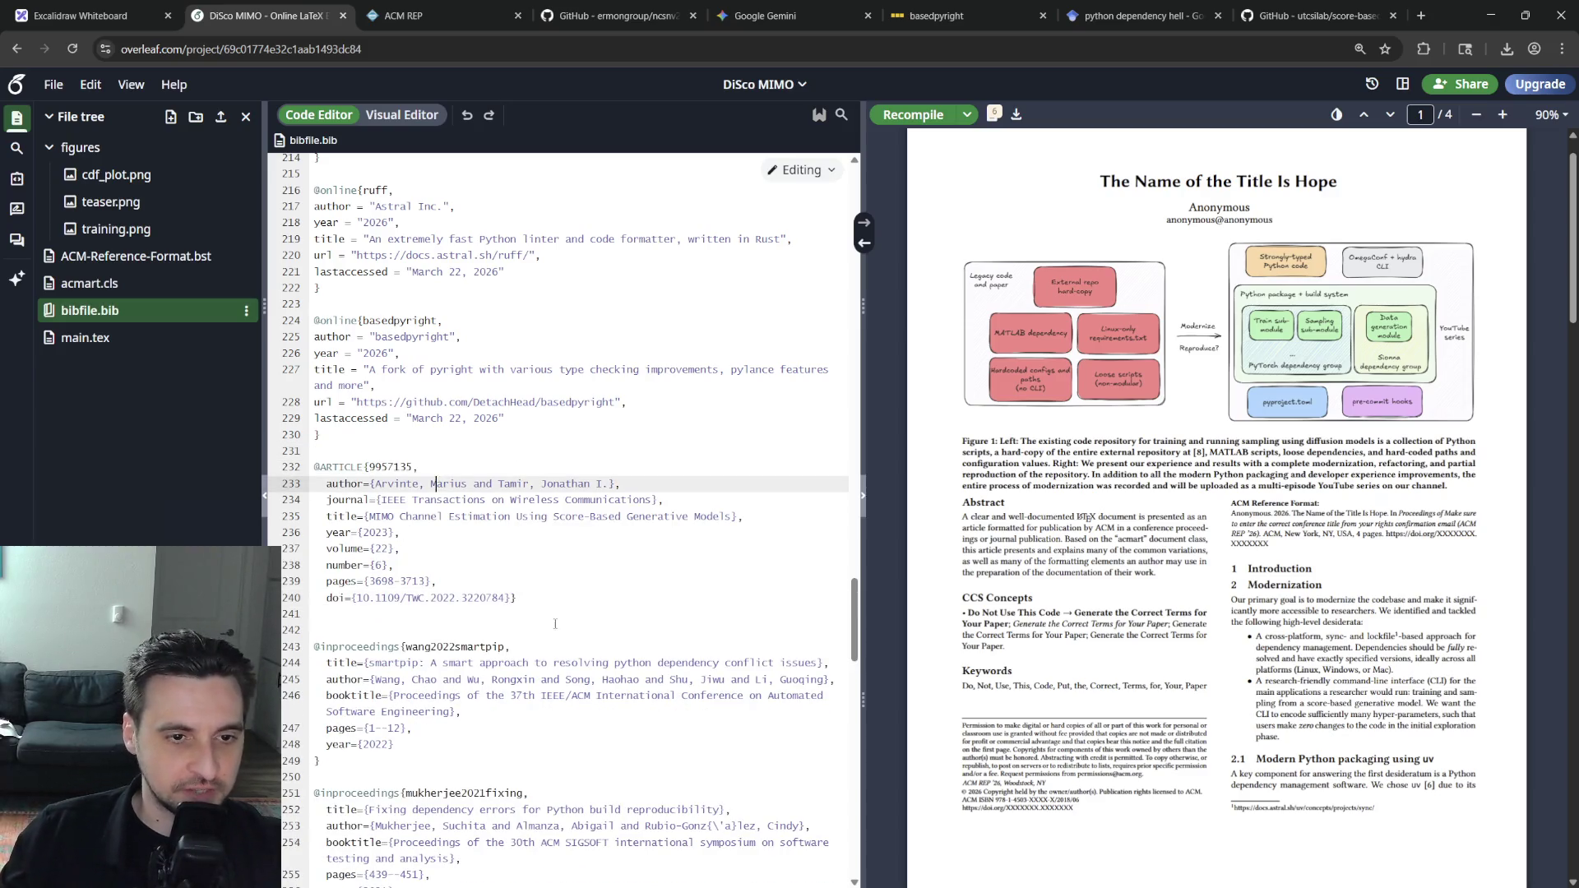
left_click(313, 452, "shift")
left_click_drag(314, 451, 313, 467)
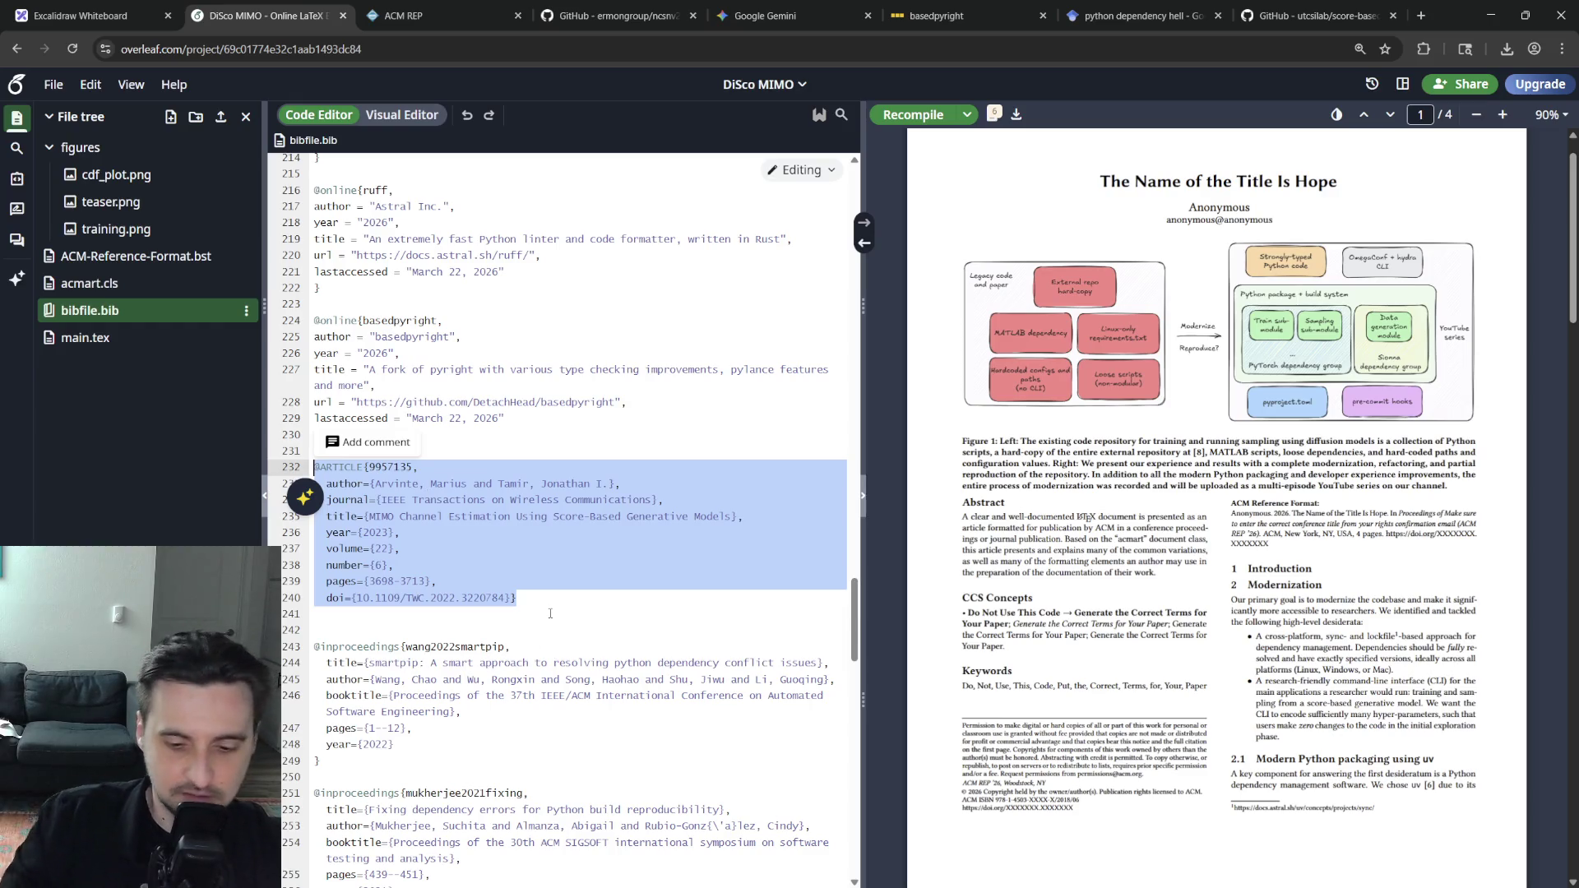
left_click(655, 662)
scroll(408, 494, "up", 10)
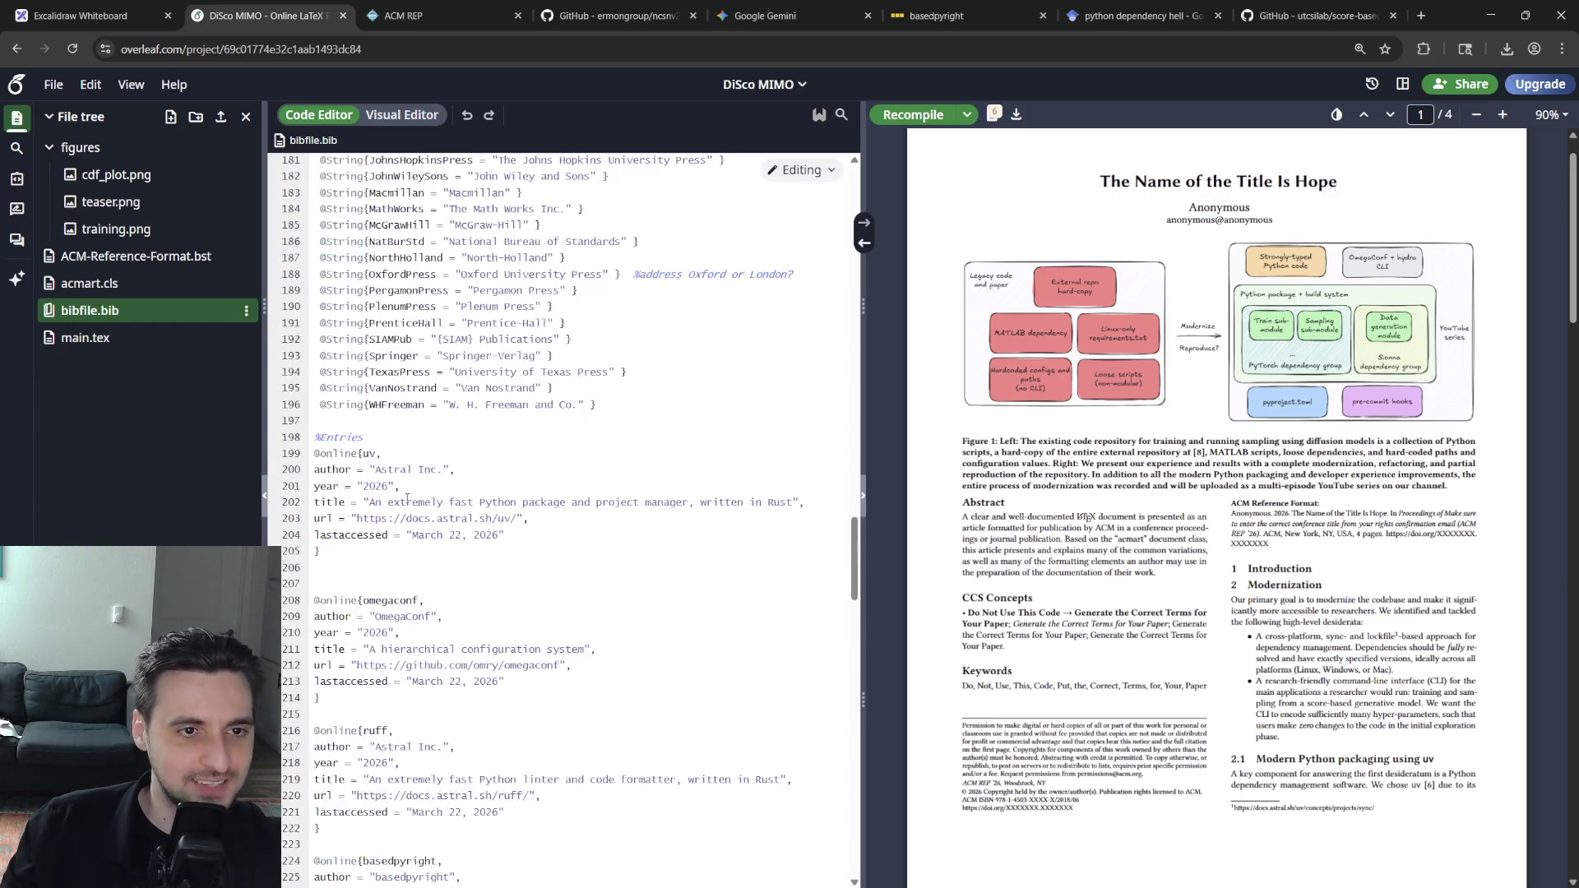
scroll(407, 494, "down", 8)
left_click(358, 577)
left_click_drag(517, 675, 325, 545)
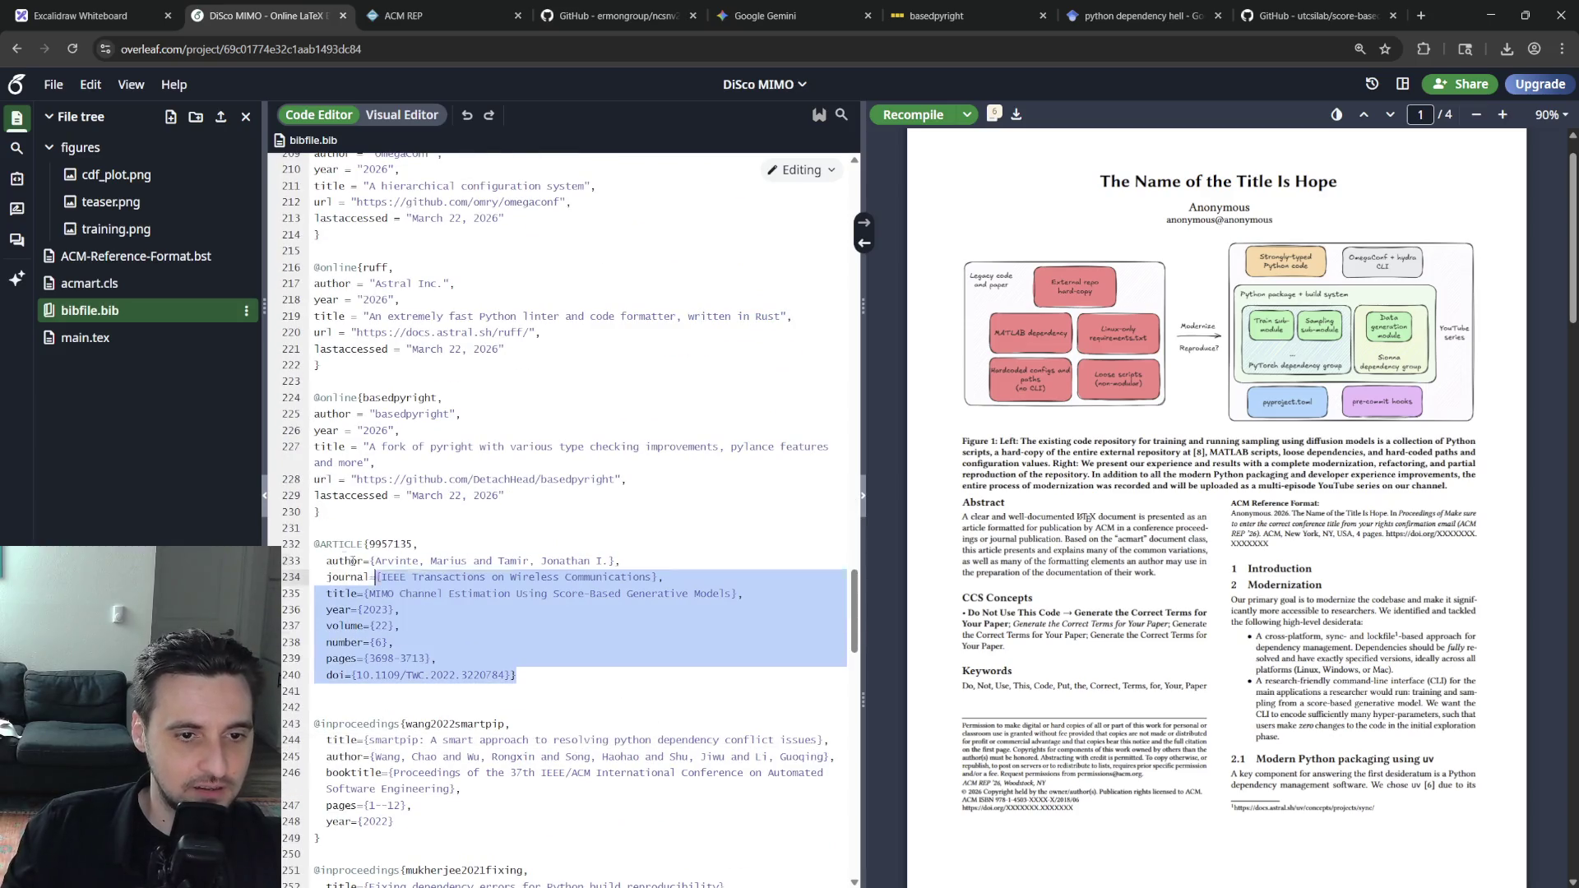
left_click(318, 544)
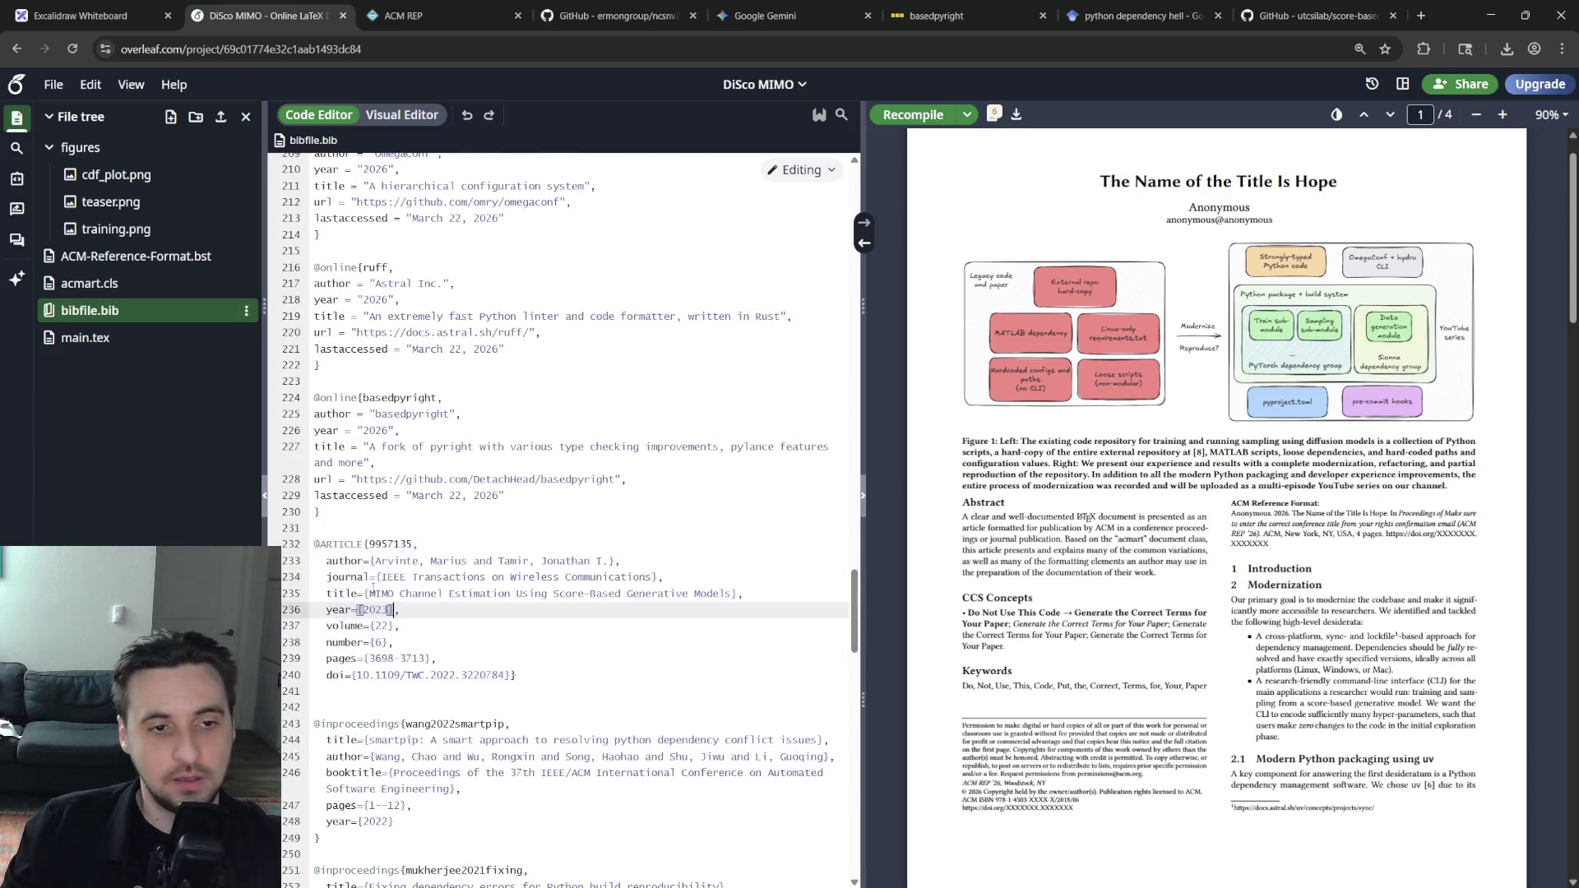
type("%")
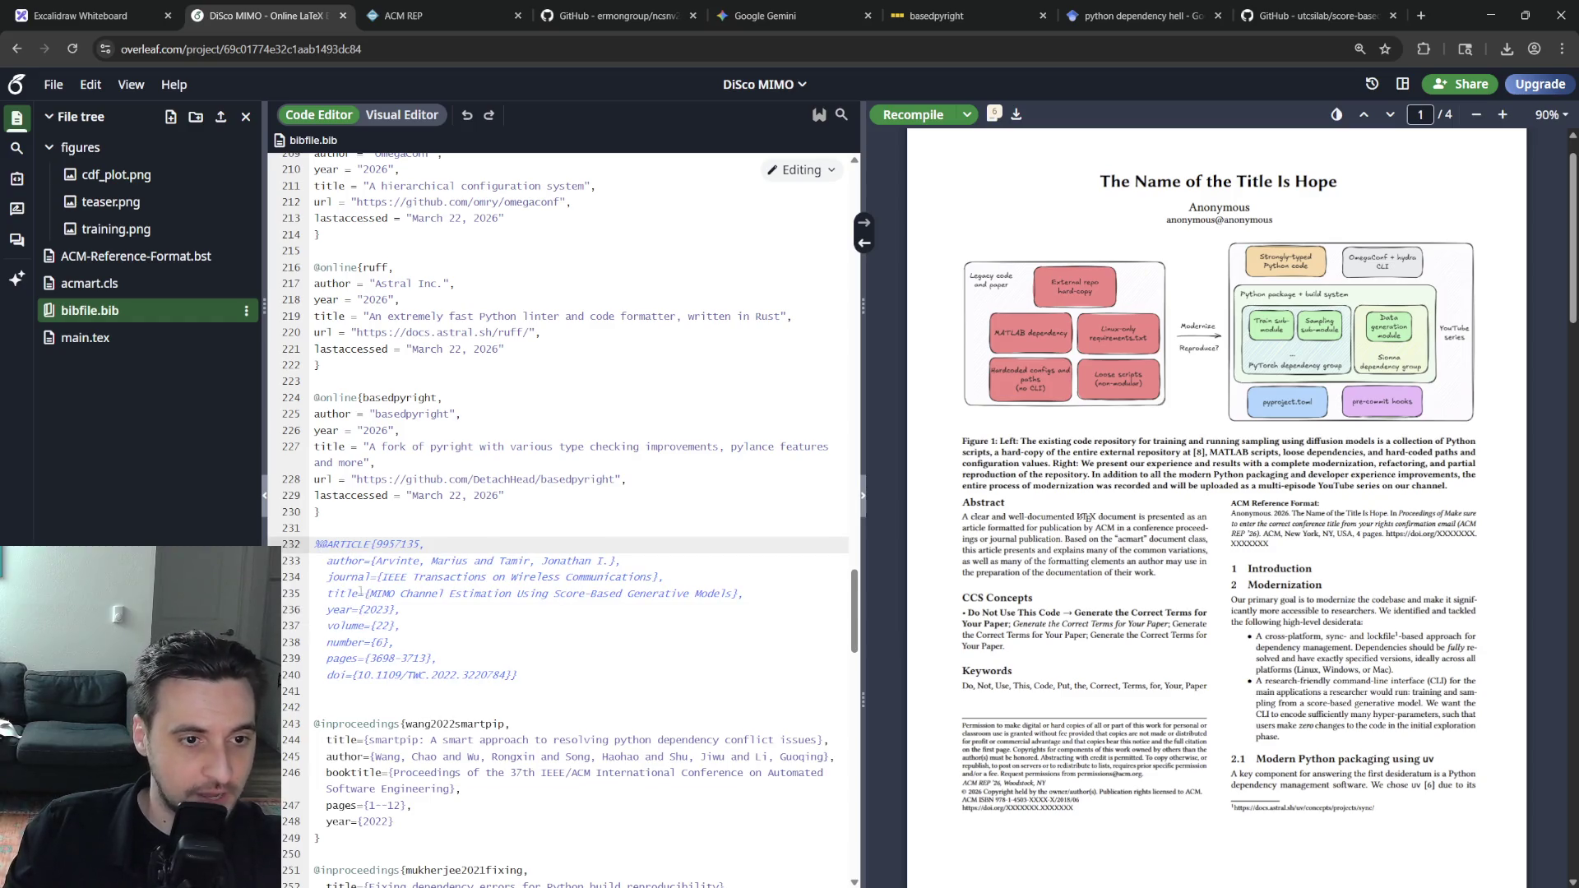
Paste a second copy and set its author, journal and title to {anonymous}
left_click(561, 674)
key("Return")
key("Return")
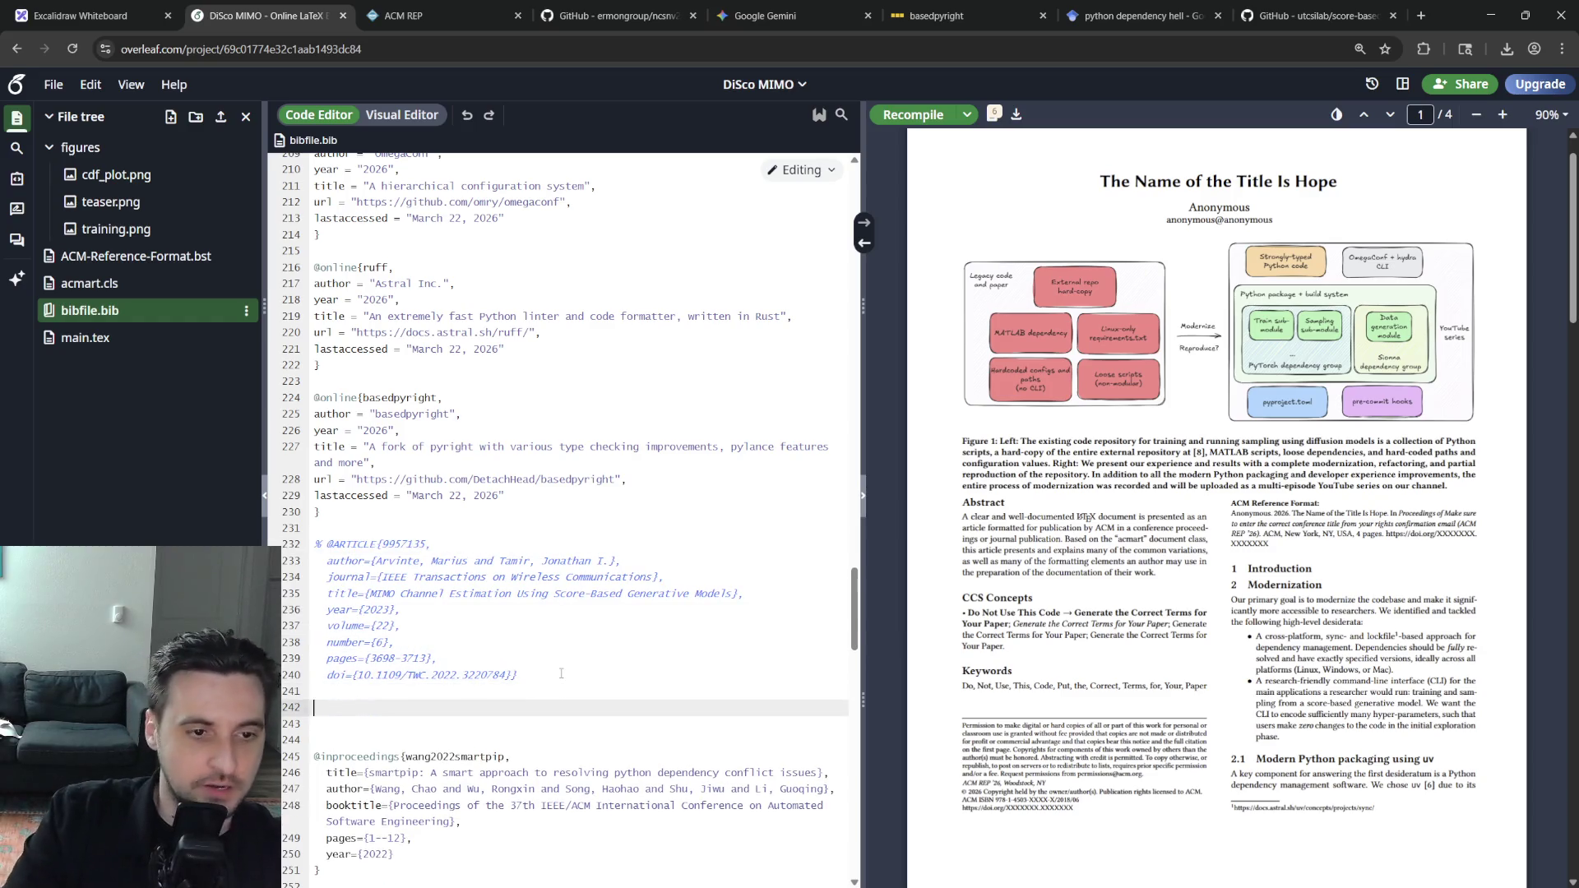
type("@ARTICLE{9957135,   author={Arvinte, Marius and Tamir, Jonathan I.},   journal={IEEE Transactions on Wireless Communications},   title={MIMO Channel Estimation Using Score-Based Generative Models},   year={2023},   volume={22},   number={6},   pages={3698-3713},   doi={10.1109/TWC.2022.3220784}}")
left_click_drag(610, 725, 371, 725)
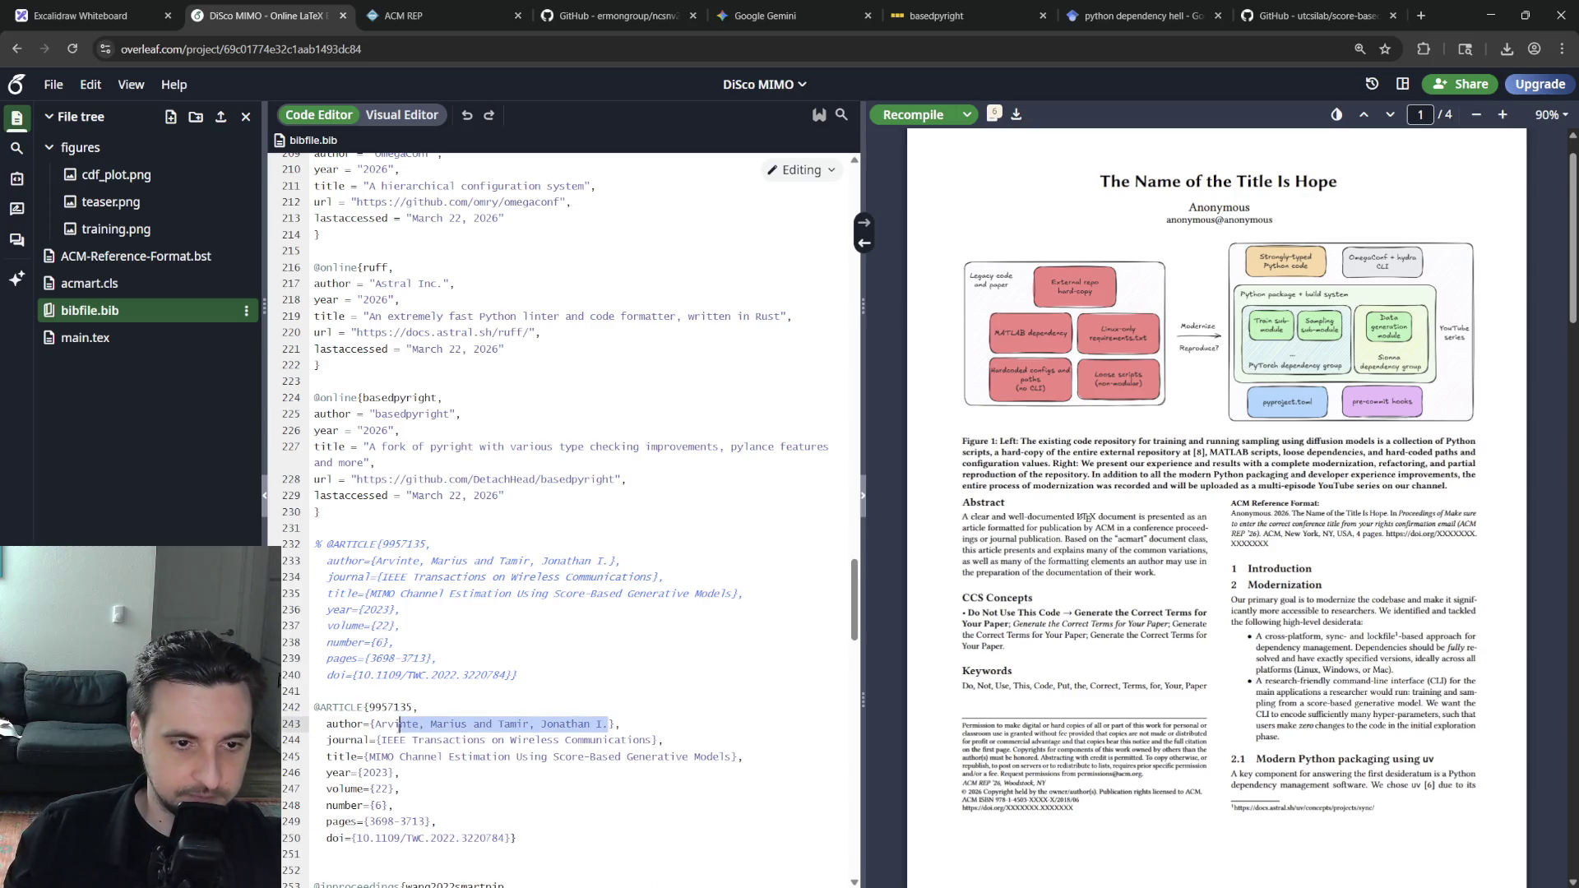
type("aronym")
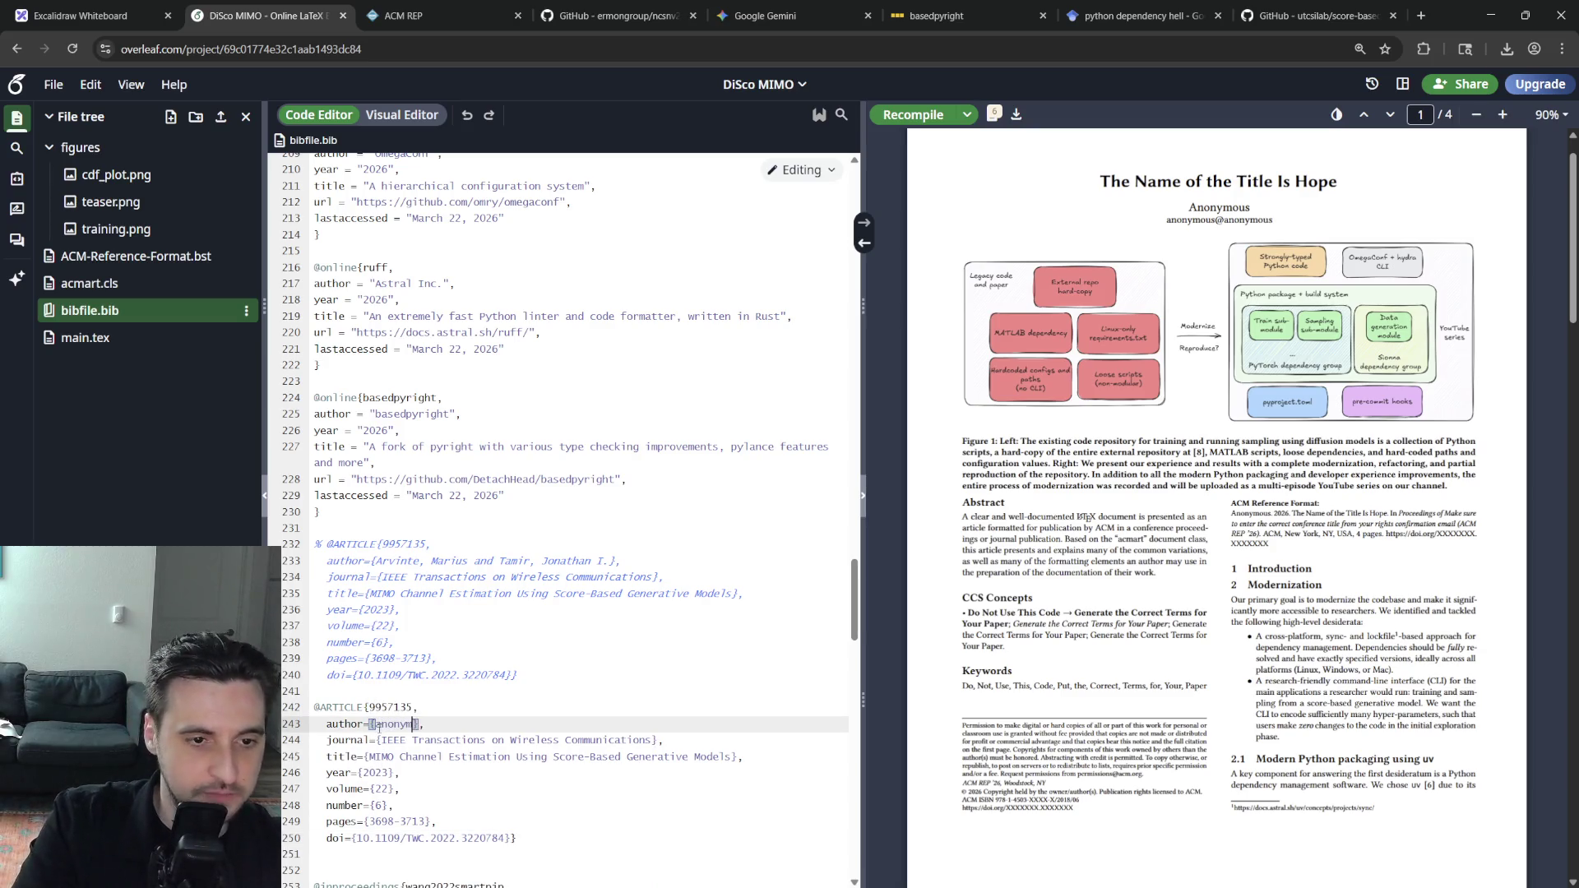
type("us")
left_click(652, 741)
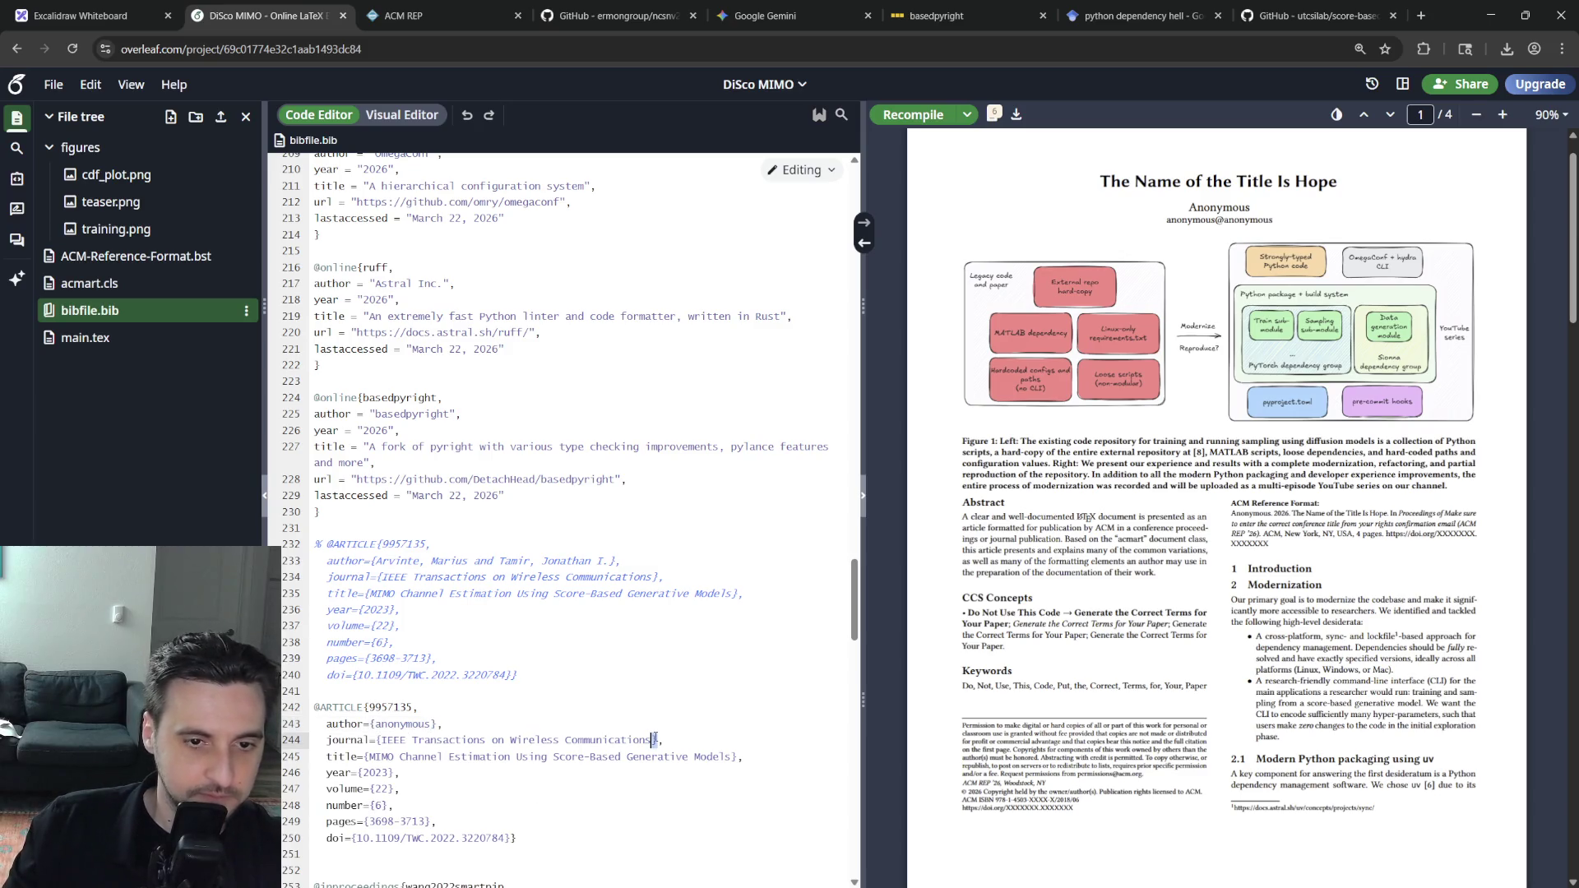
key("ctrl+shift+Left")
key("ctrl+shift+Left")
key("ctrl+shift+Left")
type("a")
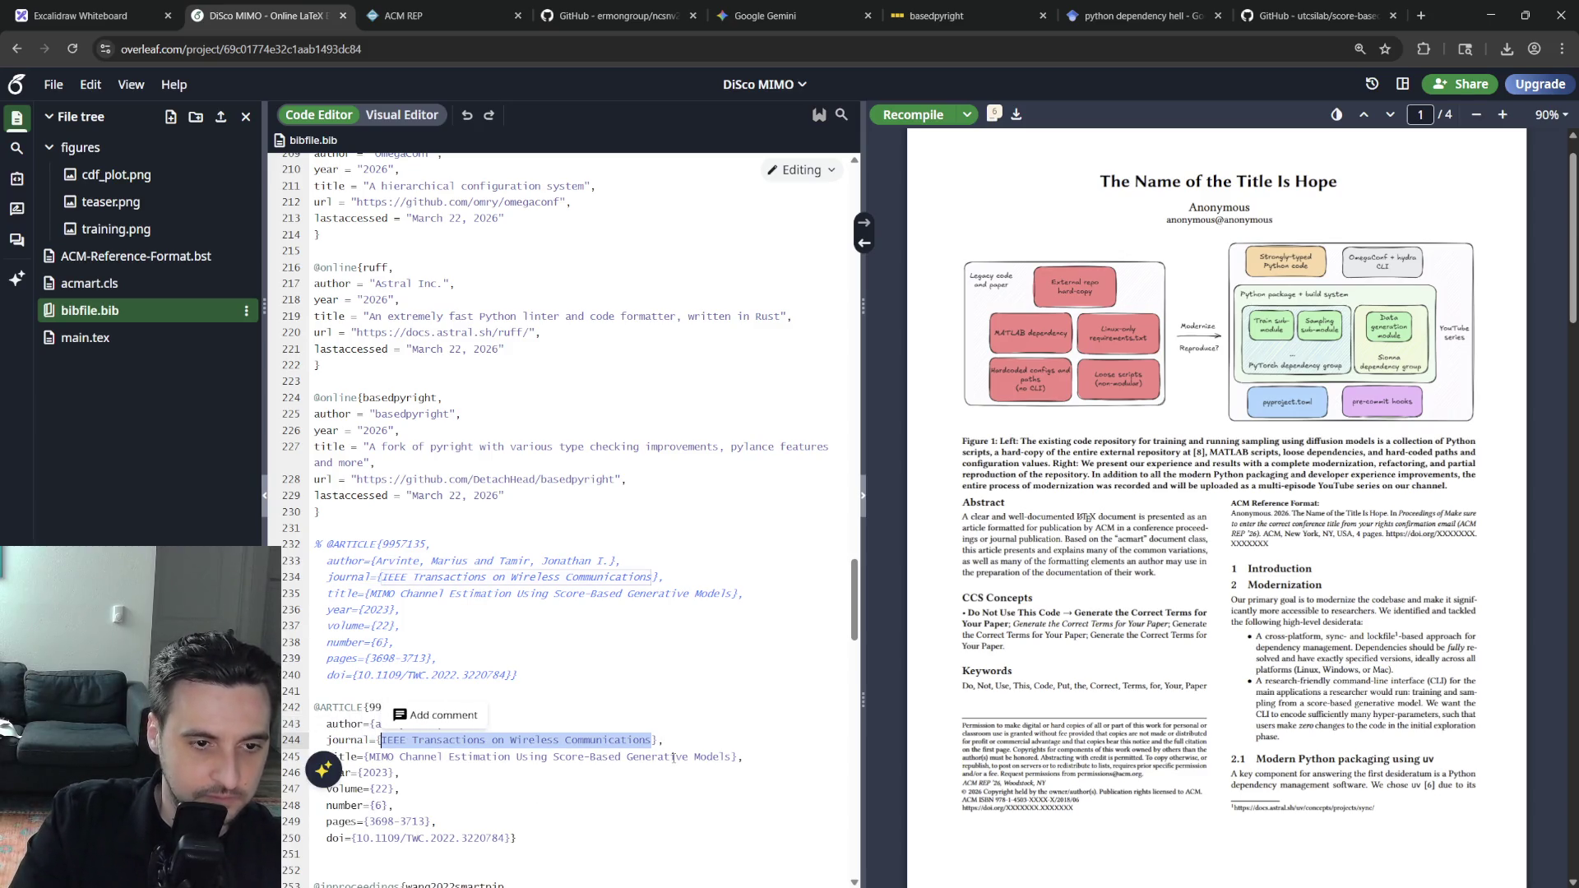
type("noy")
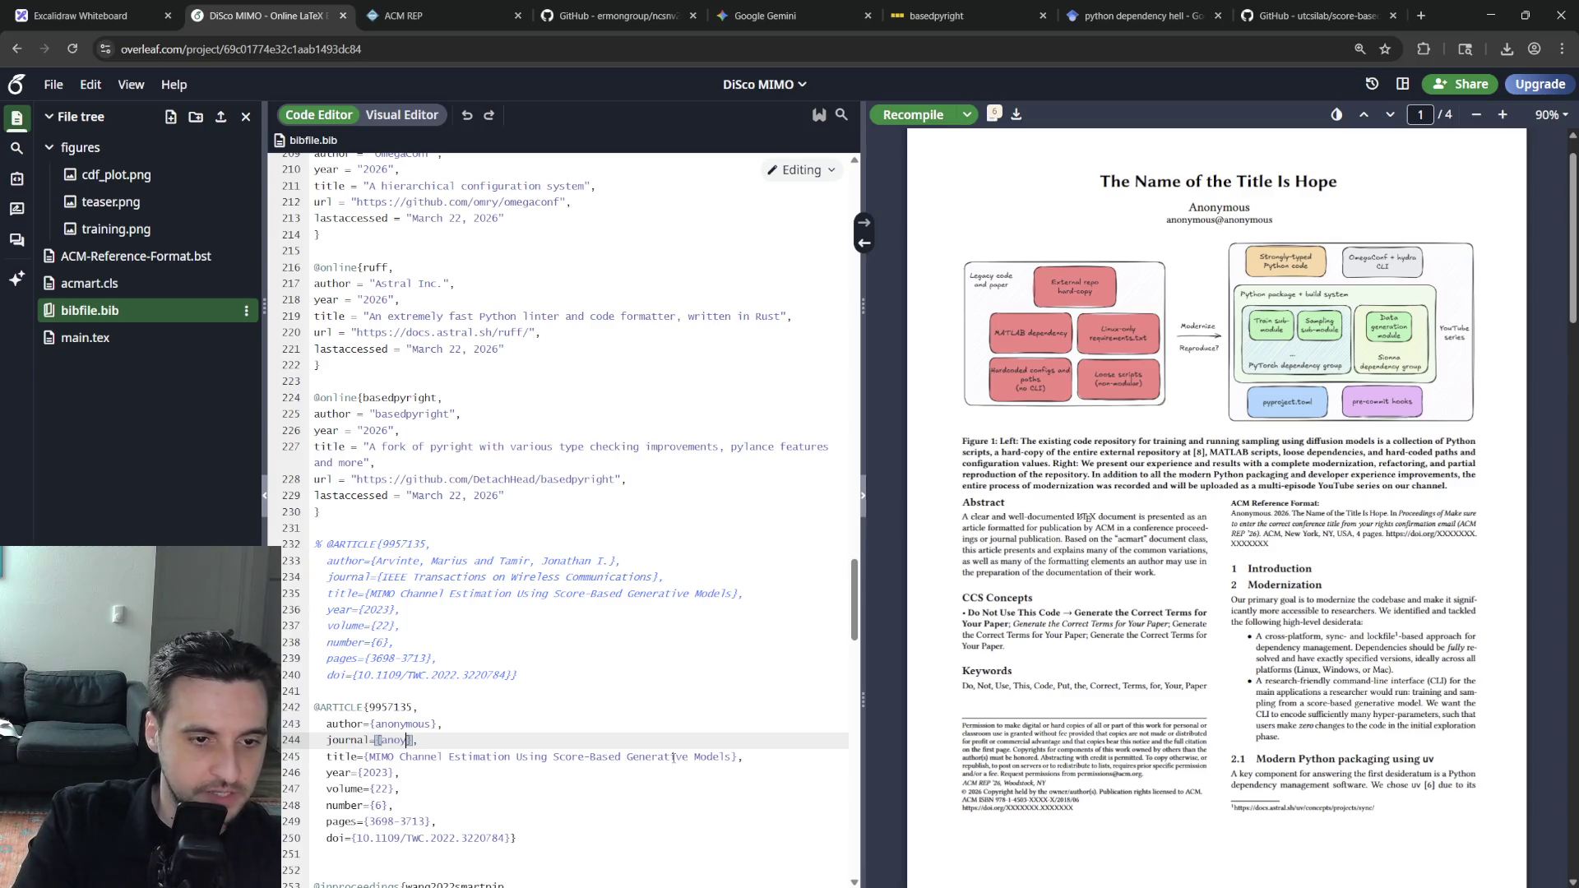
key("Down")
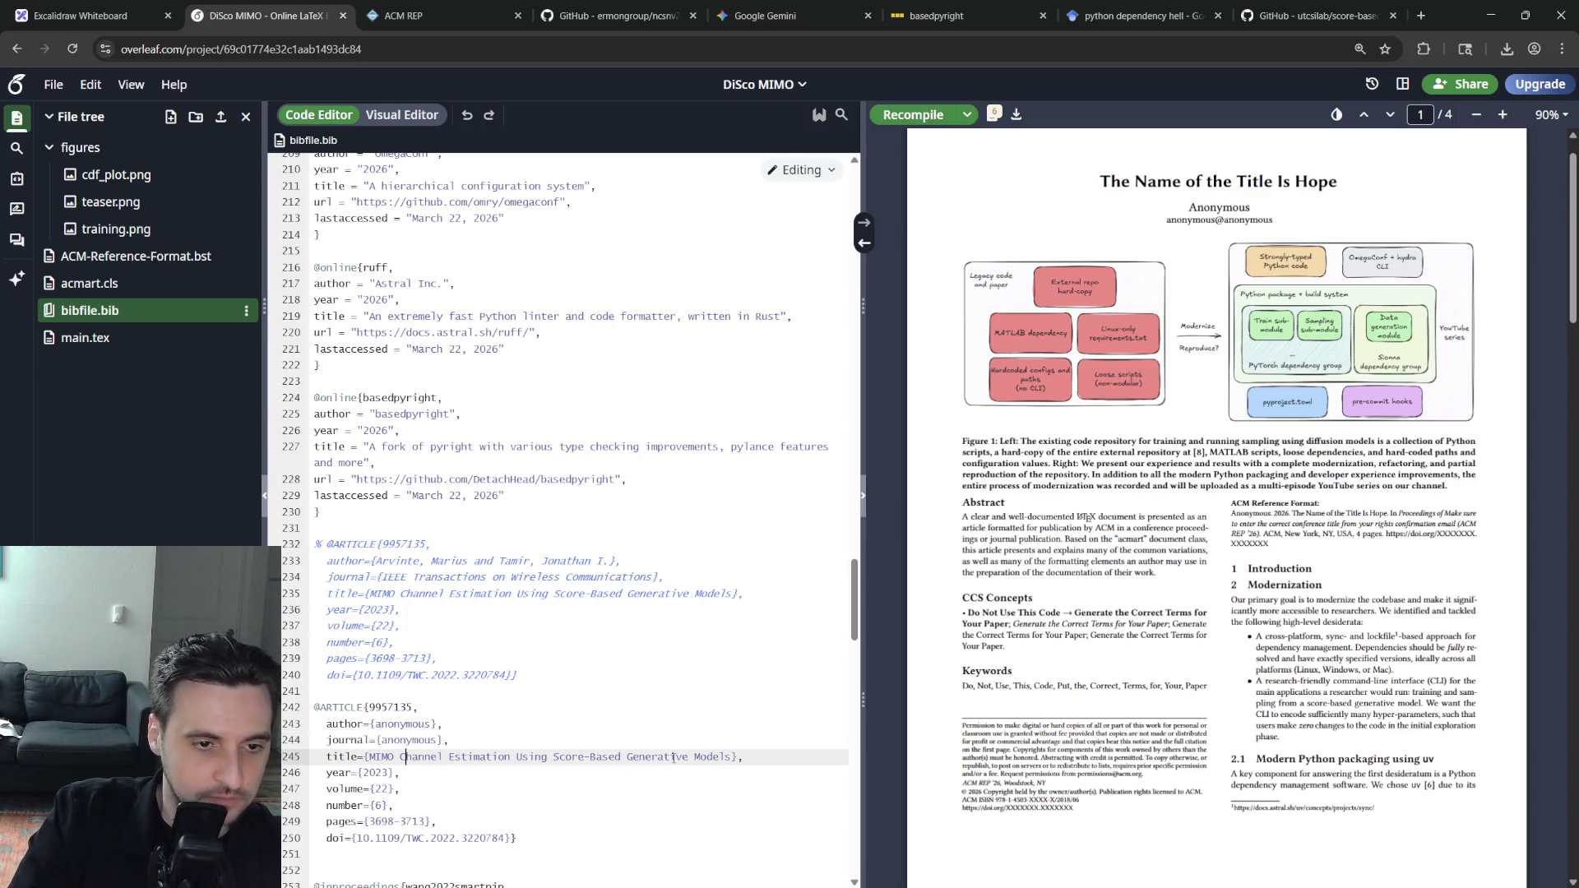
key("ctrl+shift+Right")
key("ctrl+shift+Right")
key("ctrl+shift+Right")
type("anon")
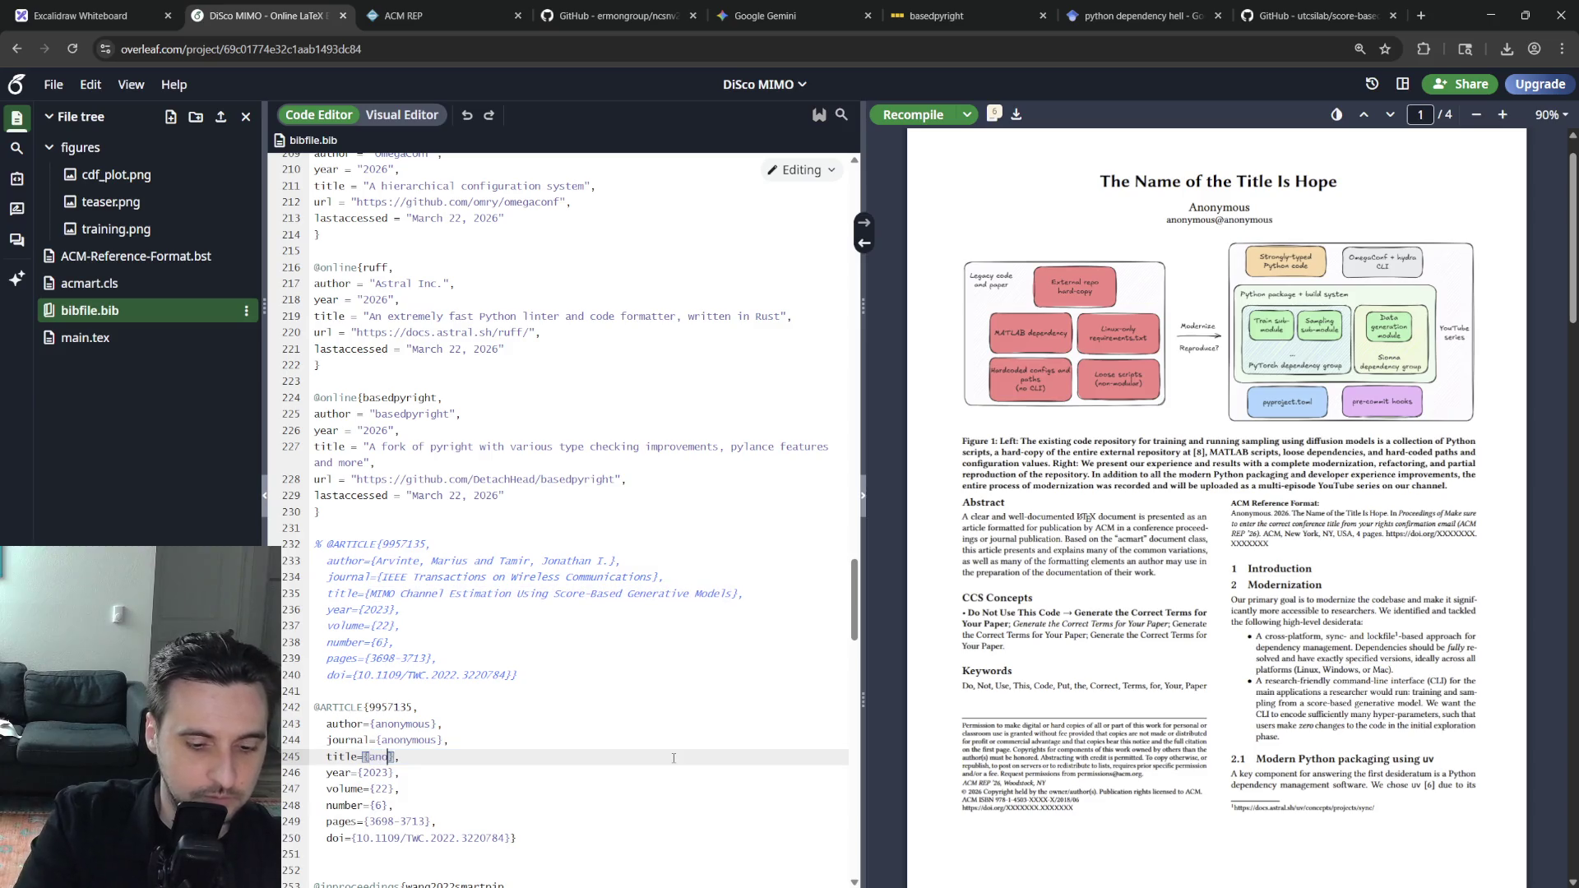
type("ymous")
Delete the copy's year through doi fields and its old numeric entry key
key("Down")
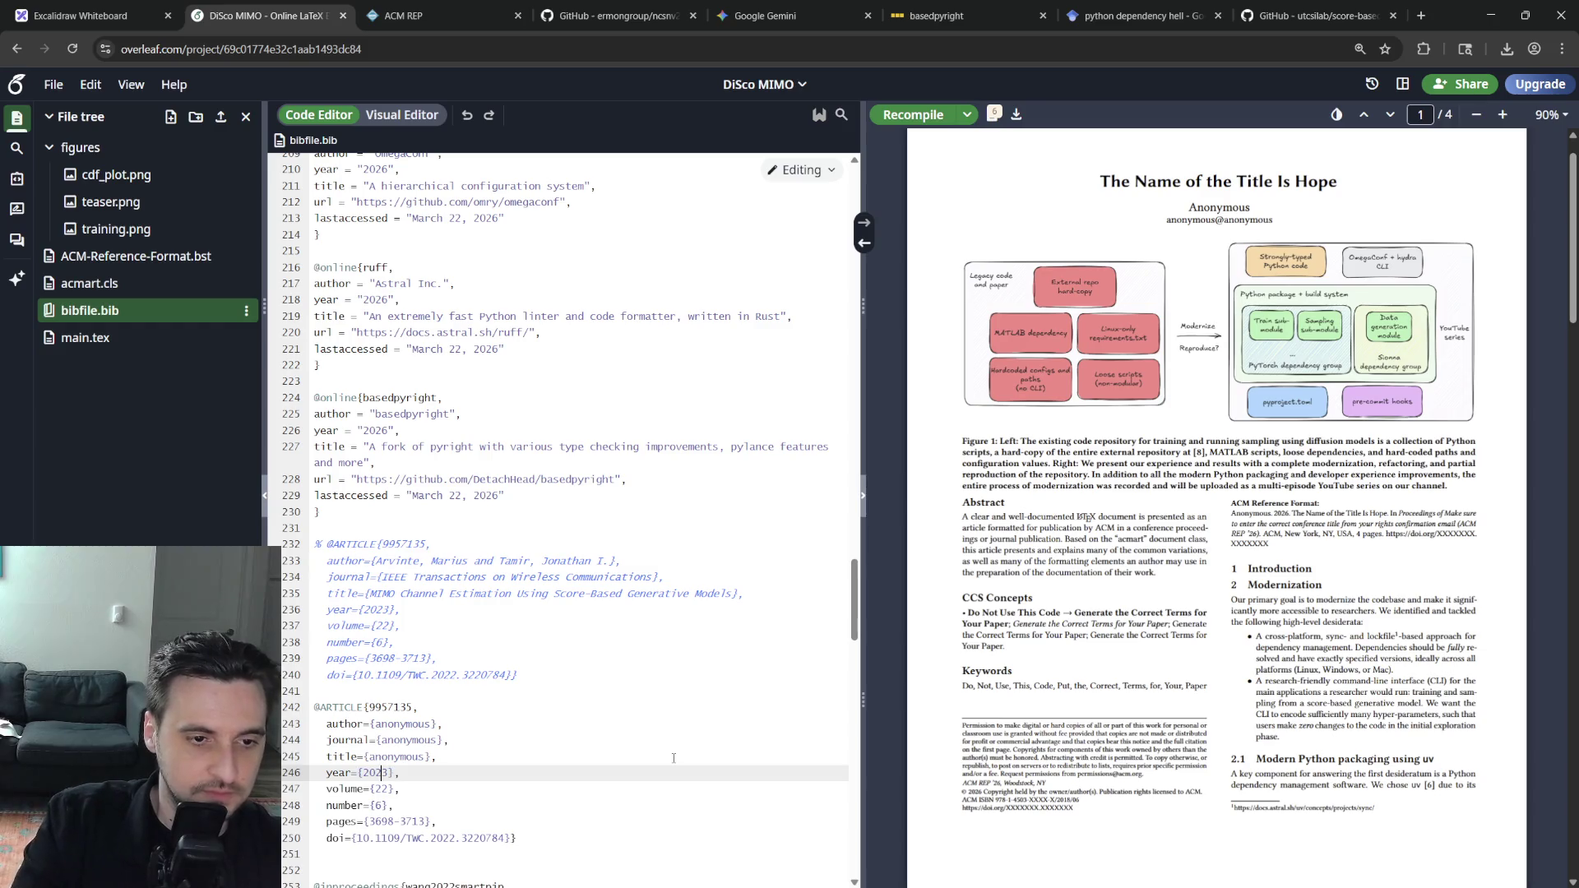
key("shift+Down")
key("shift+Down")
key("shift+Down")
key("shift+Down")
key("shift+End")
key("shift+Left")
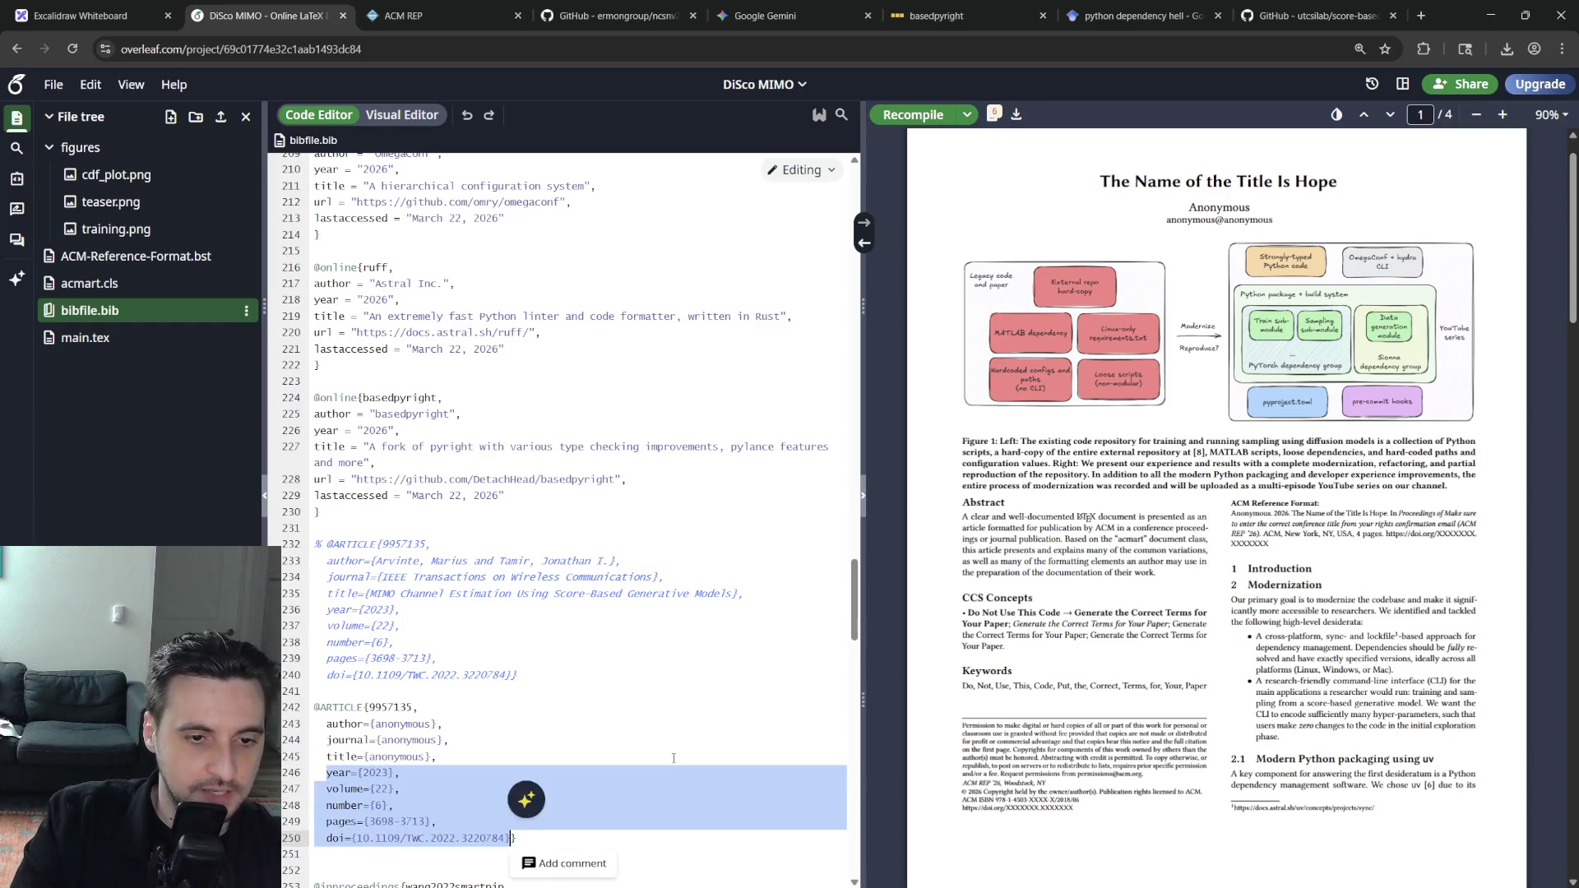
key("BackSpace")
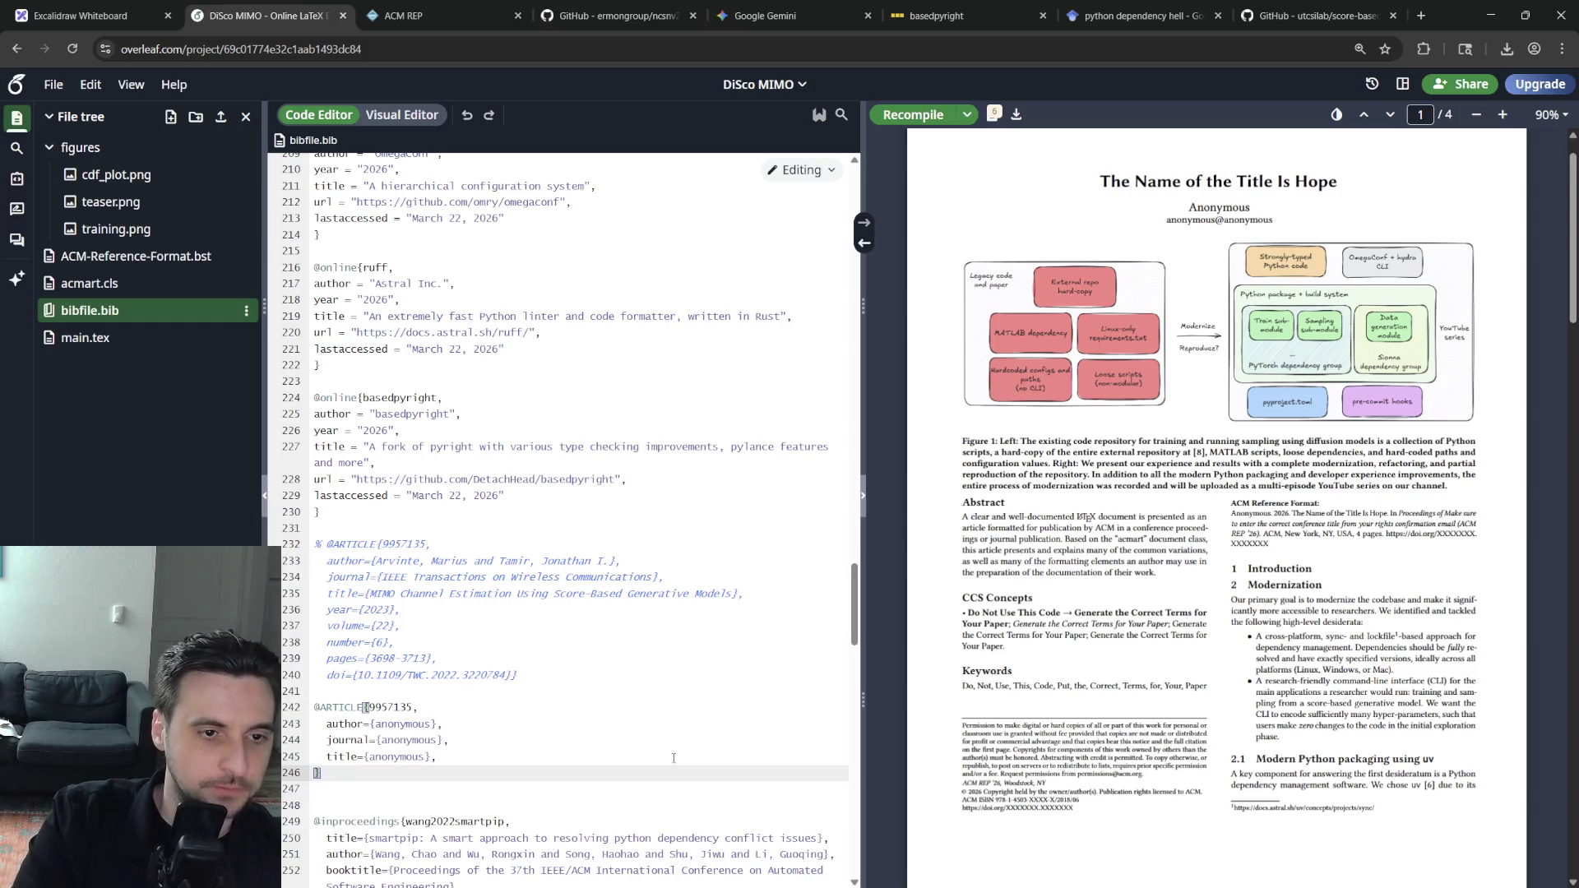
key("Up")
key("Up")
key("Up")
key("Up")
key("End")
key("Left")
key("BackSpace")
key("BackSpace")
key("BackSpace")
left_click(118, 343)
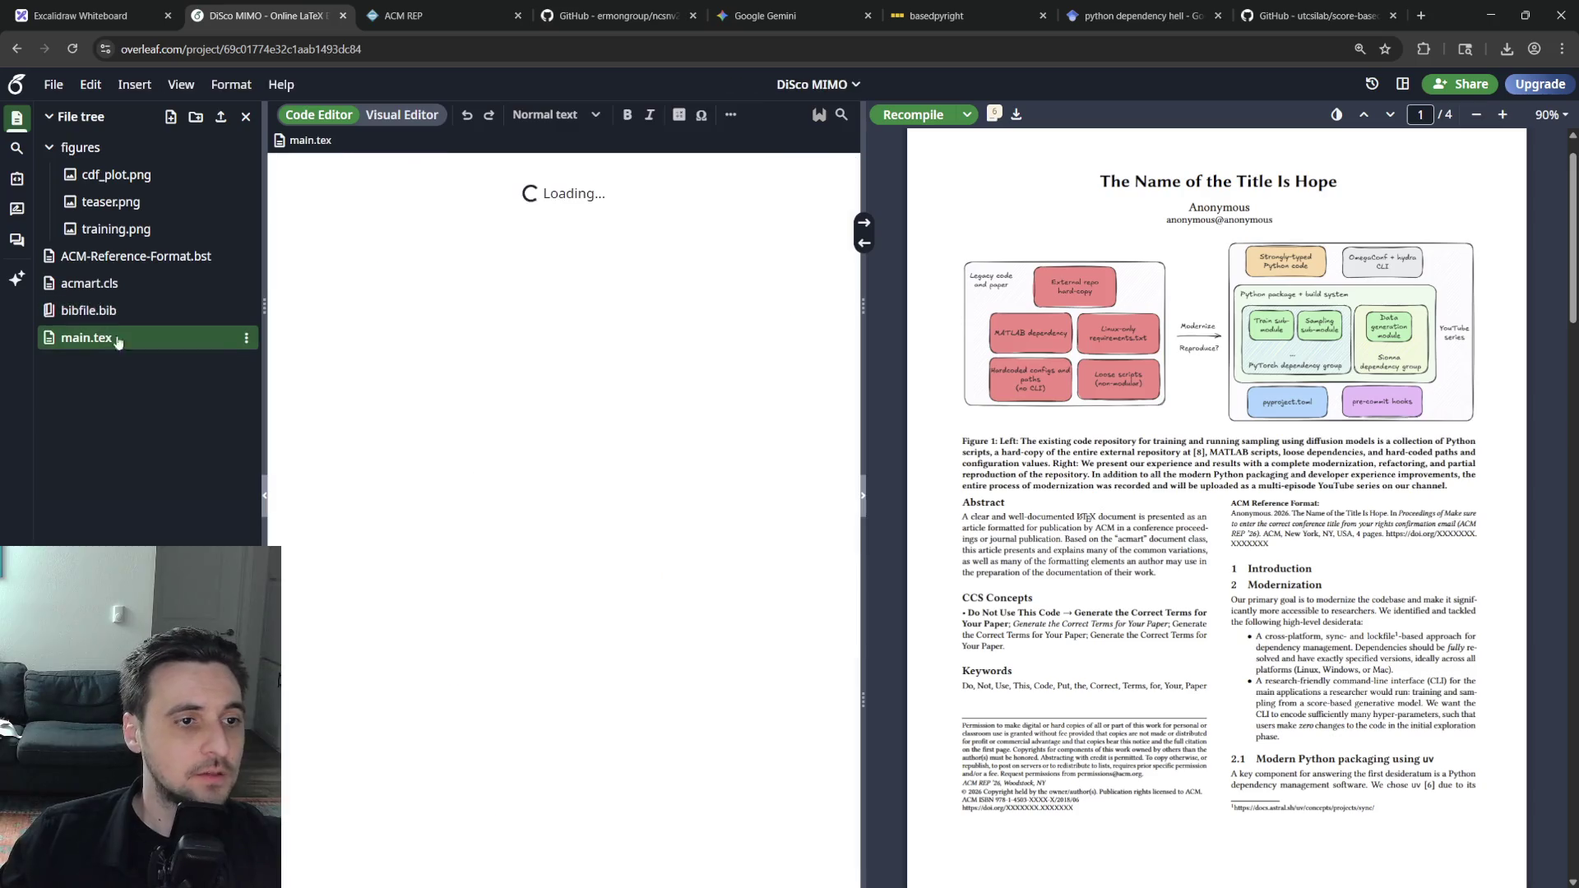
Copy the our_paper_anon key from main.tex and make it the anonymized bib entry's key
key("ctrl+shift+Right")
key("ctrl+c")
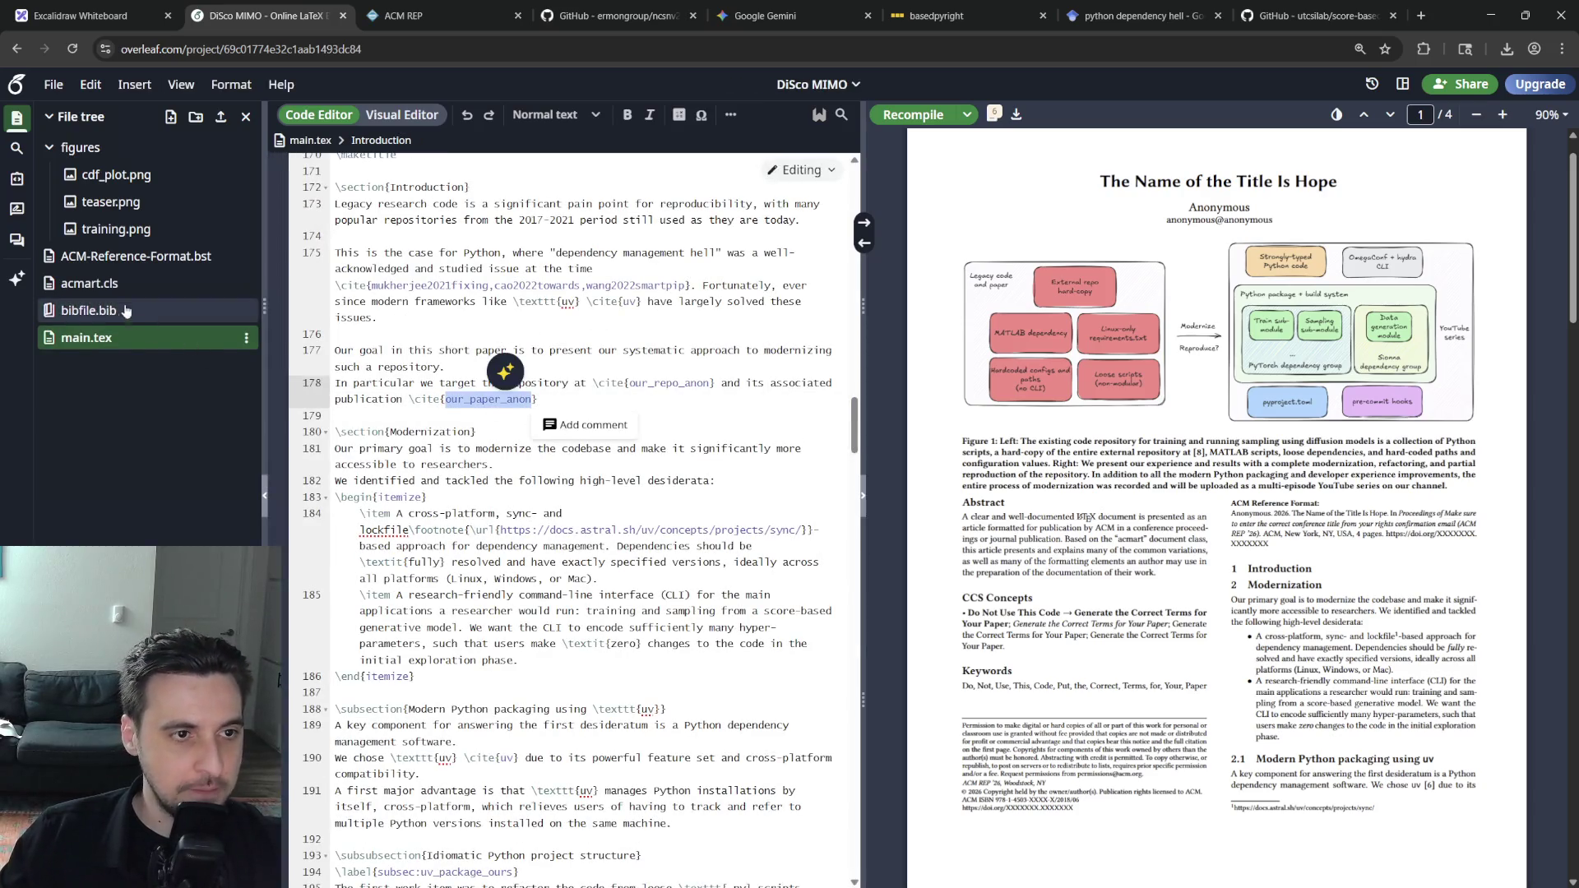
left_click(125, 311)
key("ctrl+v")
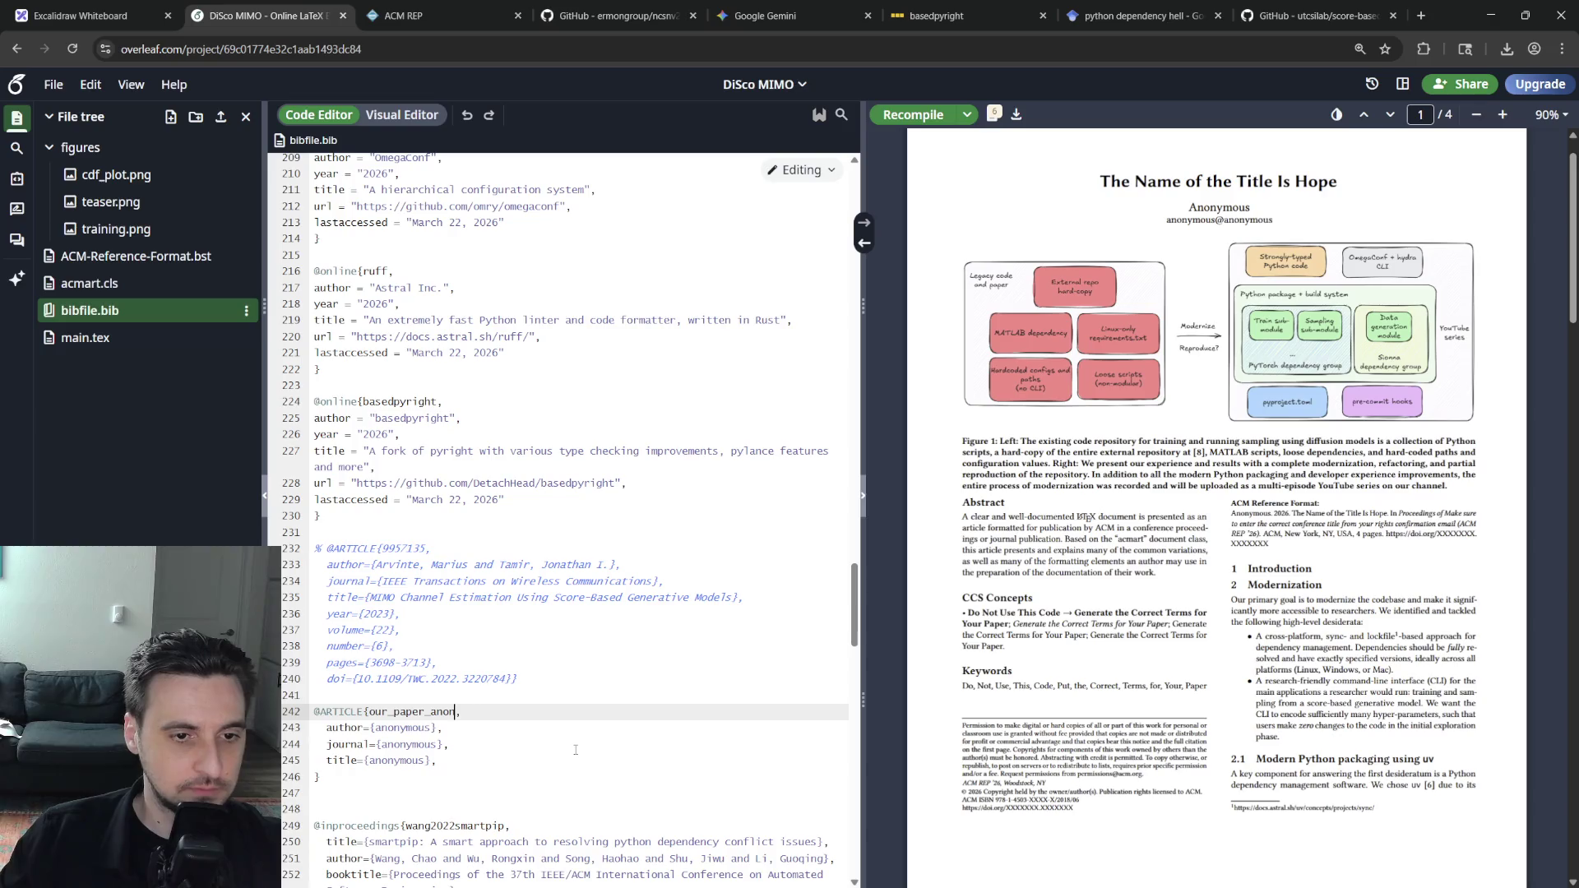
double_click(454, 712)
type("our_")
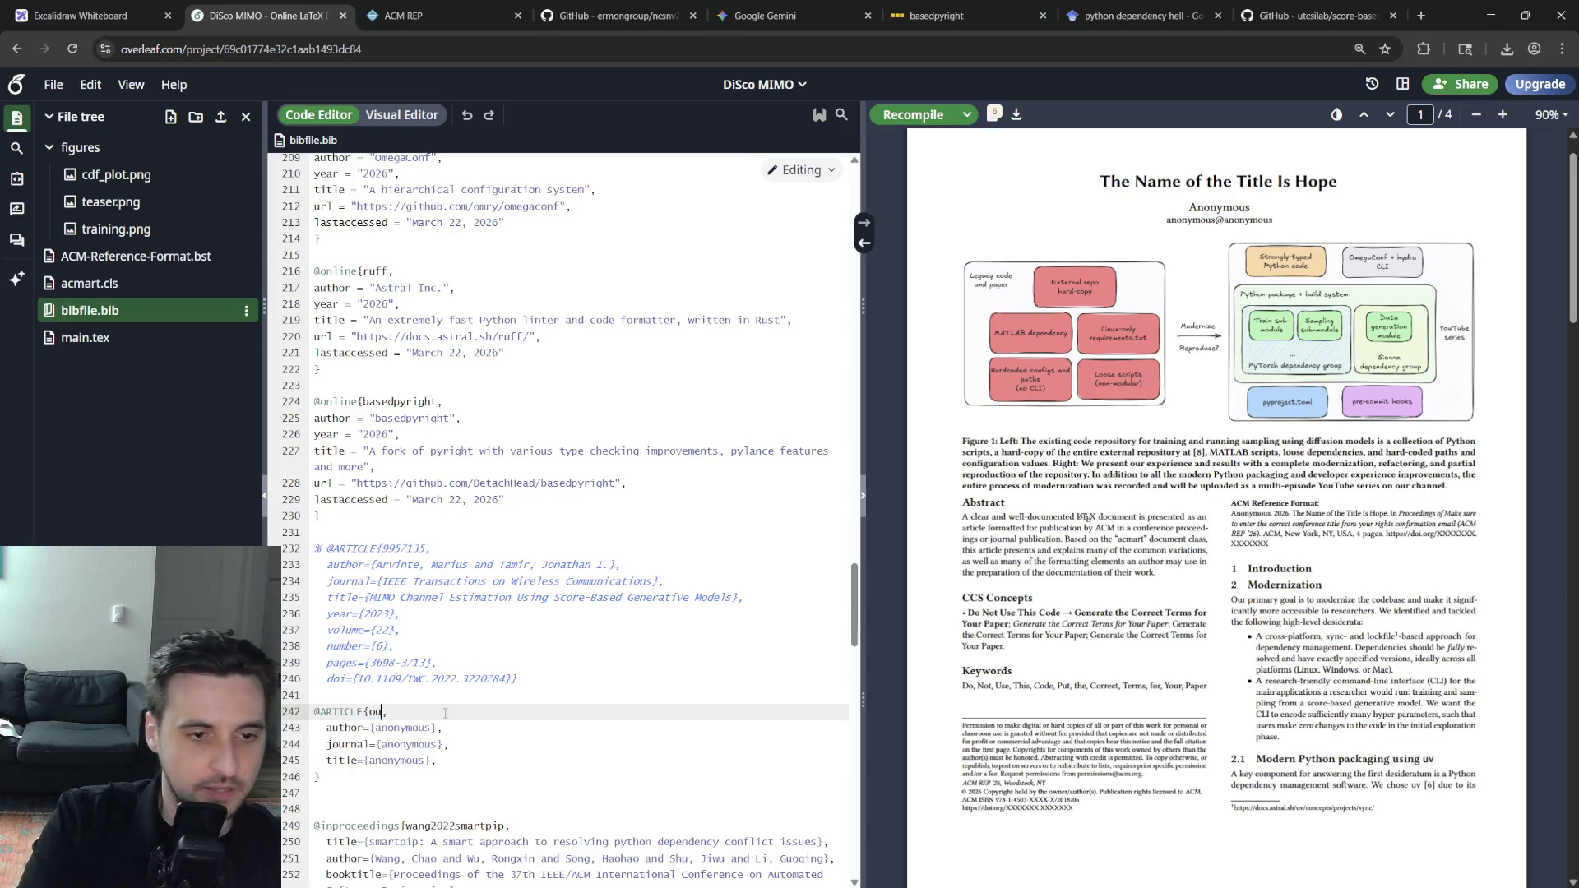
type("paper")
double_click(395, 713)
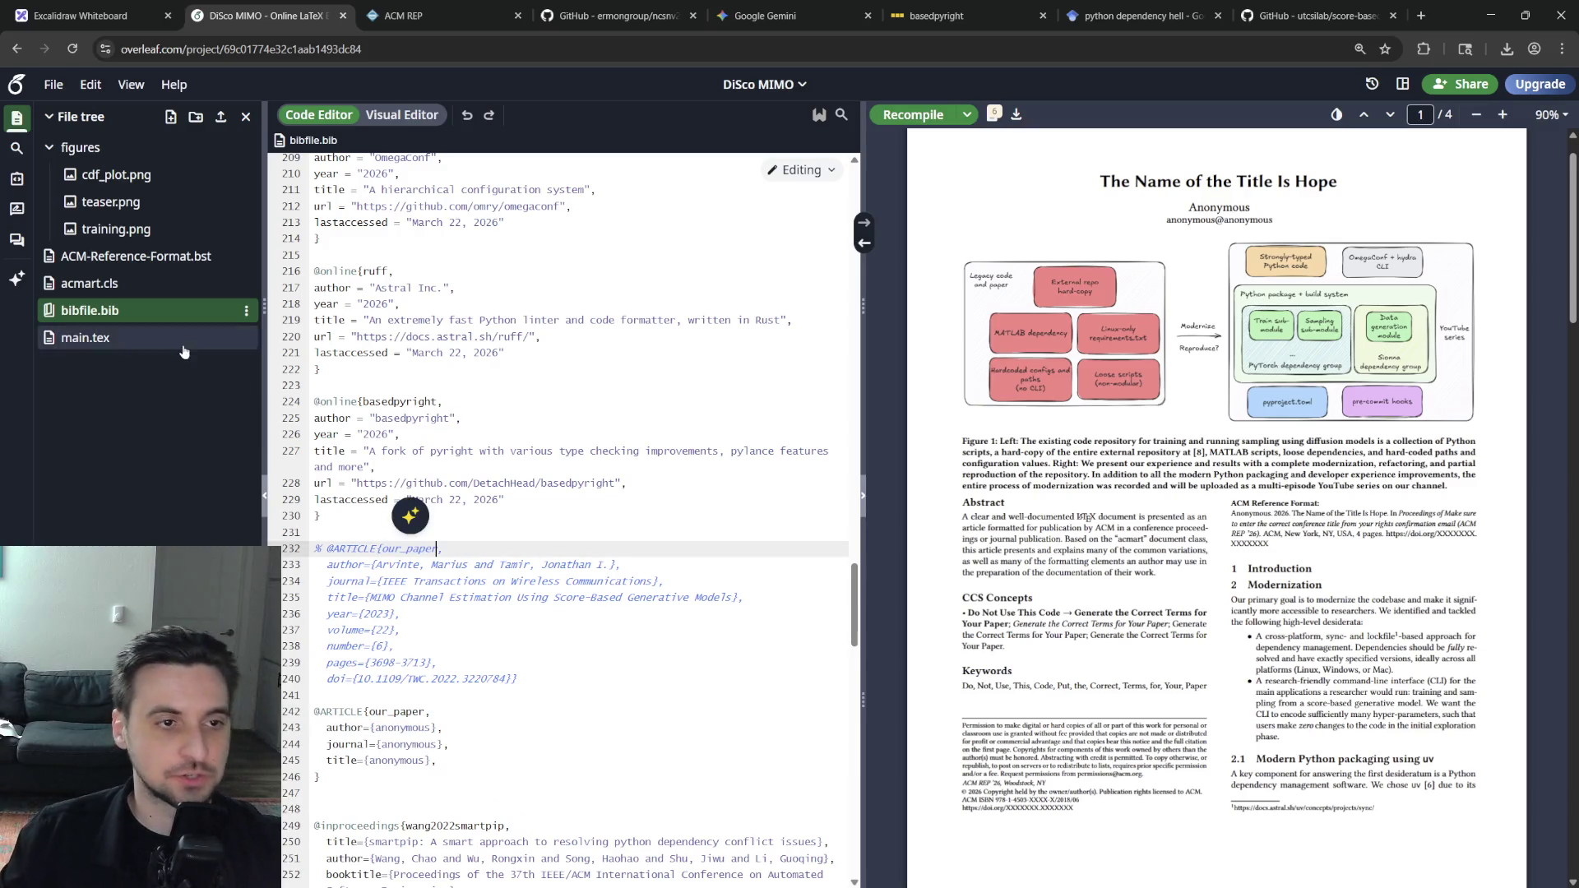
In main.tex cite the publication as our_paper, add 'in ' before the citation and end the sentence with a period
left_click(86, 337)
key("BackSpace")
key("BackSpace")
key("BackSpace")
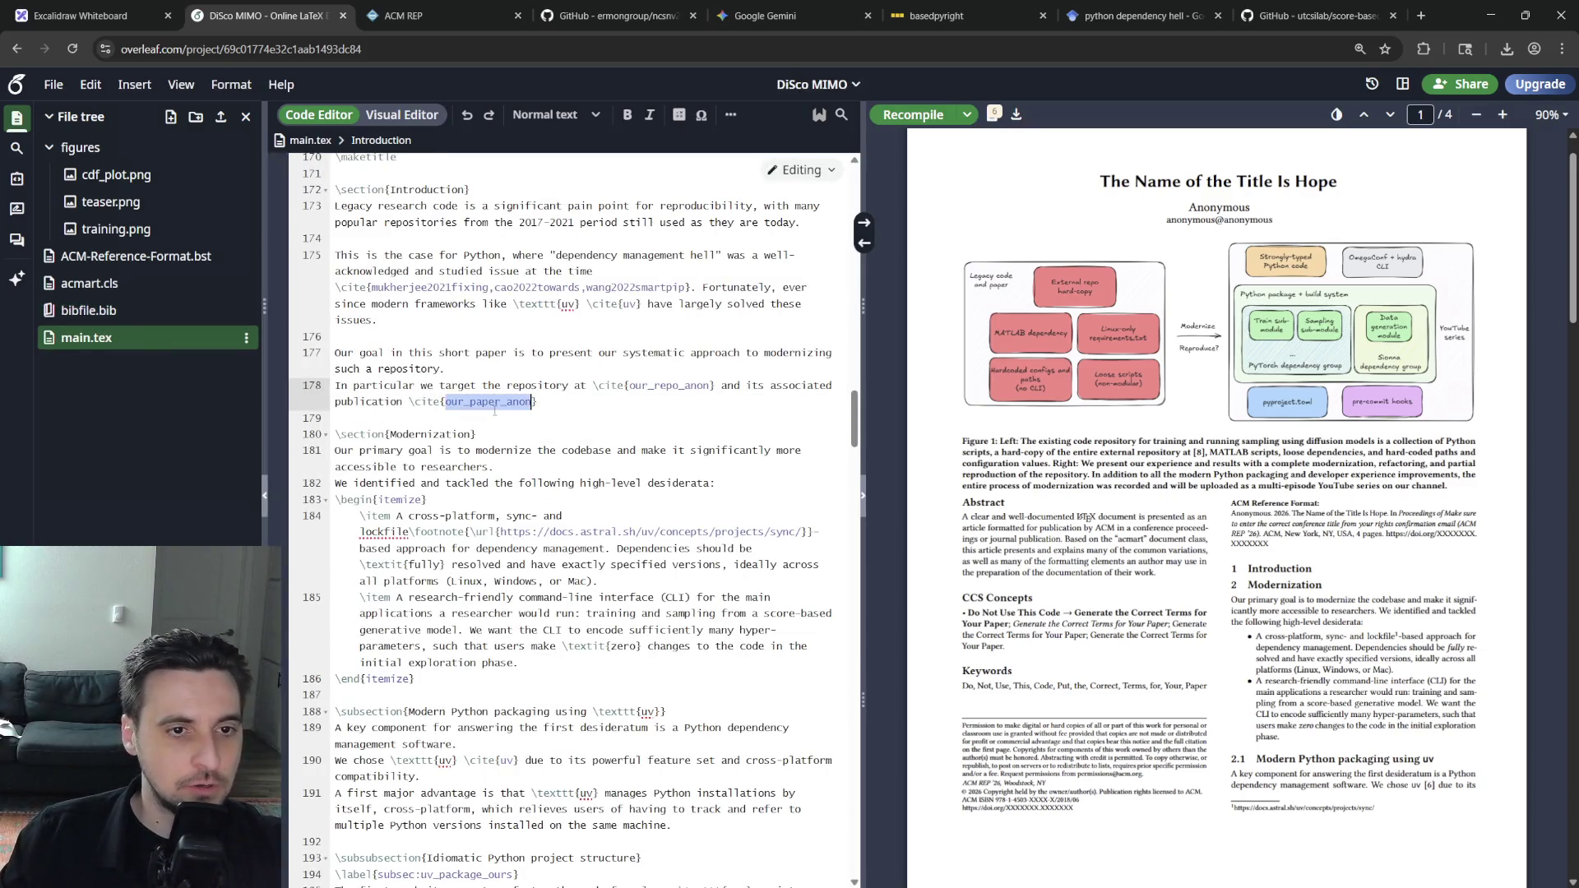
left_click(387, 402)
type("in")
key("End")
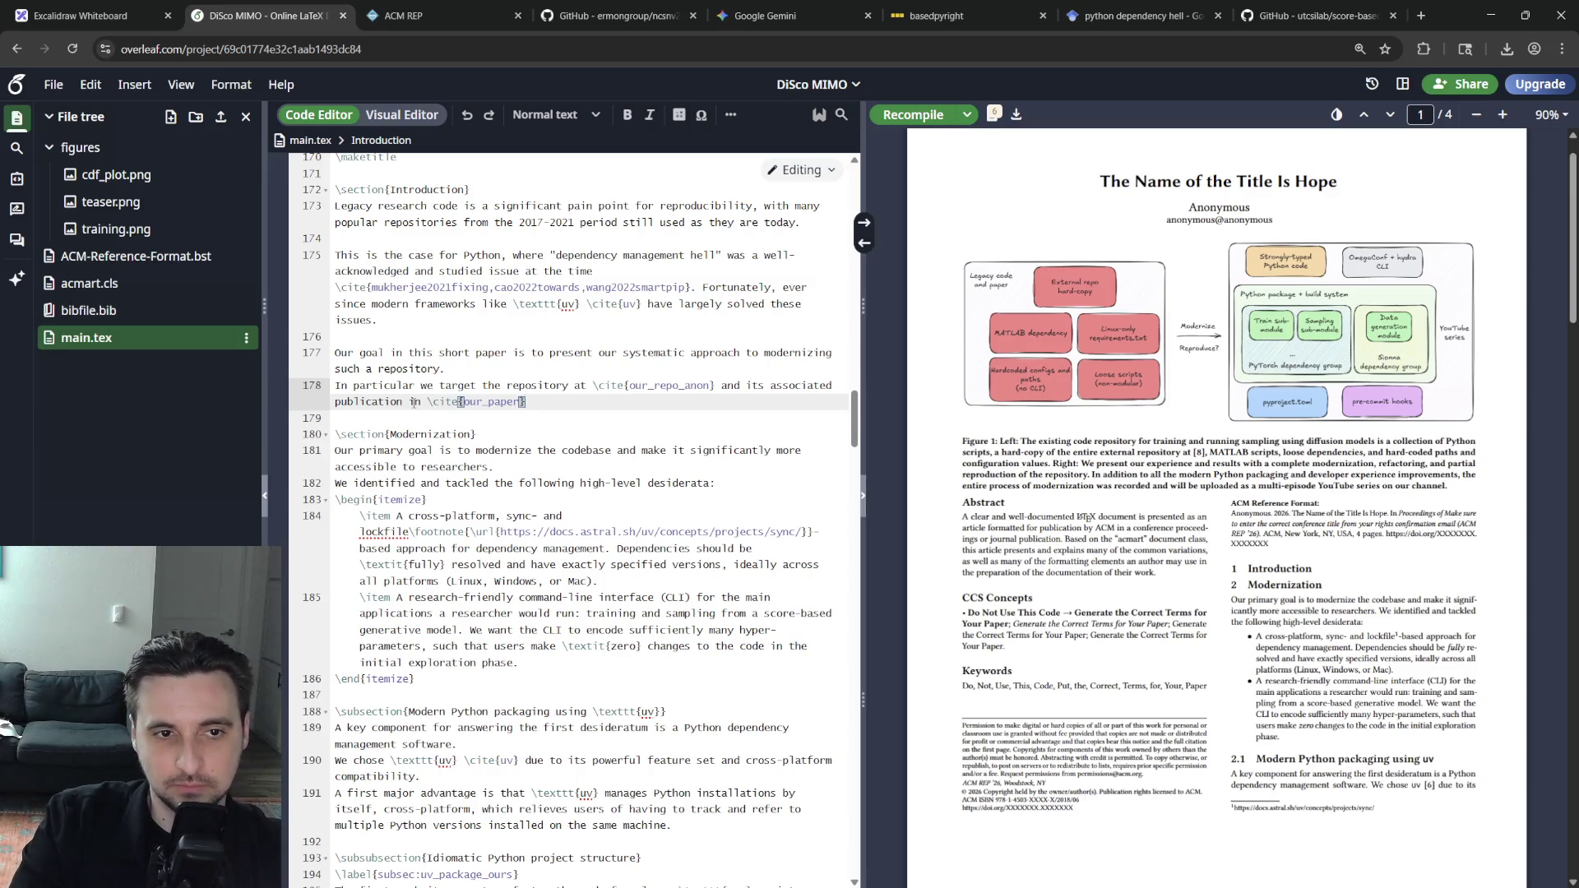
type(".")
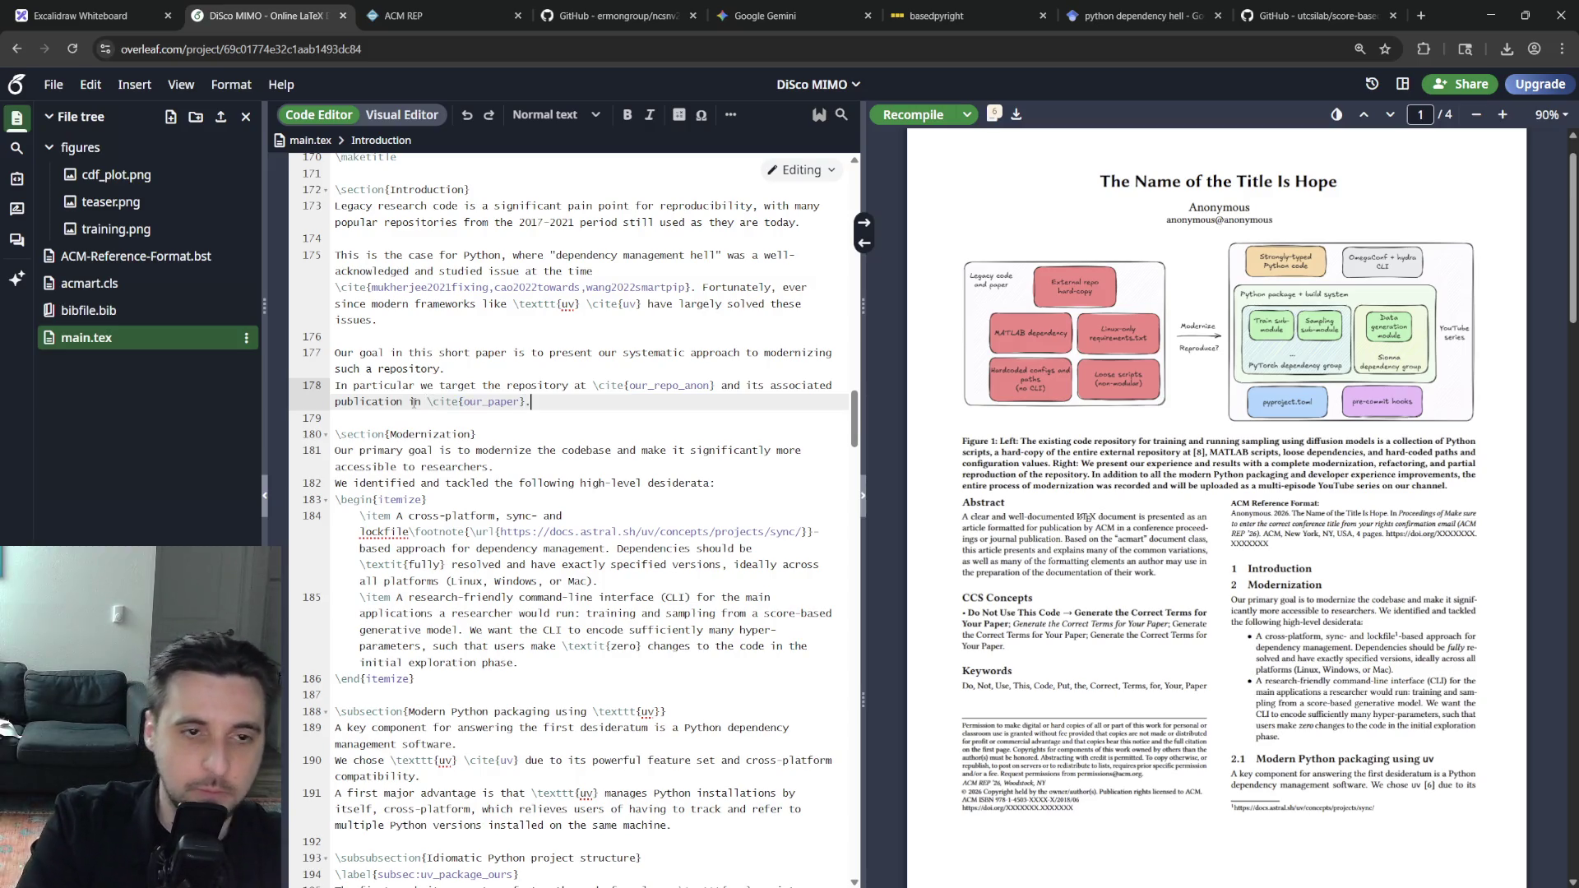
key("Return")
type("This")
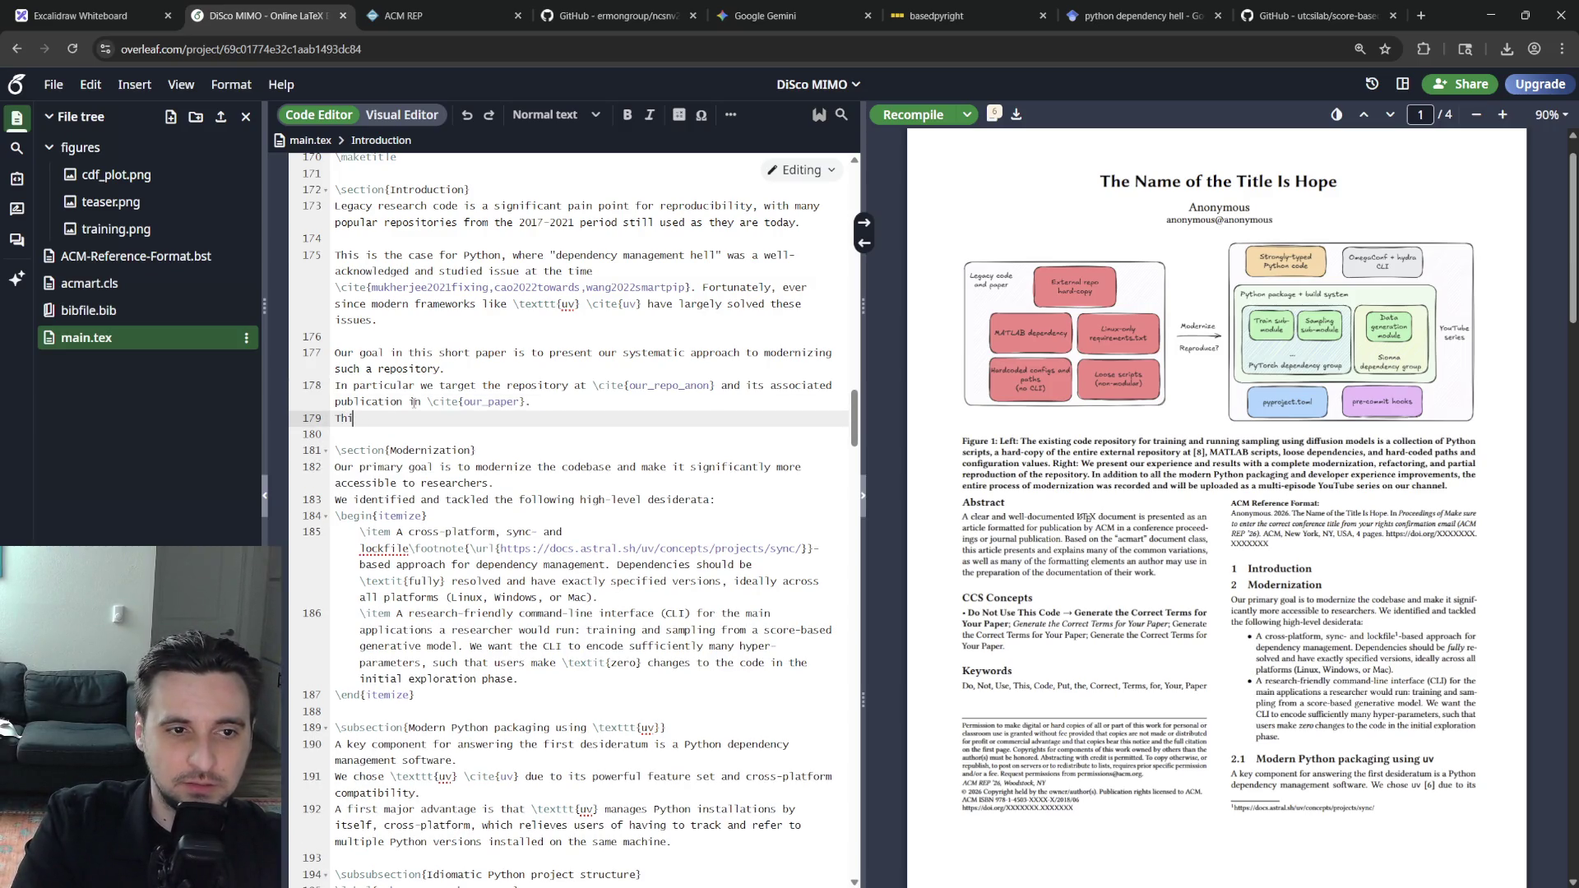
Write the sentence describing the repository as score-based generative models for multiple-input MIMO channel estimation
key("BackSpace")
type("e")
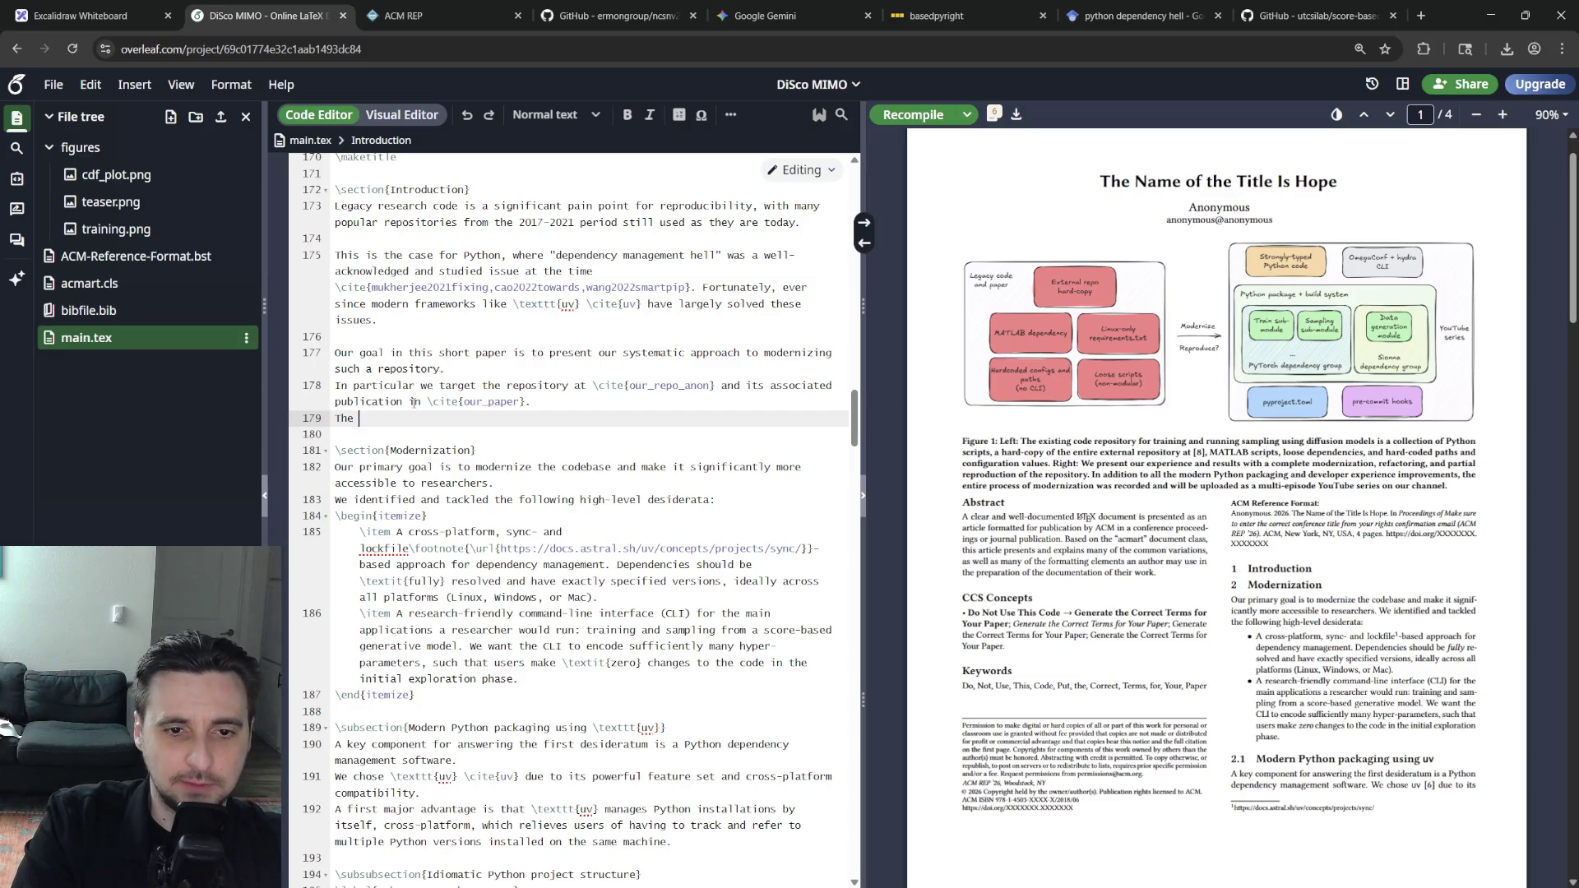
type(" repository is an applica")
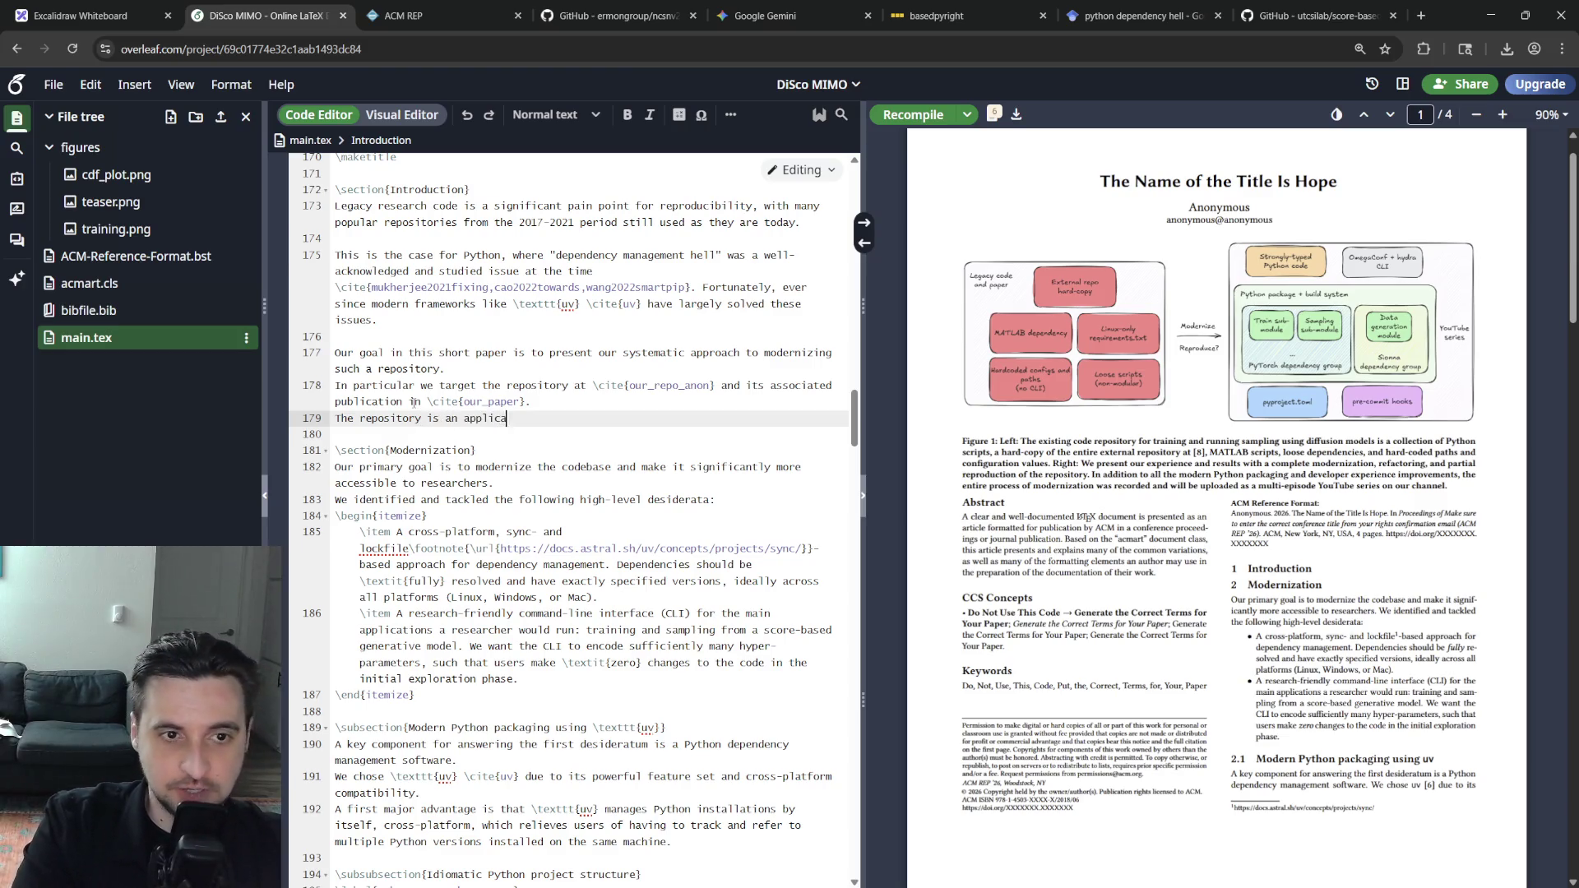
type("gene")
key("BackSpace")
type("score-based generative models")
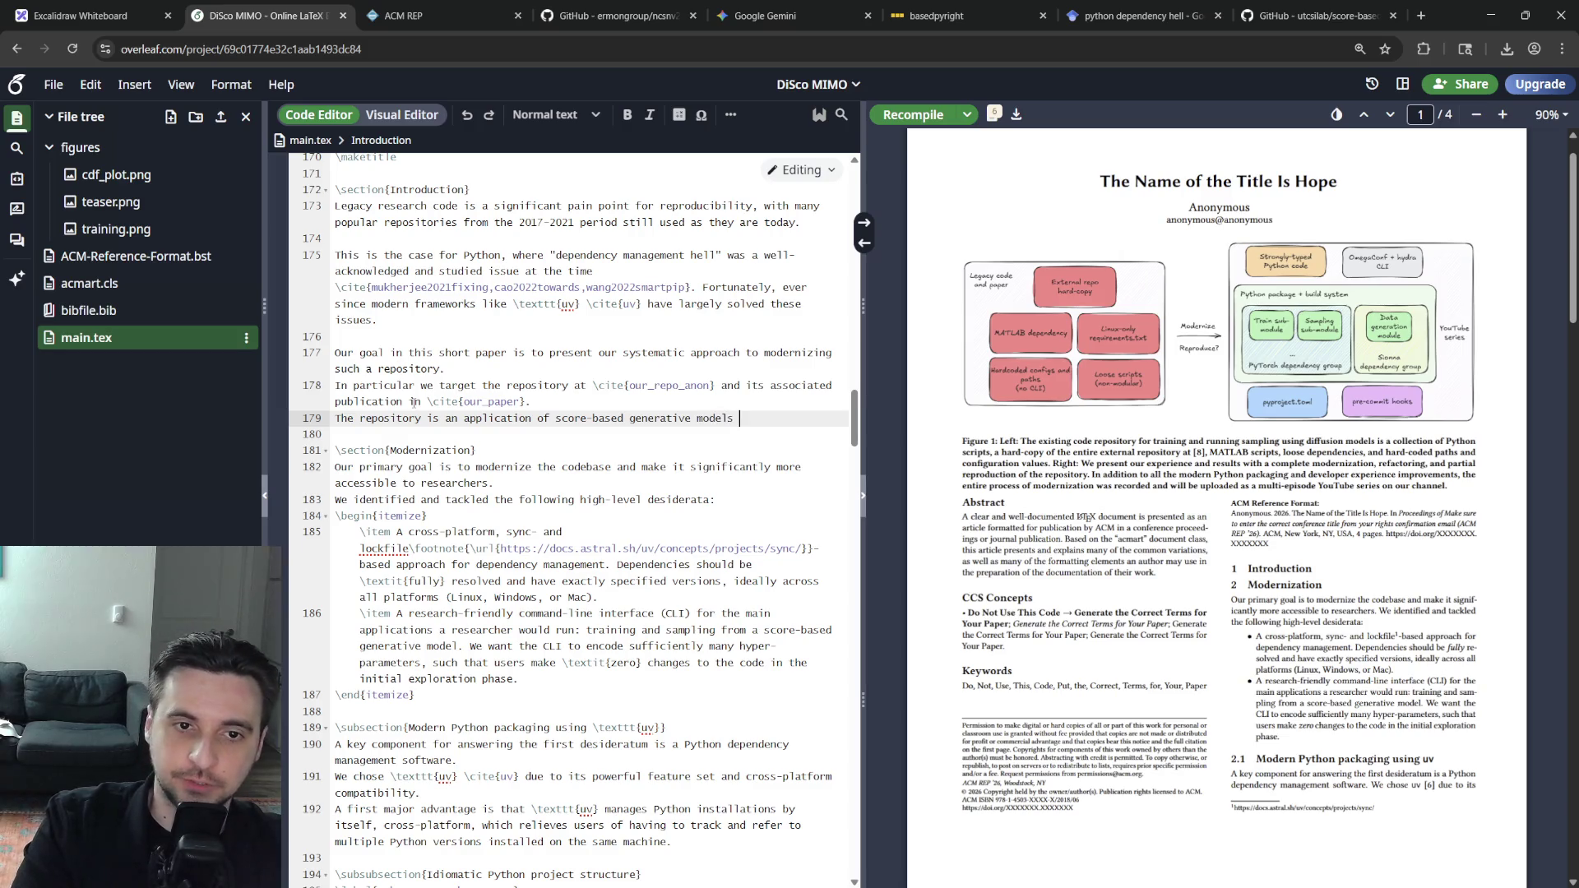
type(" in wireless mu")
type("lti-input i")
key("ctrl+BackSpace")
key("ctrl+BackSpace")
type("multiple-input")
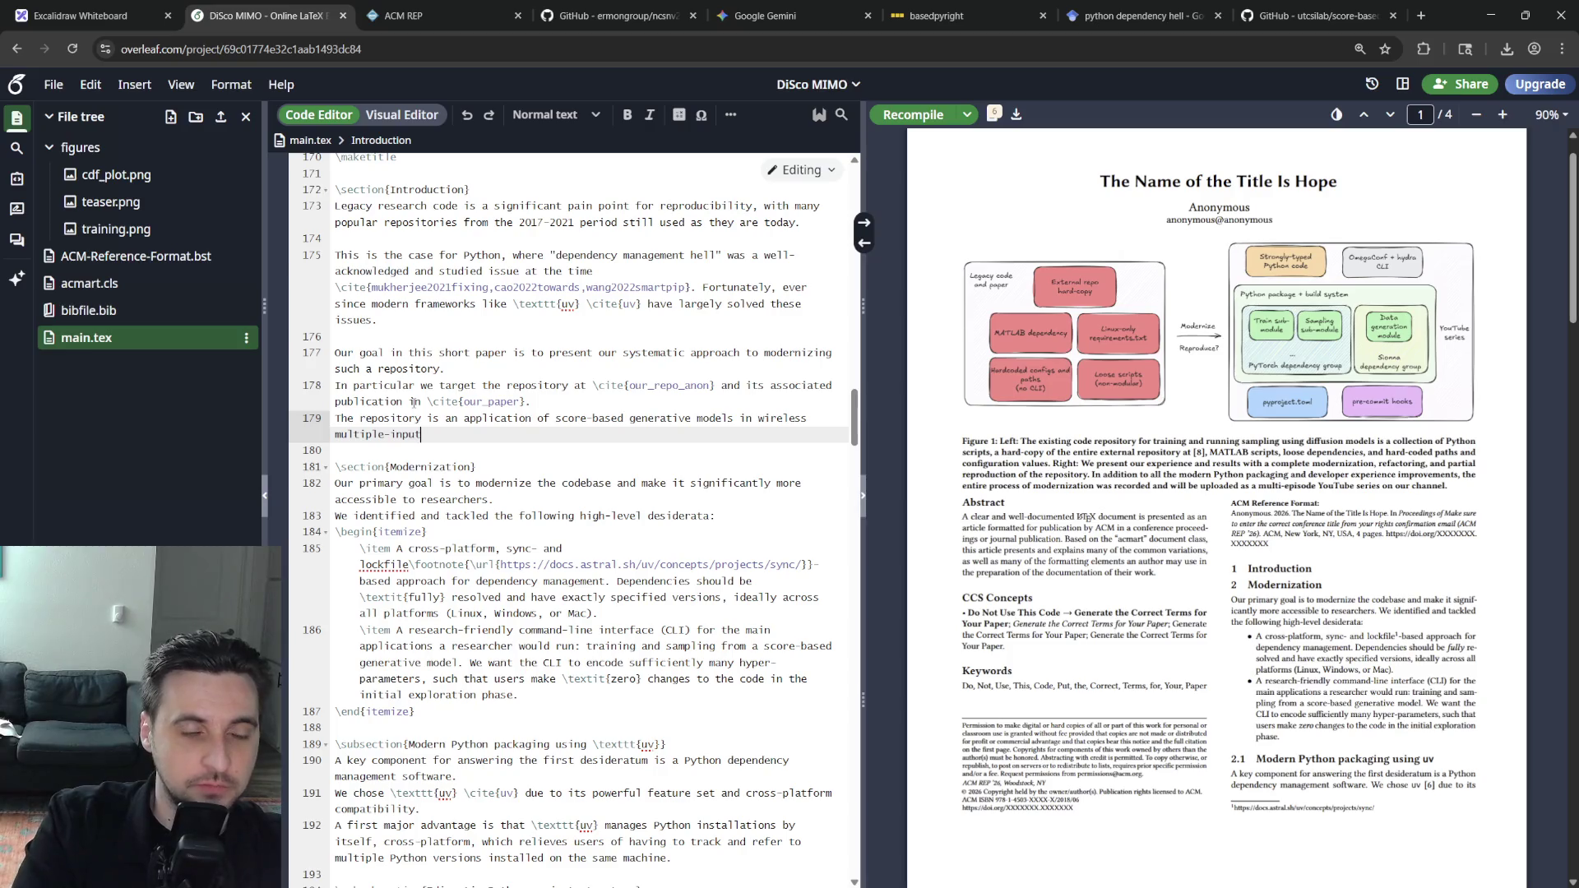
type(" multiple-output (M")
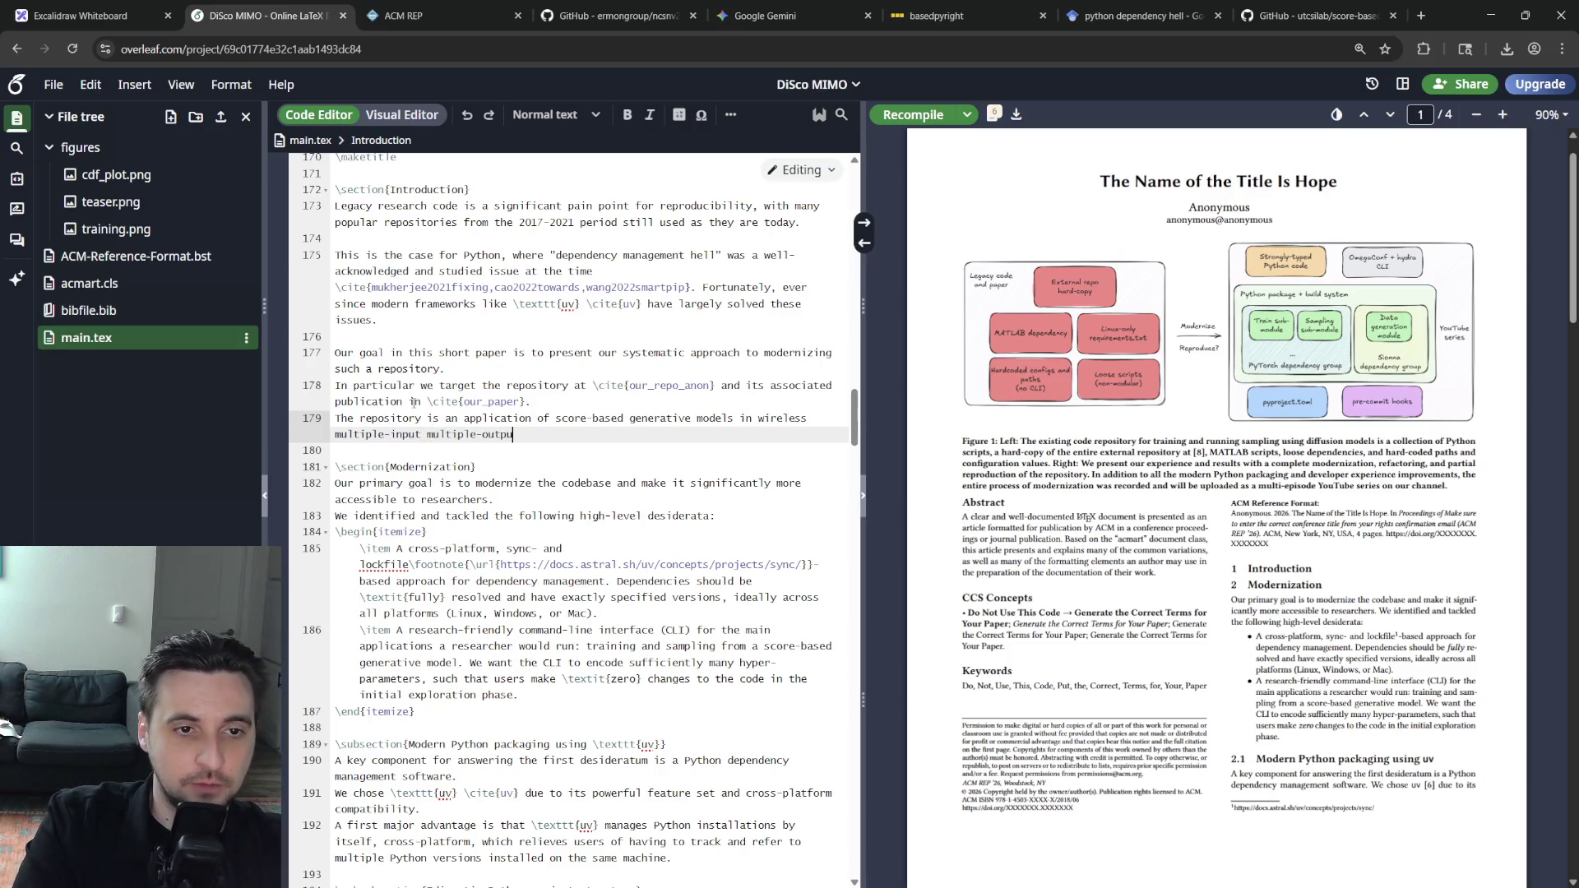
type("IMO")
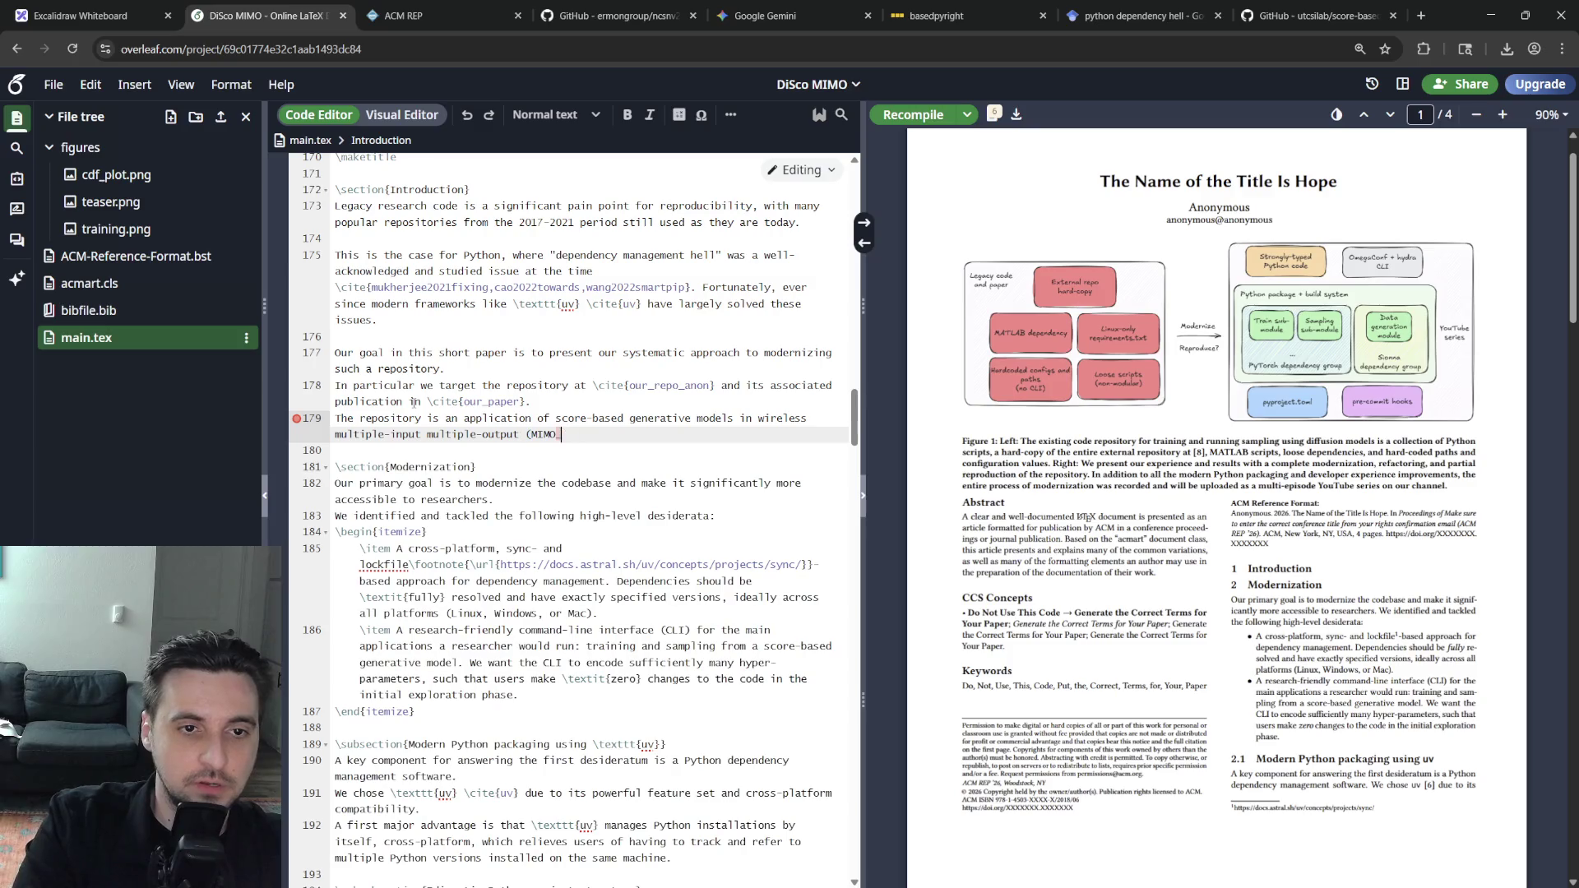
type(") channel estimatio")
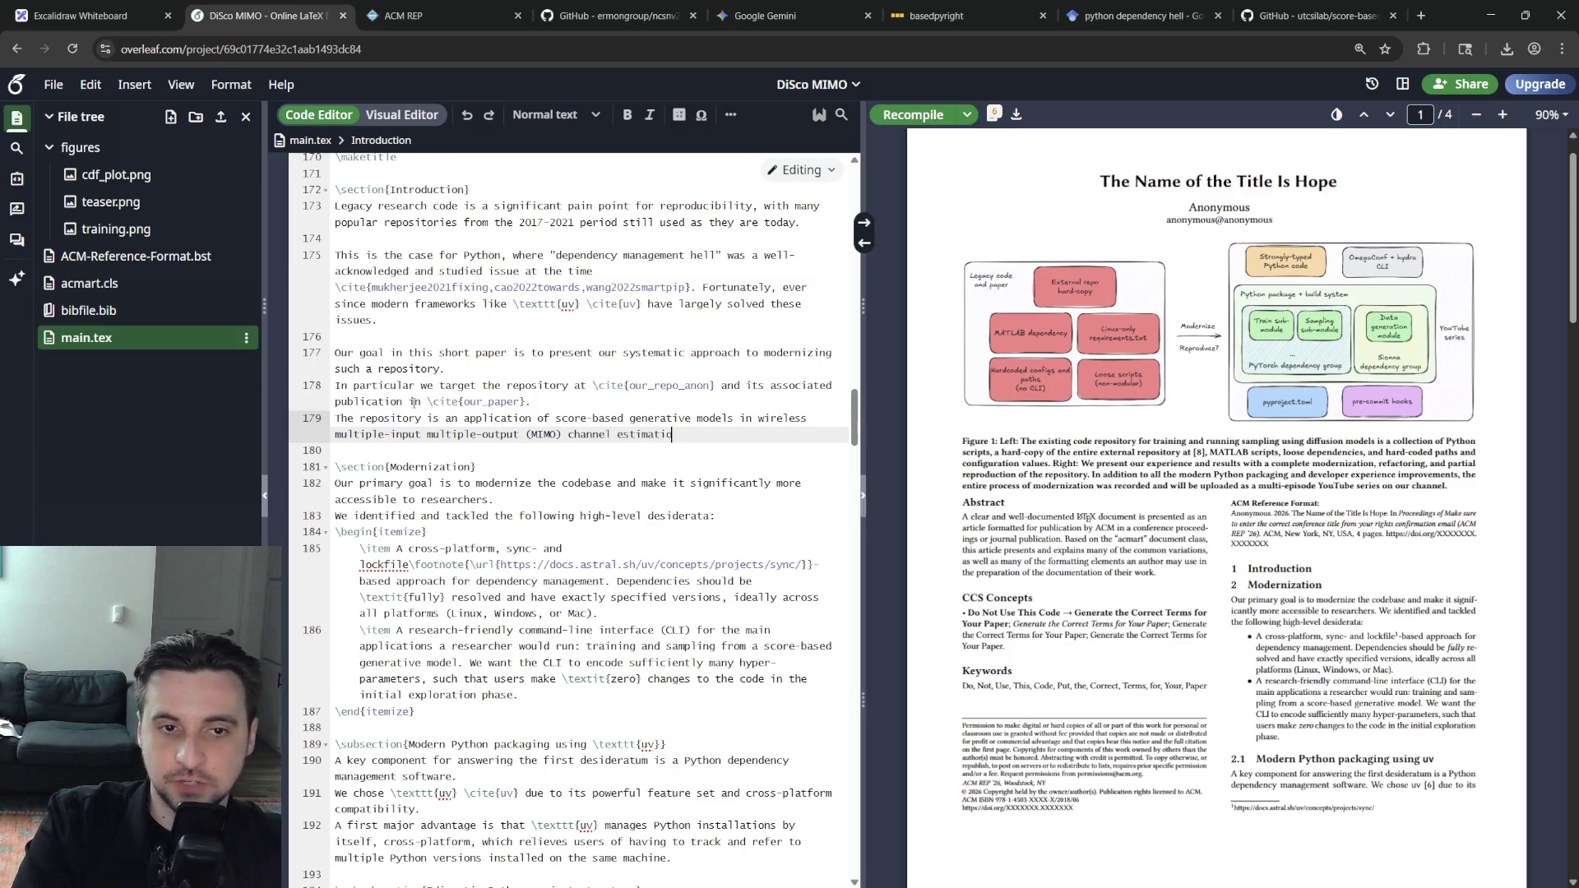
type("n.")
key("Return")
type("We pick this particular ")
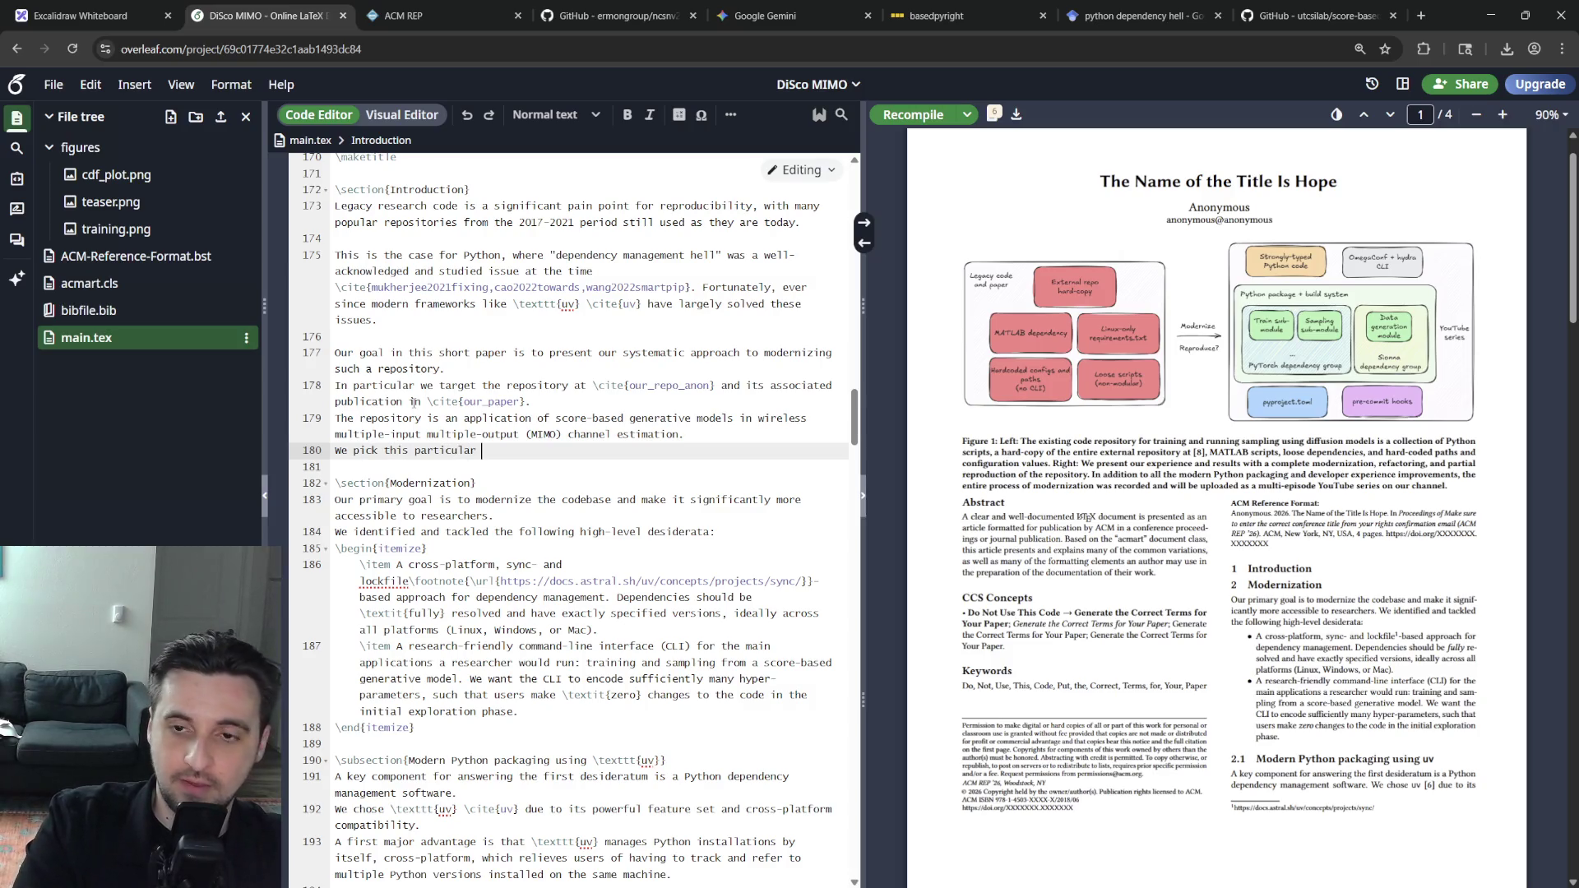
type("application area and repo")
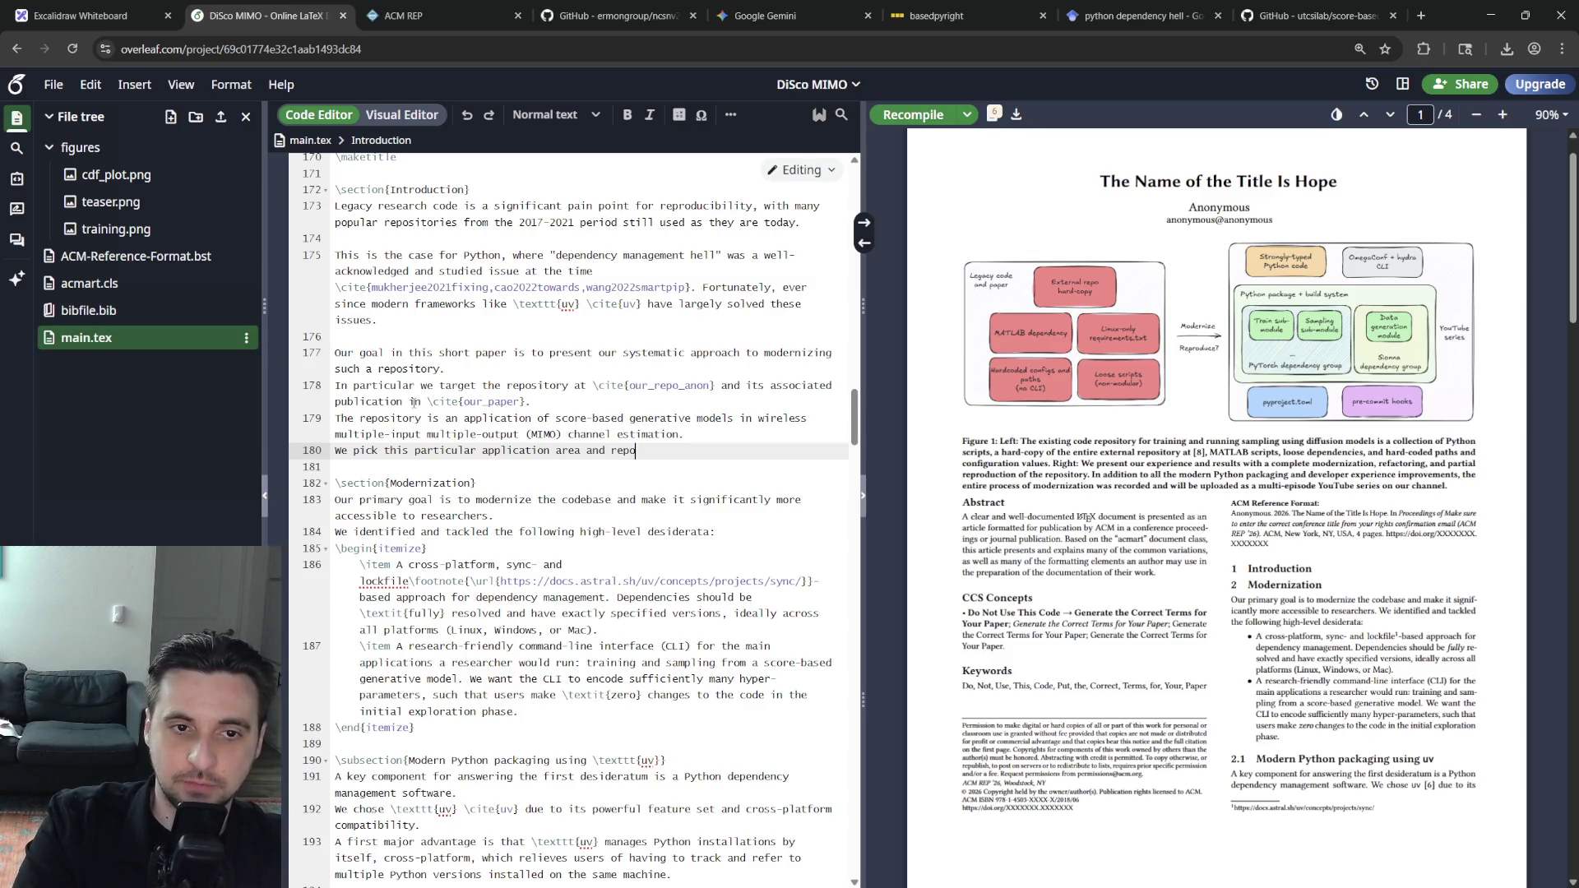
type("sitory because it")
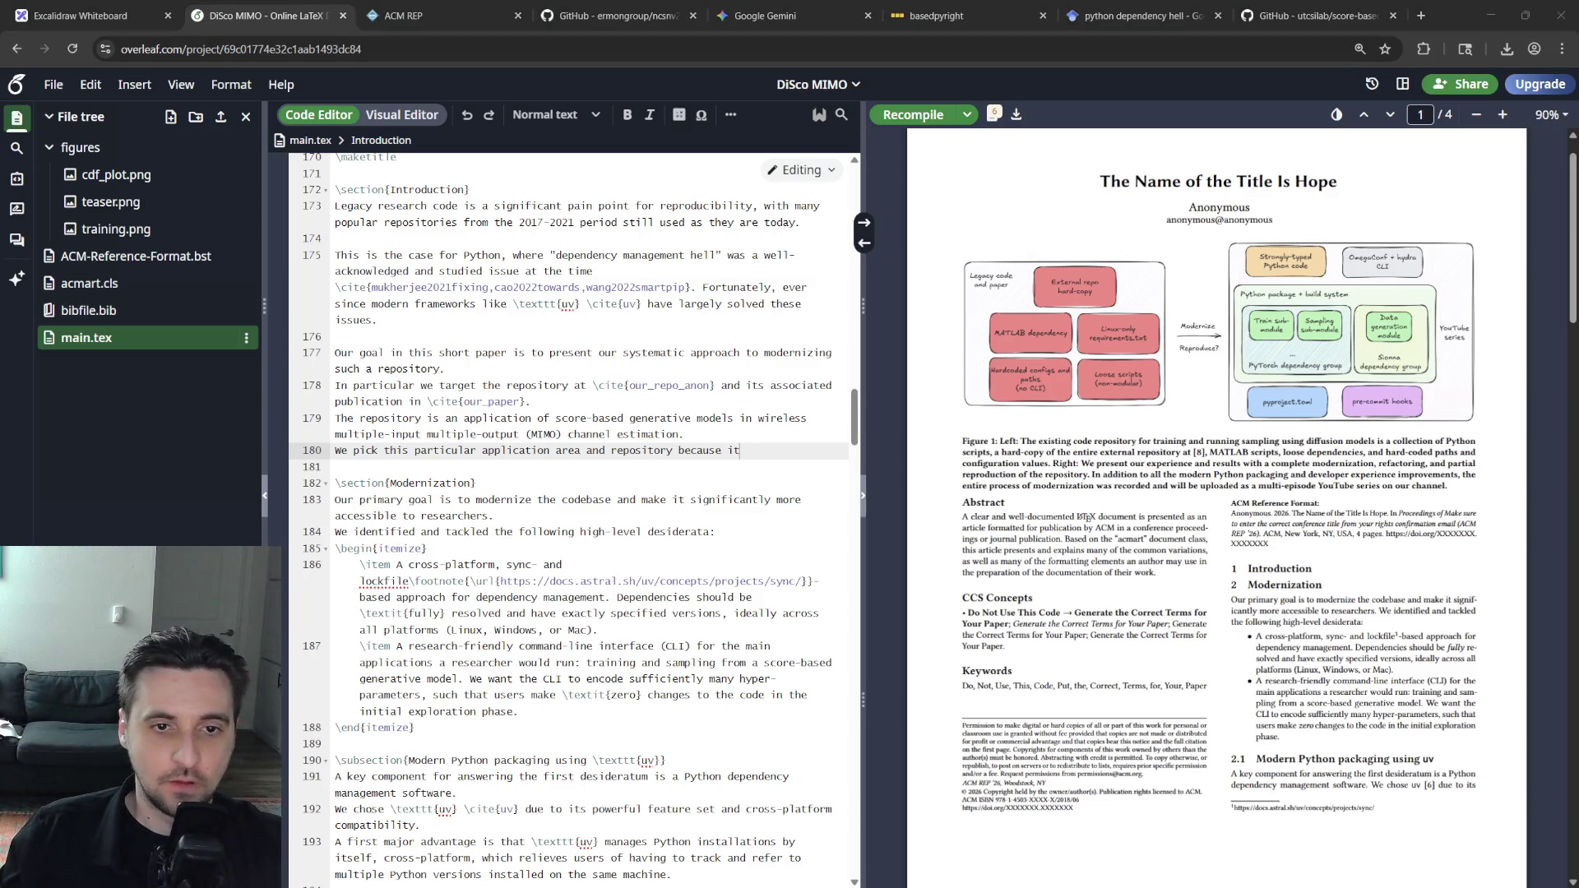
Write the sentence on why the repository was chosen and begin an itemize list
key("BackSpace")
key("BackSpace")
type("the source code")
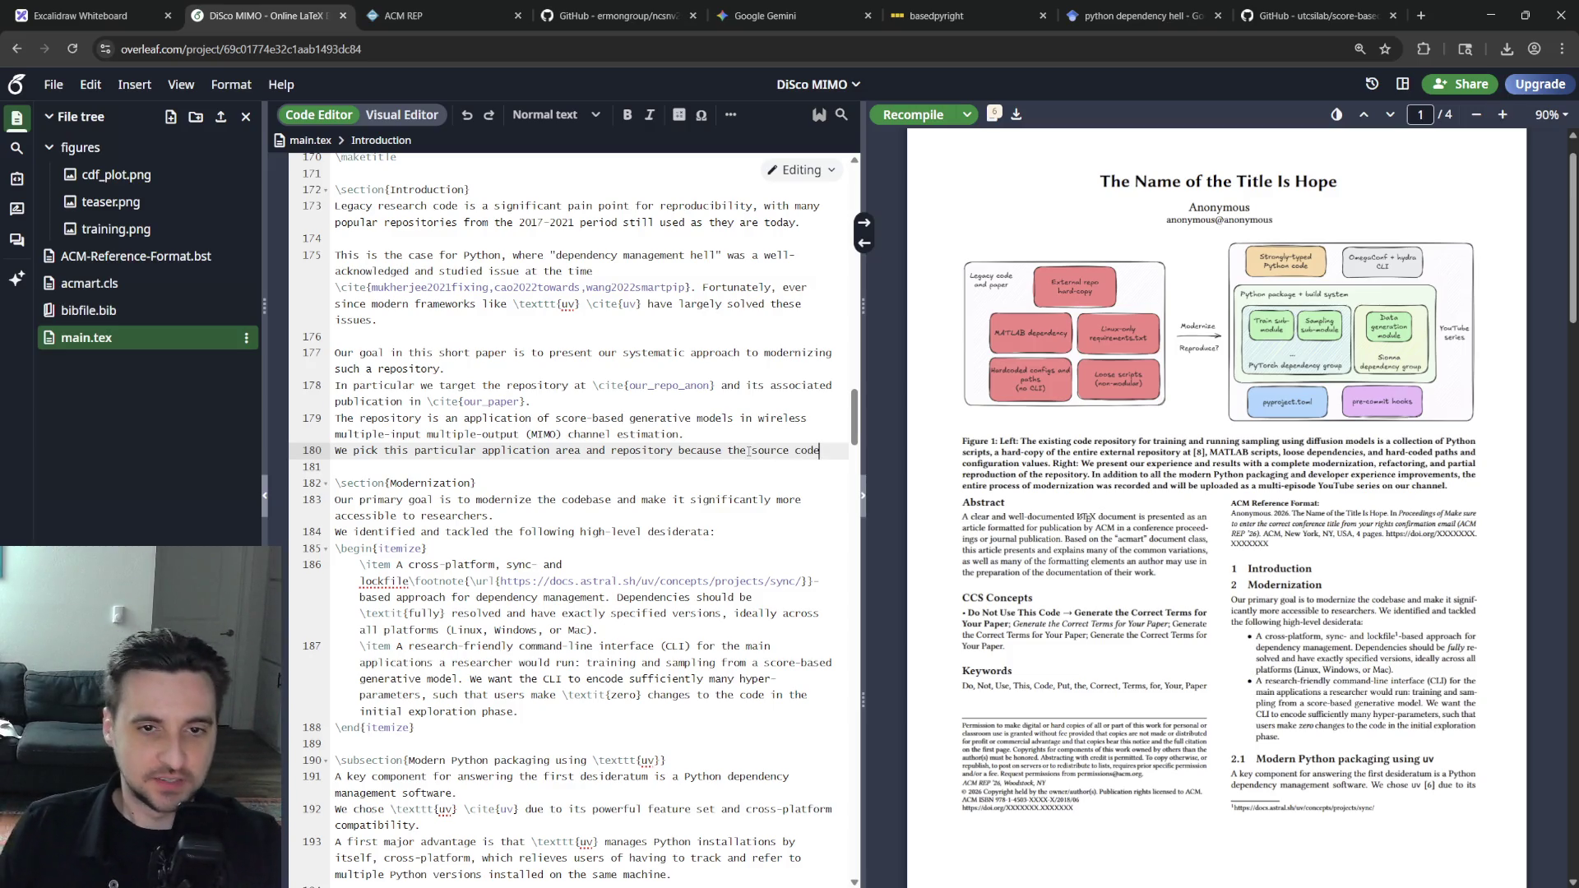
key("ctrl+BackSpace")
key("ctrl+BackSpace")
key("ctrl+BackSpace")
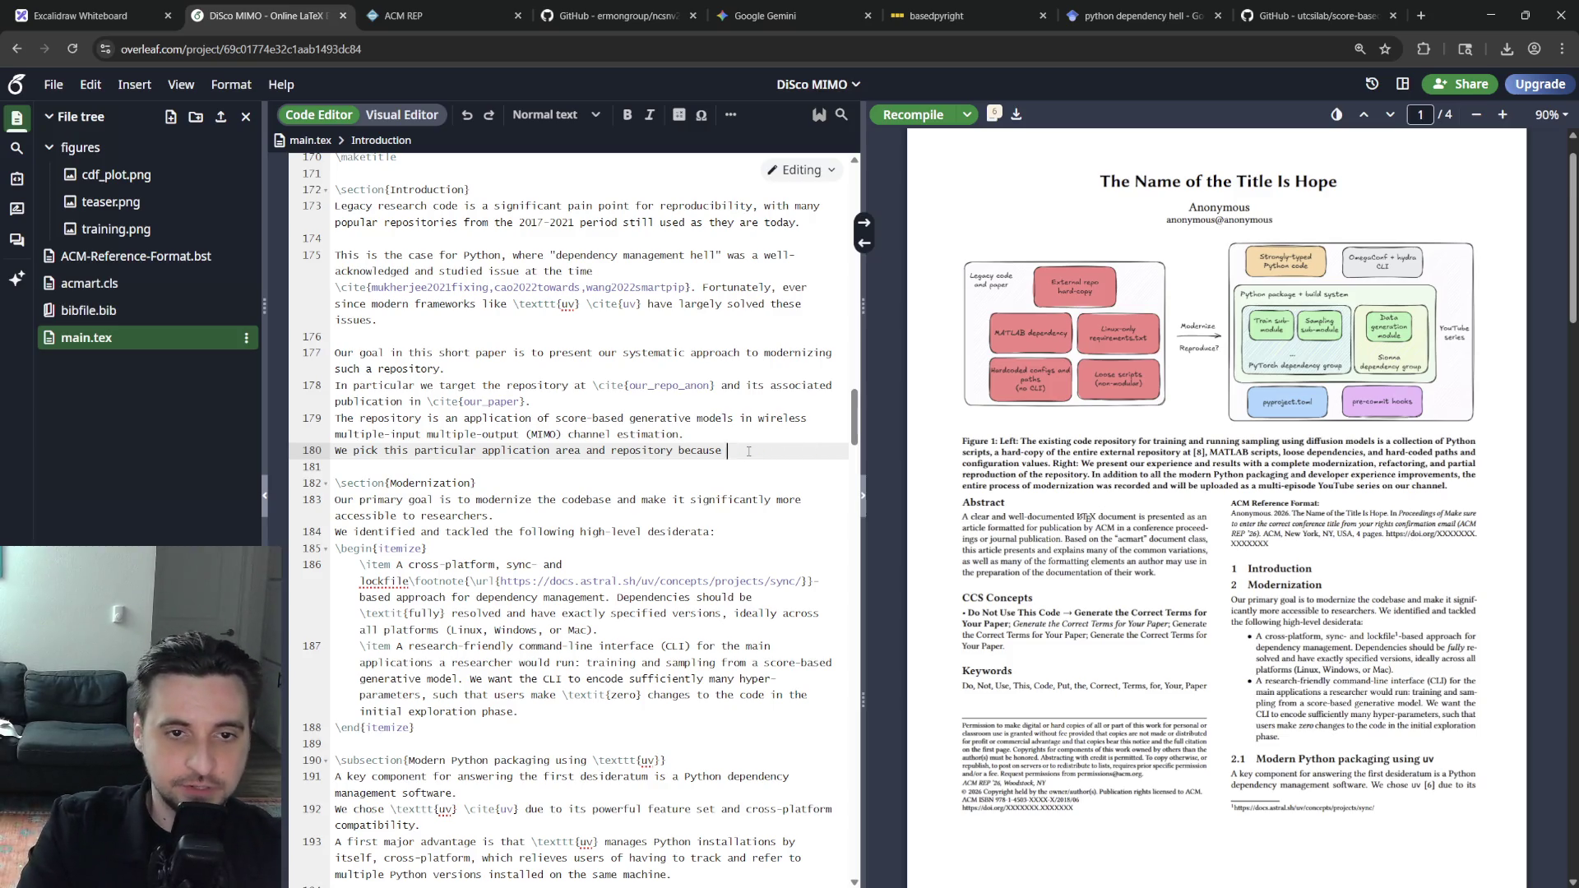
type("ree ")
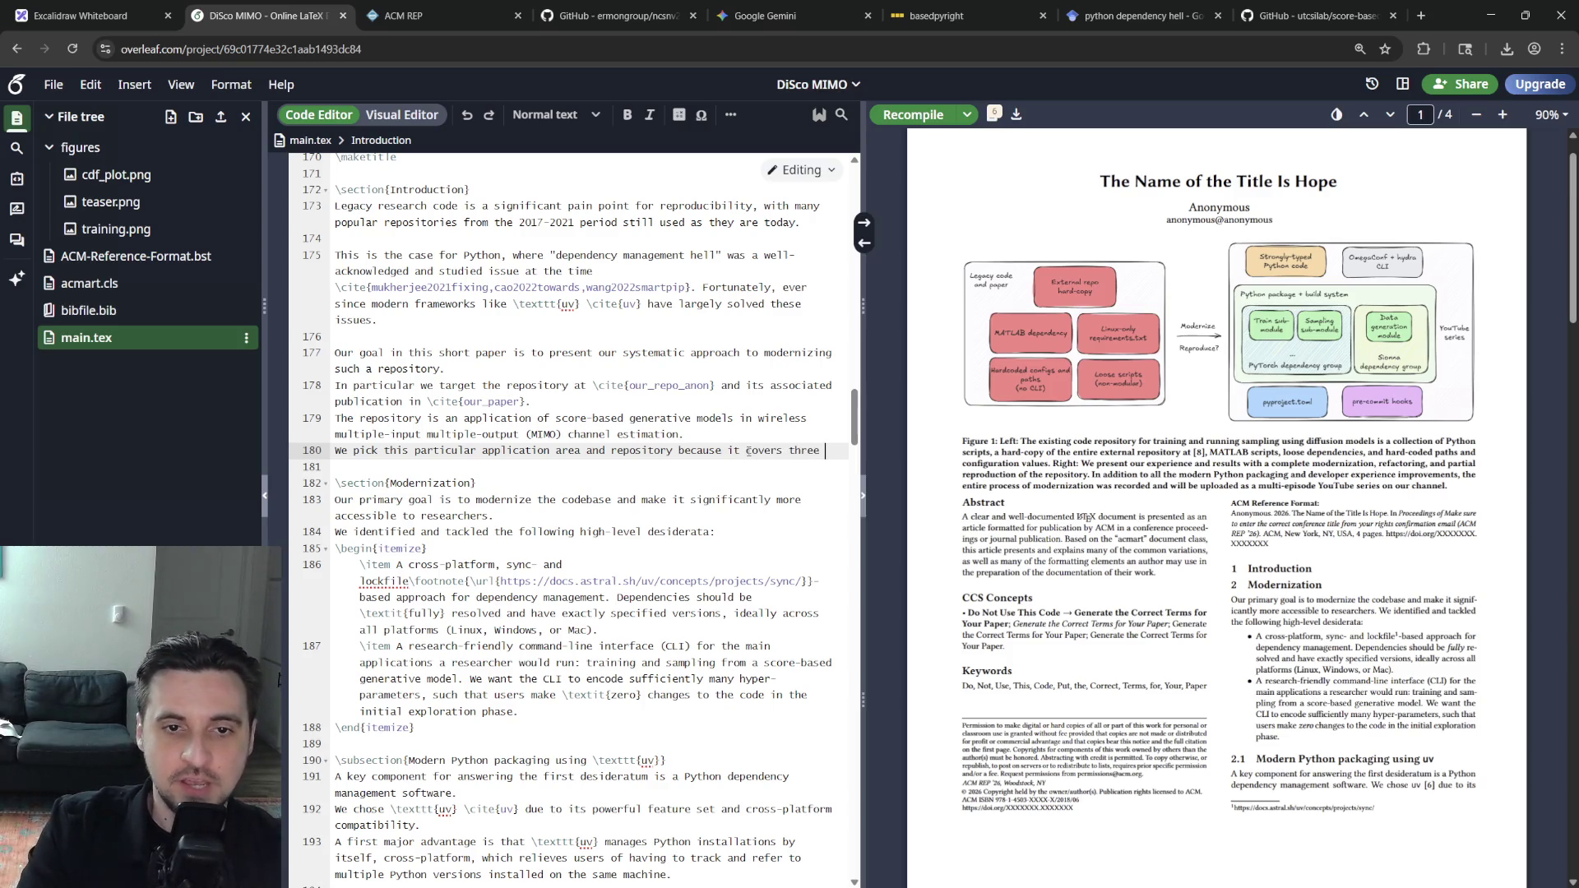
type("aspects that a")
type("re still very refe")
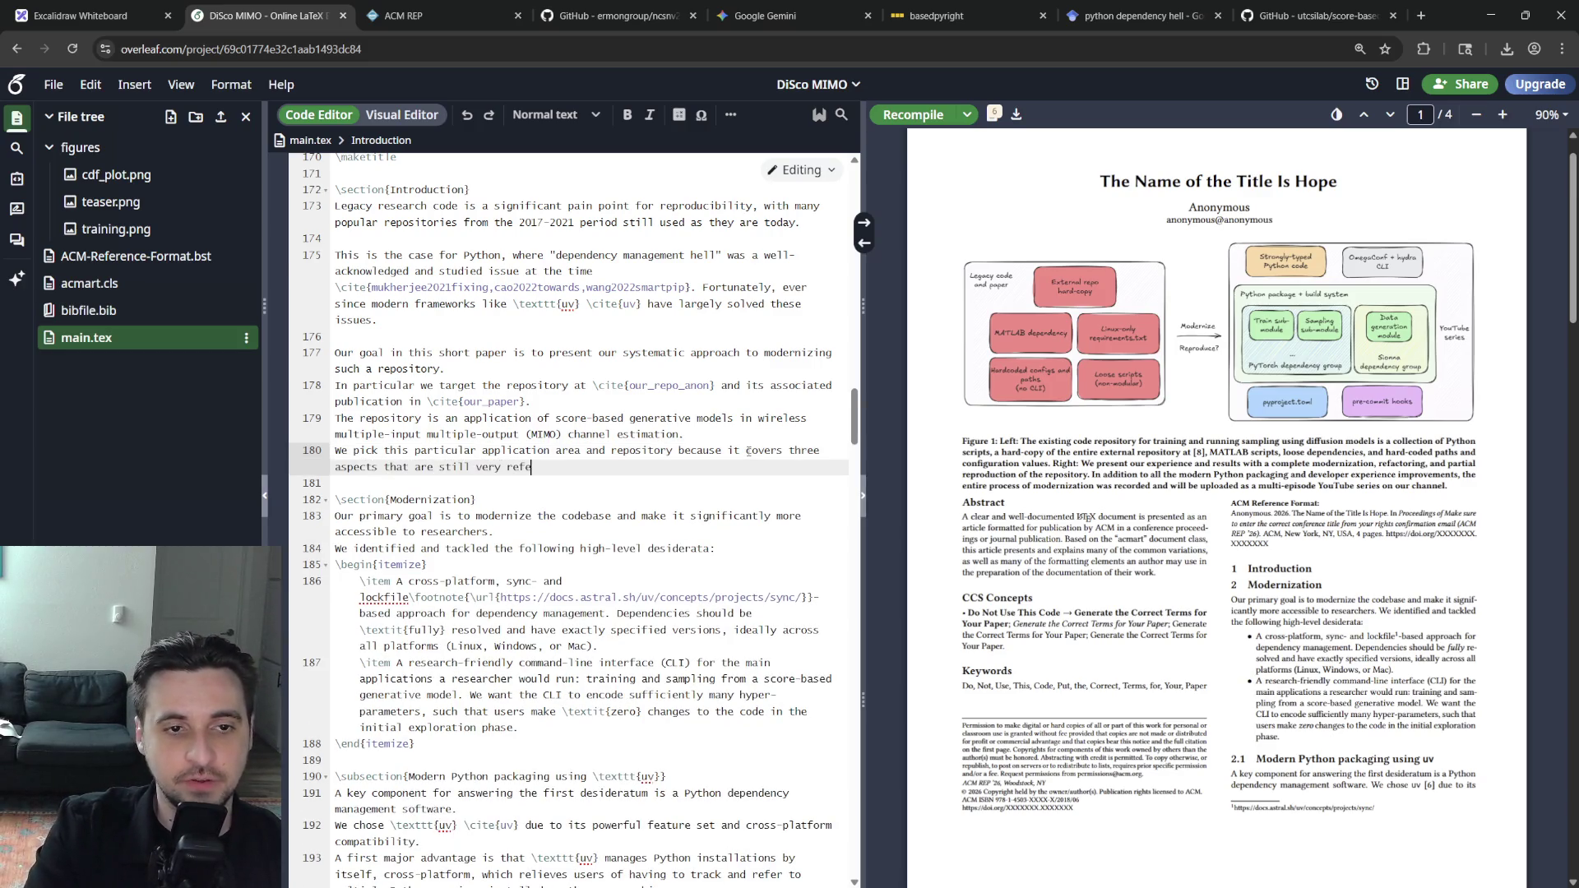
key("BackSpace")
key("BackSpace")
type("levant today:")
key("Return")
type("\beg")
type("in{ite")
key("Return")
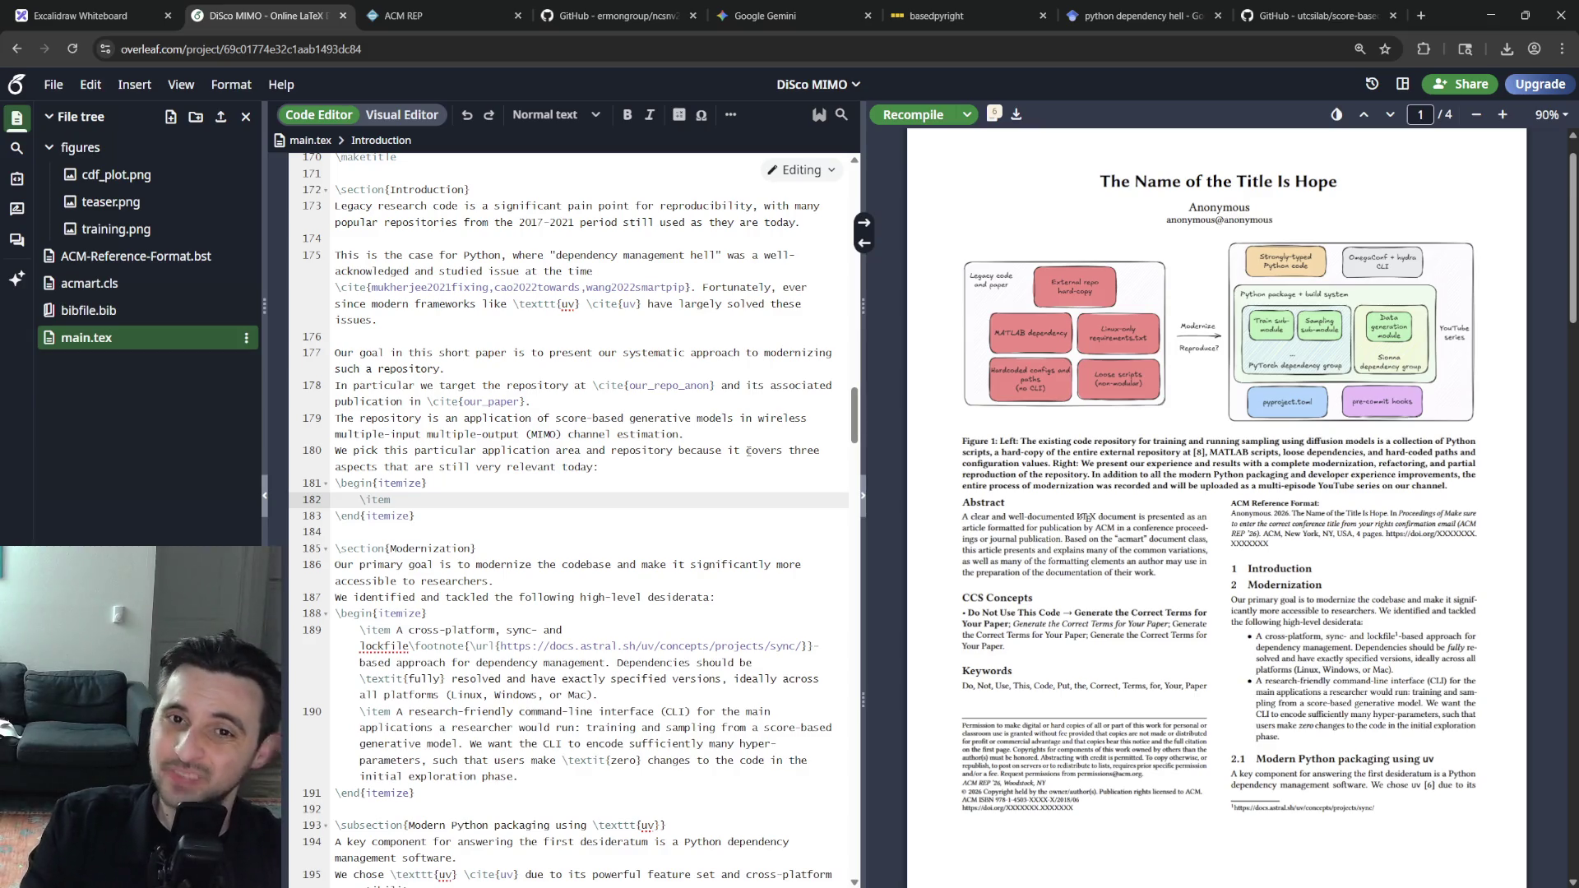
type("GEnera")
Write the three list items: simulation-generated training data, training a score-based diffusion model, hyper-parameter-sensitive sampling
key("BackSpace")
key("BackSpace")
key("BackSpace")
key("BackSpace")
key("BackSpace")
type("enerating (")
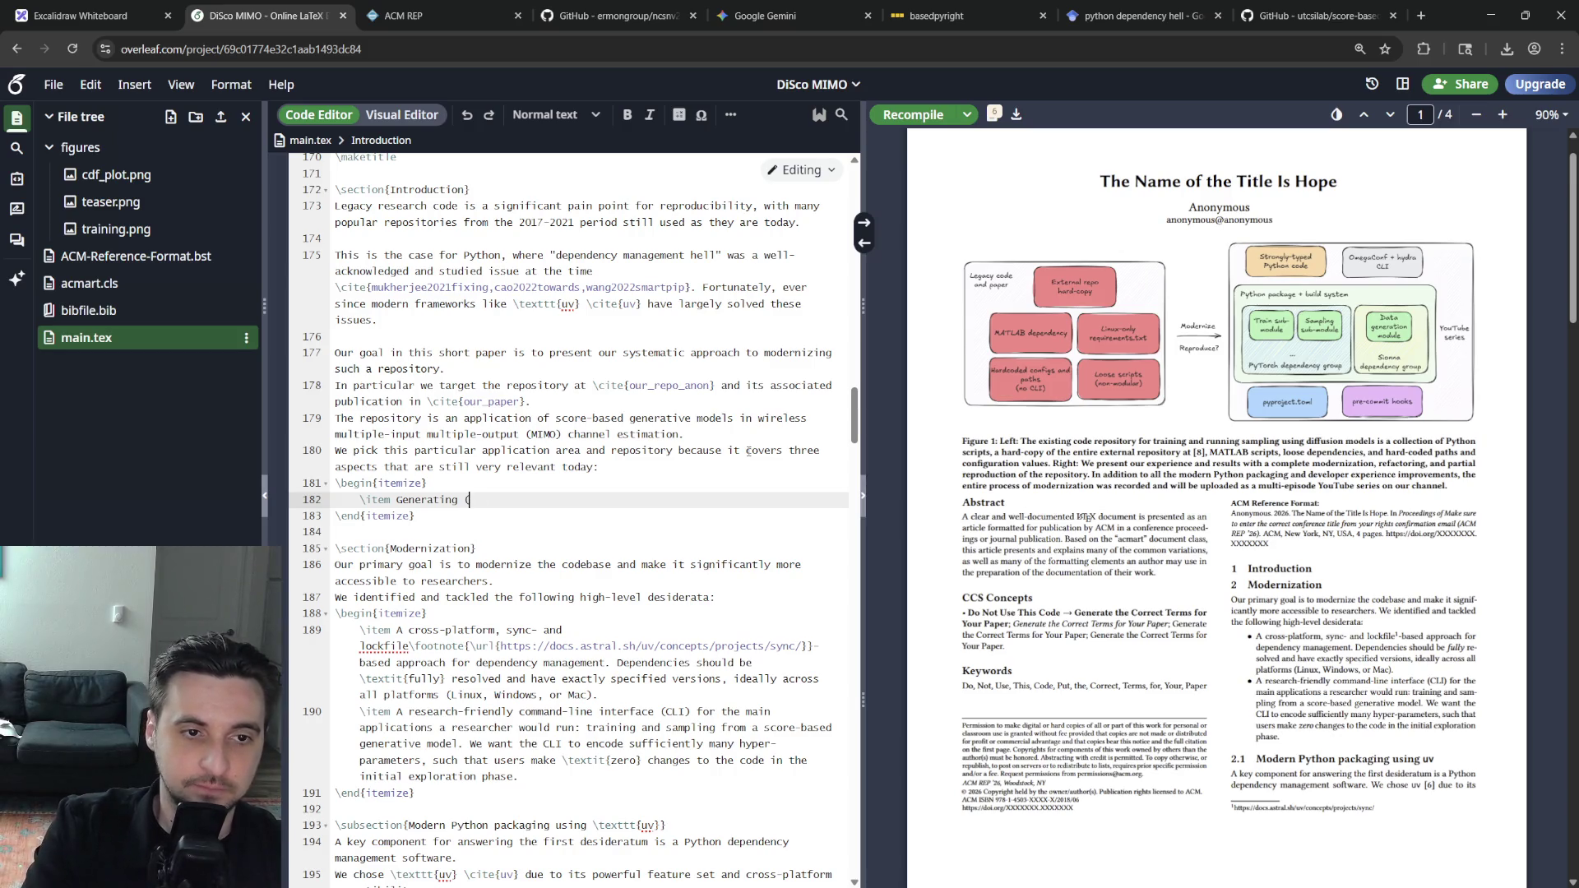
key("BackSpace")
type("training data using ")
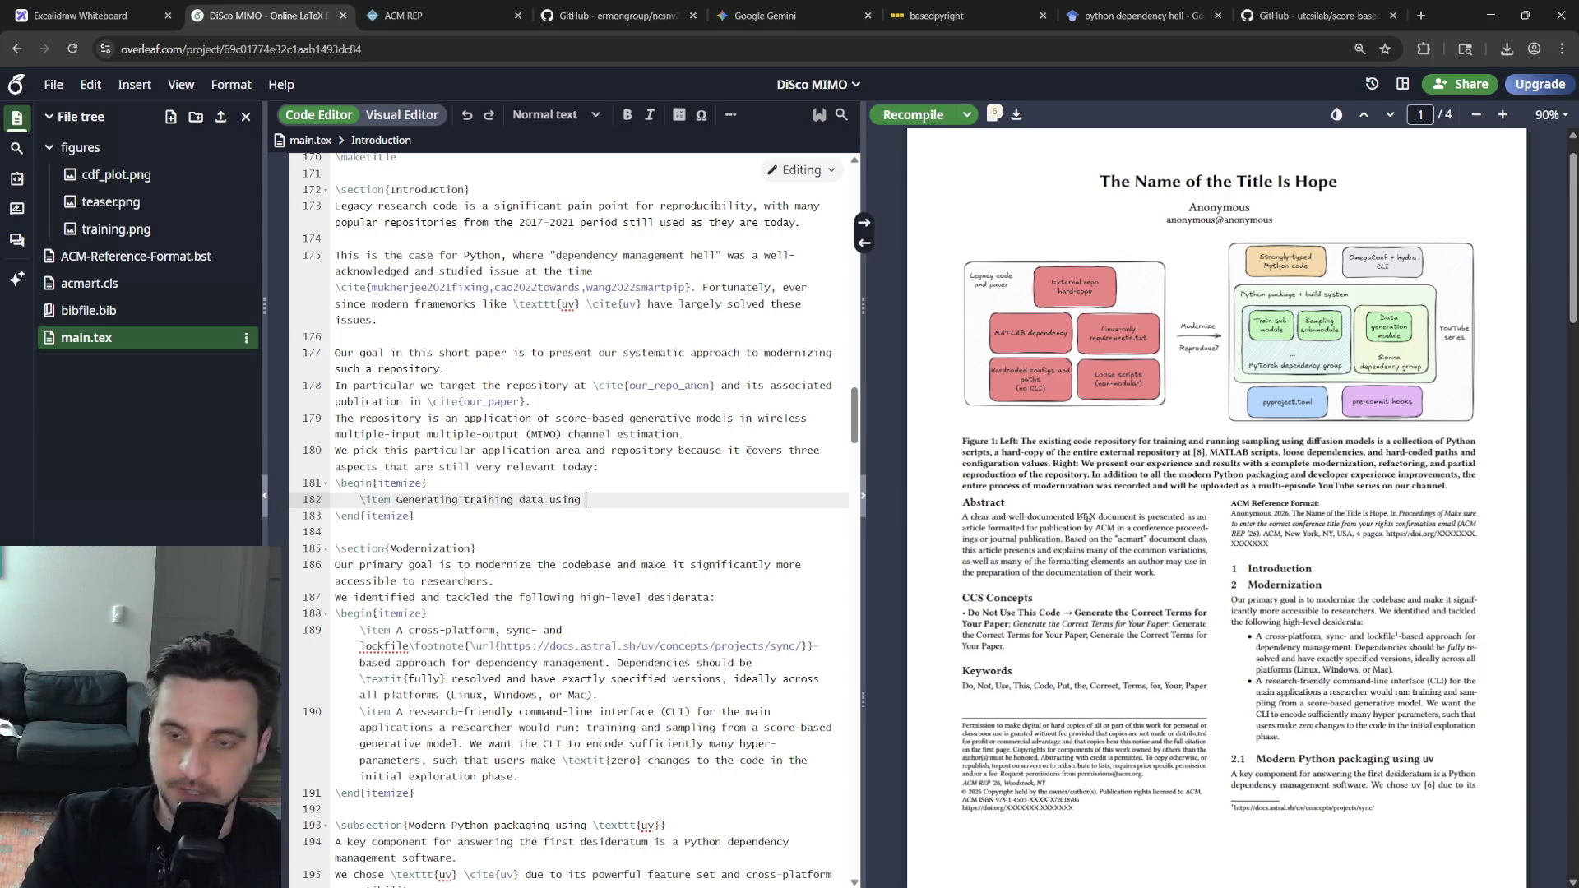
type("scientific s")
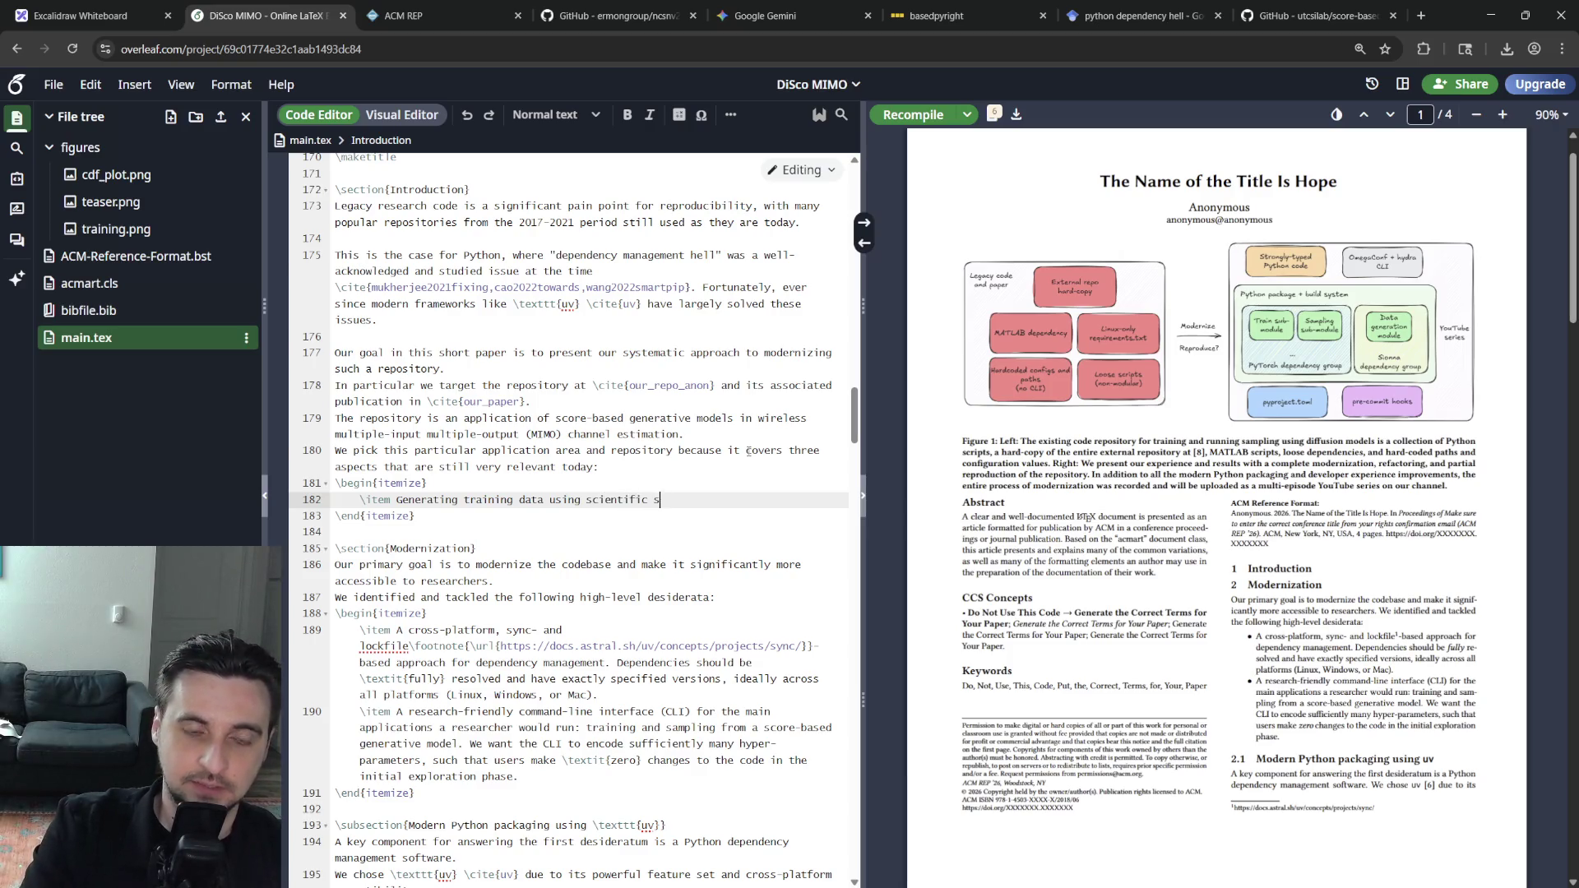
key("BackSpace")
key("BackSpace")
key("BackSpace")
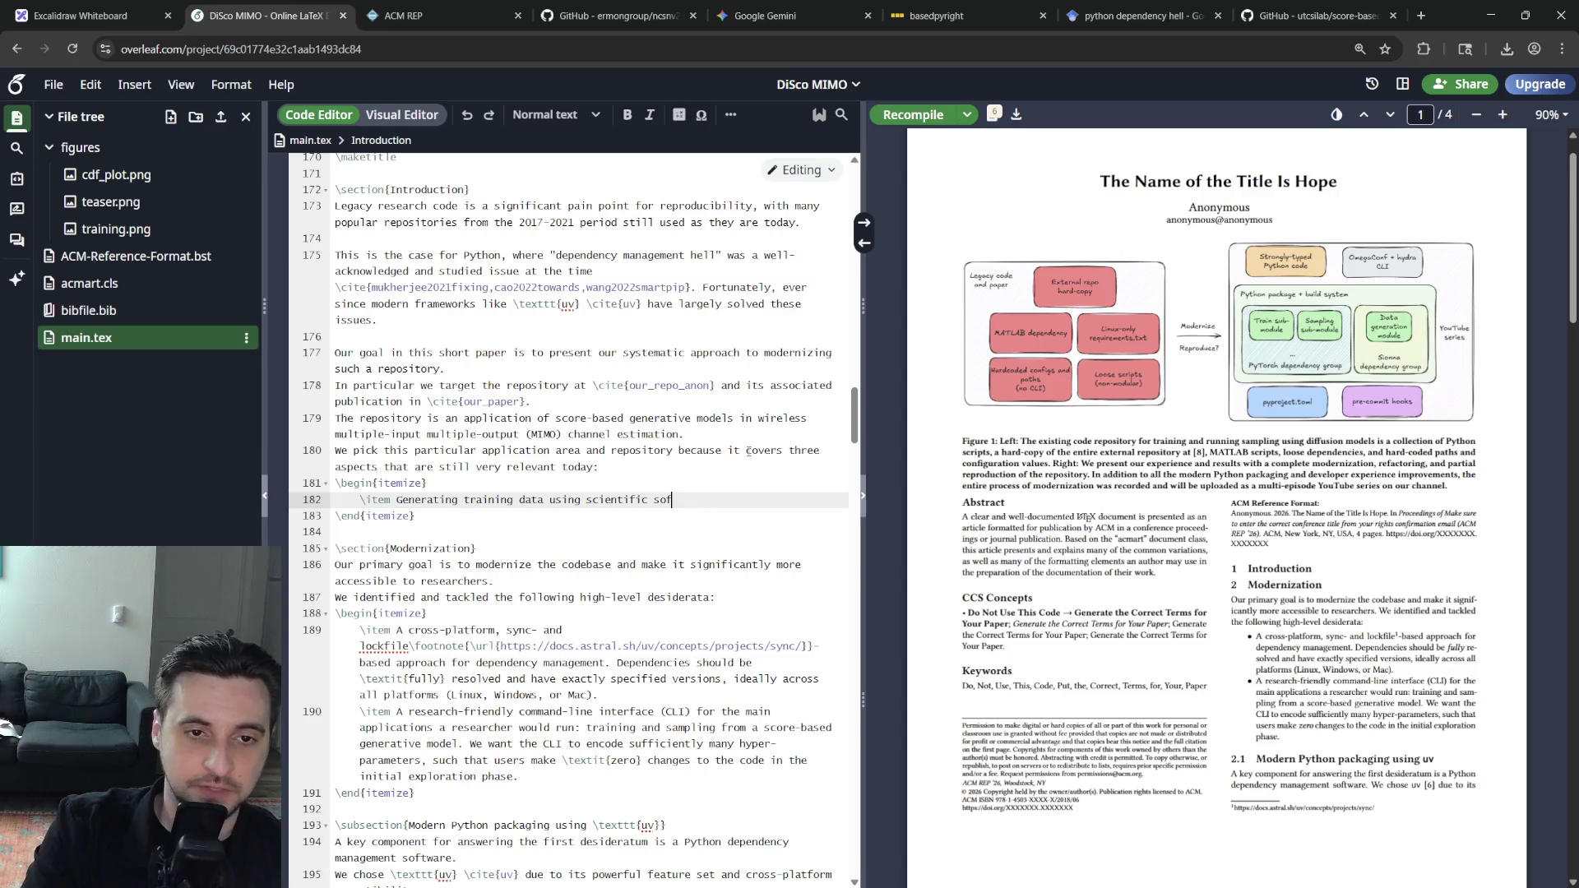
type("imulation")
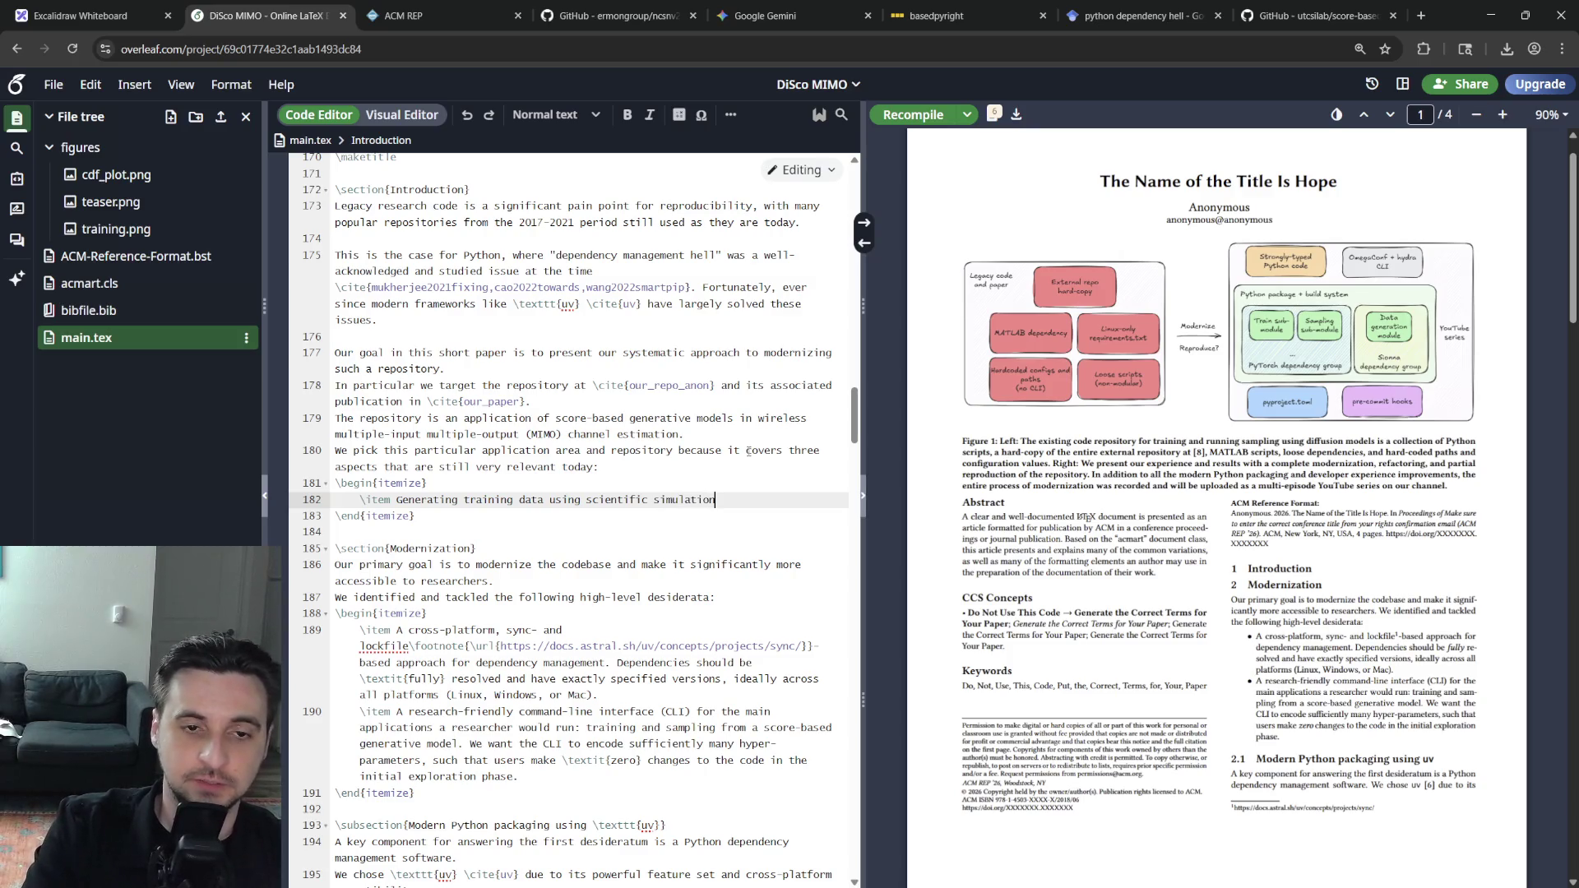
type(" (non-deep learning) software.")
key("Return")
type("\\item Training a ")
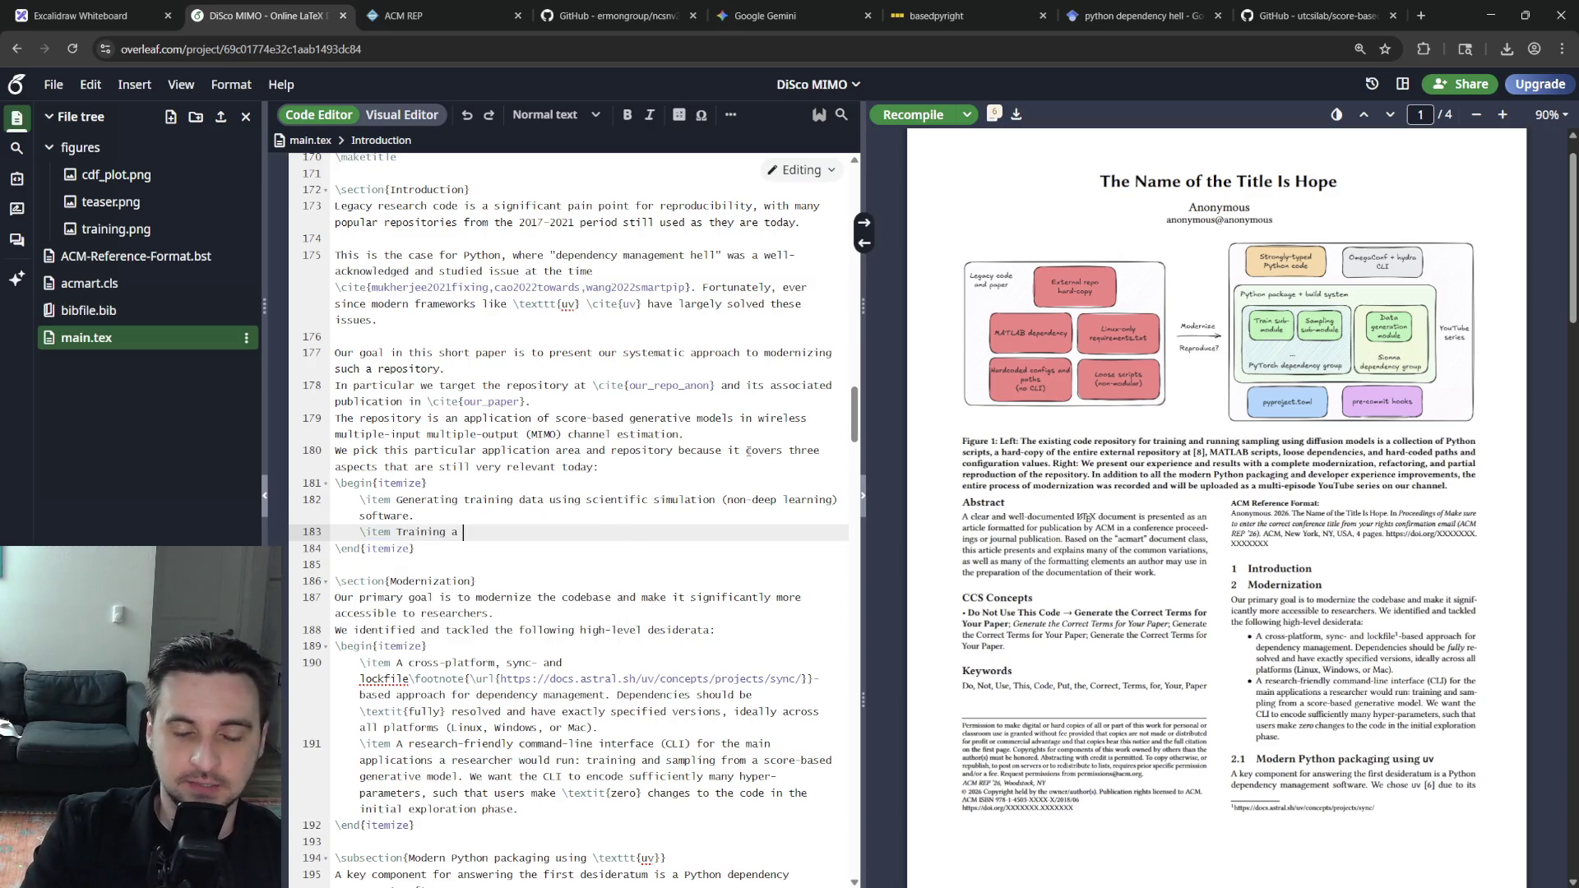
type("score-based (diffusion) generative model.")
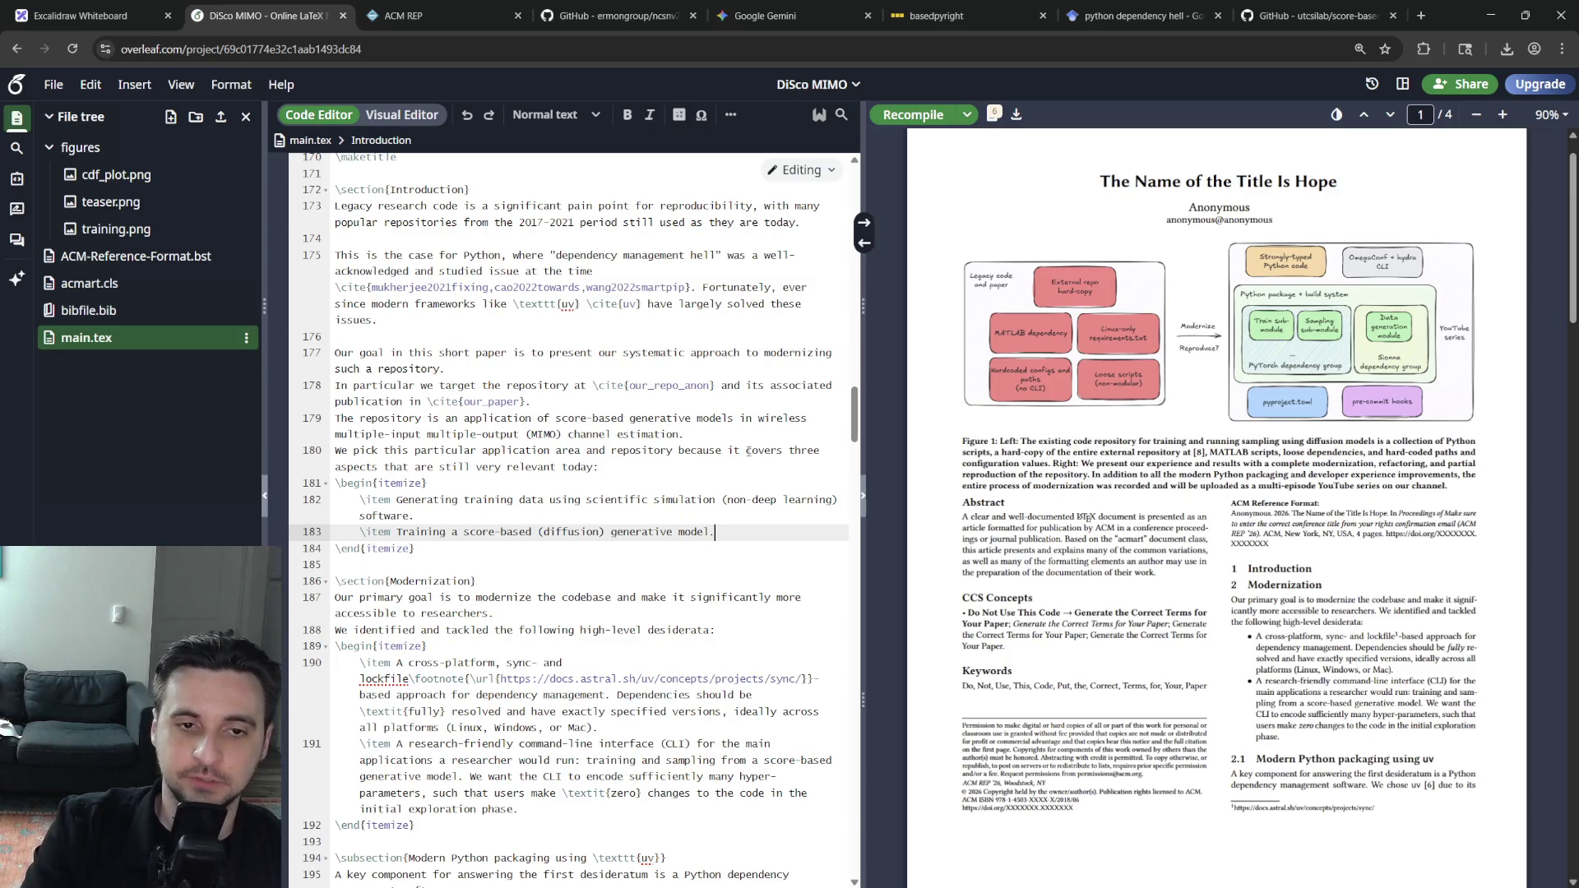
key("Return")
type("\\item ")
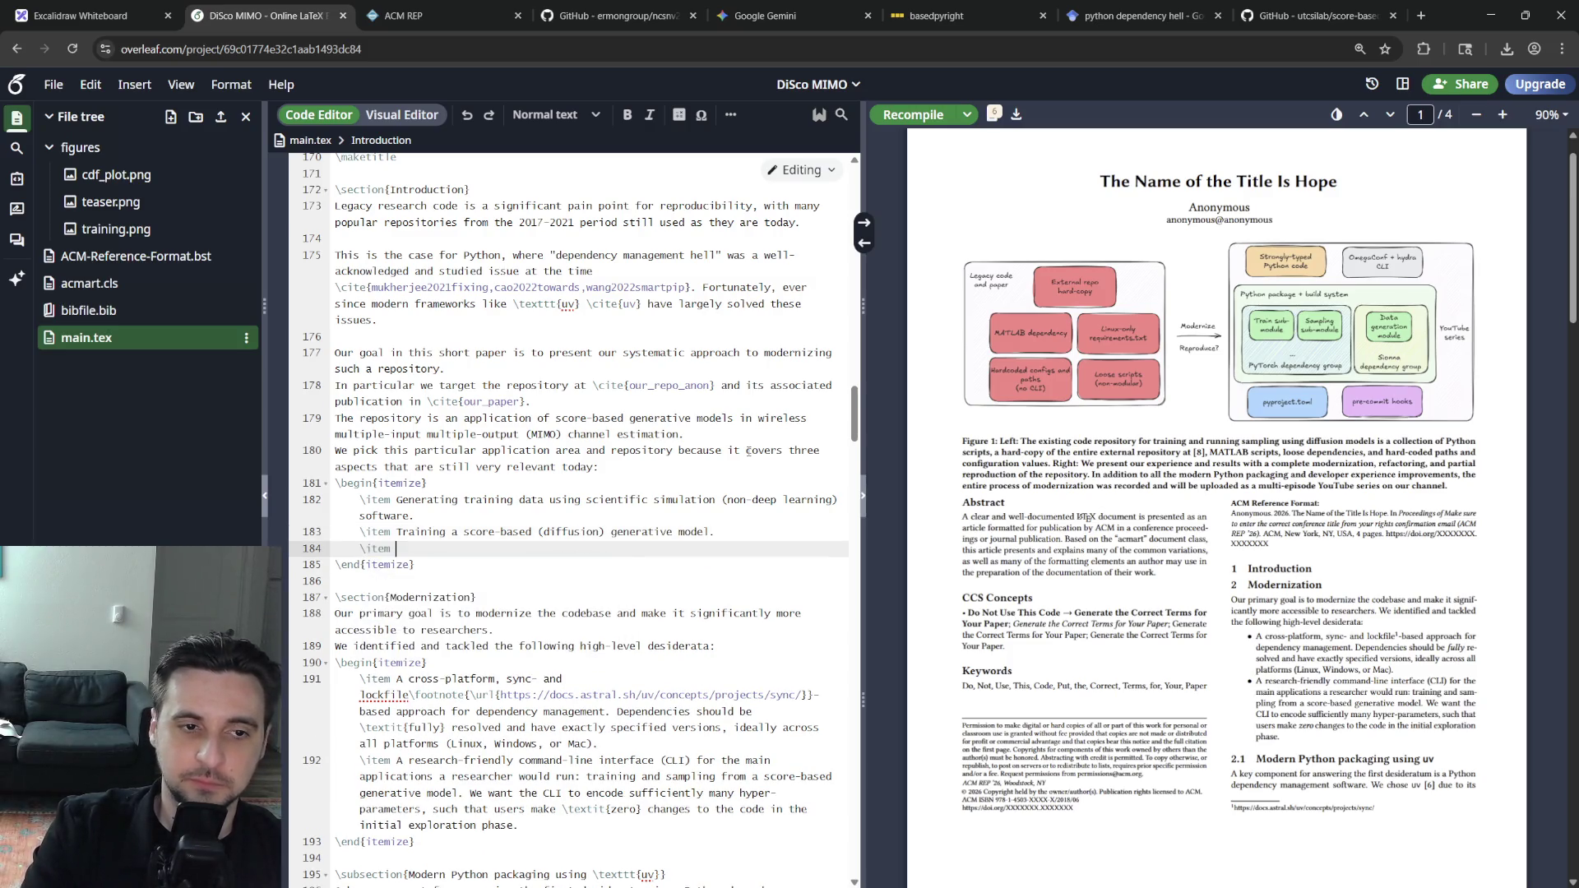
type("Genera")
type("ting syntheti")
type("c data using a pre-tra")
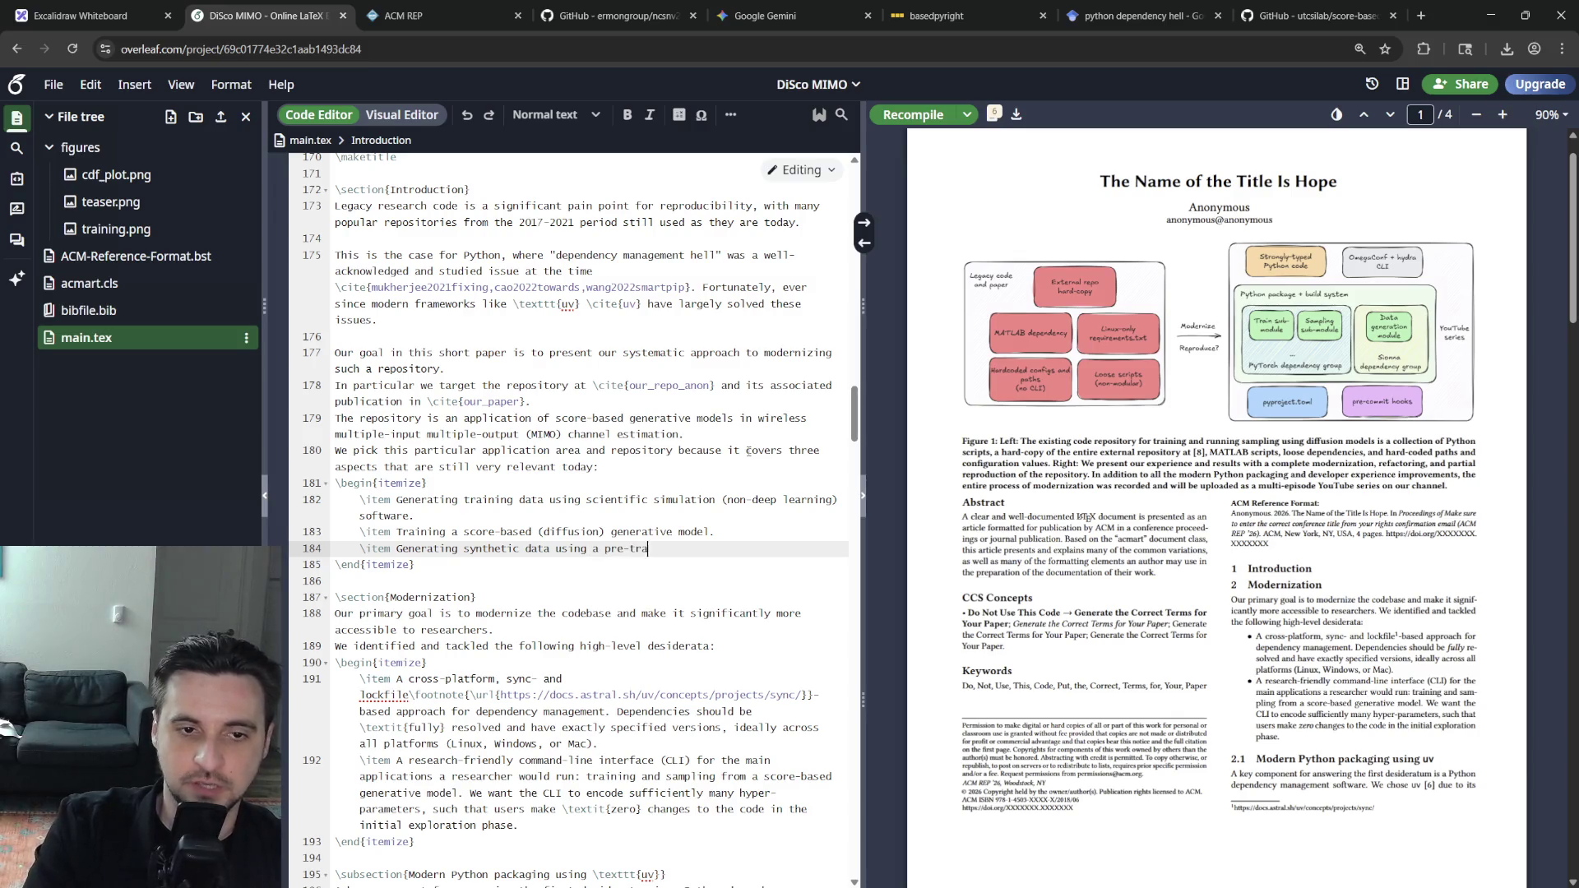
type("based g")
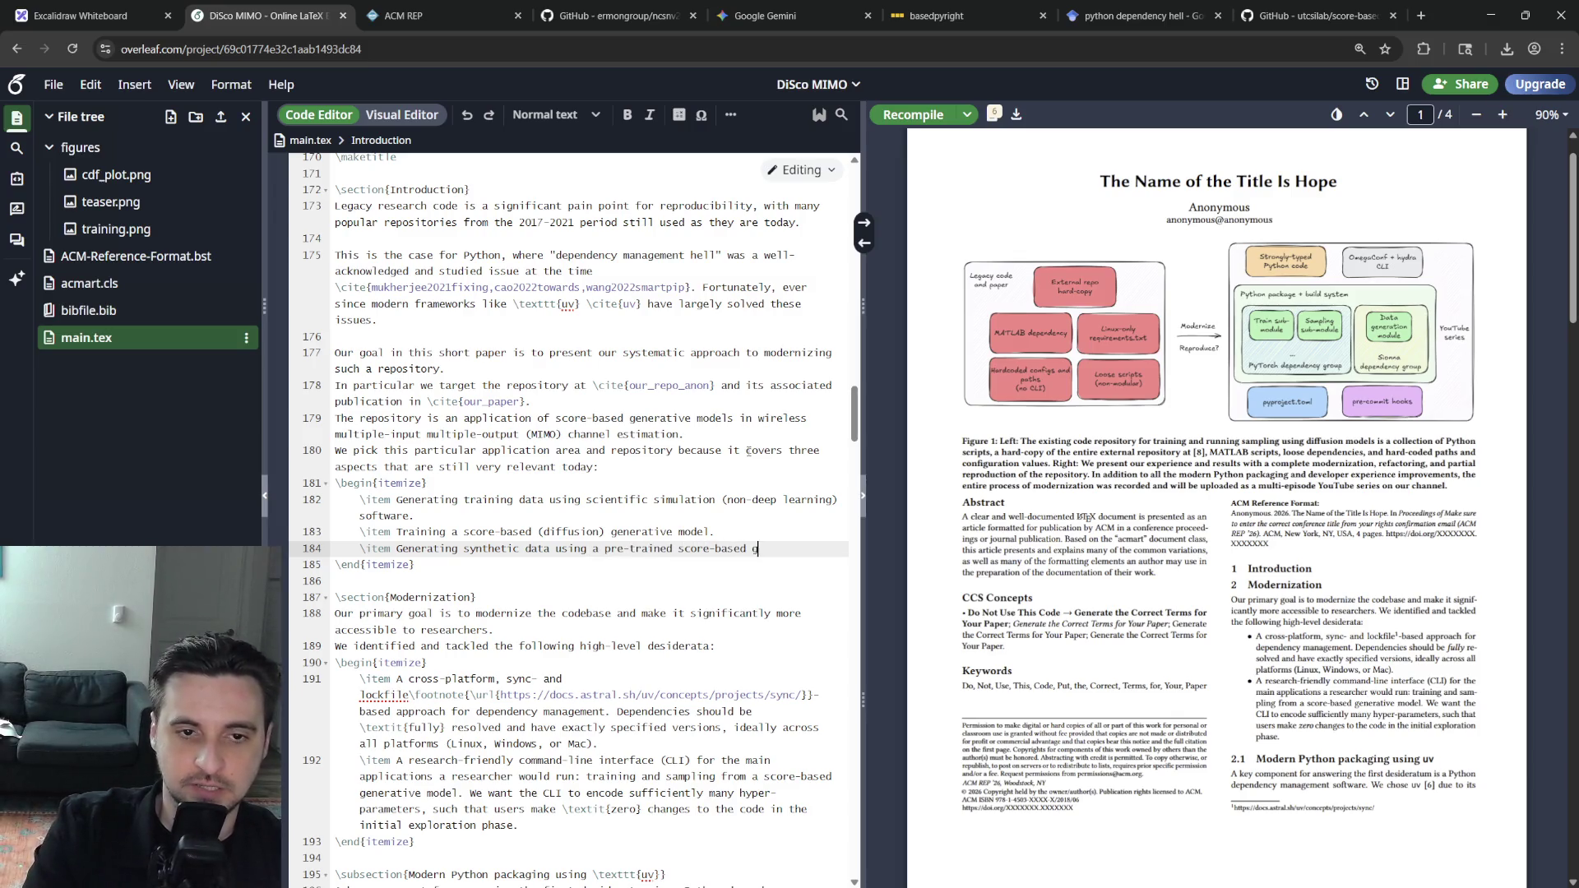
type("r")
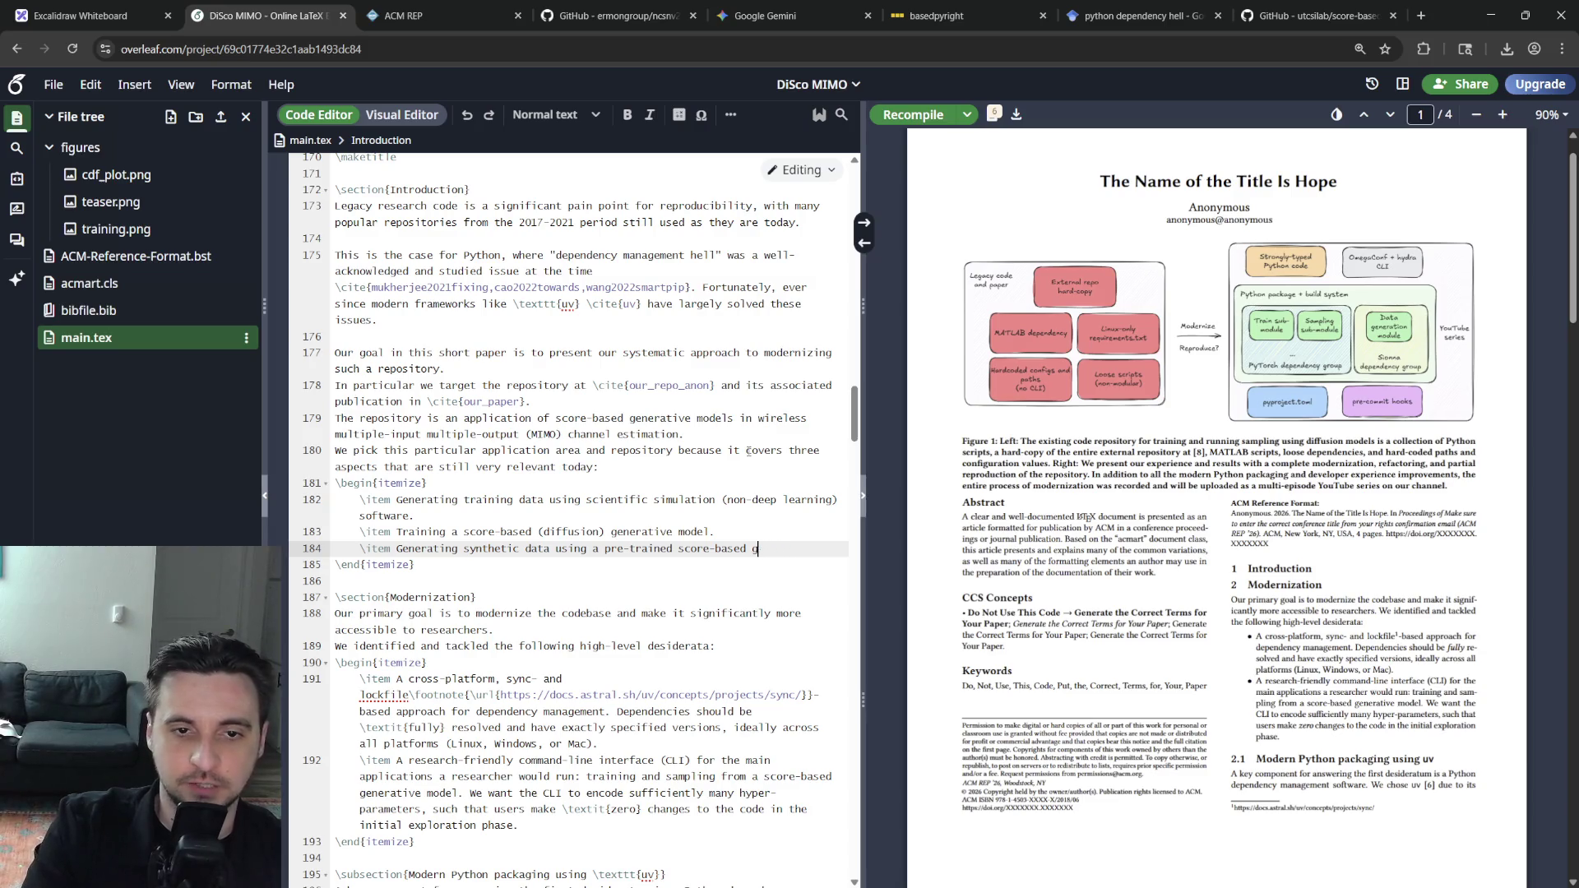
type("rative ")
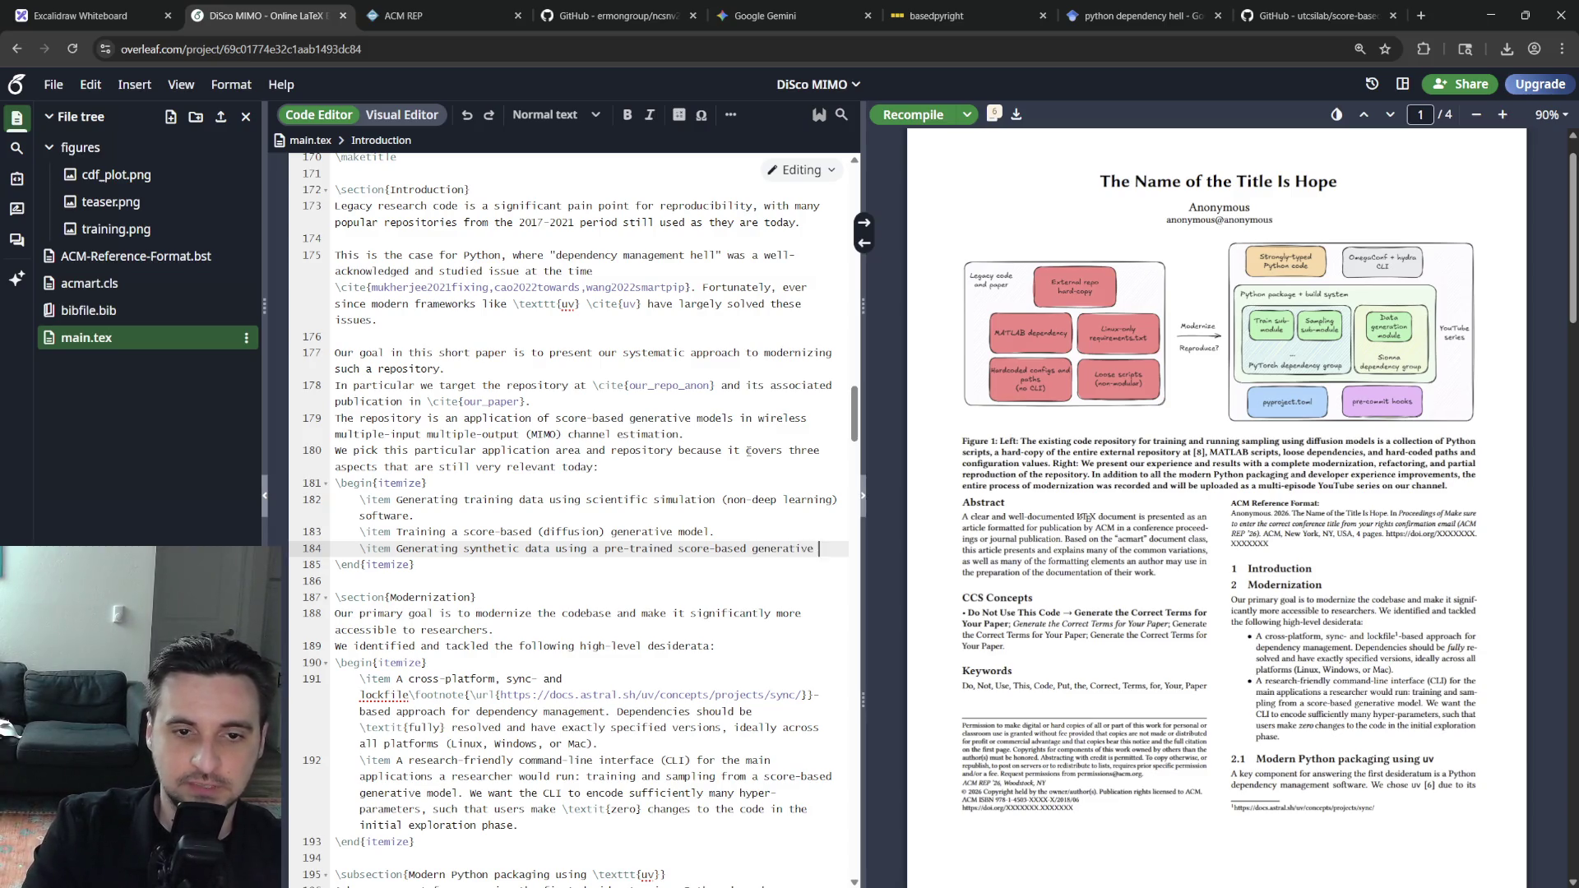
type("hihgprecision domains")
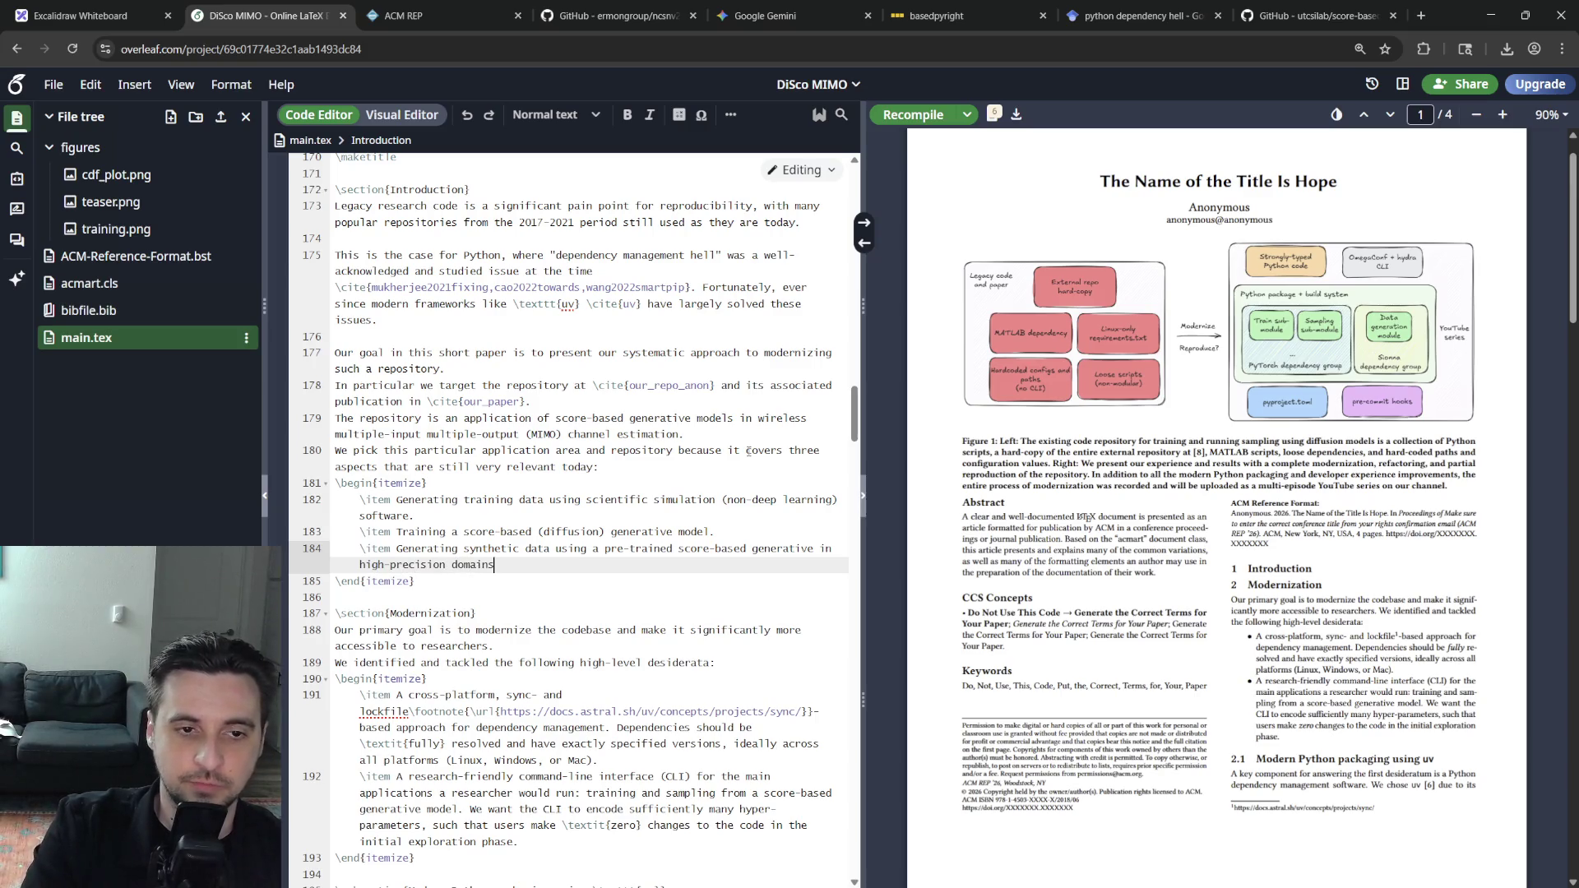
type(", where ")
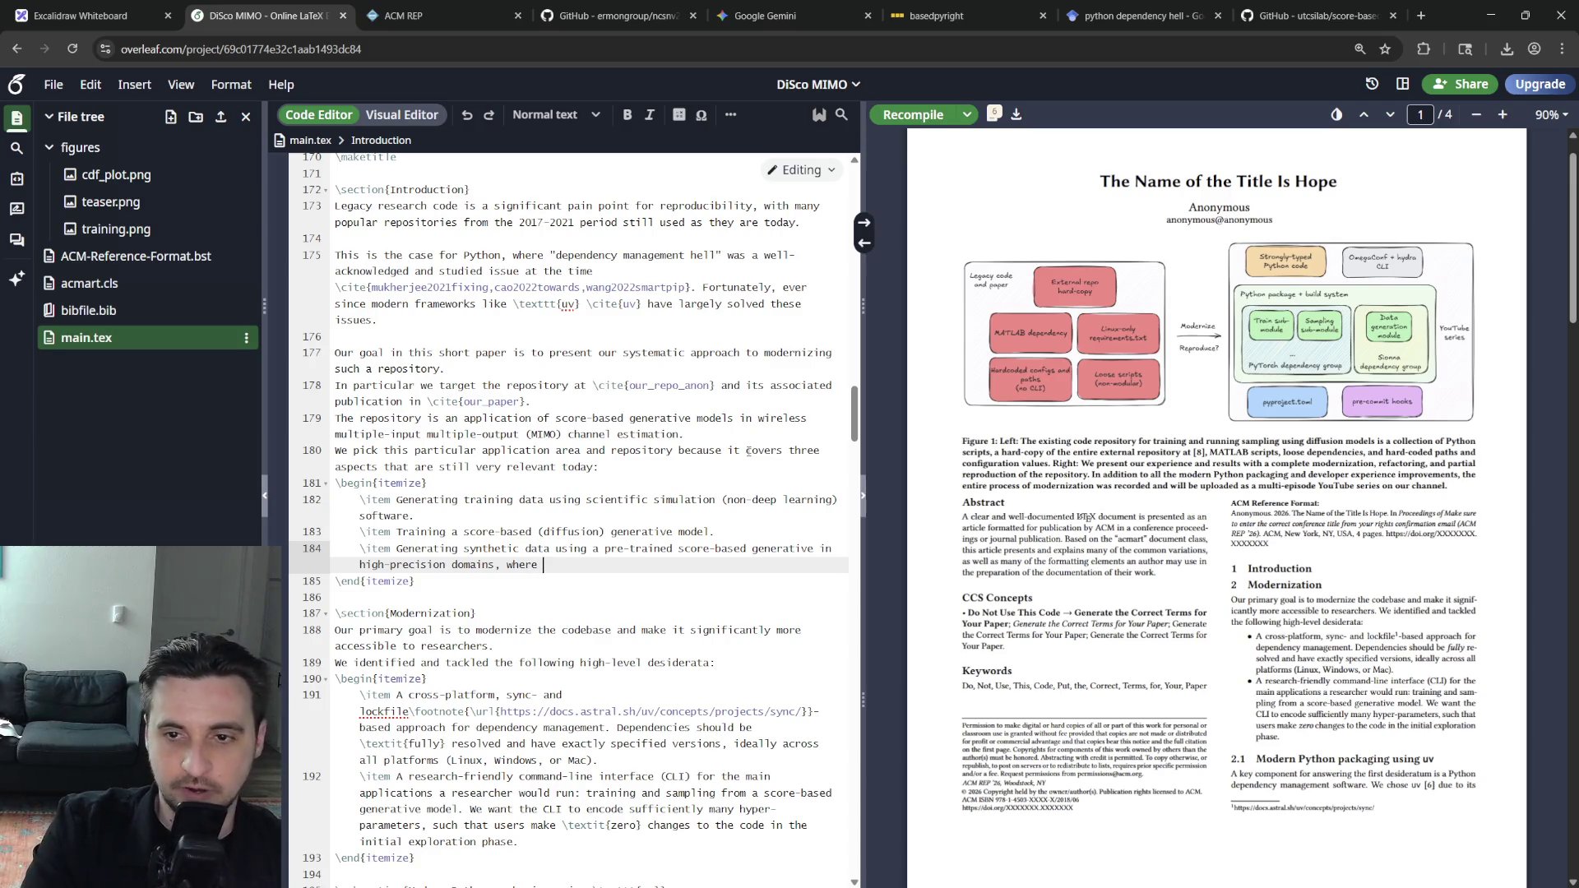
type("hyper-parameters are sensitive")
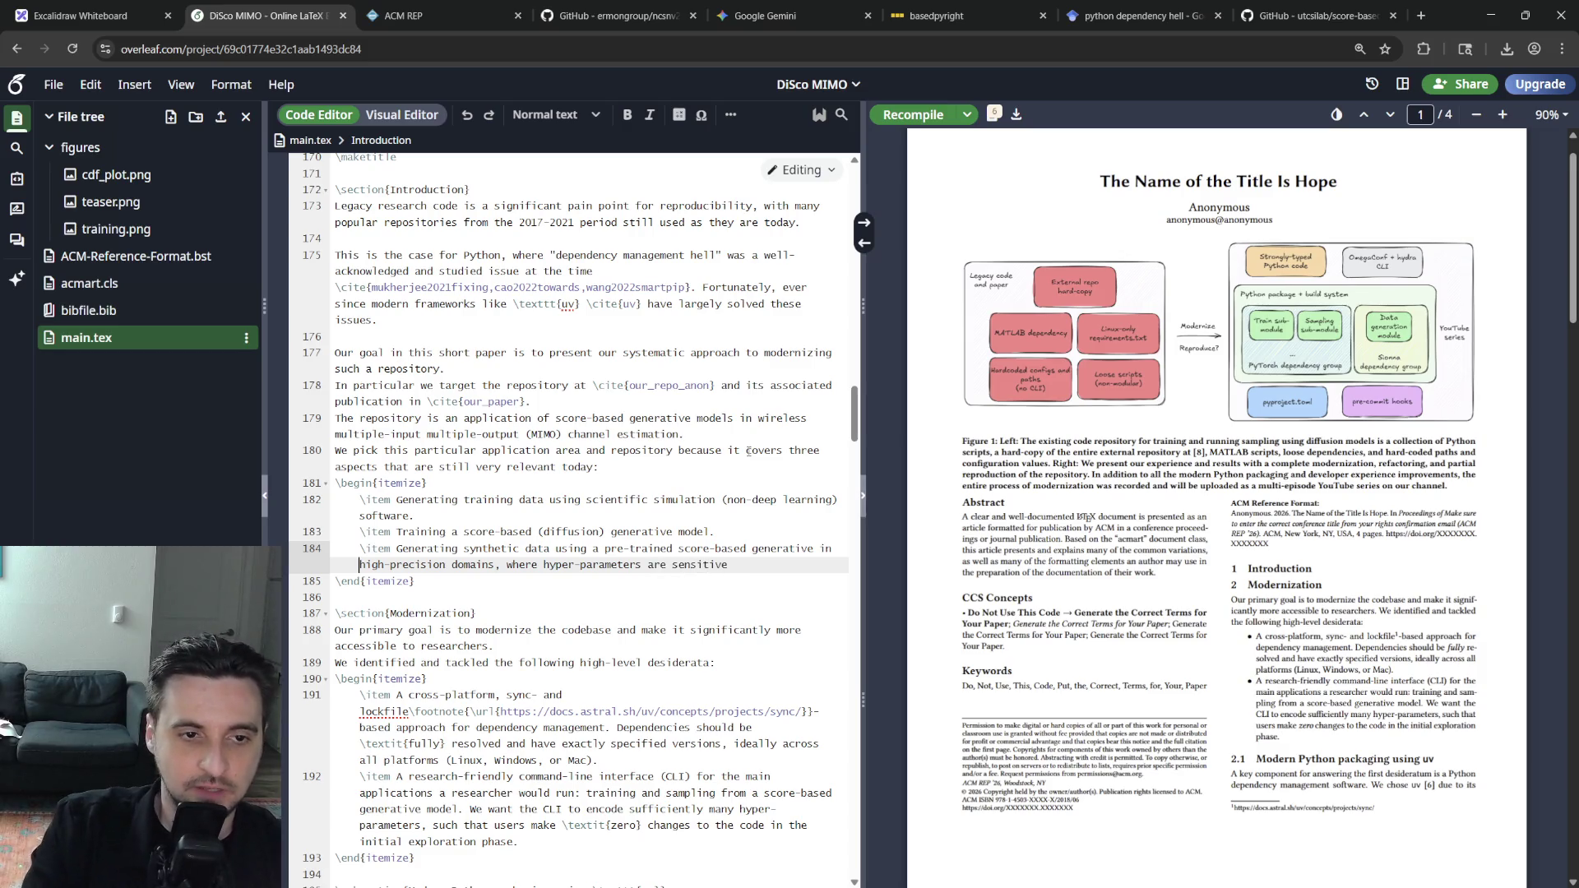
Change 'high-precision' to 'scientific' in the third item and end it with 'to numerical variations.'
left_click_drag(359, 564, 446, 565)
type("scientific")
key("End")
type("to numerical variations.")
key("Up")
key("Up")
key("Up")
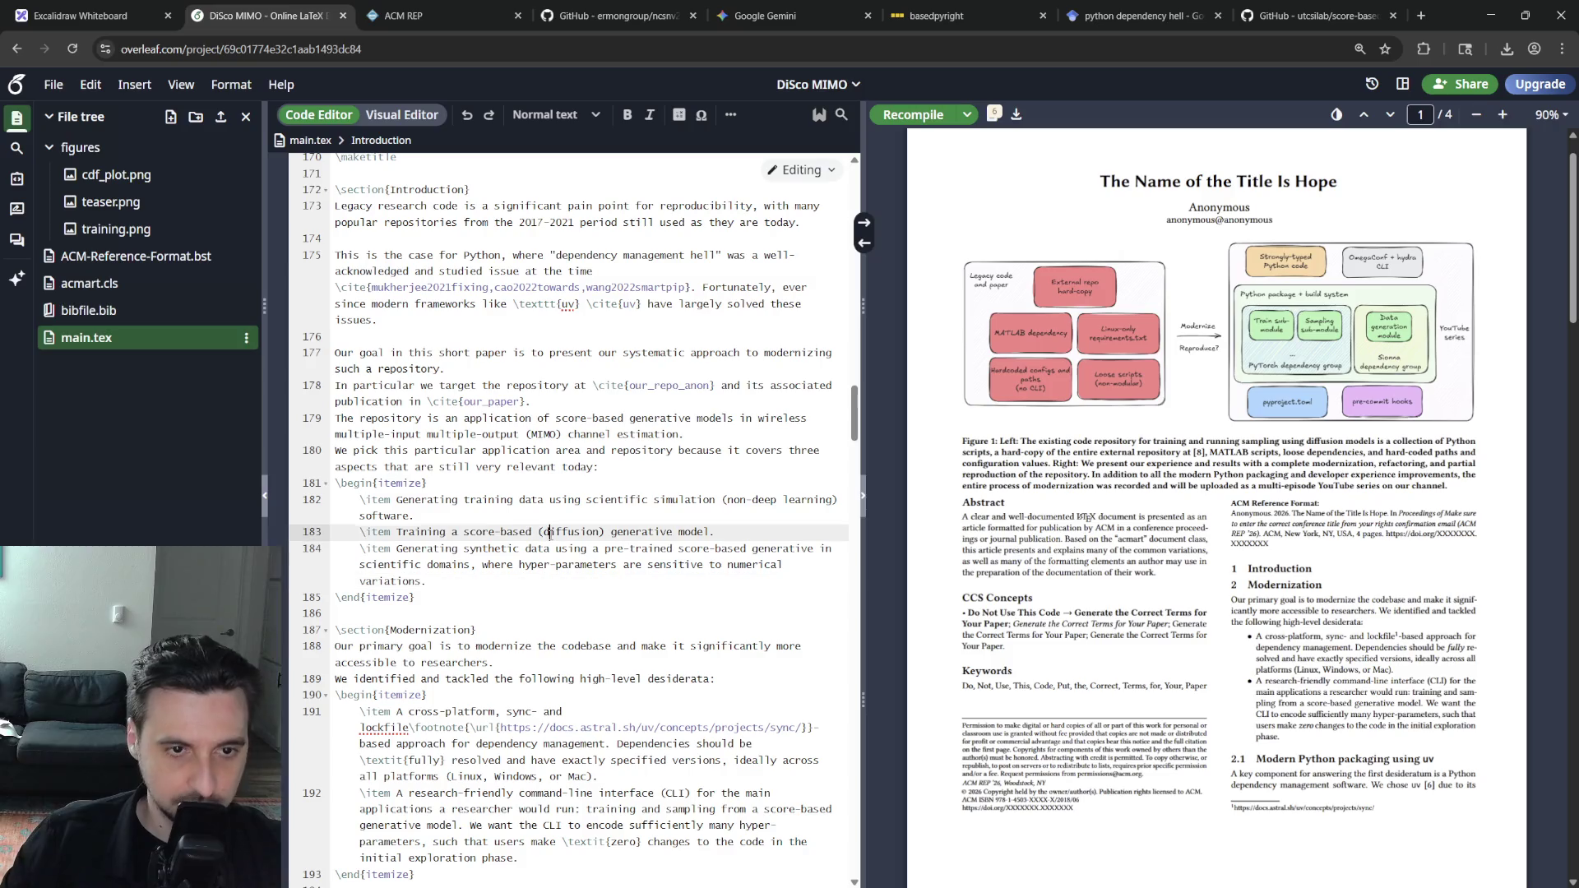
double_click(668, 385)
type("our_repo")
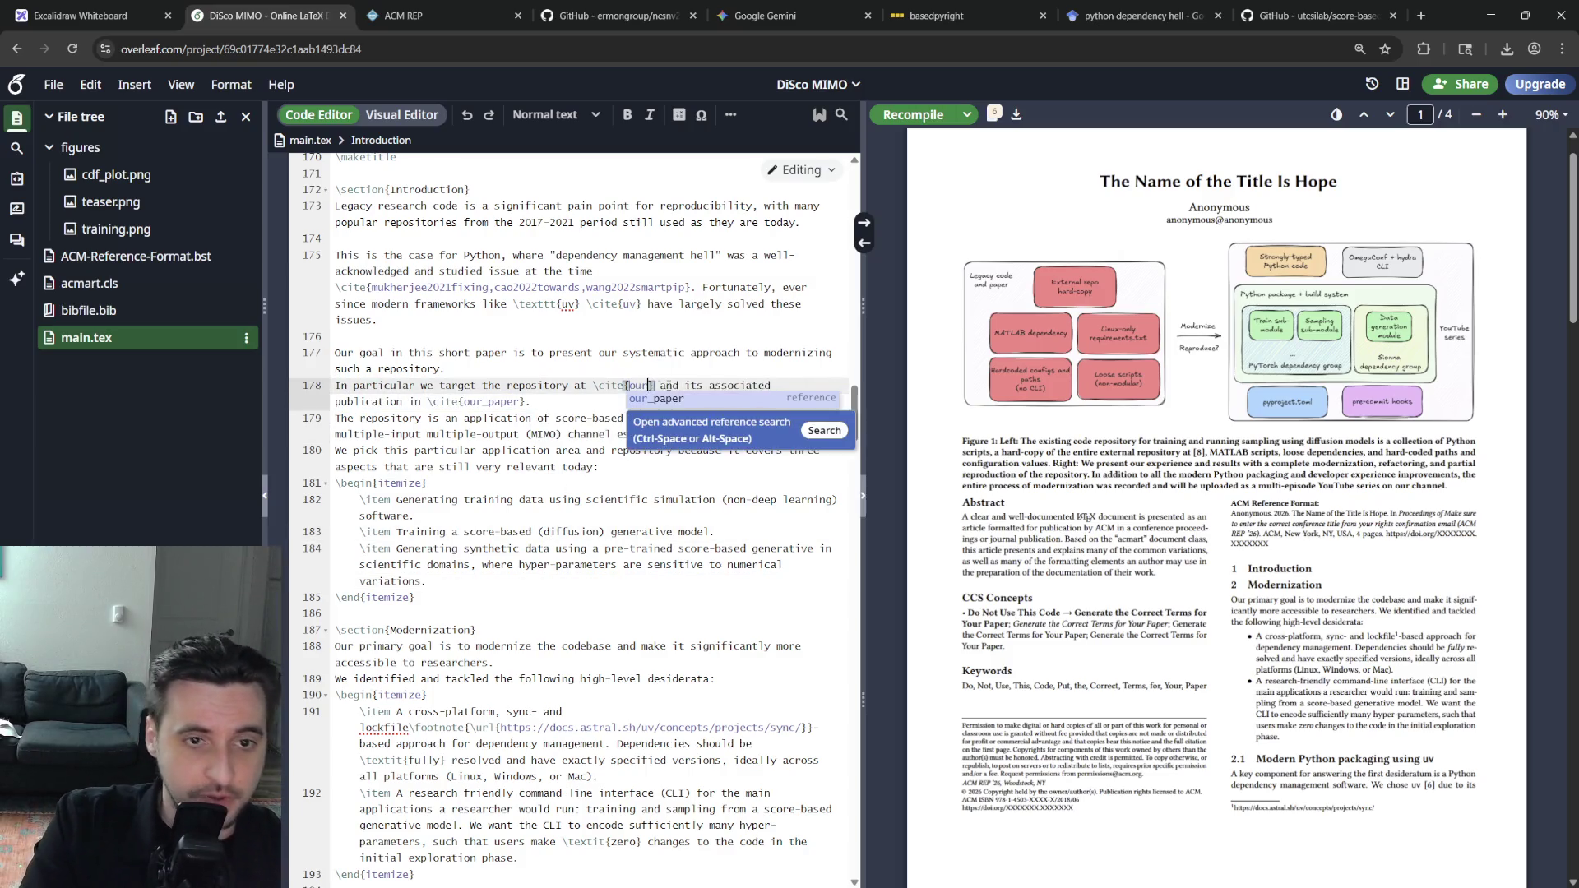
left_click(112, 313)
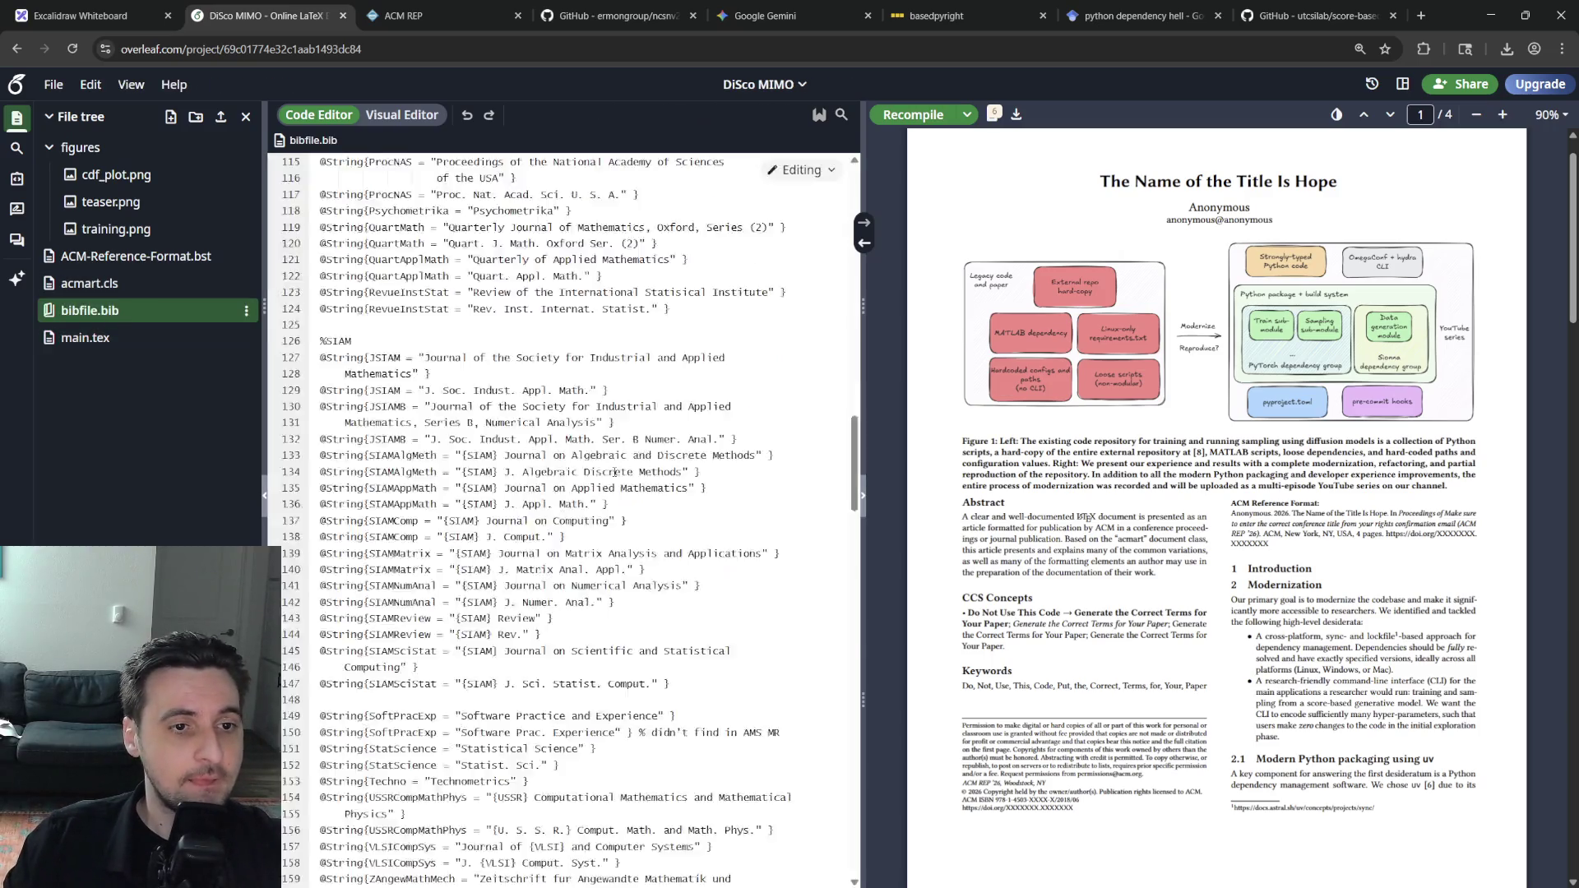
scroll(505, 453, "up", 1)
left_click(404, 448)
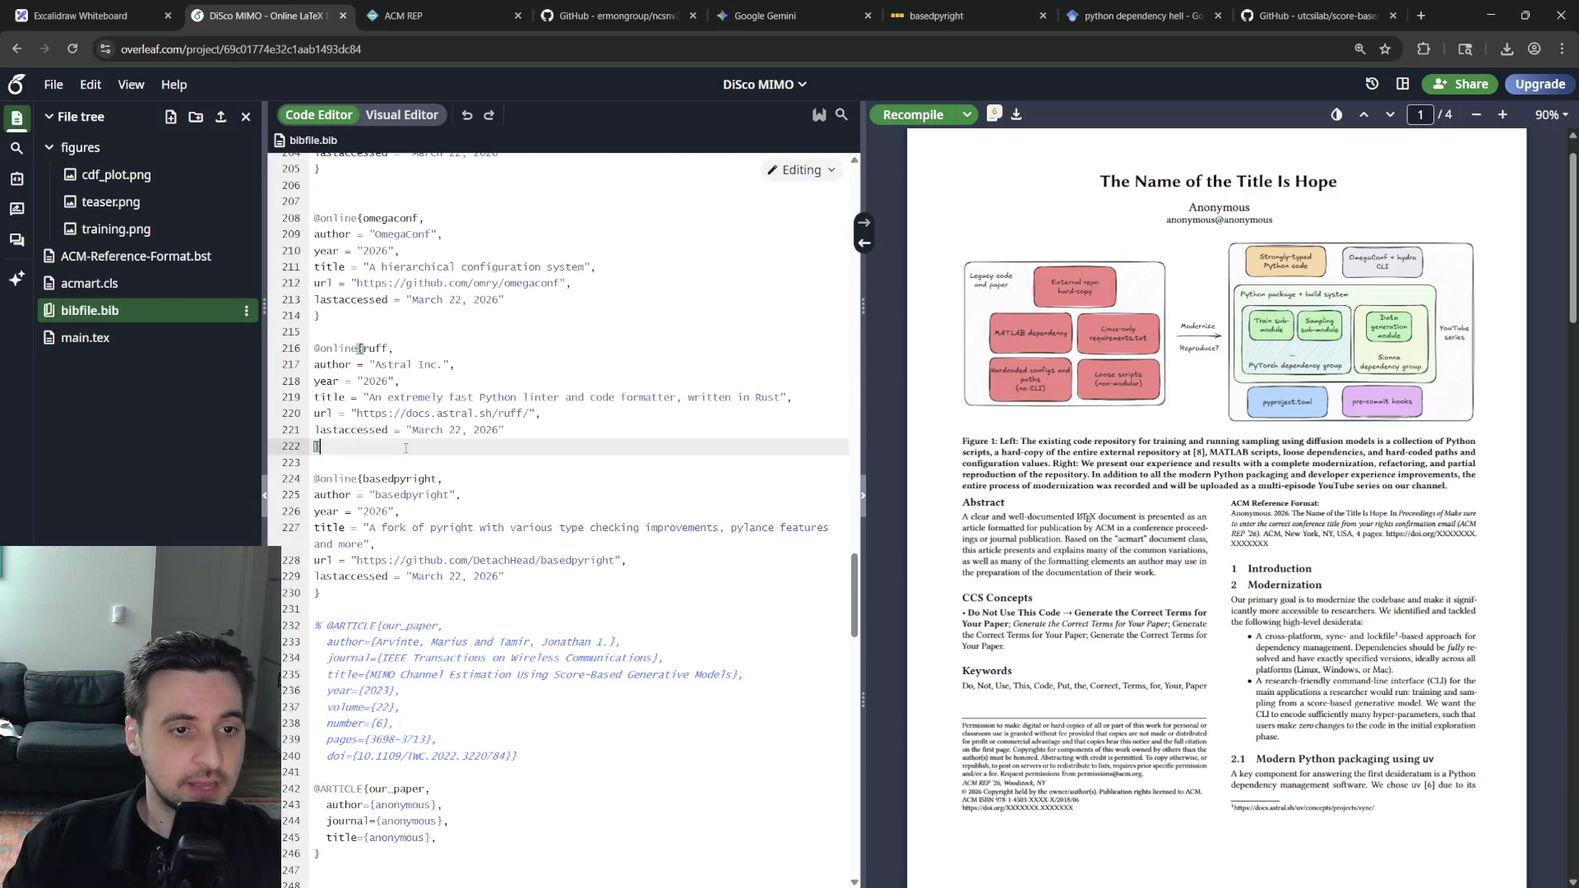
key("shift+Up")
key("shift+Up")
key("shift+Up")
key("shift+Up")
key("shift+Up")
key("ctrl+c")
key("Down")
key("Down")
key("Down")
key("Down")
key("Down")
key("Down")
key("Down")
key("Down")
key("Down")
key("Down")
key("Down")
key("Down")
key("Return")
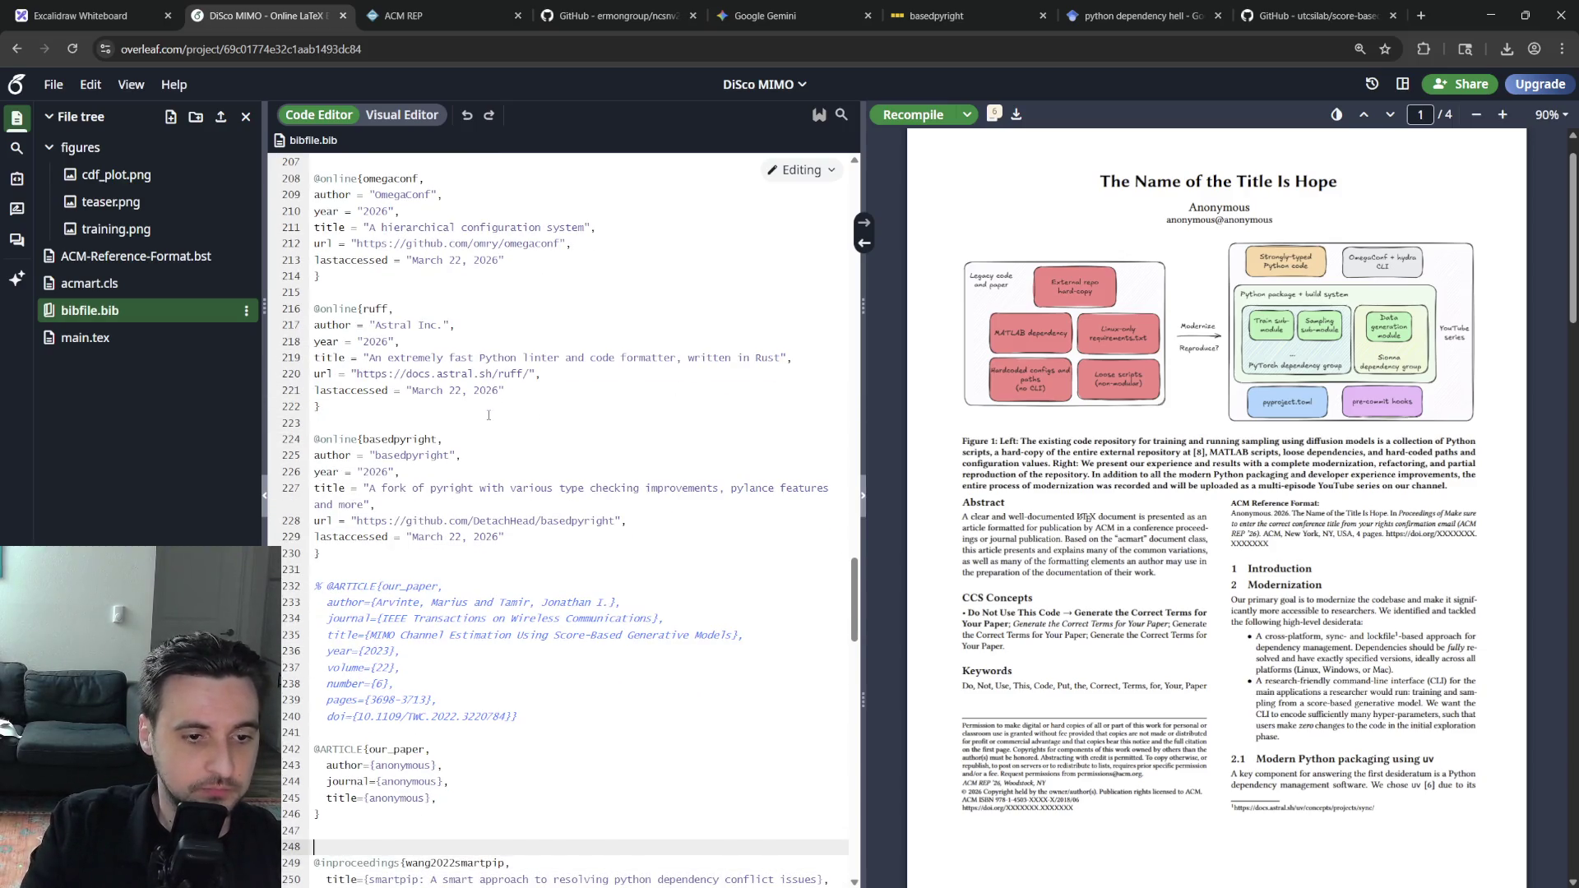
key("ctrl+v")
key("Return")
key("Return")
type("@inproceedings{wang2022smartpip,   title={smartpip: A smart approach to resolving python dependency conflict issues},   author={Wang, Chao and Wu, Rongxin and Song, Haohao and Shu, Jiwu and Li, Guoqing},   booktitle={Proceedings of the 37th IEEE/ACM International Conference on Automated Software Engineering},   pages={1--12},   year={2022} }")
double_click(374, 627)
type("our_repo")
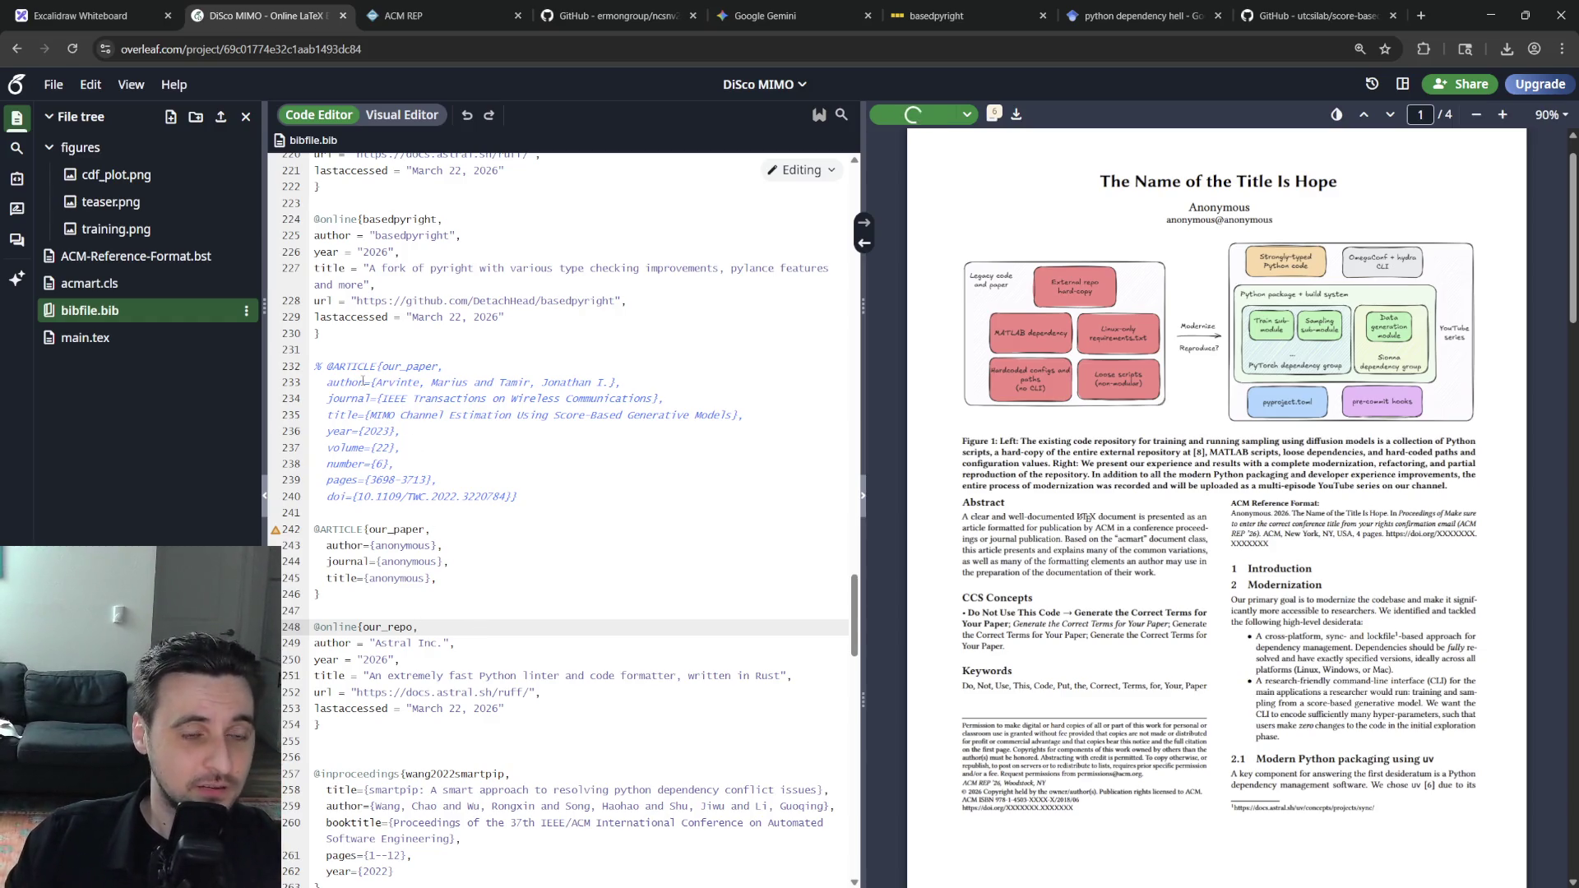
Set the our_repo entry's author, title and url to anonymous and delete its year line
left_click(359, 531)
left_click(420, 597)
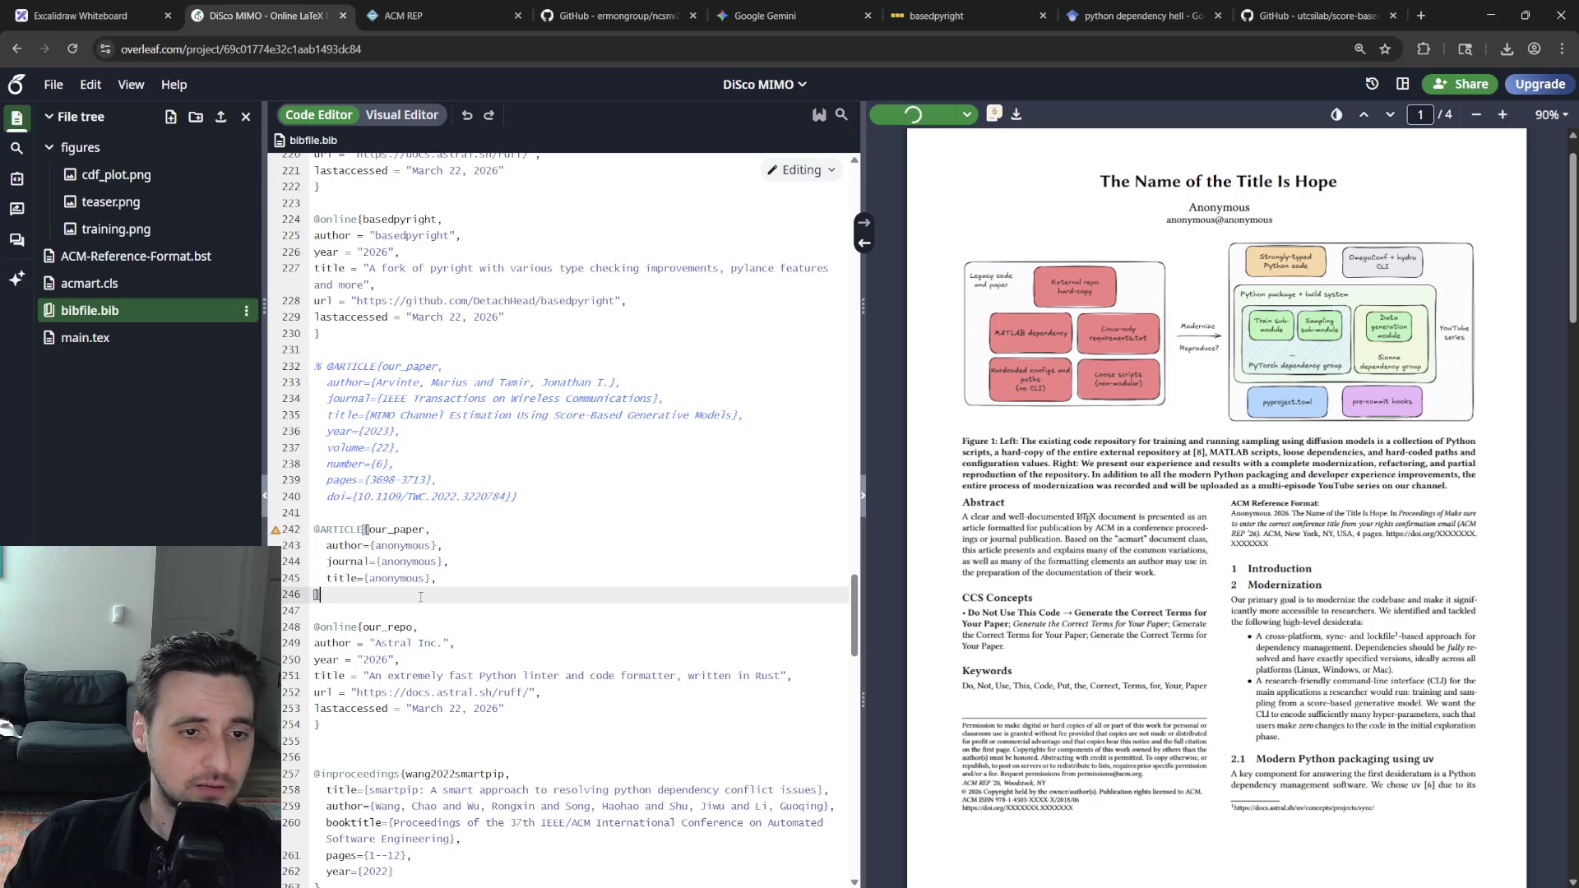
left_click(405, 643)
left_click_drag(447, 643, 368, 643)
type("{anonymous},")
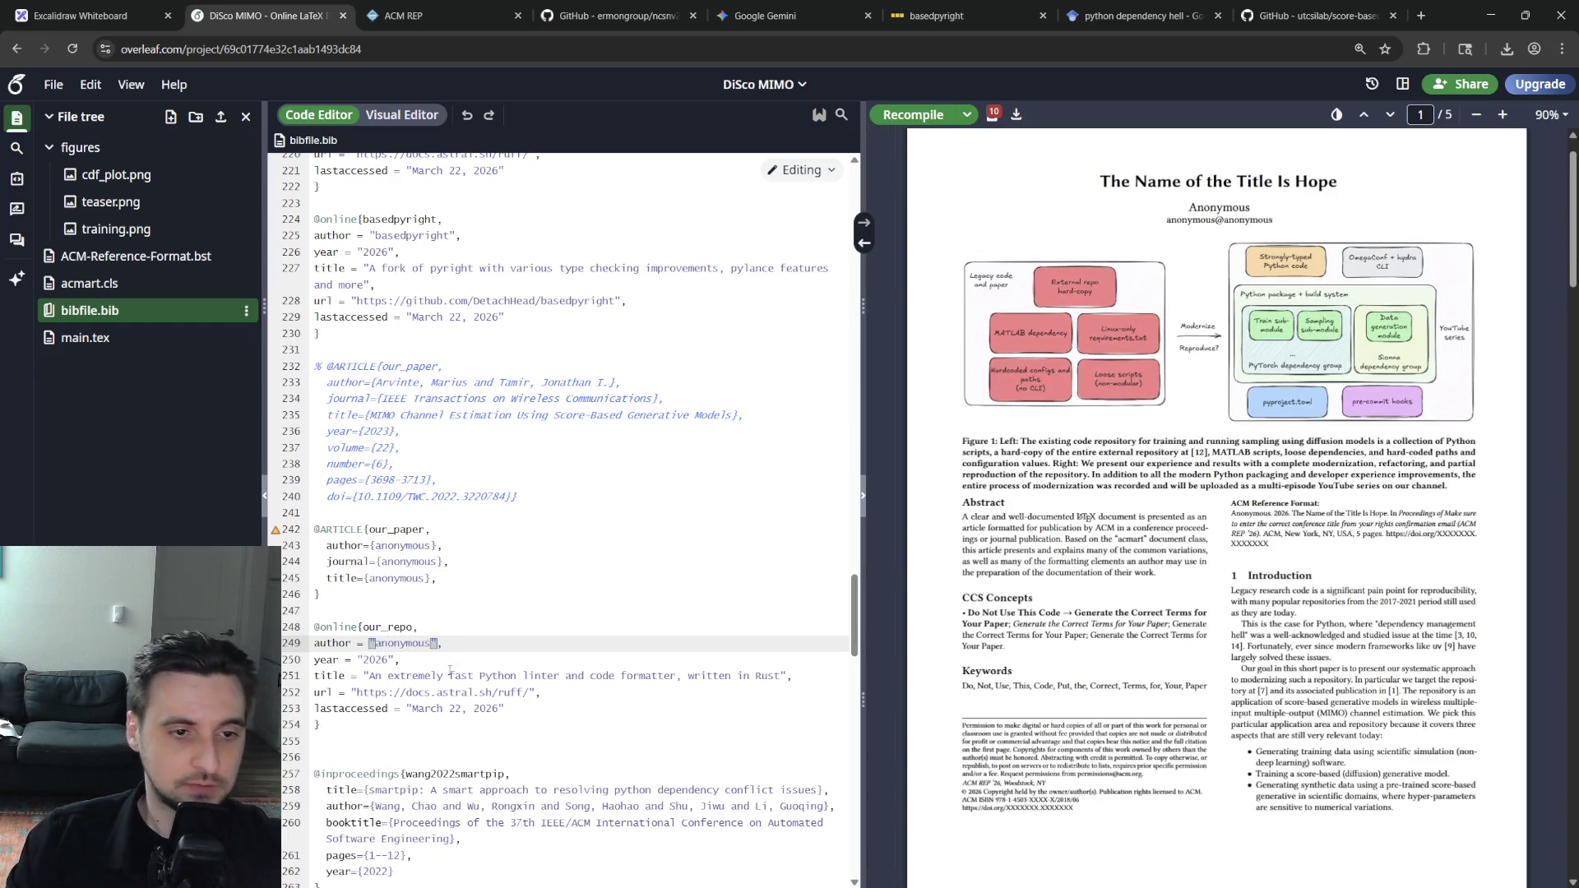
key("Down")
key("Home")
key("shift+Down")
key("Delete")
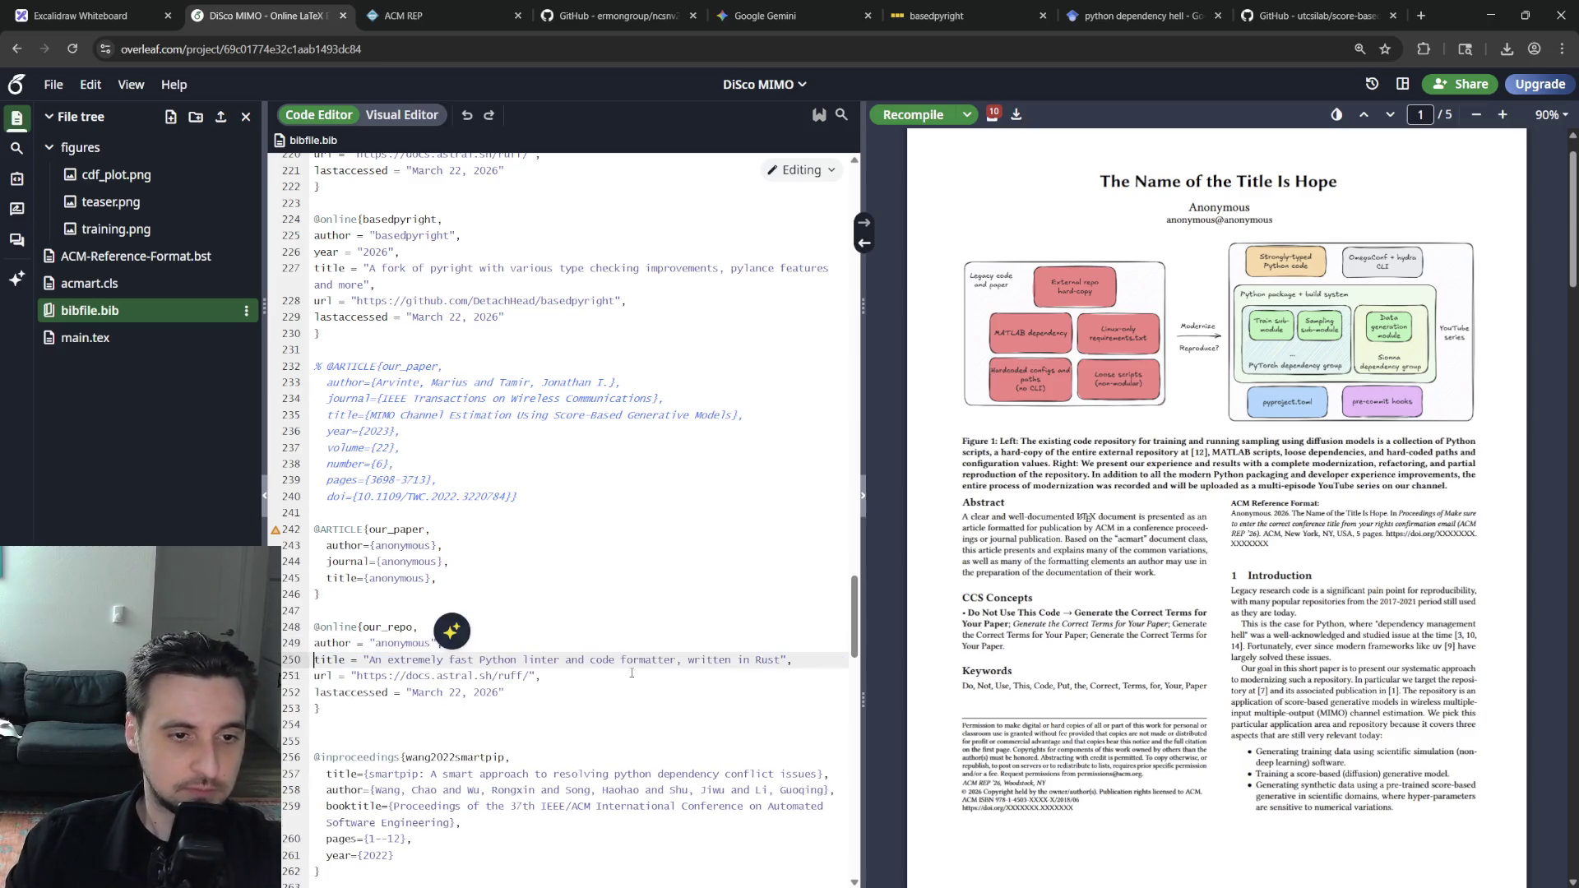
left_click_drag(783, 659, 370, 659)
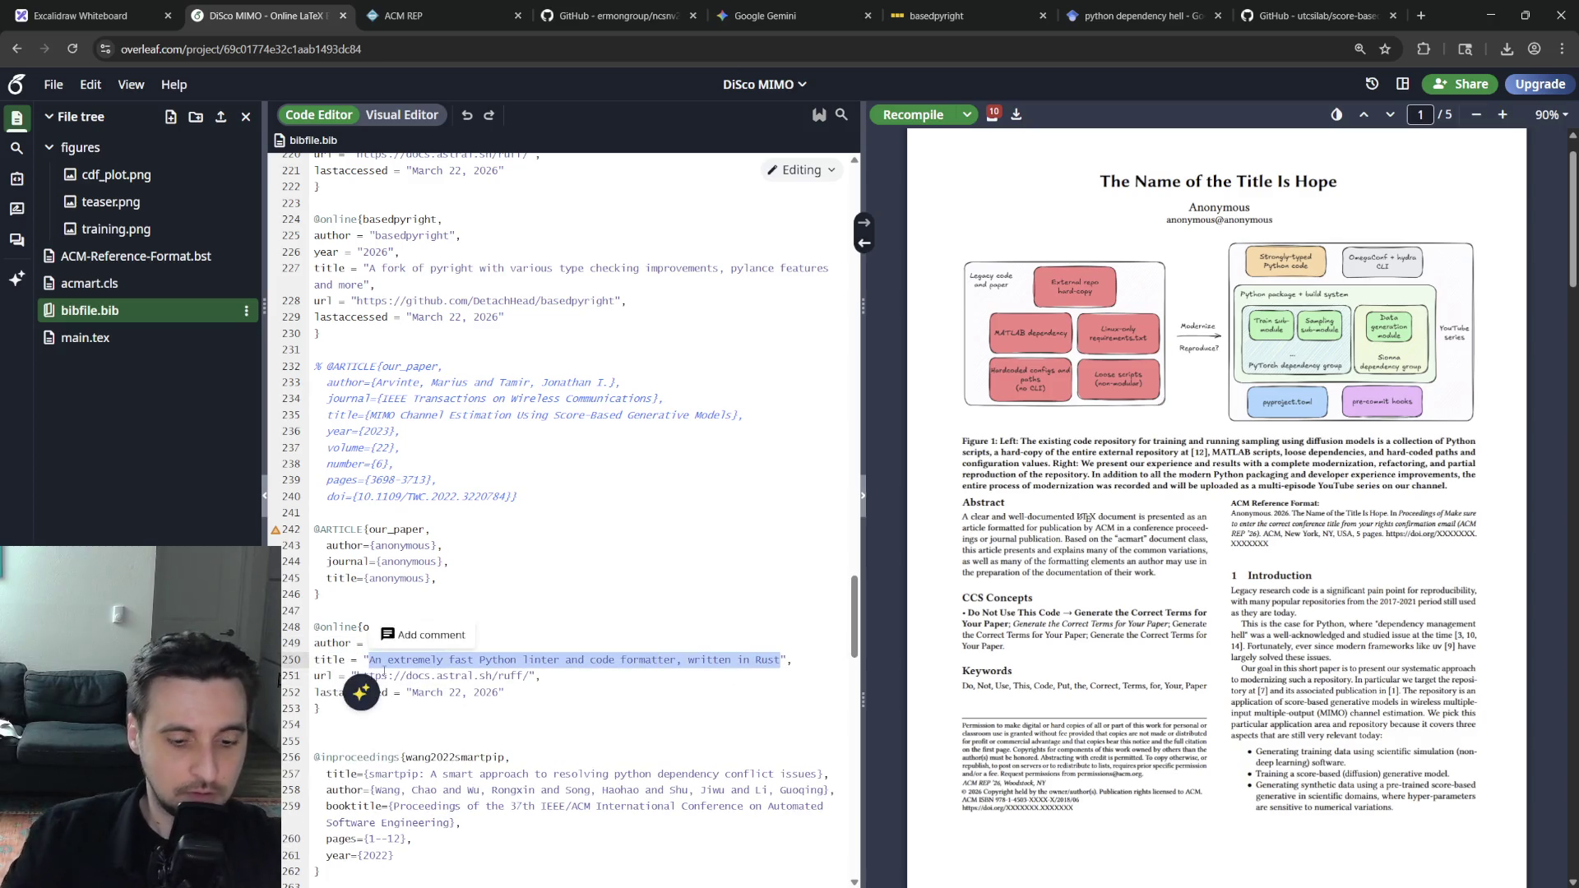
type("anonymous")
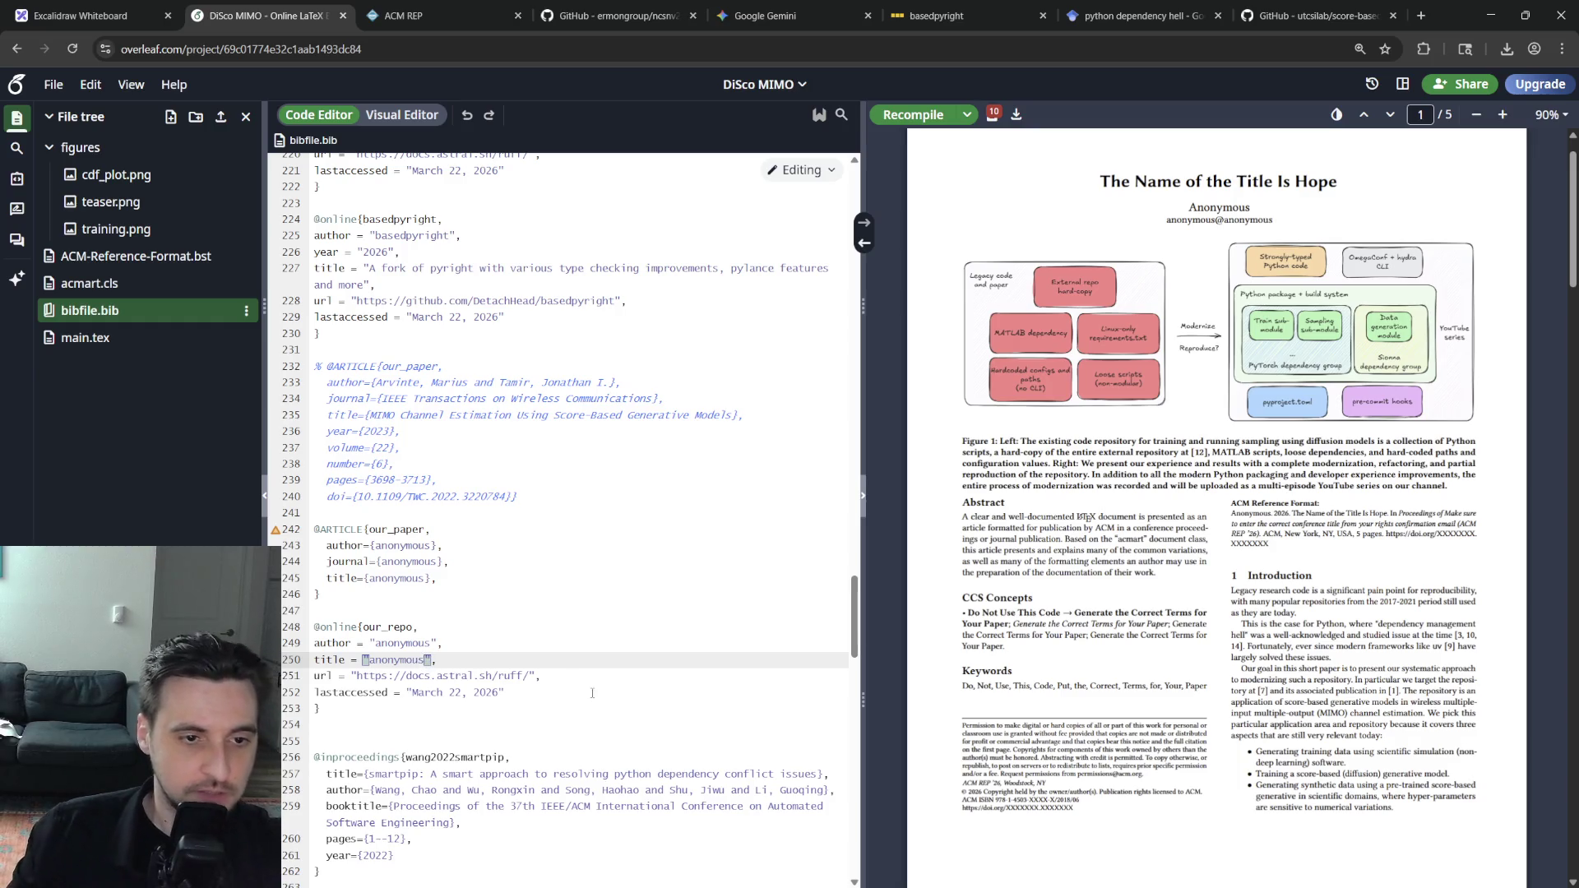
left_click(413, 629)
double_click(402, 660)
mouse_move(531, 677)
left_mouse_down()
mouse_move(368, 660)
mouse_move(359, 677)
left_mouse_up()
type("anonymous")
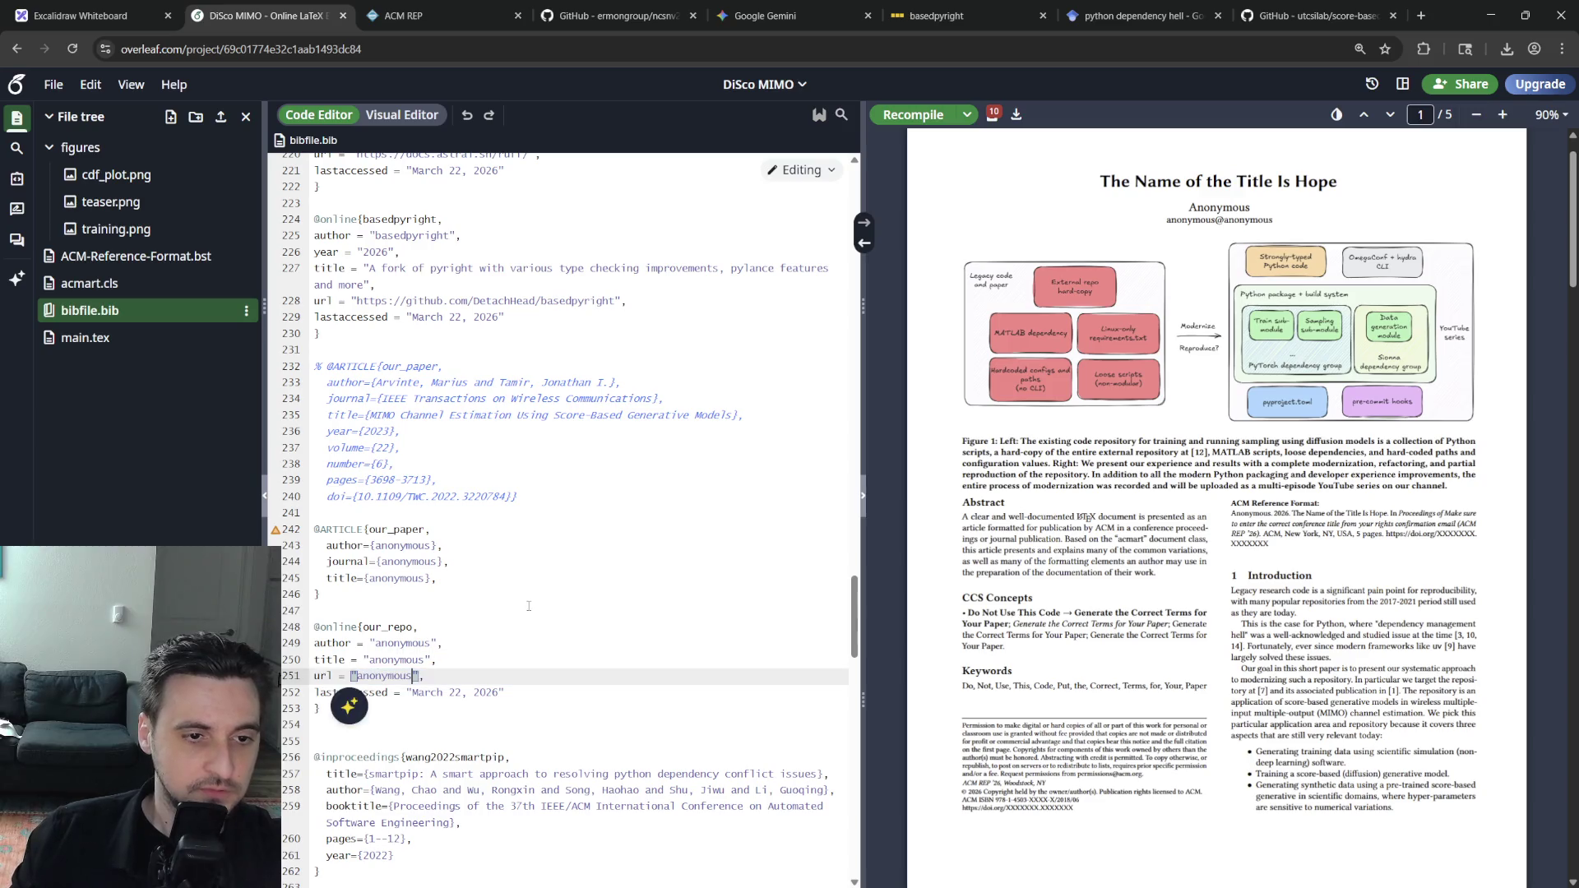
left_click(408, 611)
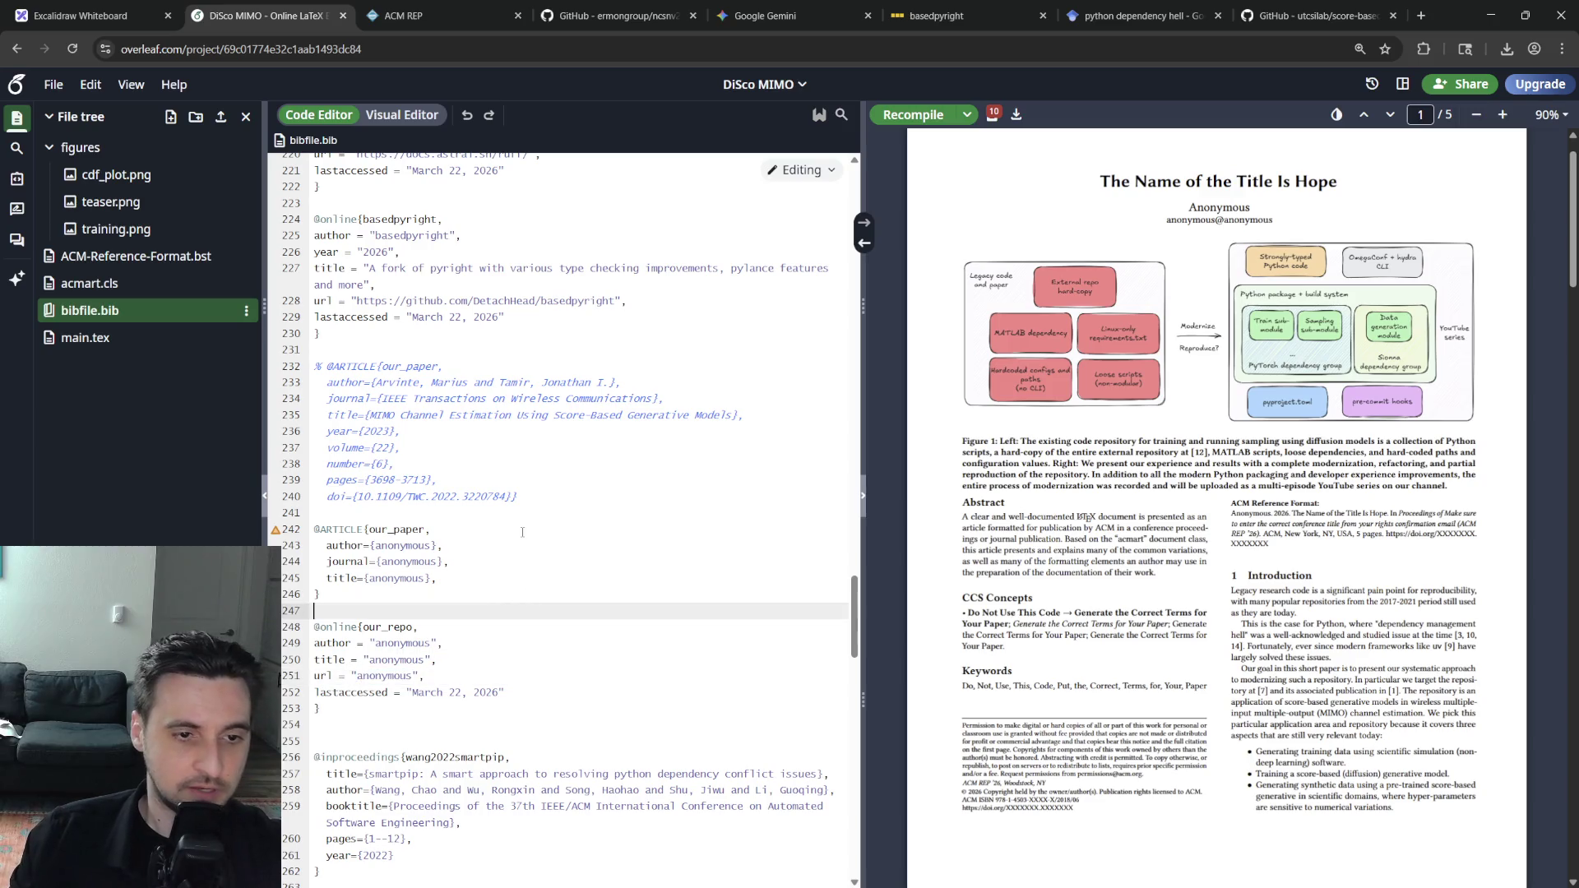
Recompile from main.tex and check line 178's citations and the compile logs
left_click(109, 341)
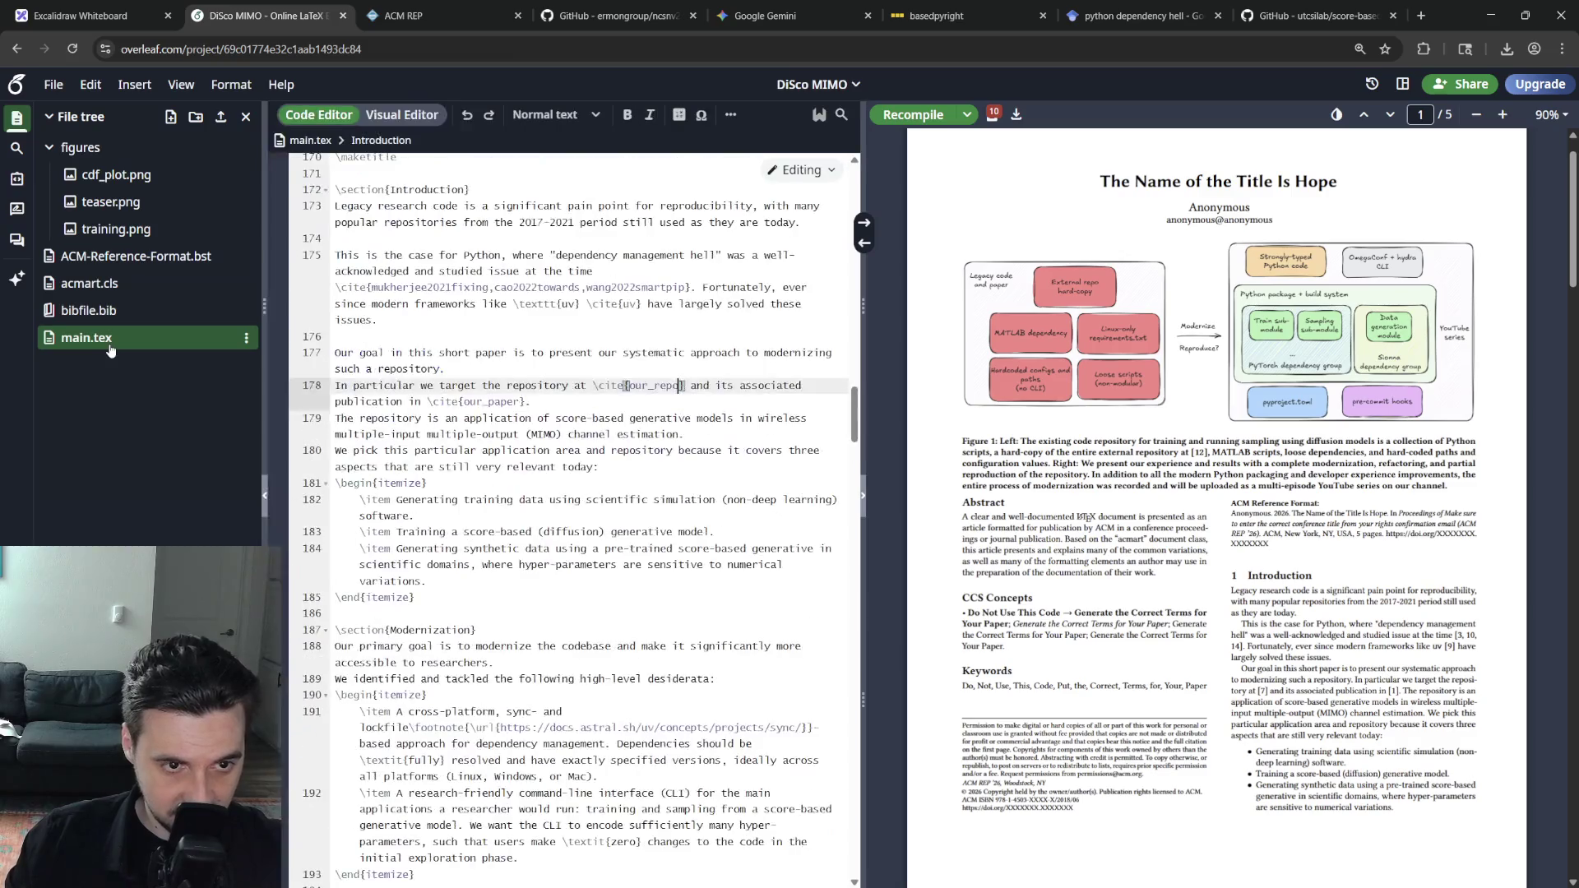
left_click(916, 117)
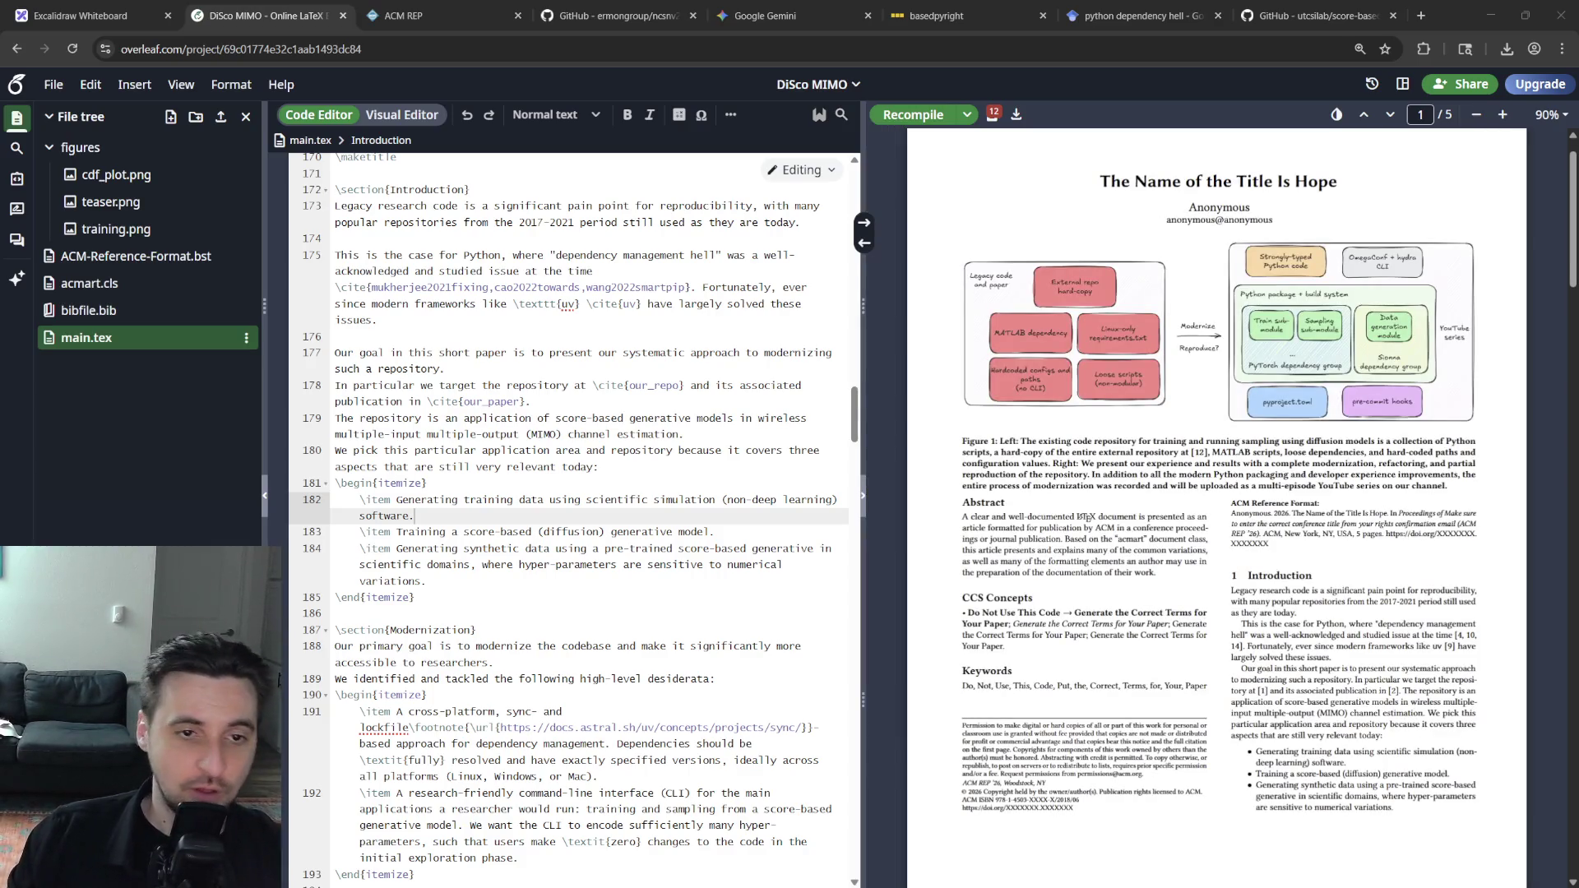
left_click(483, 387)
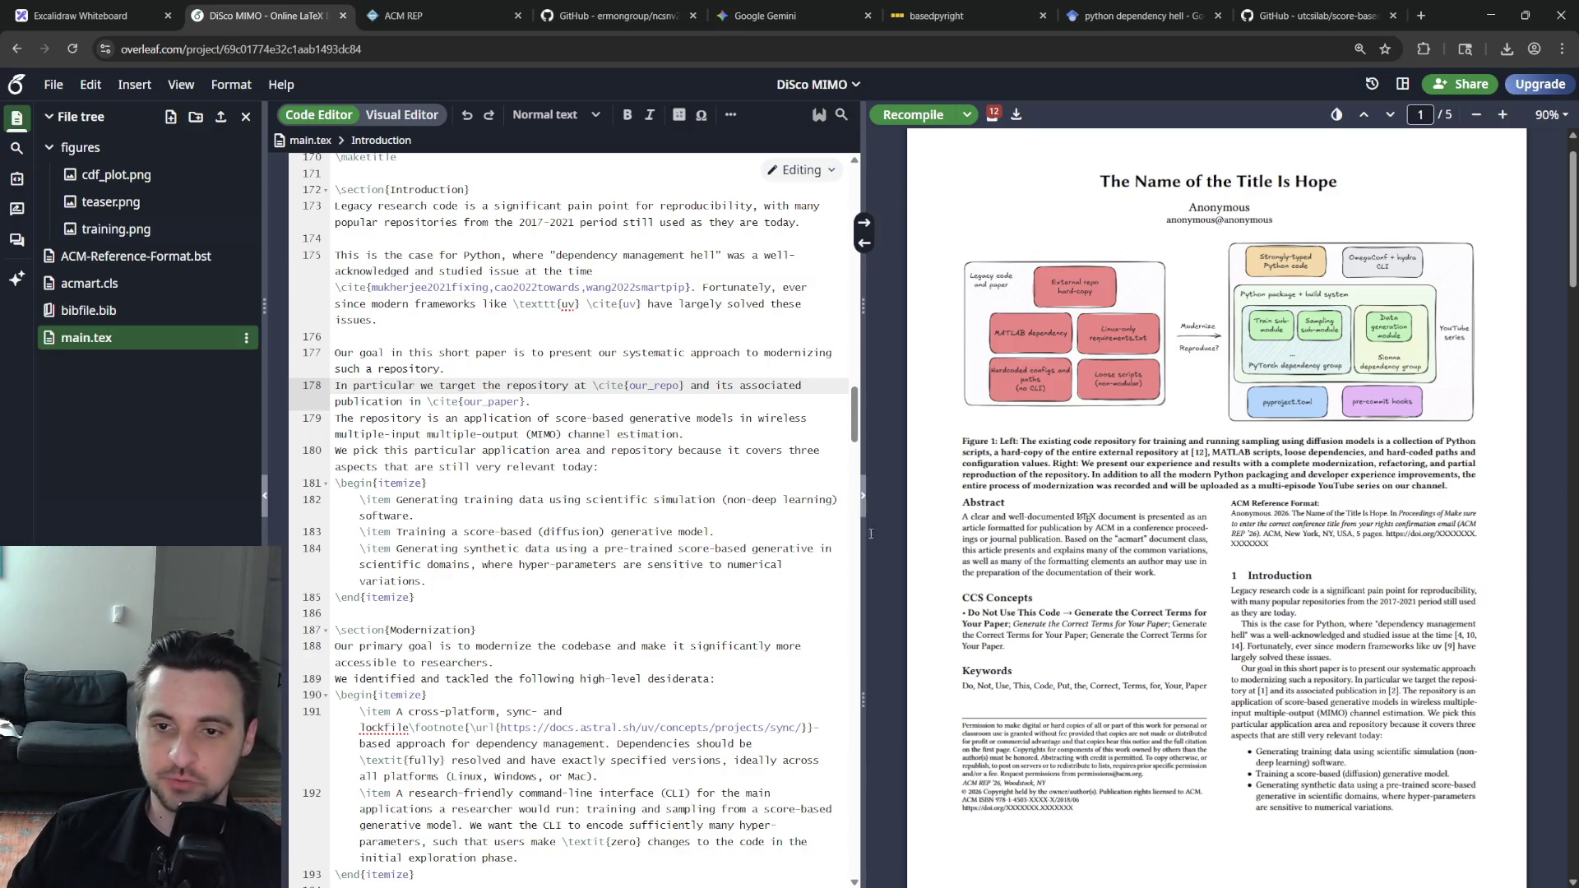
left_click(610, 600)
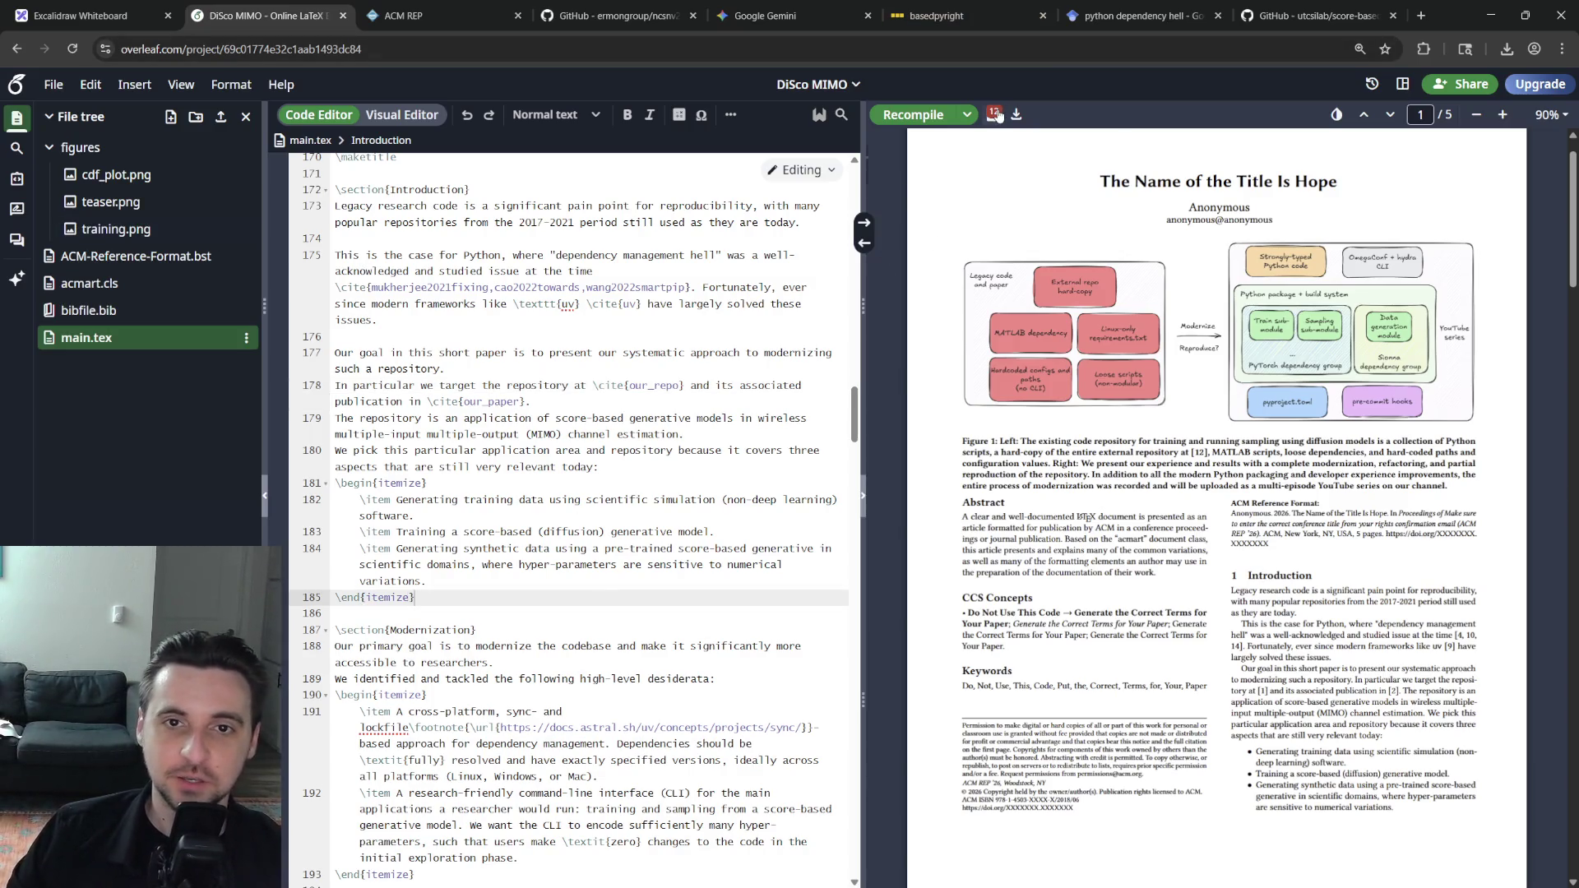
left_click(993, 118)
left_click(992, 115)
left_click(597, 434)
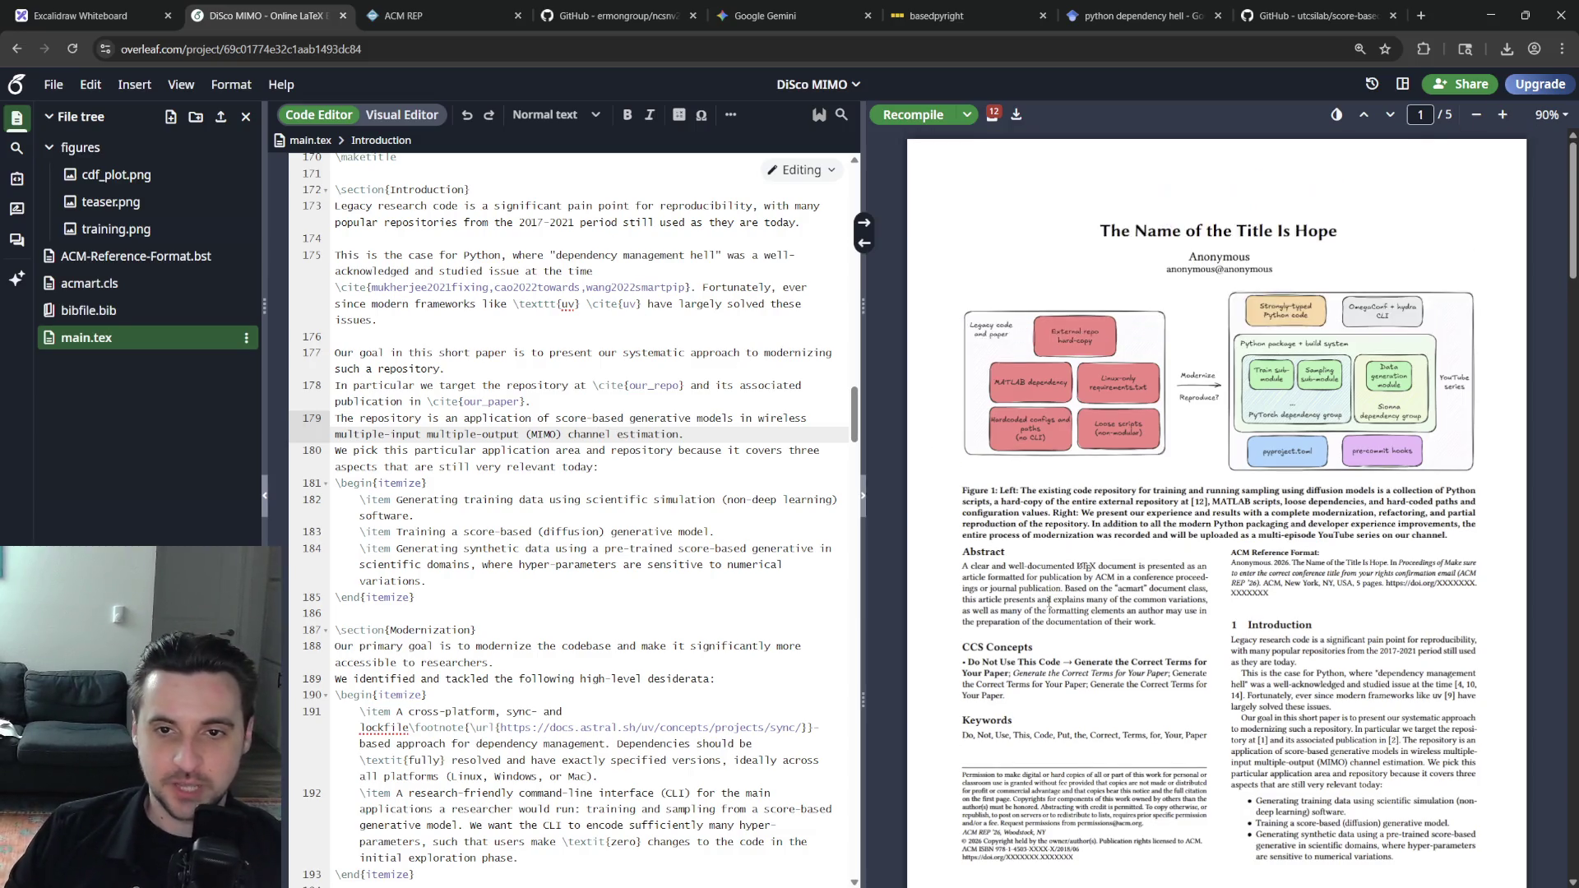
scroll(1033, 550, "down", 8)
scroll(1033, 548, "down", 6)
scroll(1027, 569, "up", 5)
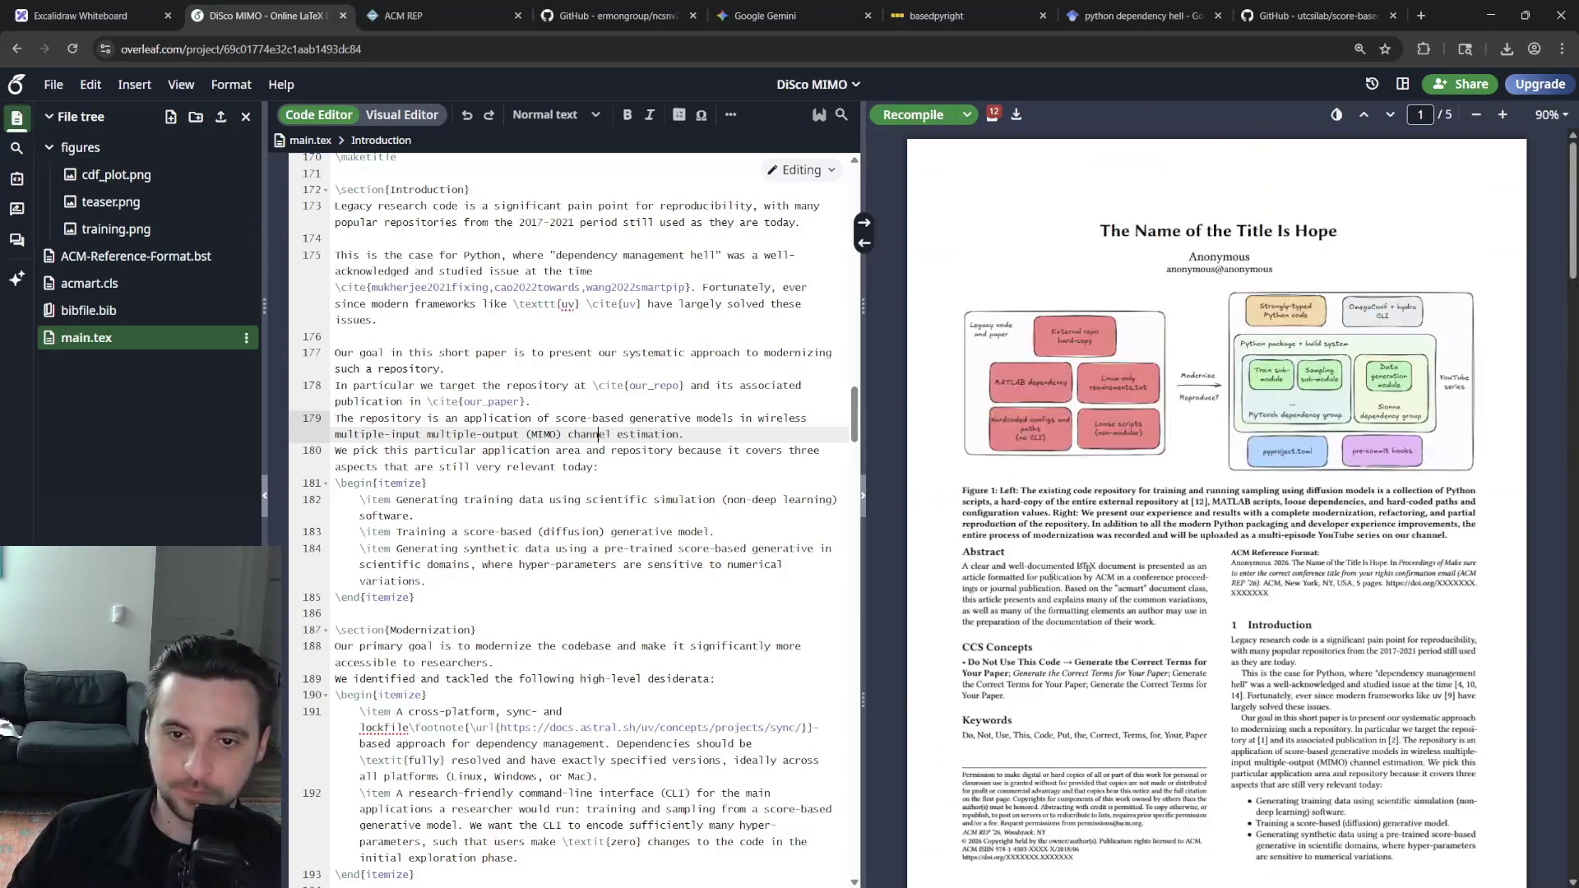
Glance at the logs again and move the caret to the end of the third bullet
left_click(993, 116)
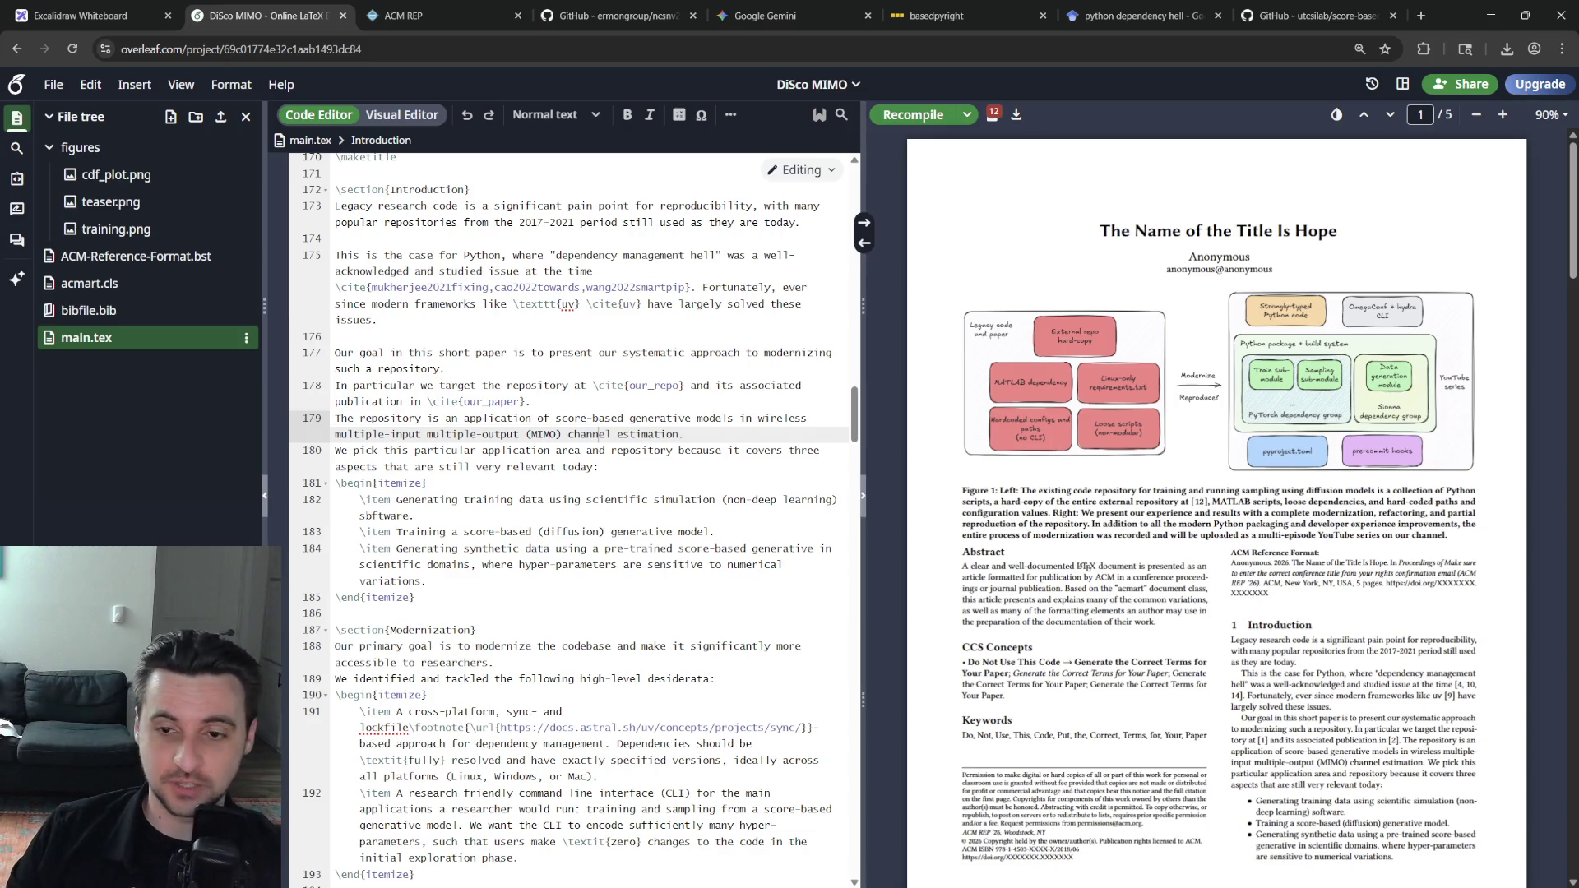
left_click(481, 629)
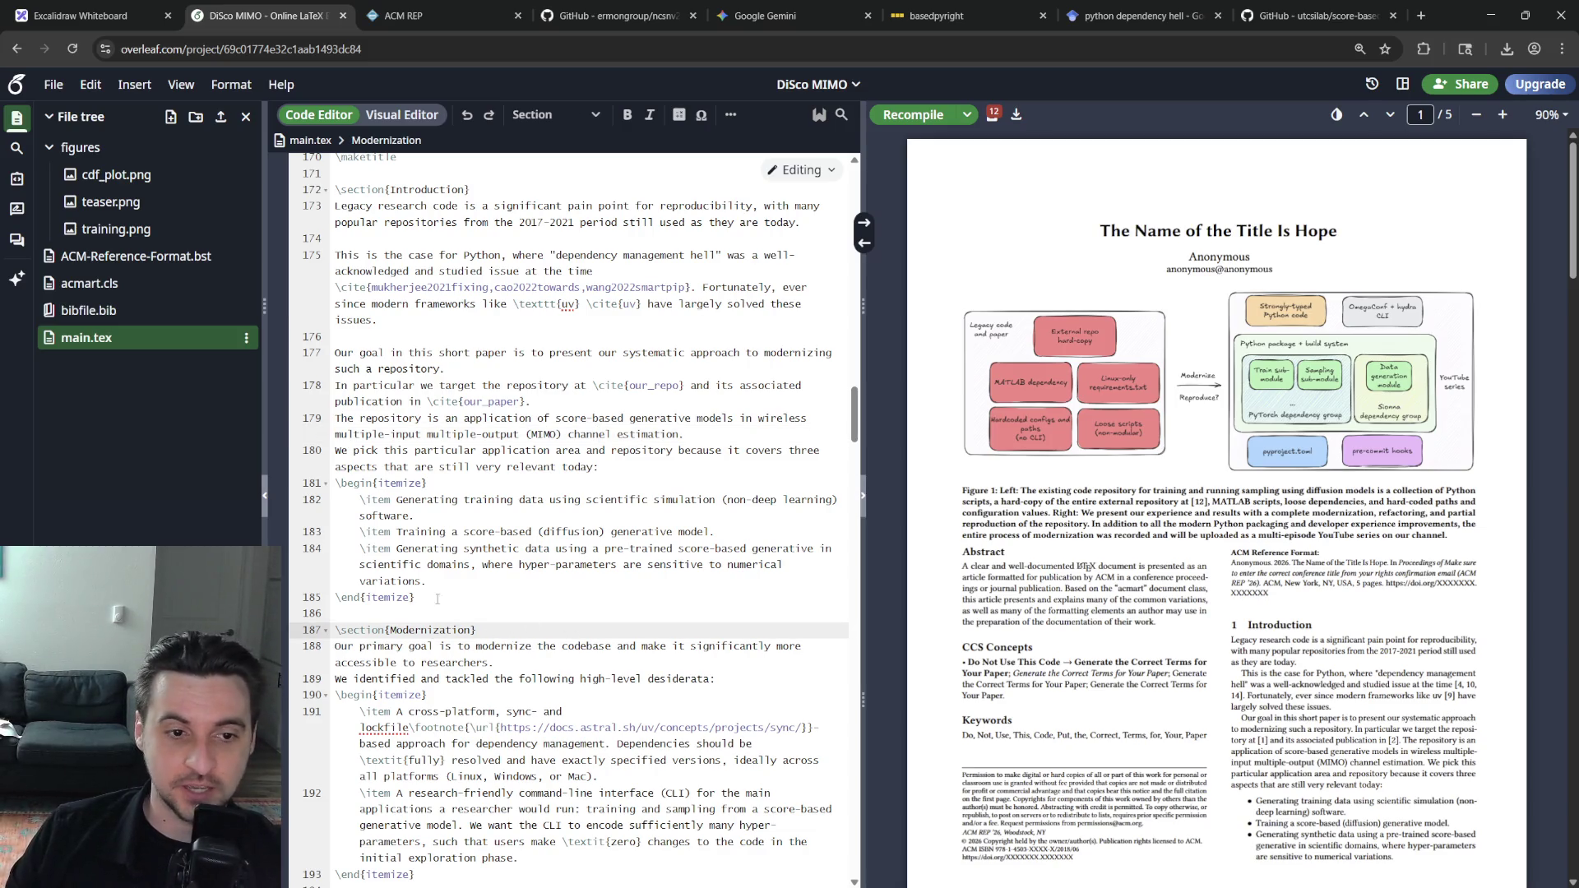
left_click(505, 579)
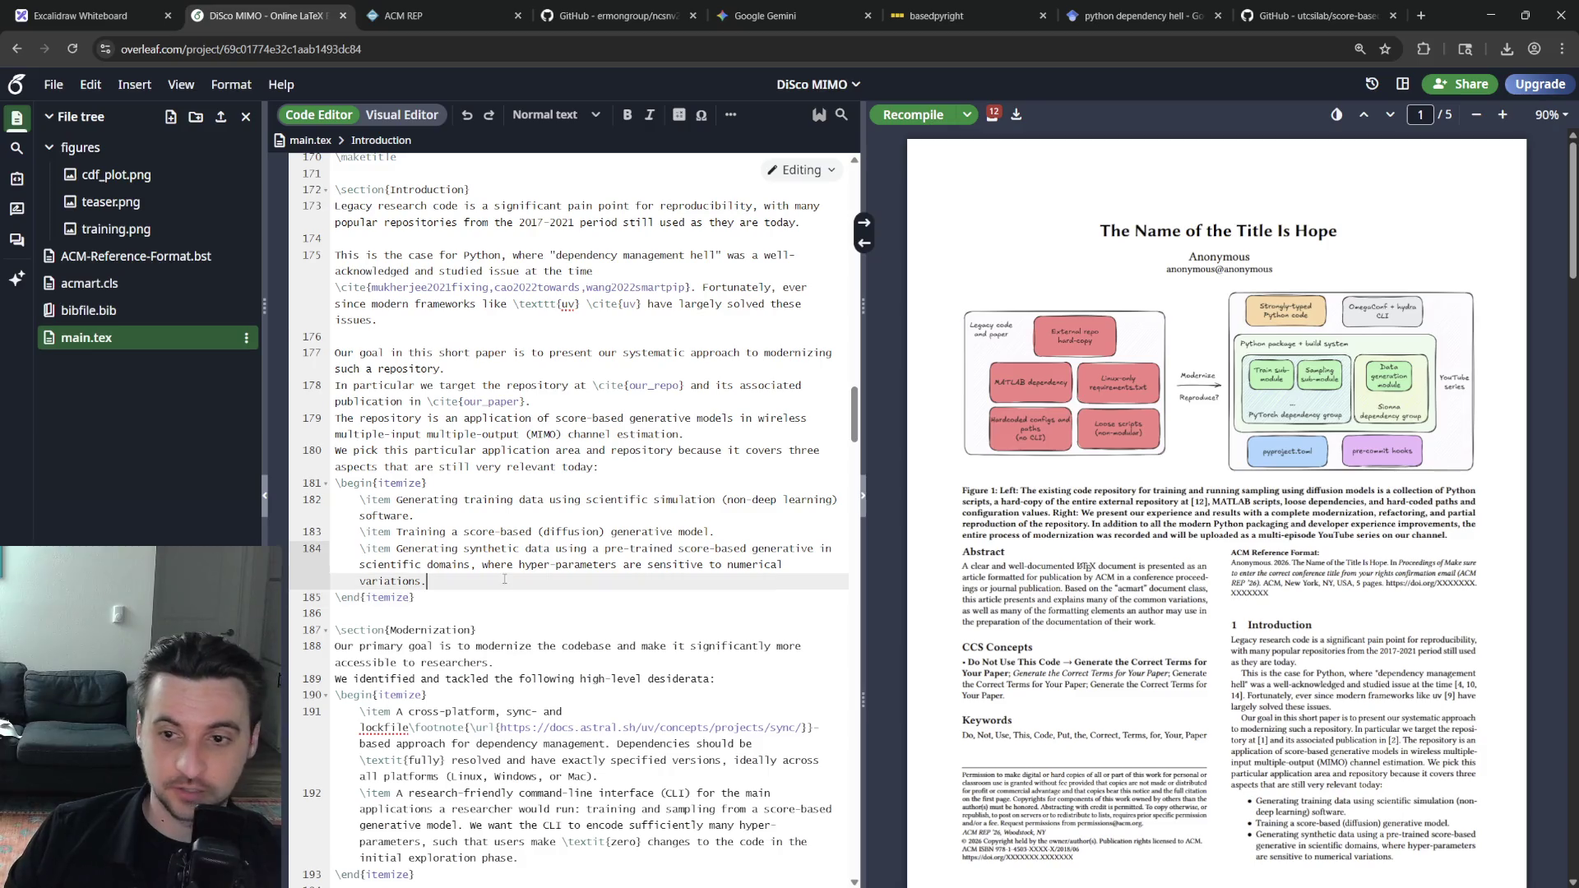
scroll(576, 654, "up", 10)
scroll(605, 617, "up", 10)
scroll(641, 580, "up", 10)
scroll(677, 545, "up", 10)
scroll(676, 544, "down", 5)
scroll(676, 544, "up", 5)
Scroll through the source and the PDF references, then bring up the compile errors and warnings list
left_click(588, 654)
key("Up")
key("Up")
key("Up")
key("Up")
scroll(576, 527, "down", 5)
scroll(575, 528, "down", 5)
scroll(575, 528, "down", 5)
scroll(576, 528, "down", 3)
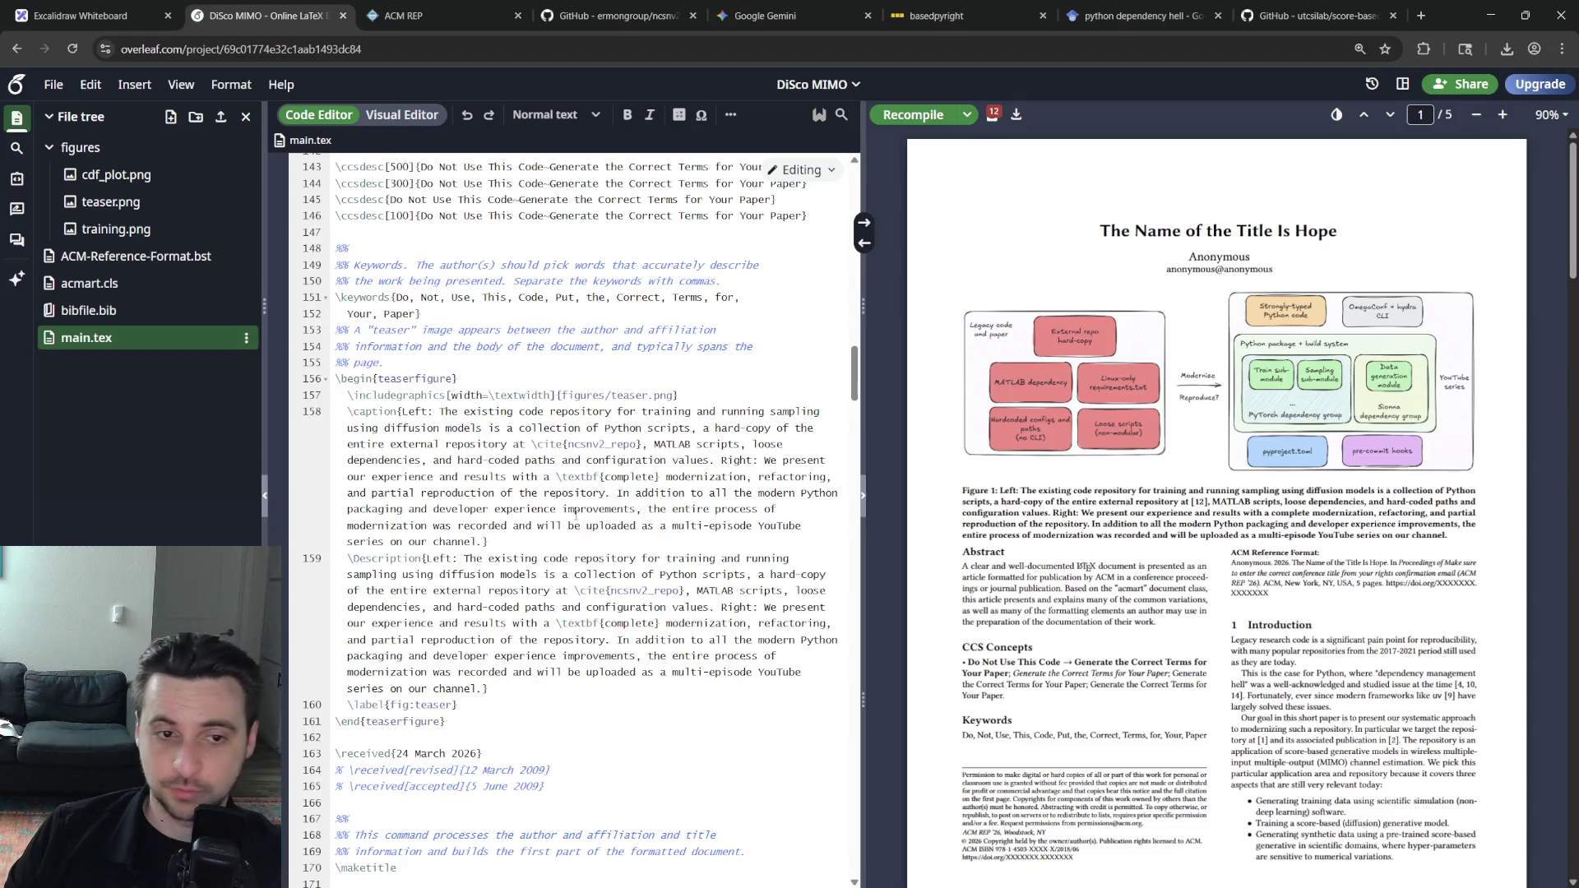
scroll(543, 529, "down", 3)
scroll(543, 528, "down", 3)
scroll(542, 529, "down", 3)
scroll(543, 528, "down", 3)
scroll(543, 529, "down", 5)
scroll(544, 528, "down", 5)
scroll(543, 528, "down", 5)
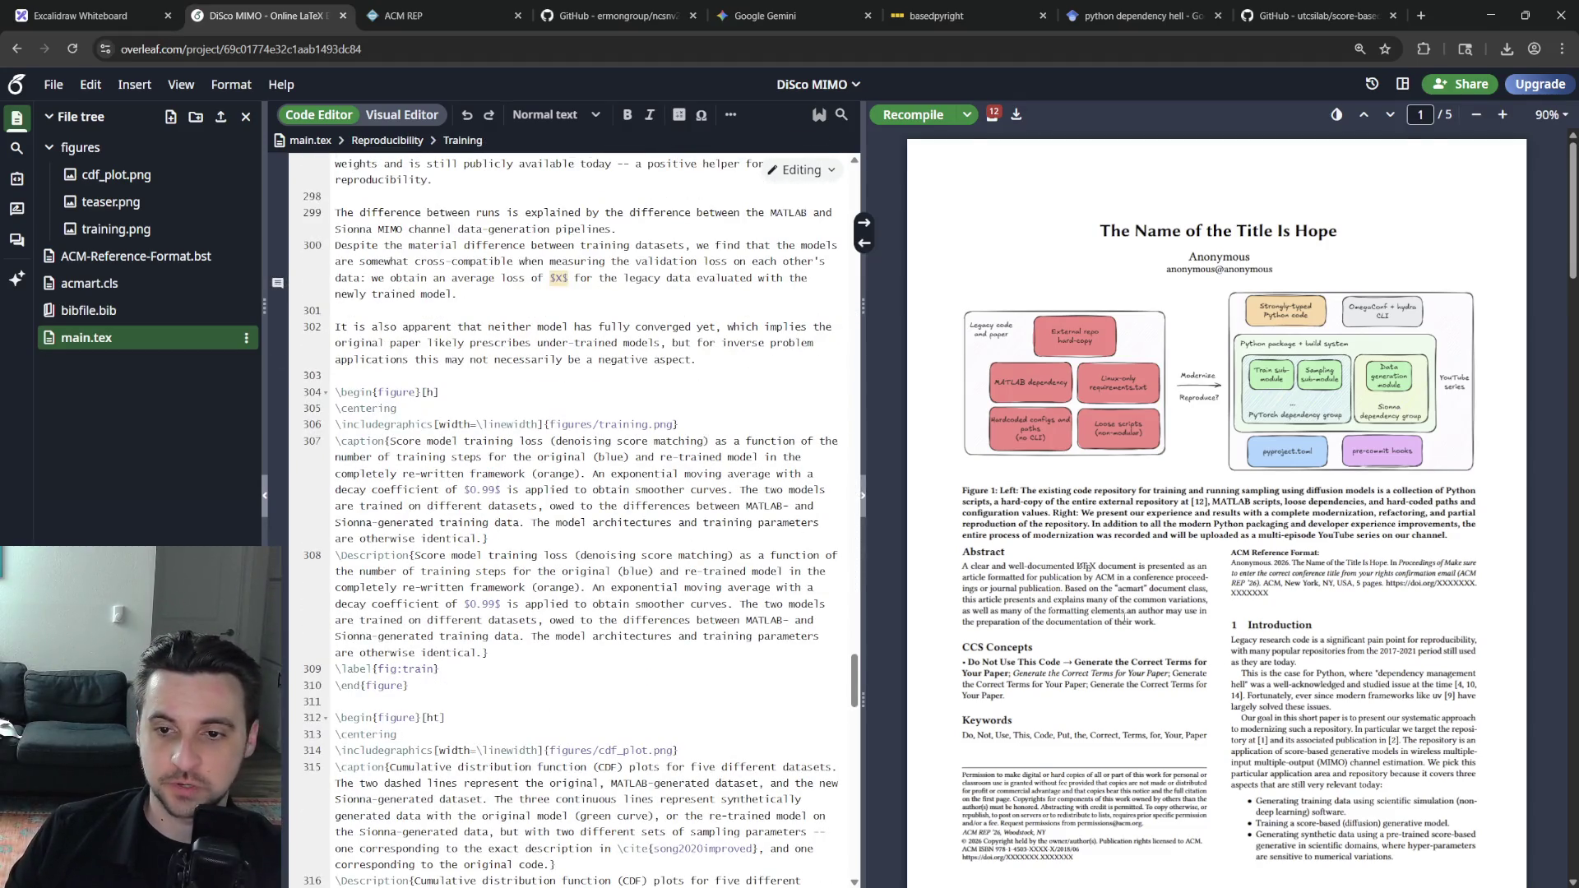
scroll(1124, 599, "down", 5)
scroll(1123, 599, "down", 5)
scroll(1123, 599, "down", 5)
scroll(1125, 650, "down", 5)
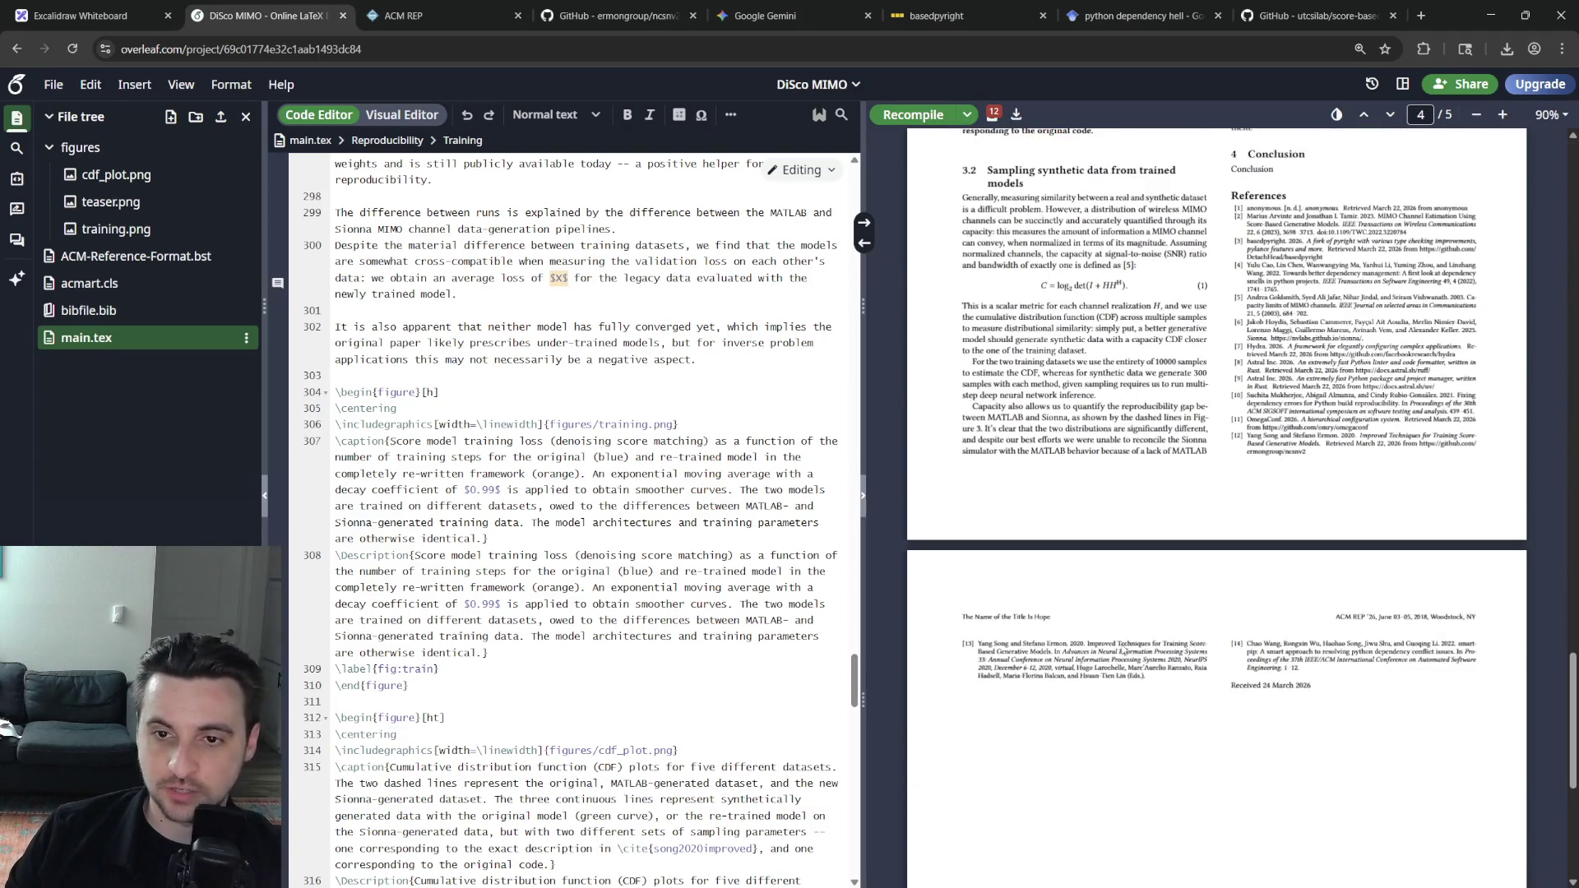
scroll(1124, 650, "up", 5)
scroll(1124, 650, "up", 5)
scroll(1124, 650, "up", 5)
left_click(581, 525)
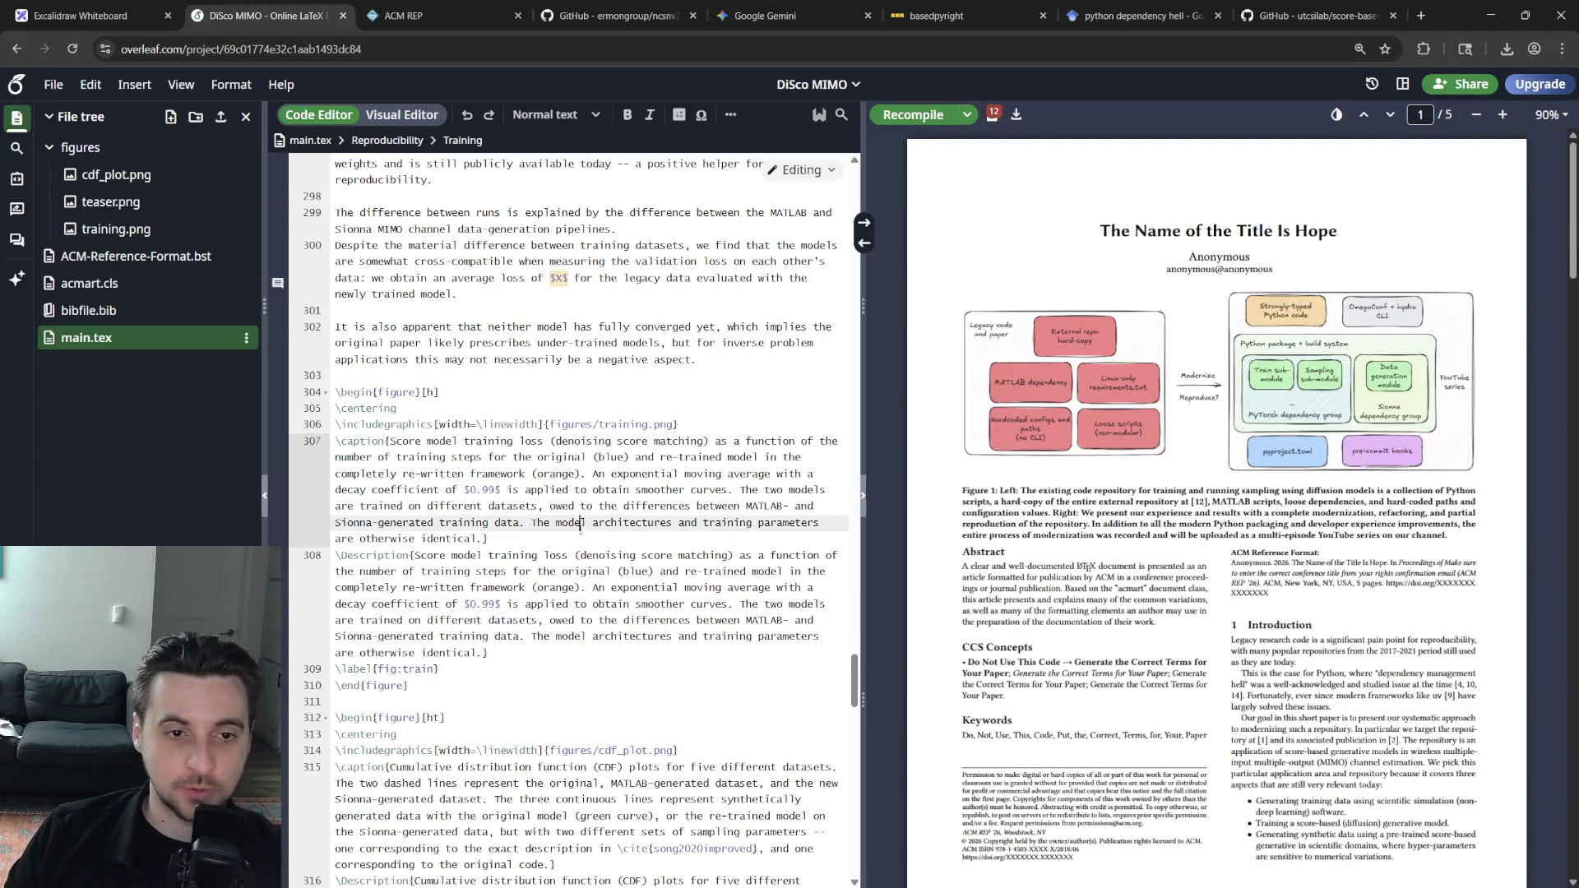
scroll(579, 525, "up", 3)
scroll(581, 525, "up", 3)
scroll(580, 524, "up", 3)
scroll(600, 723, "up", 3)
scroll(600, 723, "up", 3)
scroll(599, 724, "up", 3)
left_click(993, 114)
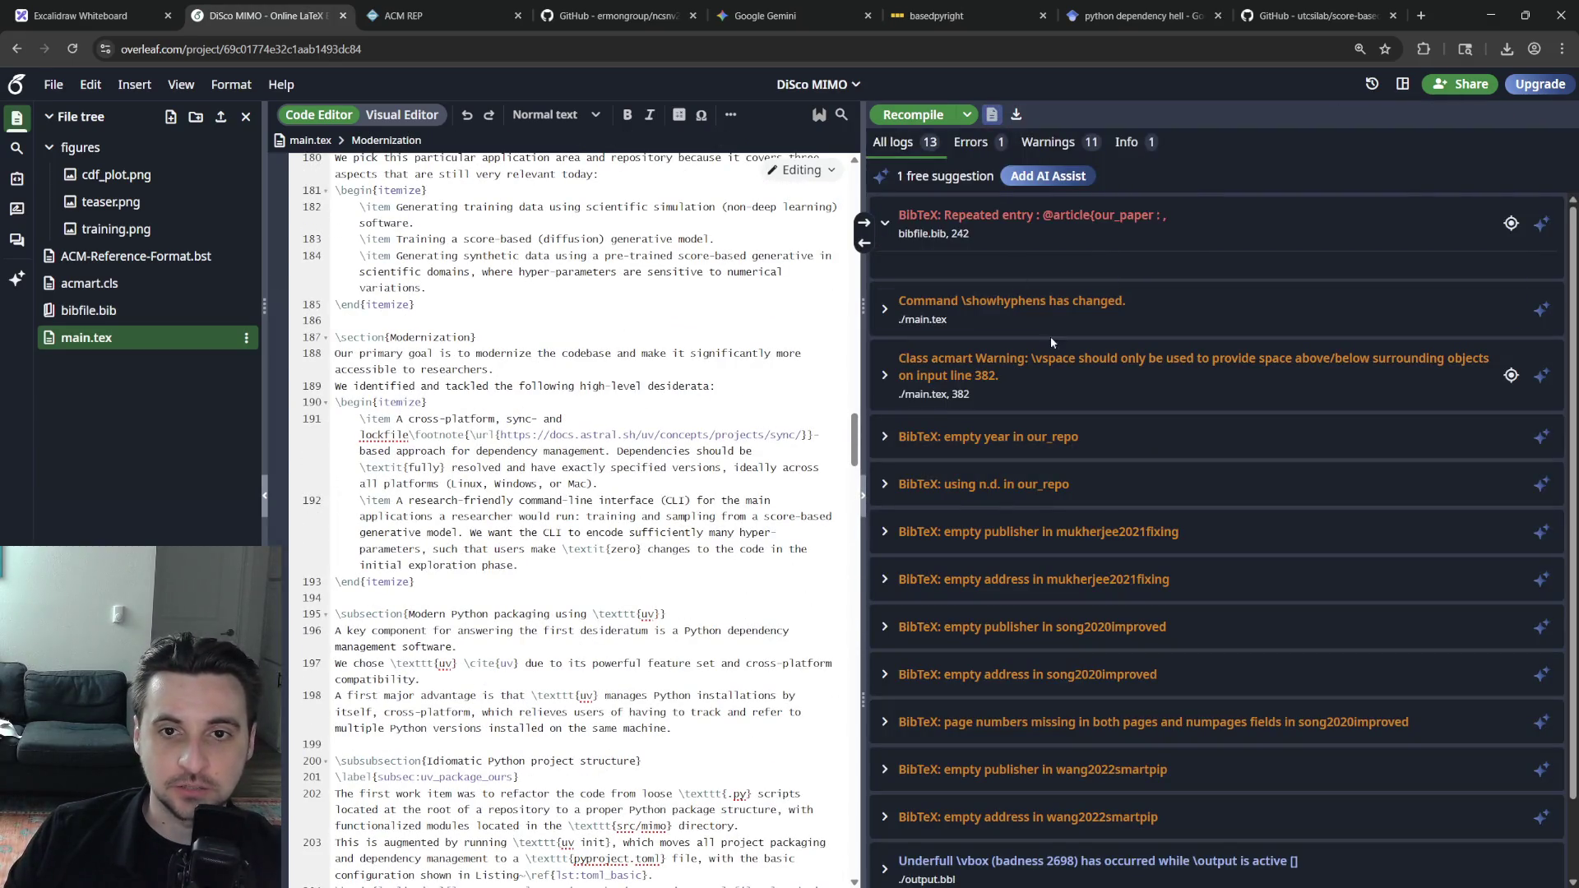
Delete the commented-out duplicate our_paper entry from bibfile.bib
left_click(993, 114)
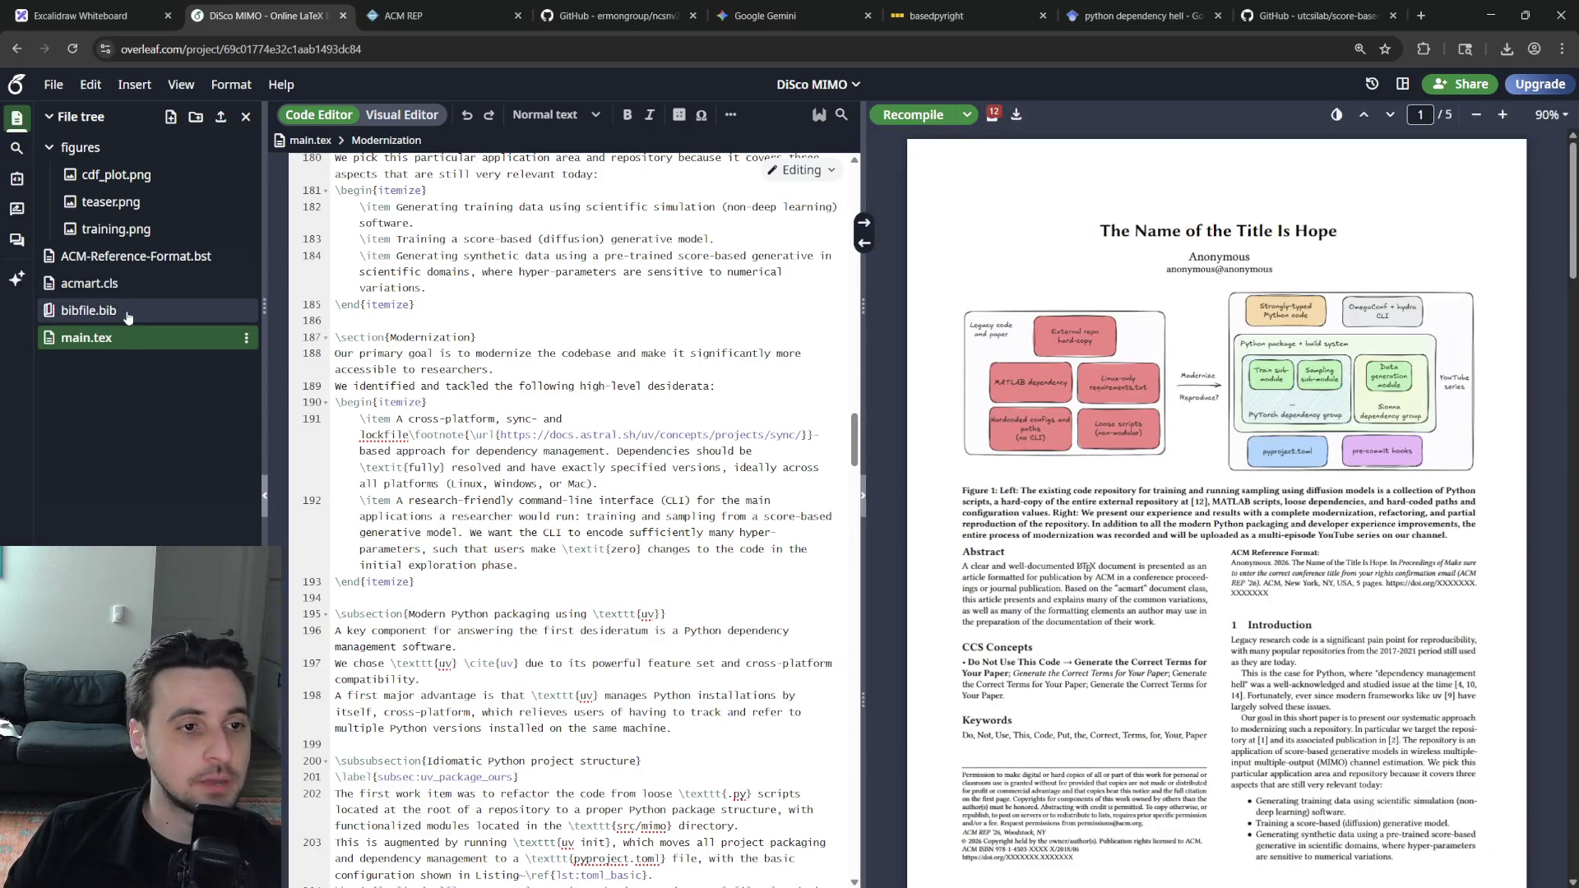
left_click(88, 310)
left_click(428, 534)
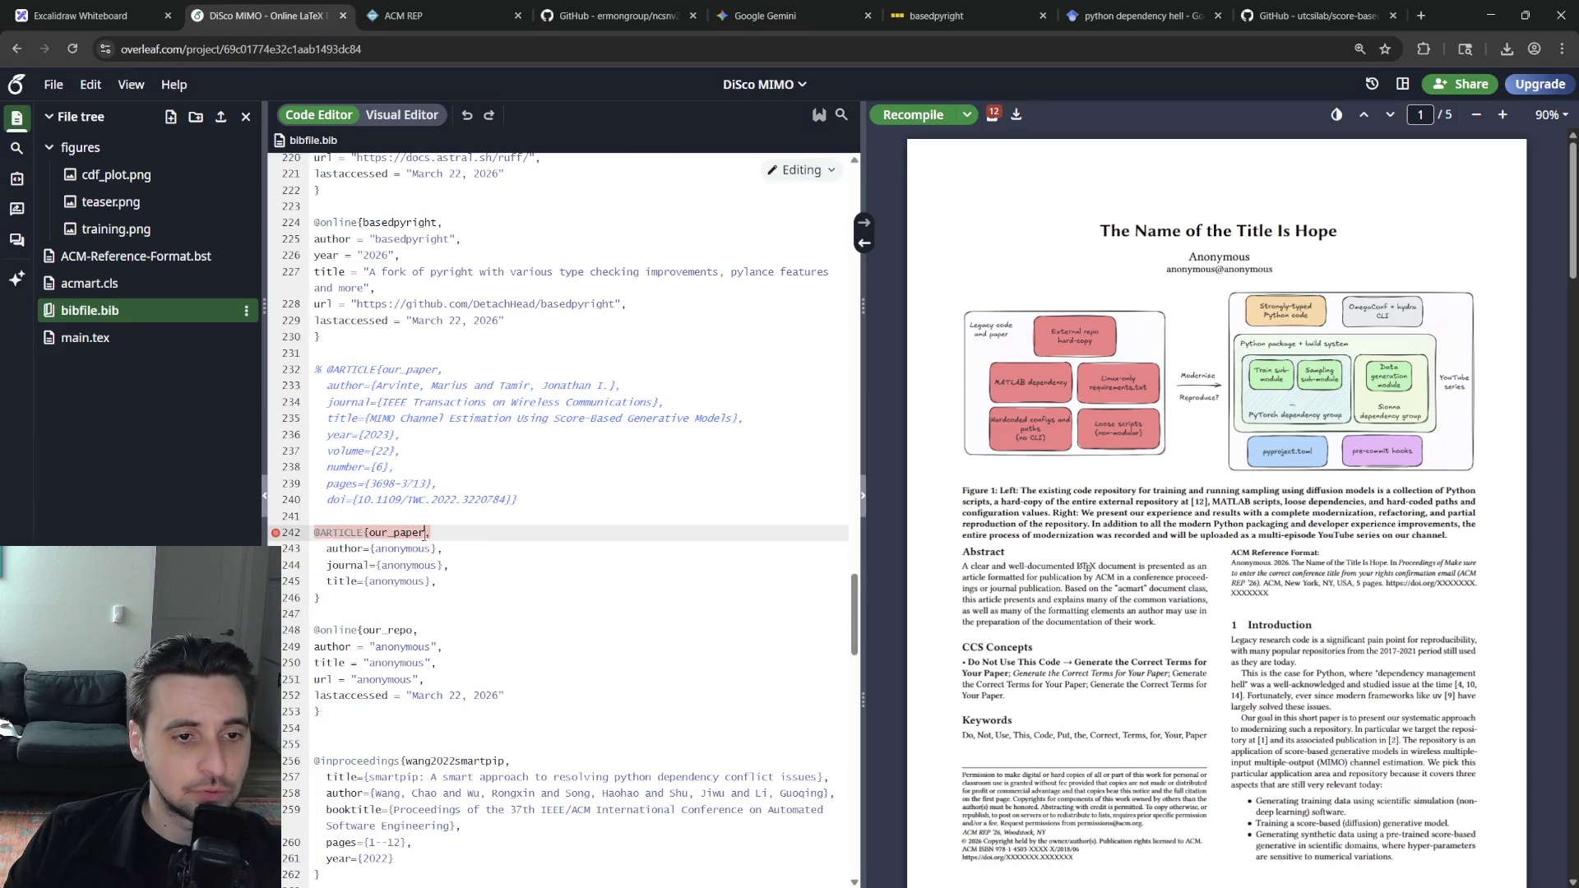
left_click_drag(490, 510, 315, 369)
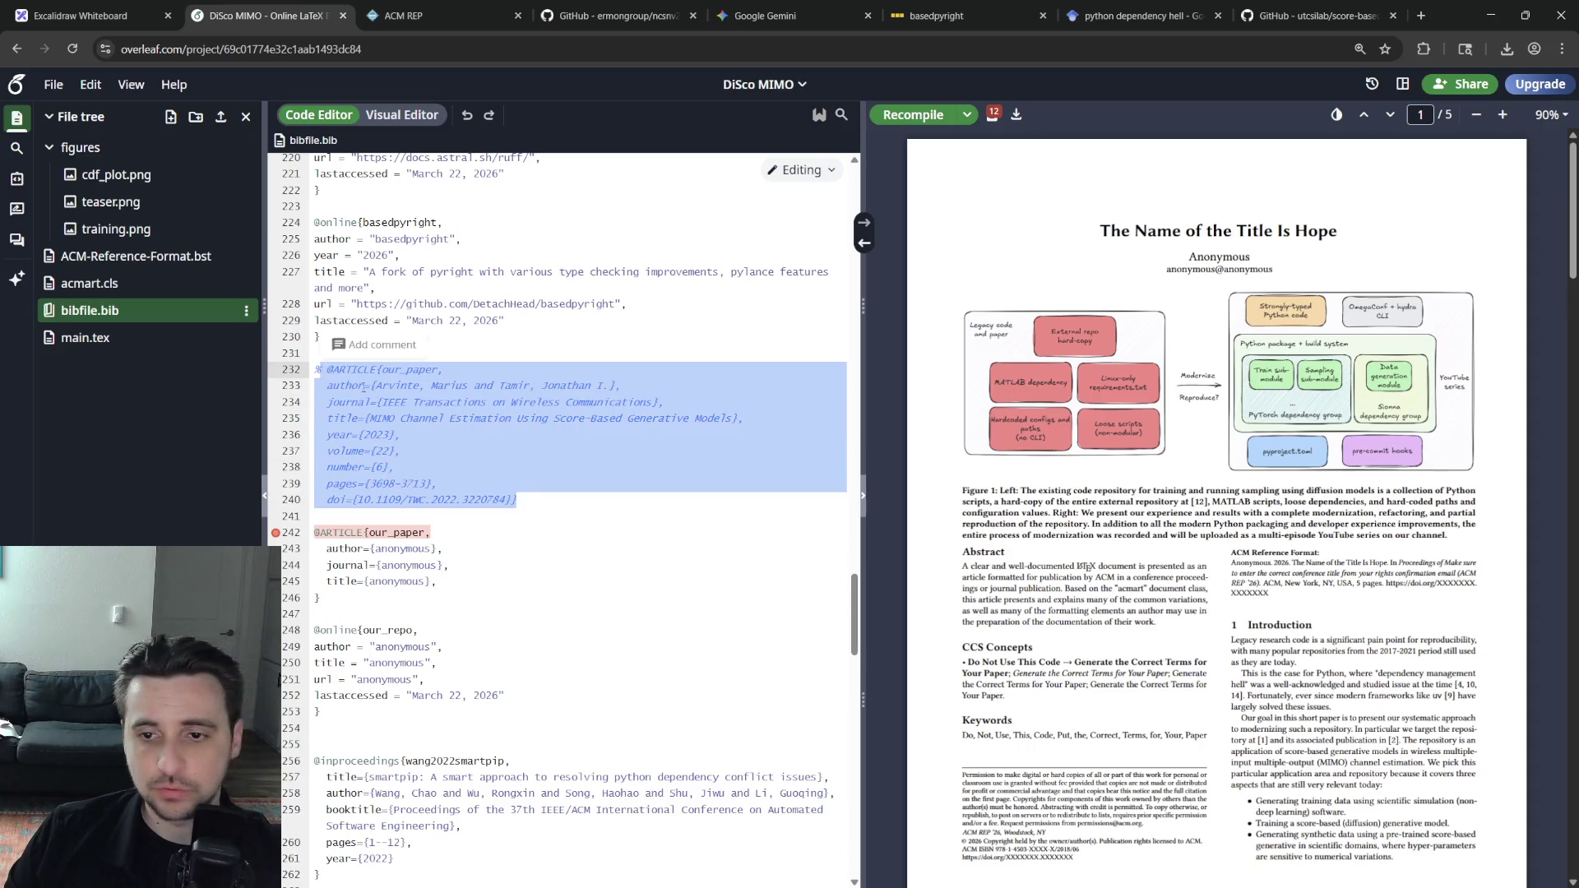
key("BackSpace")
key("BackSpace")
key("Delete")
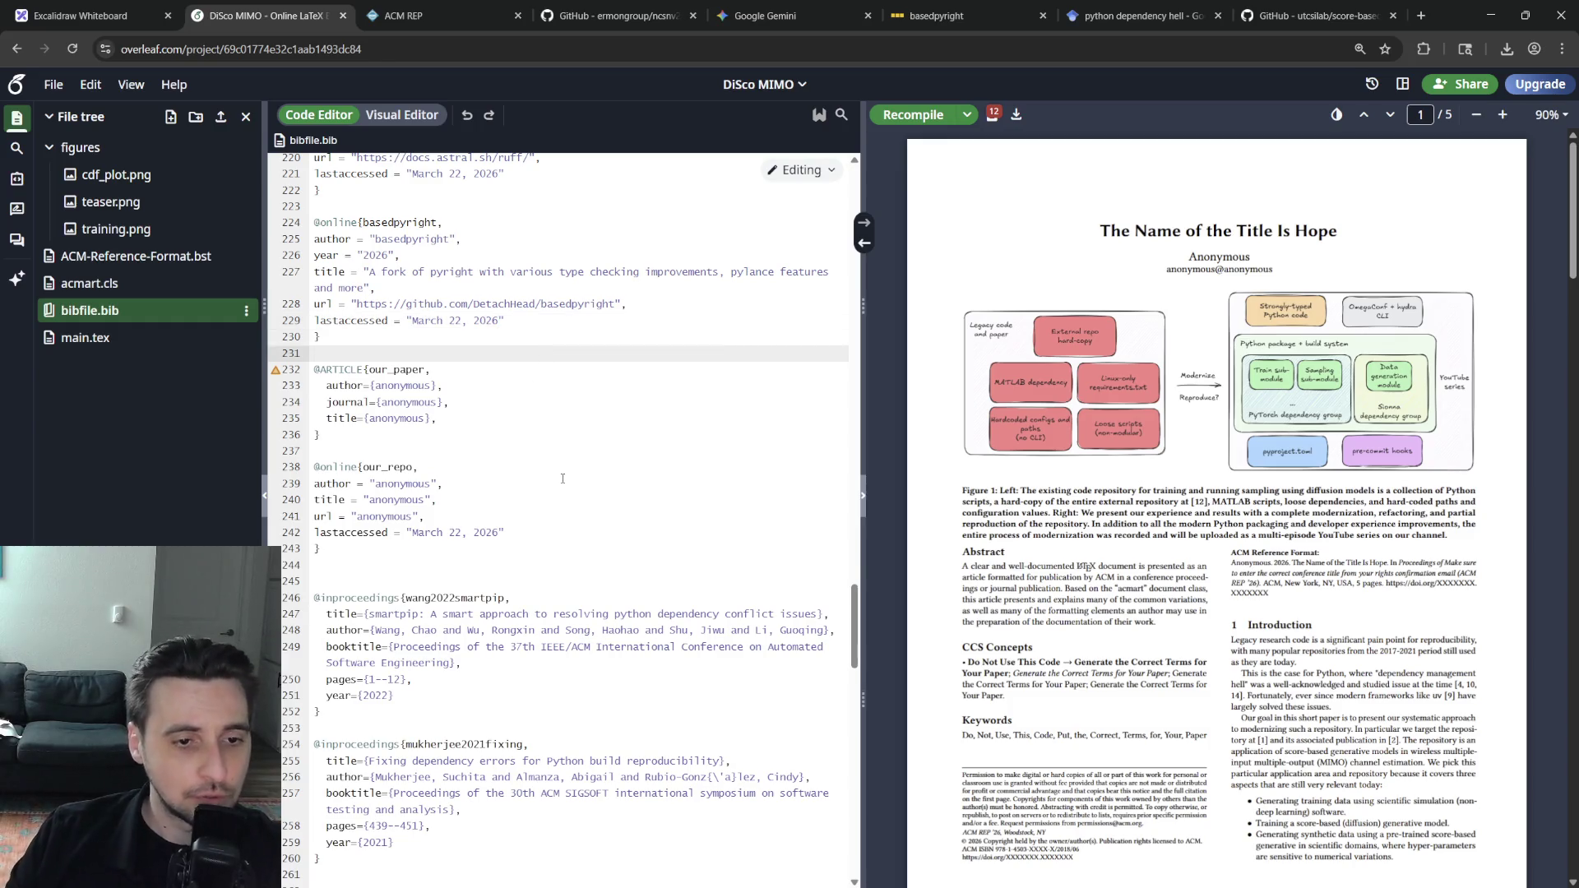
Search for our_paper to confirm a single entry remains, then return to main.tex
key("ctrl+f")
type("our_paper")
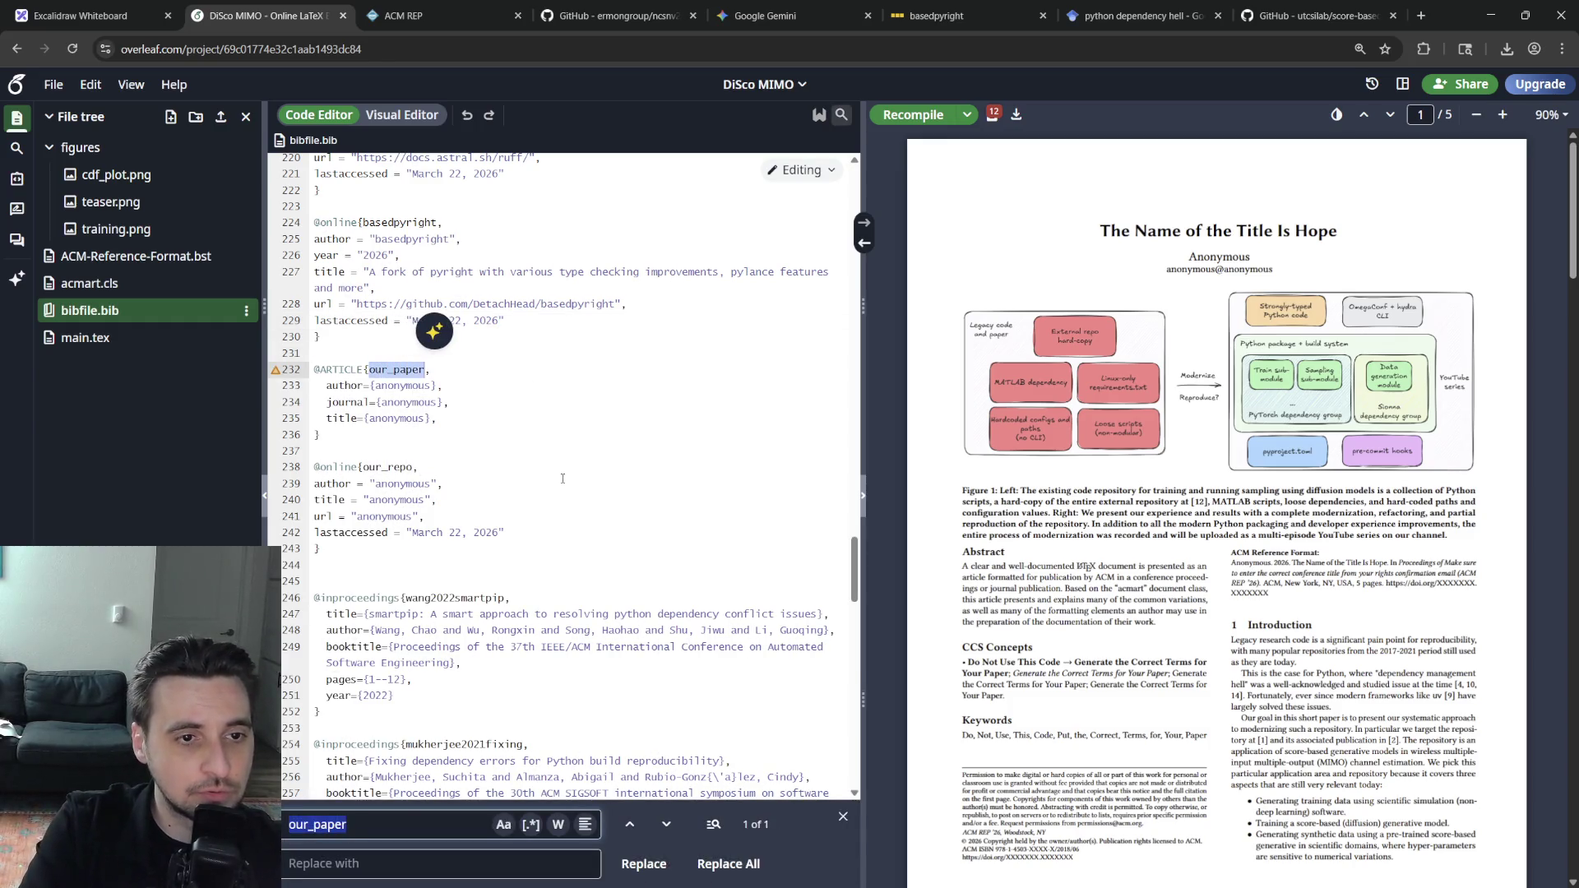
key("Escape")
left_click(84, 336)
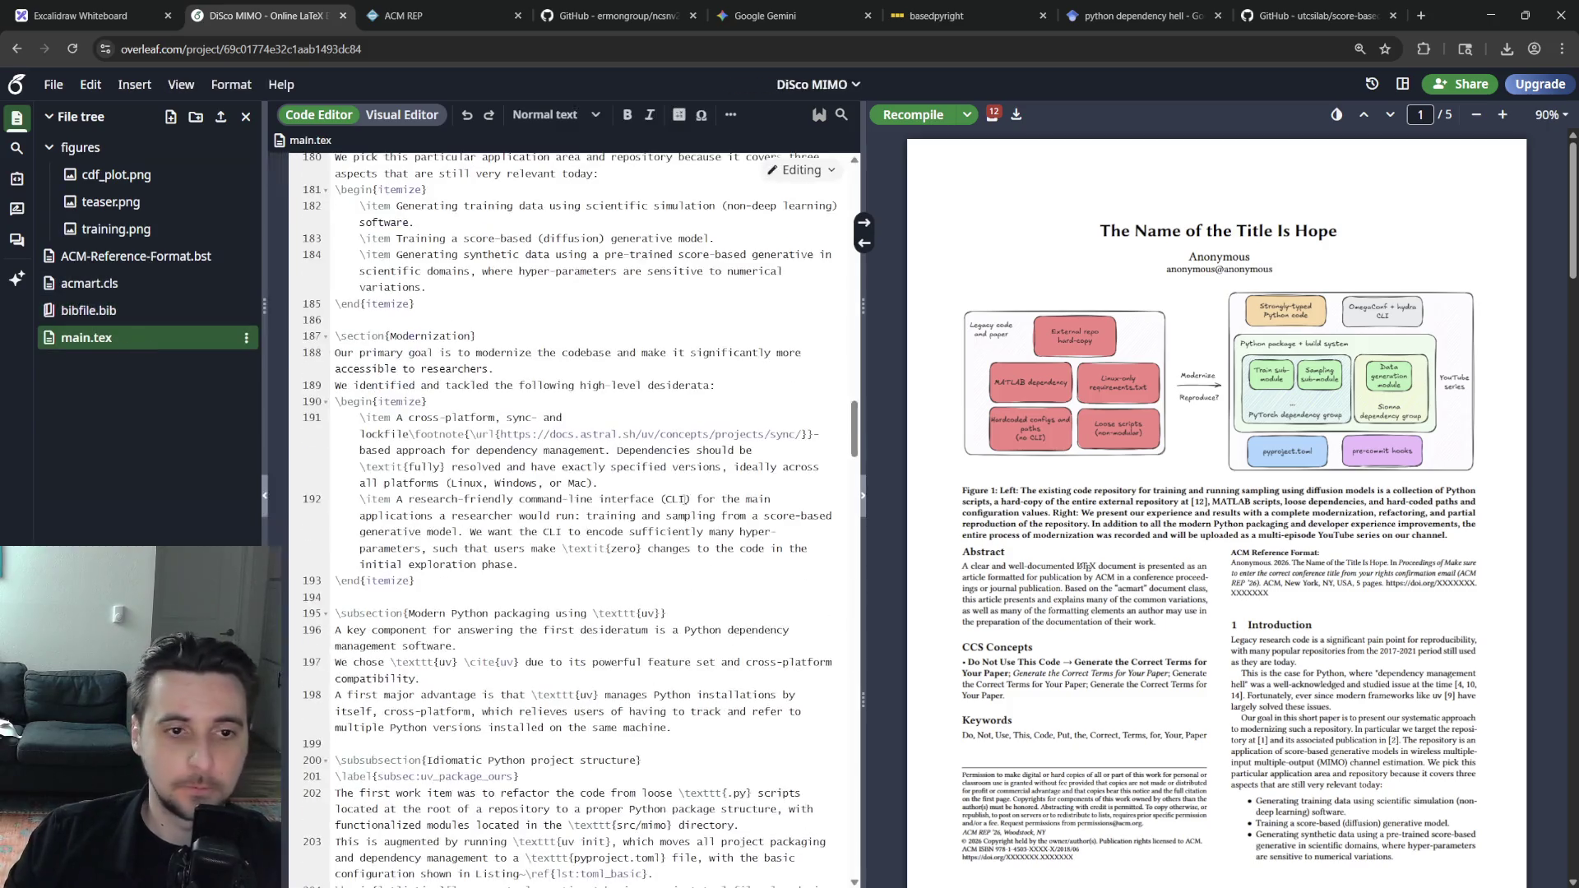
Recompile the paper and review the compile logs and errors
left_click(891, 113)
left_click(743, 390)
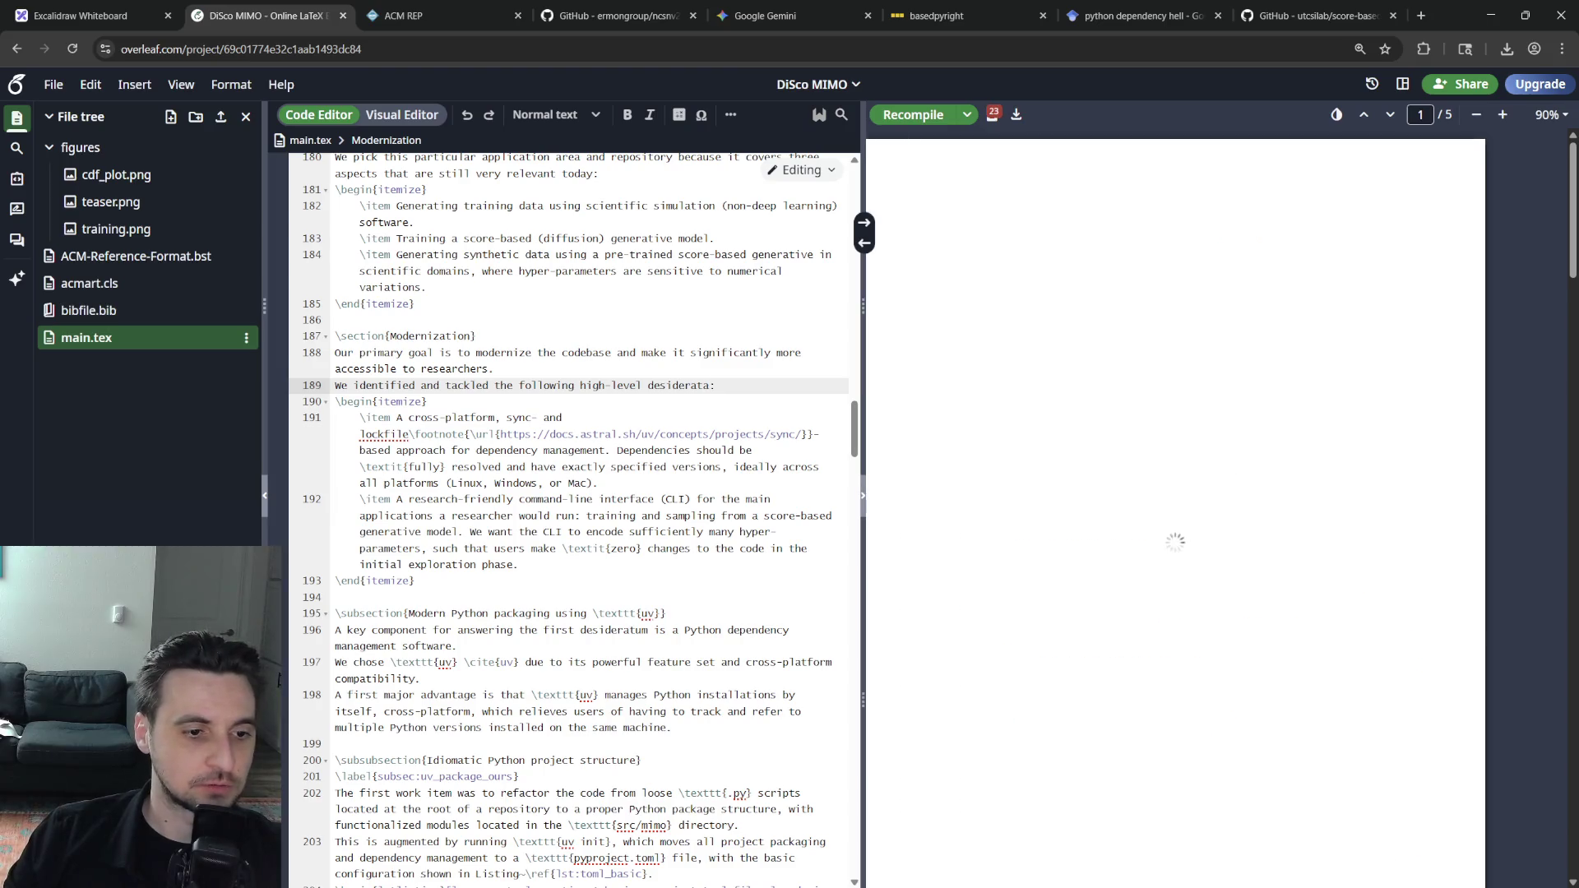
left_click(994, 117)
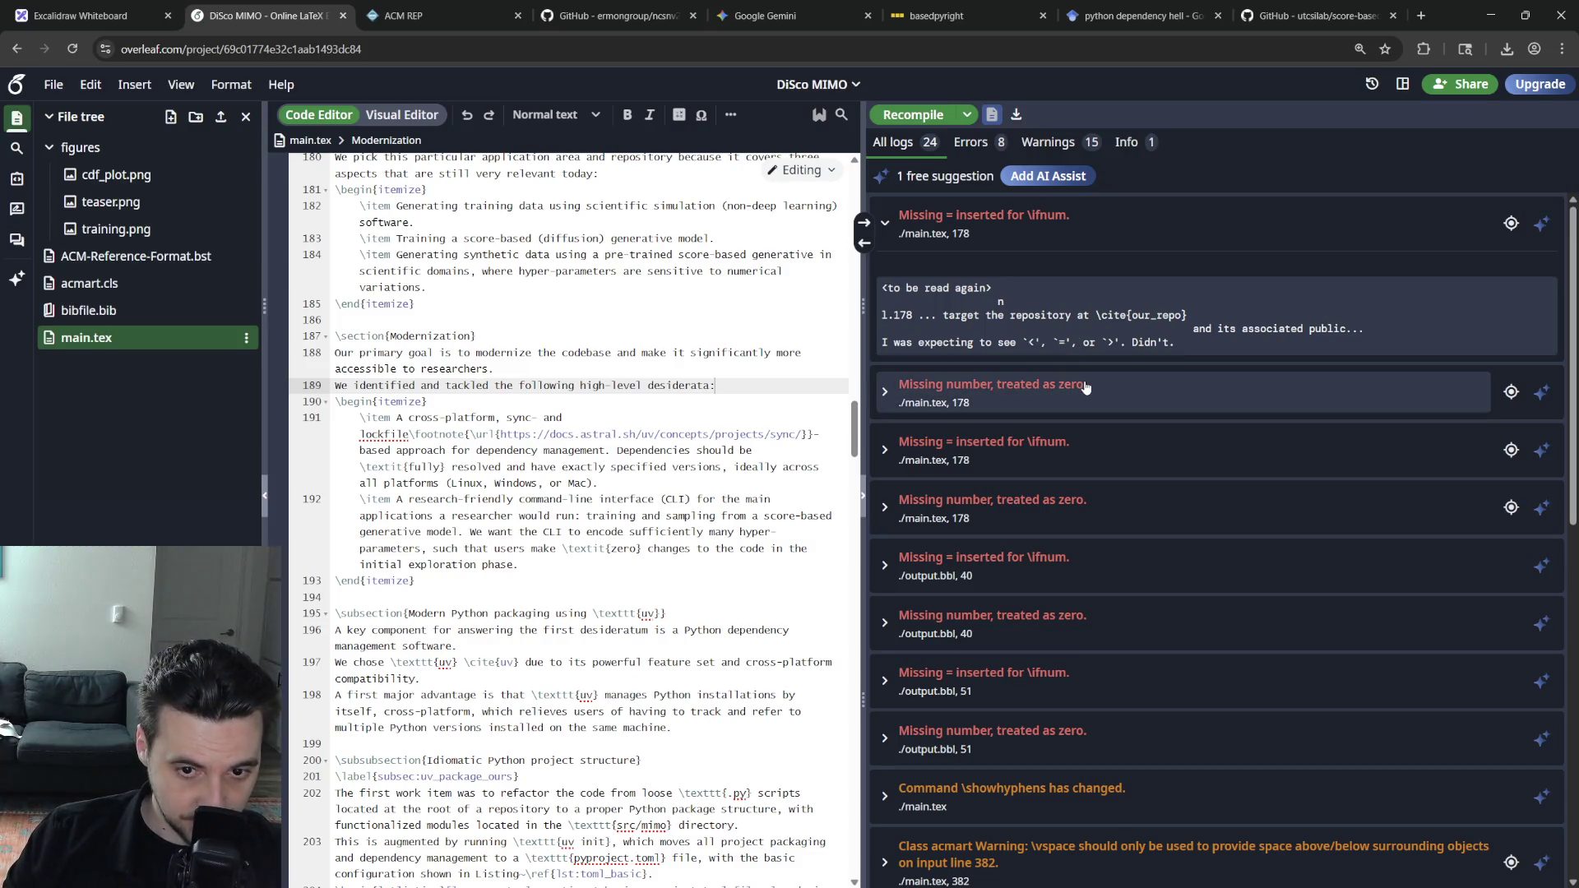
left_click(994, 119)
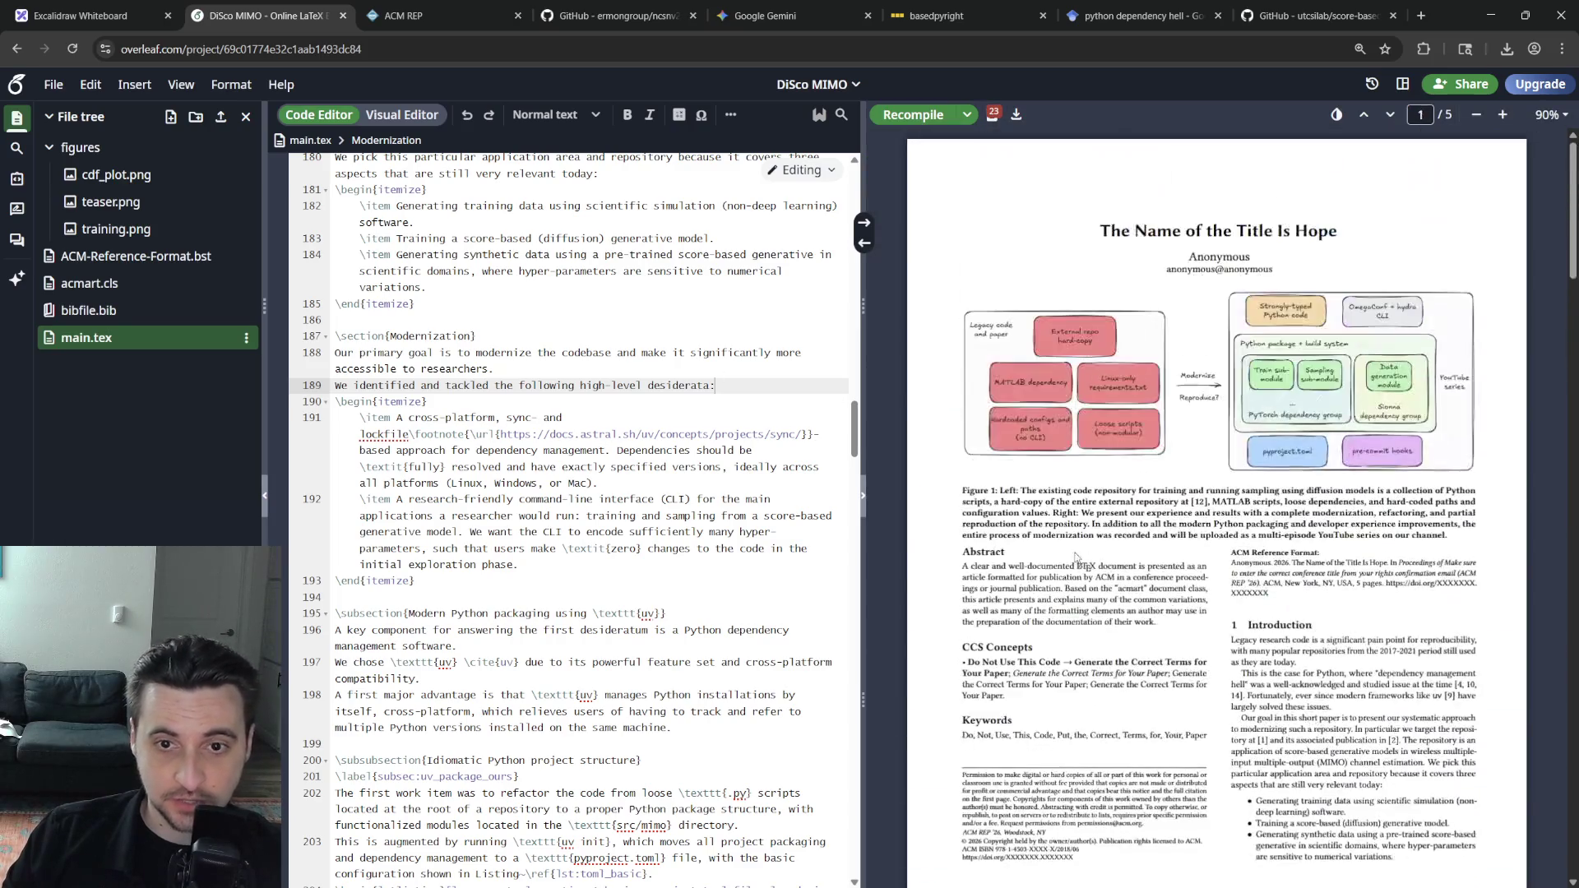
Locate the erroring citation on line 178 and show its text in the PDF
key("Down")
key("Up")
key("Up")
key("Up")
scroll(592, 481, "up", 3)
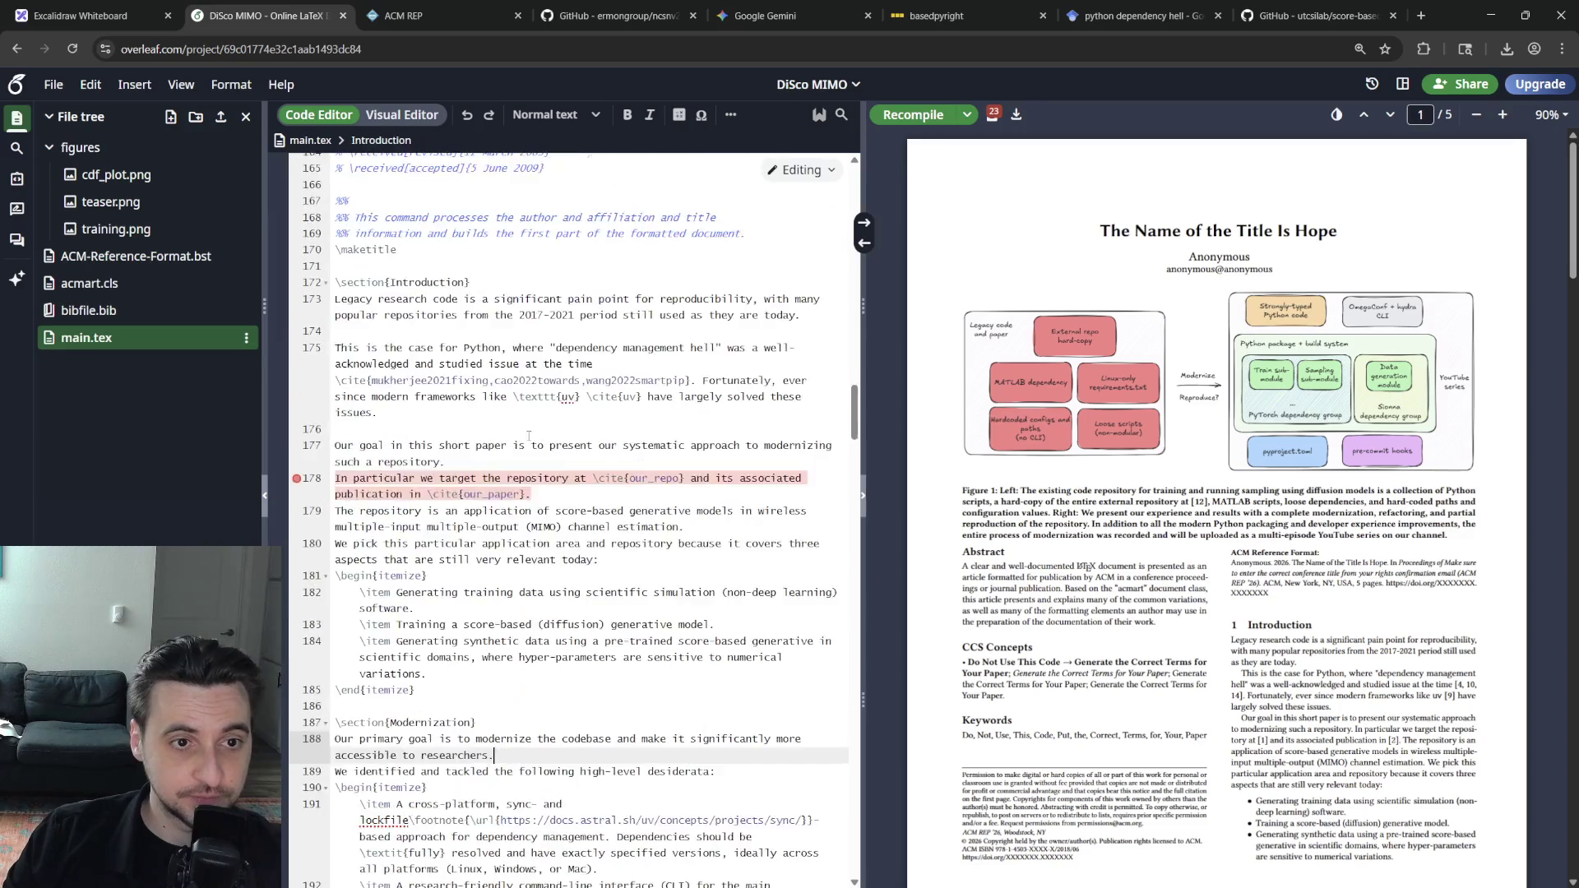
mouse_move(297, 247)
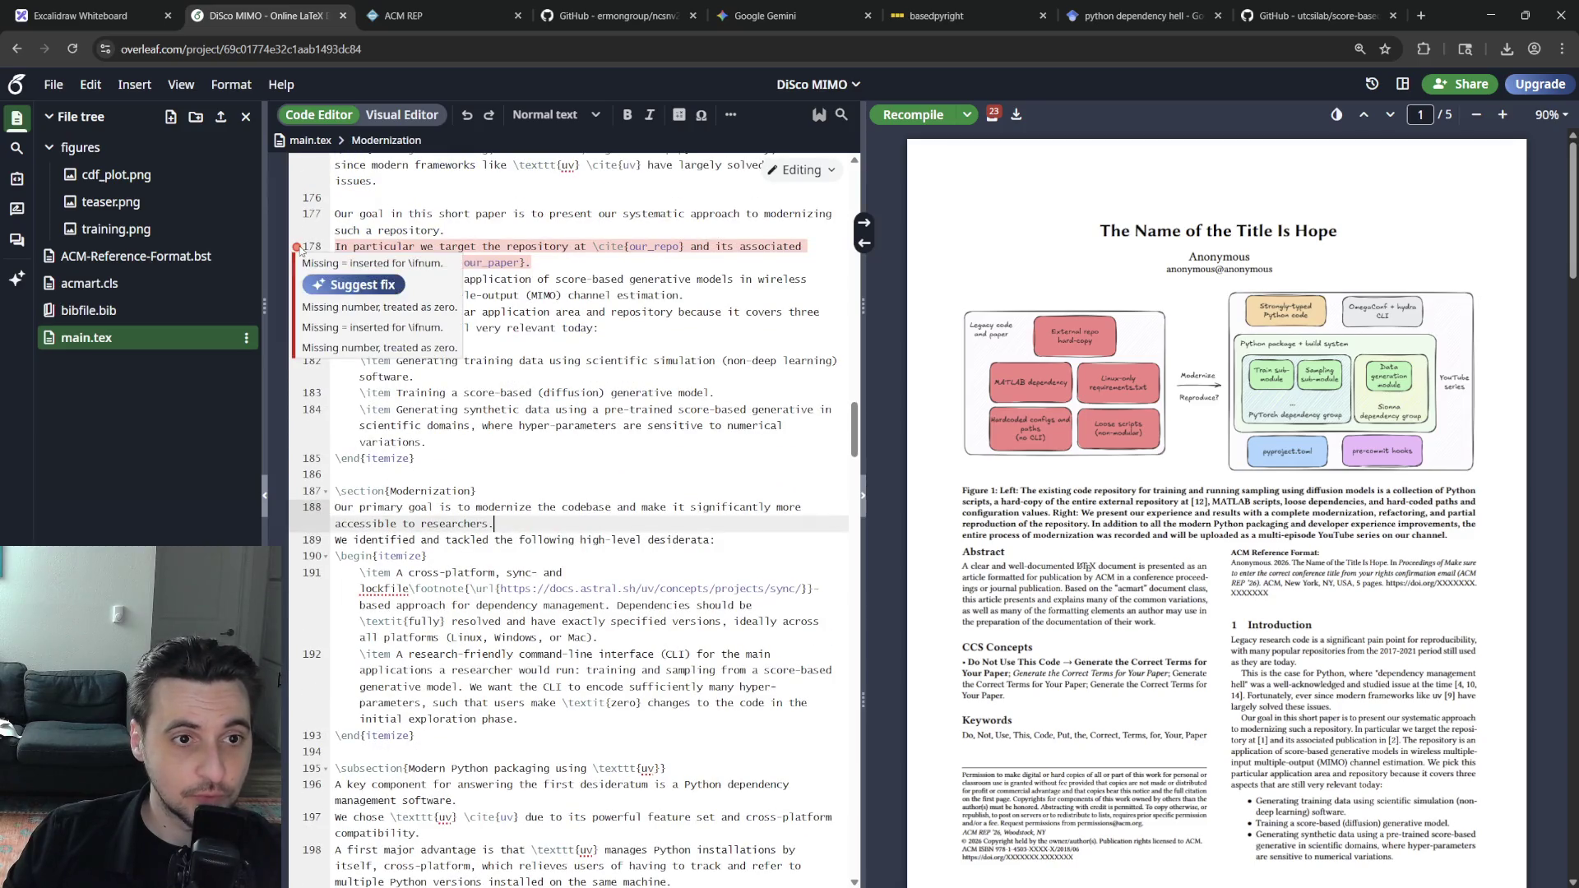
left_click(548, 256)
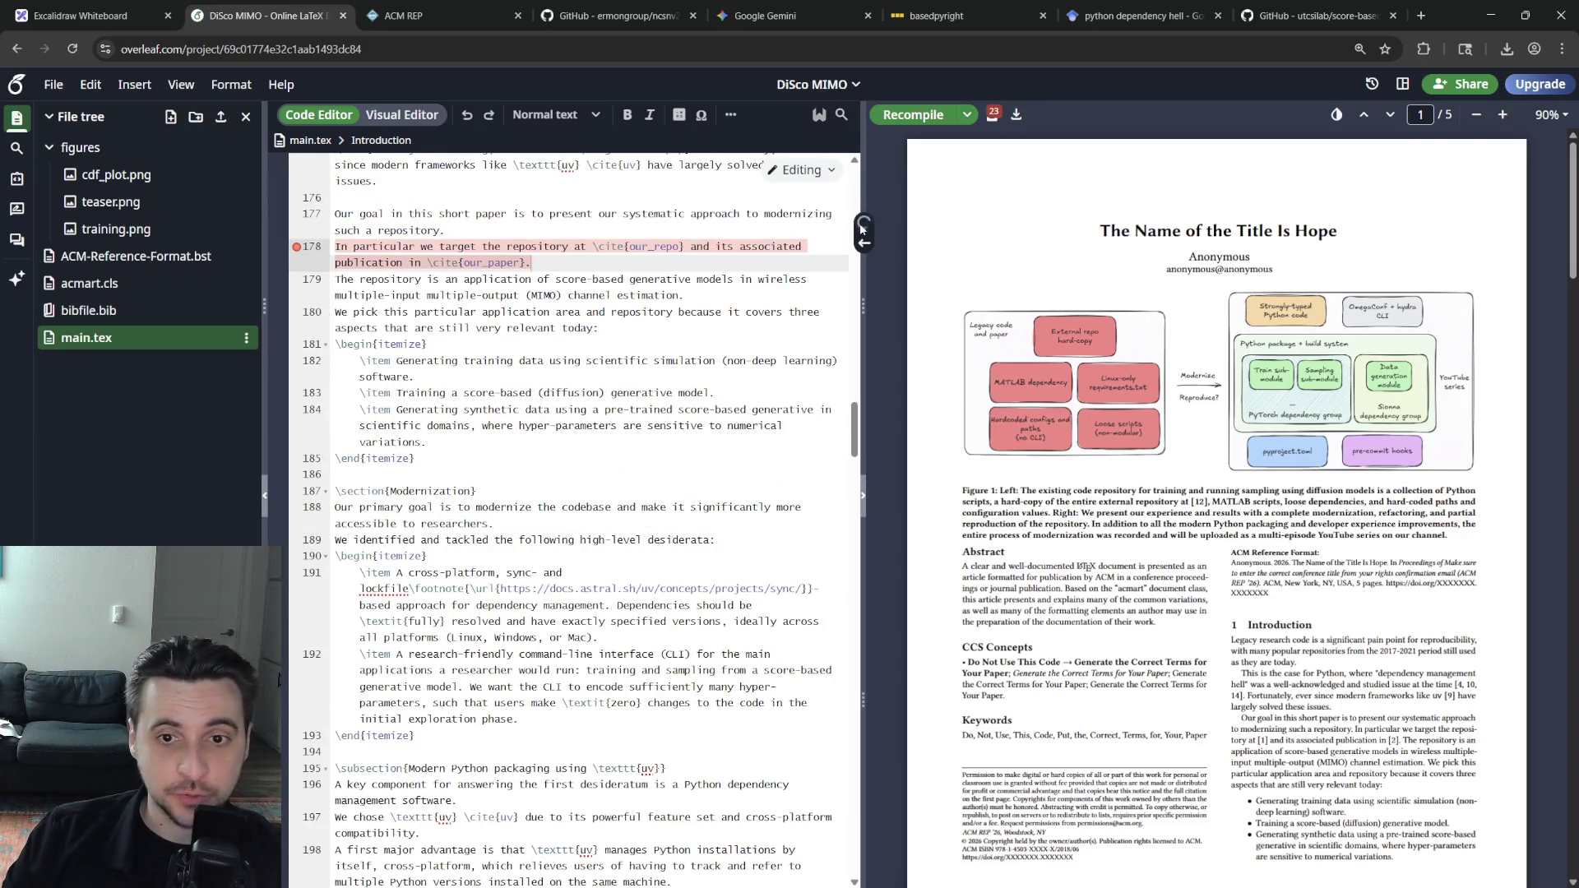
left_click(864, 222)
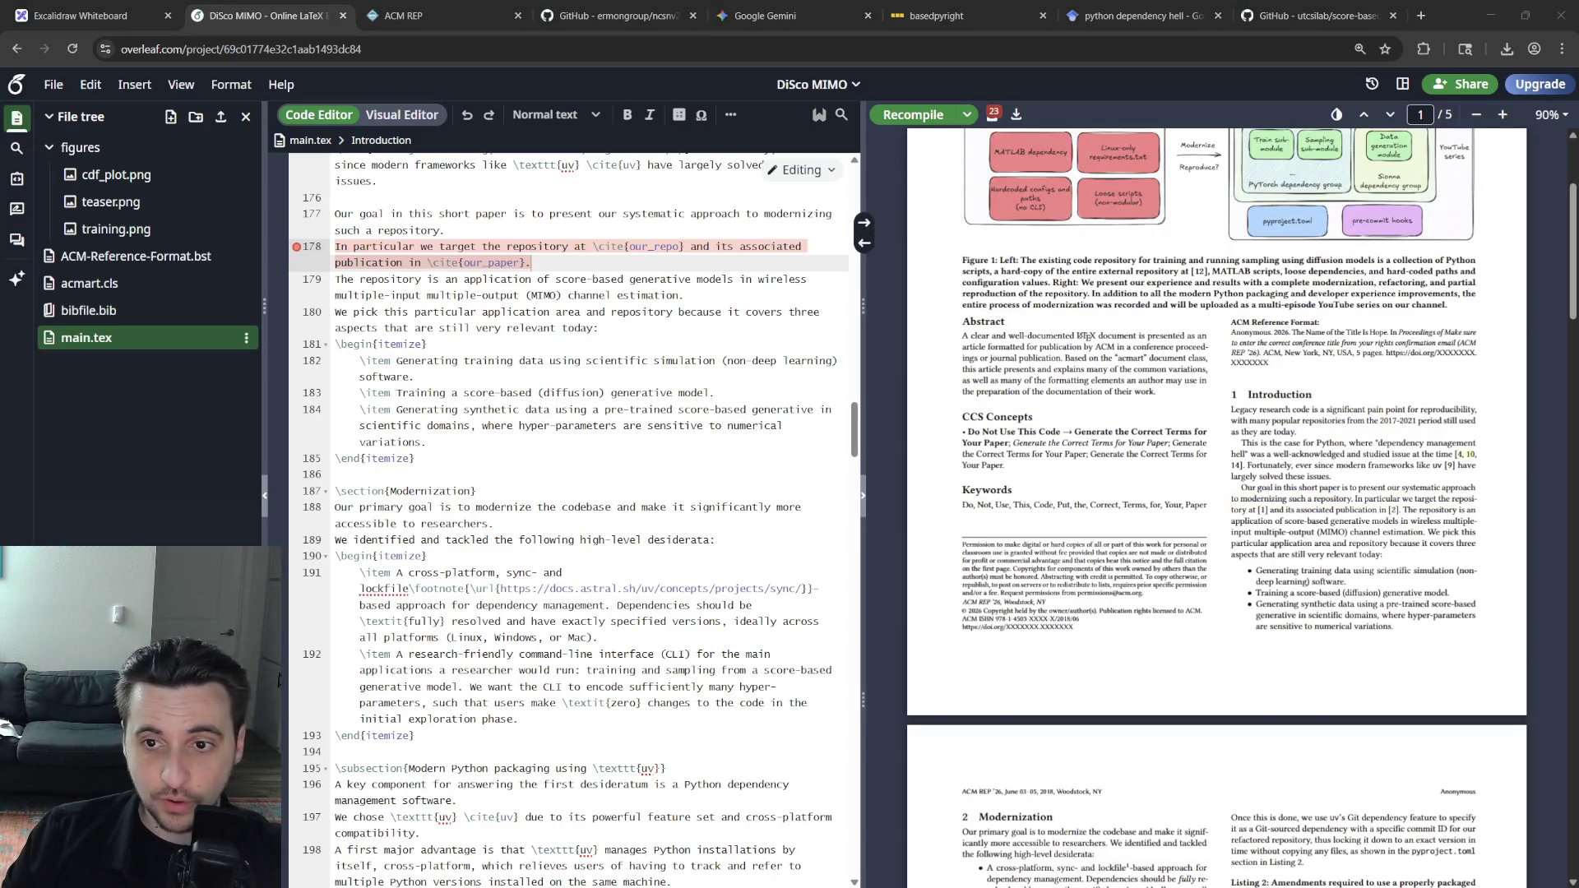
scroll(1217, 494, "down", 10)
scroll(1217, 494, "down", 5)
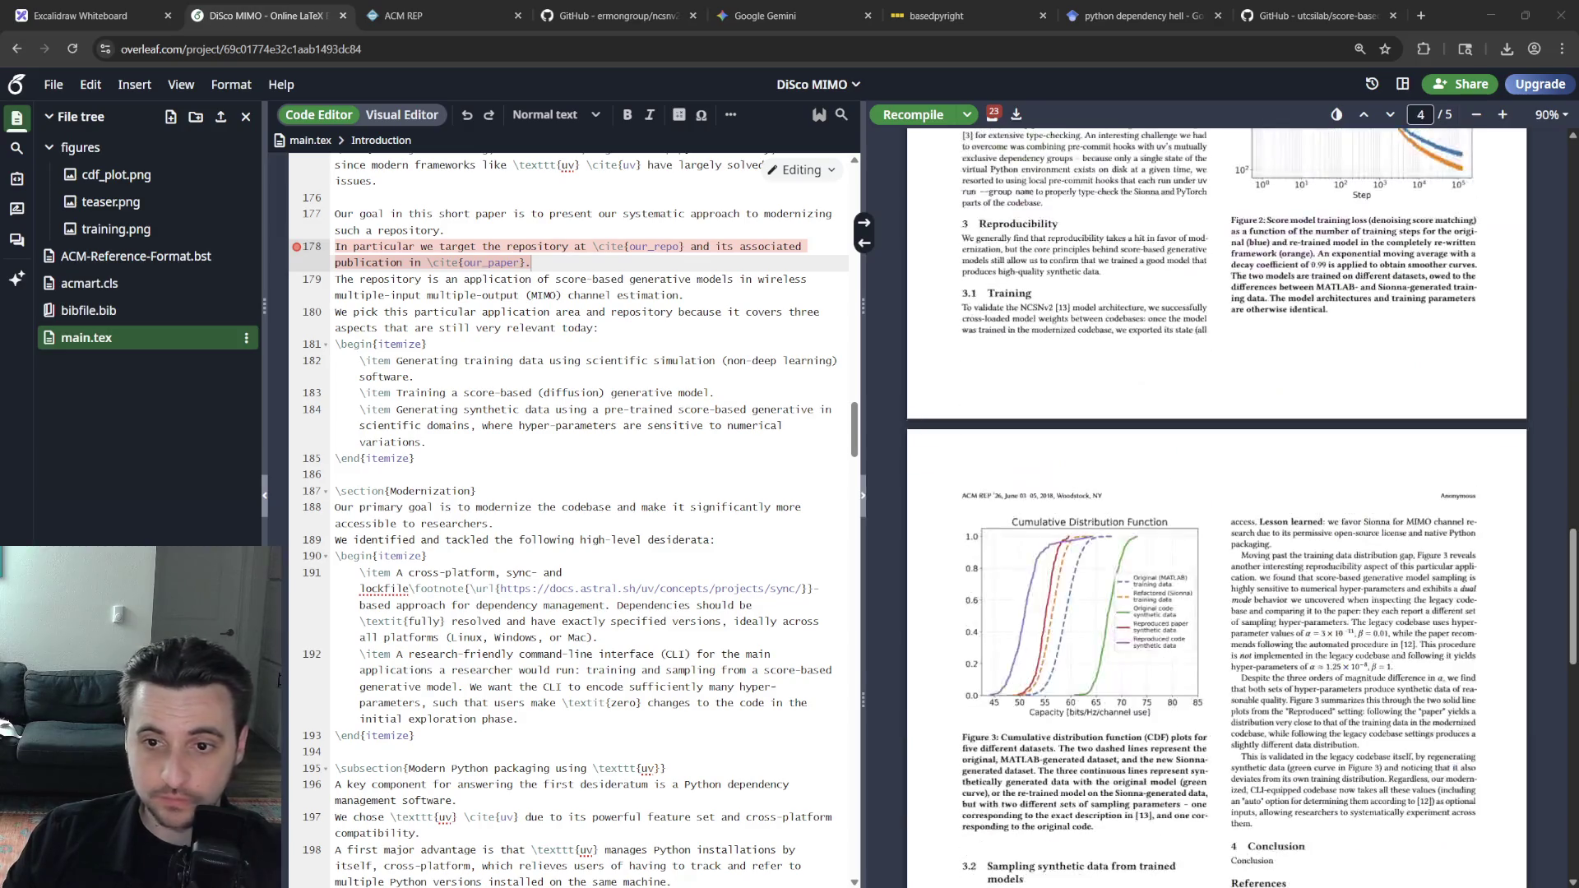
scroll(1217, 493, "down", 10)
scroll(1217, 493, "down", 10)
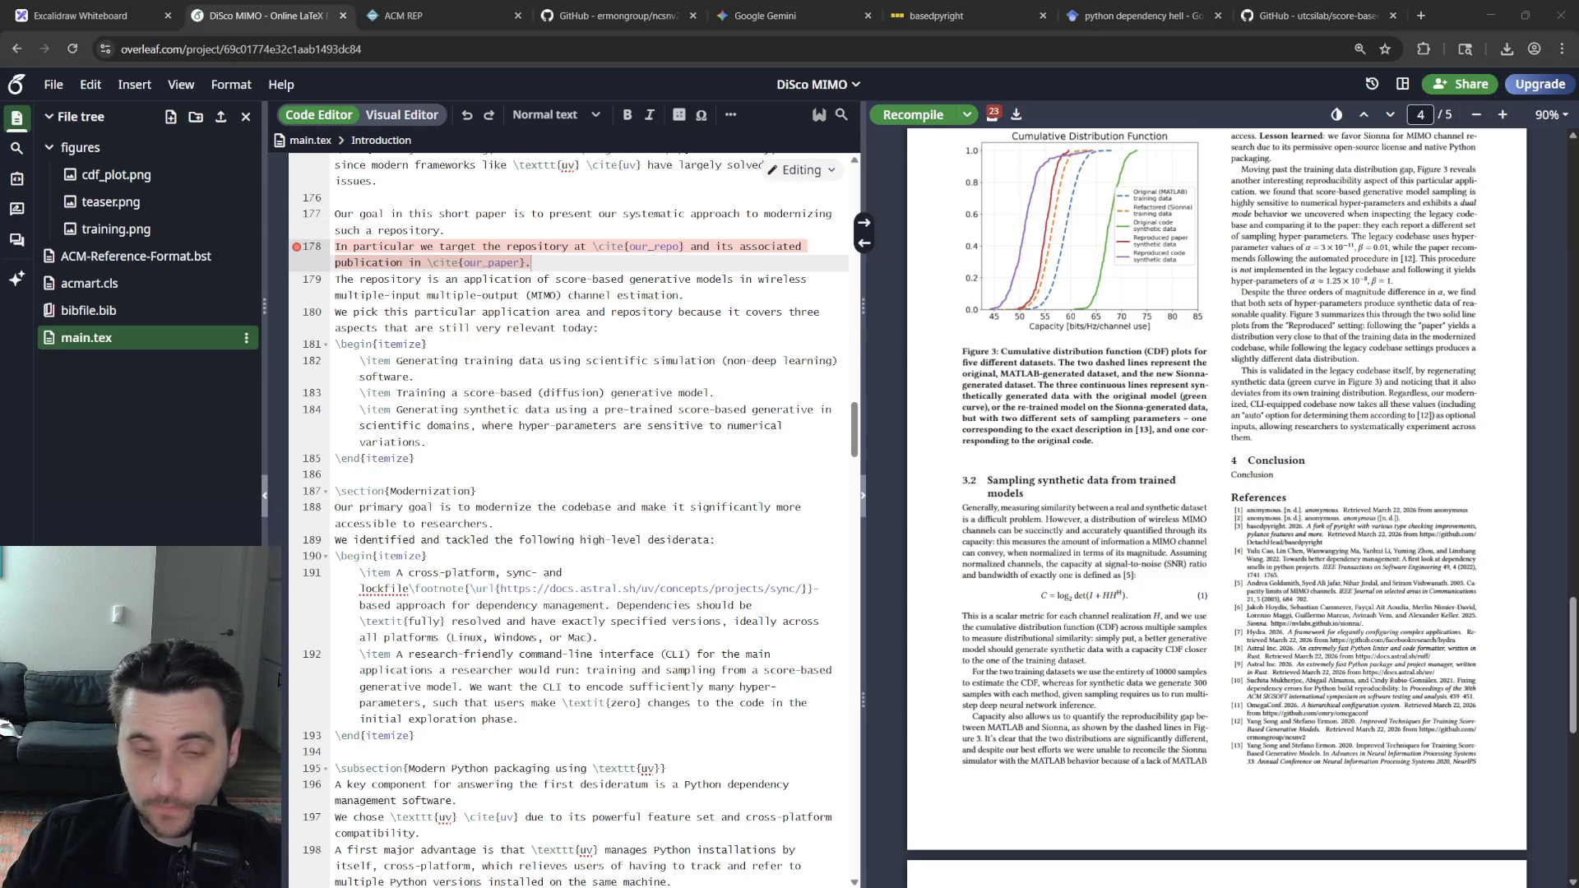
Return to bibfile.bib at the anonymized our_paper entry's title field
left_click(87, 309)
left_click(537, 418)
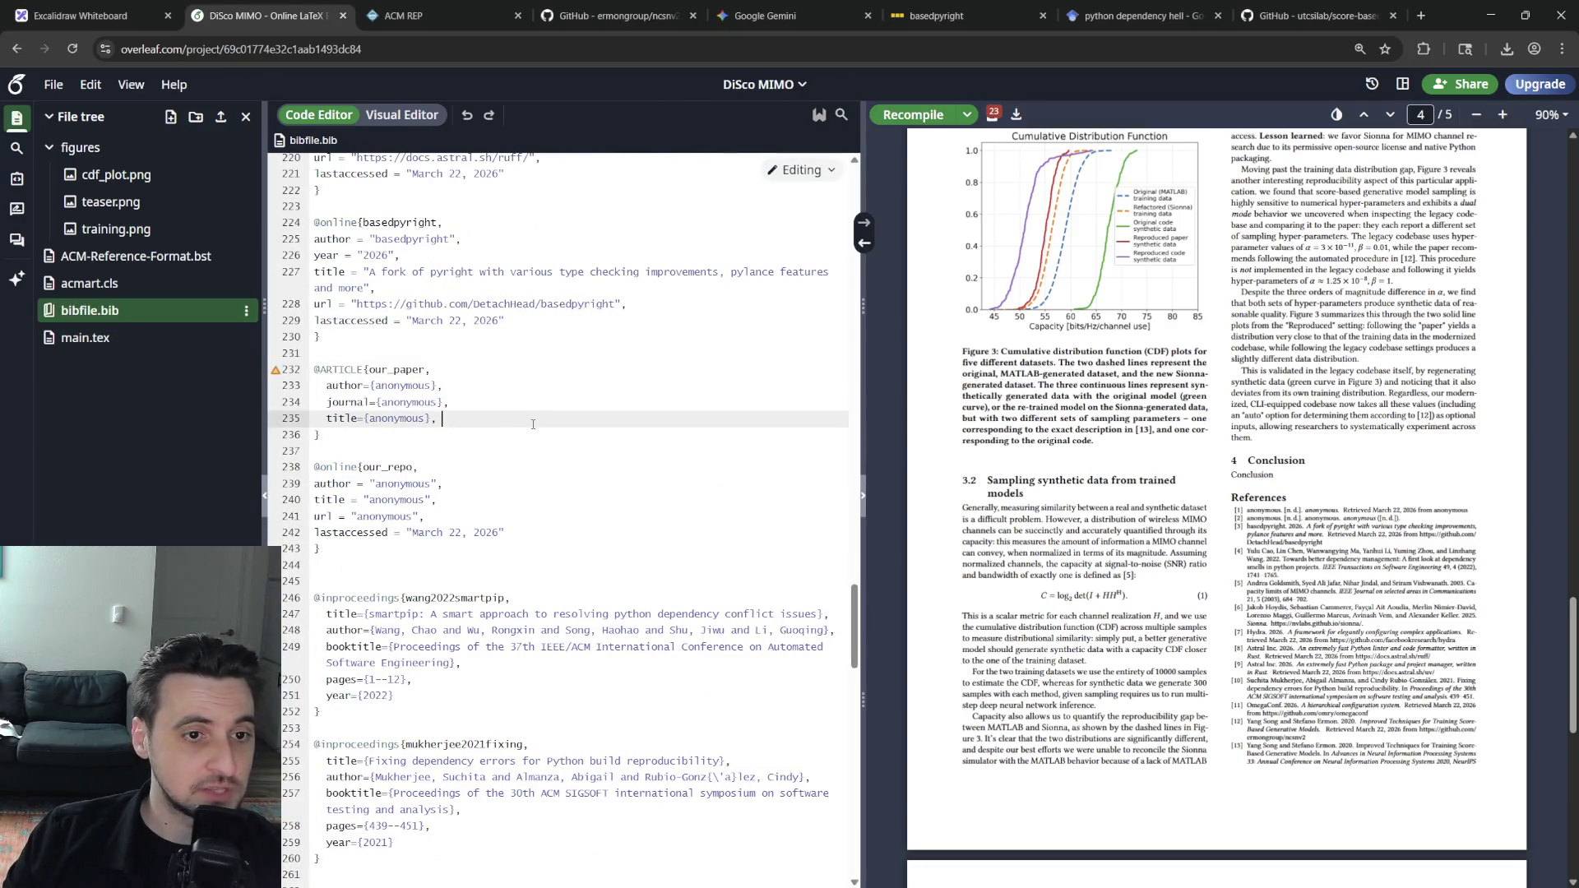
Add year={anonymous} to the our_paper entry, then recompile from main.tex
key("Return")
type("year")
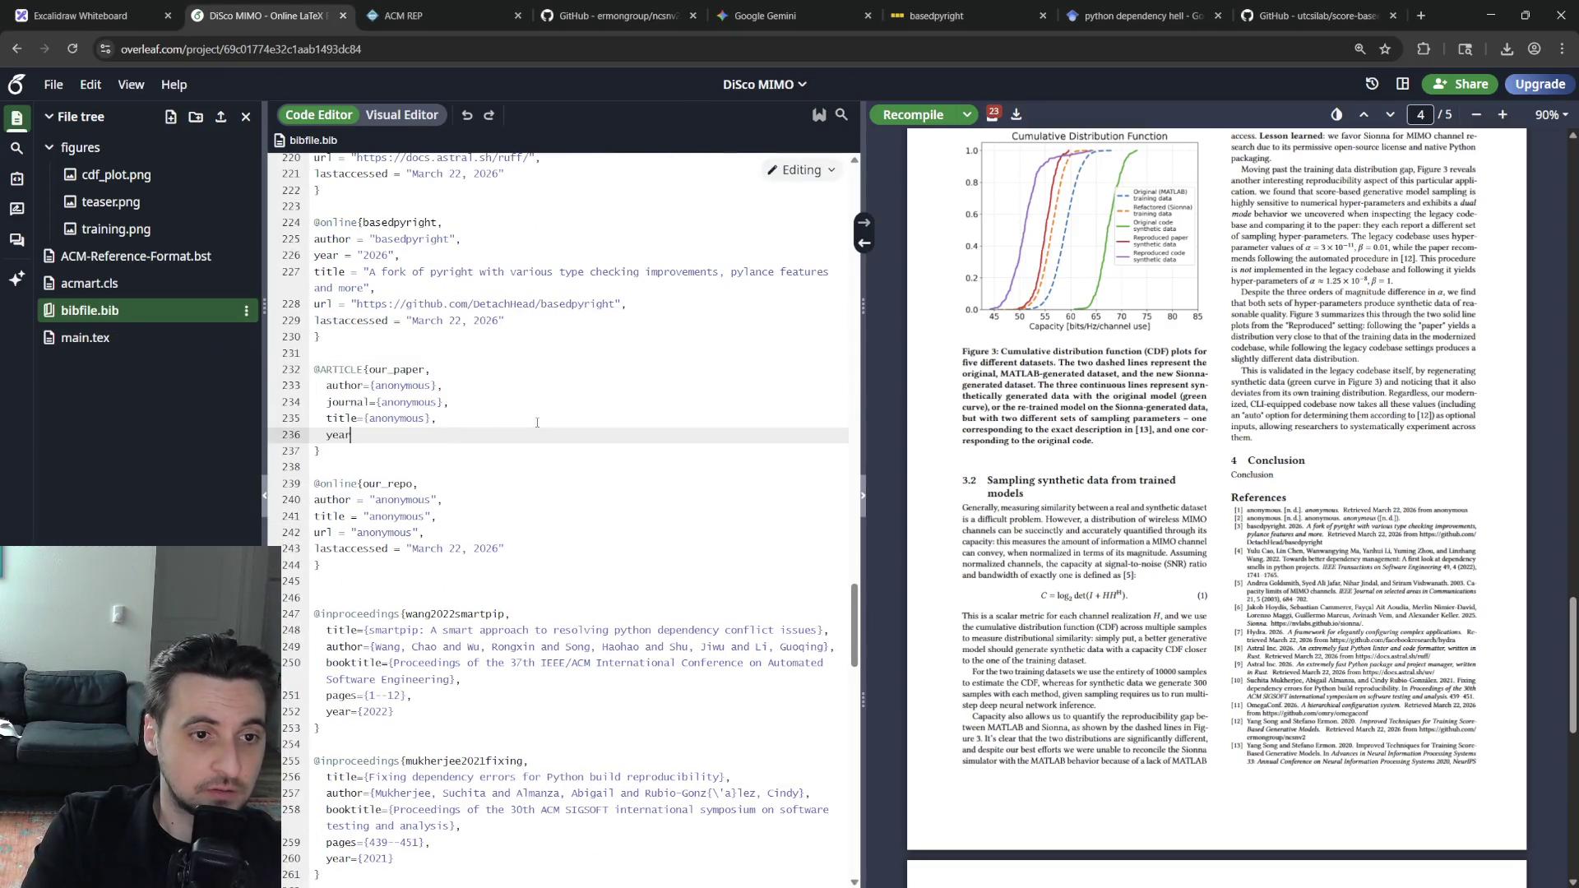
type("={anonymous}")
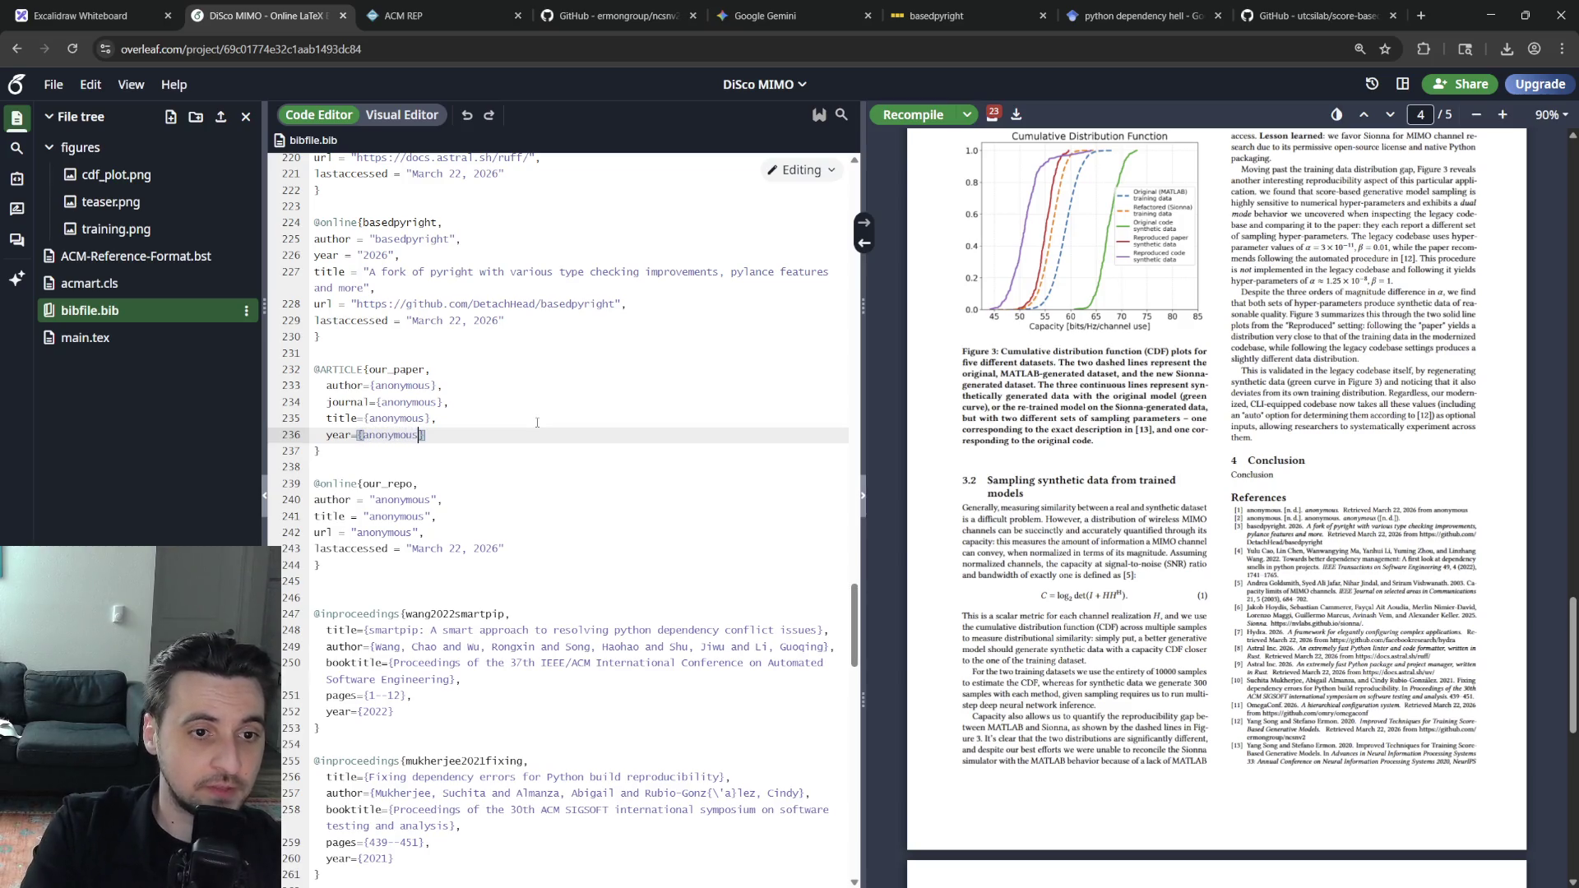
type(",")
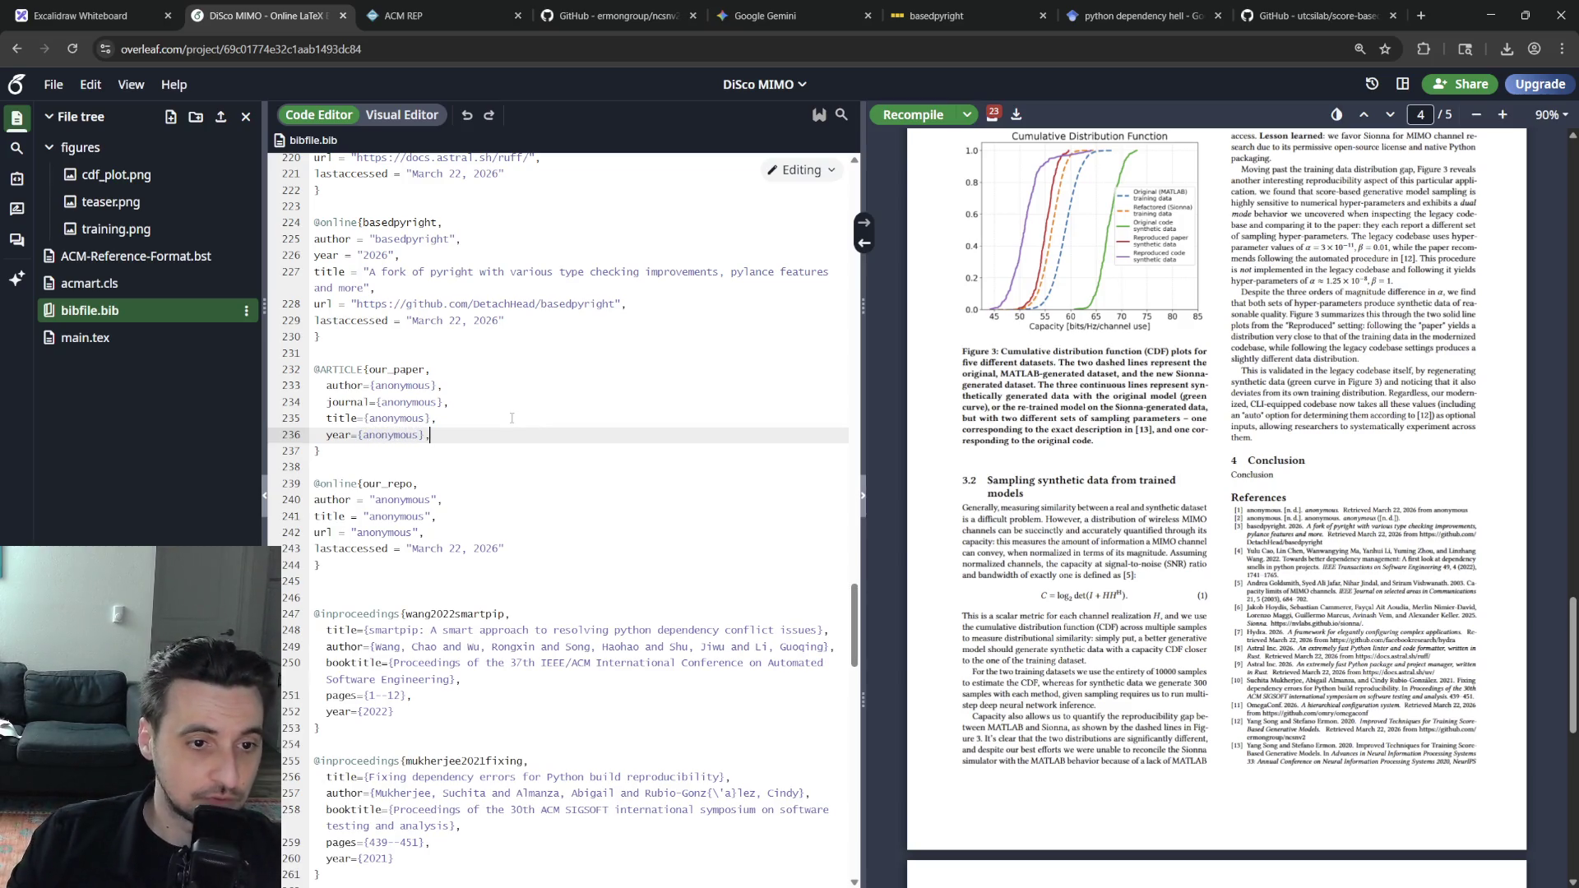
left_click(137, 336)
left_click(910, 114)
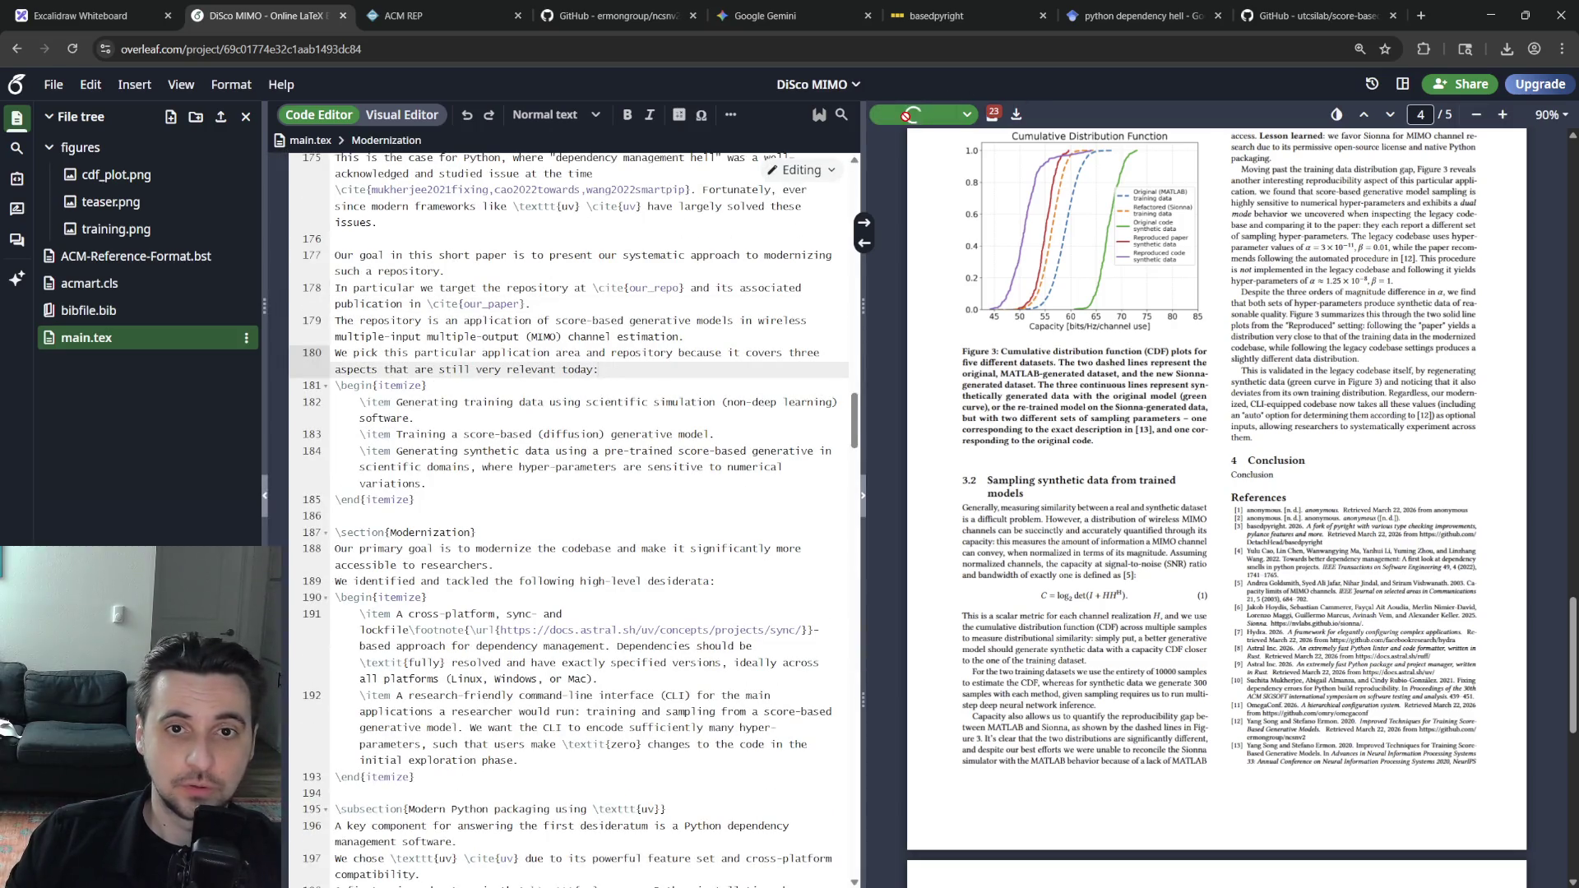
left_click(584, 385)
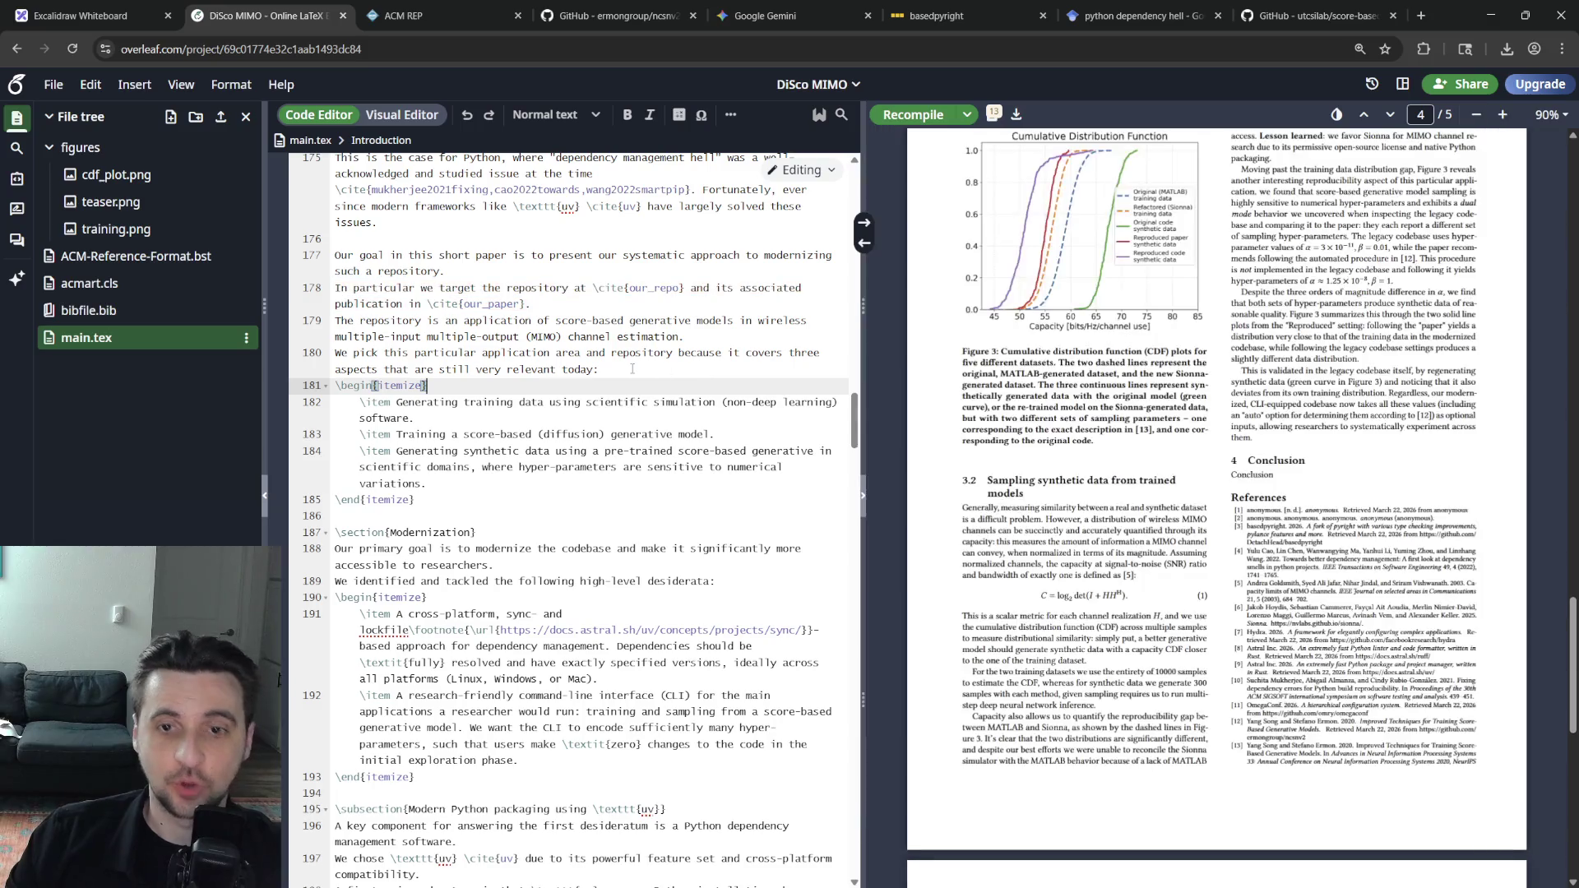
scroll(604, 365, "up", 10)
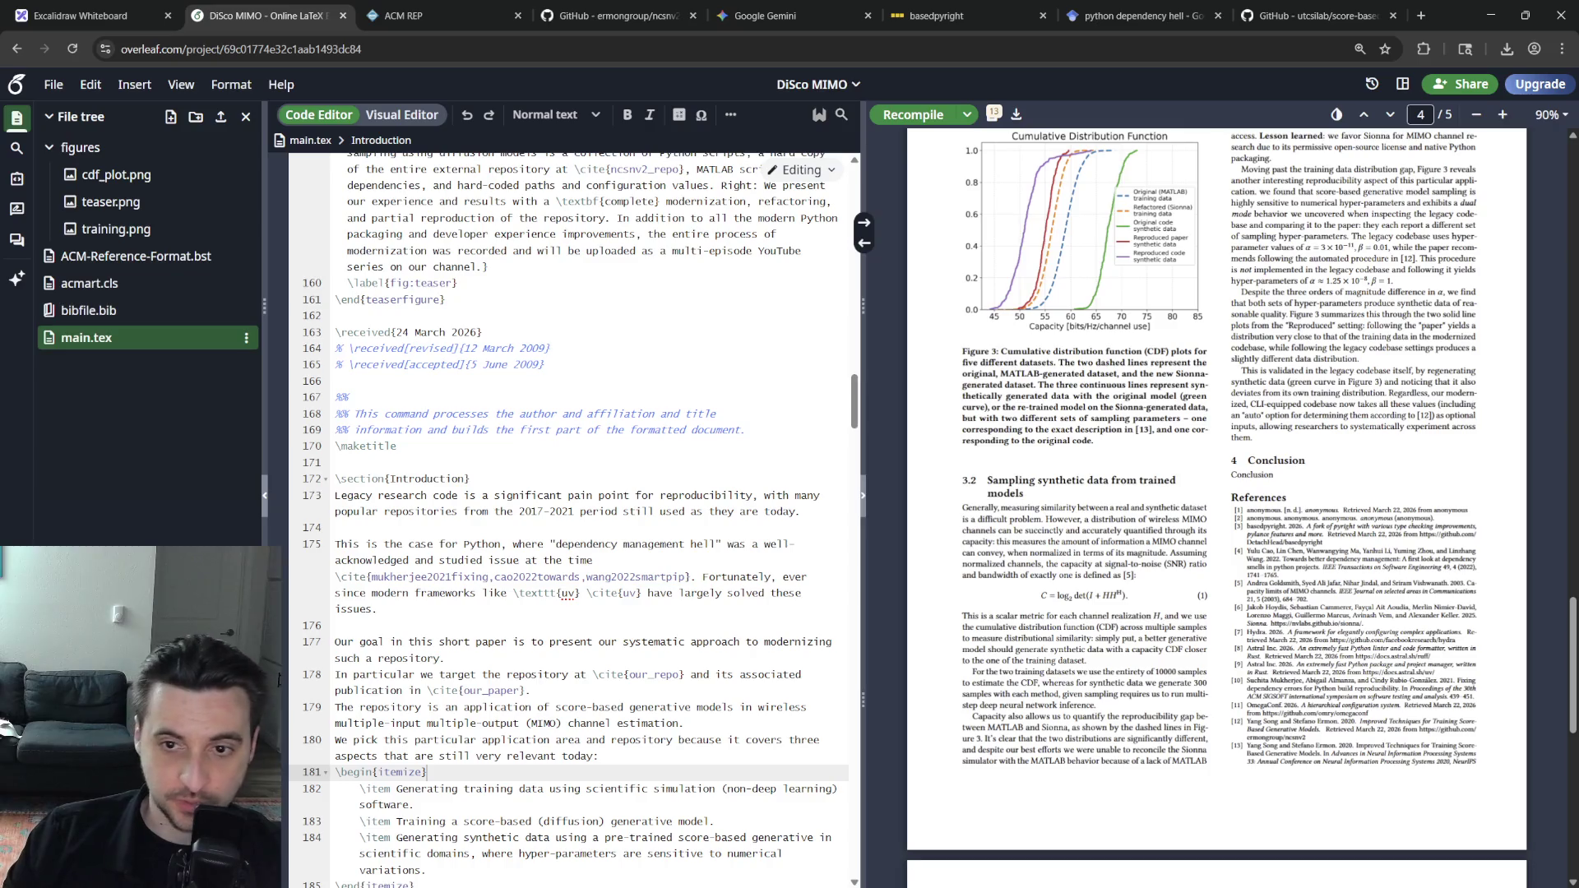
scroll(1385, 675, "up", 3)
scroll(1386, 675, "up", 3)
scroll(1386, 675, "up", 4)
scroll(1385, 675, "up", 3)
scroll(1382, 655, "down", 3)
scroll(1373, 619, "down", 2)
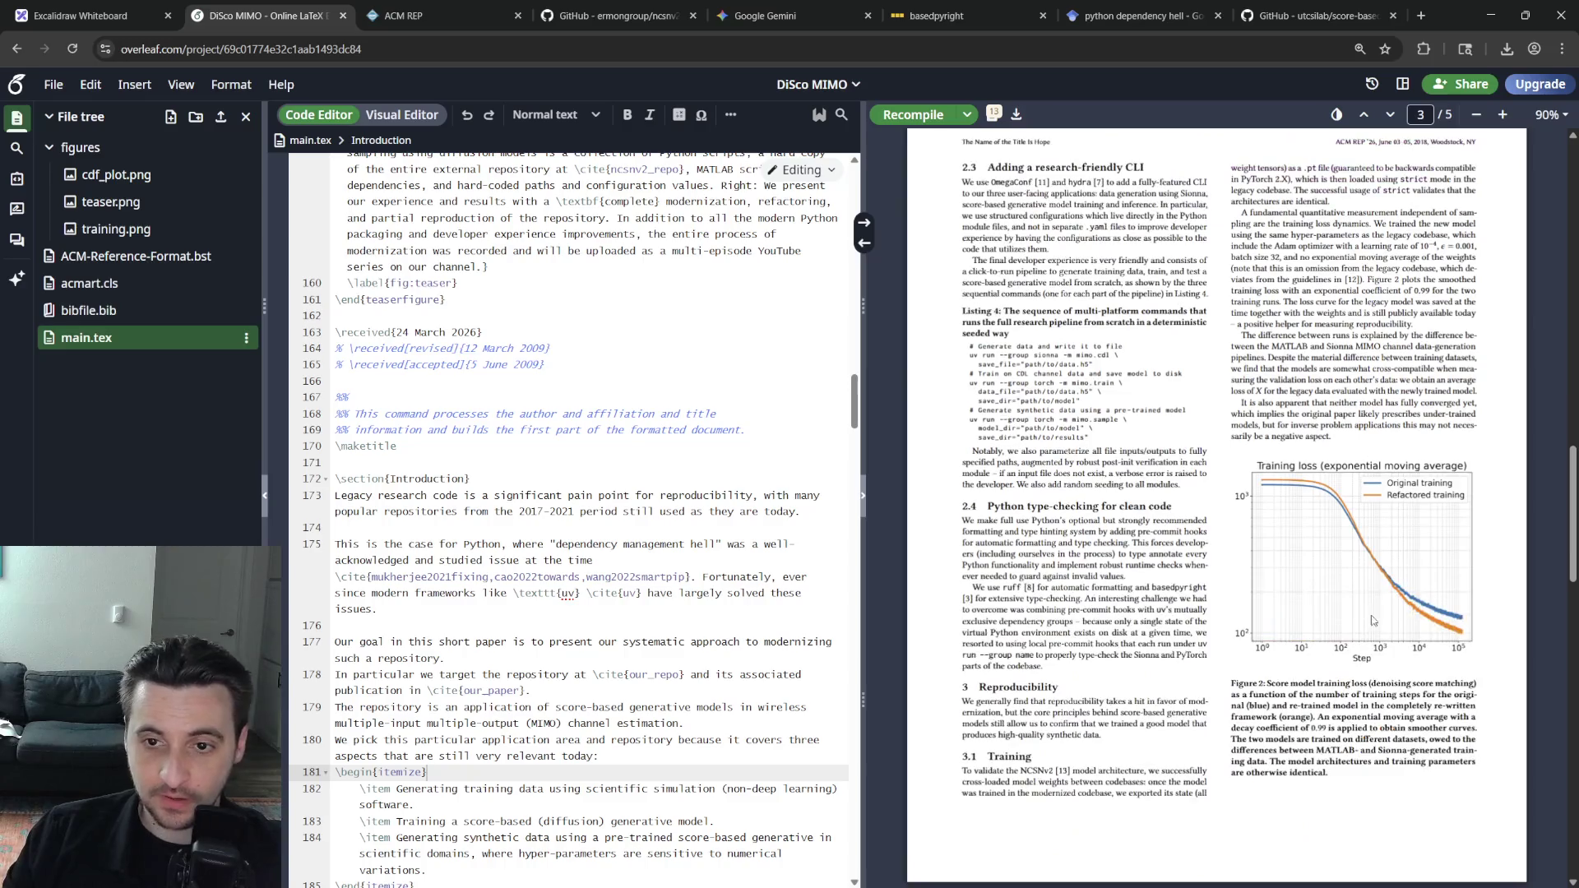
scroll(1370, 623, "up", 5)
scroll(1363, 623, "up", 5)
scroll(1357, 623, "up", 4)
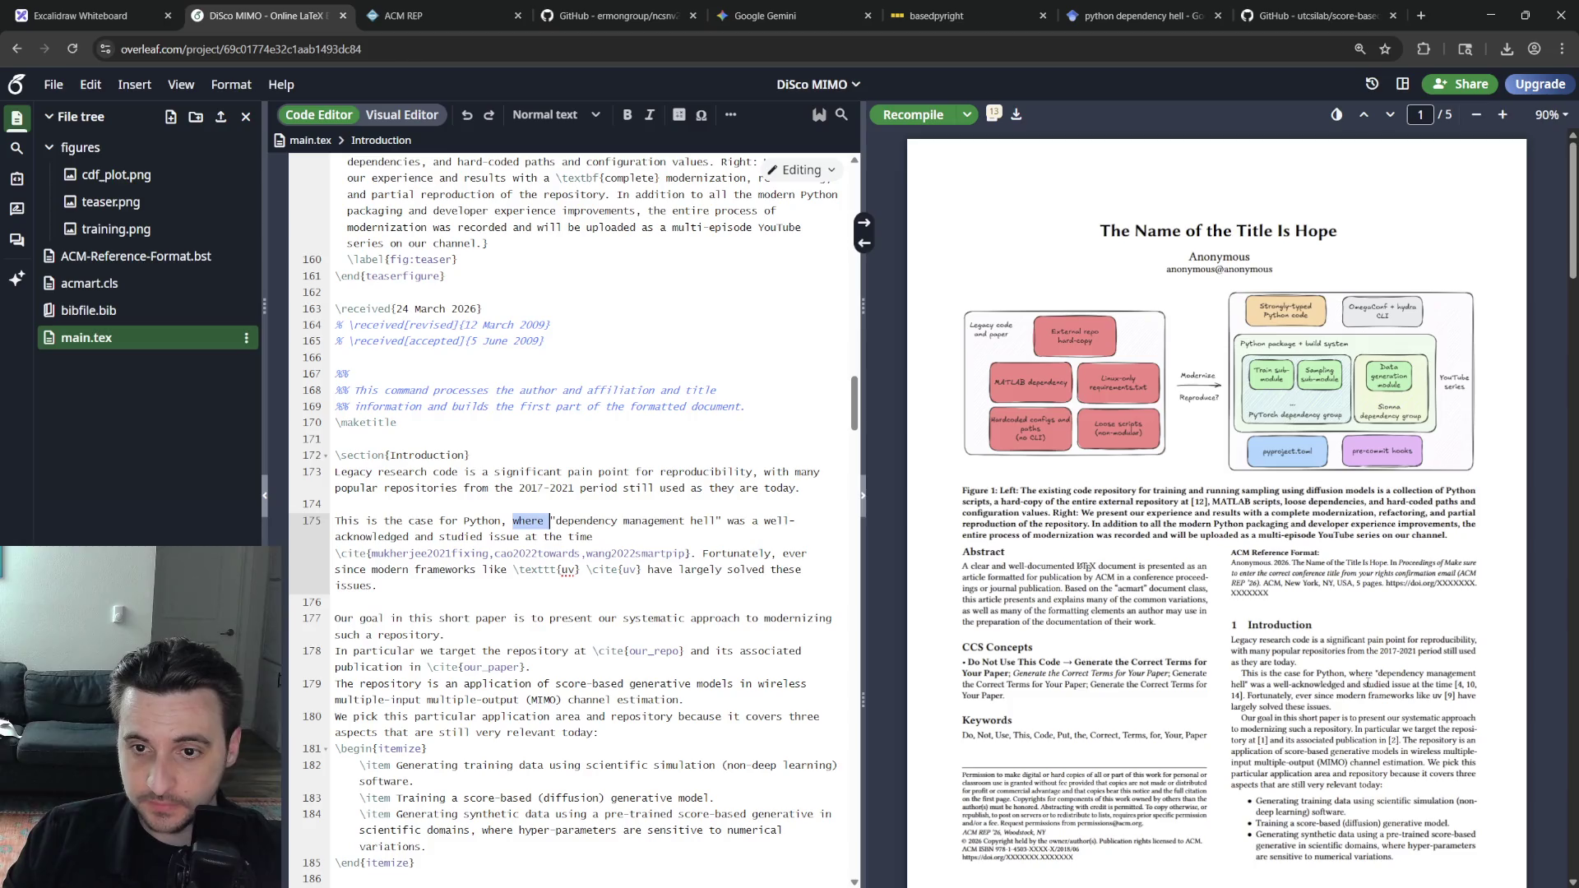
Merge the Introduction's opening paragraphs by removing the blank line between them
left_click(559, 522)
triple_click(636, 521)
left_click(645, 570)
left_click(510, 504)
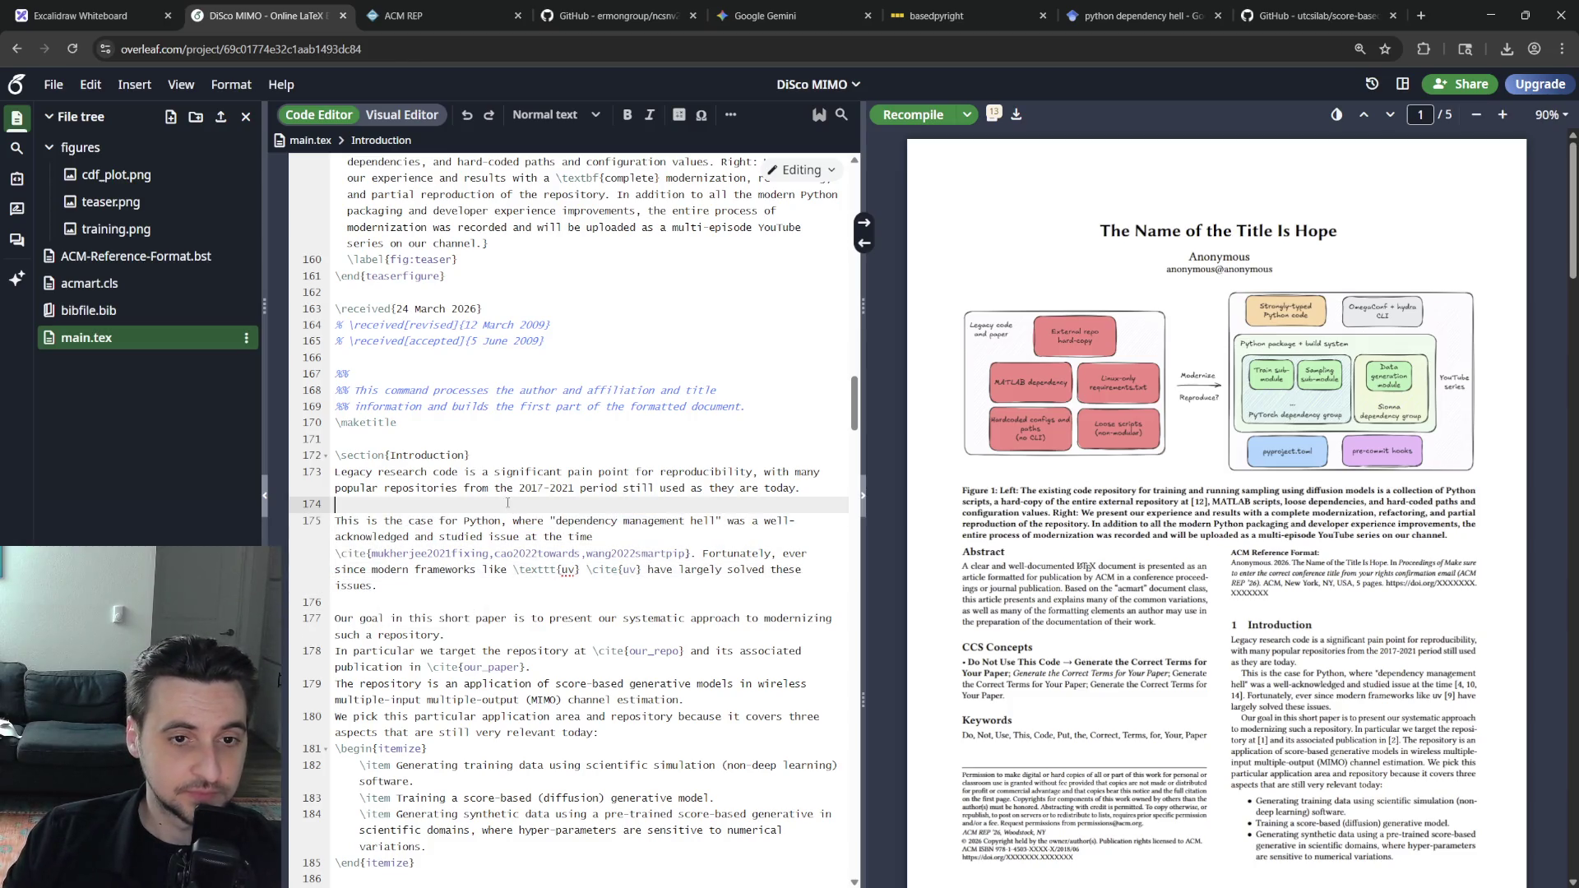
key("BackSpace")
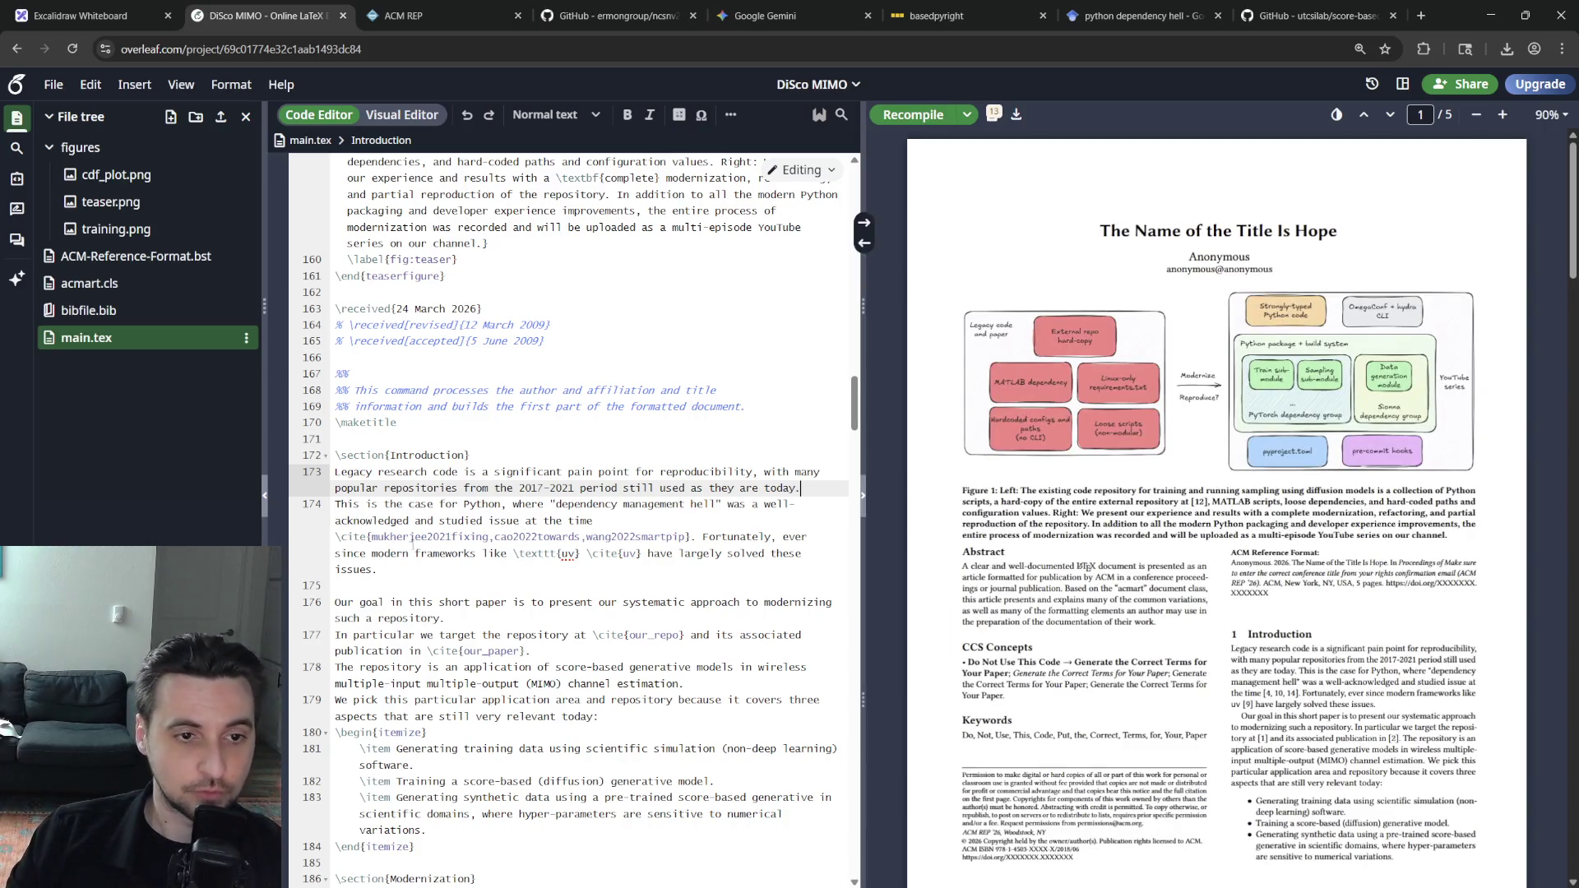
left_click(496, 538)
Add a comma after "ever since" and extend the uv sentence with "and enabled much more seamless dependency management."
left_click(591, 554)
left_click(594, 590)
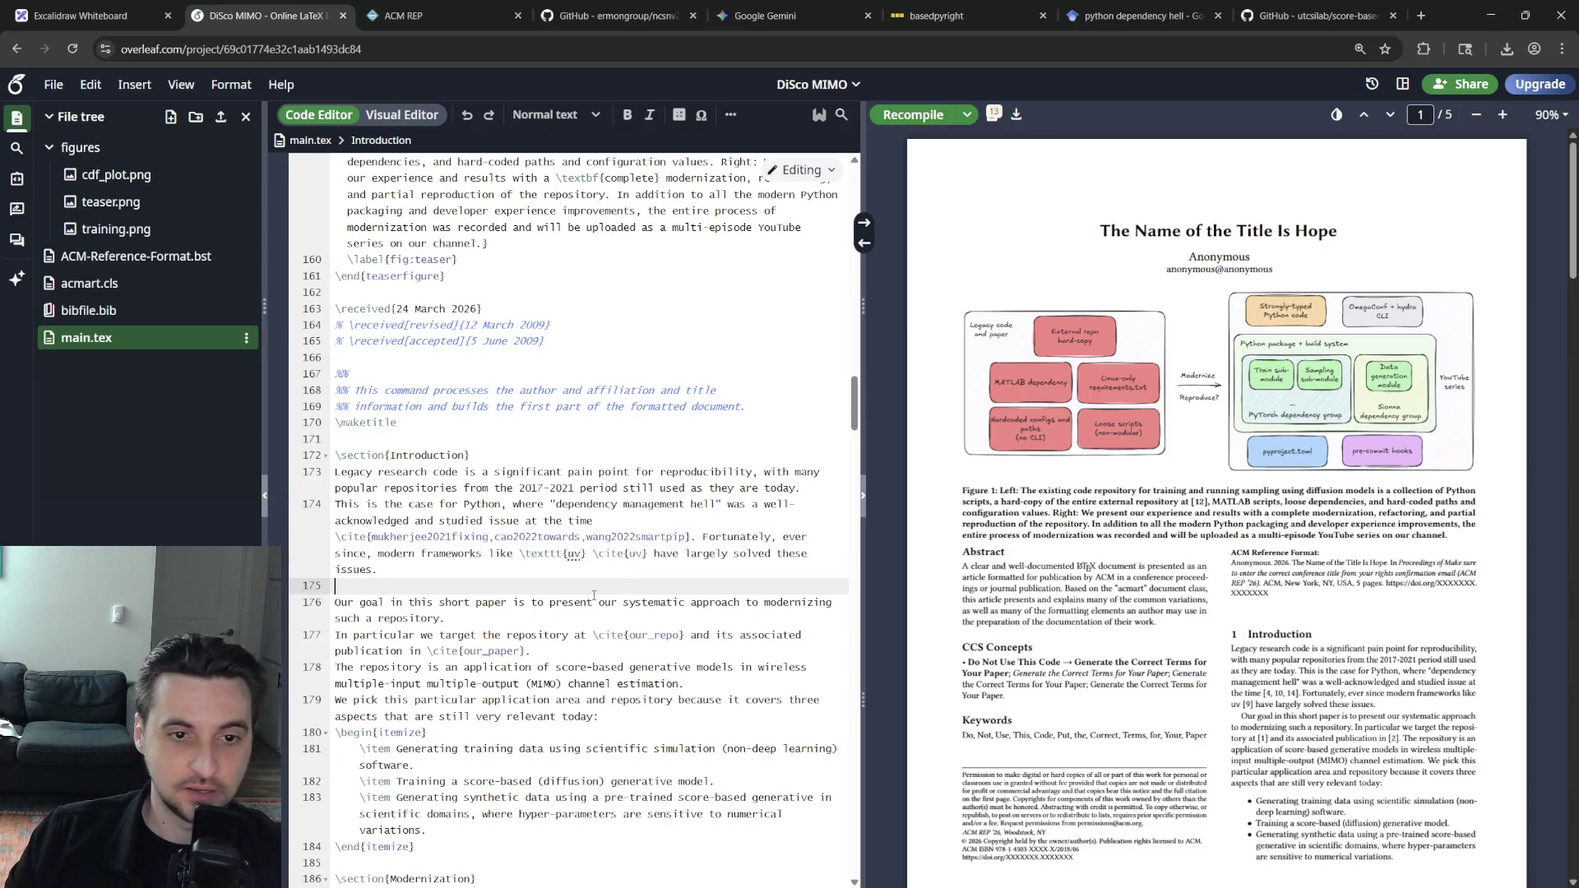
left_click(497, 571)
key("BackSpace")
type("and enabled much more sea")
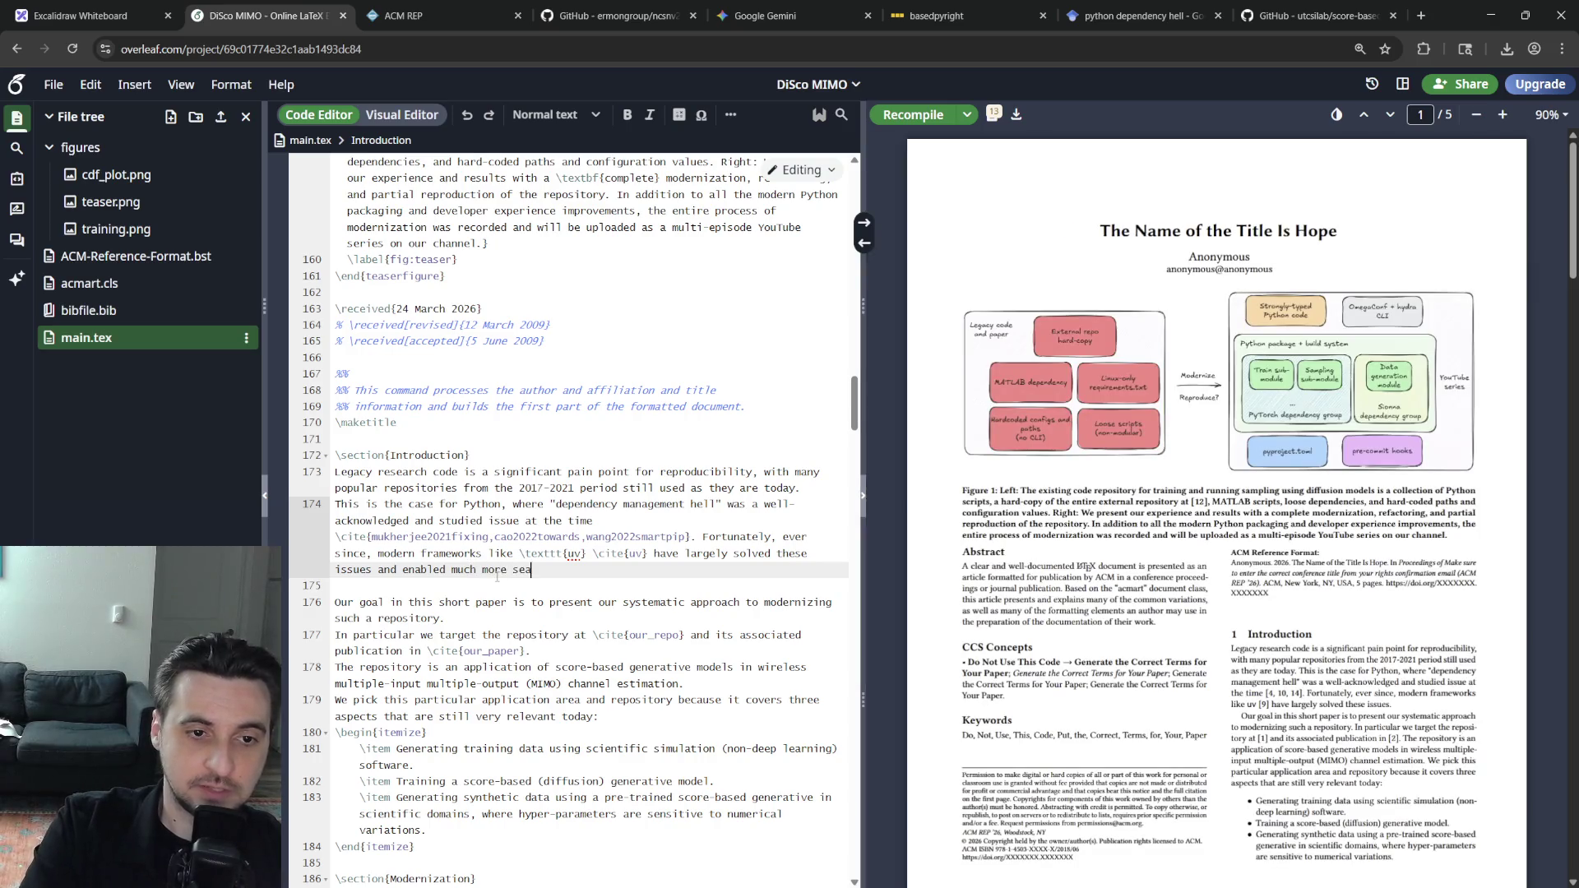
type("cy management.")
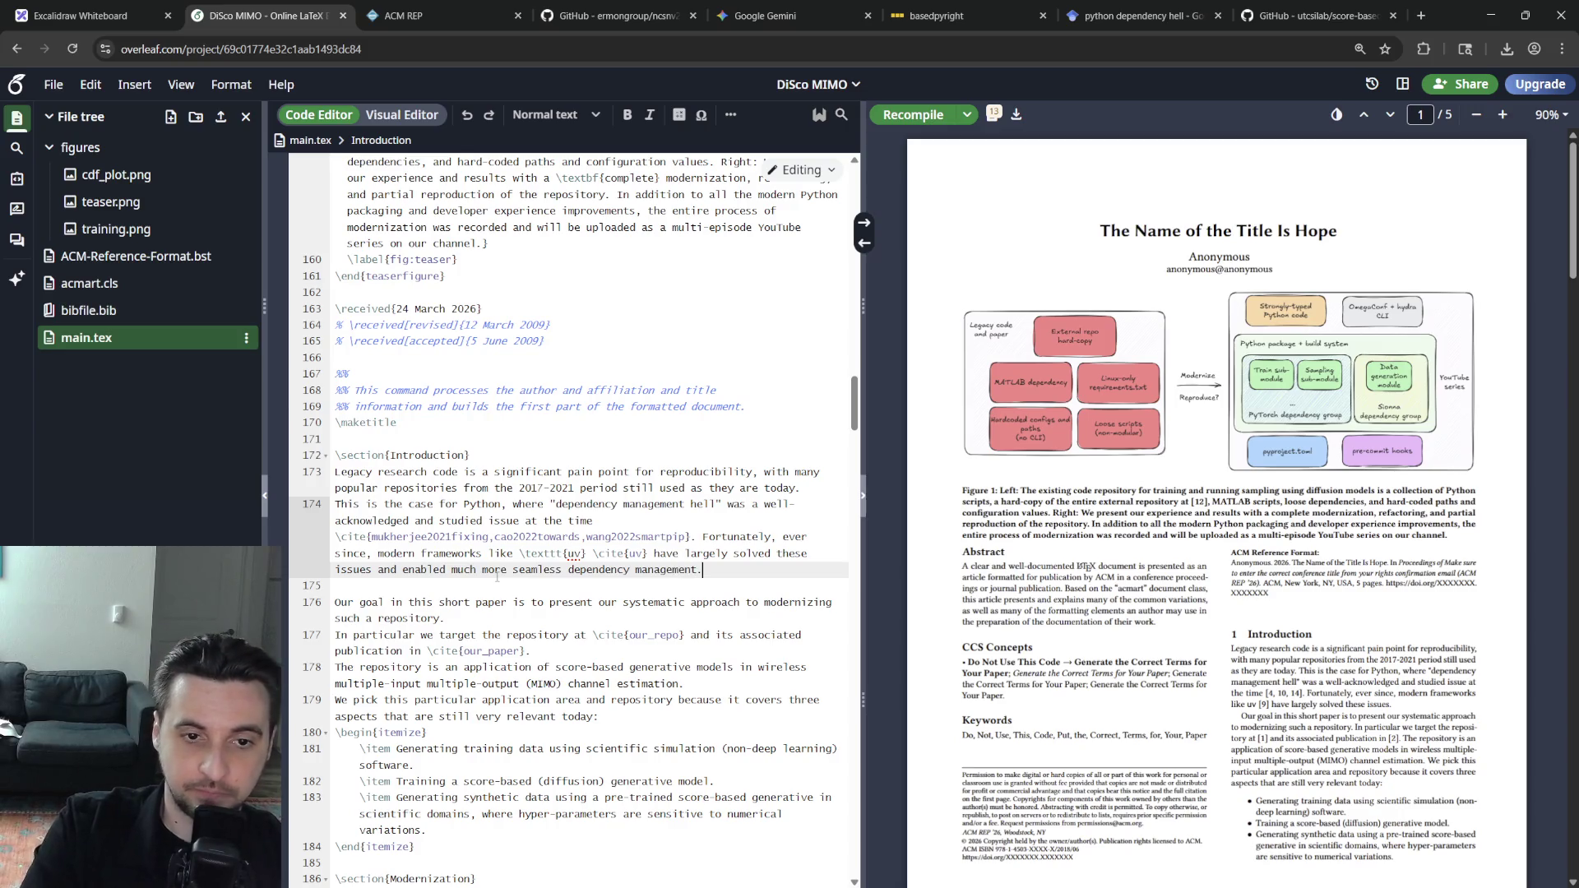
key("Down")
key("Down")
key("Down")
key("Down")
key("Down")
key("Down")
key("Down")
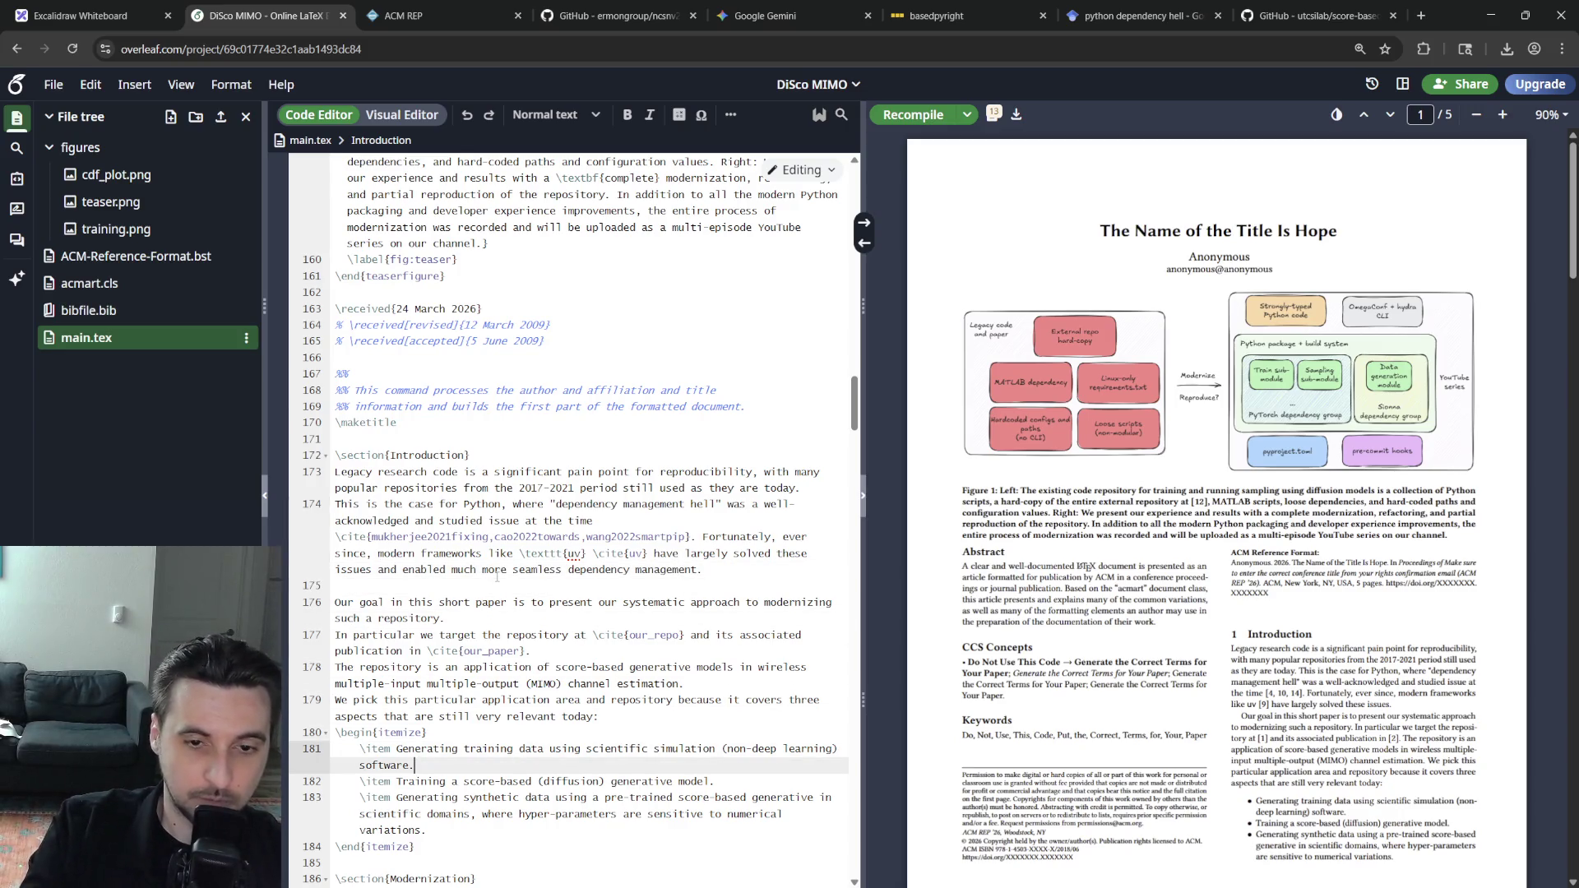
key("Home")
key("End")
key("Down")
key("Down")
key("Down")
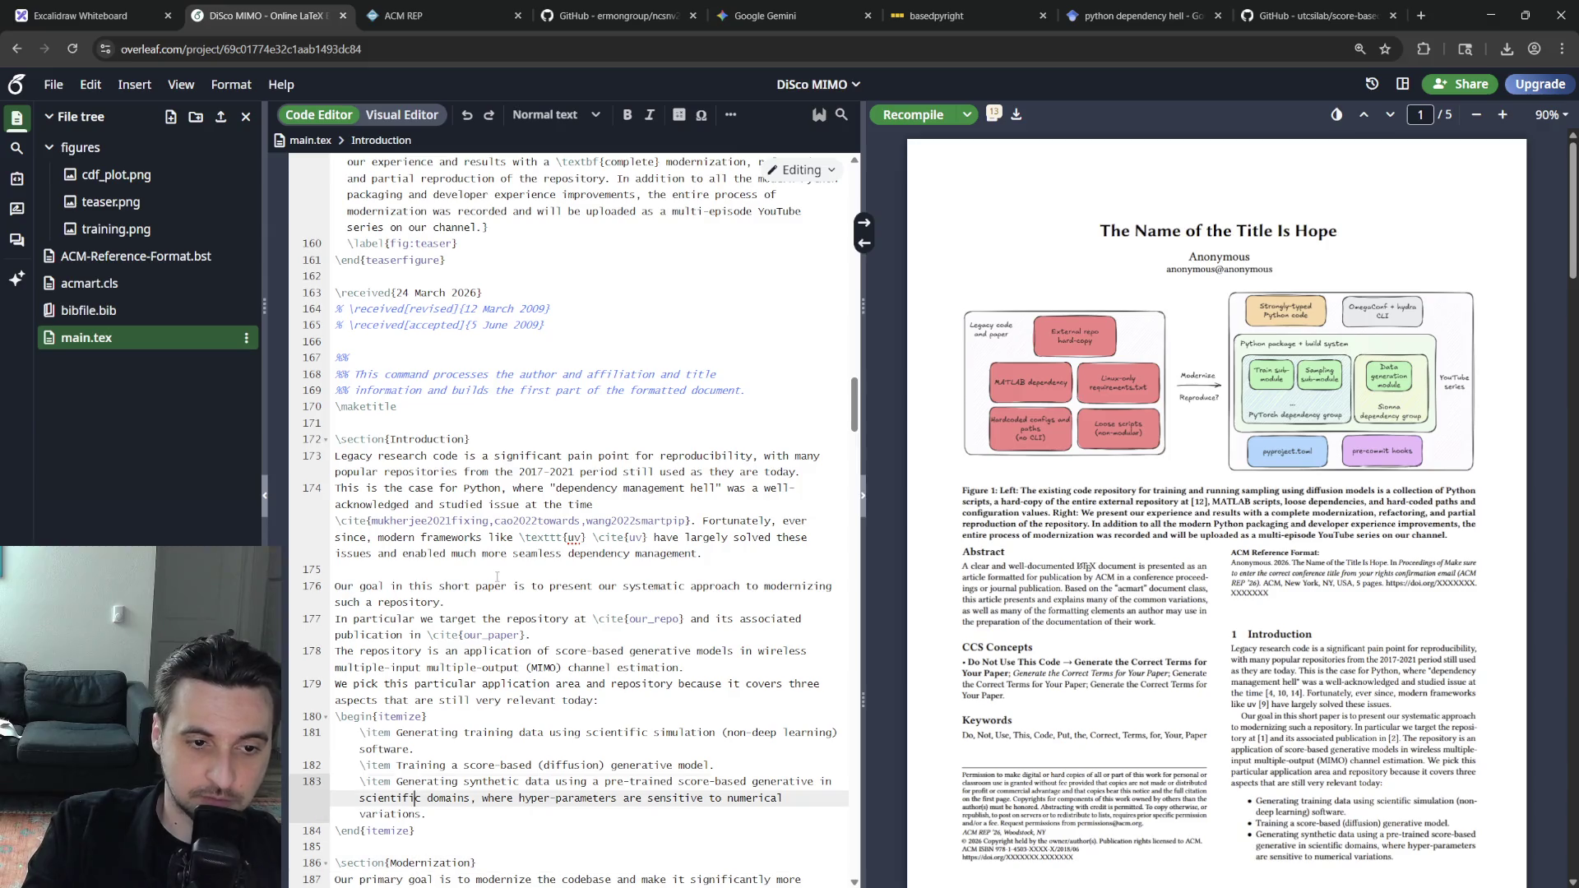
key("Up")
key("Up")
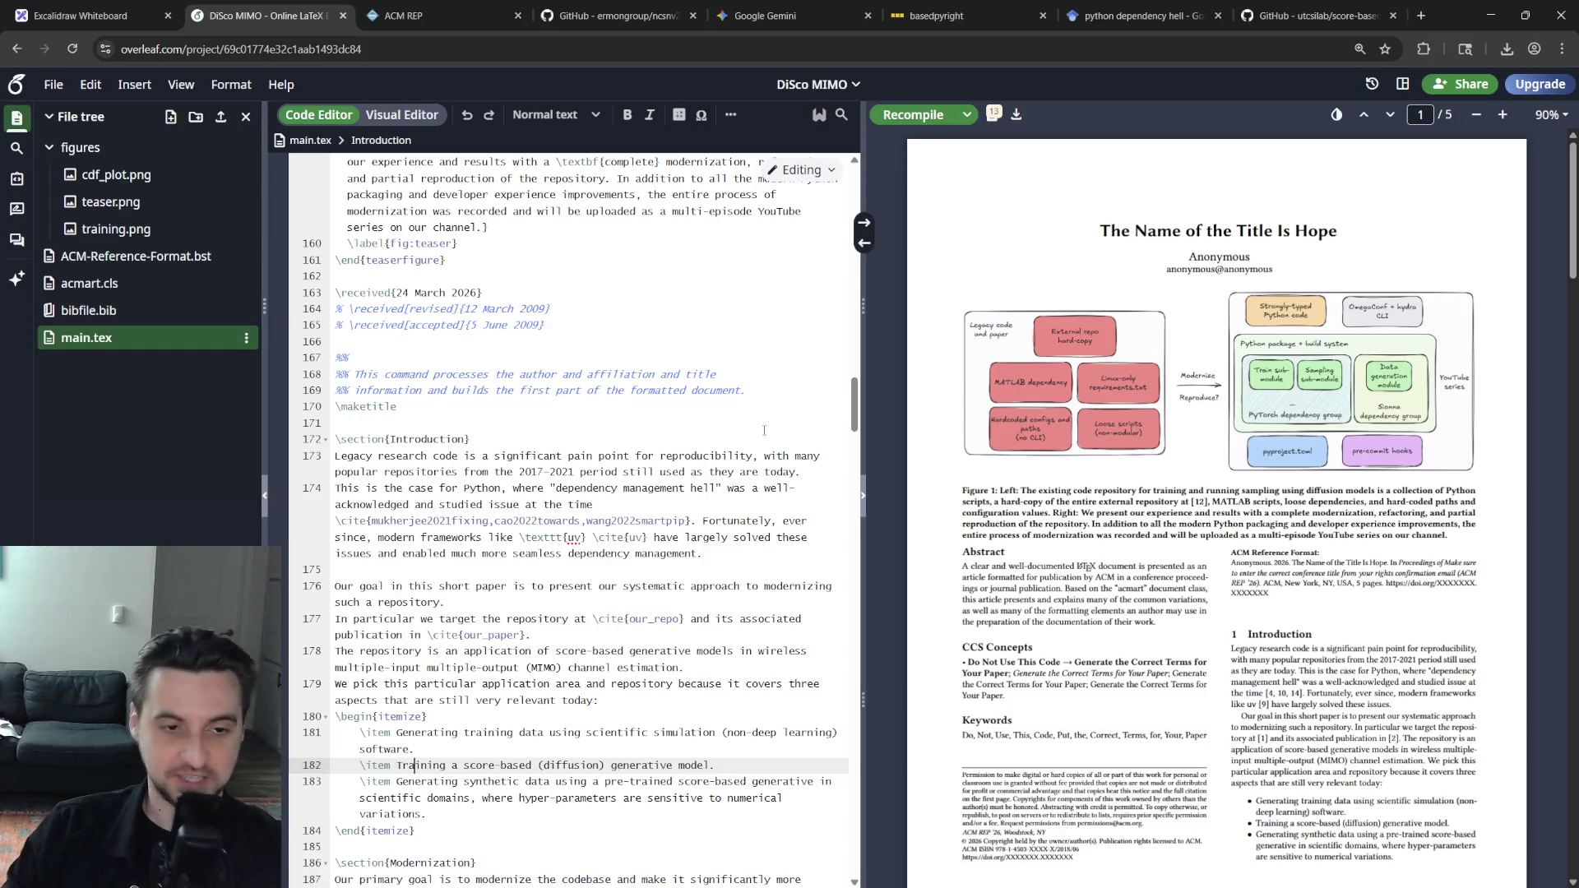
Review the revised sentence and save to recompile the paper
left_click(680, 554)
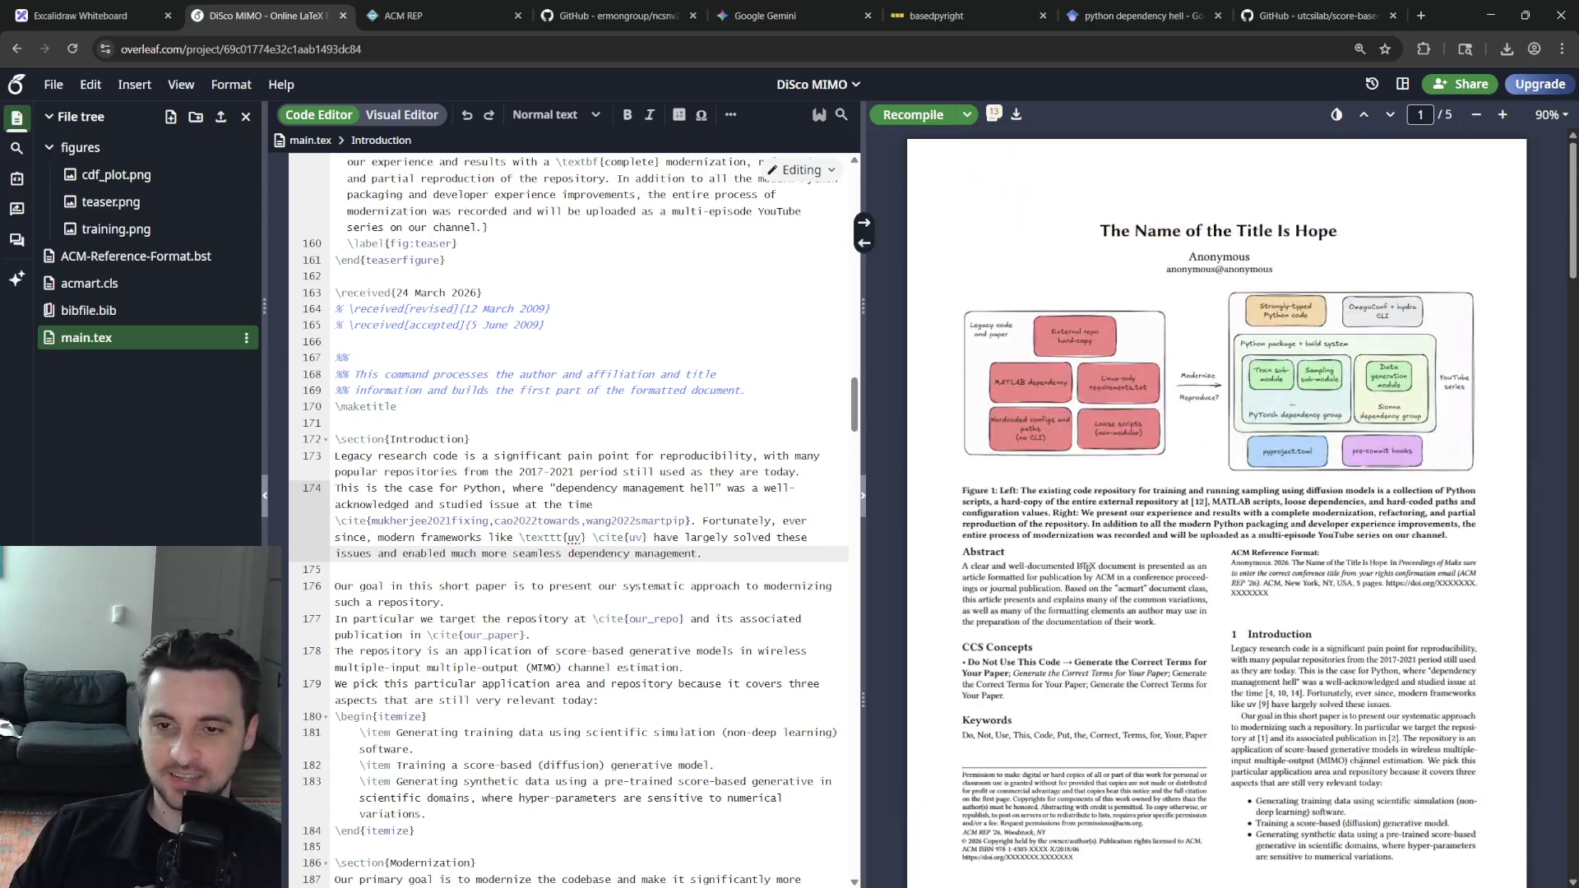
left_click(731, 663)
scroll(731, 662, "down", 4)
key("ctrl+s")
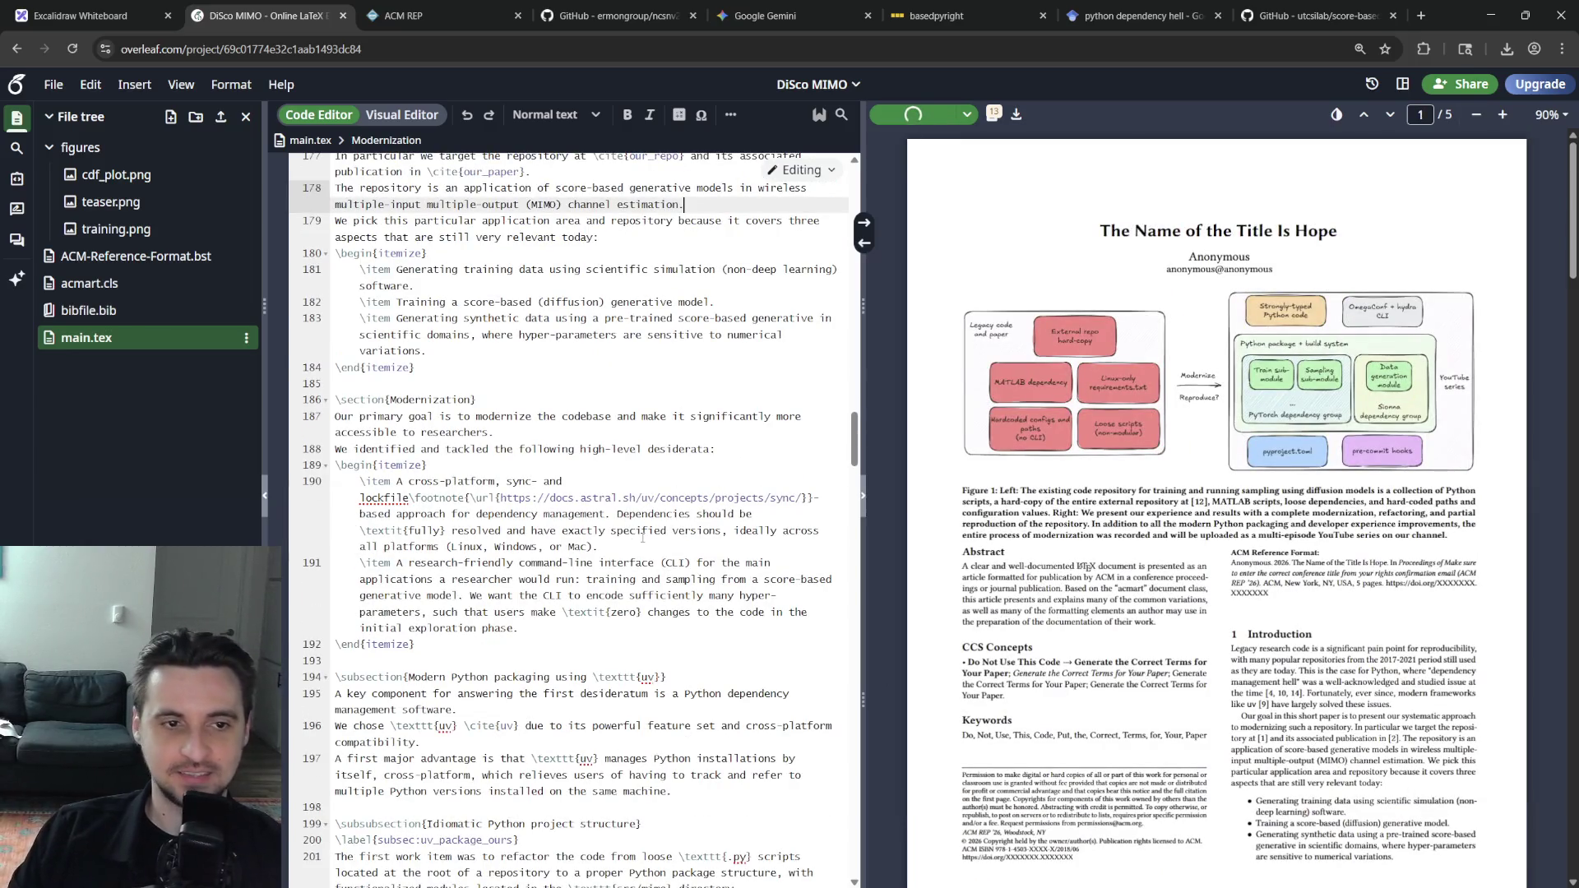
Inspect the lockfile item's source, check the first log message, and return to the PDF preview
left_click(391, 497)
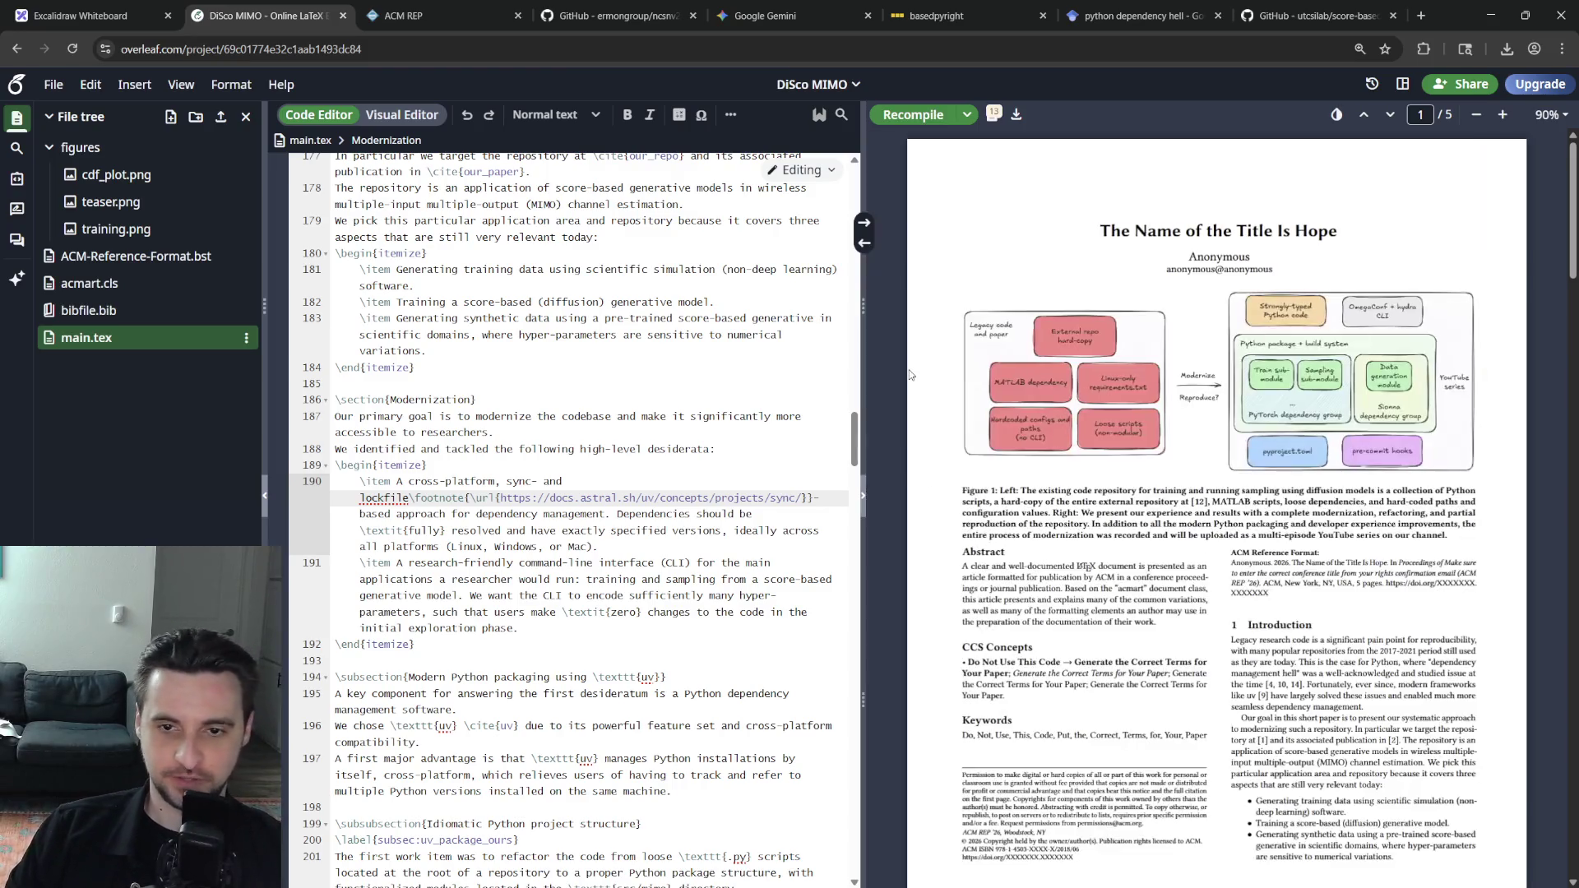
scroll(1322, 530, "down", 3)
scroll(1323, 530, "down", 3)
scroll(1323, 531, "down", 3)
scroll(1323, 530, "down", 3)
scroll(1323, 531, "down", 10)
scroll(600, 515, "down", 15)
left_click(600, 516)
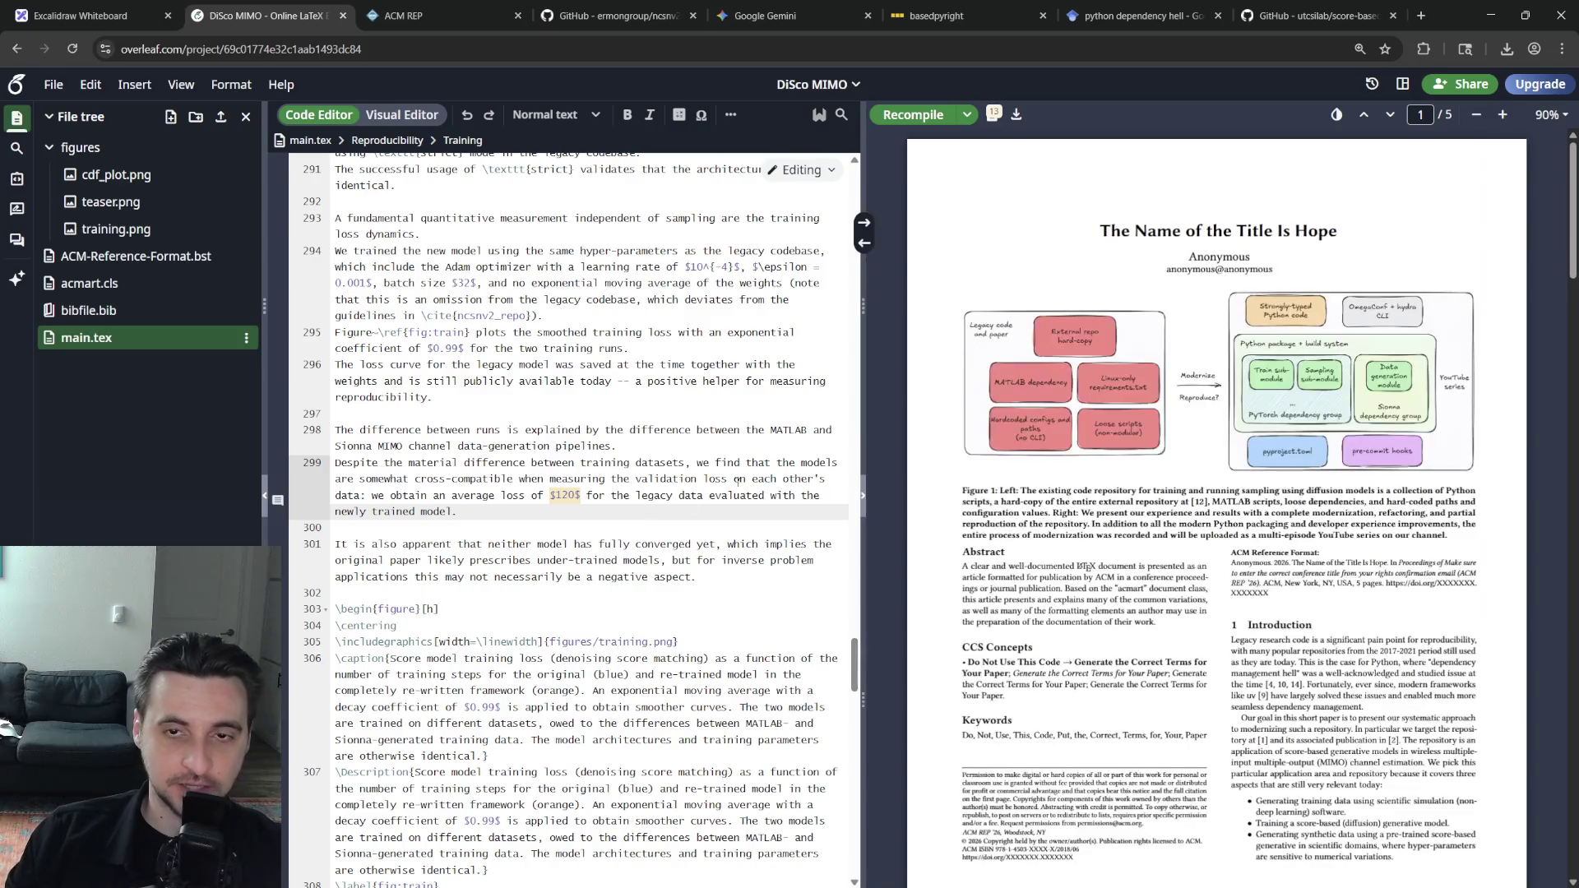
left_click(993, 115)
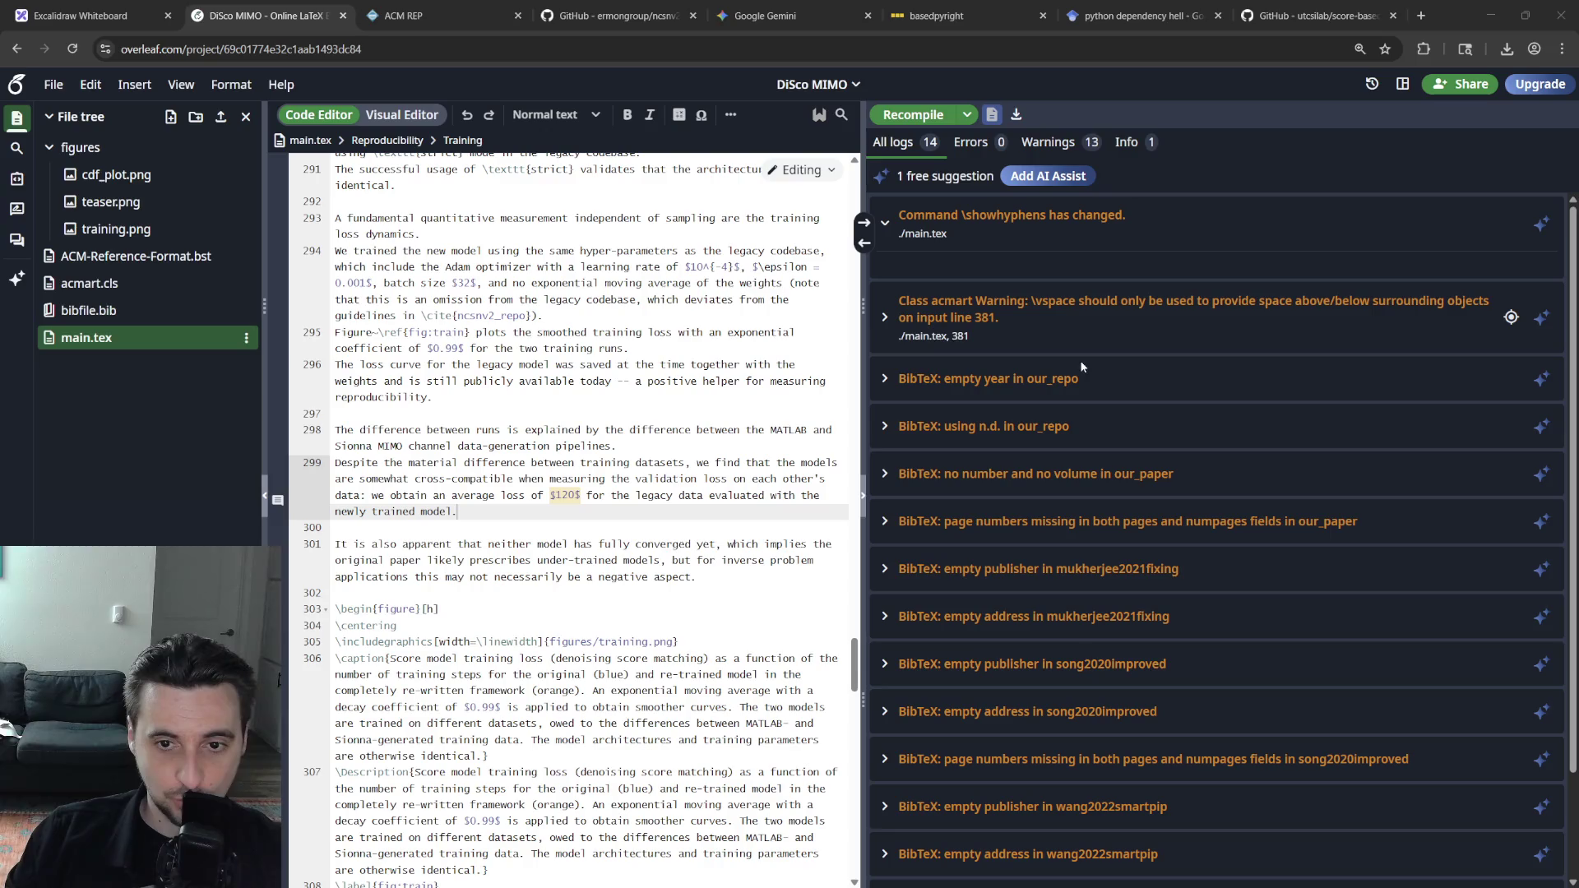
left_click_drag(1126, 214, 983, 190)
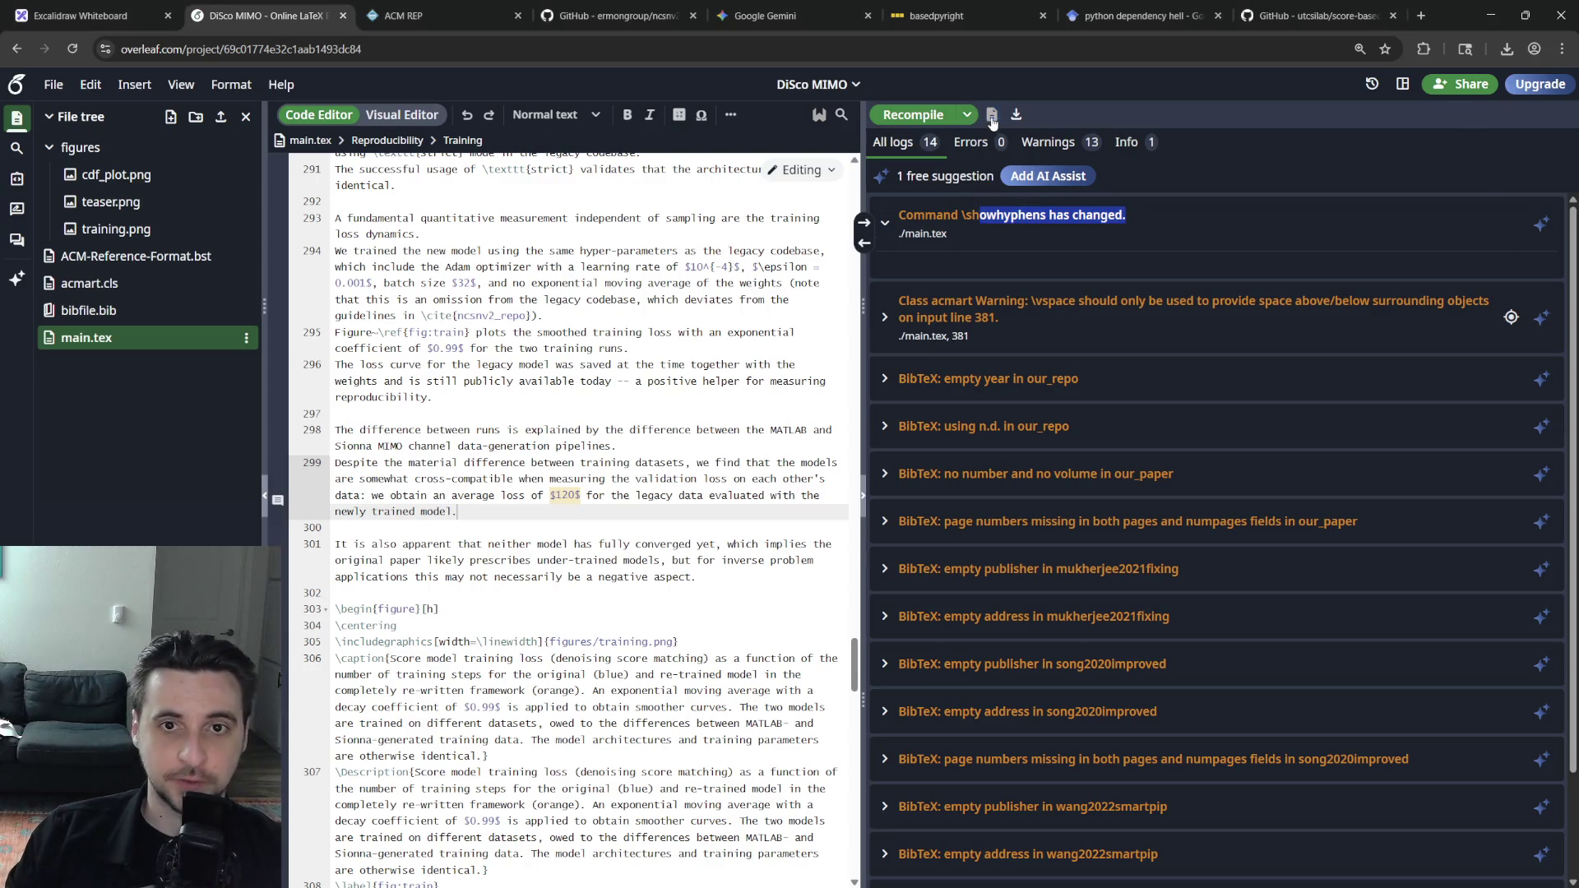
left_click(993, 115)
scroll(677, 549, "down", 4)
scroll(641, 562, "down", 4)
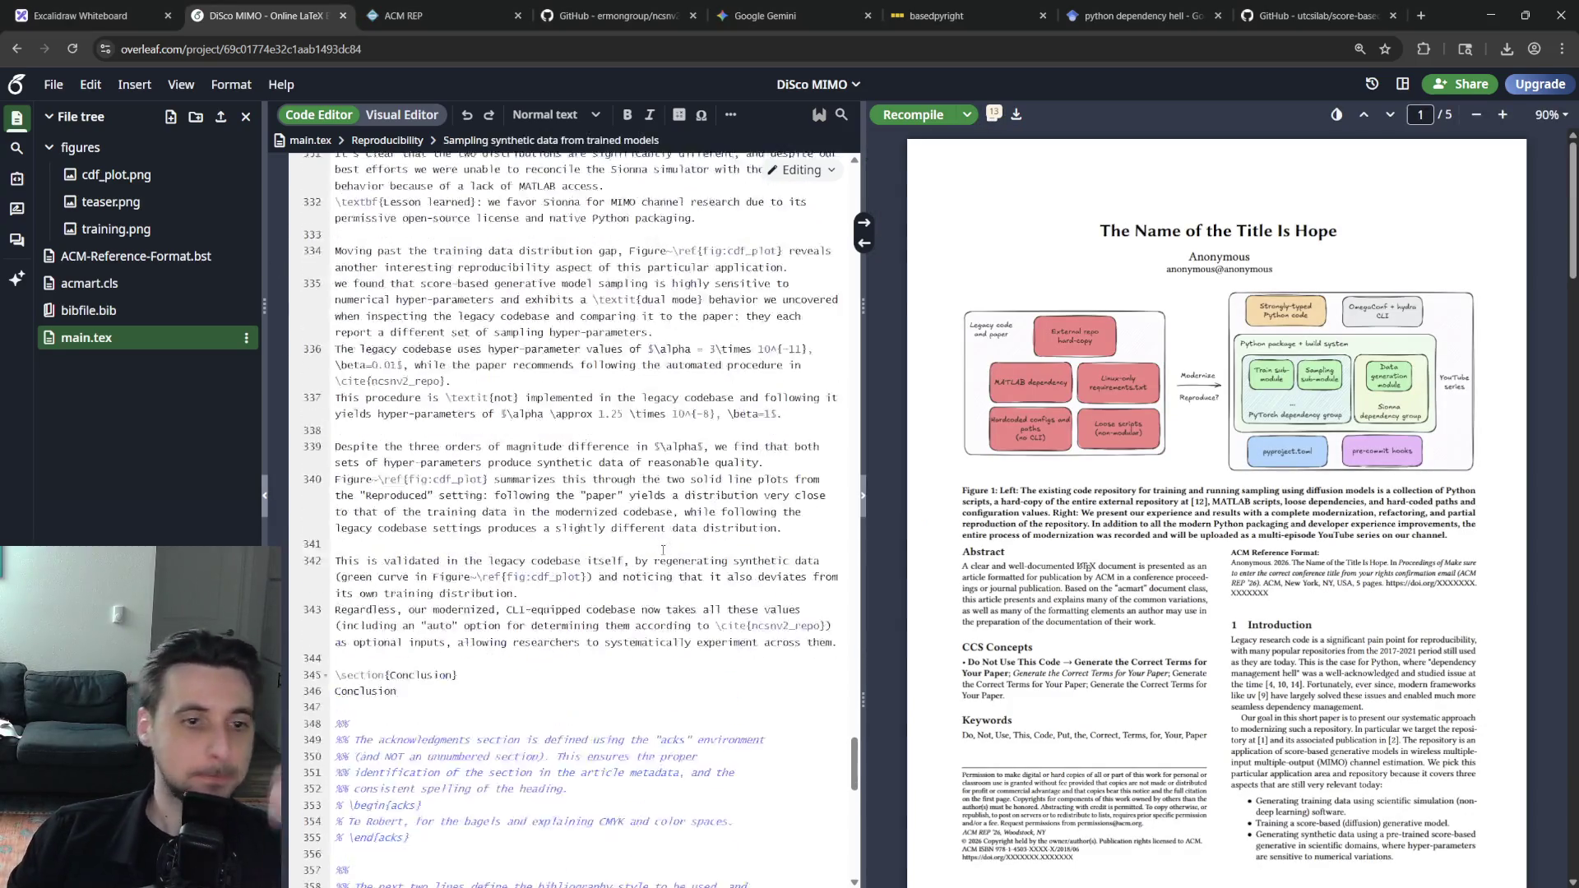
scroll(594, 580, "down", 4)
Uncomment \newpage before \bibliographystyle so References start a new page, and recompile
left_click(525, 538)
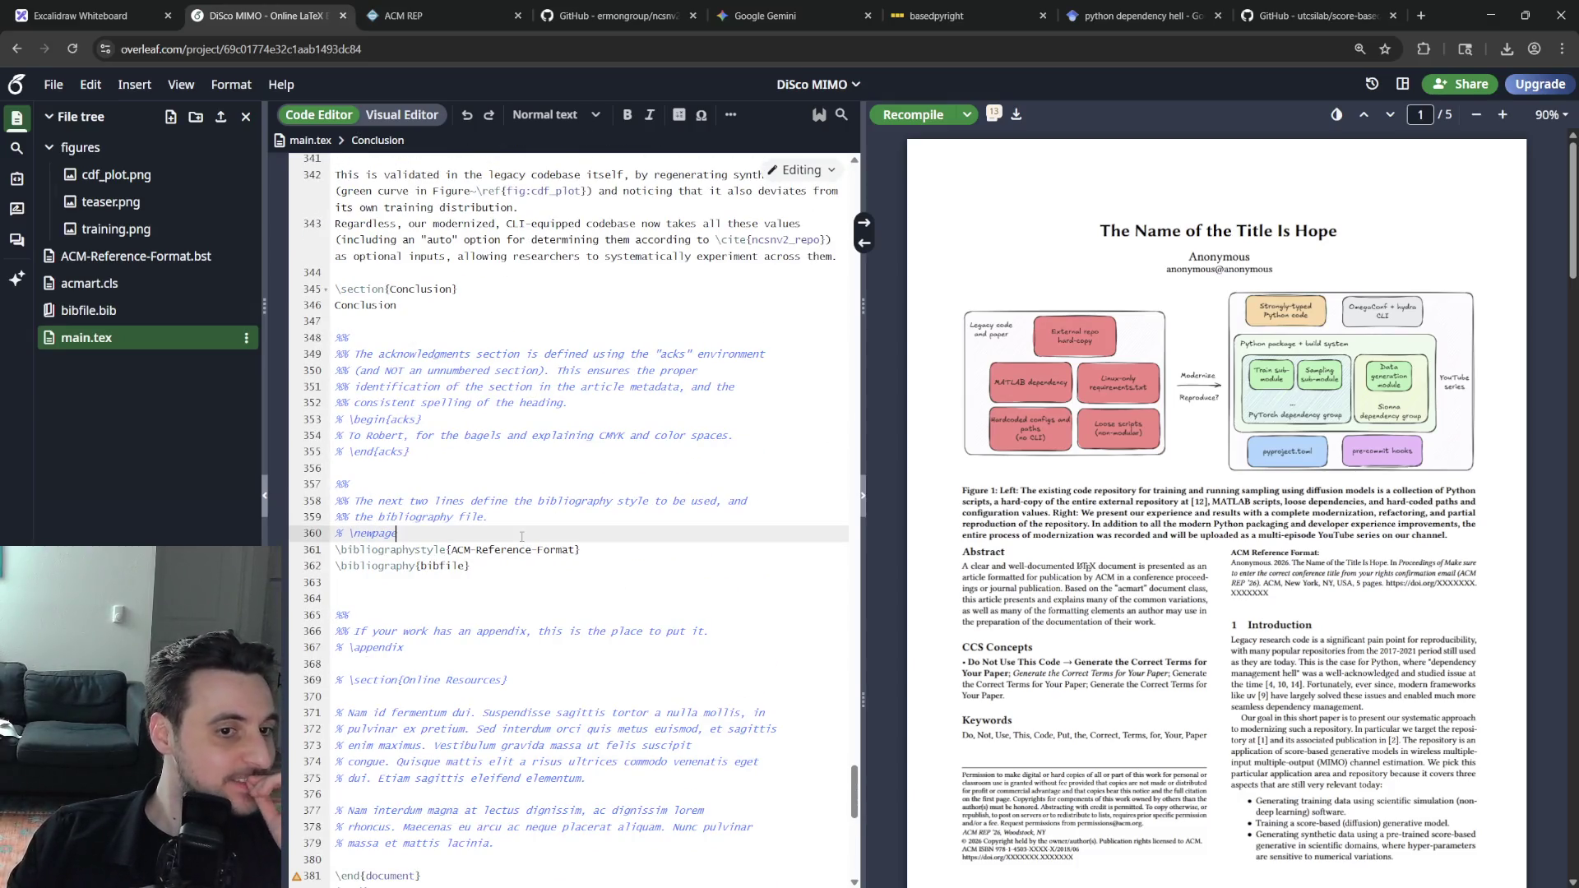
key("ctrl+slash")
key("ctrl+Return")
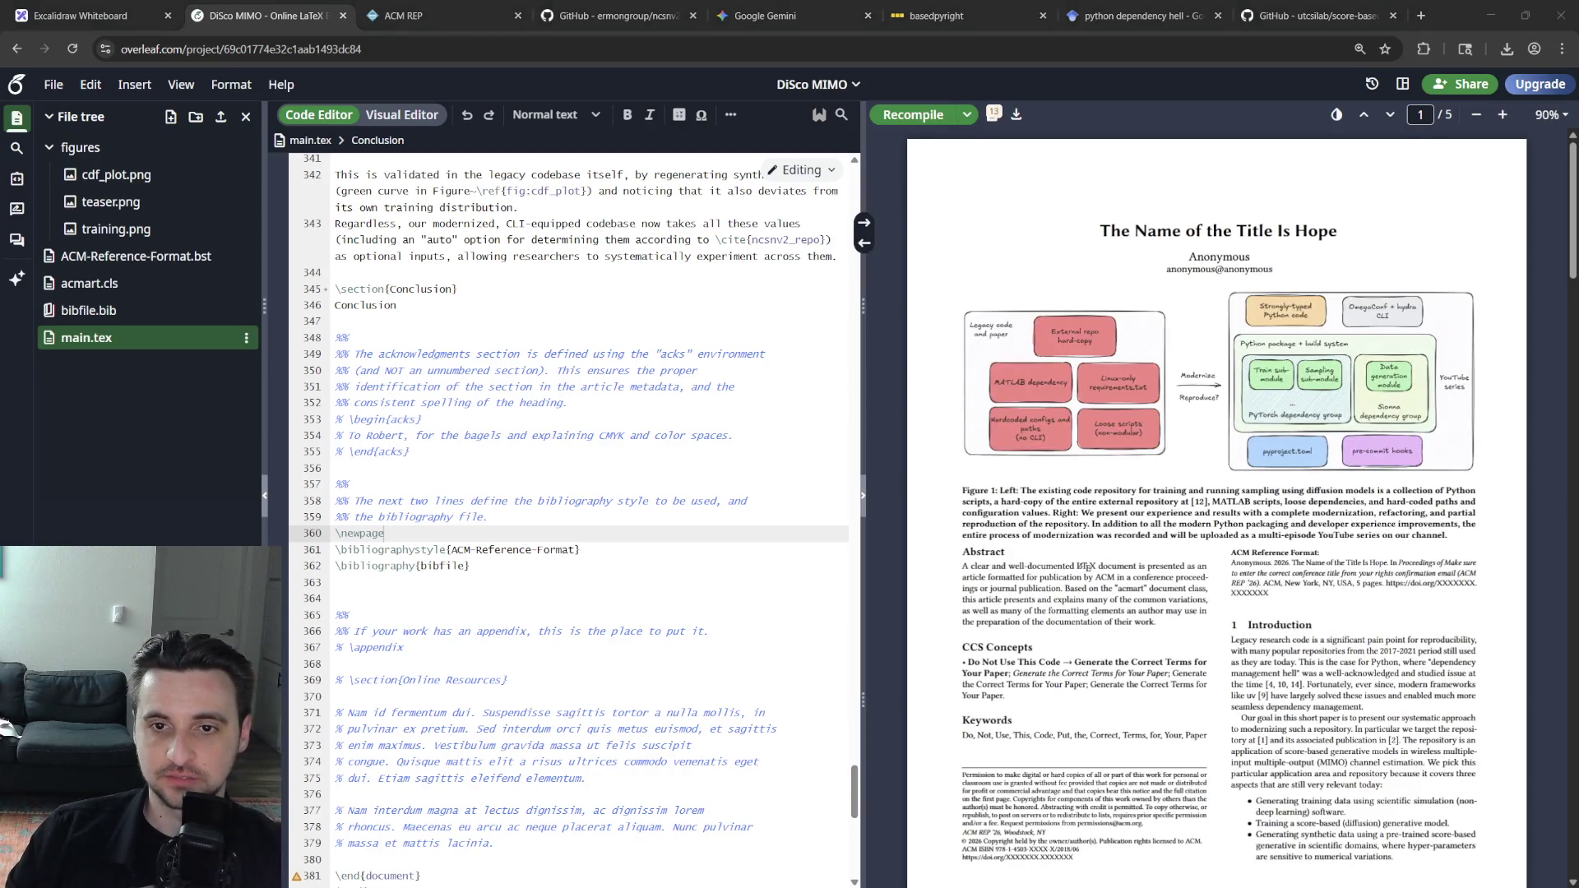
scroll(1216, 507, "down", 10)
scroll(1217, 507, "down", 10)
scroll(1217, 505, "down", 10)
scroll(1217, 506, "down", 5)
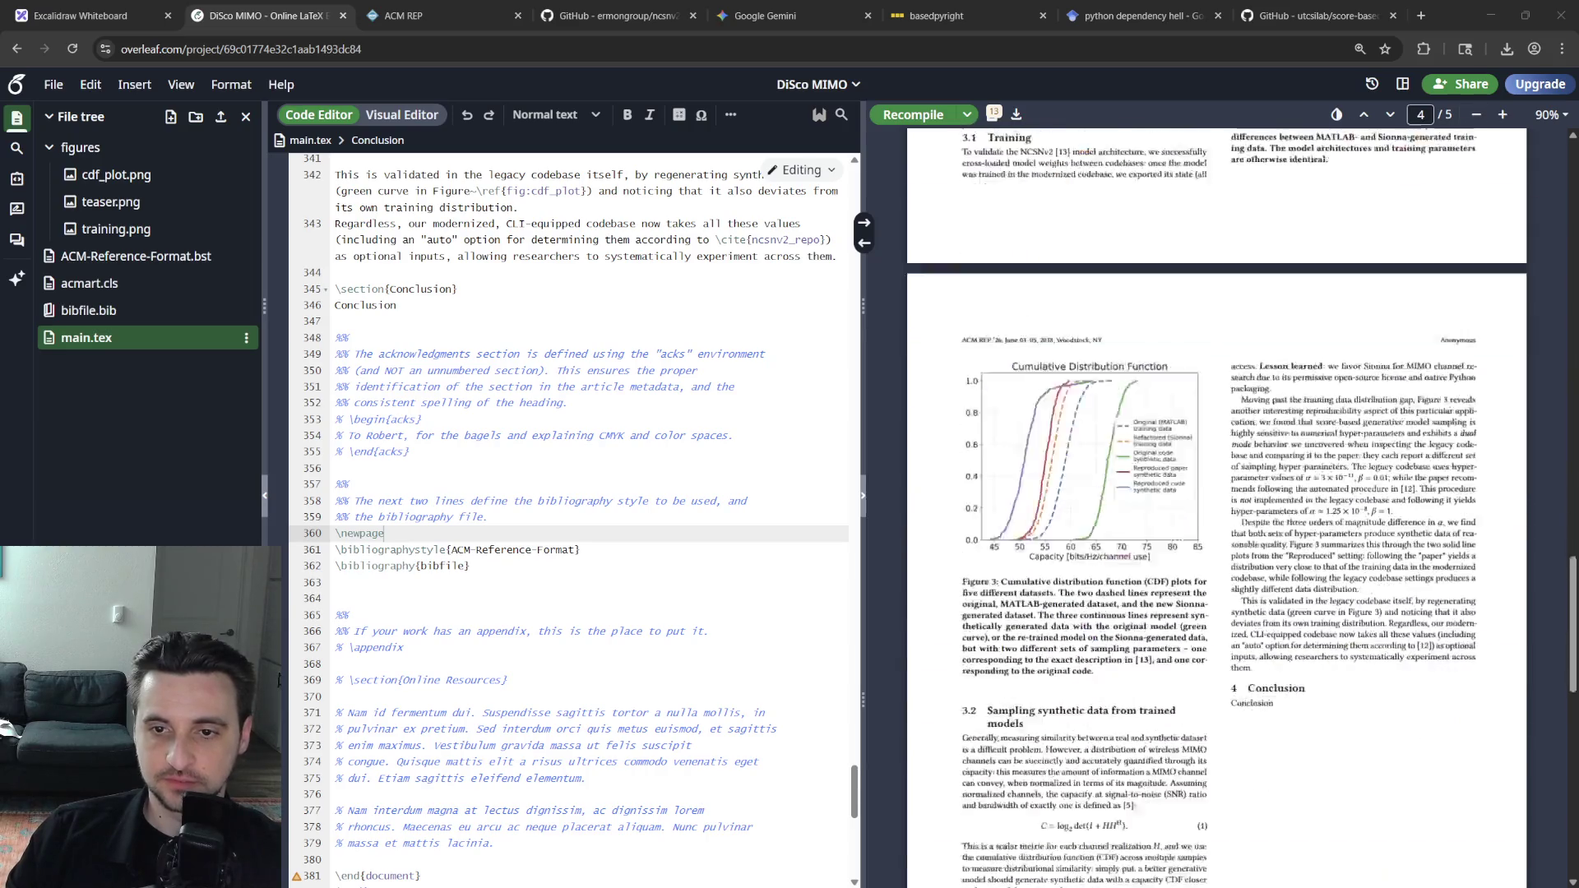
scroll(1216, 506, "down", 7)
scroll(1217, 506, "up", 2)
scroll(1216, 507, "up", 2)
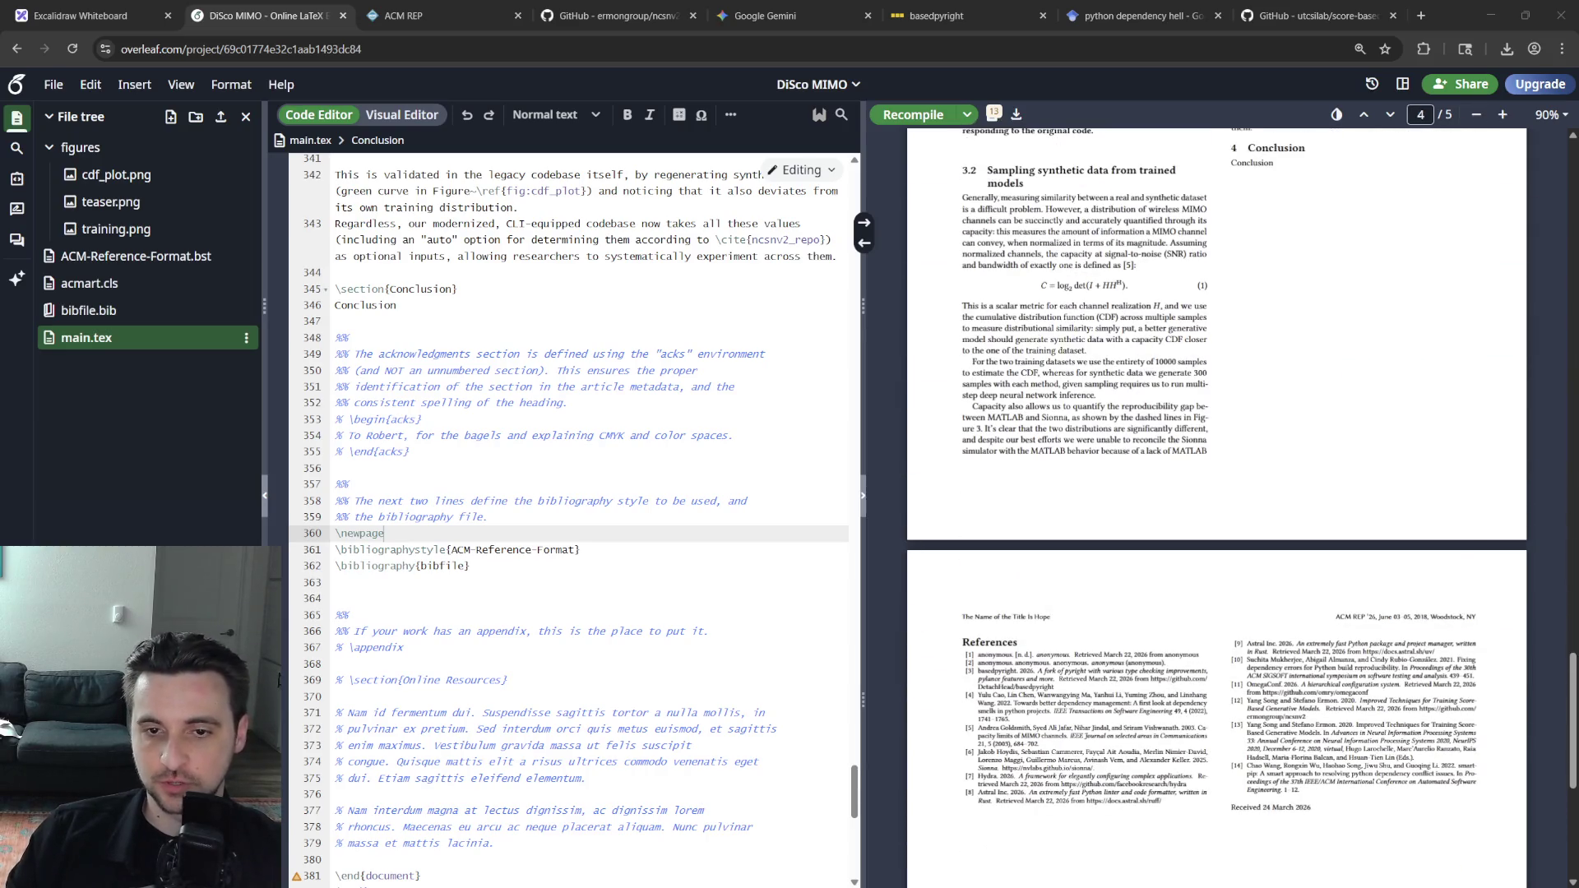
scroll(1218, 507, "up", 4)
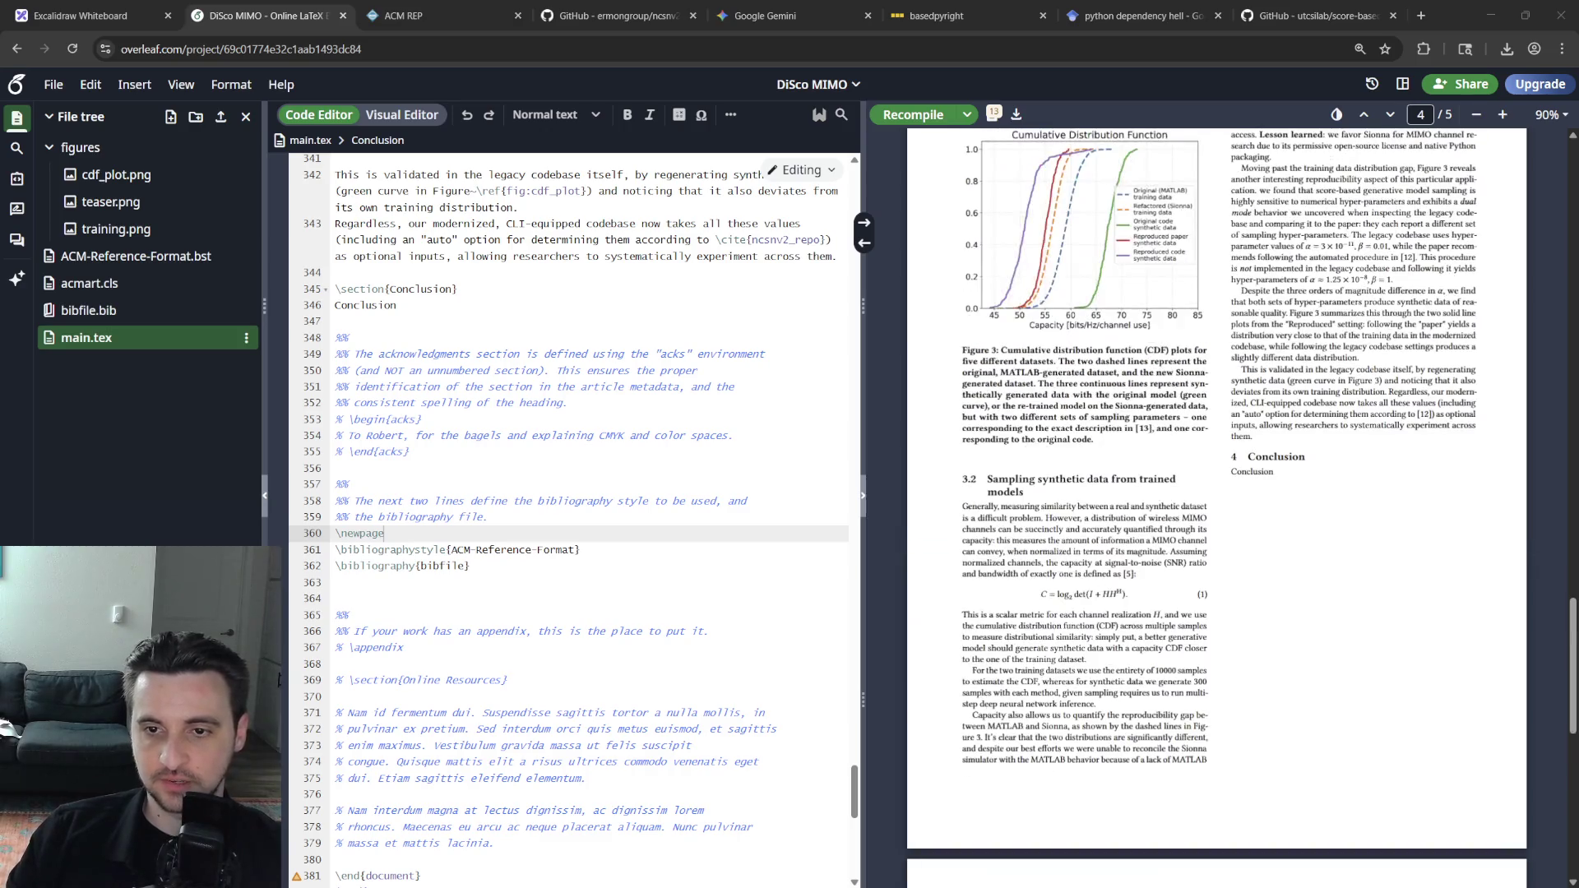
scroll(1217, 506, "up", 3)
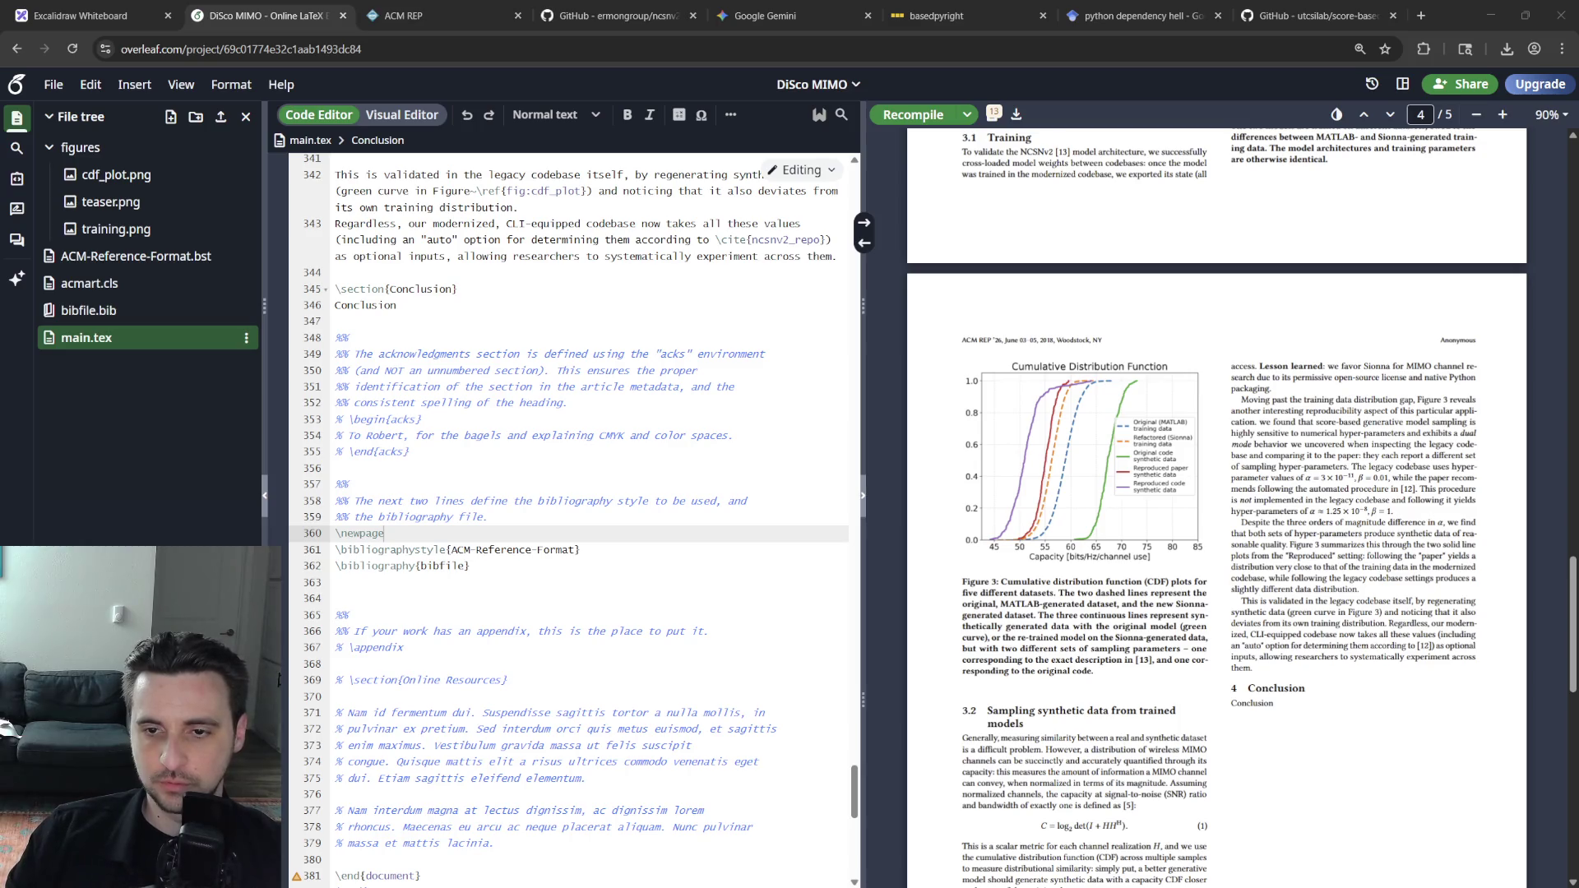
scroll(1217, 506, "down", 3)
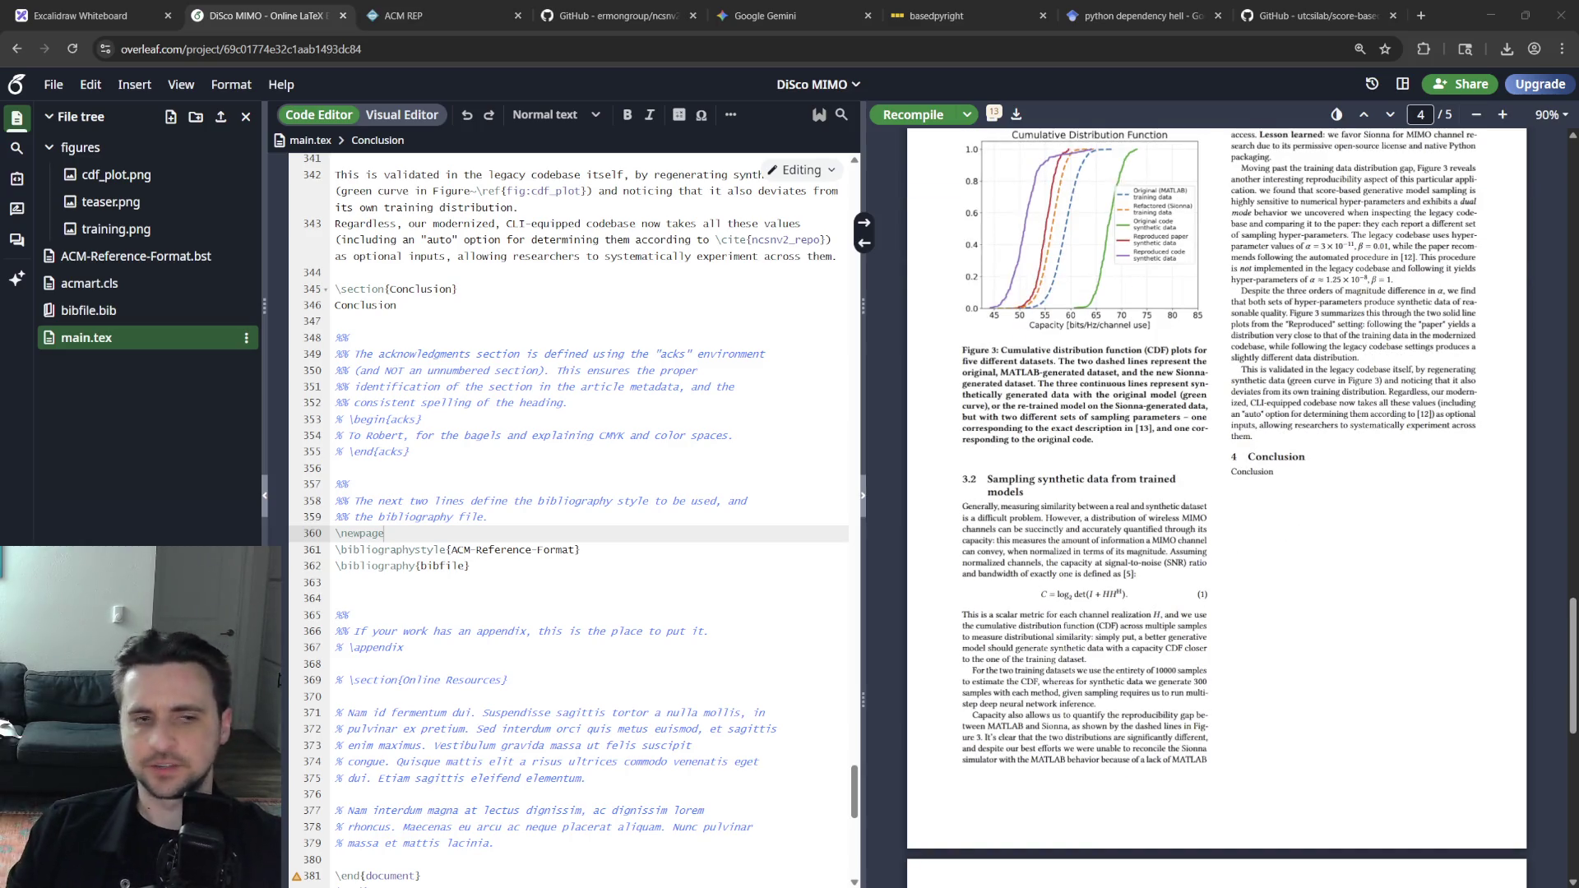
scroll(656, 580, "up", 5)
scroll(655, 580, "up", 5)
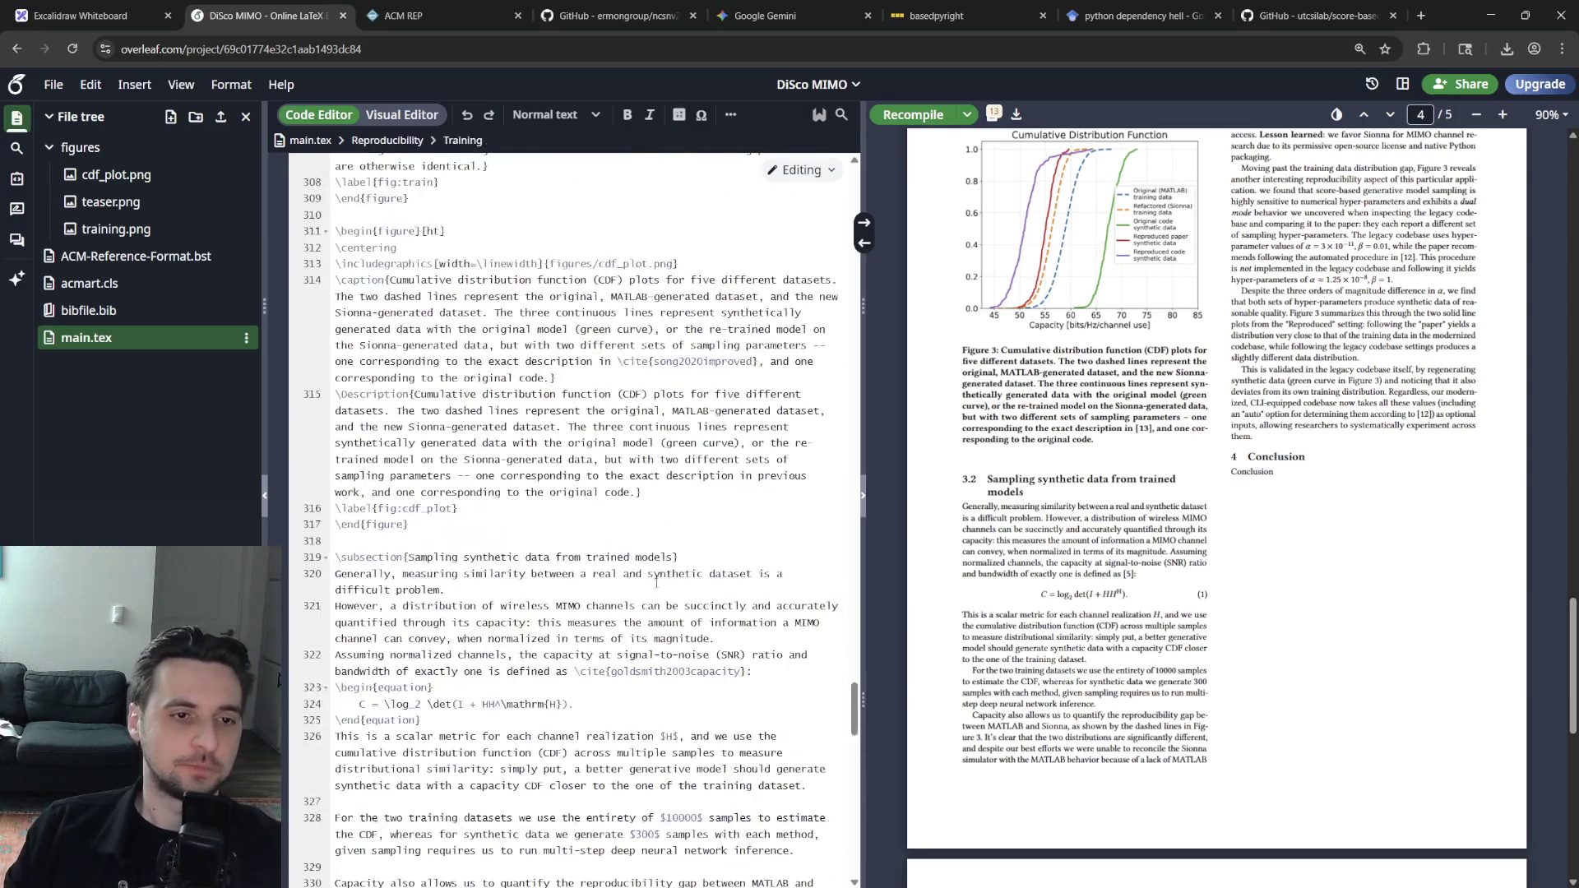
scroll(655, 580, "down", 3)
scroll(655, 580, "down", 3)
double_click(545, 605)
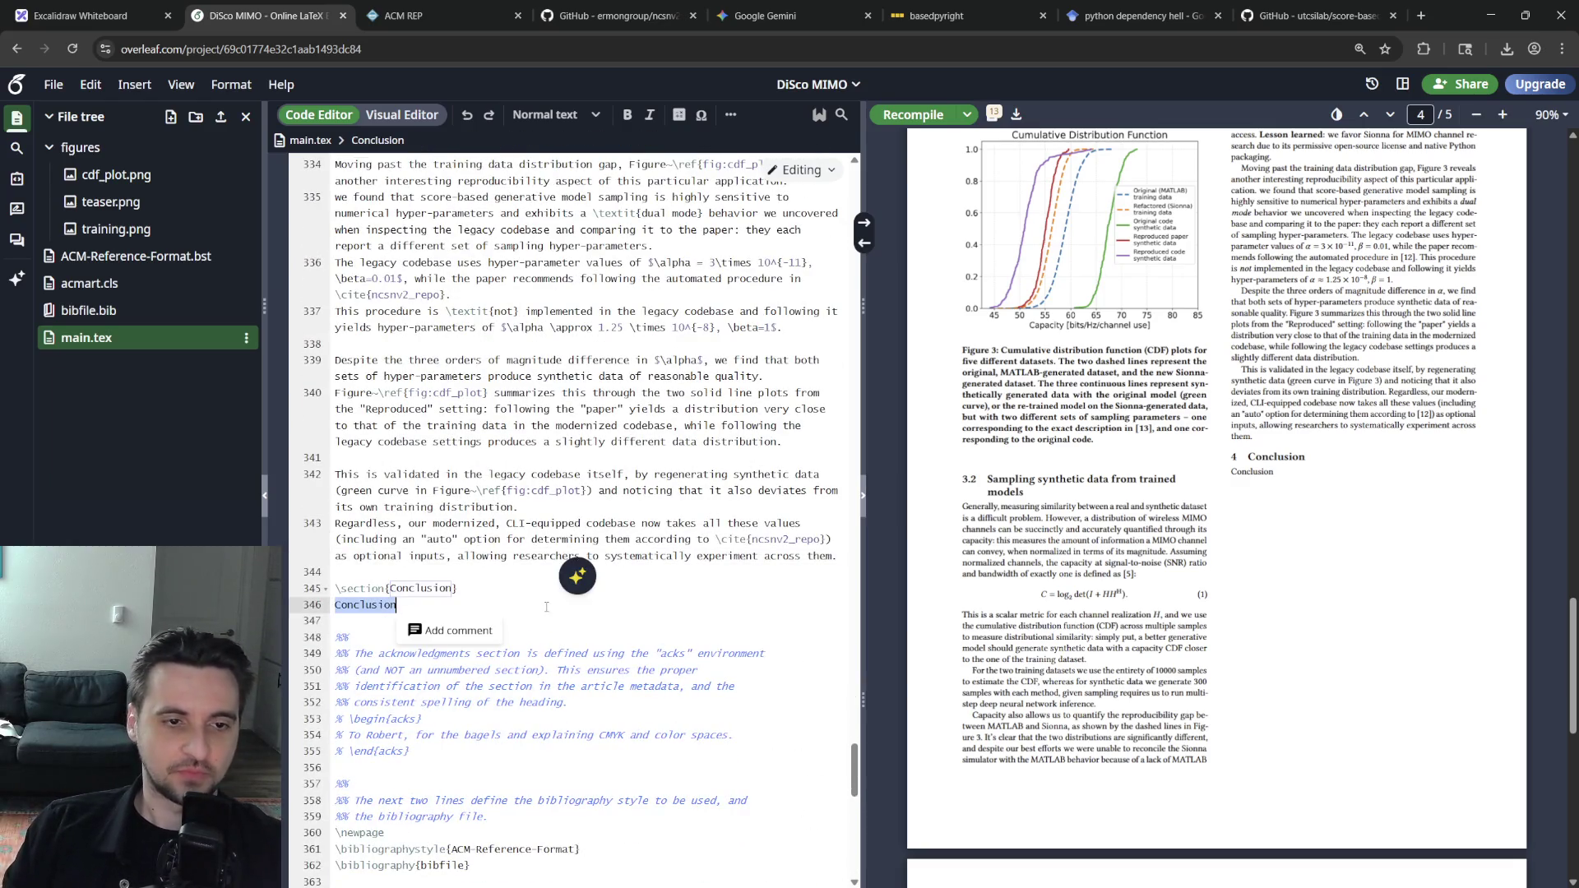
left_click(531, 606)
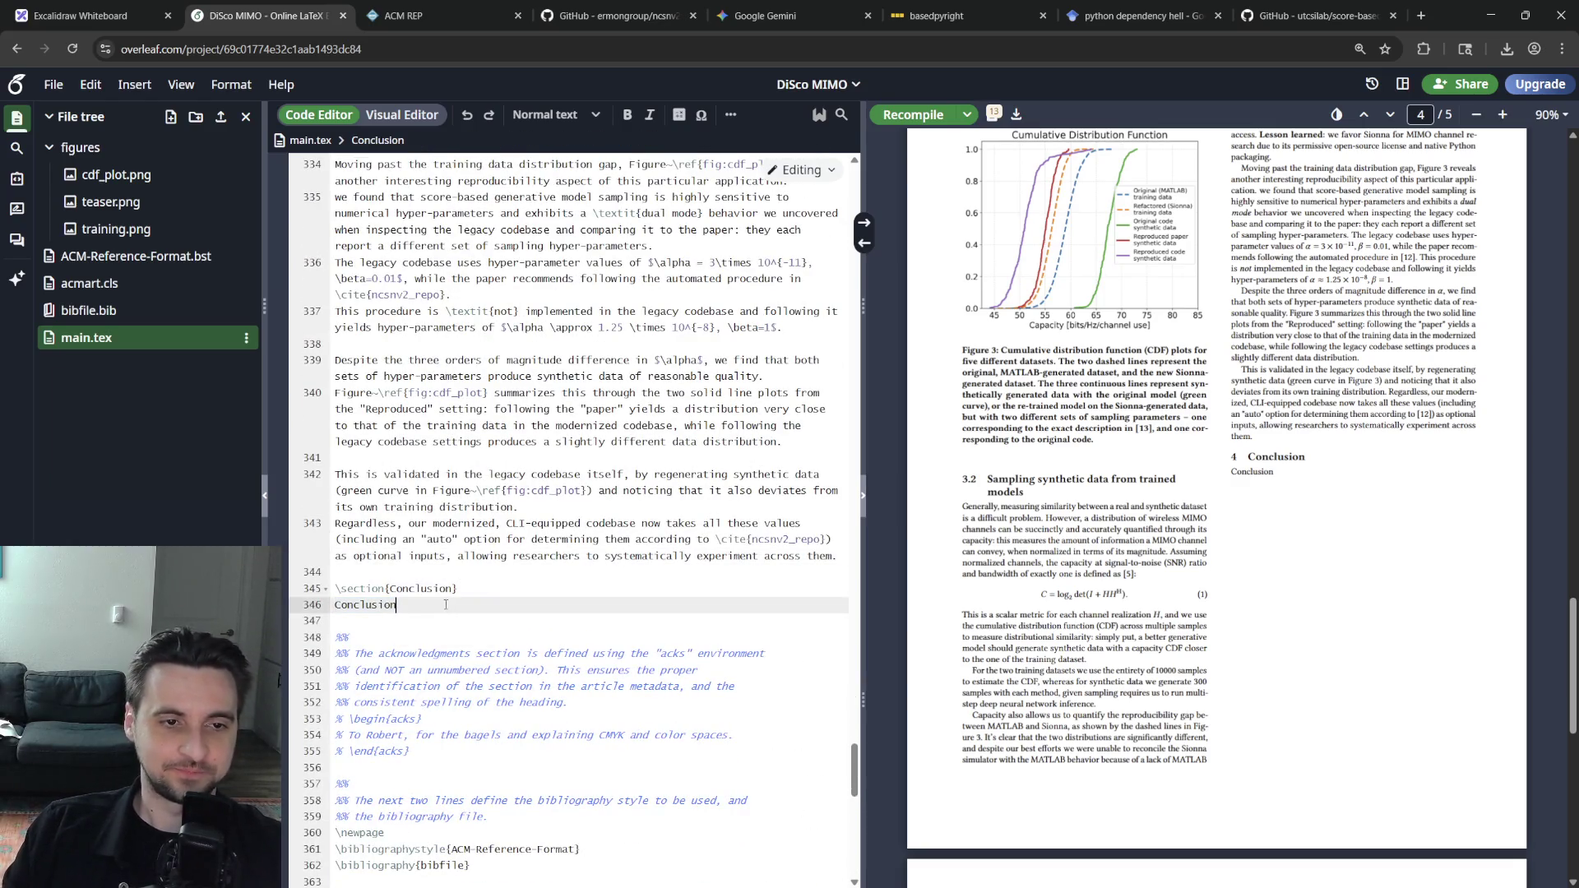
double_click(420, 605)
left_click(423, 605)
double_click(421, 607)
left_click(422, 606)
double_click(423, 607)
left_click(498, 607)
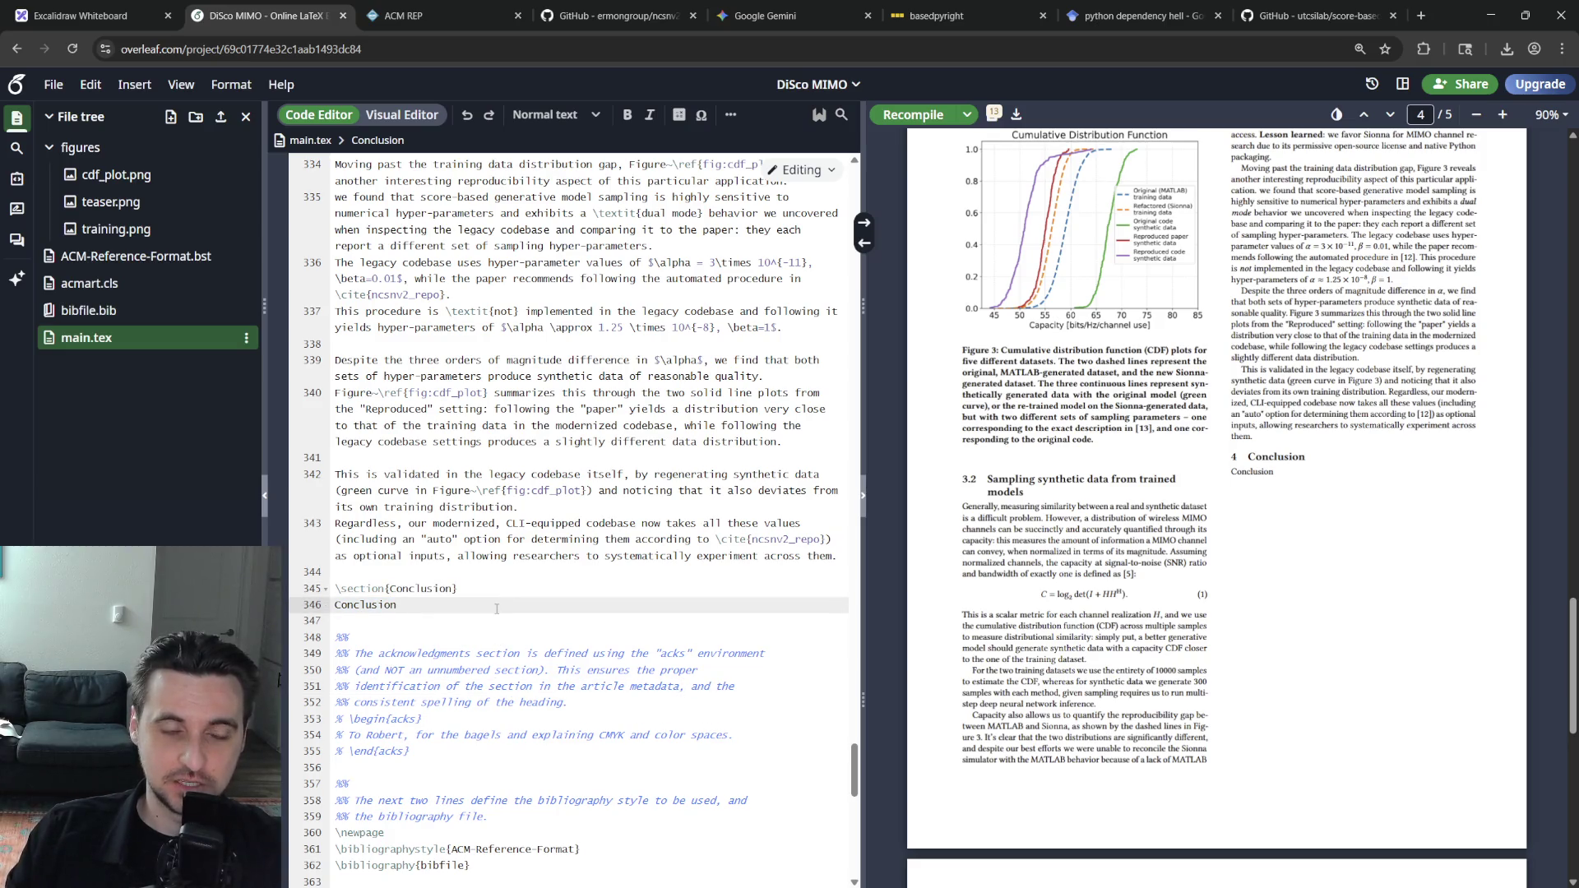
scroll(596, 666, "up", 4)
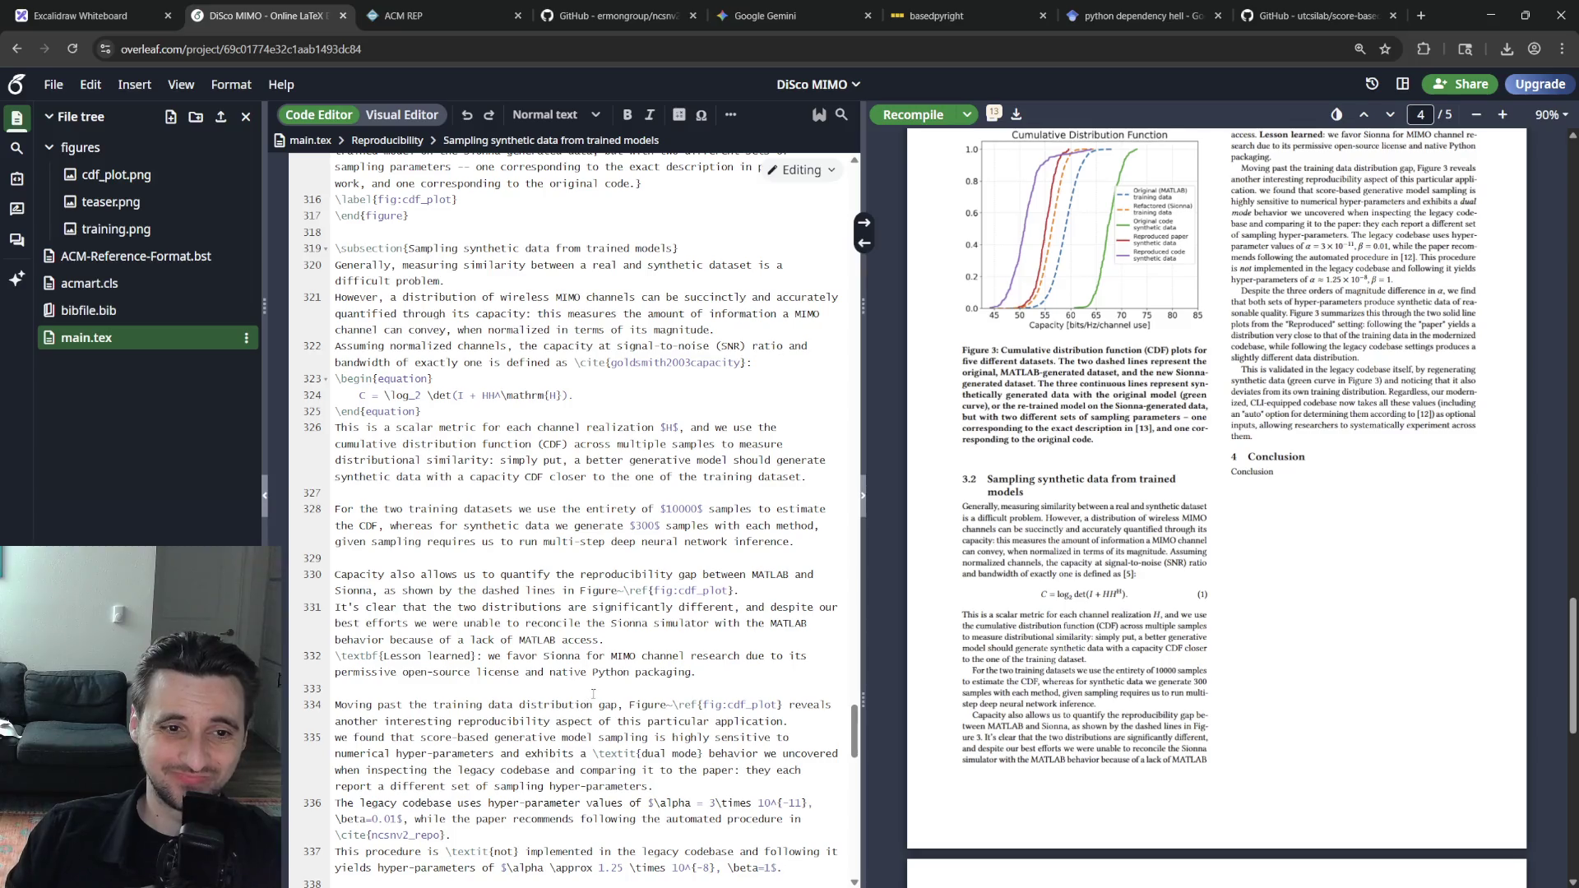
scroll(595, 693, "down", 4)
scroll(435, 607, "up", 4)
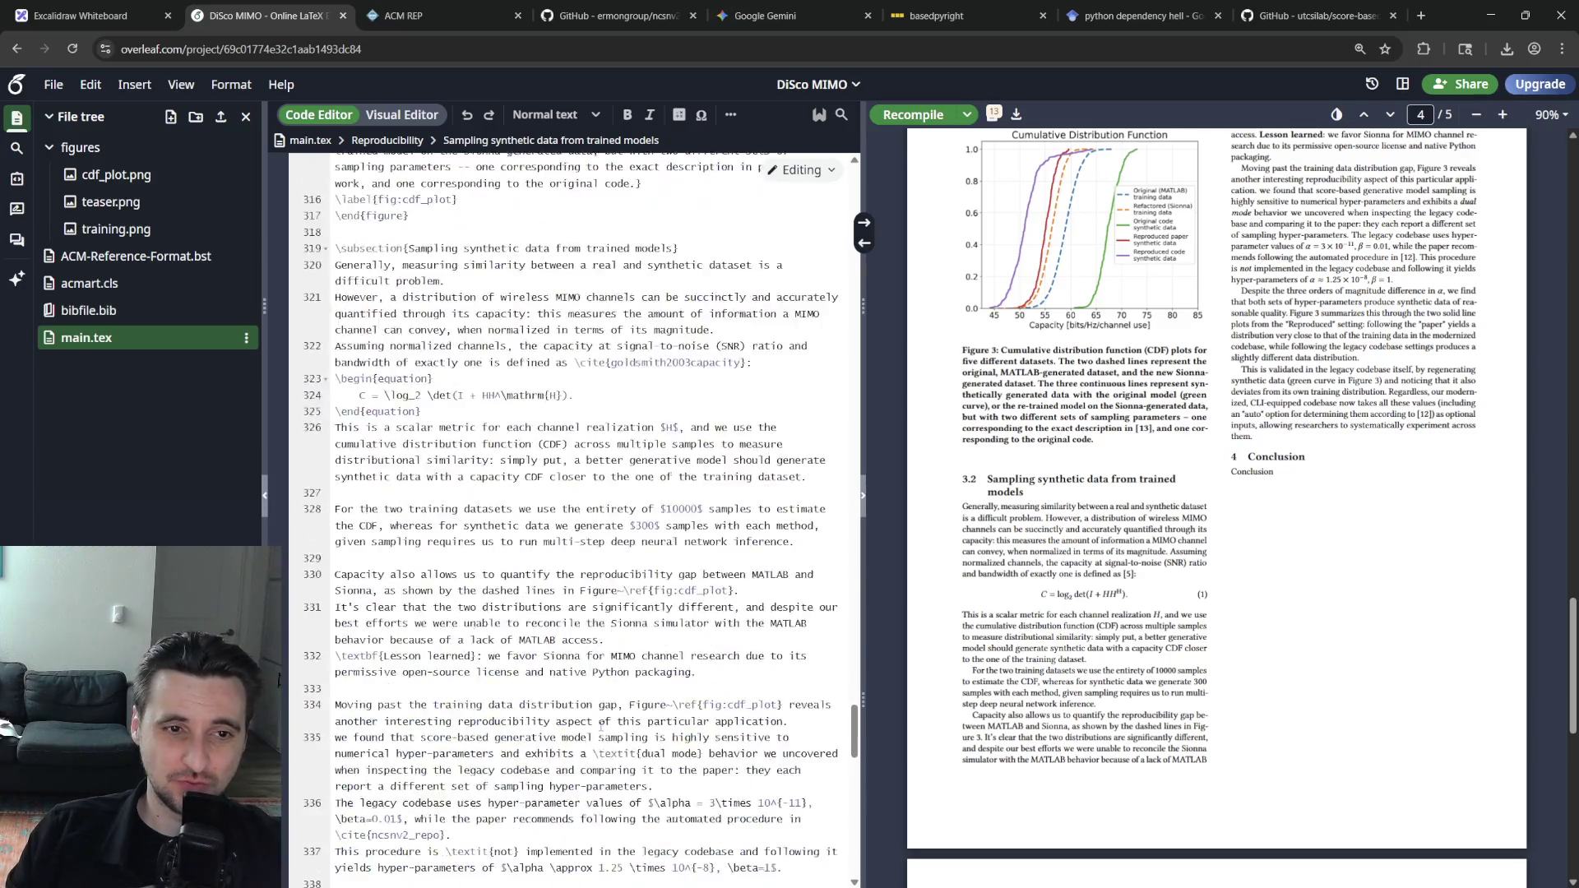
scroll(494, 642, "up", 4)
scroll(555, 672, "up", 5)
scroll(595, 698, "up", 5)
scroll(595, 698, "up", 5)
scroll(611, 696, "up", 5)
scroll(624, 693, "up", 5)
scroll(639, 691, "up", 5)
scroll(639, 692, "up", 3)
scroll(617, 666, "down", 3)
scroll(571, 631, "down", 5)
scroll(572, 631, "down", 10)
scroll(555, 630, "down", 10)
scroll(543, 629, "down", 10)
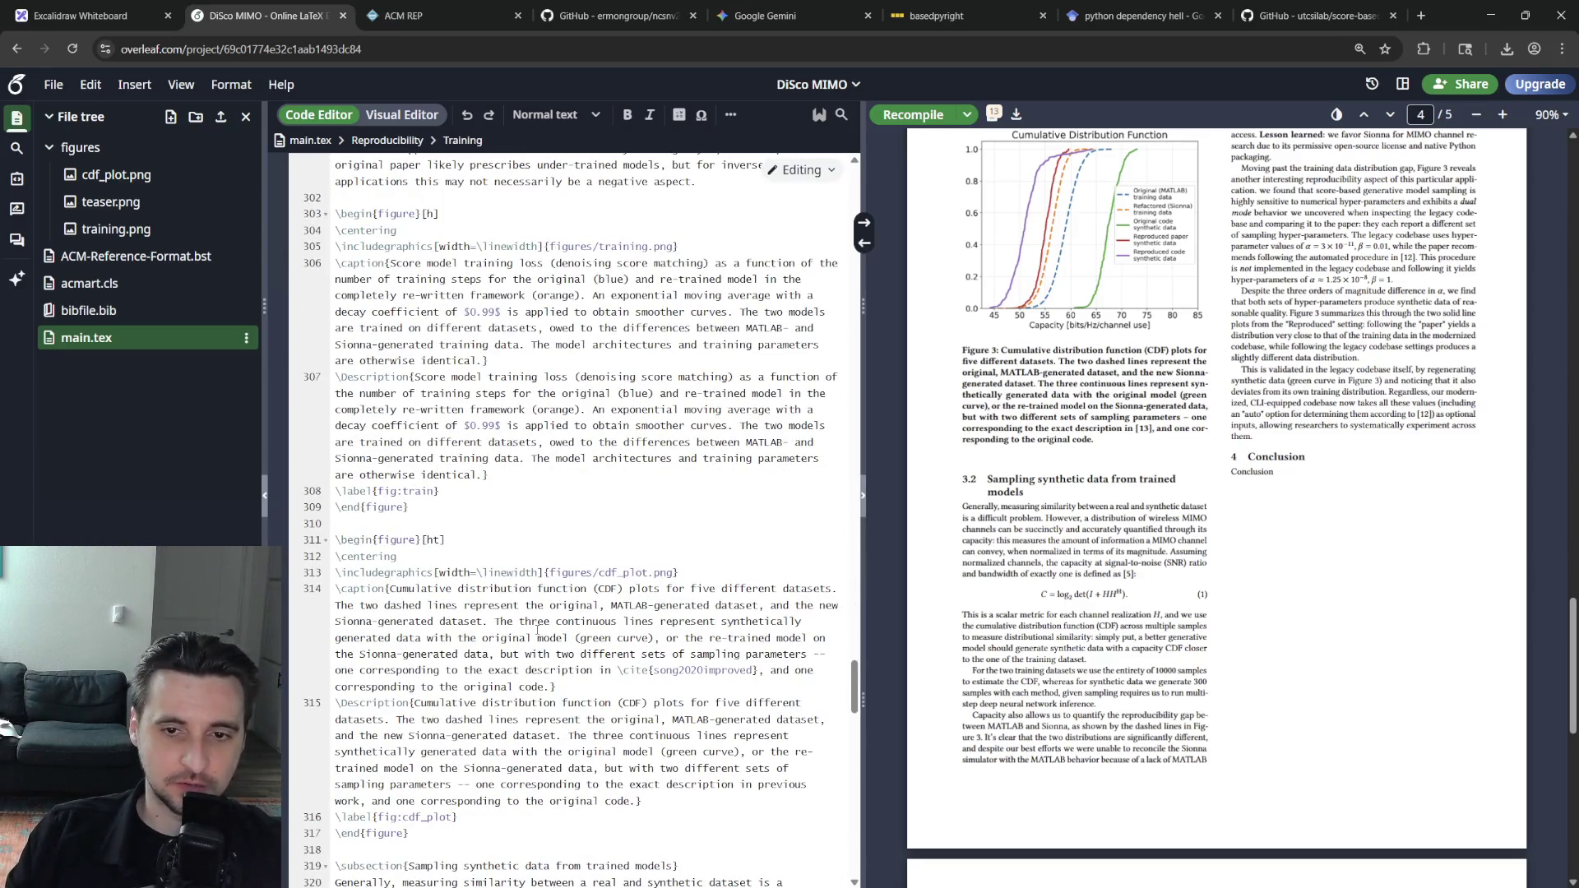
scroll(538, 630, "up", 10)
scroll(555, 639, "up", 10)
scroll(574, 652, "up", 10)
scroll(593, 663, "up", 10)
scroll(604, 673, "up", 10)
scroll(601, 671, "up", 10)
scroll(596, 671, "up", 10)
scroll(590, 668, "up", 10)
scroll(591, 669, "up", 7)
scroll(591, 671, "up", 7)
scroll(590, 670, "down", 8)
scroll(601, 680, "down", 8)
scroll(611, 690, "down", 8)
scroll(621, 698, "down", 8)
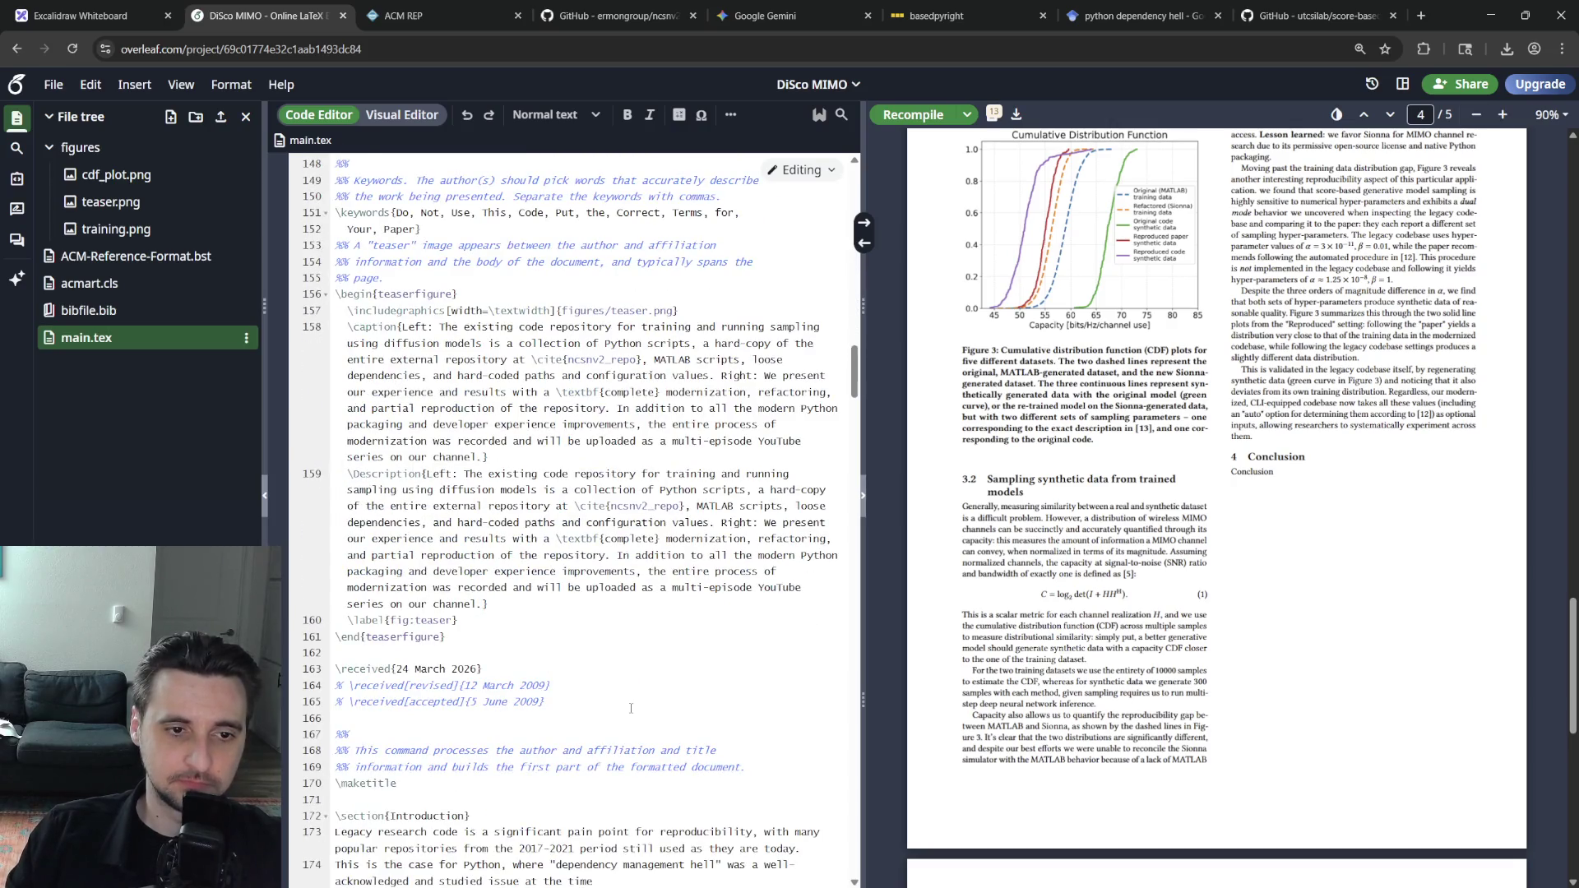
scroll(630, 708, "down", 5)
scroll(630, 709, "down", 3)
left_click(513, 664)
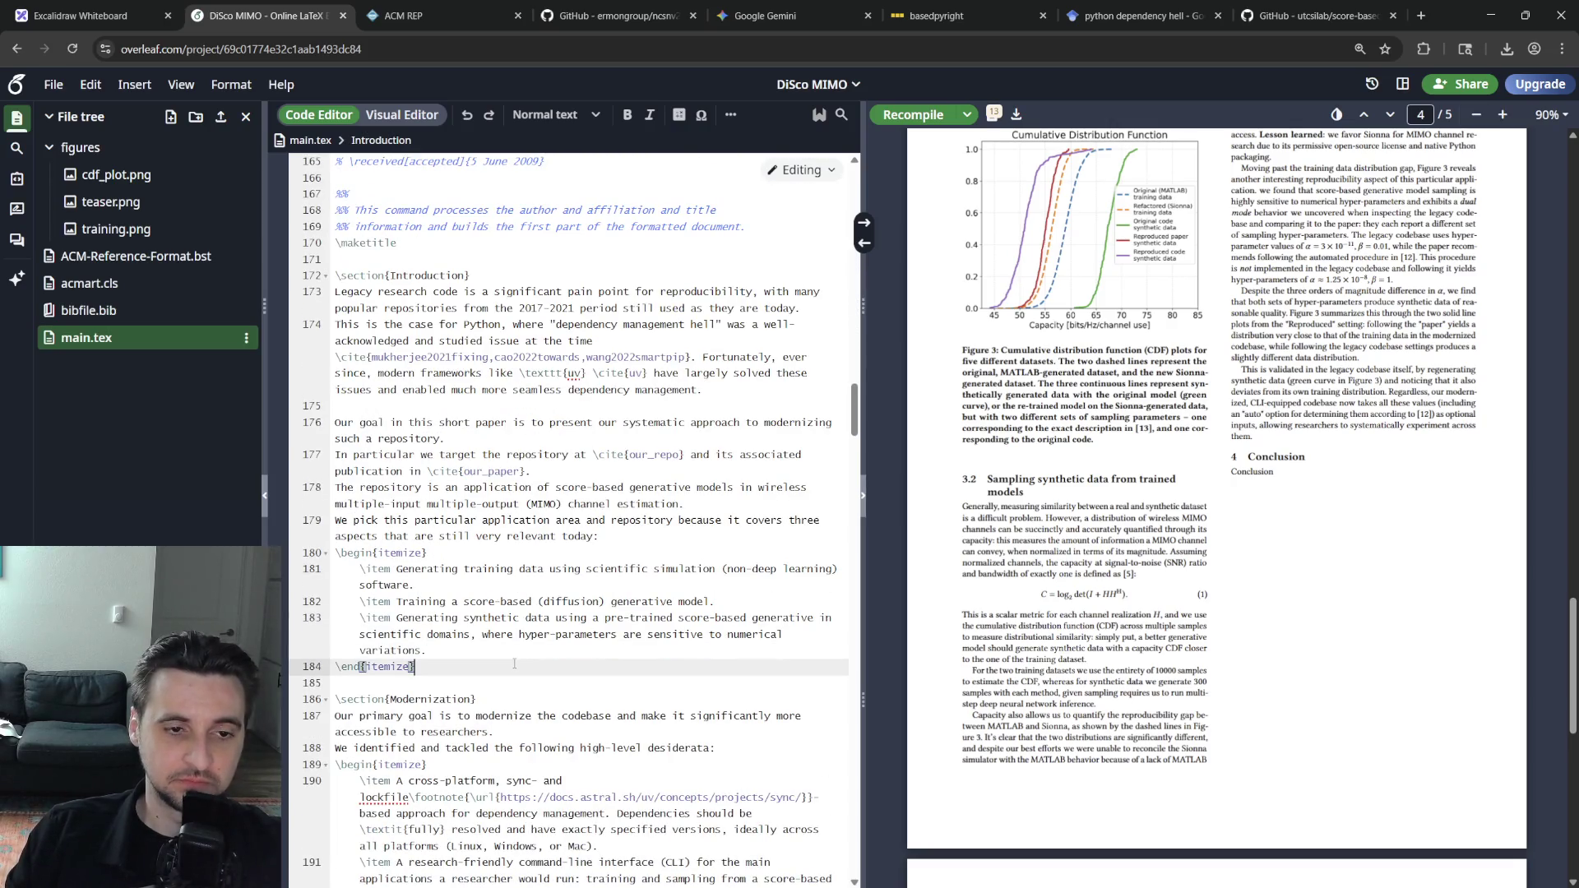
key("Return")
key("Return")
type("We use")
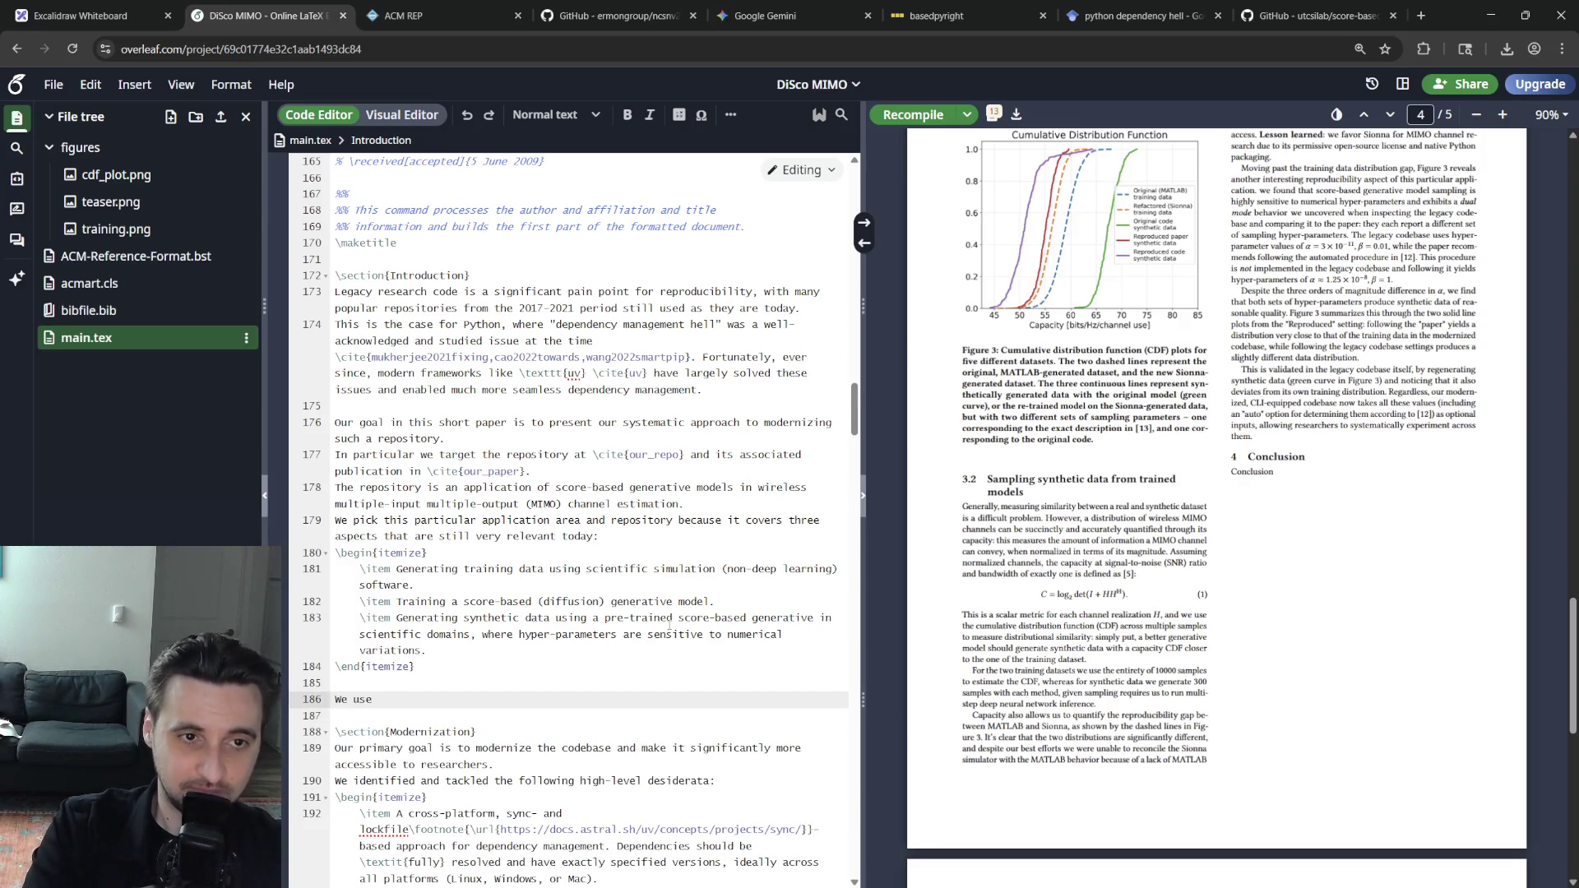
key("BackSpace")
key("BackSpace")
key("BackSpace")
key("BackSpace")
key("BackSpace")
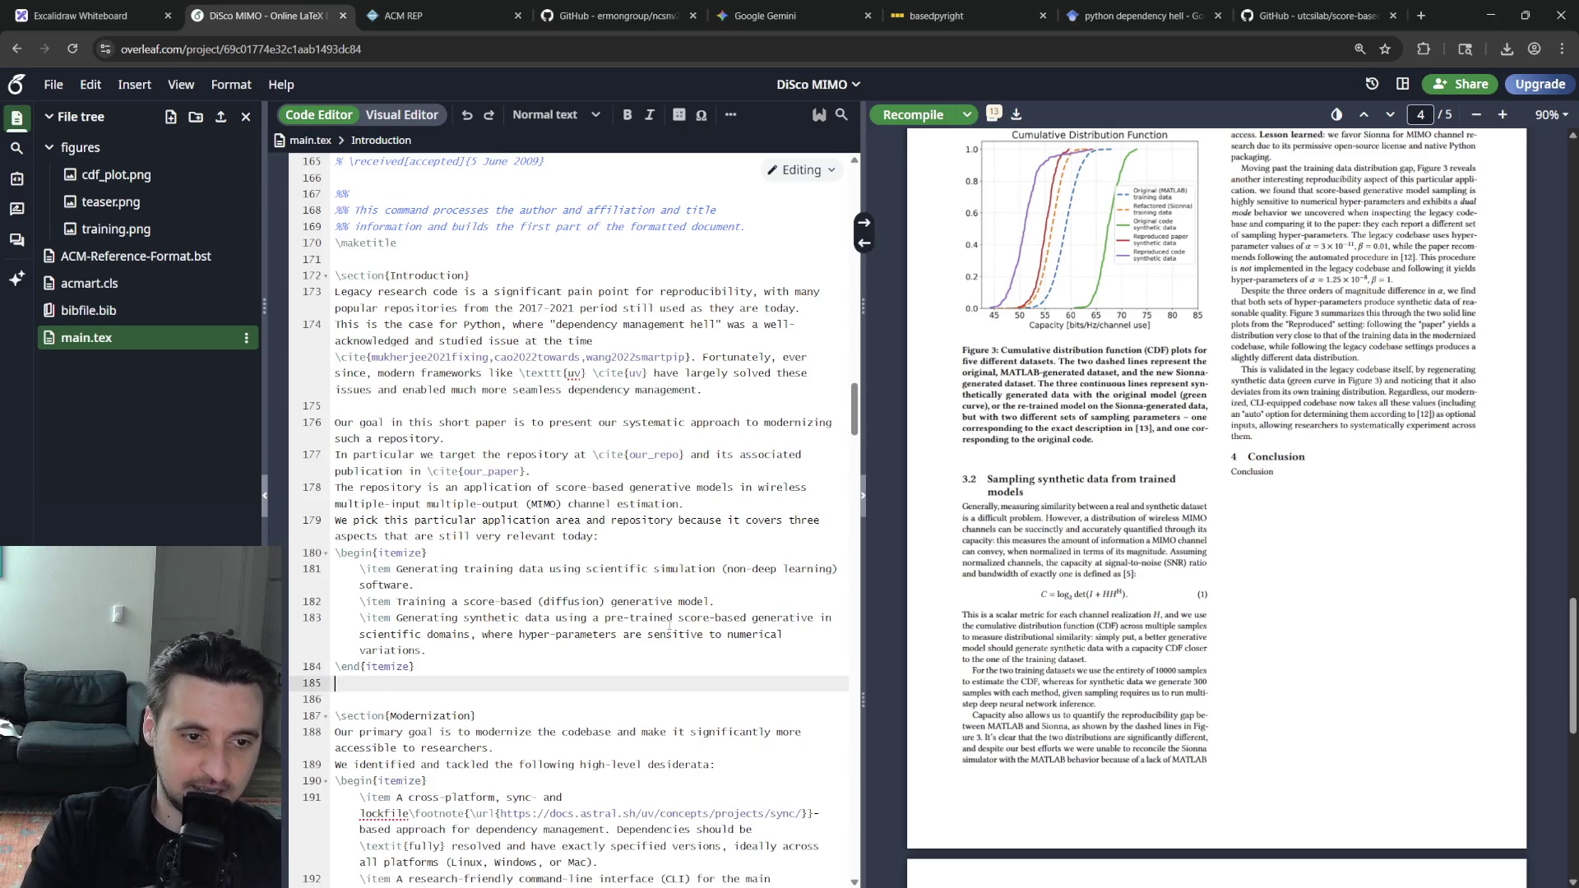
key("Down")
key("Down")
key("Down")
key("Down")
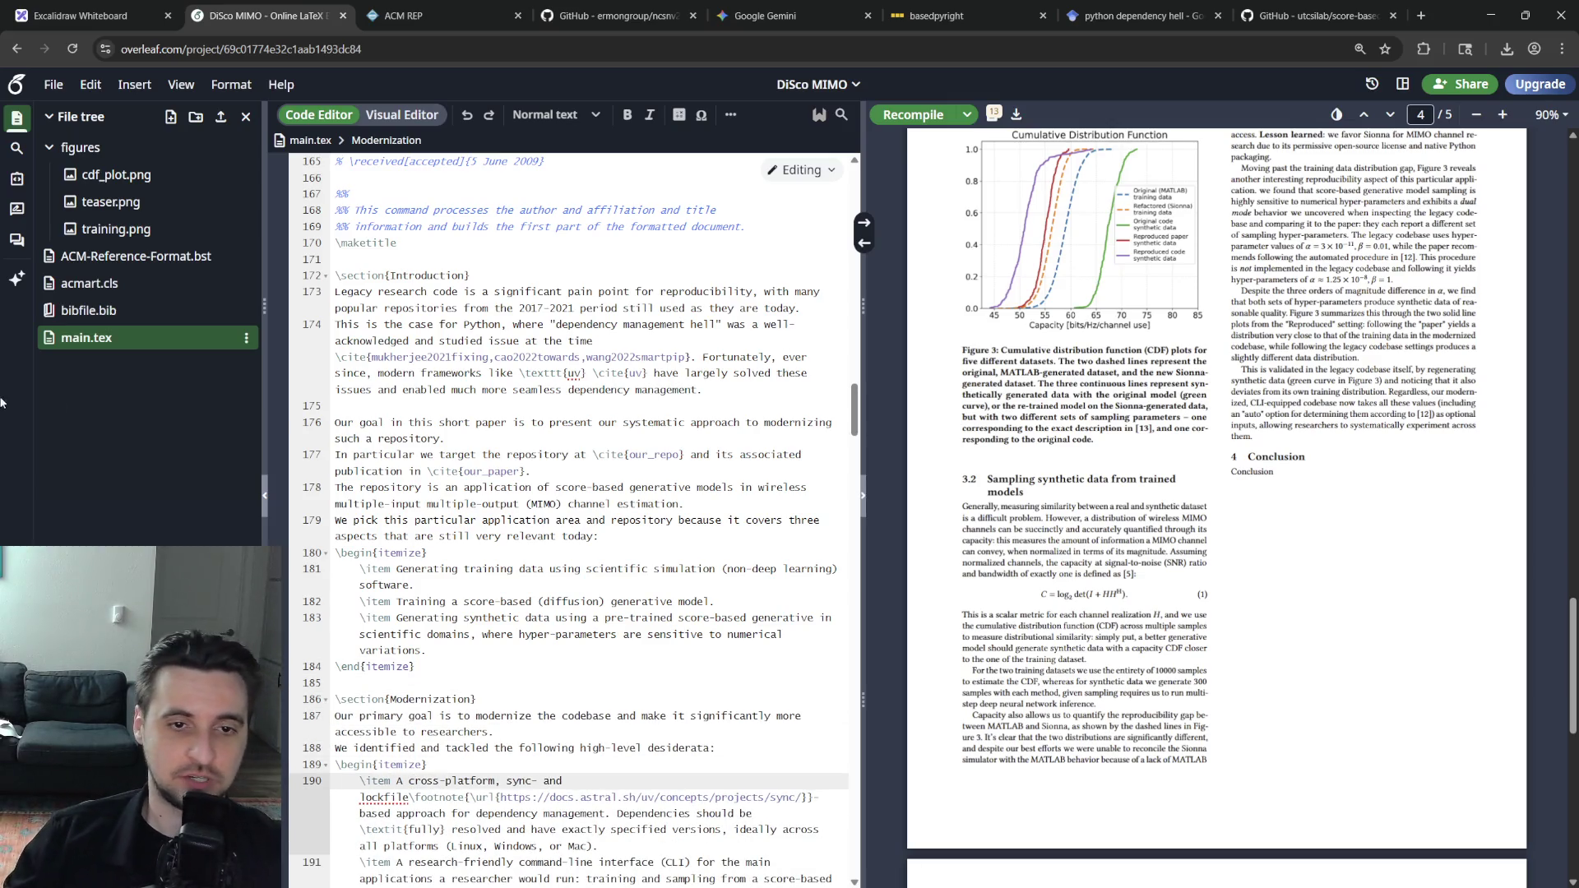
scroll(671, 630, "down", 7)
scroll(641, 611, "down", 7)
scroll(610, 587, "down", 7)
scroll(598, 576, "down", 5)
scroll(587, 565, "down", 5)
scroll(574, 554, "down", 5)
scroll(563, 544, "down", 3)
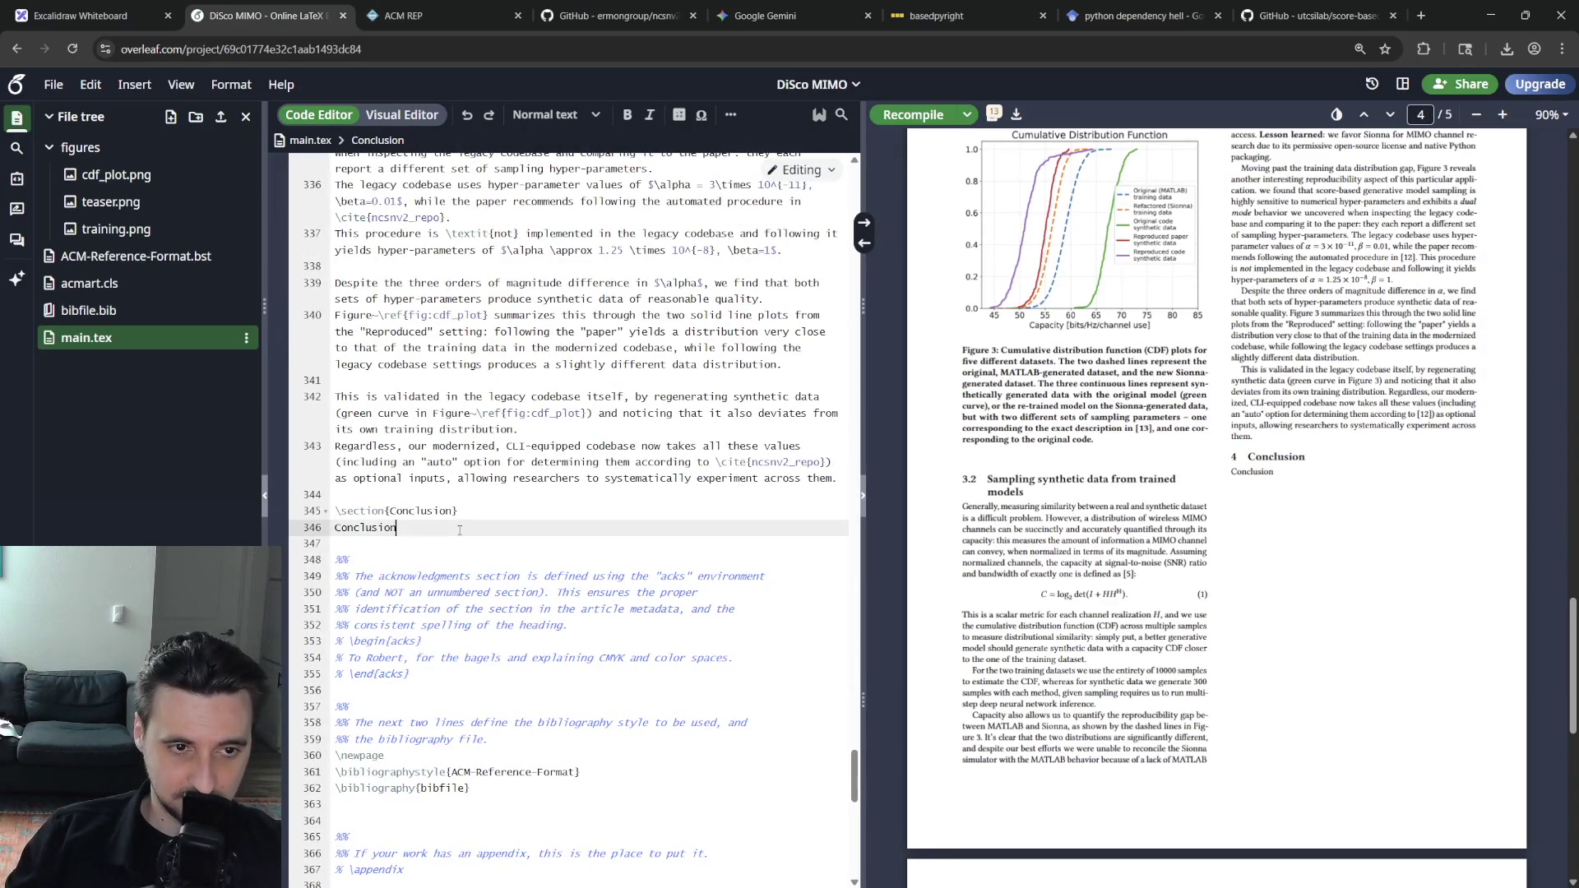
double_click(374, 514)
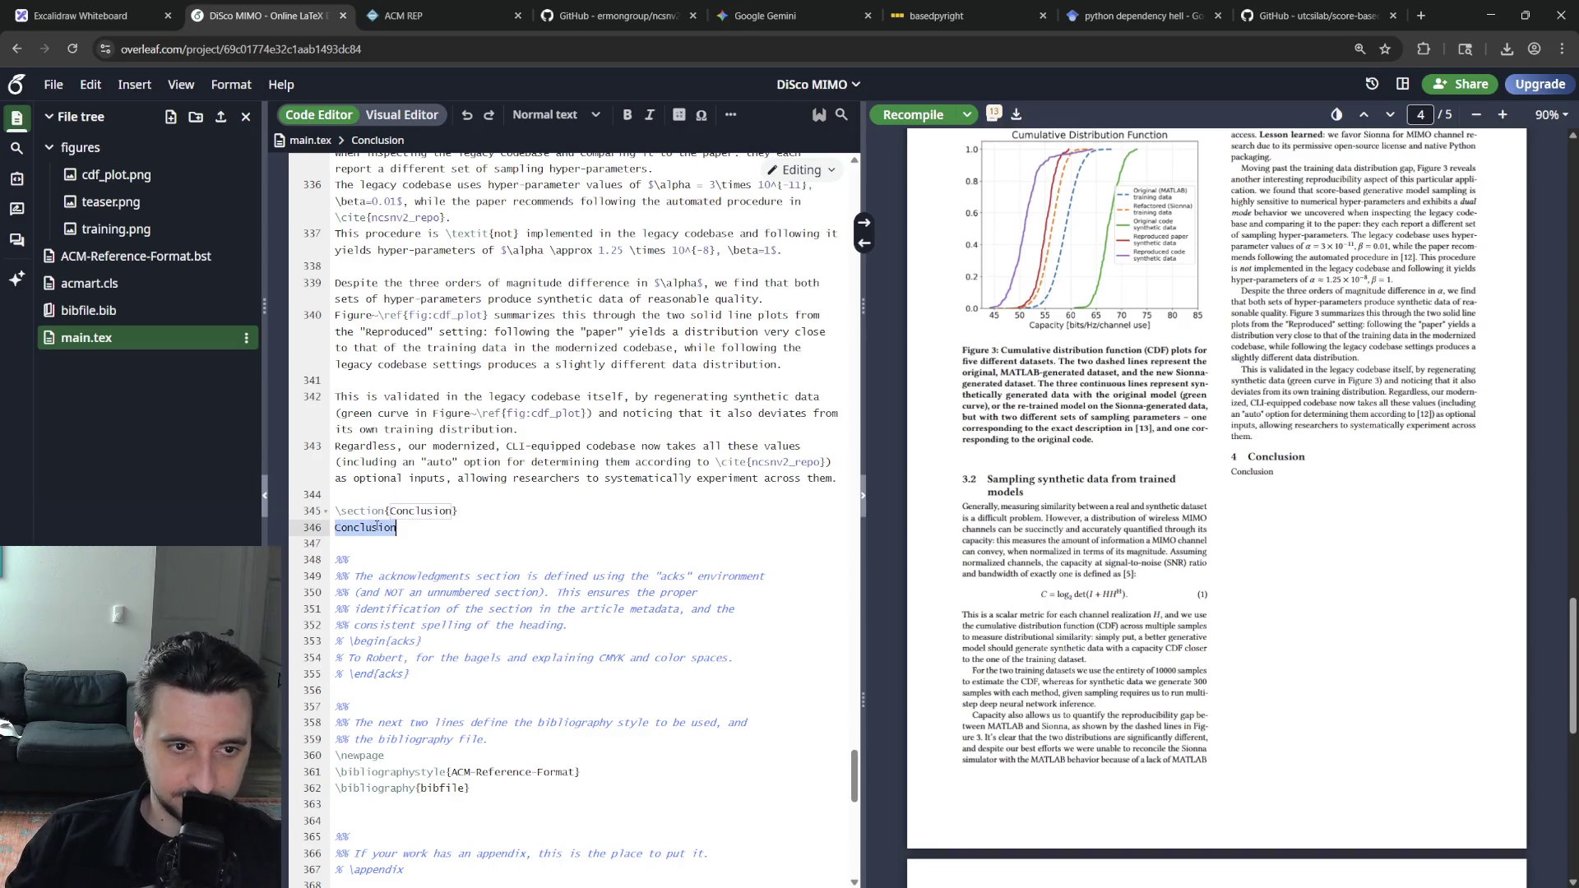
scroll(573, 593, "up", 2)
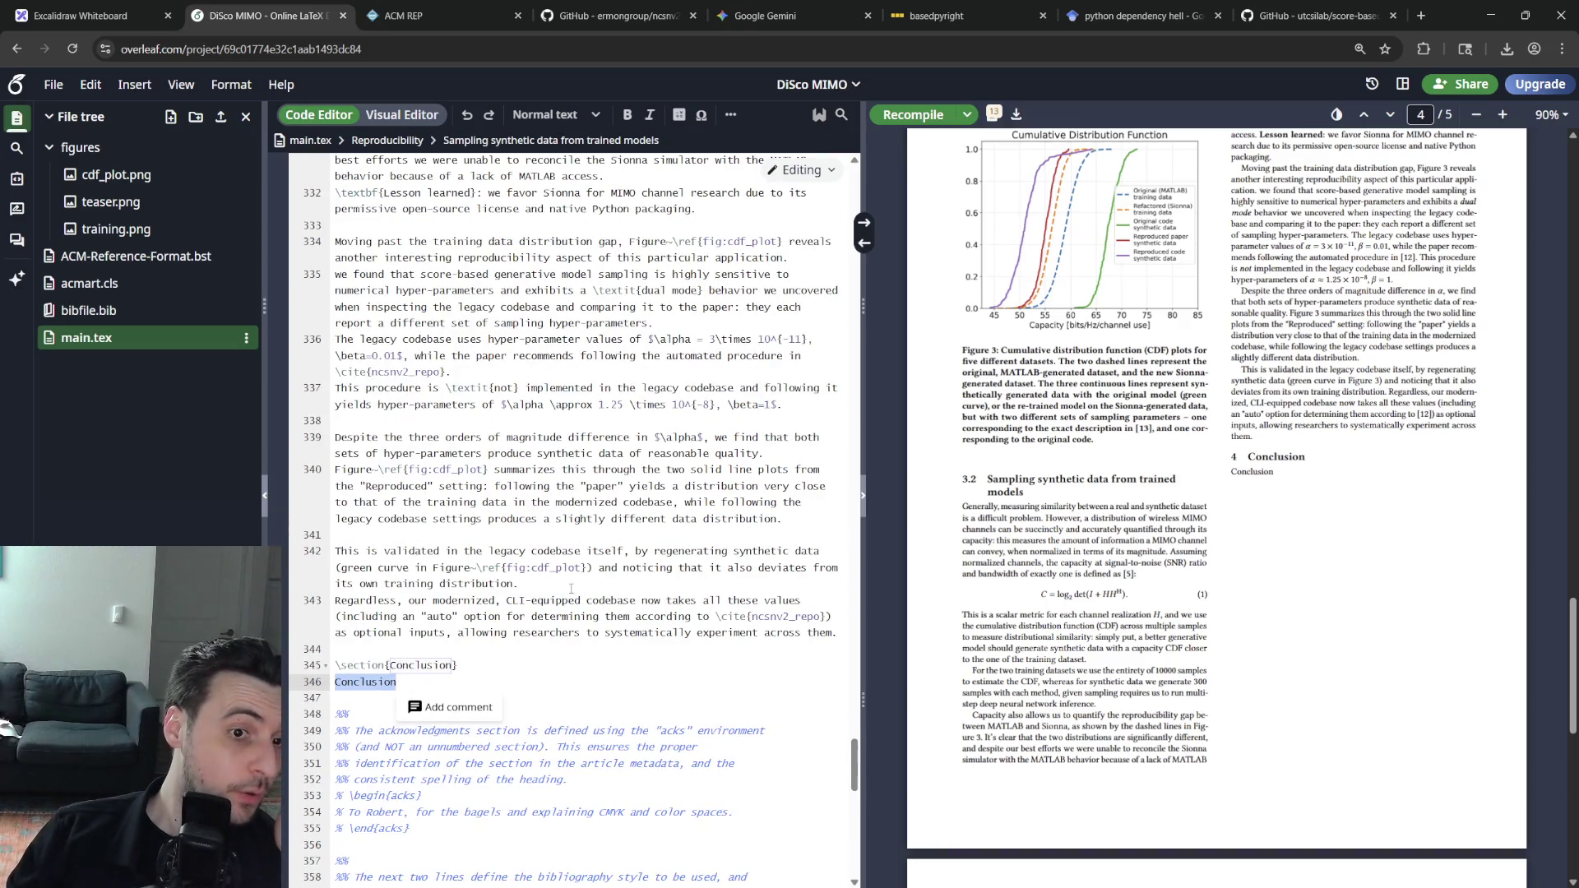
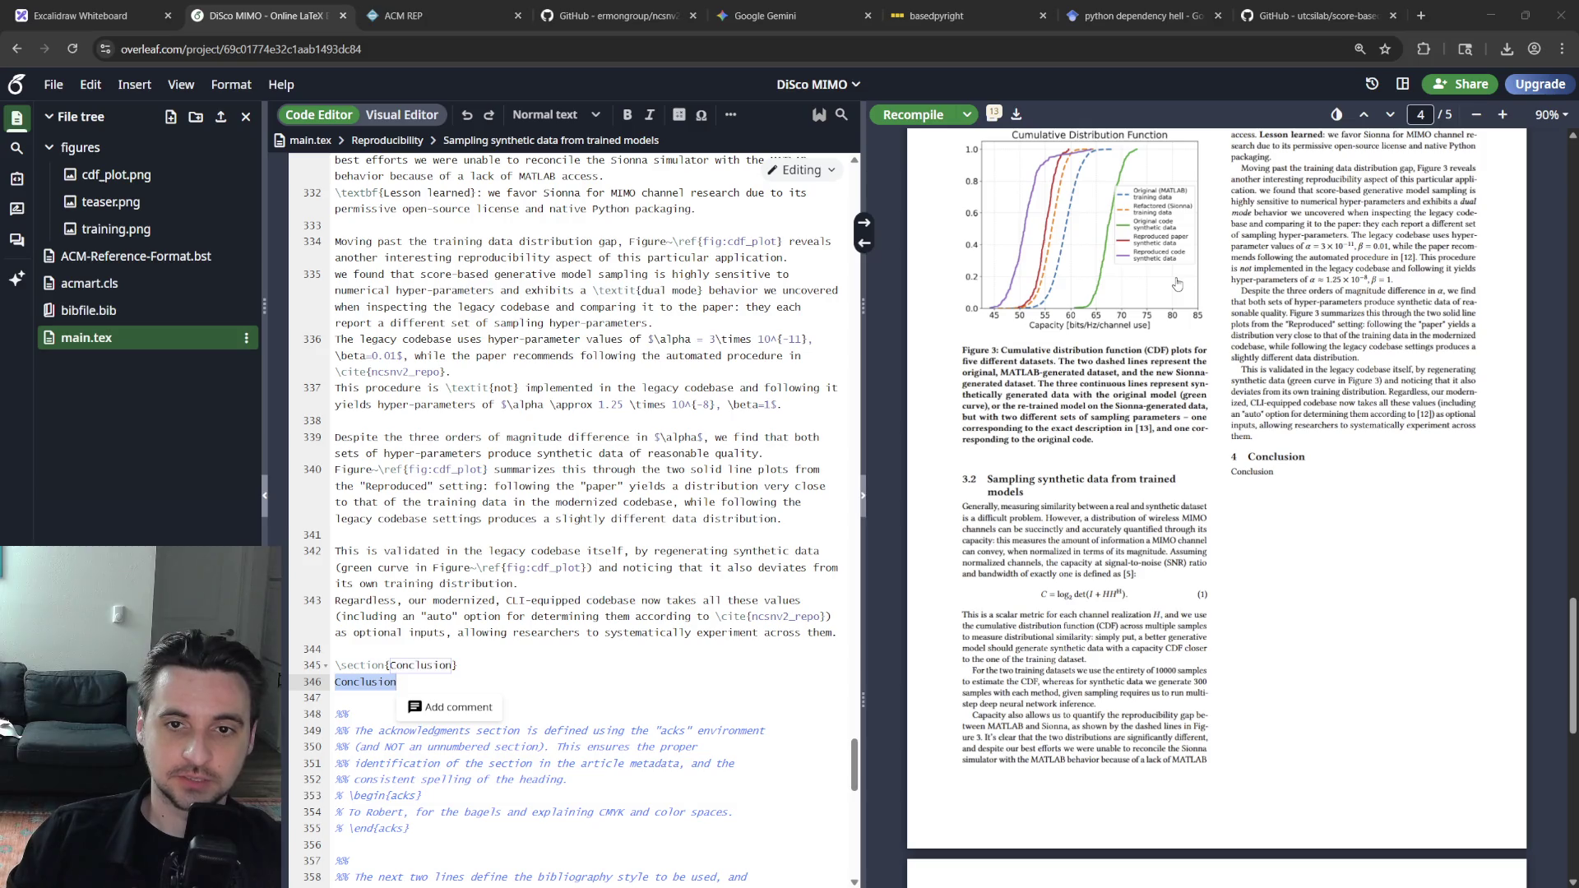
Replace the Conclusion placeholder with the sentence about the roughly 40-hour modernization becoming a YouTube series
left_click(525, 682)
double_click(526, 683)
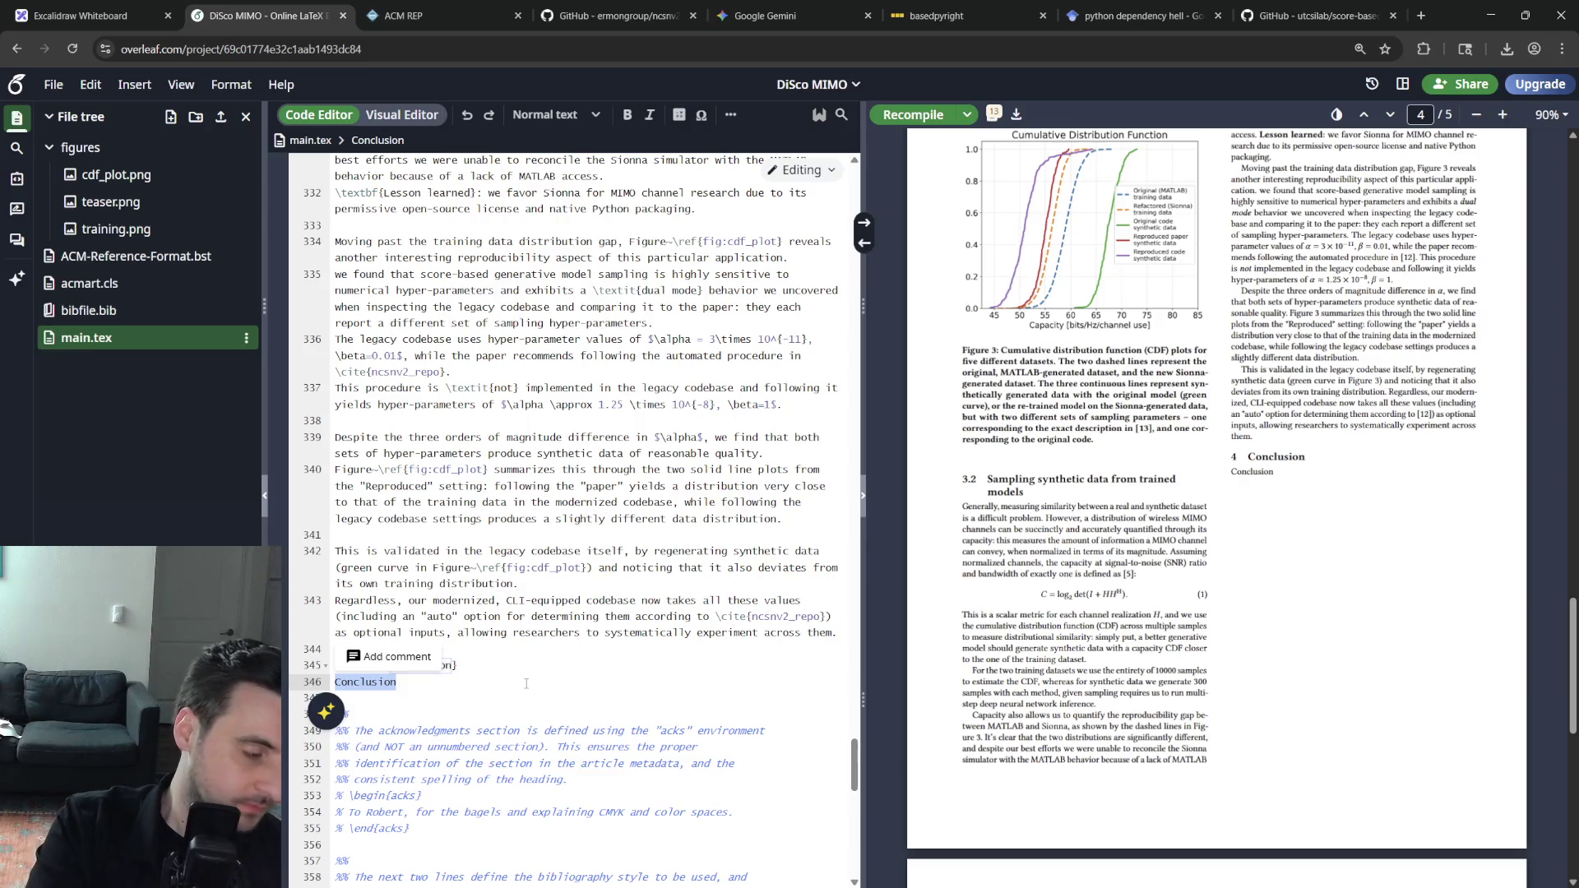
type("M")
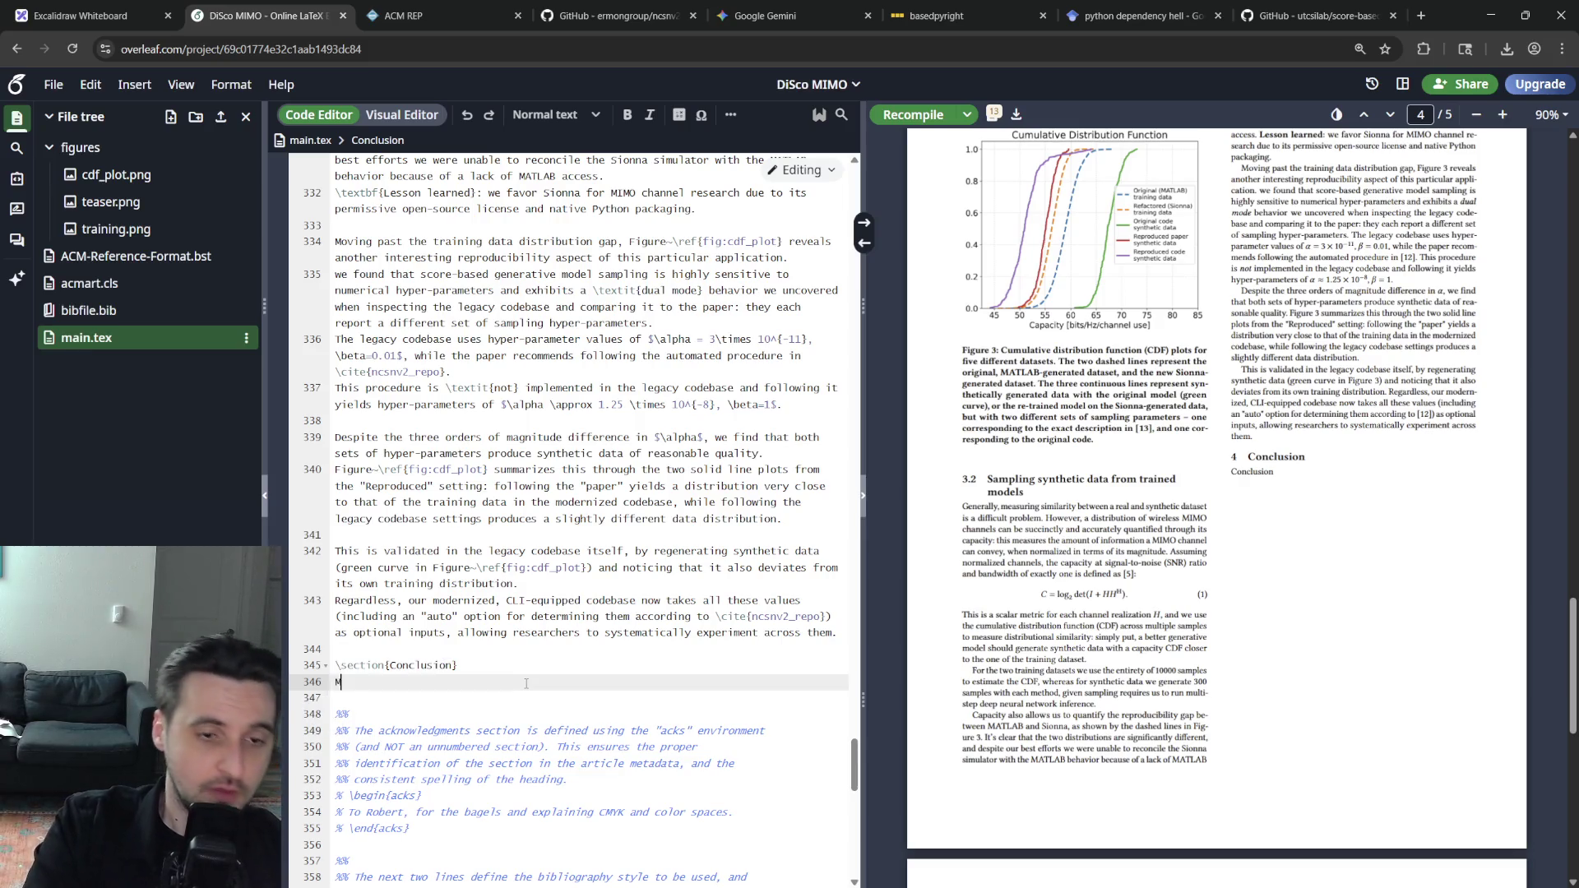
type("deernizing")
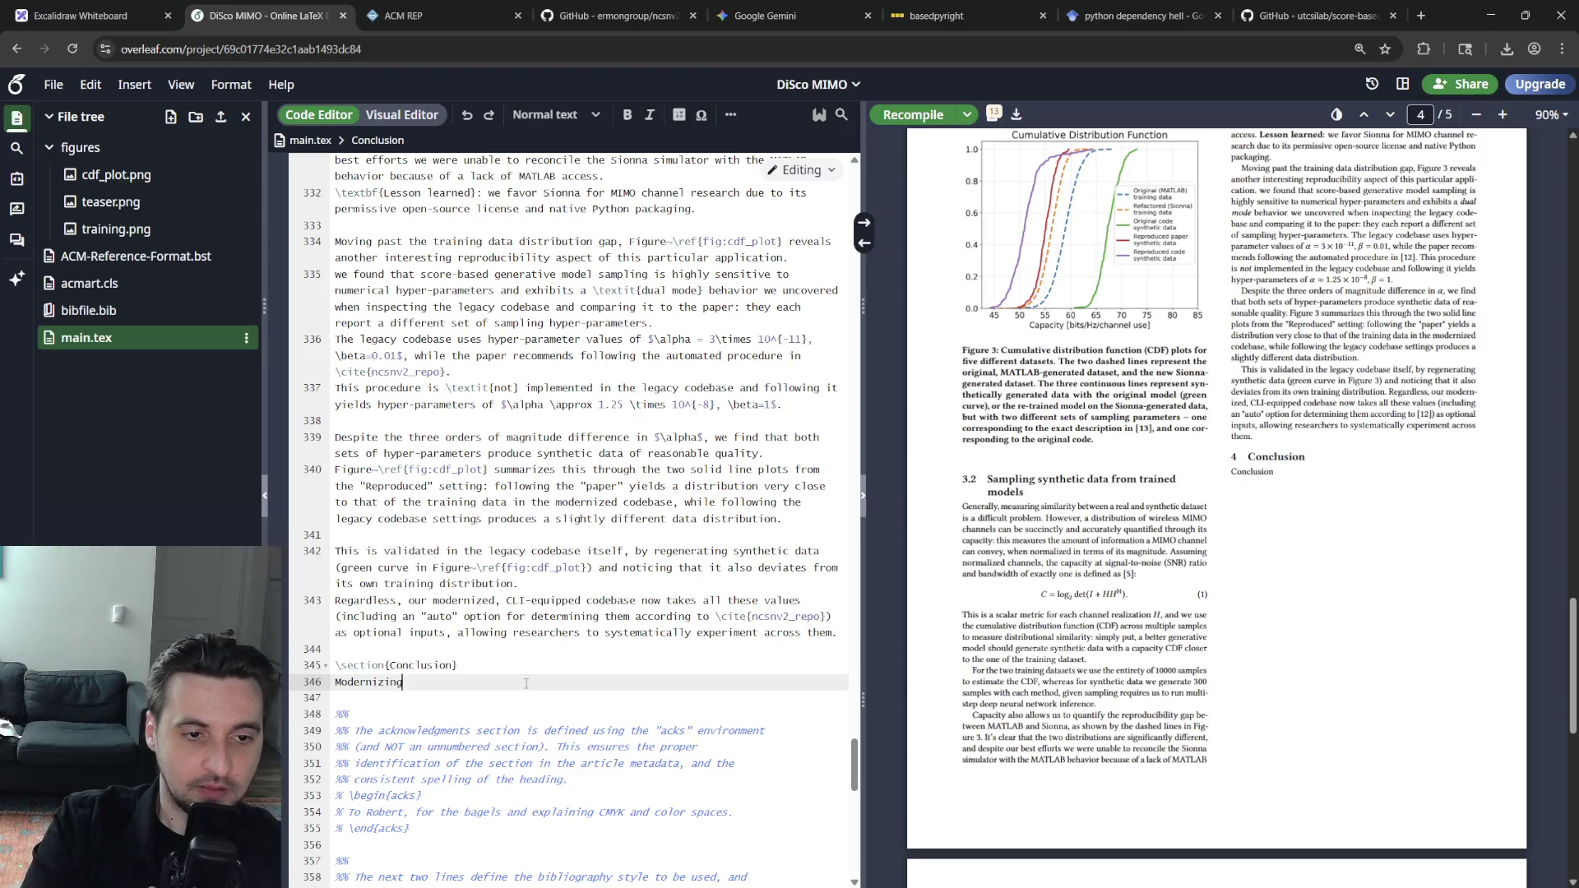
type("the legacy codebase tooo")
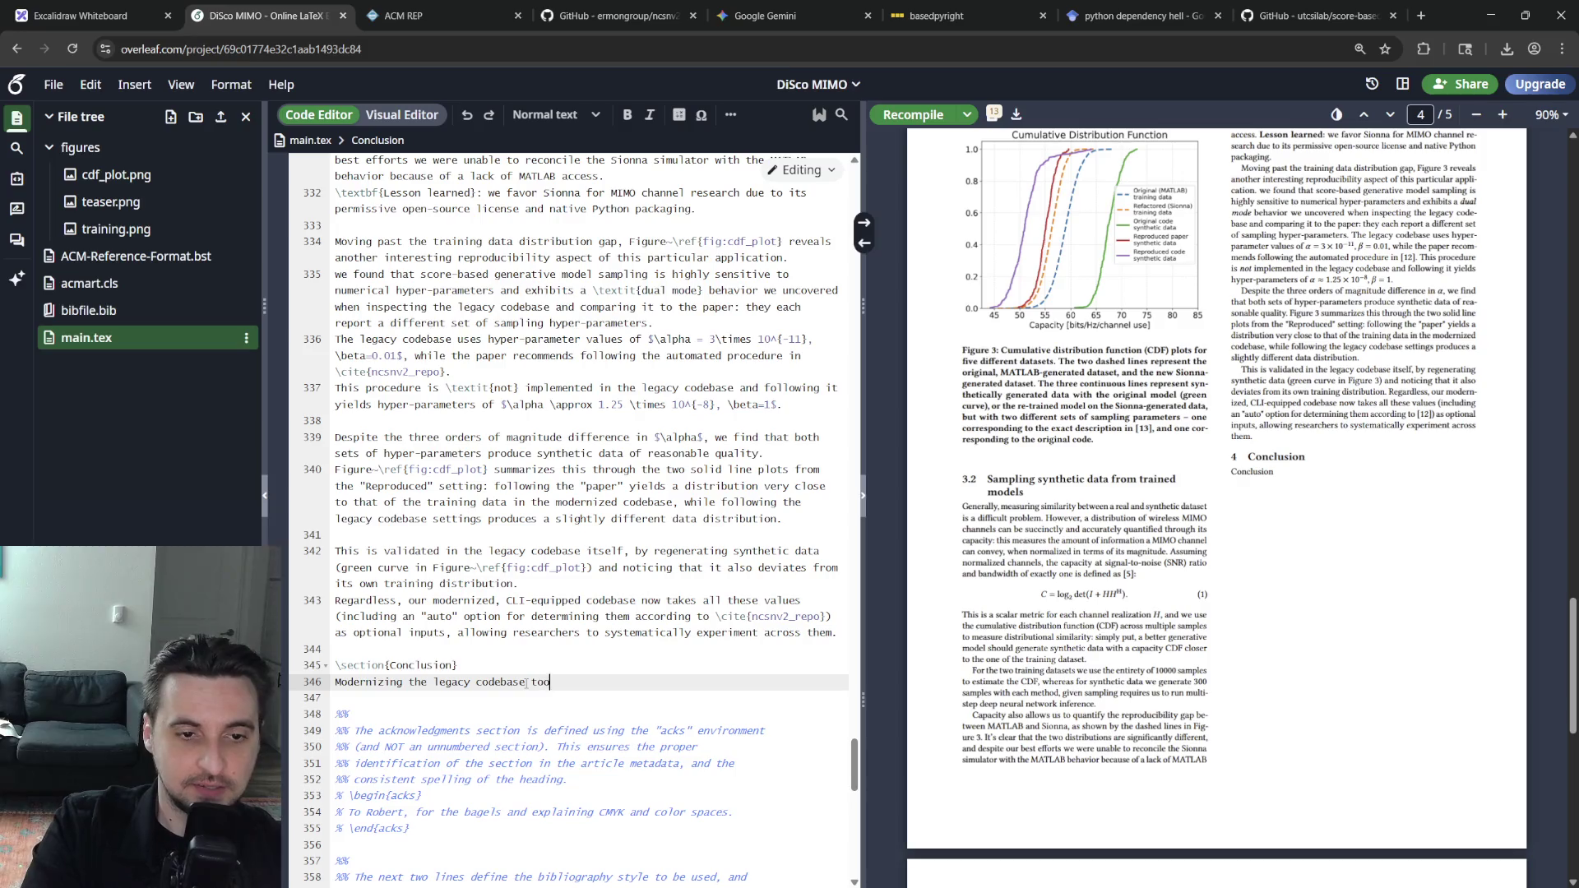
type("u")
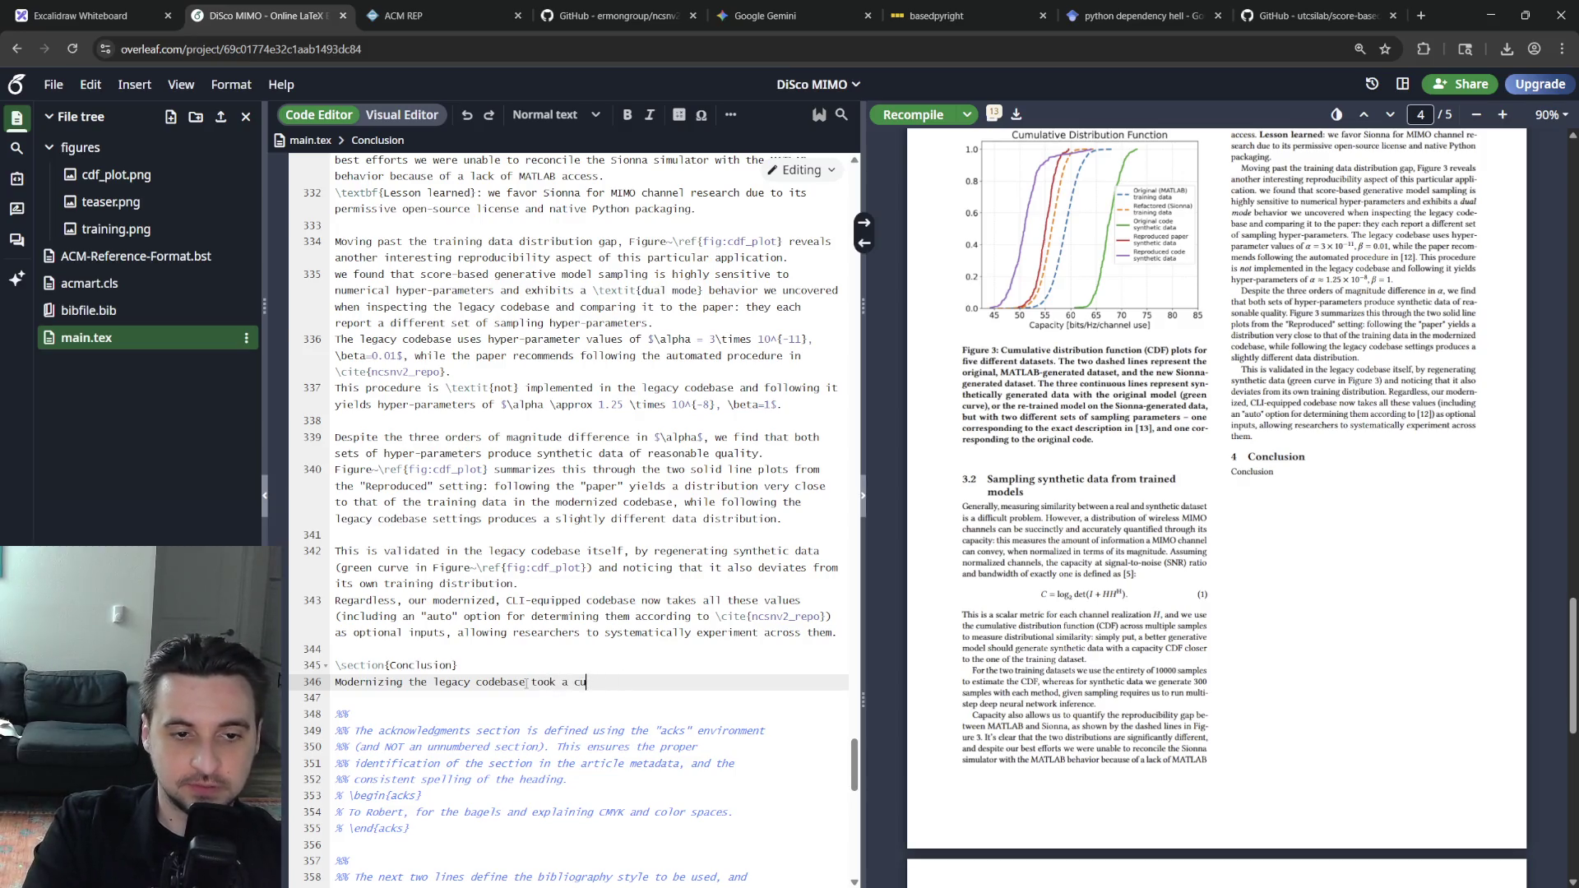
type("mulpproximately $40$ hours and was all ")
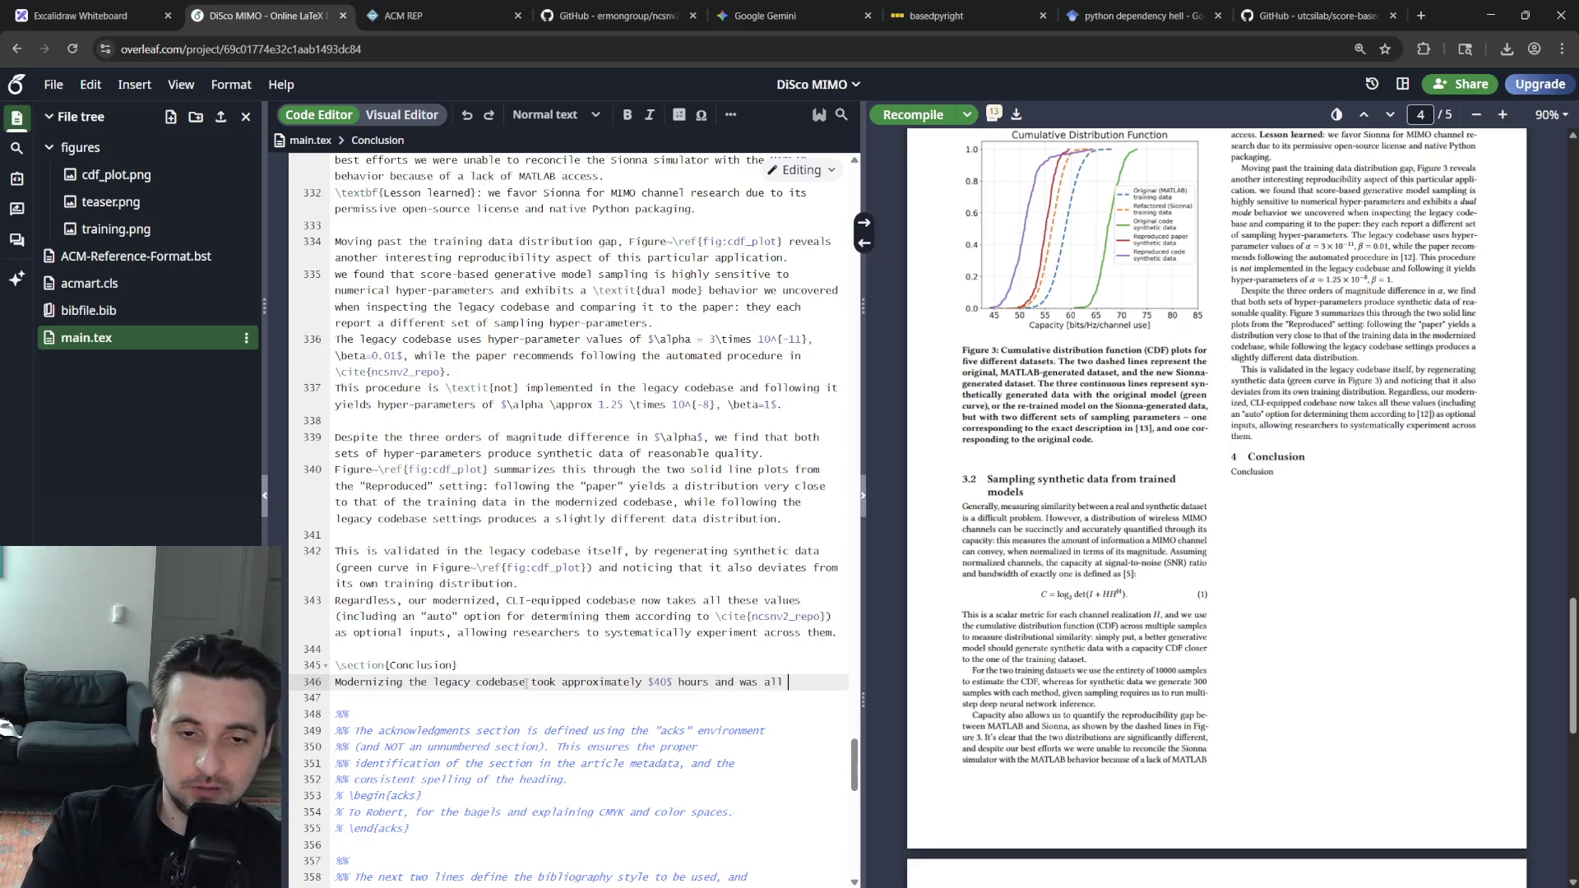
type("recorded")
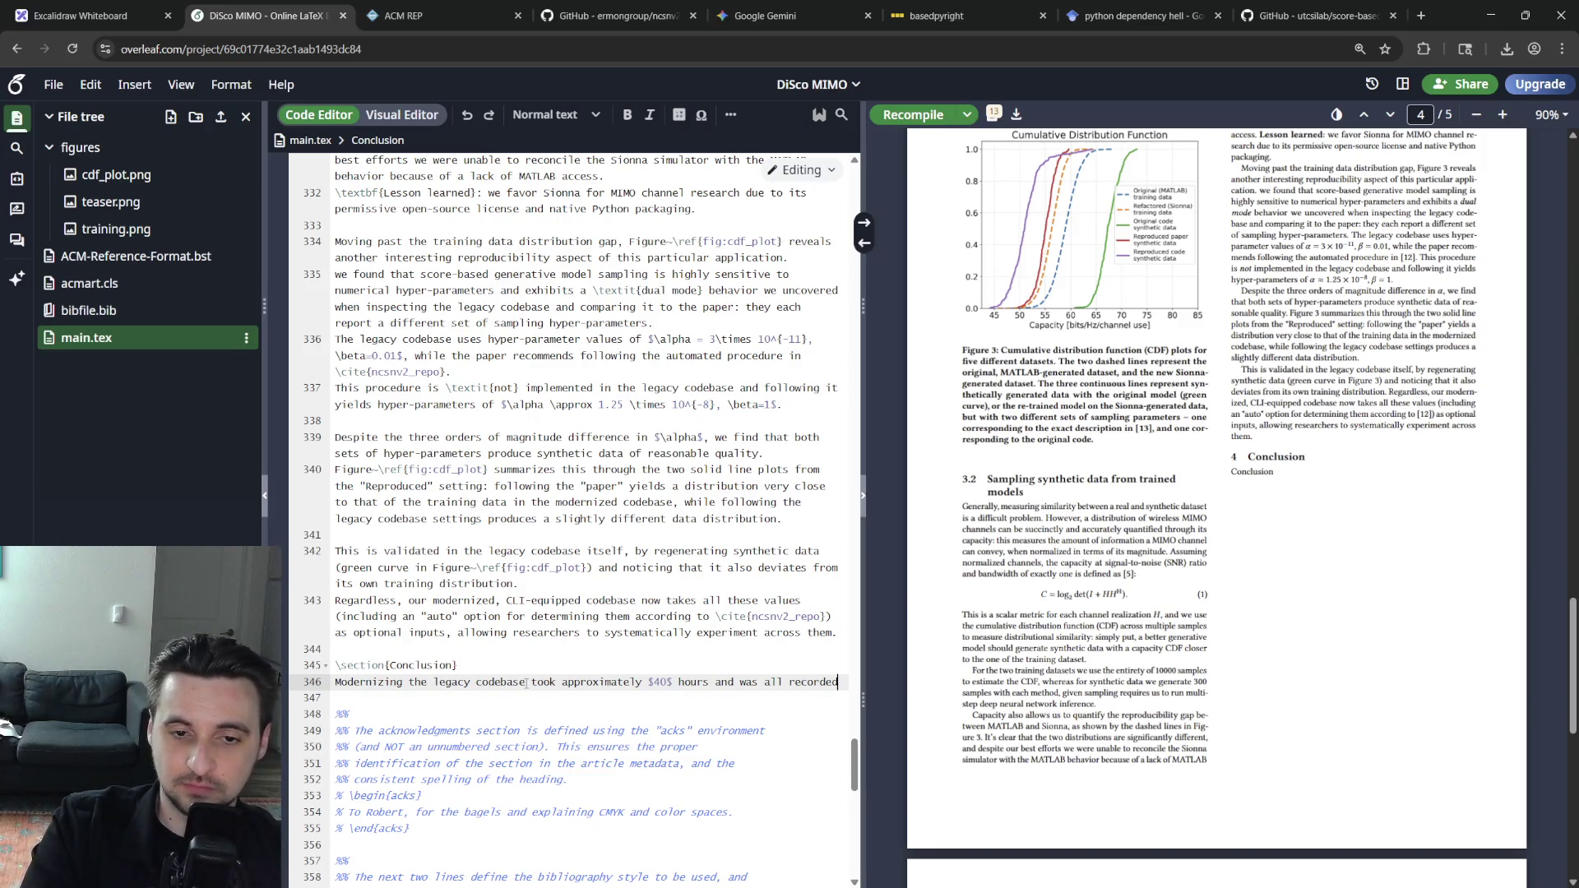
type(", planned")
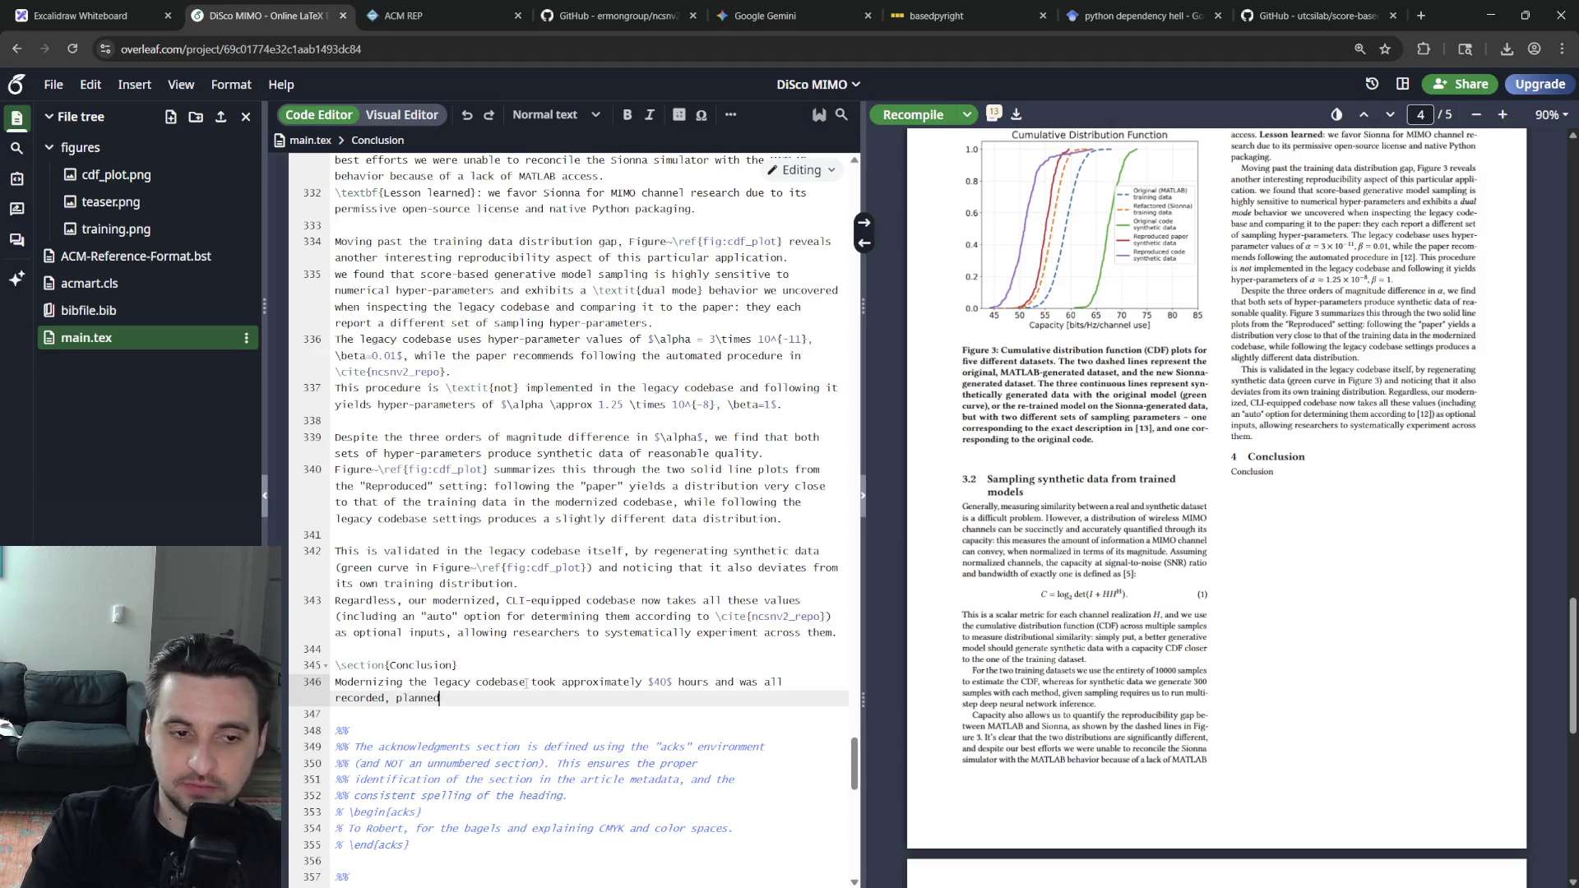
key("BackSpace")
key("BackSpace")
key("BackSpace")
key("BackSpace")
type("and will be released a")
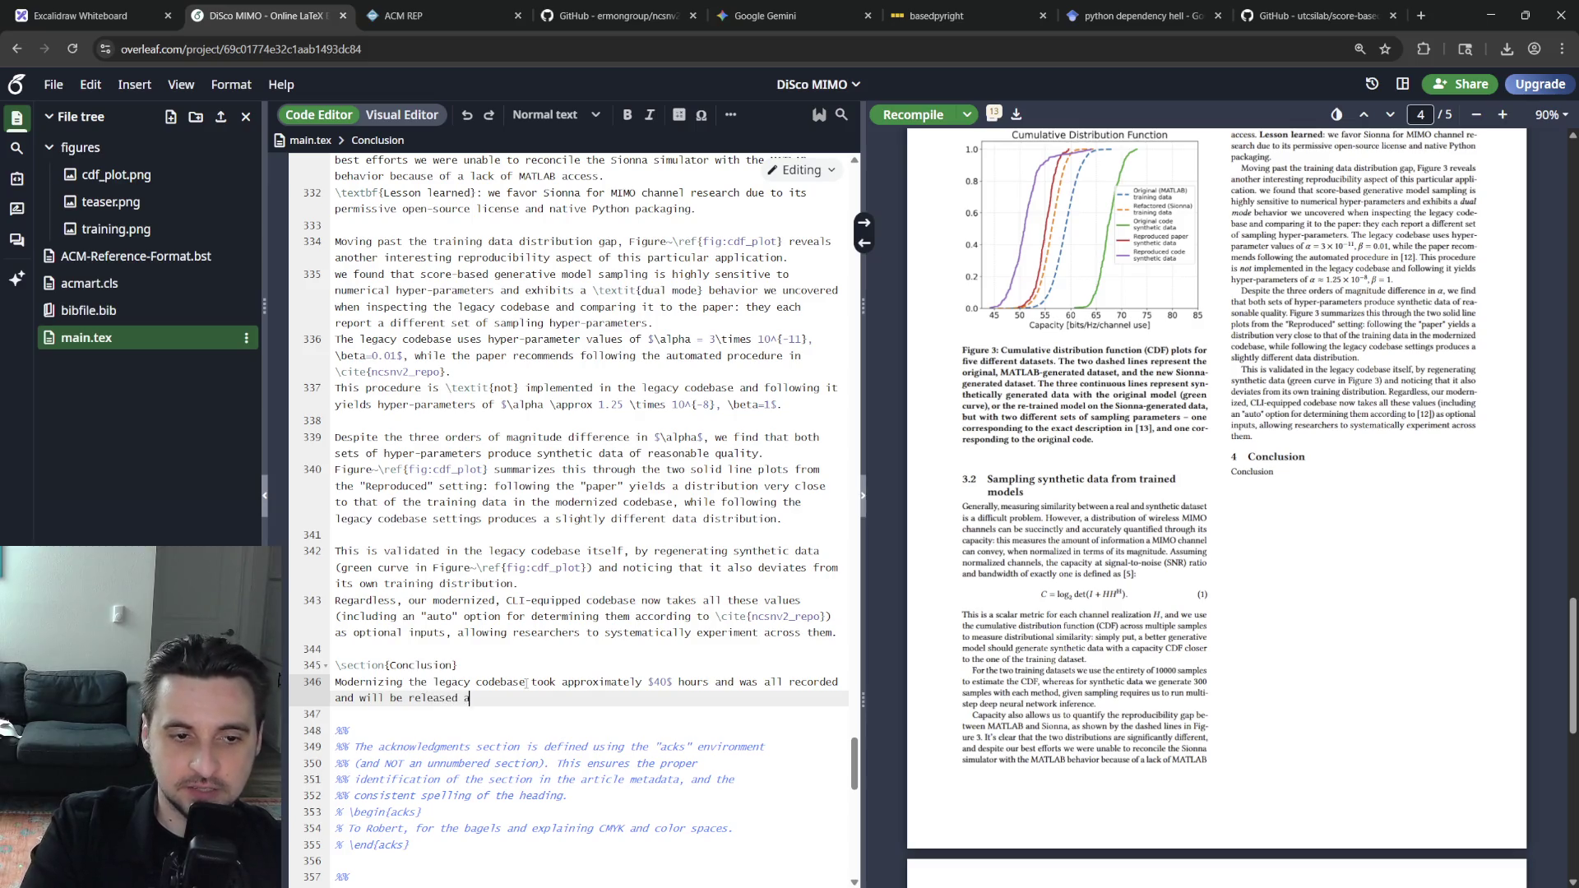
type("s a multi-episode ")
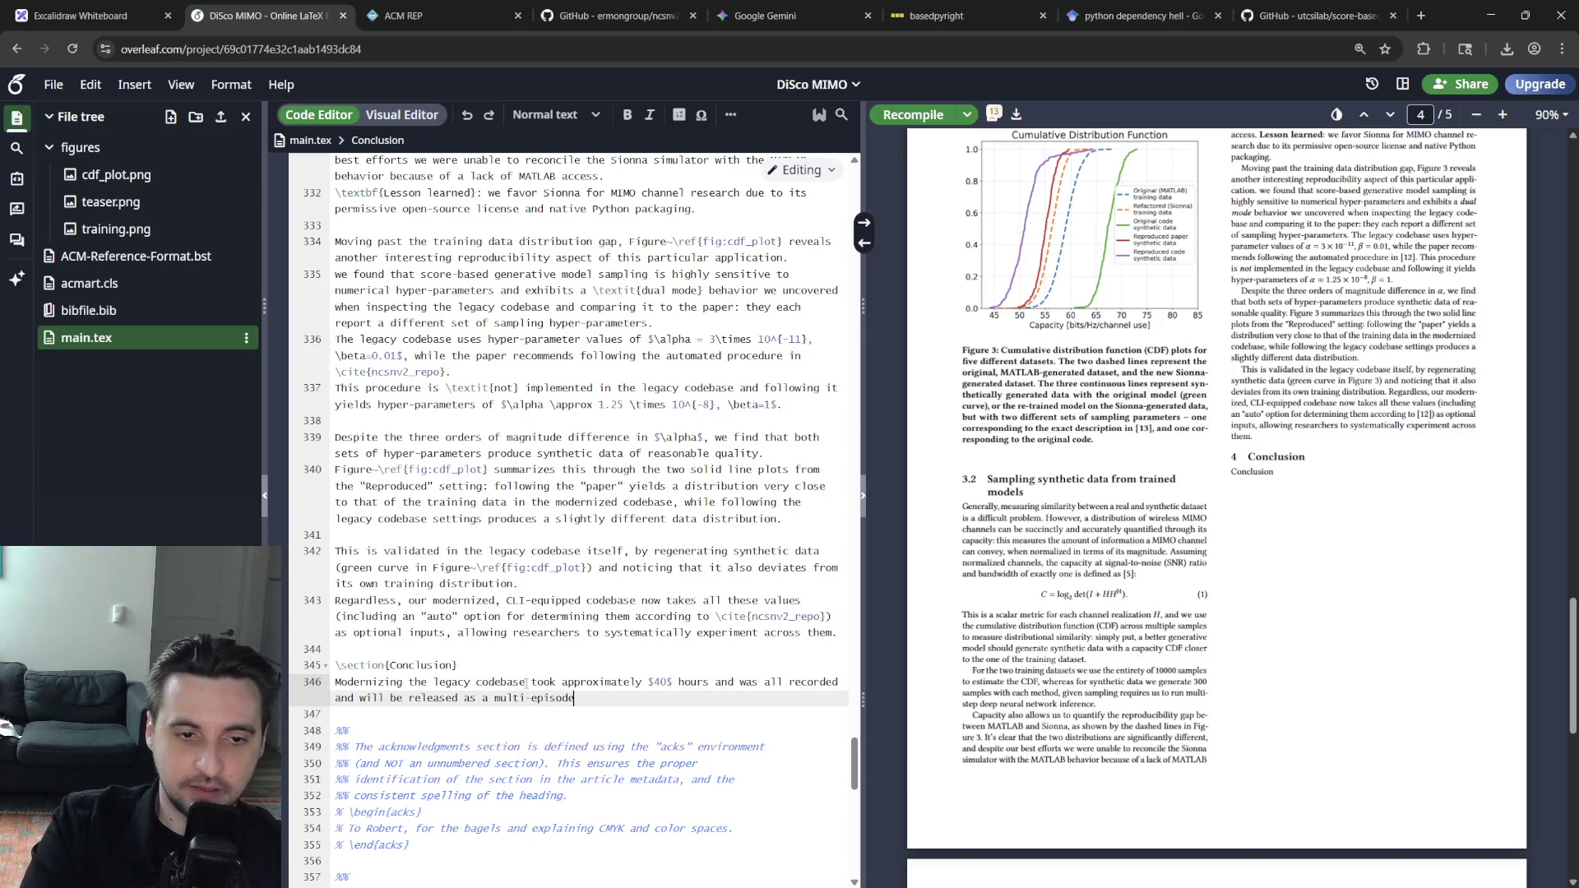
type("YouT")
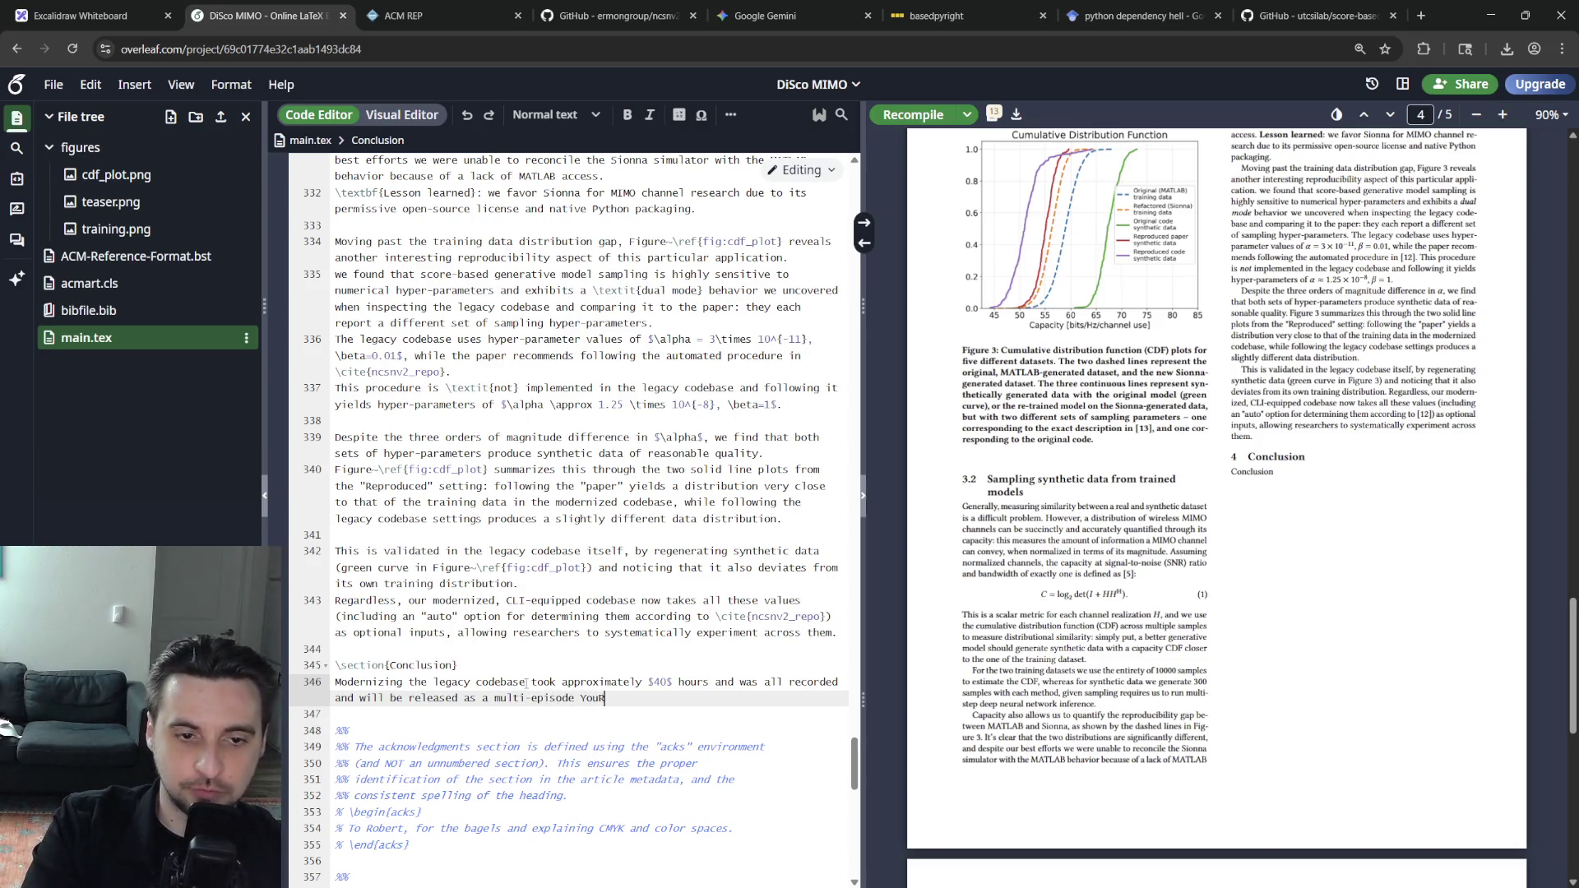
type("ube series.")
key("Return")
type("The most dif")
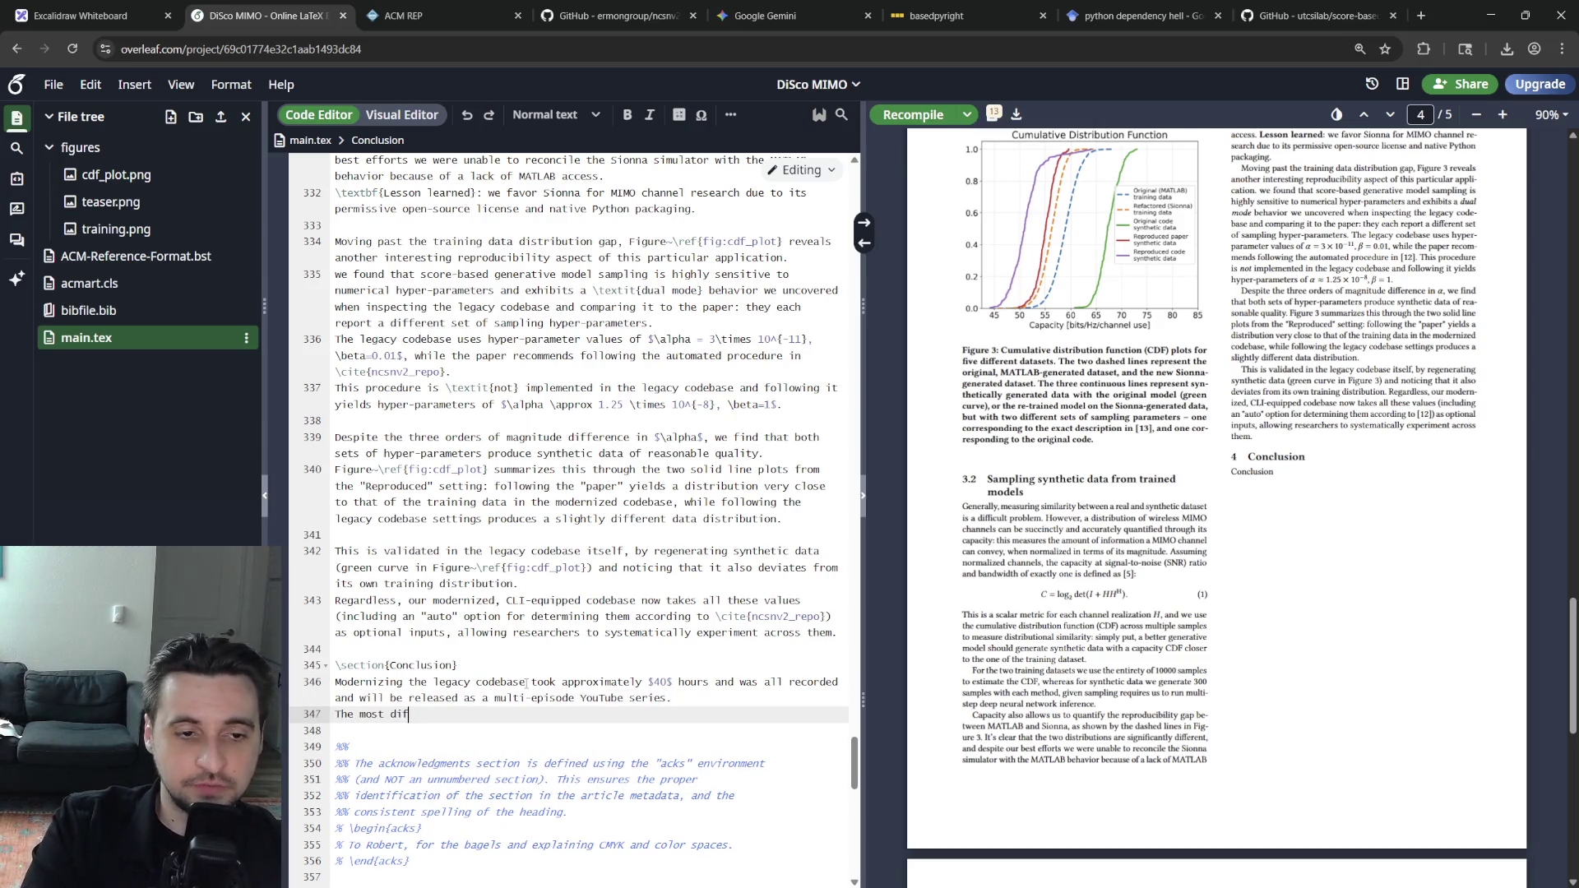
type("ficult part was repro")
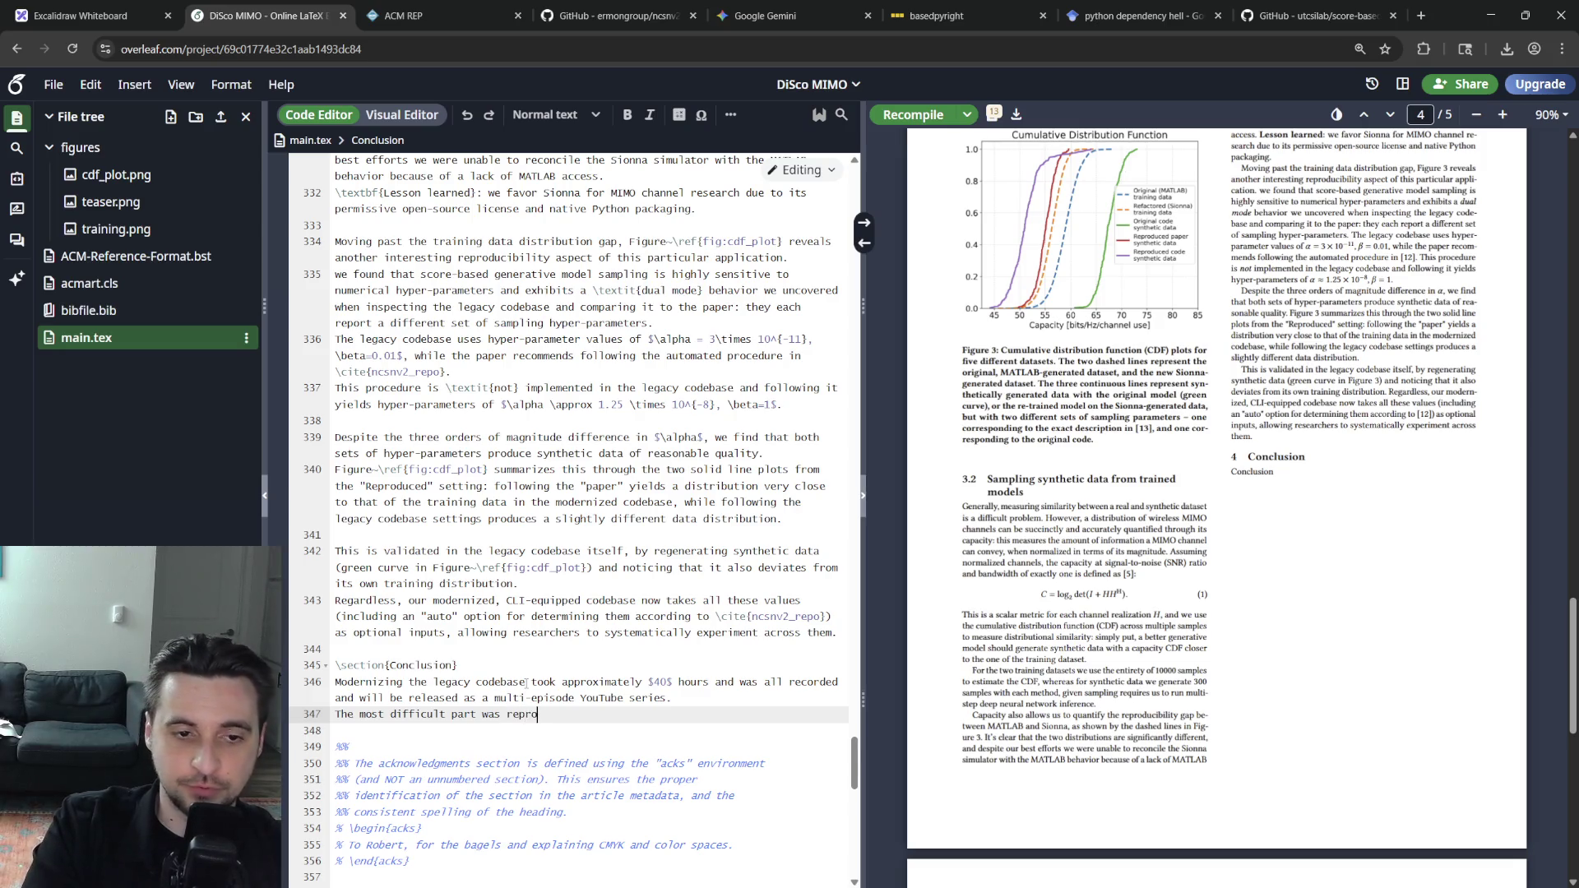
type("ducing the sampling algorithm")
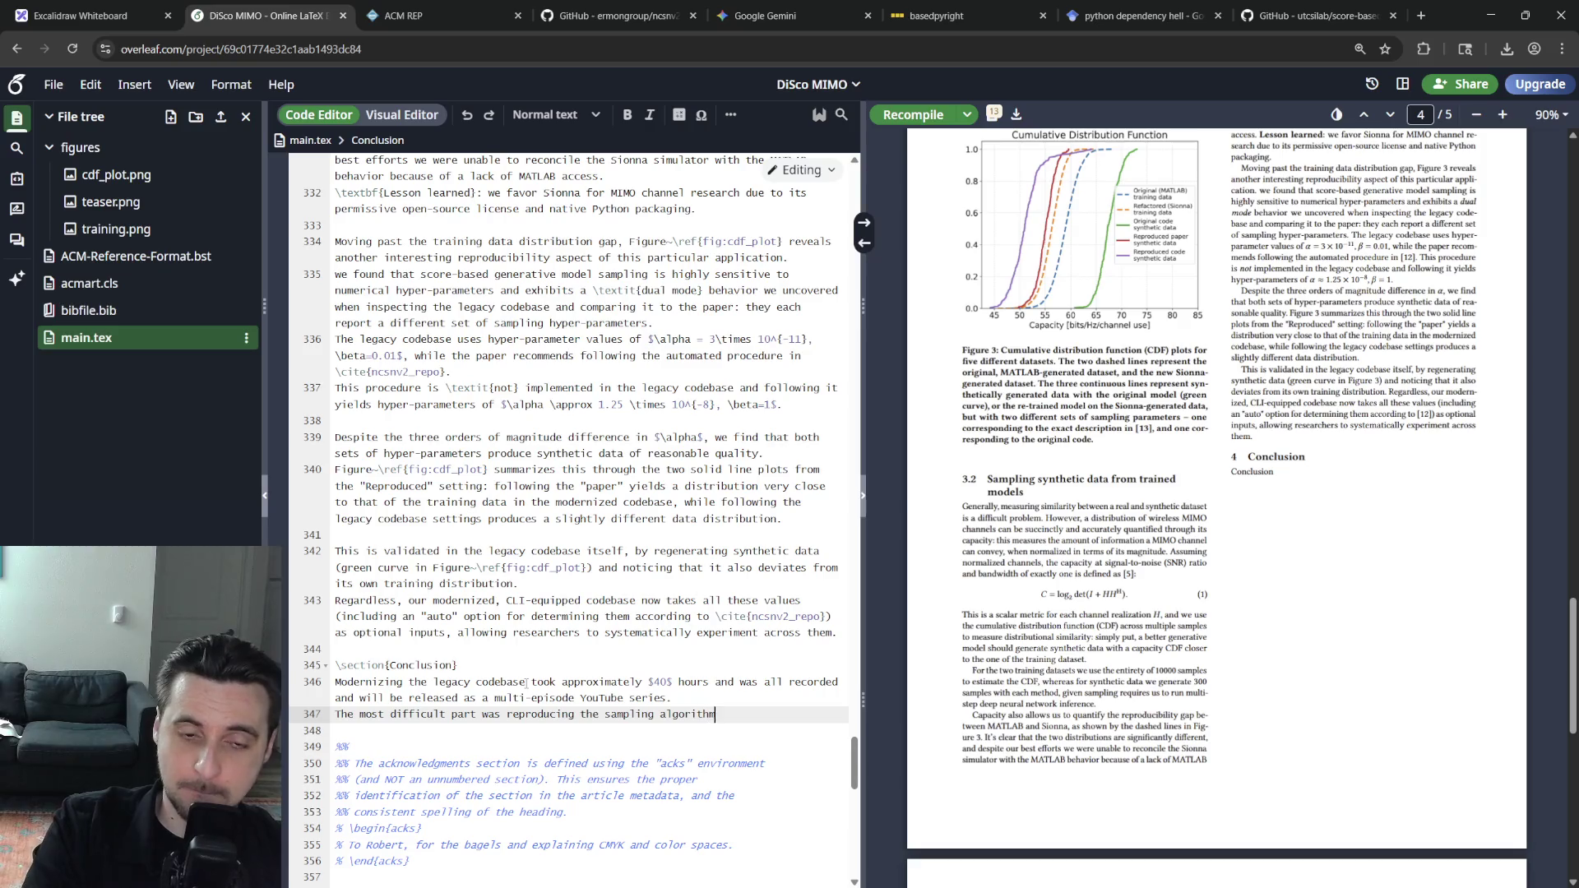
type(", because of its high s")
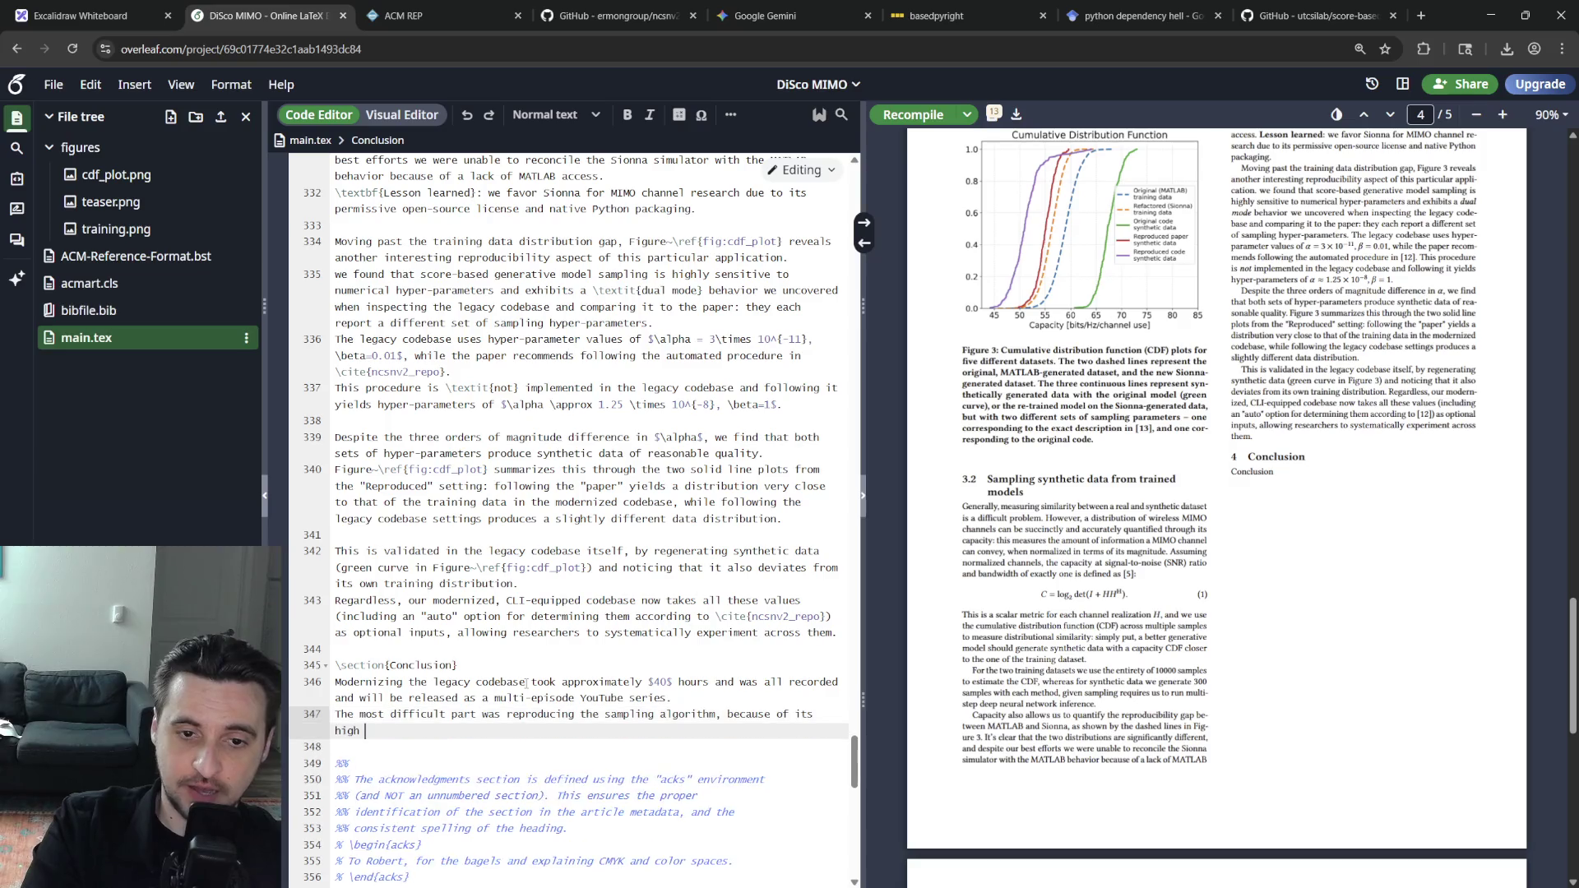
type("ensitivity to numerical parameters and the \"mis-di")
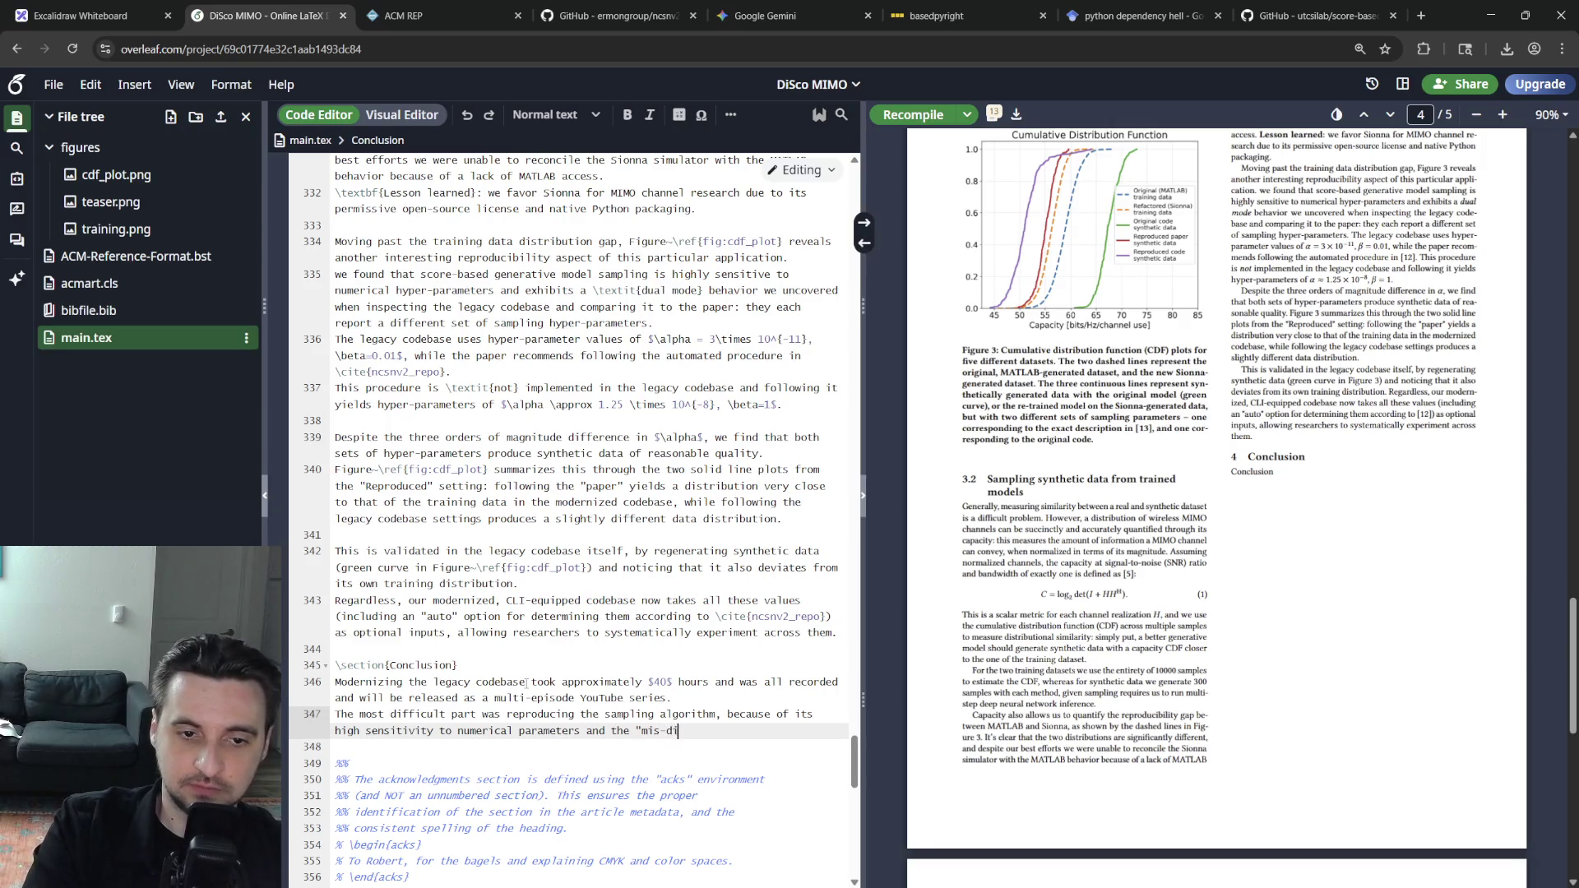
type("rection")
Write that reproducing the sensitive, misdirected sampling algorithm was hardest and recompile the preview
key("BackSpace")
key("BackSpace")
key("BackSpace")
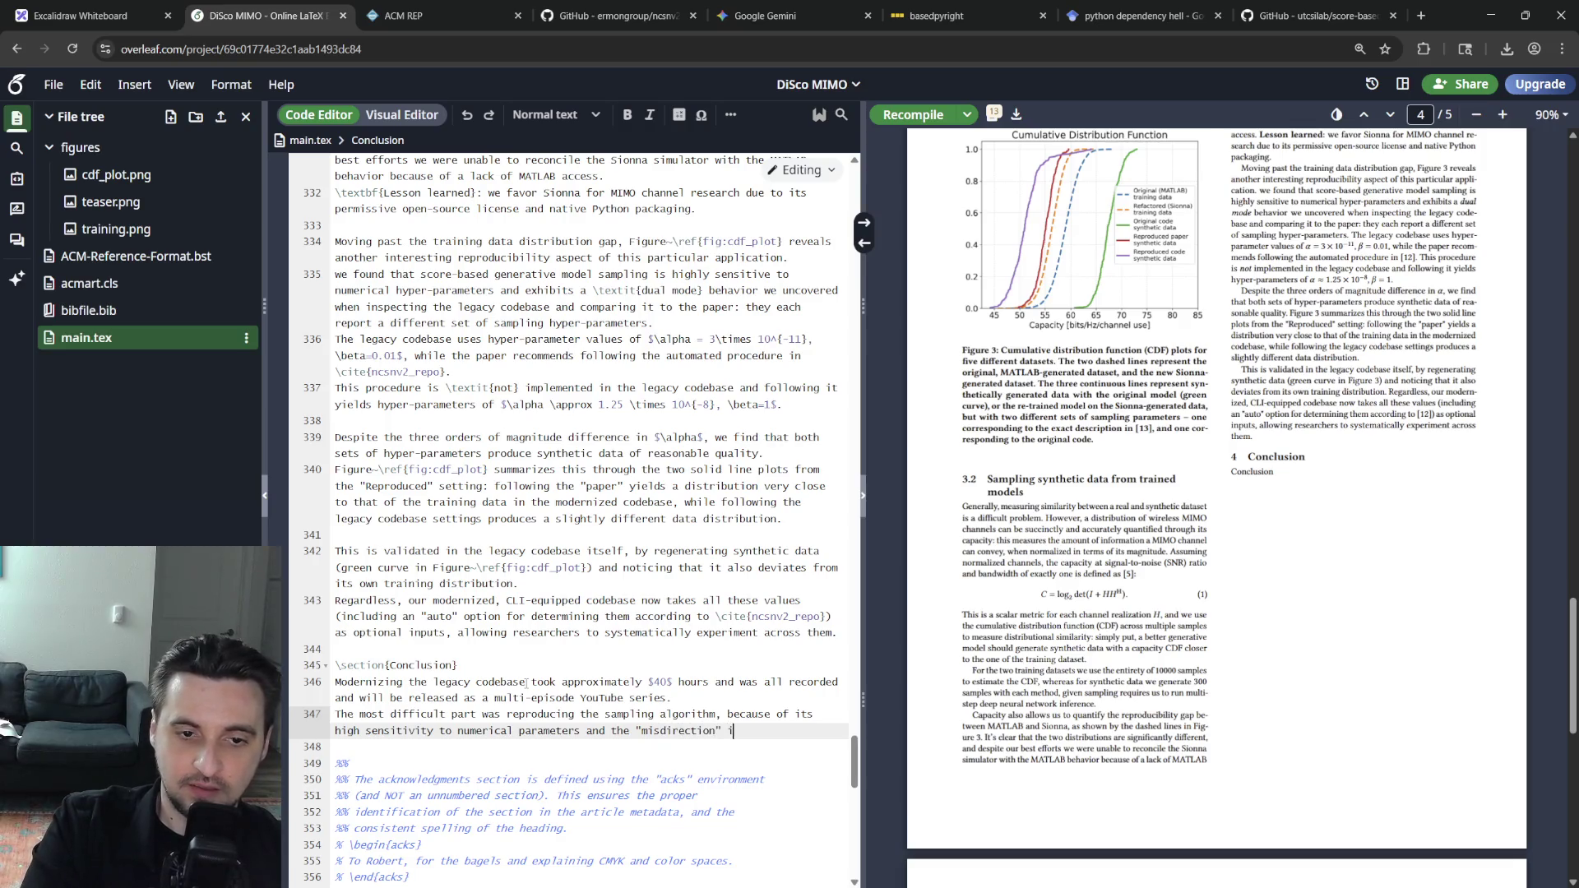
type("original codeba")
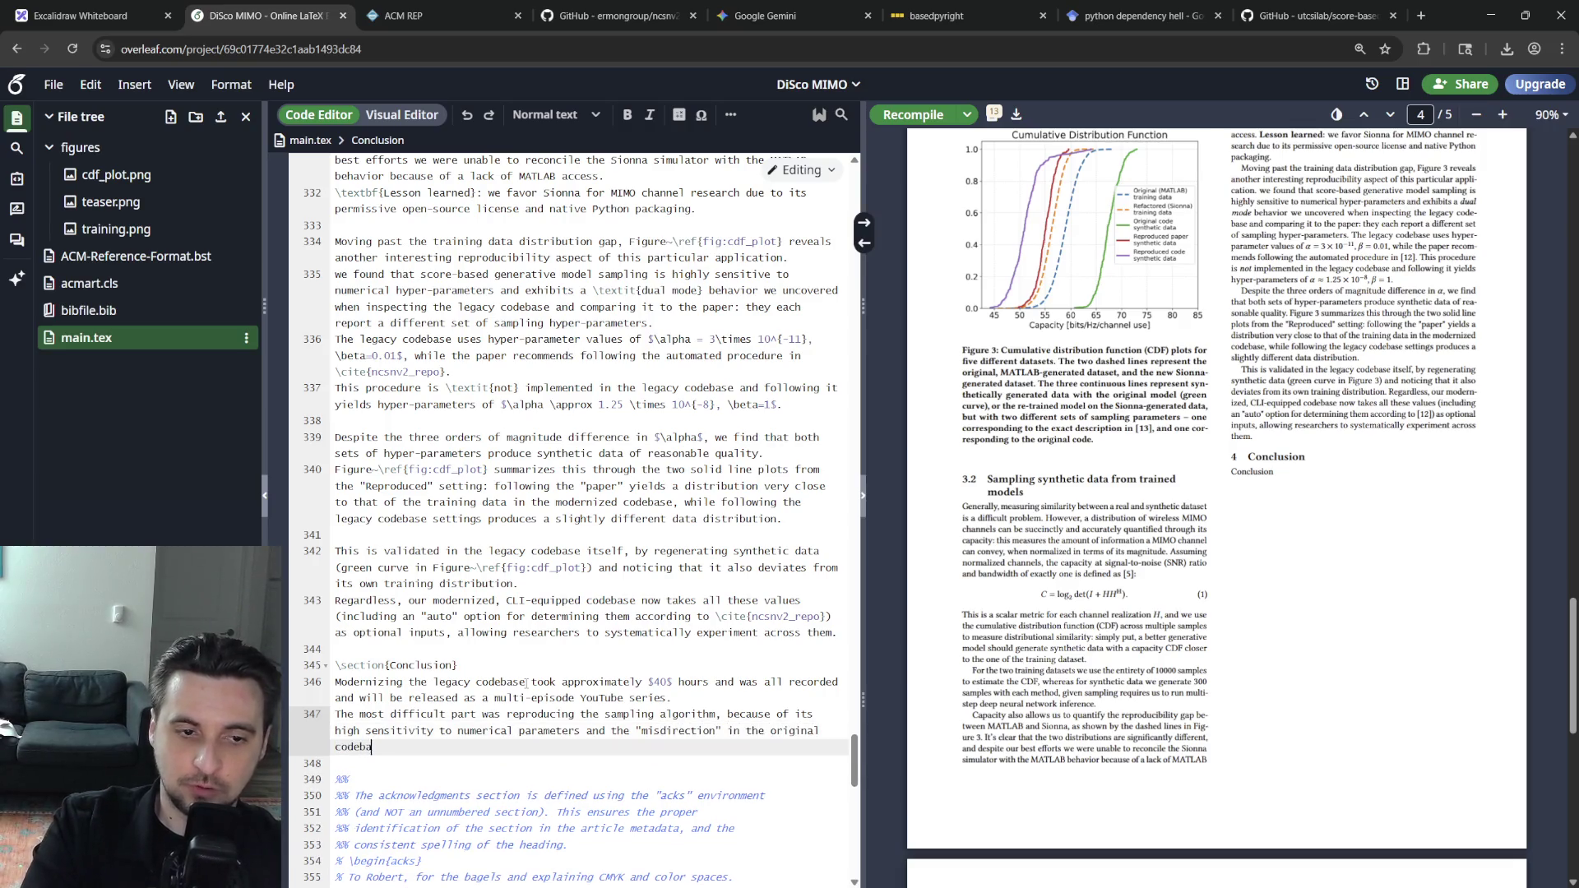
type("se, which deviated from the assoc")
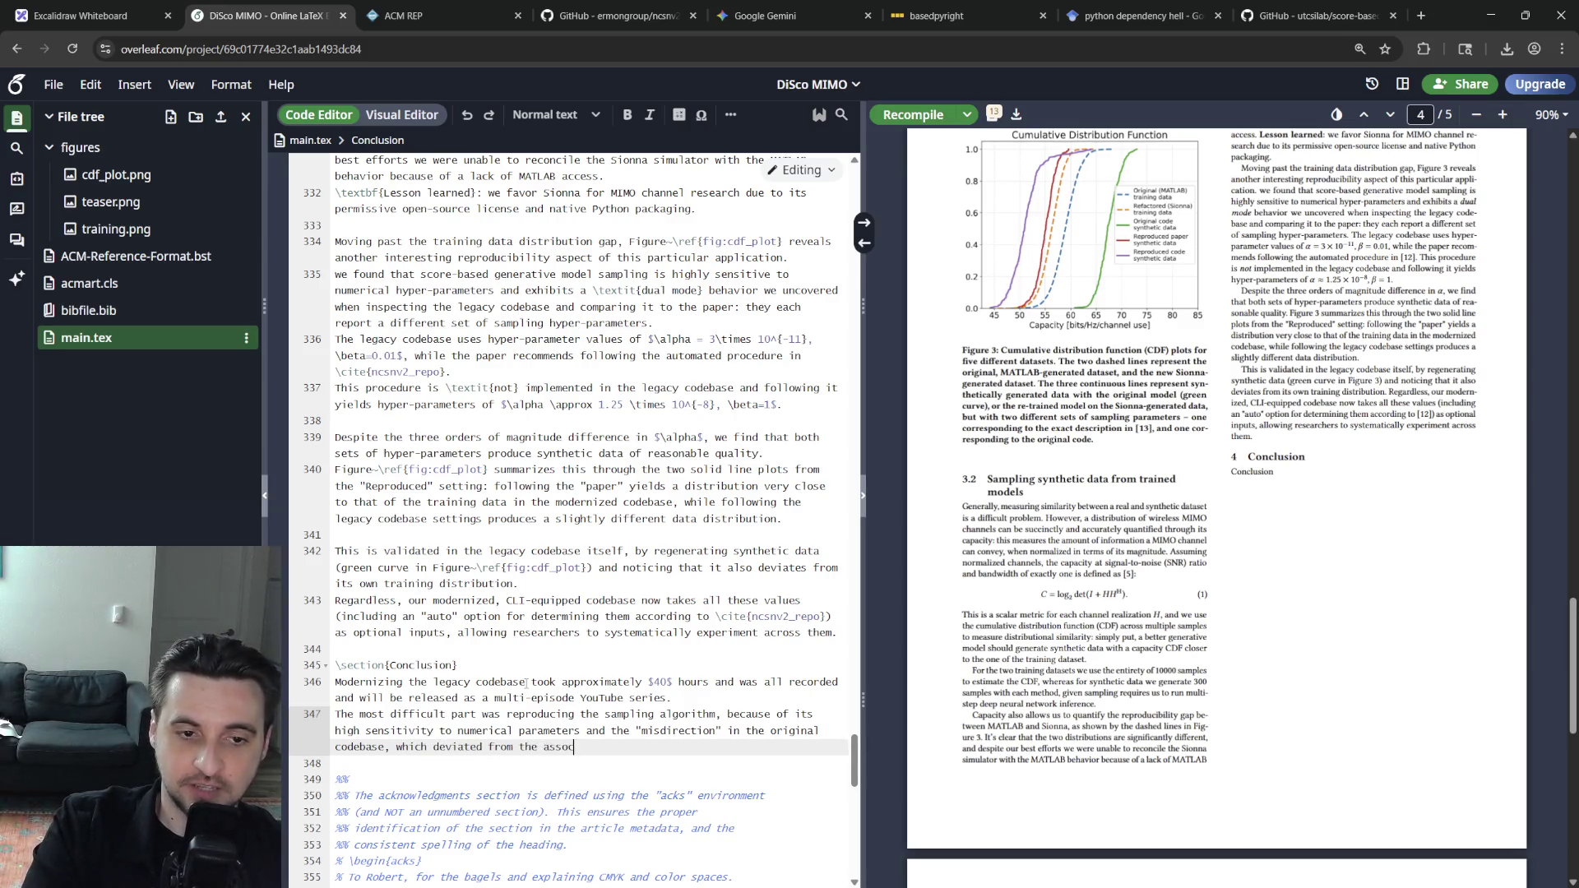
type("iated paper.")
key("ctrl+s")
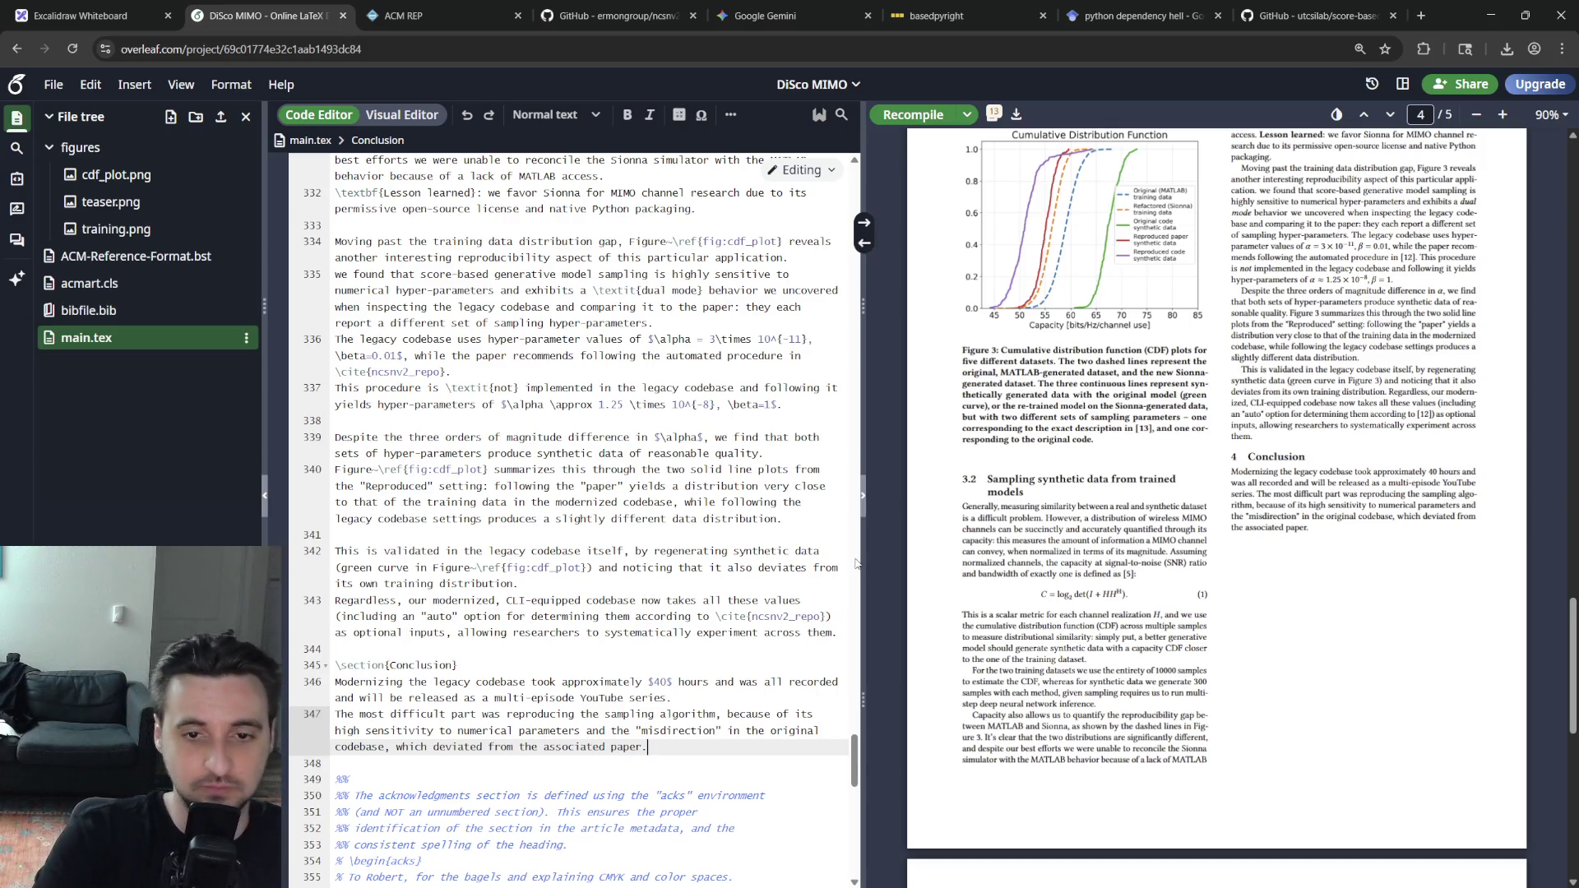
key("Return")
key("Return")
type("Additionally, we were ")
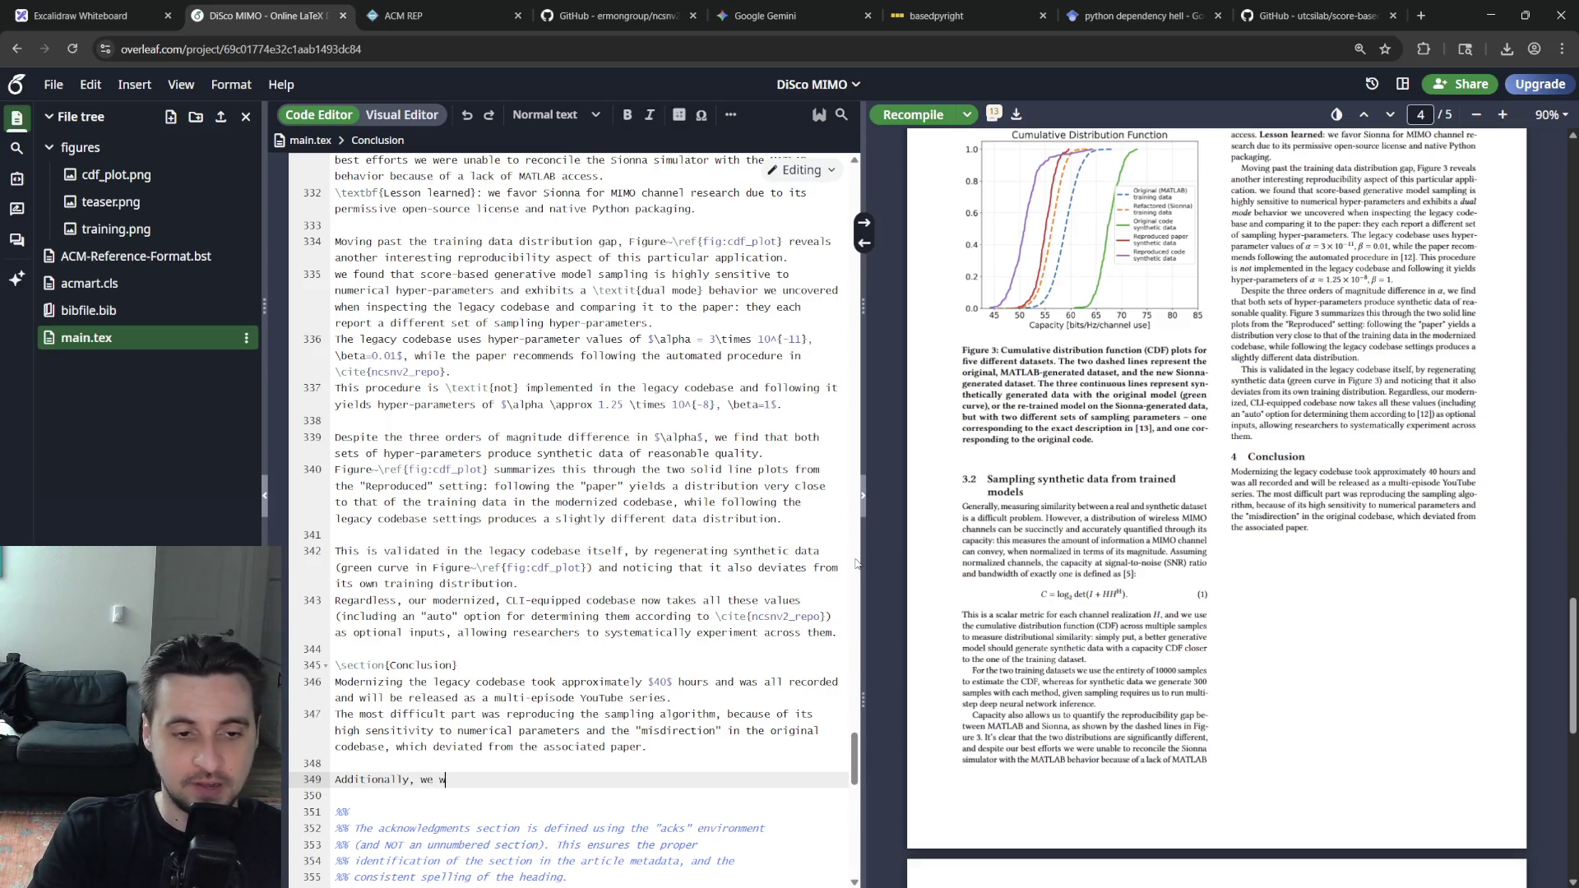
type("not able to overcome the ")
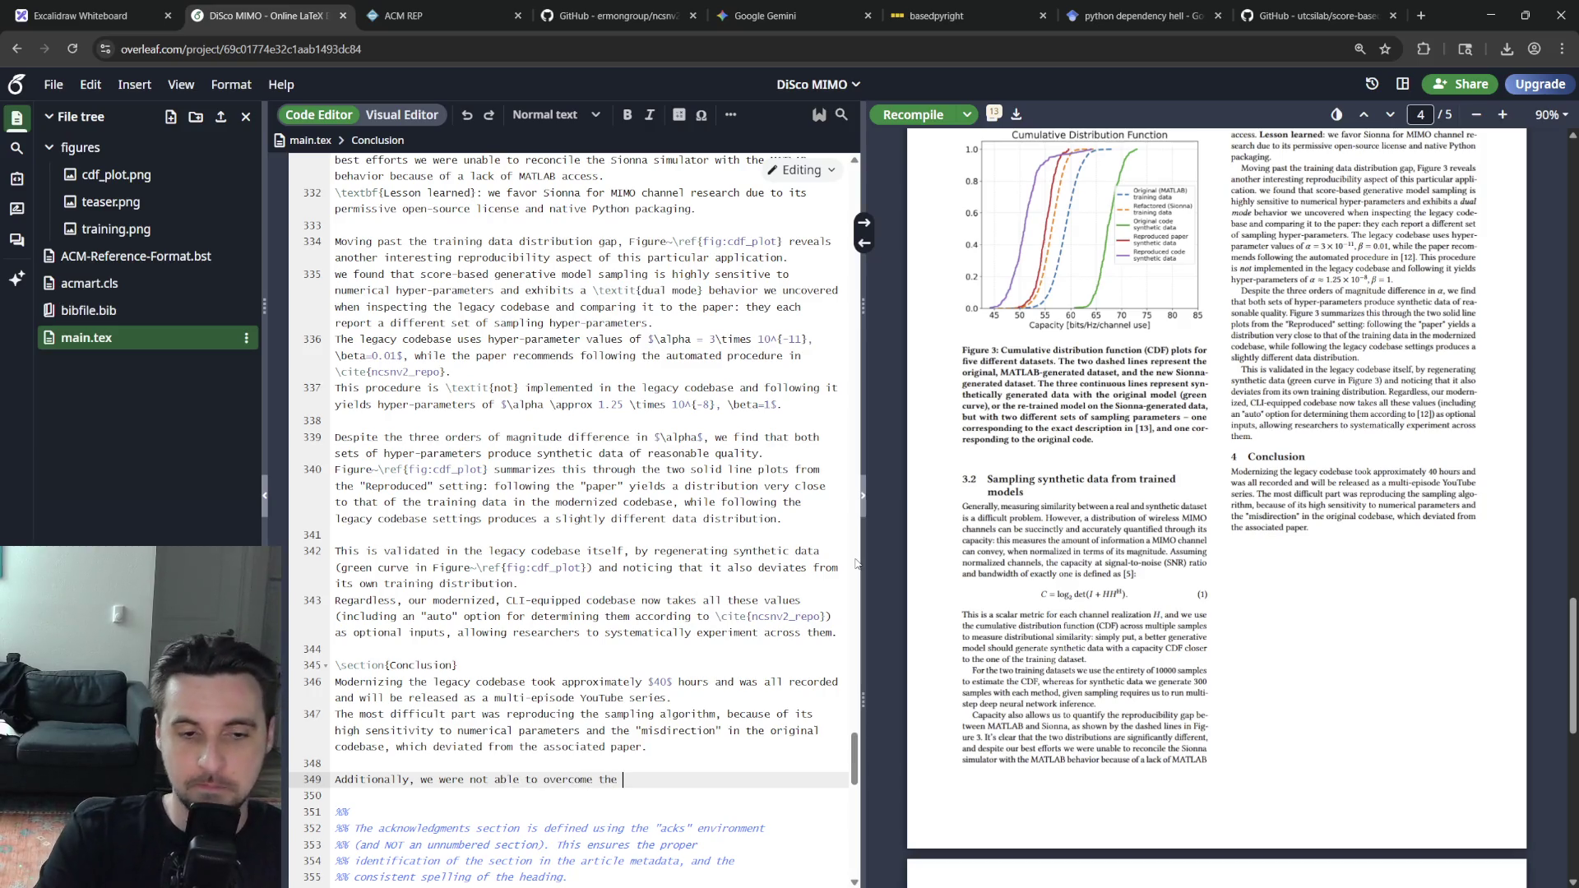
type("fundamental gap between")
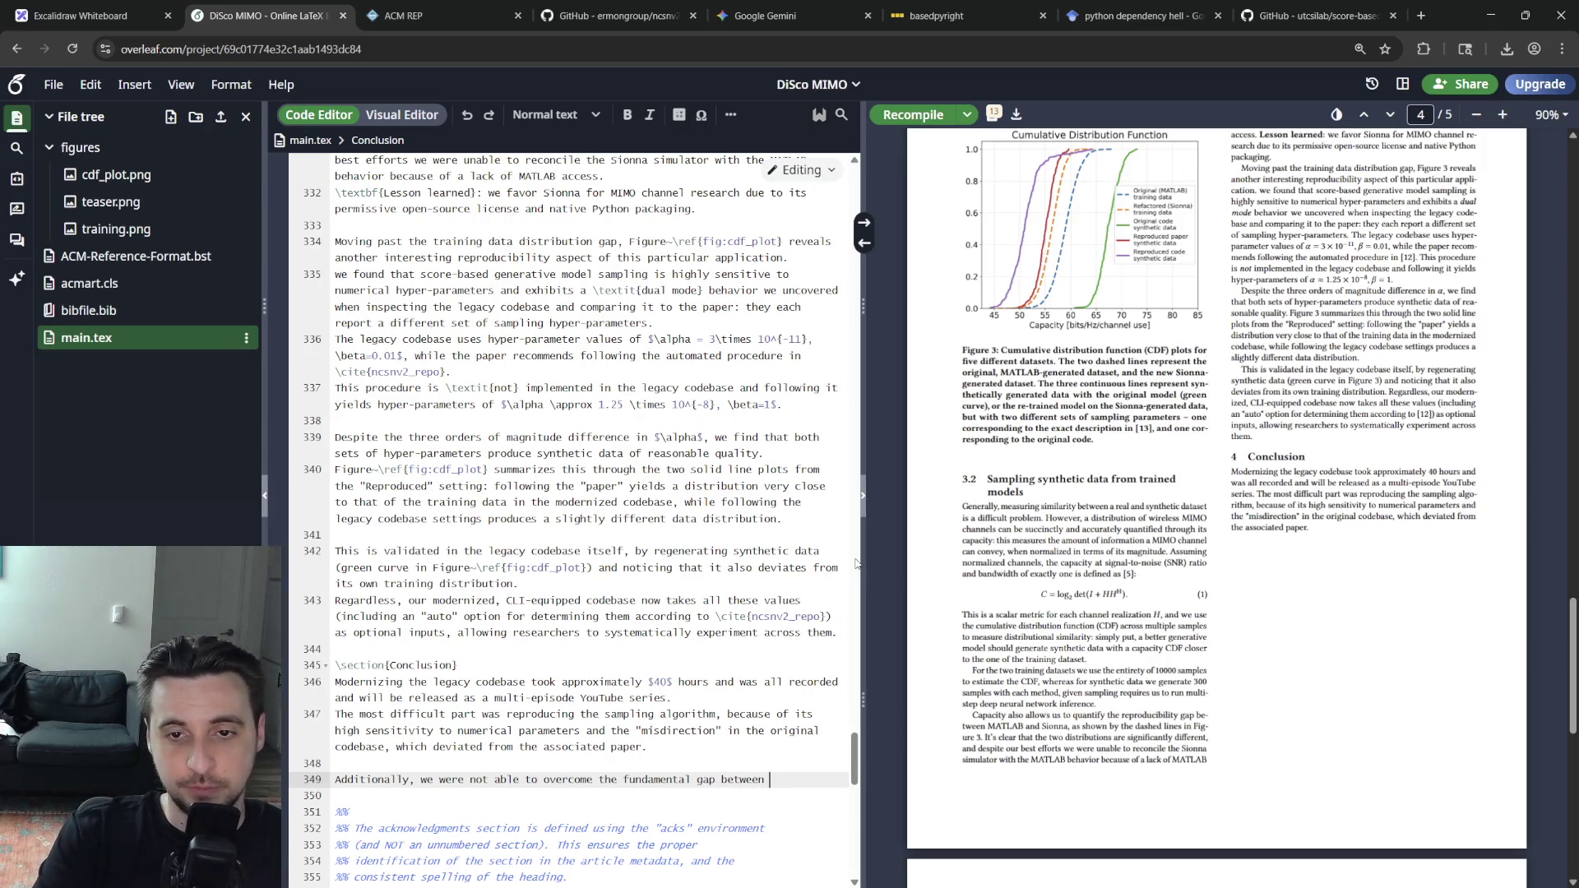
type(" Sionna and M")
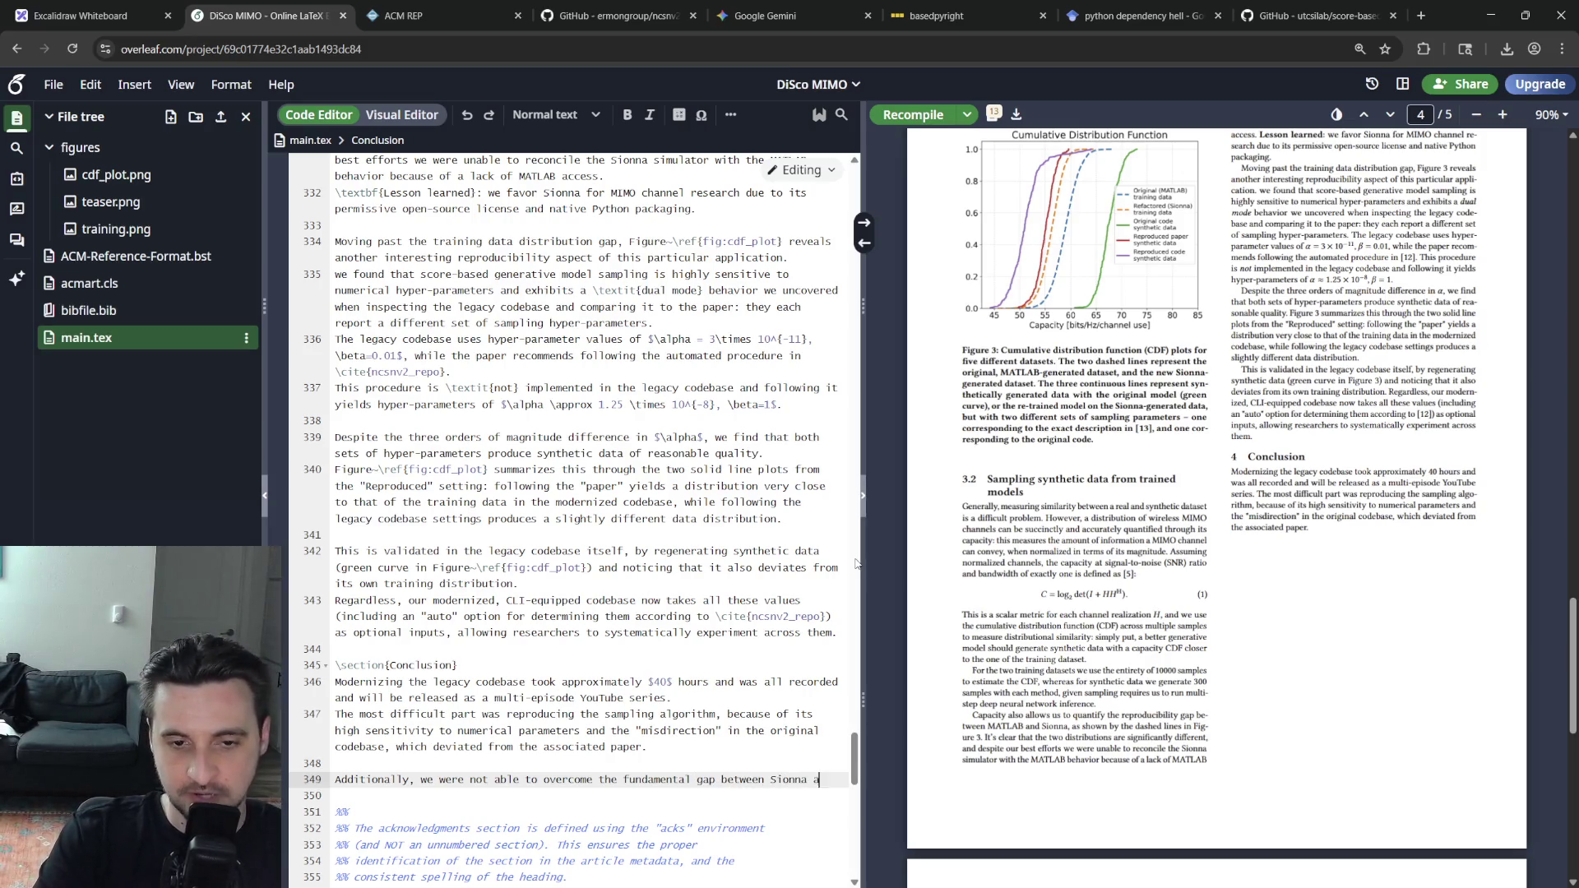
type("ATLAB")
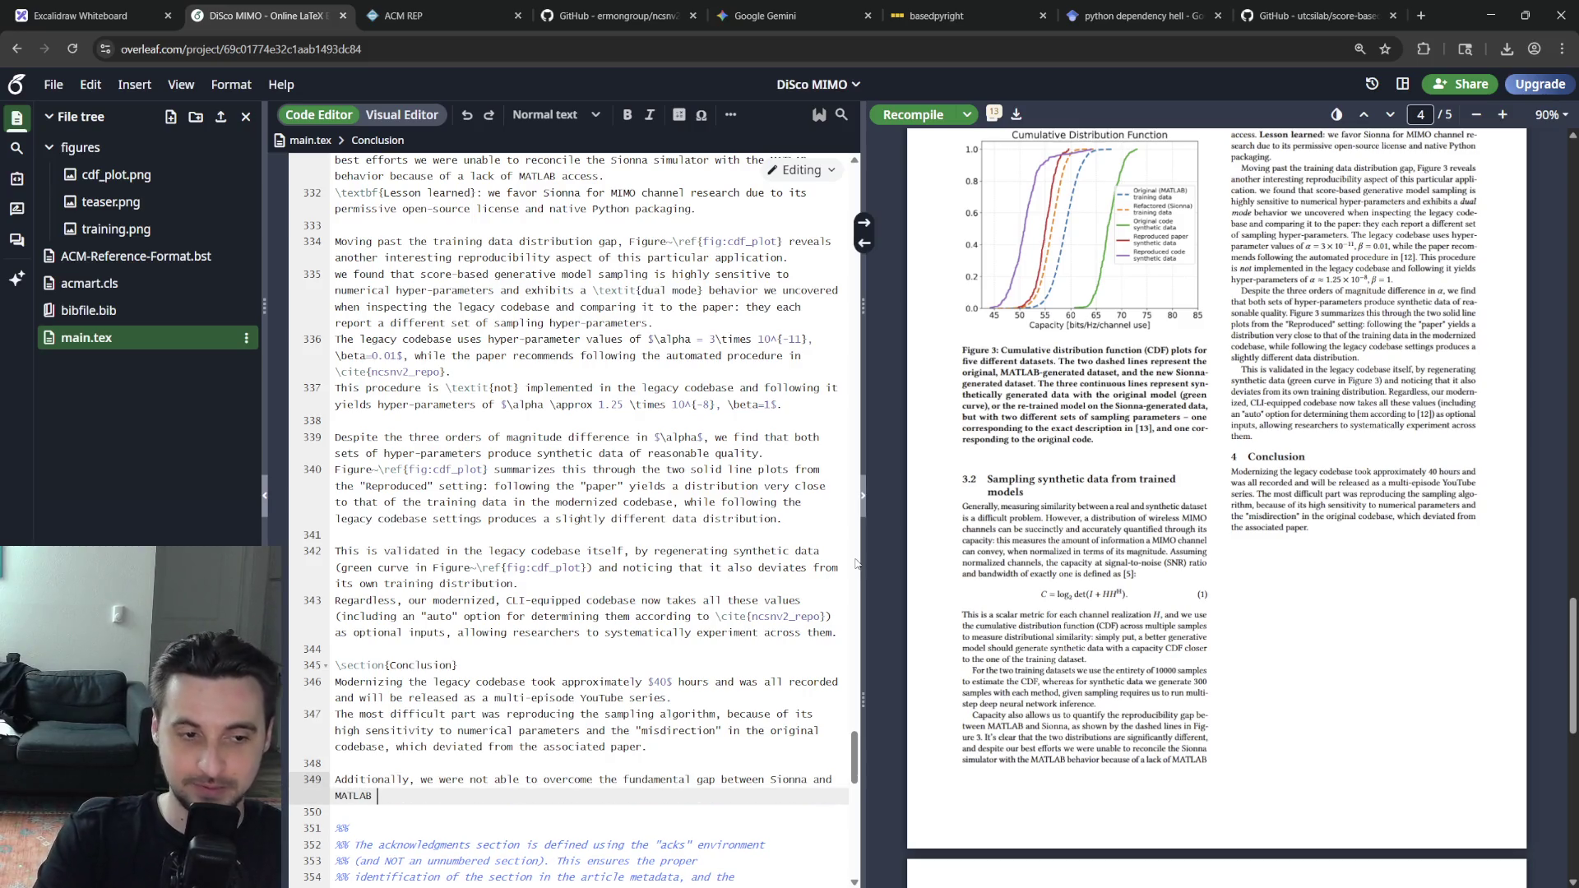
type("simulations of the ")
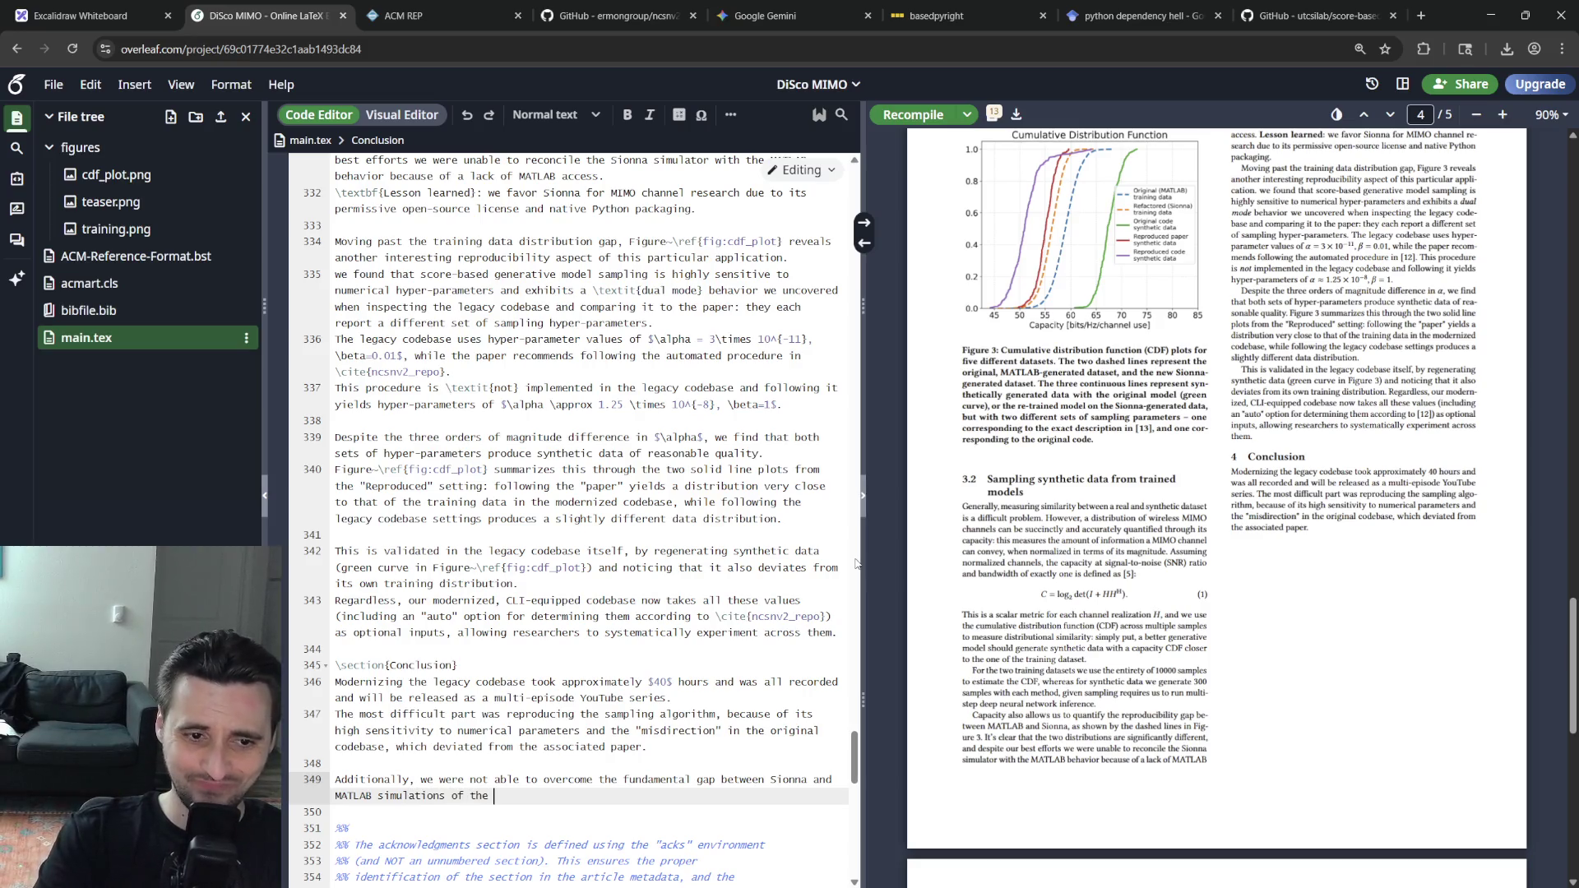
type("CDL channel family, despite matching as many parameters as possible and even trying some variations")
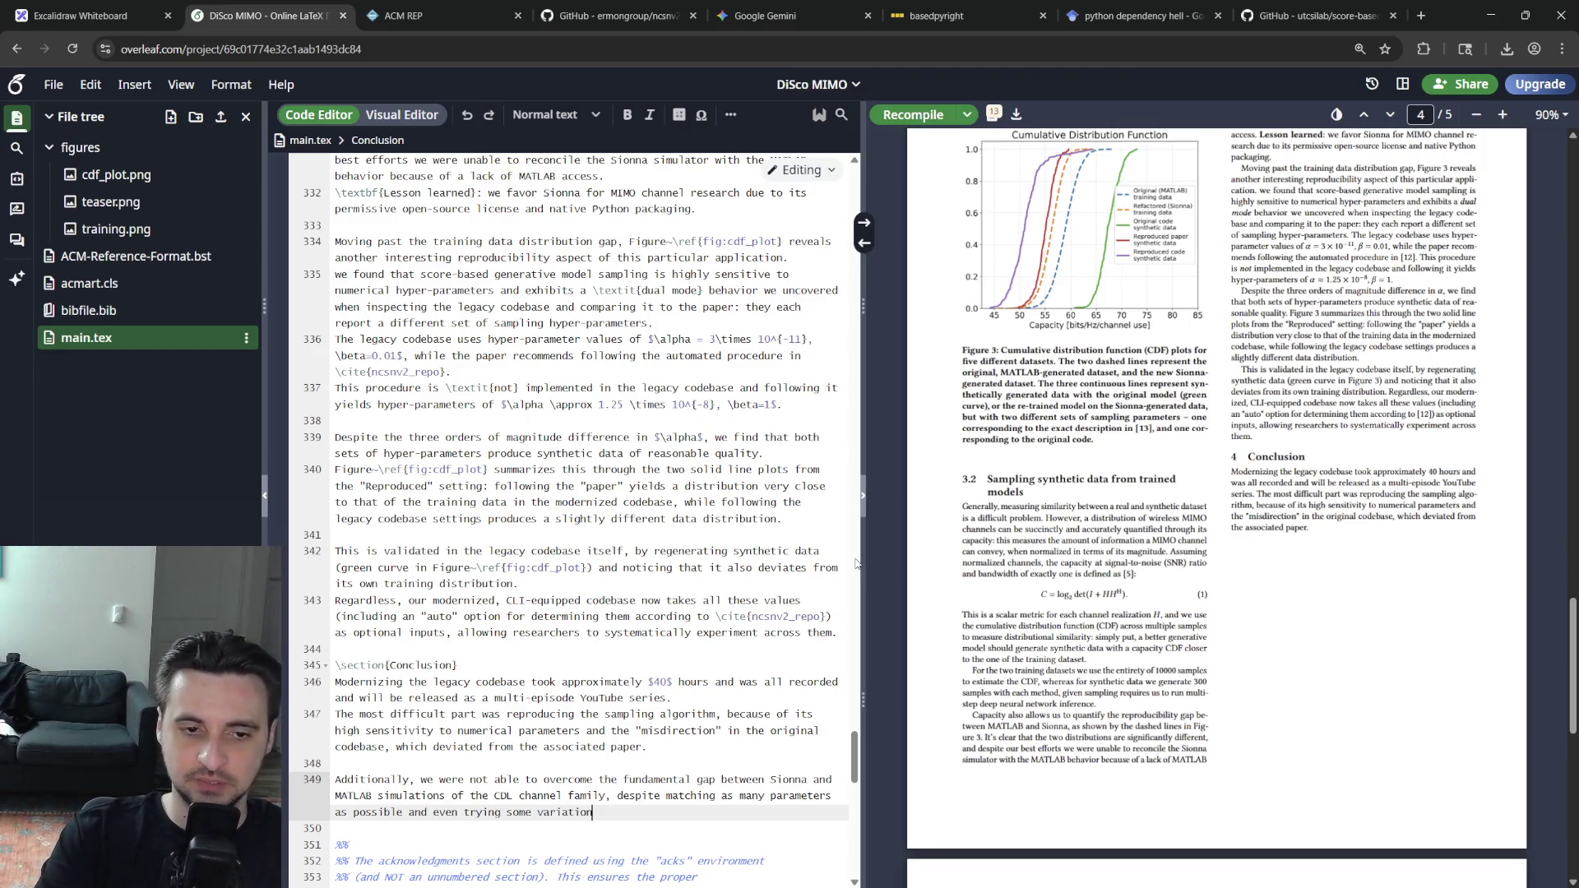
type(".")
Write the 'Additionally, we were not able to overcome' Sionna–MATLAB CDL gap sentence and tidy the line below
key("Return")
type("To ")
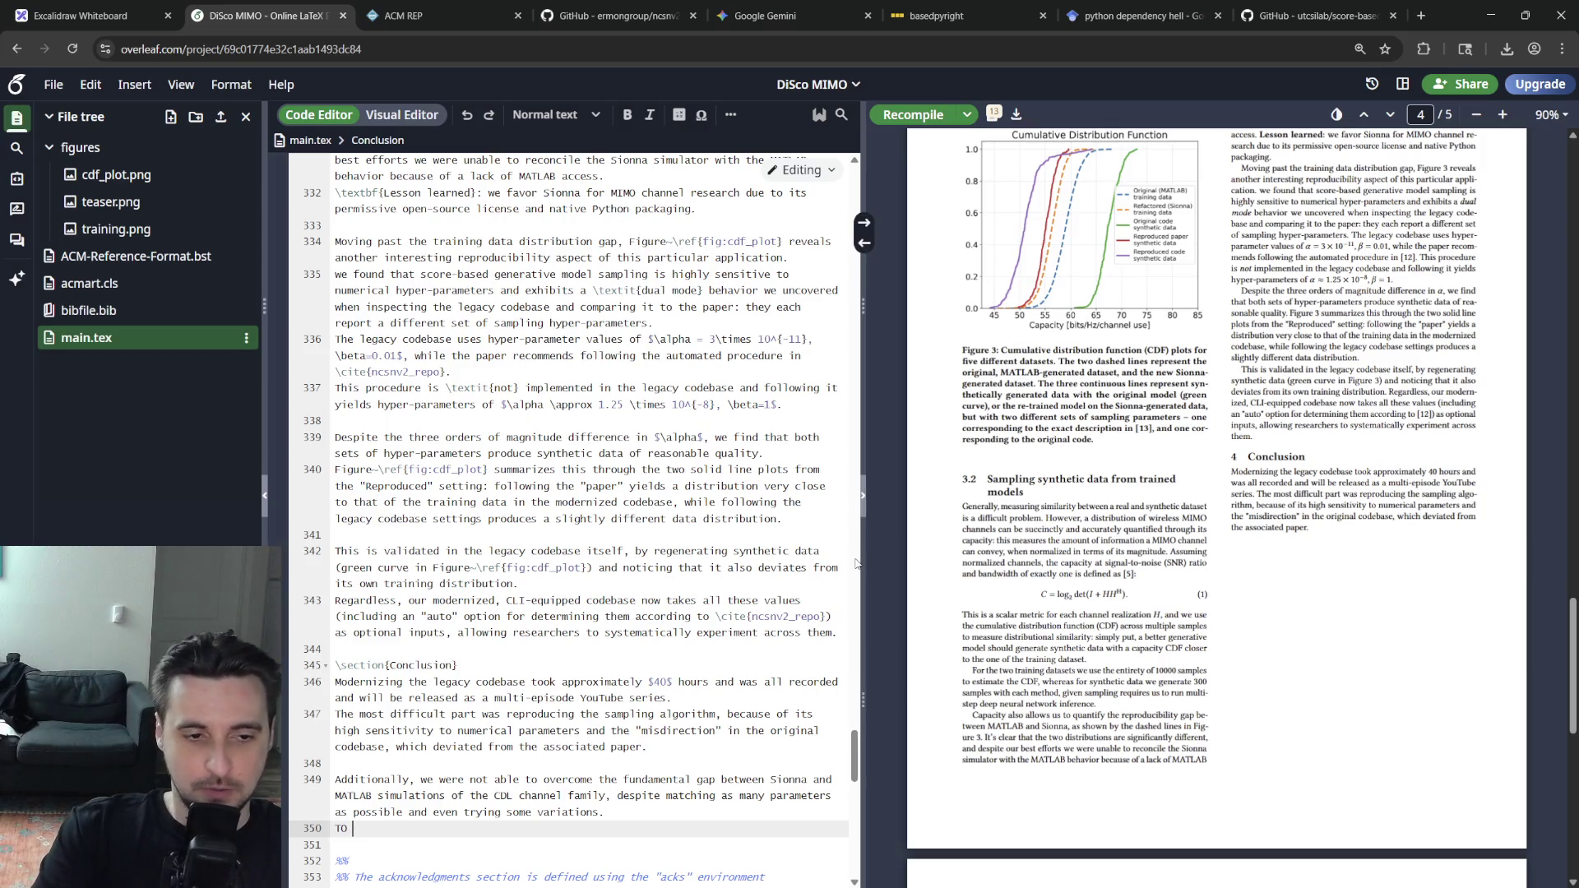
type("the best of our knowledge")
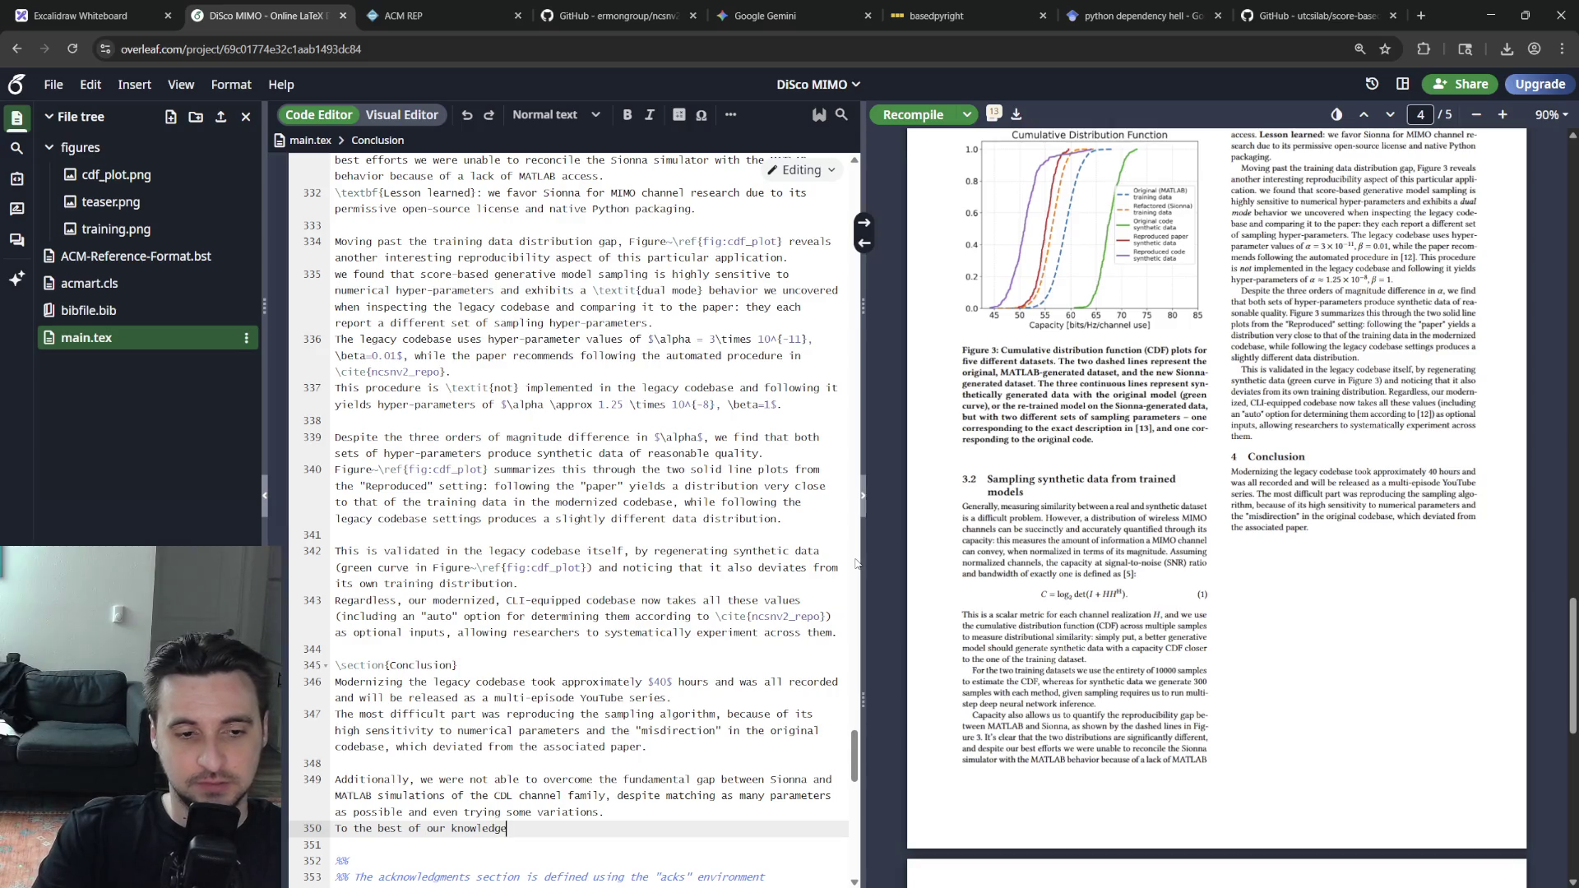
key("BackSpace")
key("BackSpace")
key("BackSpace")
key("BackSpace")
key("BackSpace")
key("BackSpace")
key("BackSpace")
key("BackSpace")
key("BackSpace")
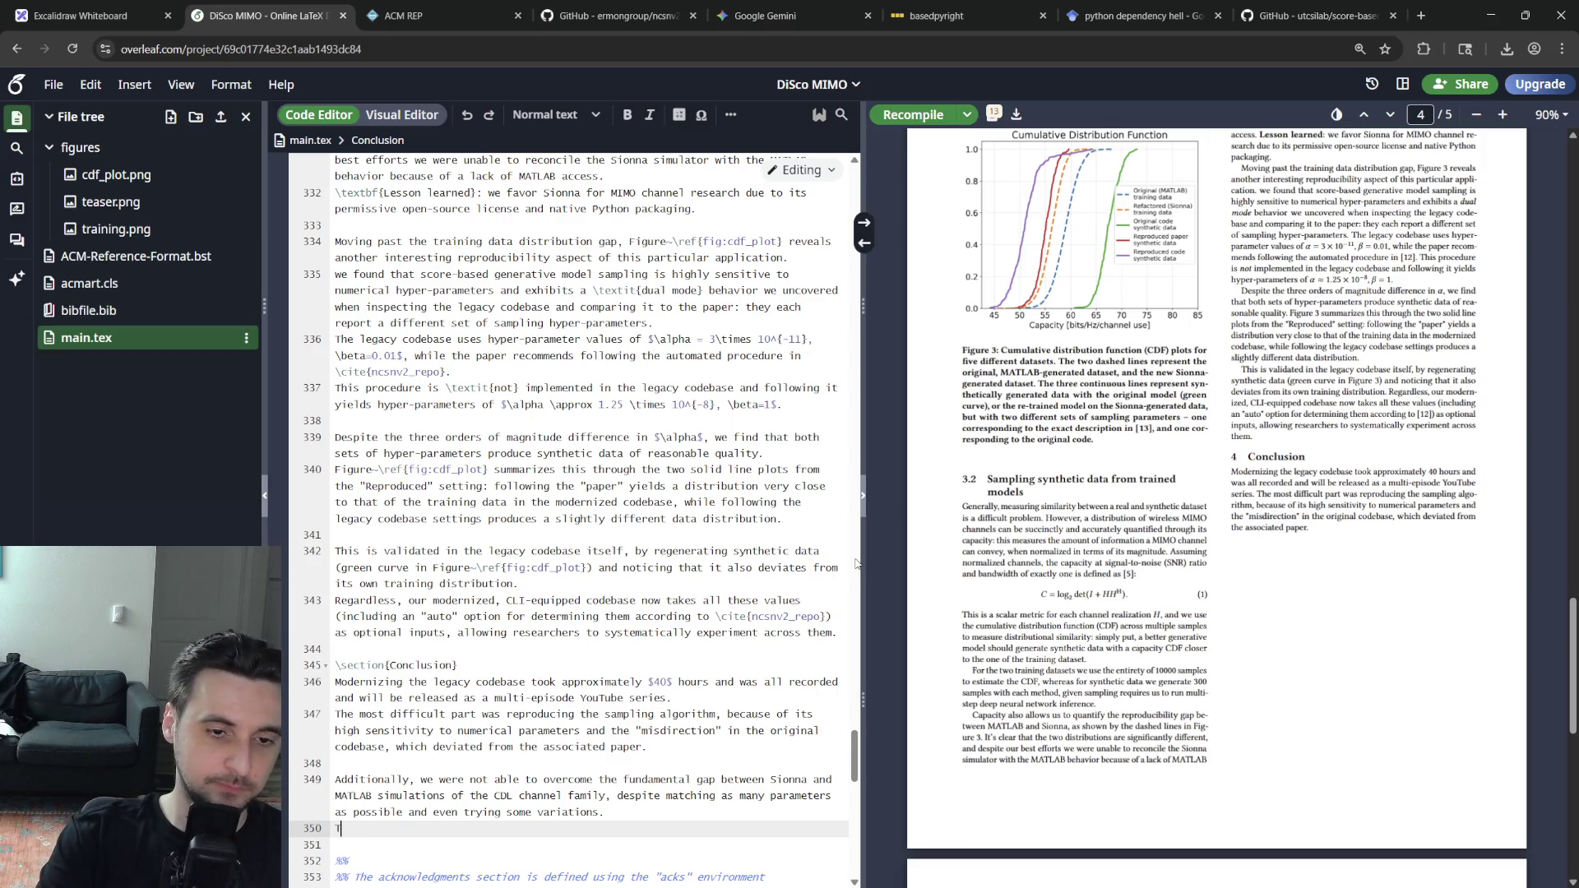
key("BackSpace")
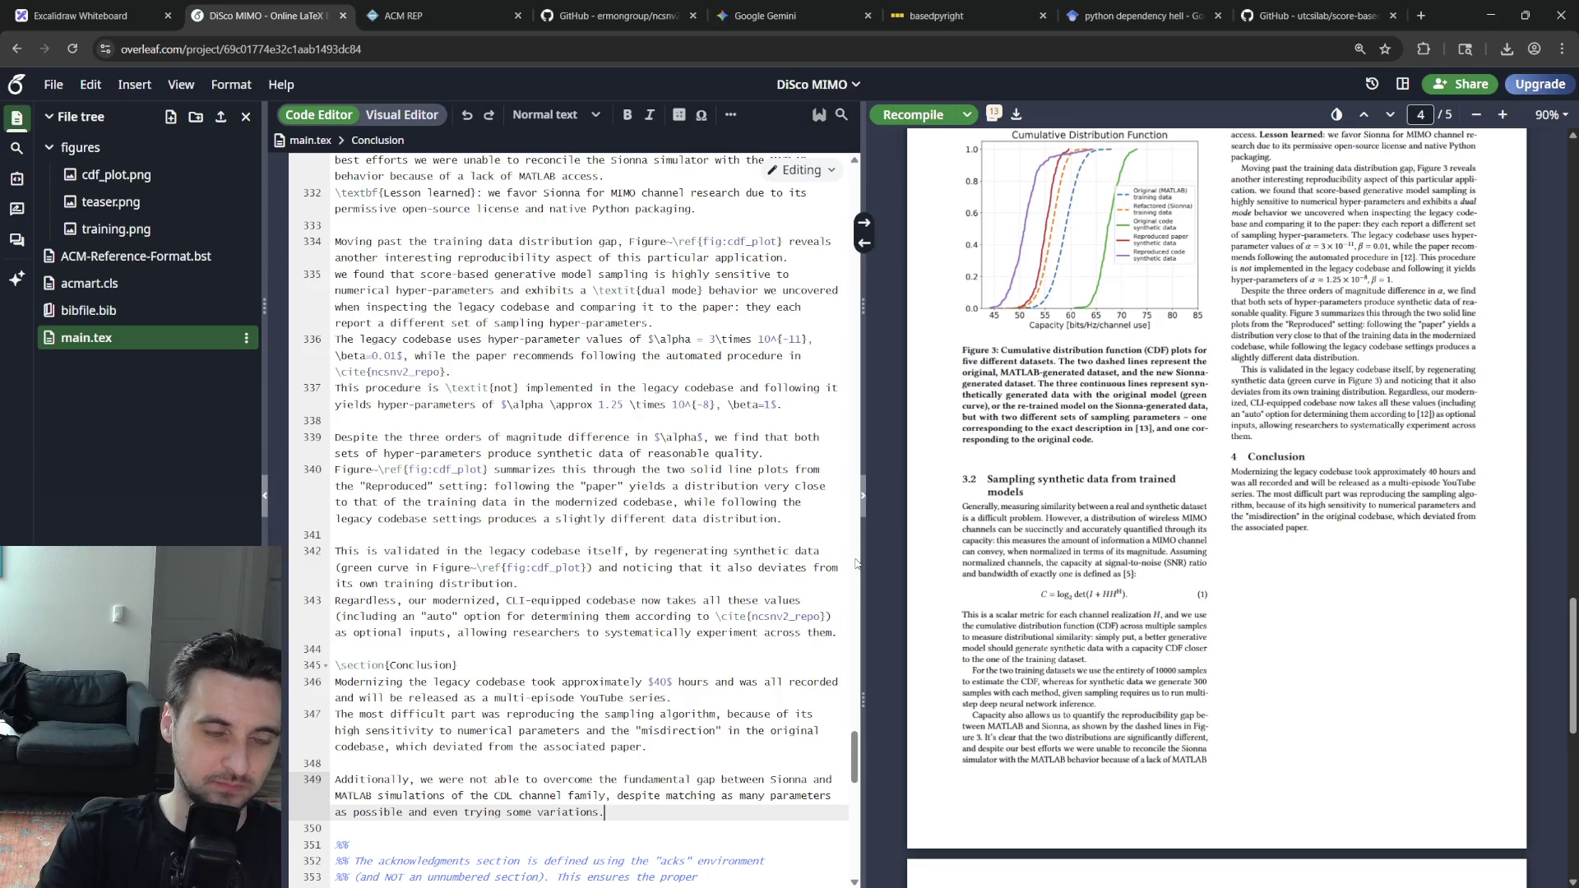
key("Return")
type("However, despite these differences")
type("training a score-basd ")
type("d generative model was suc")
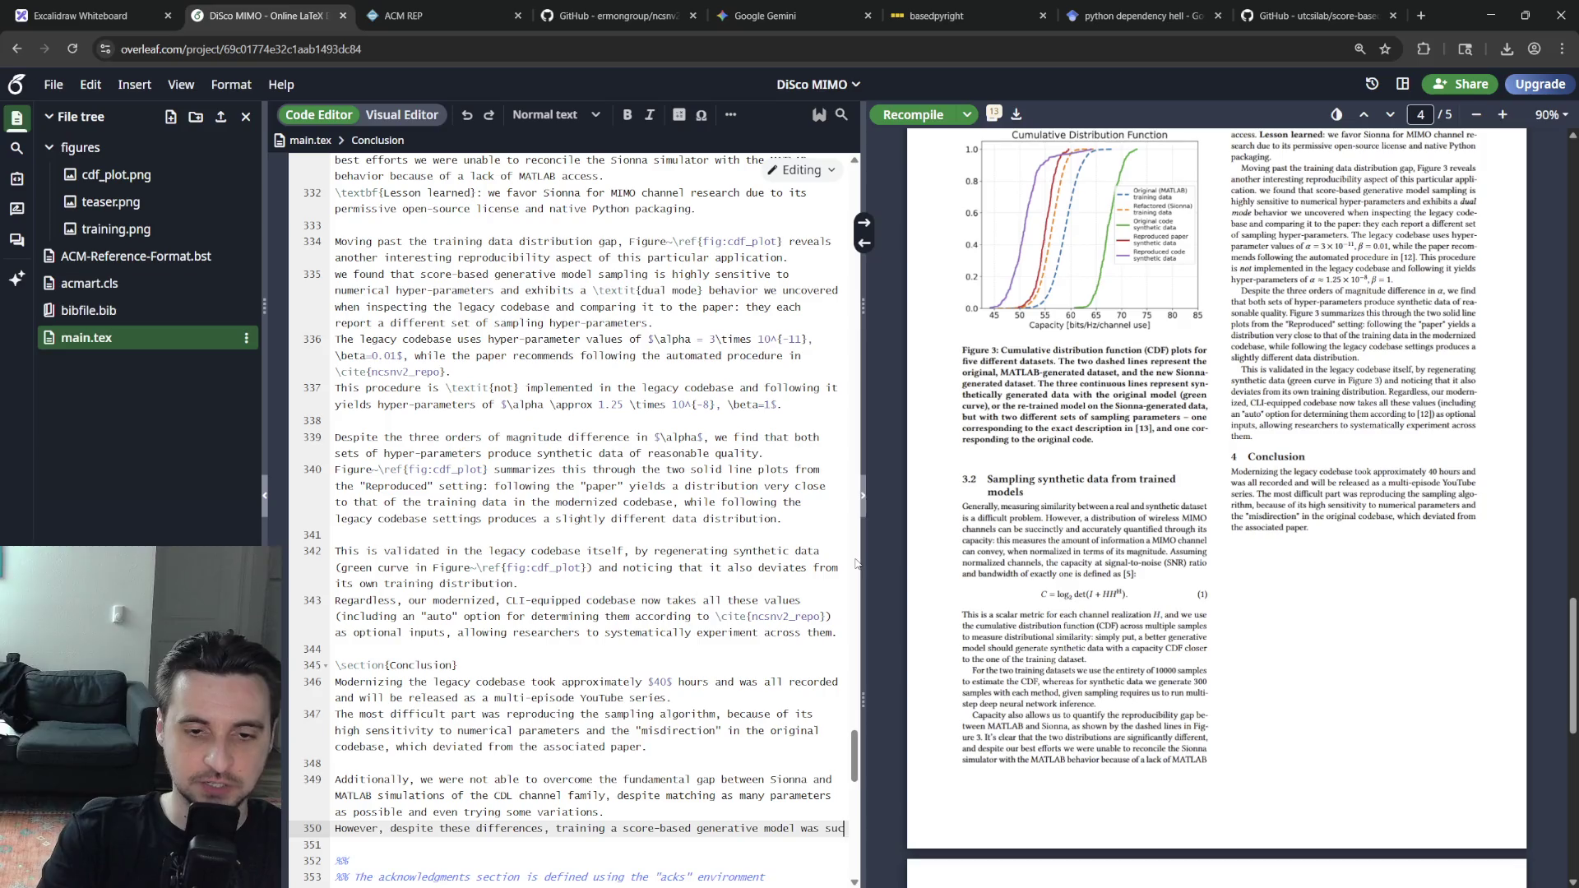
type("cessful, and")
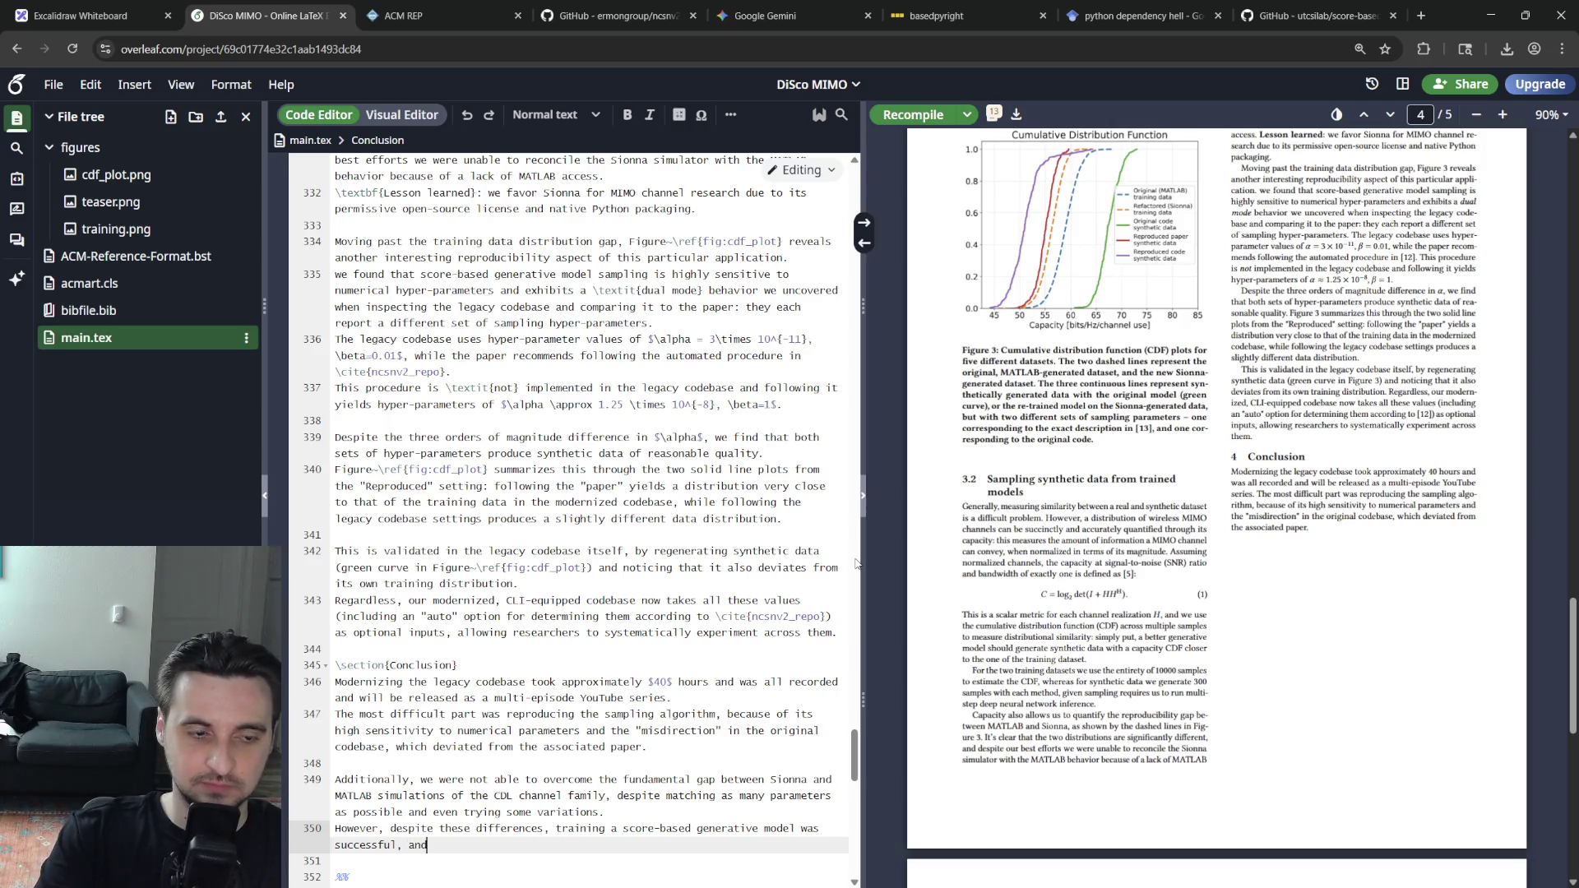
Write the 'However, despite these differences' sentence on successful training matching the new data, then recompile
key("BackSpace")
key("BackSpace")
key("BackSpace")
key("BackSpace")
key("BackSpace")
type(": the synthetic data resembles th")
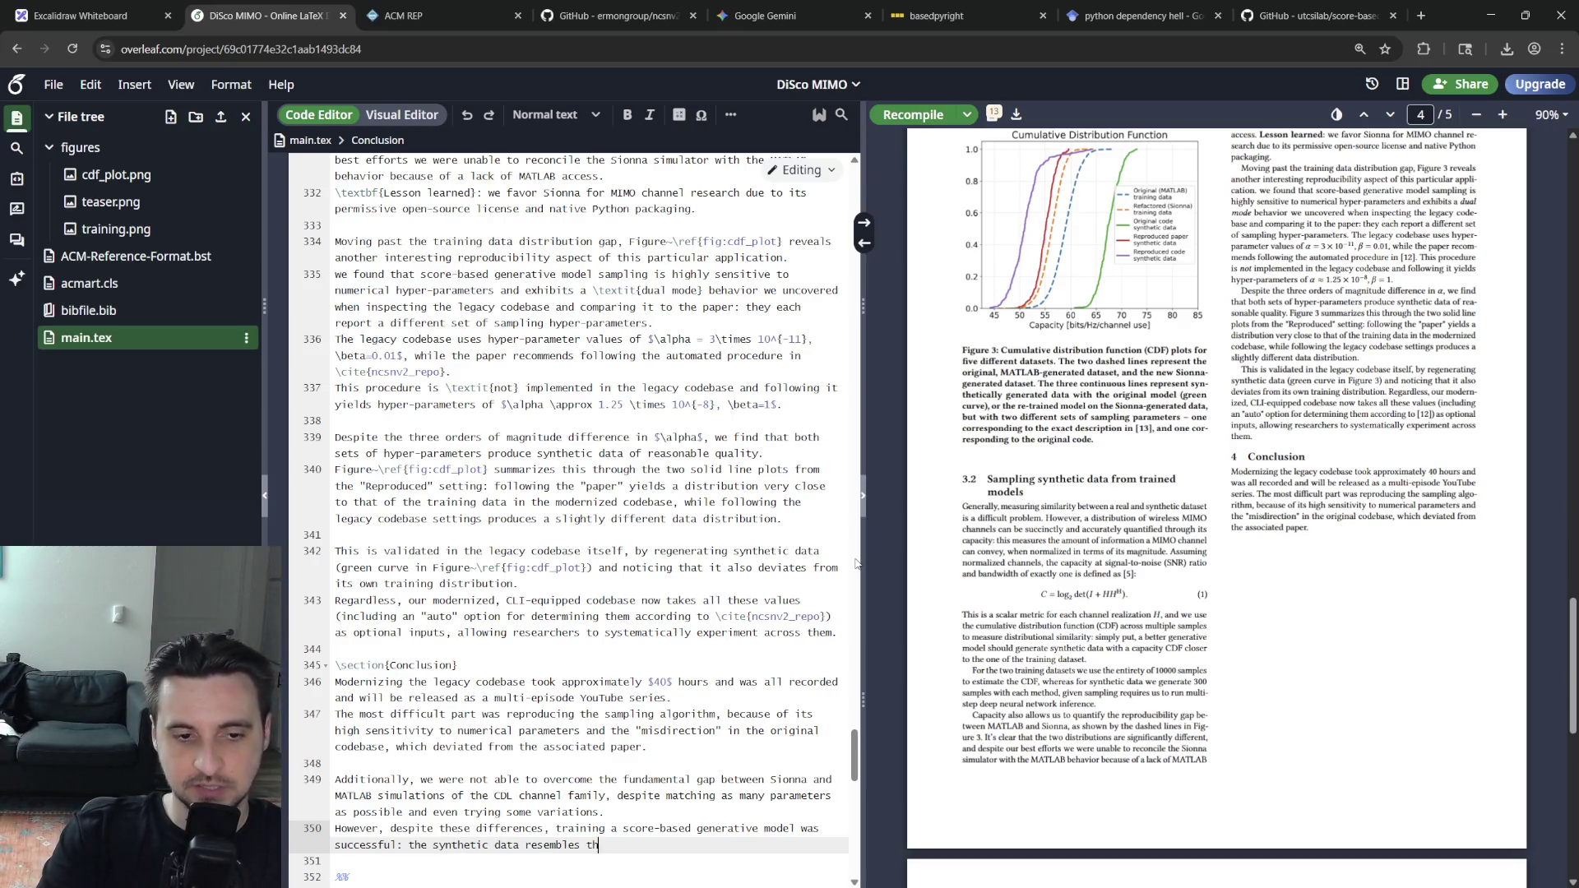
type("e traiin")
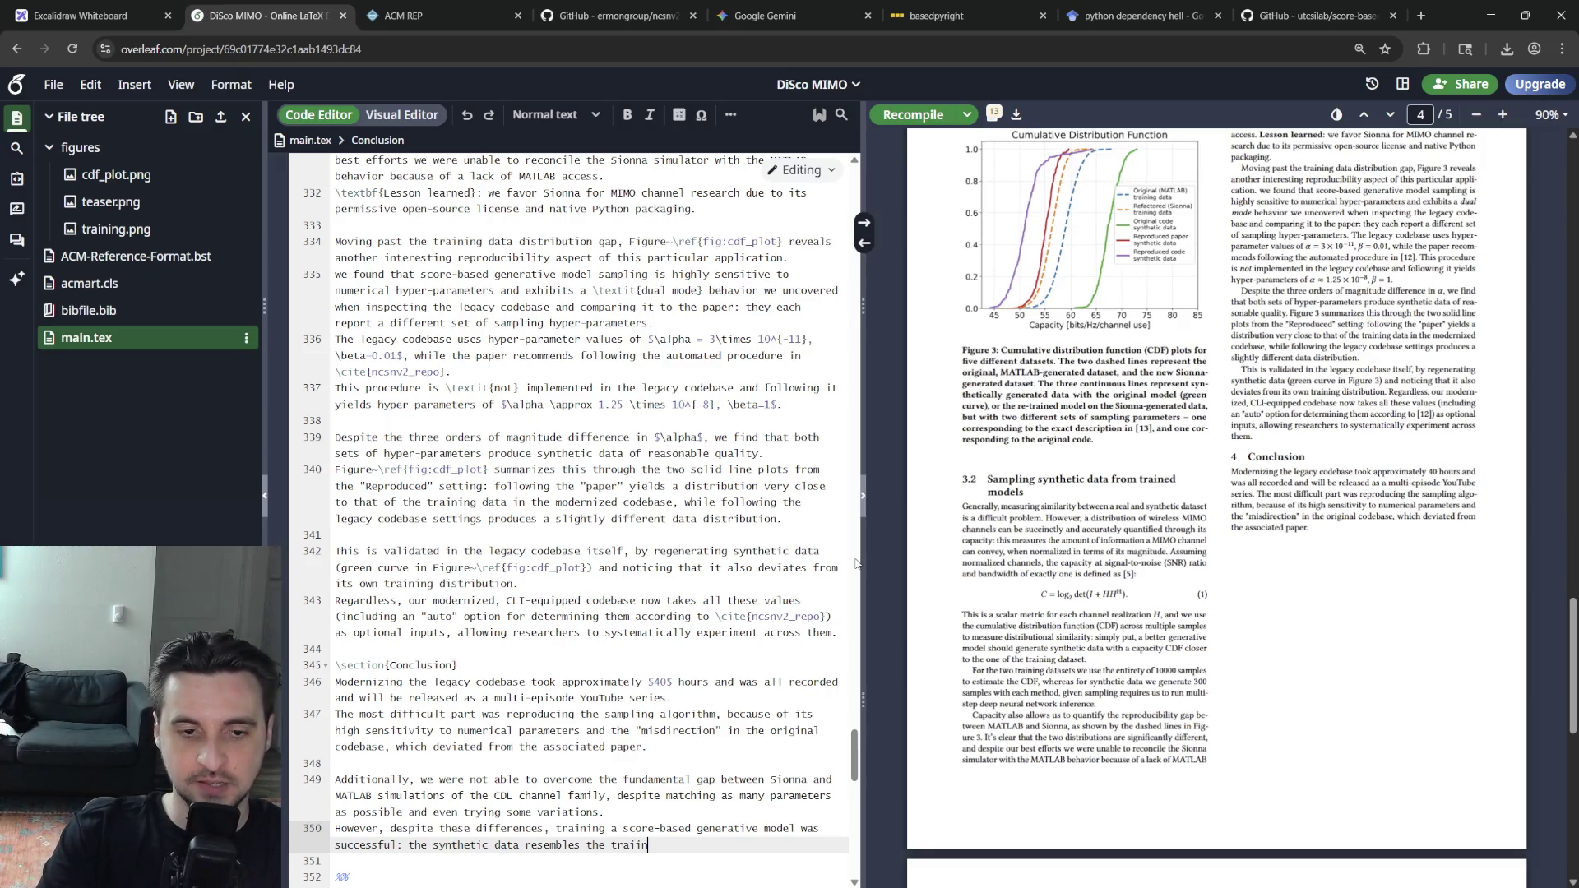
key("BackSpace")
key("BackSpace")
key("BackSpace")
key("BackSpace")
key("BackSpace")
key("BackSpace")
type("tr")
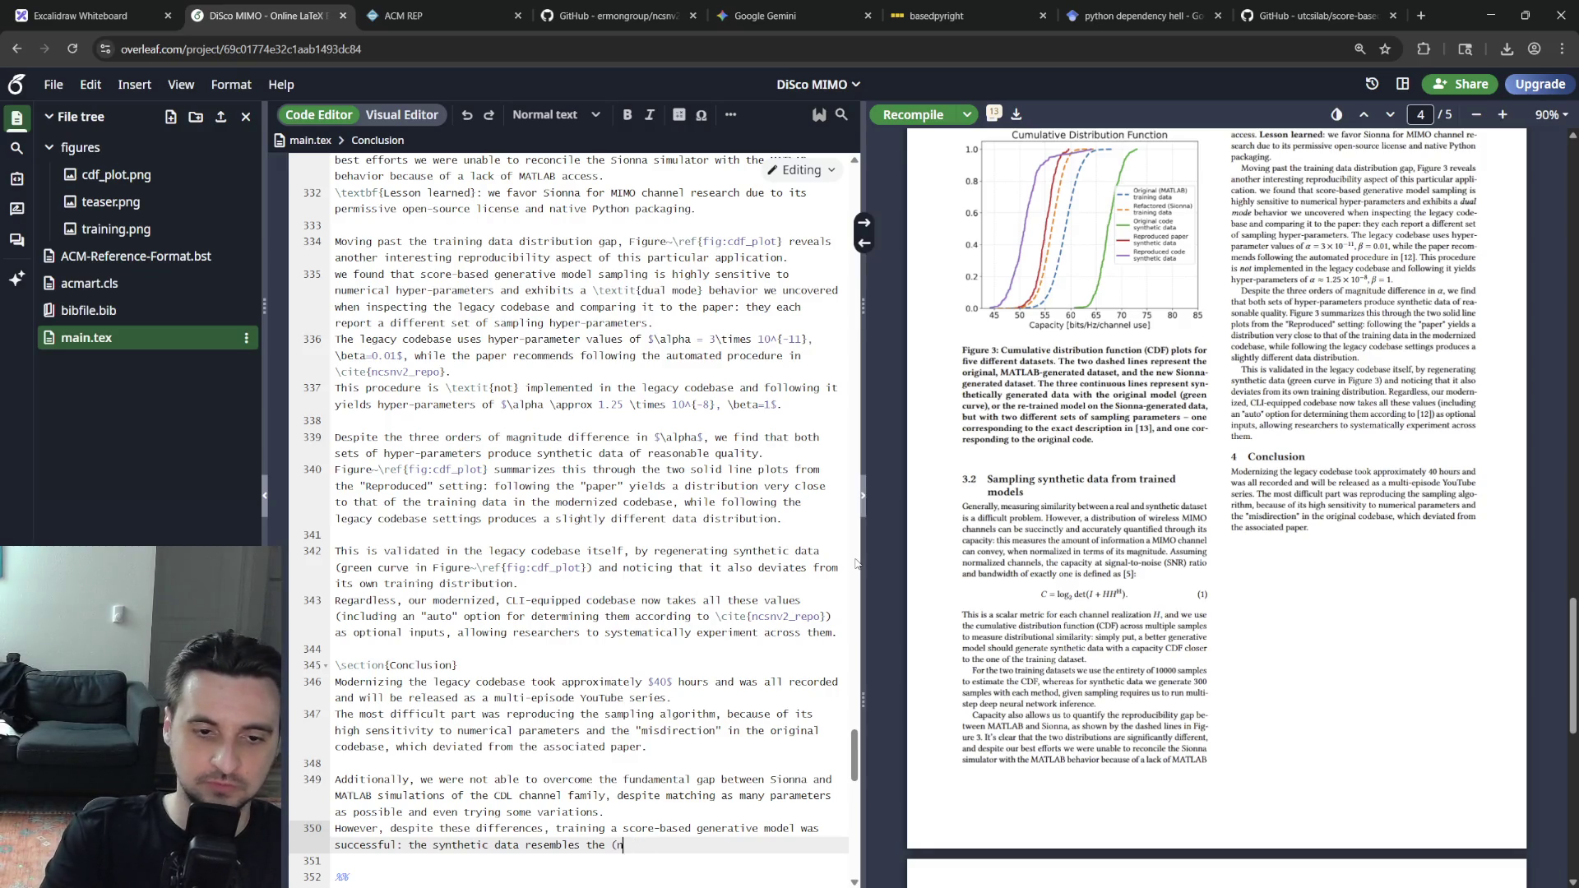
type("training data c")
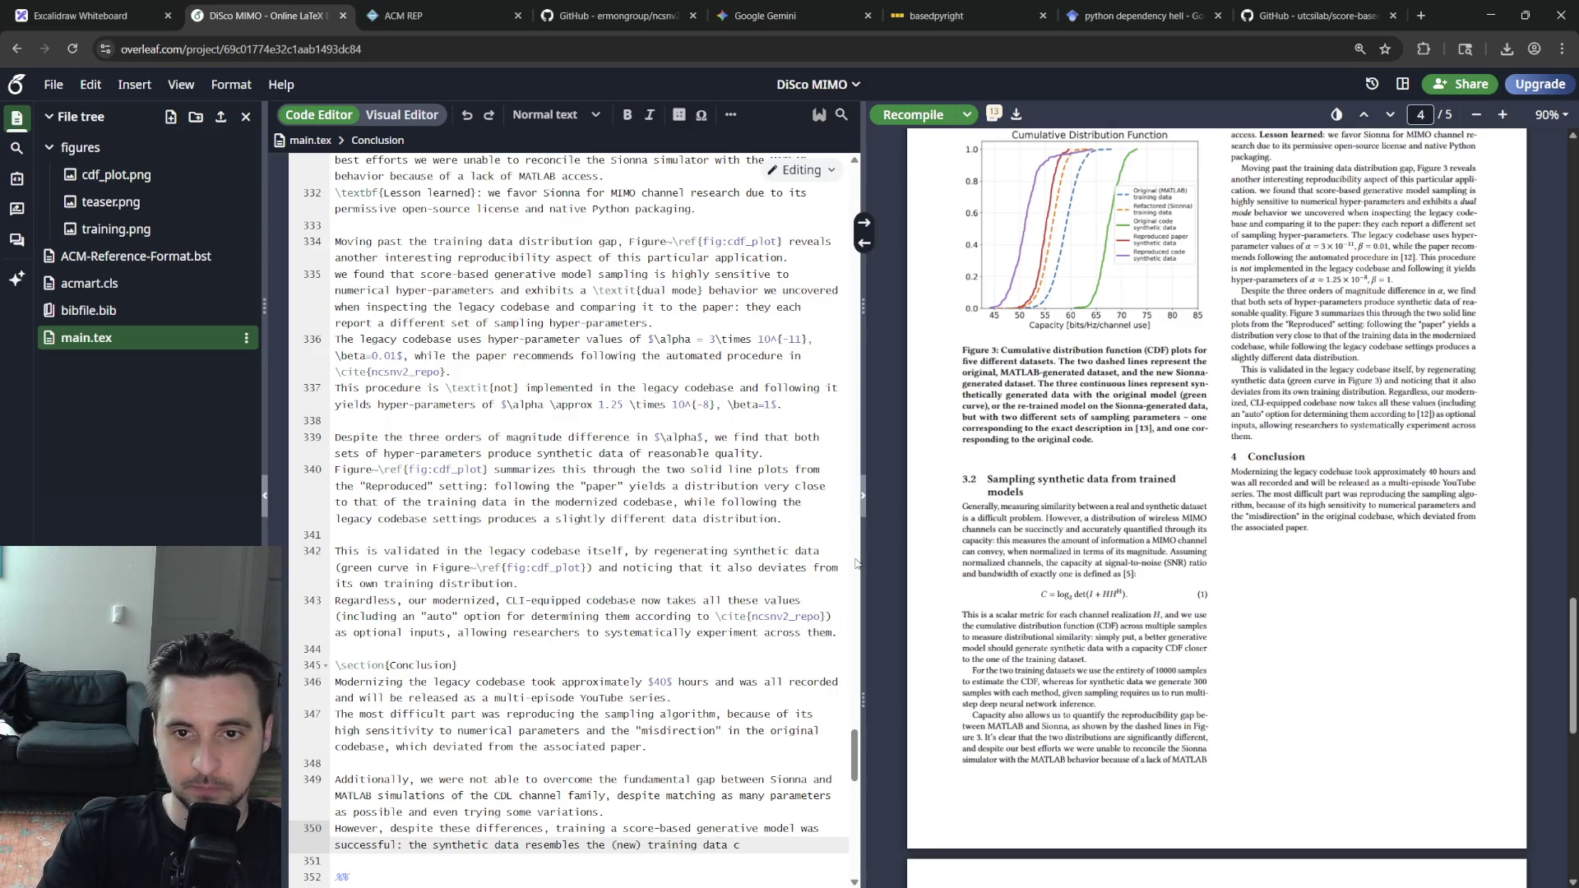
type("loser")
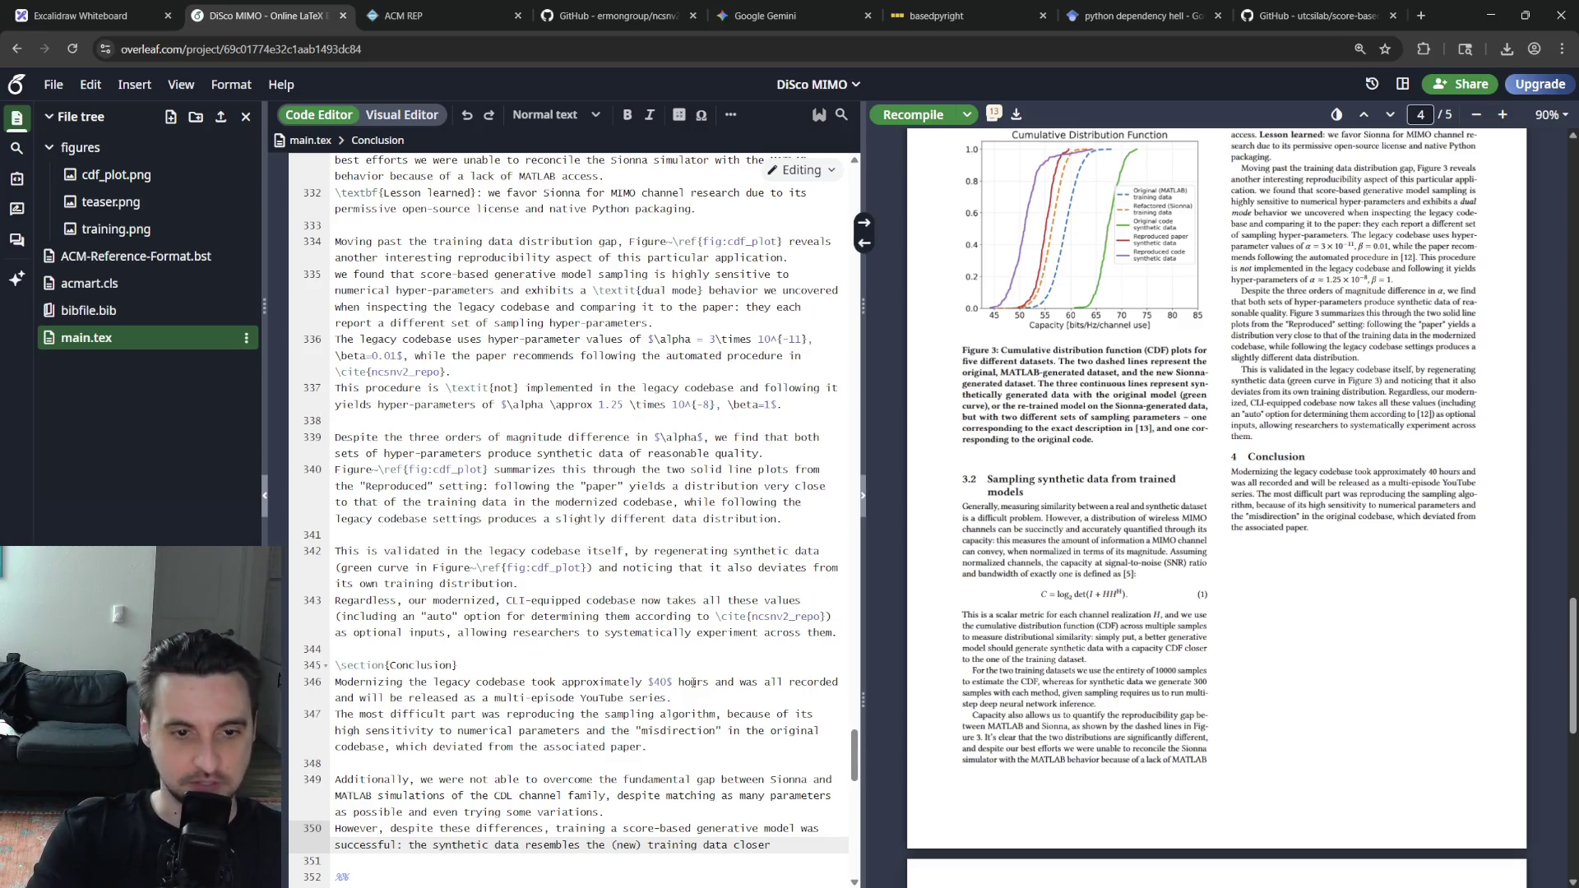
key("Up")
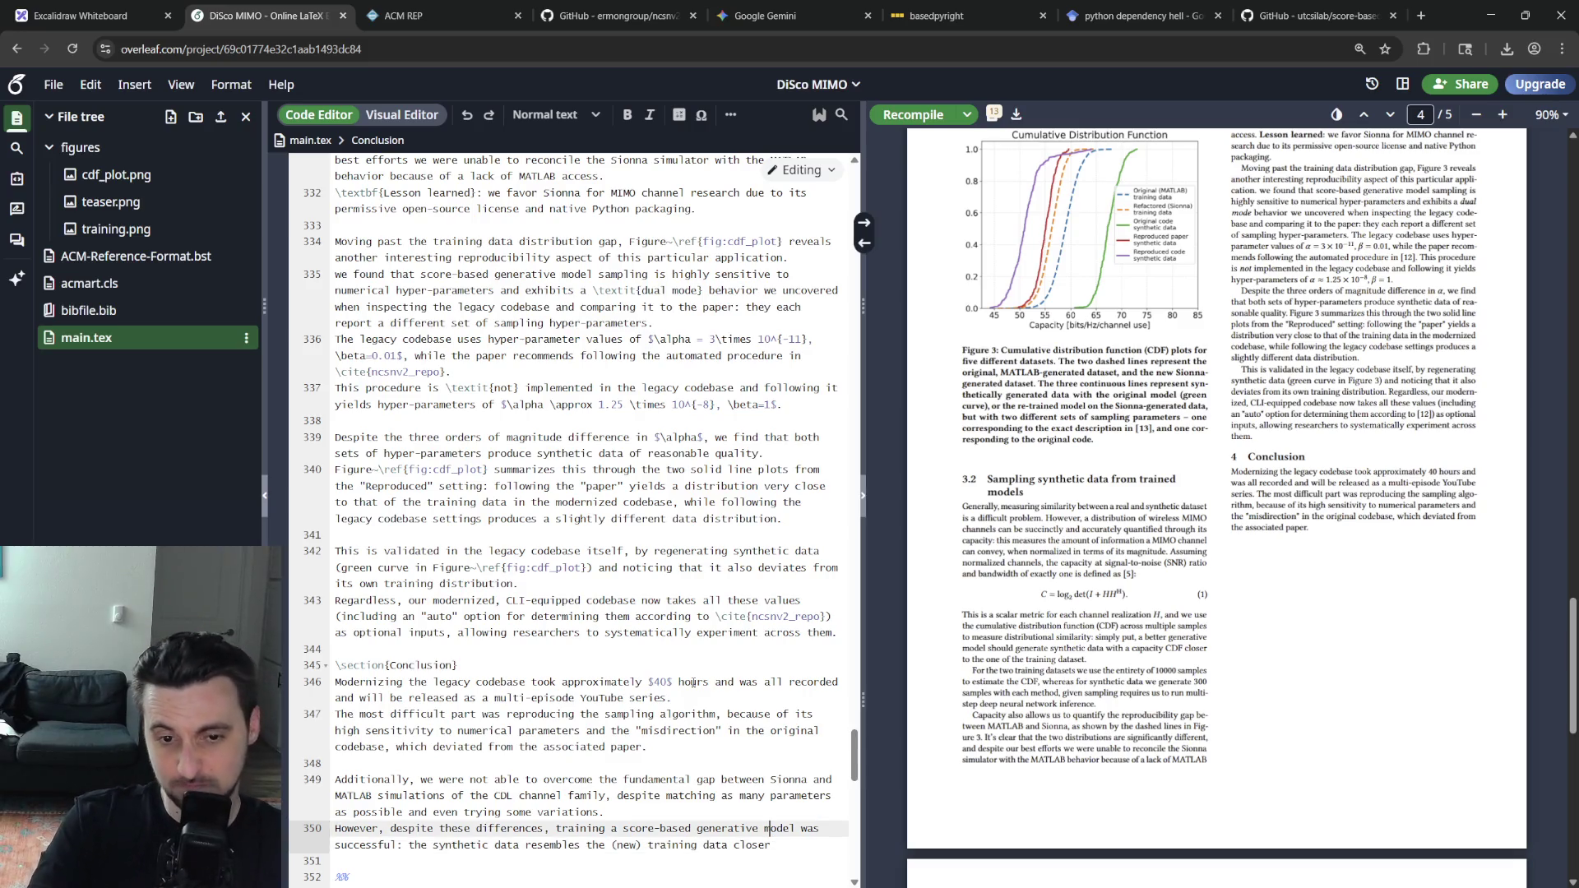
key("Right")
key("End")
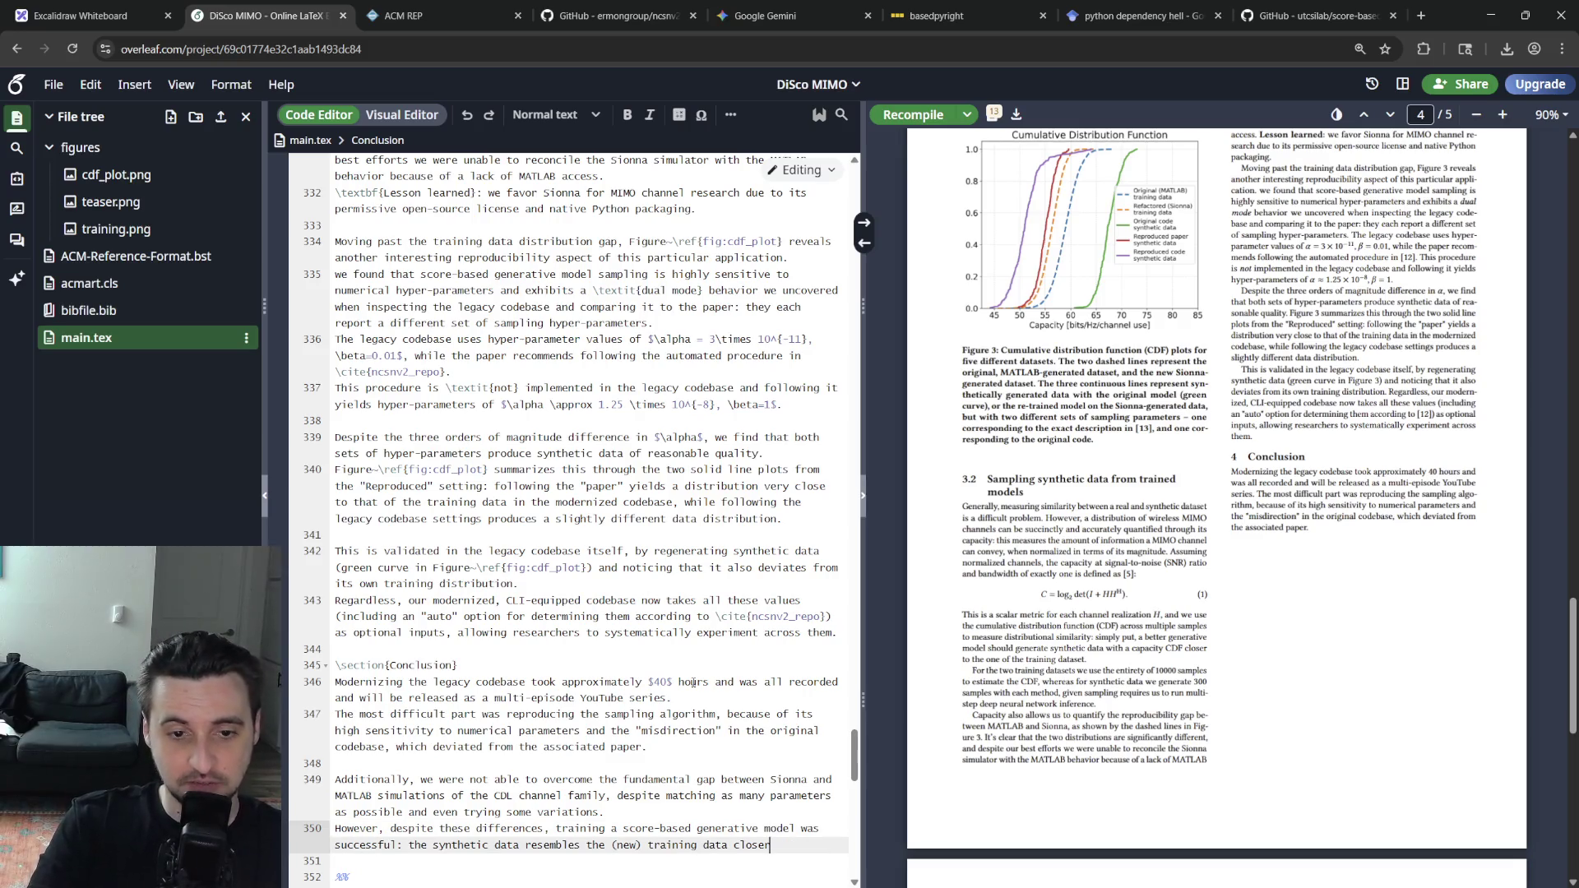
type("than the original codebase did.")
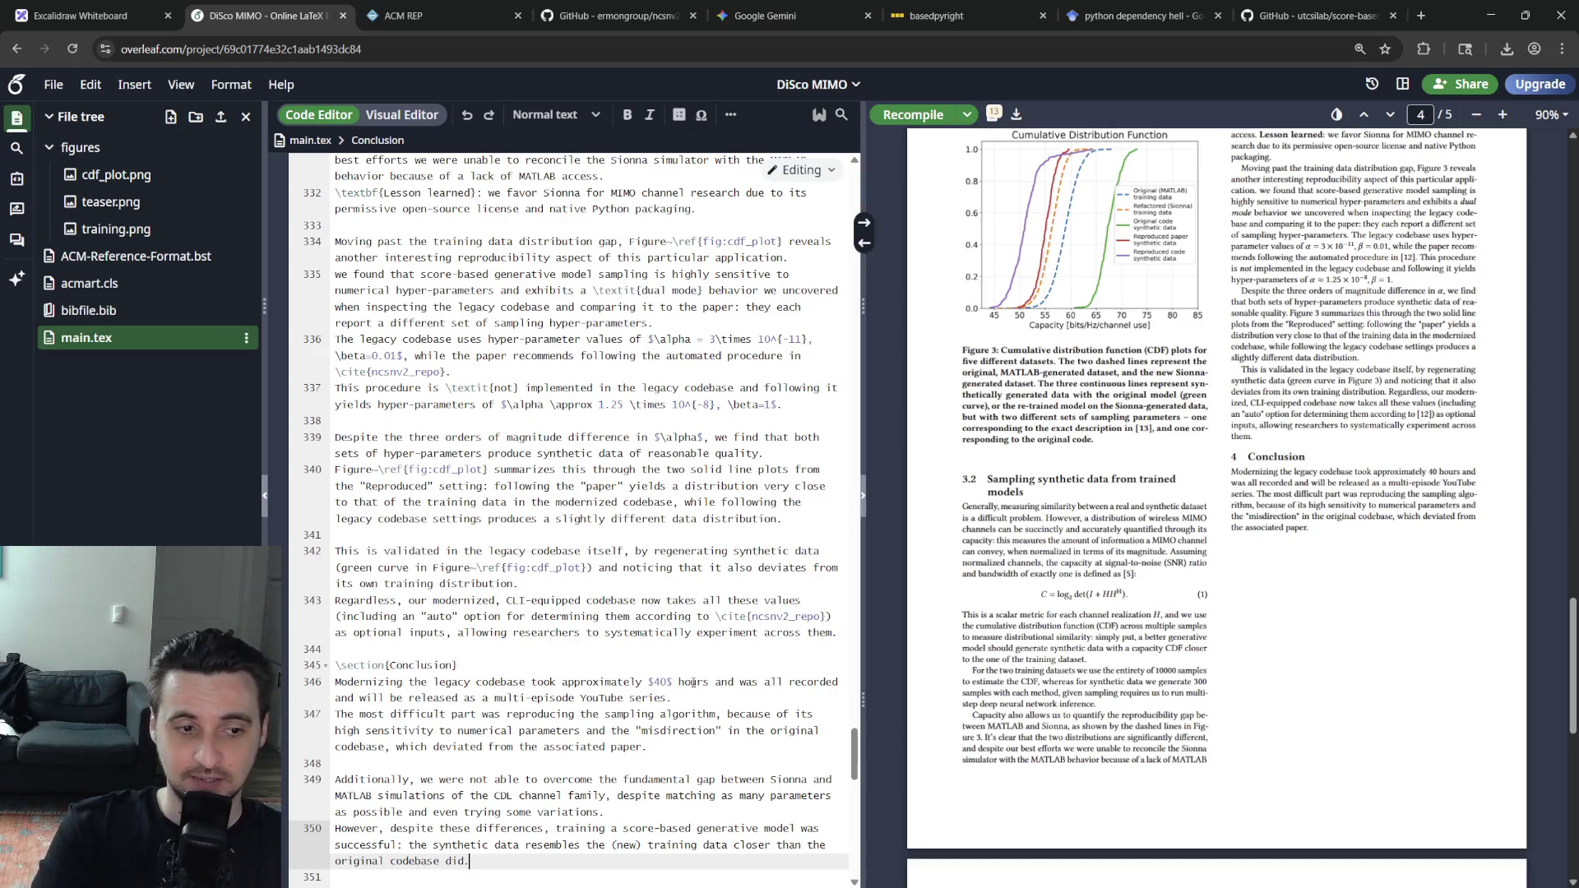
key("ctrl+s")
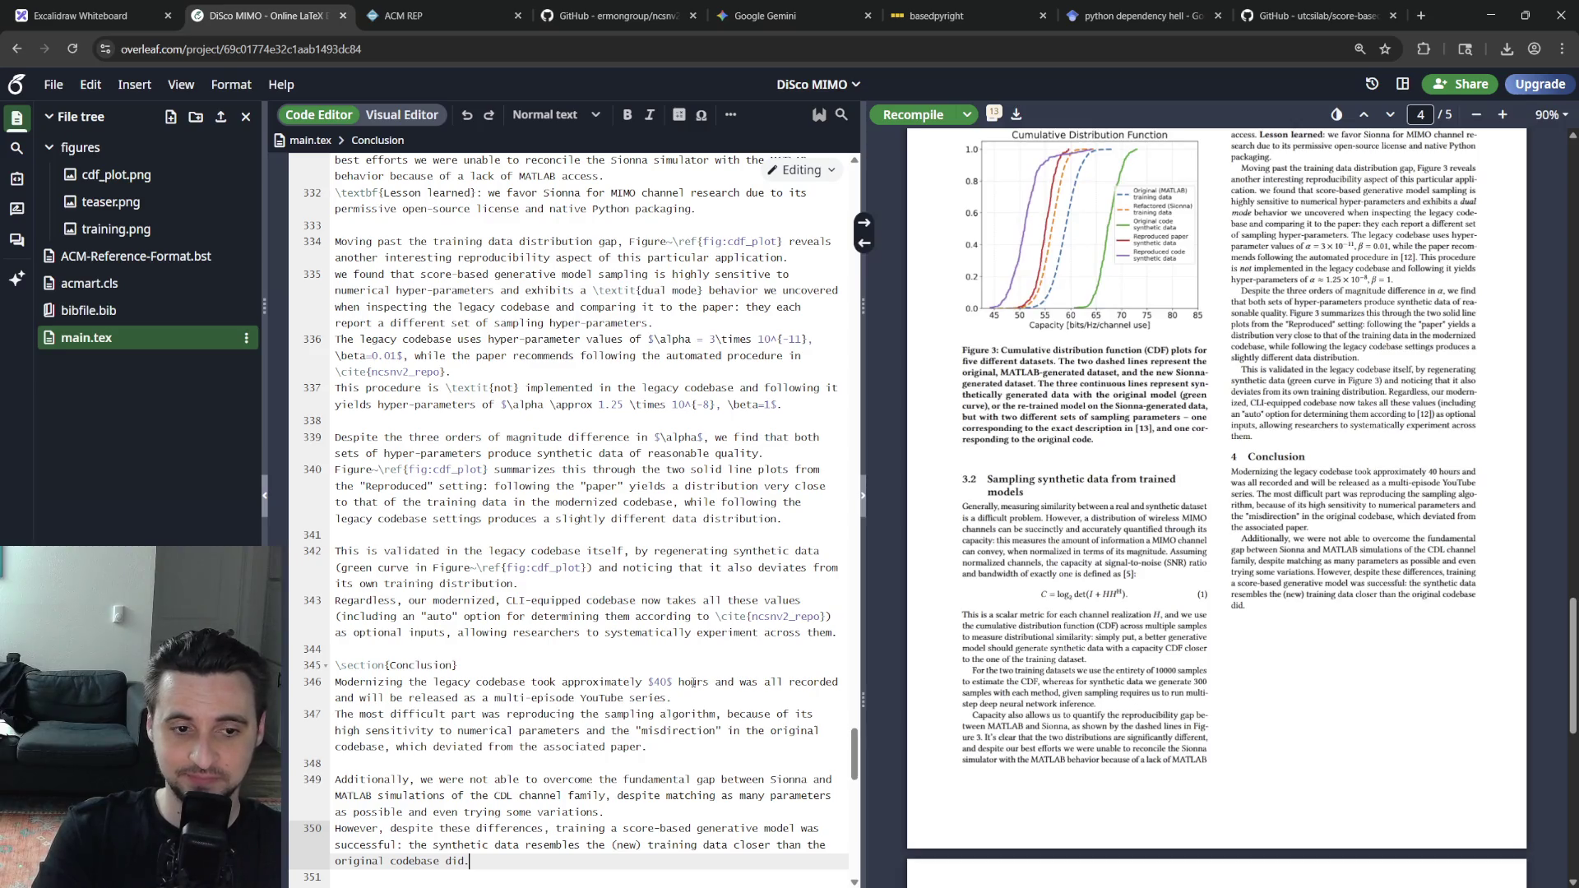
key("Return")
key("Return")
type("Futgure")
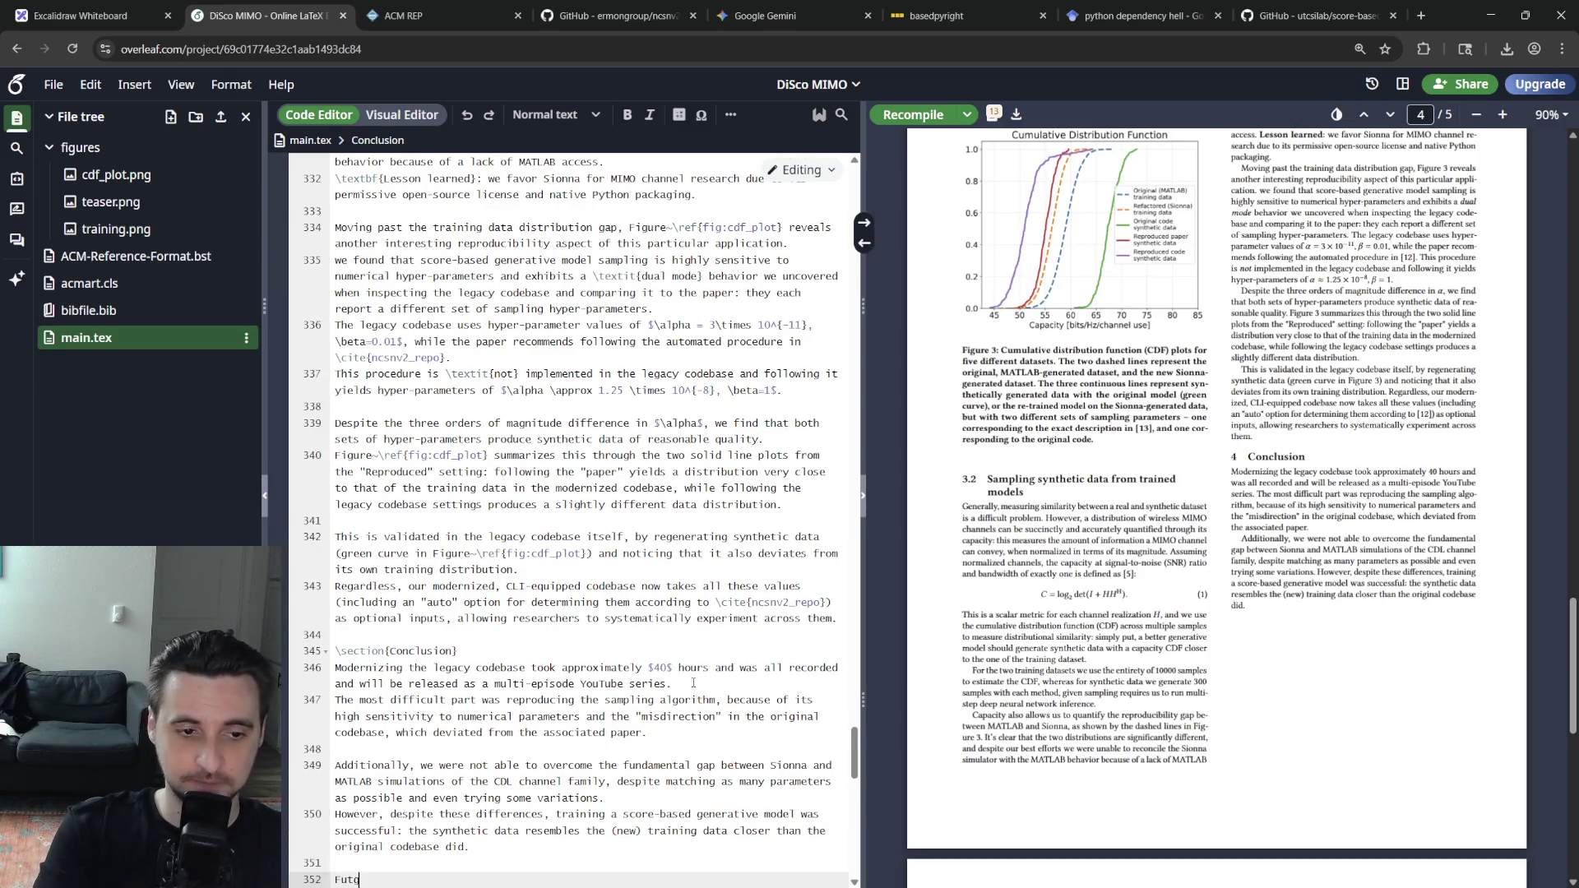
Write the 'Future work could continue' sentence toward MIMO channel estimation with conditional sampling, rewording after 'should'
key("BackSpace")
key("BackSpace")
type("ure work ")
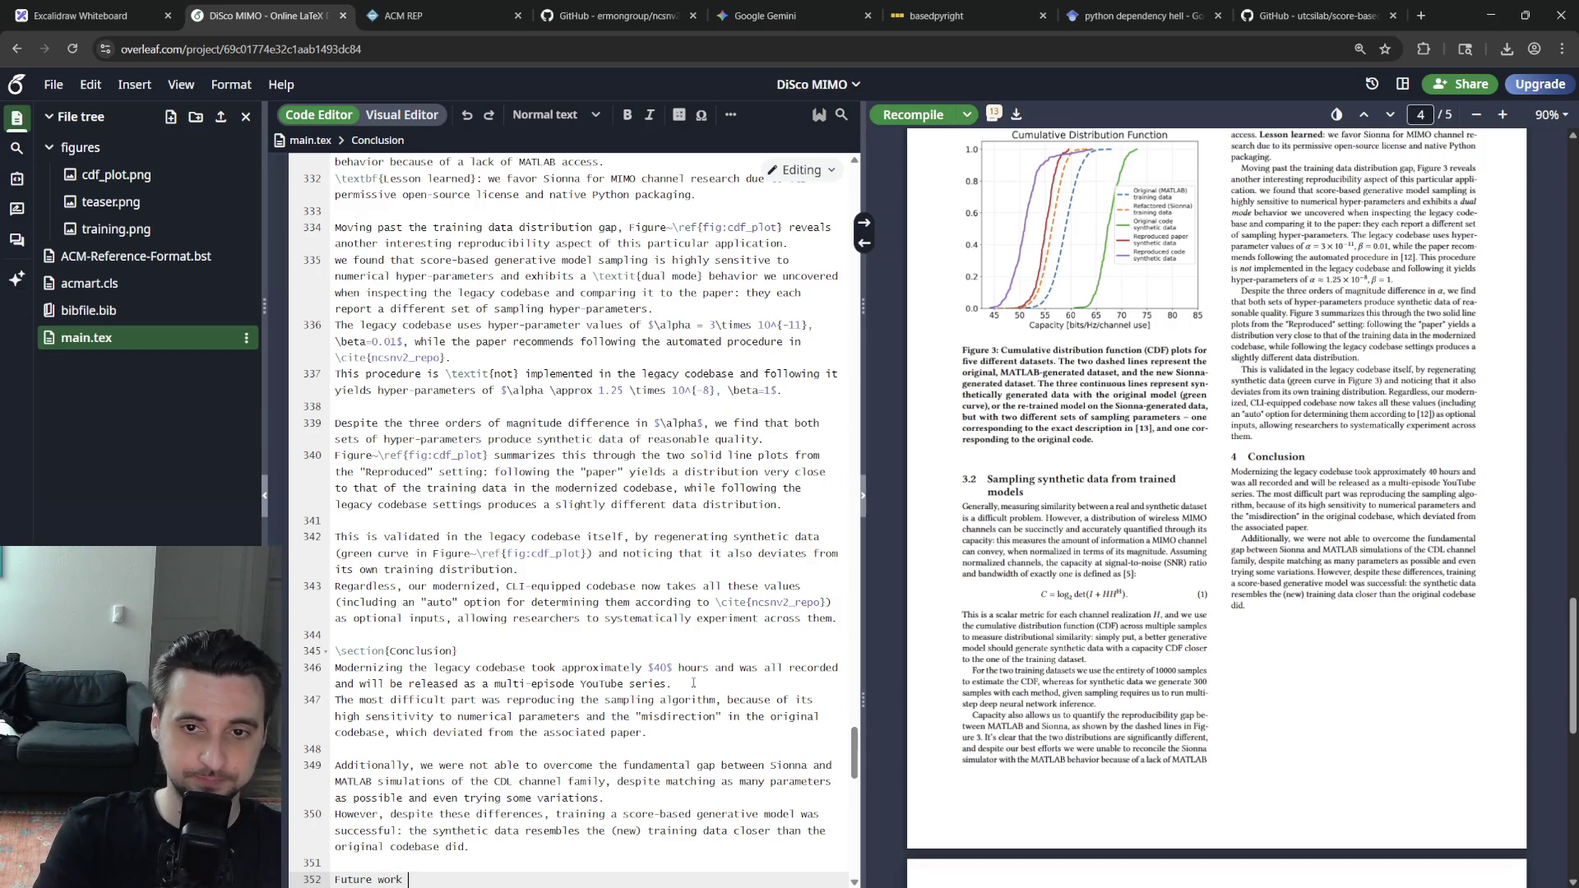
type("should continue investigating other downstream app")
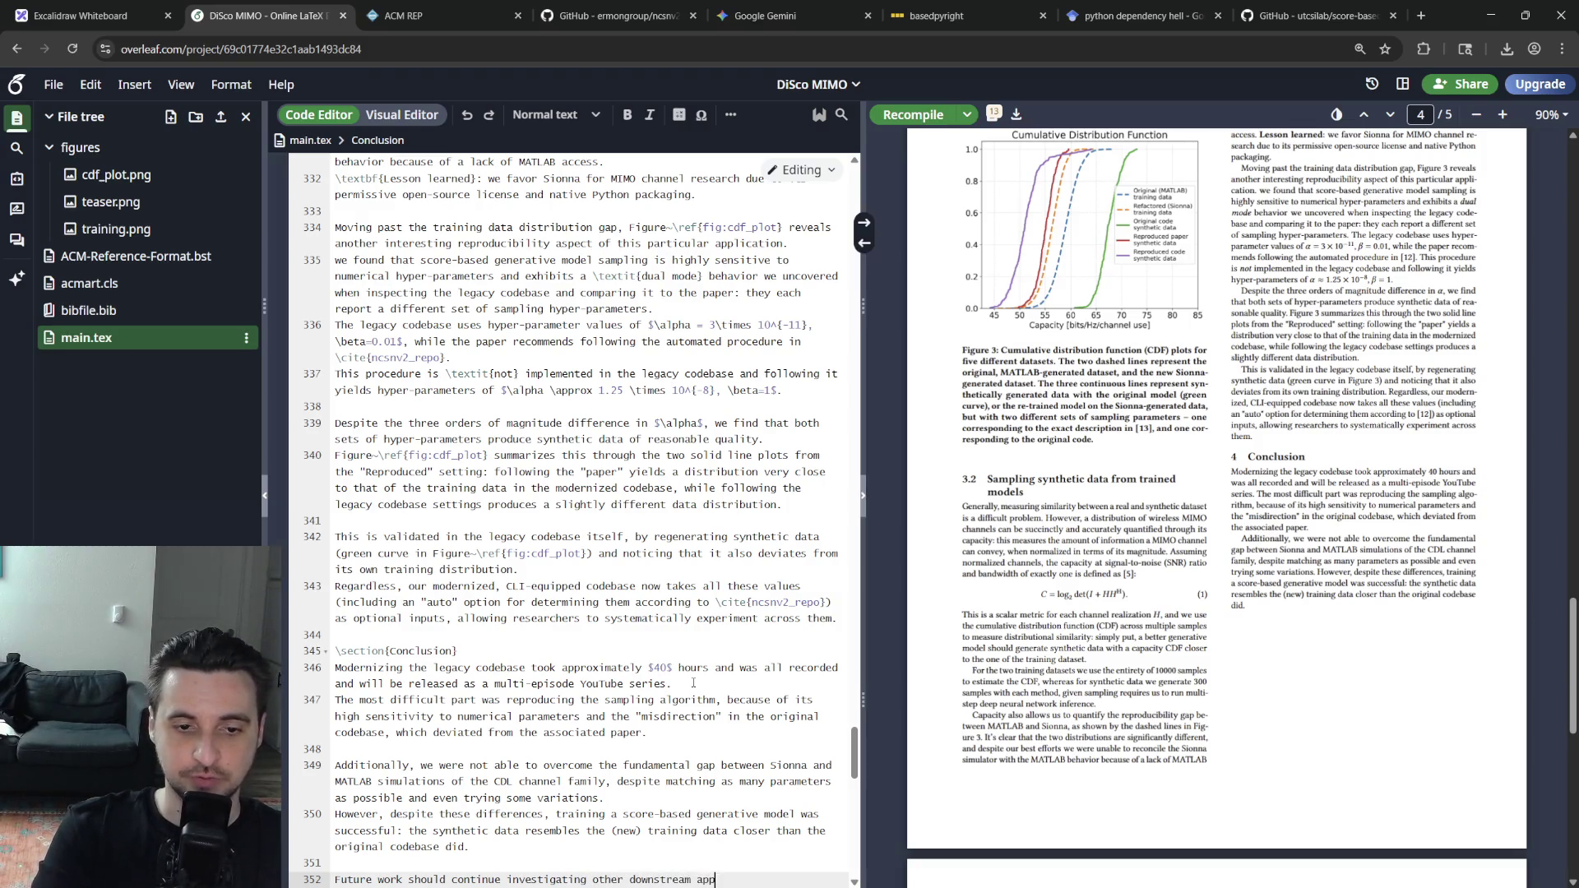
type("lications")
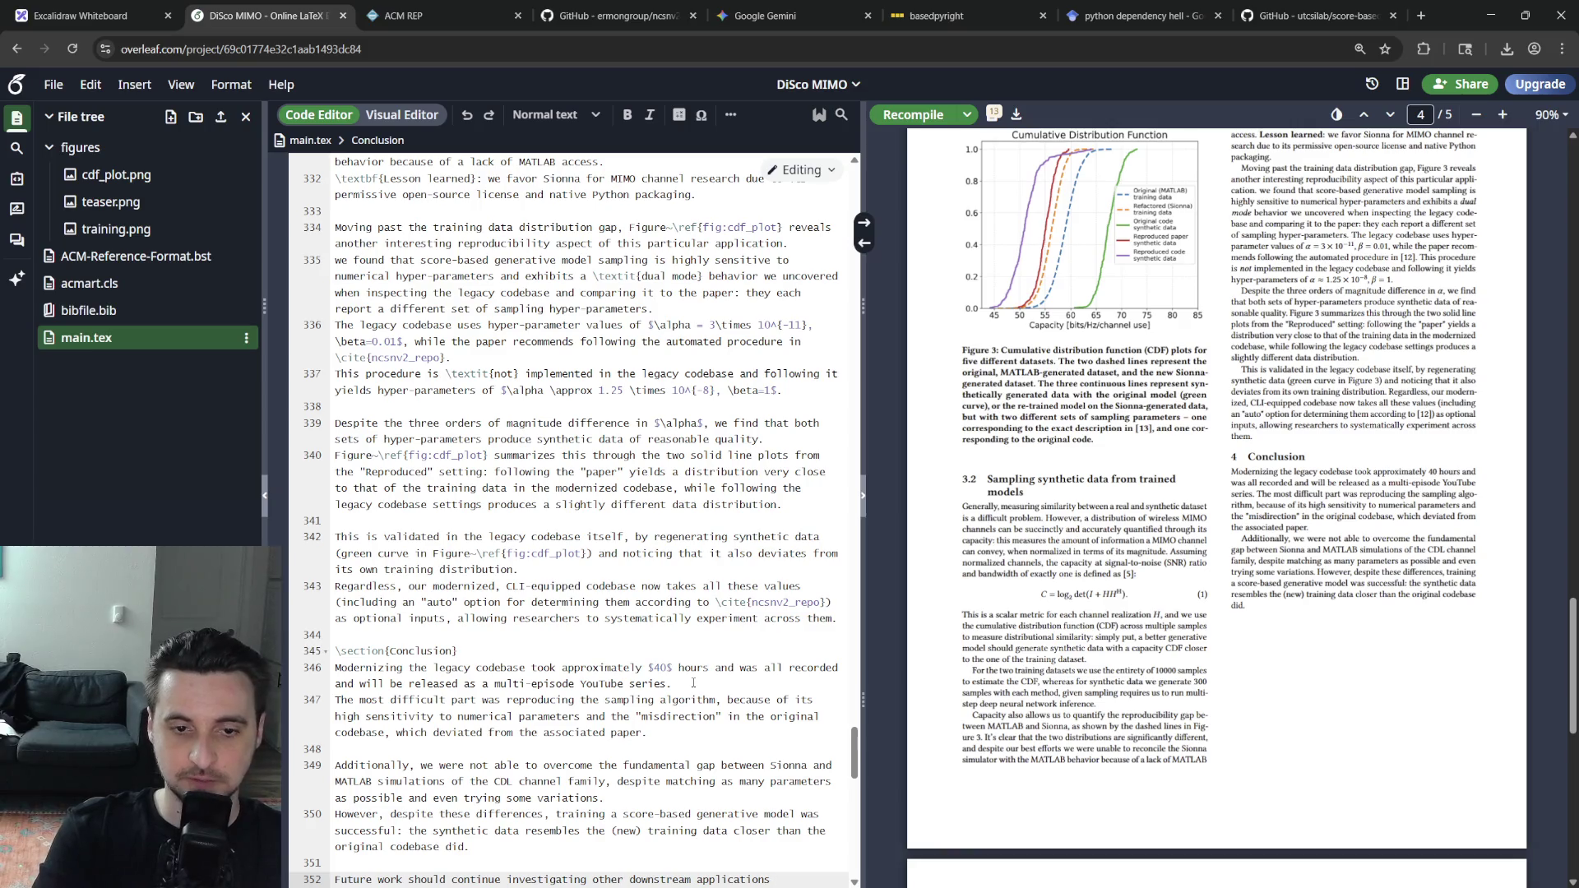
type(" of the retrained")
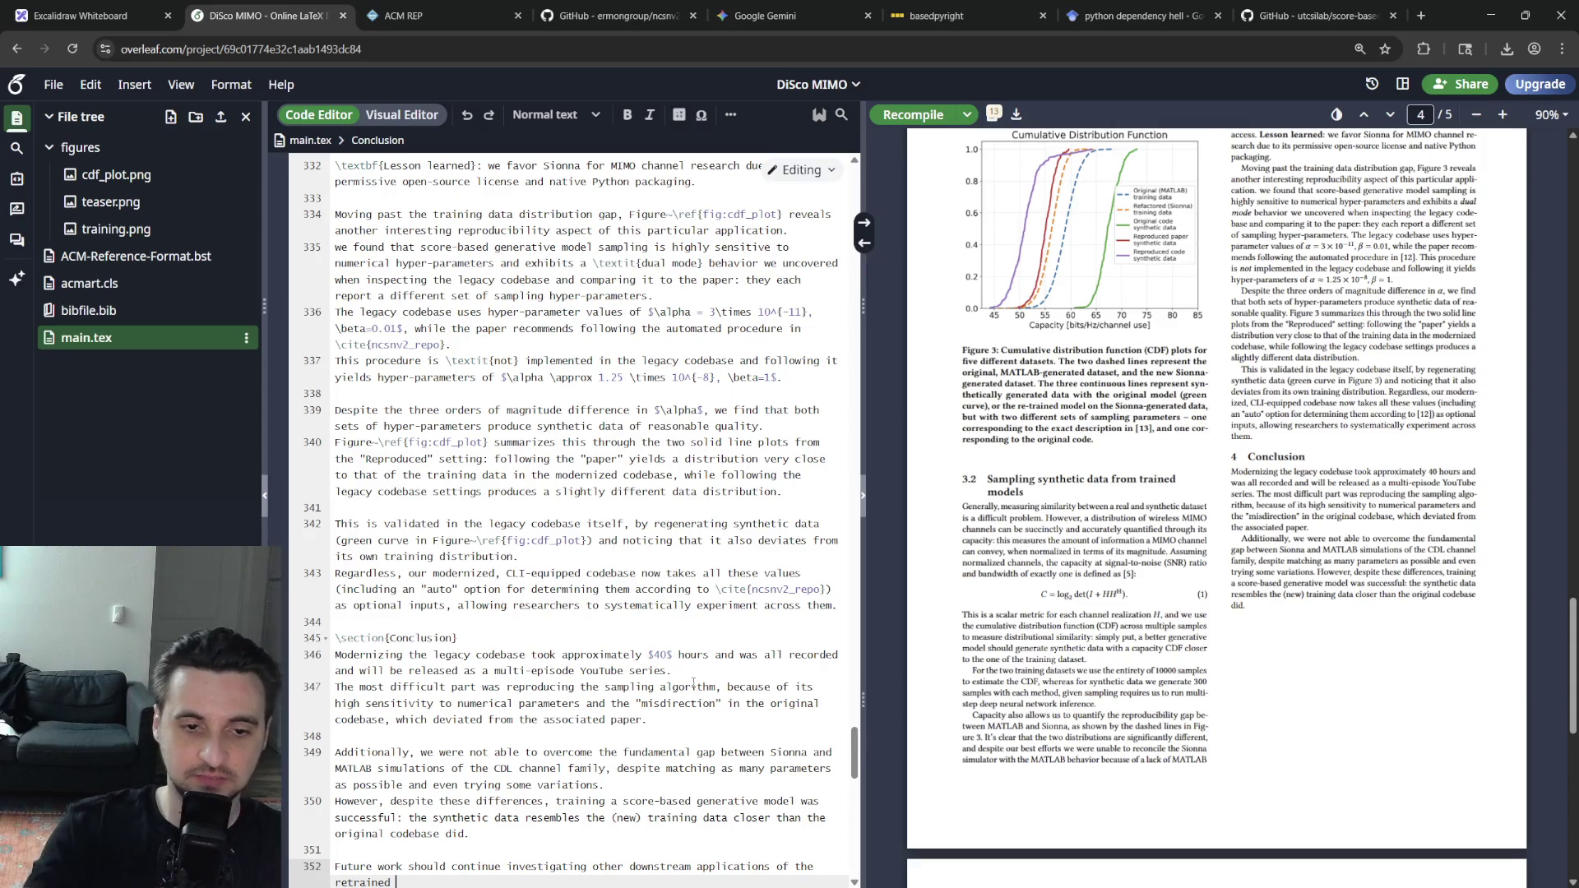
key("ctrl+Left")
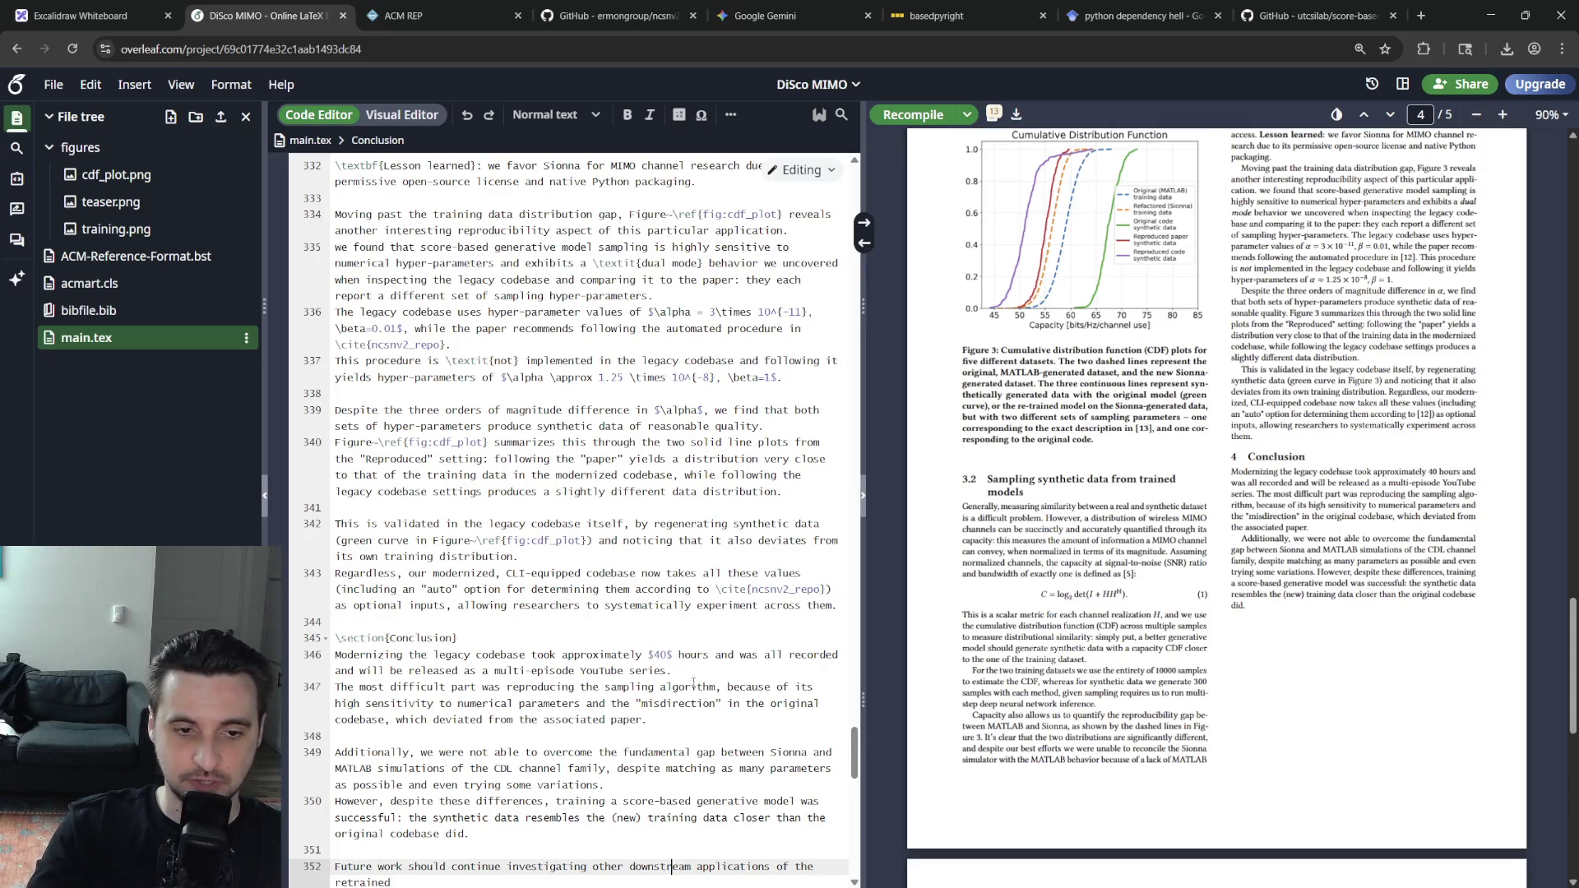
key("BackSpace")
key("BackSpace")
key("BackSpace")
key("BackSpace")
key("BackSpace")
key("BackSpace")
key("BackSpace")
key("BackSpace")
key("BackSpace")
key("BackSpace")
key("BackSpace")
key("BackSpace")
key("BackSpace")
key("BackSpace")
key("BackSpace")
type("could cont")
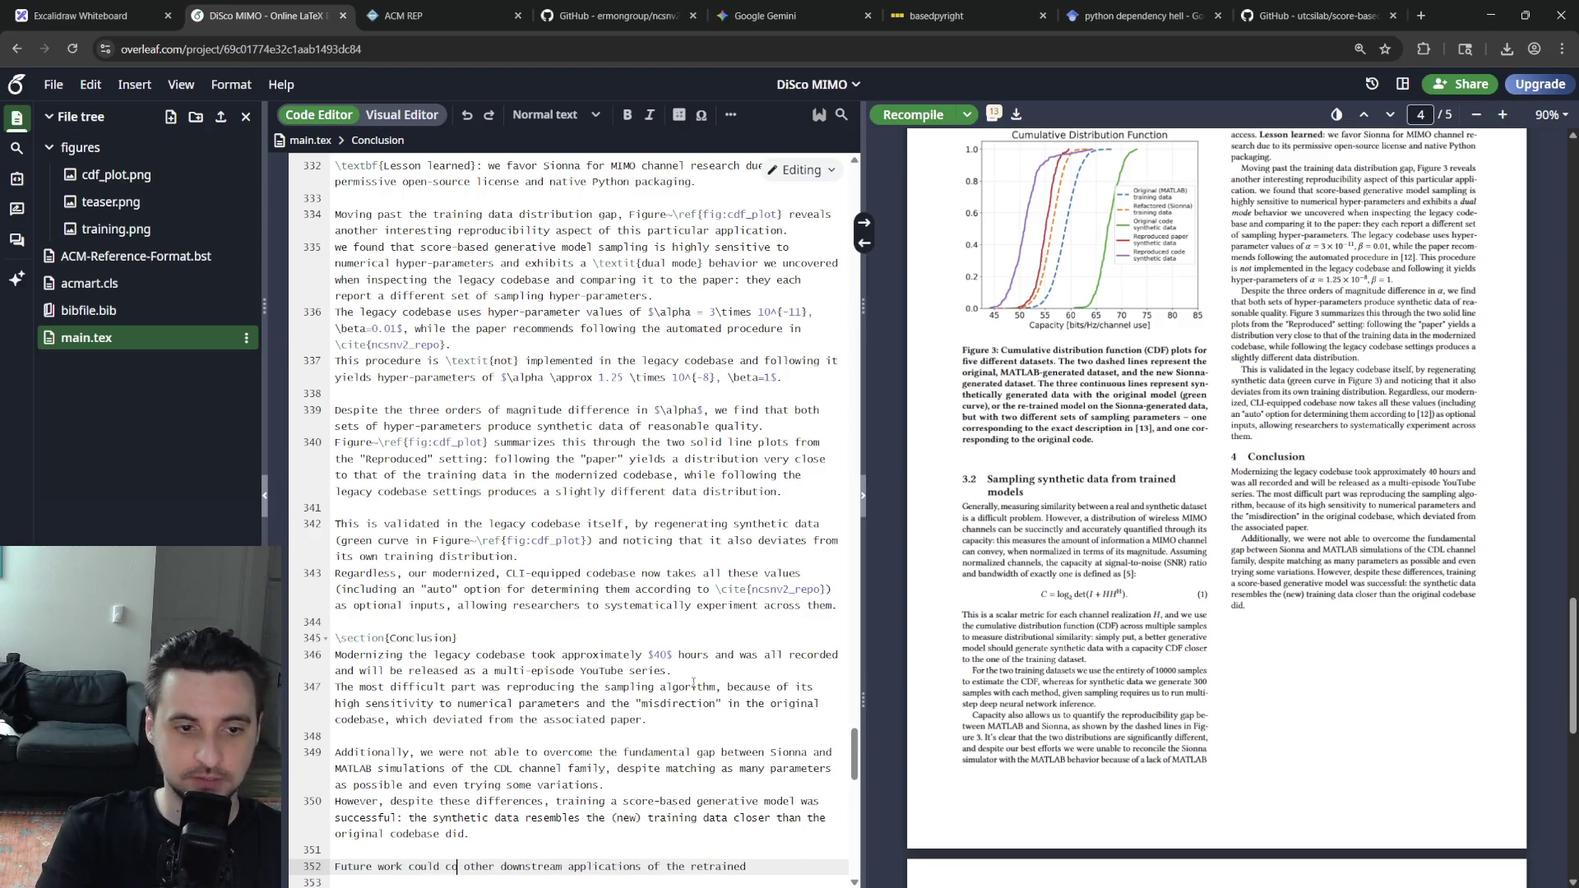
type("inue the modernization and ")
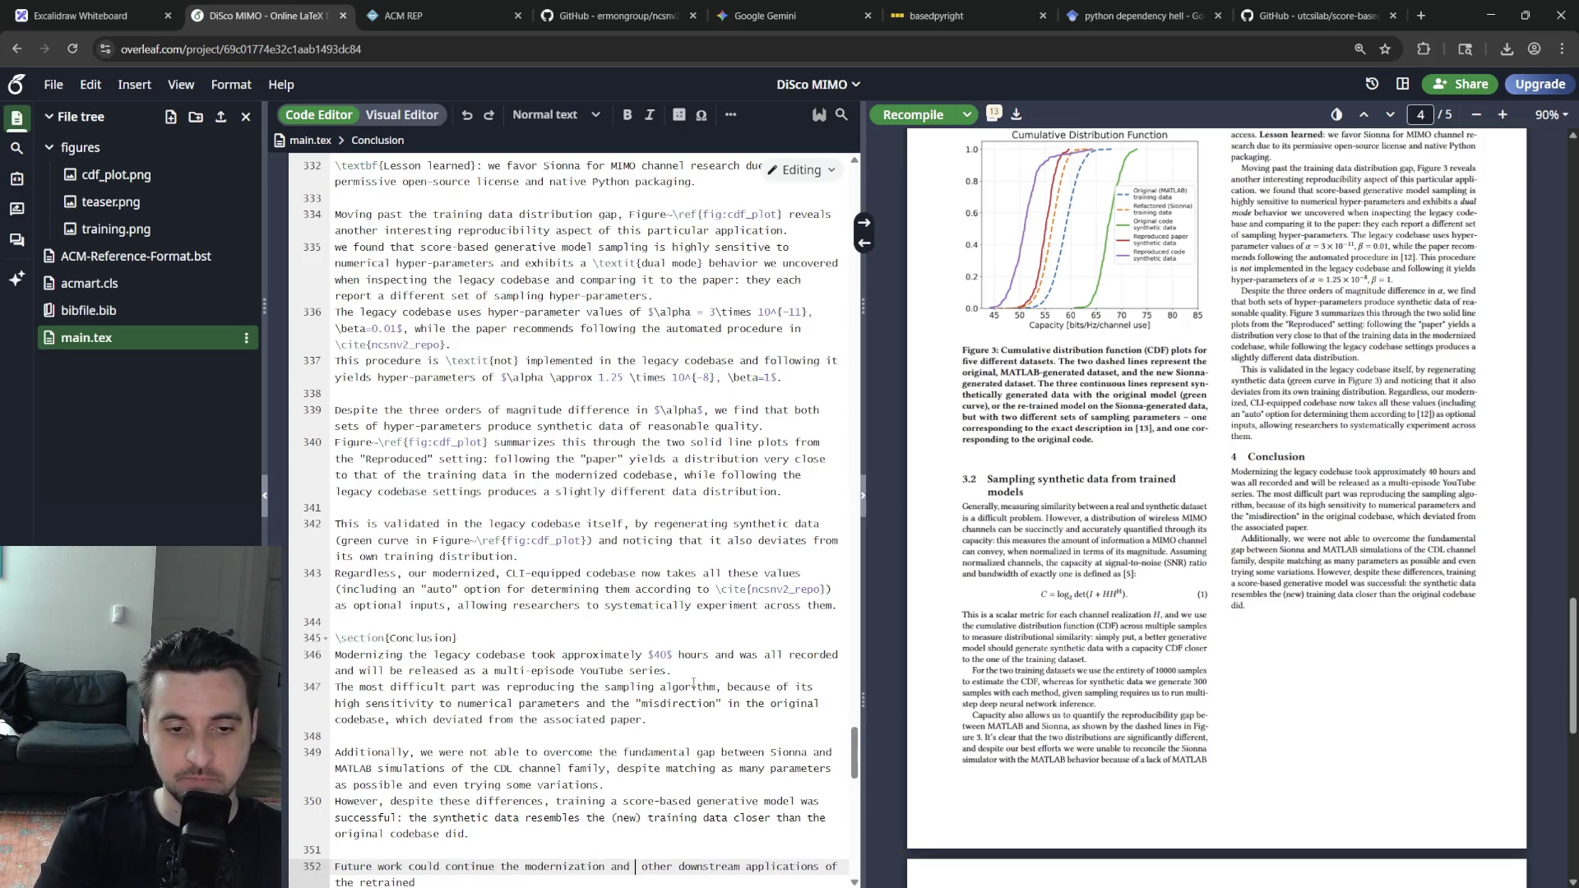
type("reprod")
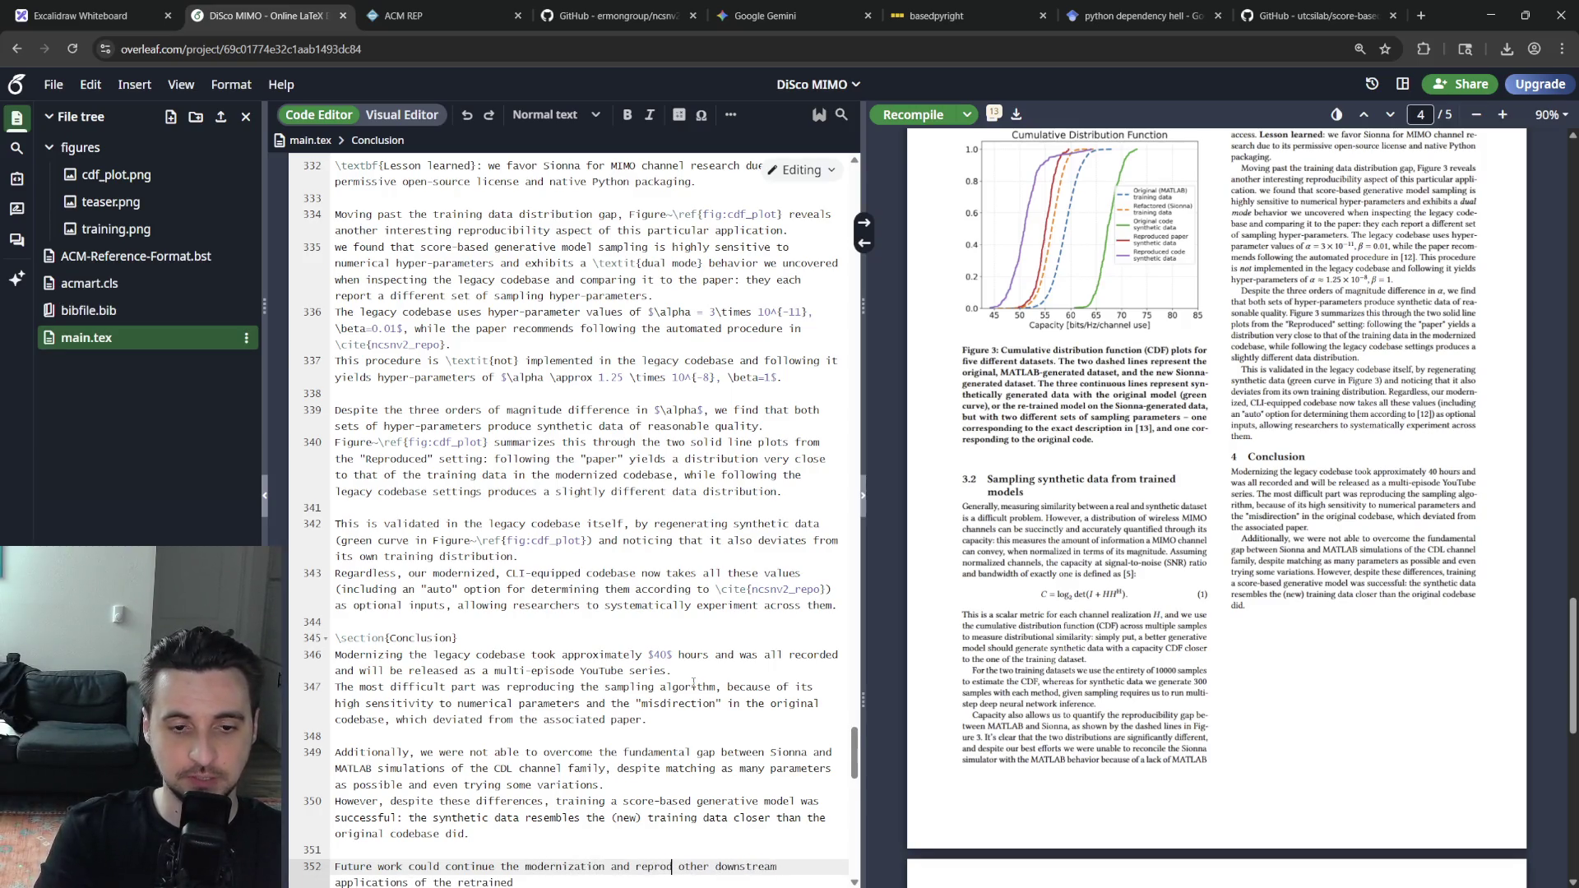
type("ucibility study other downstream applications of")
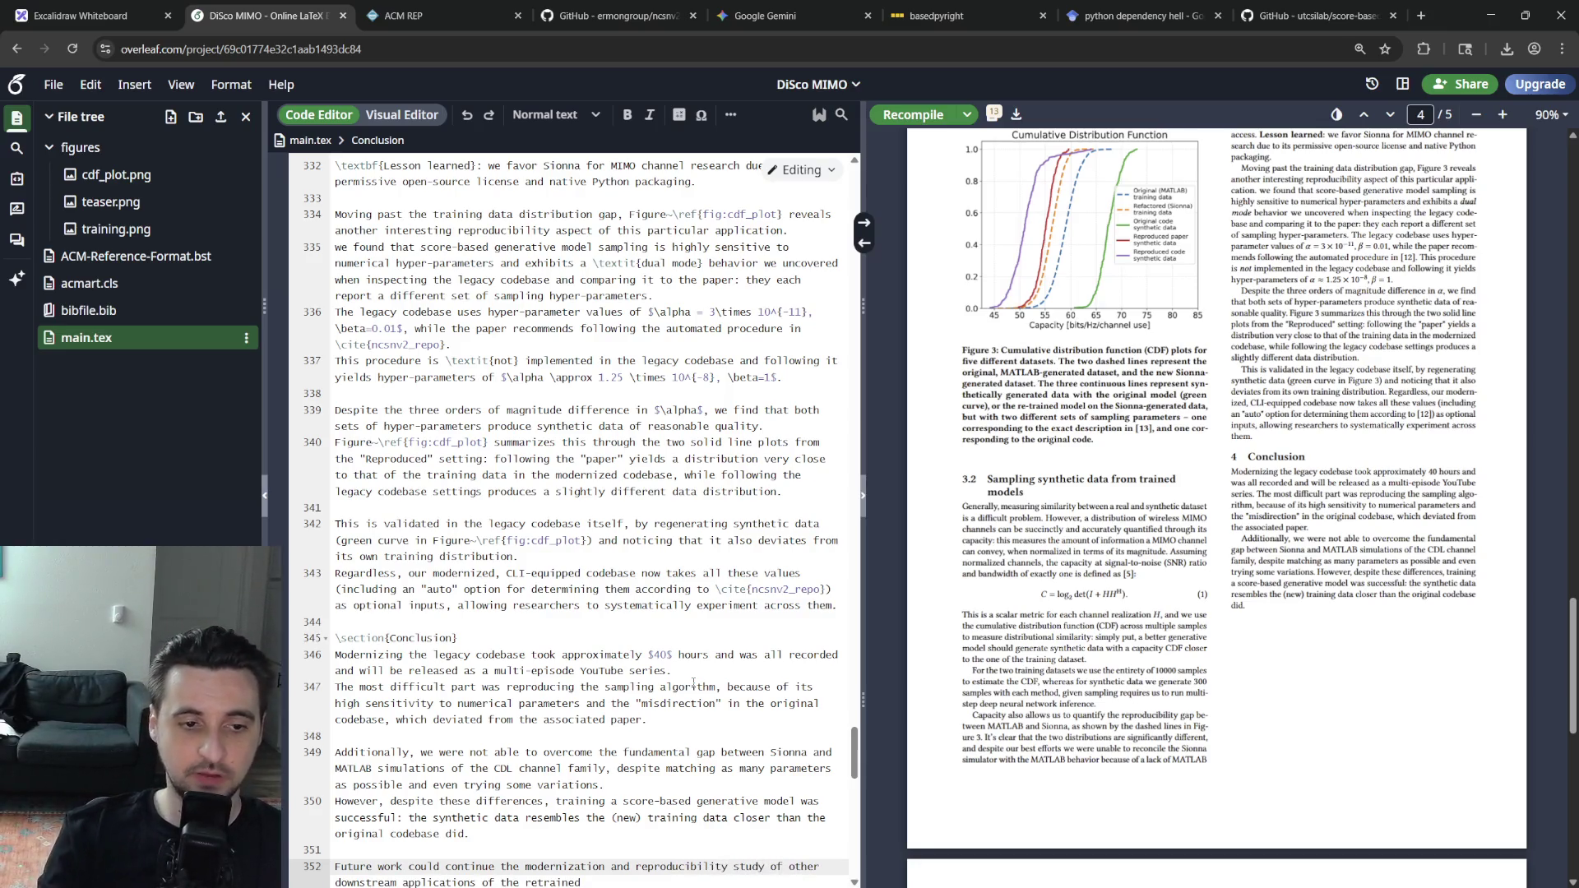
key("Down")
key("Down")
key("Up")
key("End")
type("ge")
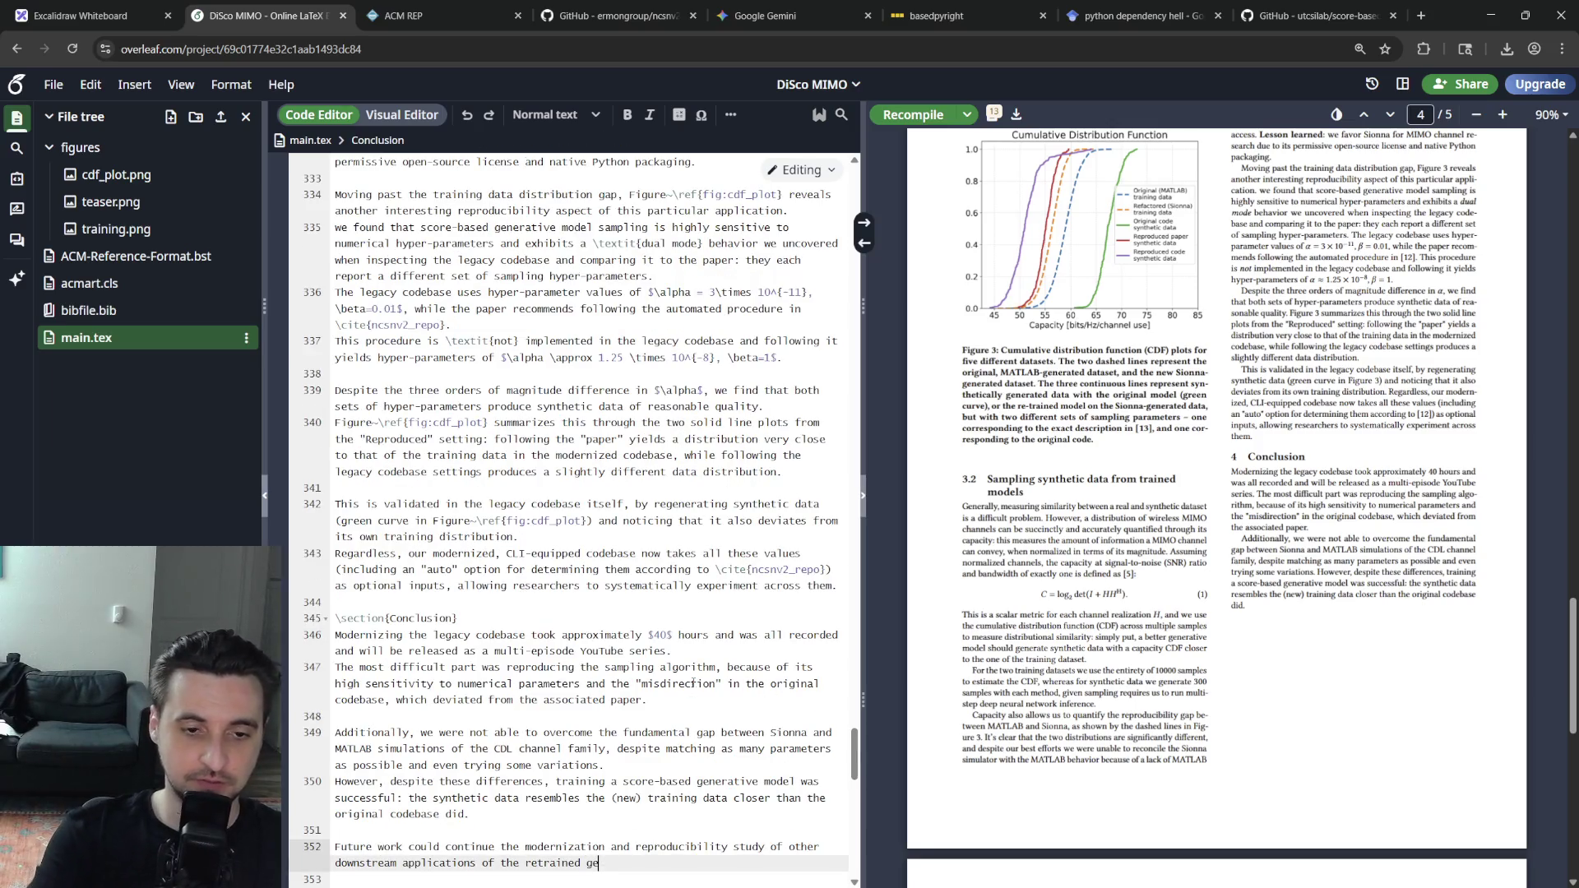
type("nerative mo")
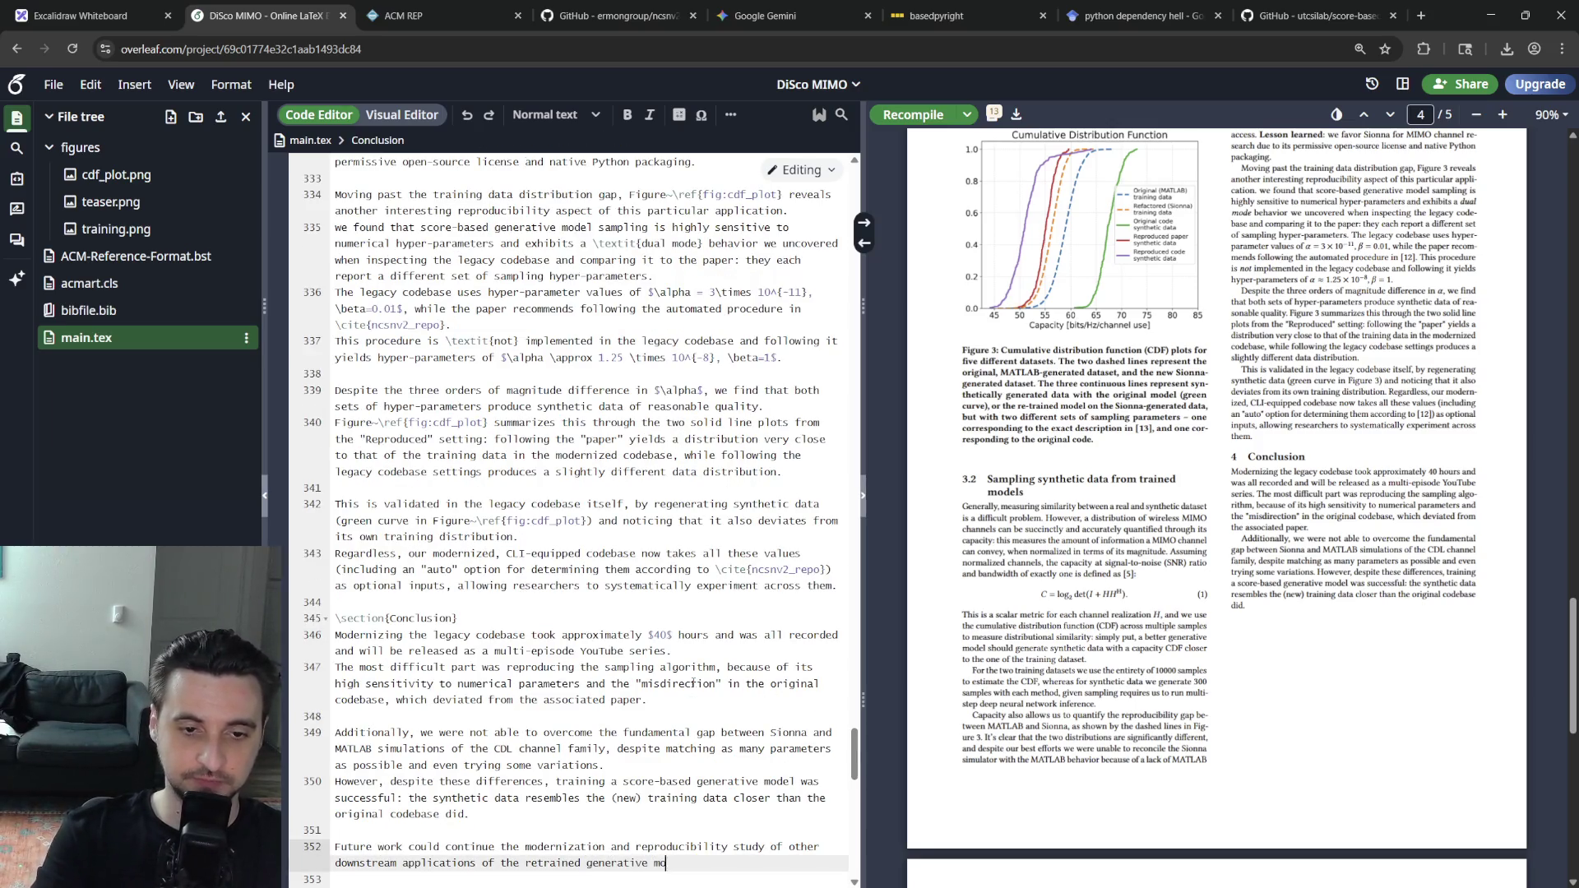
type("del -- in particular, MIMO ch")
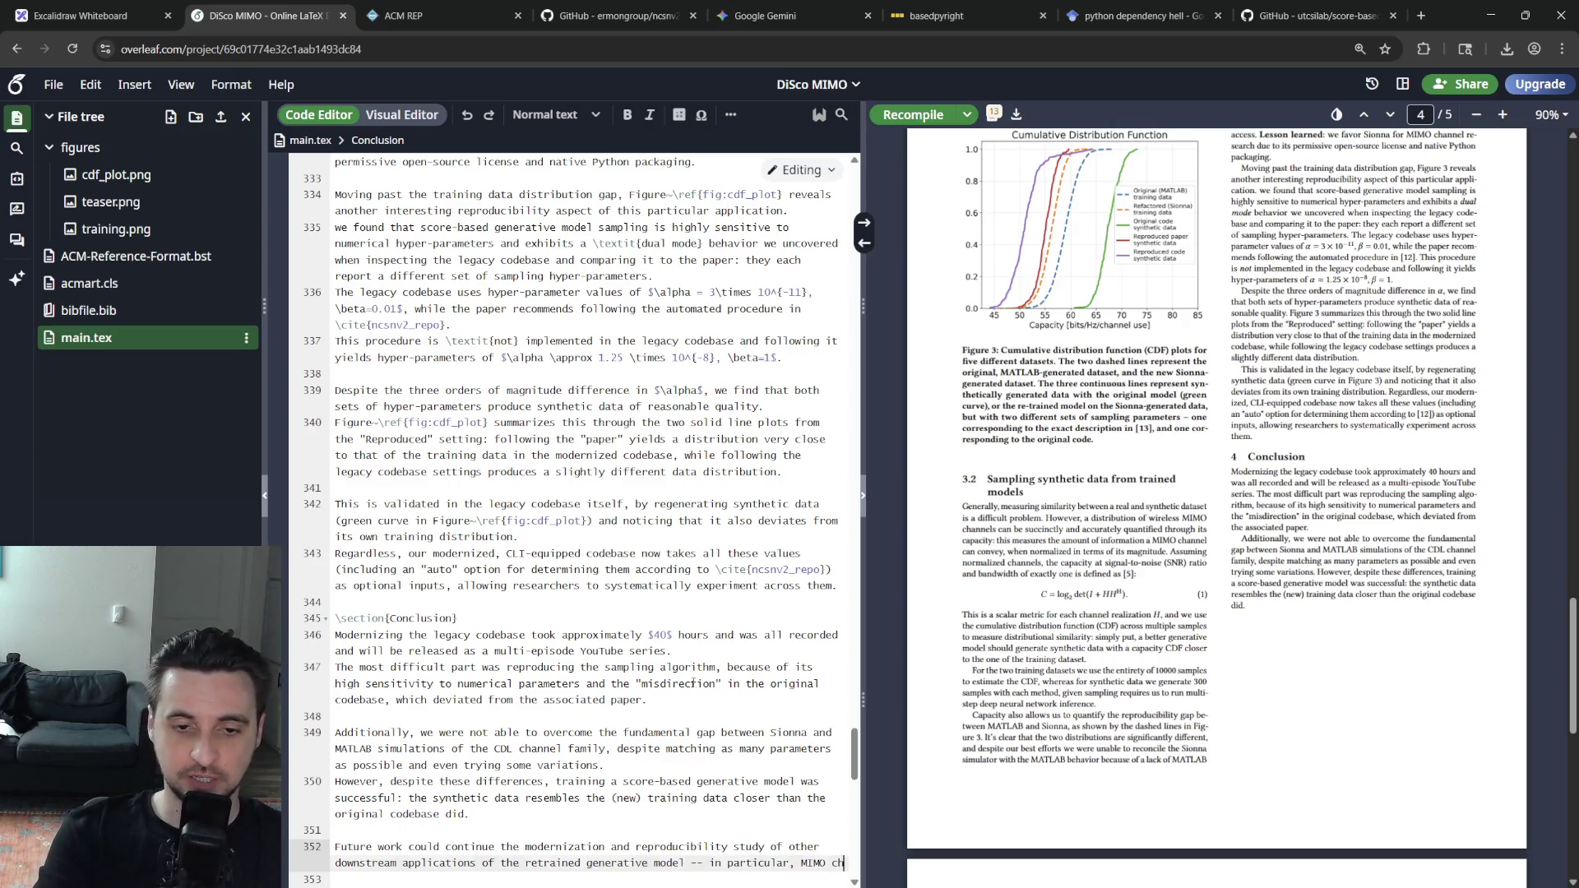
type("annel estimation usin")
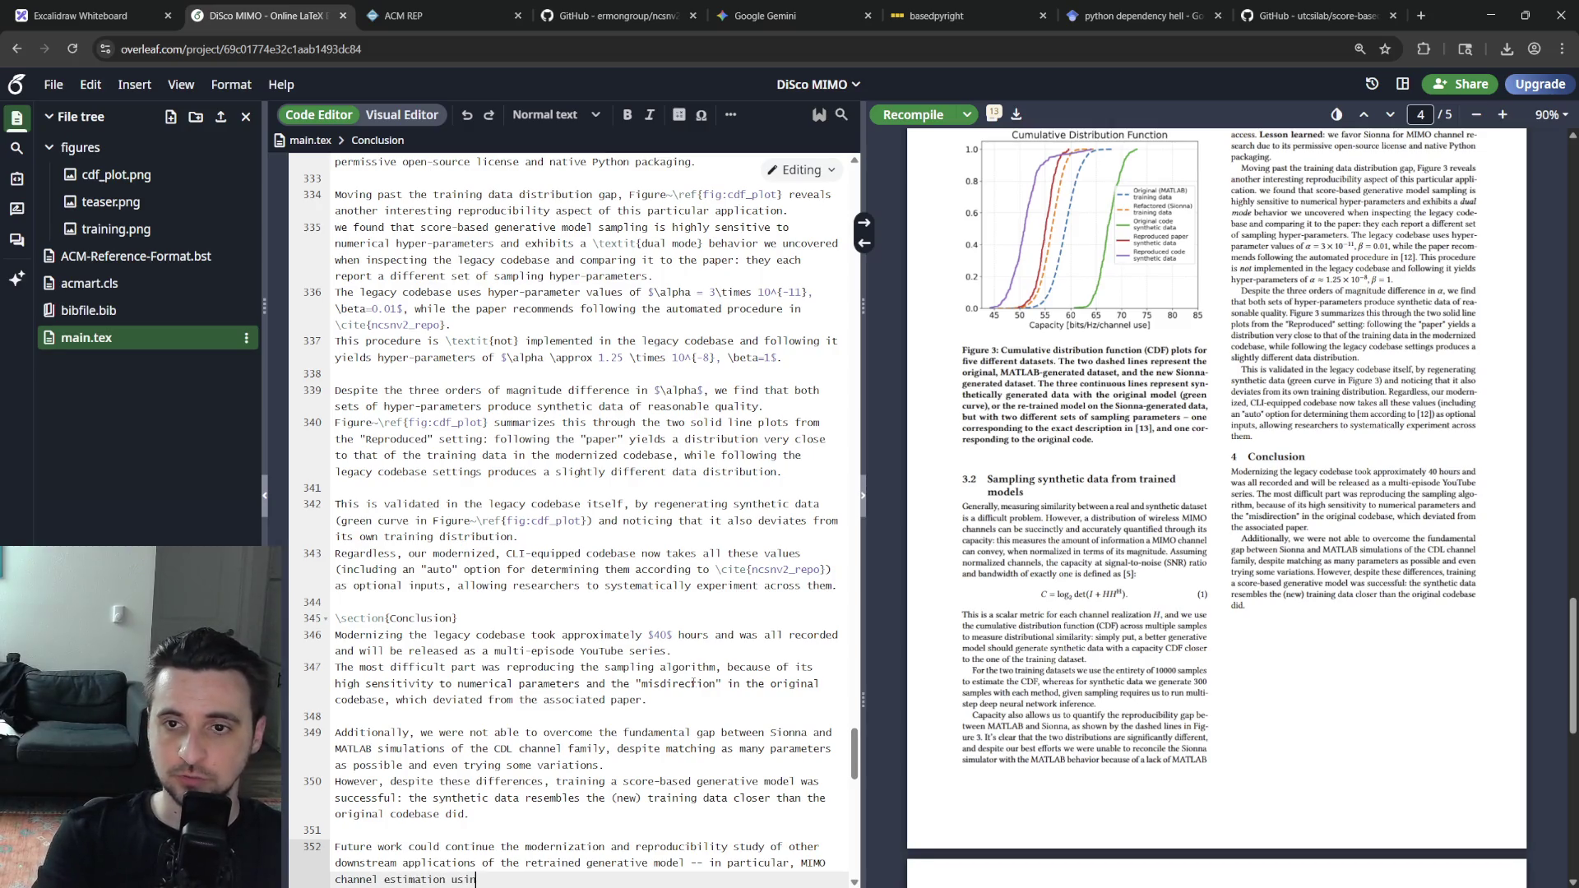
type("g conditional sampling, as in the original paper \\cite{")
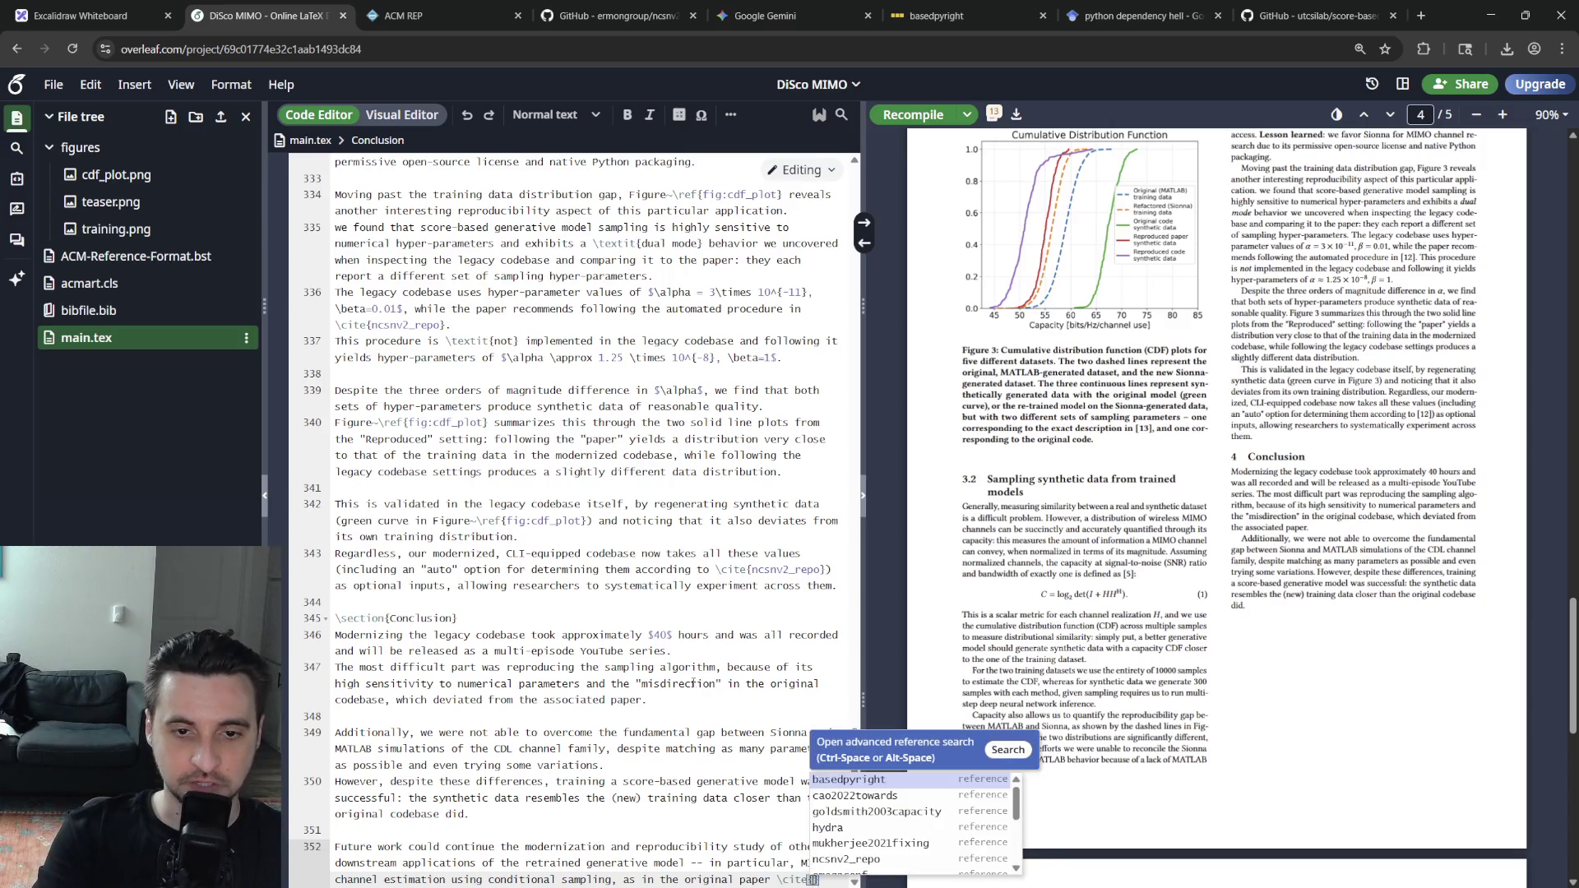
Insert the our_paper citation from autocomplete, end the sentence with a period and recompile
key("Down")
key("Down")
key("Down")
key("Down")
key("Down")
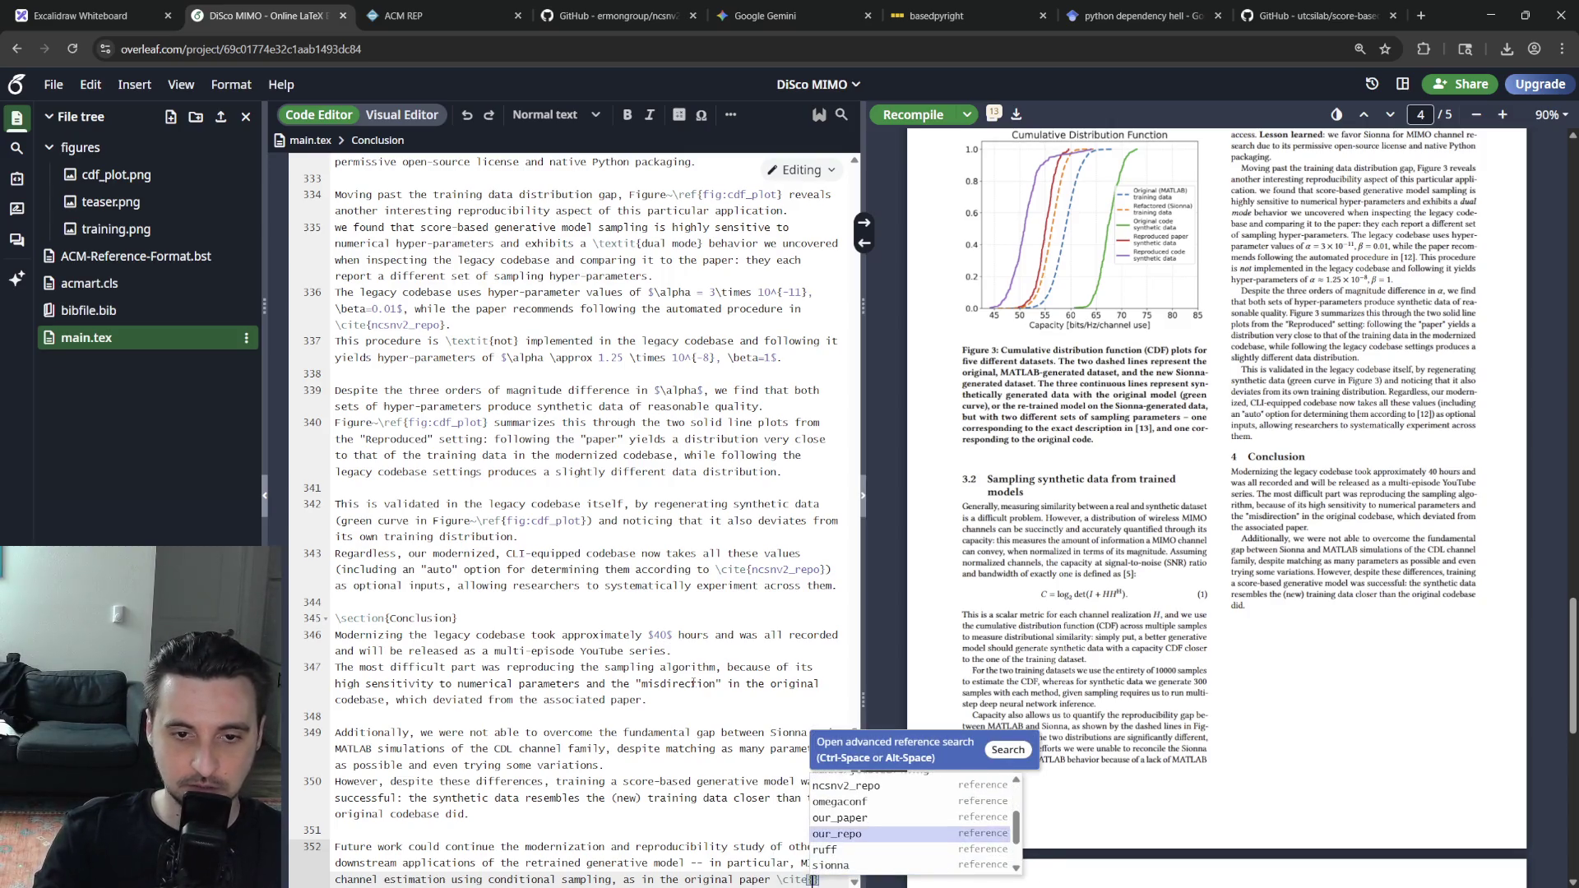
key("Down")
key("Return")
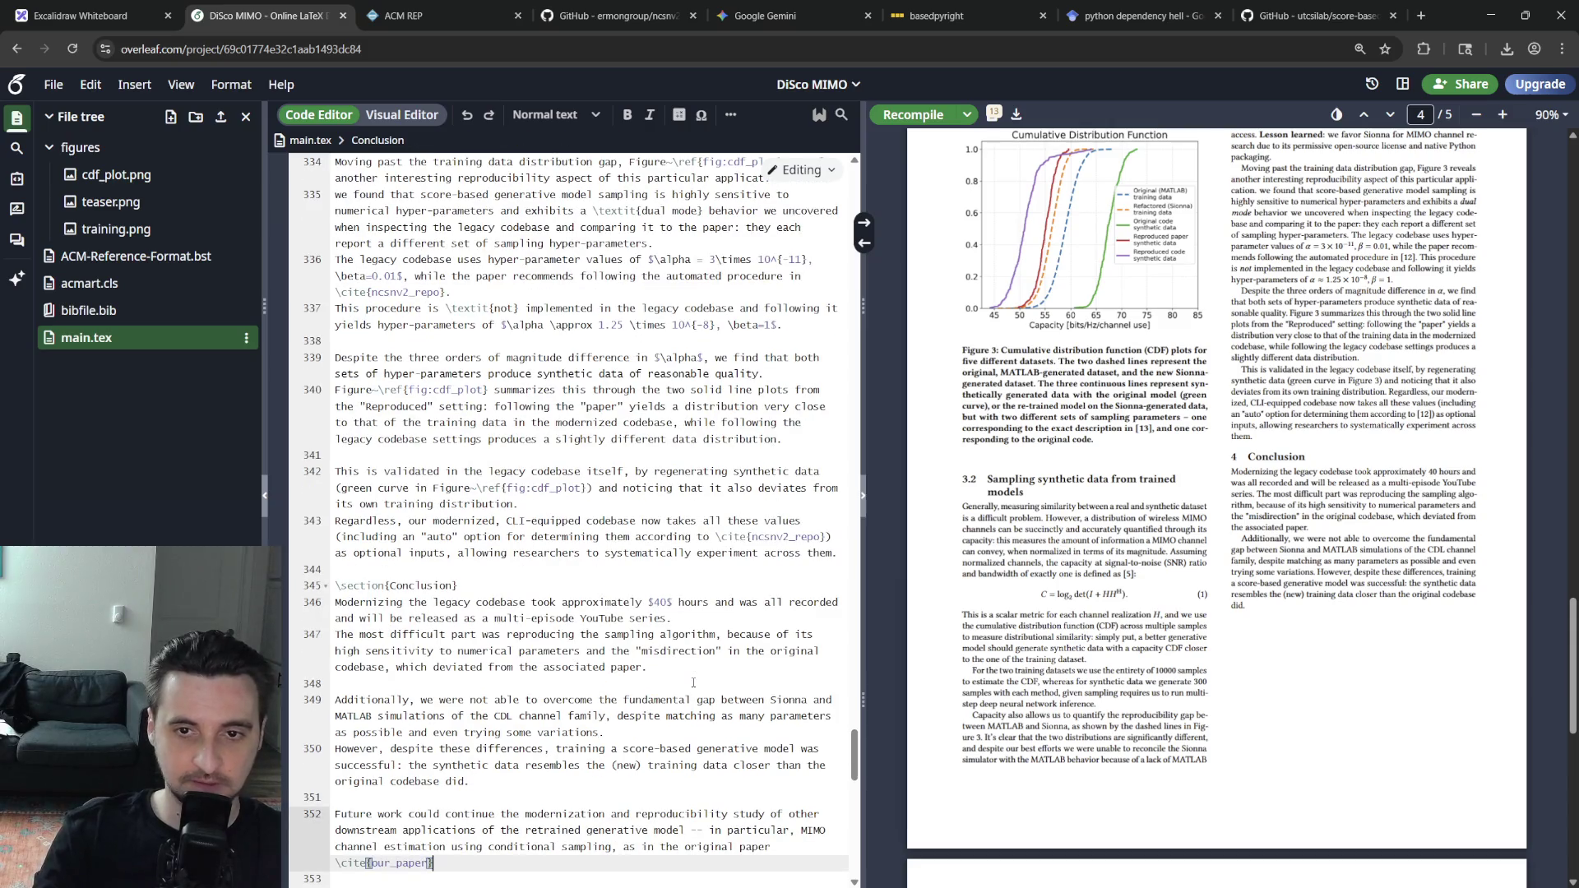
type(".")
key("ctrl+s")
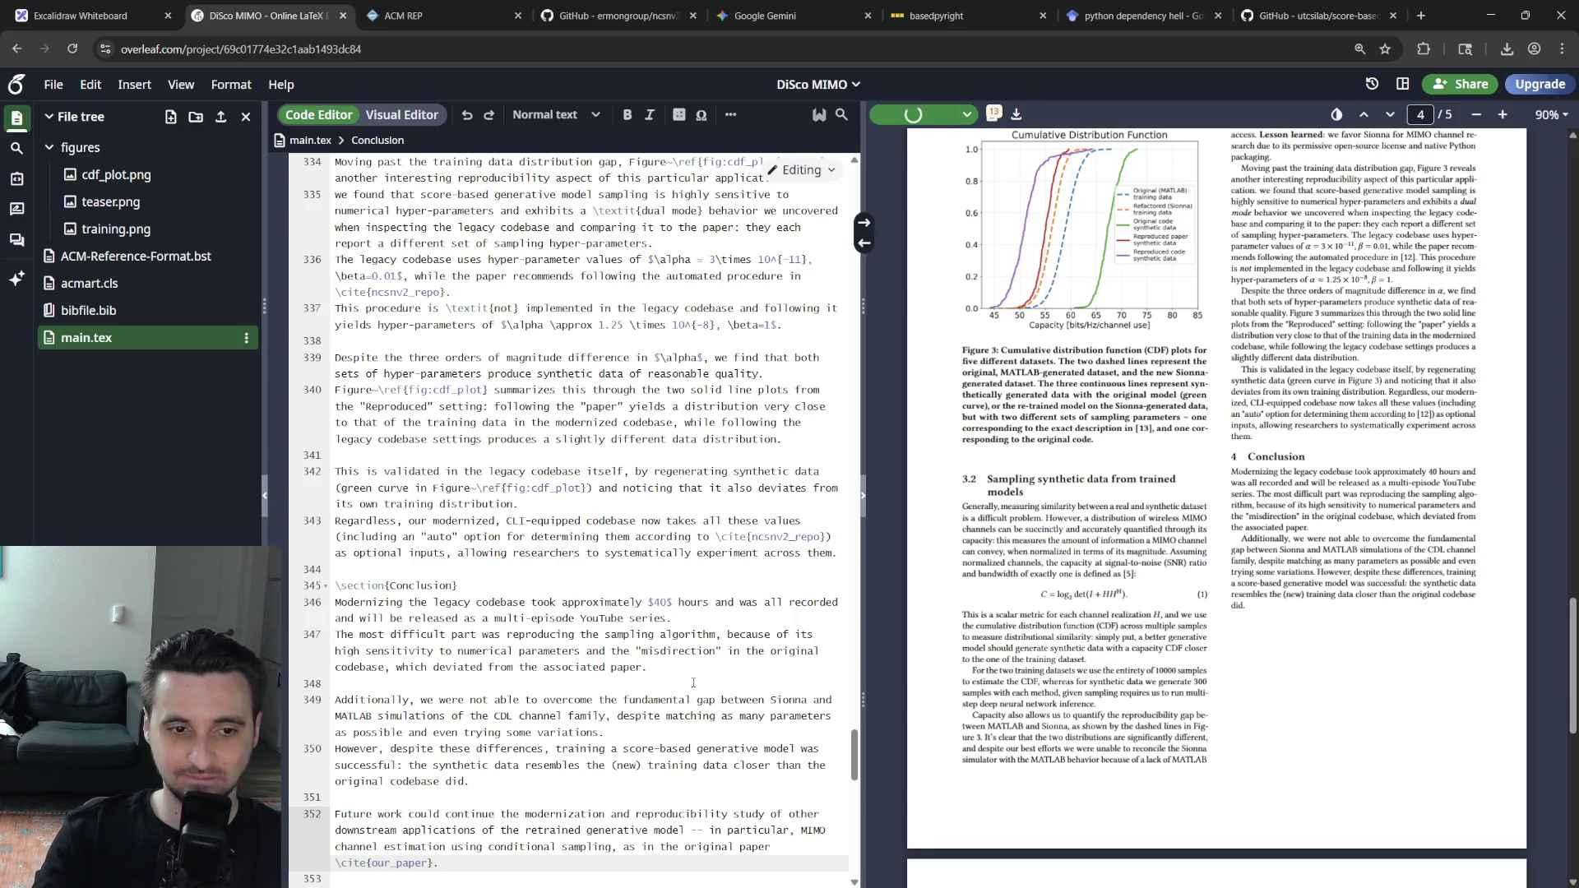
Tidy the blank line before the Future work paragraph, removing a stray partial word
key("Up")
key("Up")
key("Up")
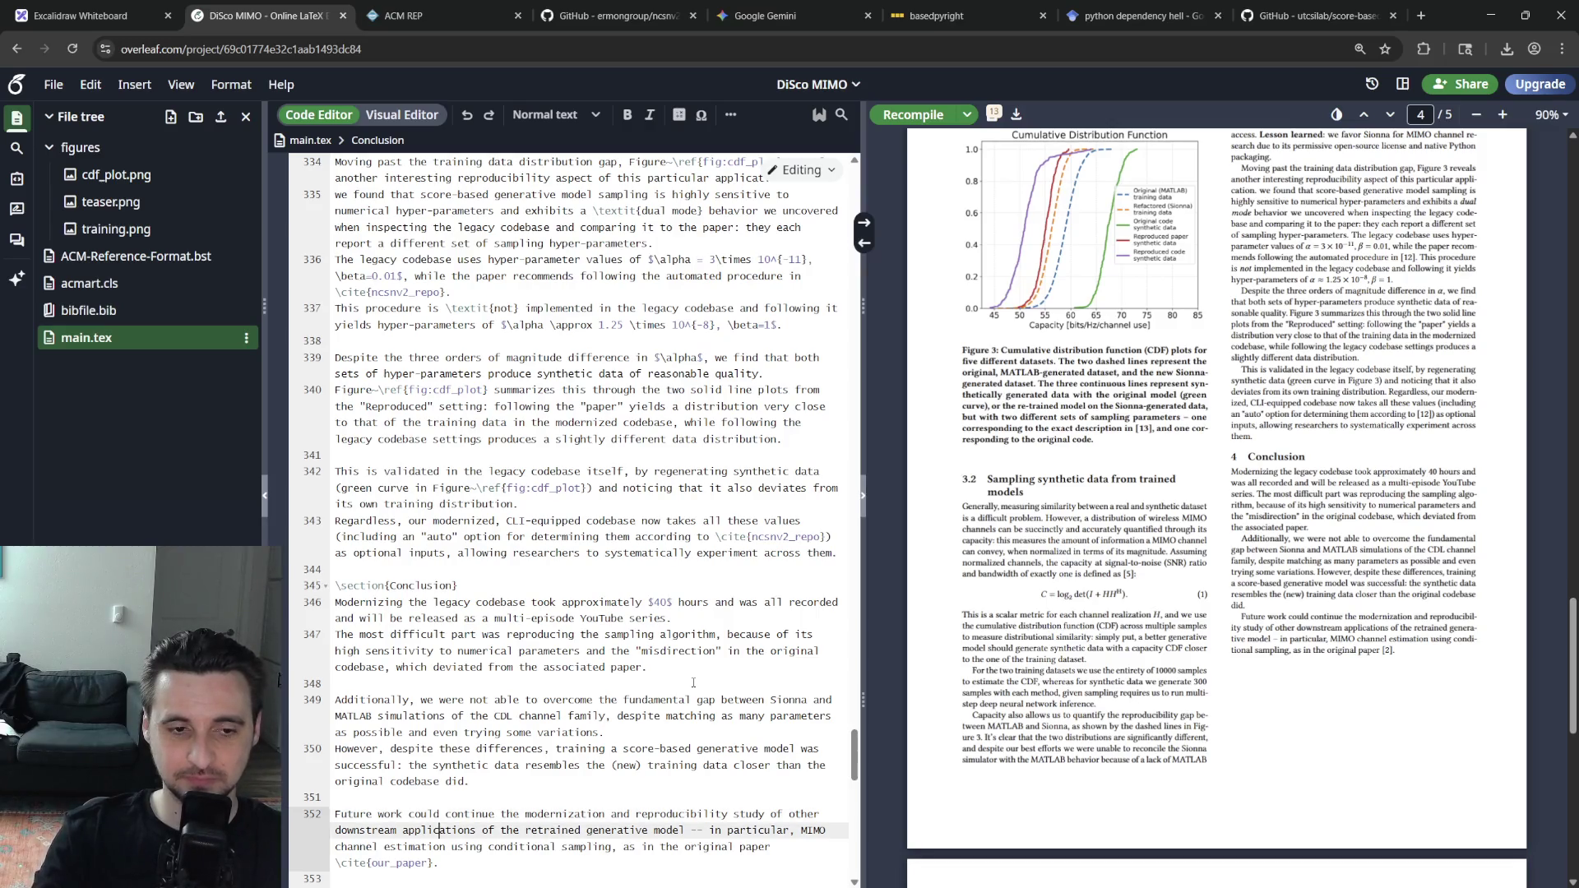
key("Up")
key("Up")
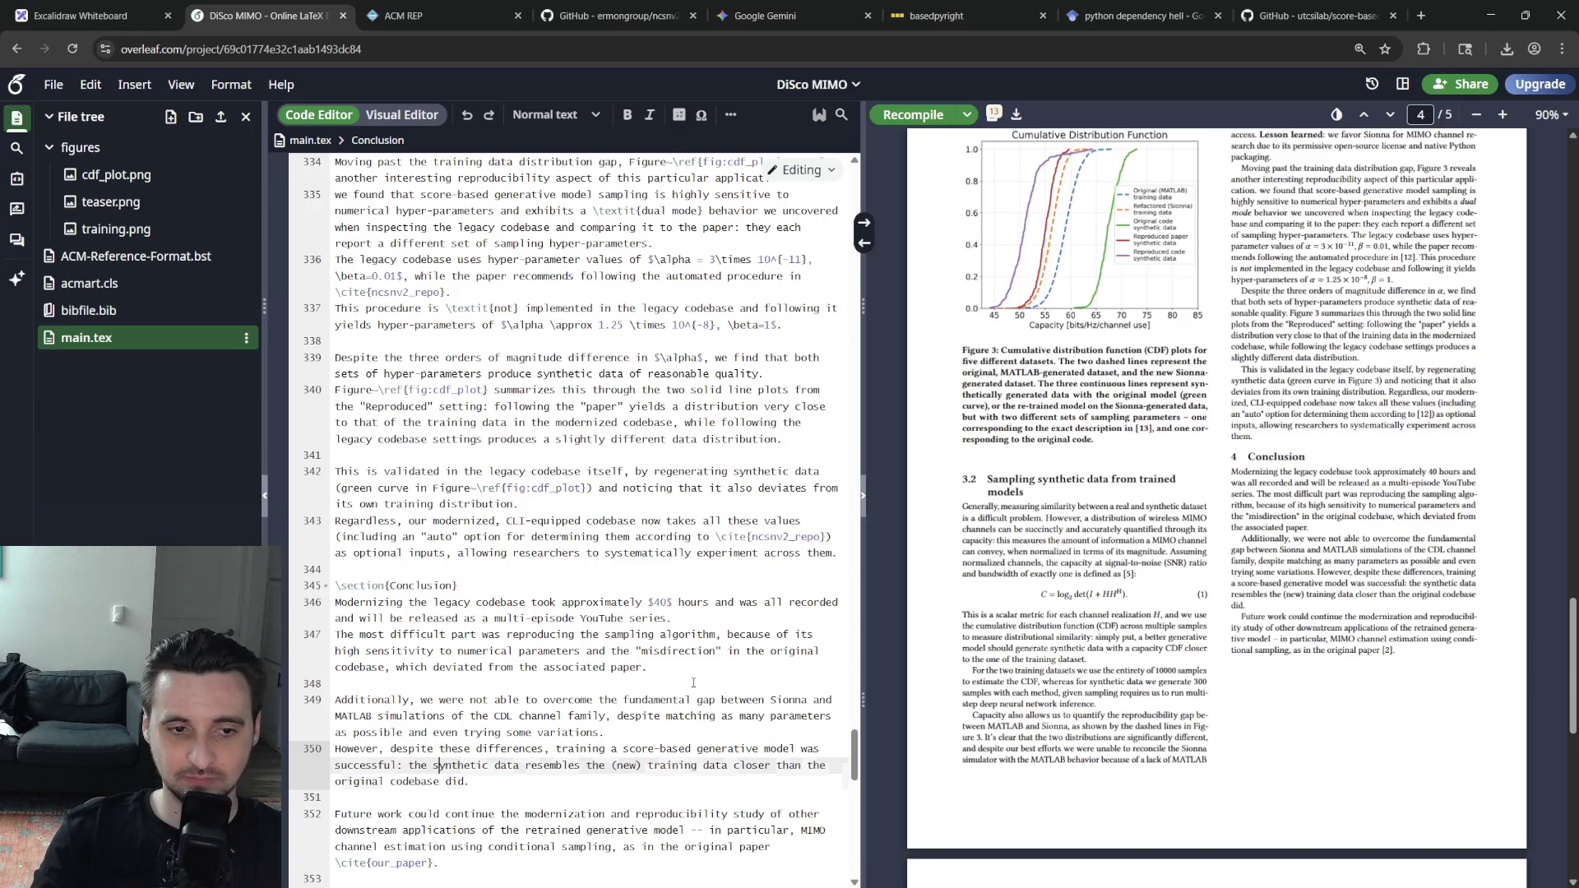
key("Return")
type("Furt")
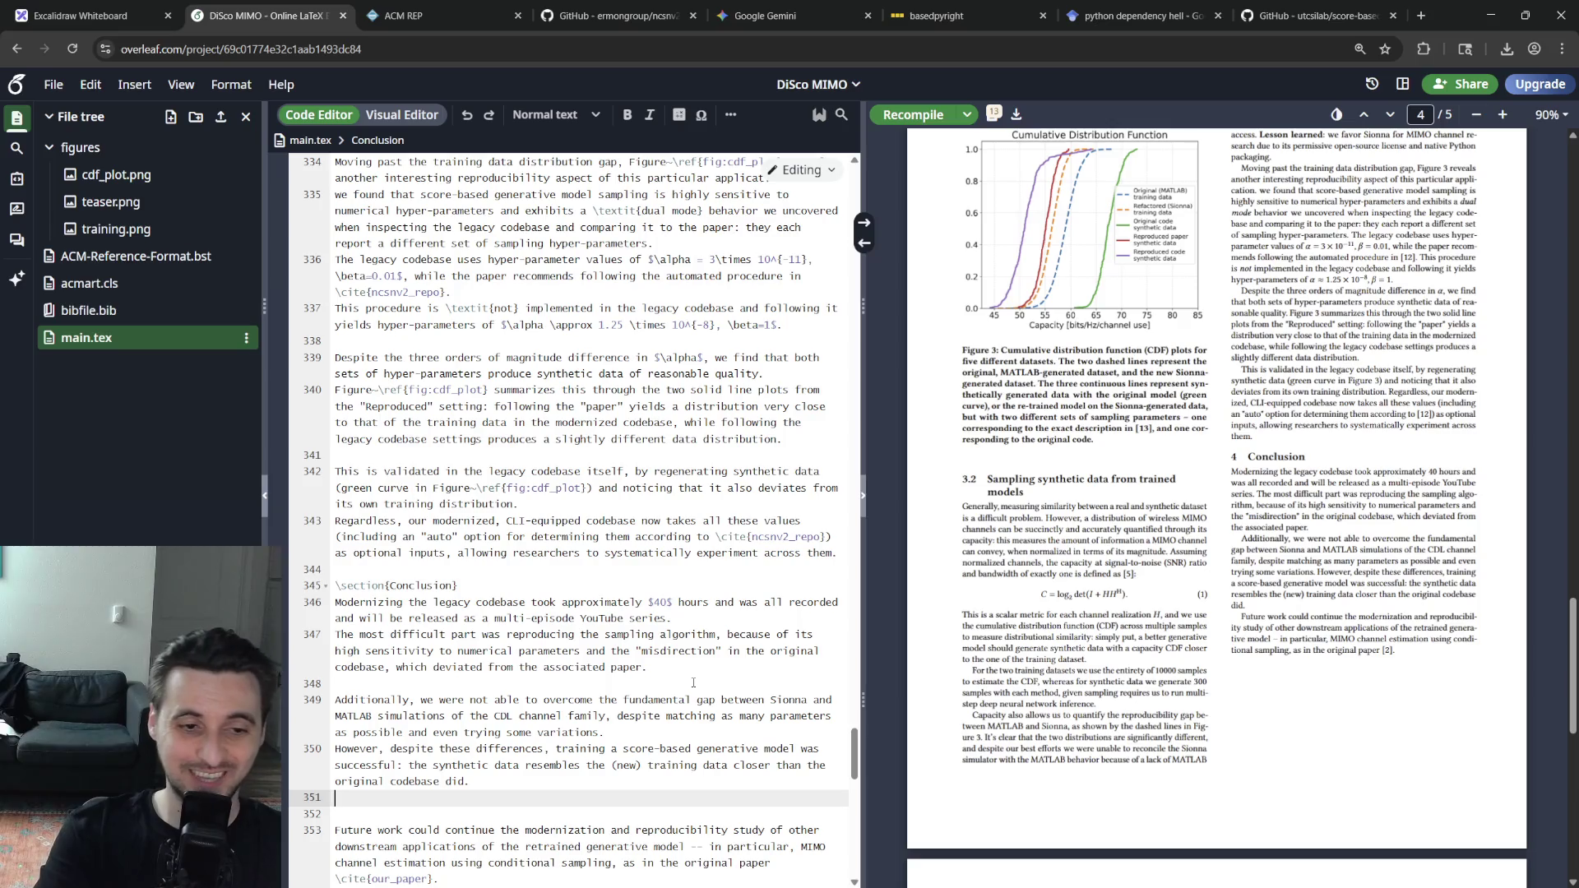
key("BackSpace")
key("BackSpace")
key("BackSpace")
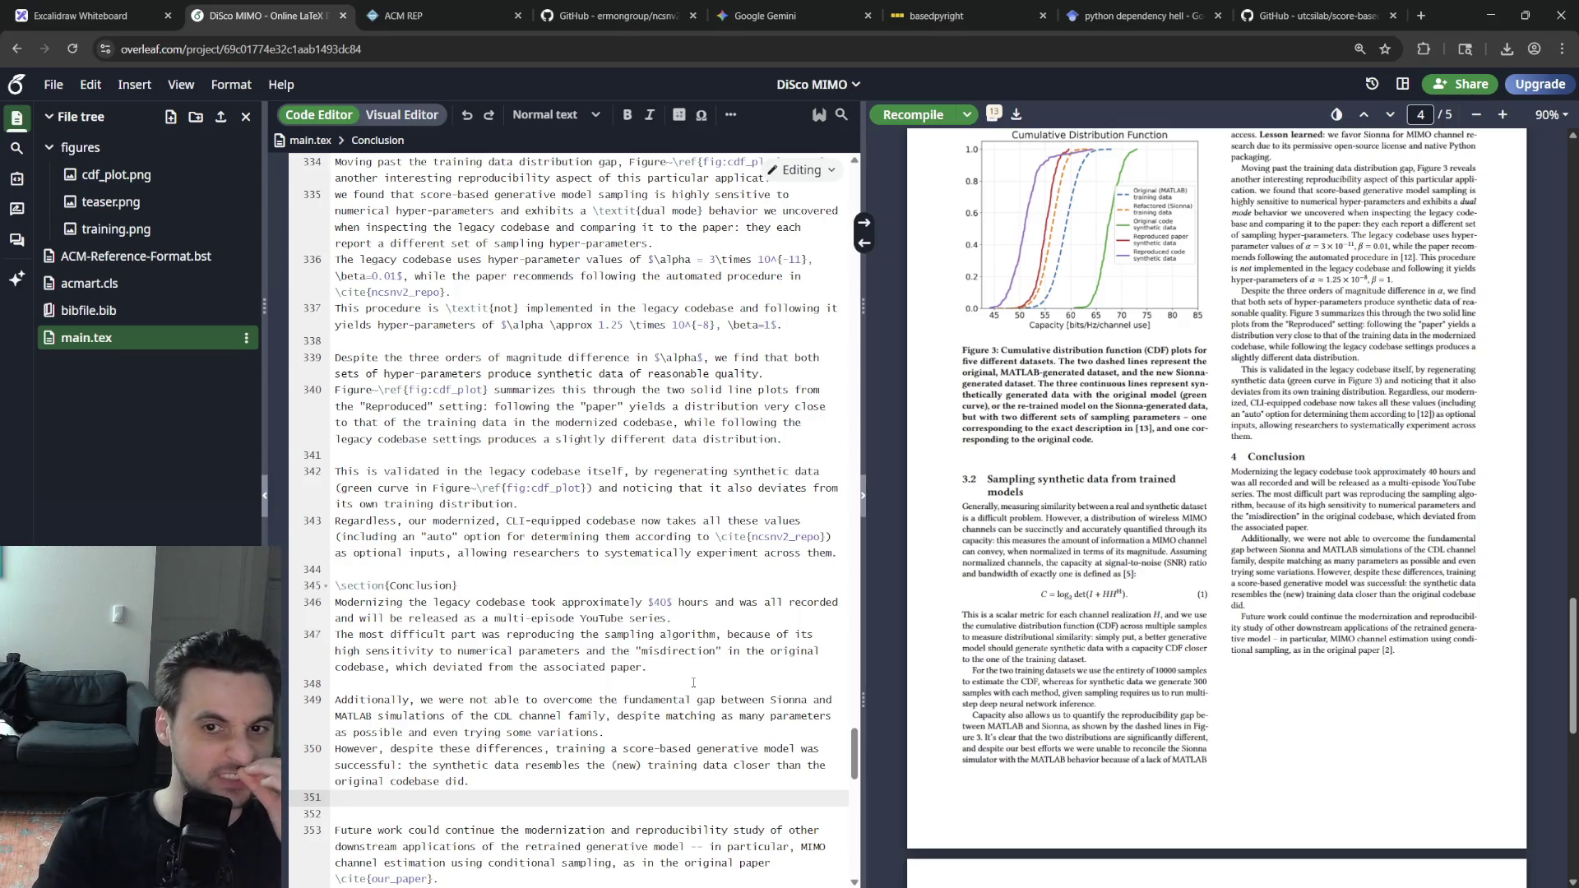
key("Down")
key("BackSpace")
Review the Future work paragraph and move back up through the earlier Reproducibility paragraphs
key("Down")
key("End")
key("Down")
key("Down")
key("Down")
key("Down")
key("Down")
key("Down")
key("Down")
key("Up")
key("Up")
key("Up")
key("Up")
key("Up")
key("Left")
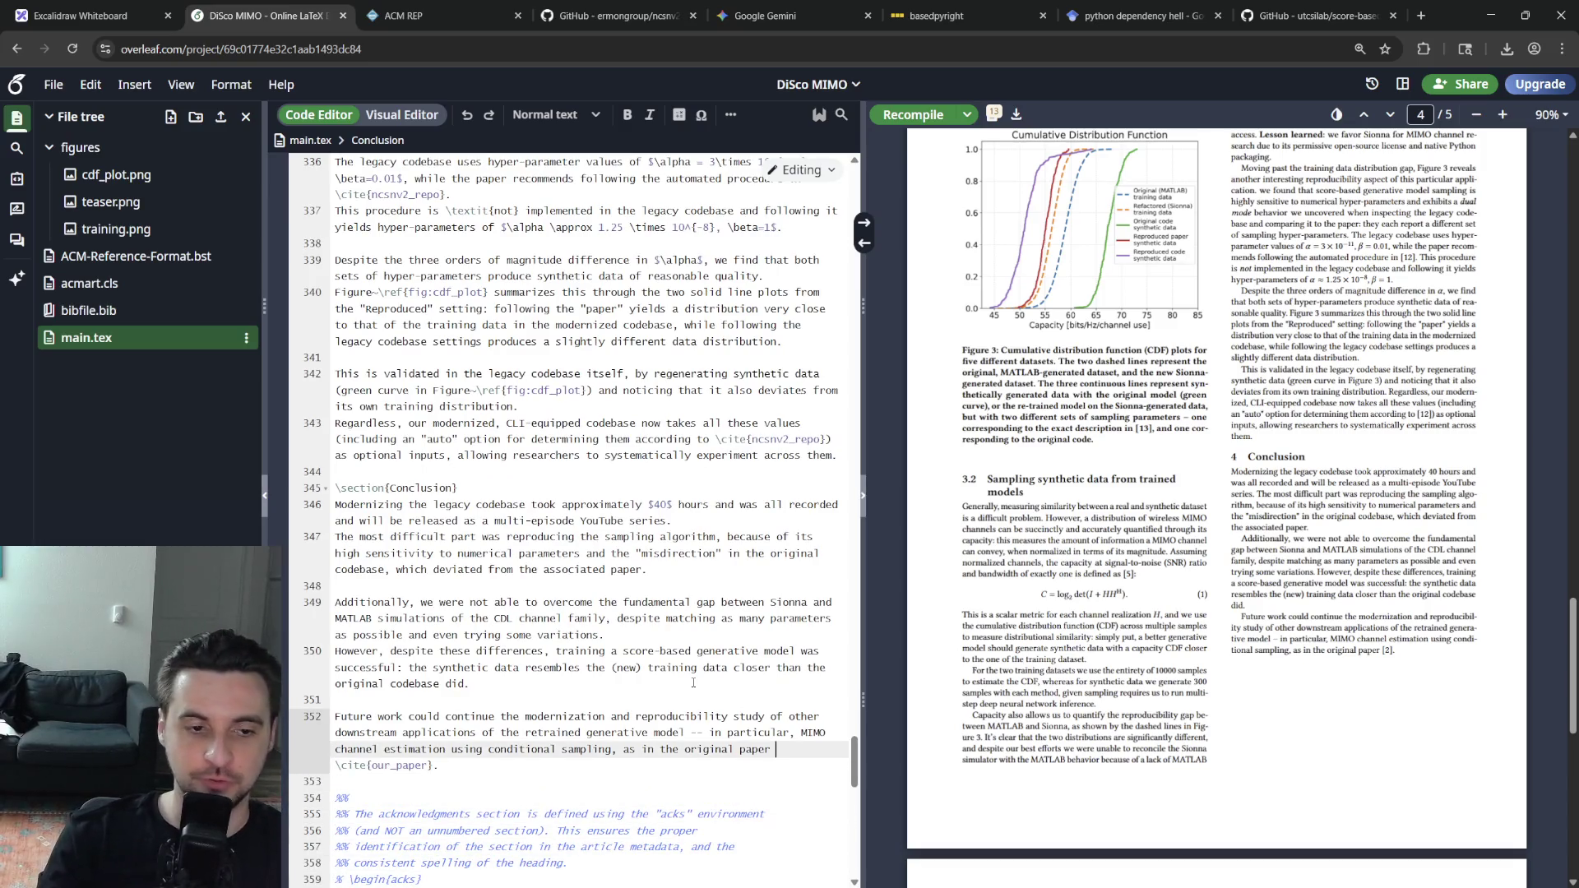
key("Down")
key("Down")
key("Up")
key("Down")
key("Up")
key("Up")
key("Up")
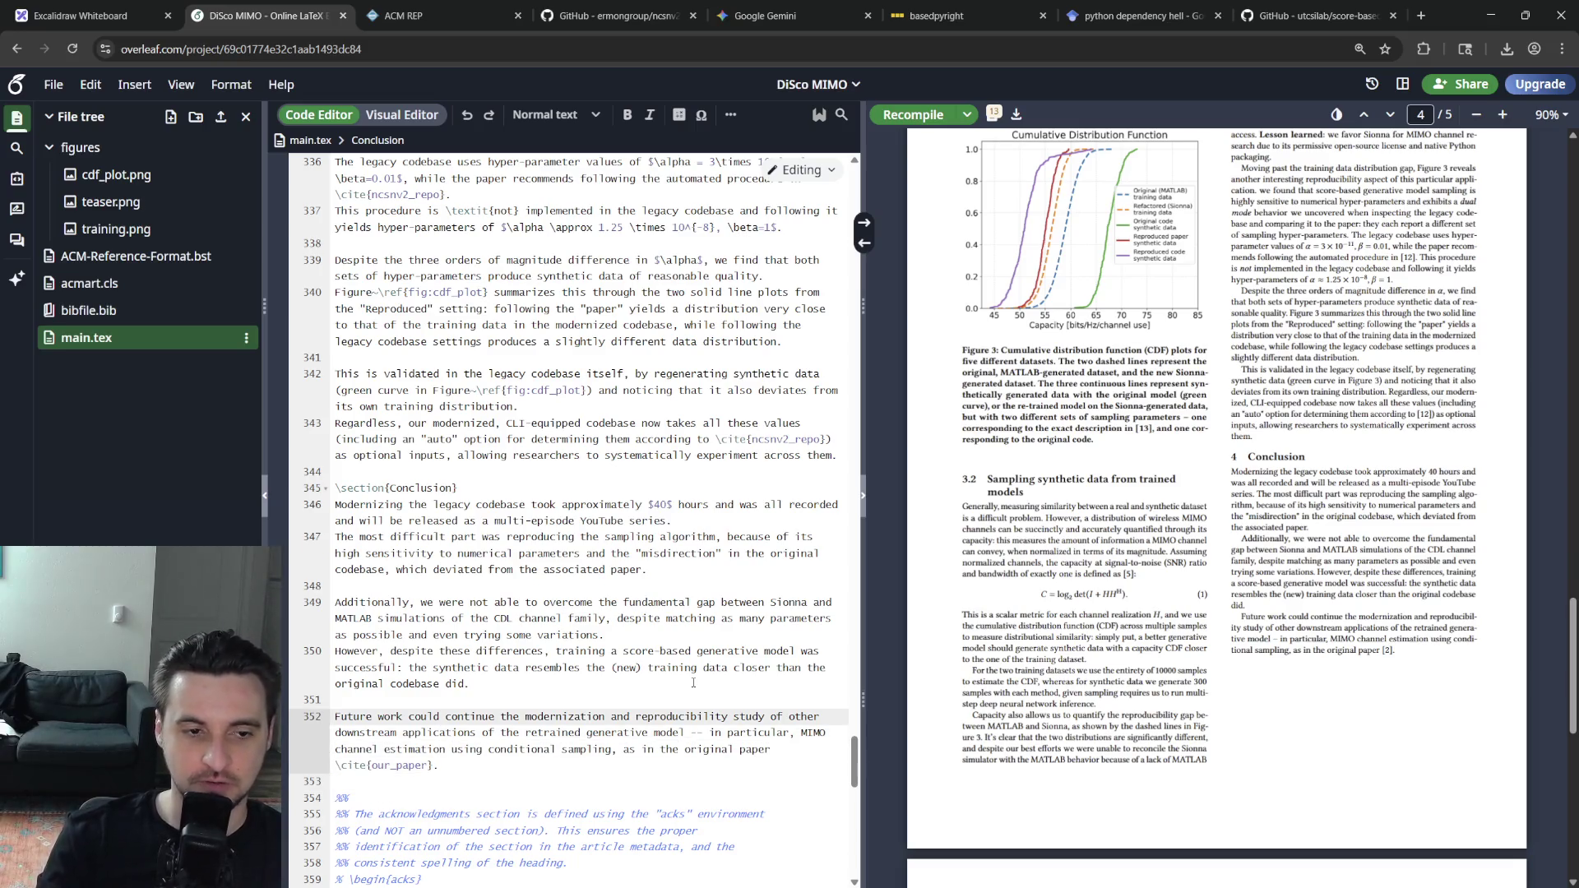
key("Home")
key("shift+Down")
key("shift+Down")
key("shift+Down")
key("Up")
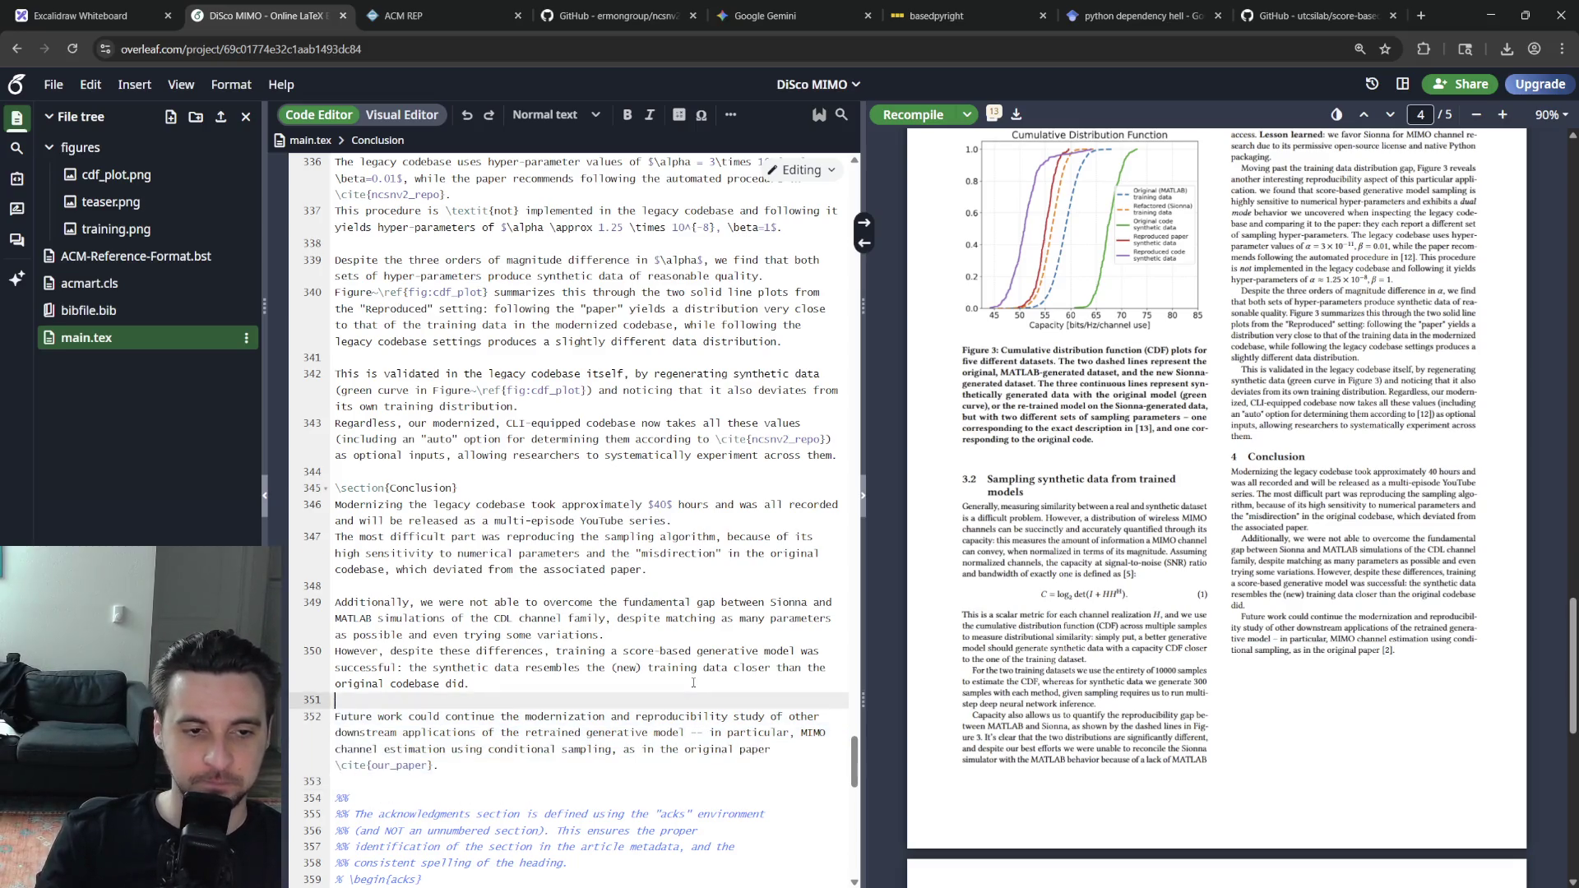
key("Up")
key("Up")
key("Up")
key("Up")
key("Up")
key("Up")
key("Down")
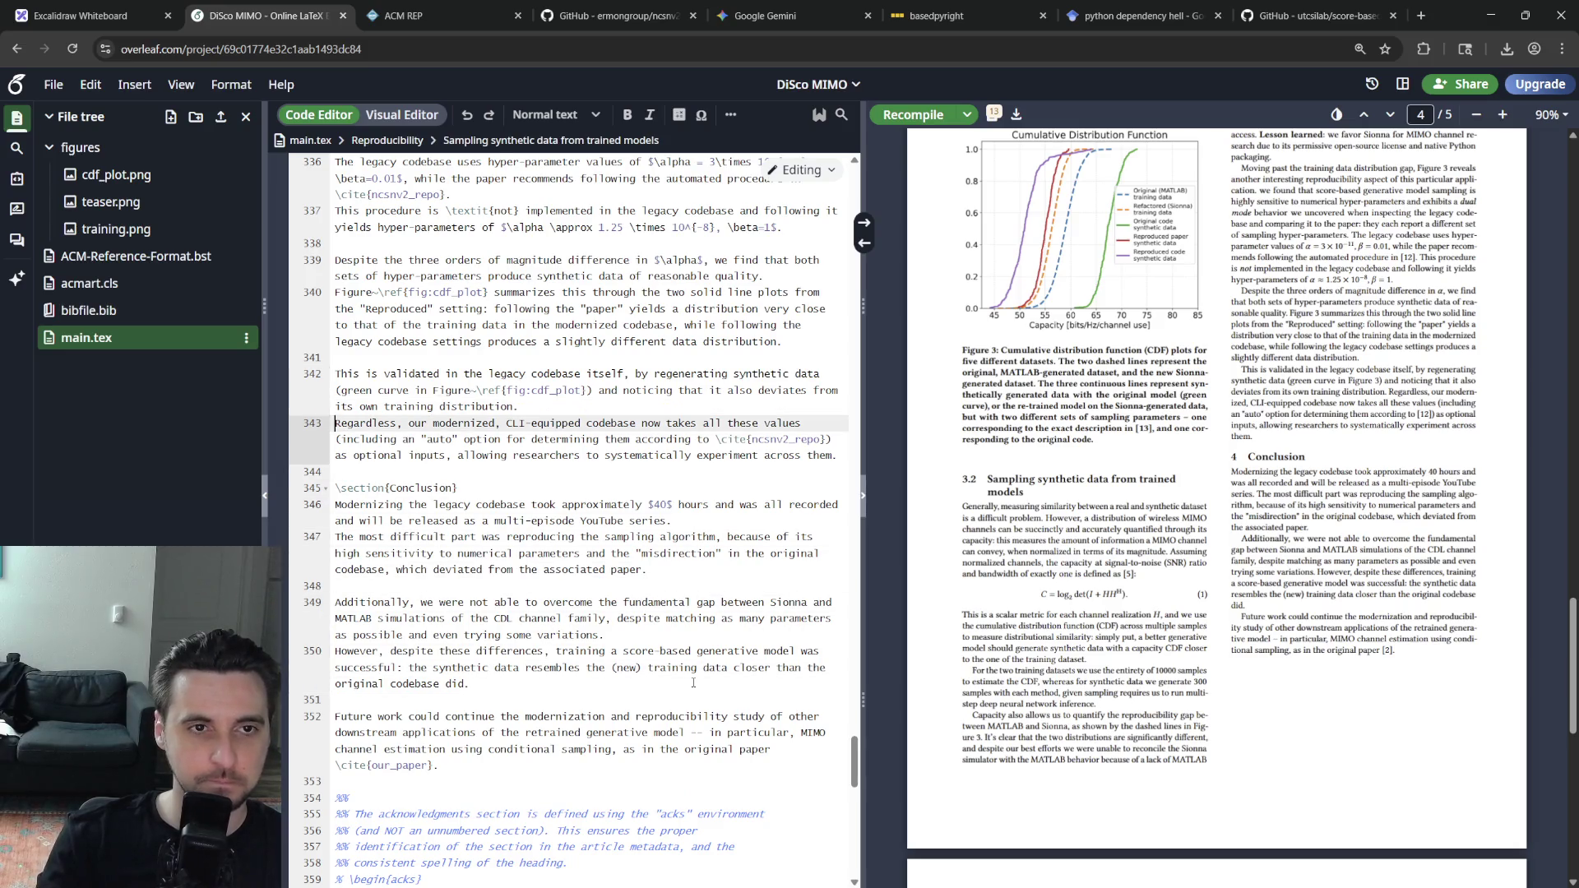
key("Down")
key("Down")
key("Down")
key("Down")
key("Down")
key("Down")
key("Up")
key("Up")
key("Up")
key("Up")
key("Up")
key("Up")
key("Up")
key("Up")
key("Up")
key("Up")
key("Up")
key("Up")
key("Up")
key("Up")
key("Up")
key("Up")
key("Up")
key("Up")
key("Up")
key("Up")
key("Up")
key("Up")
key("Up")
key("Up")
key("Up")
key("Up")
key("Up")
key("Up")
key("Up")
key("Up")
key("Up")
key("Up")
key("Up")
key("Up")
key("Up")
key("Up")
key("Up")
key("Up")
key("Up")
key("Up")
key("Up")
key("Down")
key("Down")
key("Down")
key("Down")
Reread down through Training to the Conclusion and add a blank line after \cite{our_paper}
key("Down")
key("Down")
key("Down")
key("Down")
key("Down")
key("Down")
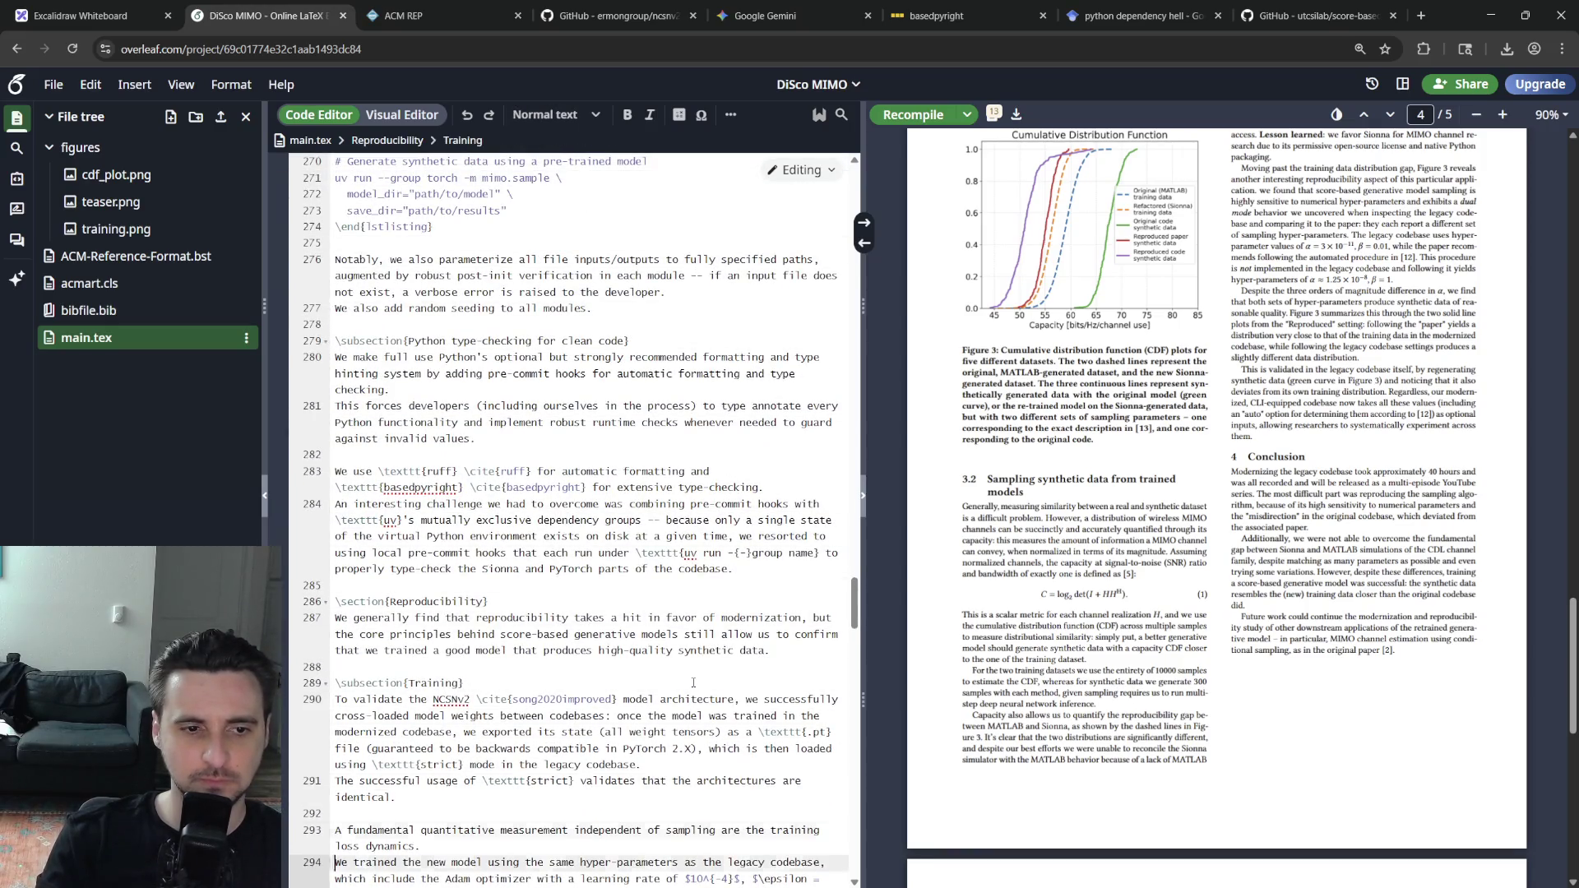
key("Down")
key("Down")
key("Down")
key("Down")
key("Down")
key("Down")
key("Down")
key("Down")
key("Down")
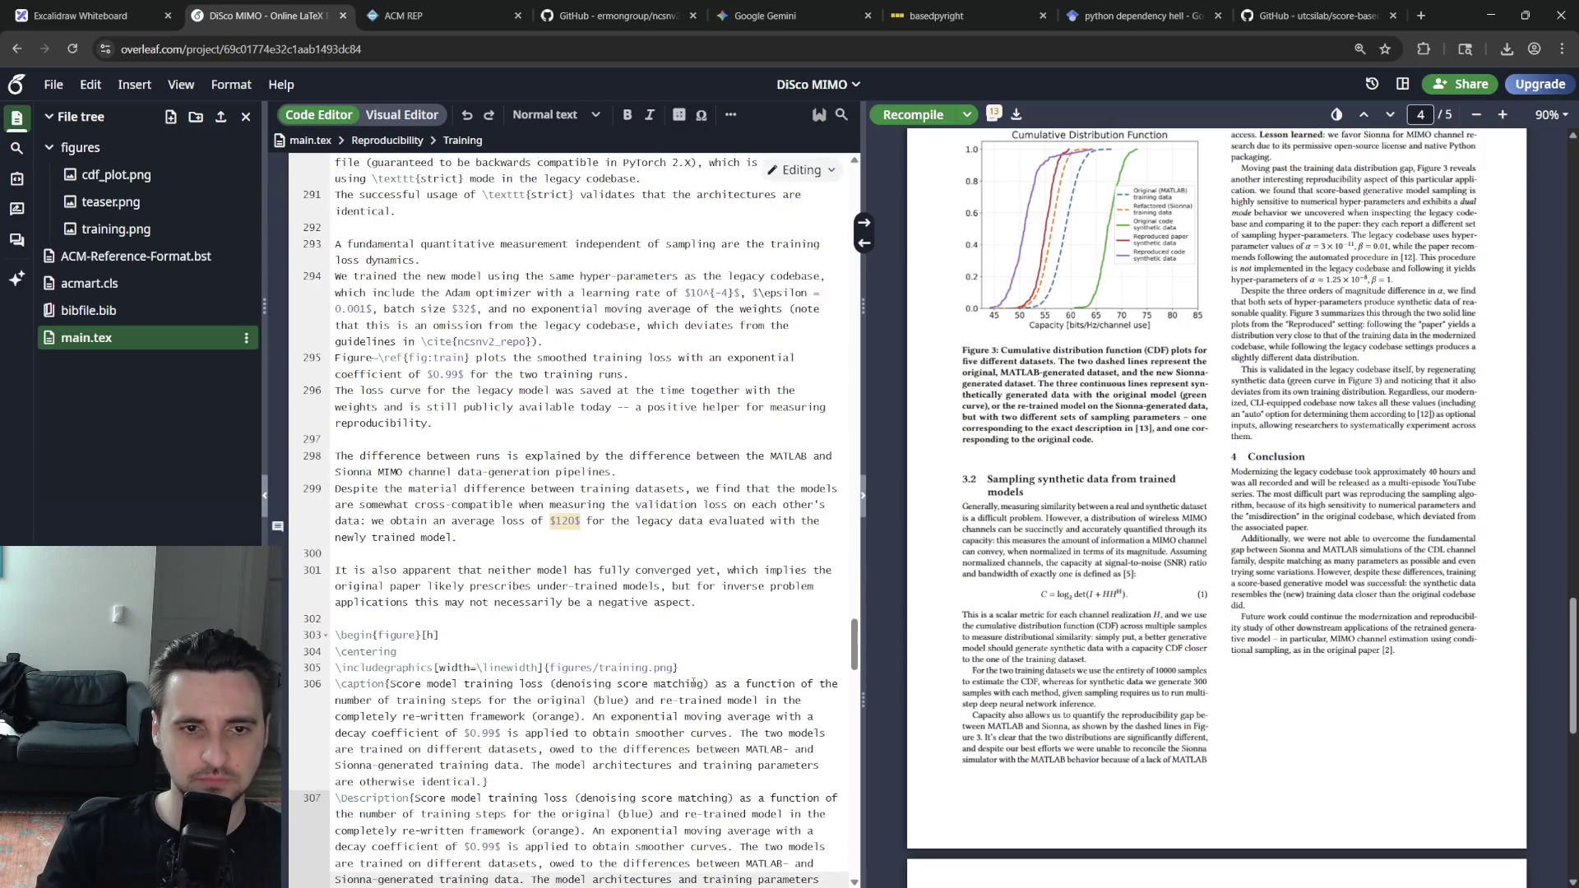
key("Down")
key("Down")
key("Down")
key("Down")
key("Down")
key("Down")
key("Down")
key("Down")
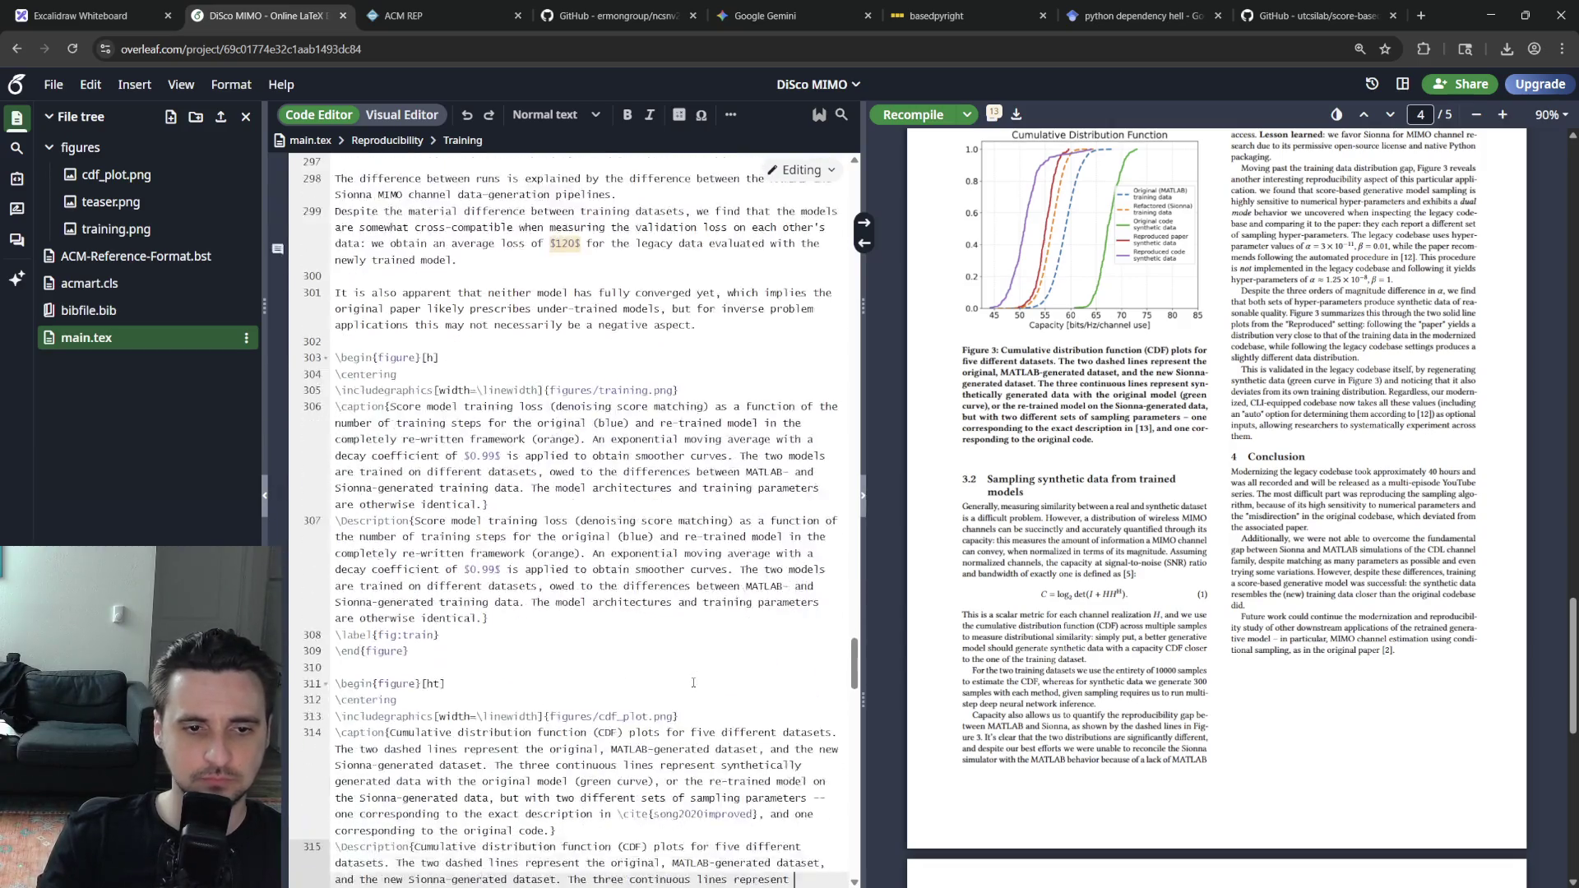
key("Down")
key("Down")
key("Down")
key("Down")
key("Down")
key("Down")
key("Down")
key("Down")
key("Down")
key("Down")
key("Down")
key("Down")
key("Down")
key("Down")
key("Down")
key("Down")
key("Down")
key("Down")
key("Down")
key("Down")
key("Down")
key("Up")
key("Up")
key("Up")
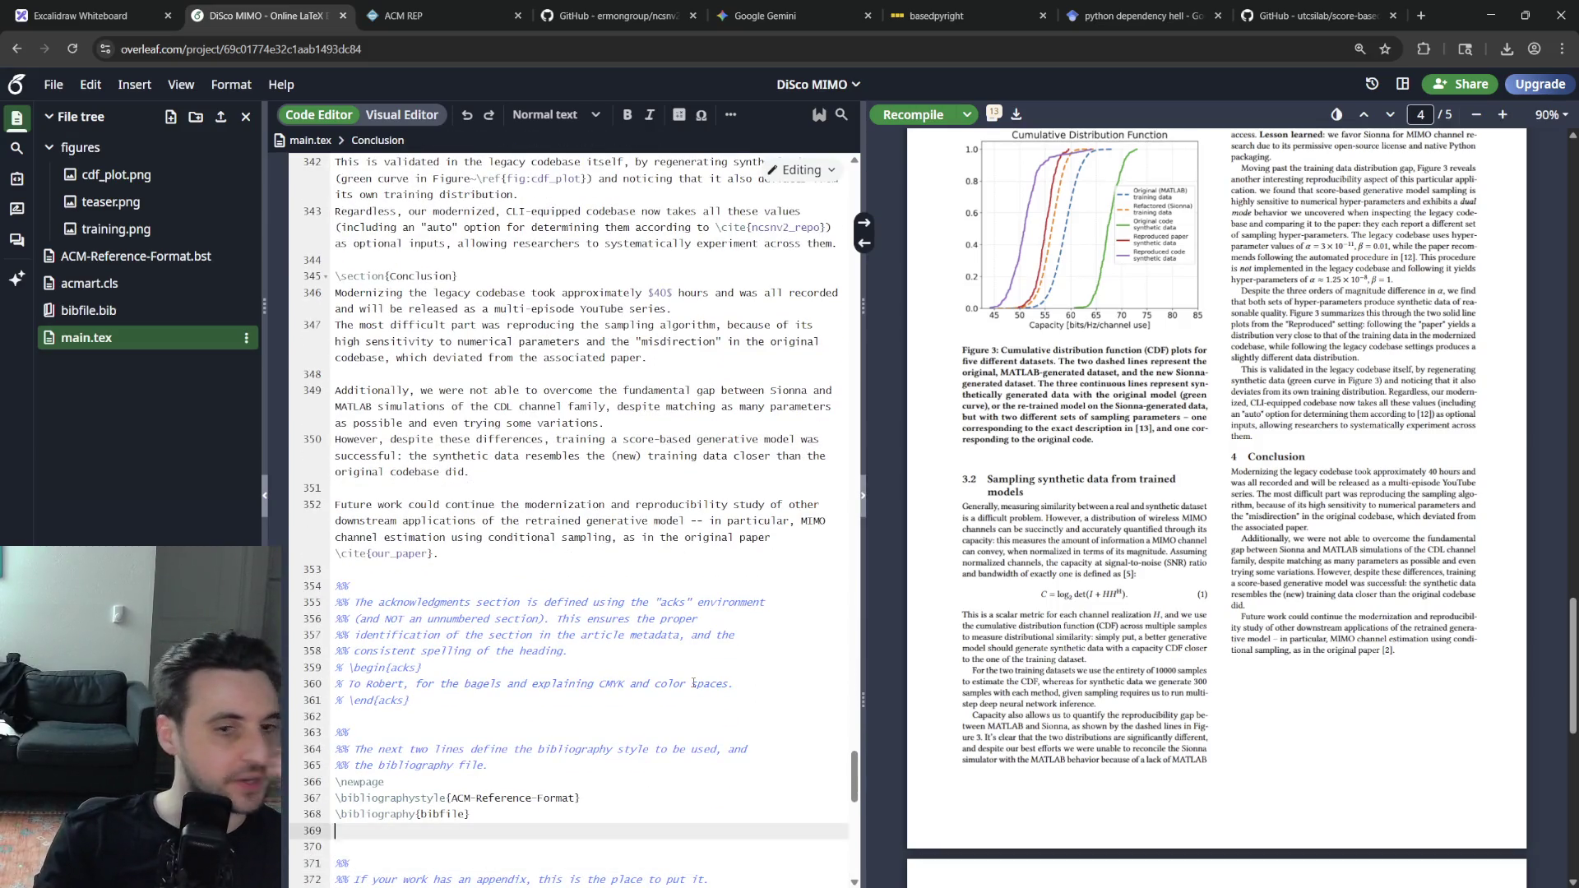
key("Up")
key("Up")
key("Up")
key("Up")
key("Up")
key("Up")
key("Up")
key("Up")
key("Down")
key("Down")
key("Down")
key("Down")
key("Up")
key("Up")
key("Up")
key("Up")
key("Down")
key("End")
key("Down")
key("Down")
key("Down")
key("Up")
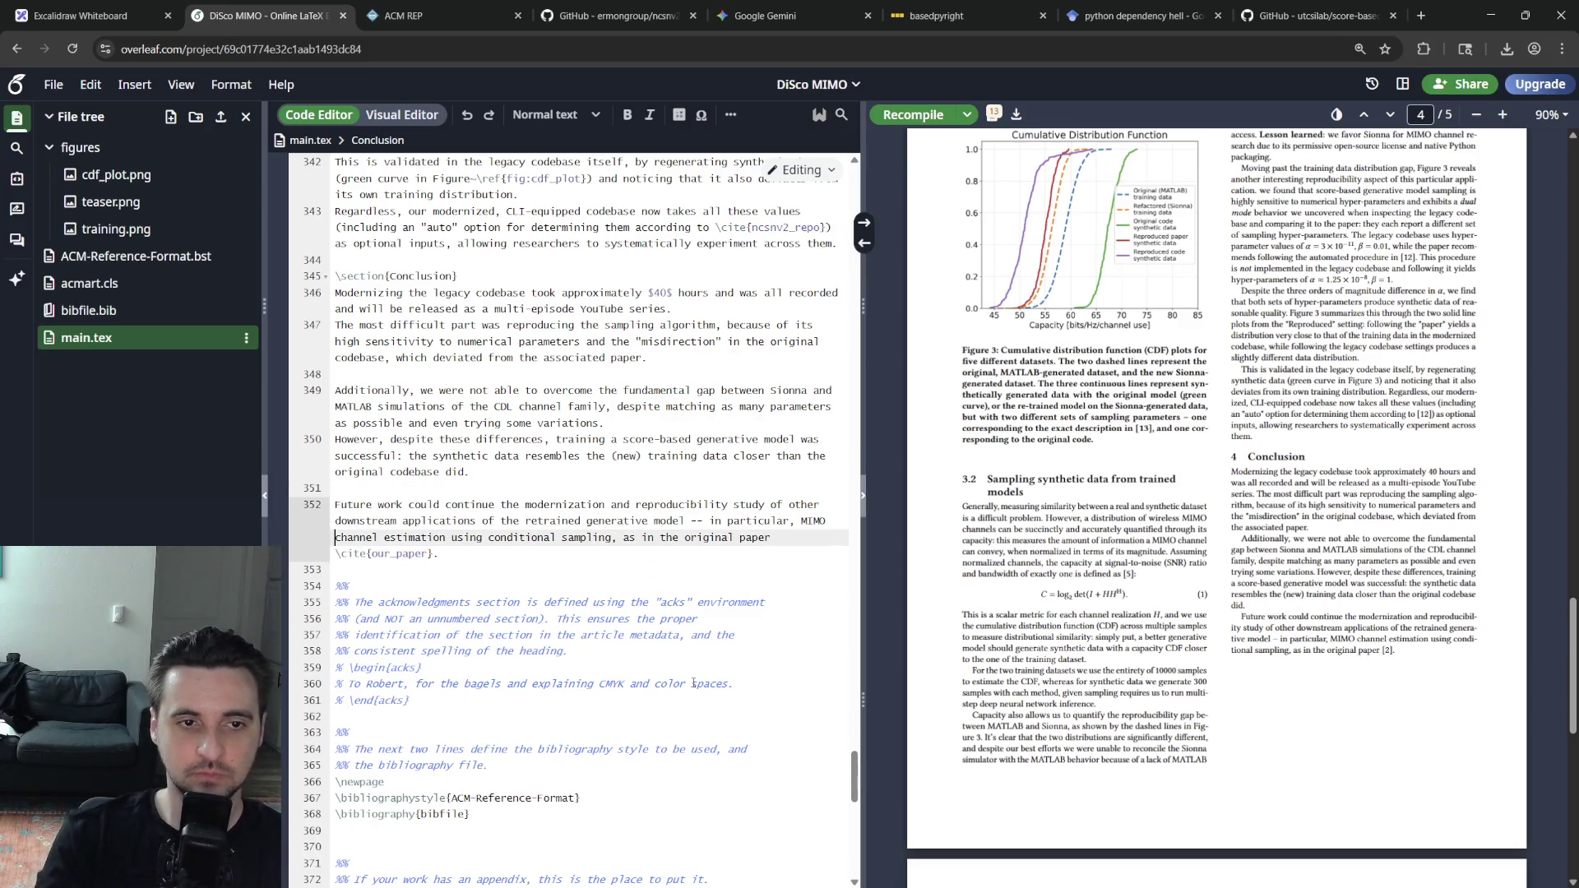
key("Down")
key("Return")
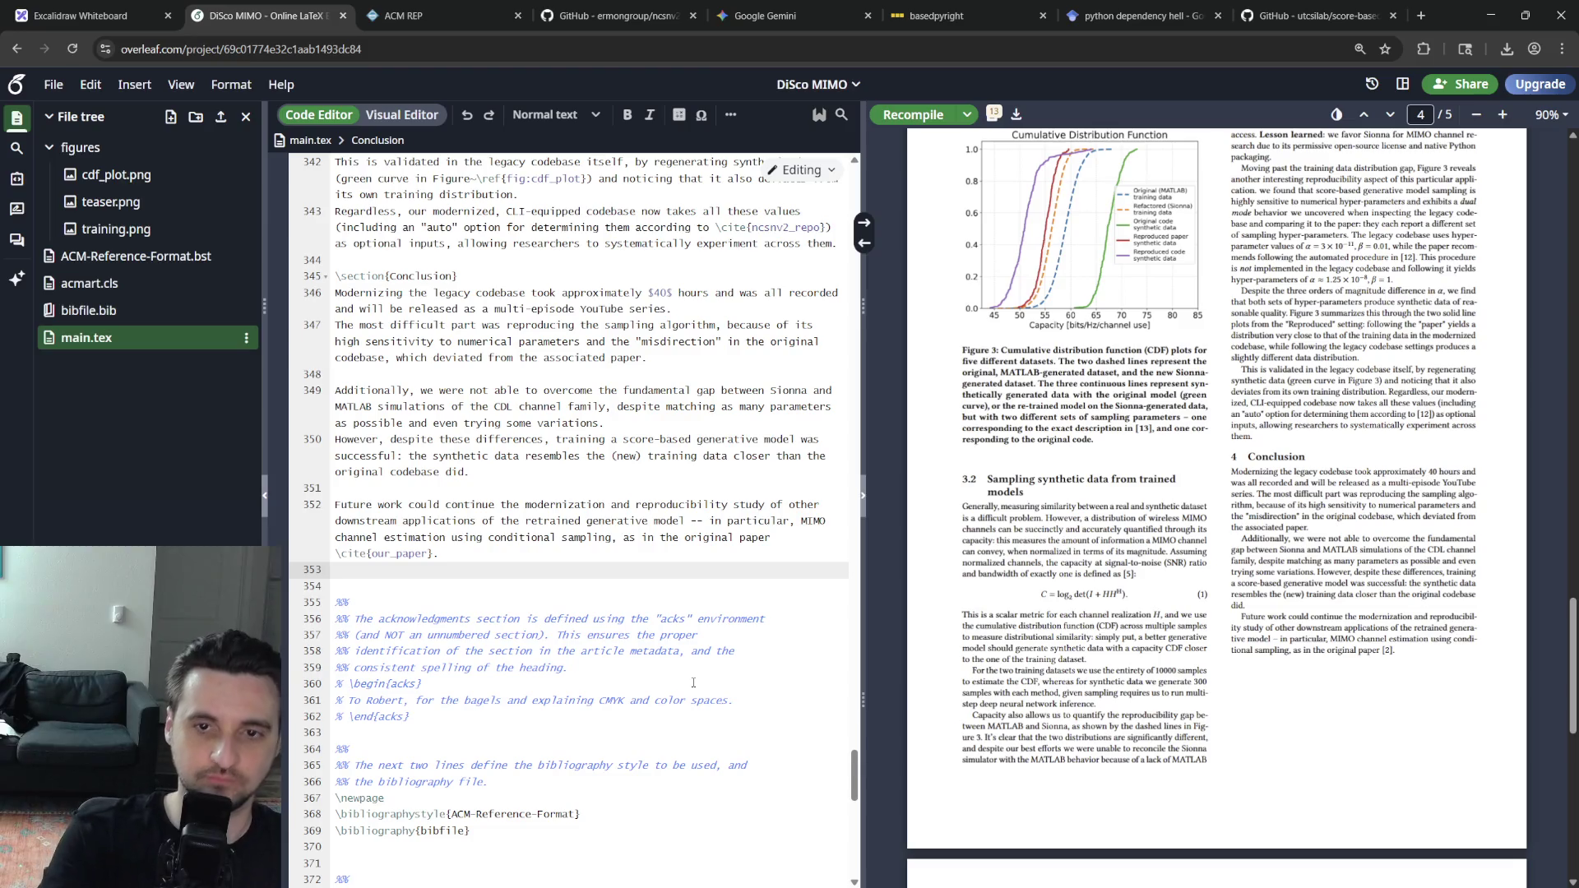
Remove the word 'fundamental' before 'gap' in the Additionally sentence
key("Up")
key("Up")
key("Up")
key("Up")
key("Up")
key("Up")
key("Up")
key("Down")
key("Down")
key("End")
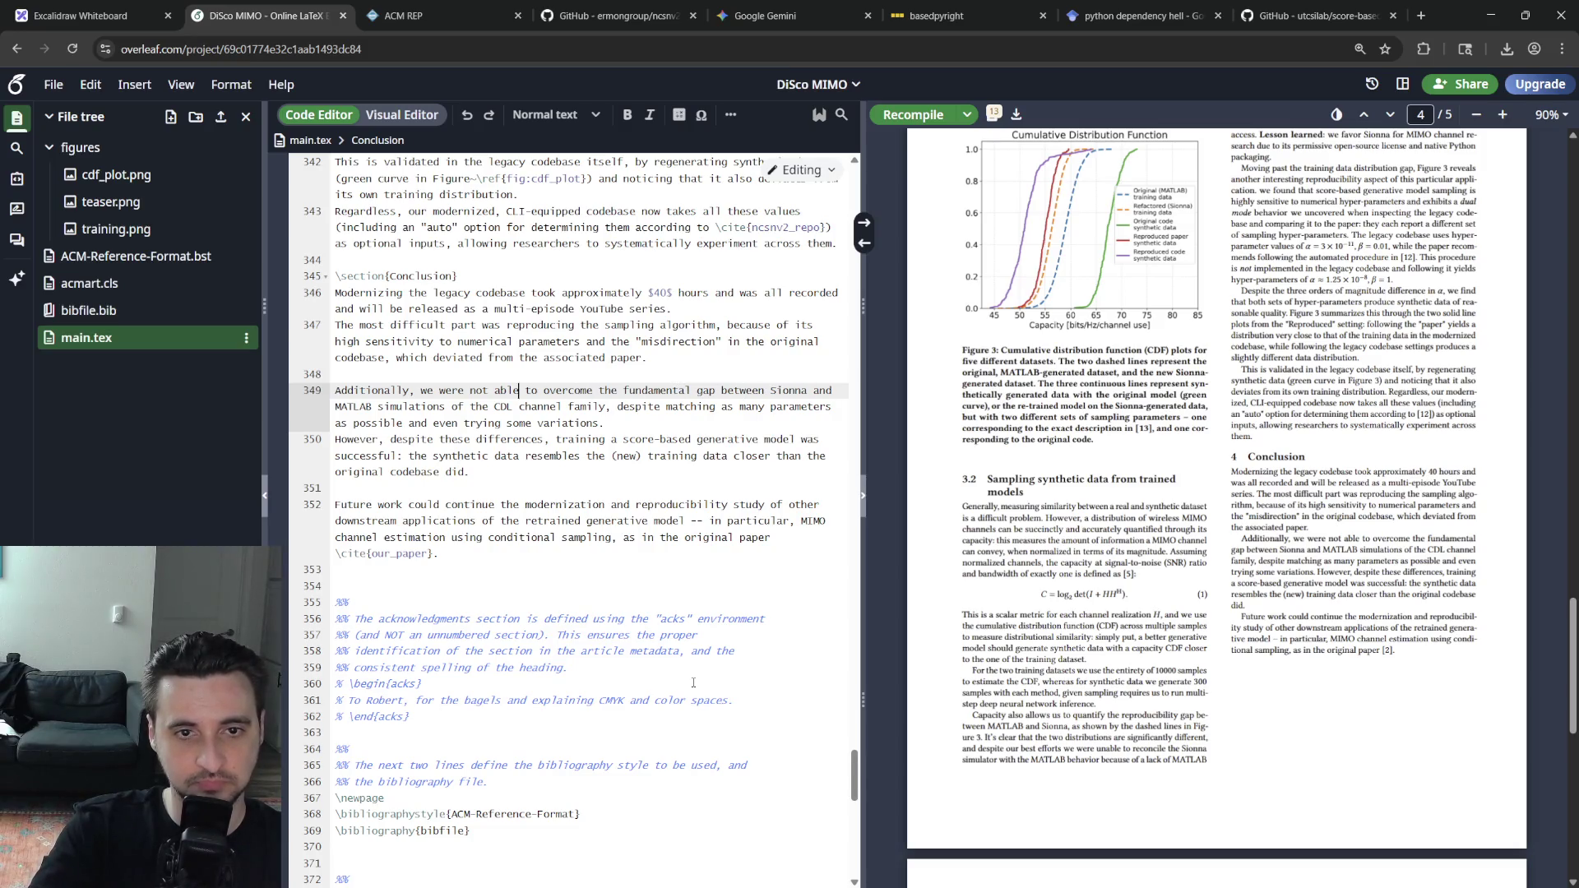
key("Left")
key("Left")
key("Left")
key("Down")
key("Down")
key("Up")
key("Up")
key("Up")
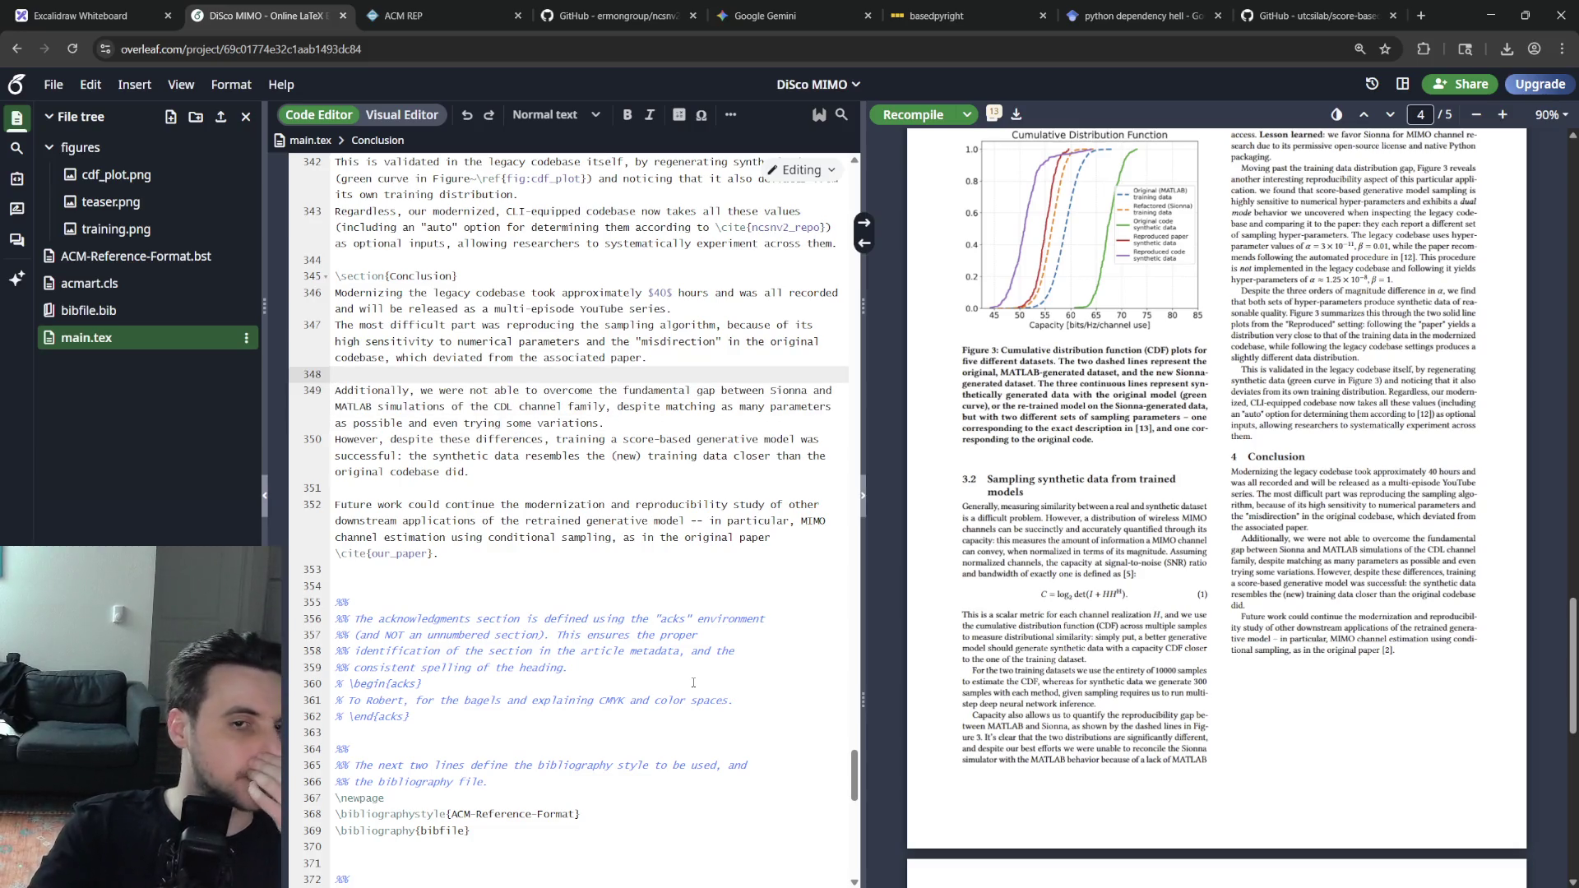
key("Up")
key("Down")
key("Down")
key("Right")
key("Right")
key("Right")
key("Right")
key("Right")
key("Right")
key("Delete")
key("Delete")
key("Delete")
key("Delete")
key("Delete")
key("Delete")
type("undamental")
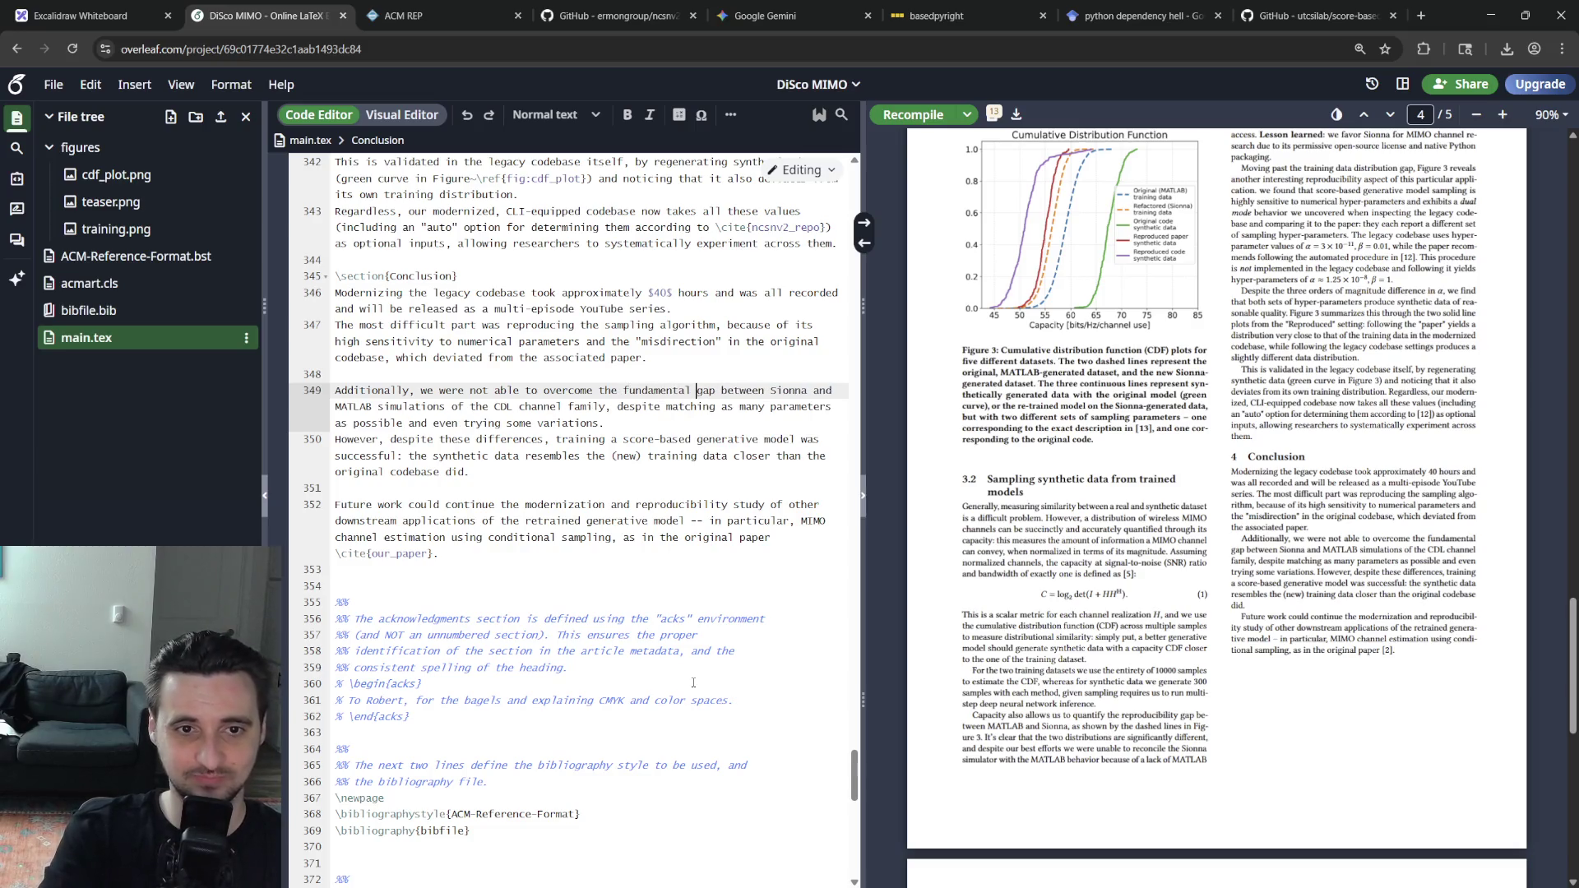
key("Right")
key("Right")
key("Right")
key("Right")
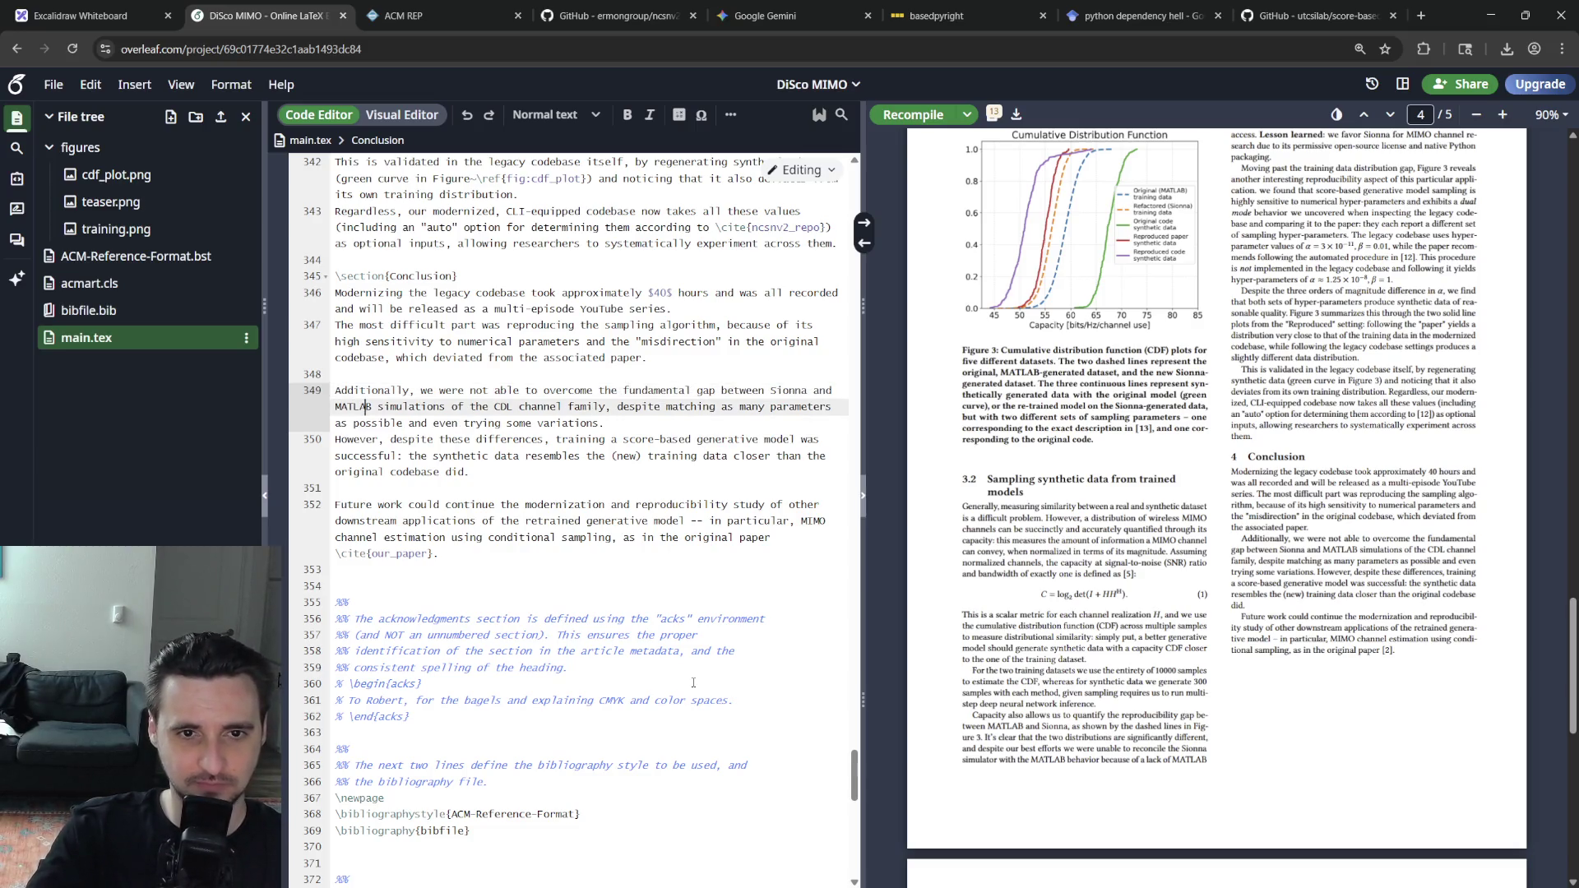
key("Up")
key("Delete")
key("Delete")
key("Delete")
key("Delete")
key("Delete")
key("Delete")
key("Delete")
key("Delete")
key("Delete")
key("Delete")
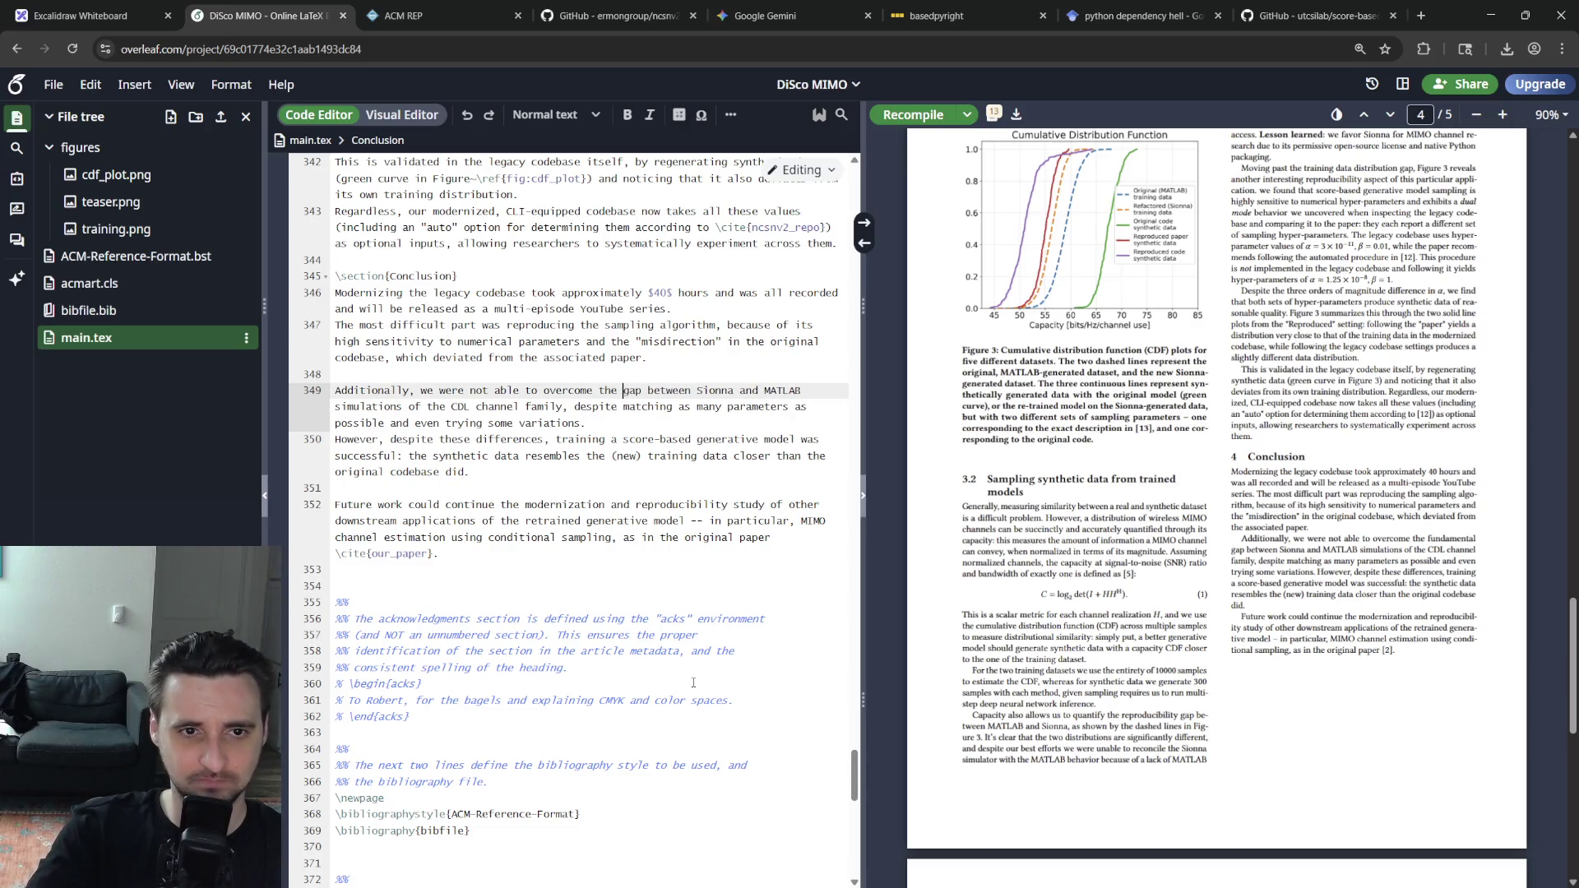
Rewrite the ending of the variations sentence with a new explanation on its own line, dropping the legacy codebase wording
key("Down")
key("Down")
key("End")
type("This is largely due")
key("BackSpace")
key("BackSpace")
key("BackSpace")
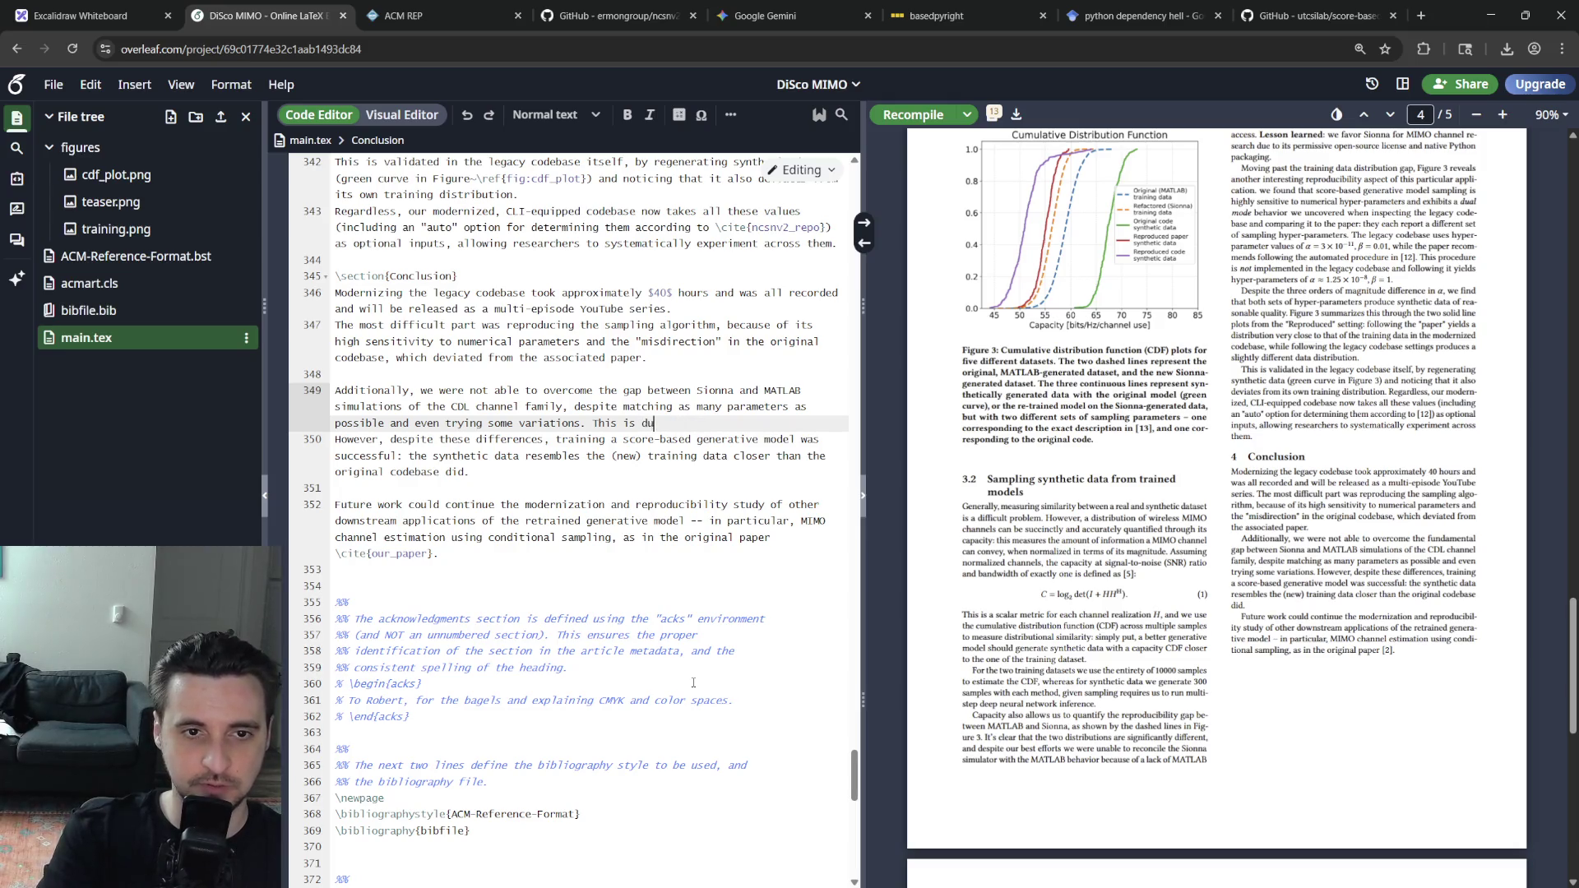
type("egacy codebase")
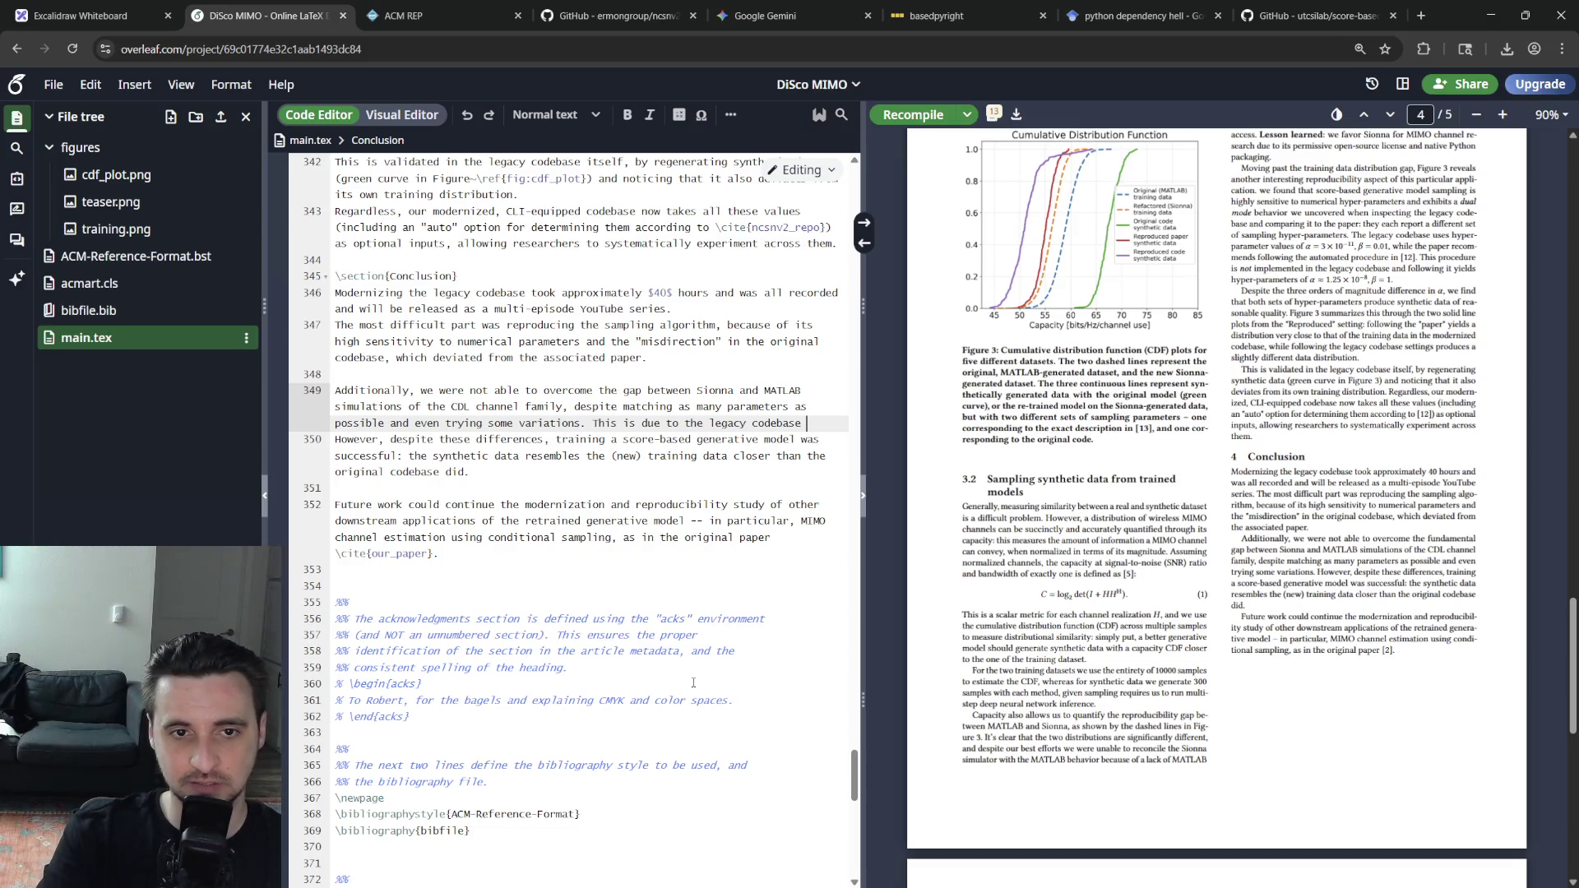
key("BackSpace")
key("BackSpace")
key("BackSpace")
key("BackSpace")
key("BackSpace")
key("BackSpace")
key("BackSpace")
key("BackSpace")
key("BackSpace")
type("because of no")
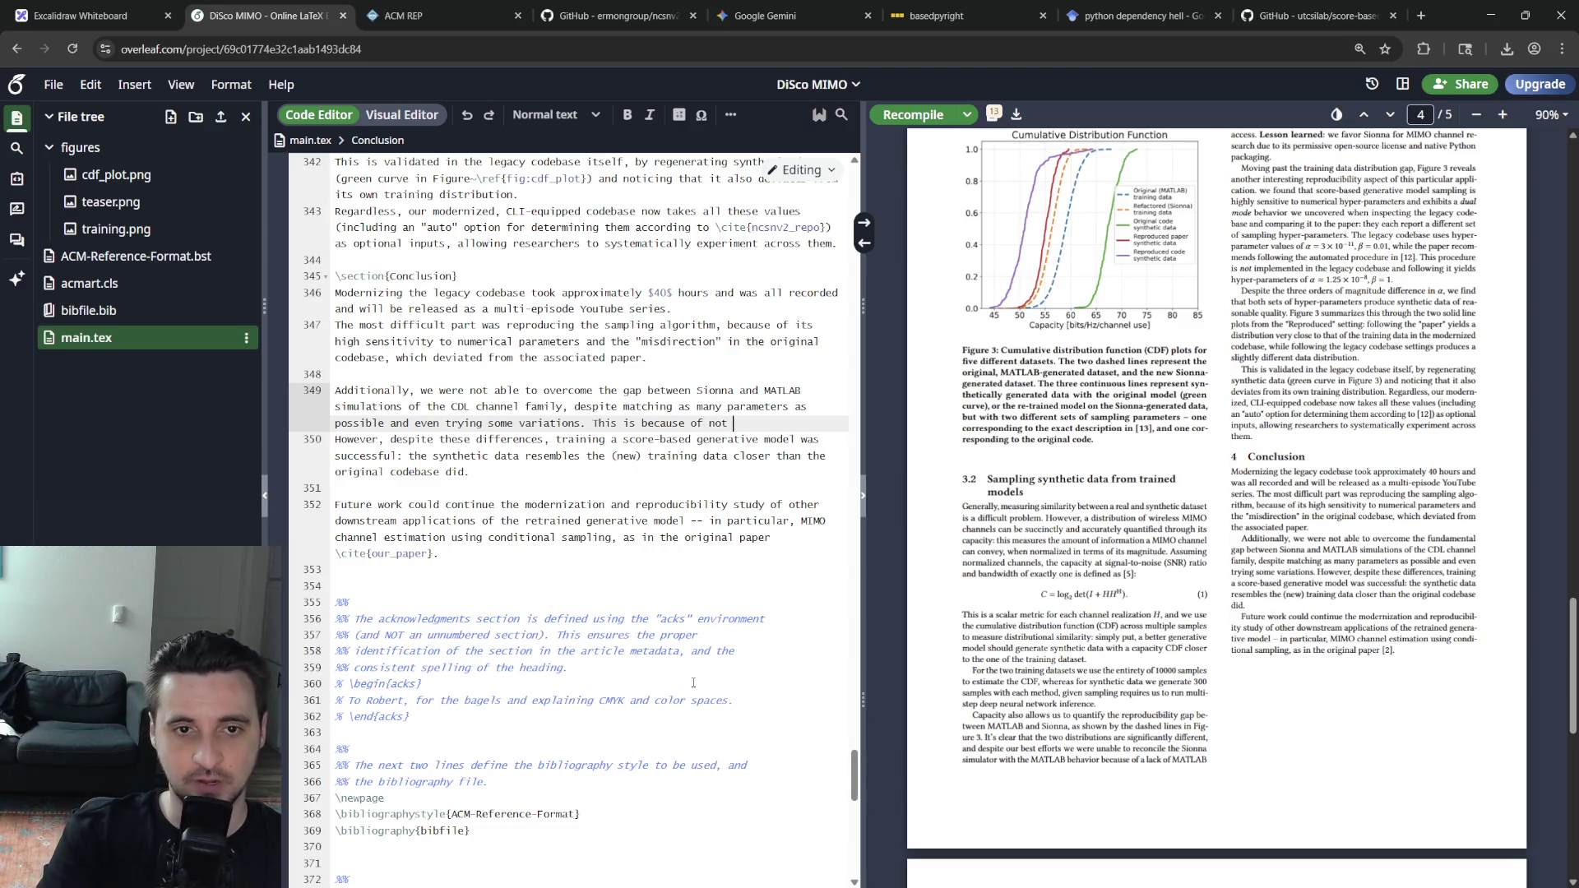
type("having")
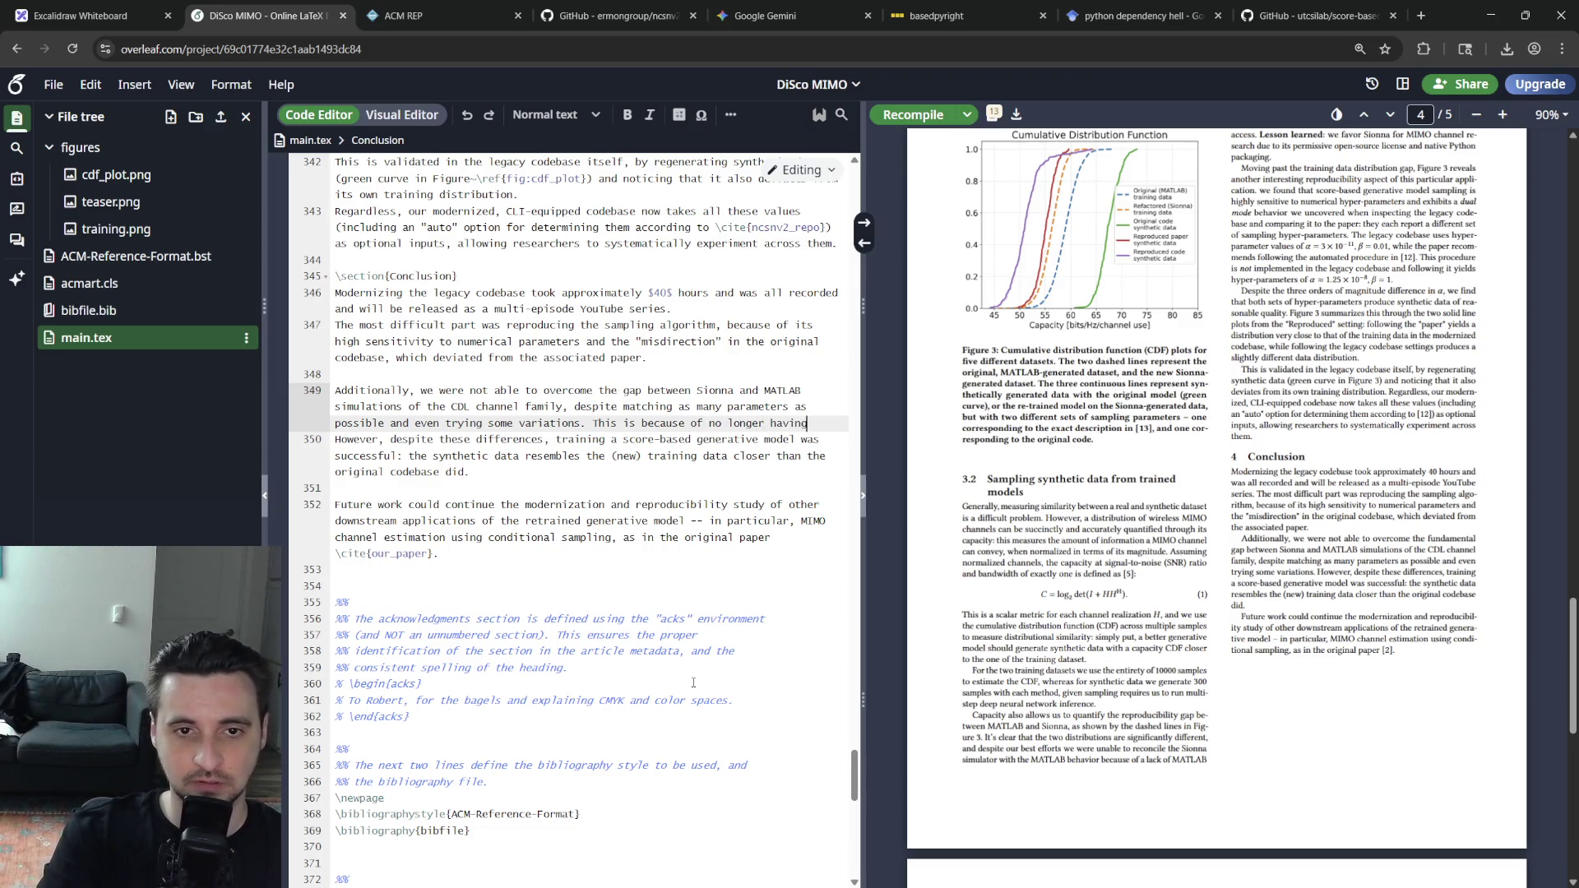
type(" access to a MATLAB license")
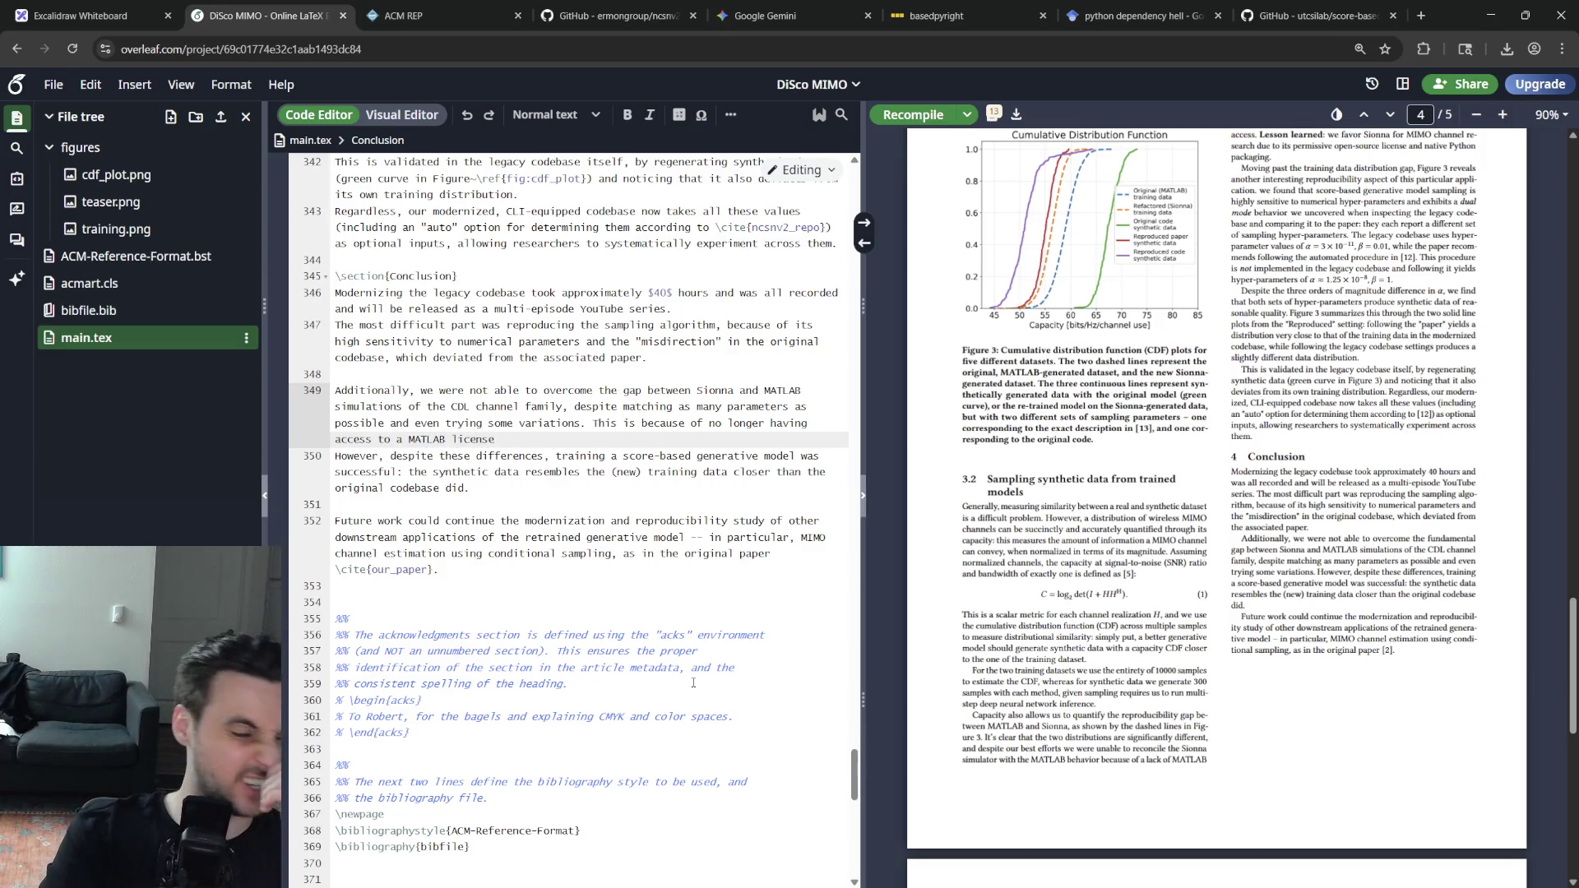
type(", wchil")
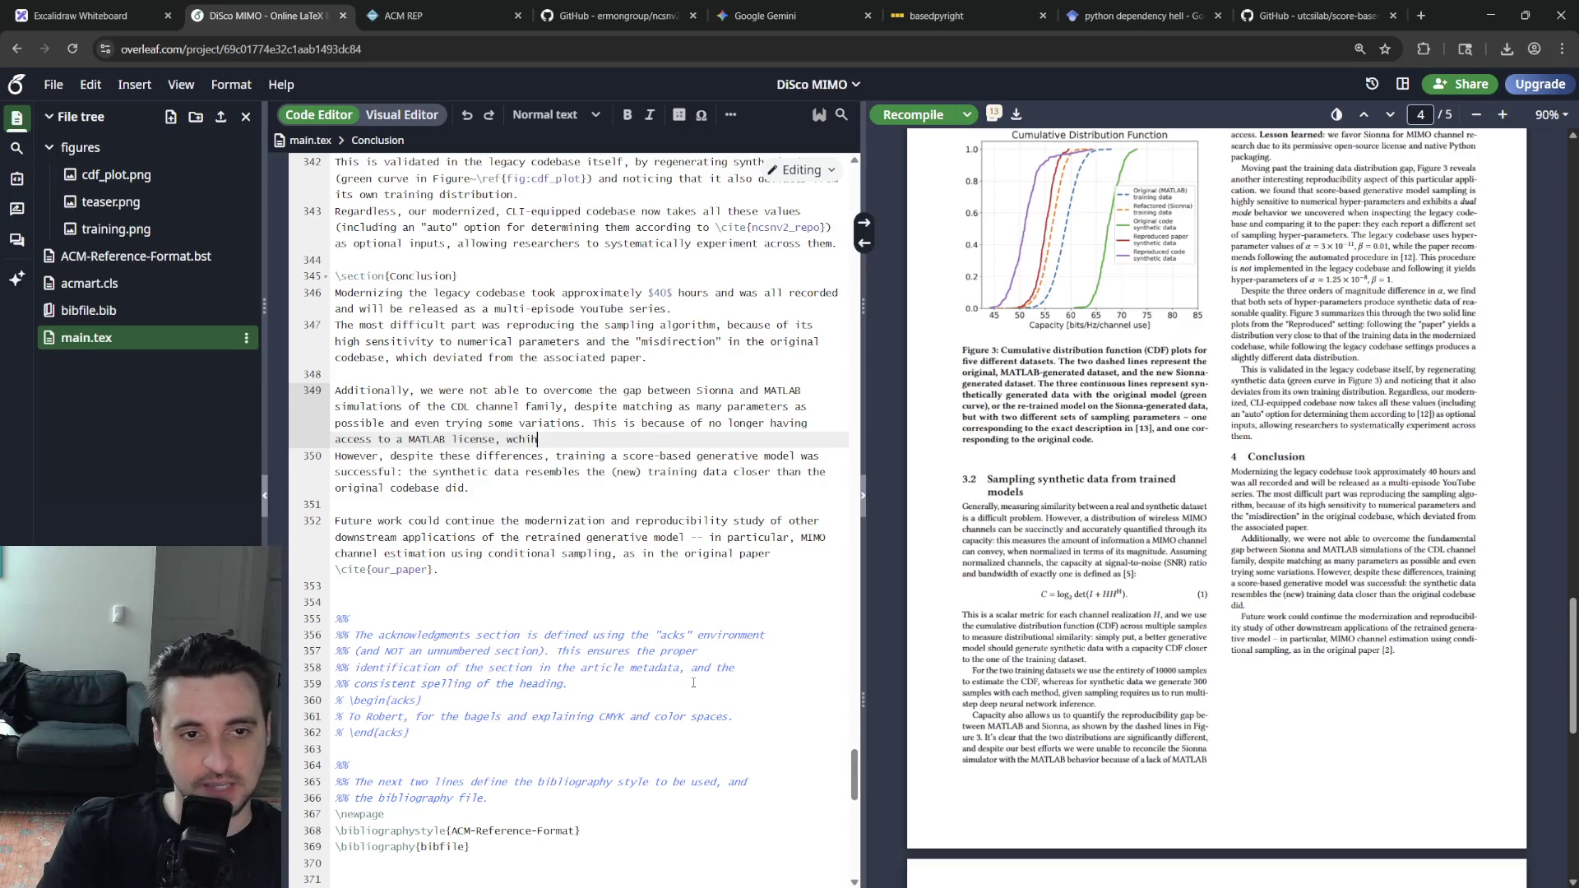
key("BackSpace")
key("BackSpace")
key("BackSpace")
type("refinforces the case for Sio")
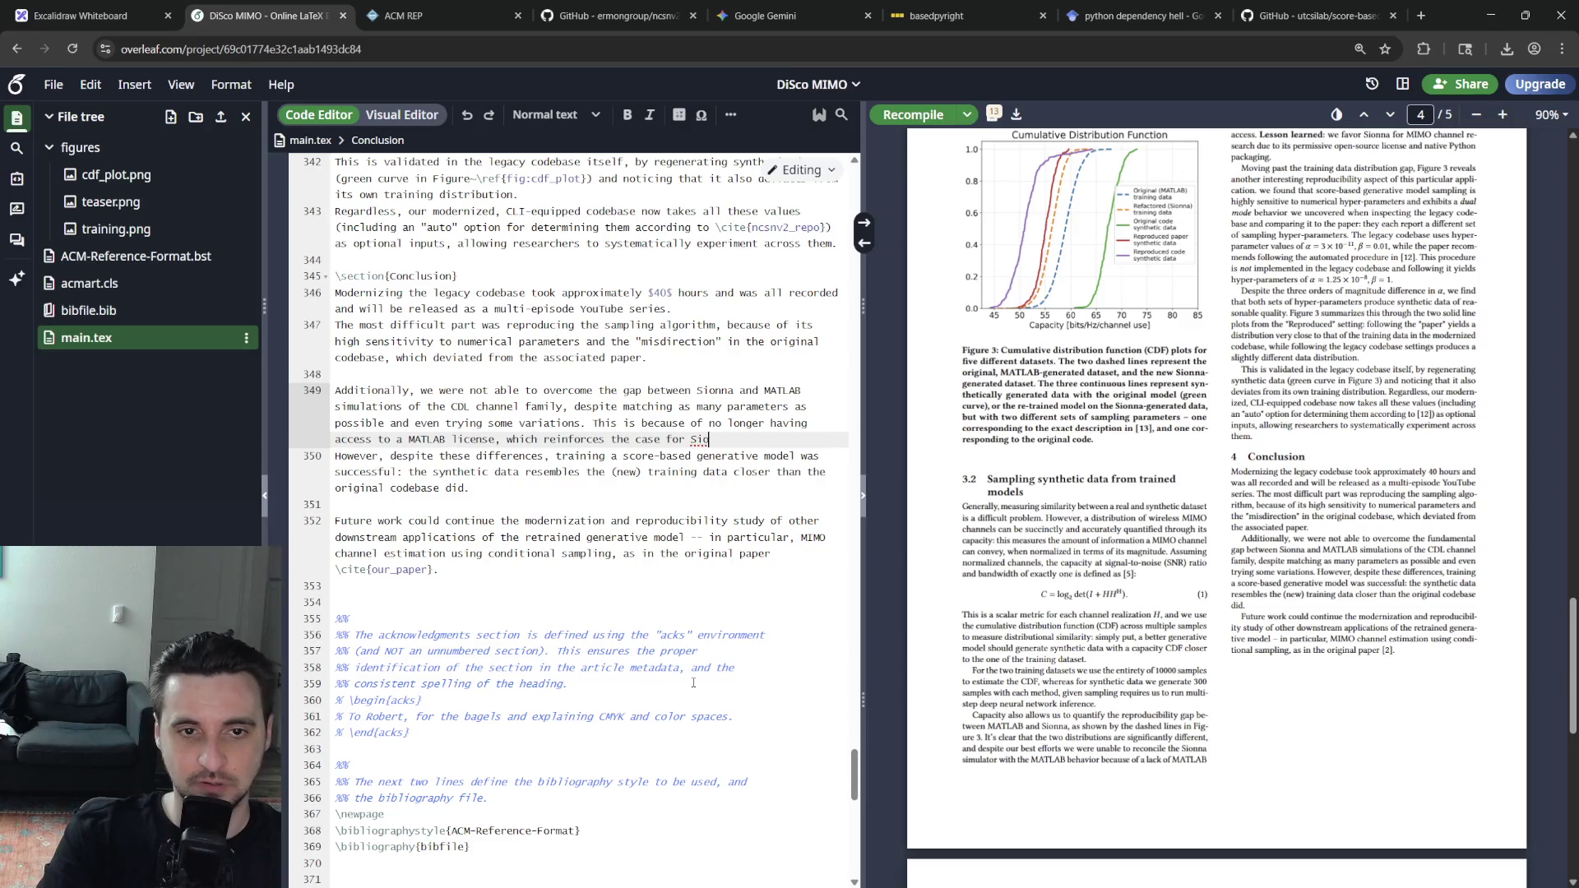
key("BackSpace")
key("BackSpace")
key("BackSpace")
type("an open-source package like Sionna.")
key("Up")
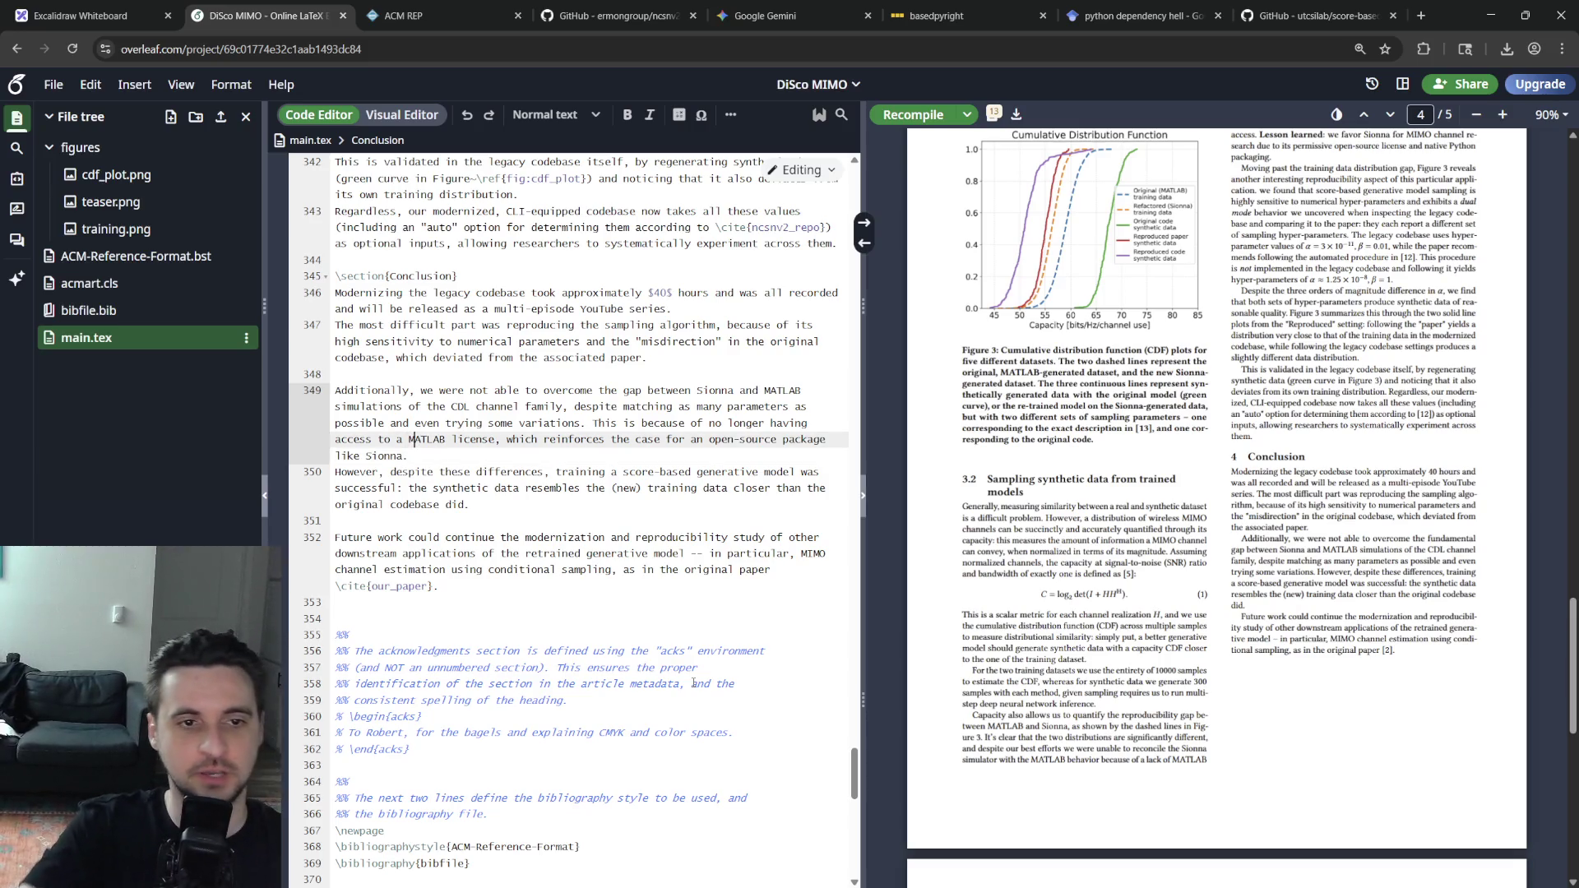
key("Up")
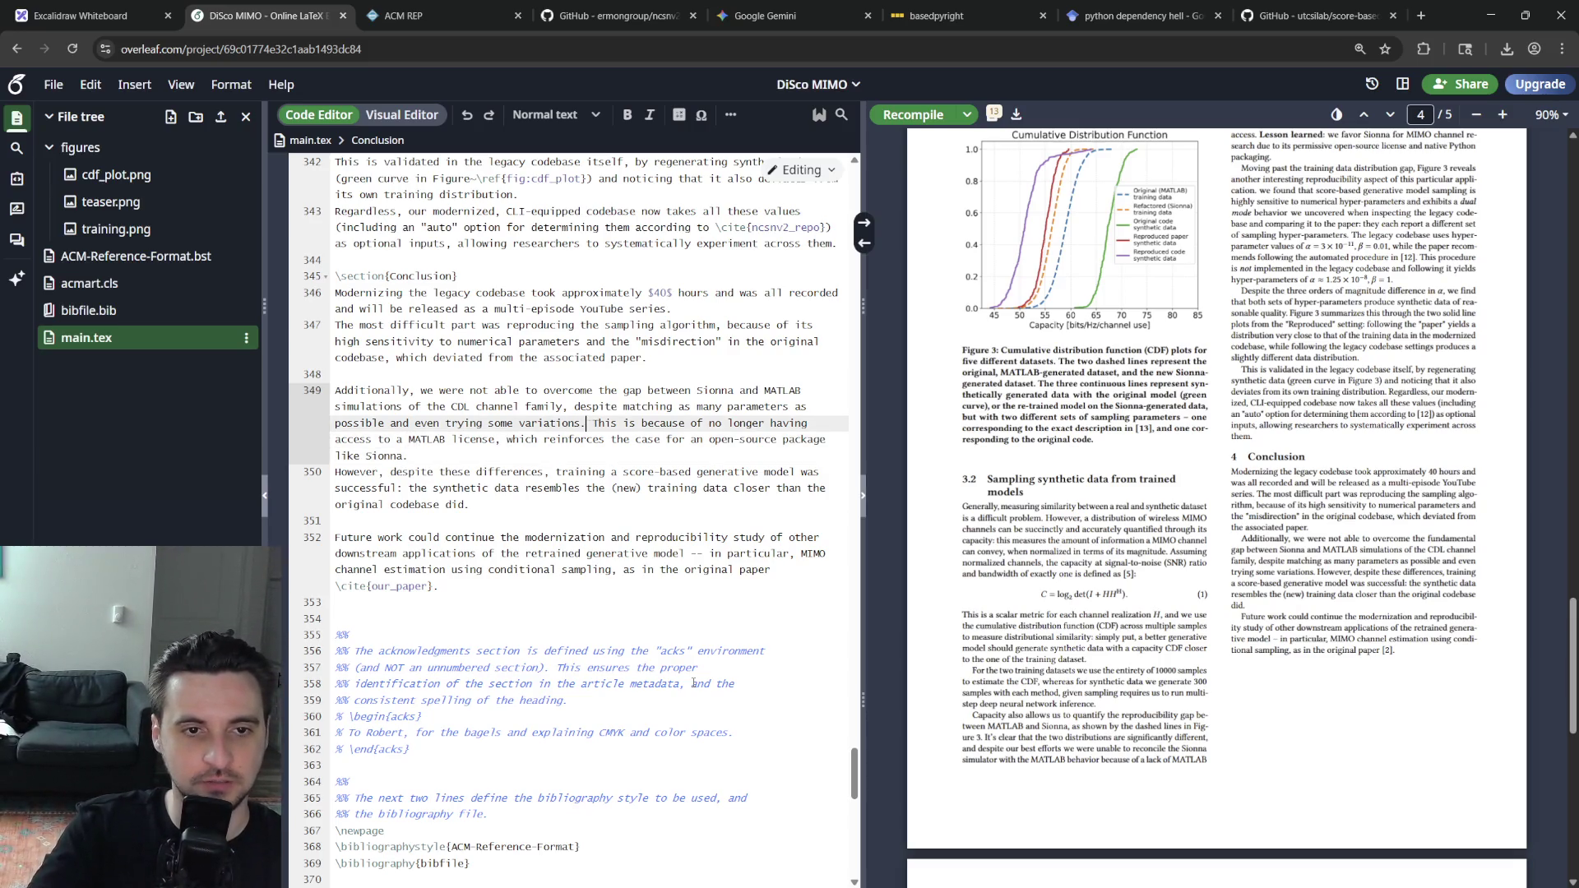
key("Delete")
key("Return")
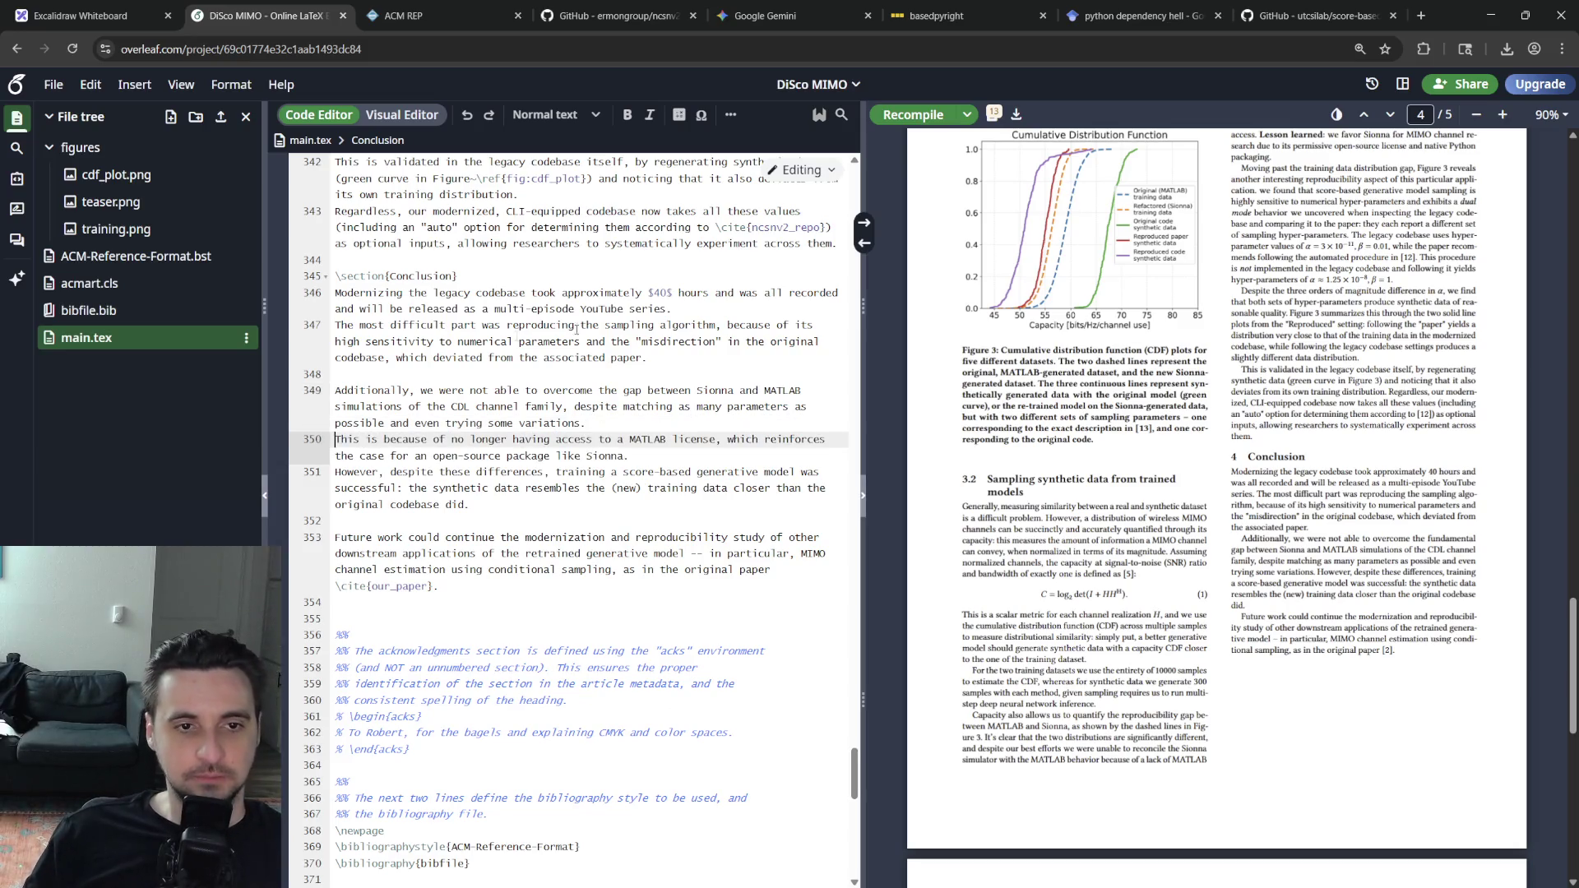
Delete 'However,' so the closing paragraph starts with 'Despite these differences' on its own line
left_click(389, 472)
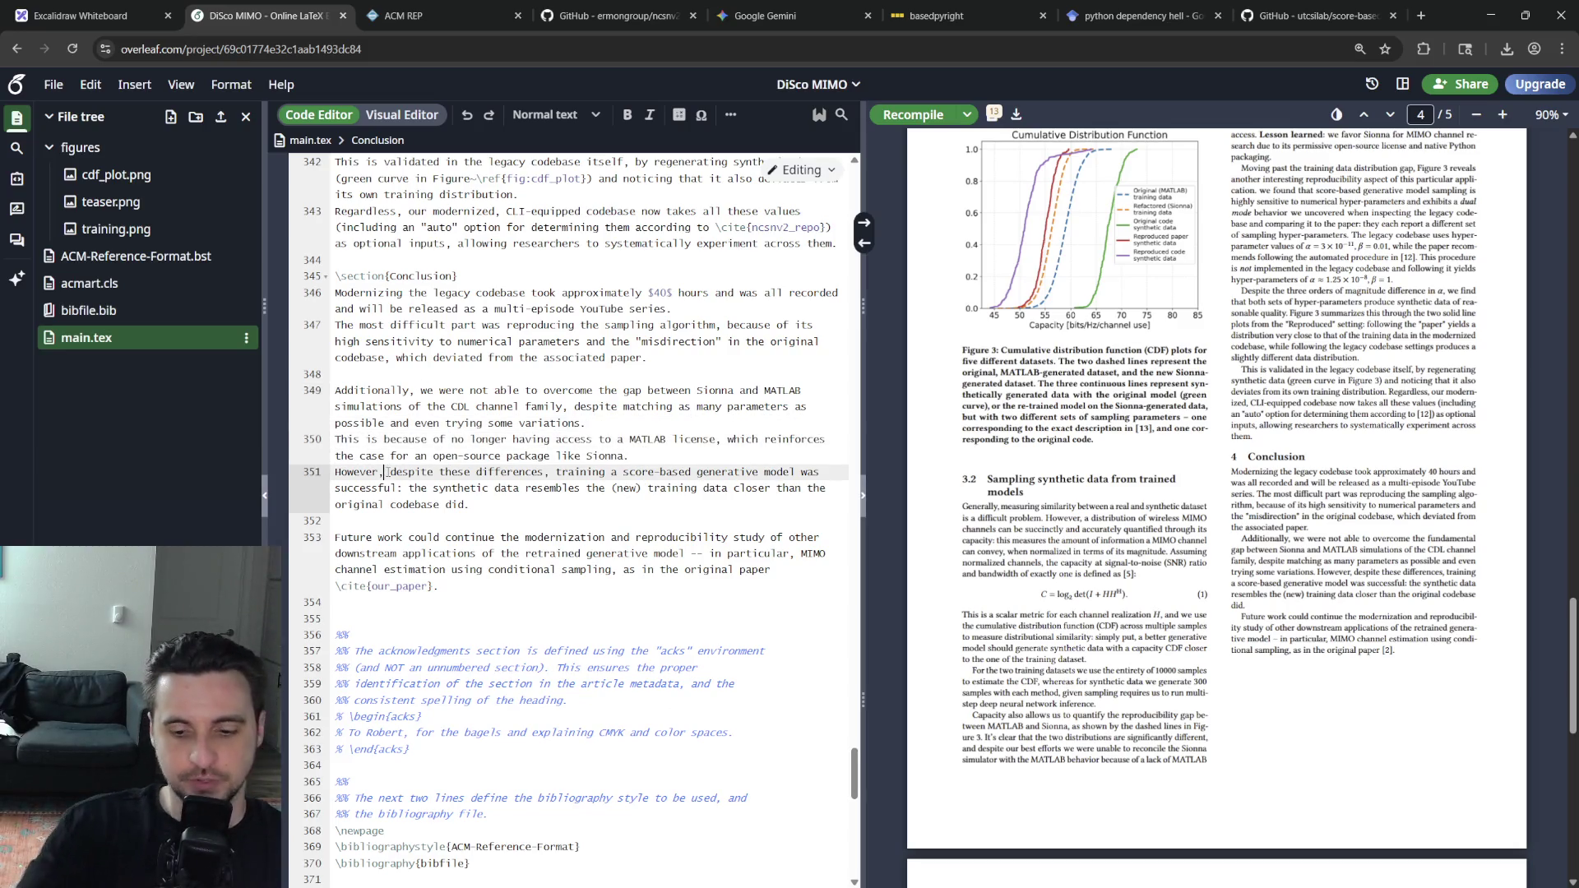
key("BackSpace")
key("BackSpace")
key("BackSpace")
key("BackSpace")
key("Delete")
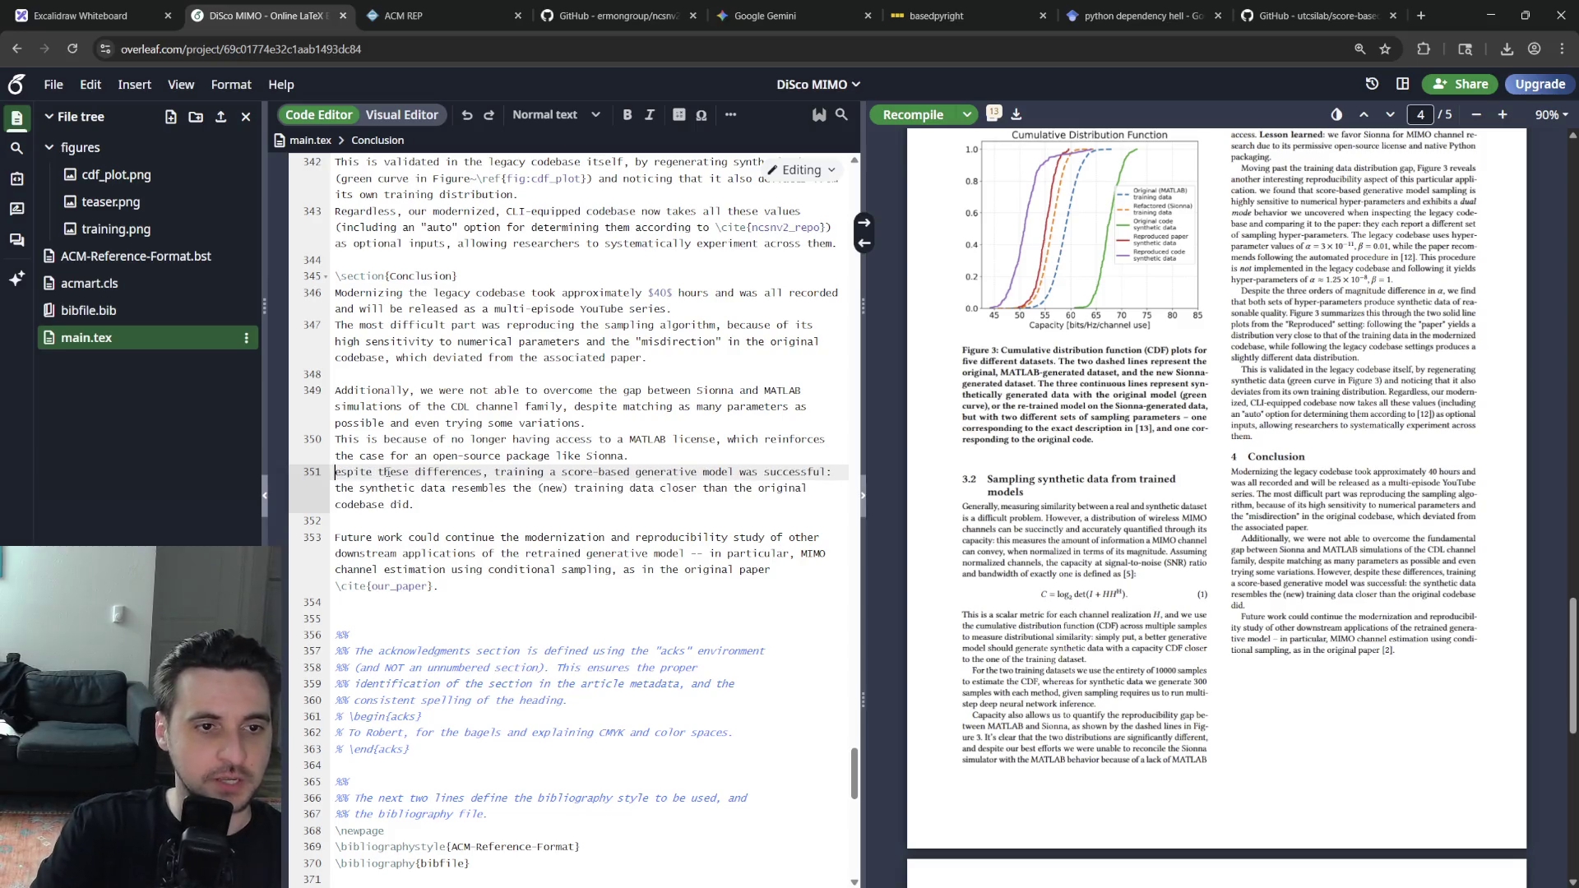
type("D")
key("Return")
type("D")
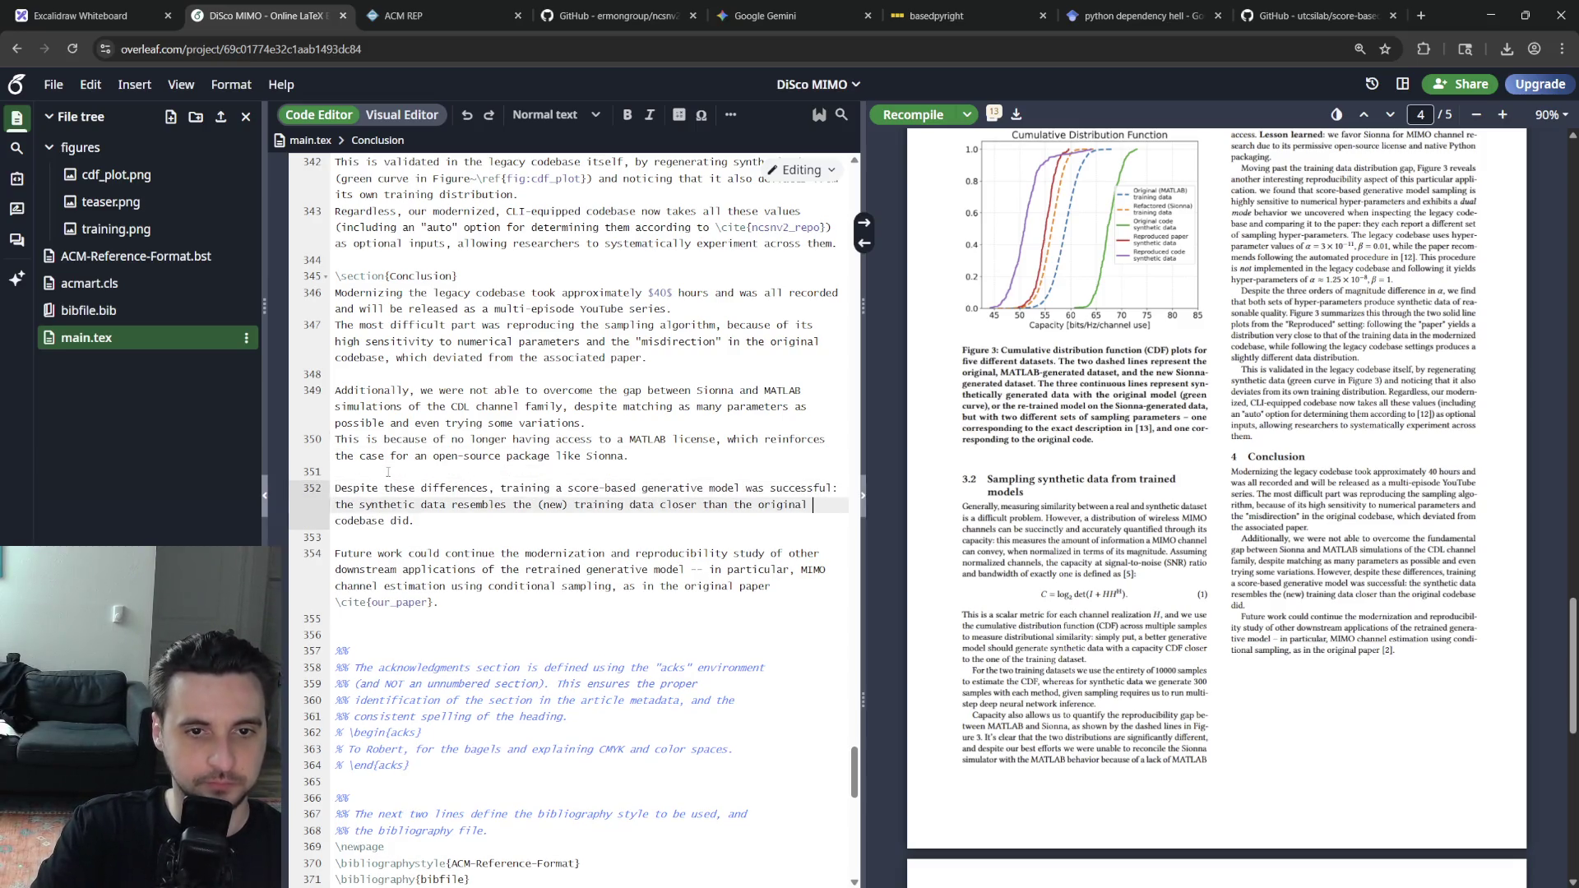
key("Down")
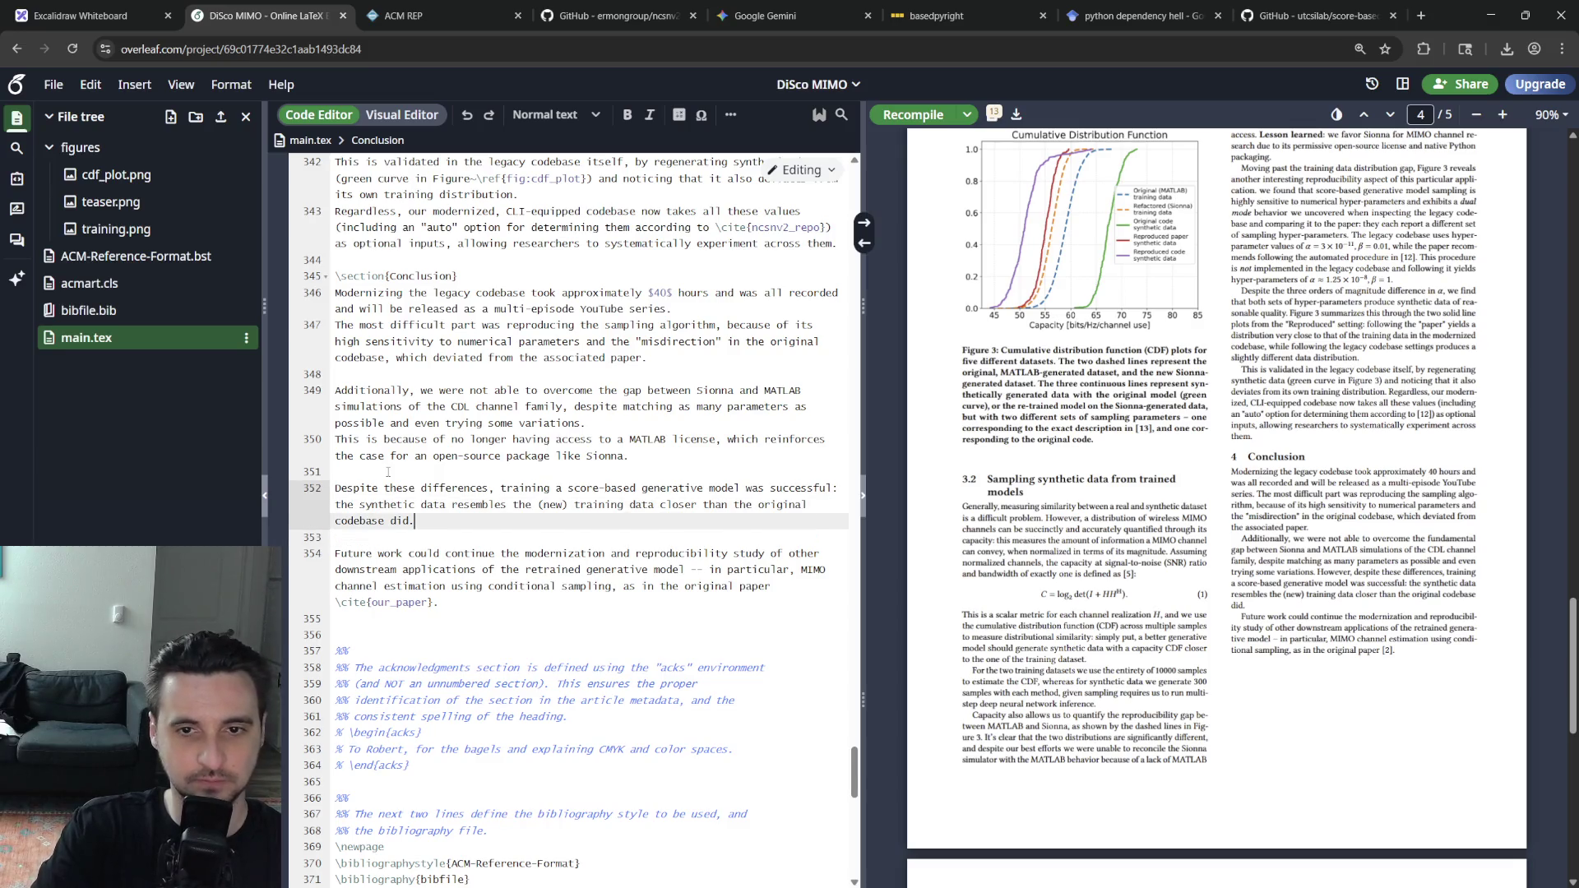
key("Return")
type("And the moderni")
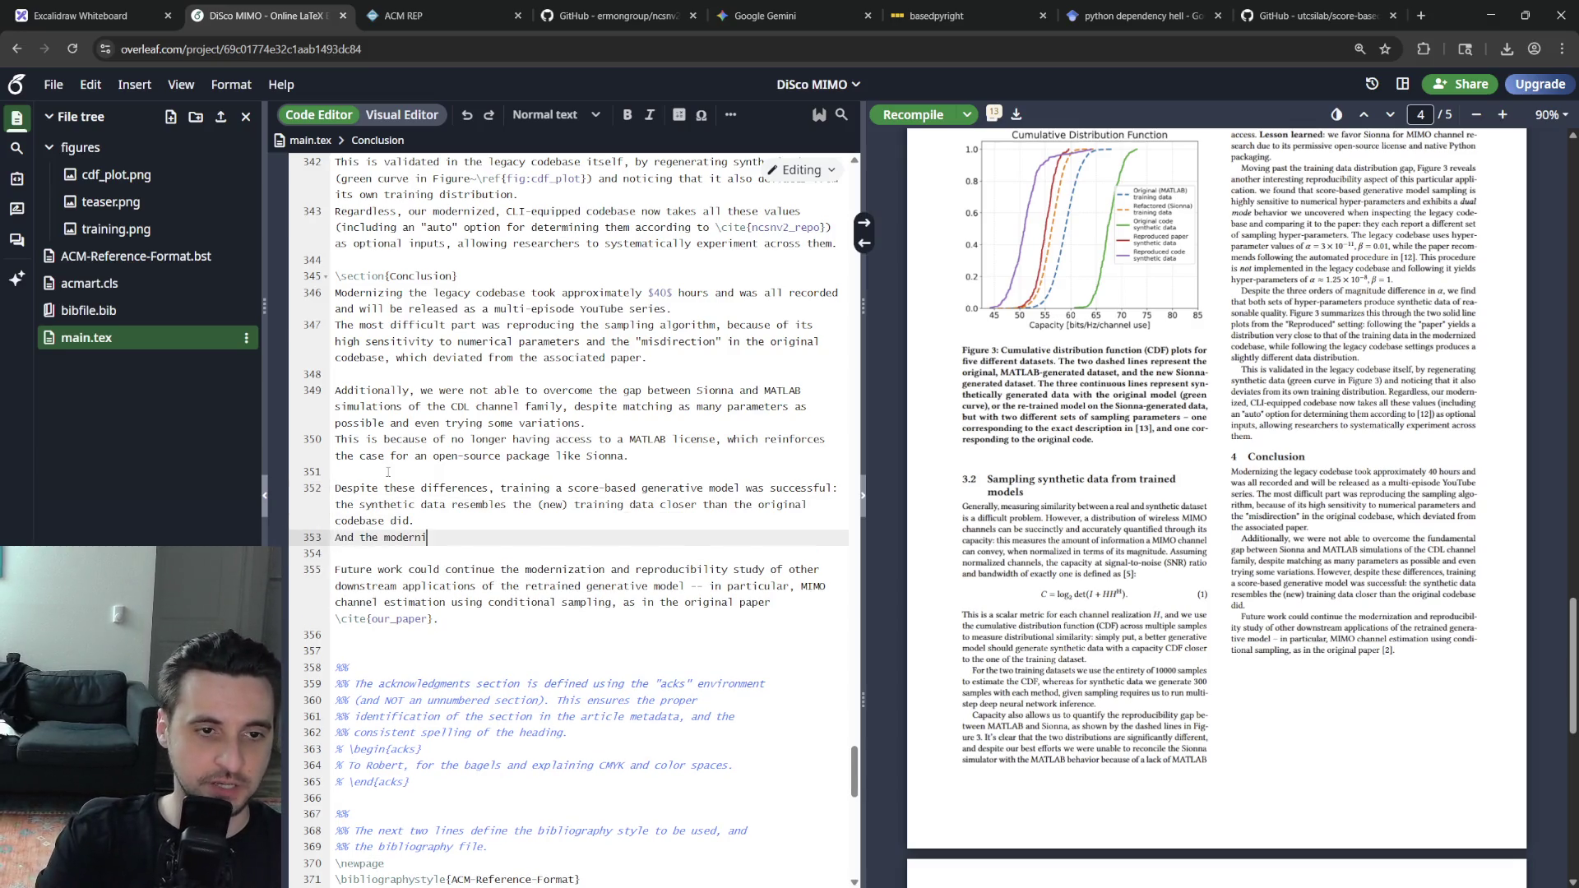
type("zation was very successful")
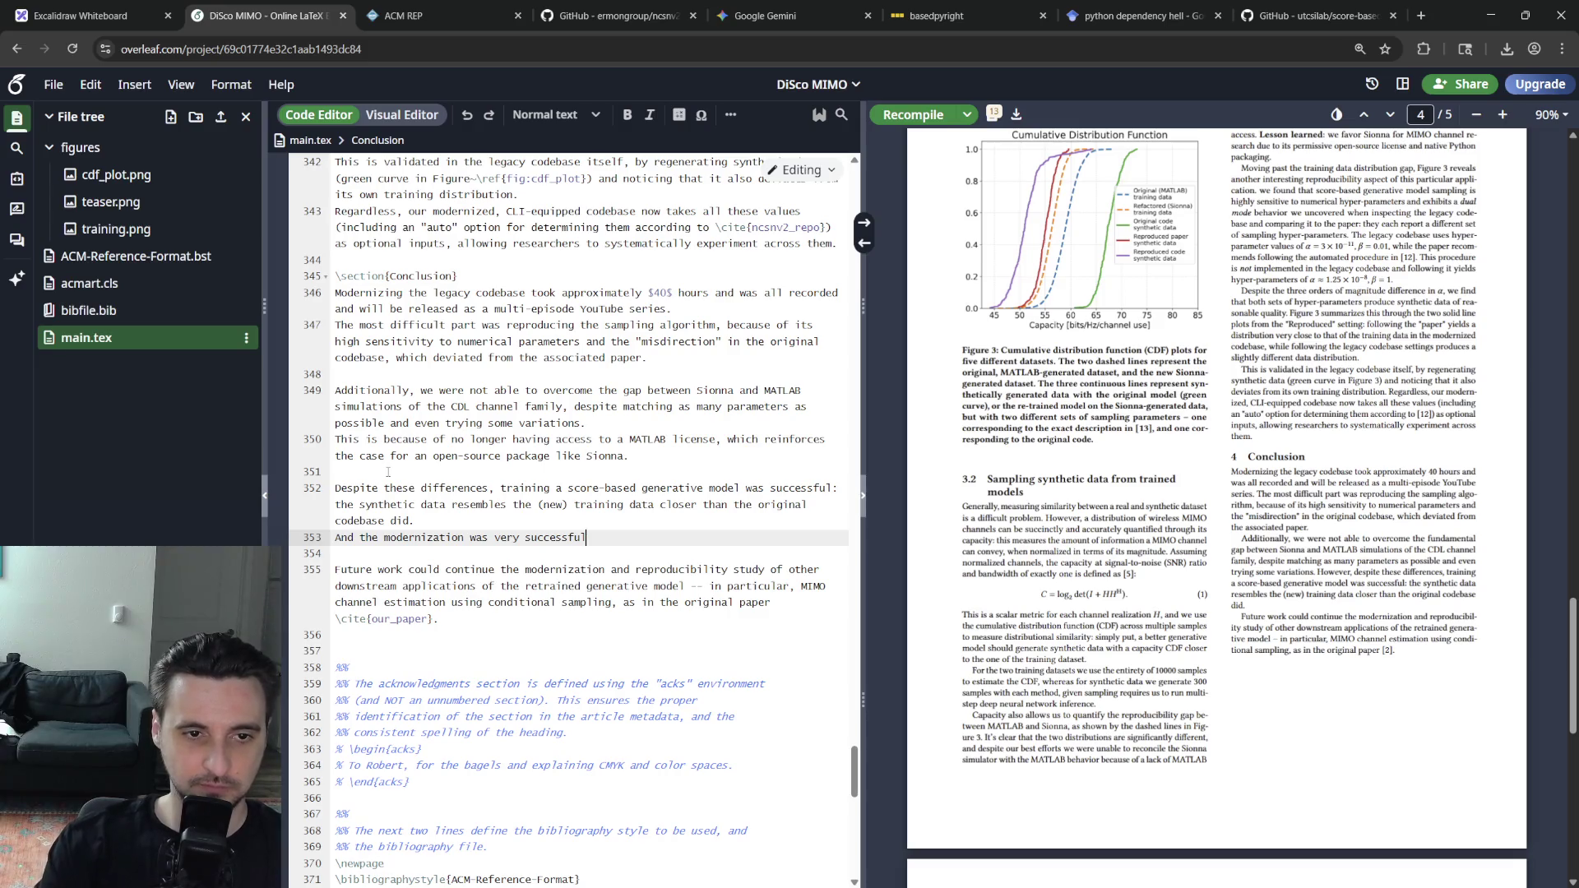
Add the line 'And the modernization was very successful.' and keep the Future work paragraph on its own line
key("Delete")
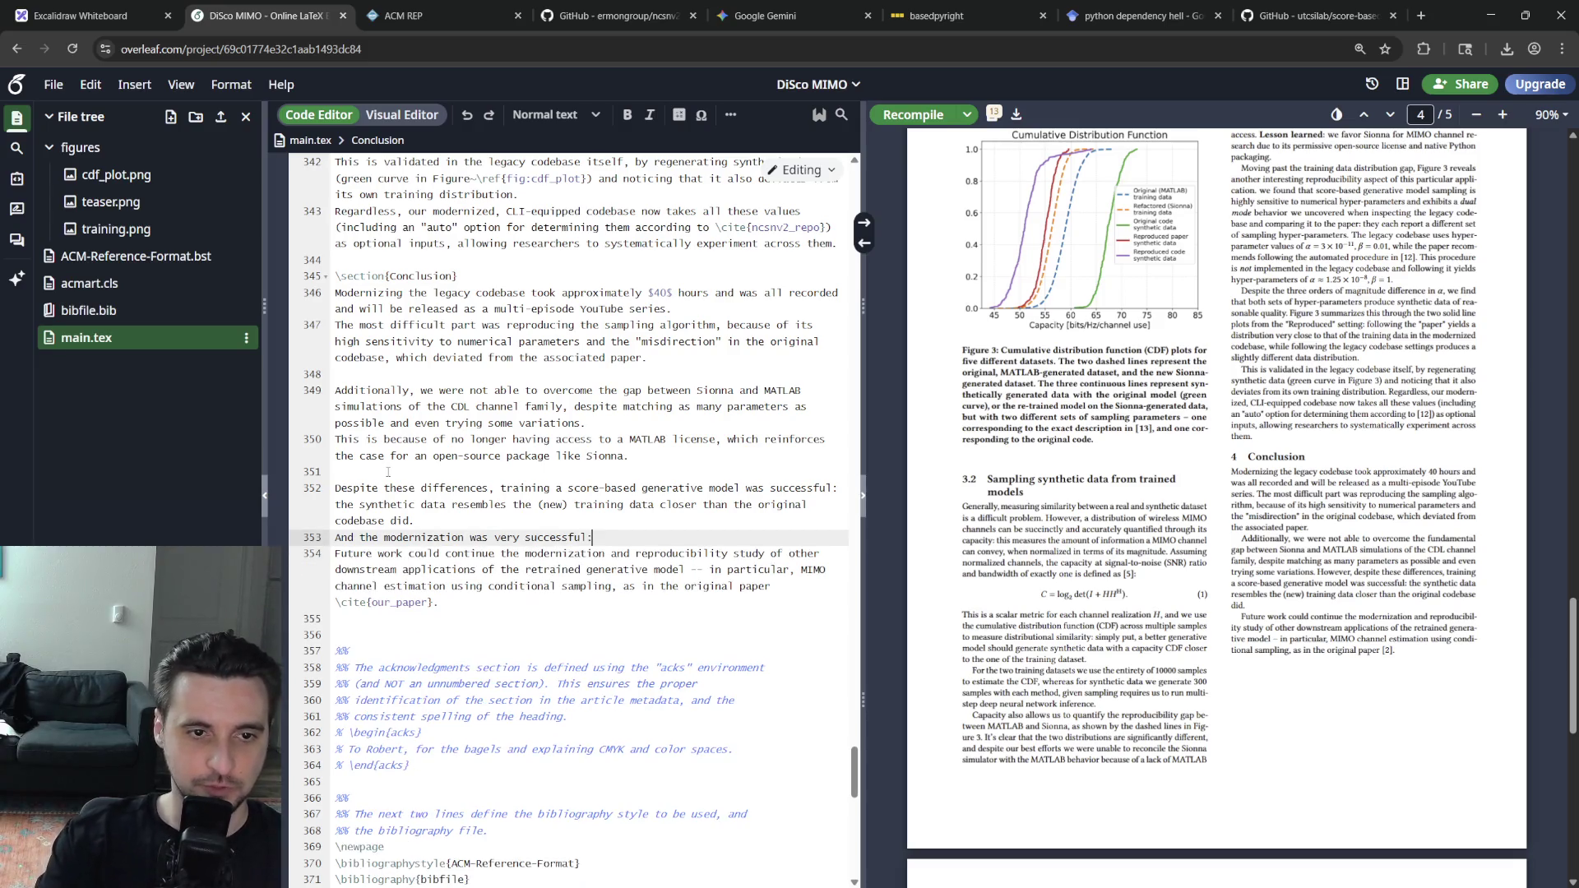
key("Delete")
key("Delete")
type("f")
key("Right")
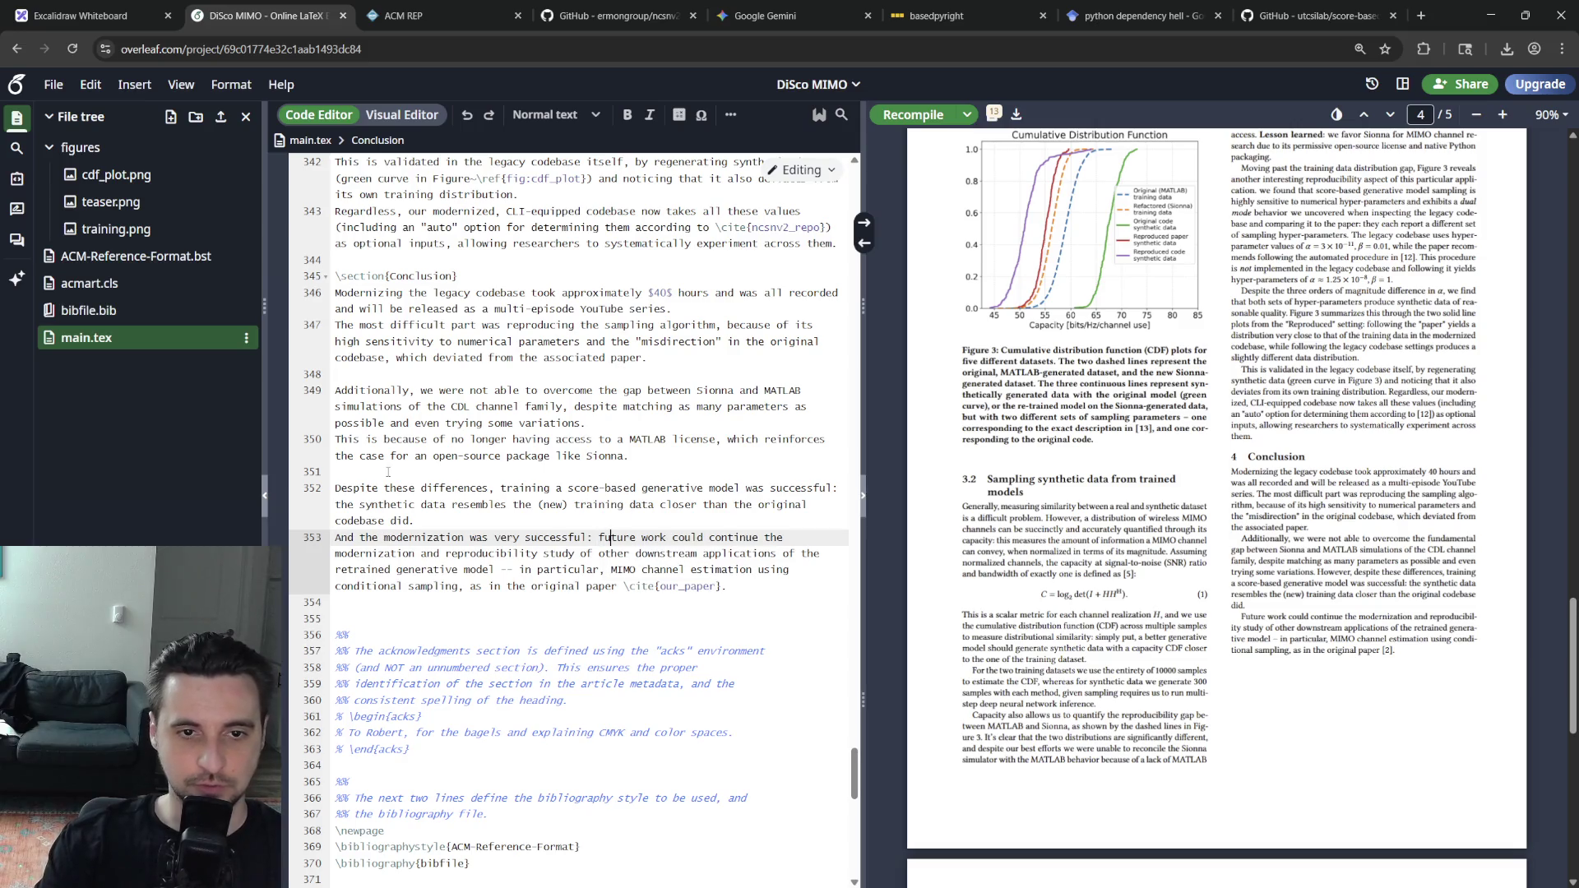
key("BackSpace")
type(".")
key("Right")
key("Delete")
type("F")
key("Right")
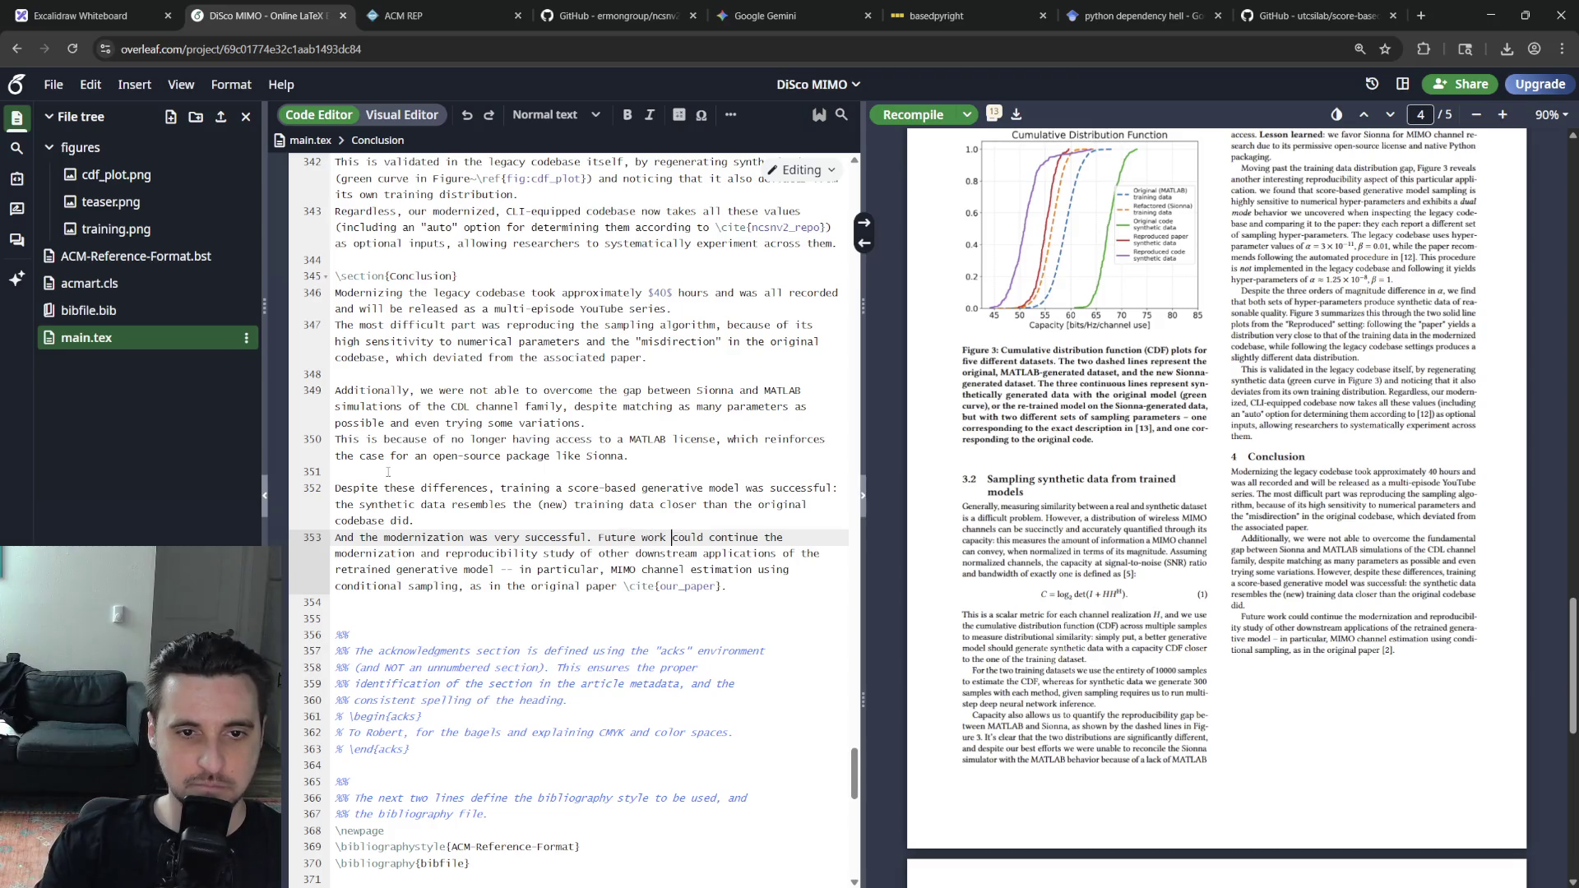
key("Down")
key("Down")
key("Down")
key("Up")
key("Up")
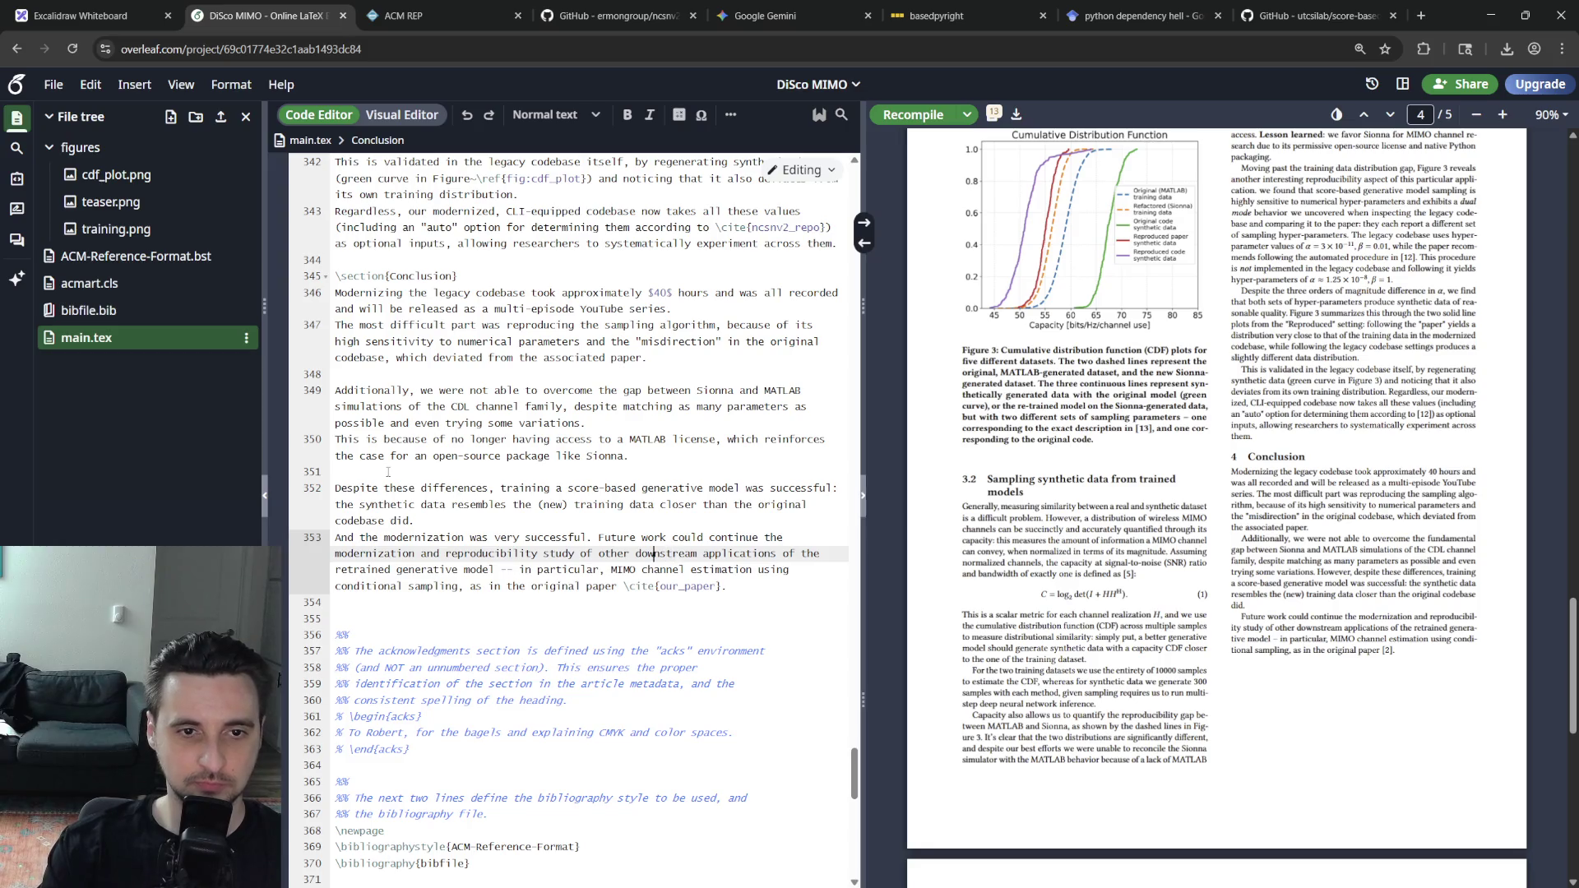
key("Up")
key("ctrl+Left")
key("ctrl+Left")
key("BackSpace")
key("Return")
key("Down")
key("Down")
key("End")
key("End")
Start and then delete an unfinished 'It is also' sentence after the our_paper citation
key("Return")
type("It is ")
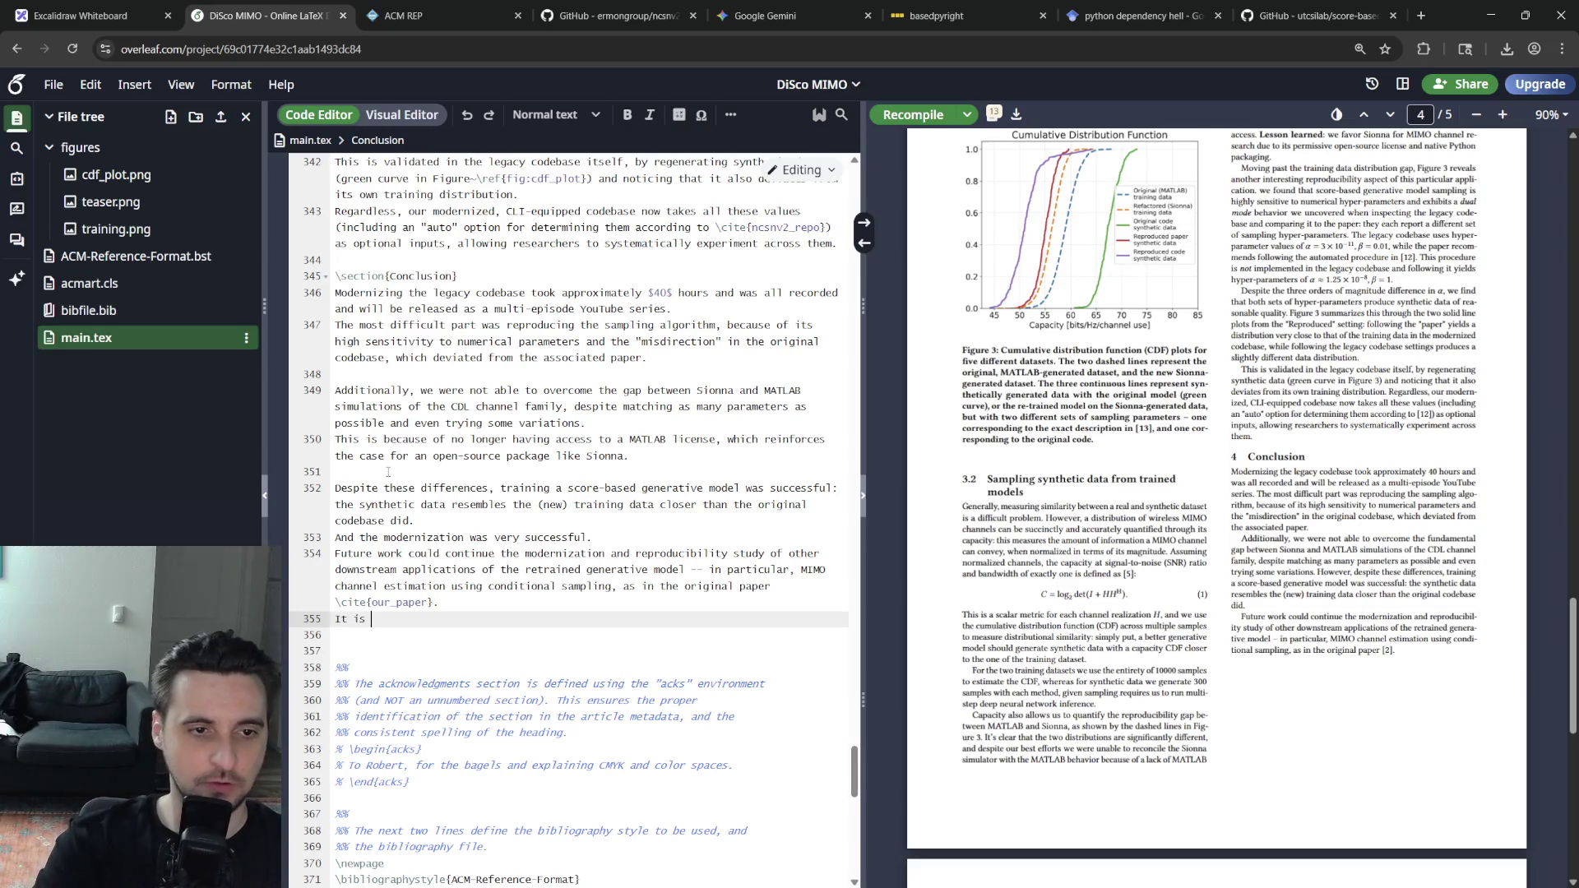
type("also now also")
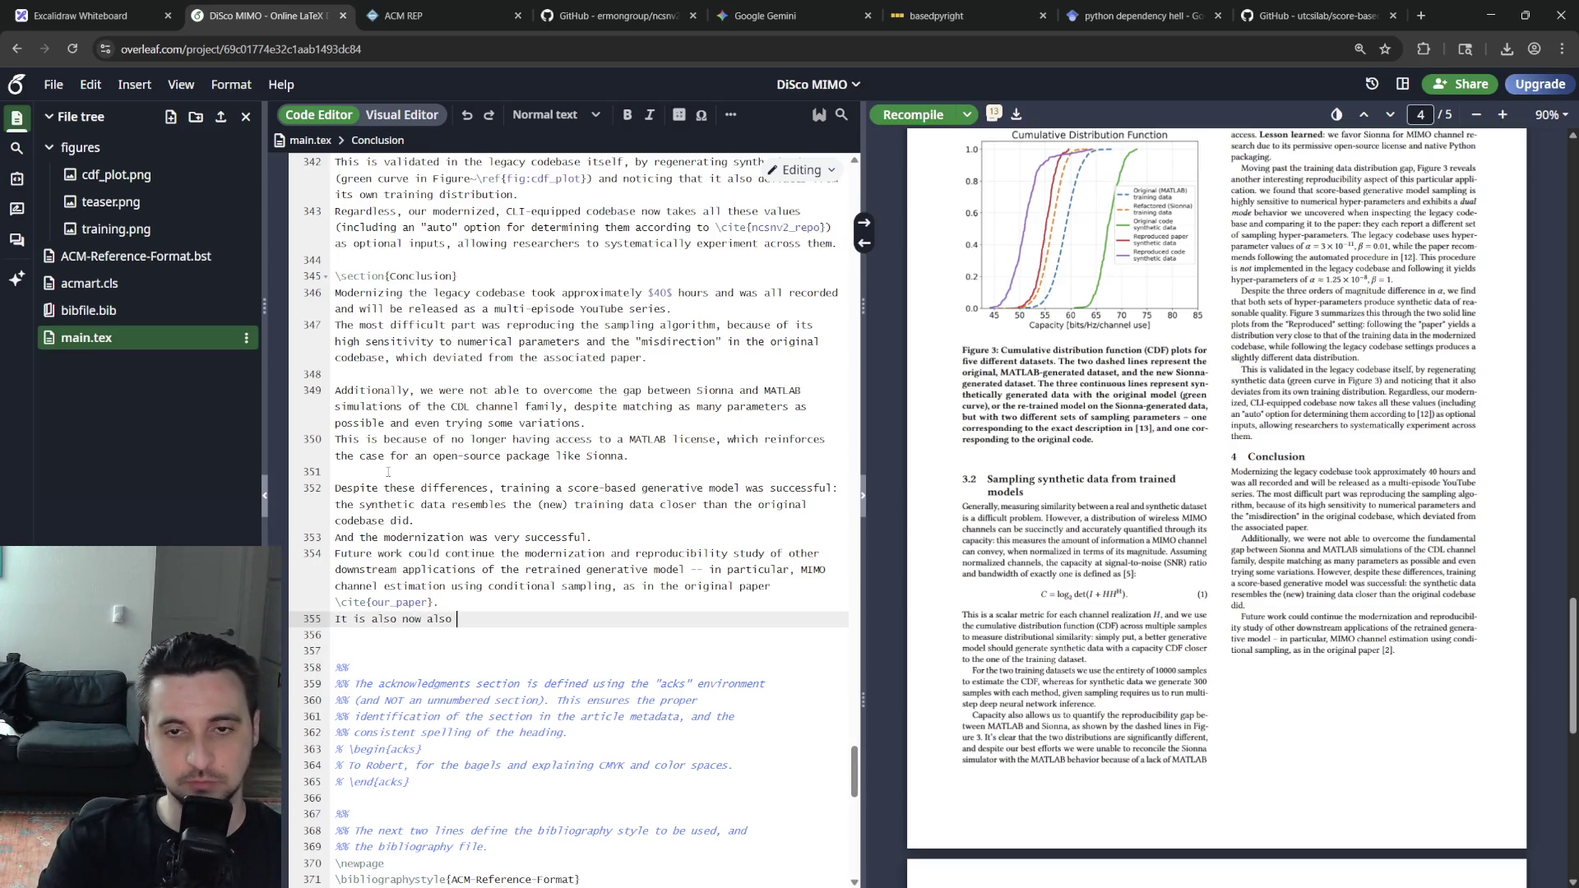
type(" trivial to change")
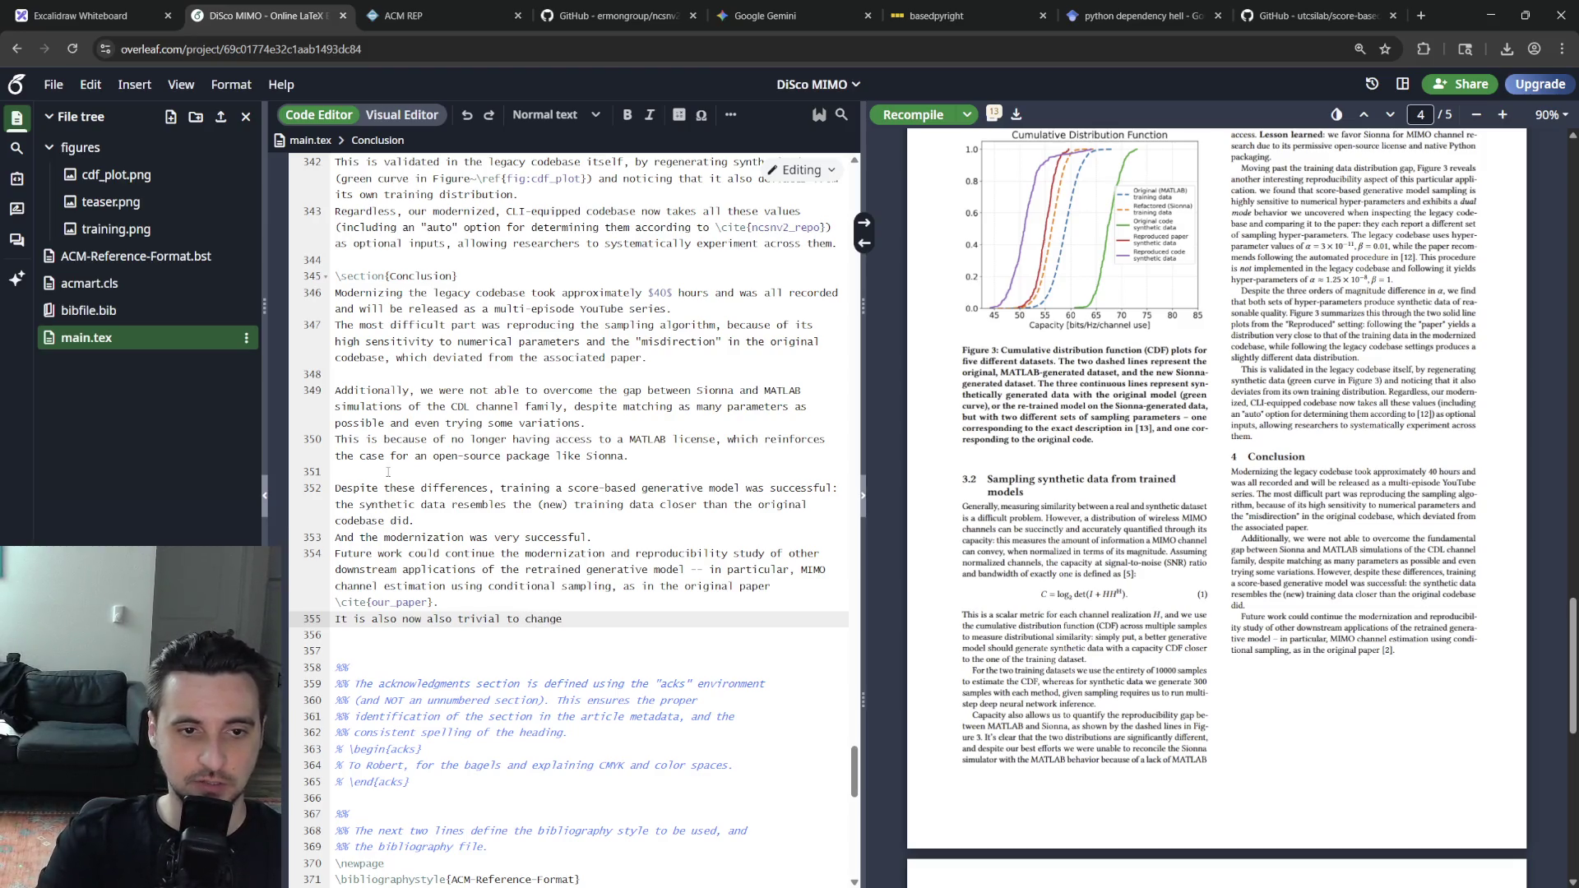
key("BackSpace")
key("BackSpace")
key("BackSpace")
key("BackSpace")
key("BackSpace")
key("BackSpace")
key("BackSpace")
key("BackSpace")
key("BackSpace")
key("BackSpace")
key("BackSpace")
key("BackSpace")
key("Up")
key("Up")
key("Up")
key("Up")
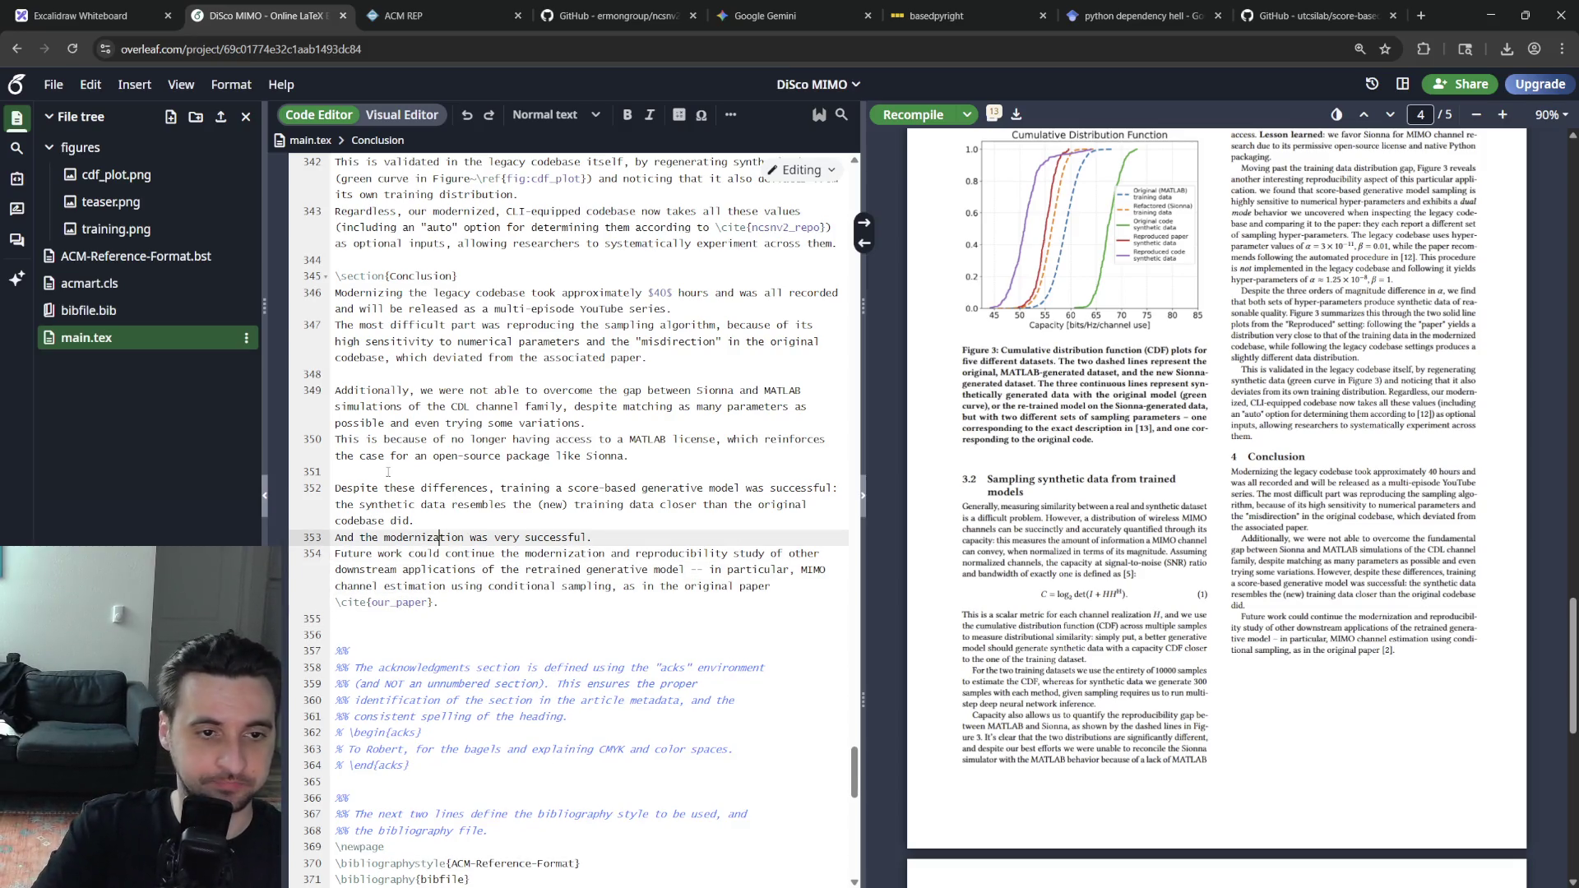
Add the sentence on supporting \texttt{diffusers} architectures beyond NCSNv2, with a blank line before Future work
key("End")
key("Return")
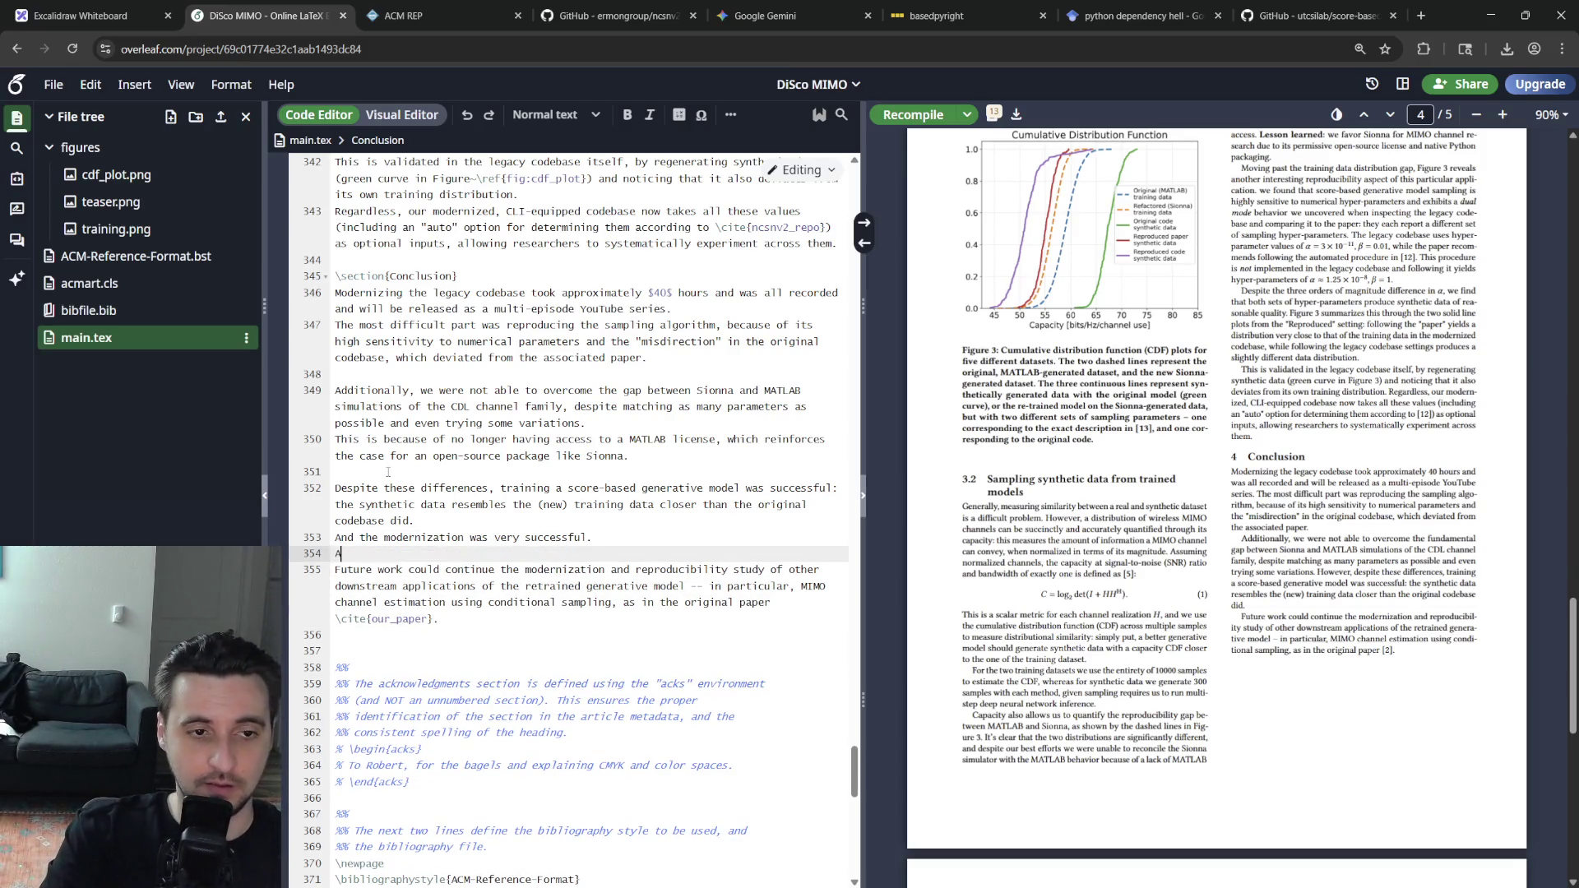
type("nother impo")
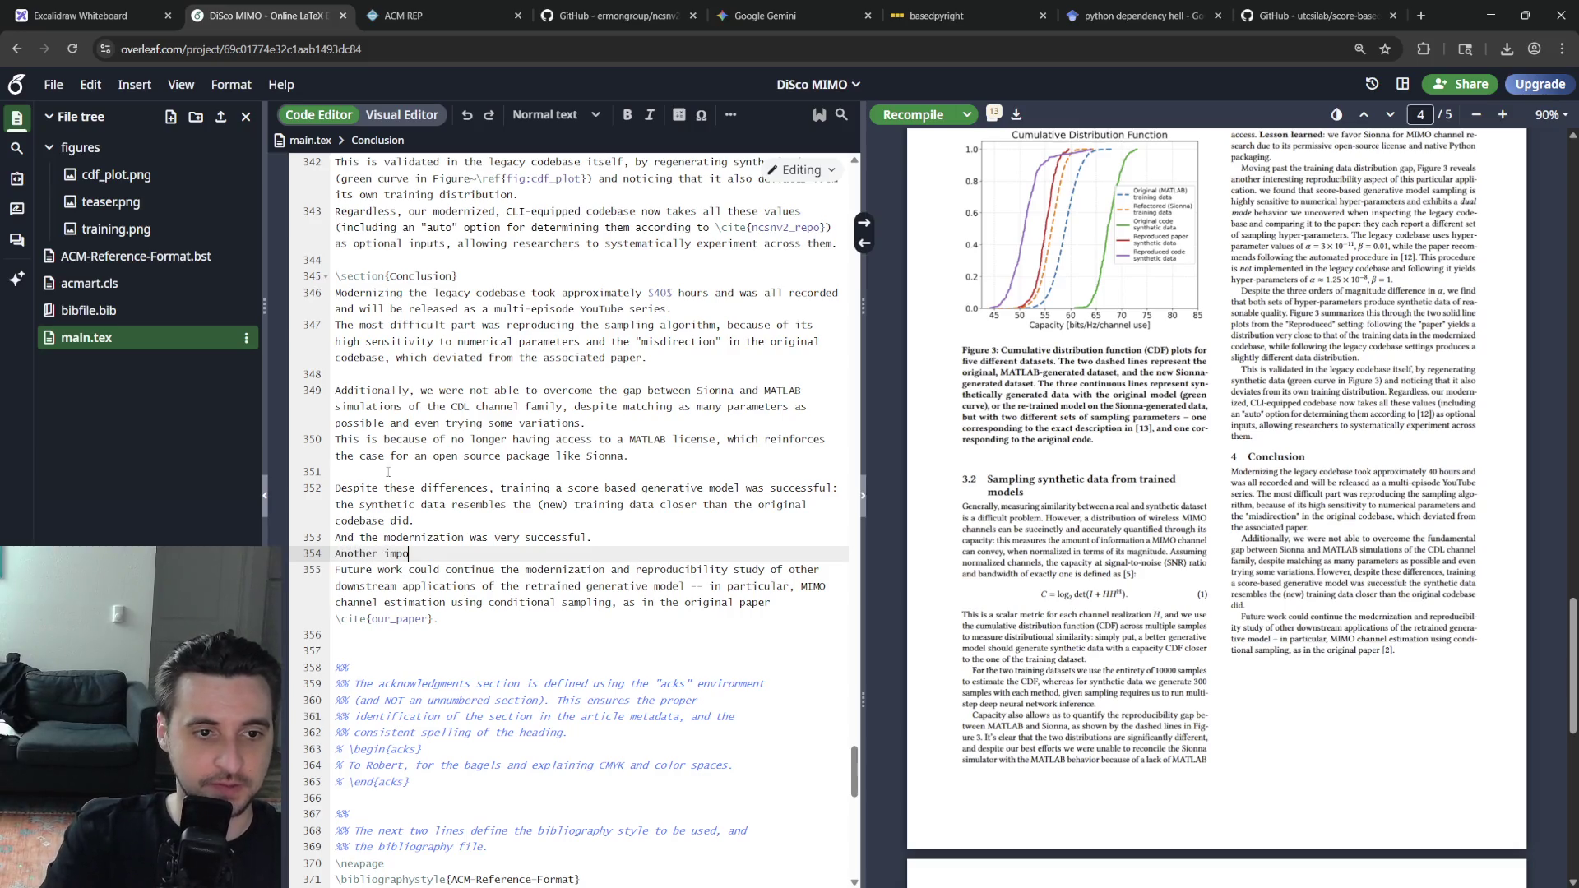
key("BackSpace")
type("rovement that wa")
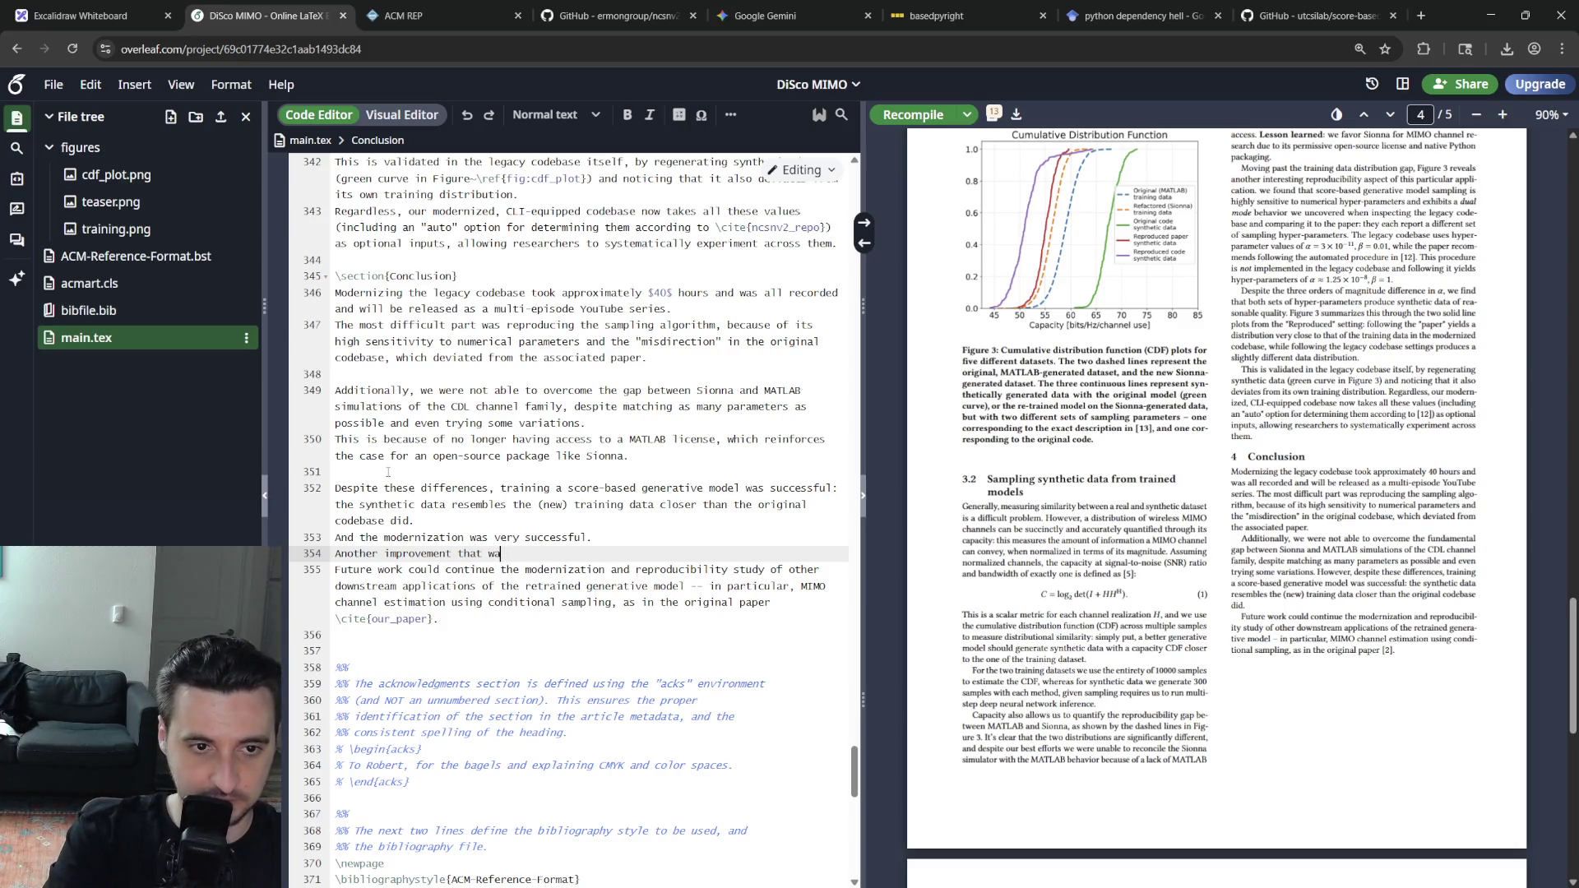
type("s already done and not discussed in the p")
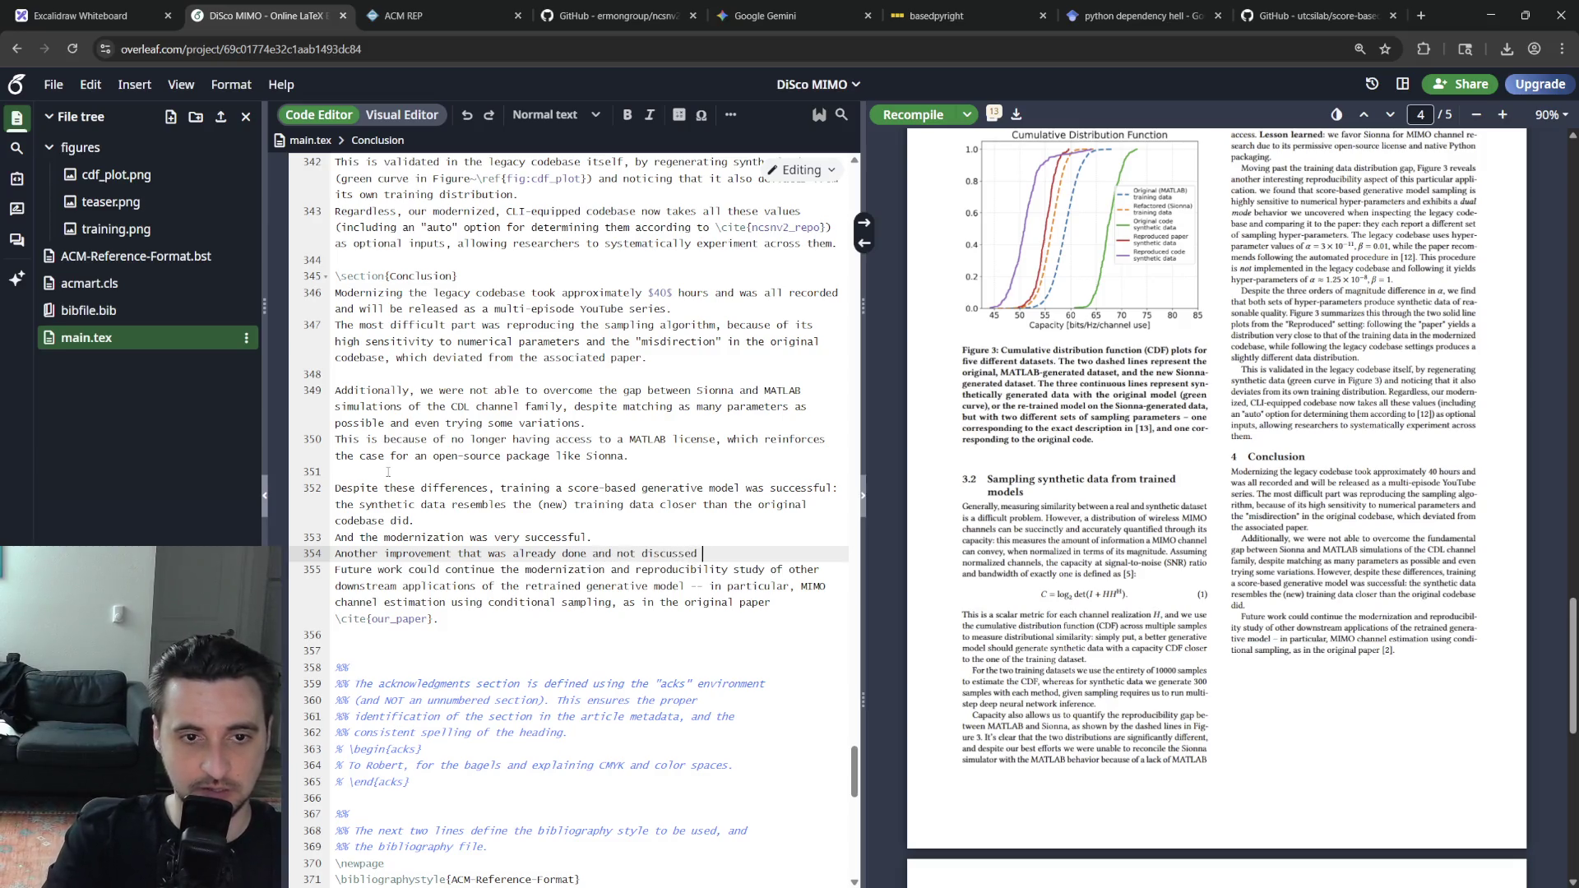
type("aper was")
key("Return")
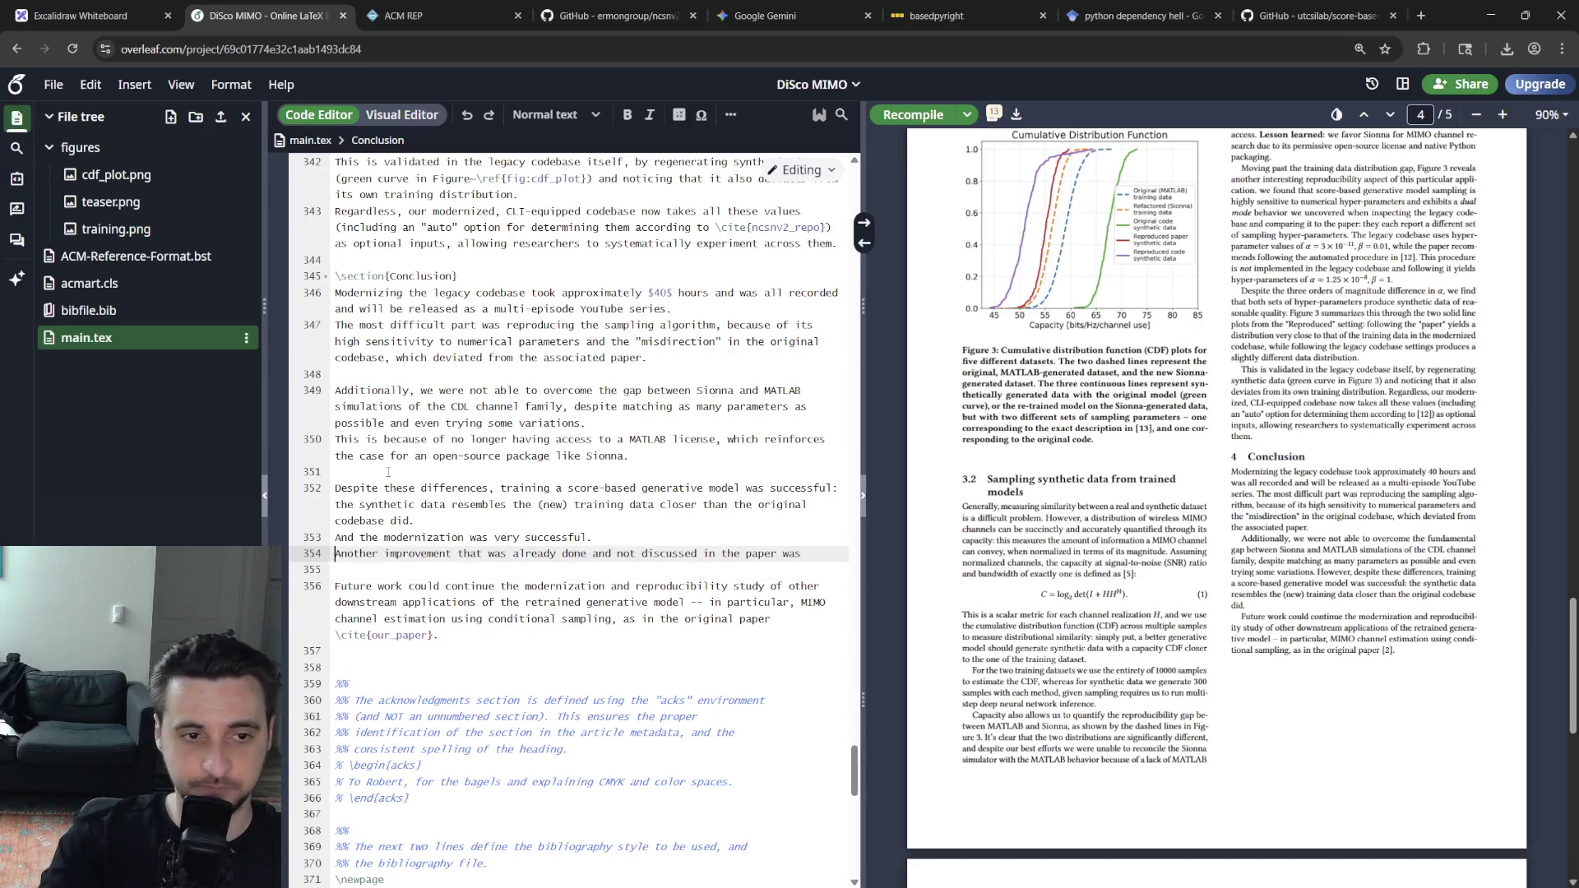
type("that we were ")
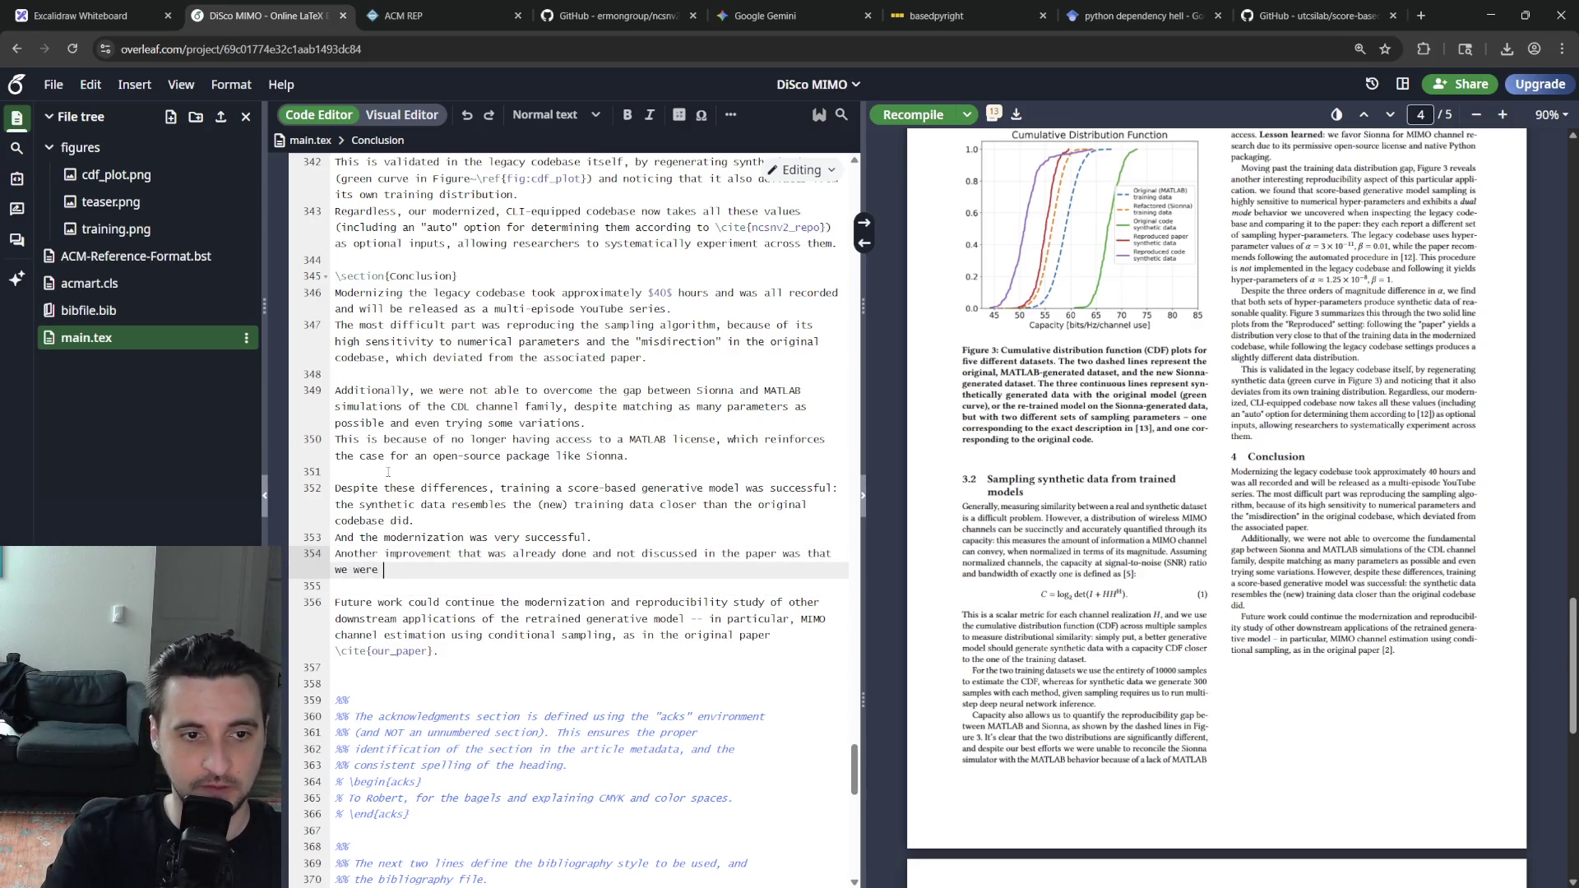
type("easily able to add support from ")
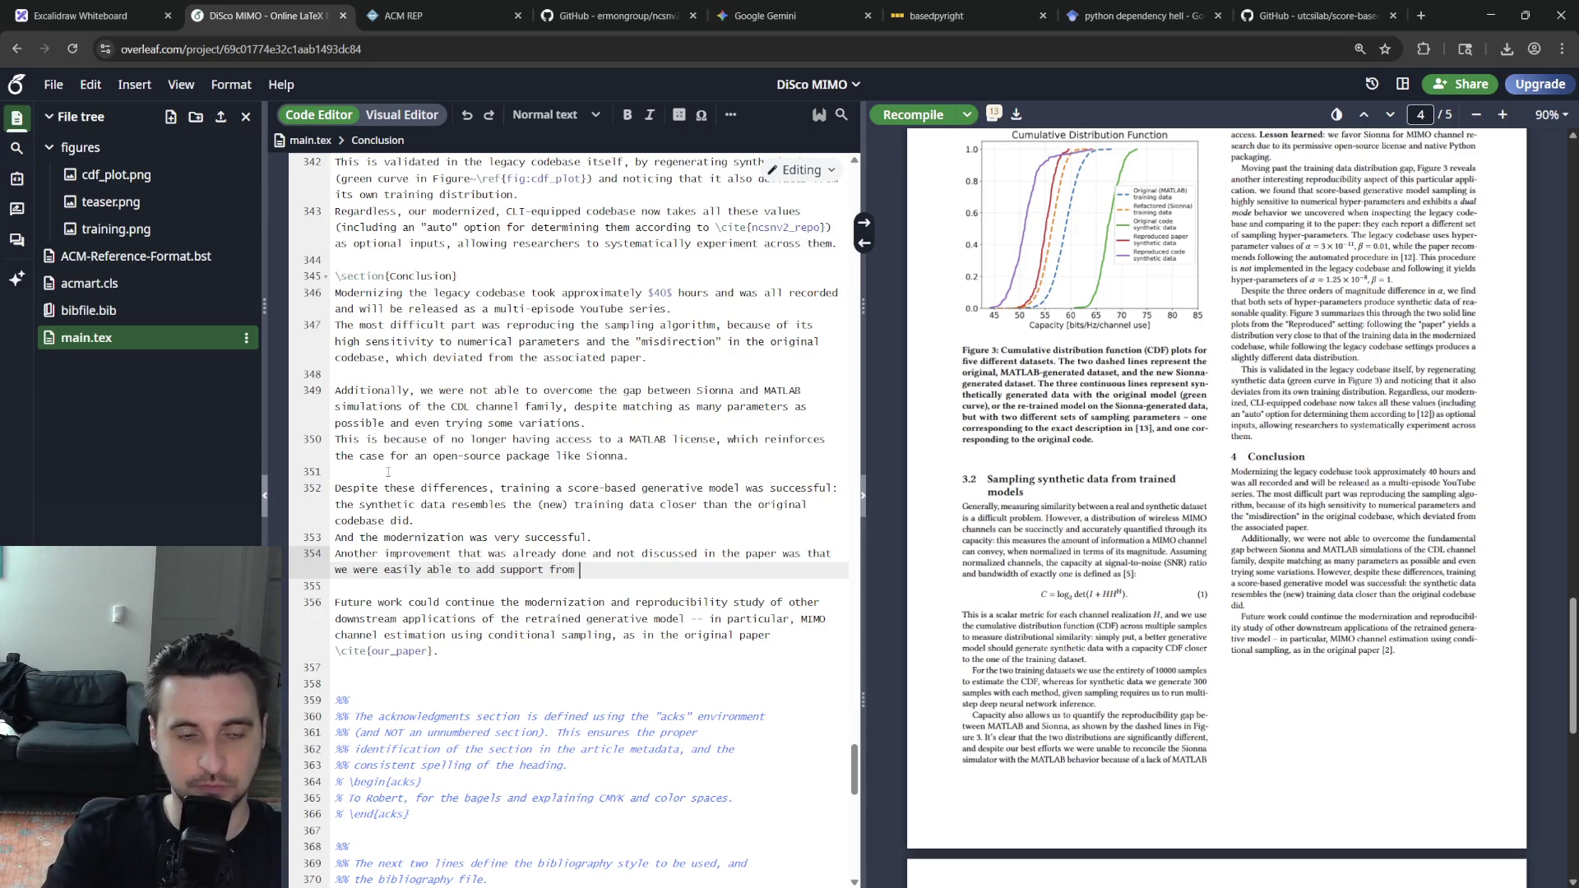
key("BackSpace")
key("BackSpace")
key("BackSpace")
key("BackSpace")
type("or using neural network architec")
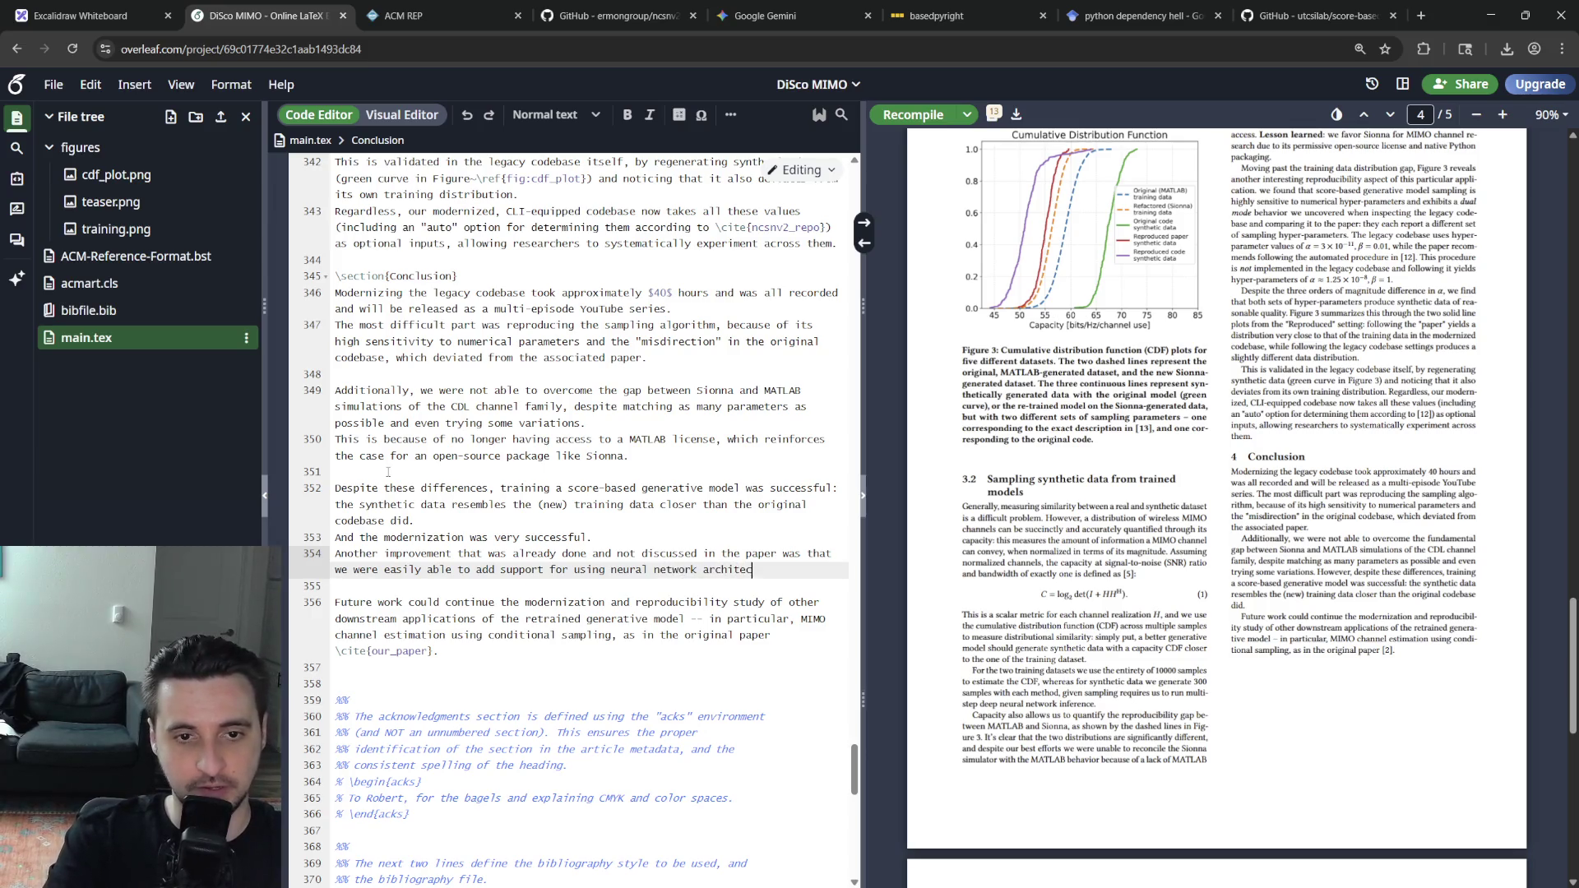
type("from the popular \\")
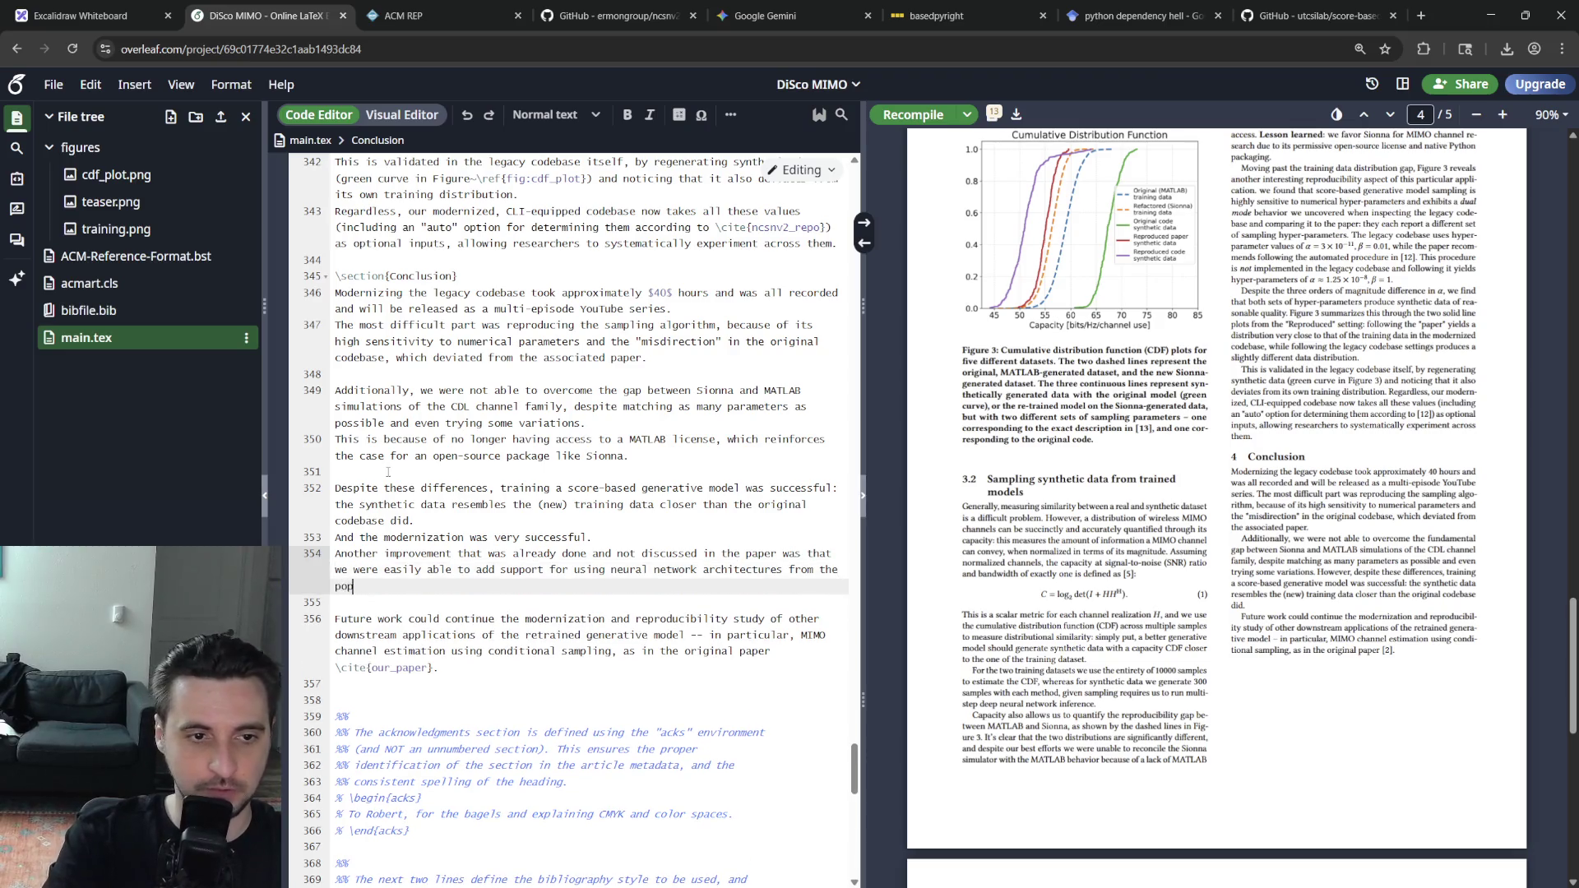
type("texttt")
key("Return")
type("difuf")
key("BackSpace")
key("BackSpace")
type("fusers")
key("Right")
type("library -- ")
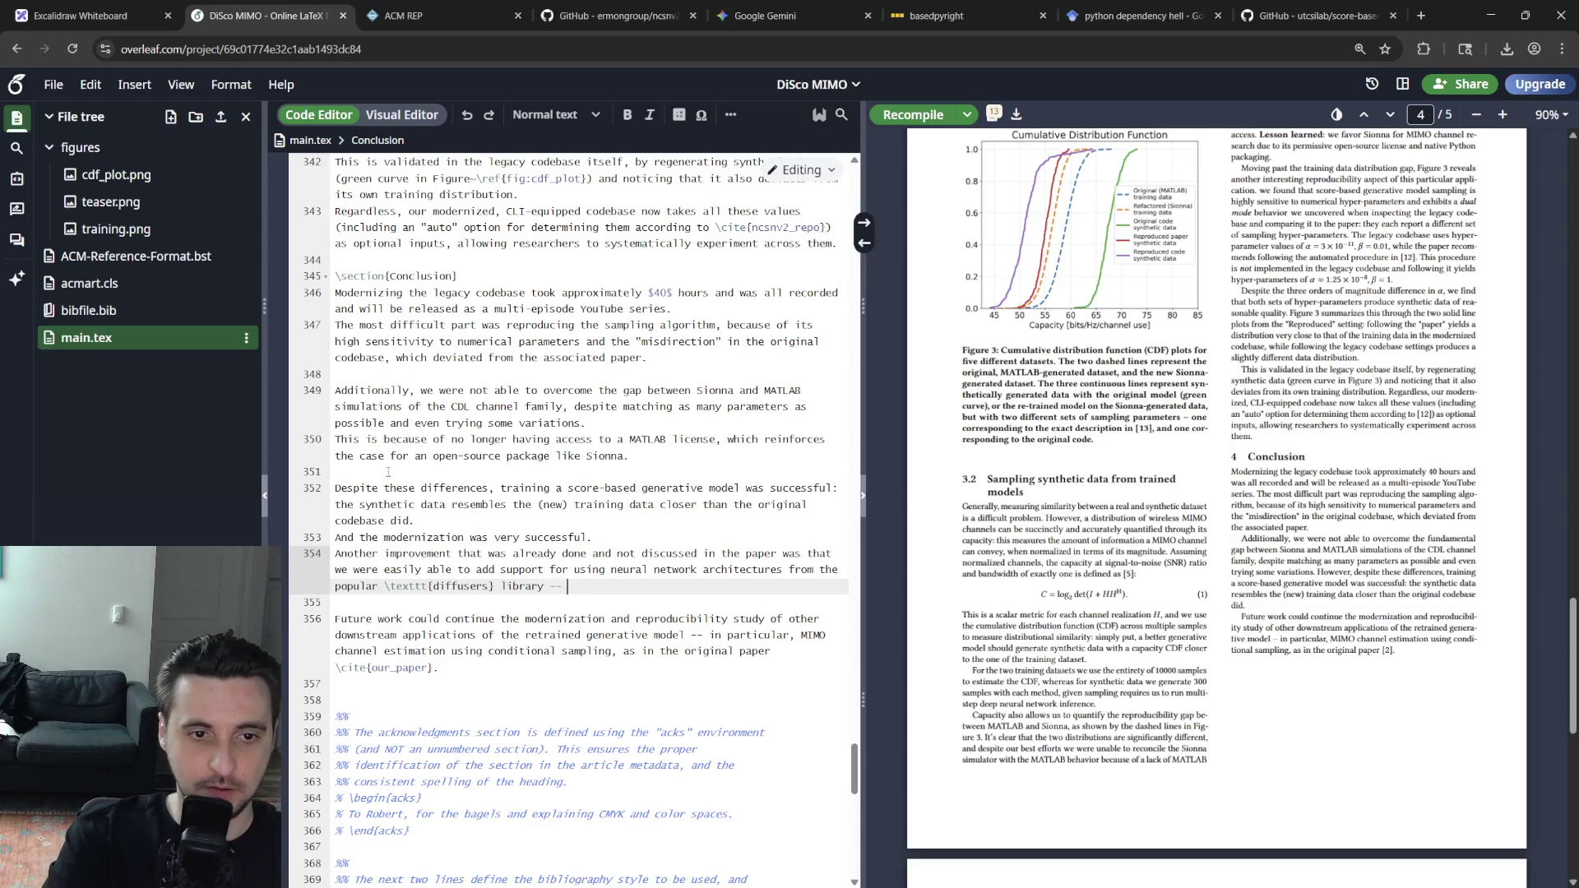
type("finally bre")
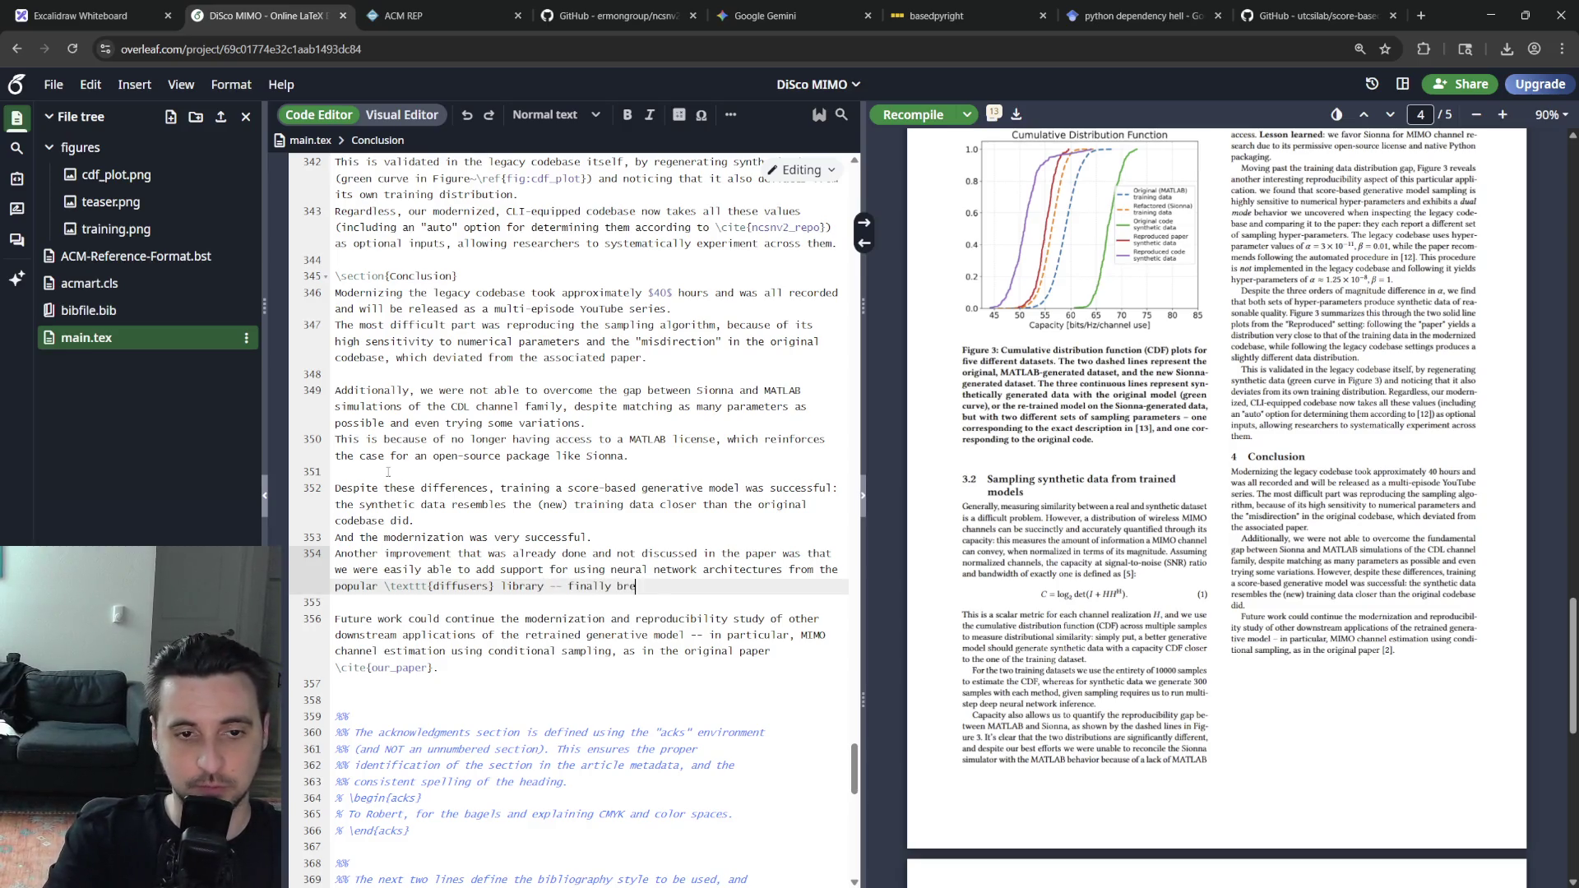
type("aking away from the NCSNv2")
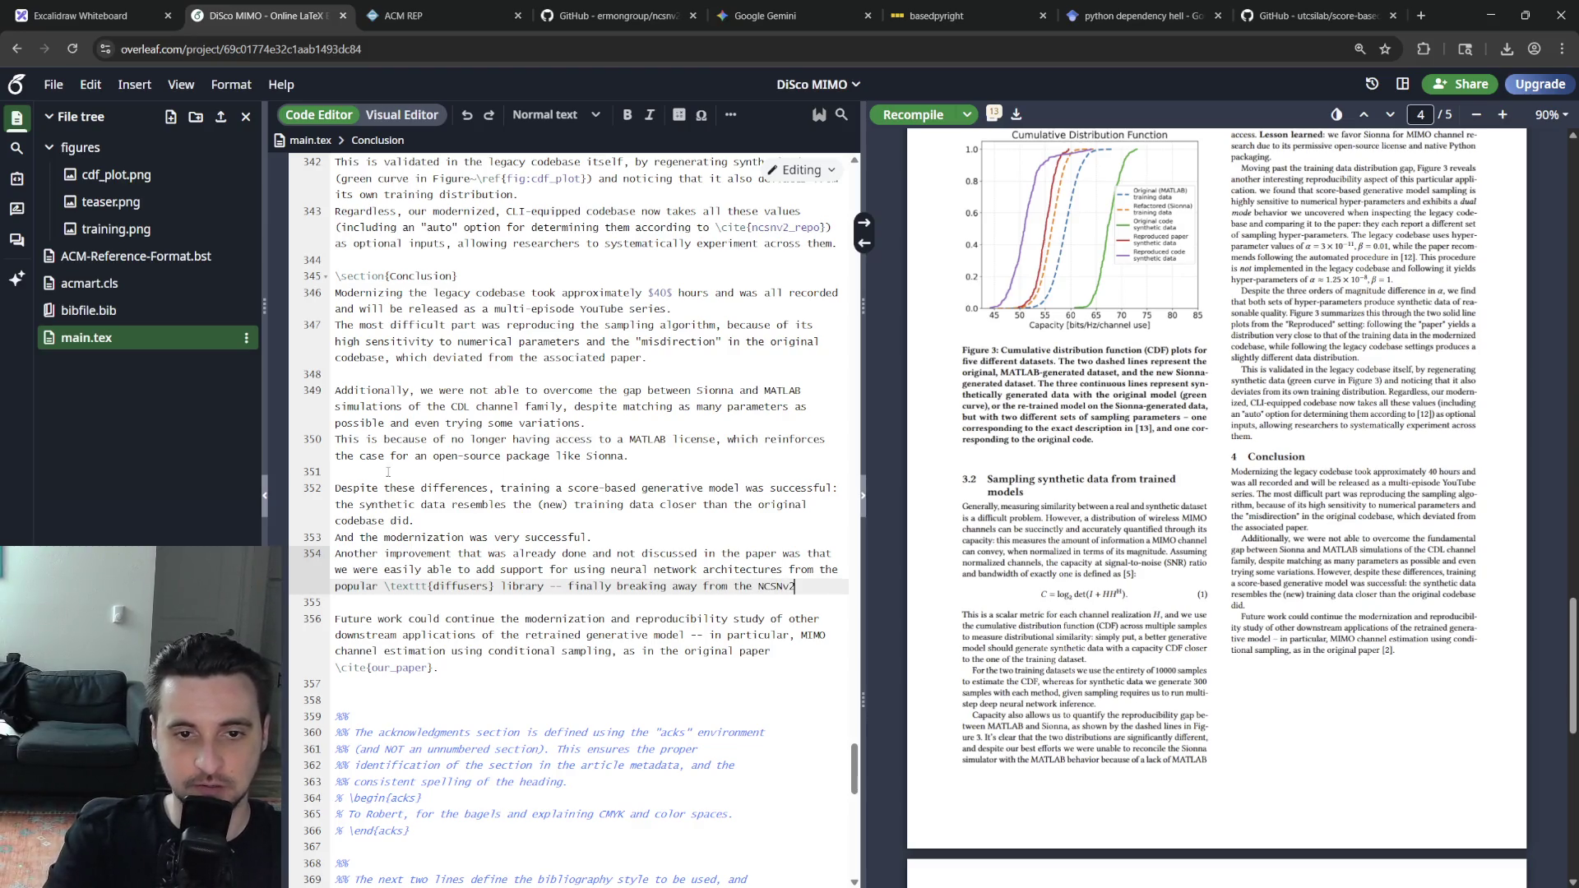
type(" architecture")
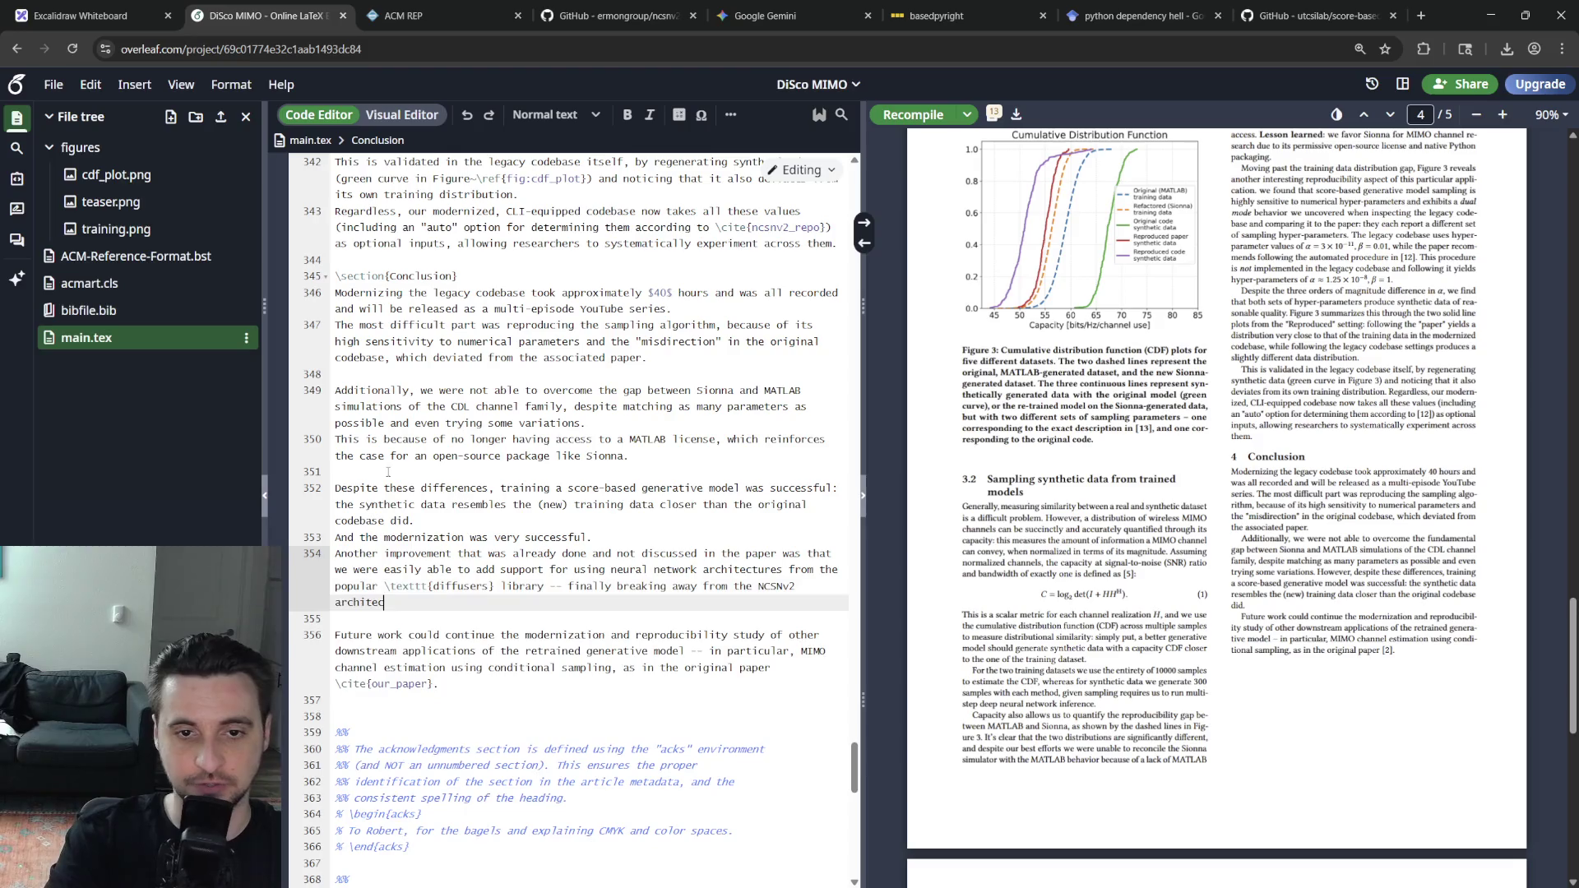
type(".")
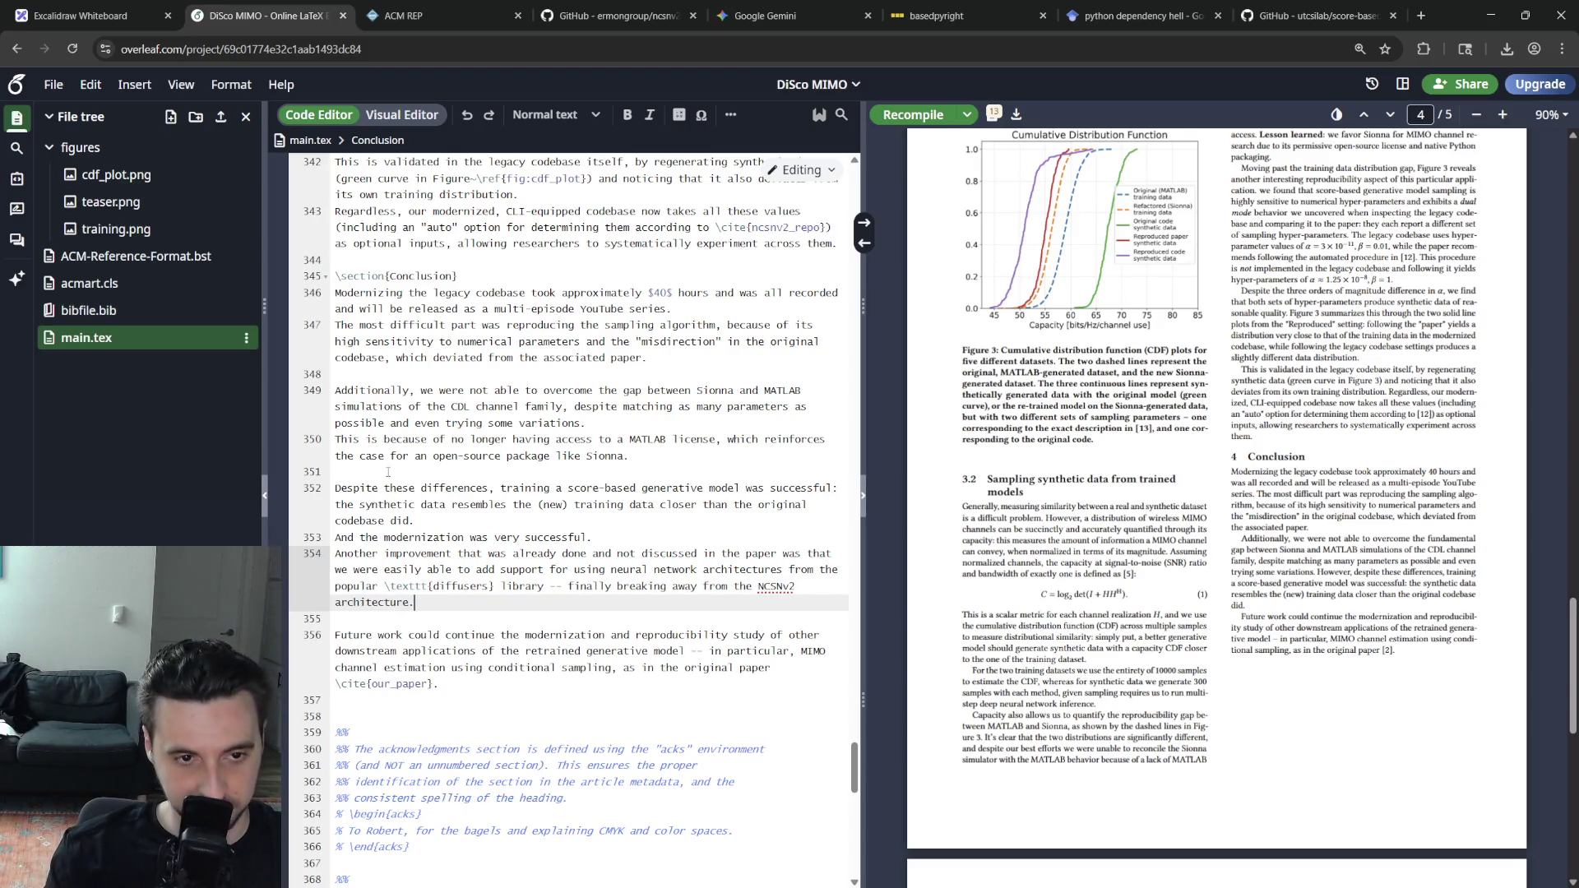
key("Down")
key("Down")
key("Down")
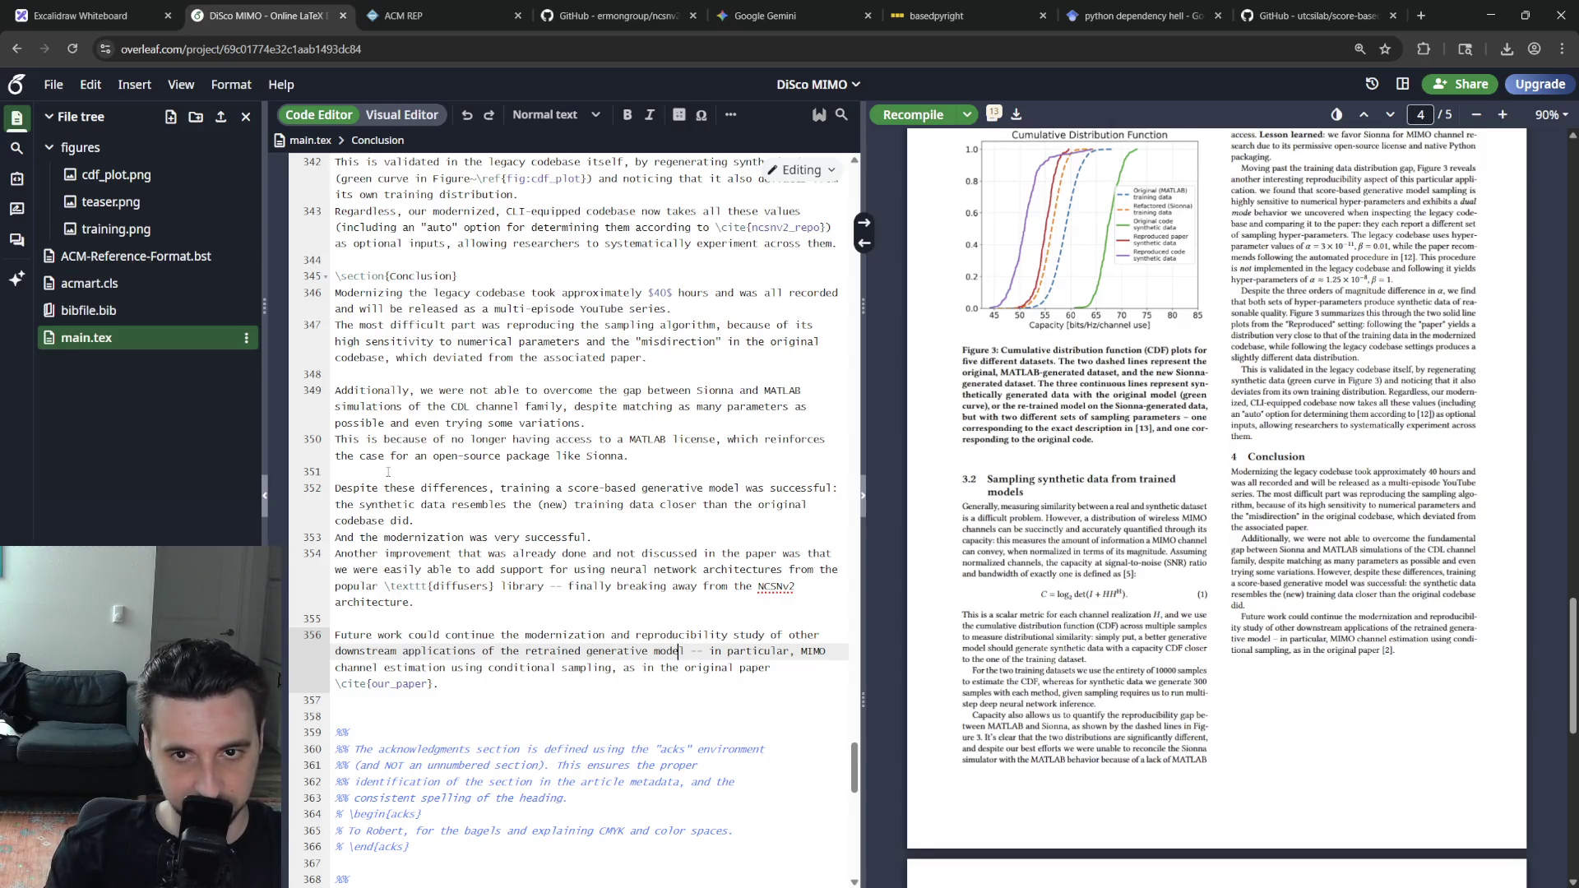
Reword line 356 so future work calls for better architectures and hyper-parameters for score-based generative models, then recompile
key("Up")
key("Up")
key("Up")
key("Down")
key("Down")
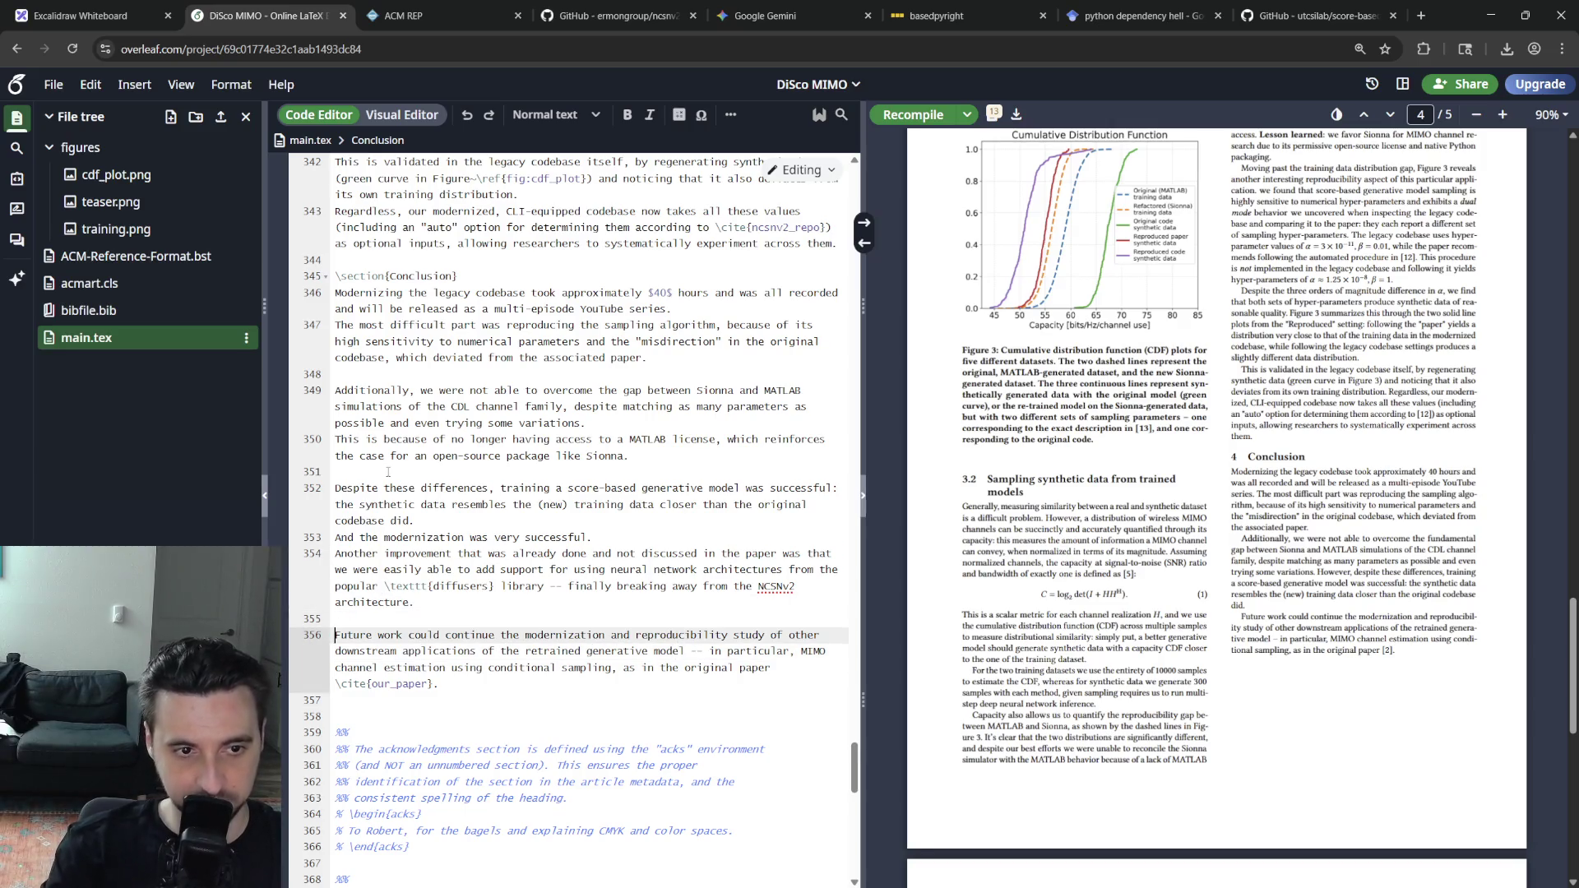
type("This enables")
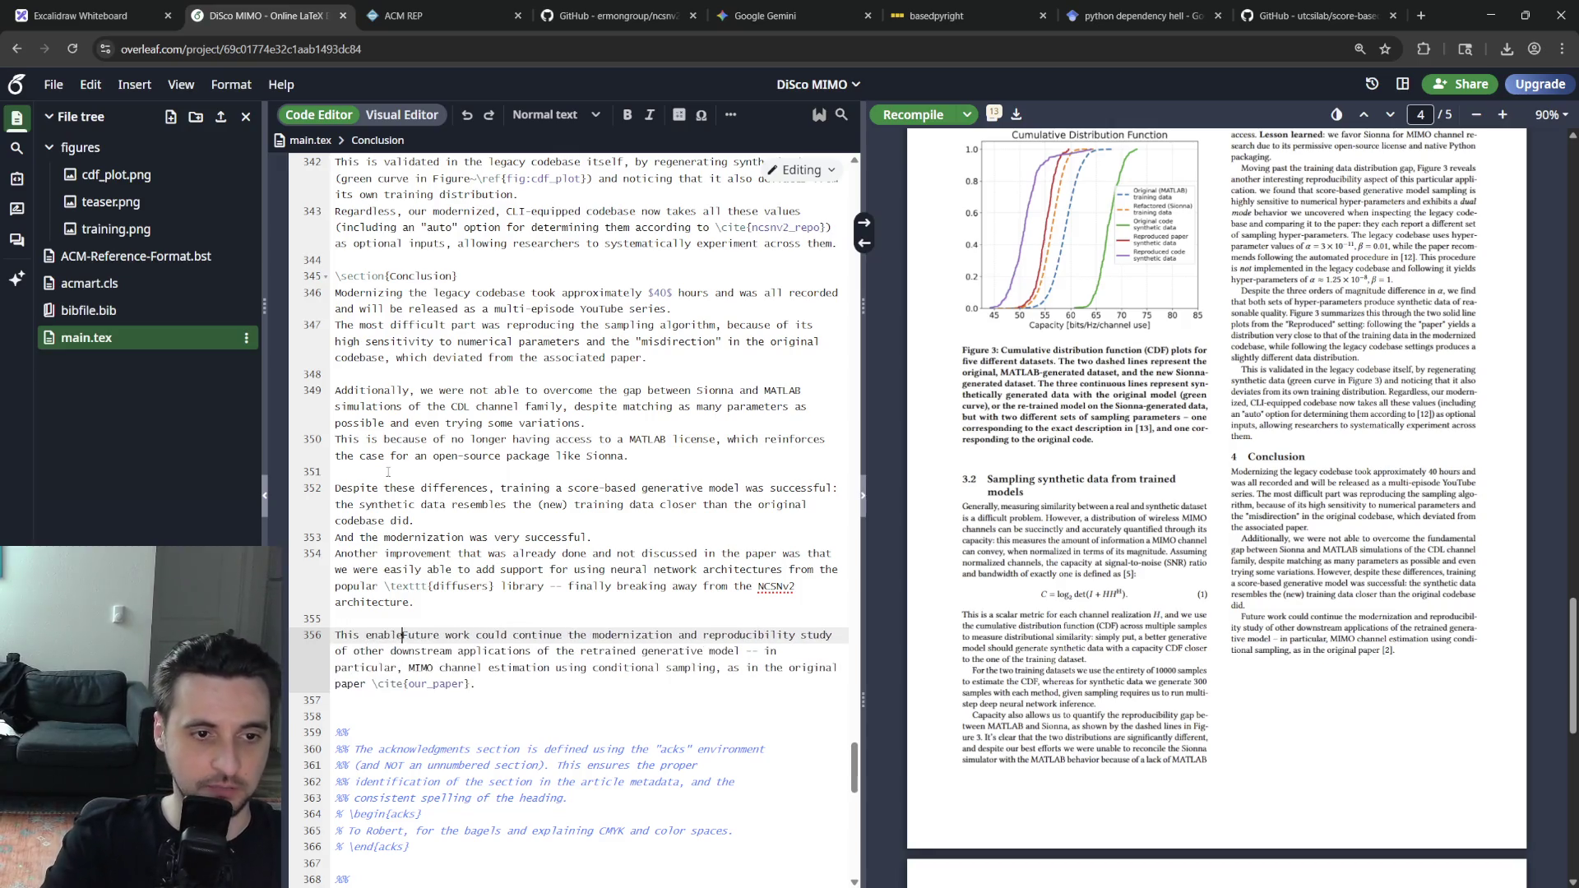
key("Delete")
type("f")
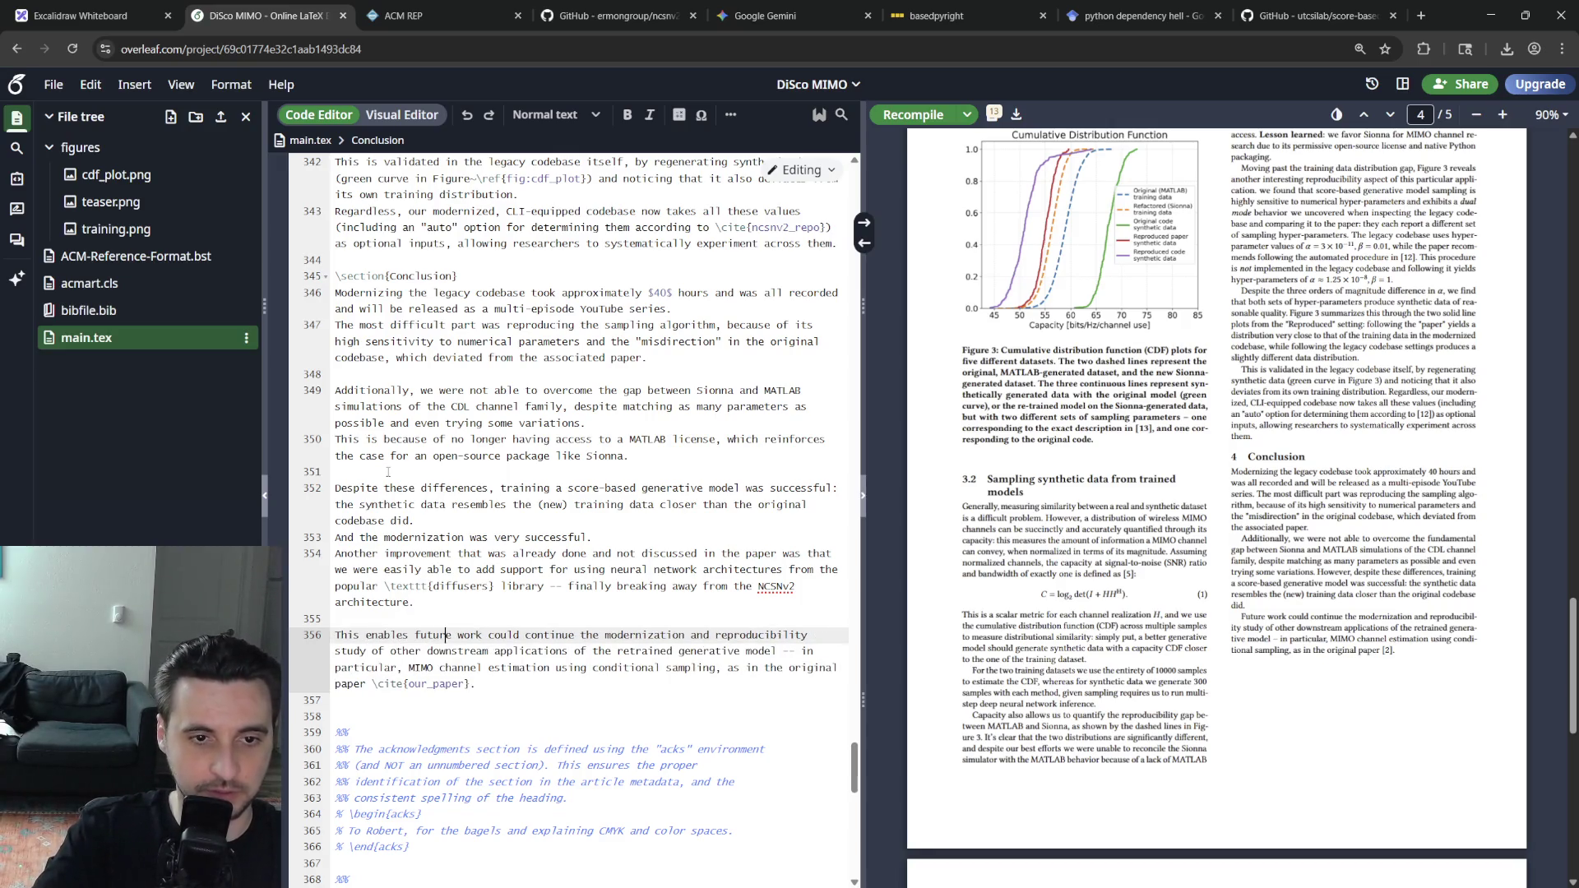
key("ctrl+shift+Right")
key("ctrl+shift+Right")
key("ctrl+shift+Right")
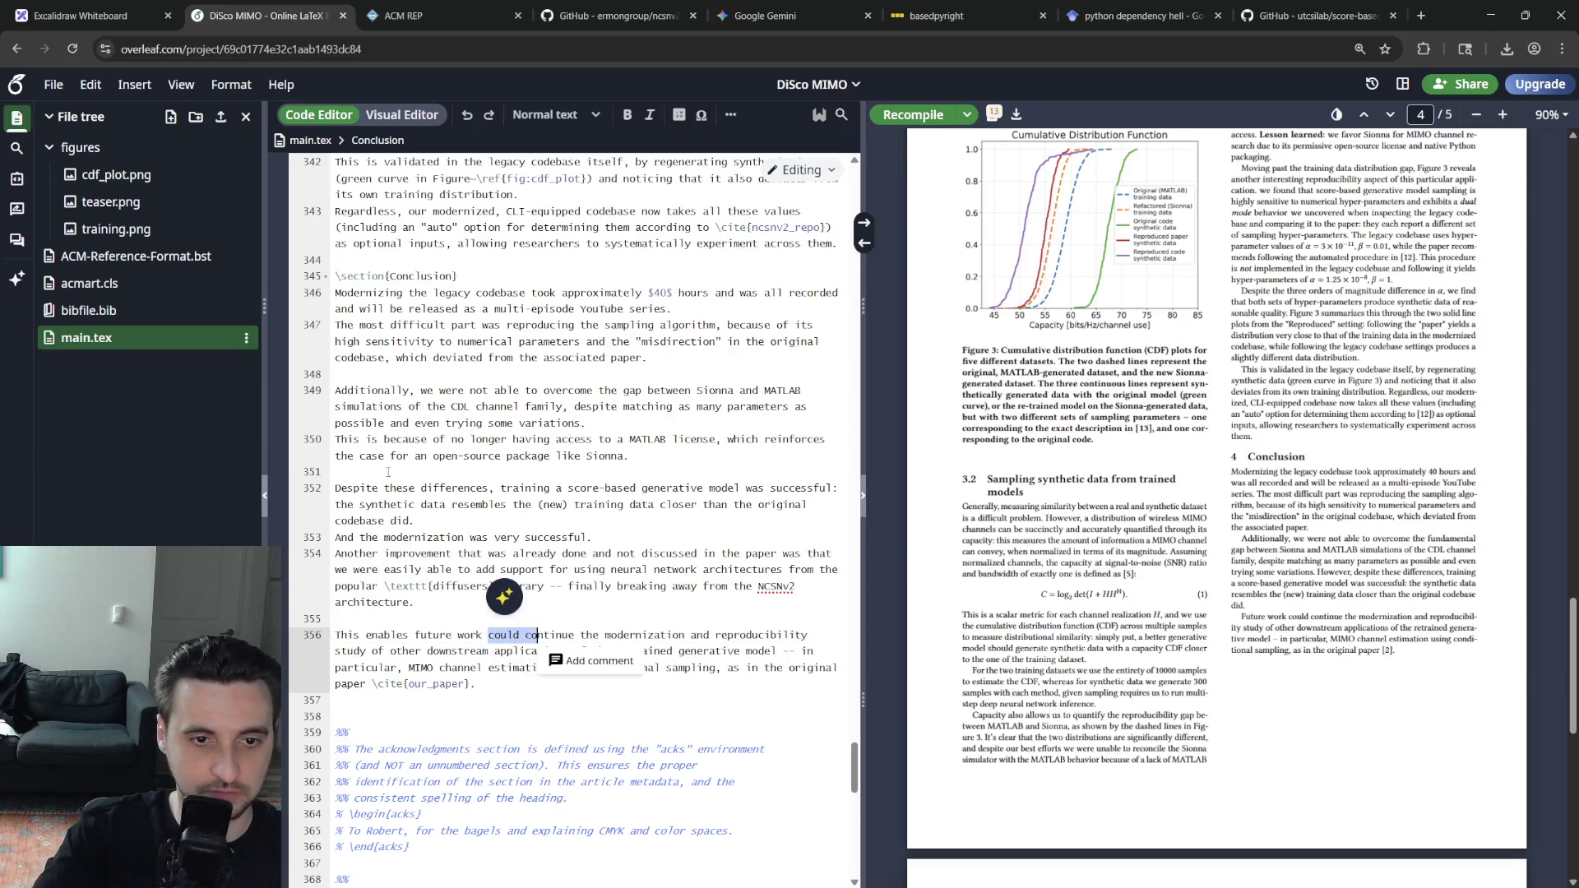
key("ctrl+shift+Right")
key("ctrl+shift+Right")
key("ctrl+shift+Right")
key("ctrl+shift+Right")
key("ctrl+shift+Right")
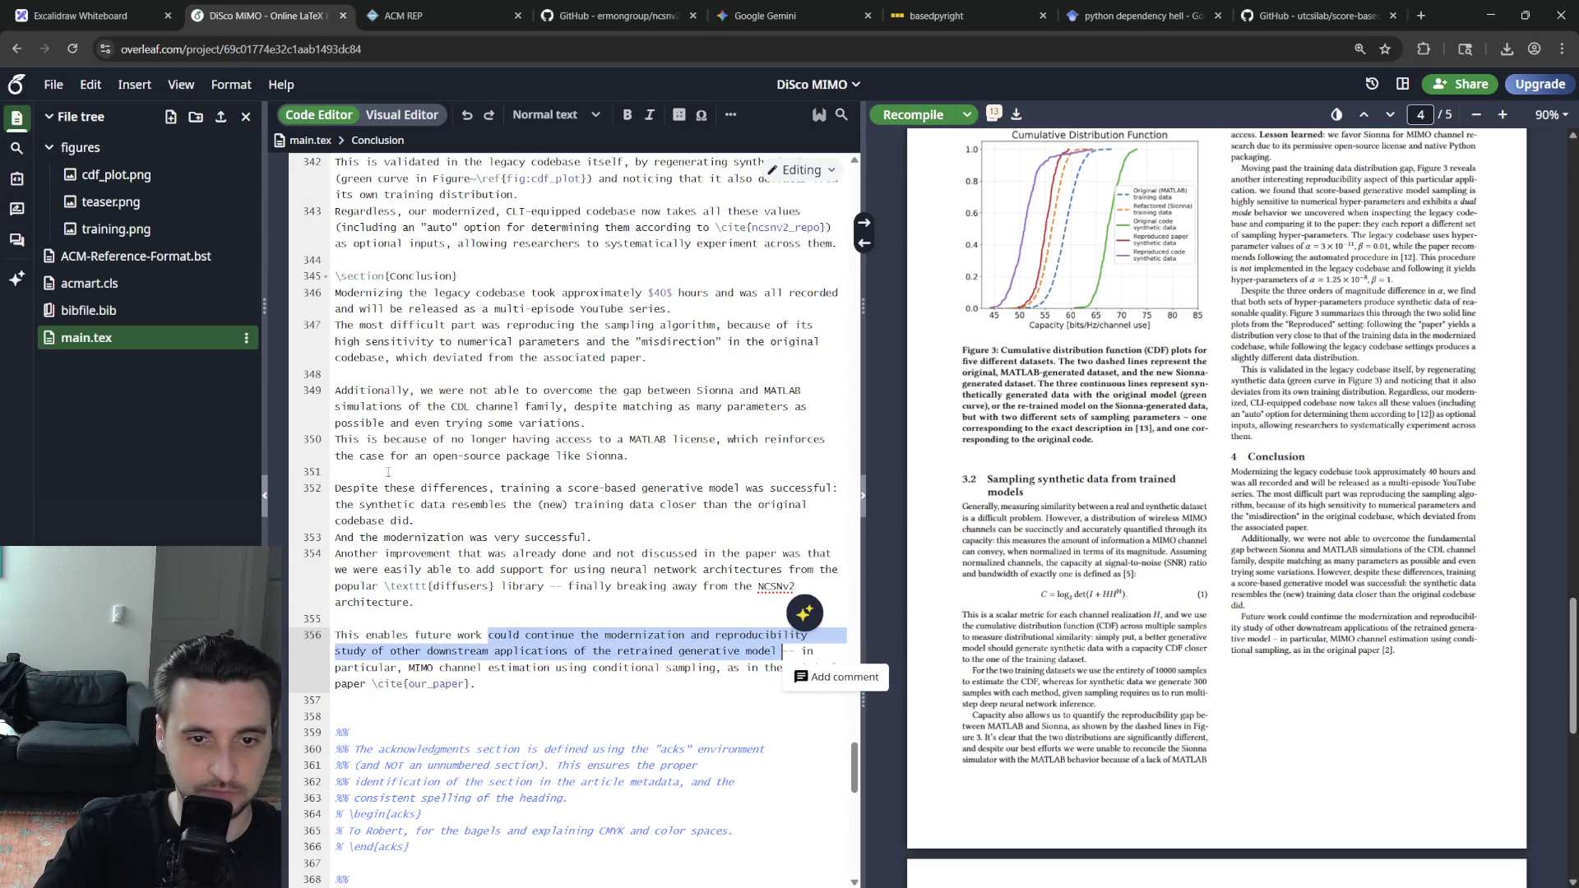
type("tpo")
key("BackSpace")
key("BackSpace")
type("o research bette")
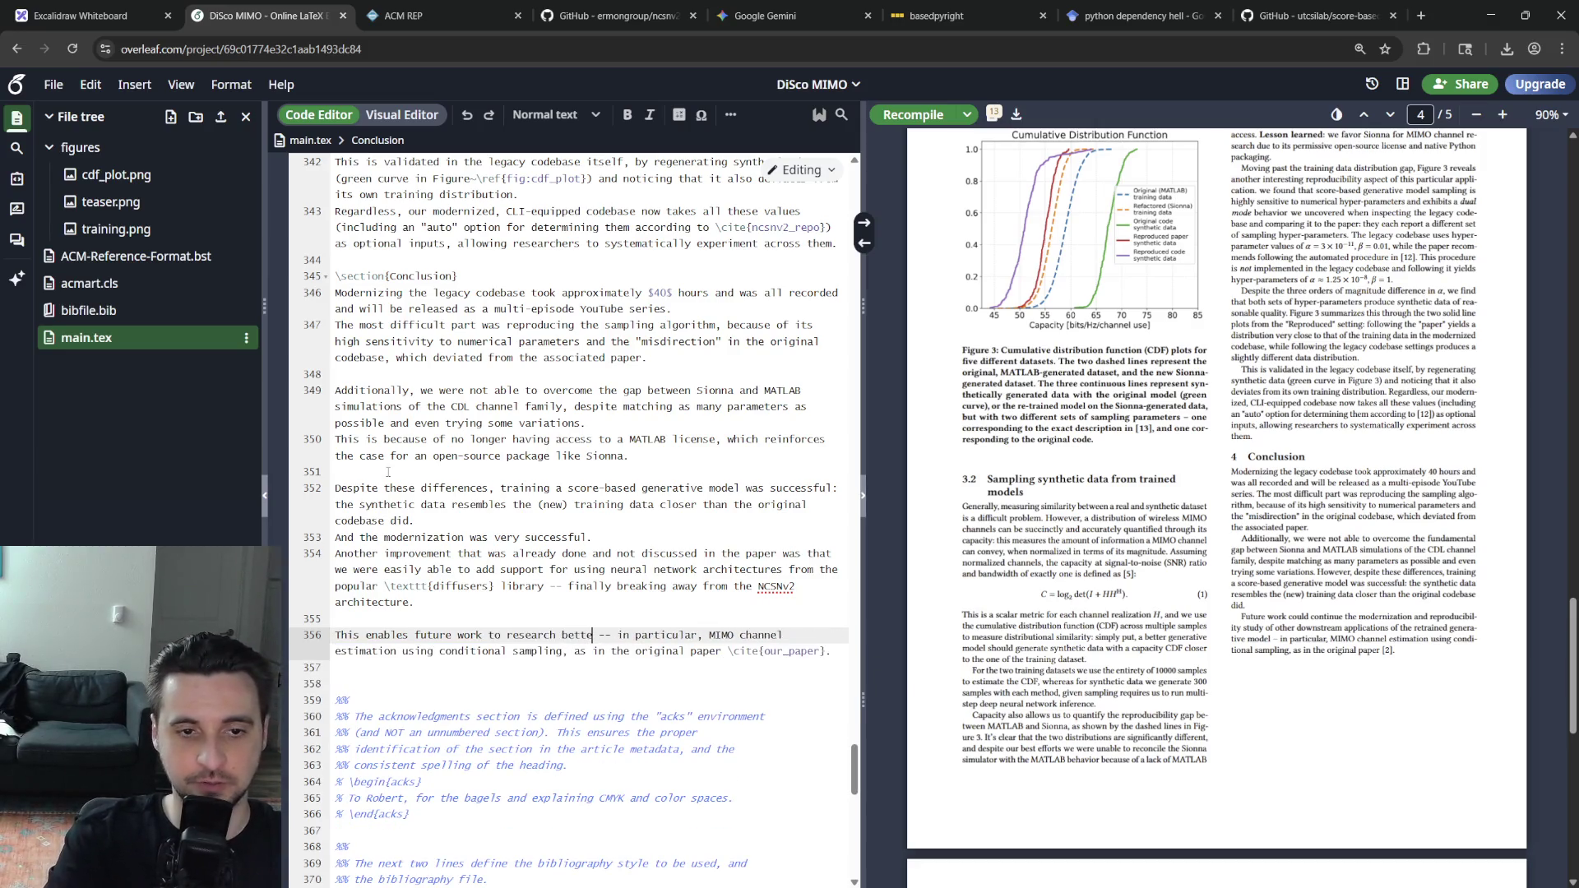
type("itectas an")
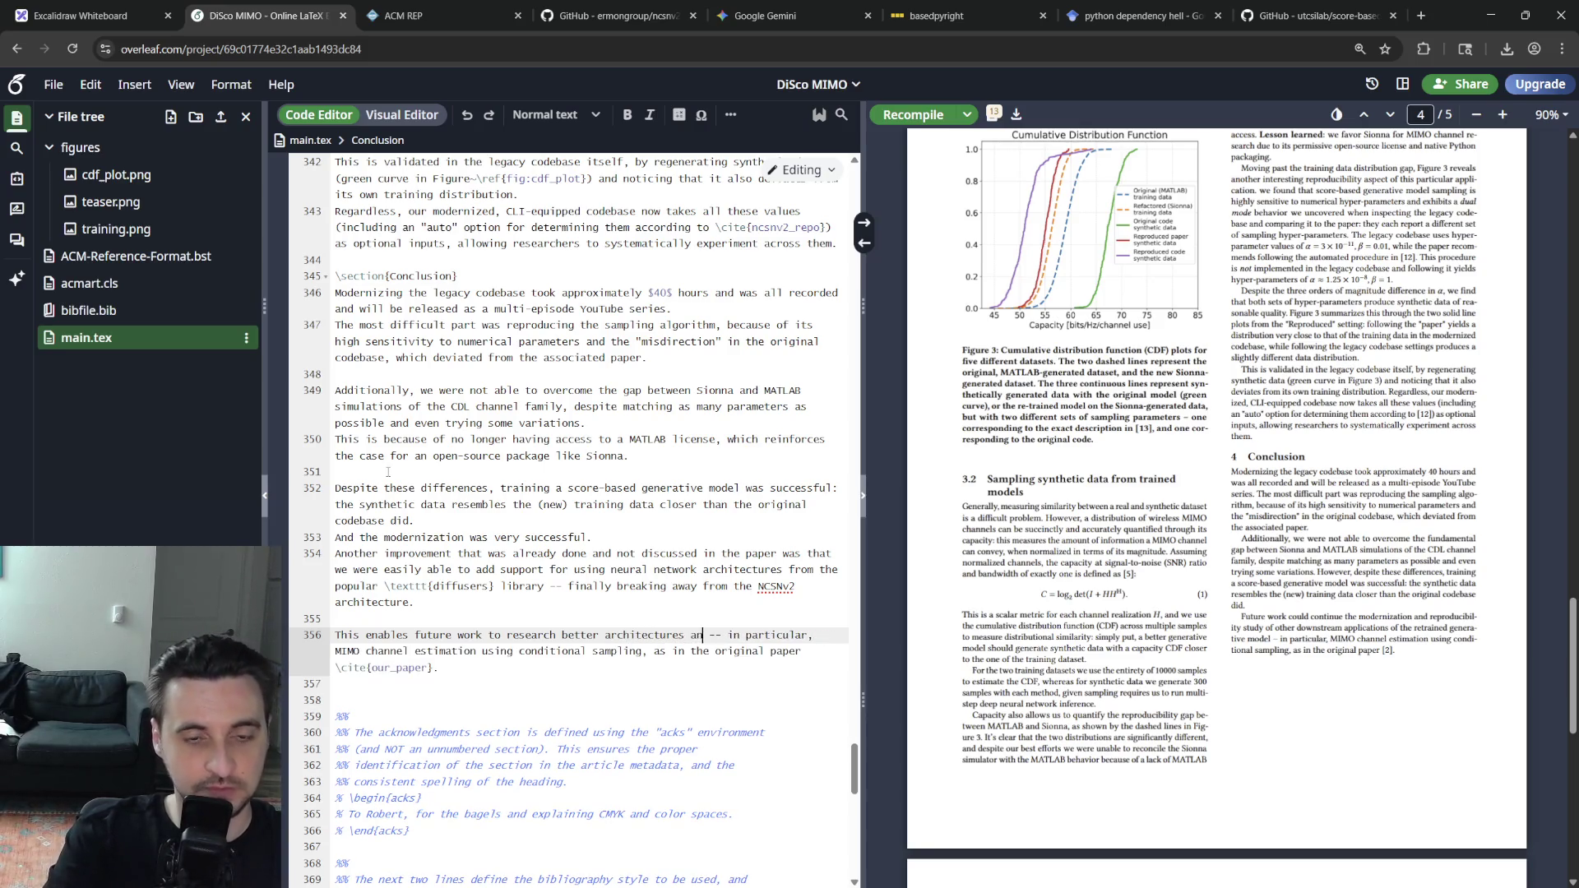
type("per-paramte")
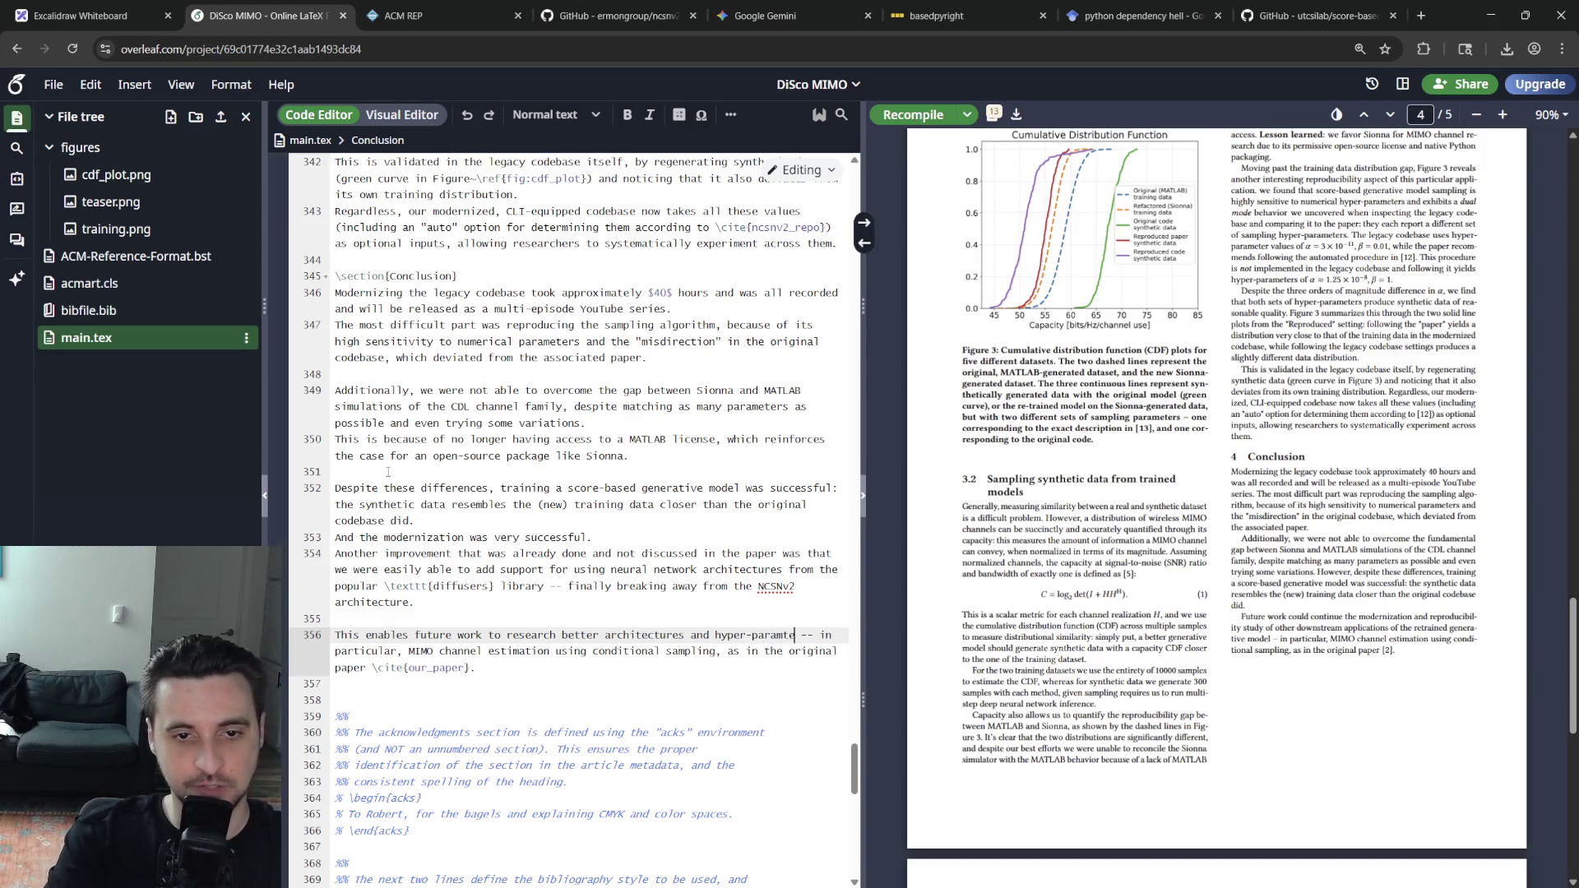
type("rs for downstream applications of score-based generative models")
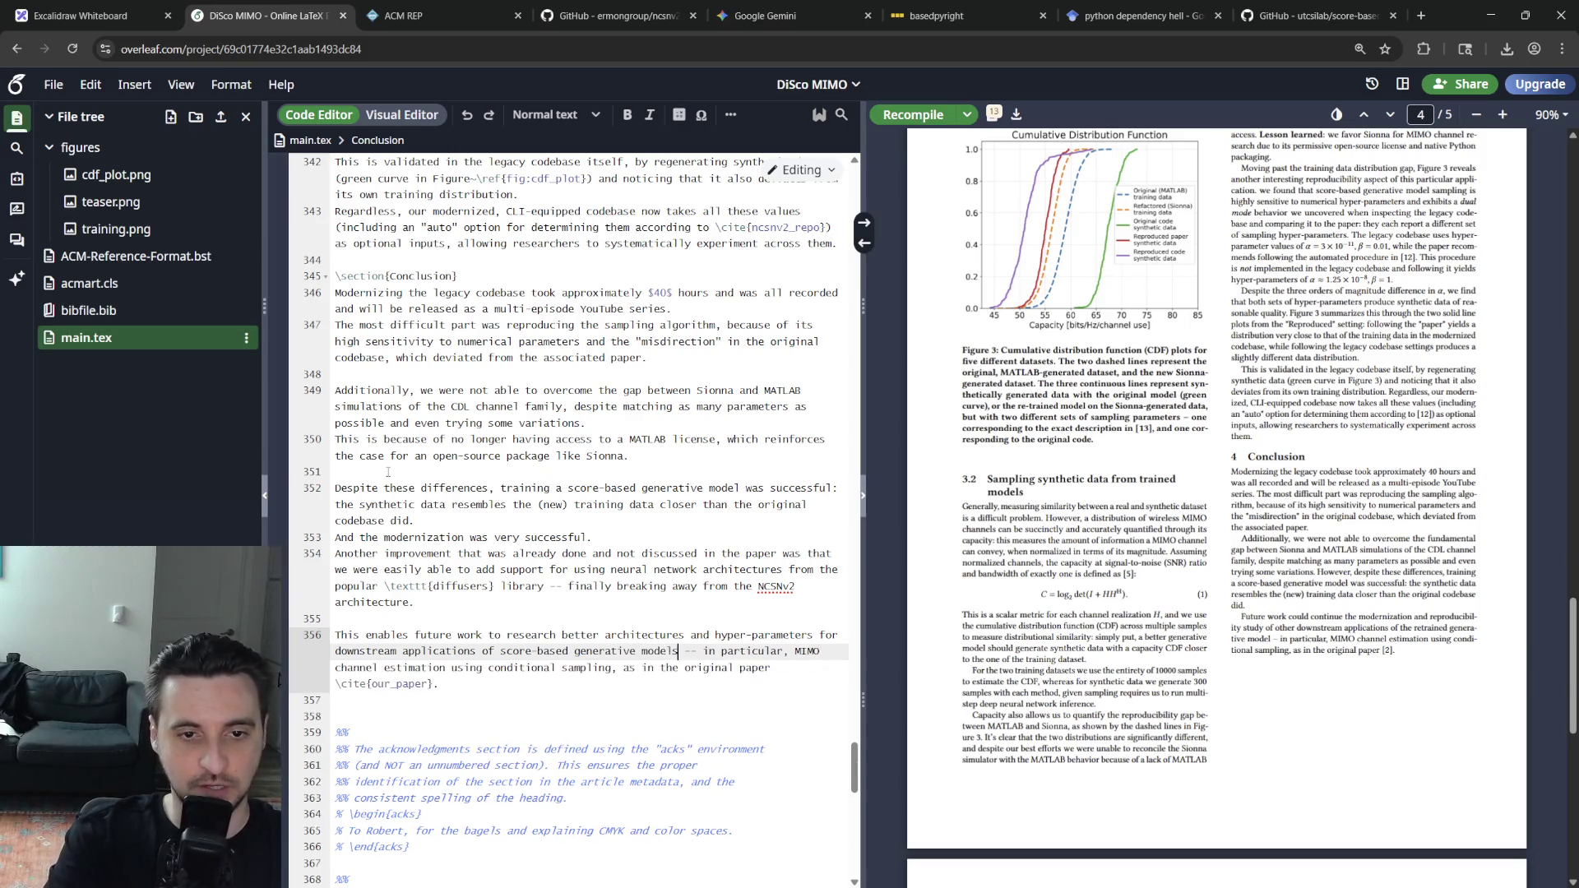
key("Up")
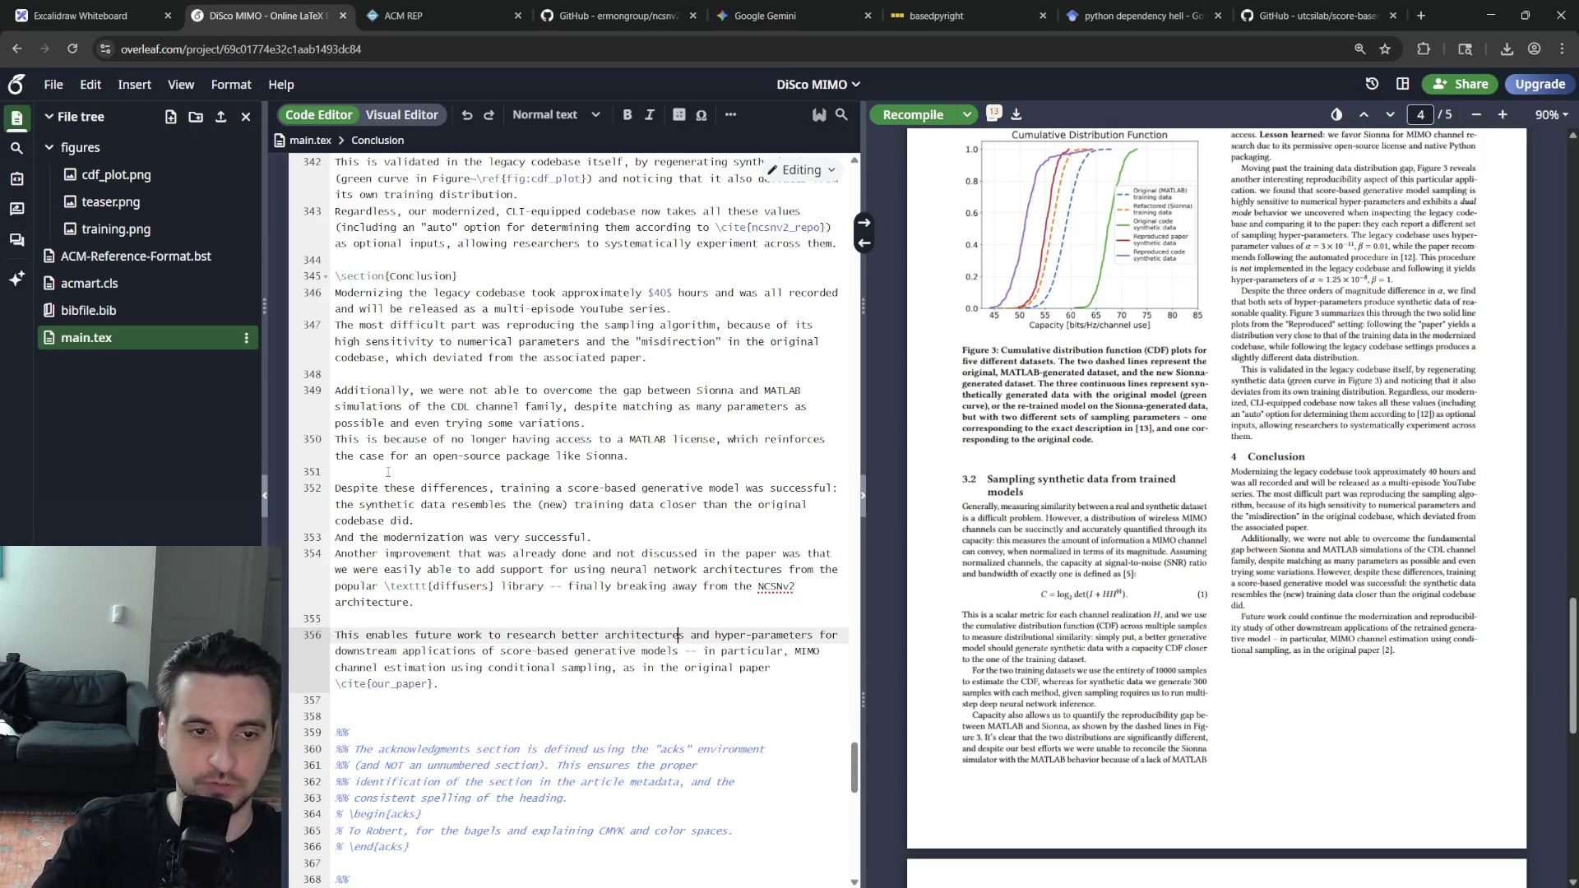
key("Up")
key("Up")
key("Down")
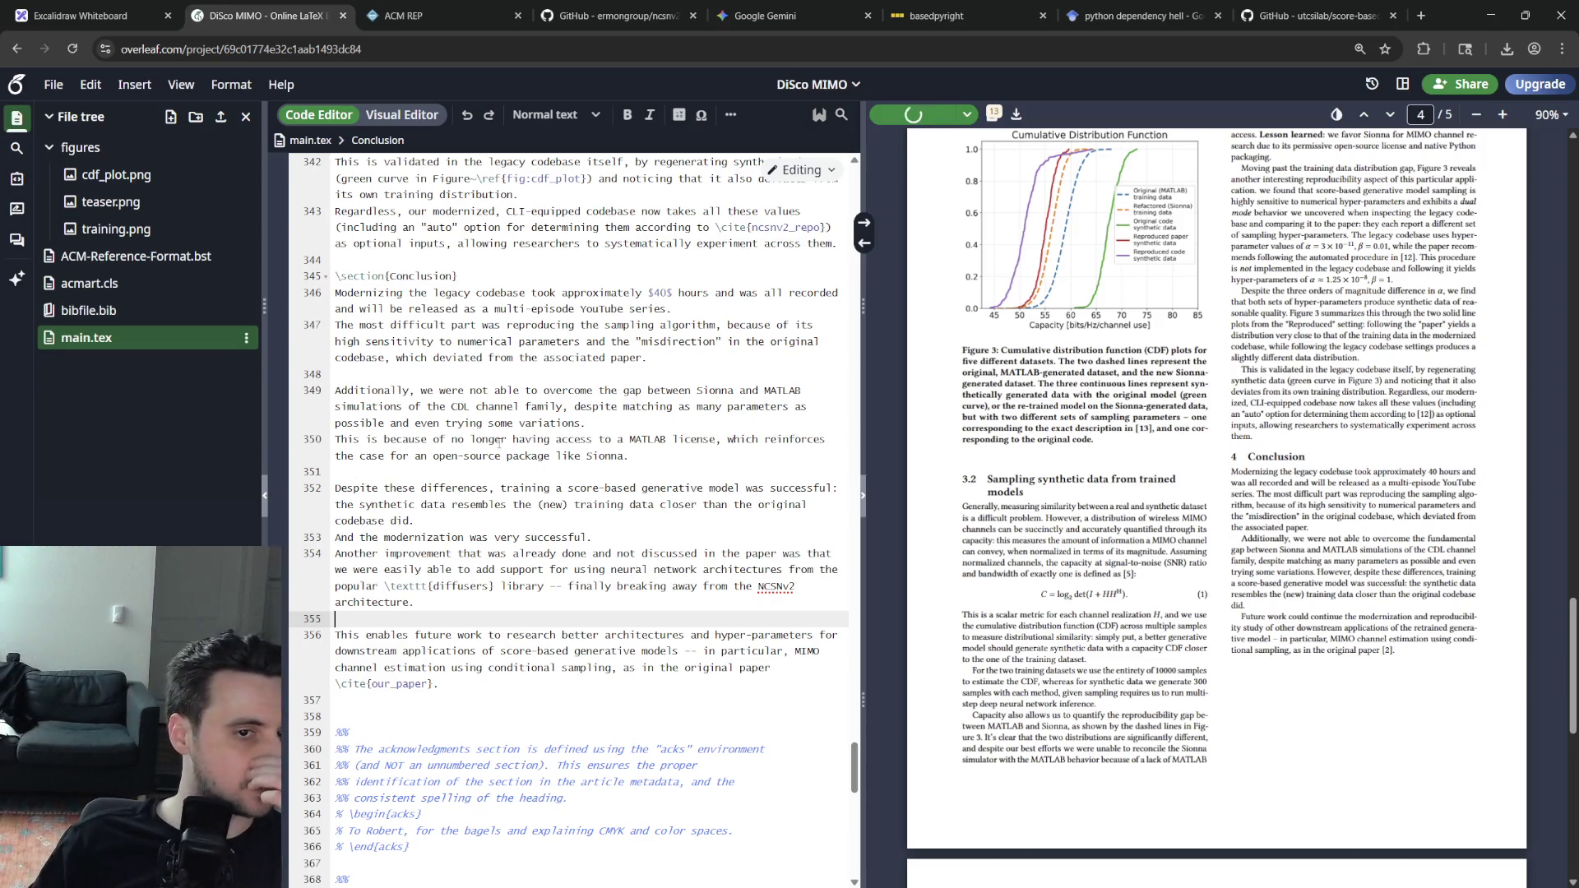
Check the recompiled conclusion and references page, then switch to bibfile.bib
left_click(491, 388)
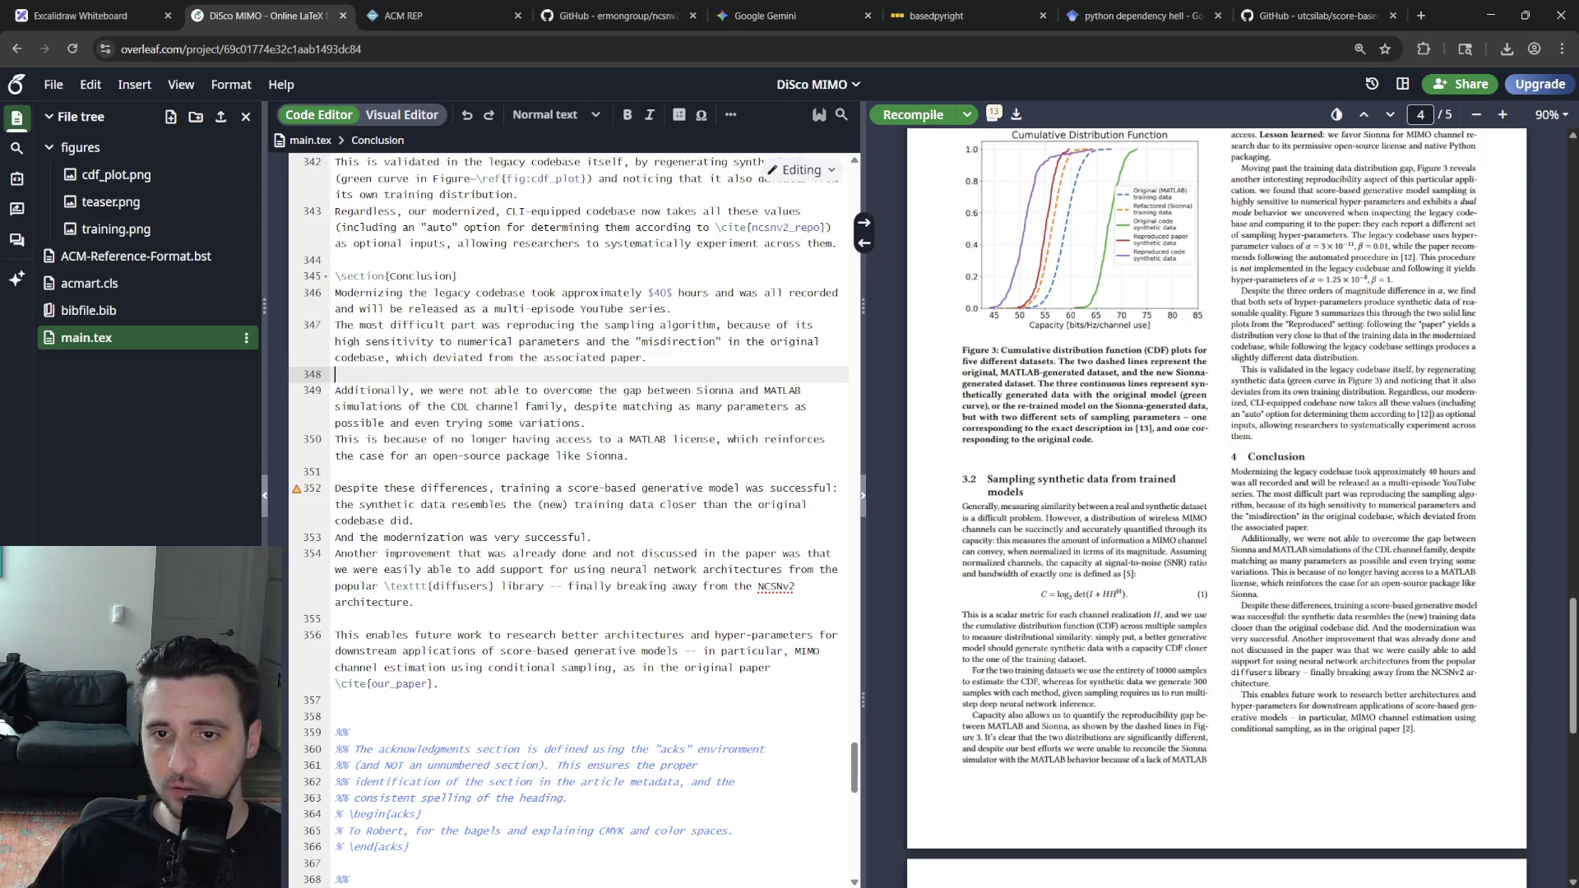
scroll(1234, 610, "down", 1)
scroll(1209, 623, "down", 1)
scroll(1188, 635, "down", 1)
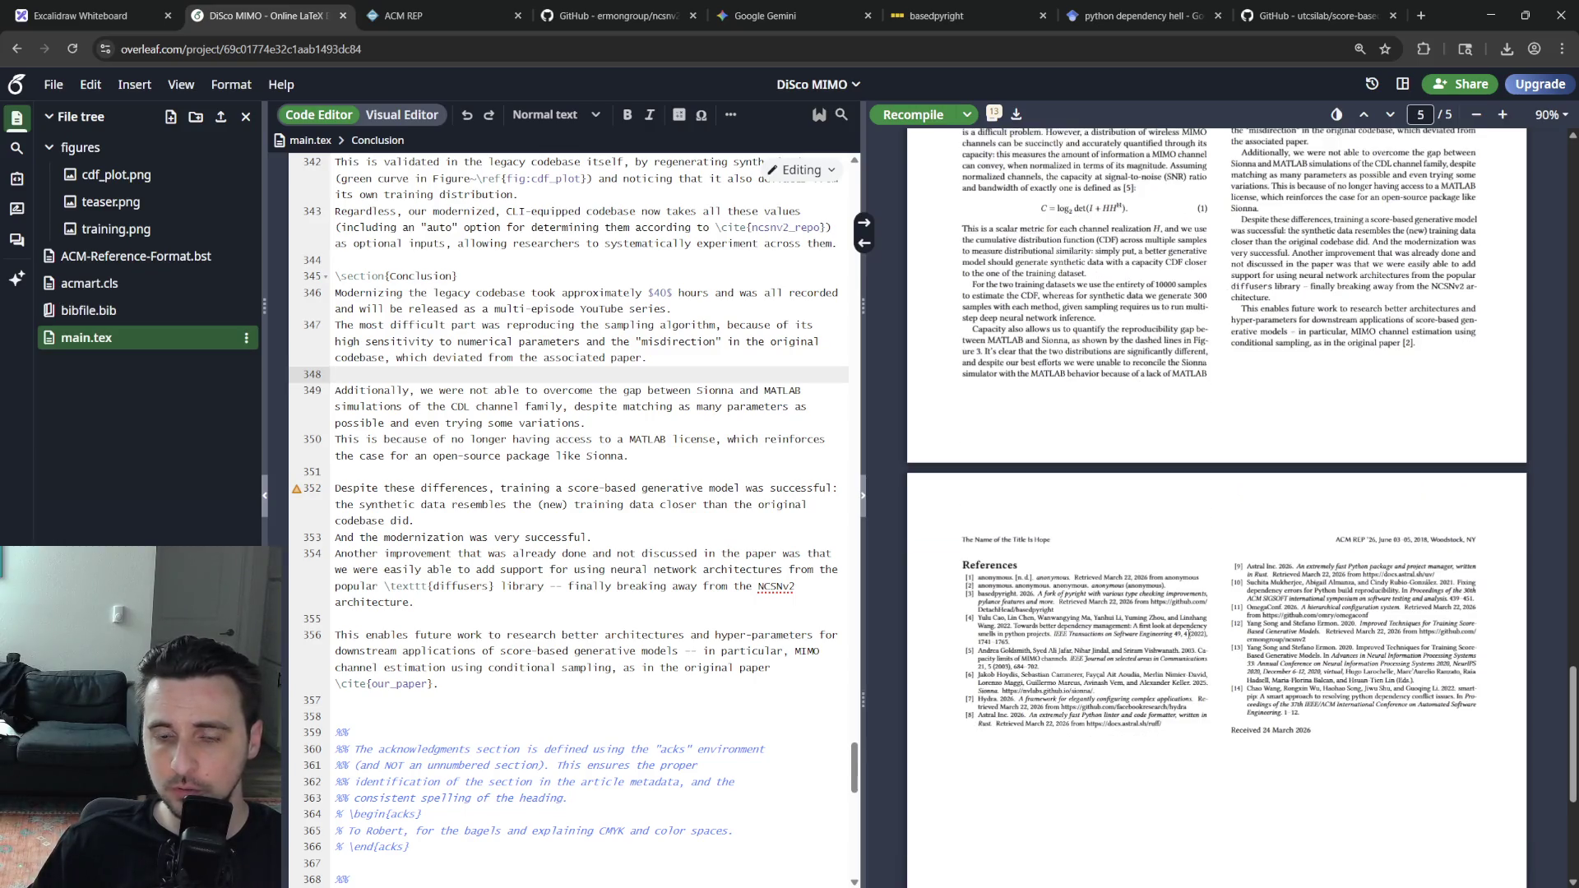
left_click(87, 310)
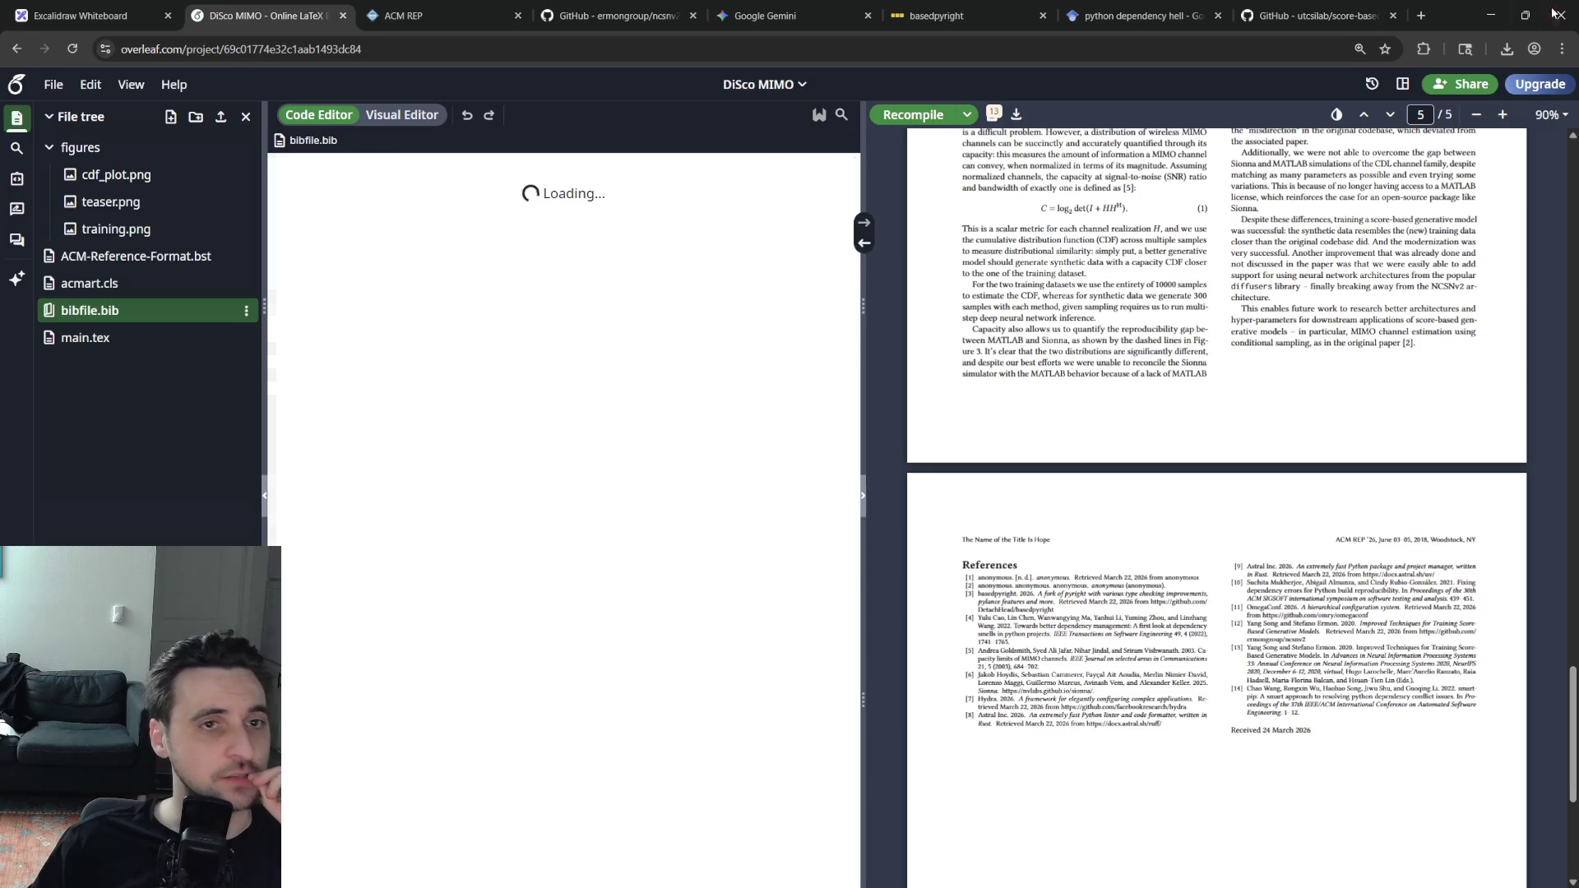
Search the web for 'diffusers' in a new Chrome tab
left_click(1423, 16)
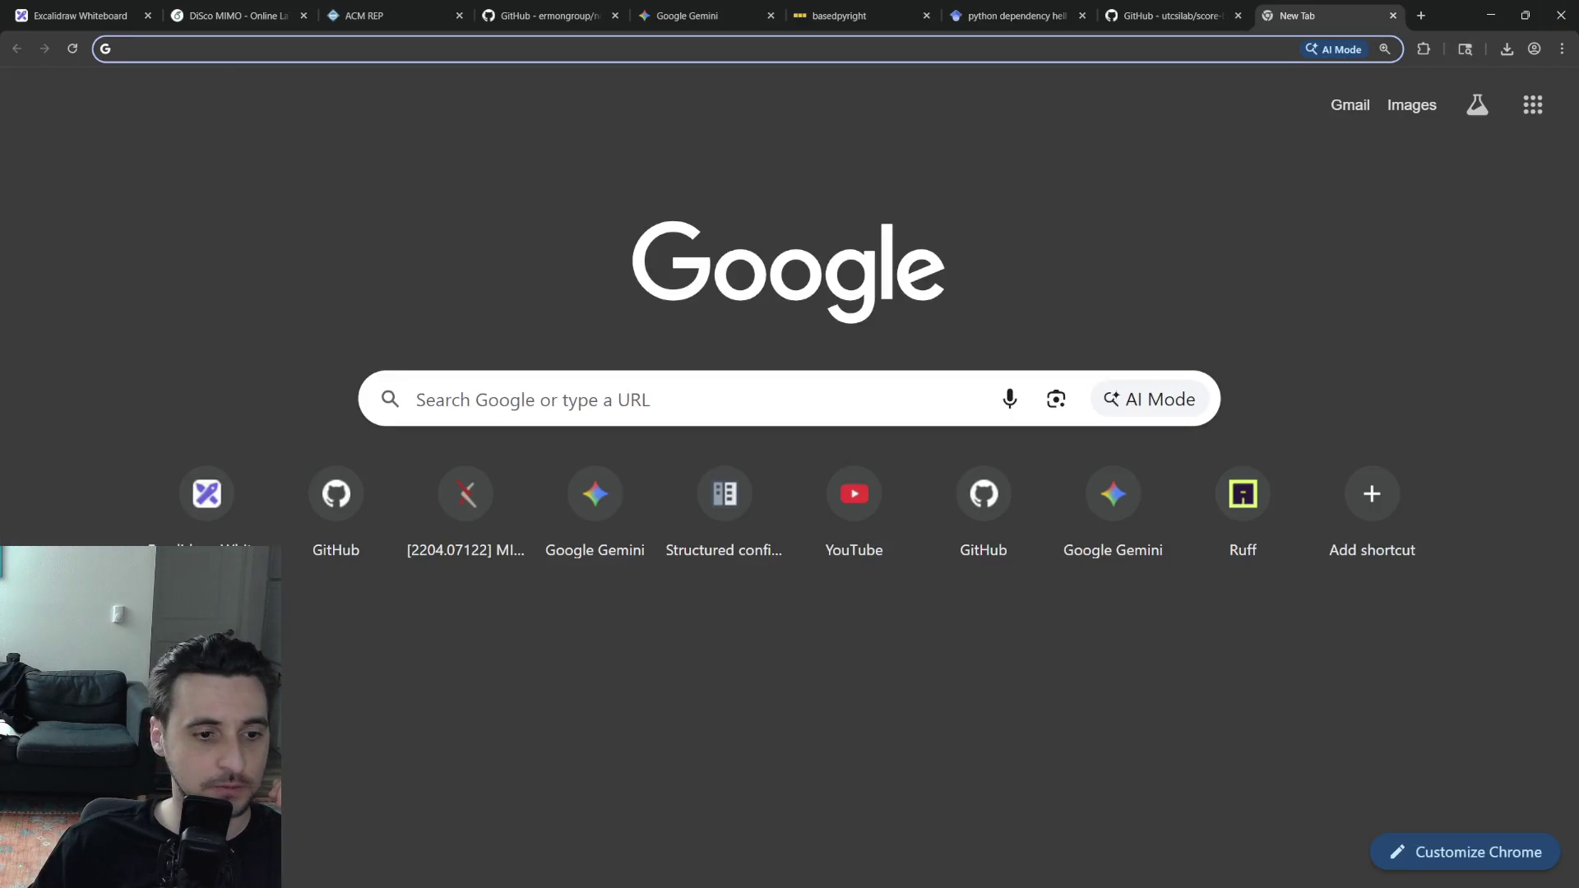
key("alt+Tab")
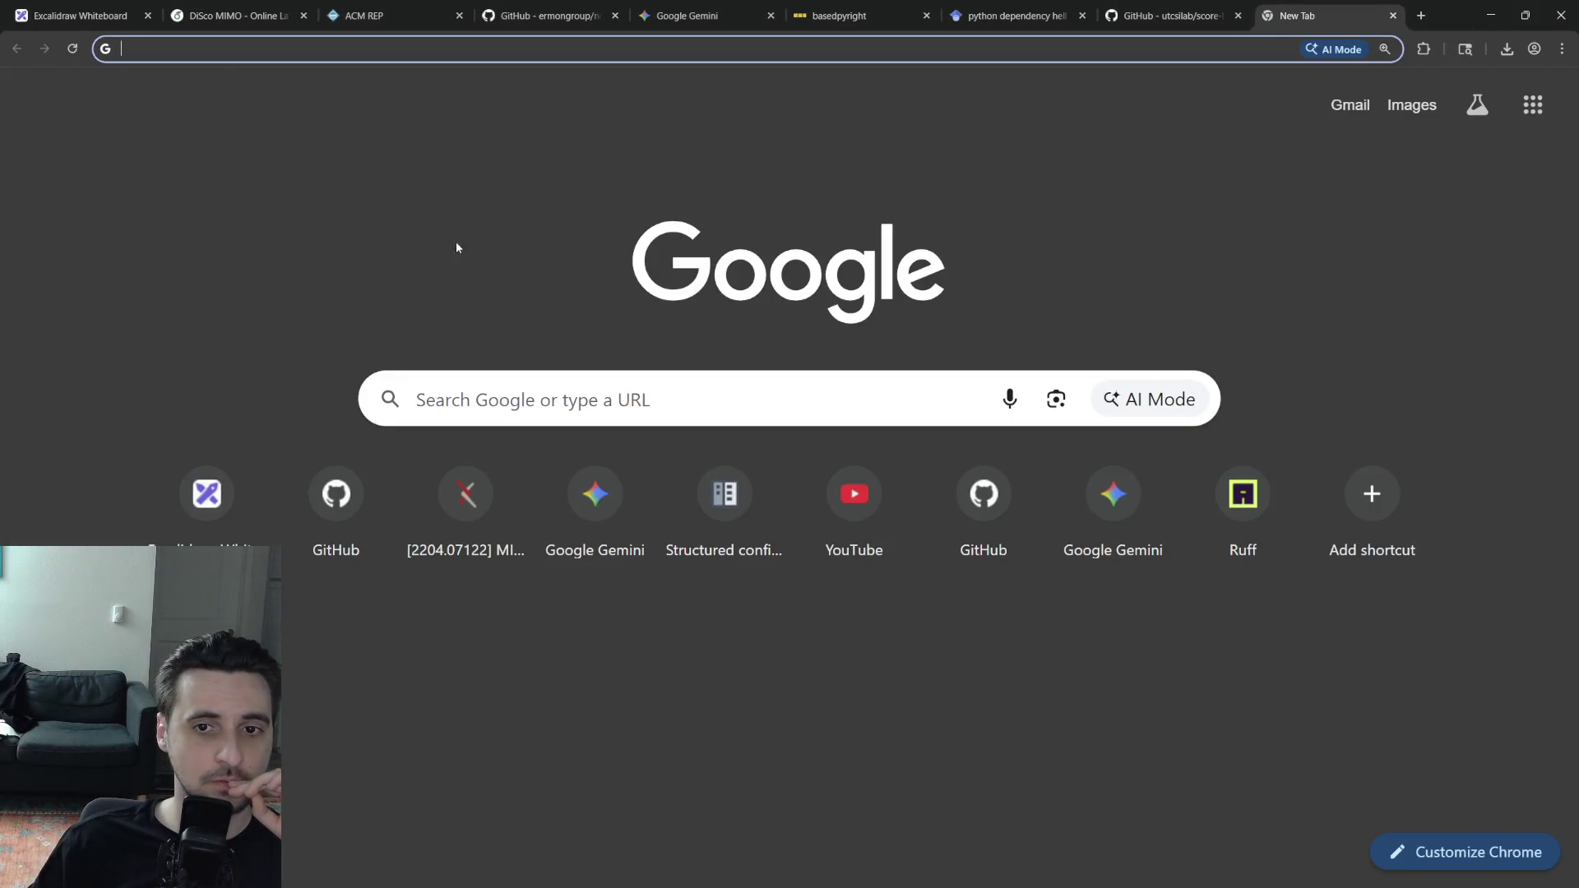
left_click(304, 48)
key("alt+Tab")
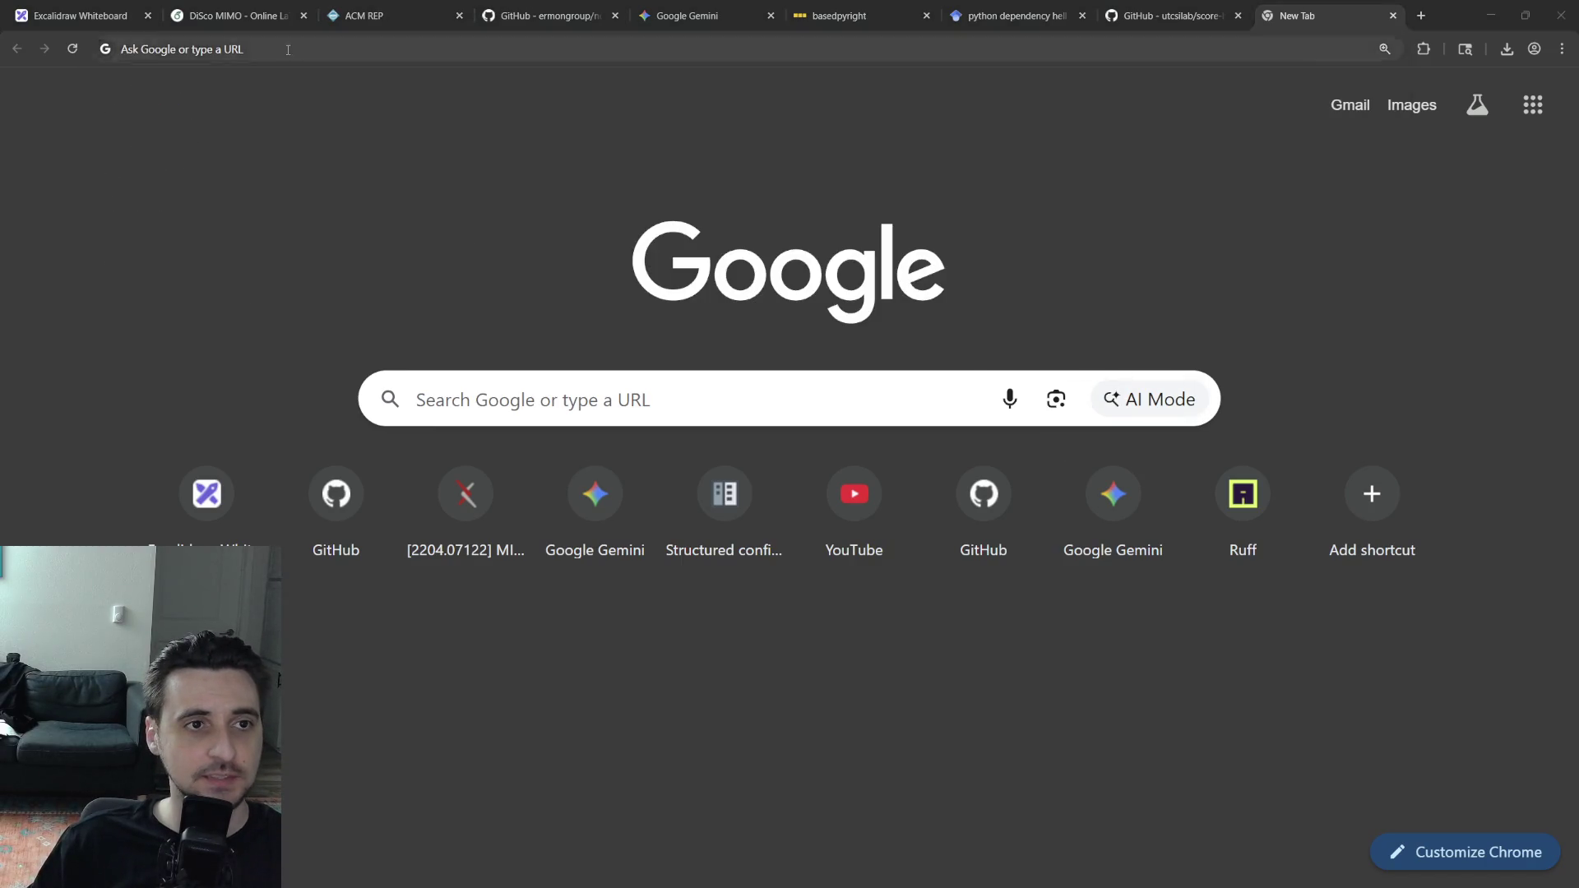
left_click(321, 48)
type("diffusers")
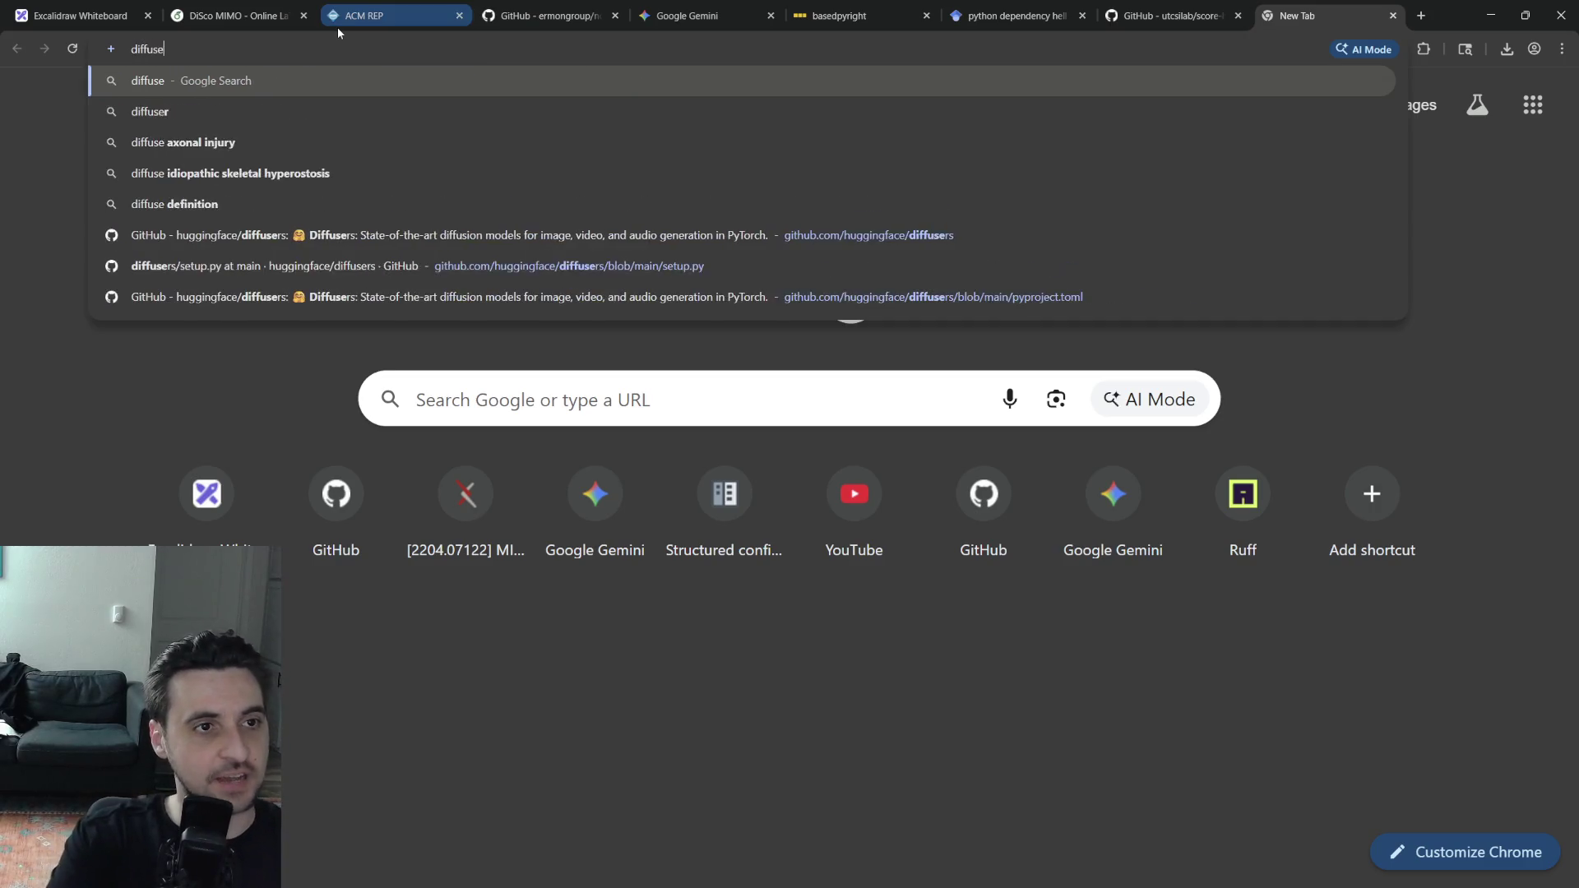
key("Return")
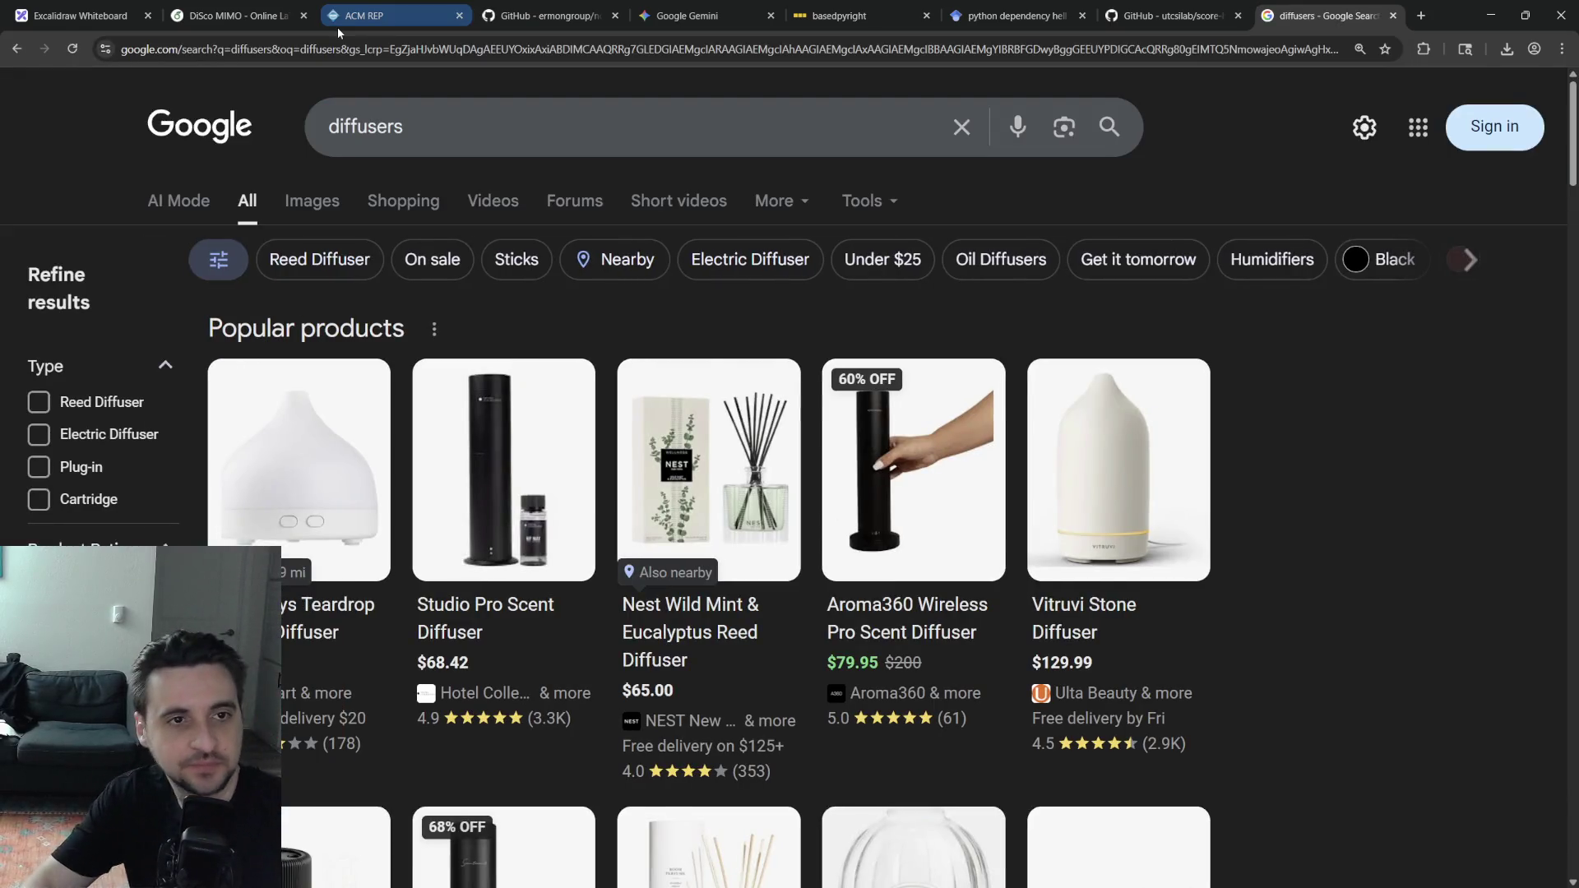
Search again for 'diffusers library' and open the huggingface/diffusers GitHub repository
key("ctrl+w")
key("ctrl+t")
type("diffusers")
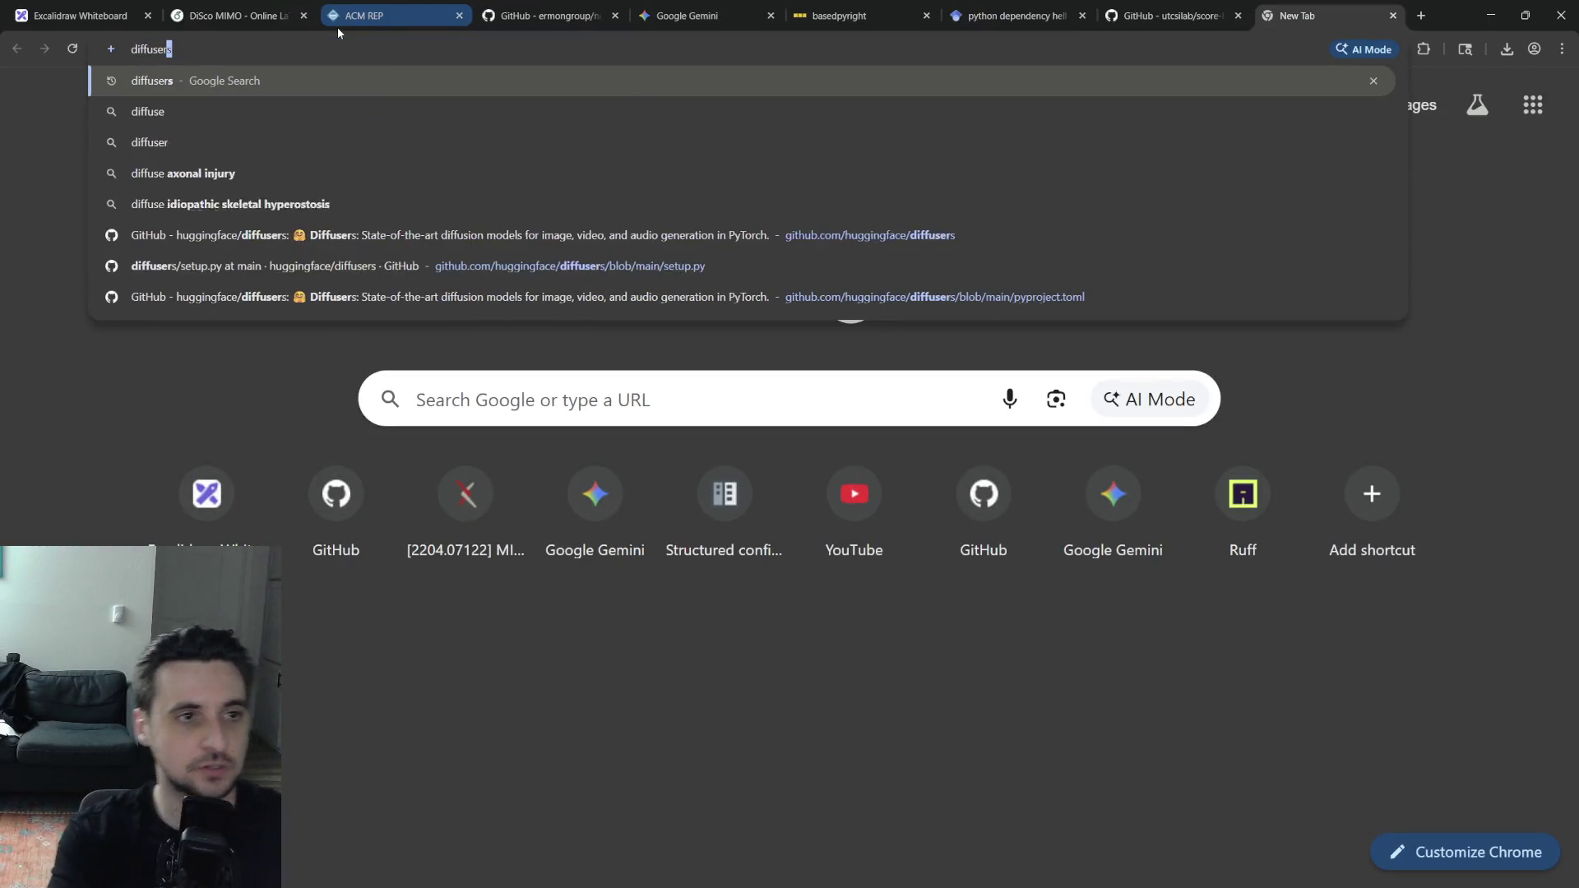
type(" li")
key("Return")
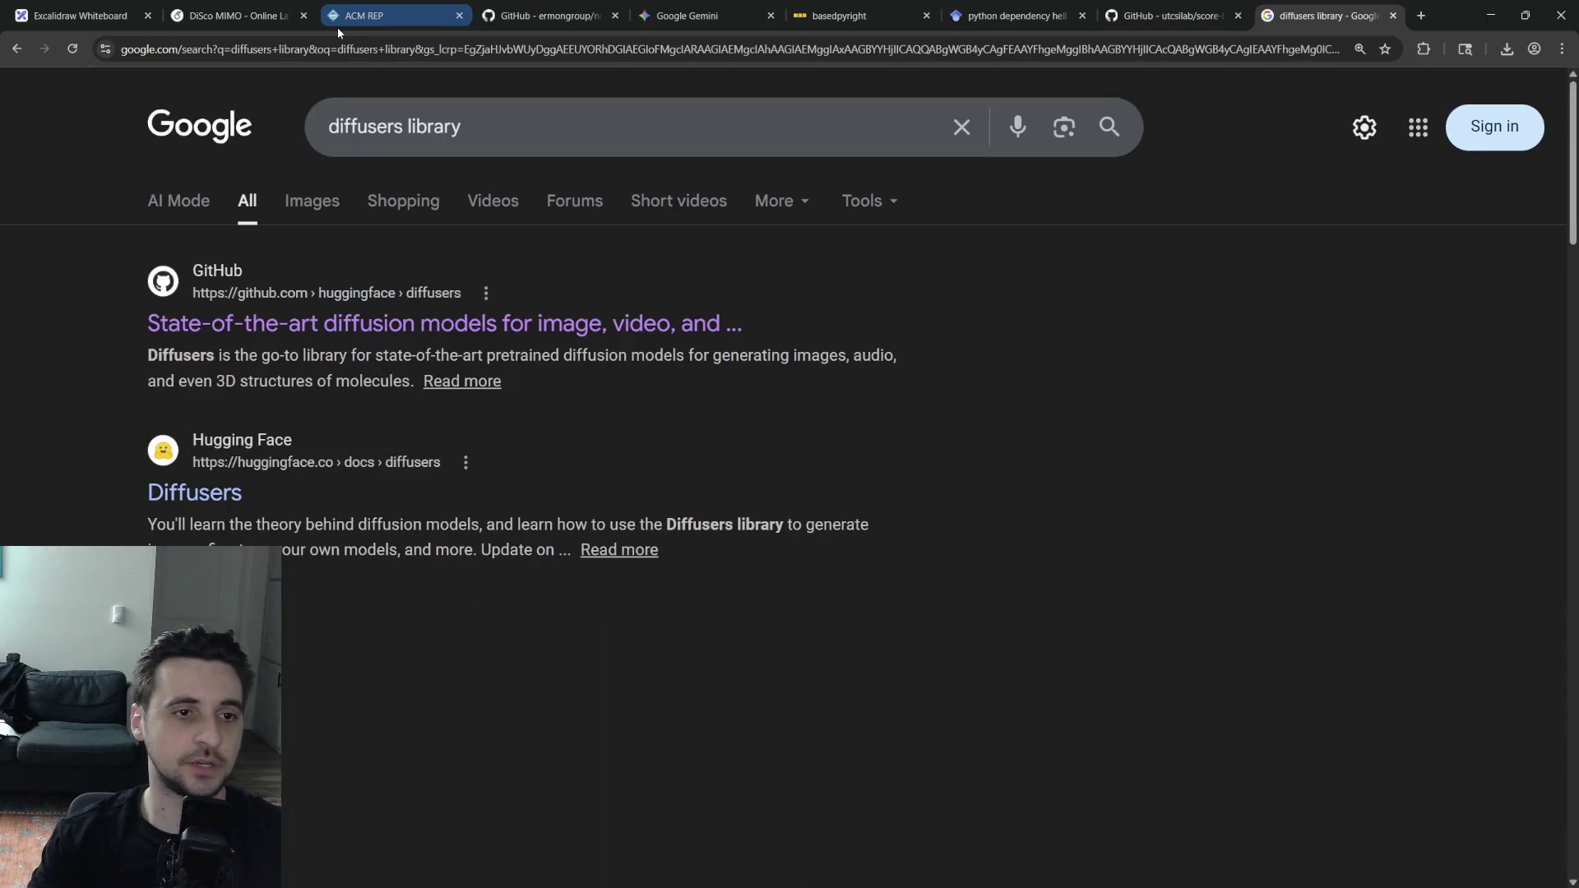
left_click(481, 224)
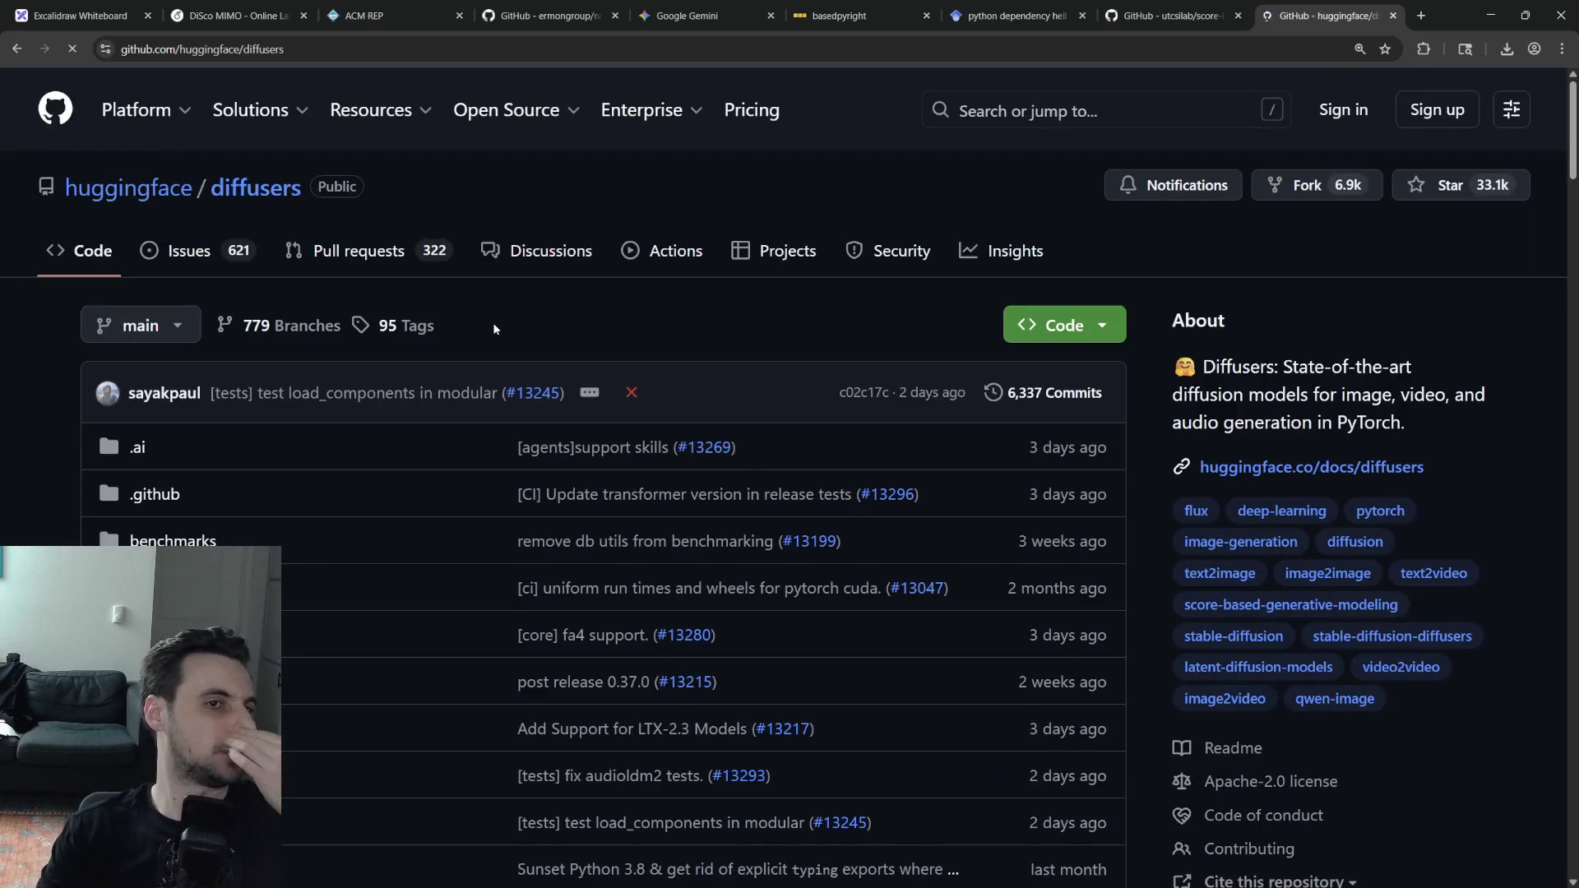
scroll(492, 322, "down", 5)
scroll(512, 340, "down", 5)
scroll(767, 482, "down", 5)
scroll(765, 483, "down", 10)
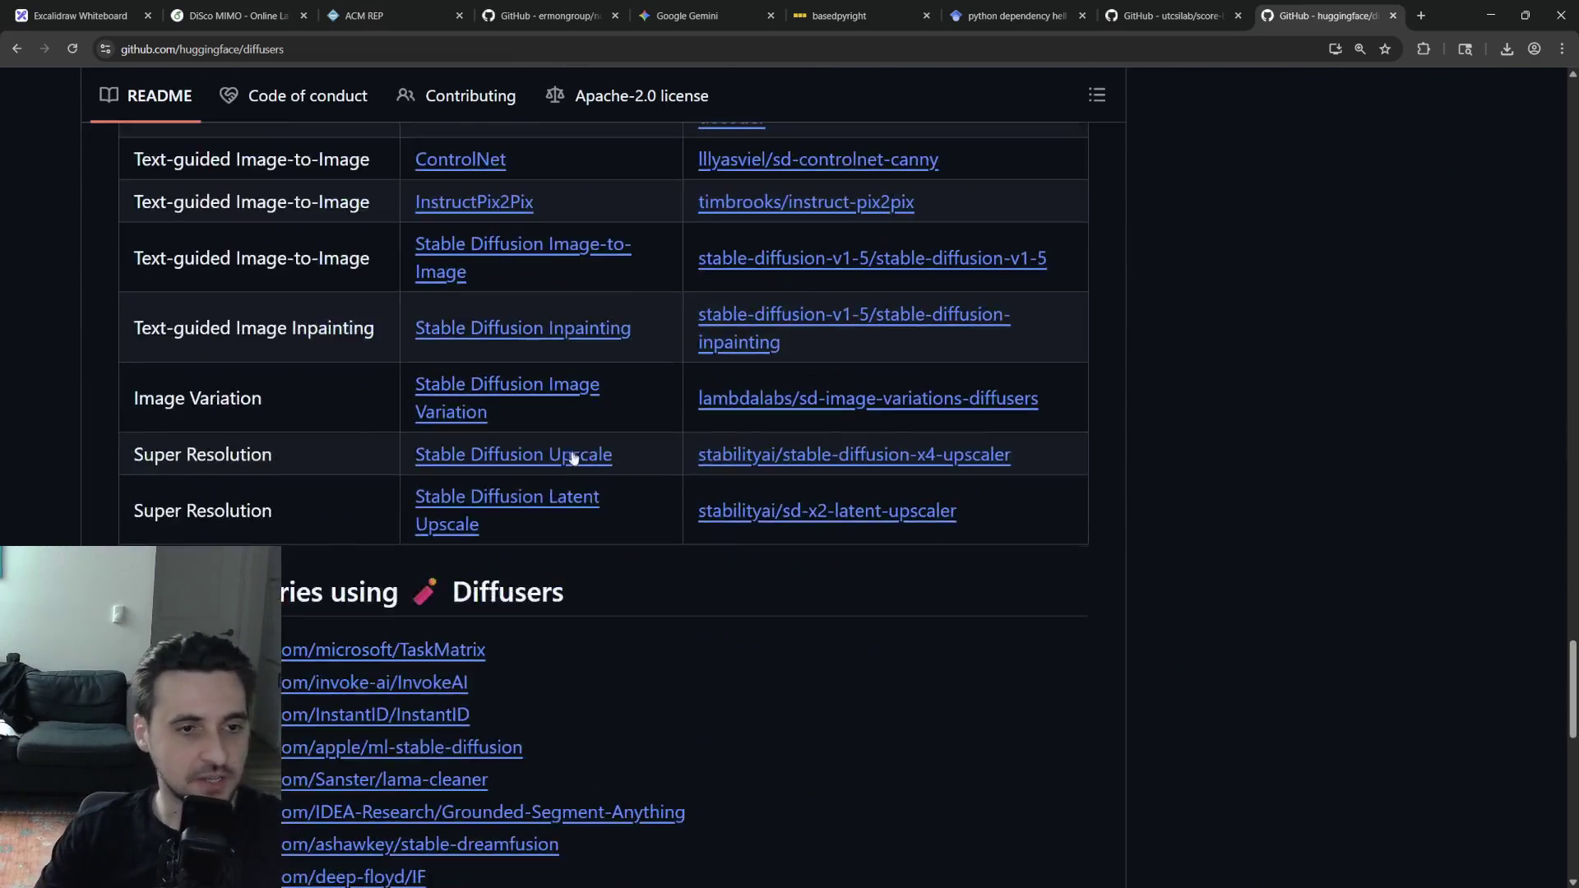
scroll(571, 452, "down", 10)
Copy the von-platen-etal-2022-diffusers BibTeX block from the README and return to the DiSco MIMO project
left_click_drag(728, 580, 132, 430)
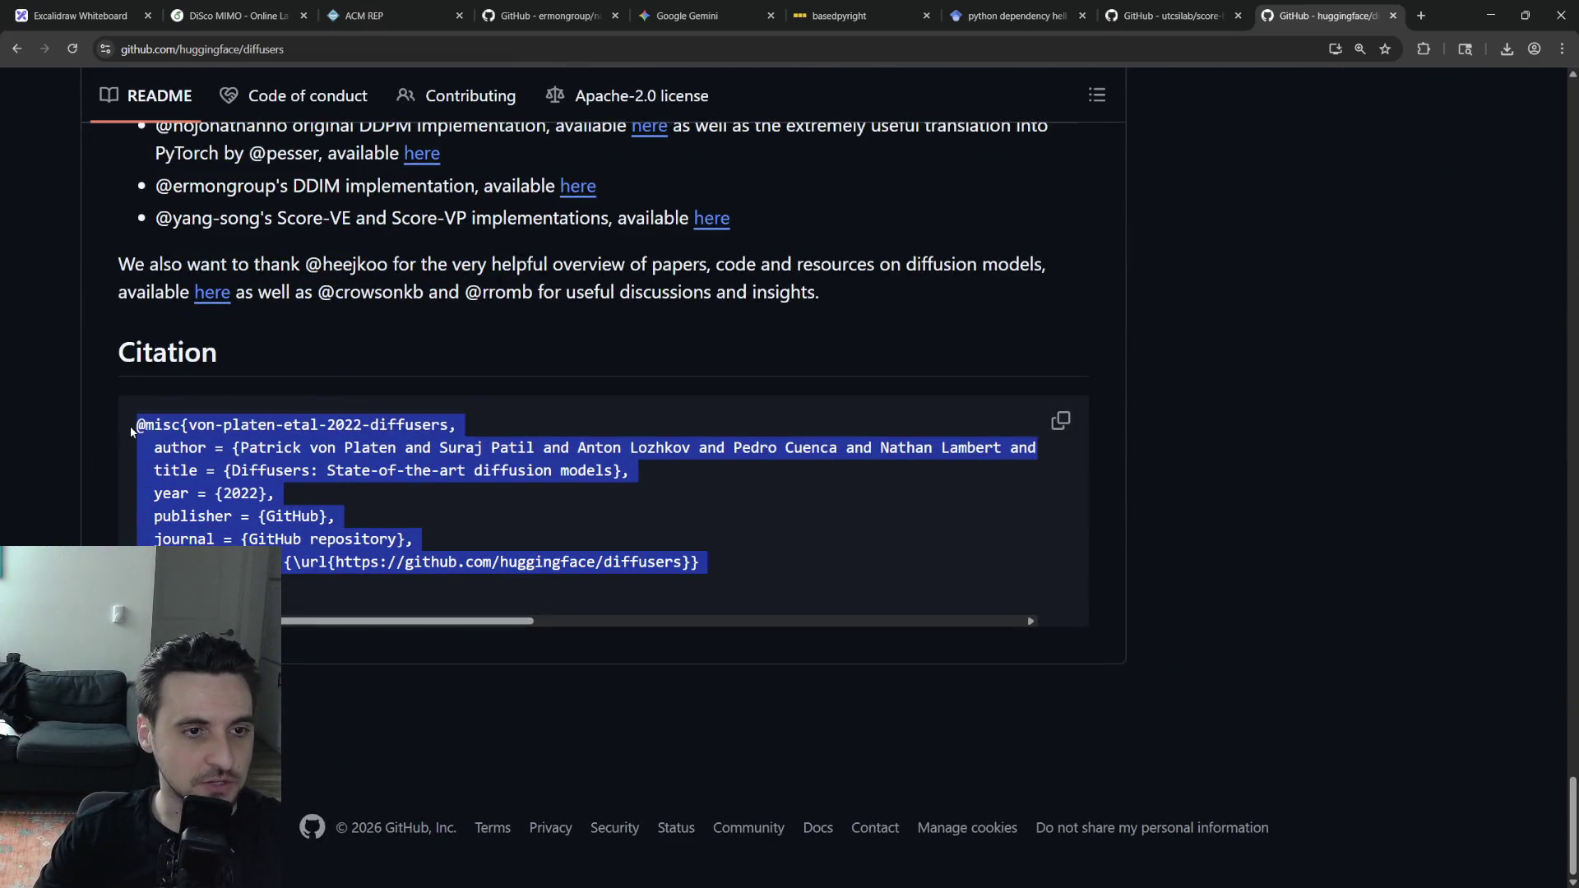
left_click(599, 506)
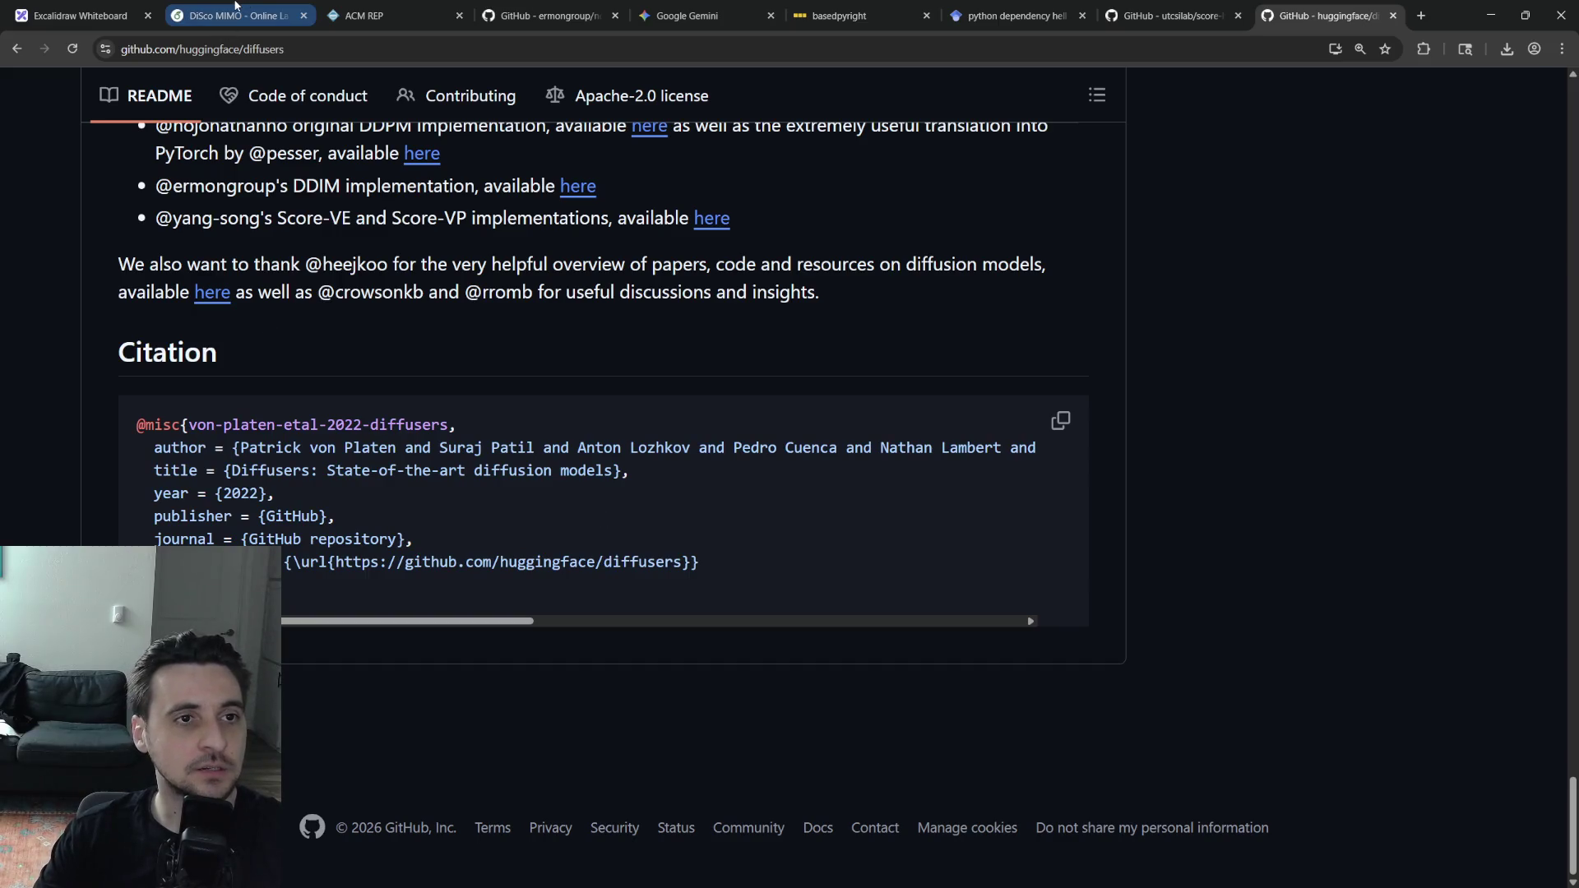
left_click(234, 7)
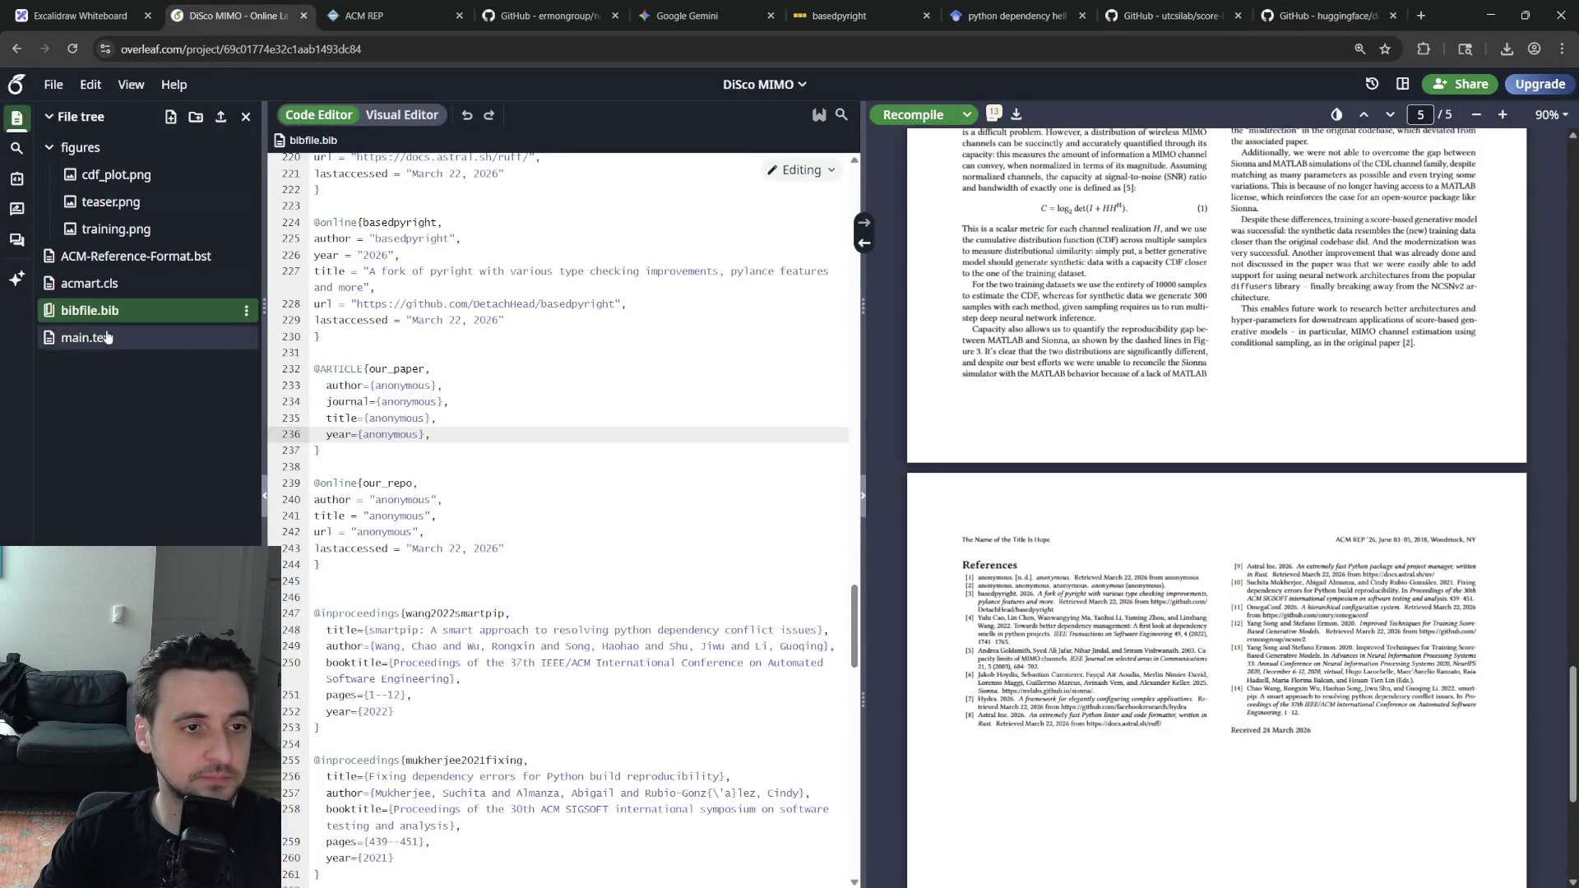
left_click(620, 451)
key("Return")
key("Return")
key("Down")
key("Down")
key("Down")
key("Down")
key("Down")
key("Down")
key("End")
key("Return")
key("Return")
type("@misc{von-platen-etal-2022-diffusers,   author = {Patrick von Platen and Suraj Patil and Anton Lozhkov and Pedro Cuenca and Nathan Lambert and Kashif Rasul and Mishig Davaadorj and Dhruv Nair and Sayak Paul and William Berman and Yiyi Xu and Steven Liu and Thomas Wolf},   title = {Diffusers: State-of-the-art diffusion models},   year = {2022},   publisher = {GitHub},   journal = {GitHub repository},   howpublished = {\\url{https://github.com/huggingface/diffusers}} }")
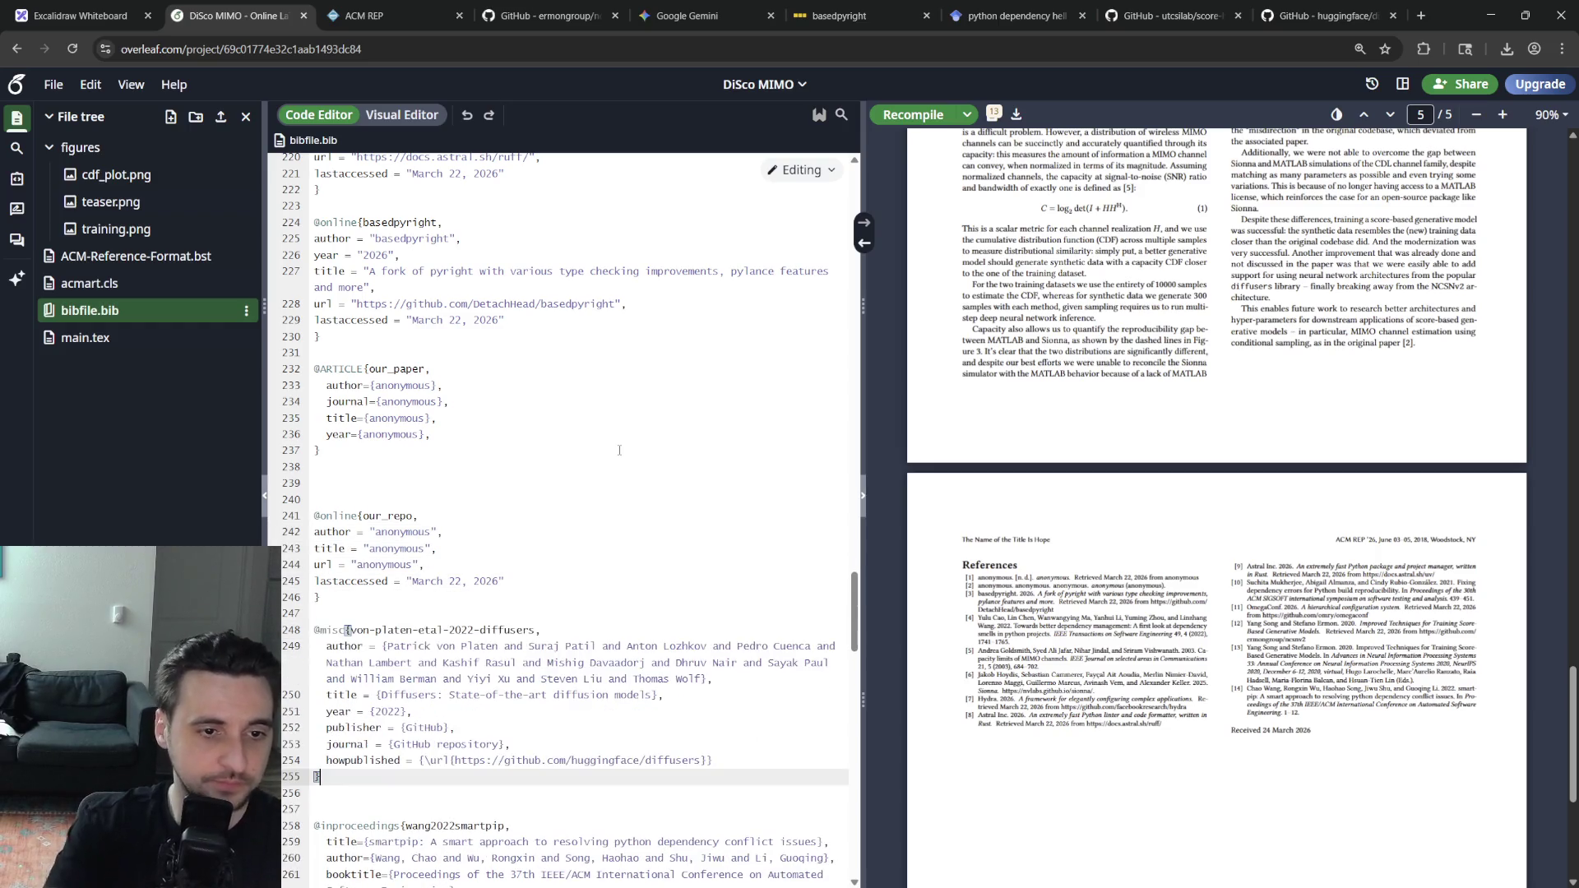
left_click_drag(538, 630, 363, 630)
key("ctrl+c")
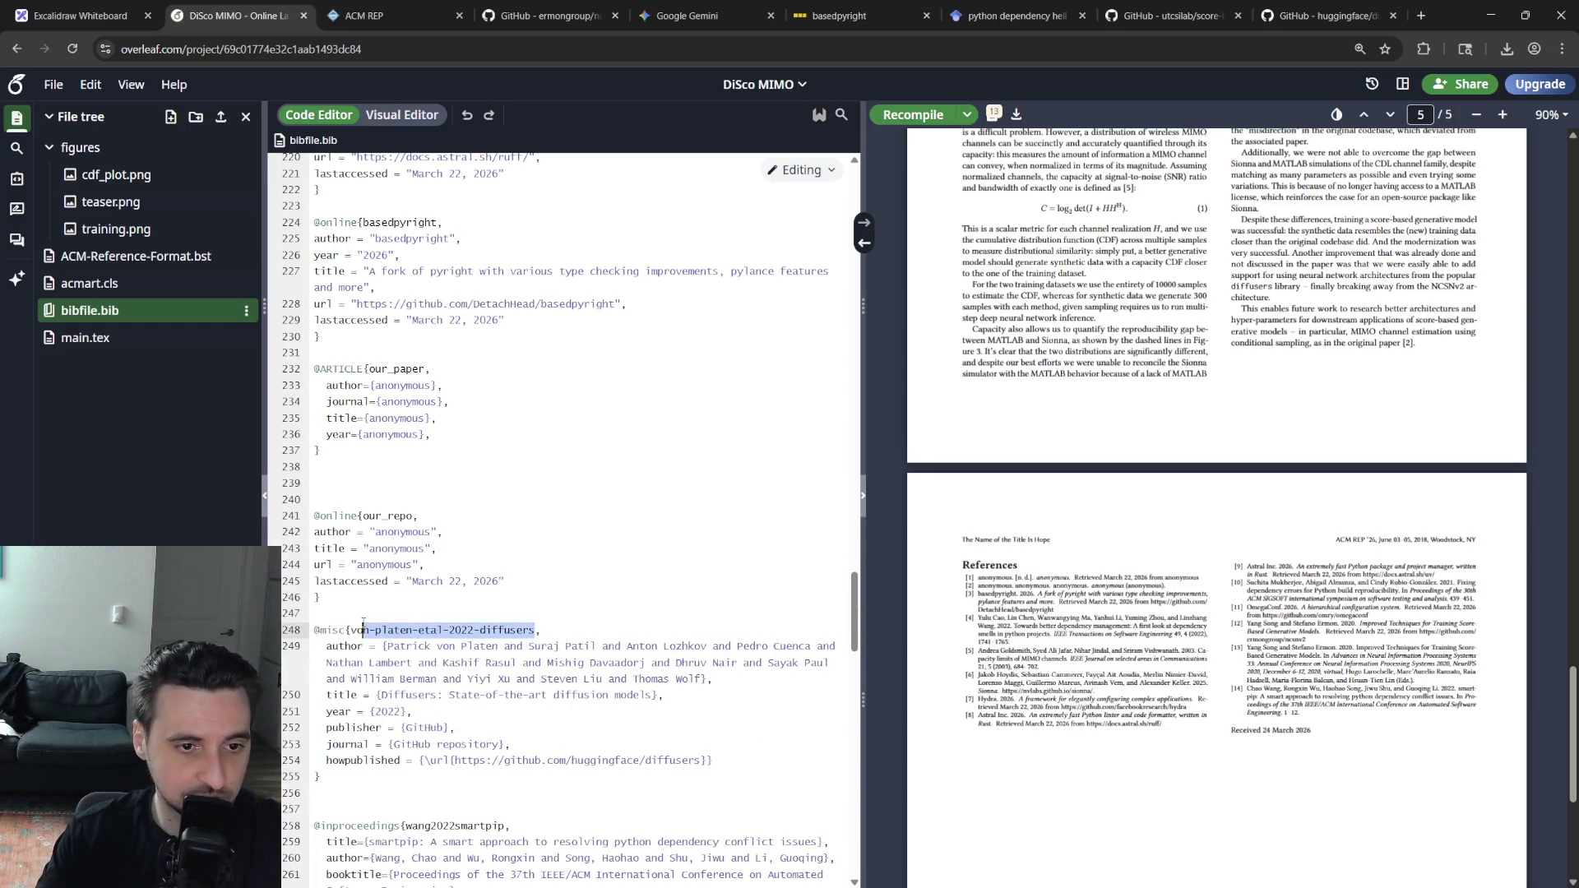
left_click(86, 337)
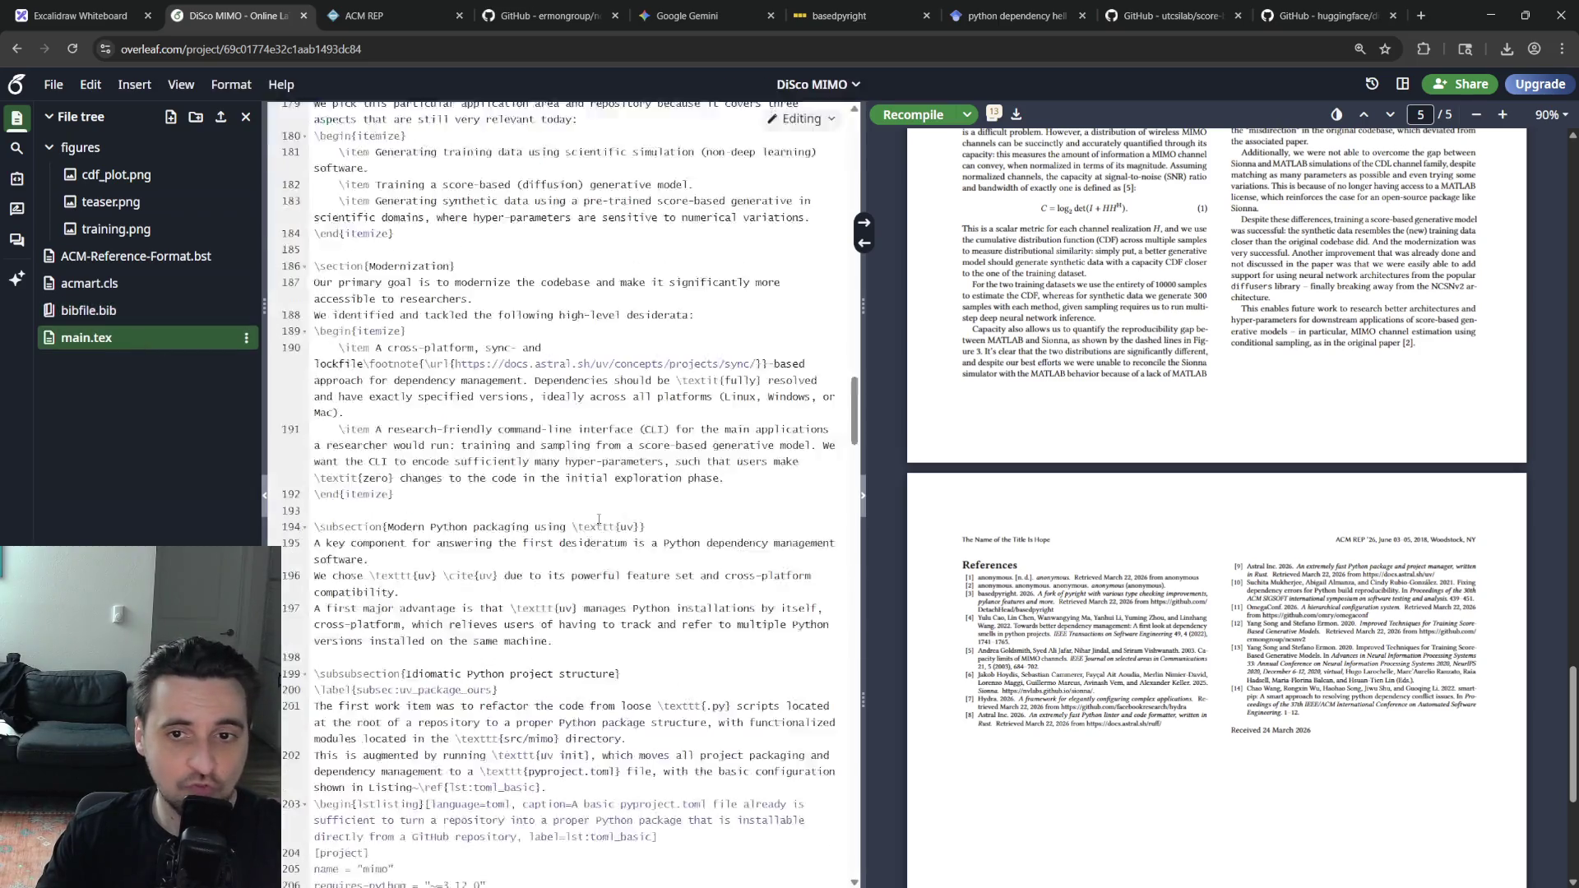
Insert \cite{von-platen-etal-2022-diffusers} after the diffusers library mention on line 354 and recompile
left_click(503, 597)
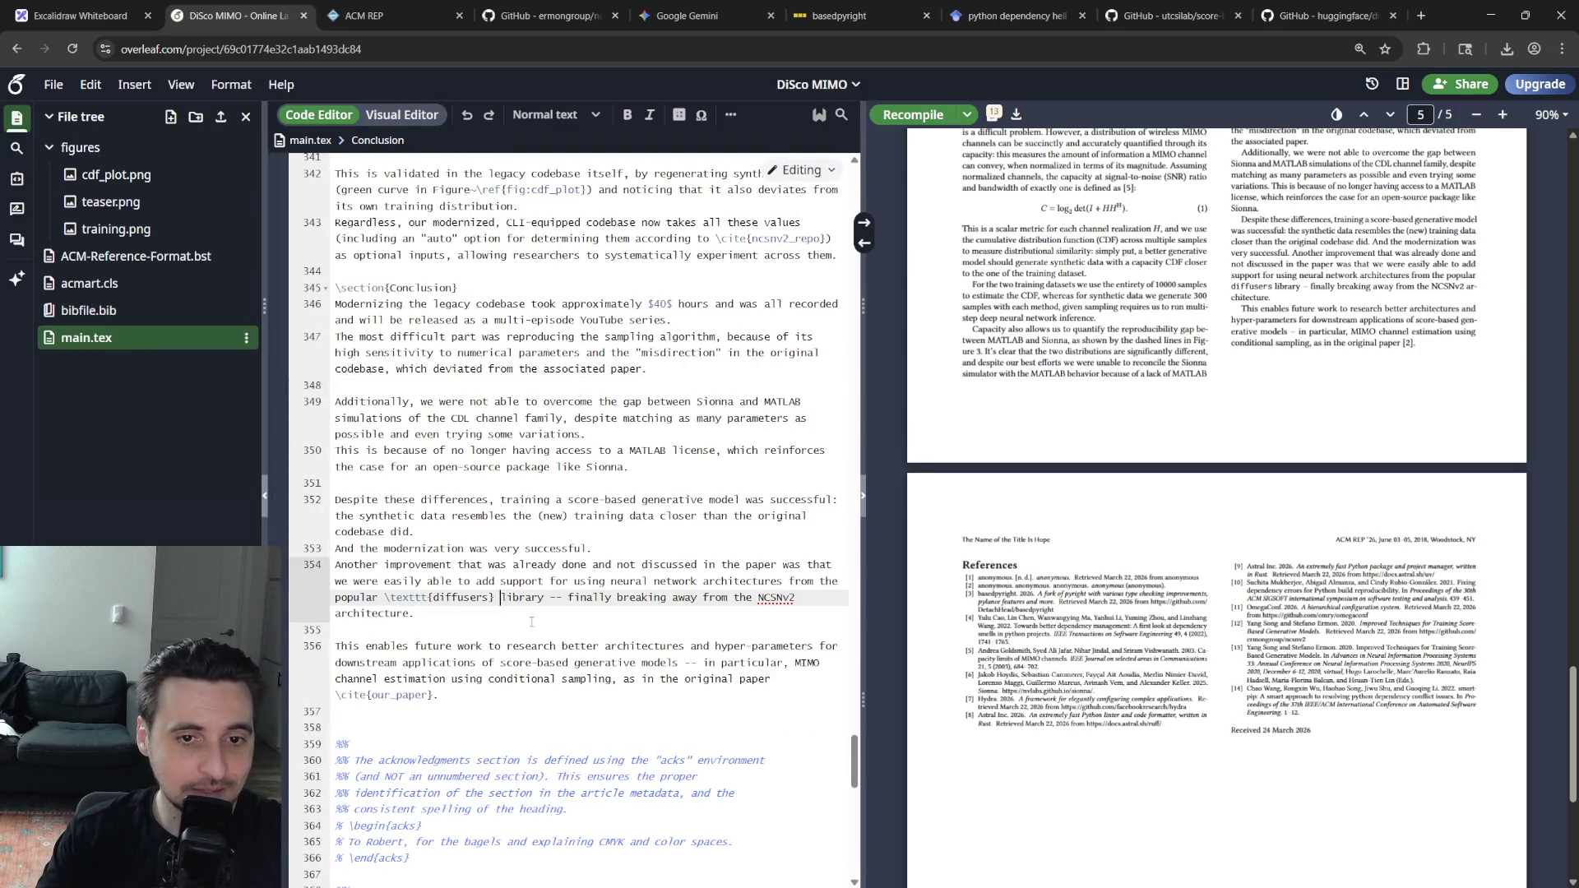
type("\\cite{")
key("ctrl+v")
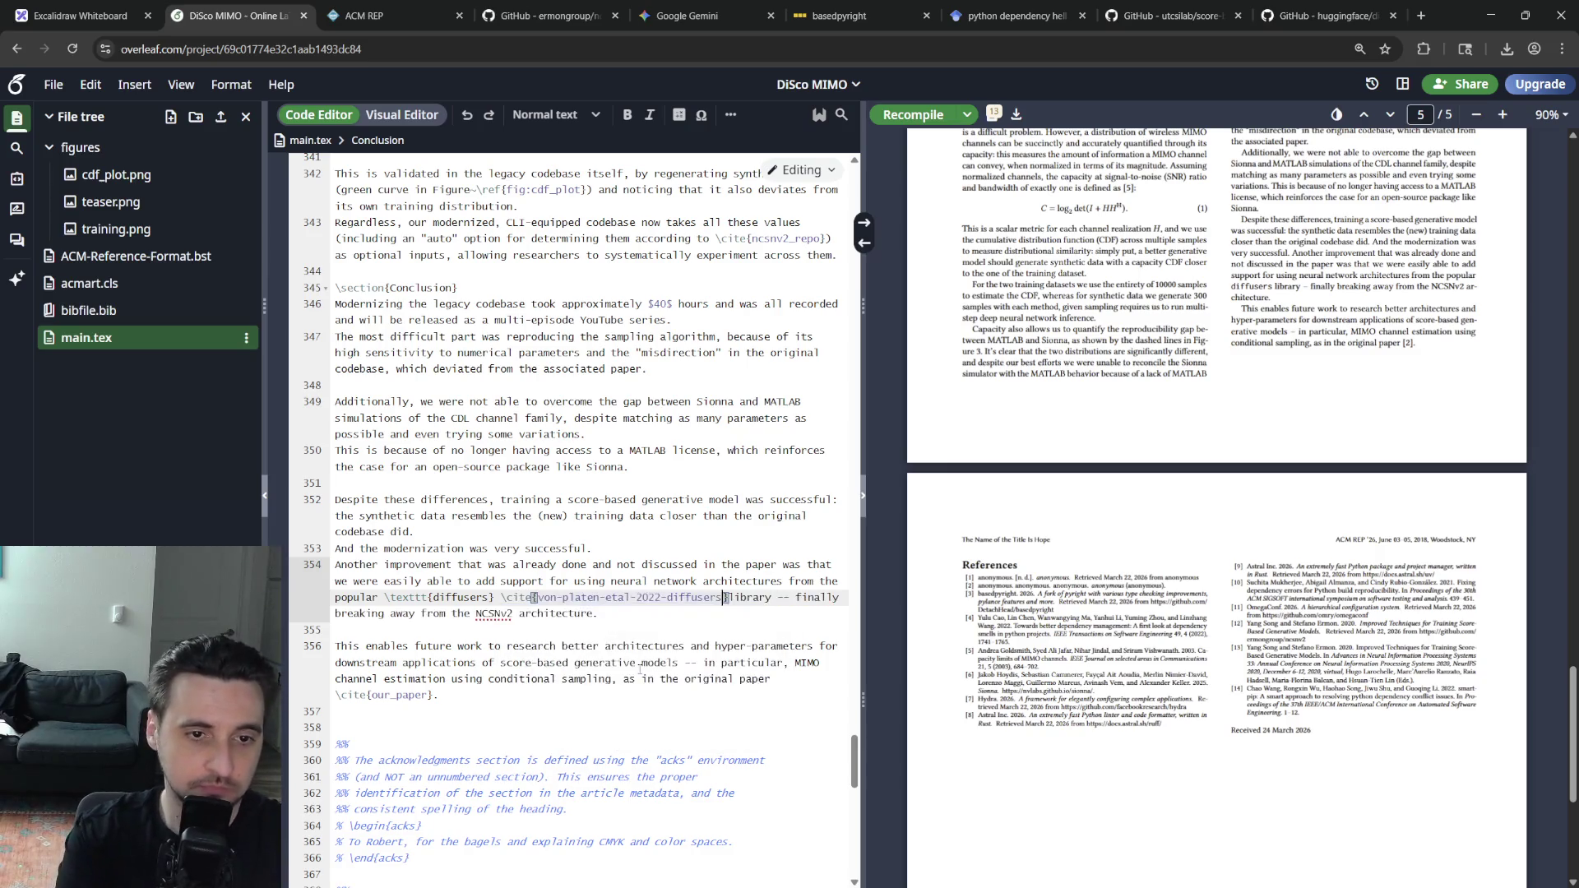
key("ctrl+s")
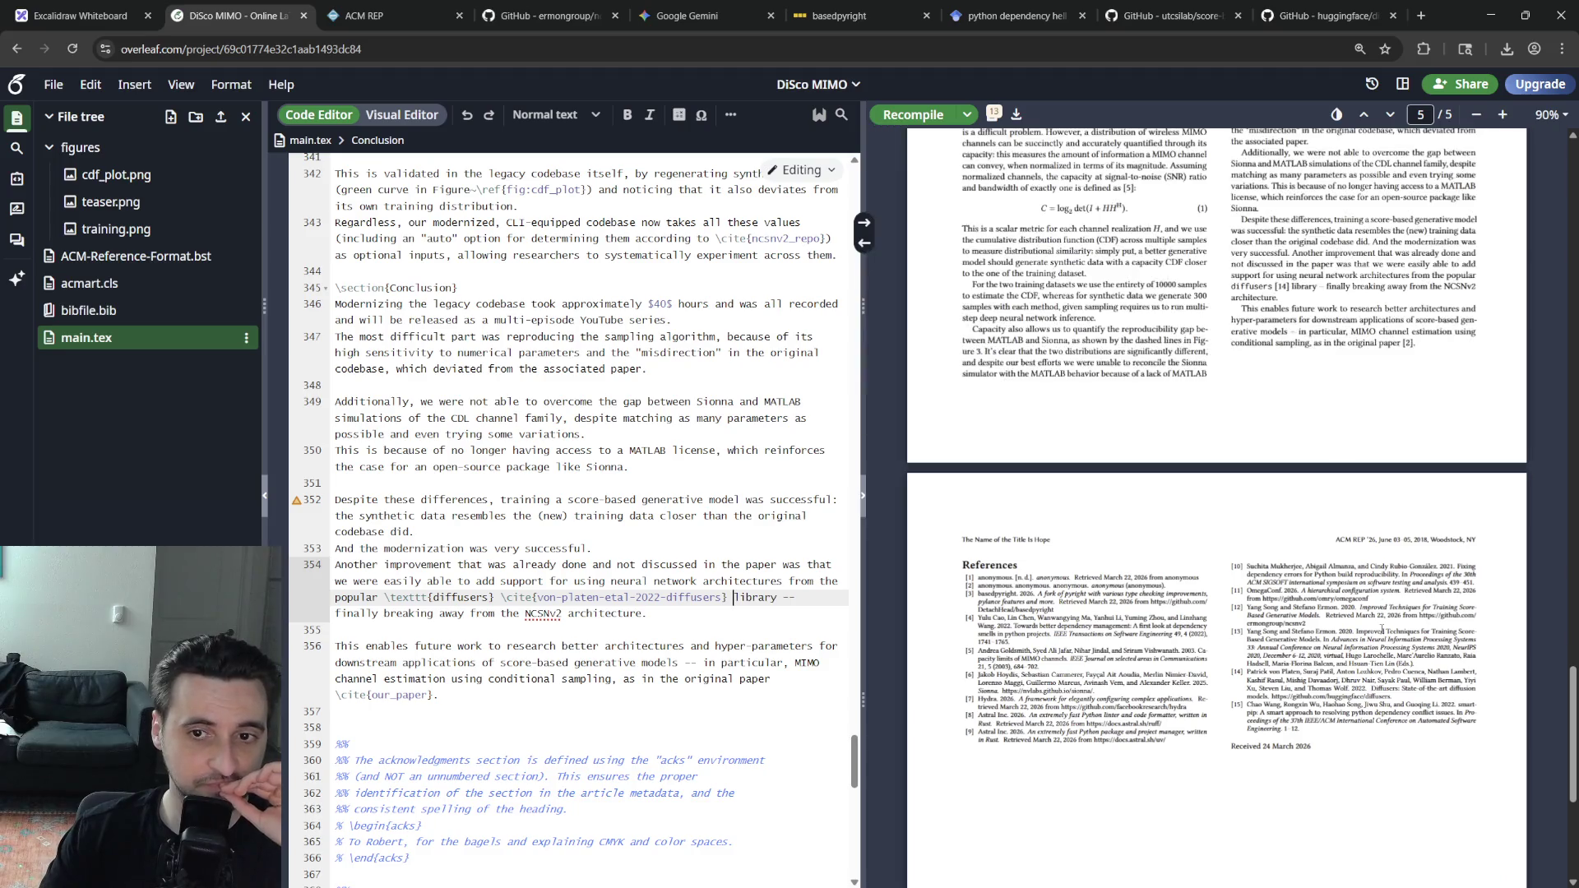
scroll(1381, 627, "up", 2)
scroll(1296, 518, "up", 1)
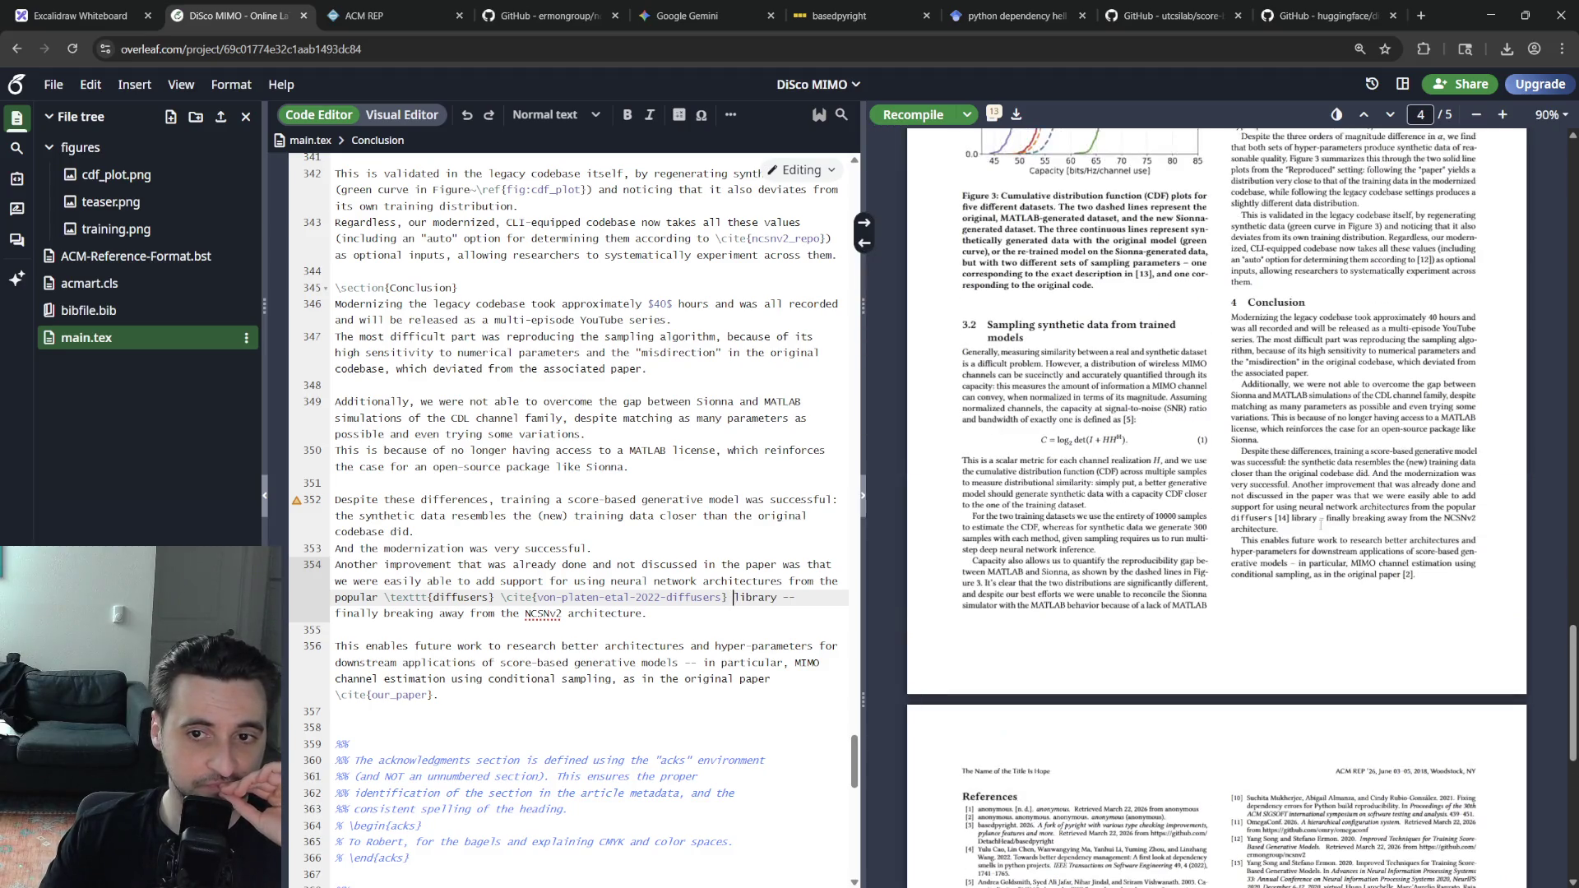
scroll(1320, 605, "down", 3)
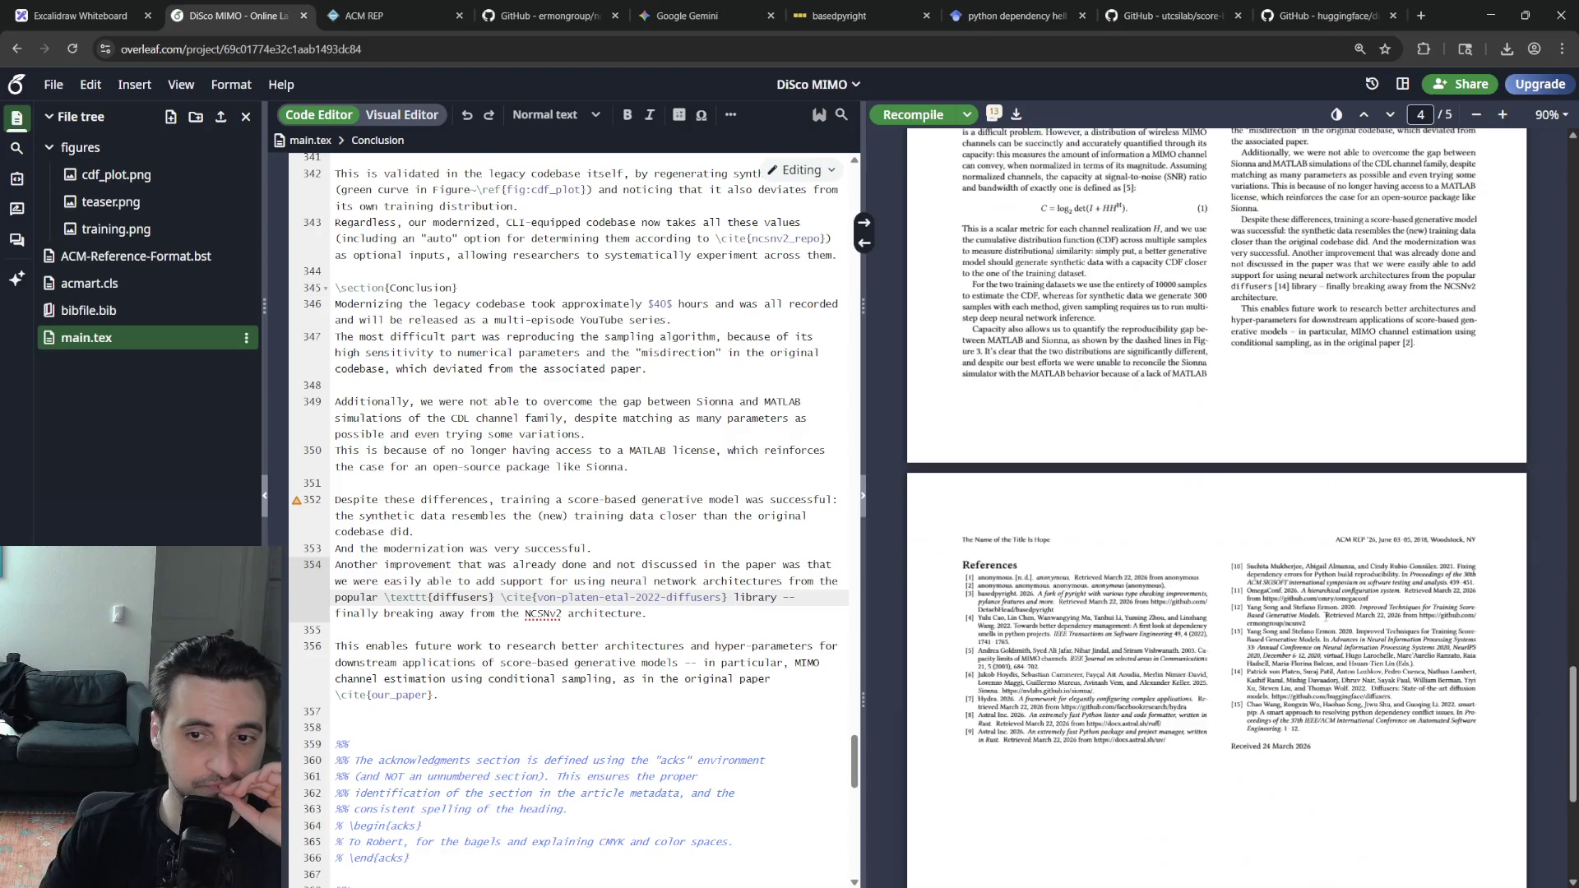
scroll(1318, 658, "up", 10)
scroll(1332, 661, "up", 10)
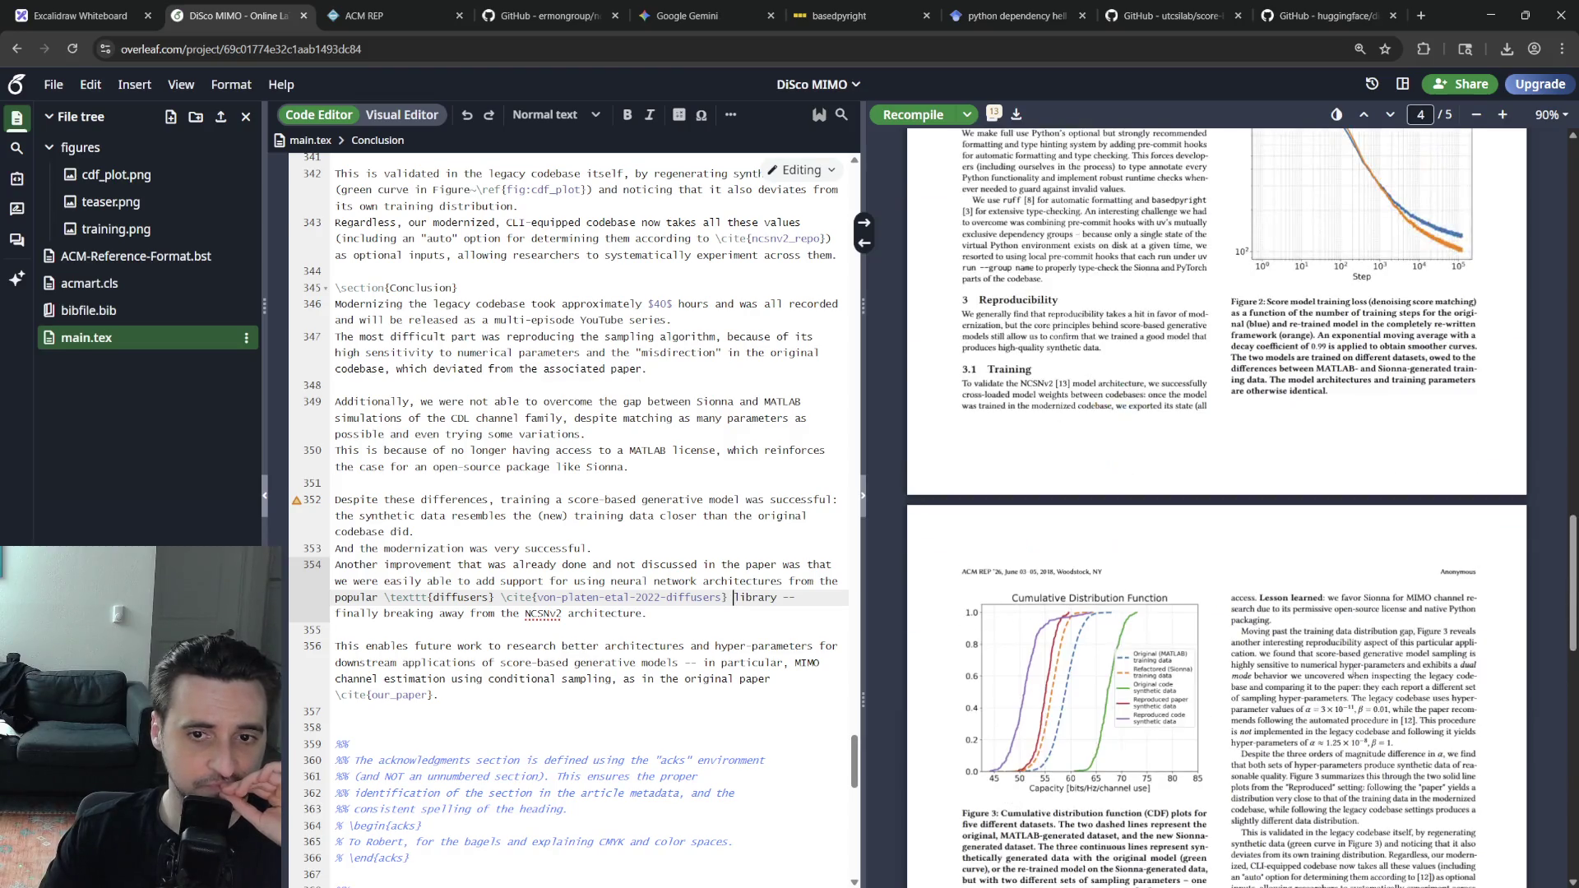
scroll(1352, 666, "up", 5)
scroll(1364, 648, "down", 5)
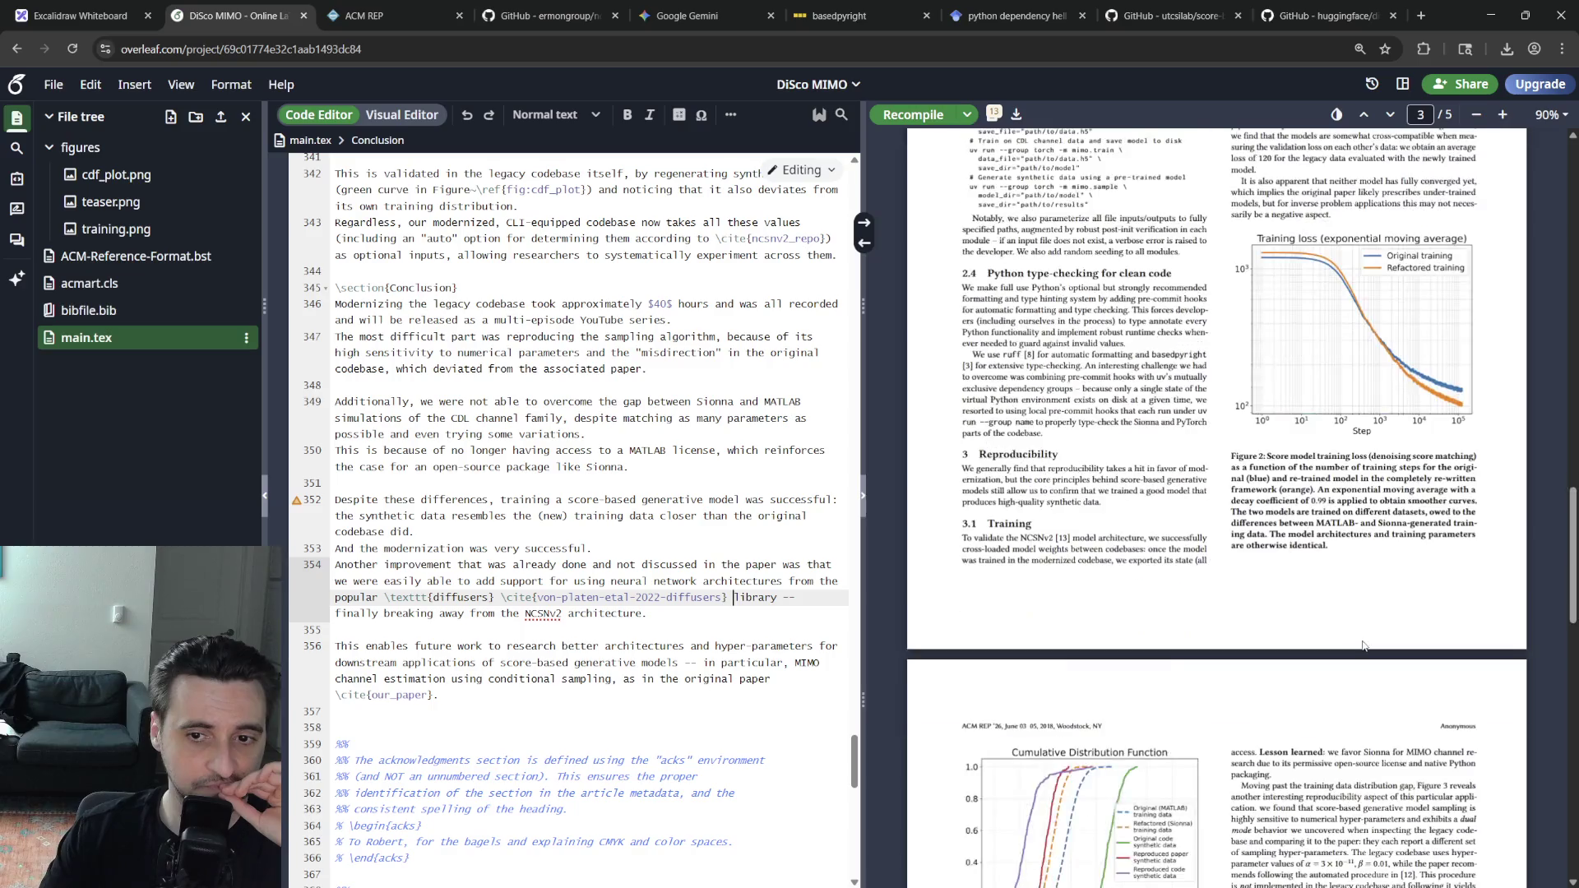
scroll(1364, 648, "down", 2)
scroll(1358, 645, "up", 8)
scroll(1354, 643, "up", 1)
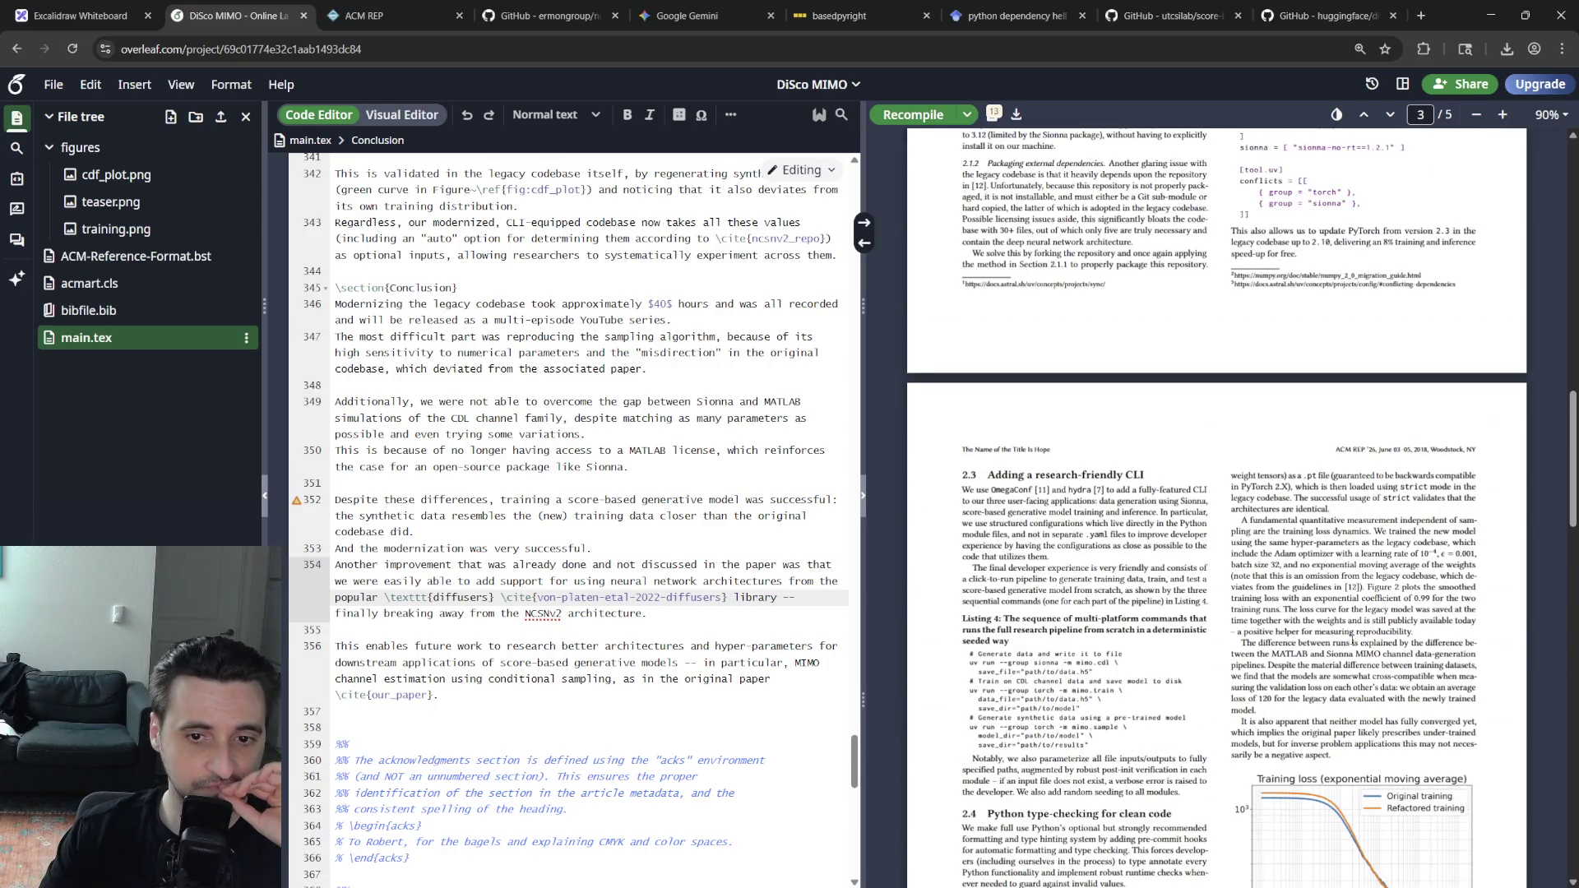
scroll(1351, 635, "up", 5)
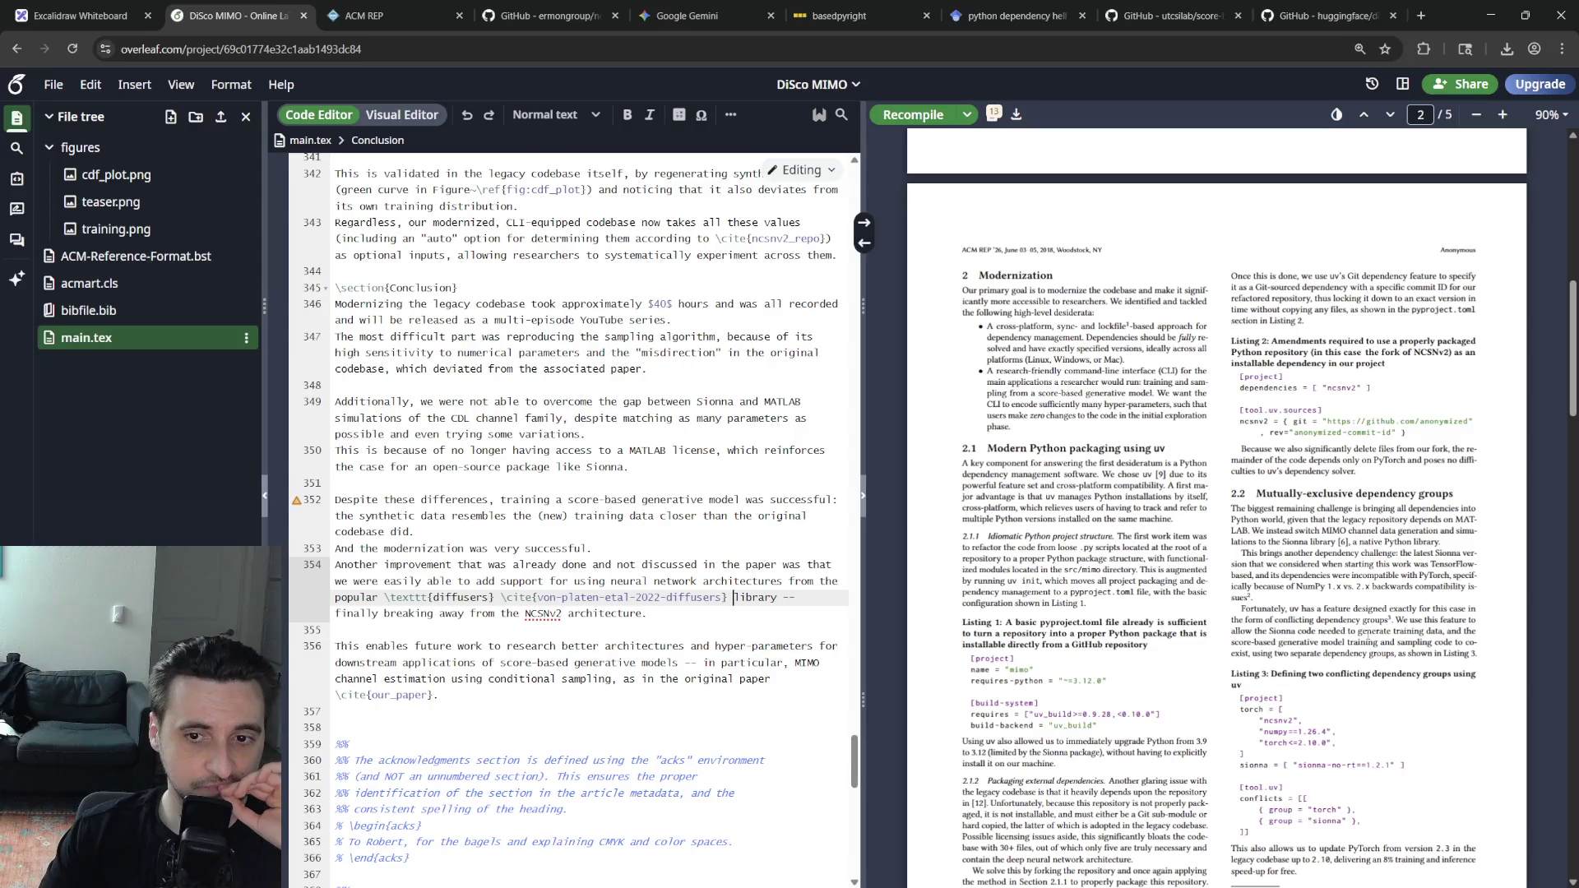
scroll(1312, 631, "up", 3)
scroll(1312, 630, "up", 3)
scroll(1313, 623, "up", 3)
scroll(1315, 613, "down", 8)
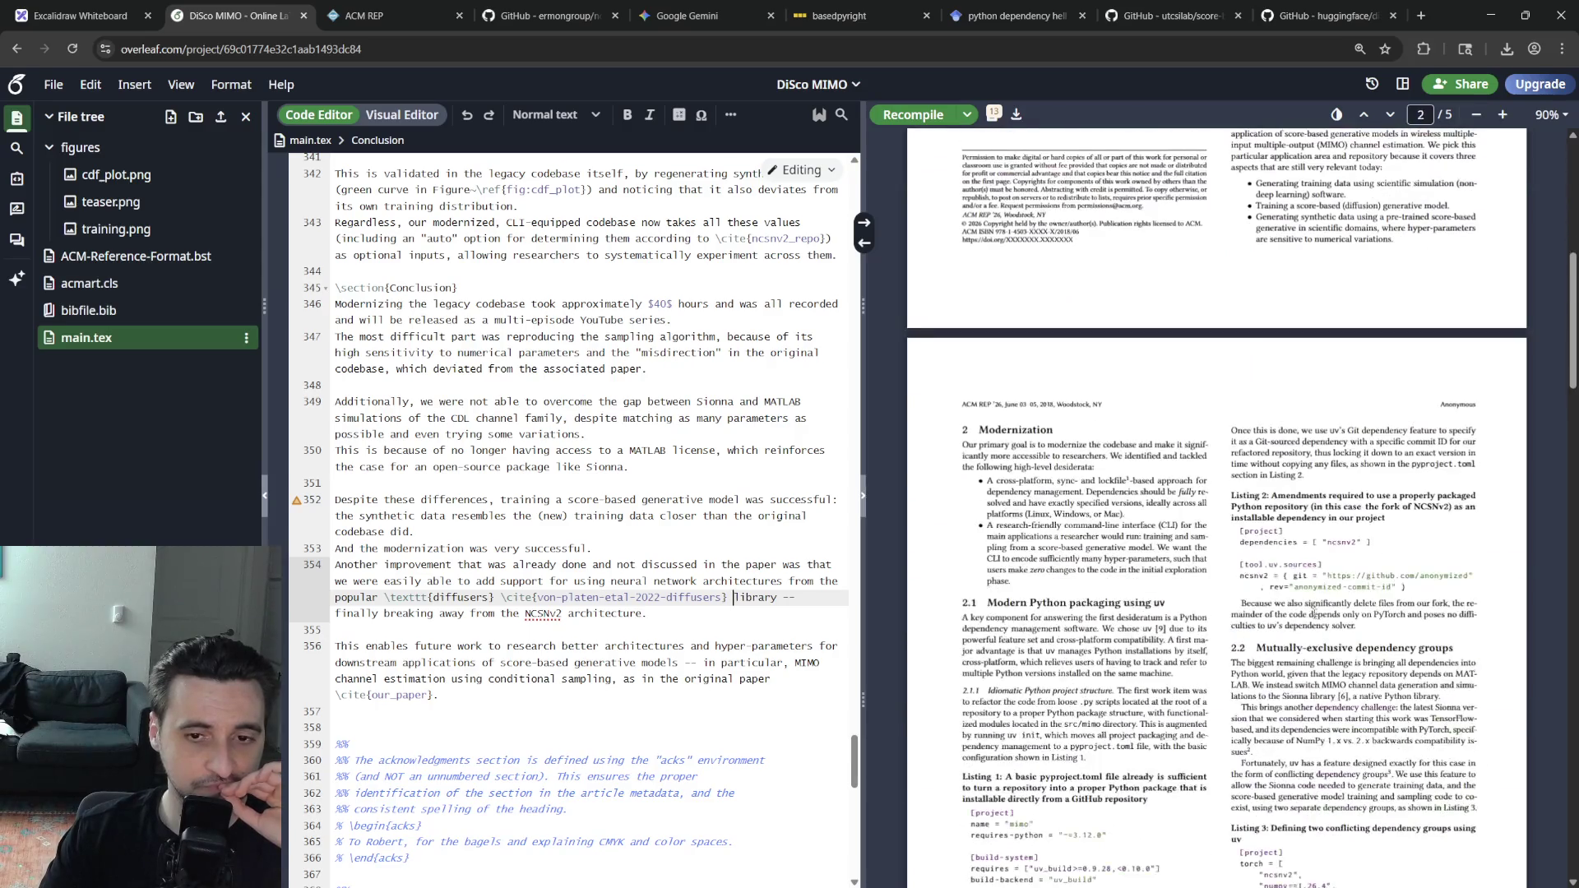
scroll(1314, 614, "down", 2)
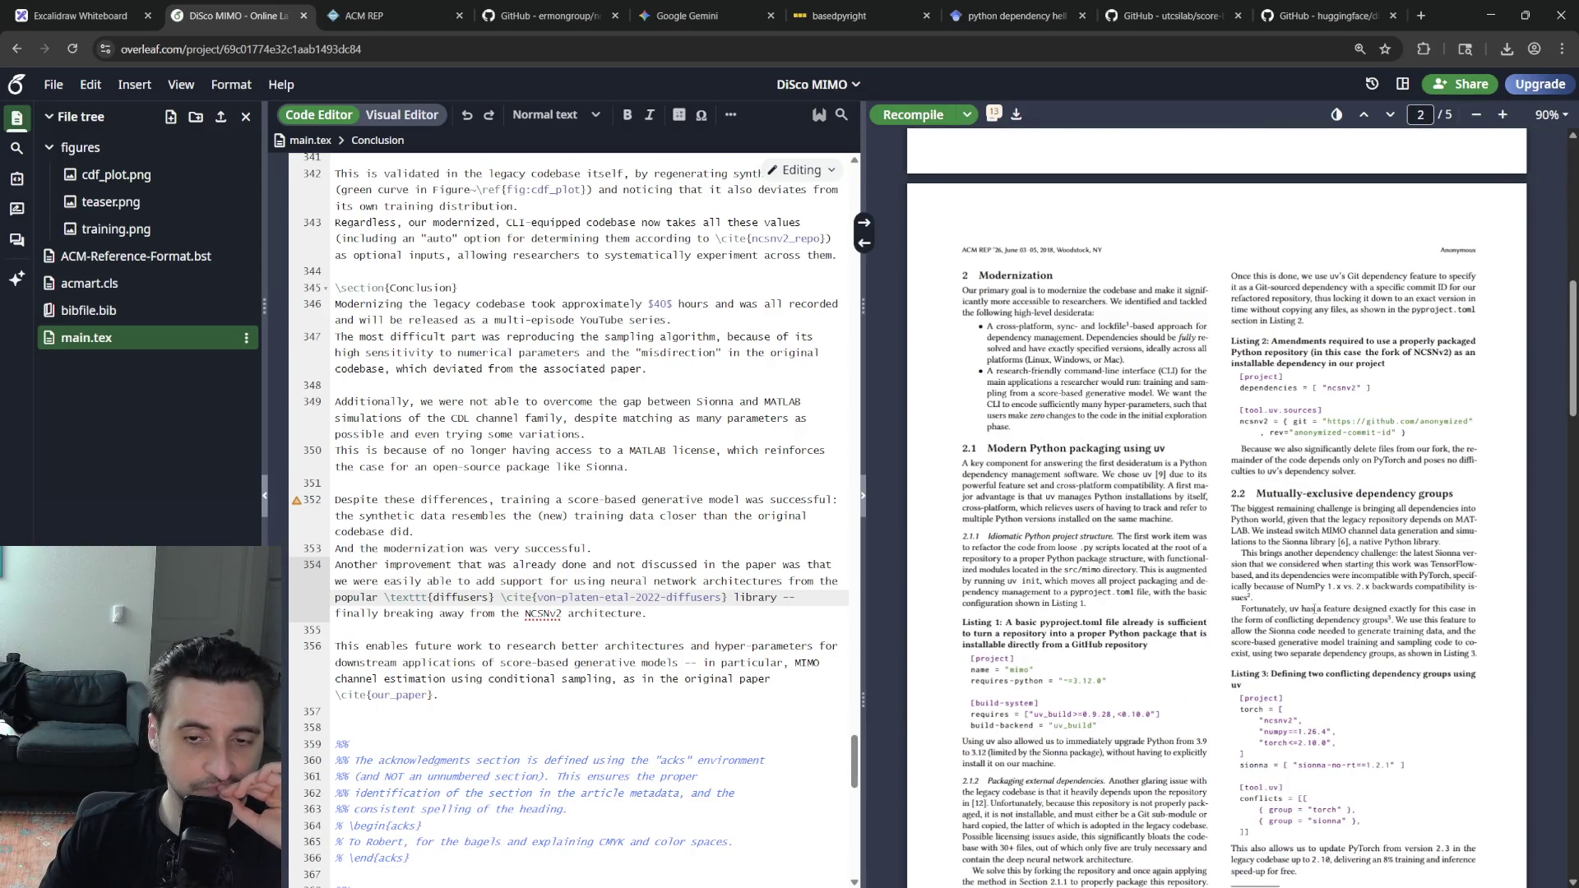
scroll(1339, 631, "down", 1)
scroll(1338, 630, "down", 1)
scroll(1339, 631, "up", 3)
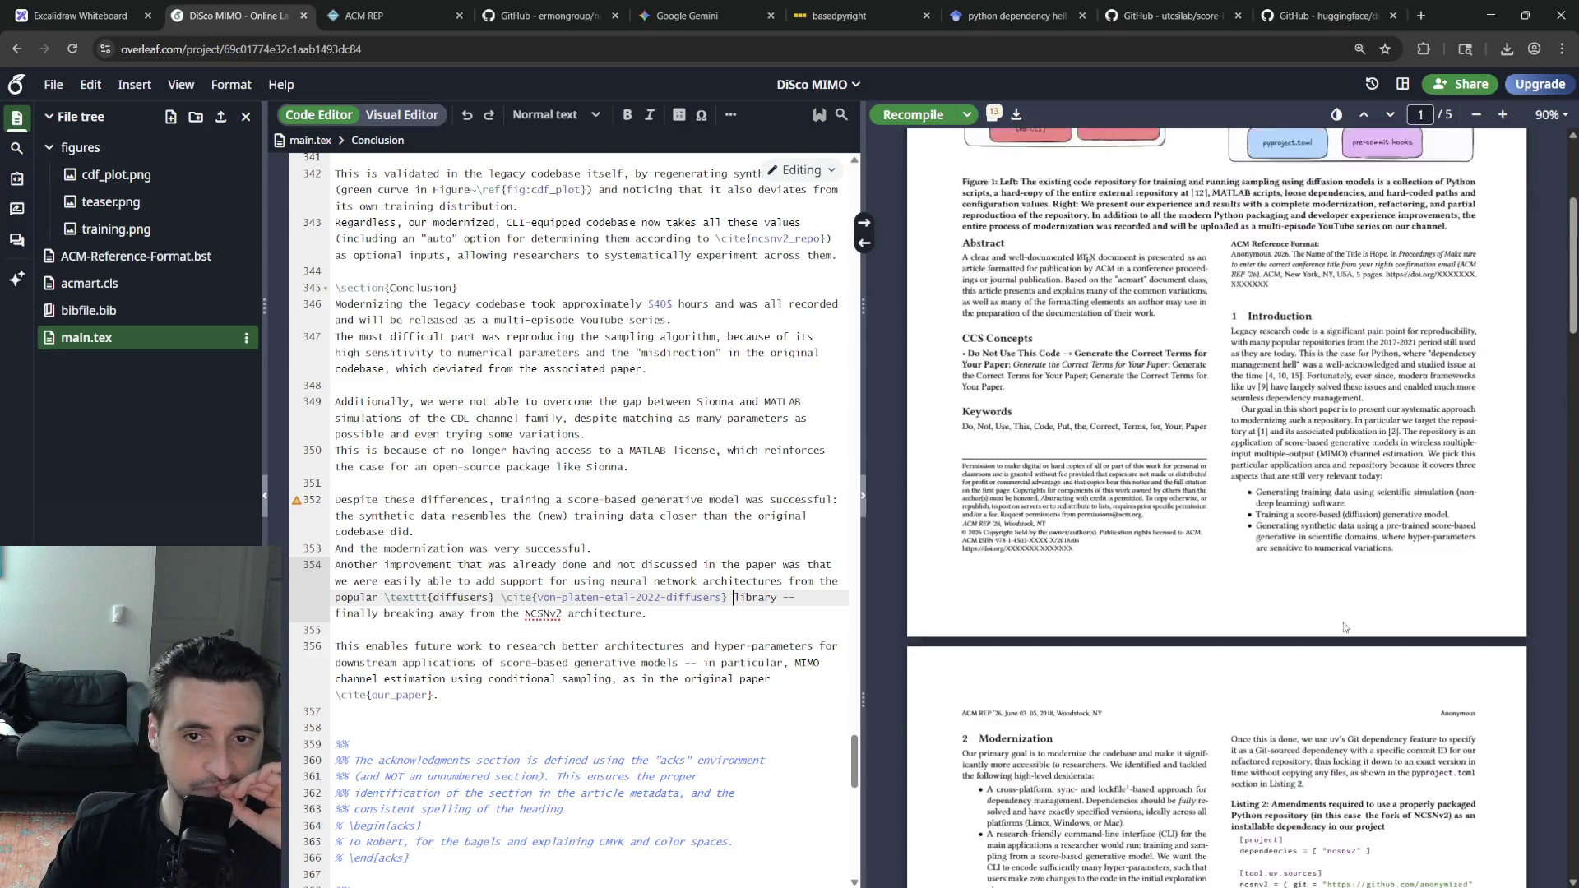
scroll(1338, 630, "up", 4)
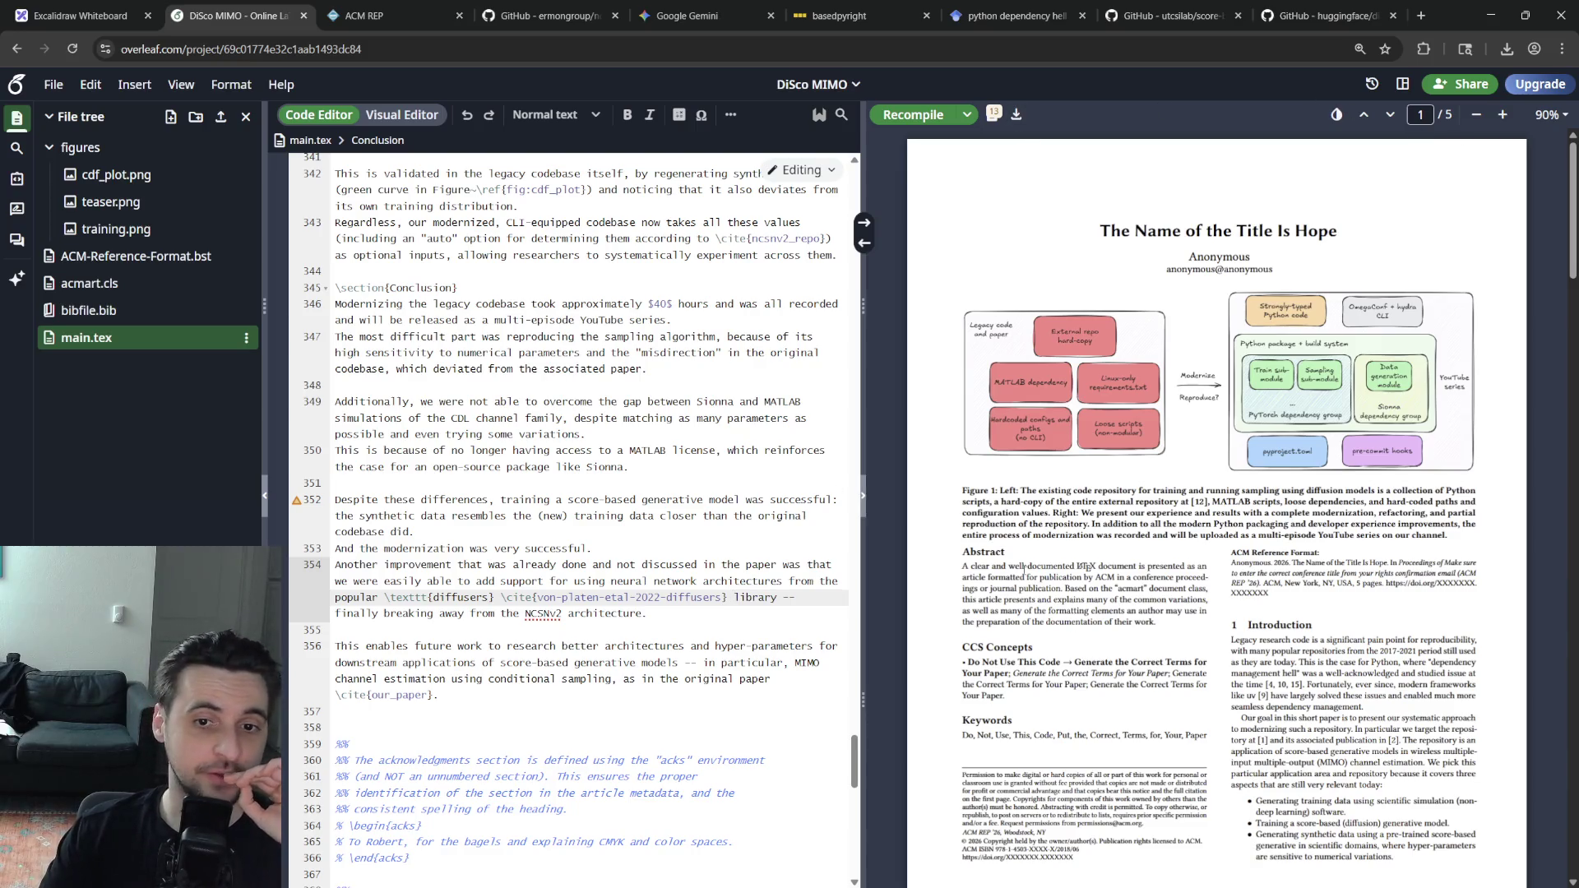
scroll(568, 518, "up", 15)
scroll(568, 518, "up", 3)
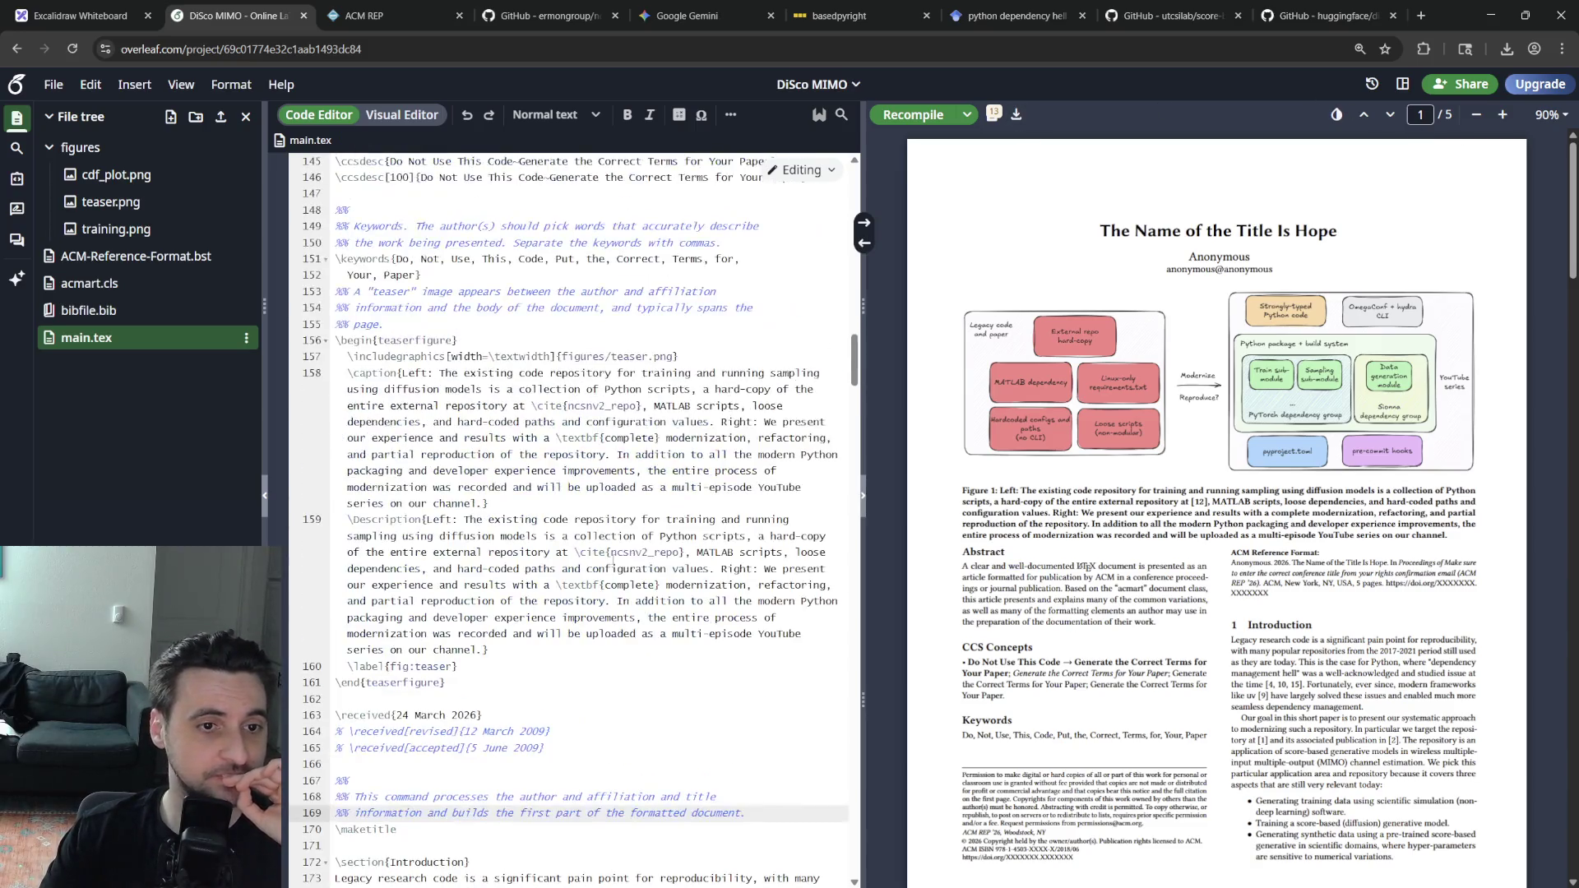
scroll(610, 562, "up", 5)
scroll(598, 548, "down", 5)
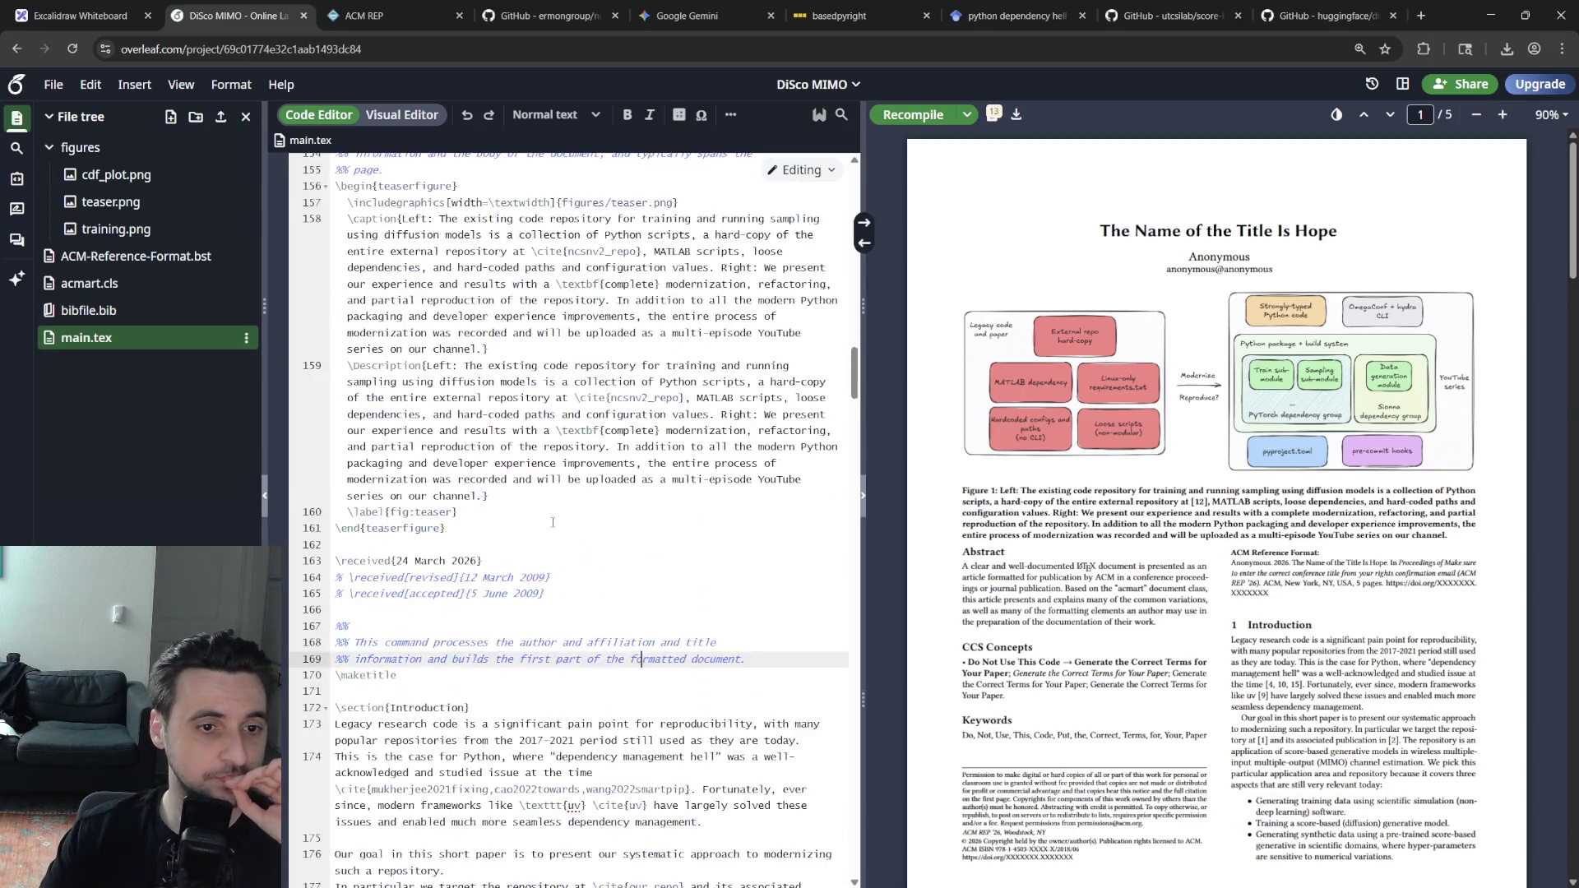
scroll(550, 525, "down", 3)
scroll(574, 565, "up", 1)
scroll(592, 592, "up", 2)
scroll(612, 617, "up", 2)
scroll(626, 646, "up", 2)
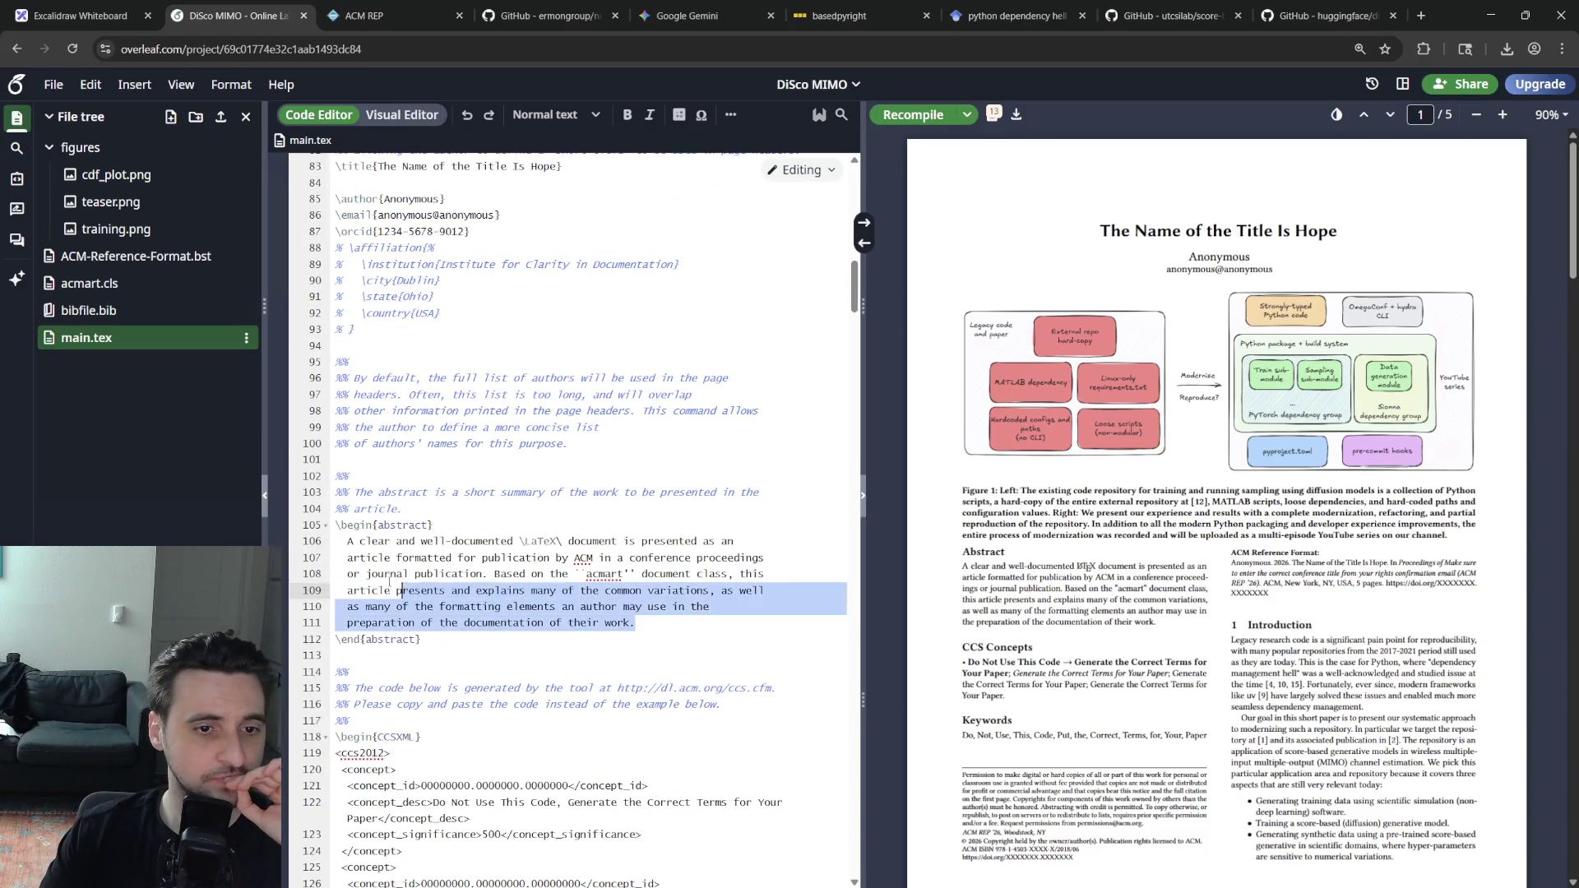
Replace the placeholder abstract with a first sentence on modernizing a wireless-communications generative-model codebase
left_click(739, 624)
key("shift+Up")
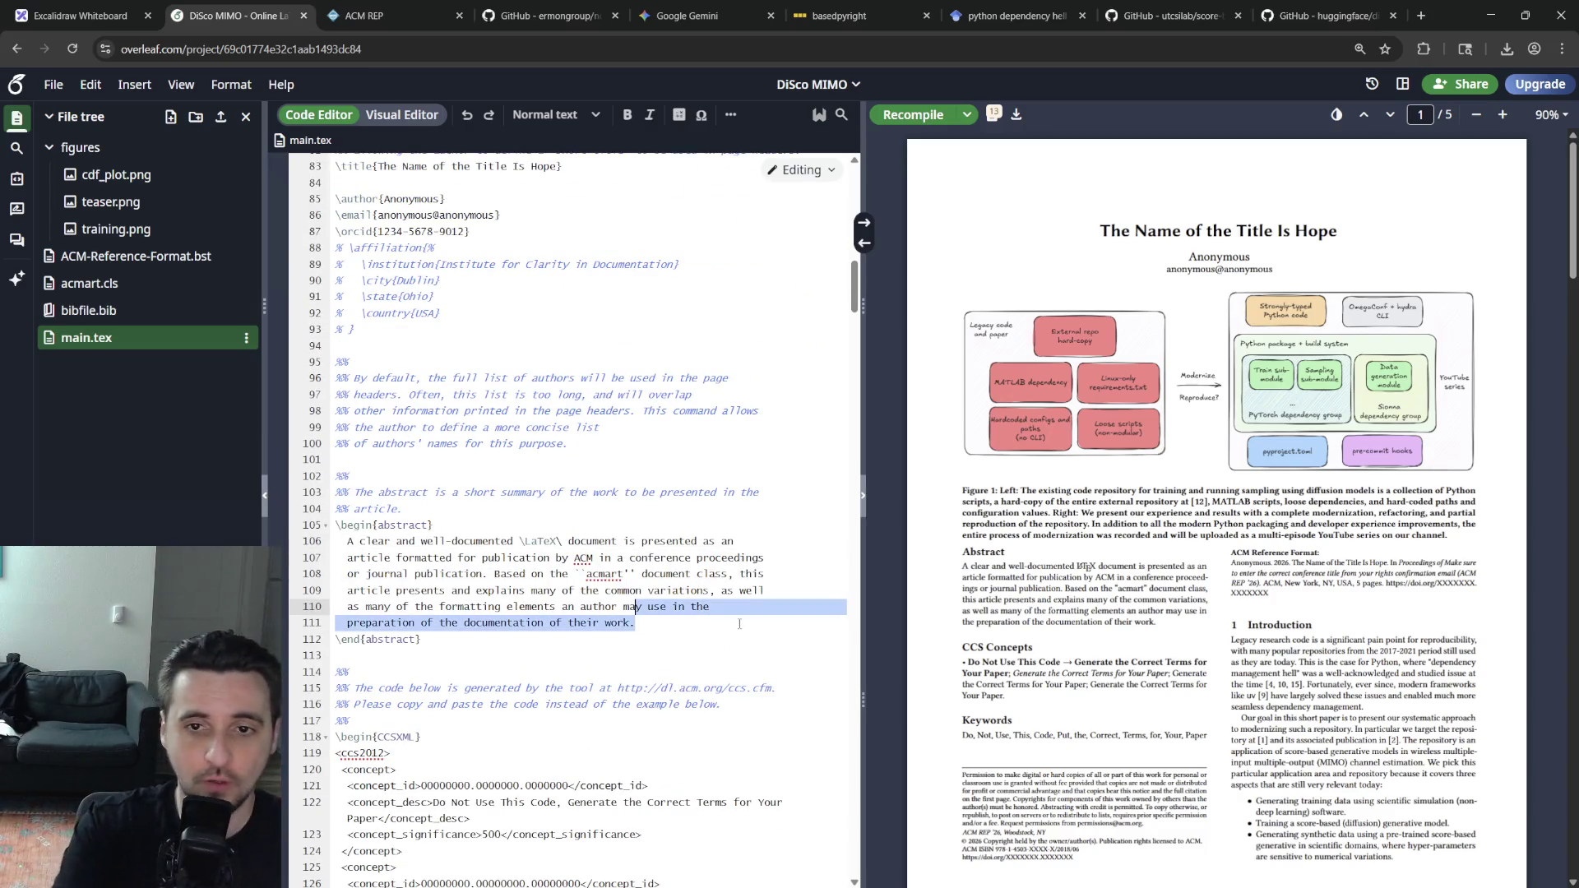
key("shift+Up")
key("shift+Up")
key("shift+Up")
key("shift+Up")
key("shift+Home")
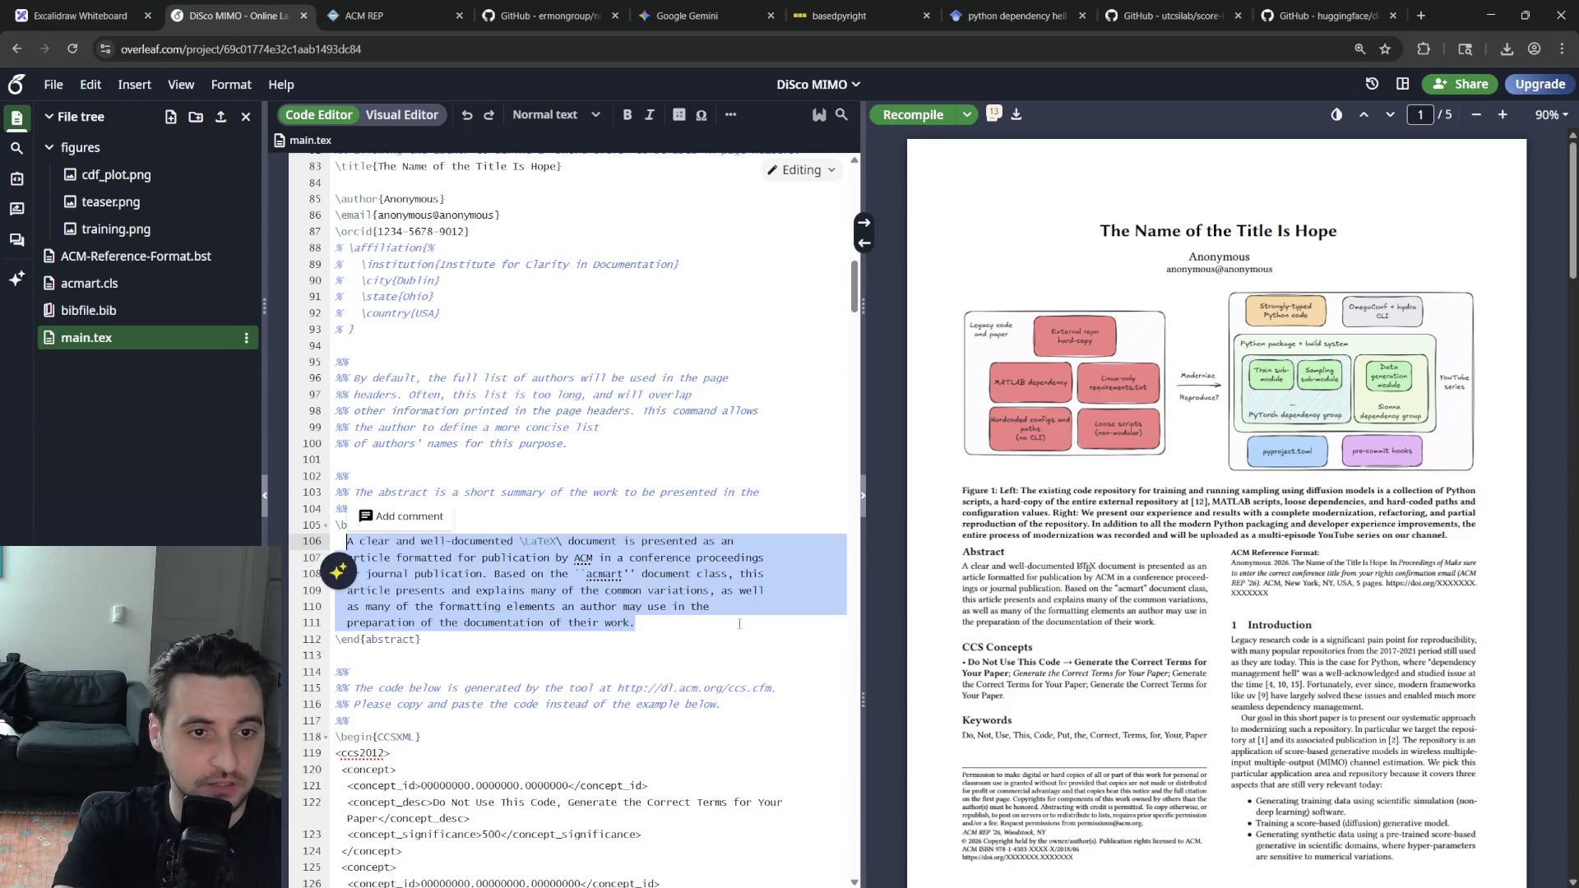
type("We present our systematic approach for modernizing and attempting to reproduce a legac")
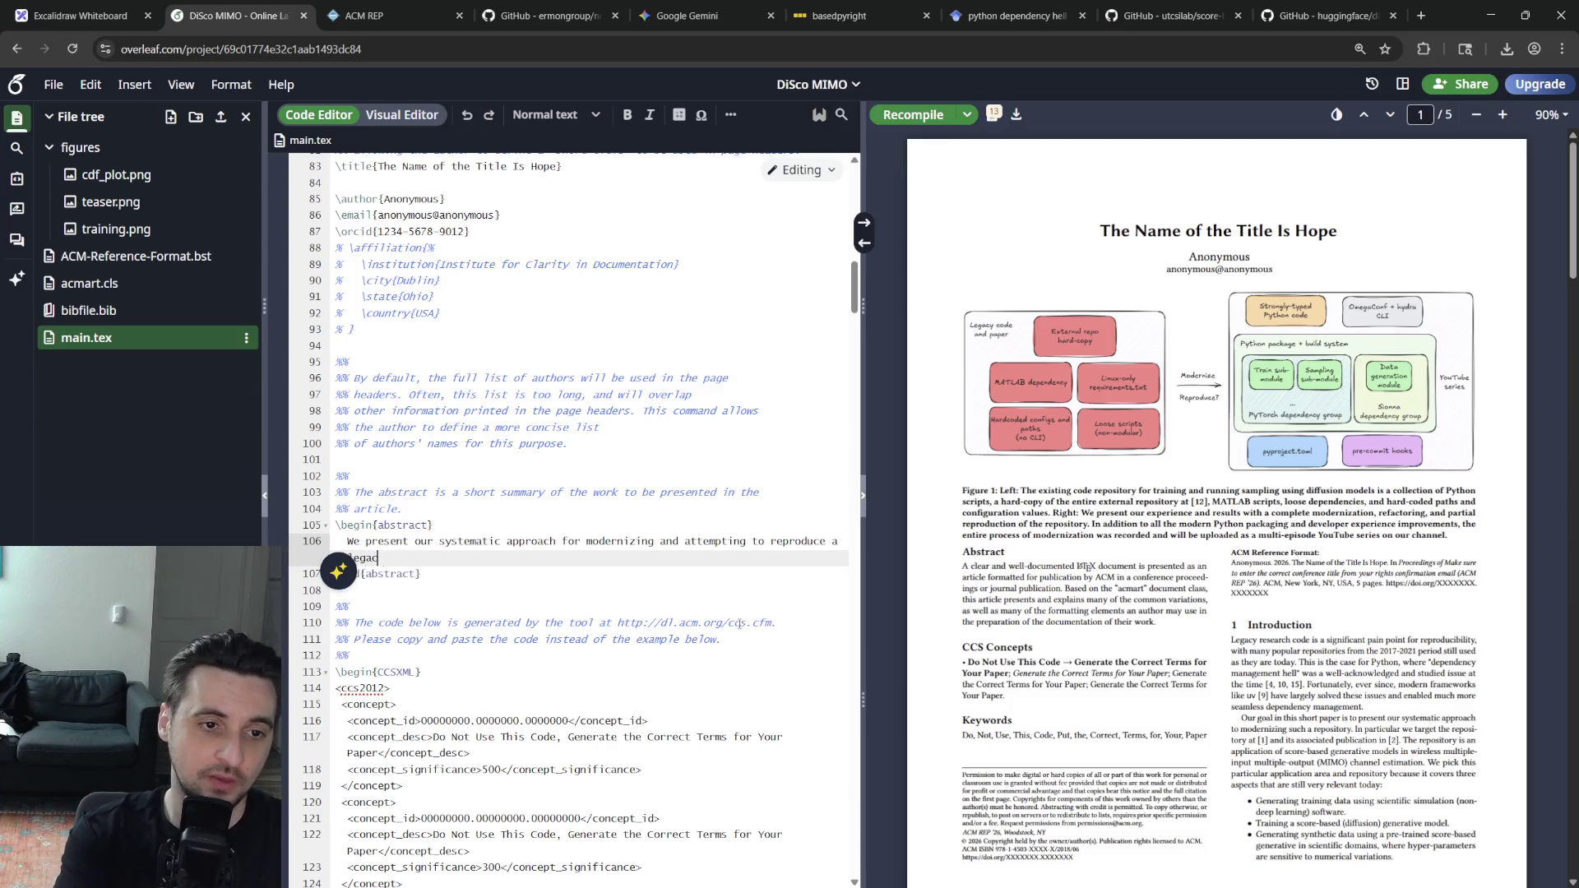
type("y codebase ")
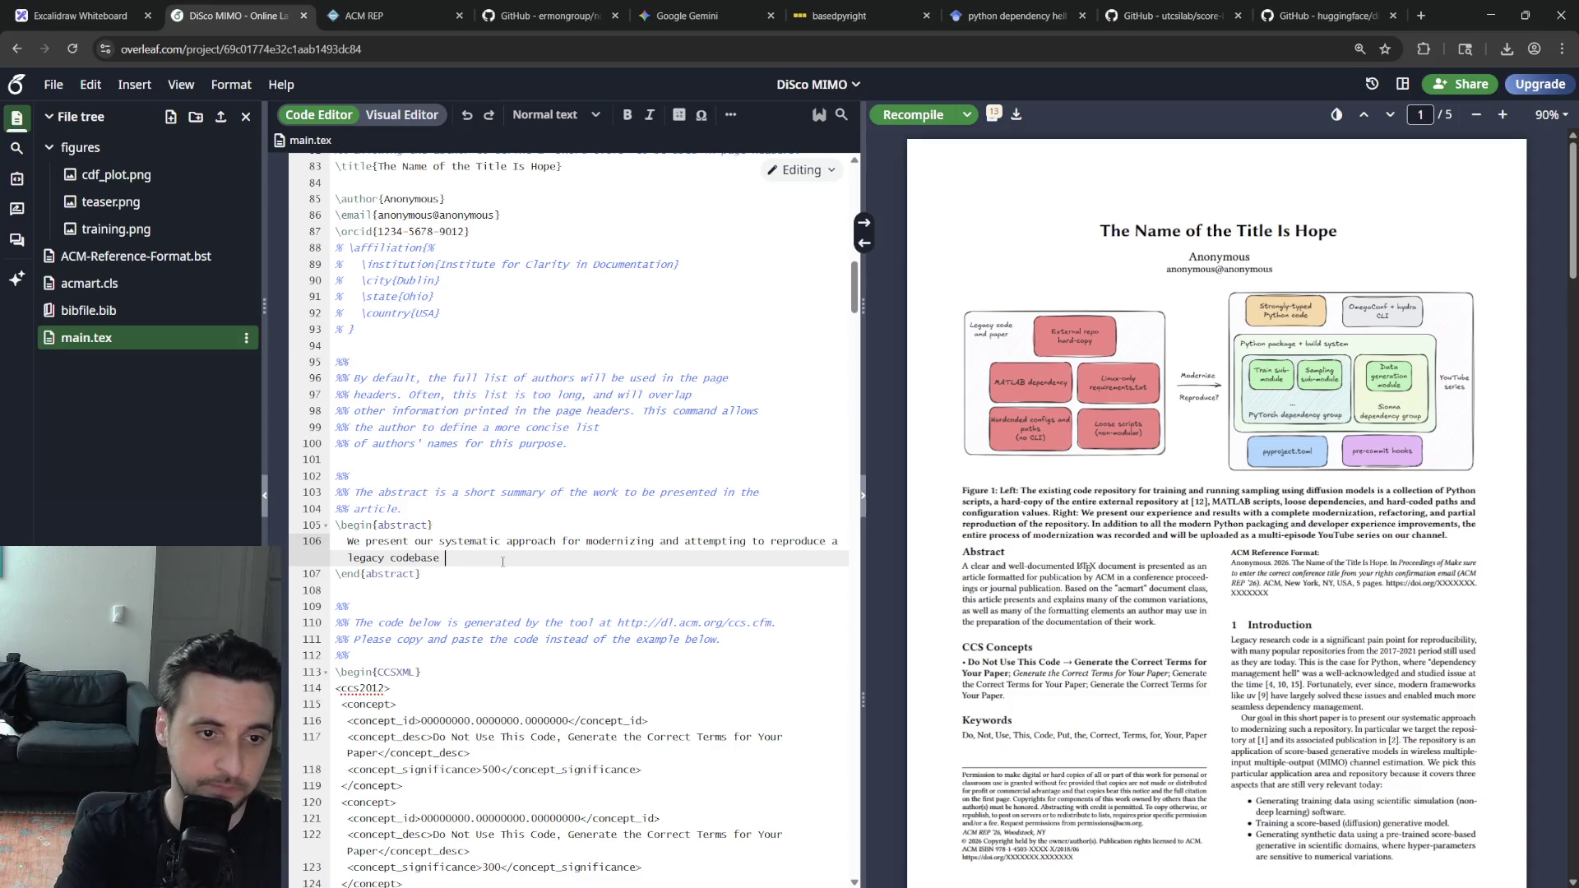
type("that trains ")
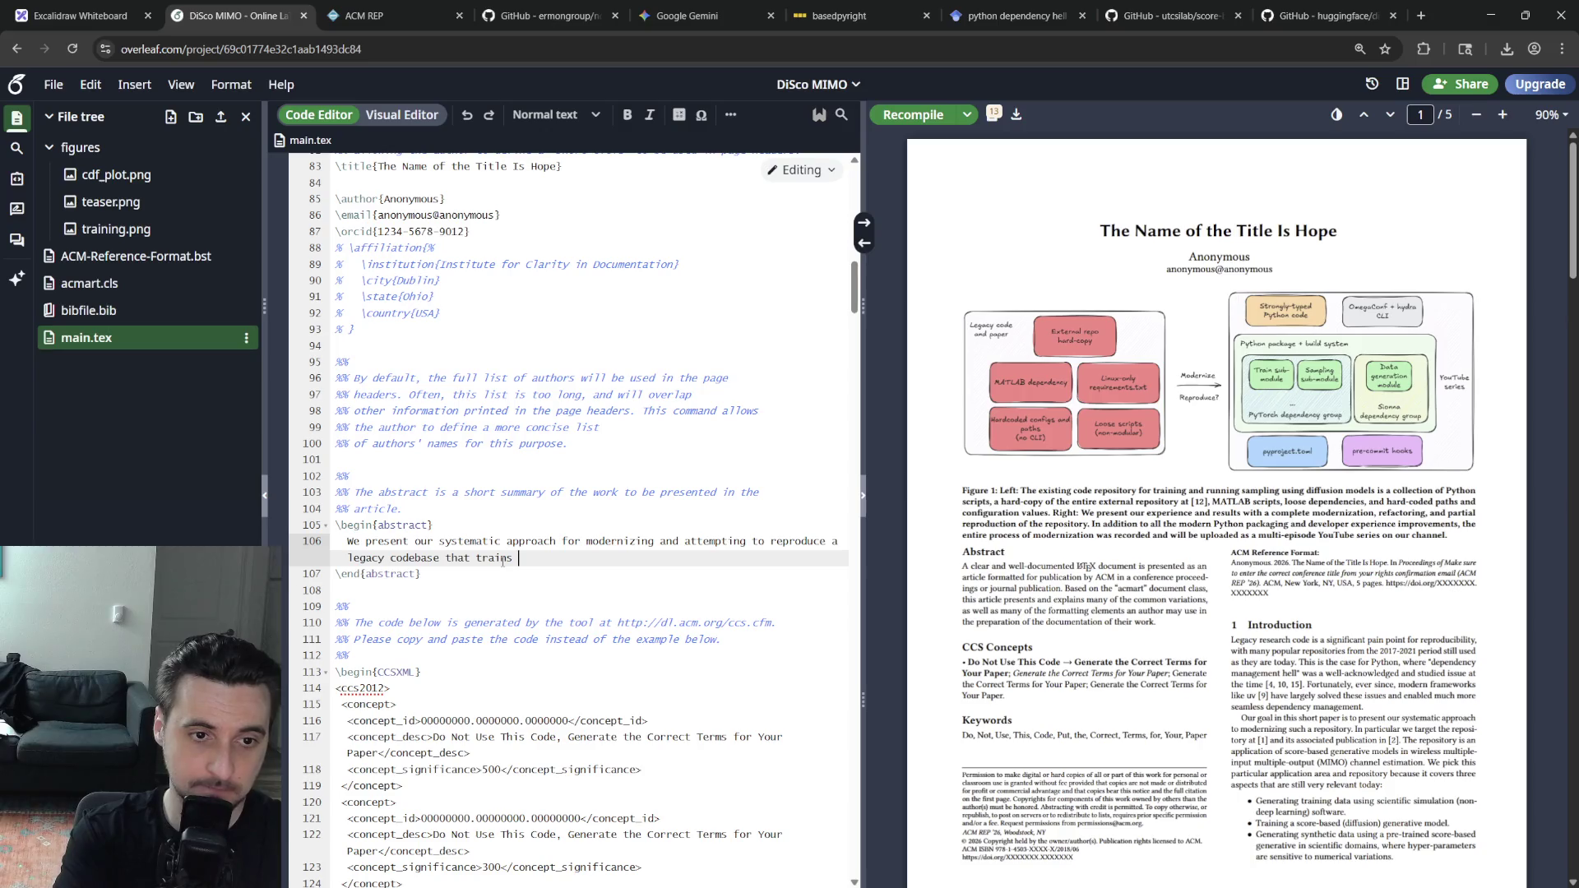
type("and samples from a score-based generativem")
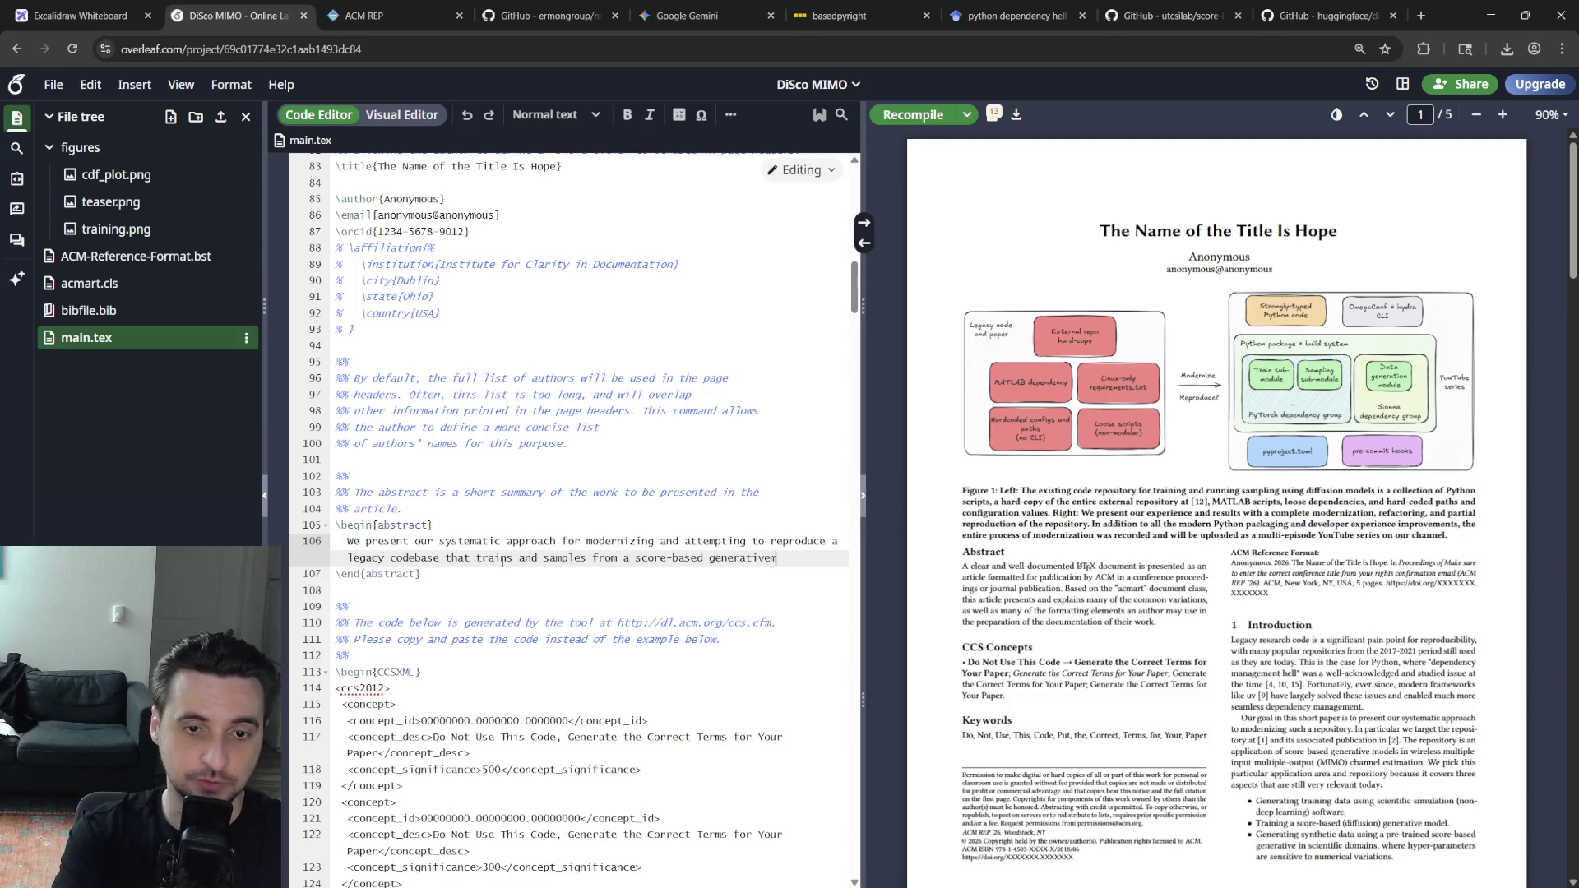
key("BackSpace")
type("model")
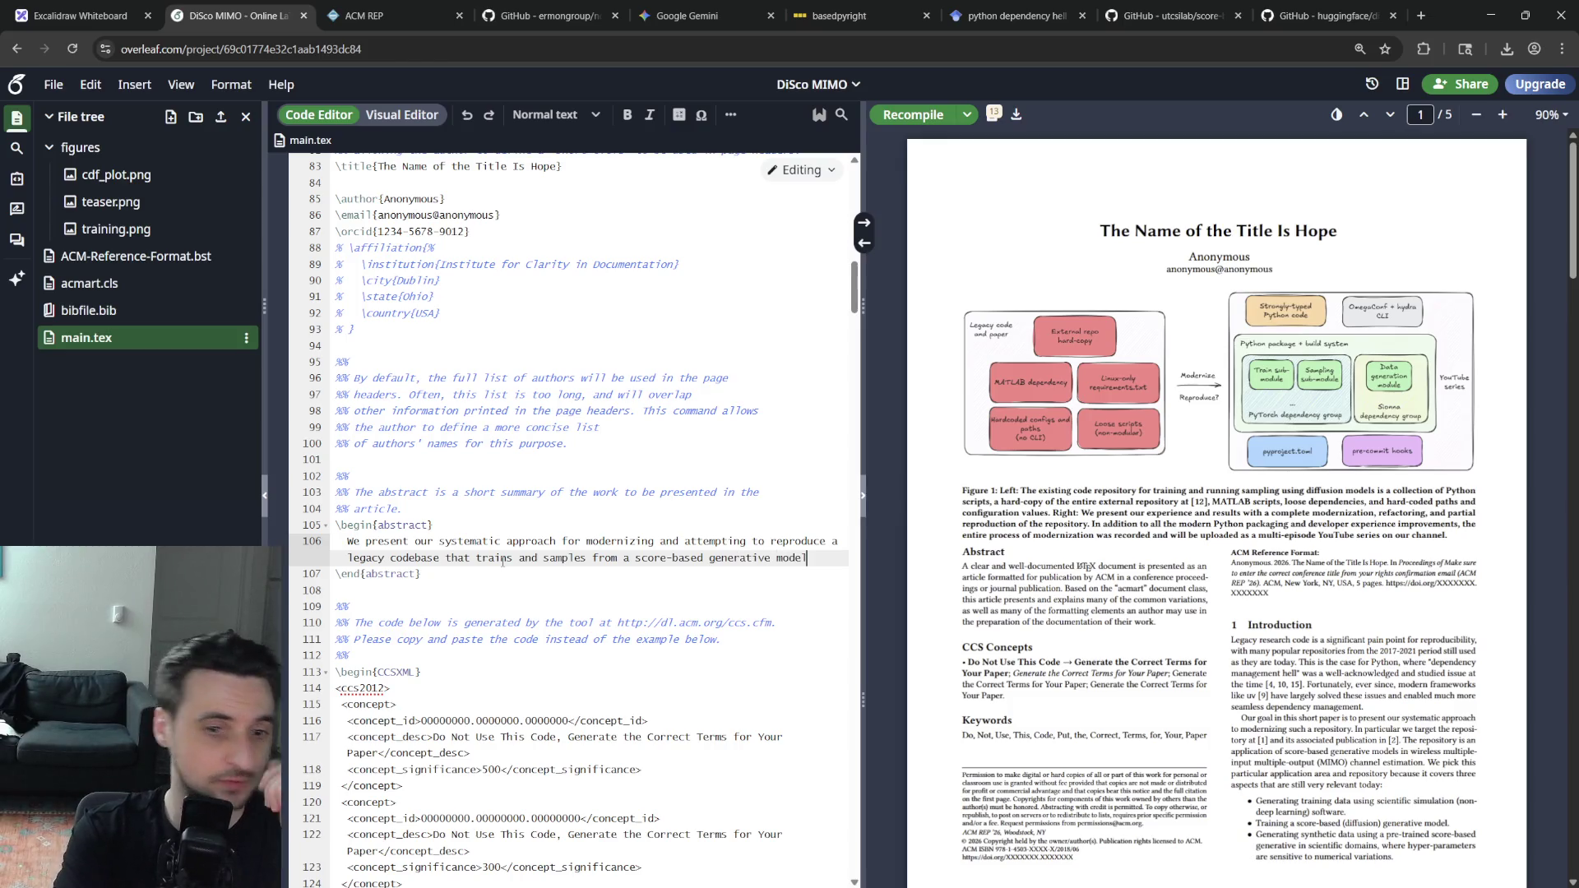
key("BackSpace")
key("BackSpace")
key("BackSpace")
key("BackSpace")
key("BackSpace")
key("BackSpace")
type("gene")
type("del ")
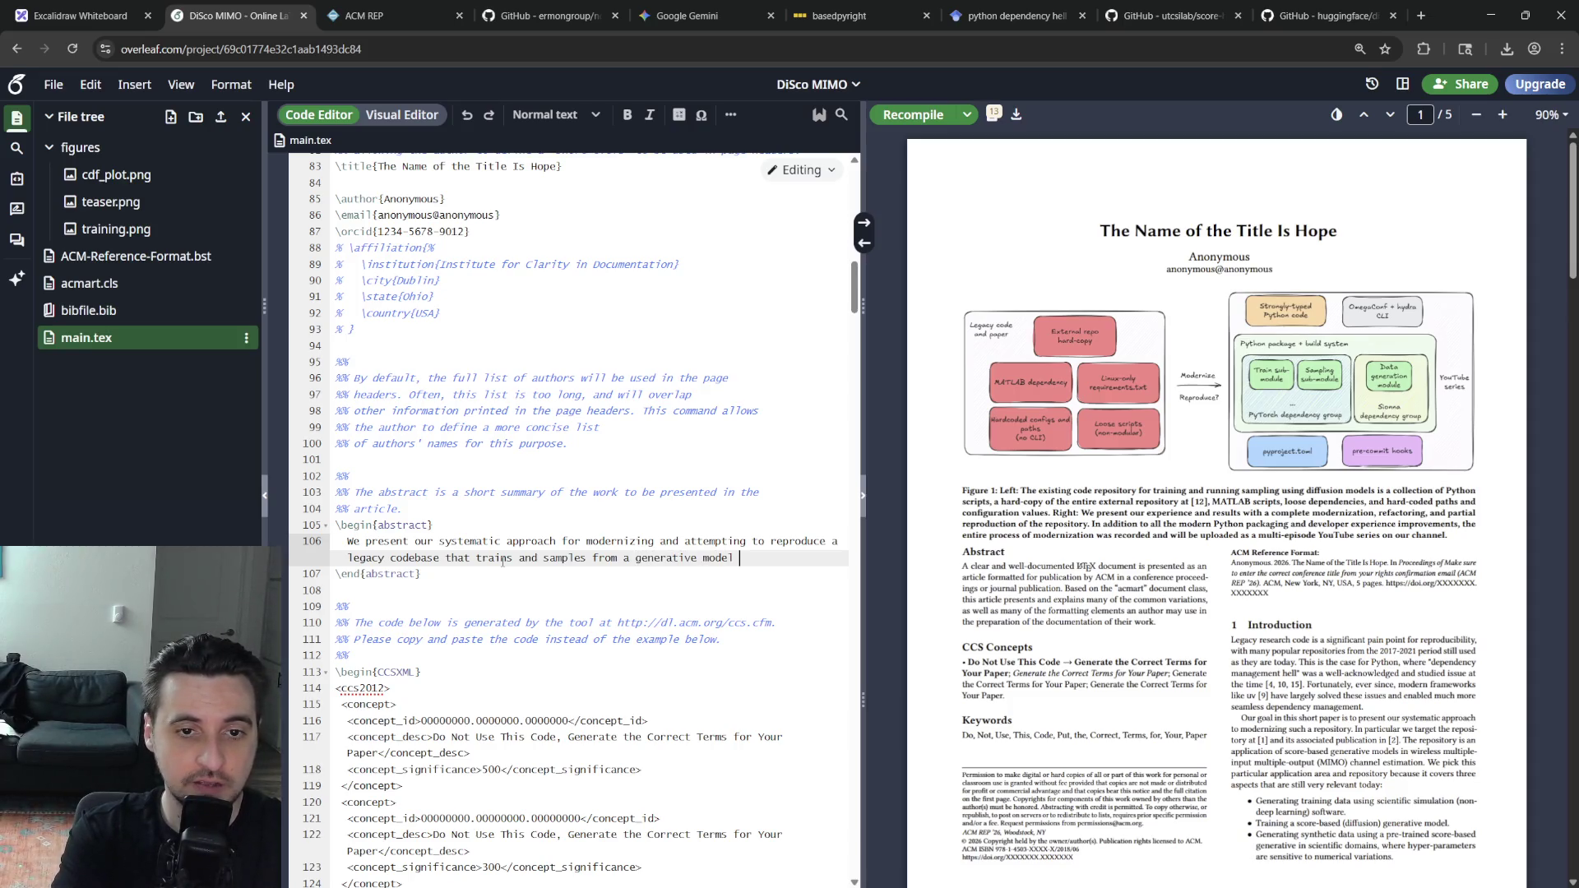
type("in the field of")
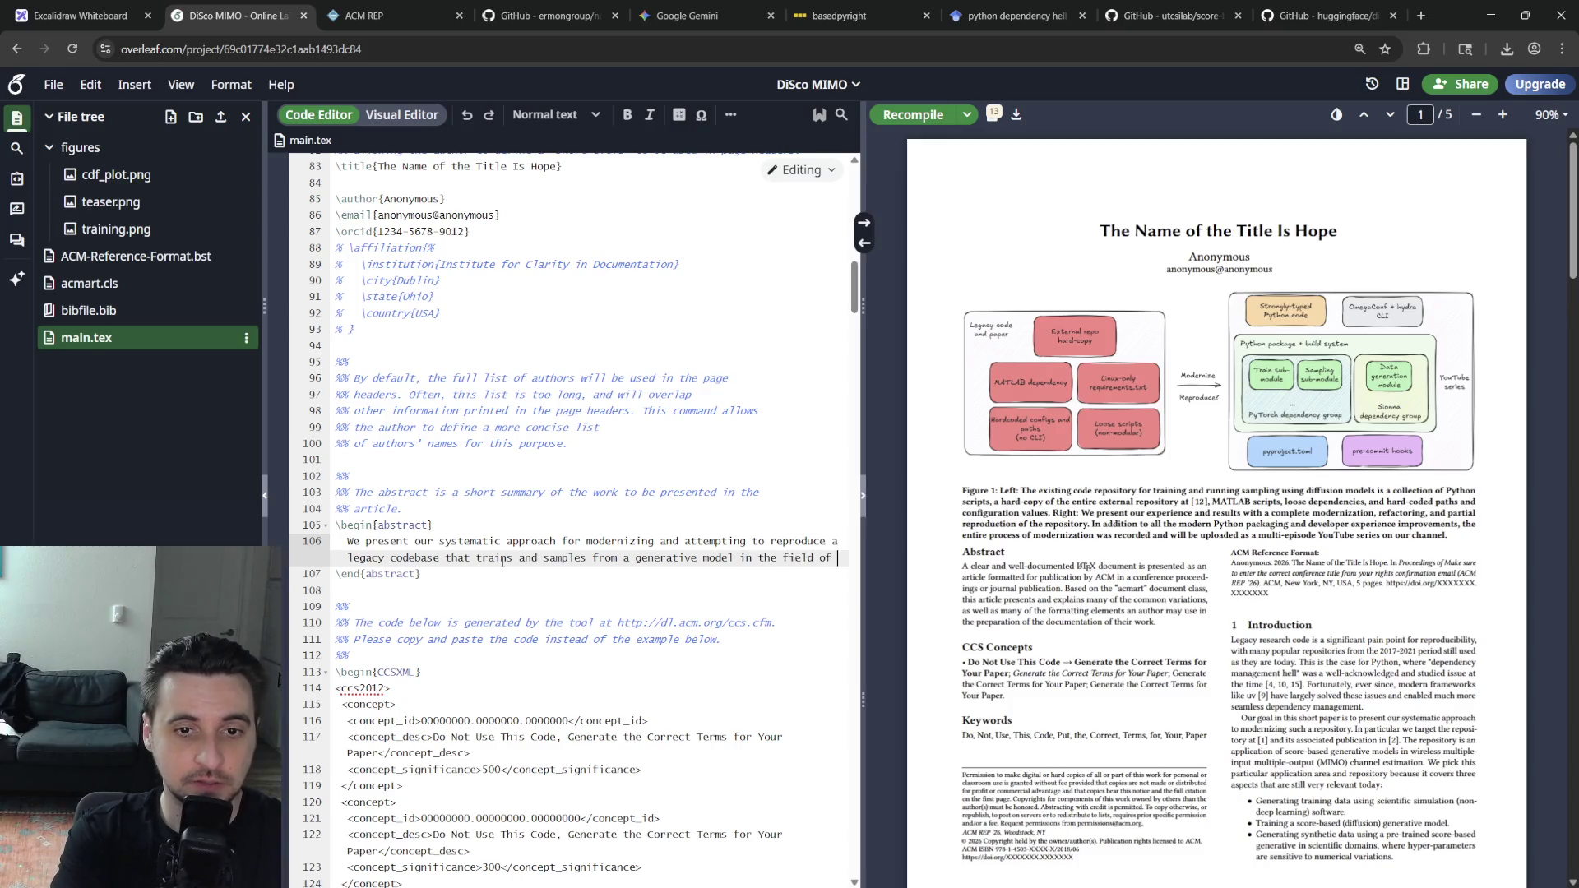
type("wireless commu")
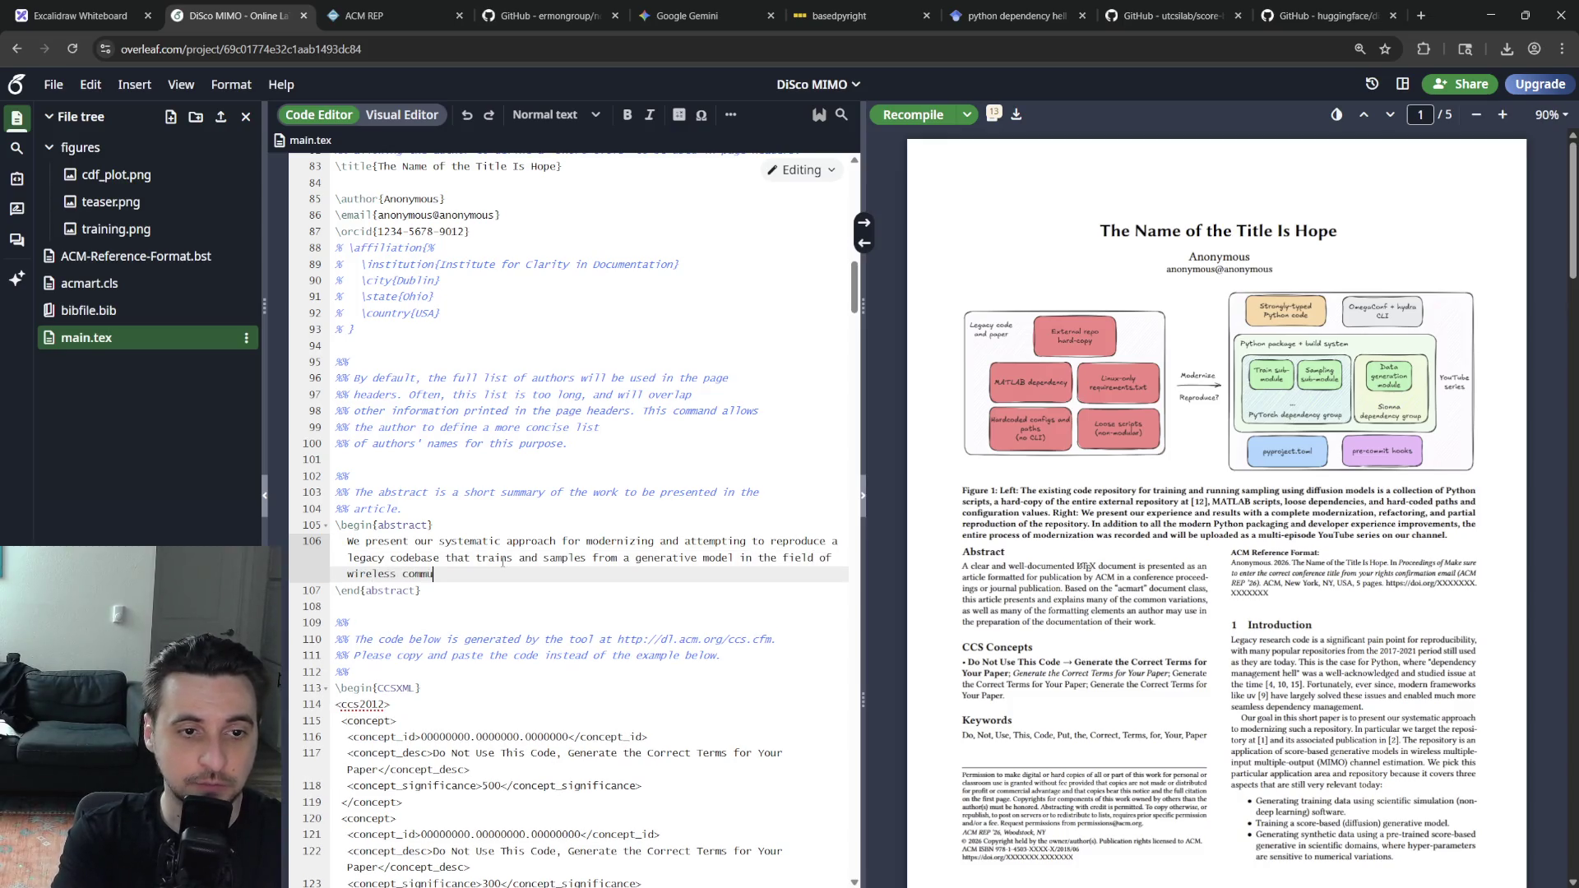
type(" research.")
key("Home")
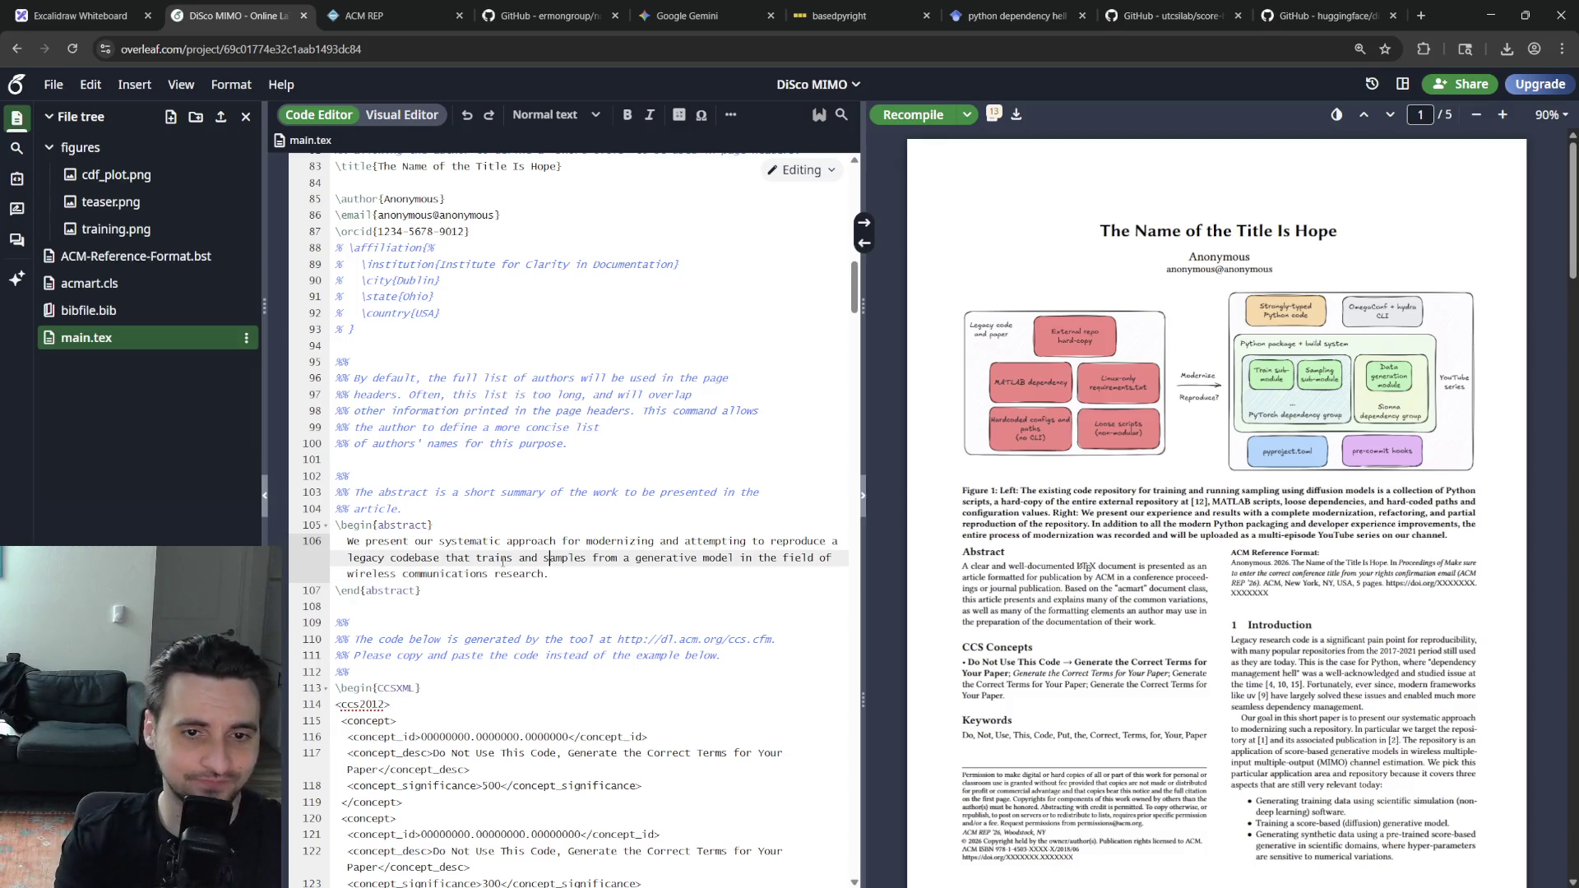
key("Down")
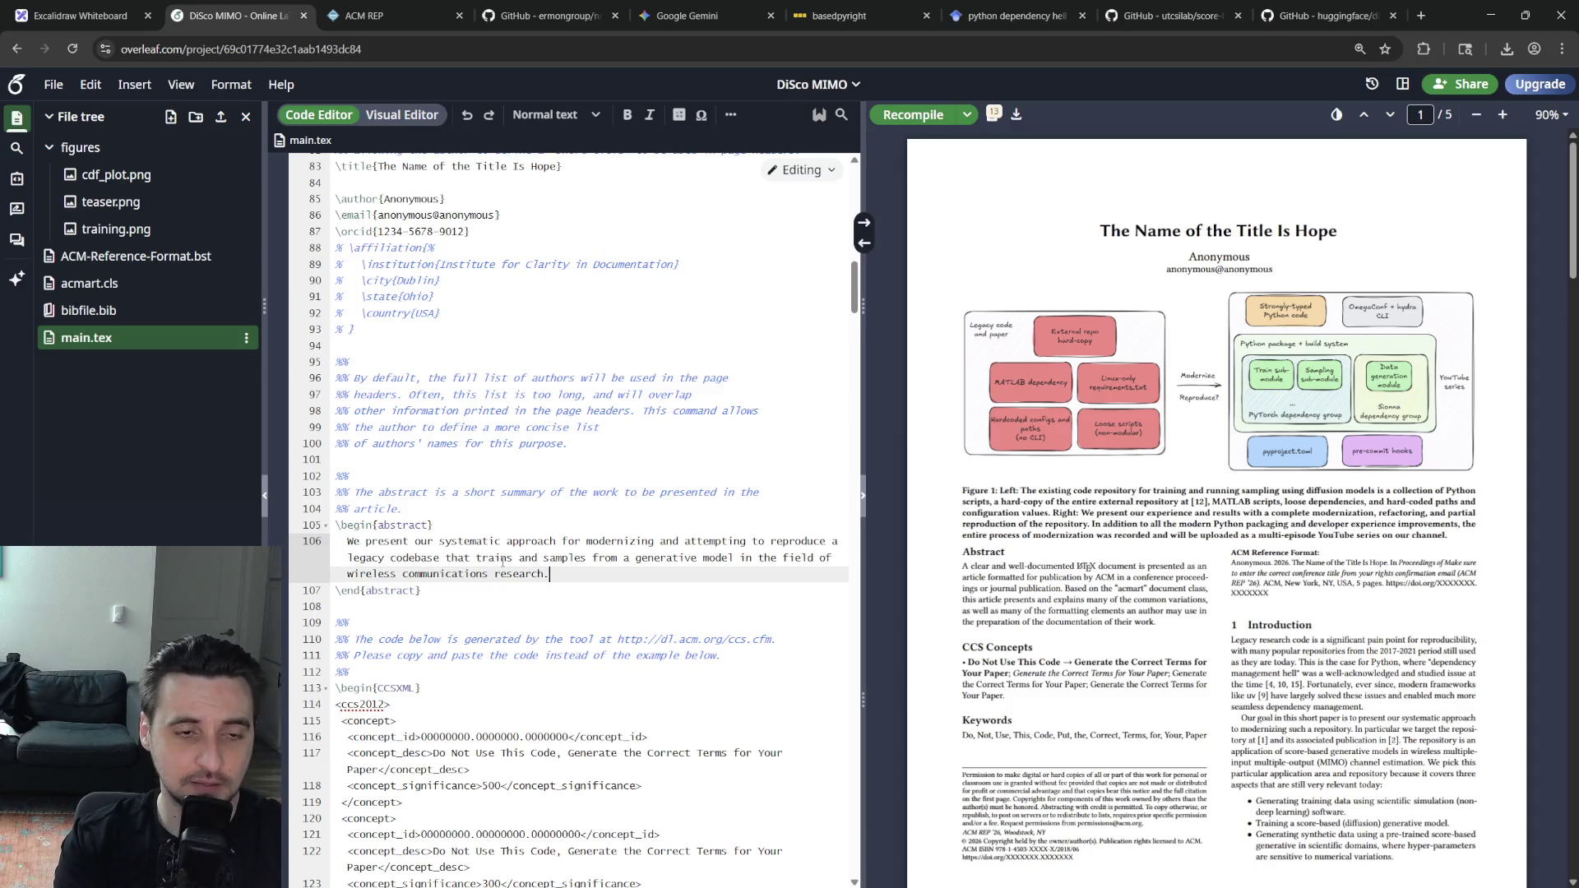
key("Return")
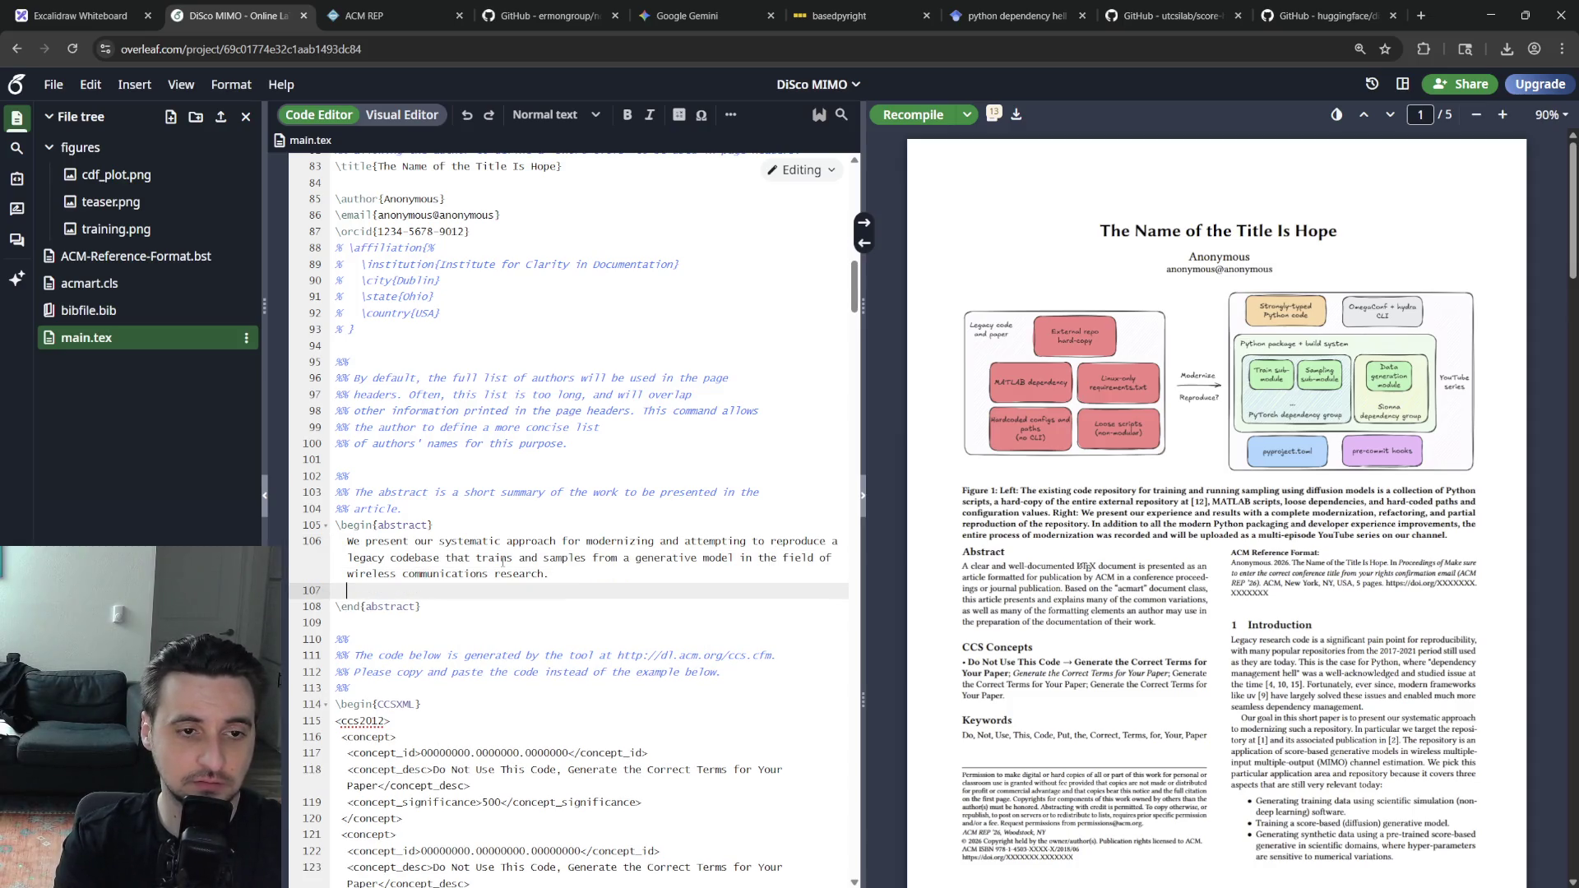
type("We ")
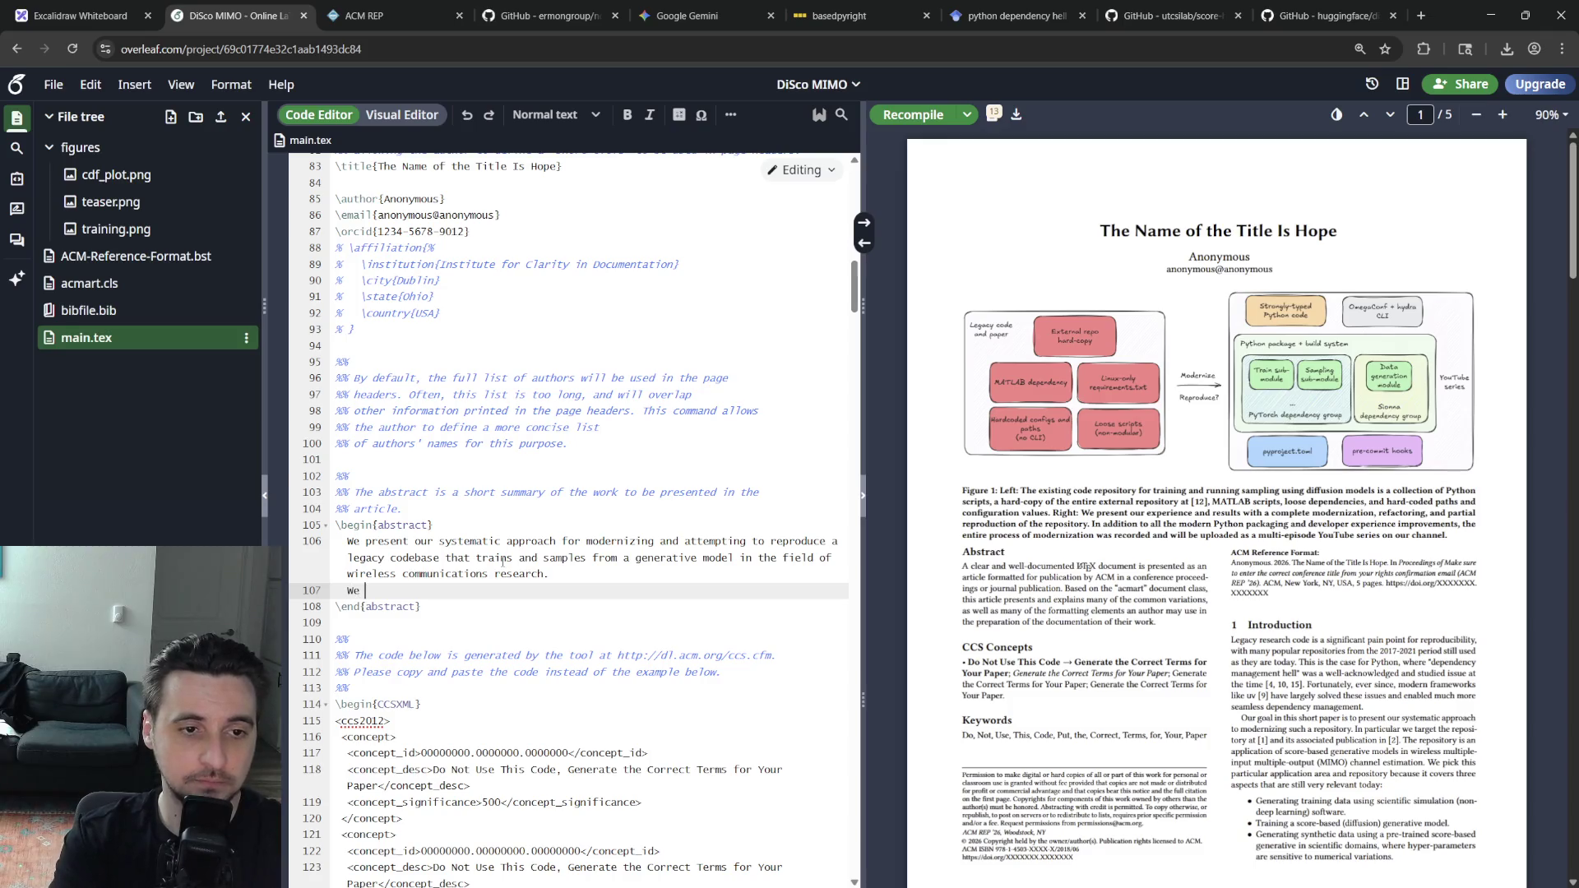
type("have")
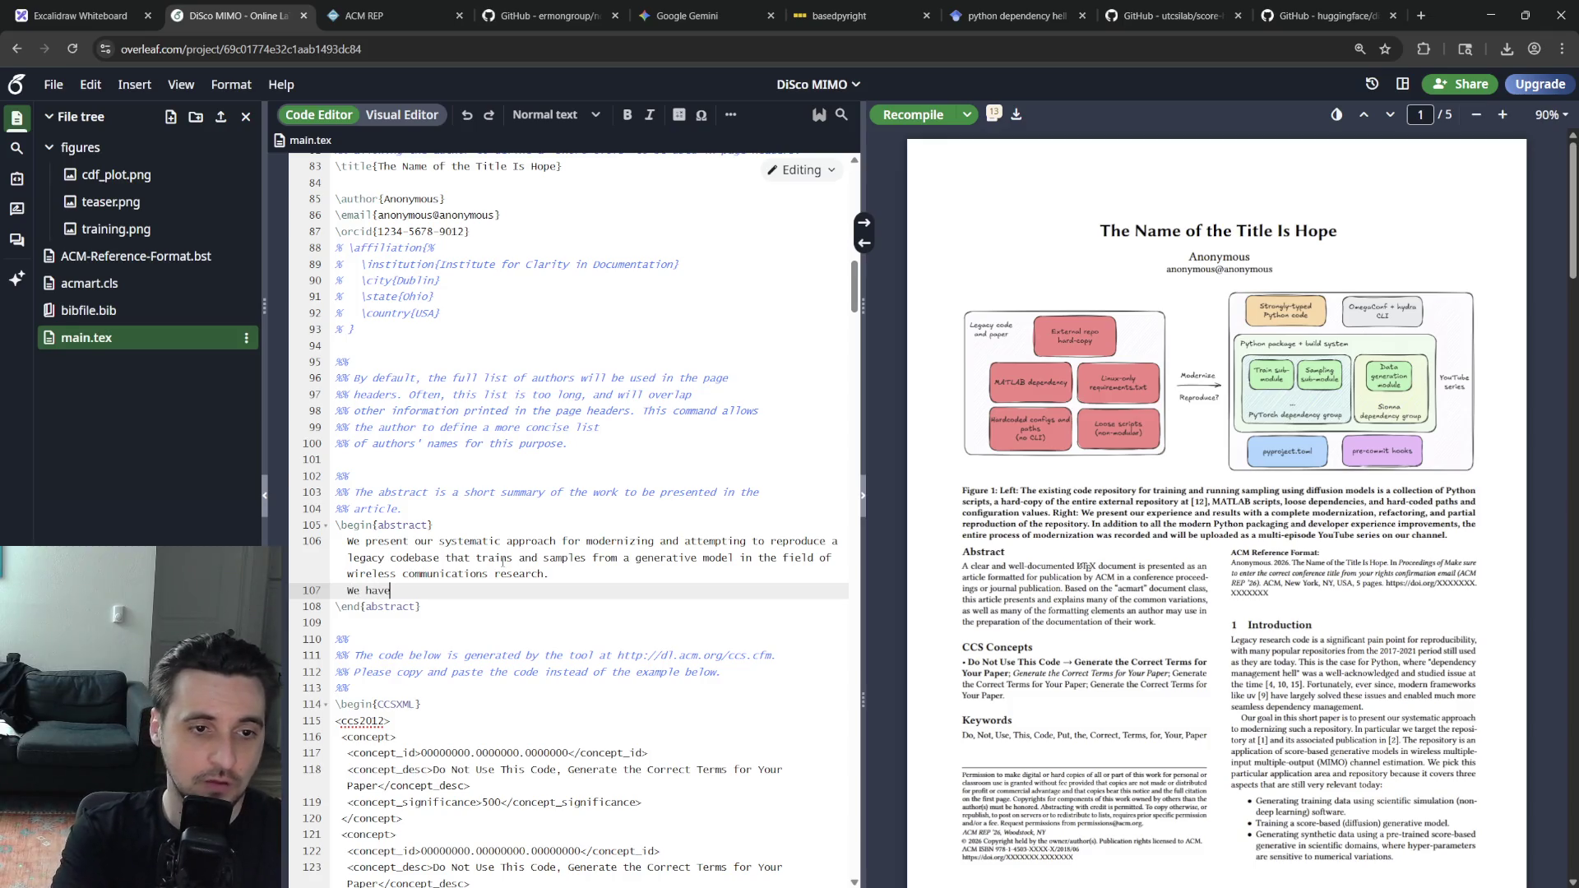
type("he entire framework ")
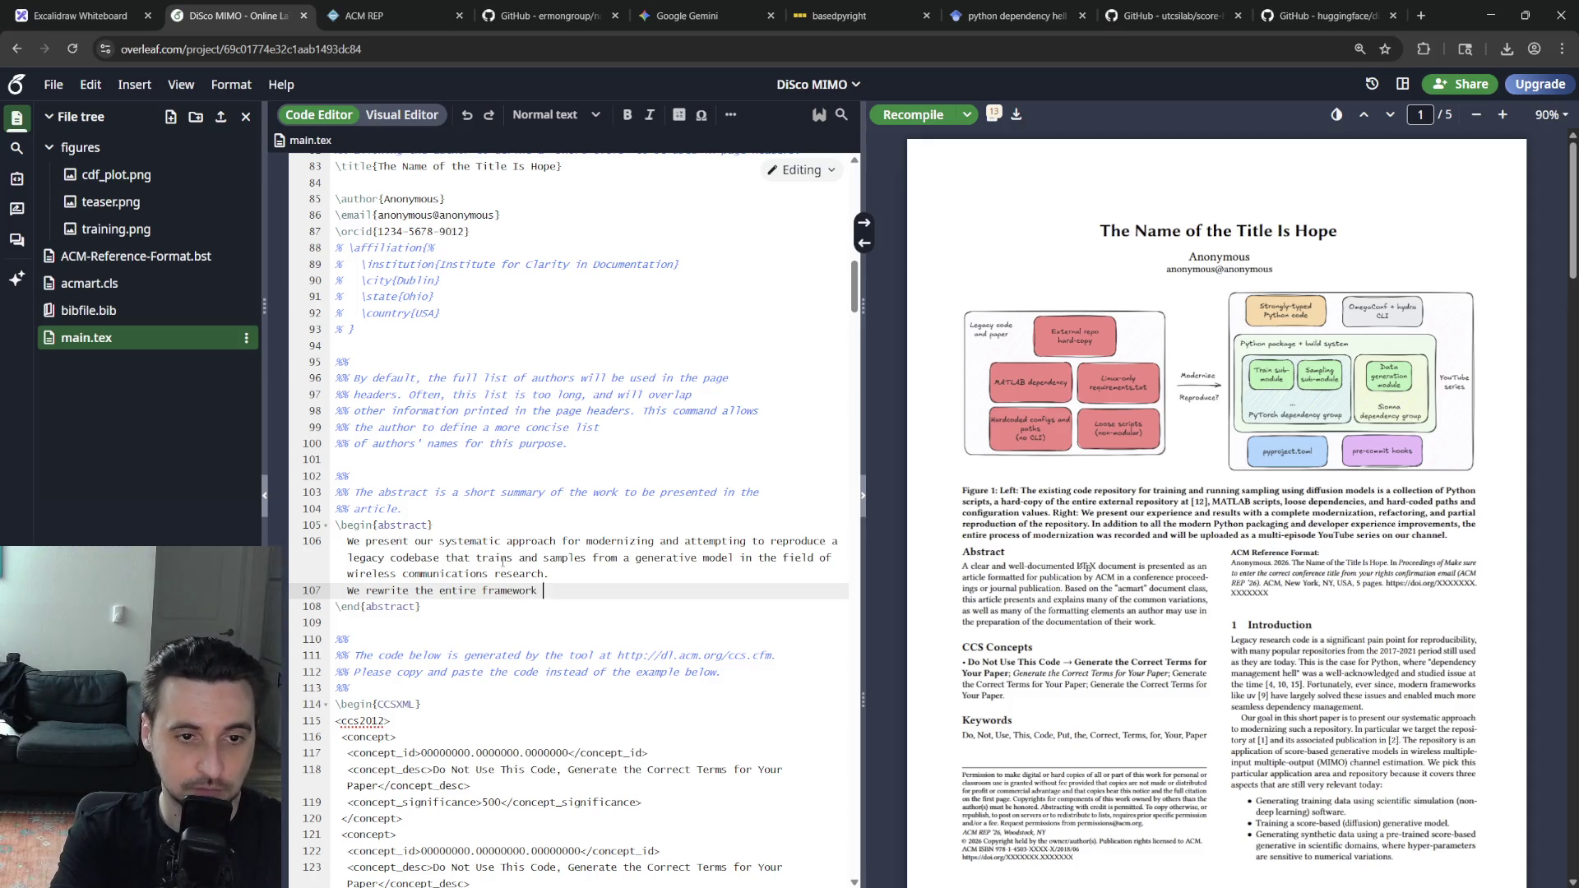
type("from scratch with moer")
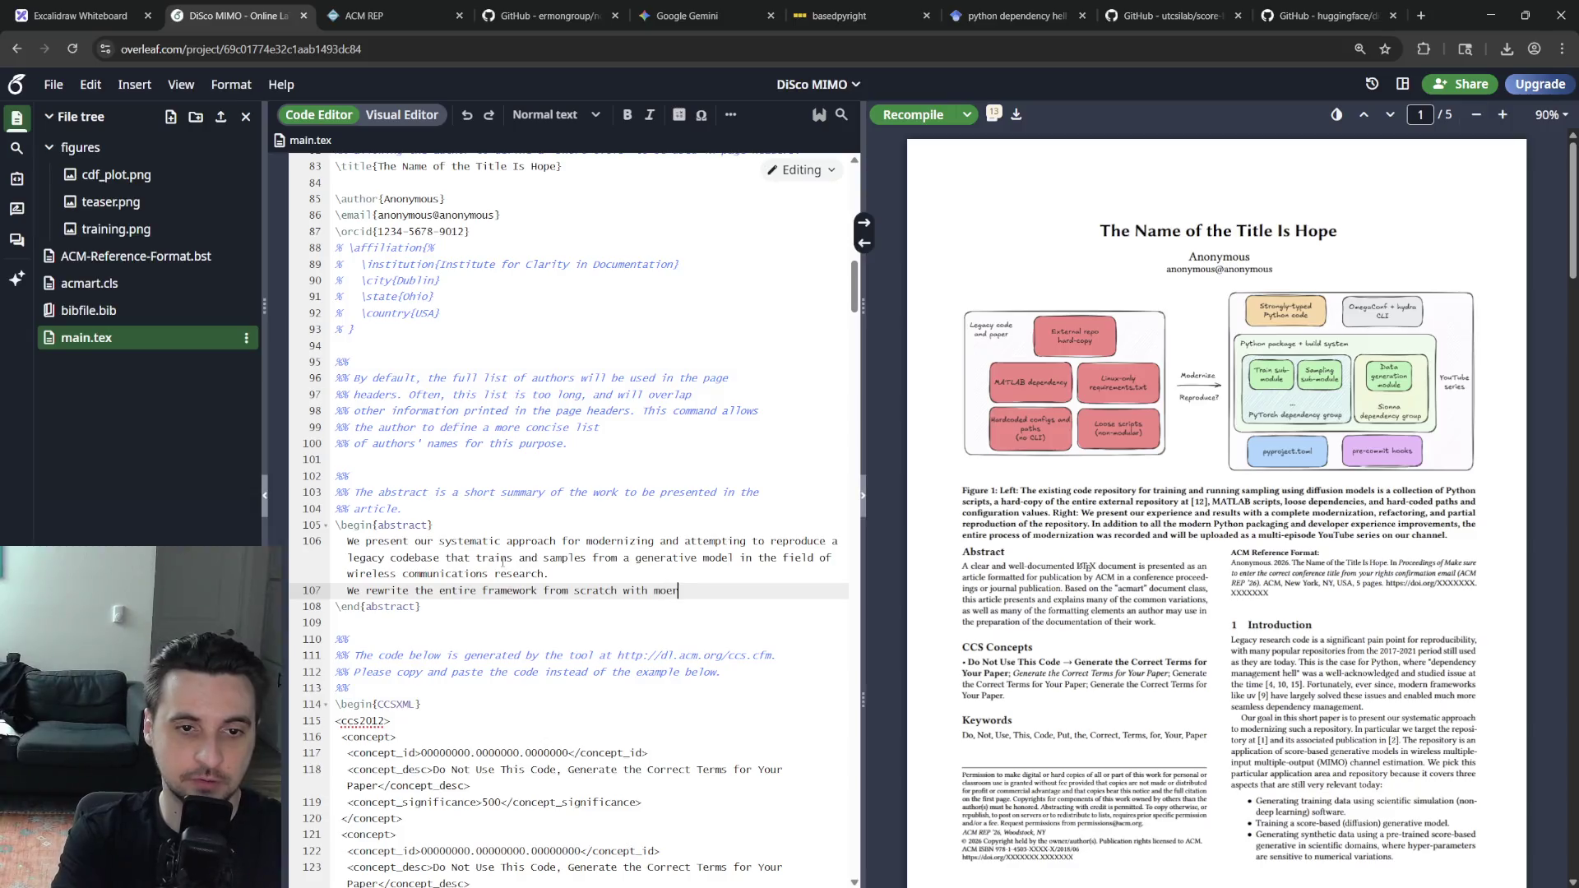
type("Python packaging, dependecy r")
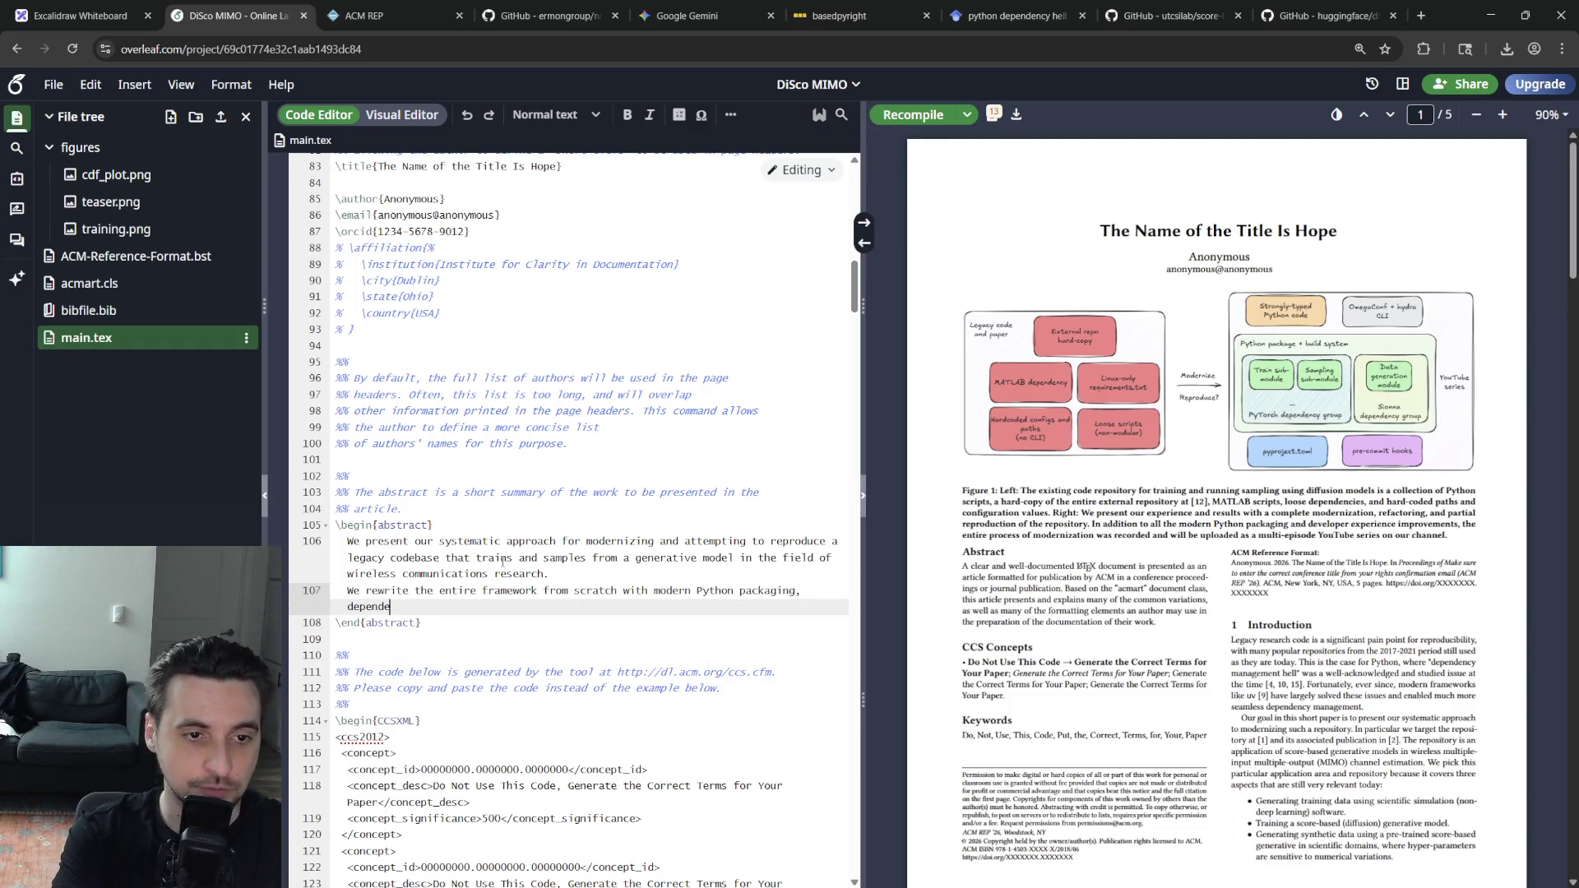
type("y resolution, and")
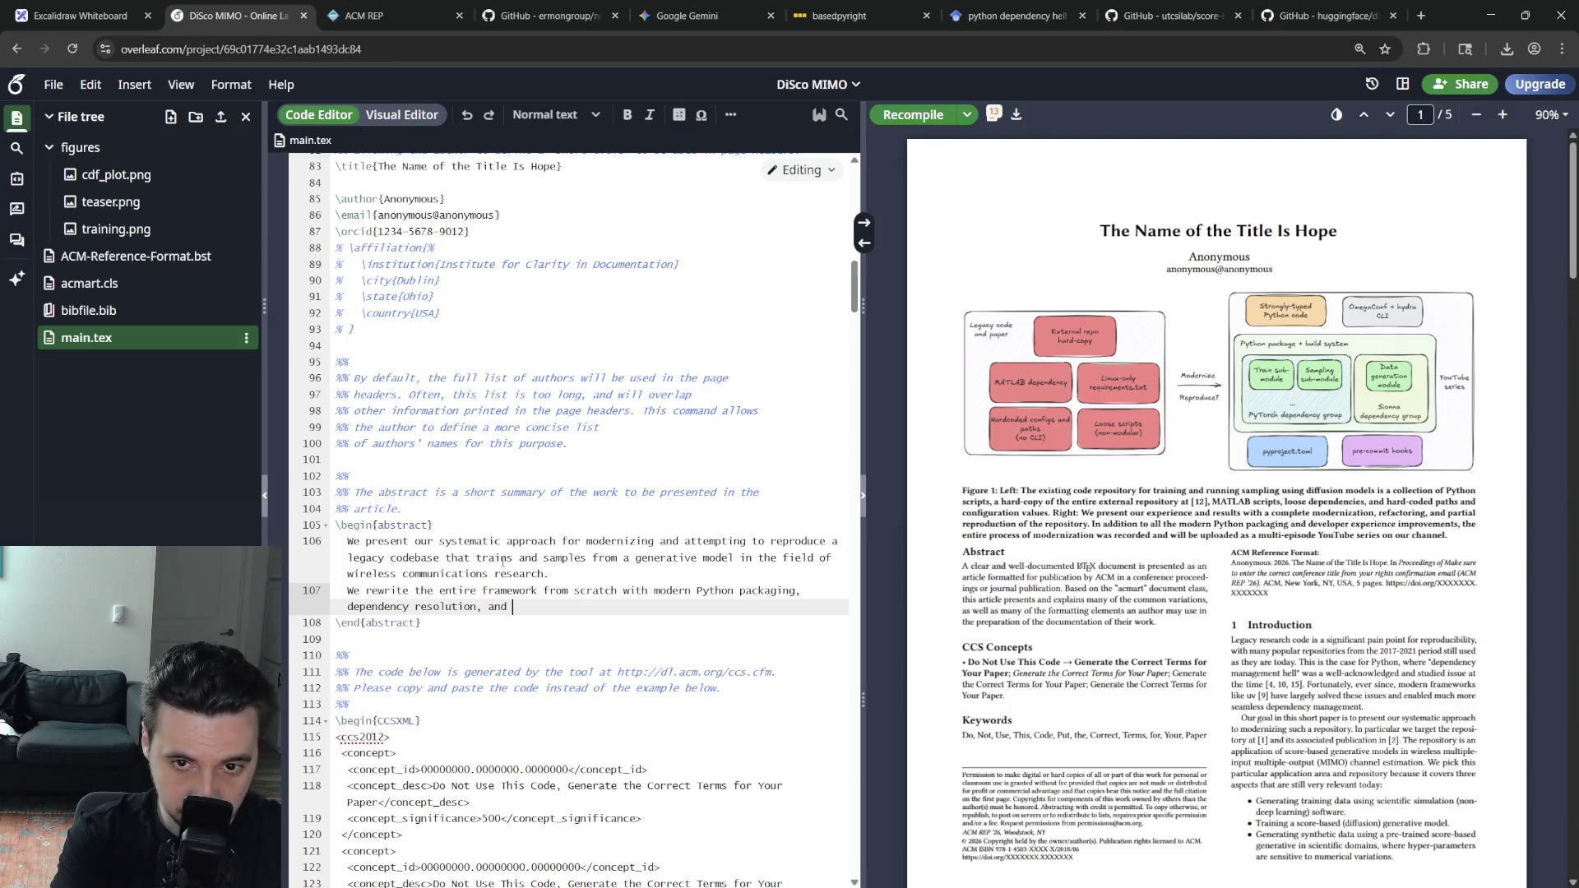
type("research-oriented command")
Add the sentence on rewriting with modern Python packaging, dependency resolution and a research-oriented CLI
key("BackSpace")
type("-line interface (CLI).")
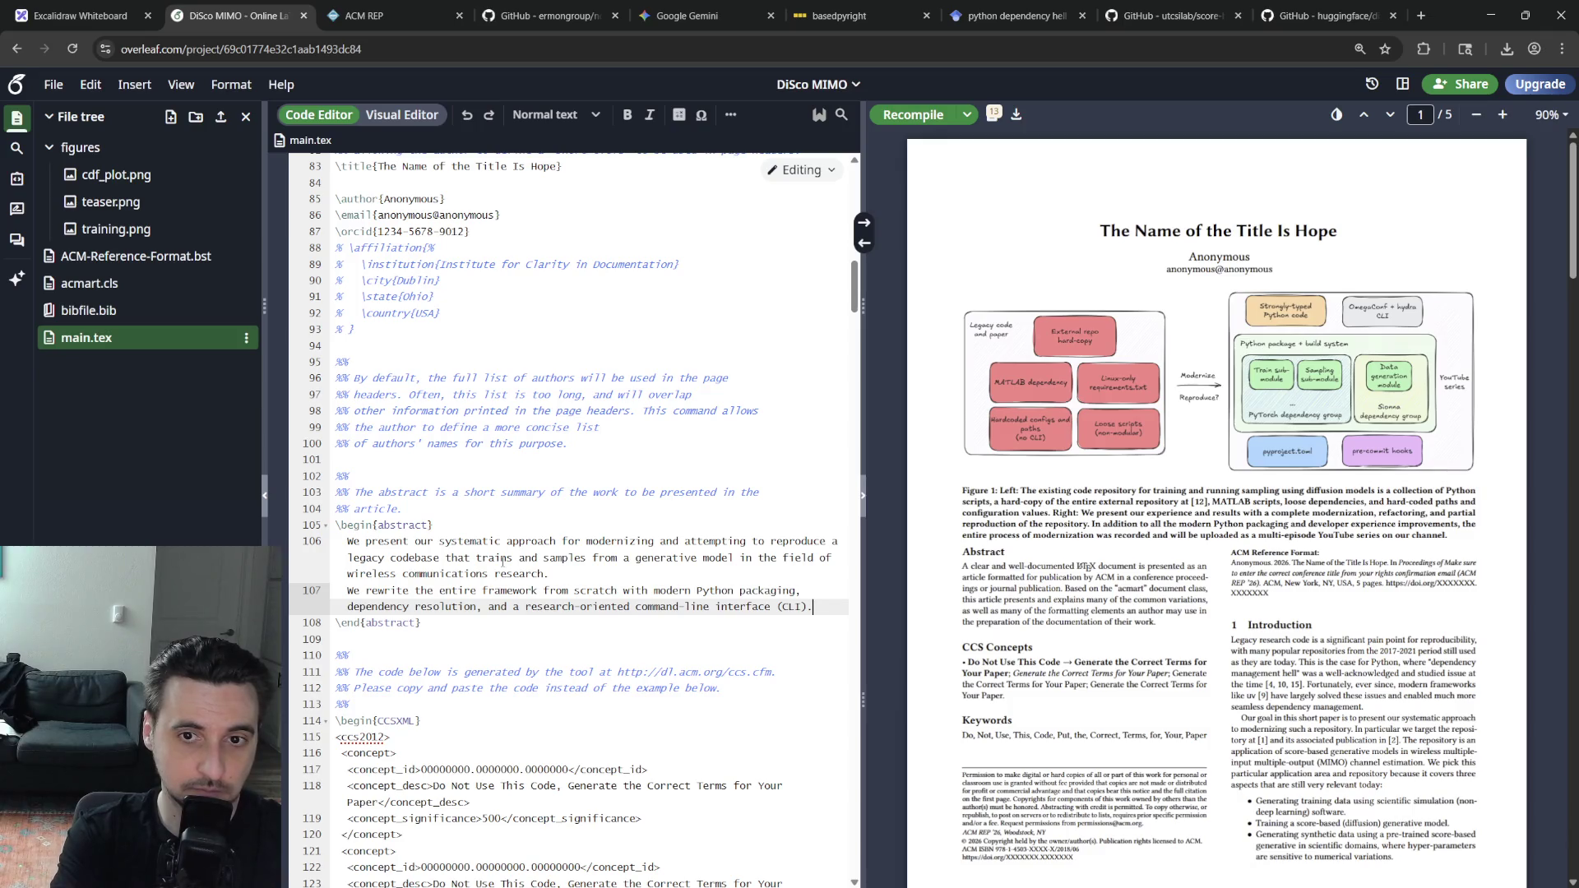
key("Return")
type("Des")
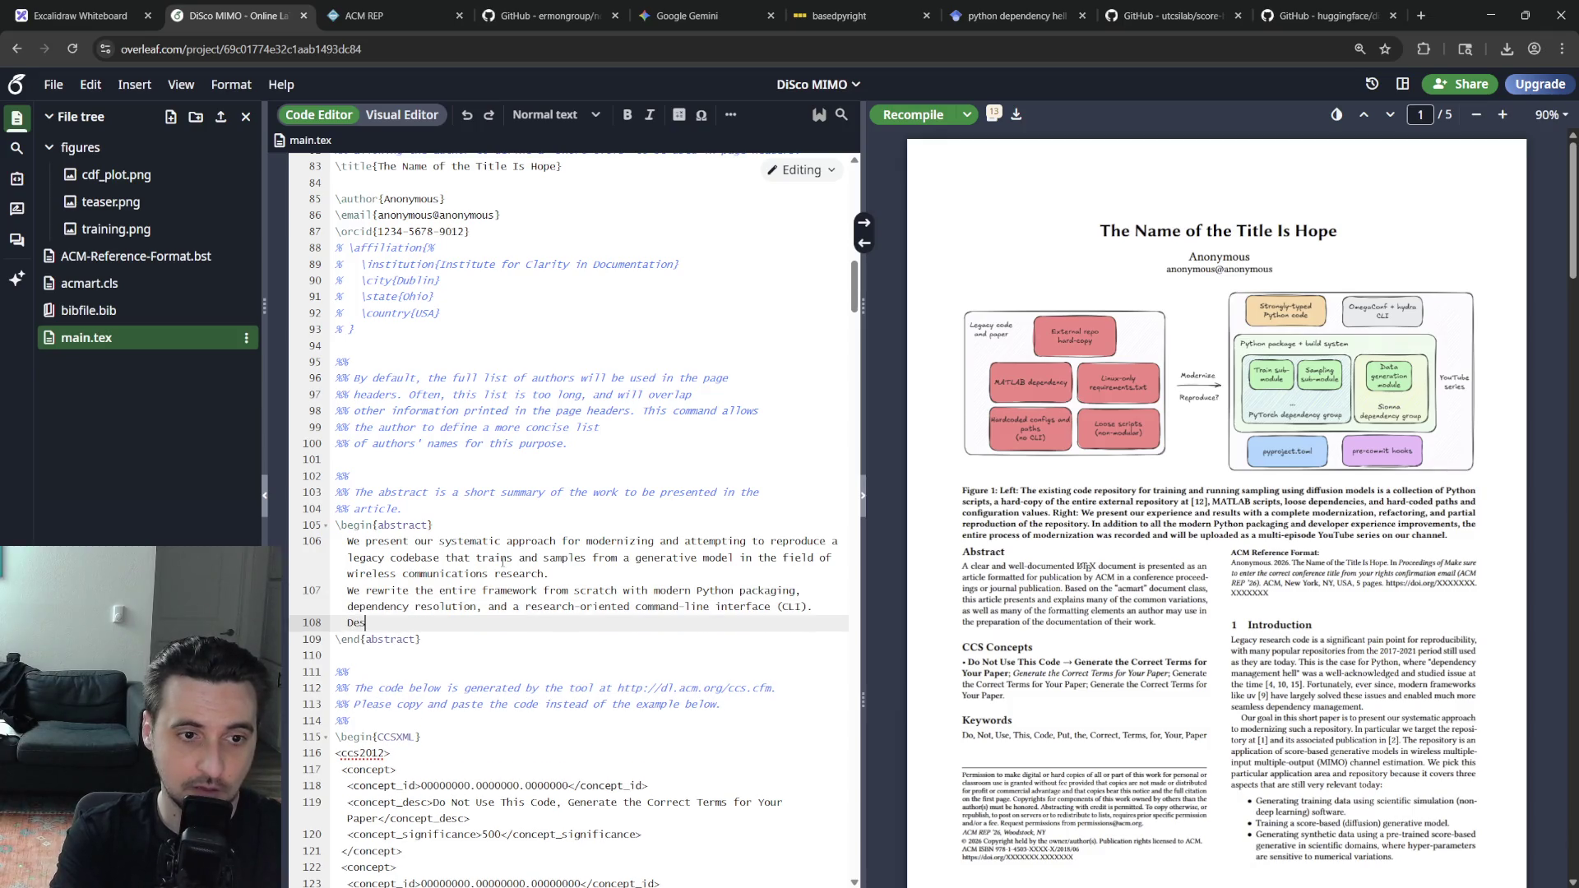
type("pite some")
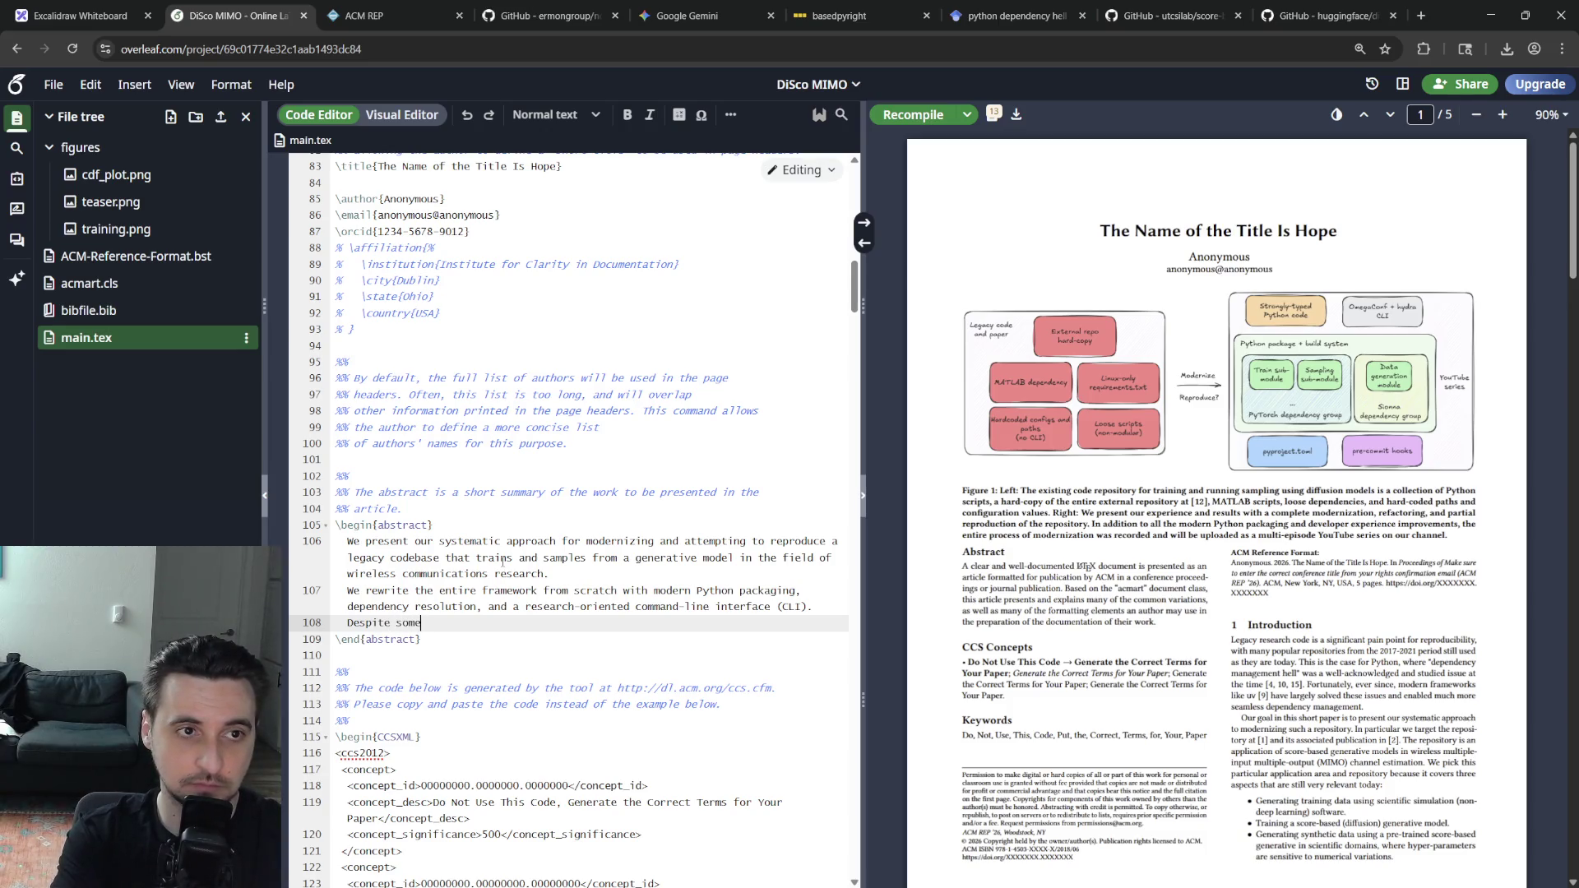
Write that the biggest challenge was replacing a MATLAB channel simulator with its open-source Python counterpart, then recompile
key("BackSpace")
key("BackSpace")
key("BackSpace")
type("We find t")
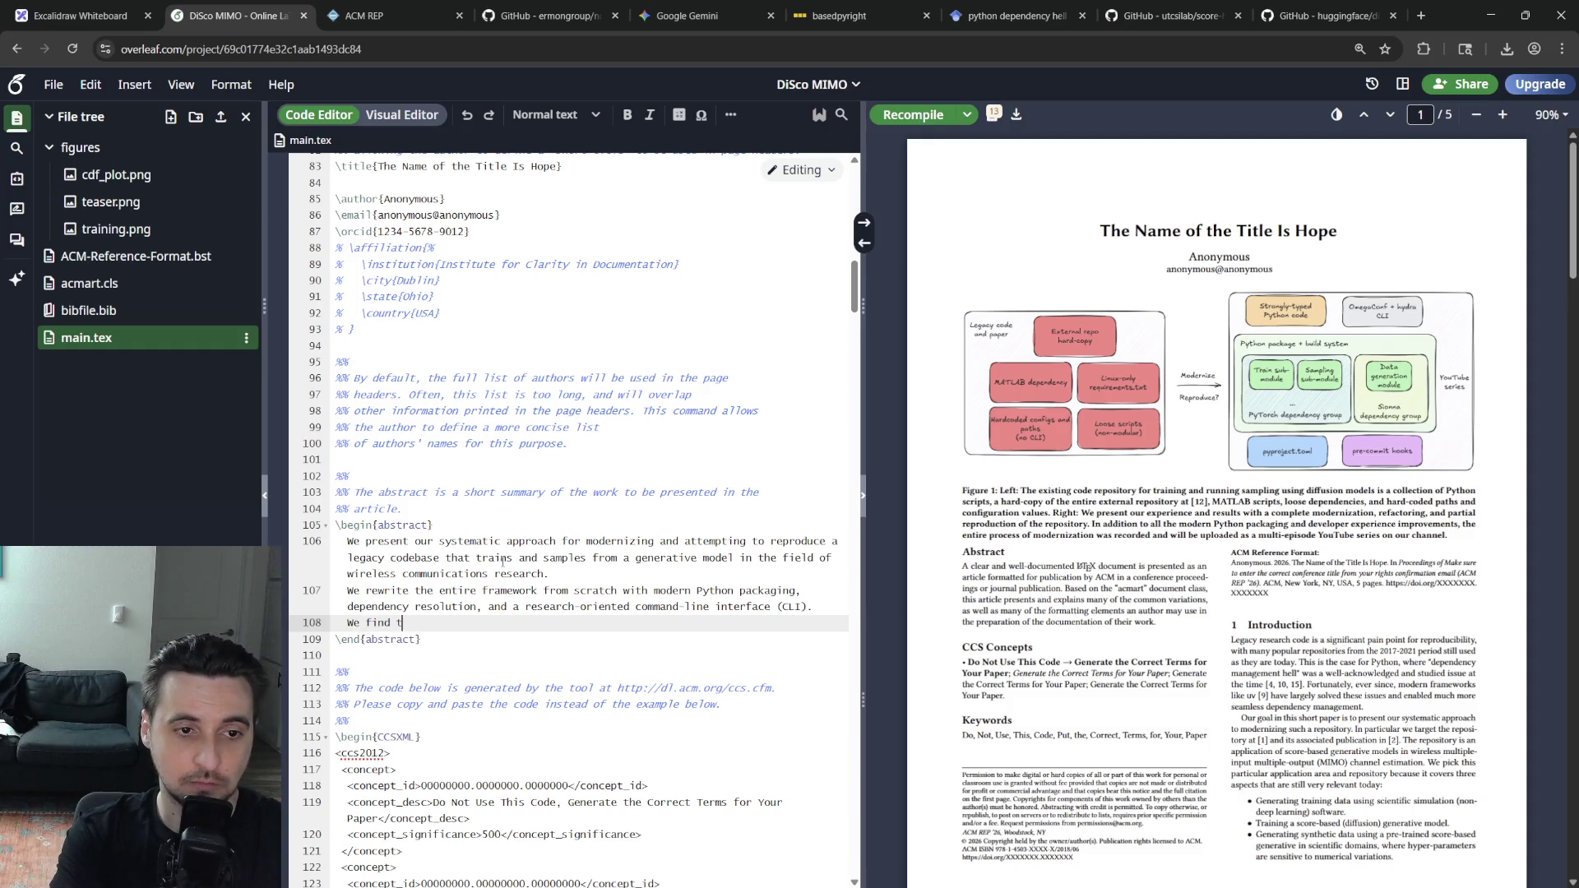
type("he biggest")
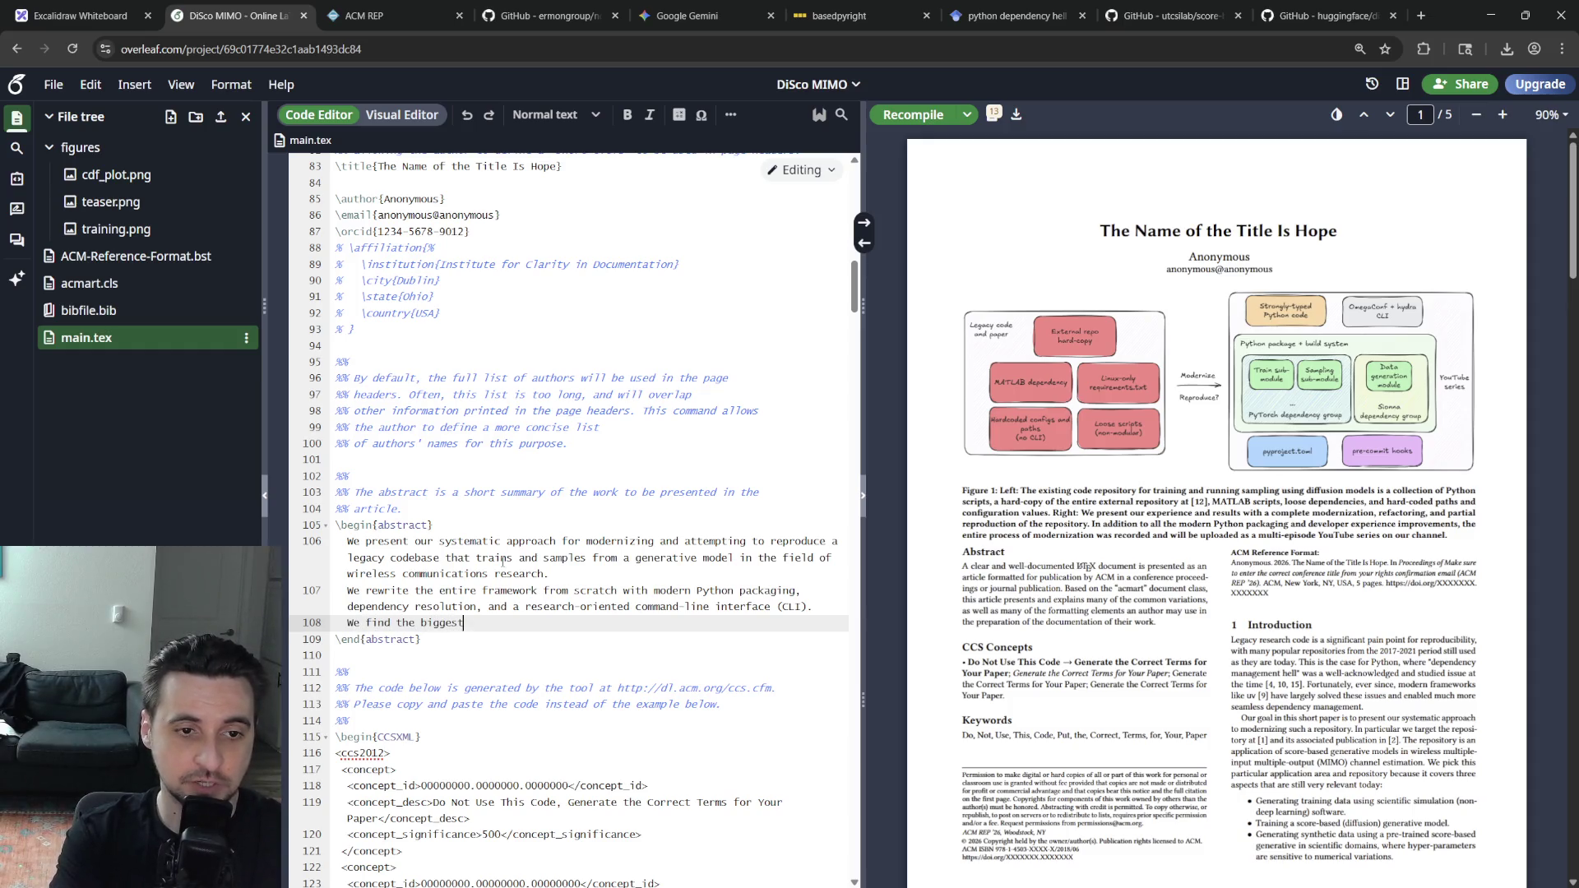
type("n non")
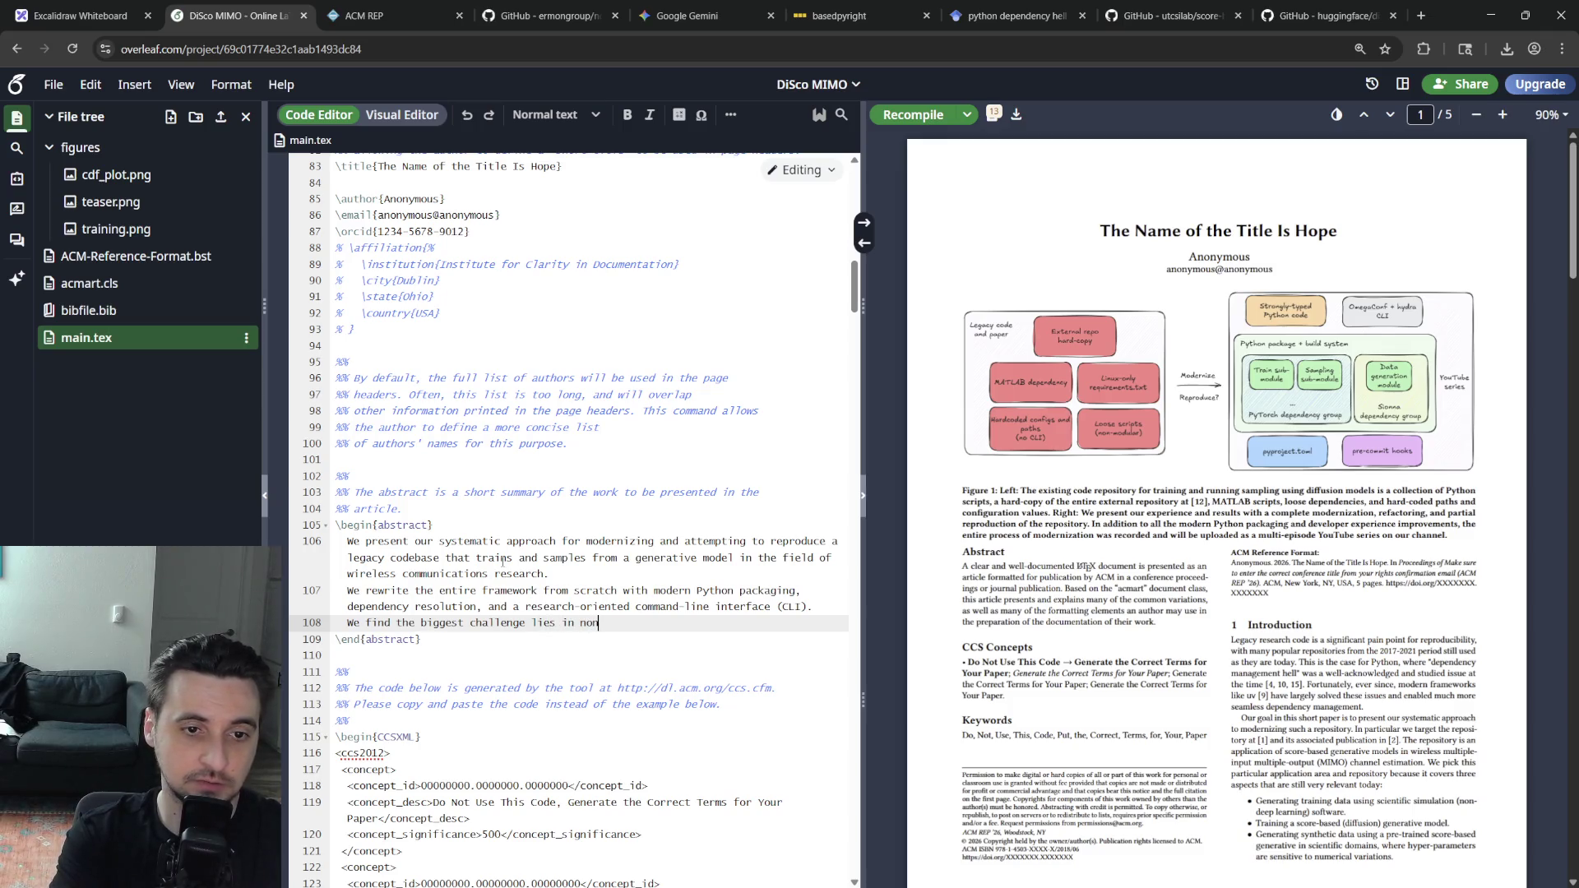
type("-deep learning sc")
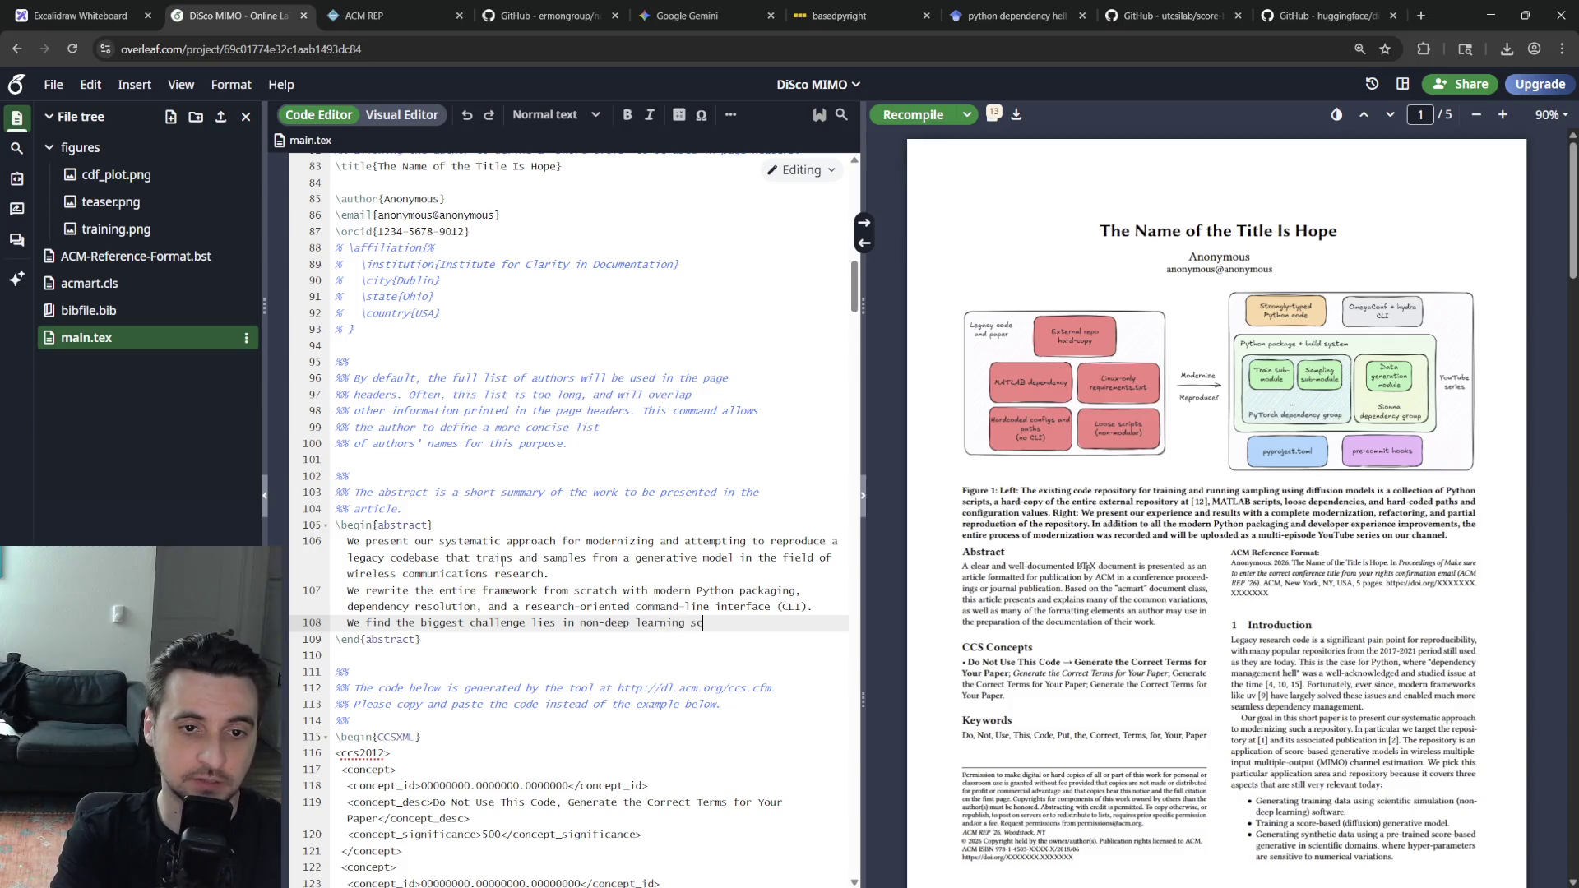
type("ftwar")
type("e reprod")
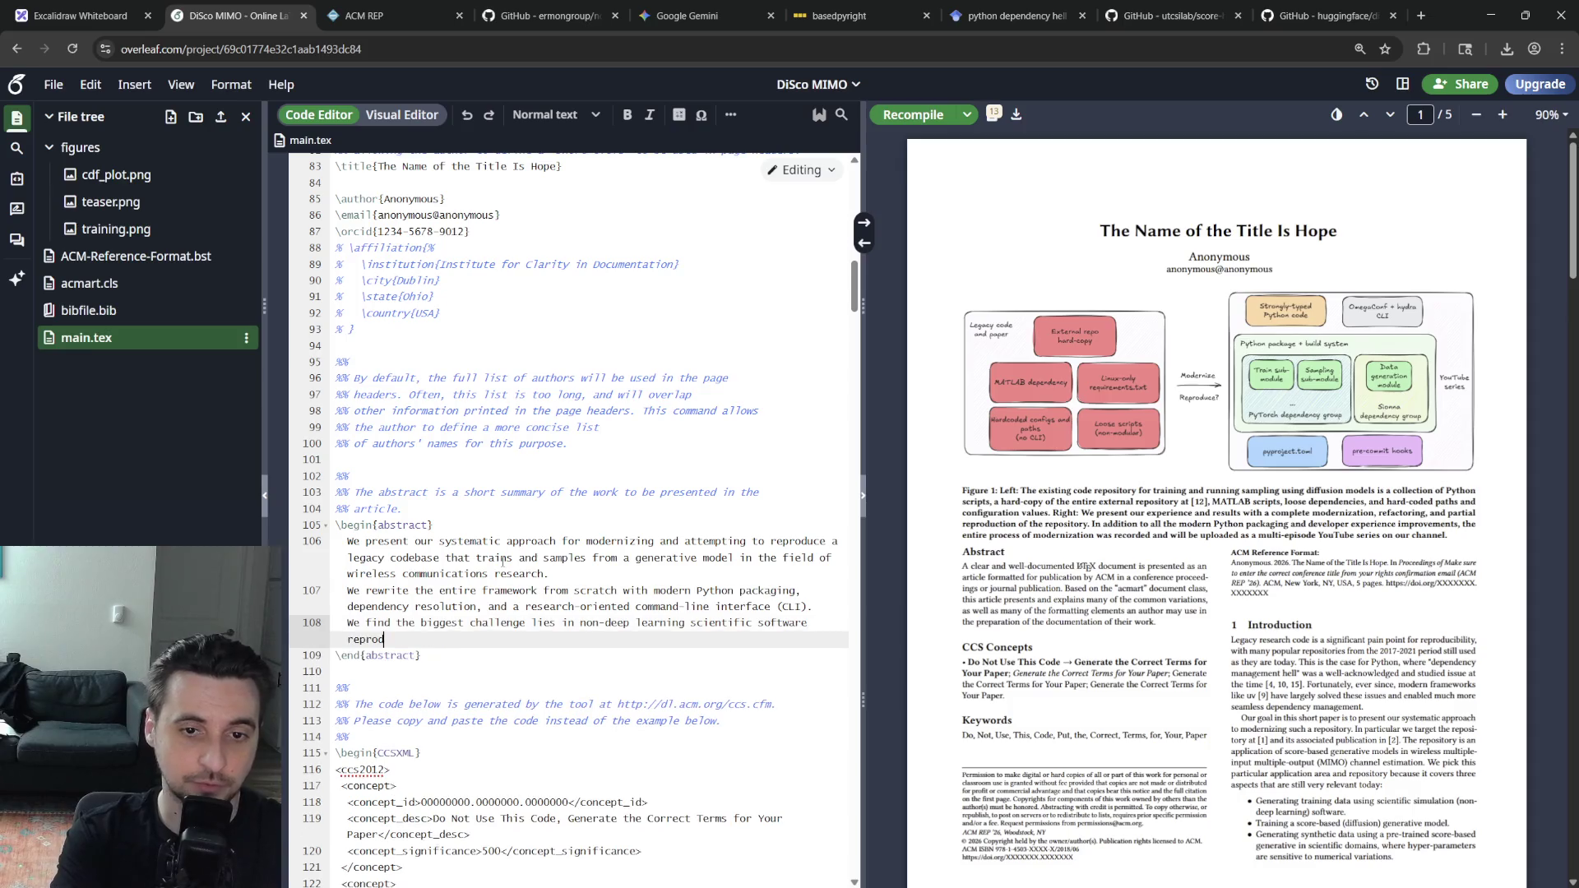
type("cibilit")
key("BackSpace")
key("BackSpace")
key("BackSpace")
key("BackSpace")
type("bility, when trying")
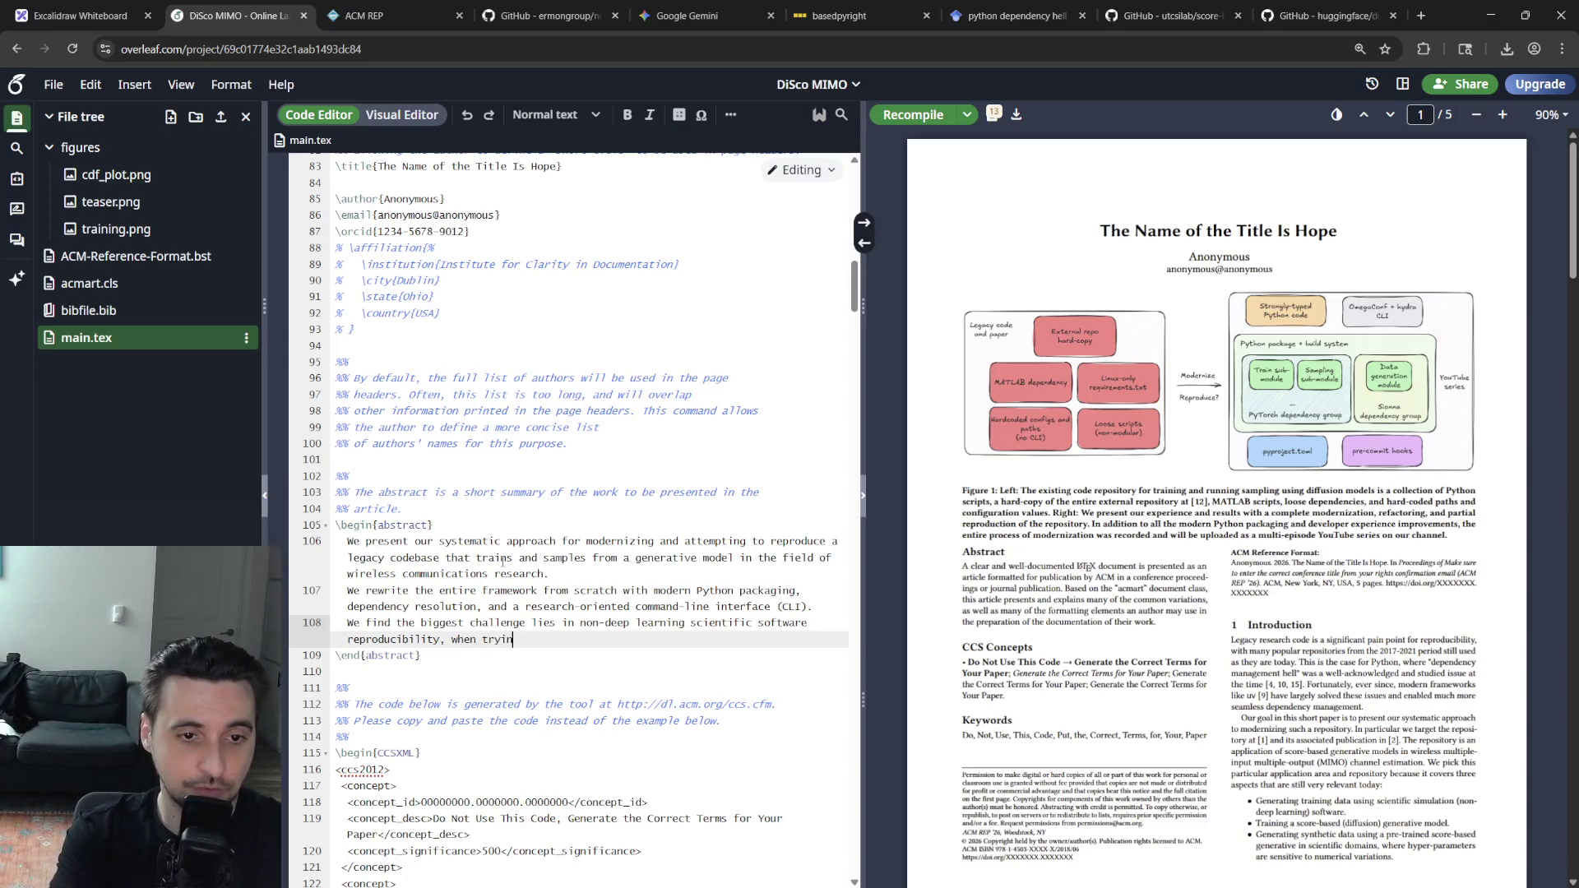
type(" to match a MATLAB lib")
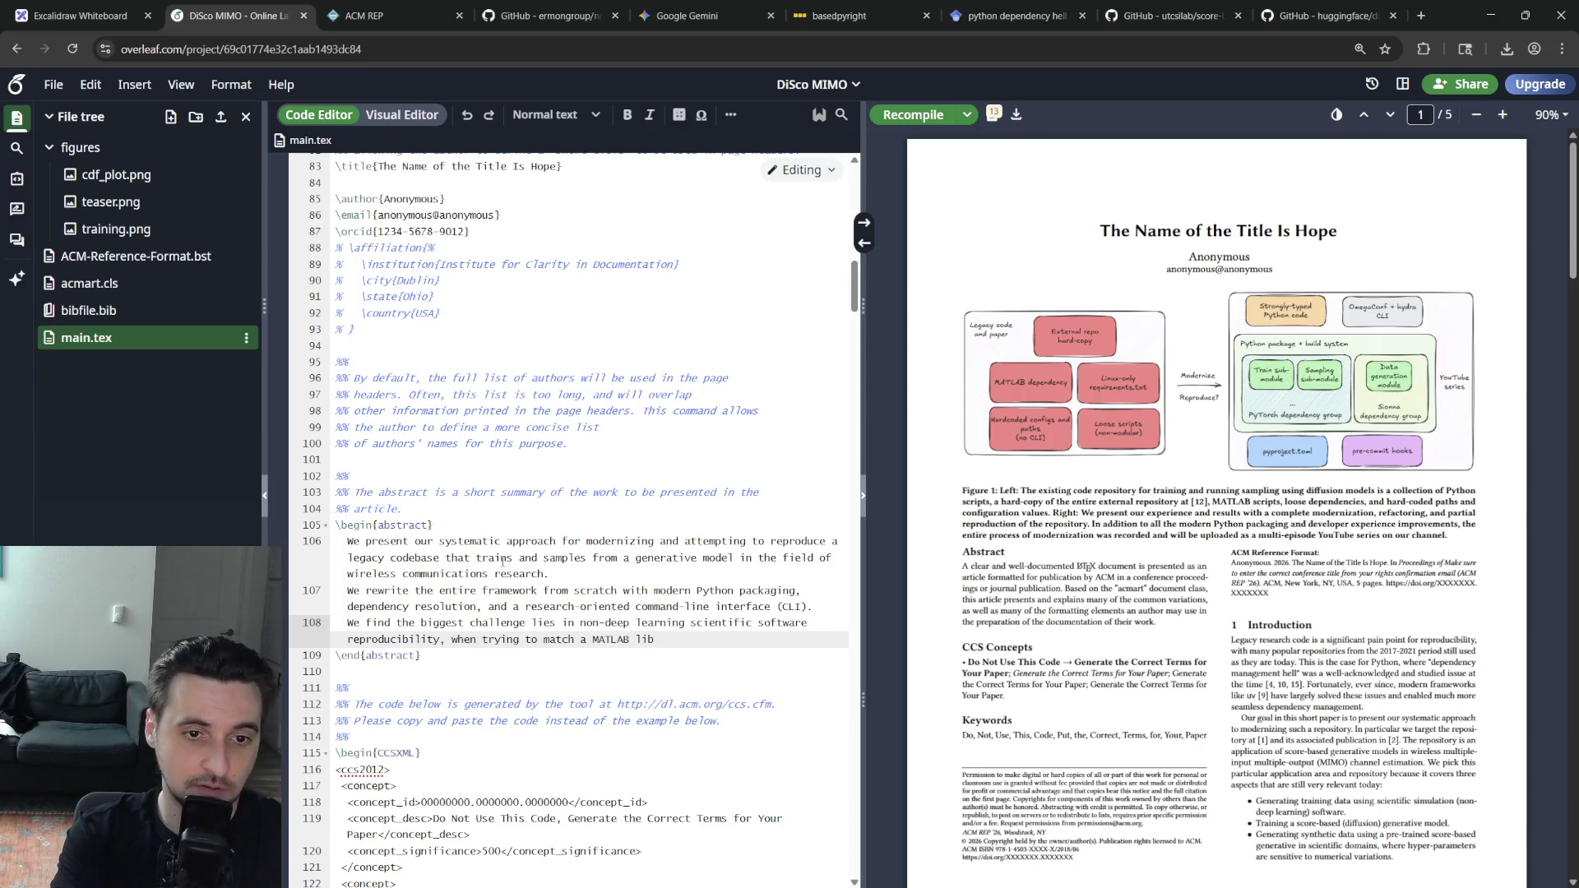
key("BackSpace")
key("BackSpace")
key("BackSpace")
type("wirele")
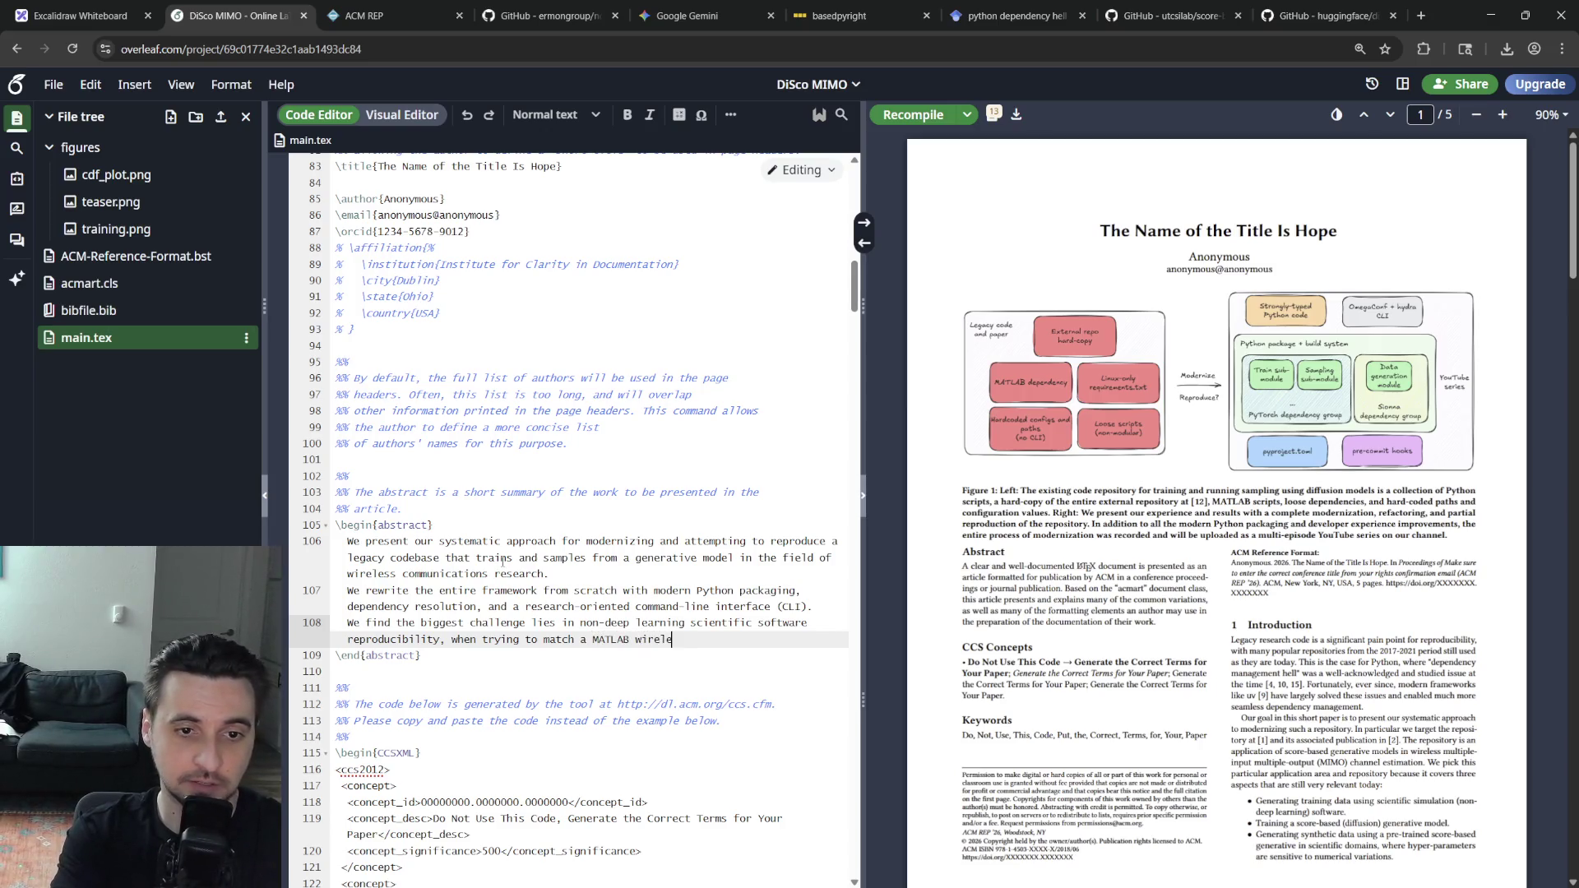
type("ss channel simulation library")
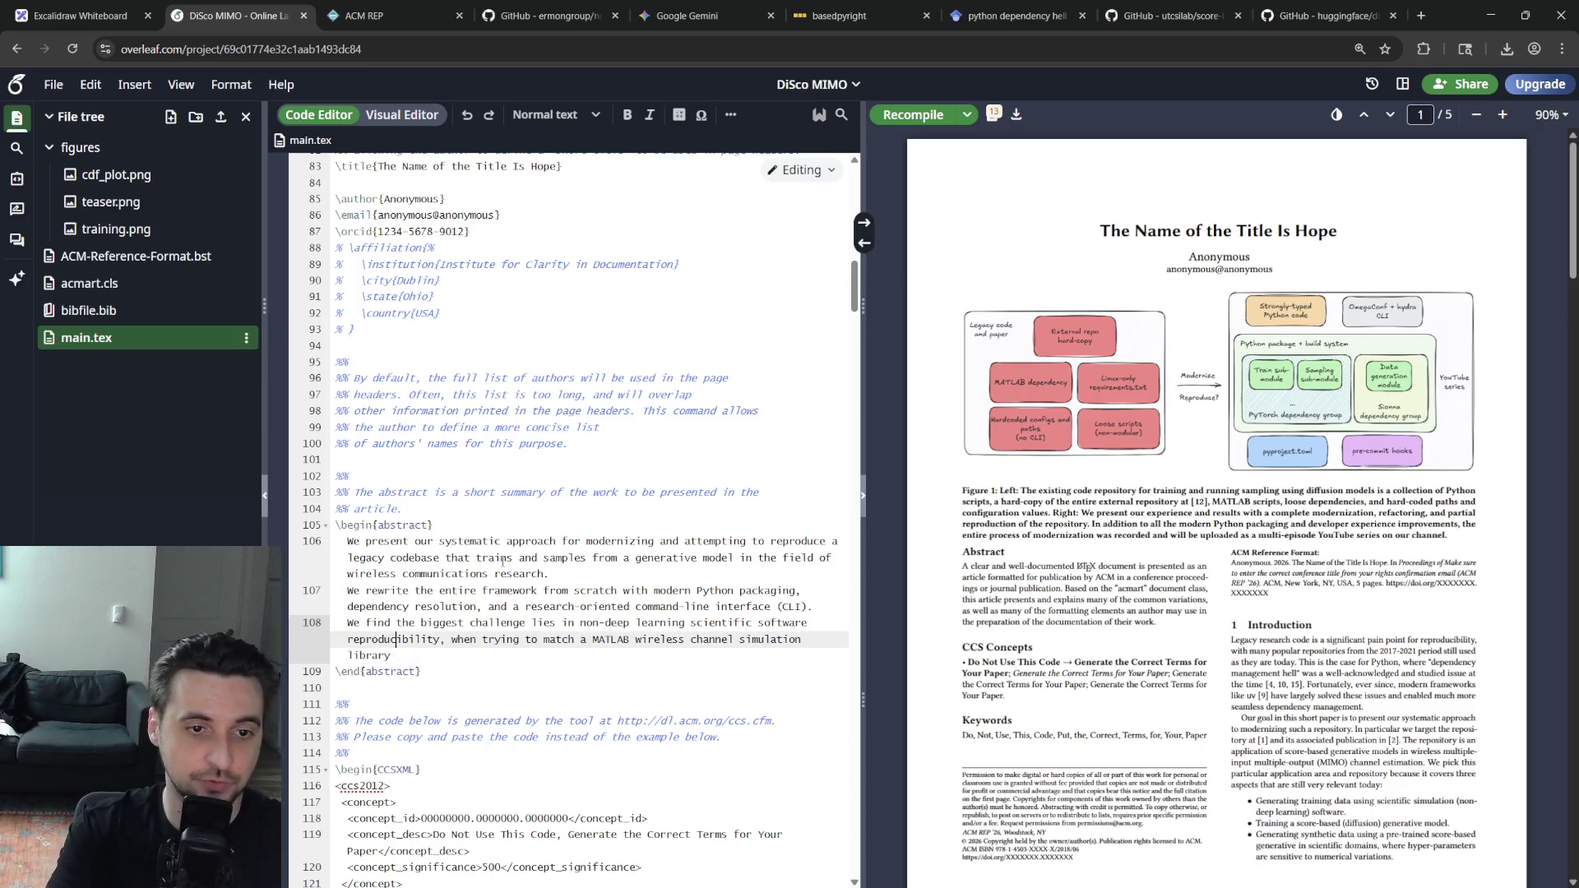
key("ctrl+Right")
key("ctrl+Right")
key("ctrl+BackSpace")
type("replace")
key("Down")
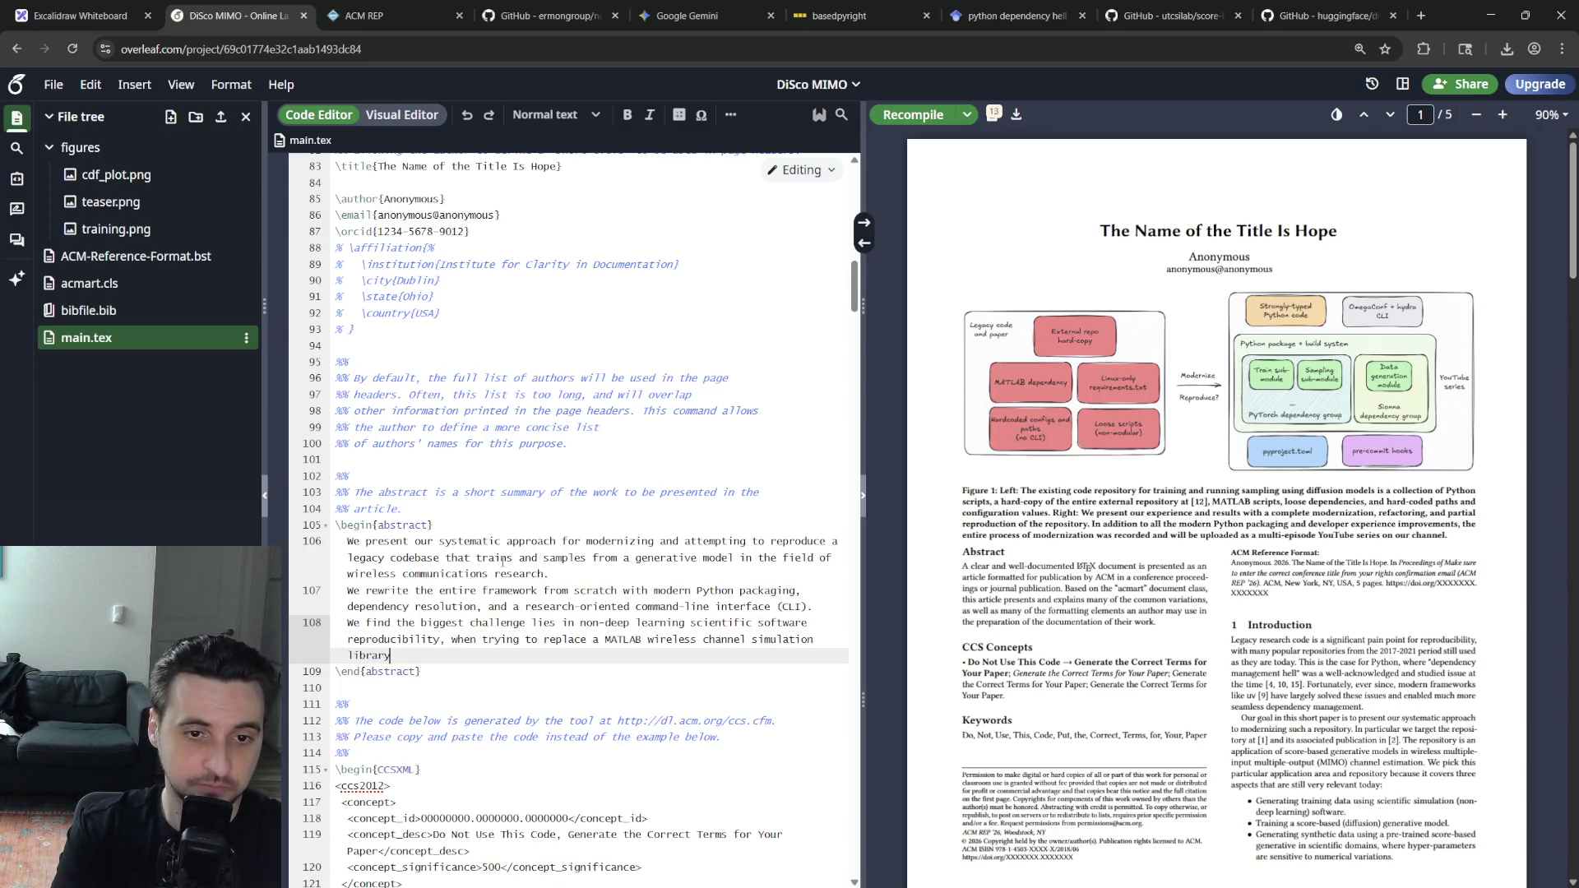
type(" with its Python open-source")
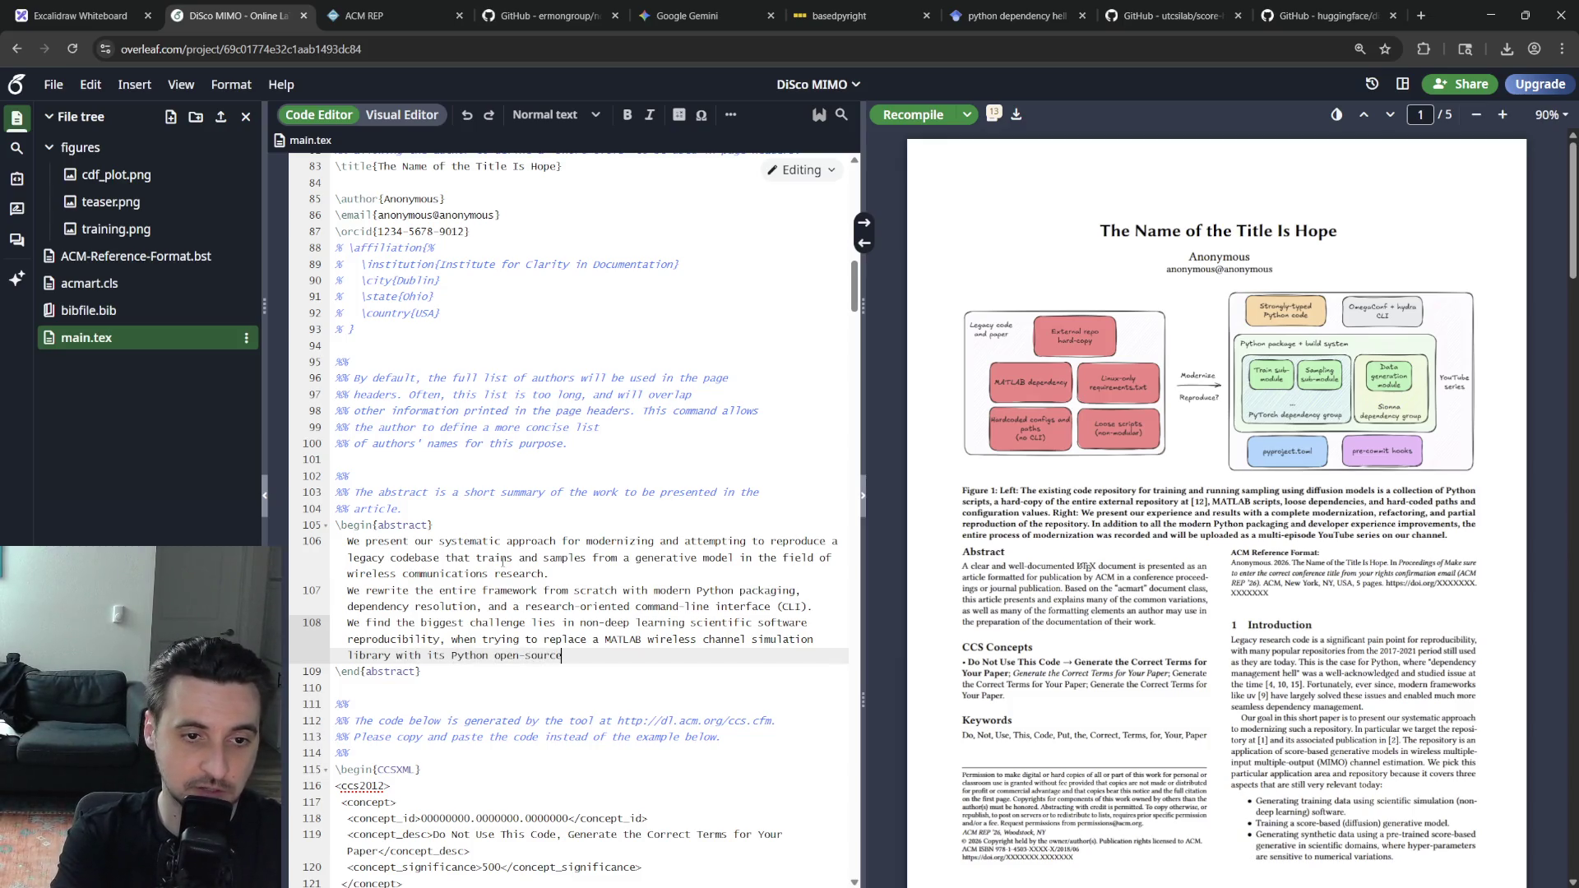
type(" counterpart.")
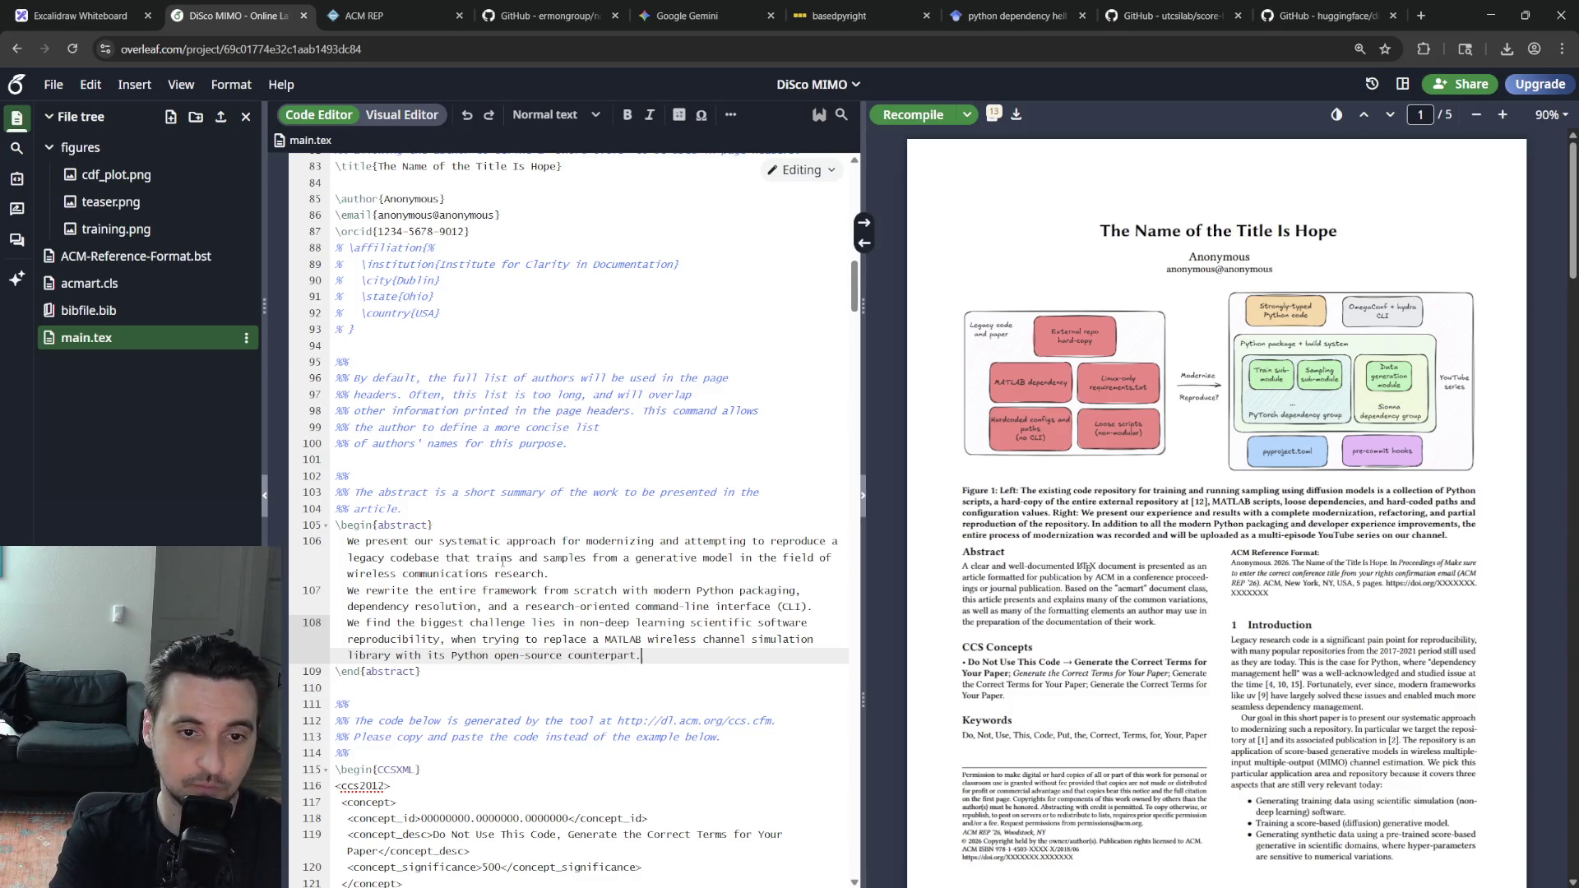
key("ctrl+s")
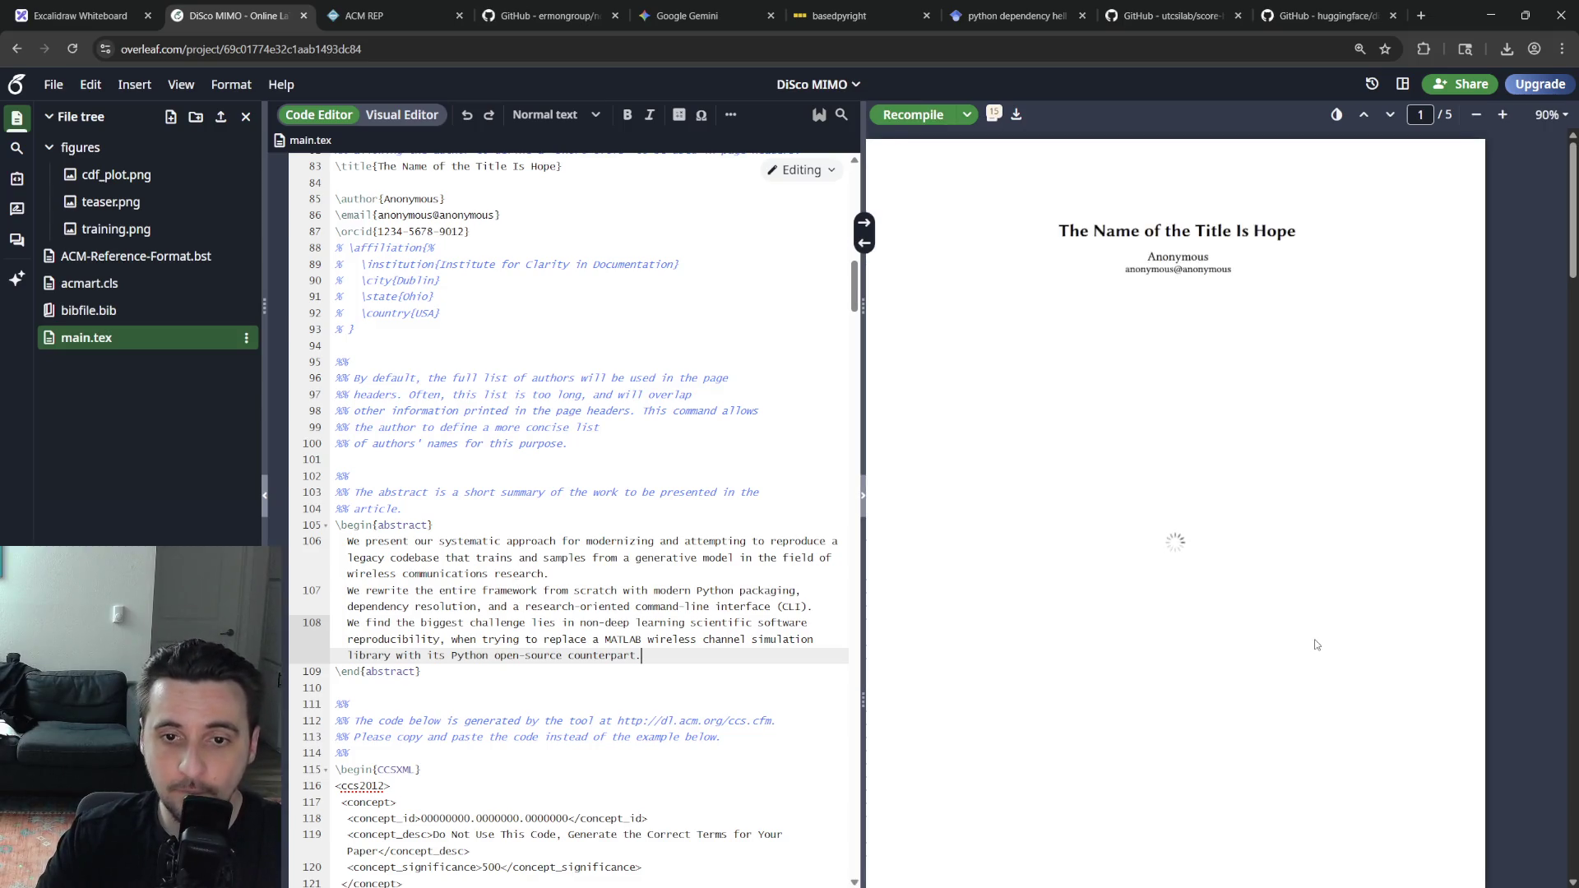
scroll(1247, 629, "down", 10)
scroll(1295, 611, "down", 10)
scroll(1367, 588, "down", 10)
scroll(1364, 635, "up", 5)
scroll(1363, 636, "up", 5)
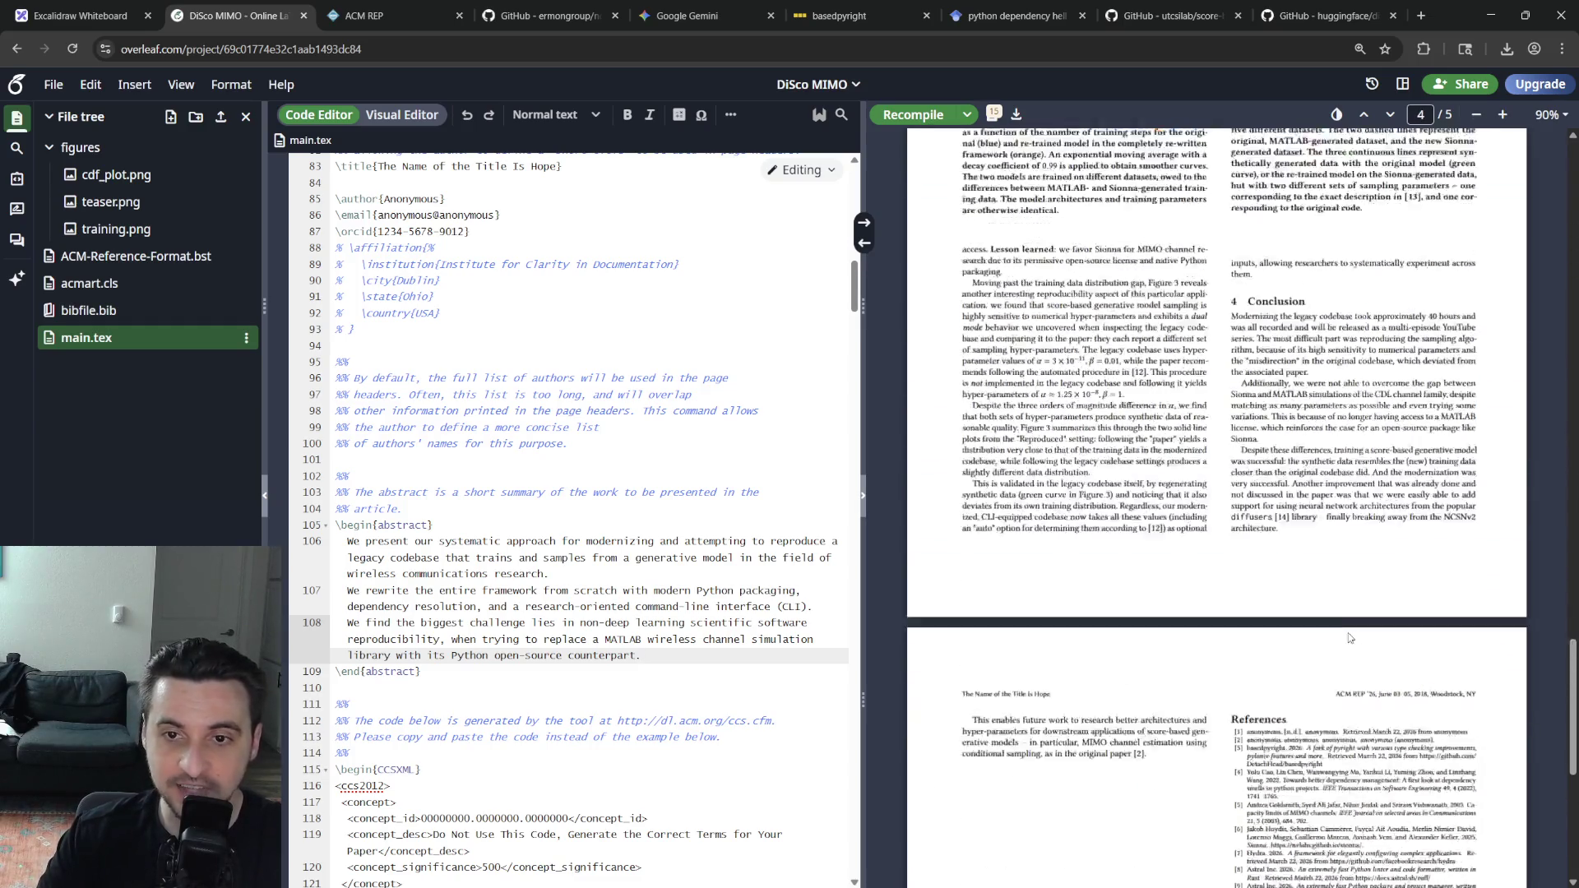
scroll(1428, 637, "up", 5)
scroll(1217, 512, "up", 5)
scroll(1216, 512, "up", 10)
scroll(1217, 512, "up", 5)
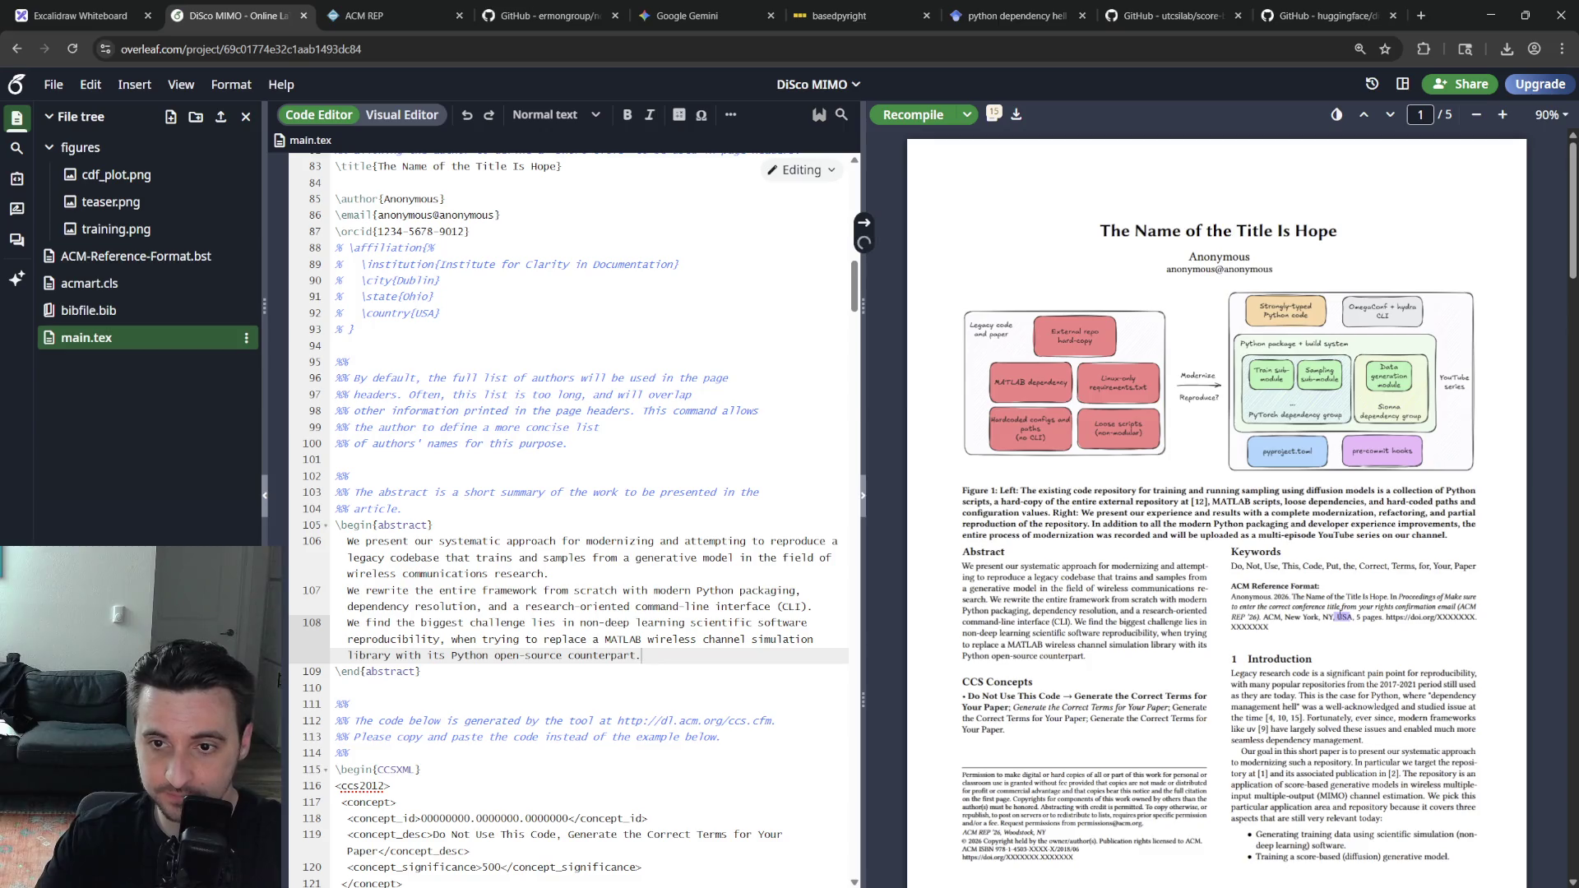
Jump the source editor back up to the \begin{abstract} block to reread it
left_click(863, 242)
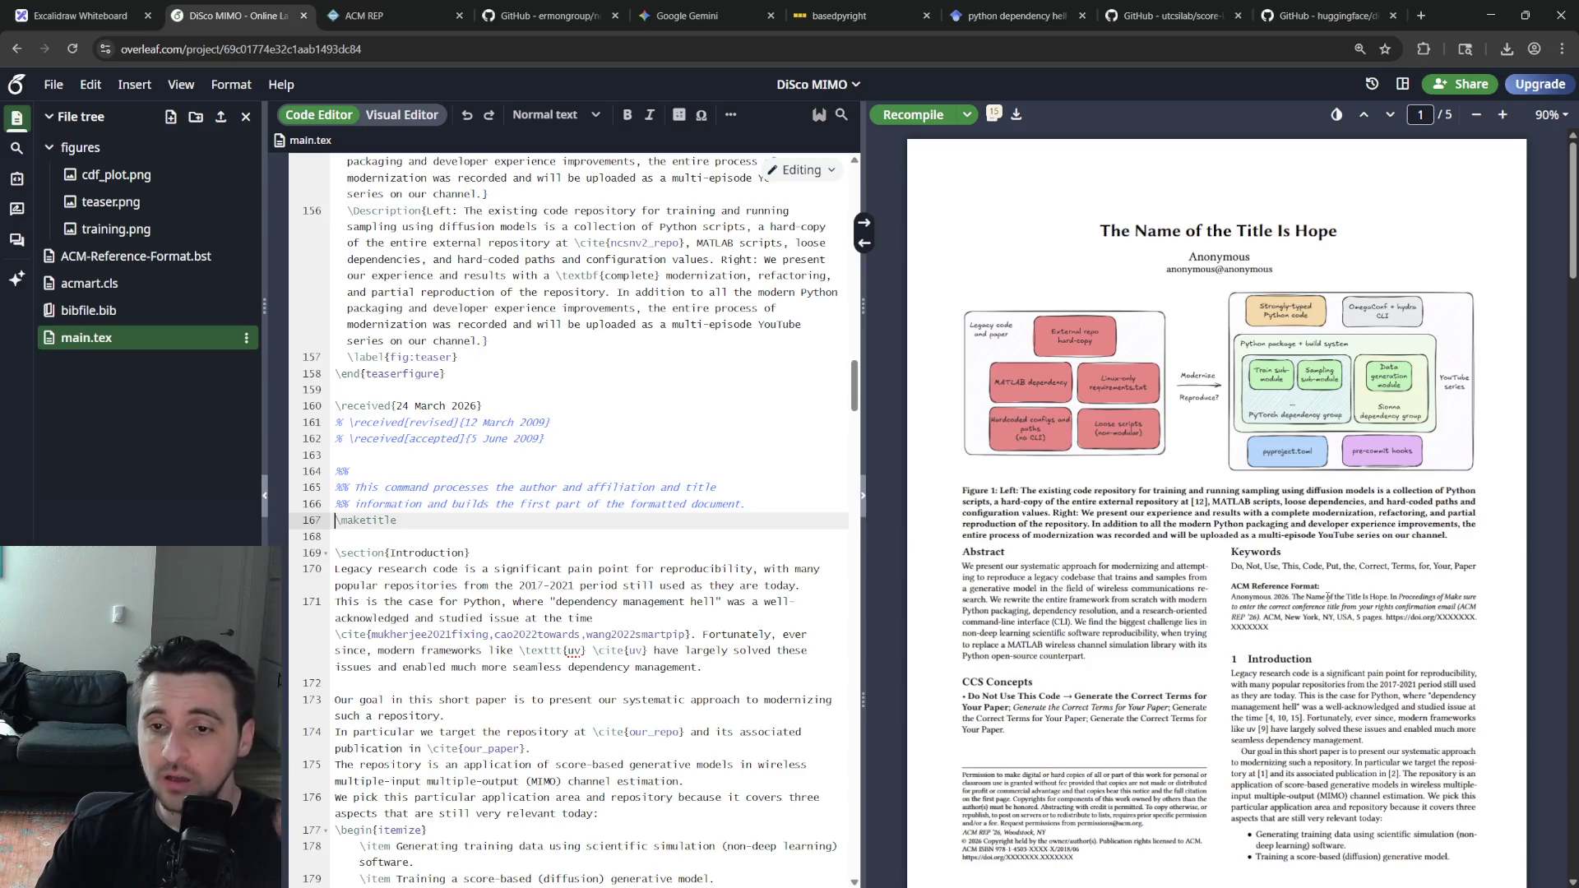
scroll(1355, 632, "down", 2)
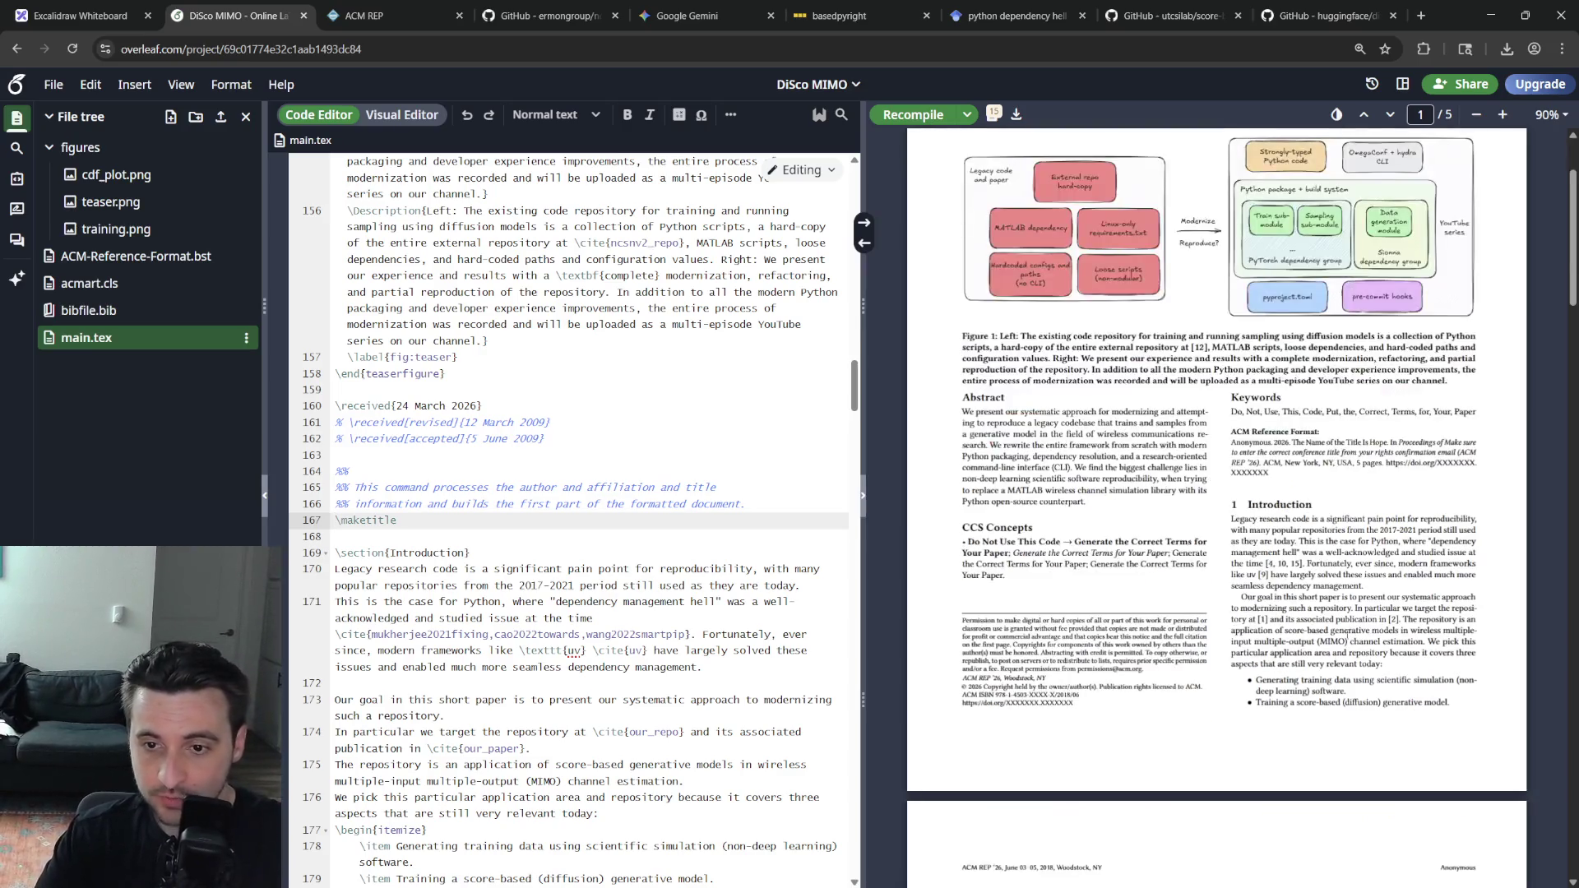
scroll(1189, 798, "up", 2)
scroll(1234, 766, "down", 8)
scroll(1387, 742, "down", 2)
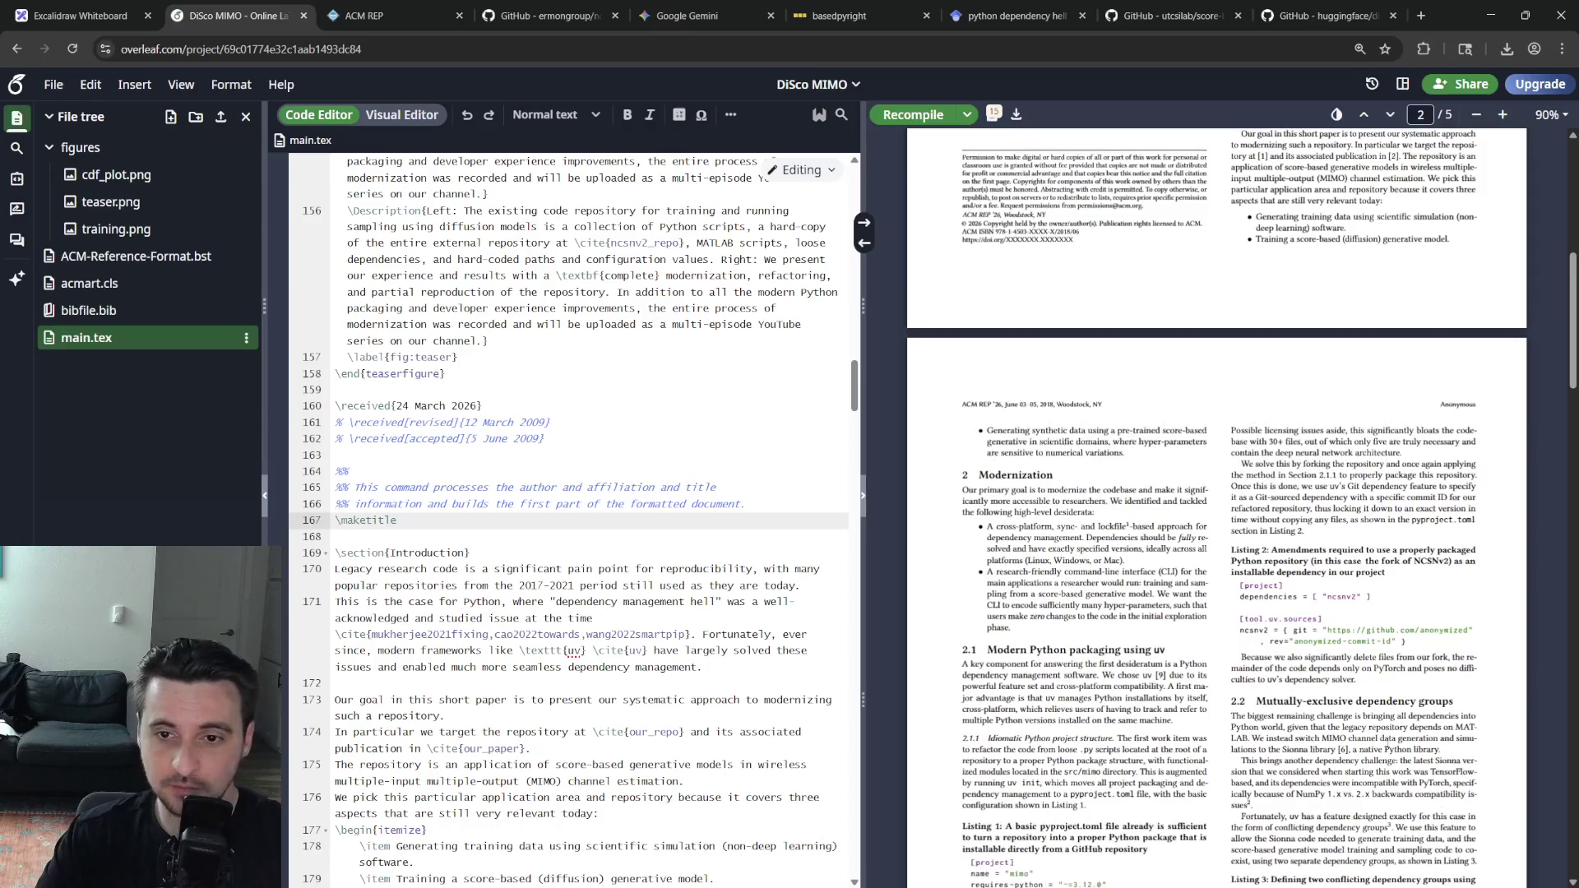
scroll(1372, 727, "up", 3)
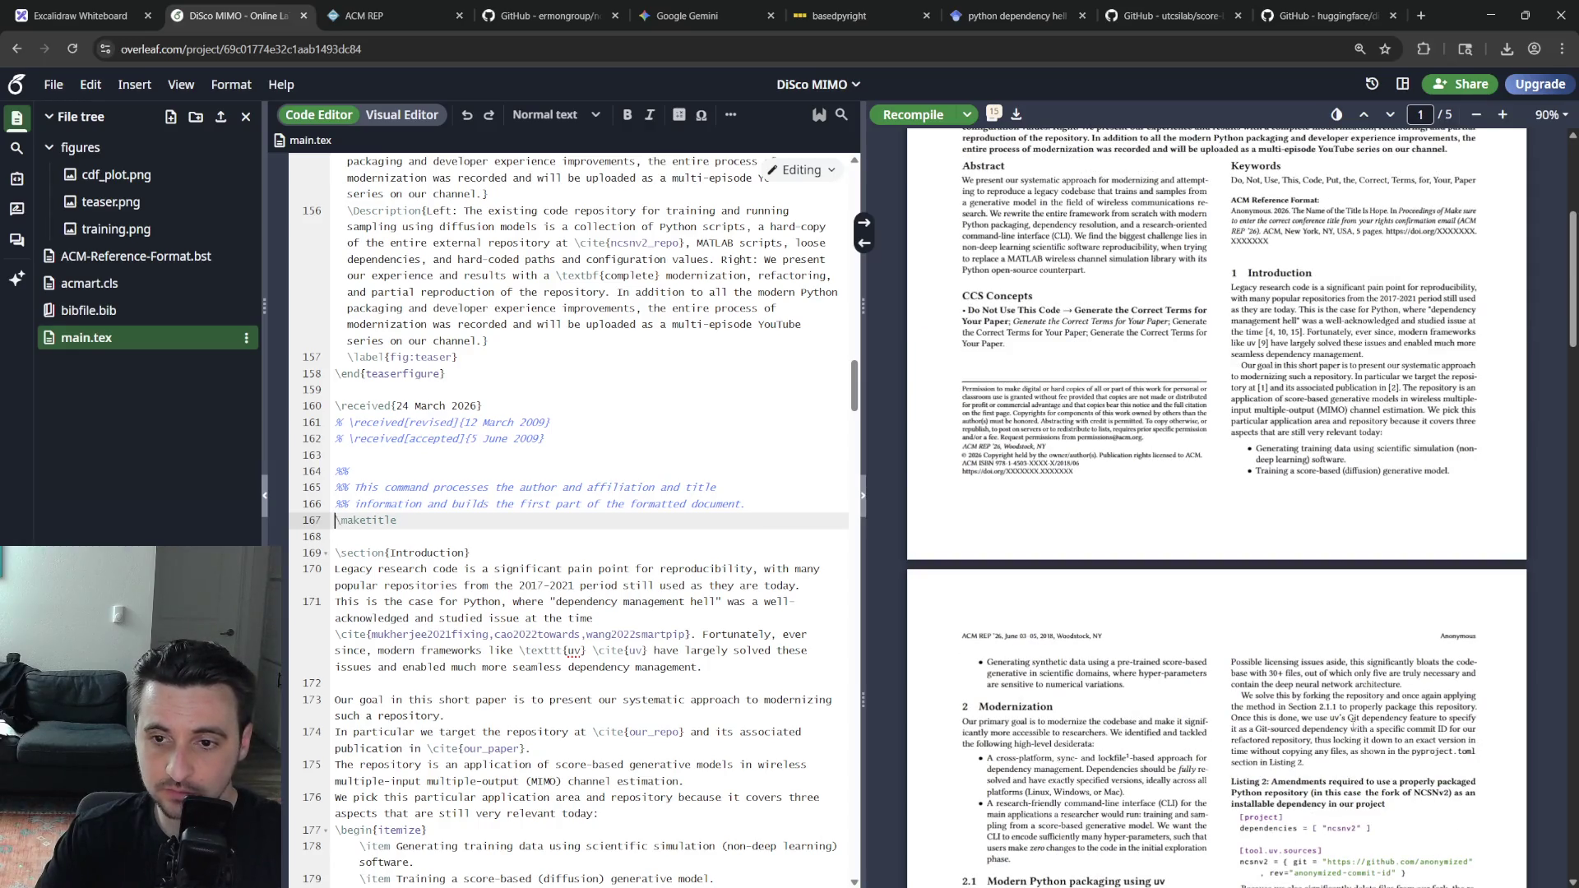
scroll(1362, 696, "down", 4)
scroll(1362, 696, "up", 8)
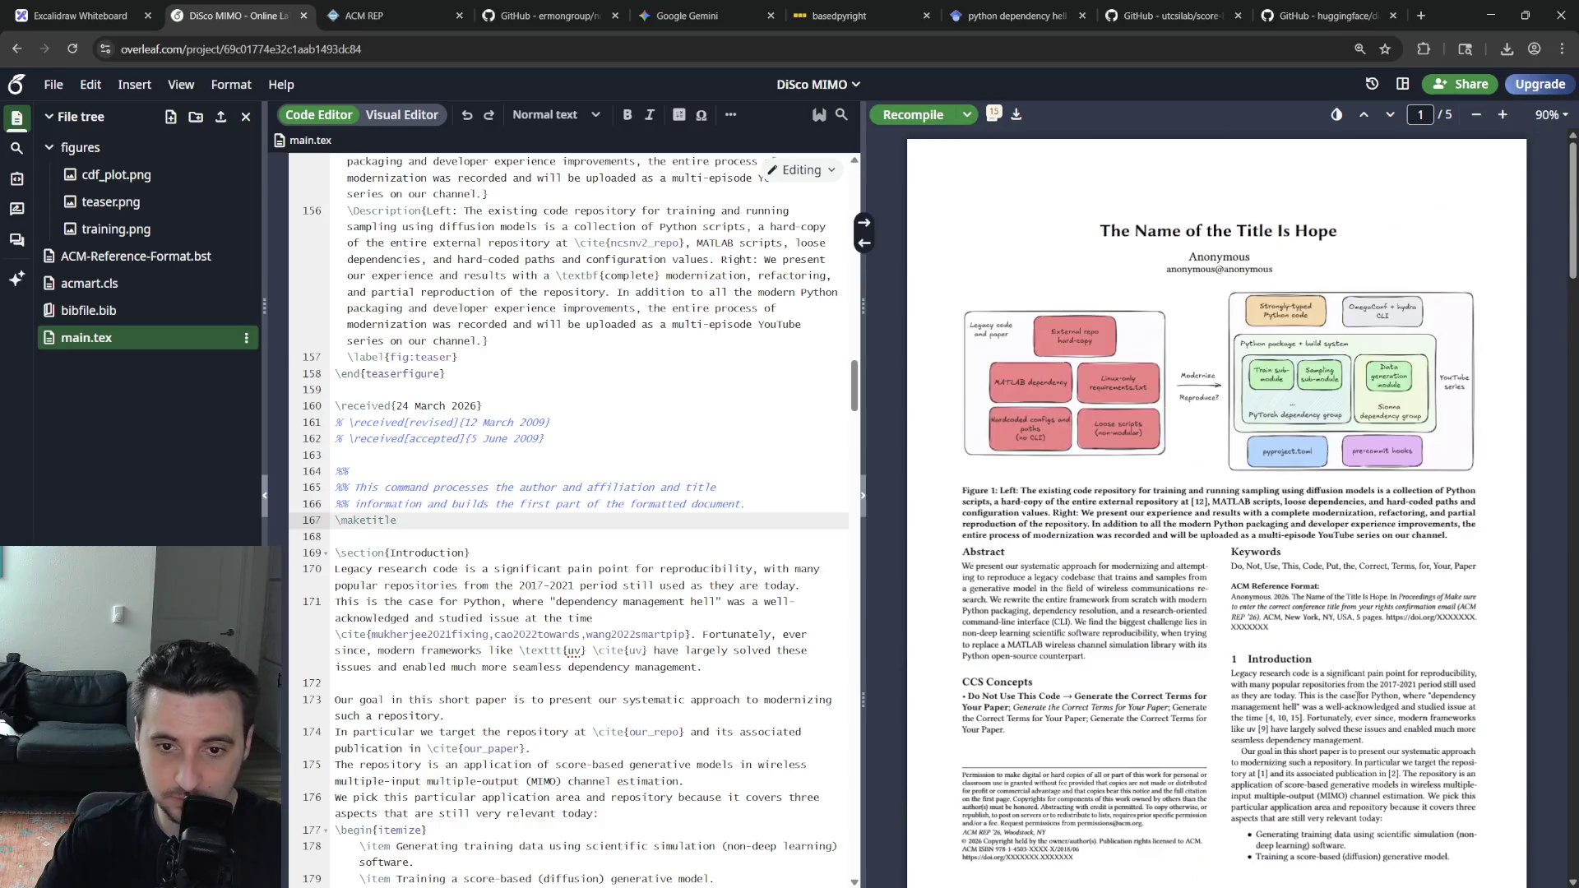
scroll(1354, 668, "down", 10)
scroll(1346, 672, "down", 5)
scroll(1333, 642, "down", 3)
scroll(1321, 678, "up", 4)
scroll(1312, 683, "down", 6)
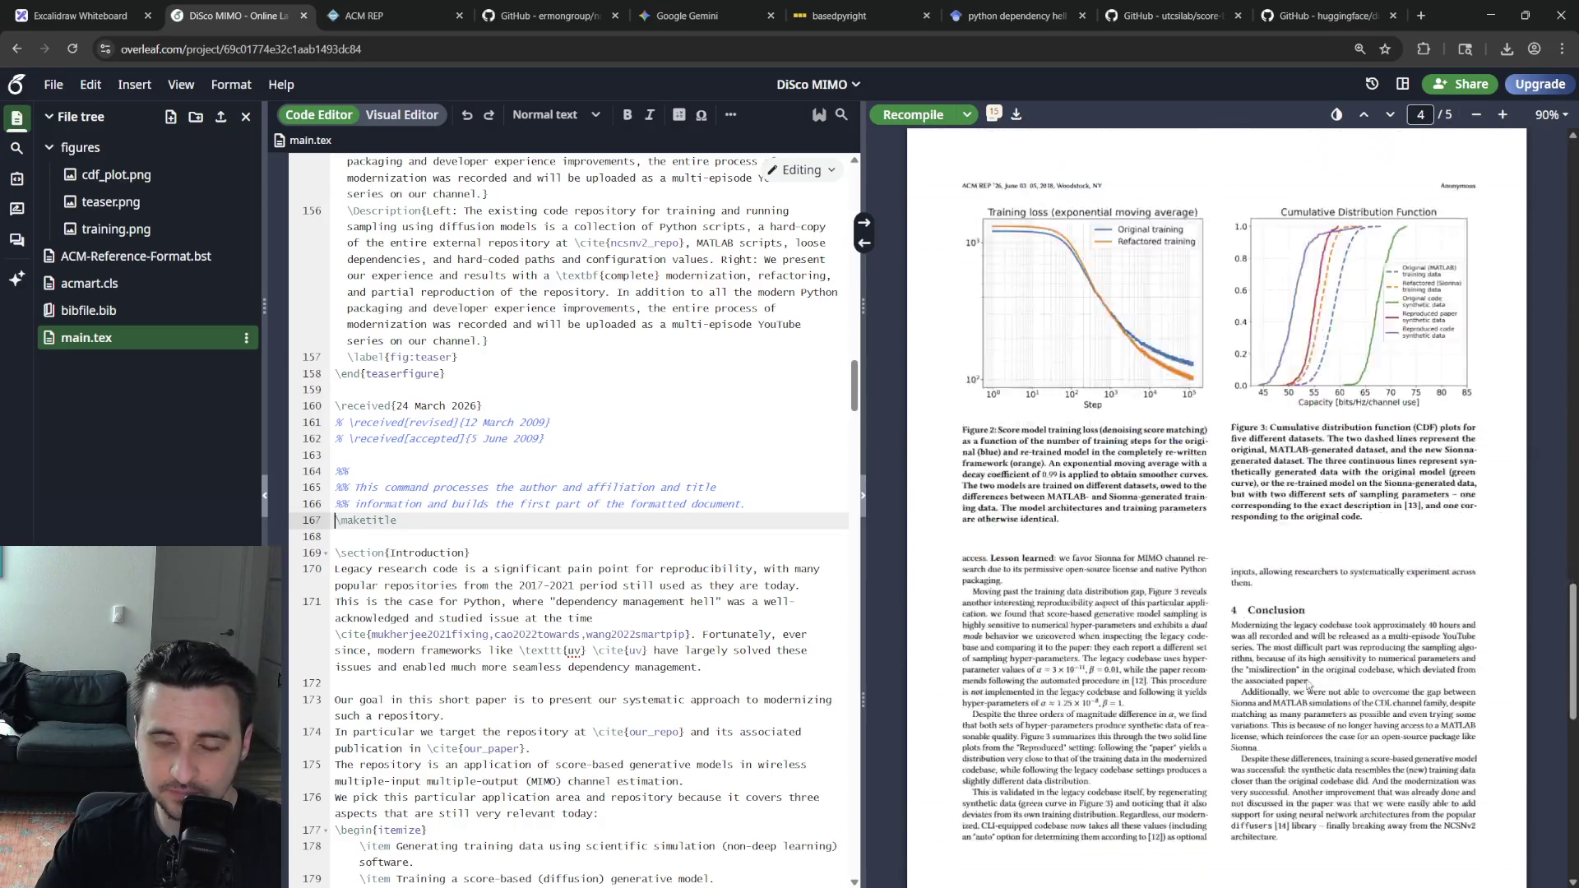
scroll(1305, 679, "up", 4)
scroll(1302, 673, "down", 3)
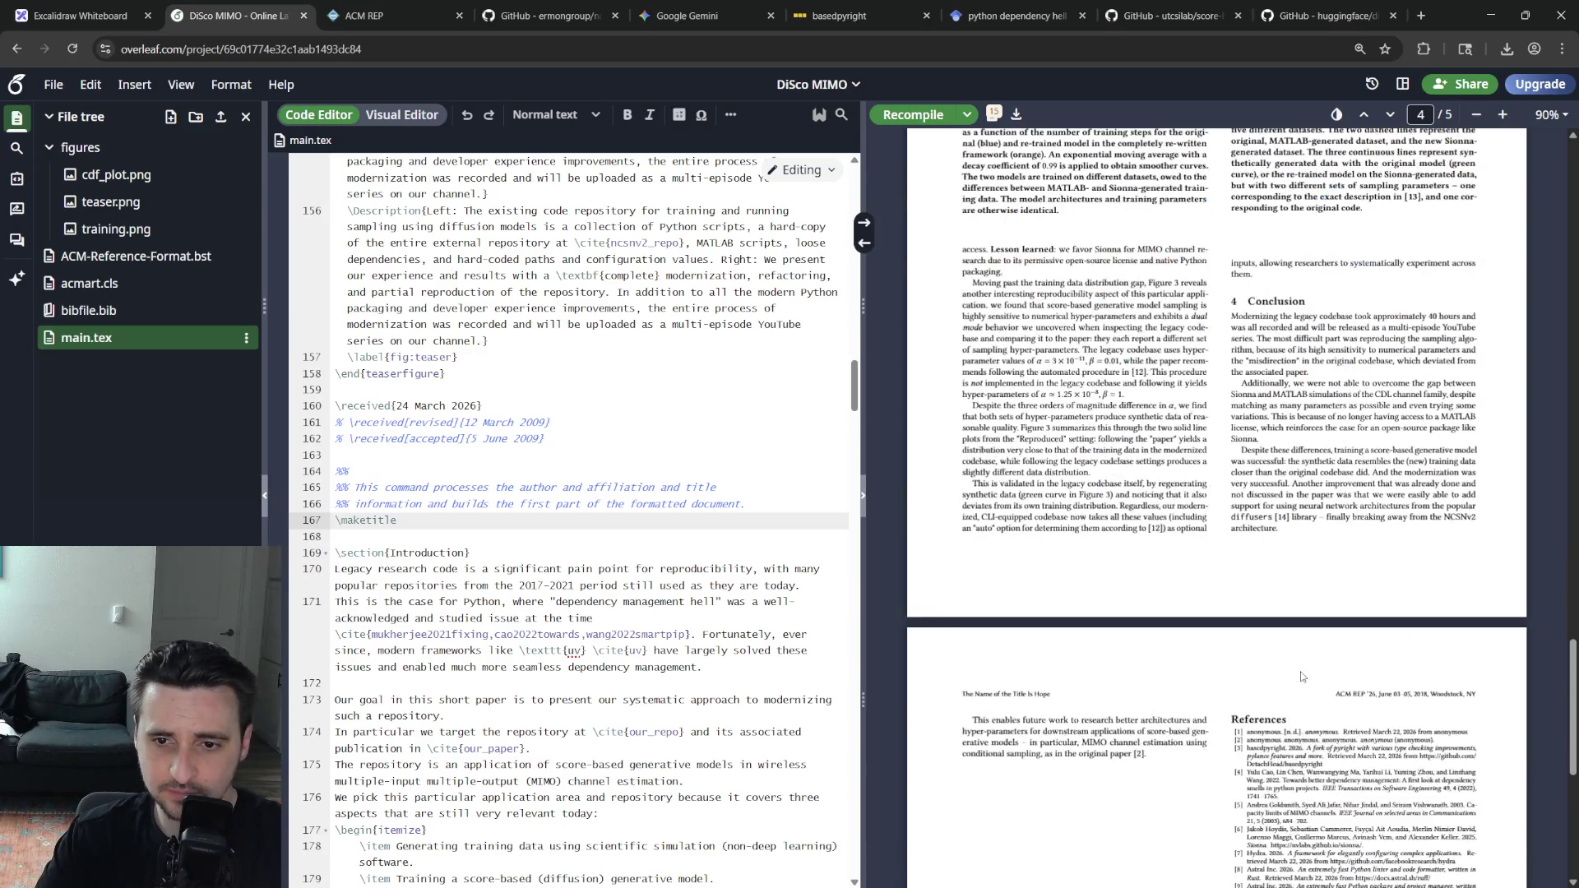
scroll(1303, 678, "down", 2)
scroll(1302, 674, "up", 10)
scroll(1304, 674, "up", 10)
scroll(1303, 674, "down", 2)
scroll(1304, 673, "down", 5)
scroll(1334, 647, "down", 5)
scroll(1339, 636, "down", 4)
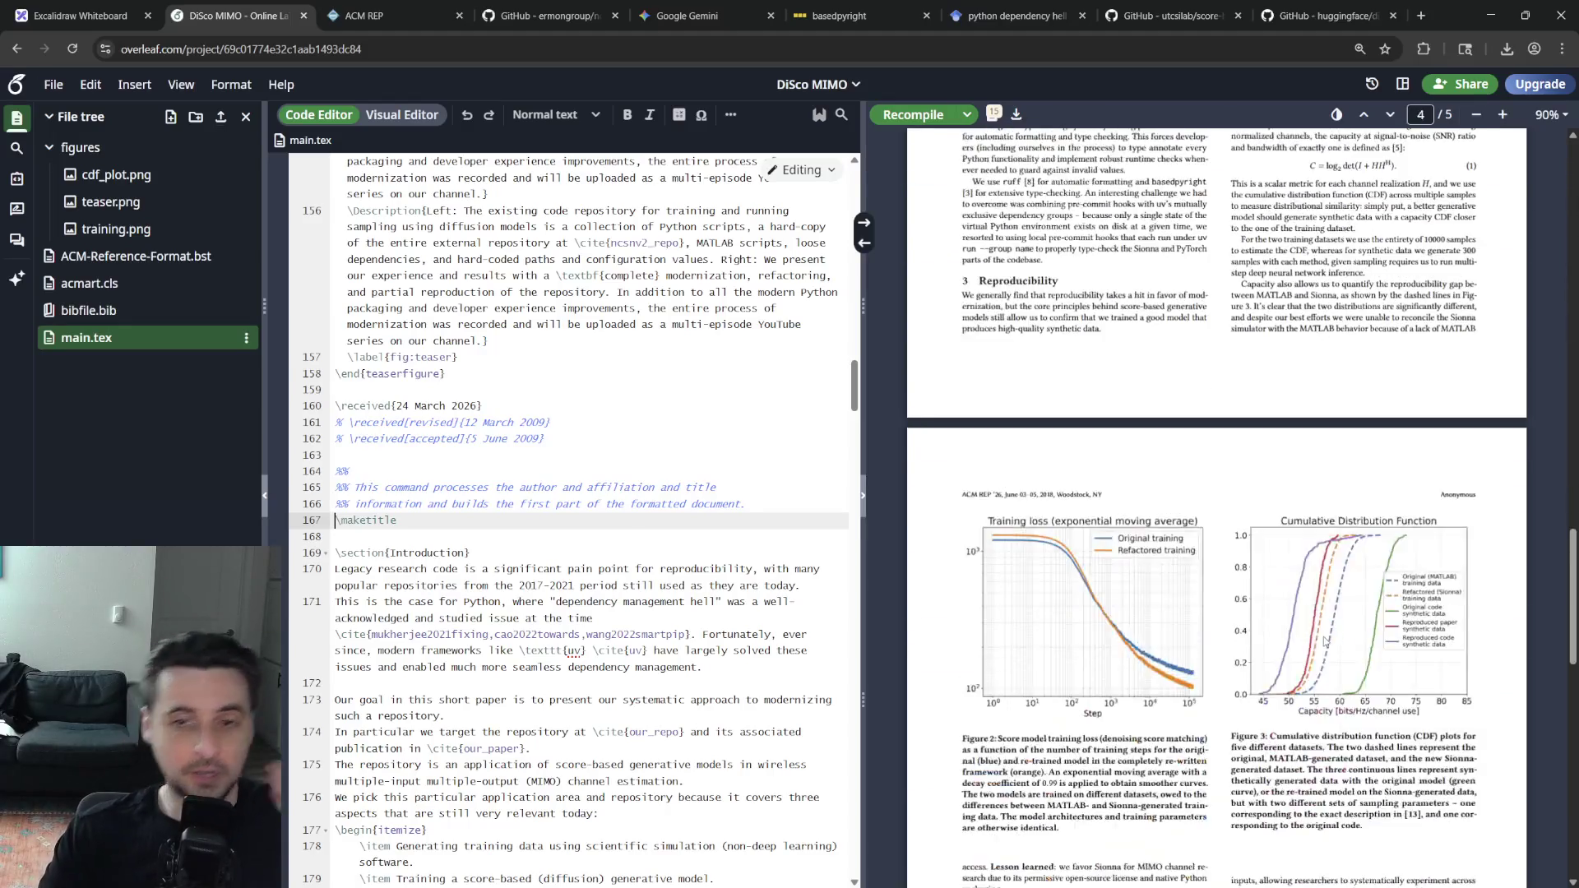
scroll(1345, 623, "up", 4)
scroll(1344, 623, "up", 5)
scroll(638, 596, "up", 5)
scroll(638, 596, "up", 5)
scroll(639, 595, "up", 5)
scroll(637, 597, "down", 4)
scroll(617, 585, "down", 4)
scroll(599, 574, "down", 3)
scroll(571, 561, "down", 4)
scroll(572, 561, "up", 2)
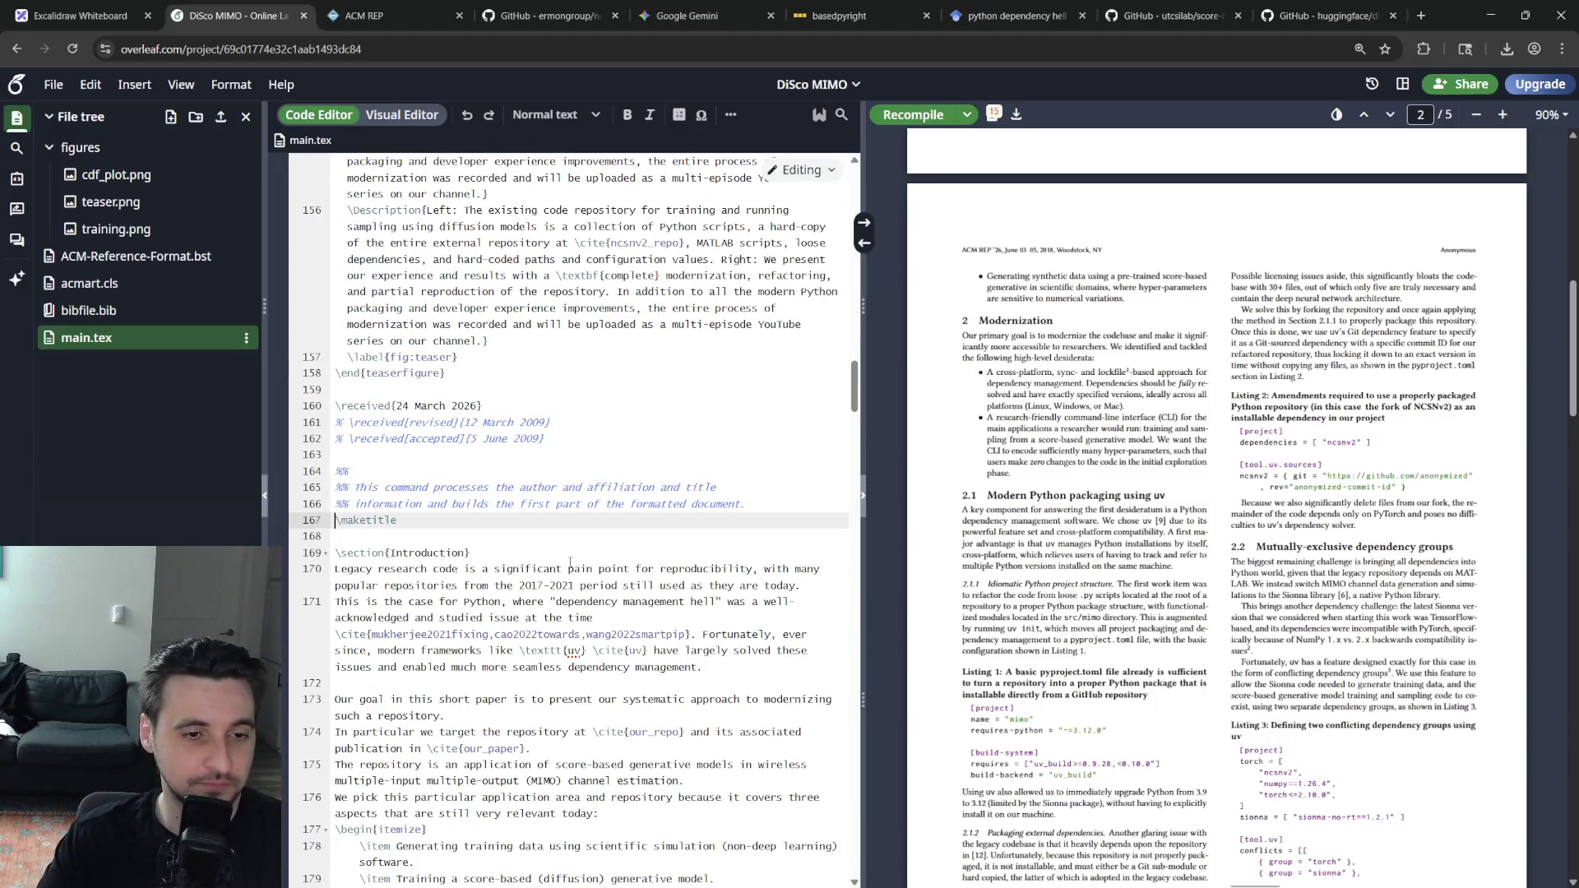
scroll(574, 564, "down", 1)
scroll(581, 570, "up", 3)
scroll(598, 582, "down", 3)
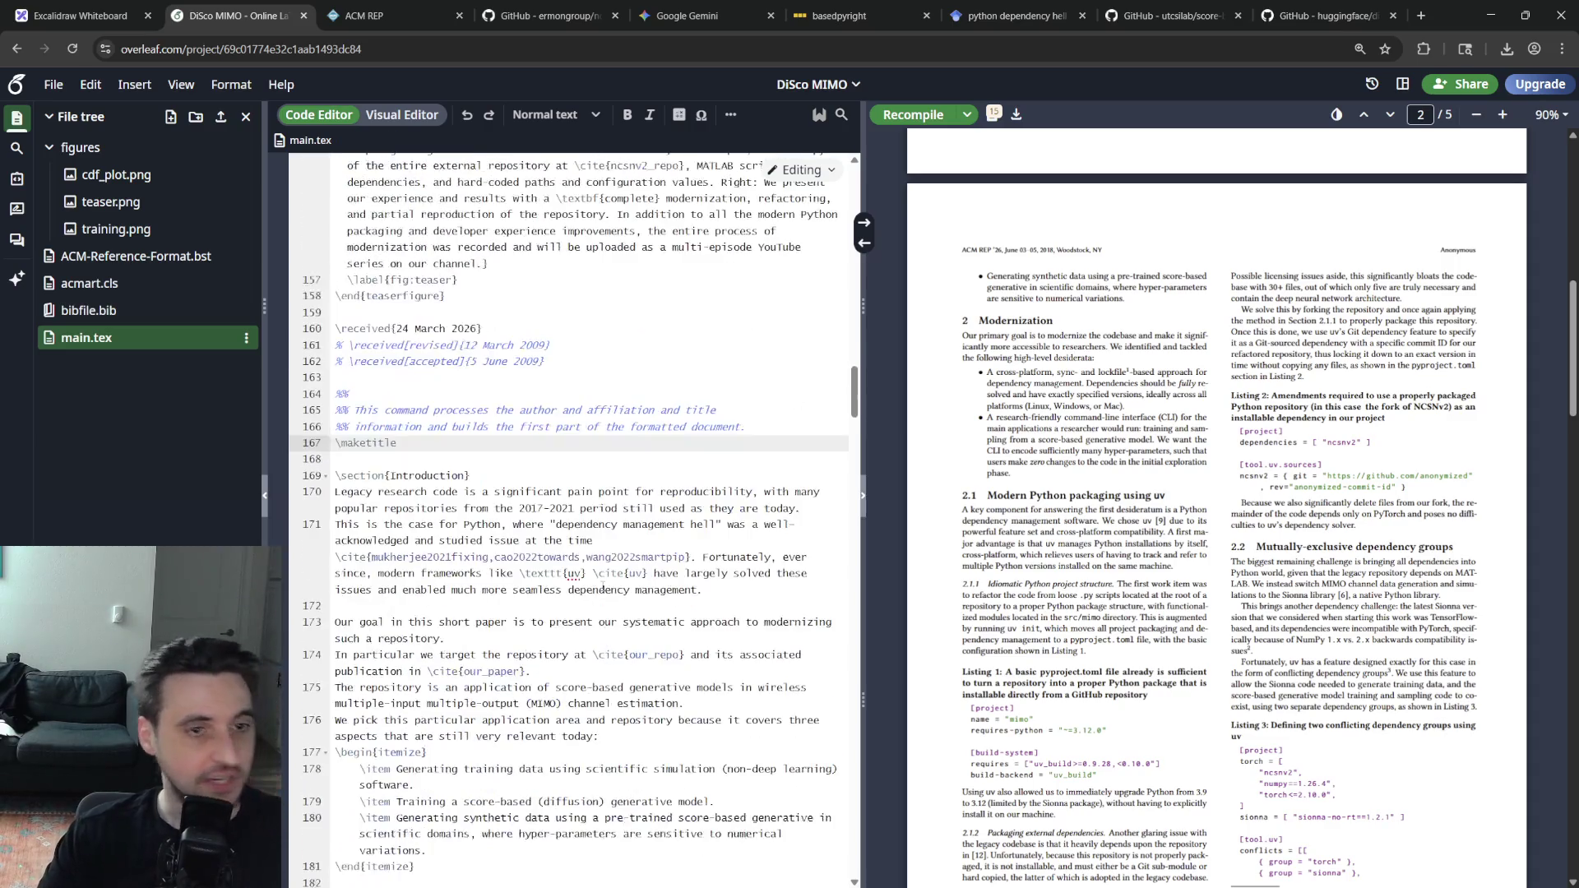
scroll(599, 578, "down", 2)
scroll(595, 558, "up", 6)
scroll(592, 543, "up", 3)
scroll(594, 533, "down", 4)
scroll(595, 549, "up", 8)
scroll(598, 569, "up", 4)
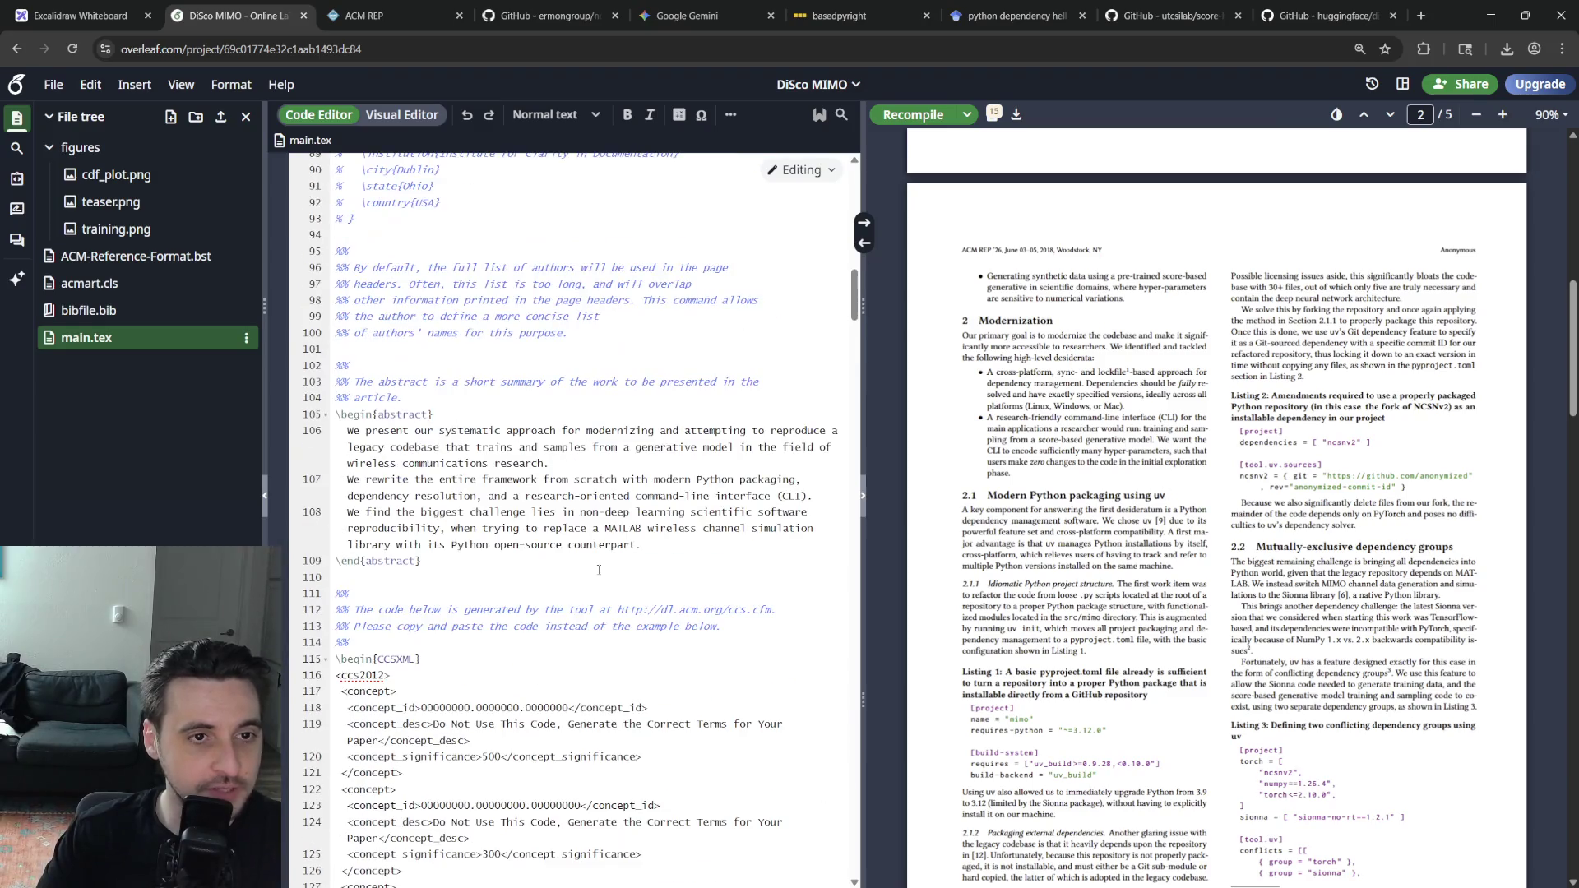
After 'counterpart.' add that the entire process was recorded for a YouTube series, then recompile
left_click(708, 530)
left_click(693, 539)
key("Return")
type("The entire process (including the writing of this manu")
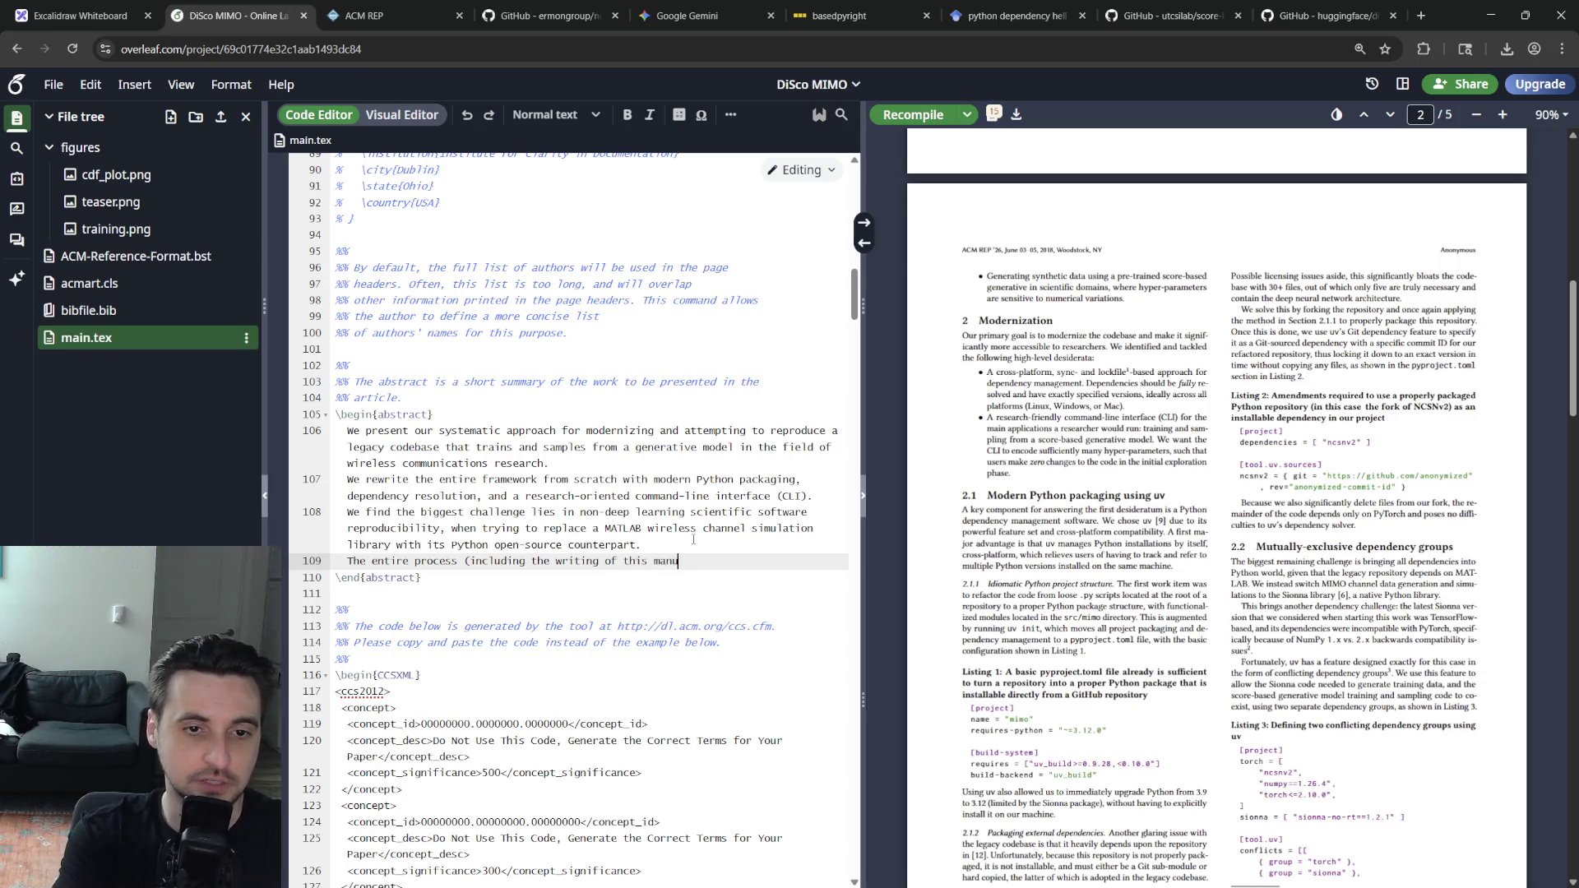
key("ctrl+BackSpace")
key("ctrl+BackSpace")
key("ctrl+BackSpace")
key("ctrl+BackSpace")
key("ctrl+BackSpace")
key("ctrl+BackSpace")
key("BackSpace")
type("was recorde")
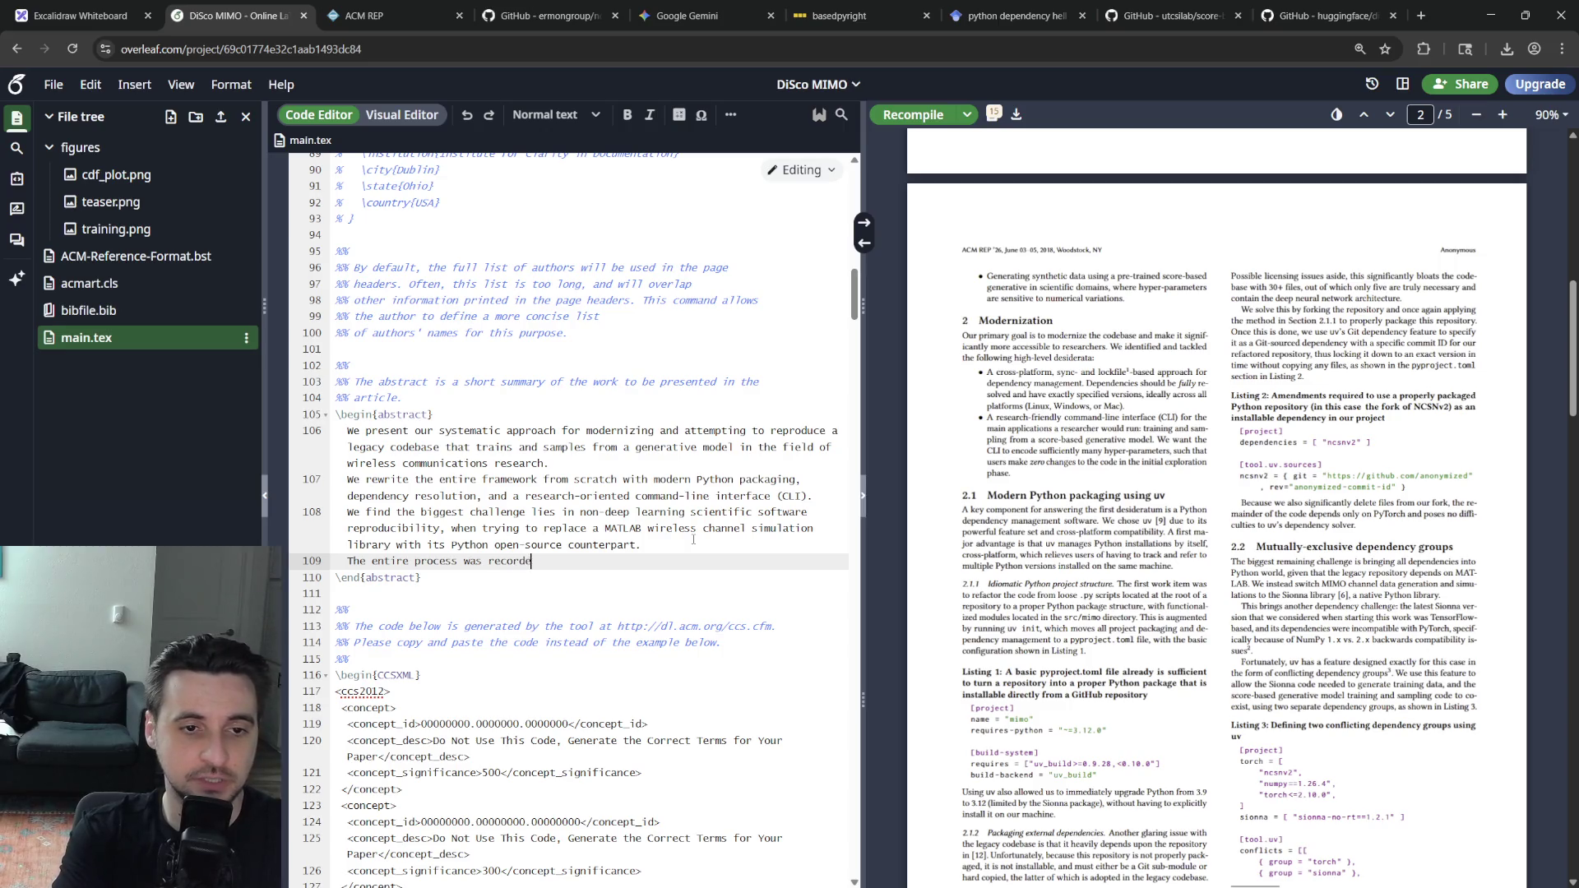
type("d and will be uploaded as a YouTube series.")
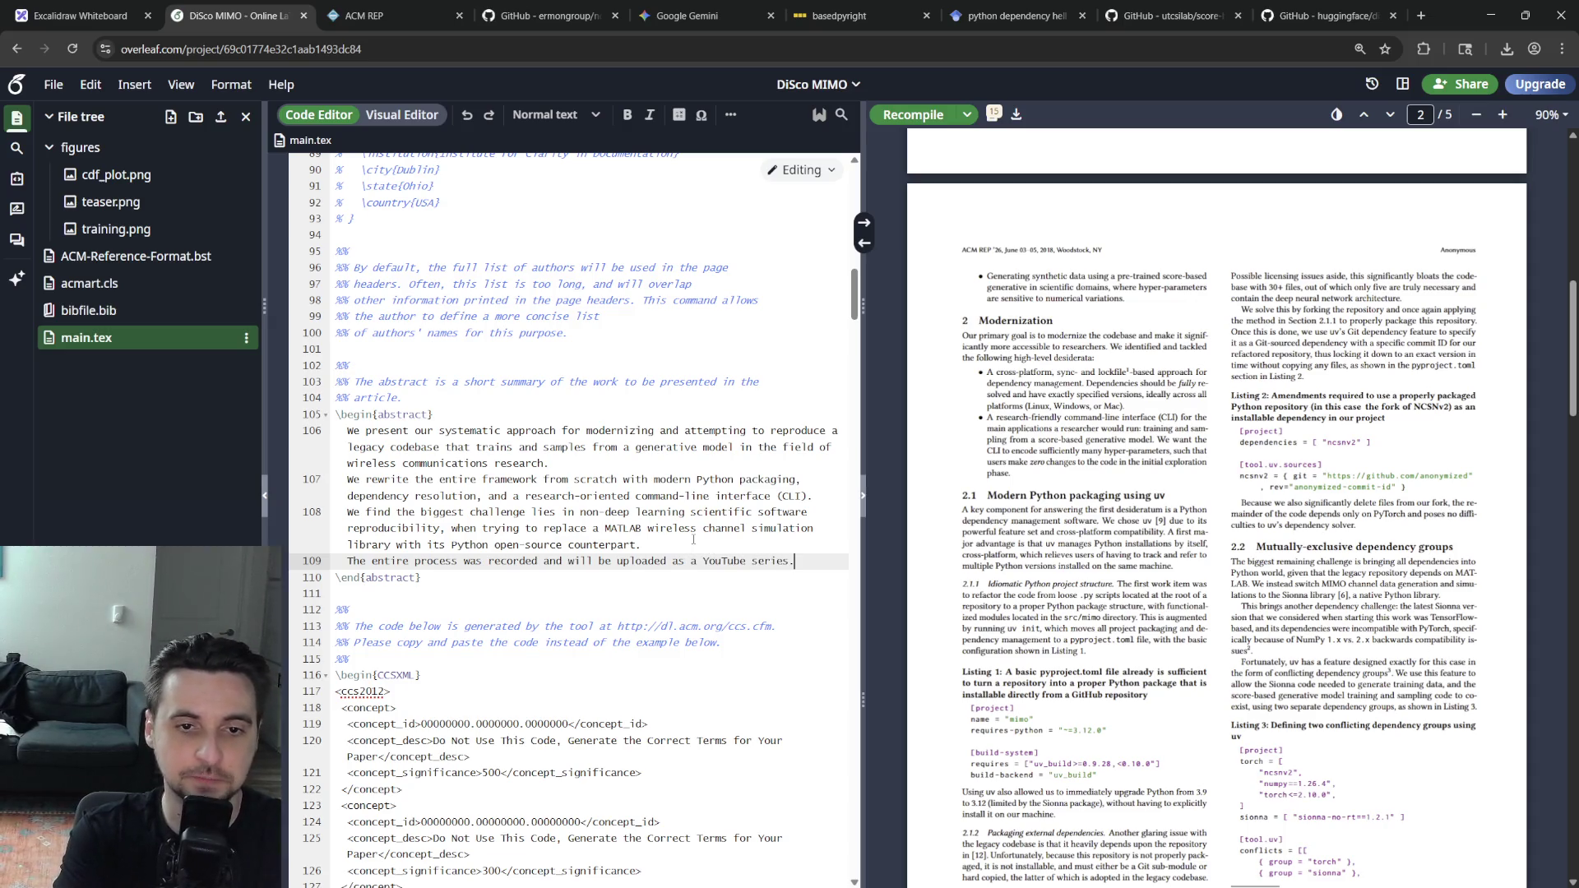
key("ctrl+s")
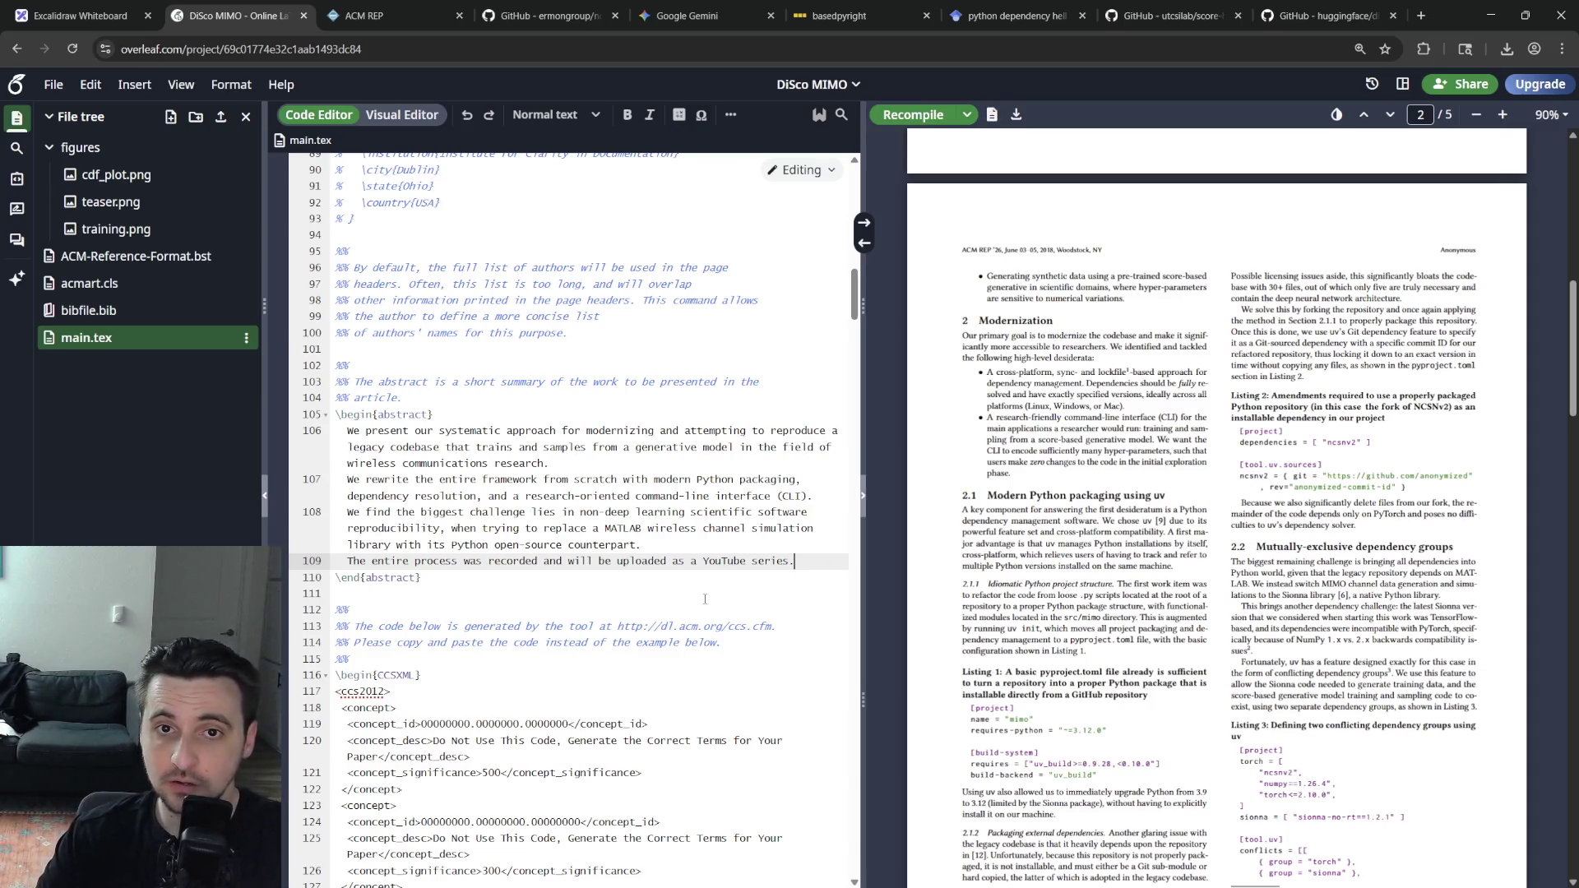
scroll(1252, 663, "down", 3)
scroll(1252, 663, "down", 4)
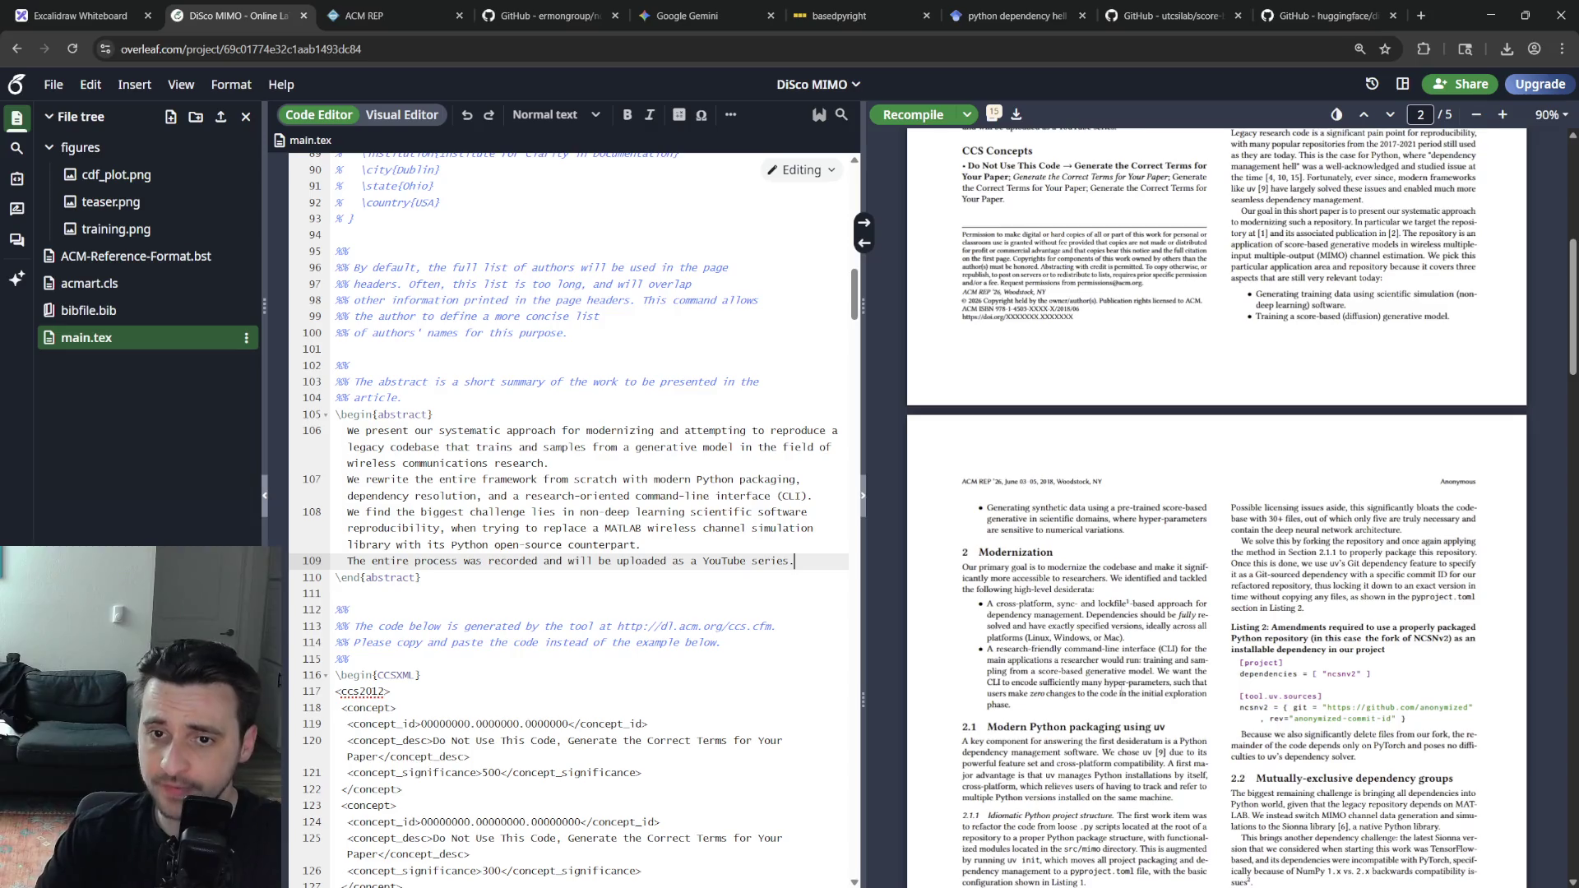
scroll(1253, 662, "down", 4)
scroll(1253, 663, "down", 5)
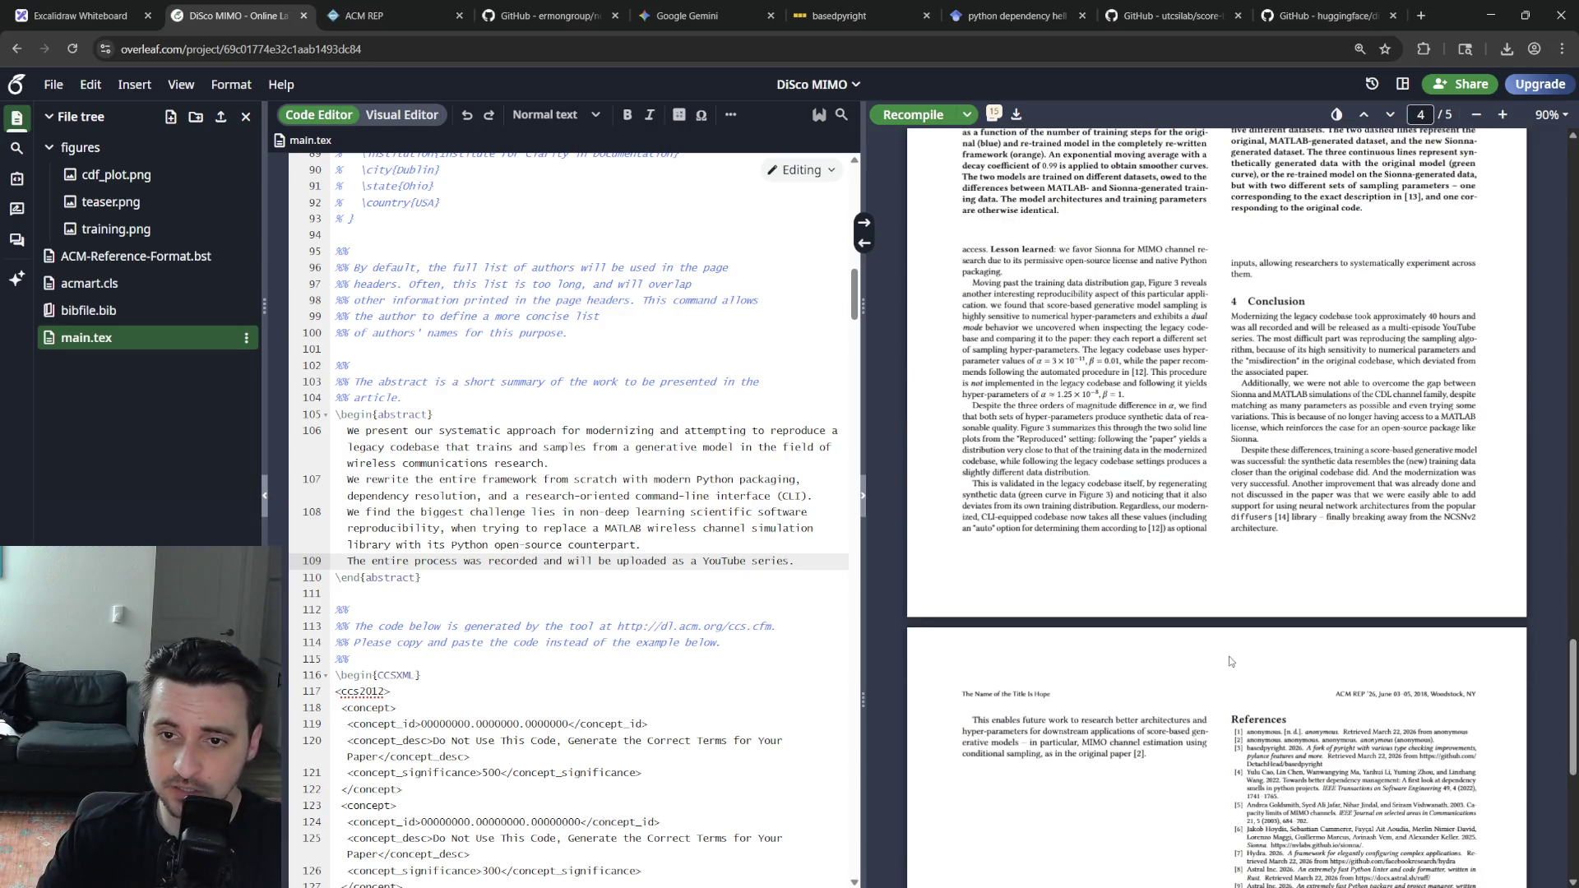
scroll(1229, 661, "up", 2)
scroll(1311, 672, "up", 3)
scroll(1358, 654, "up", 2)
scroll(1406, 636, "up", 2)
scroll(1294, 670, "up", 3)
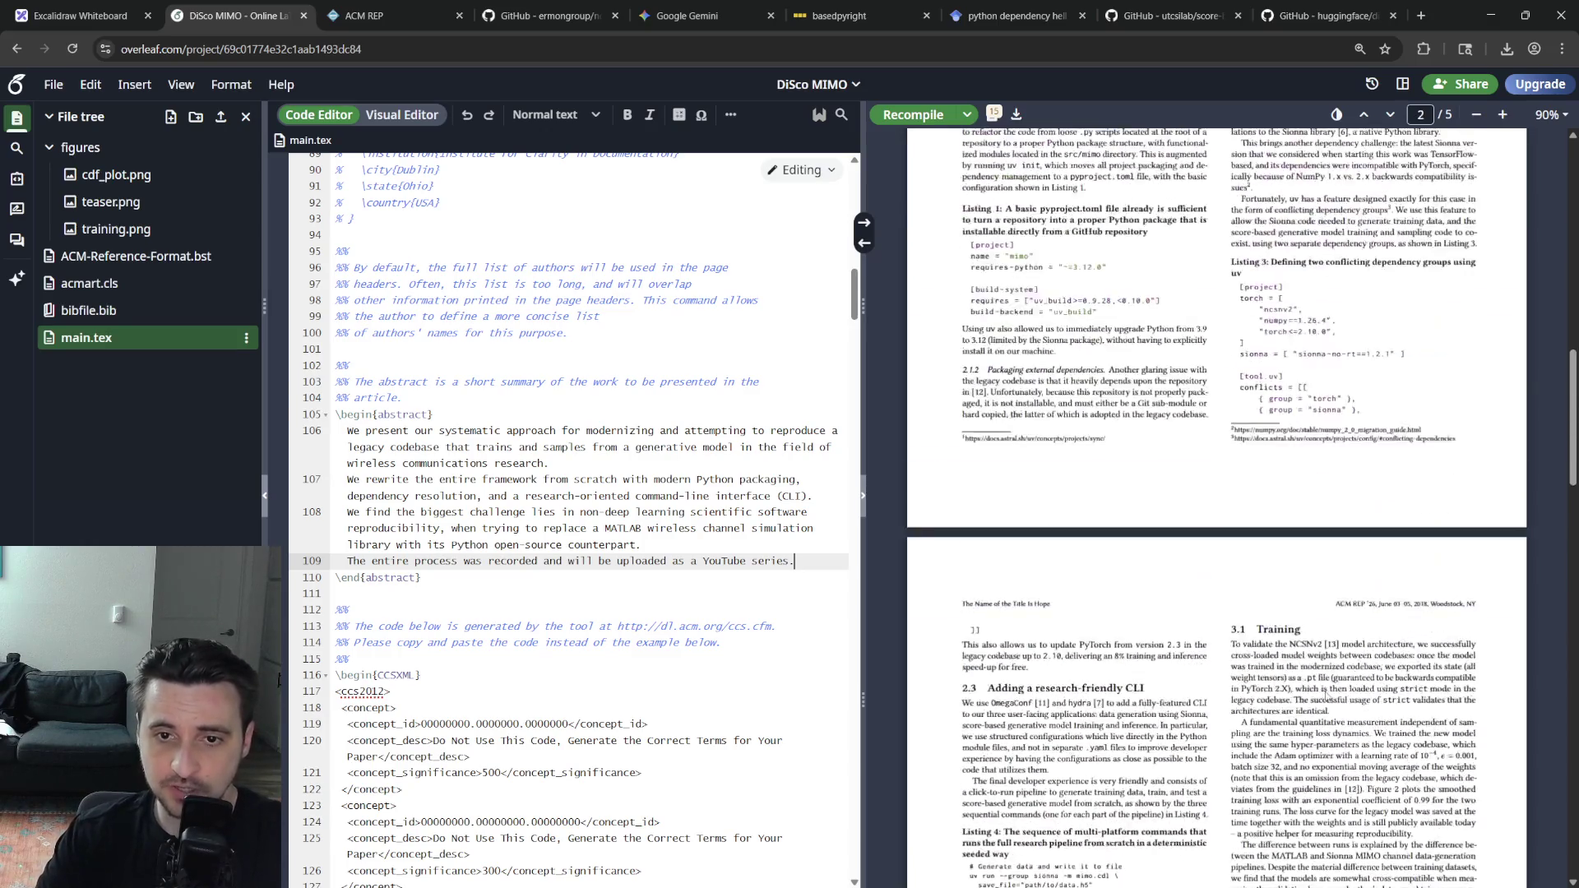
scroll(1333, 666, "up", 3)
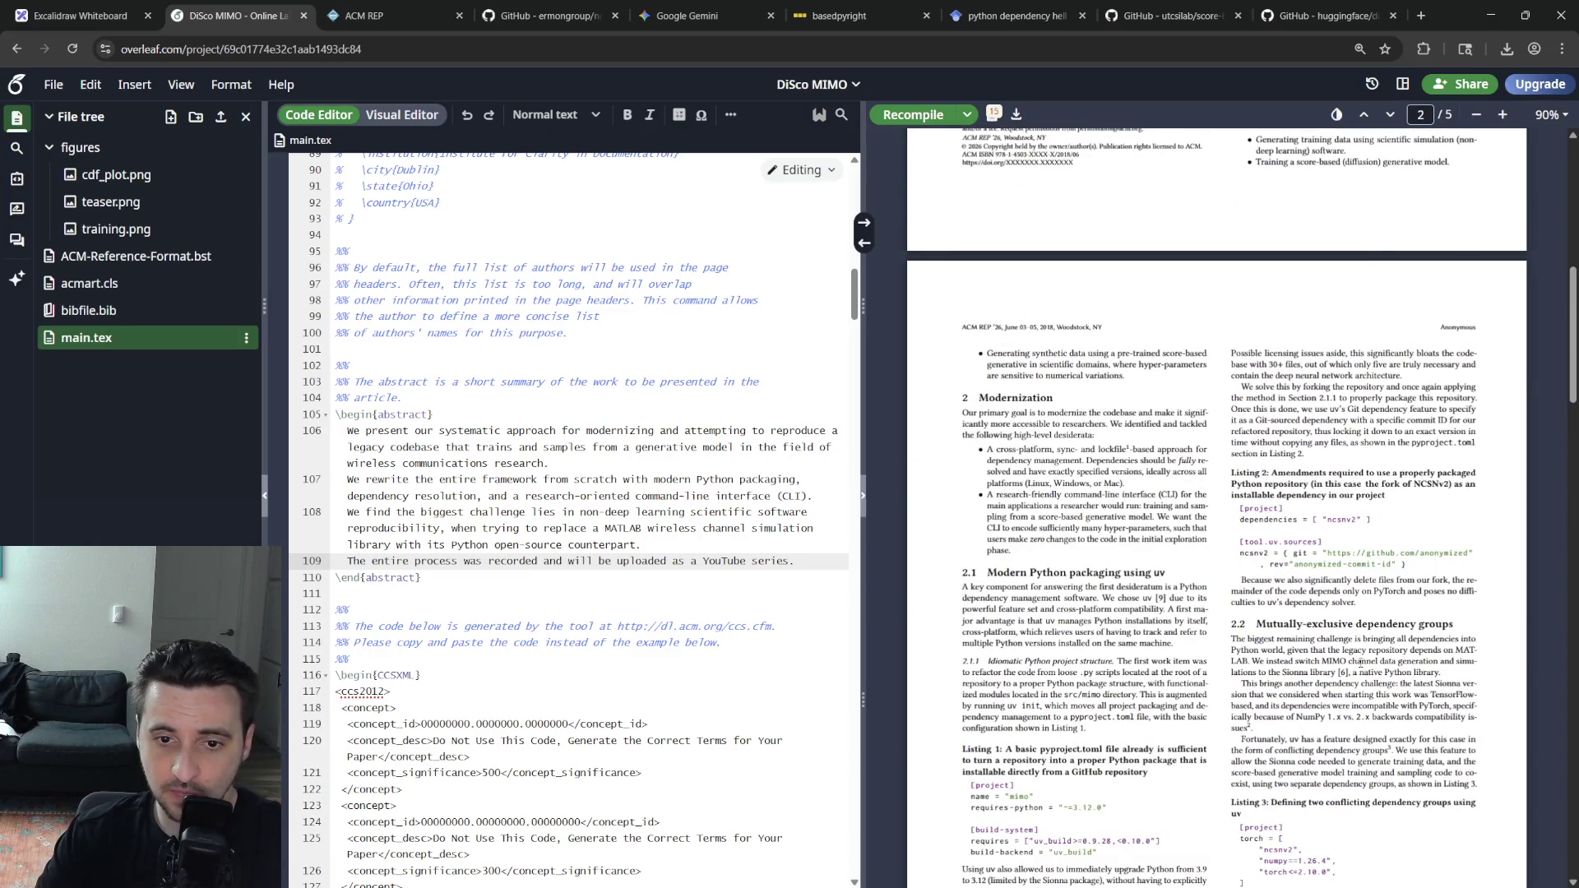
scroll(1367, 666, "up", 3)
scroll(1367, 673, "up", 3)
scroll(1407, 654, "down", 1)
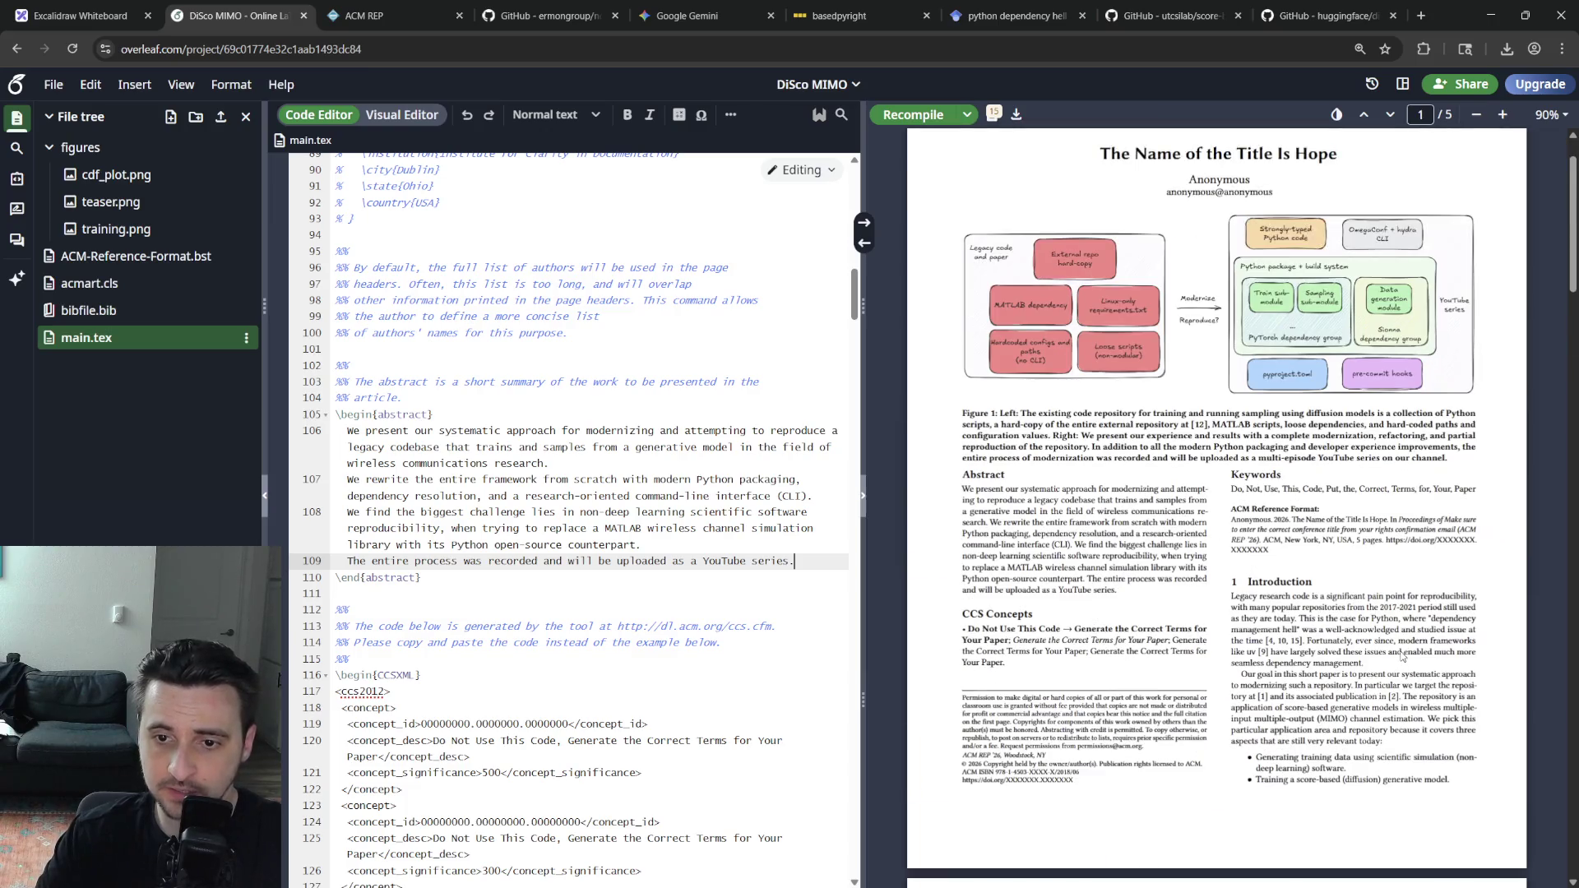
Remove 'short' and 'in this paper' from the introduction's goal sentence
double_click(1318, 674)
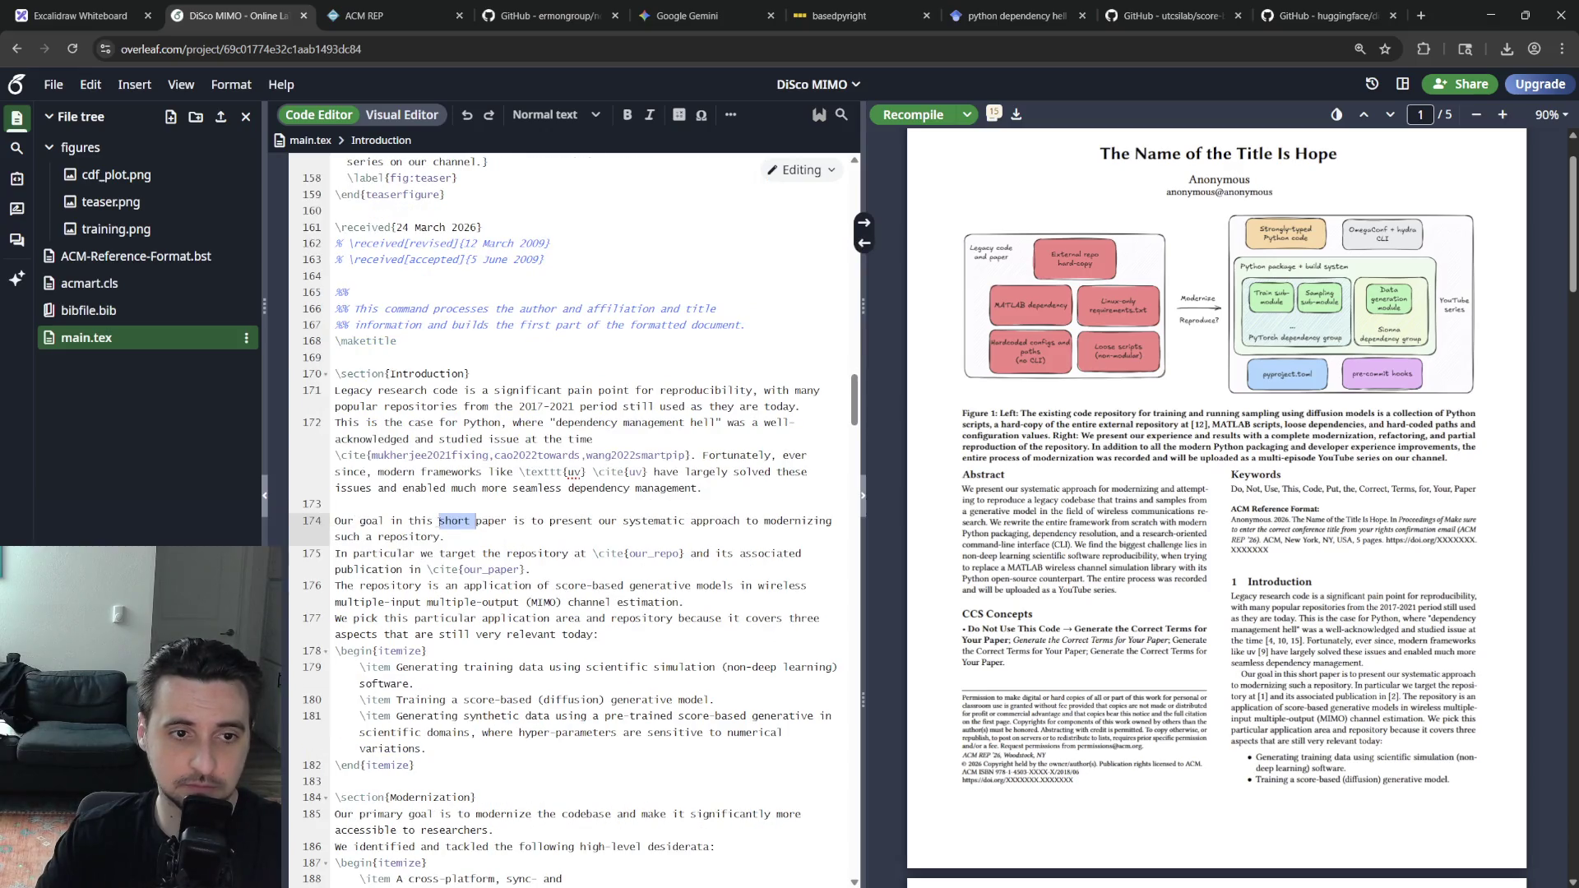
key("BackSpace")
key("BackSpace")
key("BackSpace")
key("BackSpace")
key("Delete")
key("Delete")
key("Delete")
key("Delete")
Replace 'our systematic approach' with 'documented systematic efforts', recompile, and search for 'lesson'
double_click(492, 521)
type("a")
key("ctrl+s")
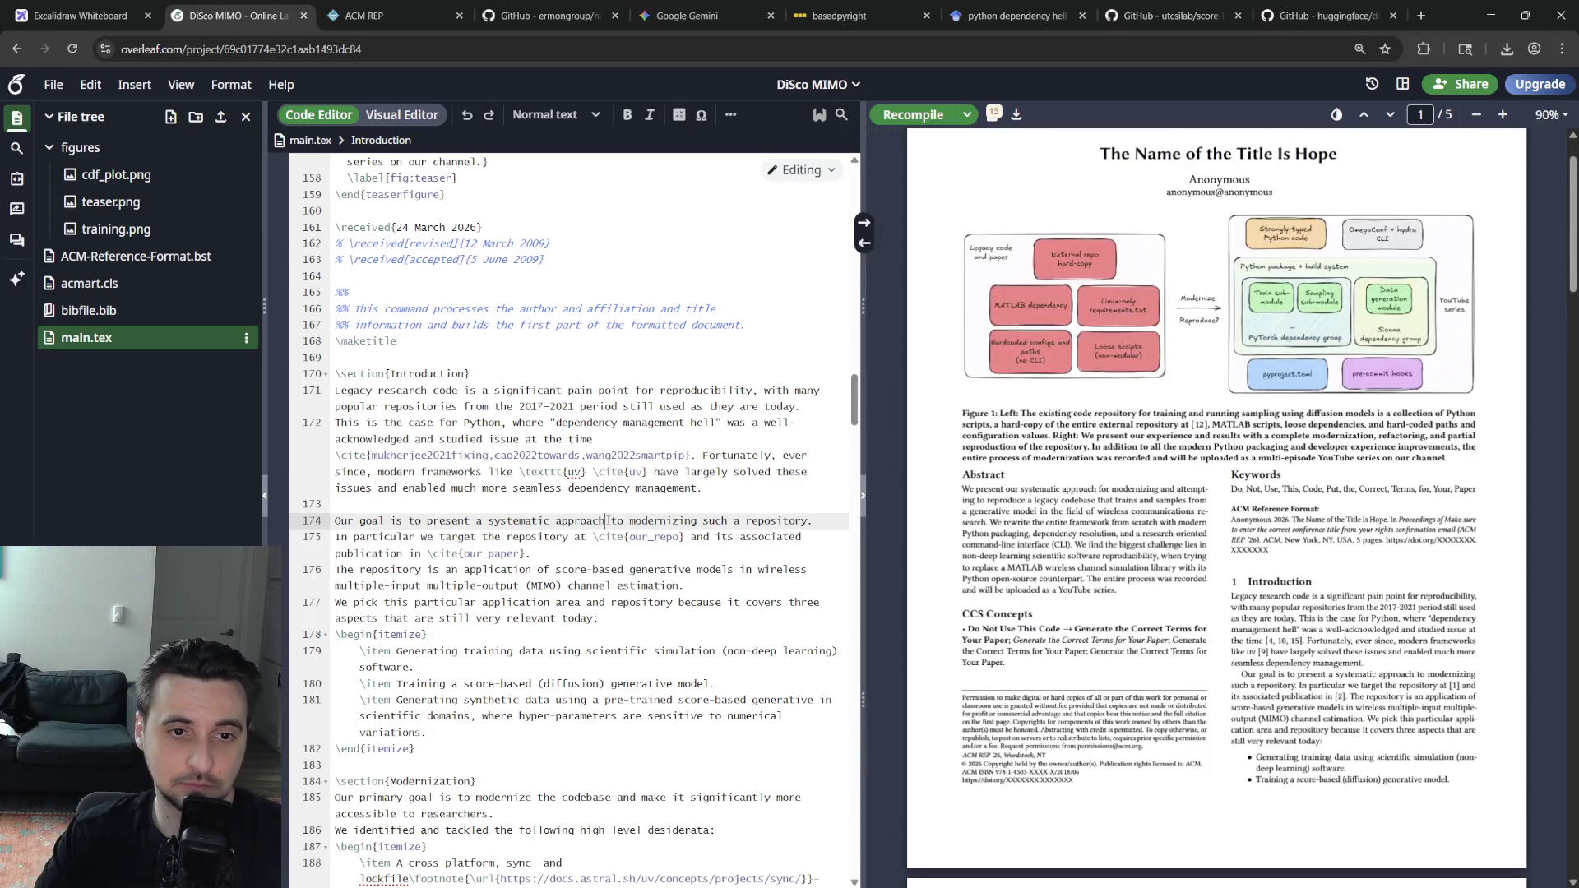
key("BackSpace")
key("BackSpace")
key("BackSpace")
key("BackSpace")
key("BackSpace")
key("BackSpace")
key("BackSpace")
key("BackSpace")
key("BackSpace")
key("BackSpace")
key("BackSpace")
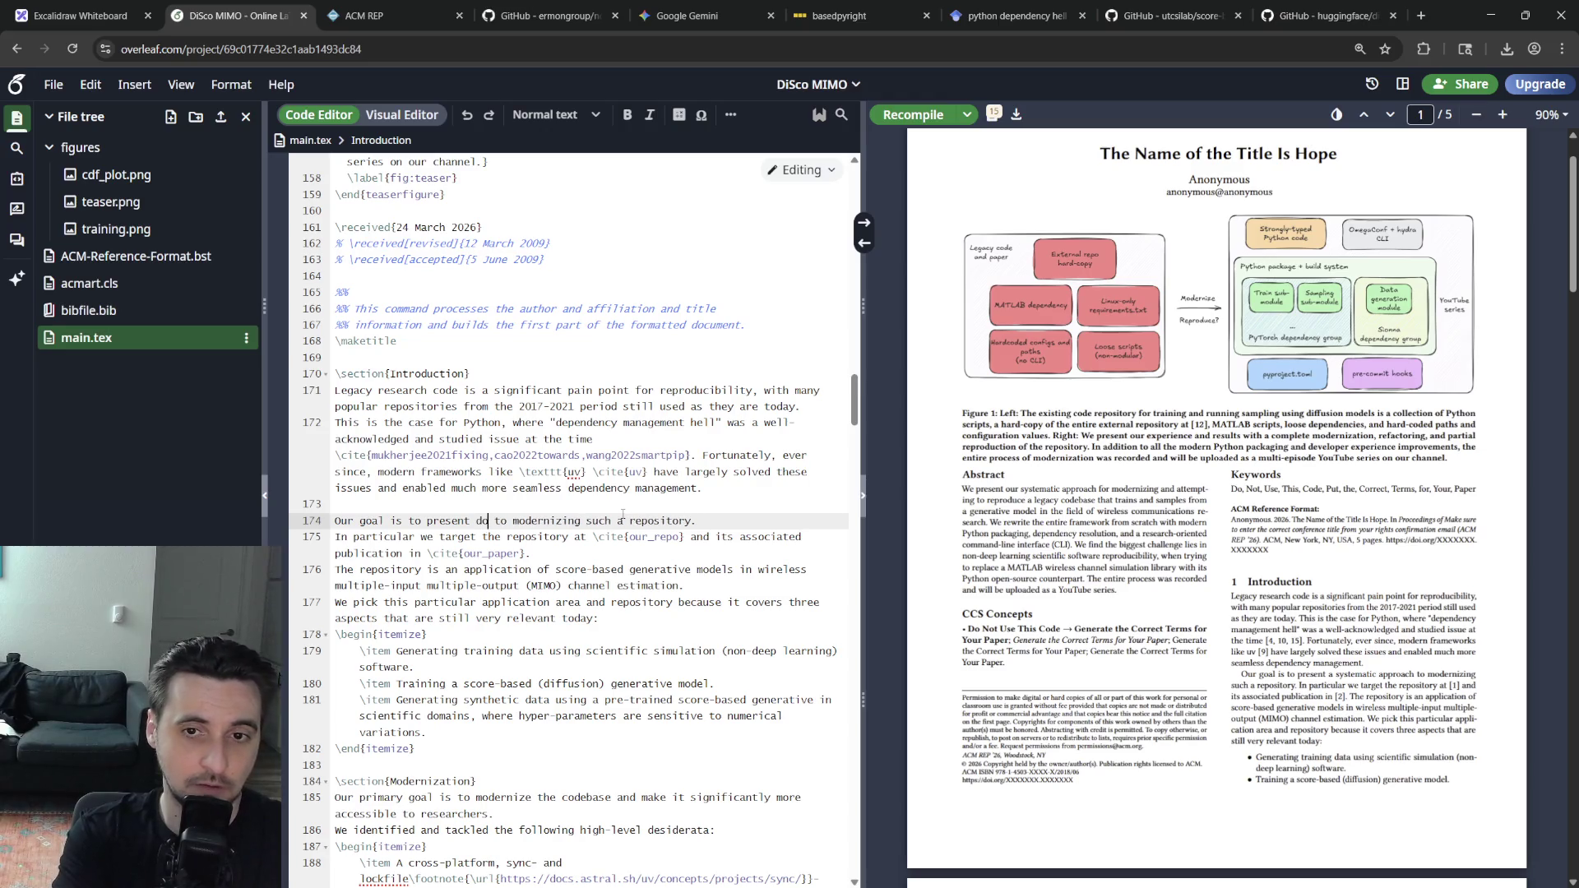
type("documented systematic efforts")
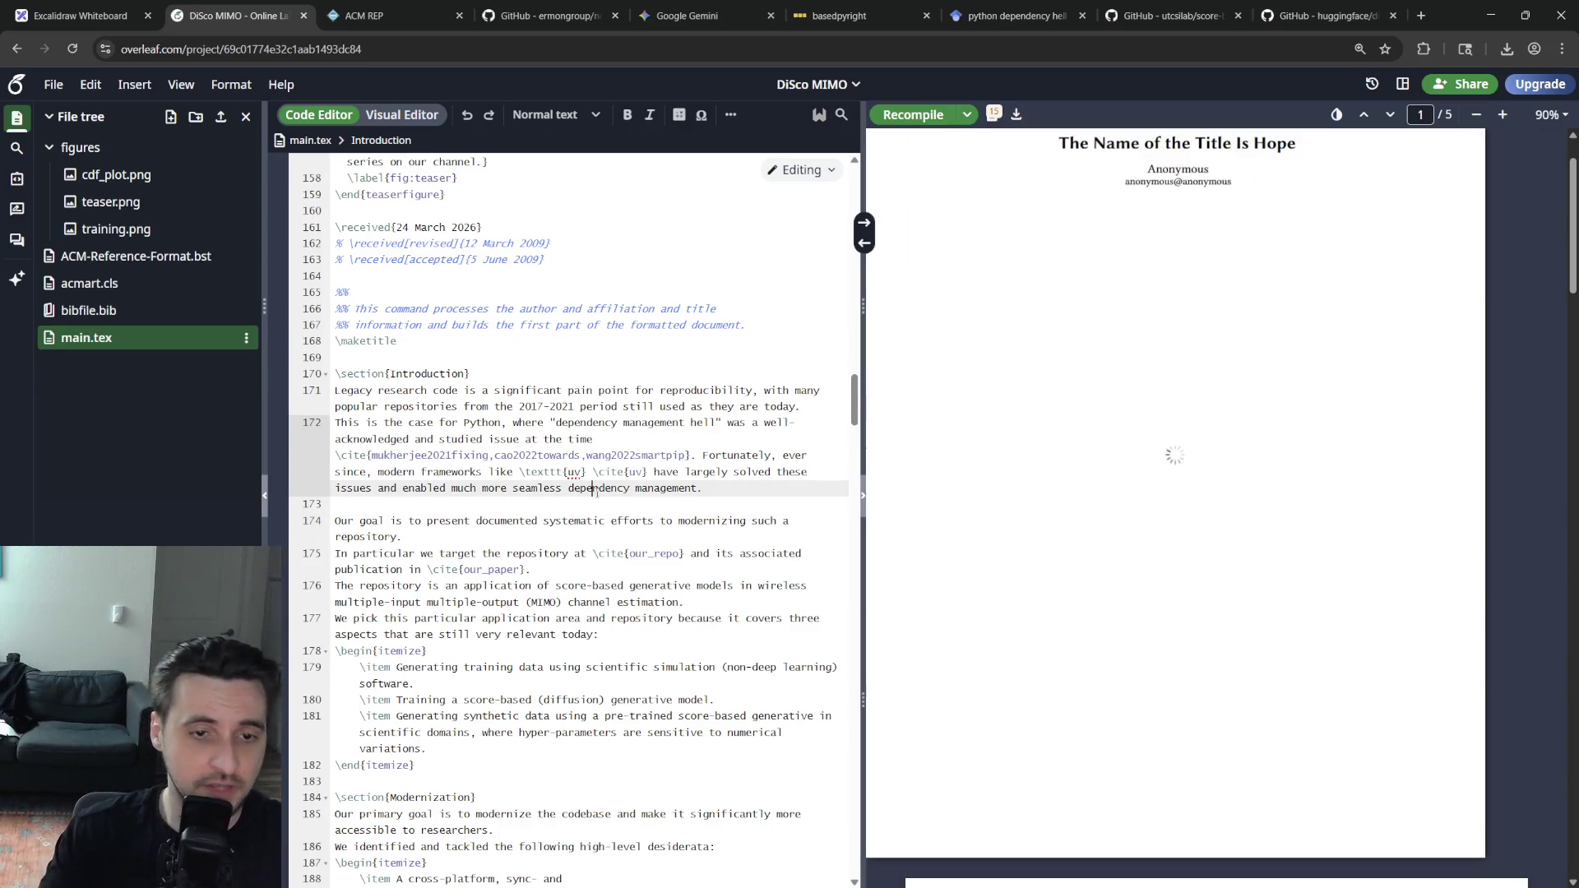
key("ctrl+f")
type("lesson")
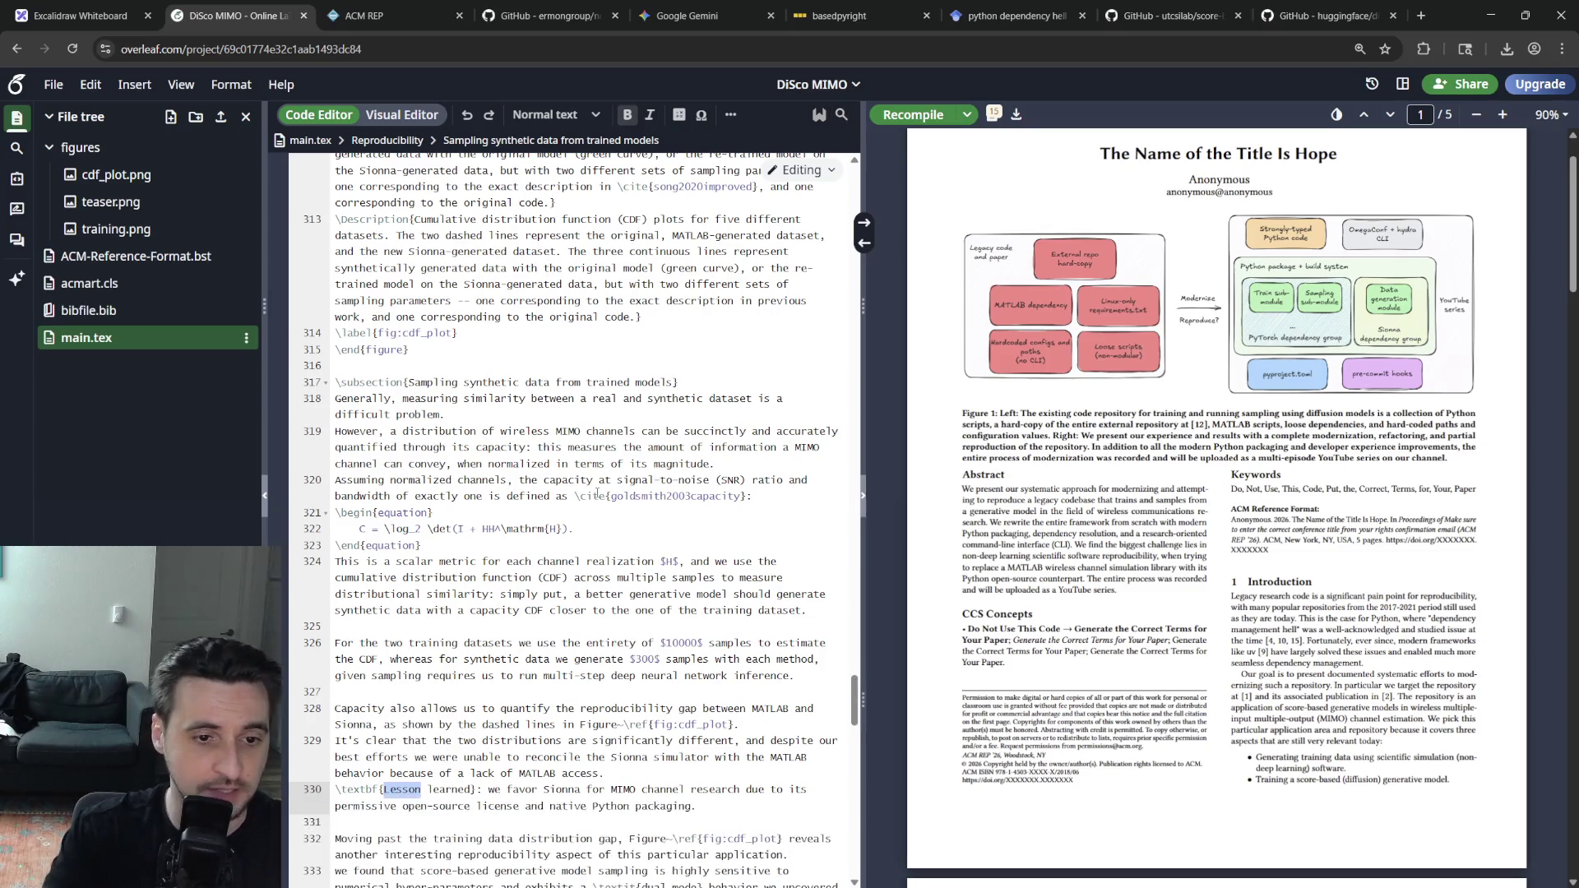
Delete the Lesson learned sentence favoring Sionna and recompile the paper
key("Escape")
scroll(504, 627, "down", 1)
mouse_move(472, 671)
left_mouse_down()
mouse_move(333, 618)
mouse_move(704, 653)
left_mouse_up()
key("BackSpace")
key("ctrl+s")
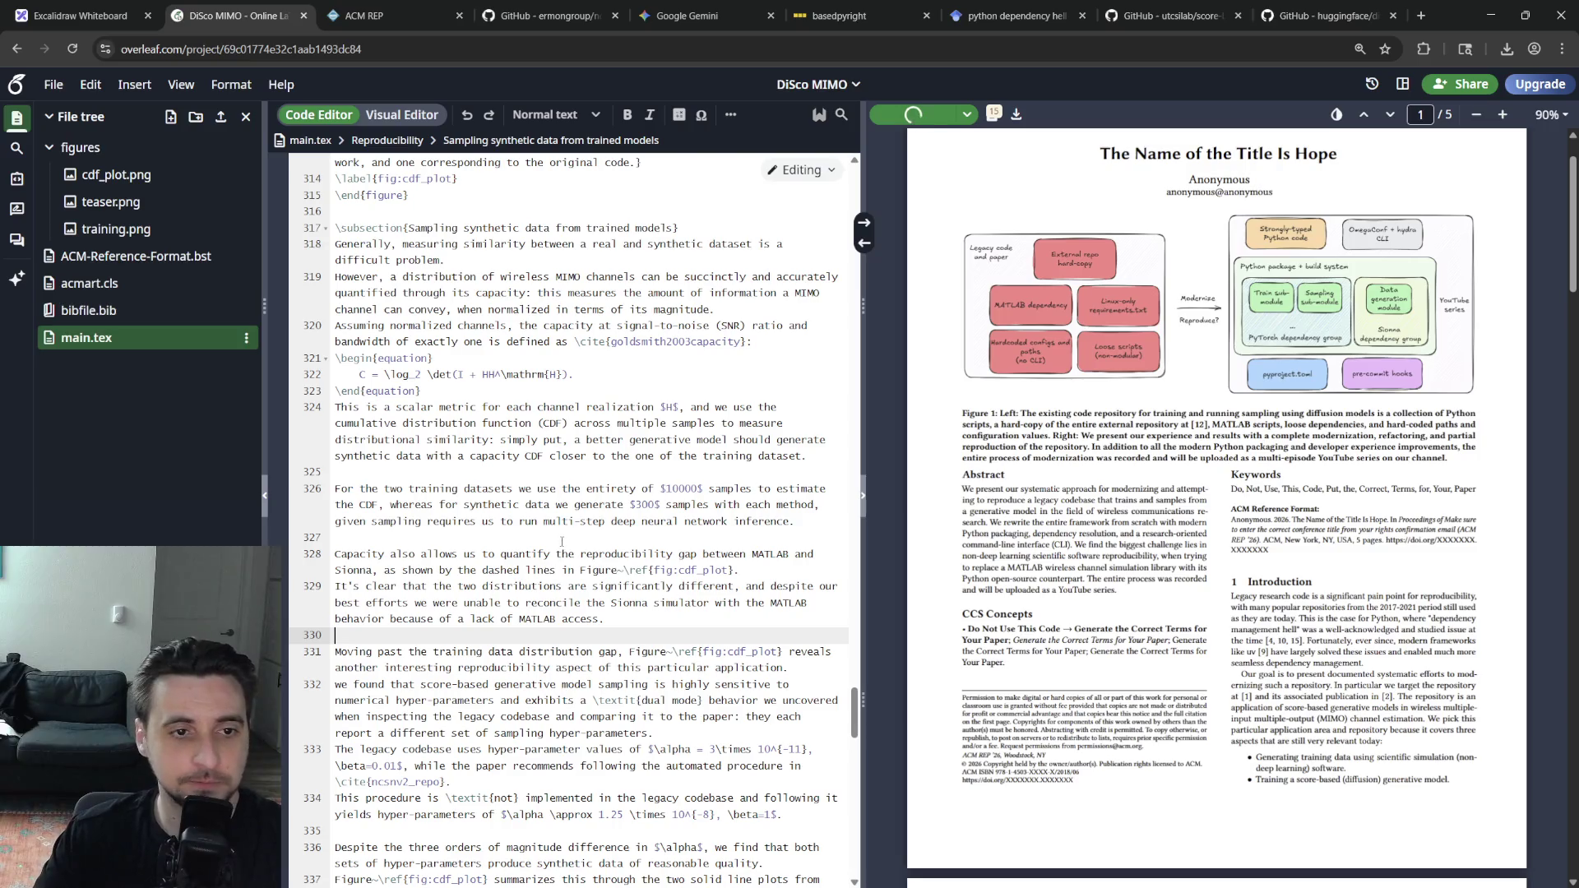
Remove the blank line before the capacity paragraph
left_click(473, 534)
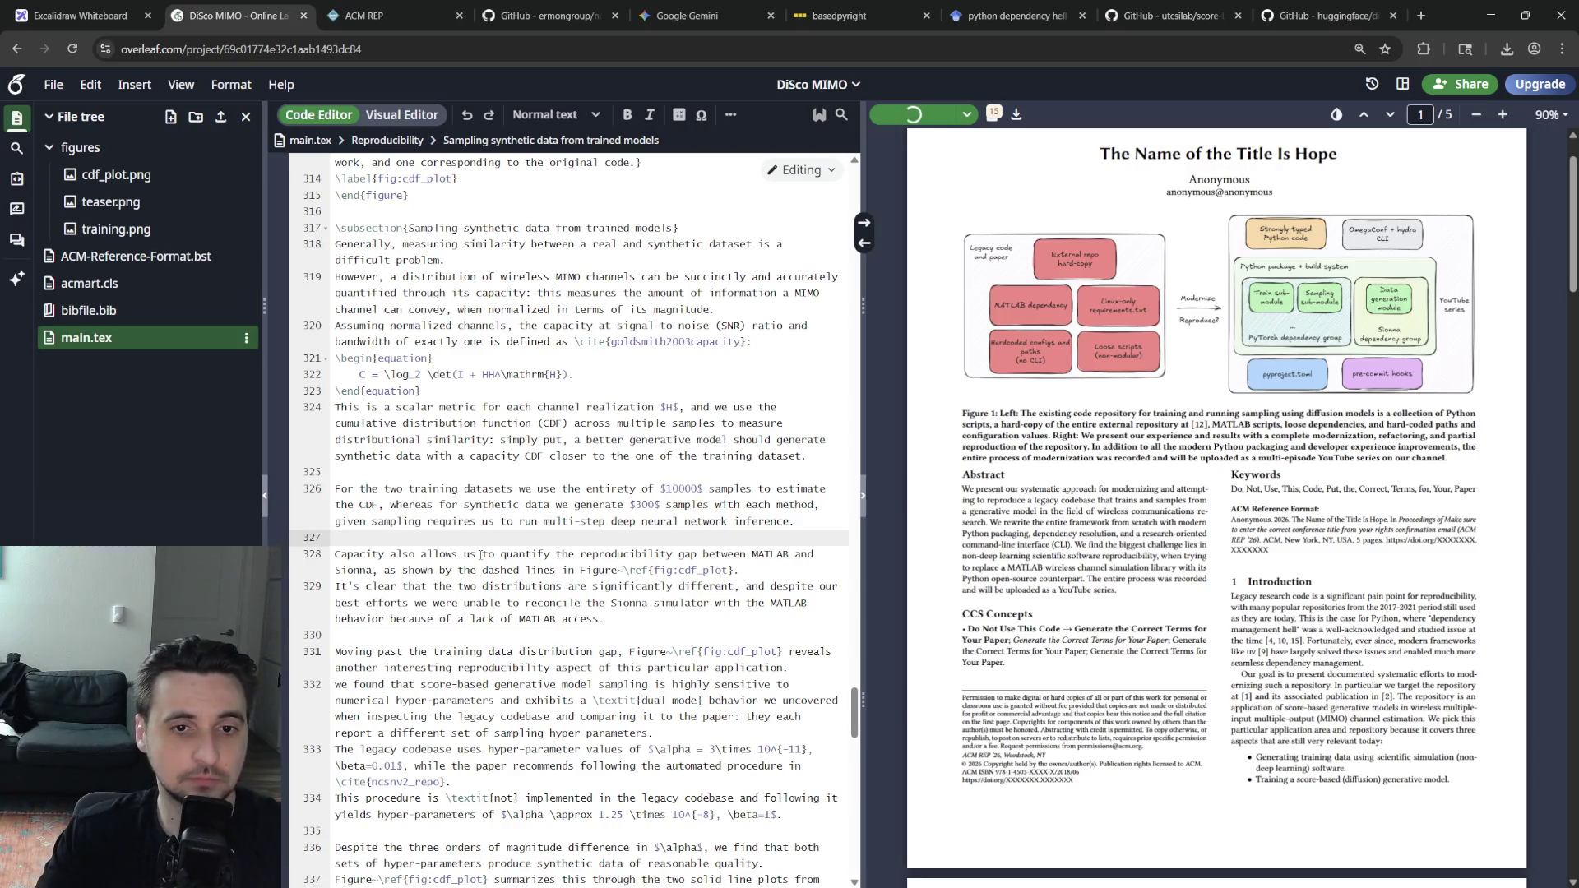
key("BackSpace")
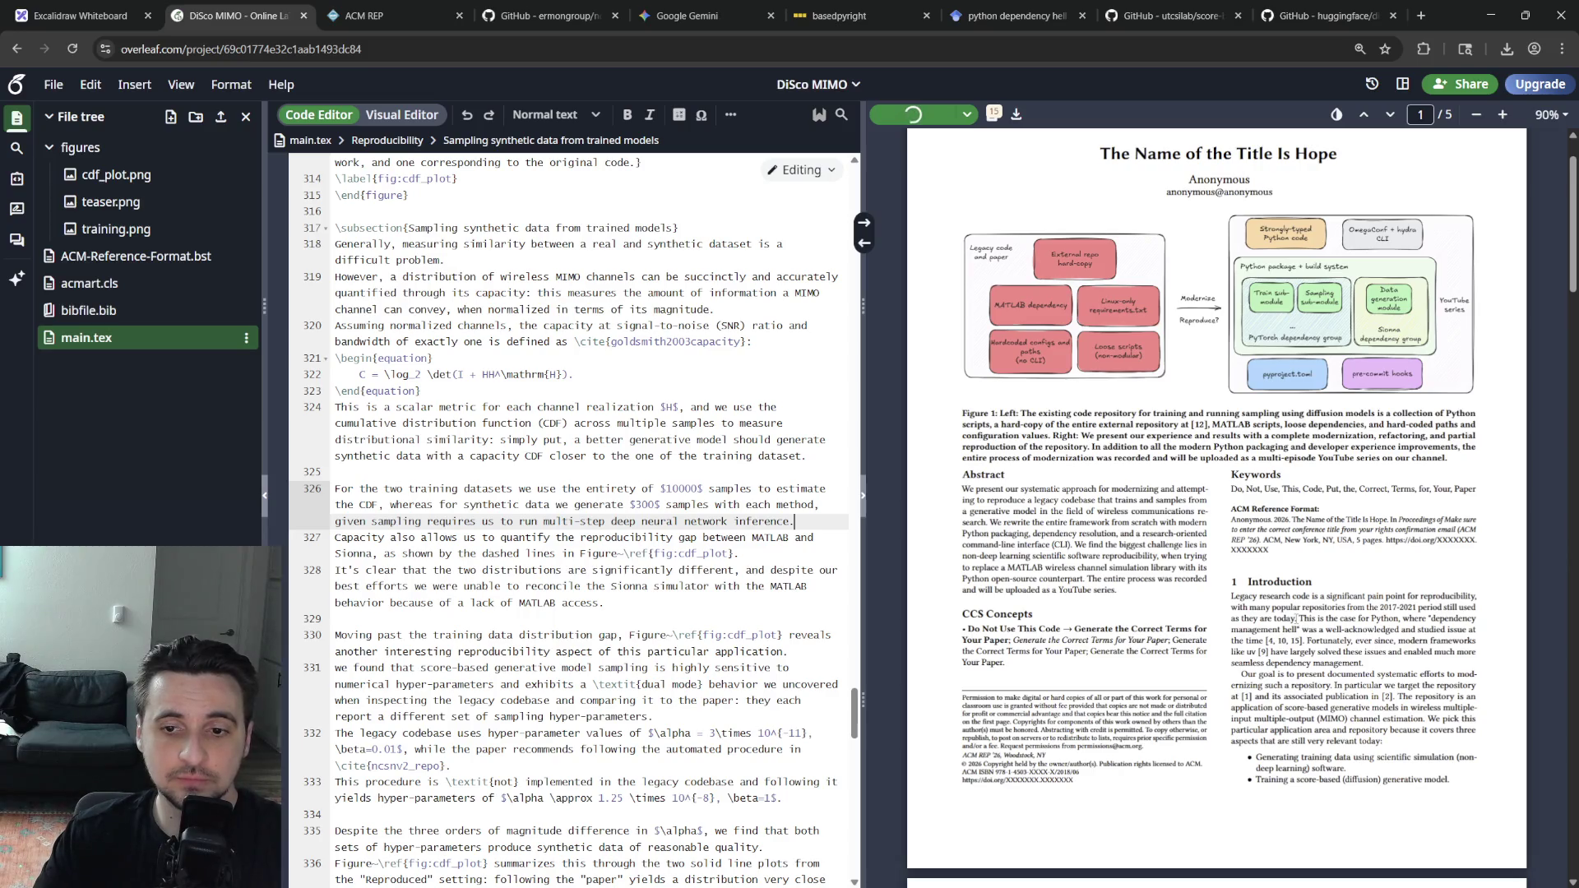
scroll(1285, 616, "down", 5)
scroll(1290, 620, "down", 5)
scroll(1293, 622, "down", 5)
scroll(1299, 627, "down", 5)
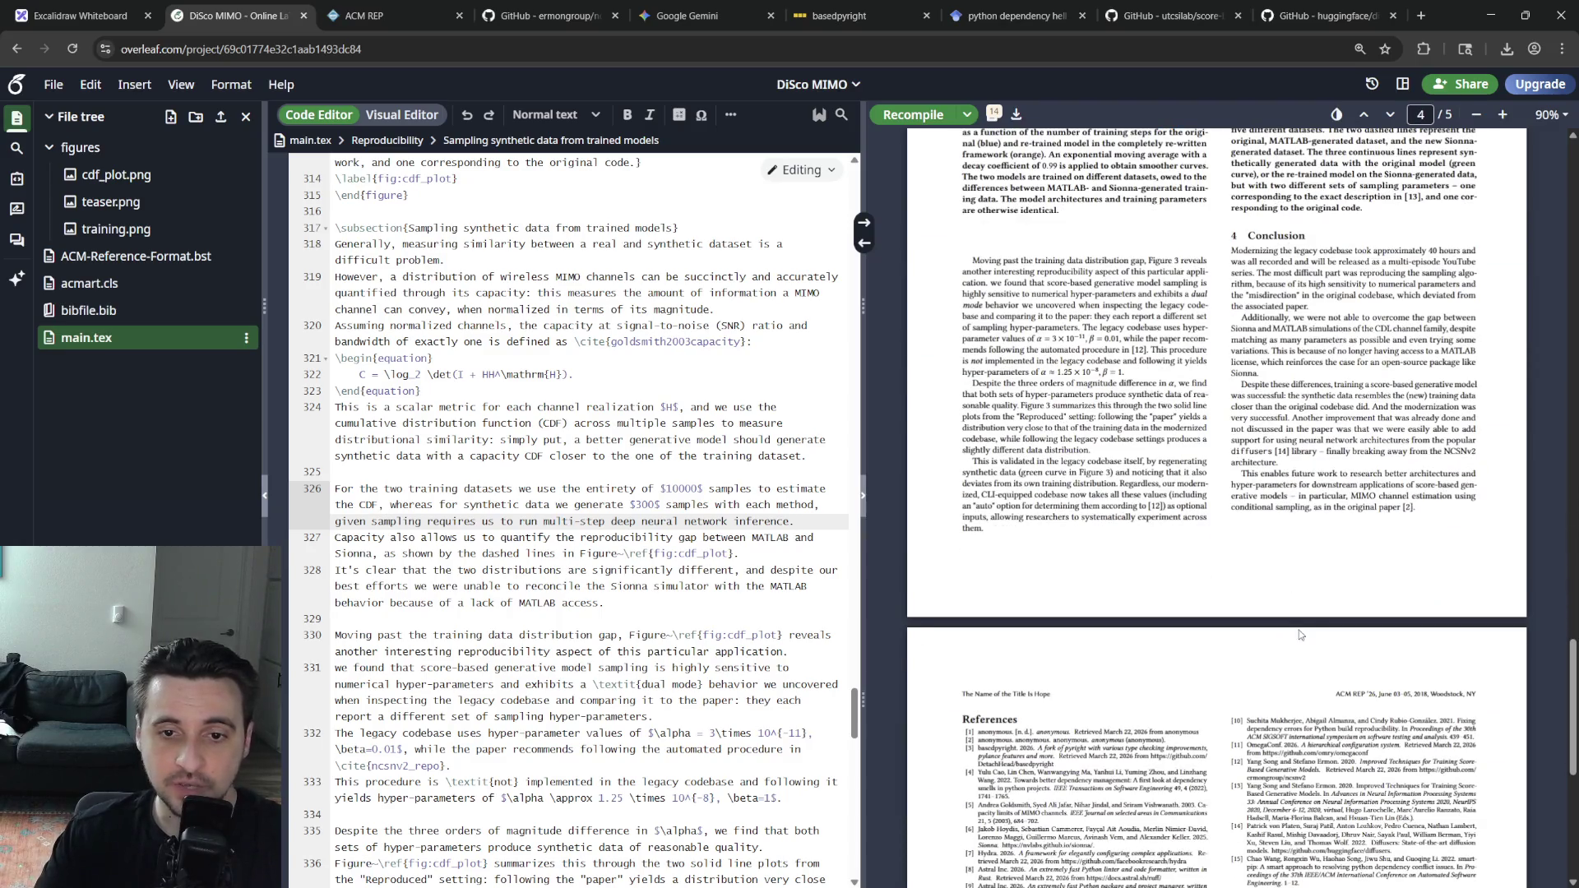
scroll(1308, 639, "up", 10)
scroll(1308, 640, "up", 10)
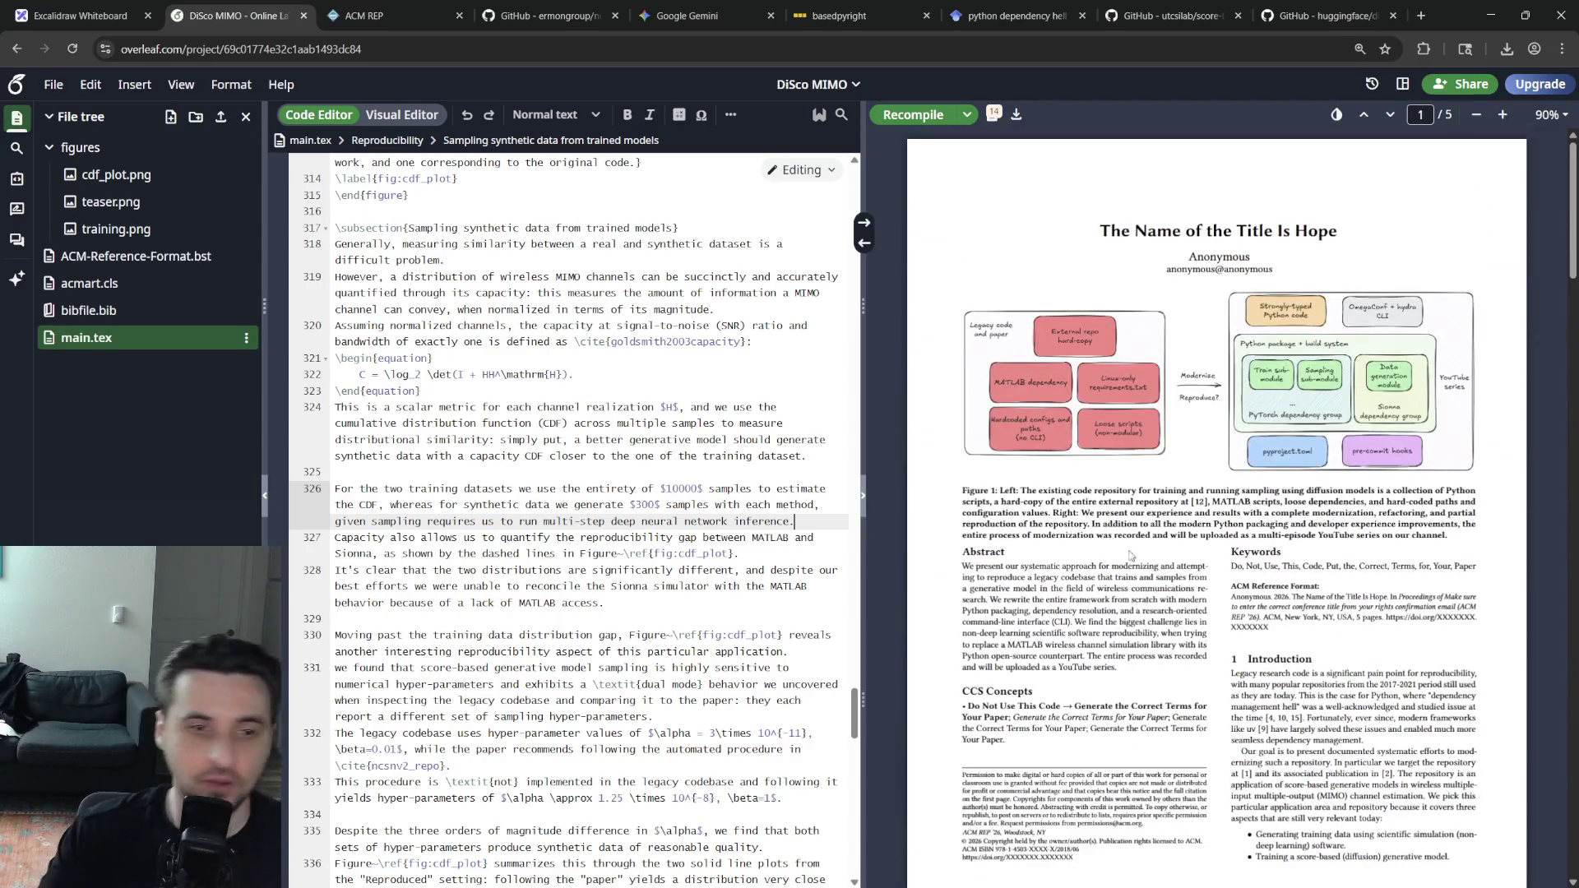
scroll(567, 518, "up", 5)
scroll(569, 518, "up", 5)
scroll(569, 518, "up", 5)
scroll(568, 519, "up", 5)
scroll(671, 541, "up", 5)
scroll(672, 540, "up", 5)
scroll(672, 541, "up", 5)
scroll(671, 541, "up", 5)
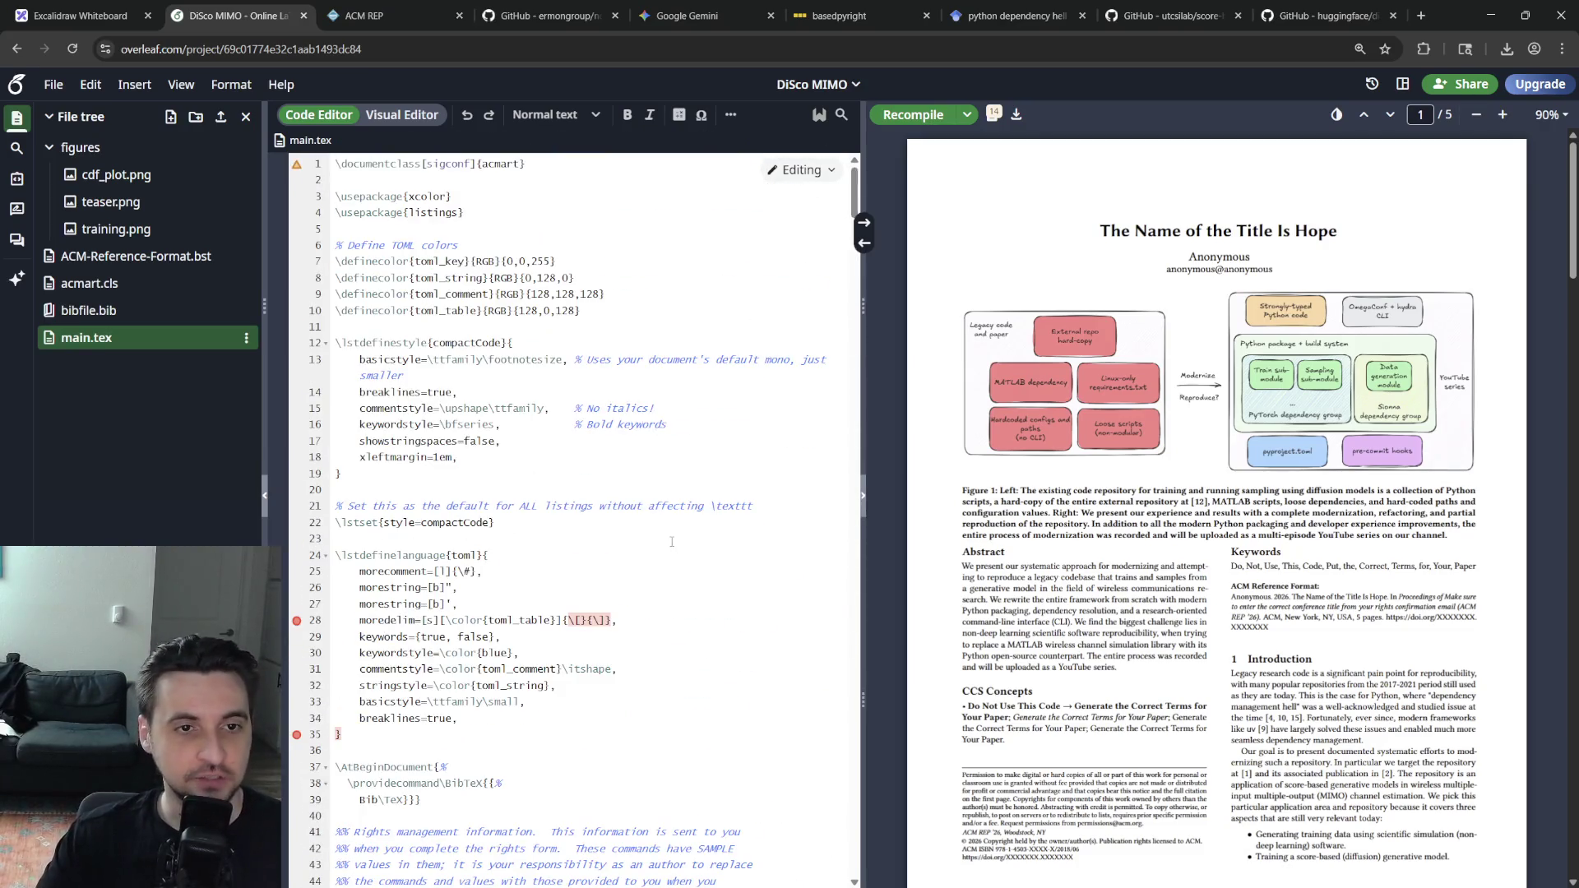
scroll(550, 343, "down", 5)
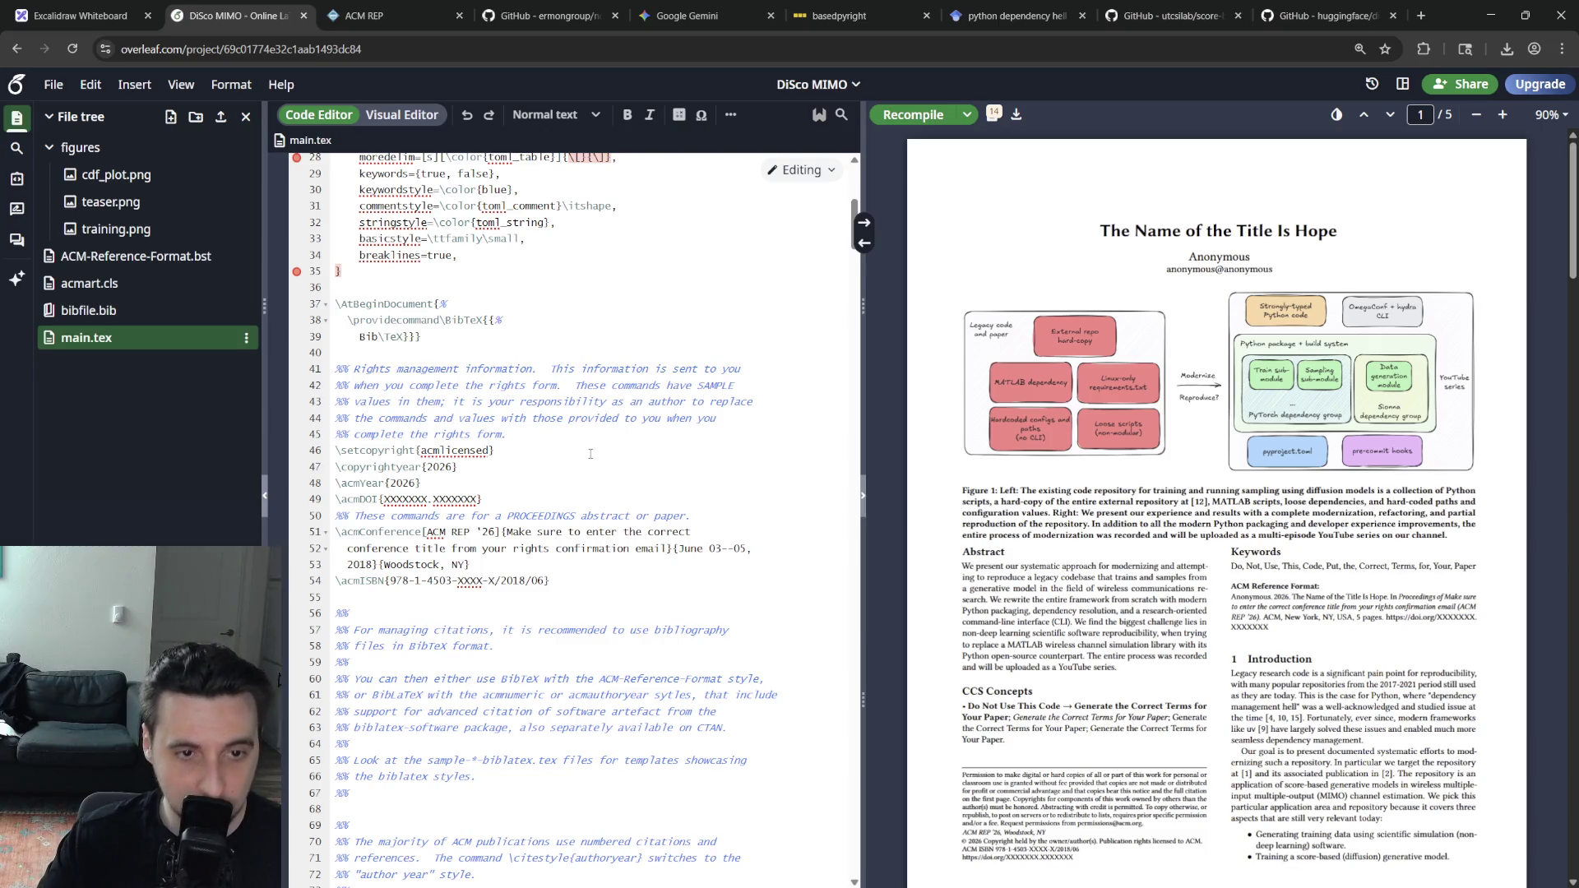
scroll(589, 454, "up", 3)
scroll(587, 454, "down", 3)
Comment out the \acmISBN line in the preamble and recompile
left_click(507, 532)
left_click(674, 580)
scroll(681, 543, "up", 1)
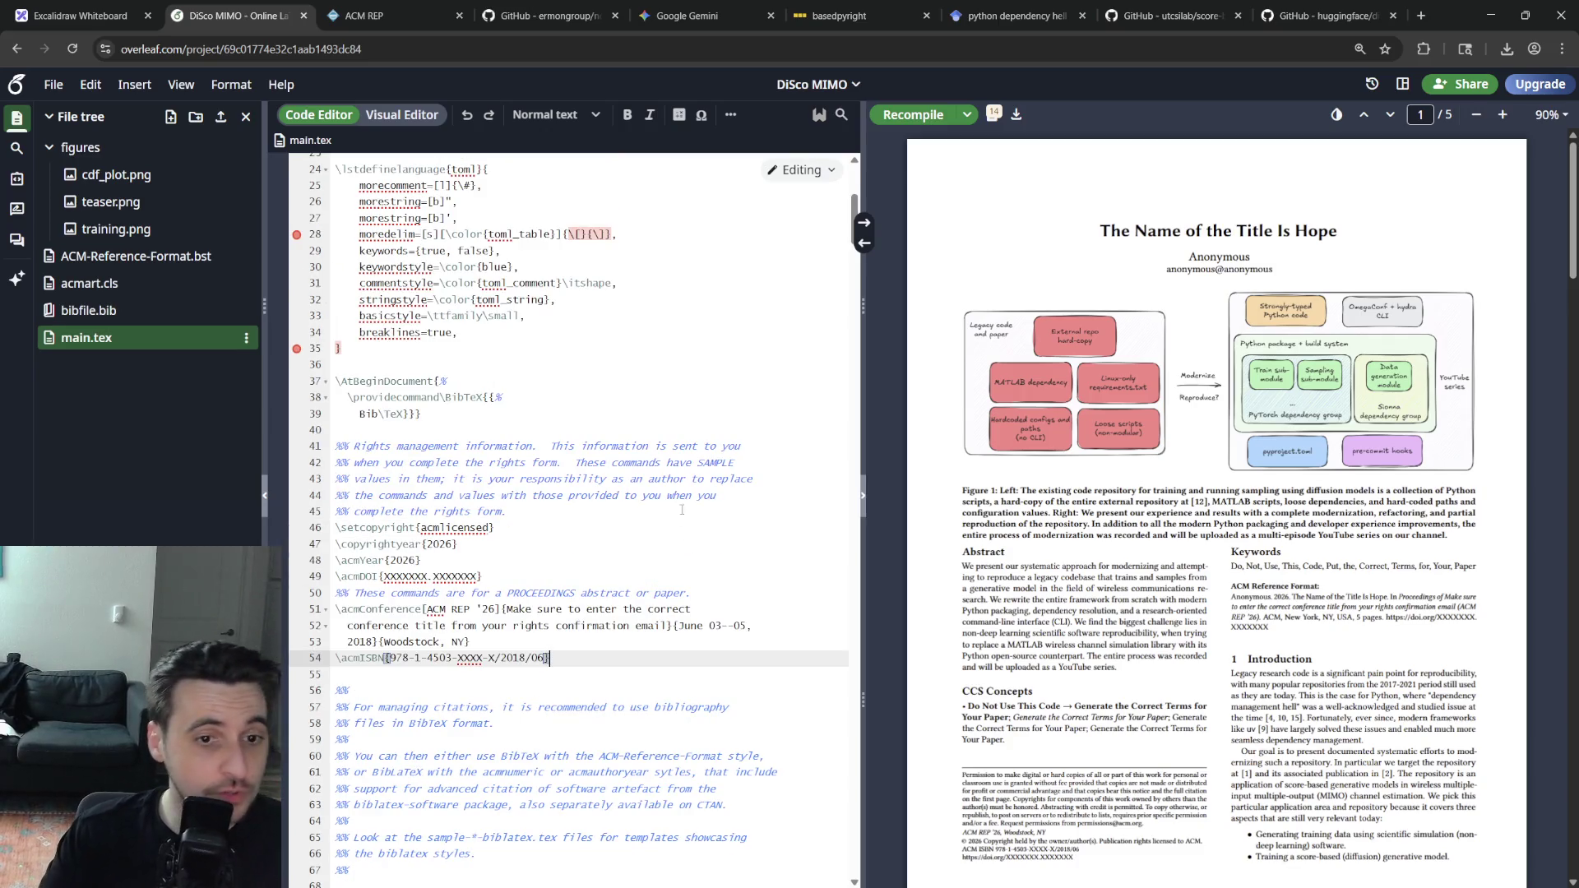
scroll(740, 530, "up", 3)
scroll(791, 543, "up", 1)
scroll(839, 556, "down", 4)
scroll(859, 566, "up", 1)
left_click_drag(550, 735, 383, 736)
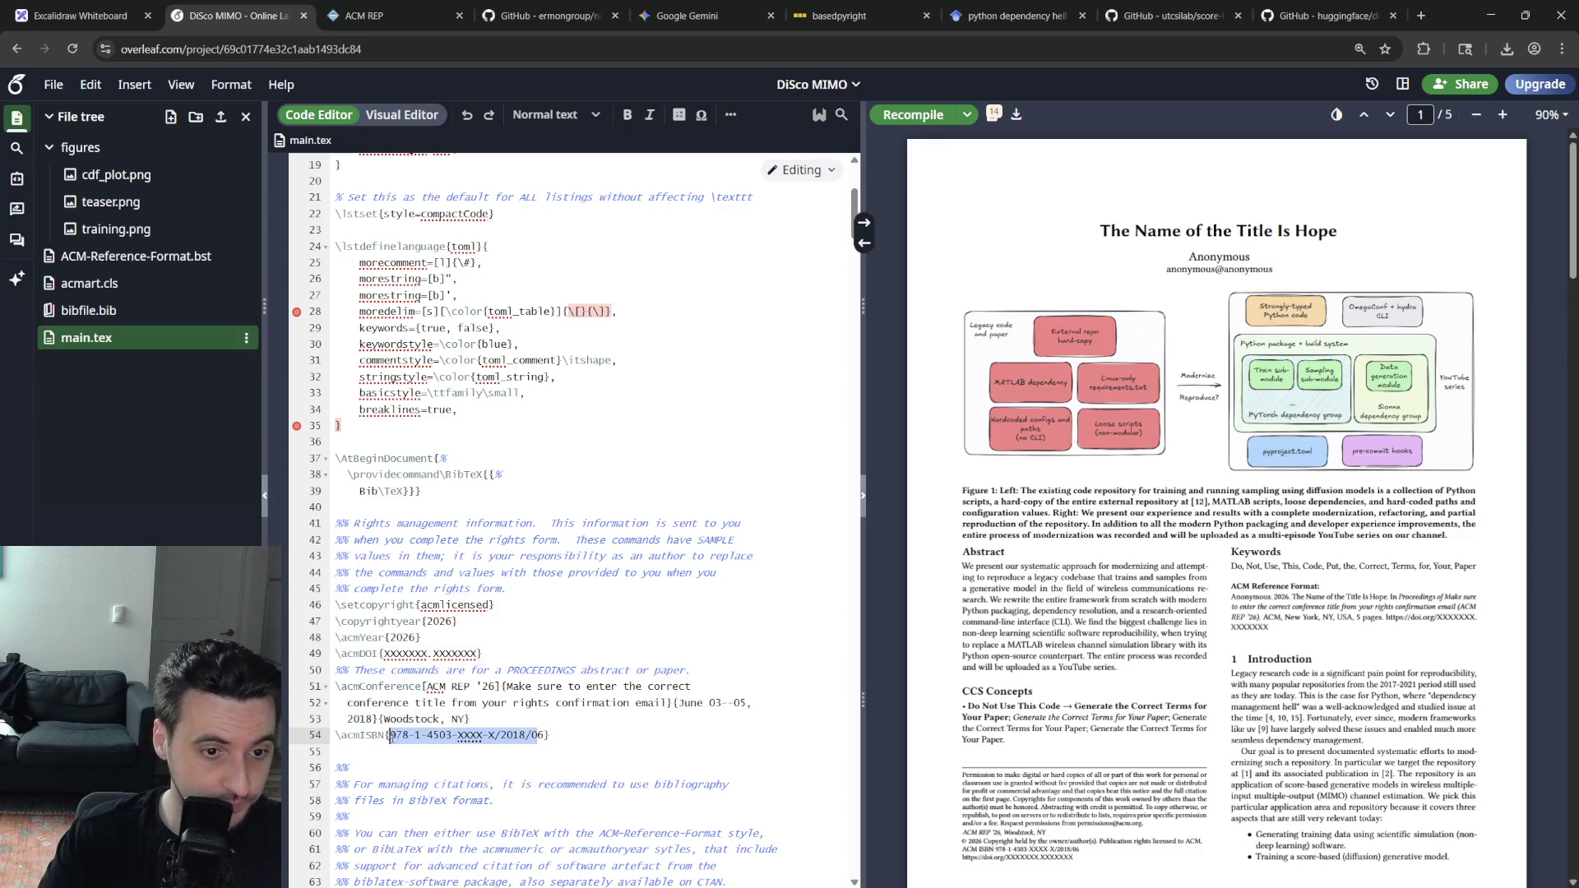
left_click_drag(390, 736, 395, 735)
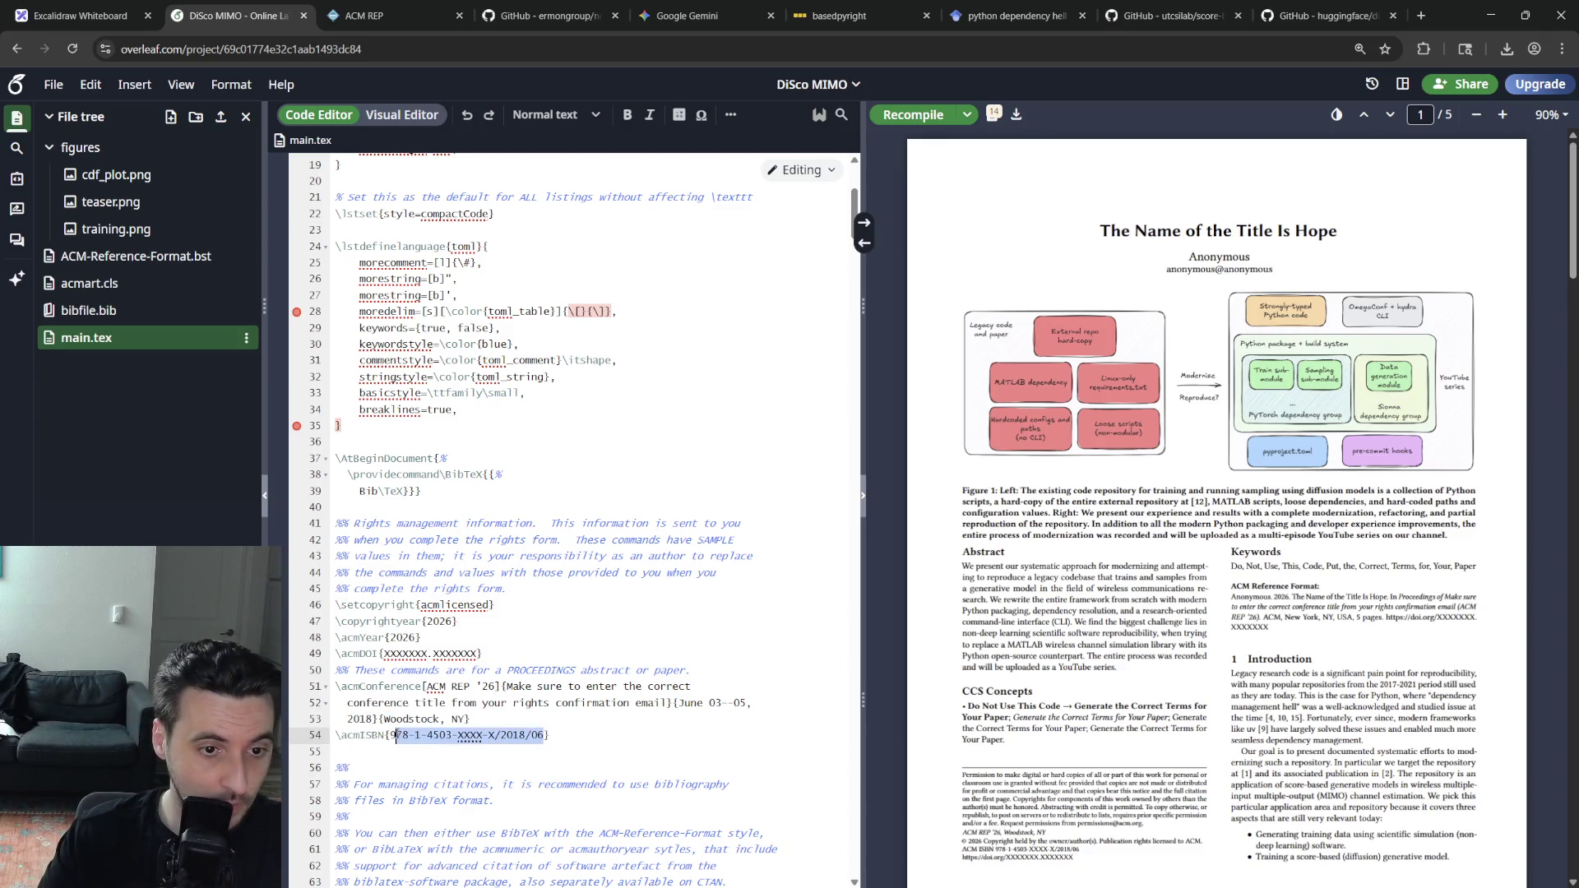
key("Home")
type("%")
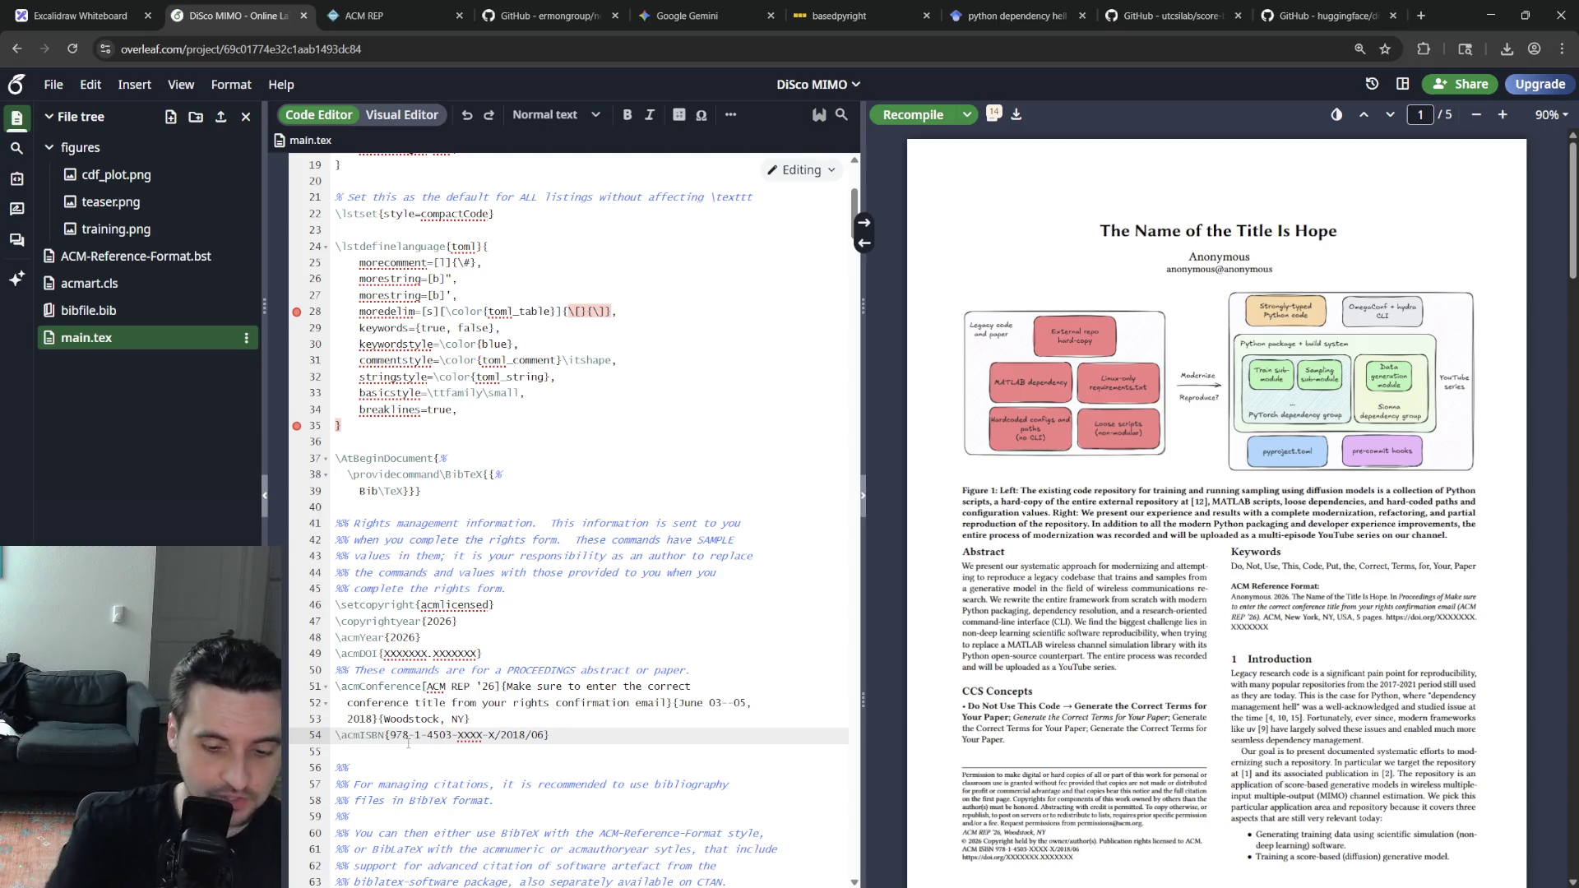
key("ctrl+s")
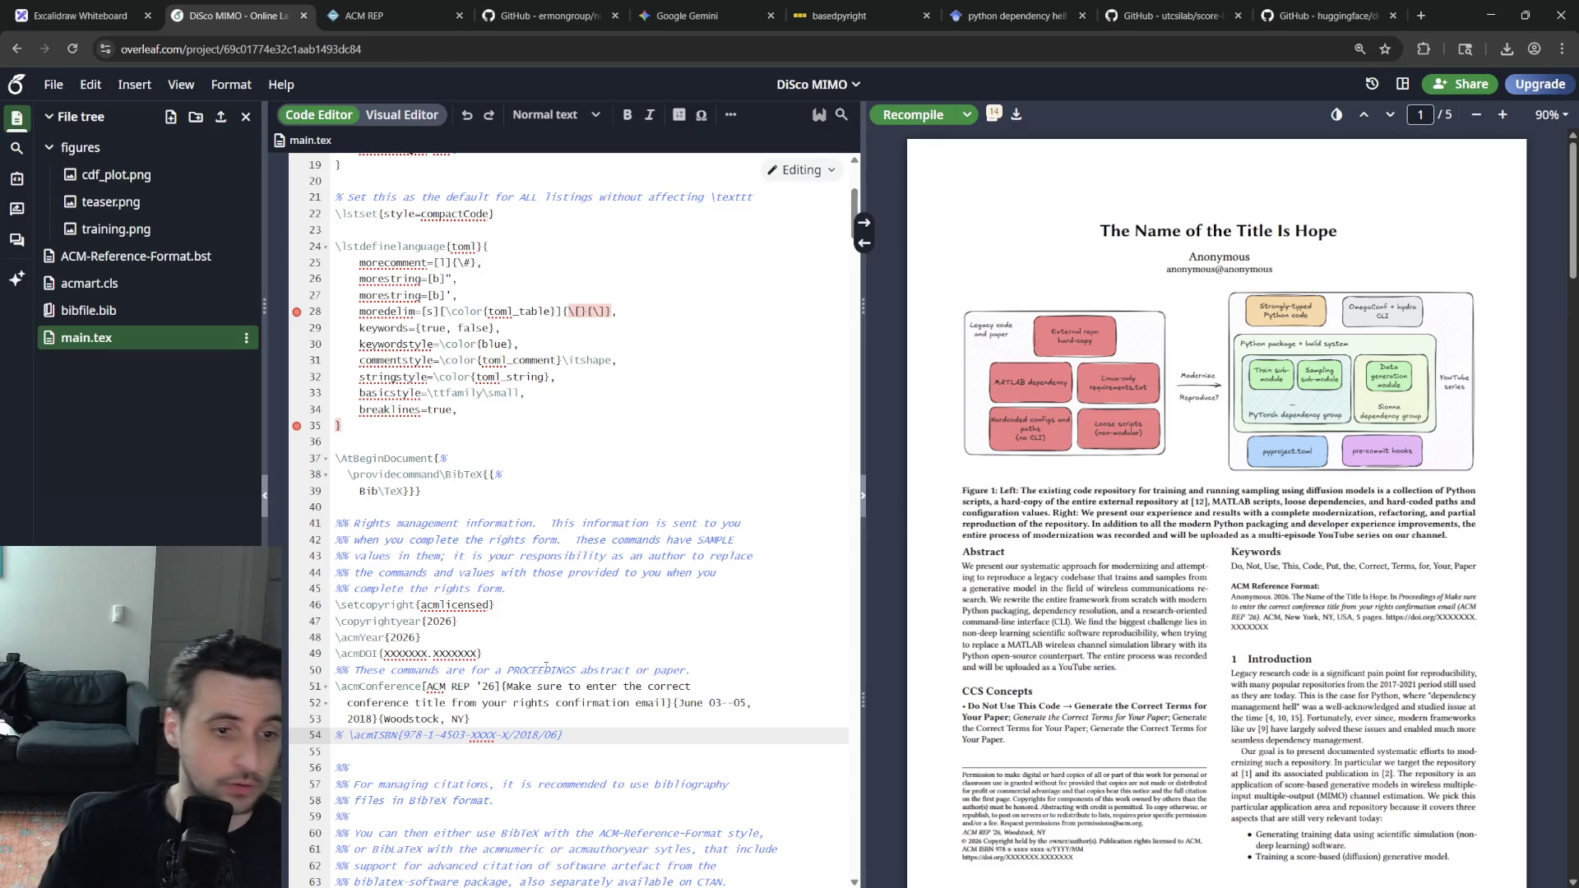
Comment out the three ACM conference lines with Ctrl+/ and recompile
left_click_drag(476, 719, 337, 686)
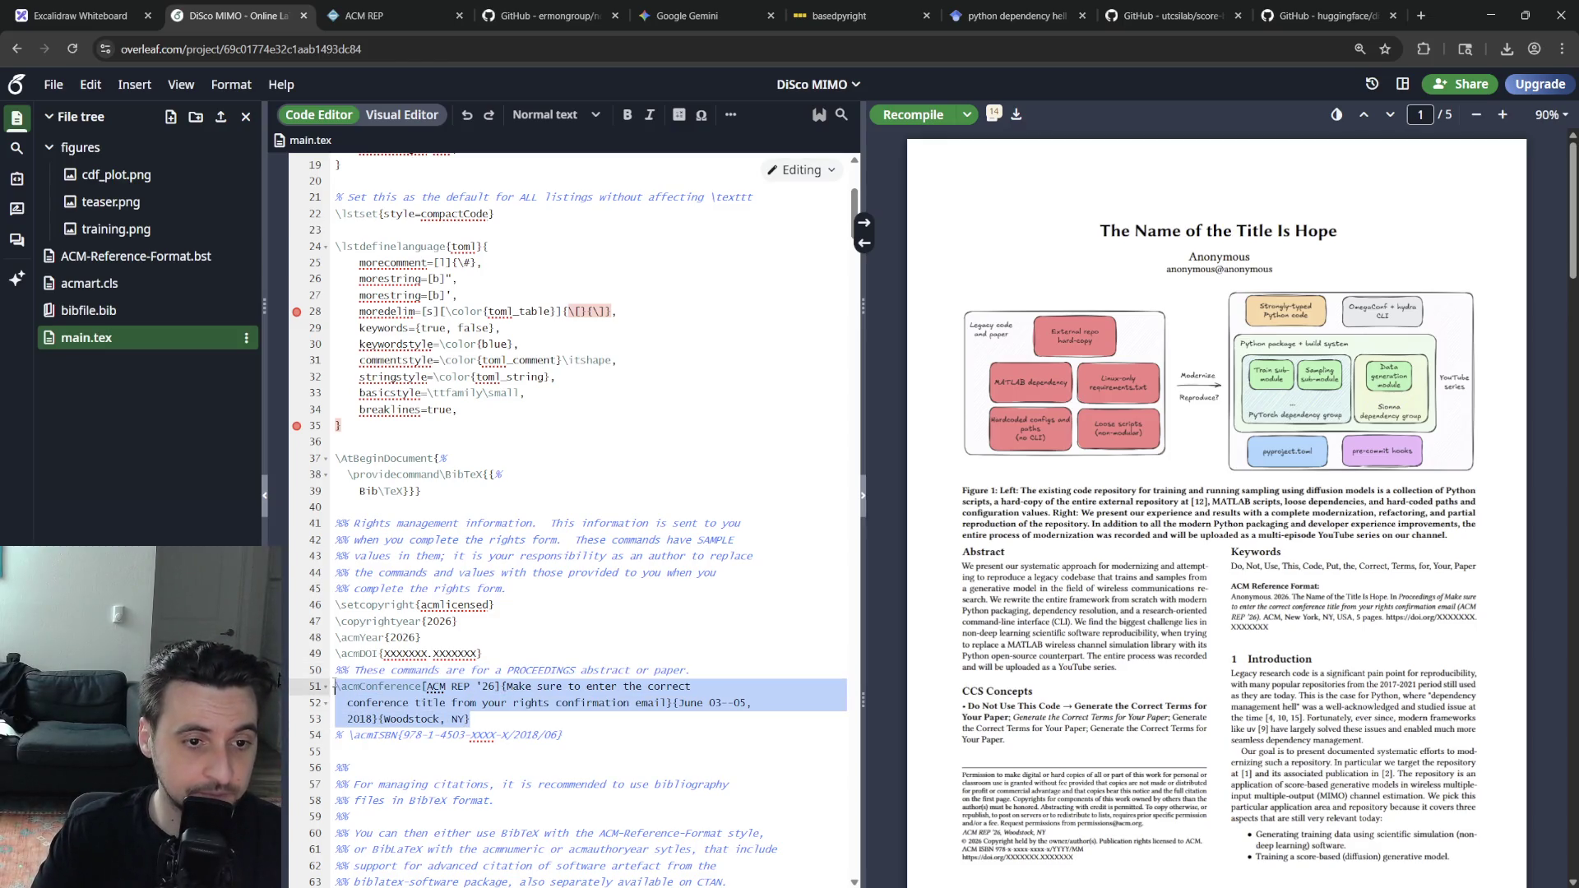
key("ctrl+slash")
key("ctrl+s")
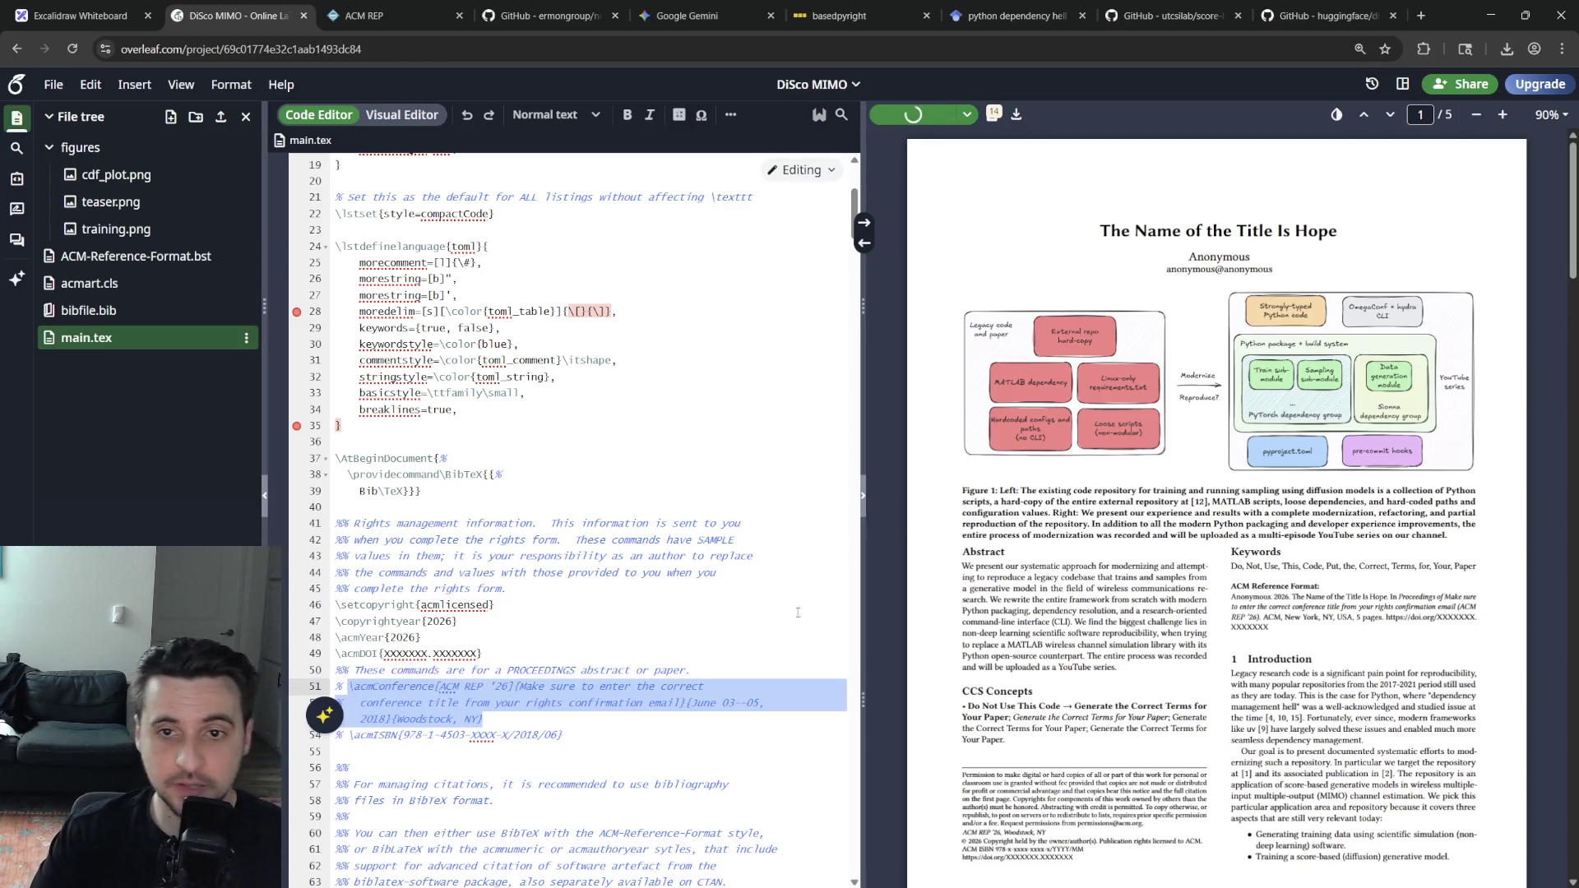
left_click(710, 512)
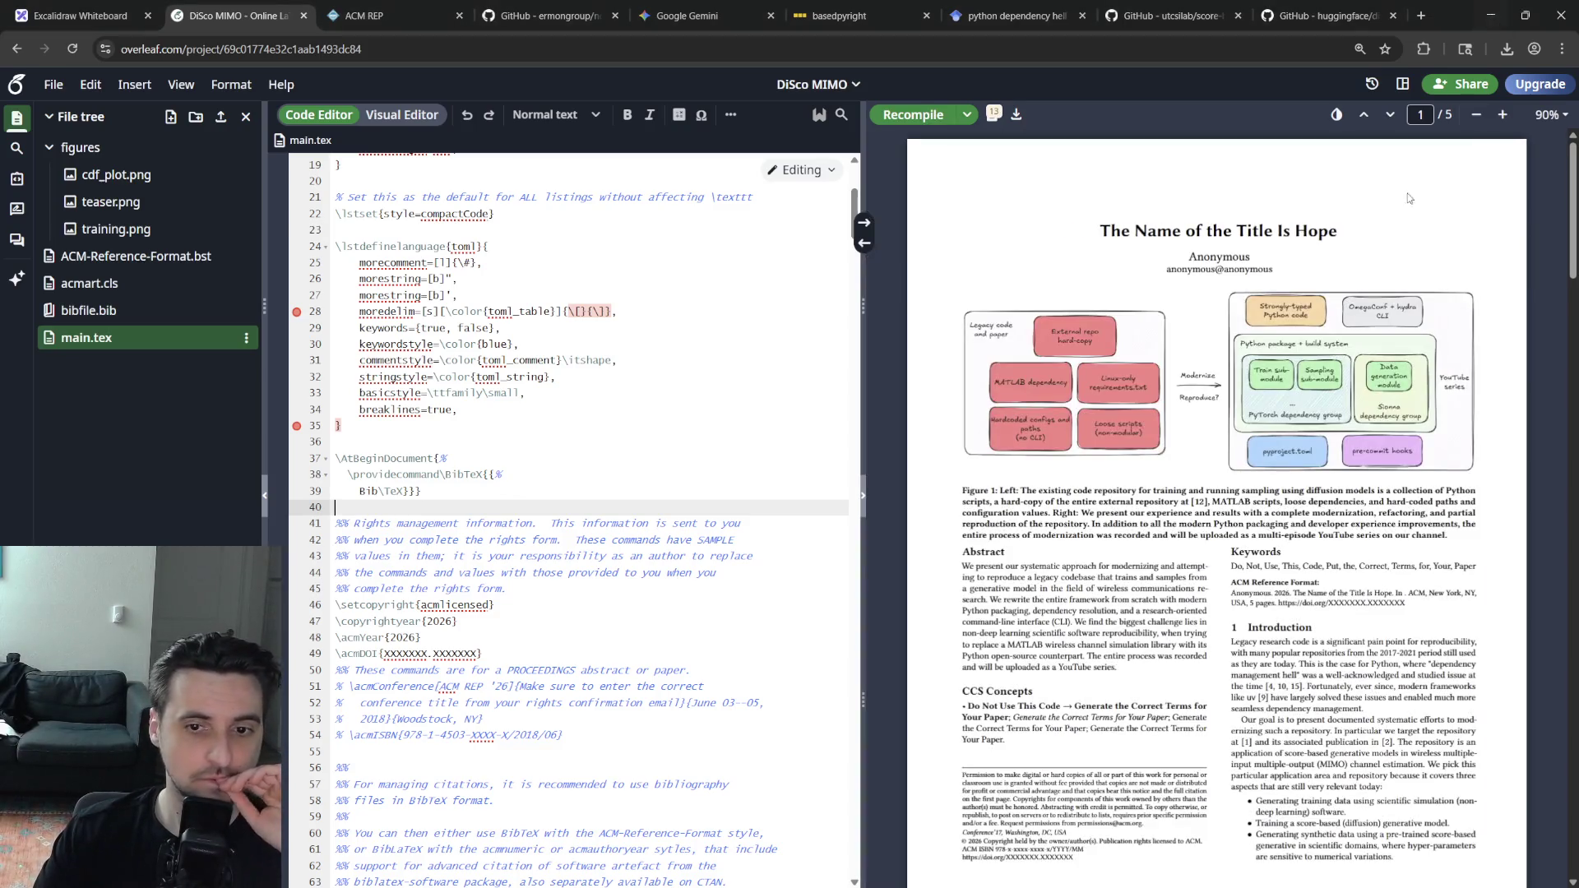
Browse the rights management comment and briefly search the source
left_click(605, 524)
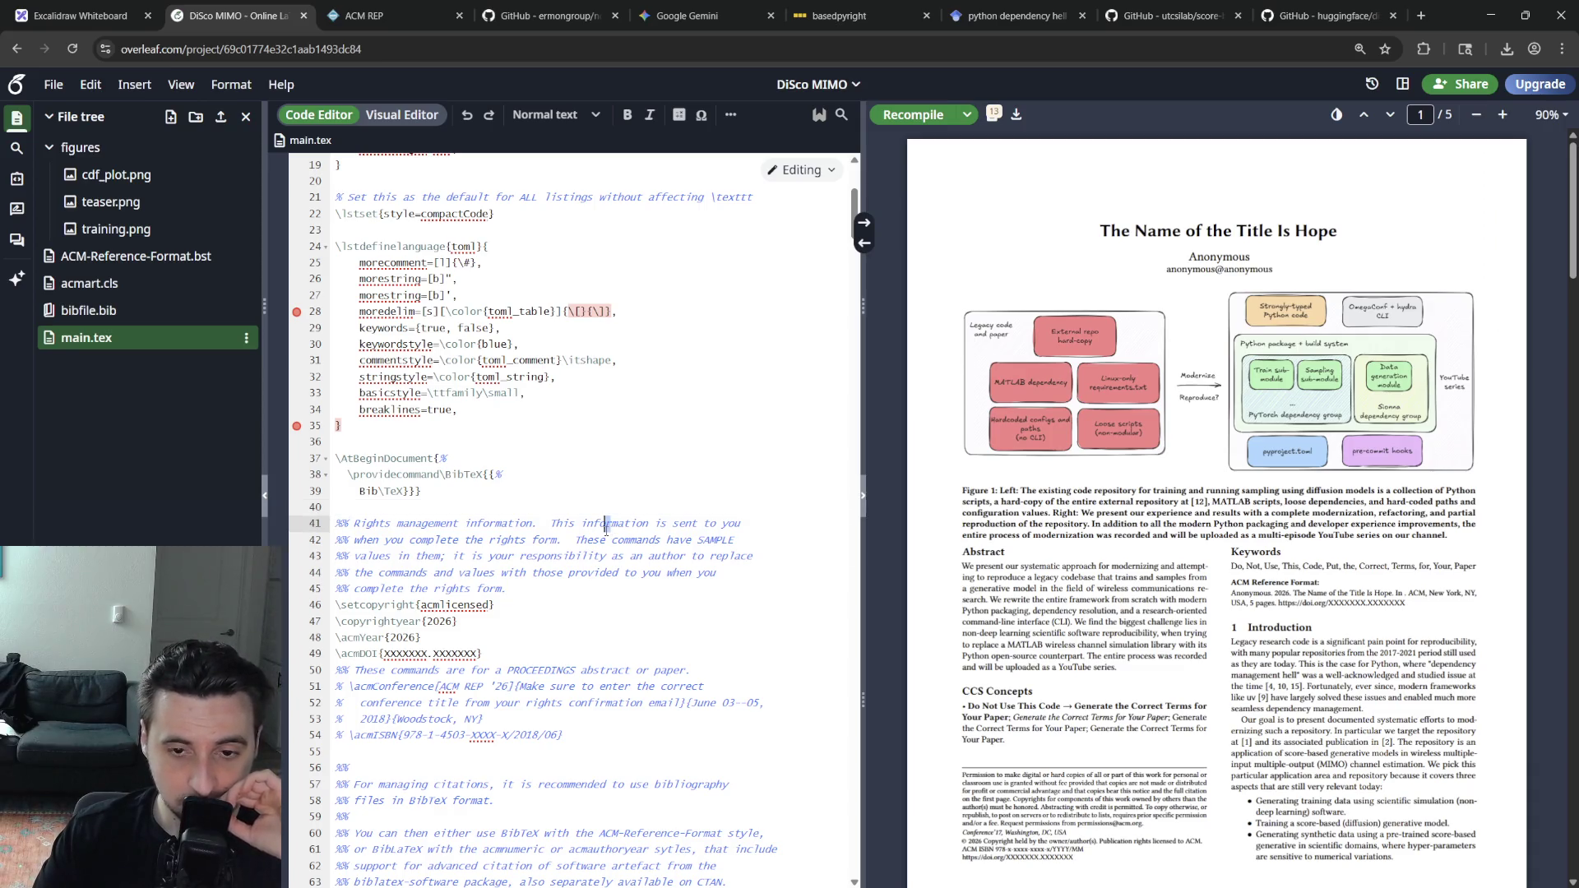
left_click_drag(605, 523, 607, 523)
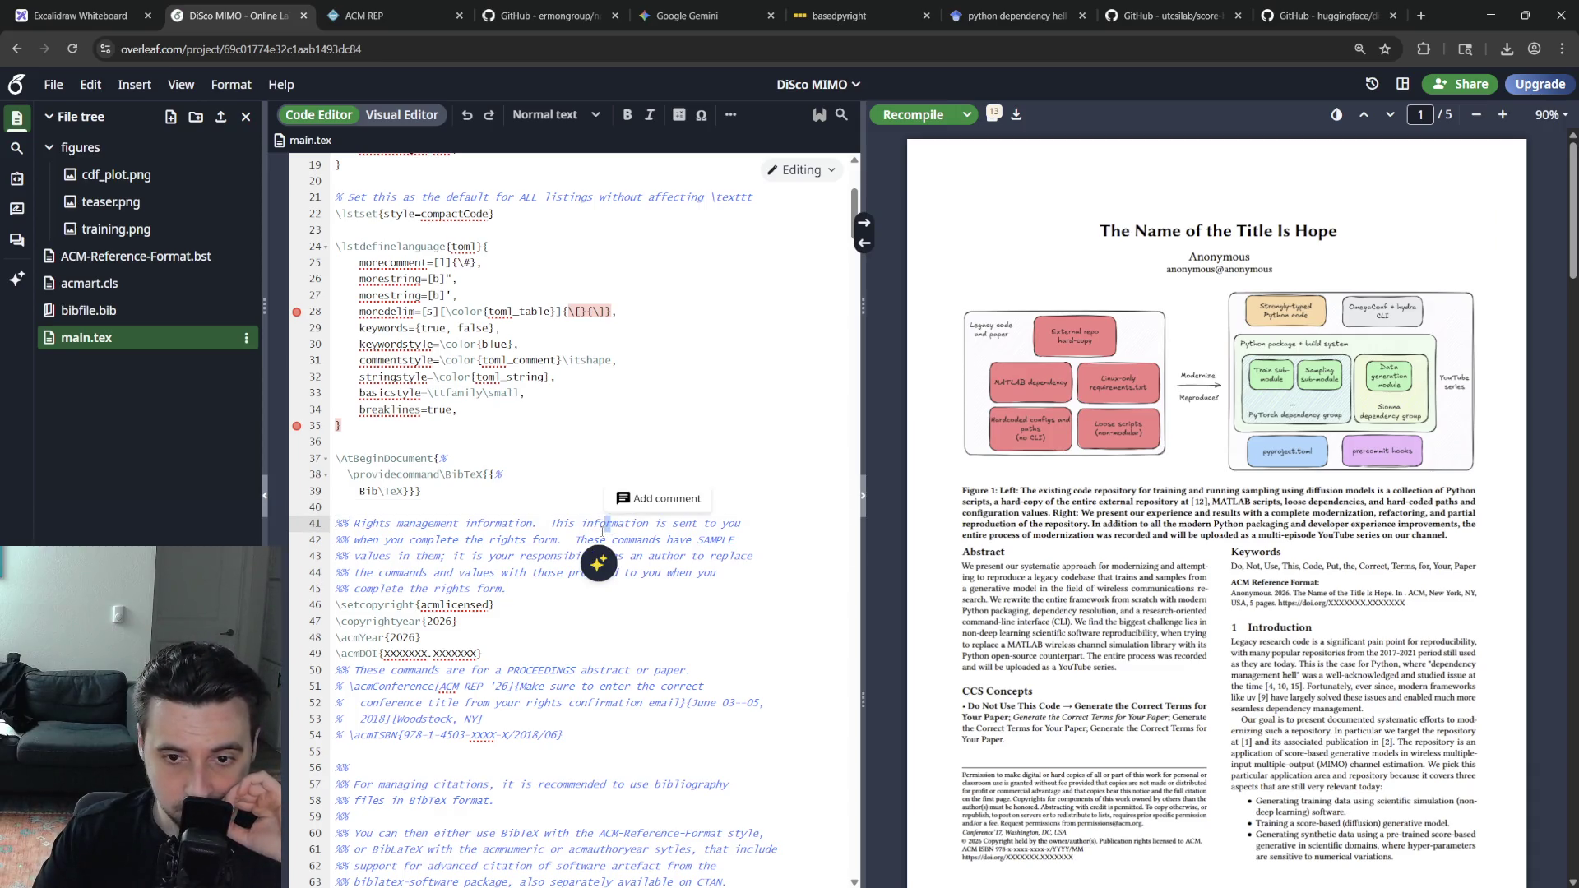
key("Down")
key("Down")
key("Down")
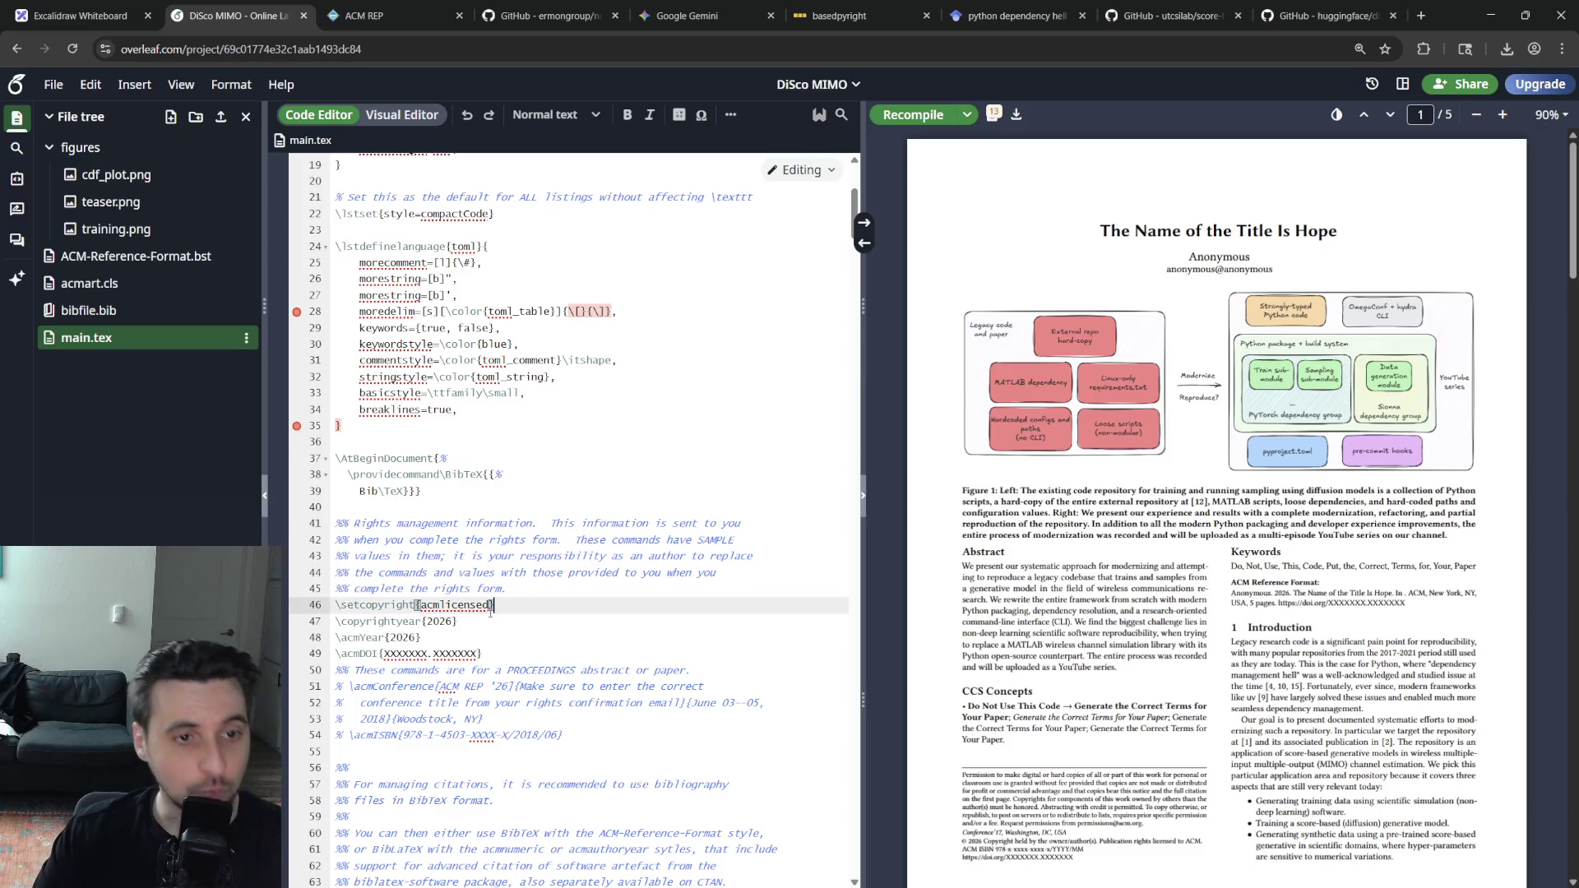
scroll(567, 519, "up", 2)
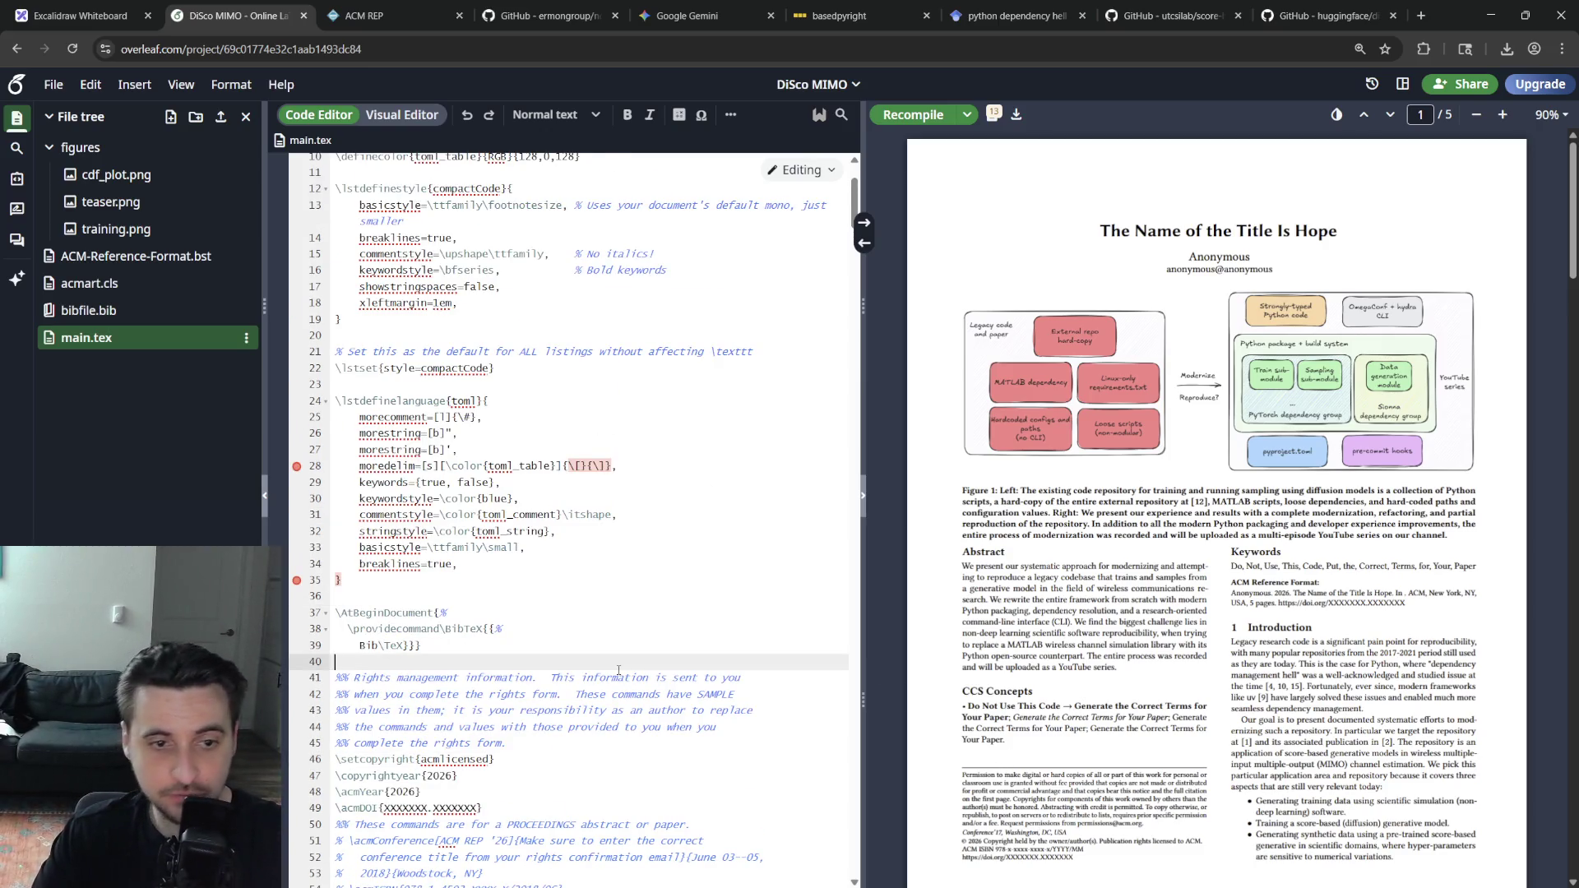
key("ctrl+f")
type("washin")
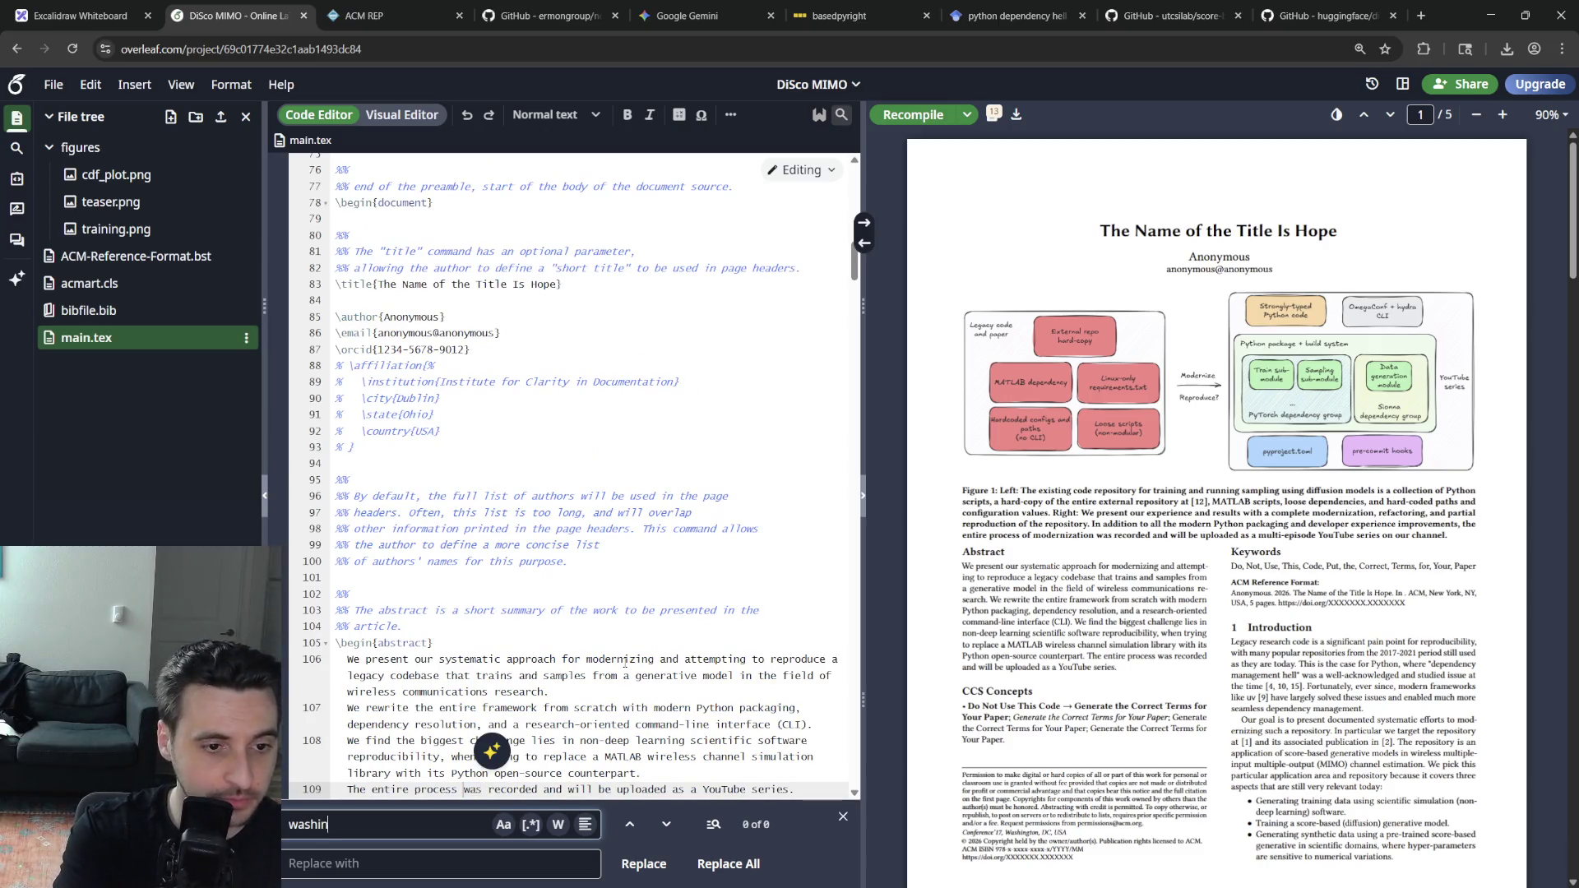
type("g")
key("Escape")
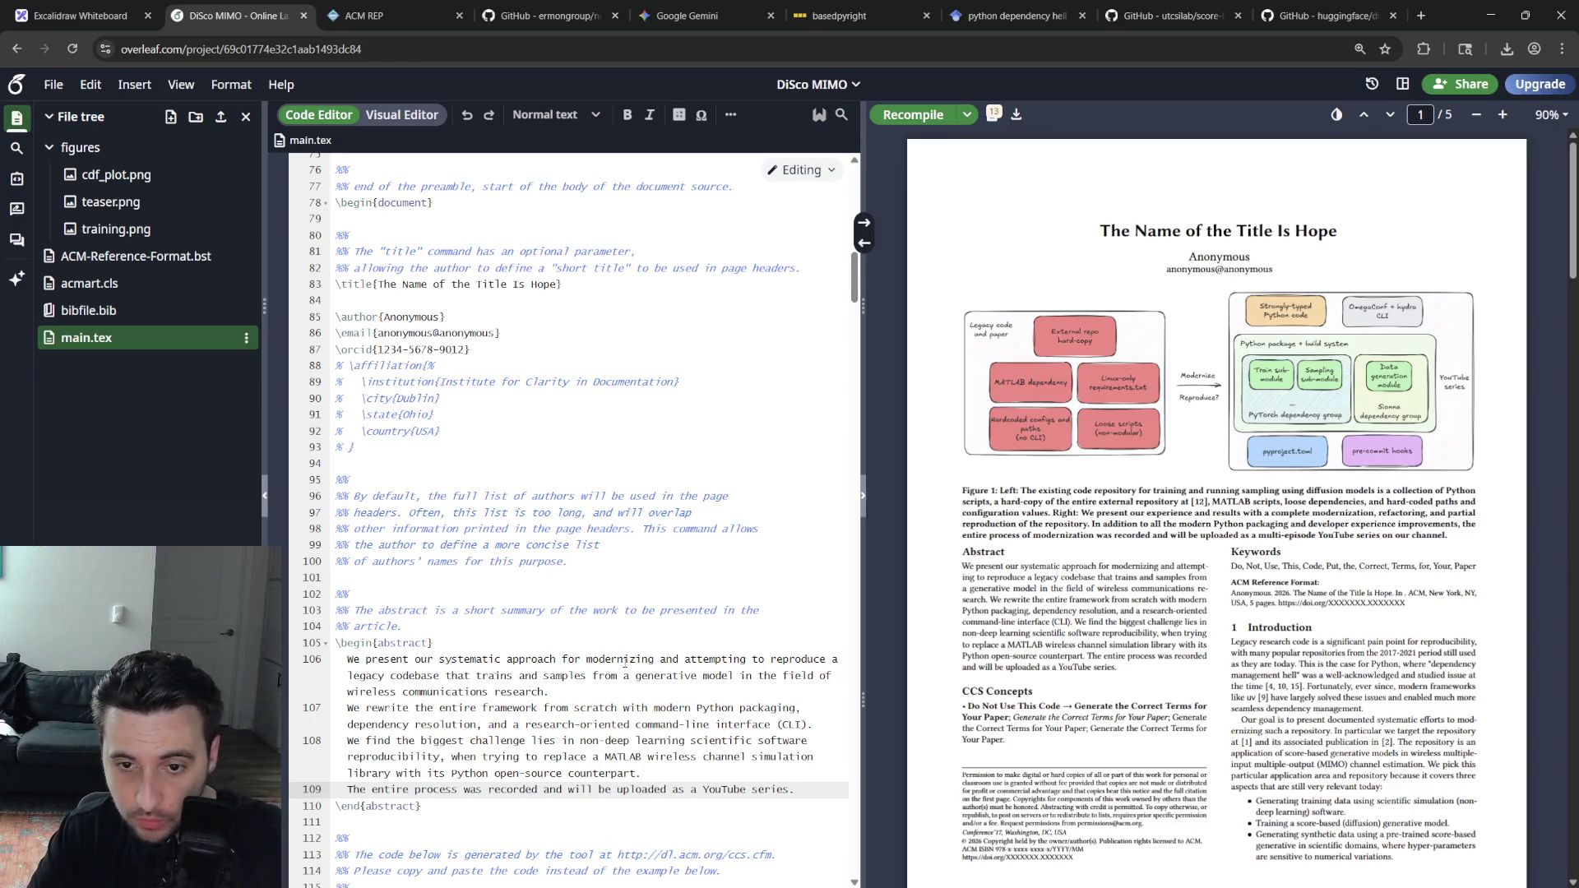
scroll(614, 654, "up", 10)
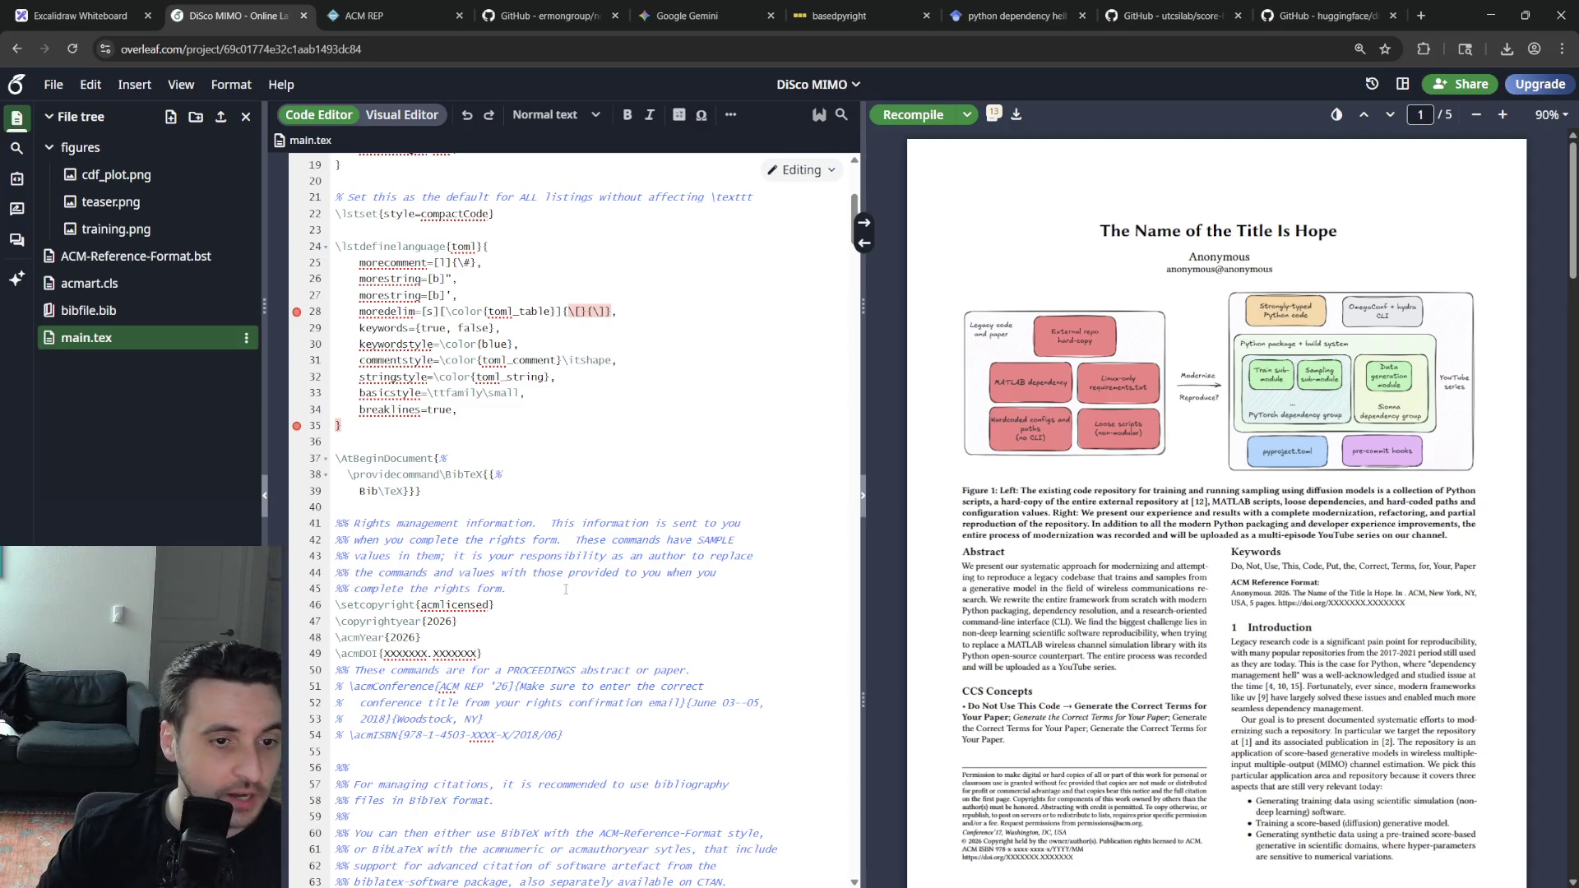
scroll(605, 651, "down", 3)
scroll(628, 617, "up", 8)
scroll(627, 613, "down", 6)
scroll(617, 593, "down", 1)
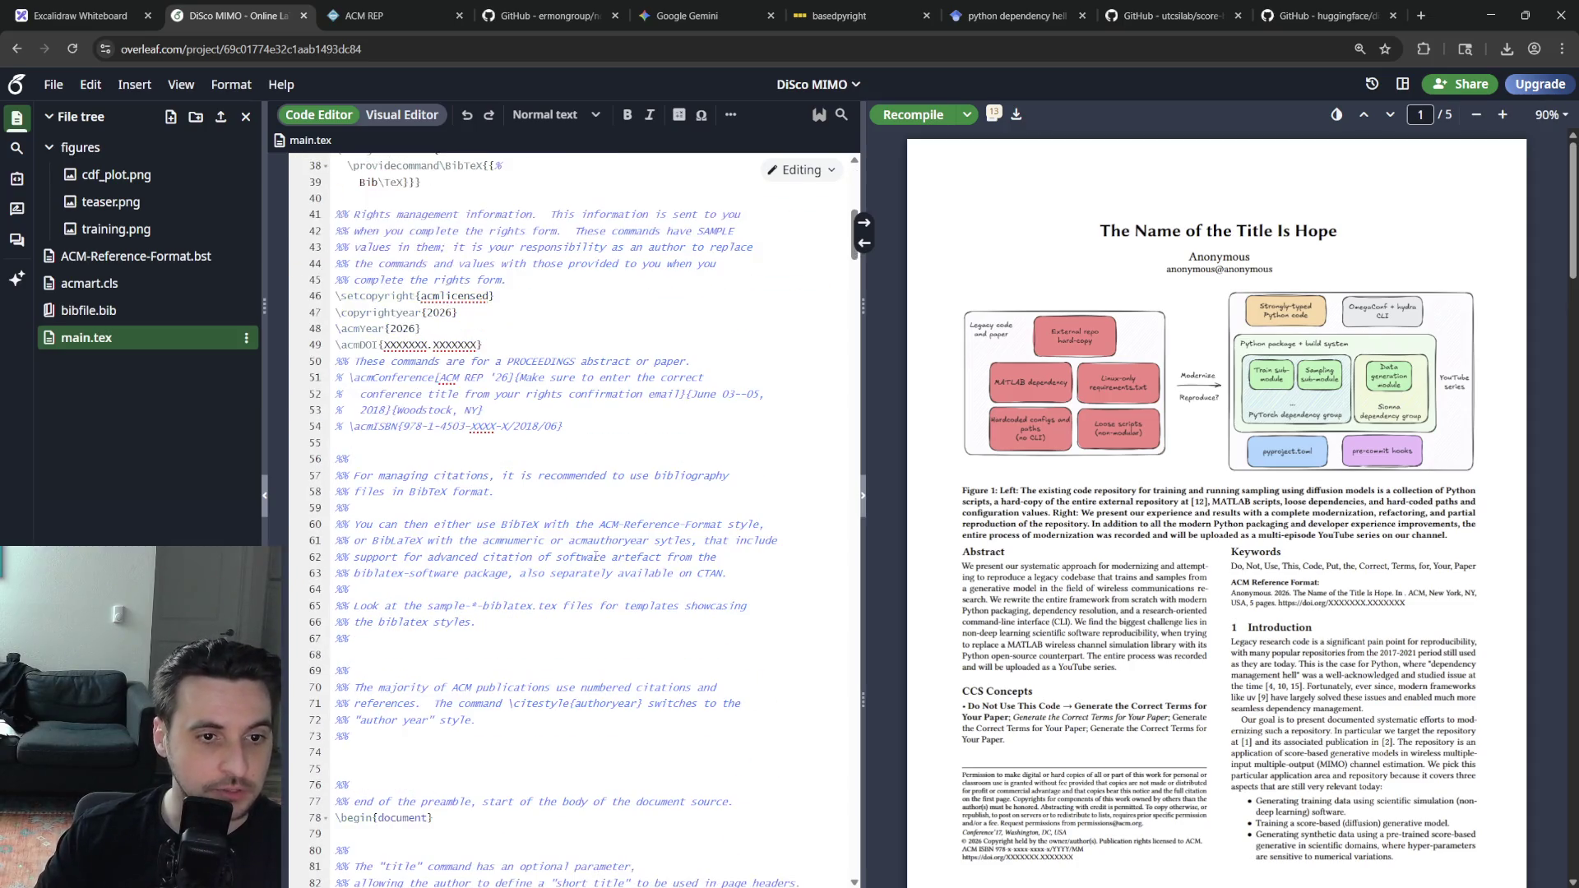
scroll(601, 555, "down", 4)
scroll(597, 559, "down", 2)
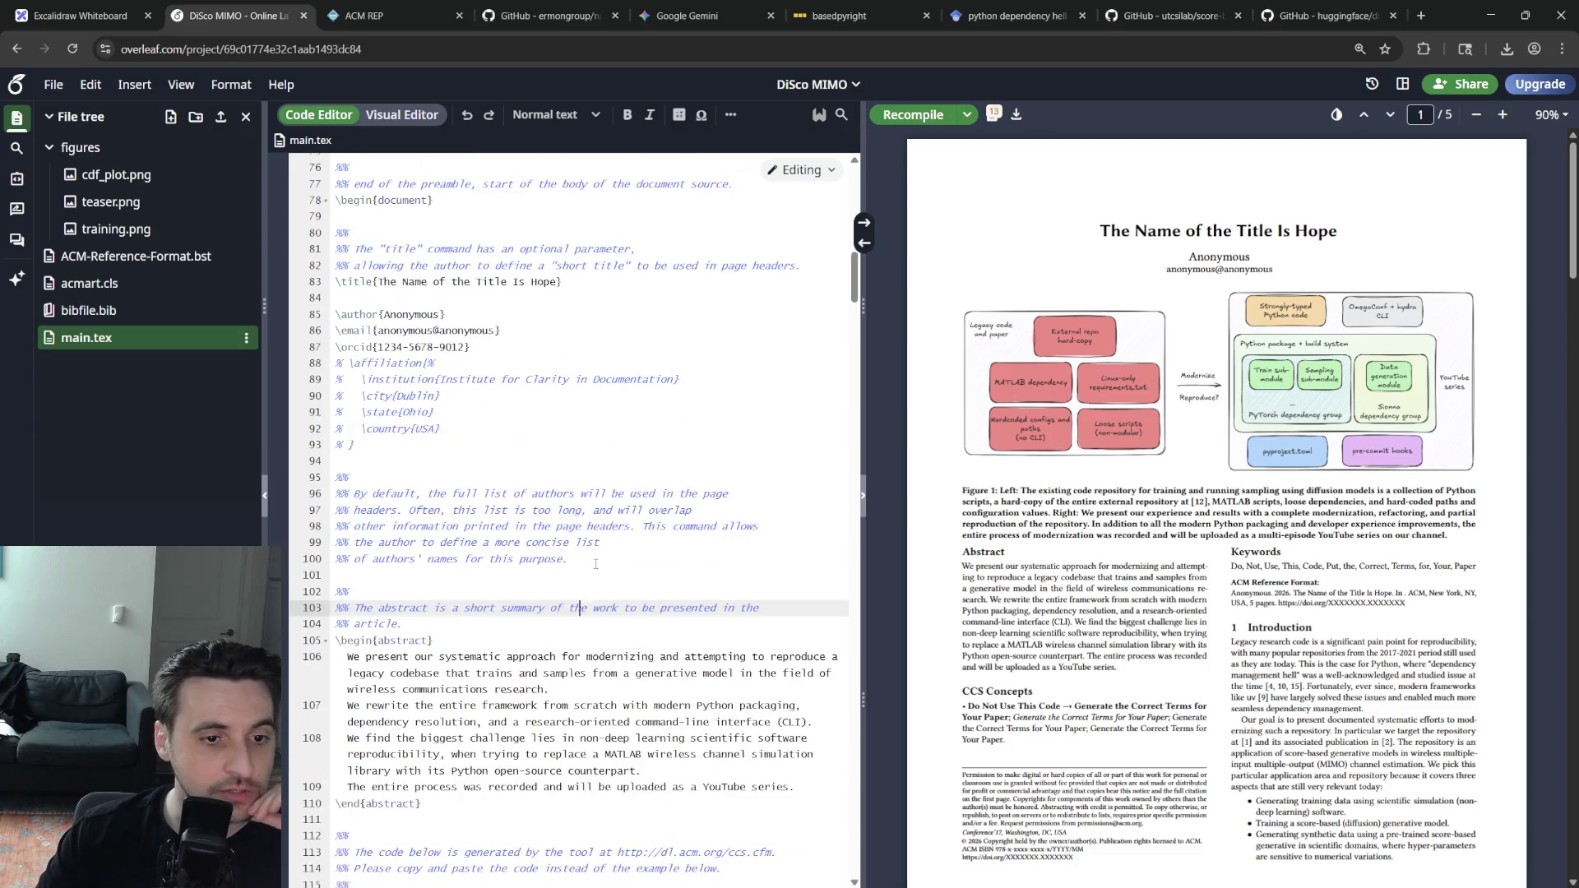
scroll(549, 650, "up", 7)
scroll(581, 653, "up", 6)
scroll(606, 654, "up", 2)
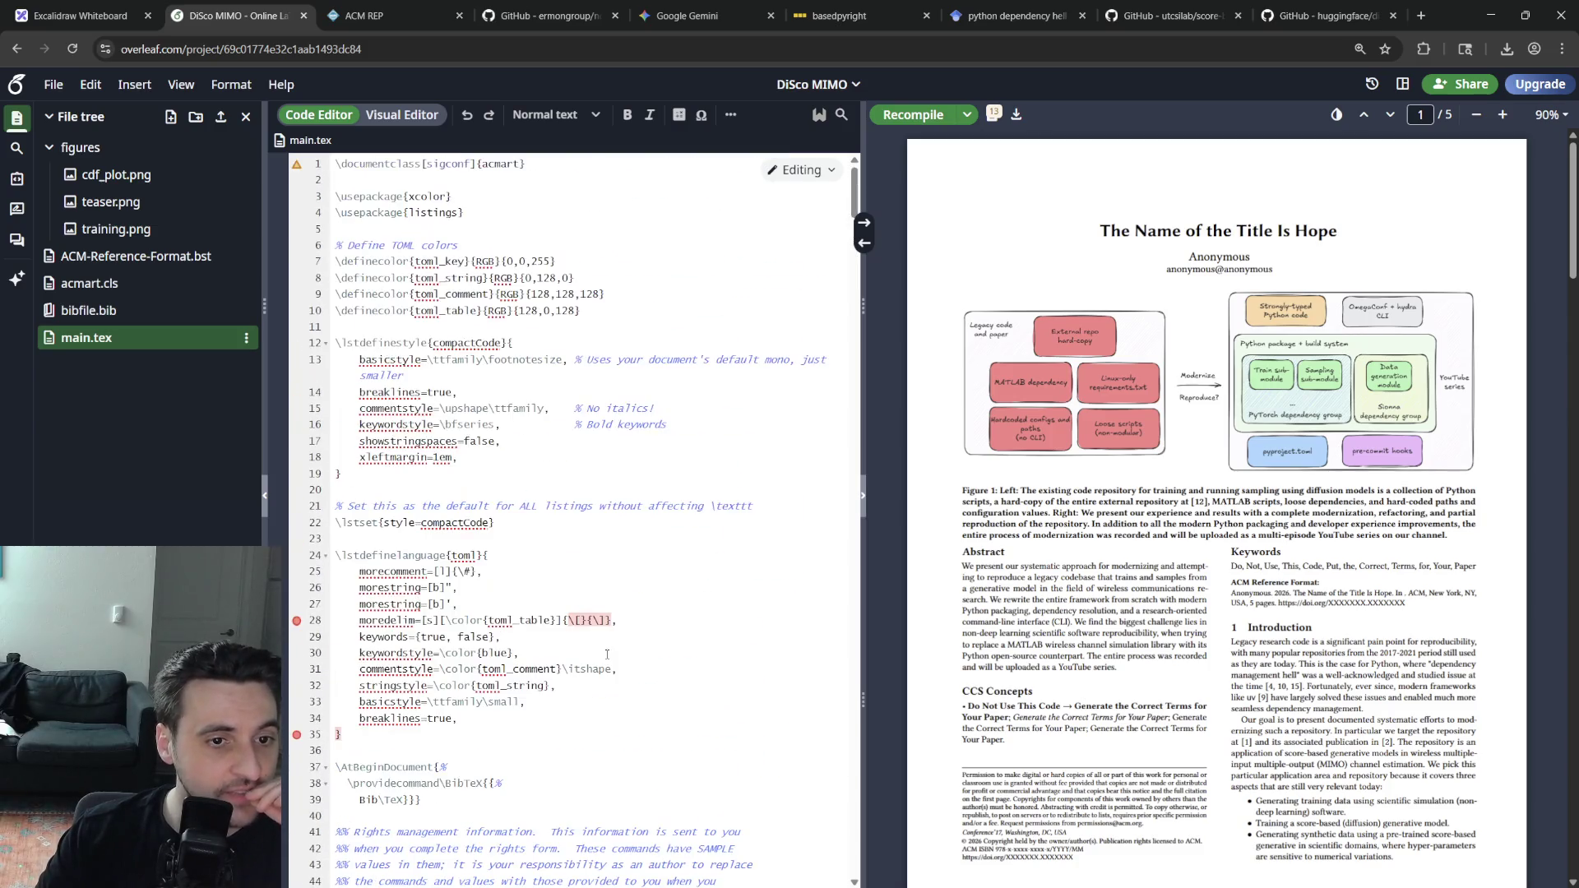
scroll(600, 638, "down", 5)
scroll(593, 602, "down", 5)
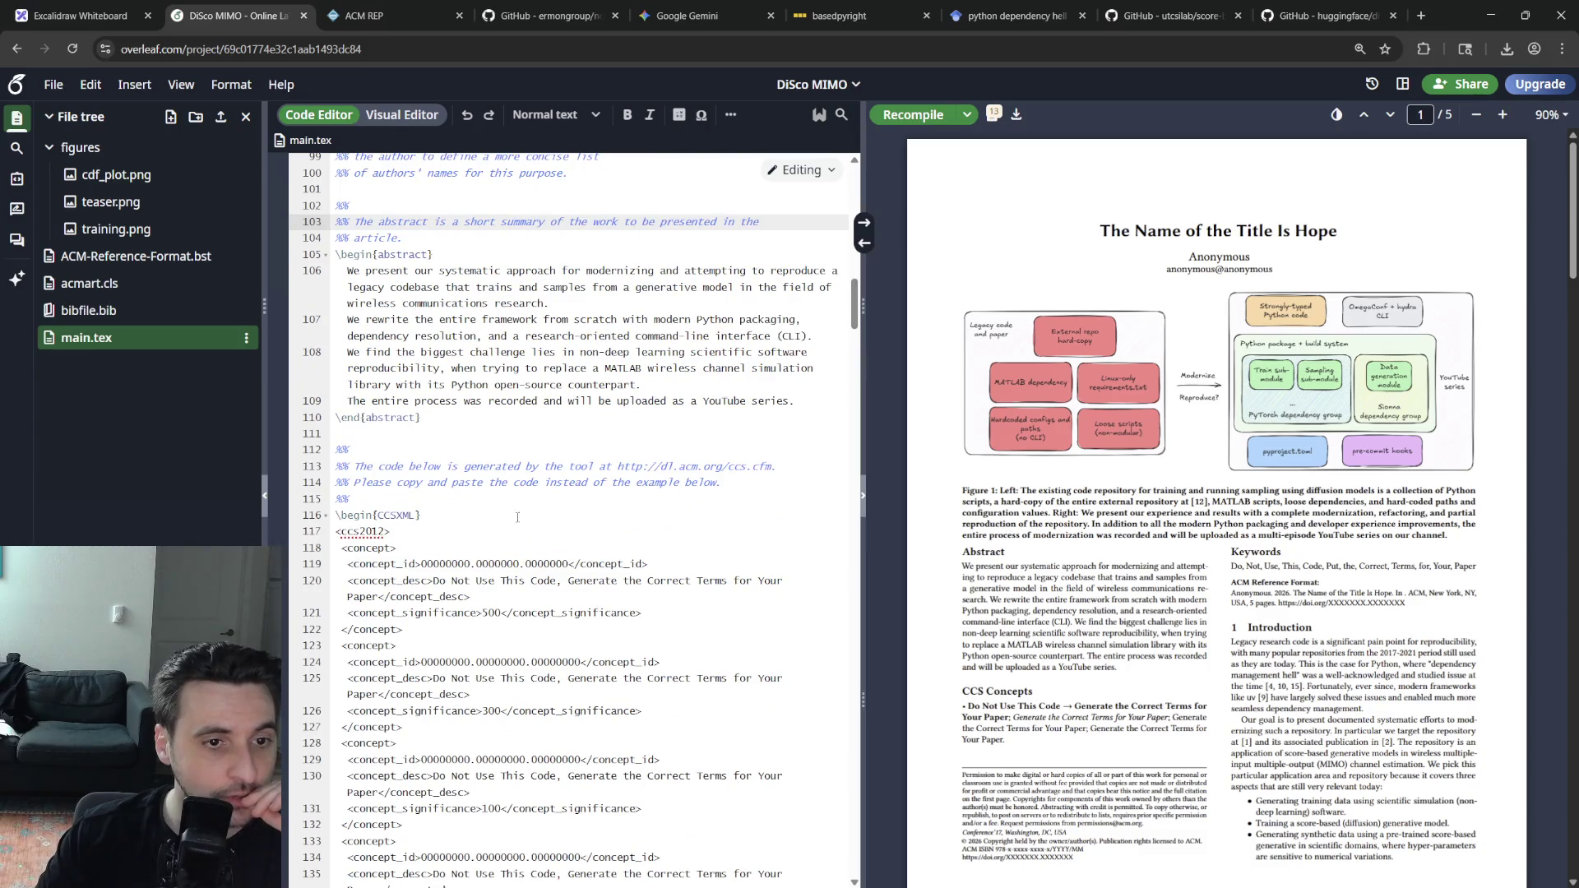
Copy the dl.acm.org/ccs.cfm URL from line 113 and load it in a new browser tab
left_click_drag(774, 466, 616, 467)
key("ctrl+c")
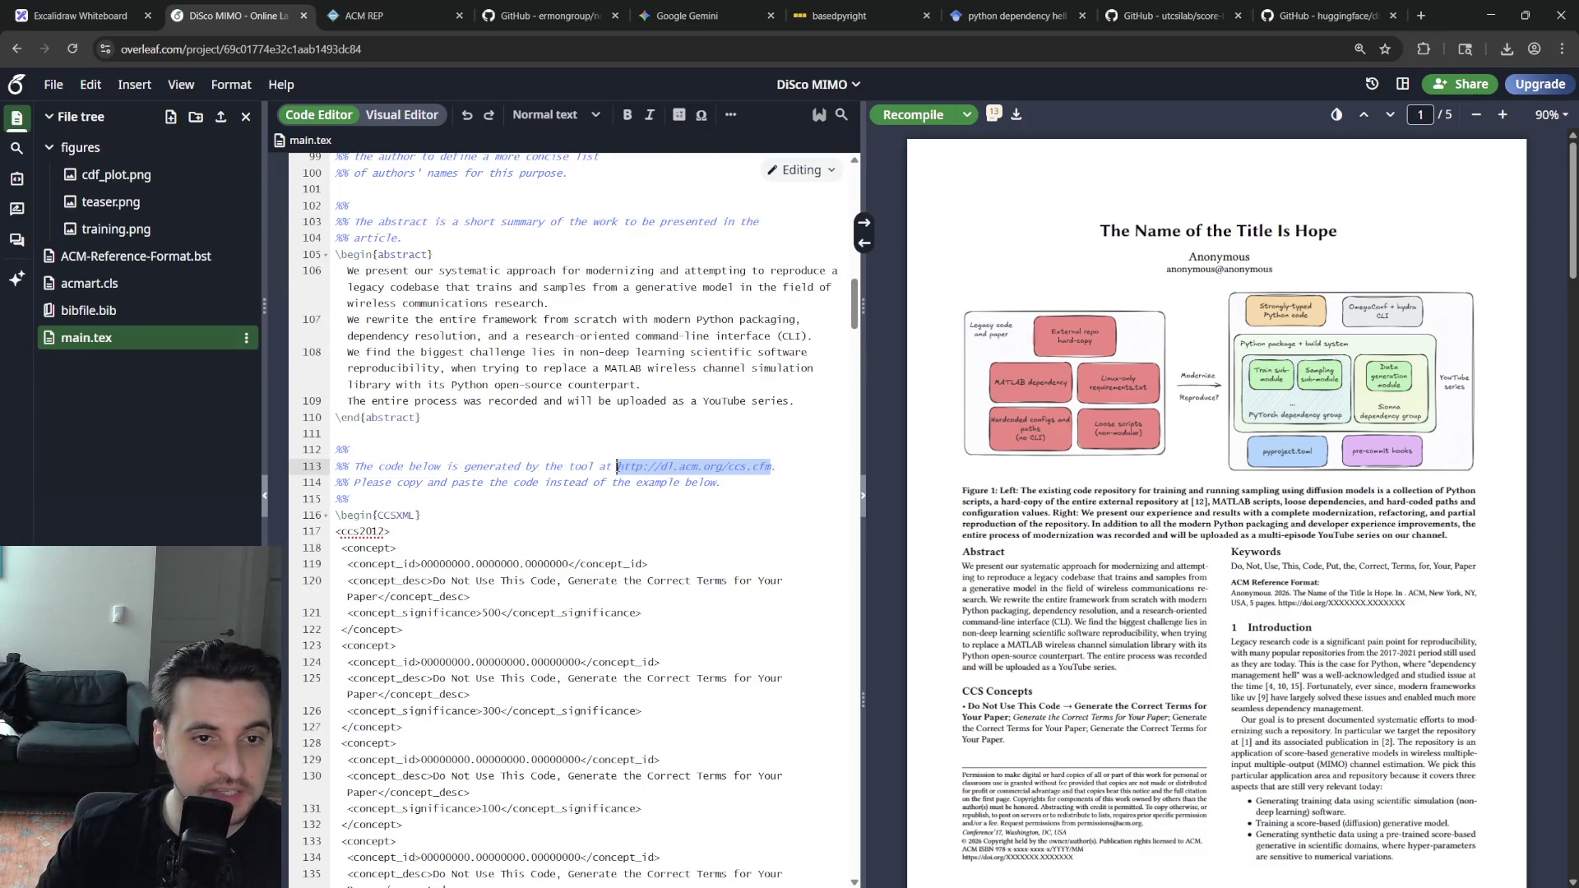
left_click(470, 501)
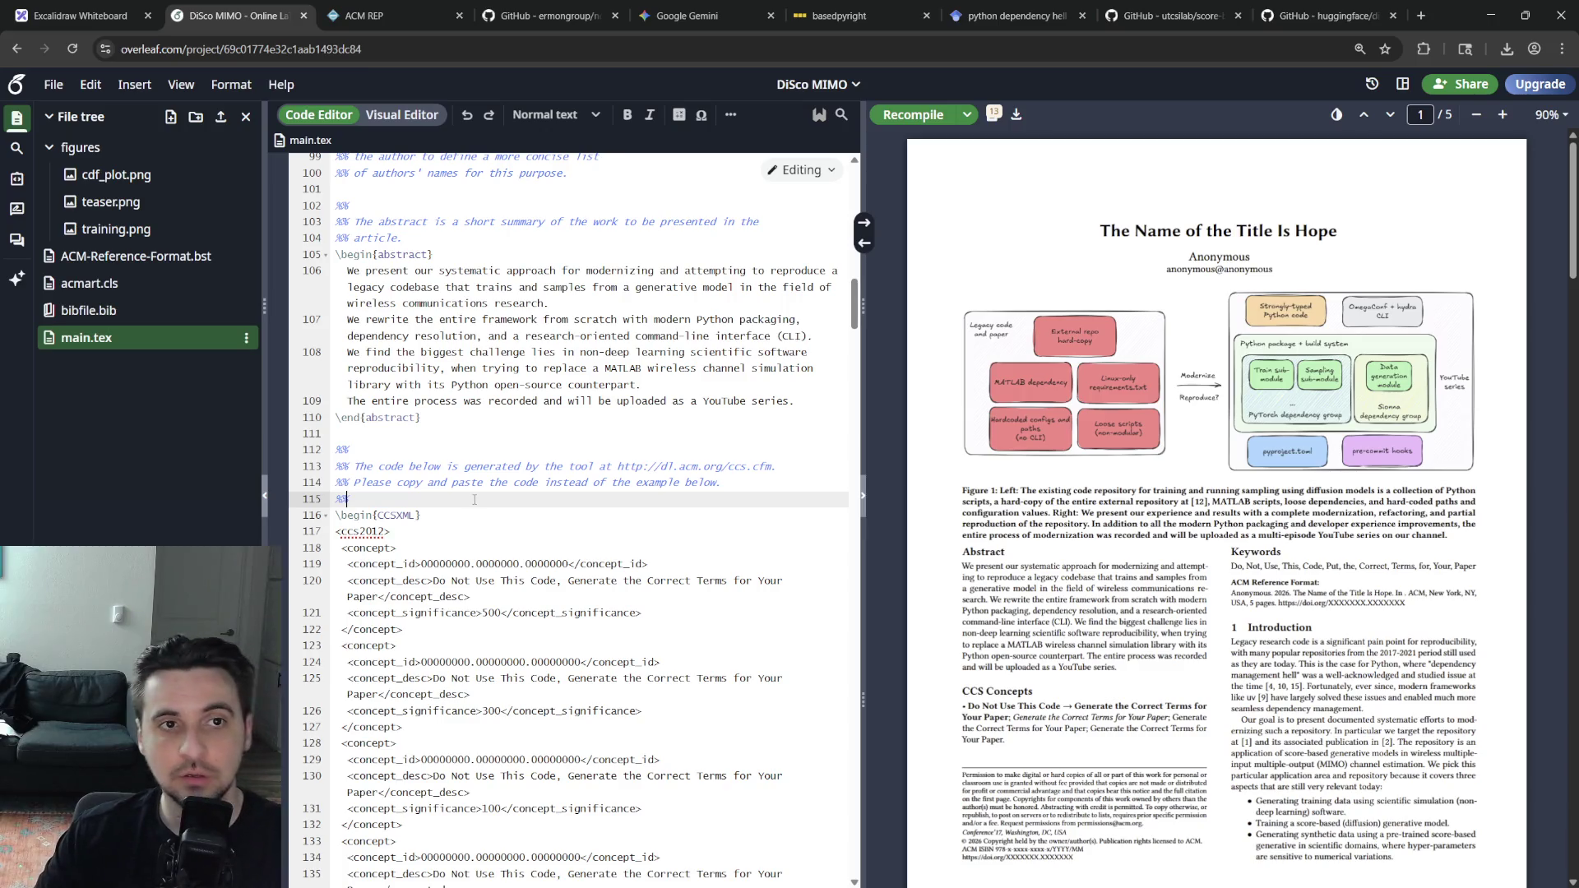
key("ctrl+t")
key("ctrl+v")
key("Return")
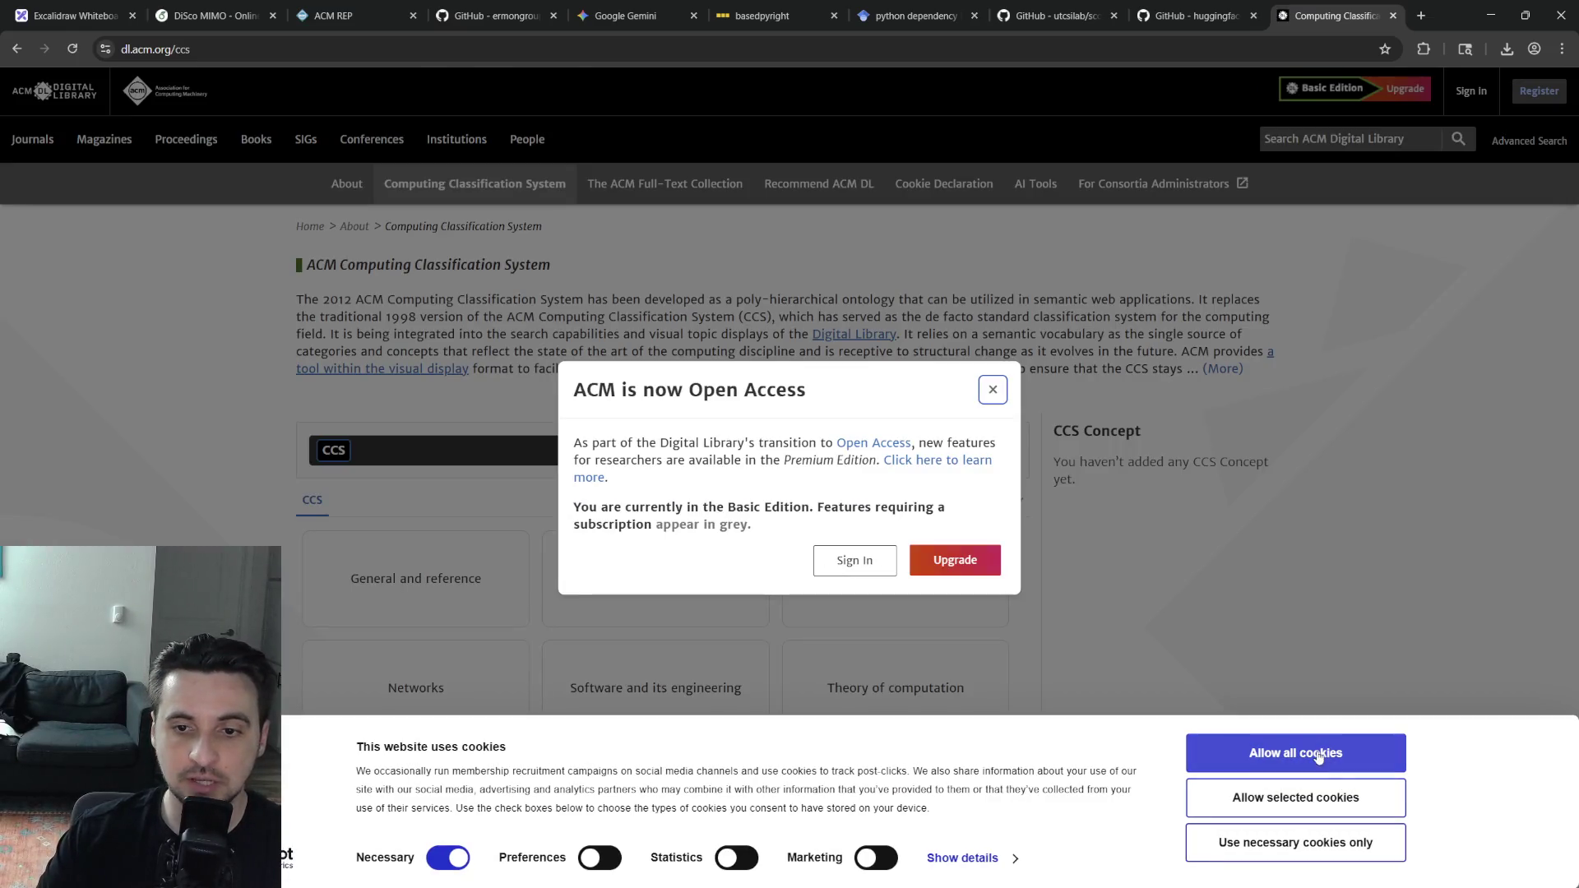
Dismiss the cookie banner and Open Access modal on the ACM CCS page
left_click(1312, 755)
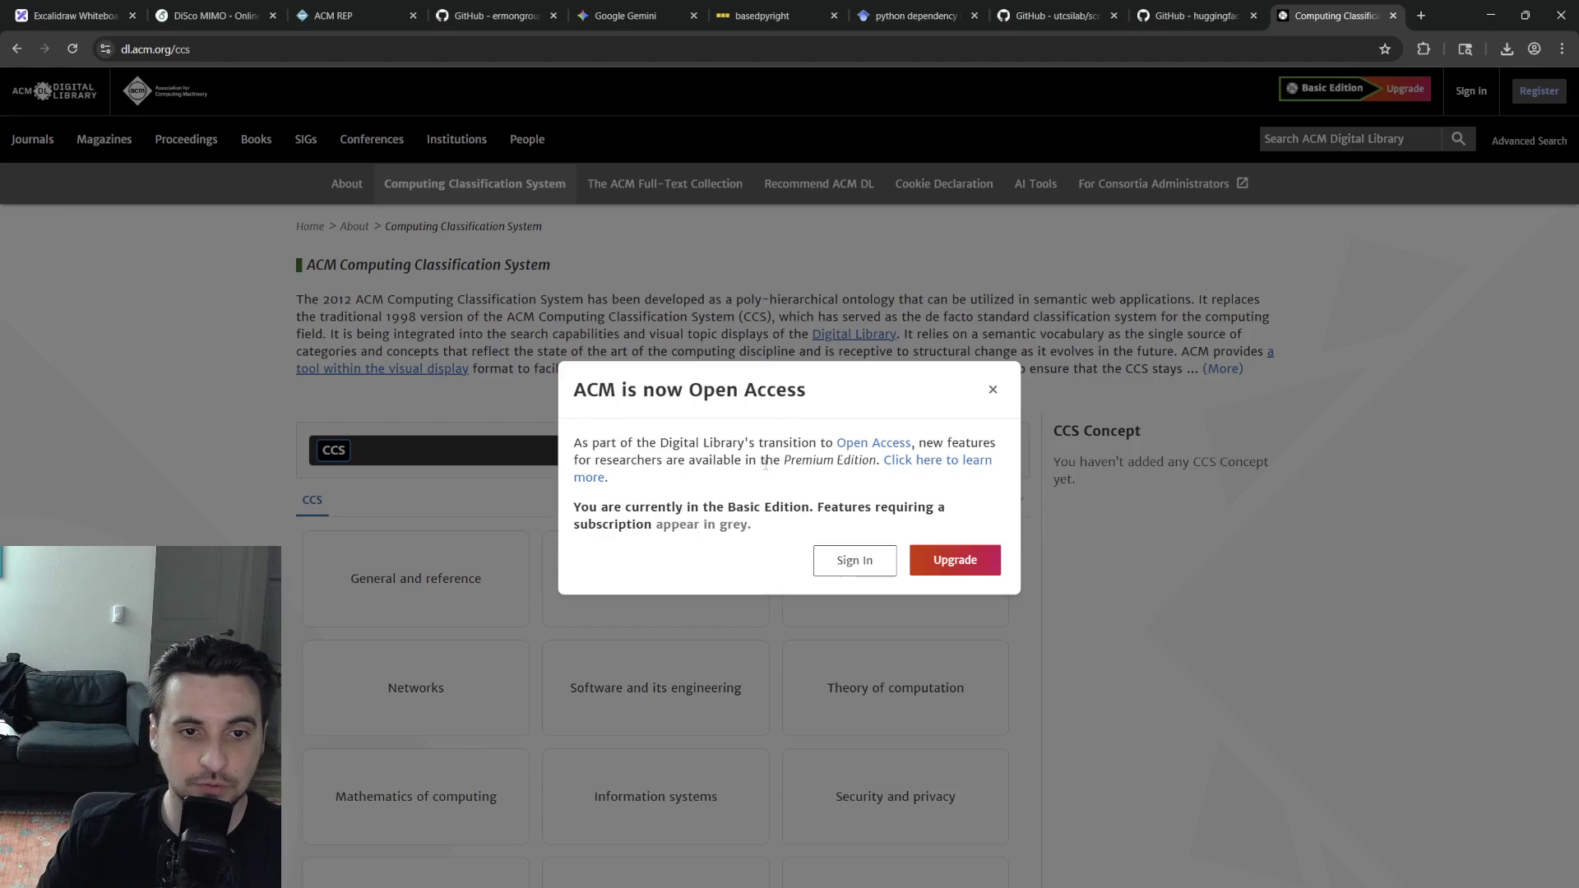
left_click(1108, 661)
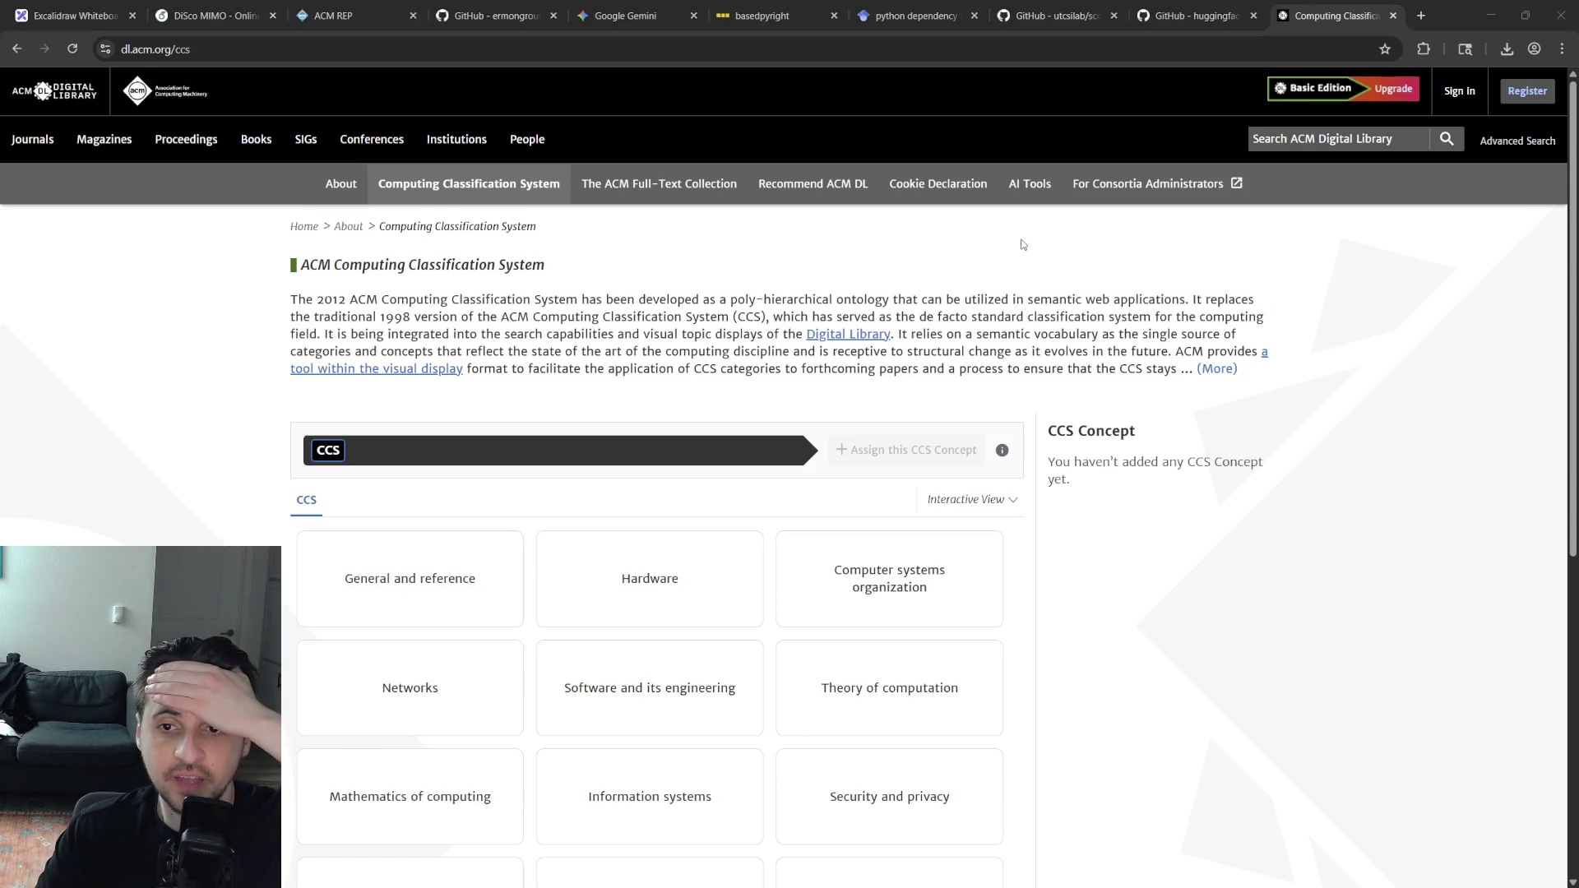
left_click_drag(687, 318, 654, 353)
left_click(687, 316)
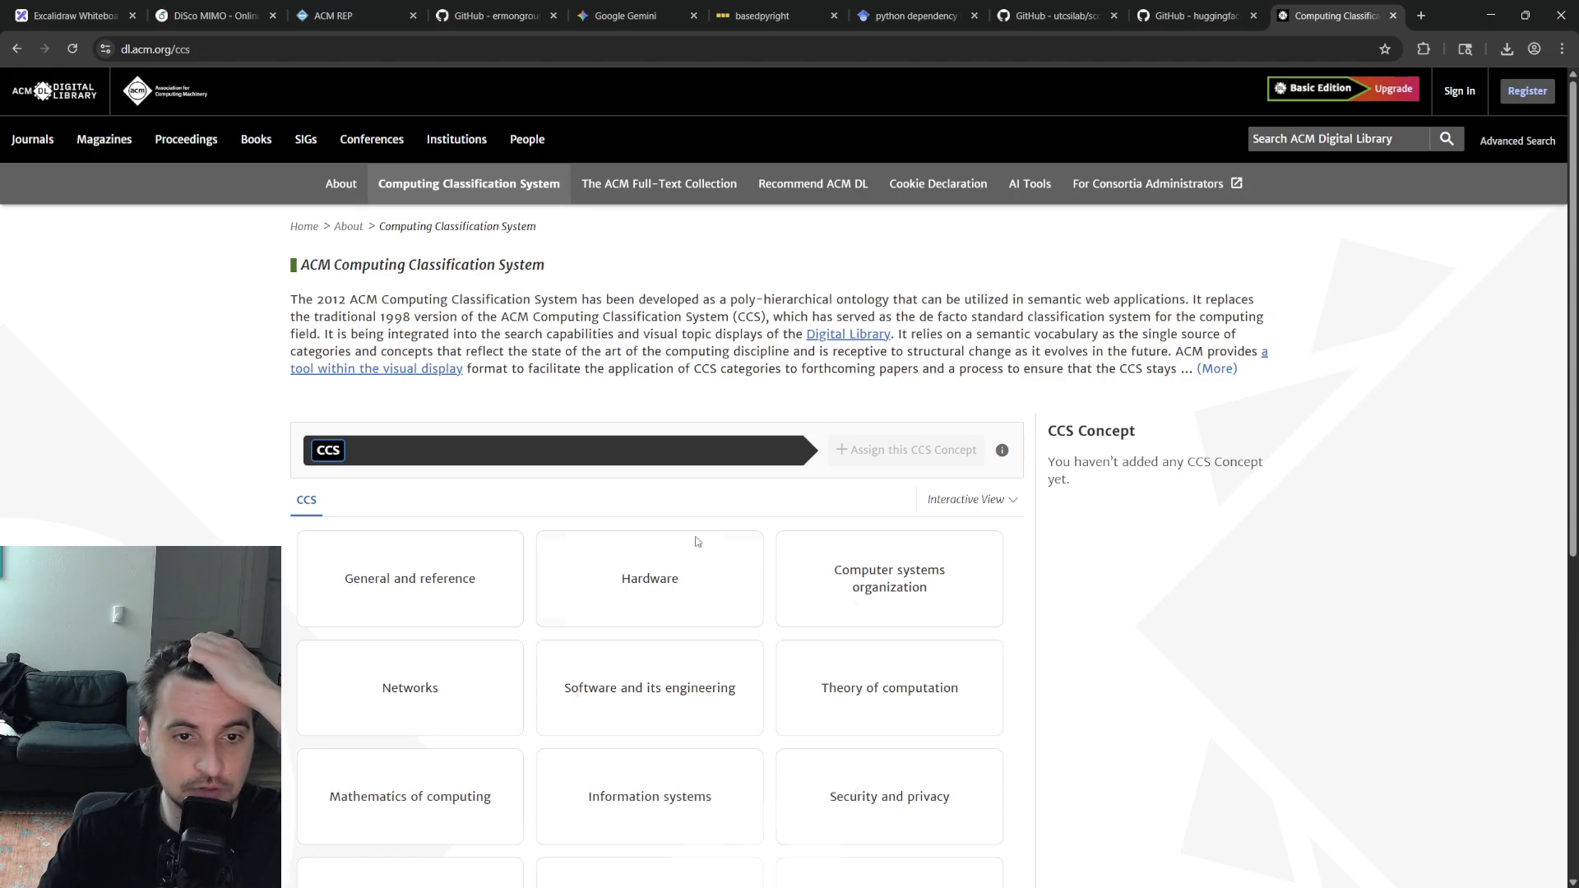
scroll(695, 540, "down", 2)
scroll(803, 470, "up", 1)
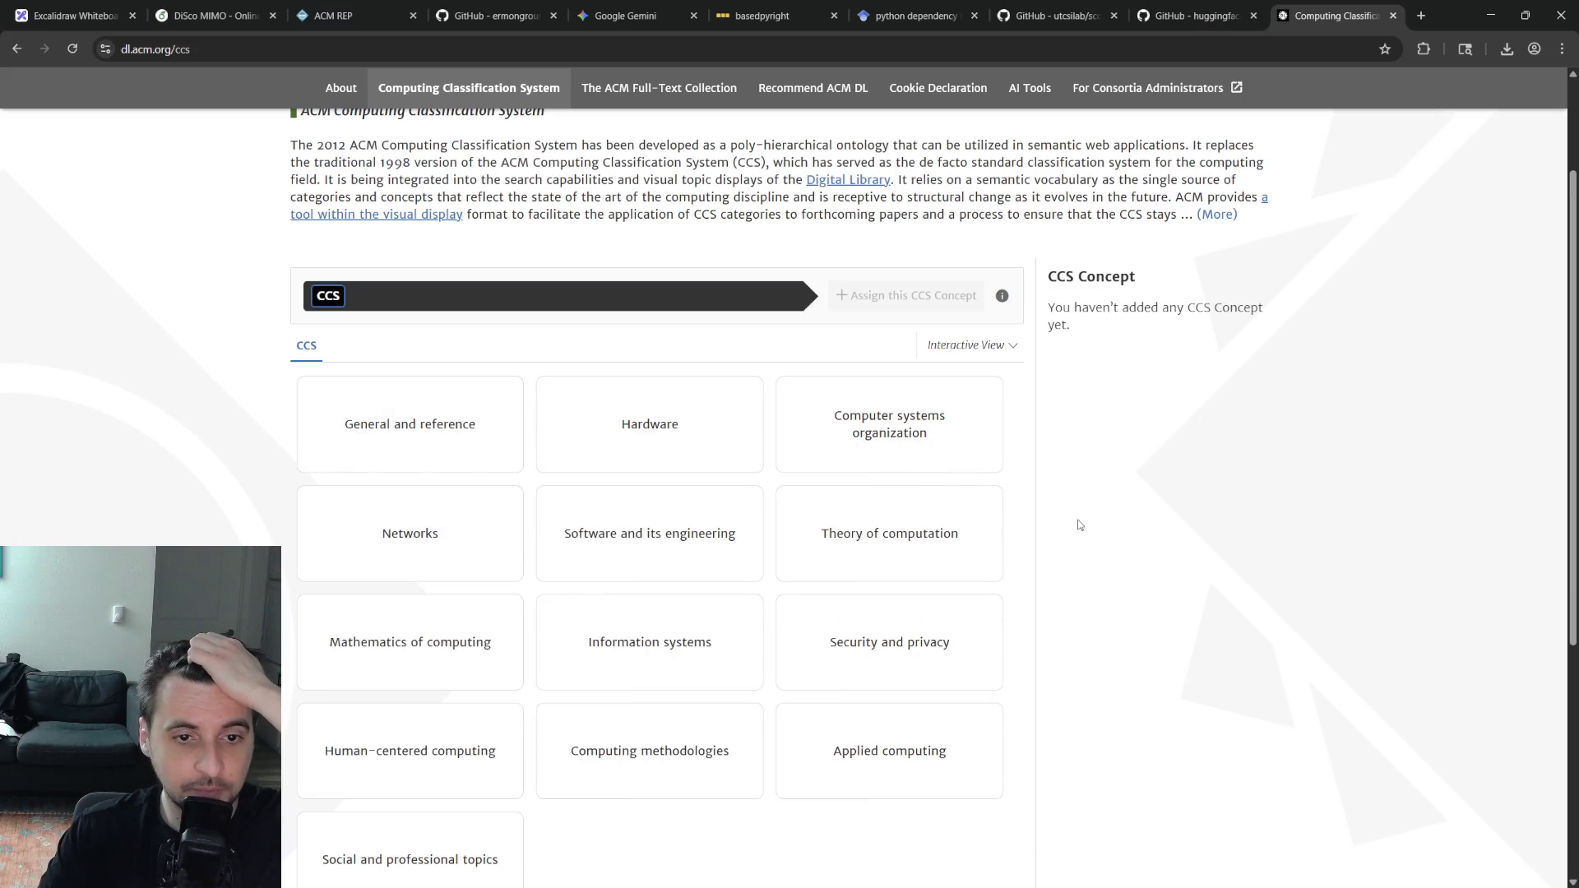
scroll(1076, 523, "down", 1)
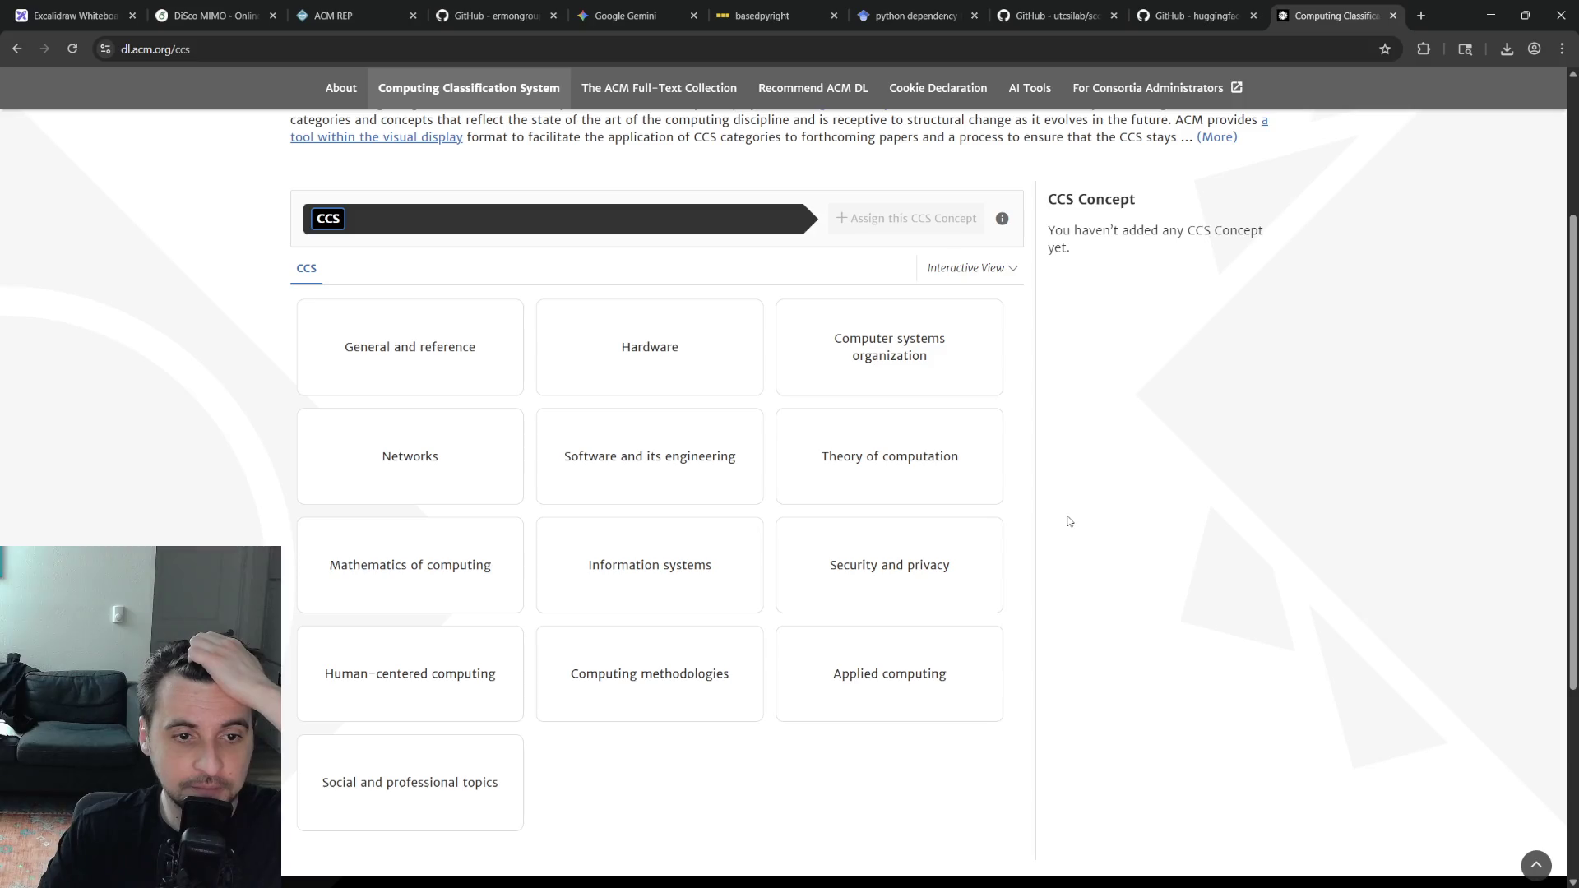
mouse_move(888, 750)
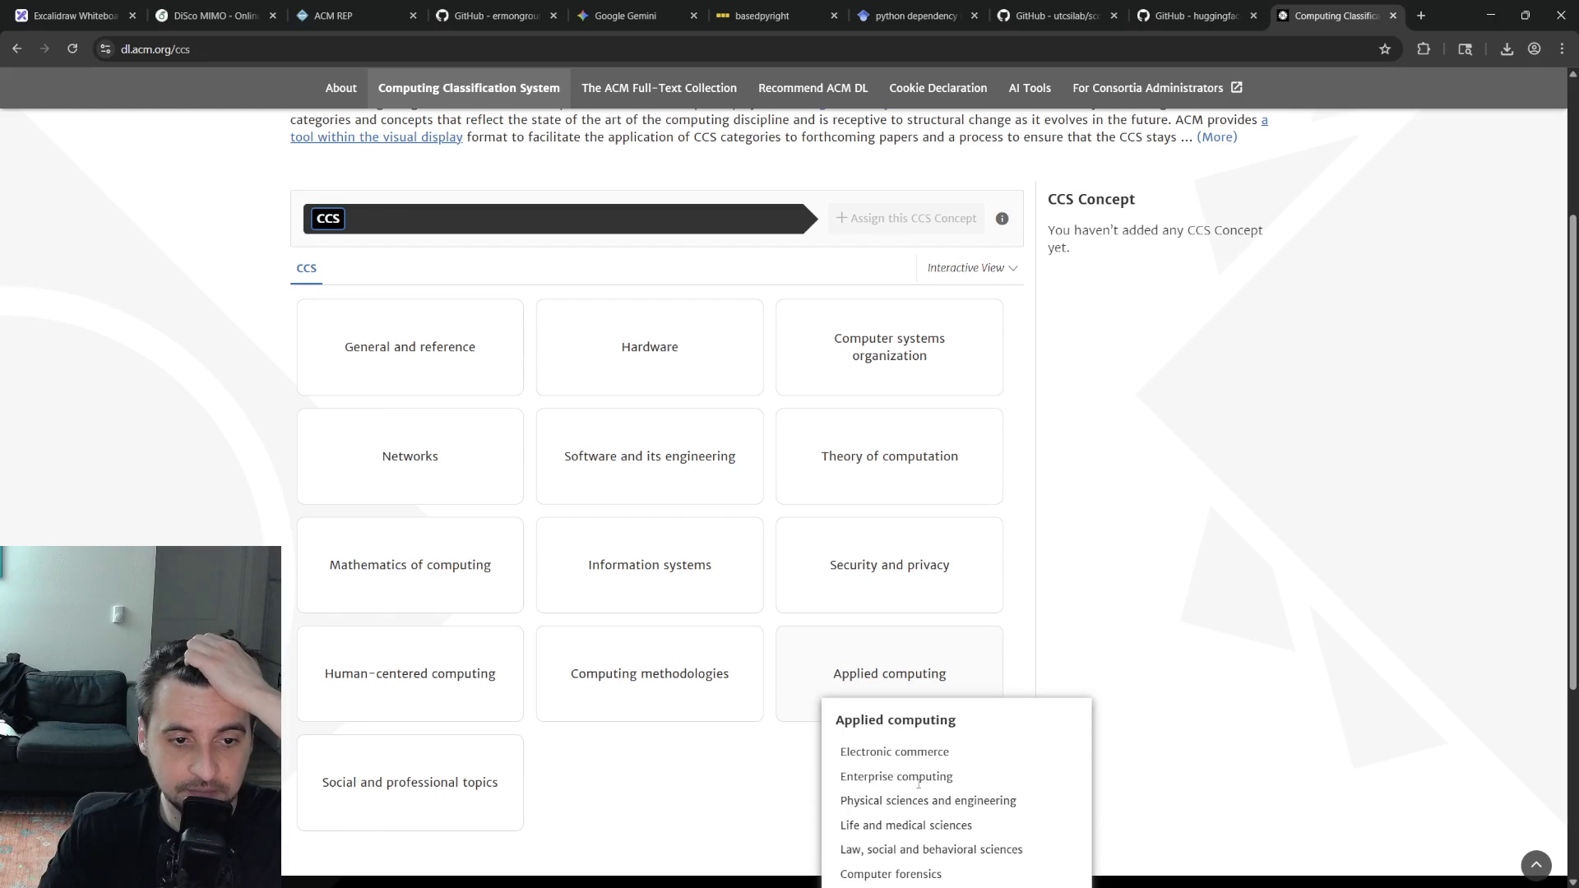
Open the Applied computing category, glance at Recent Papers, and return to its subcategory grid
left_click(993, 667)
mouse_move(890, 347)
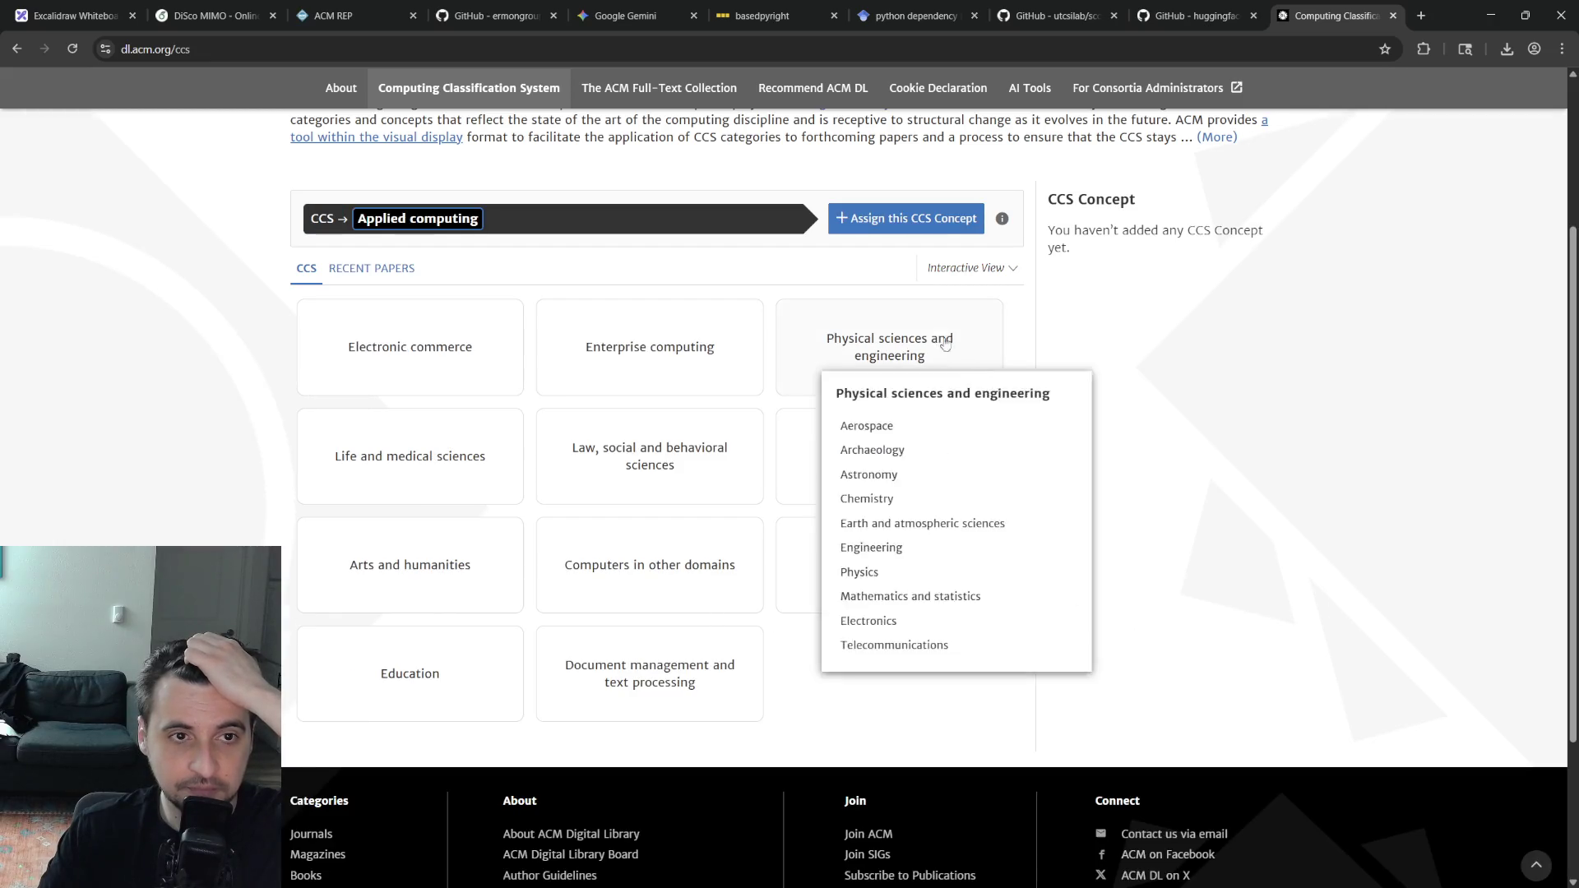
left_click(360, 270)
left_click(303, 269)
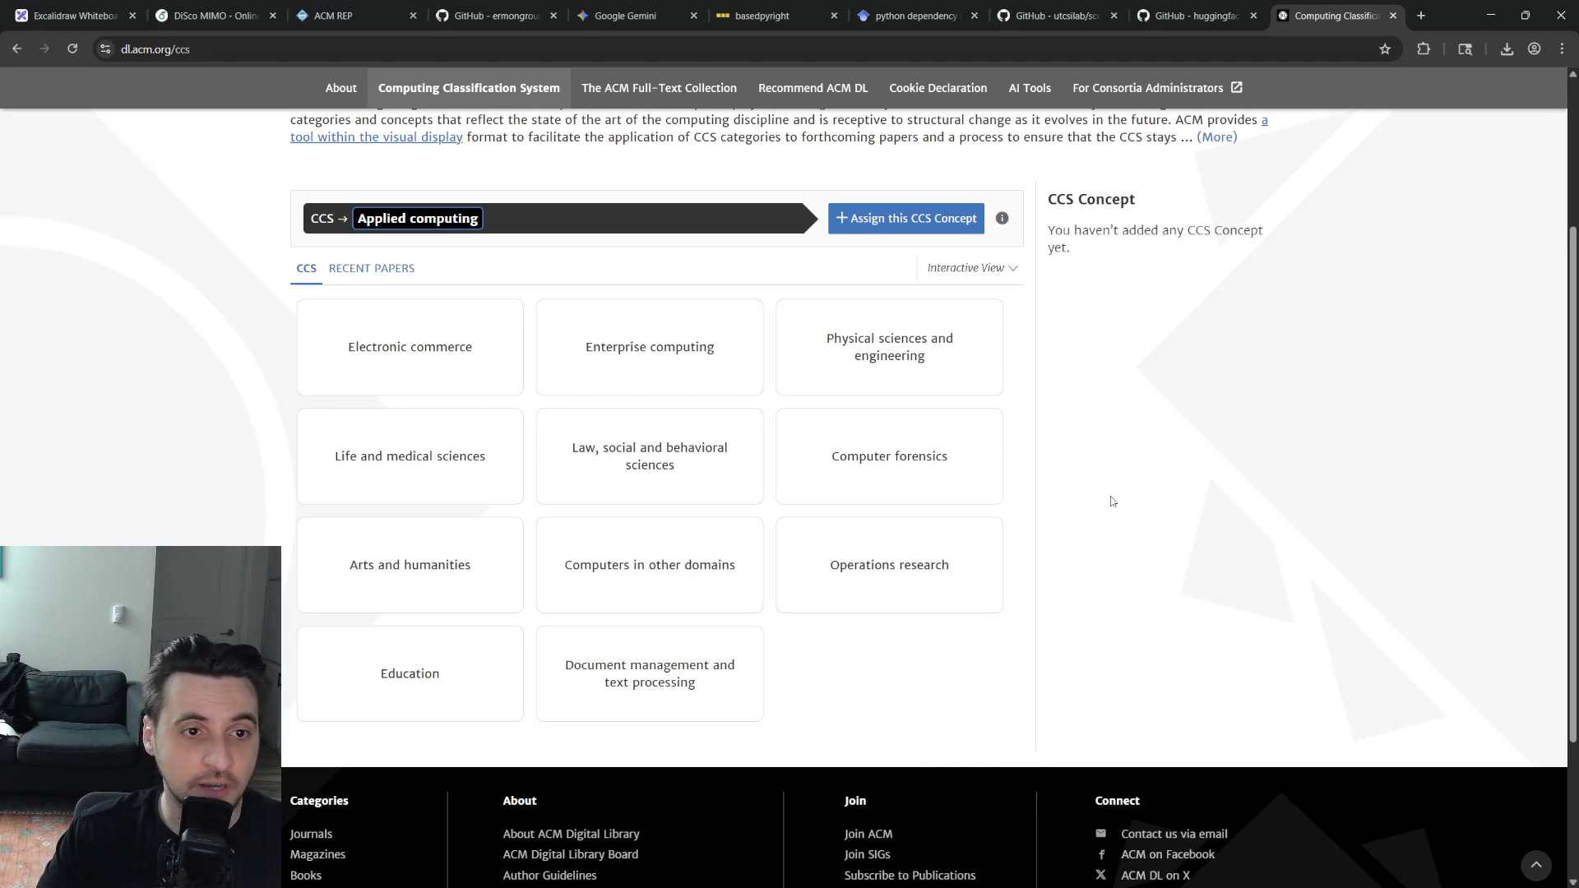
scroll(867, 366, "up", 2)
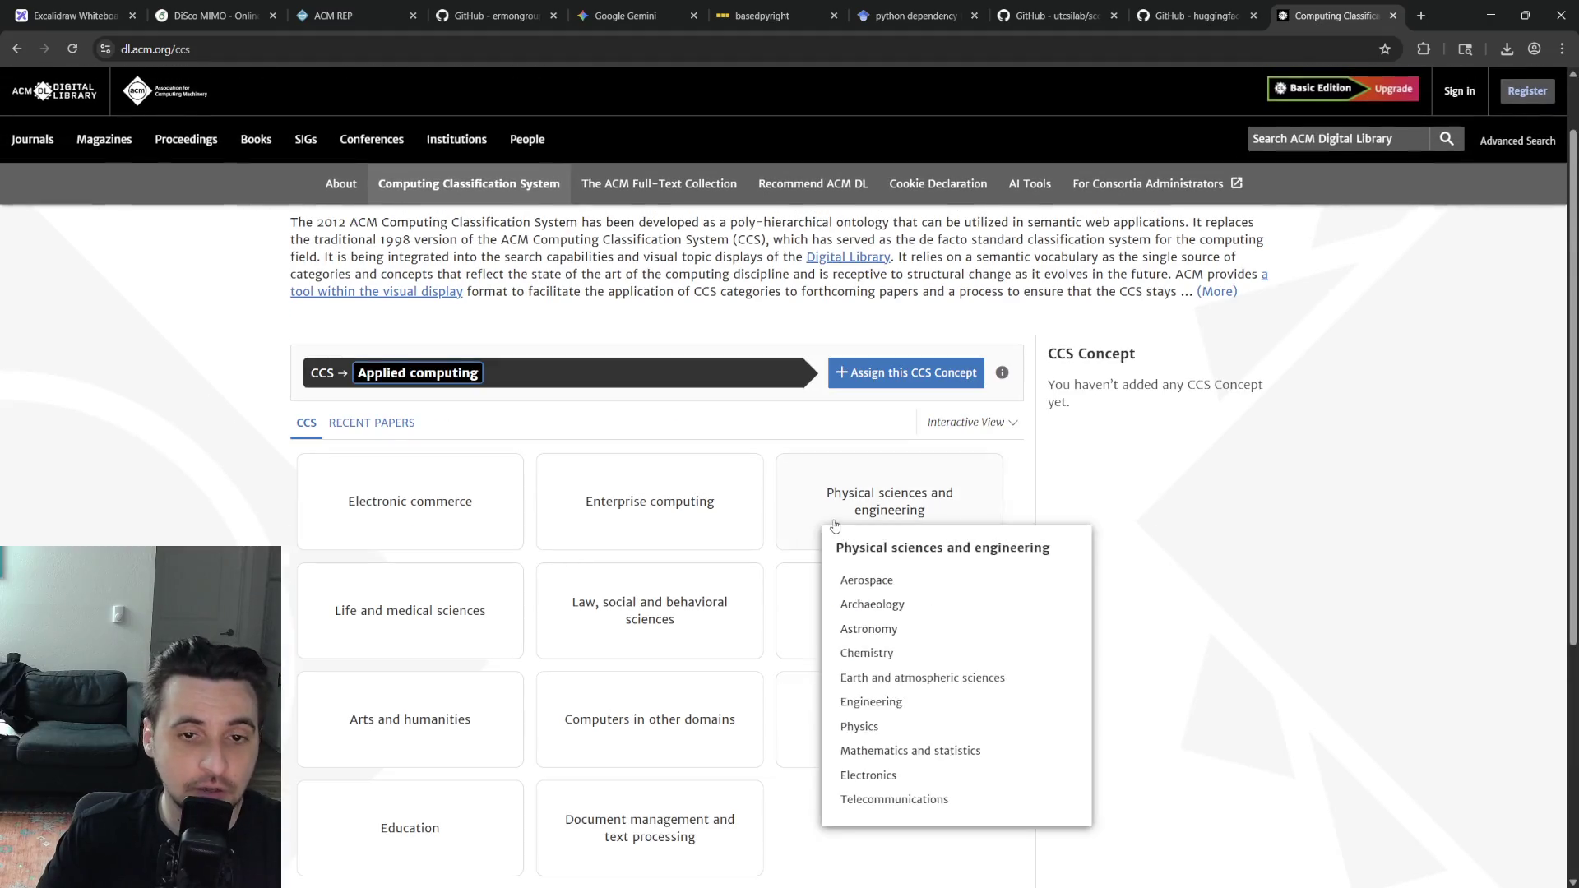
scroll(835, 526, "down", 1)
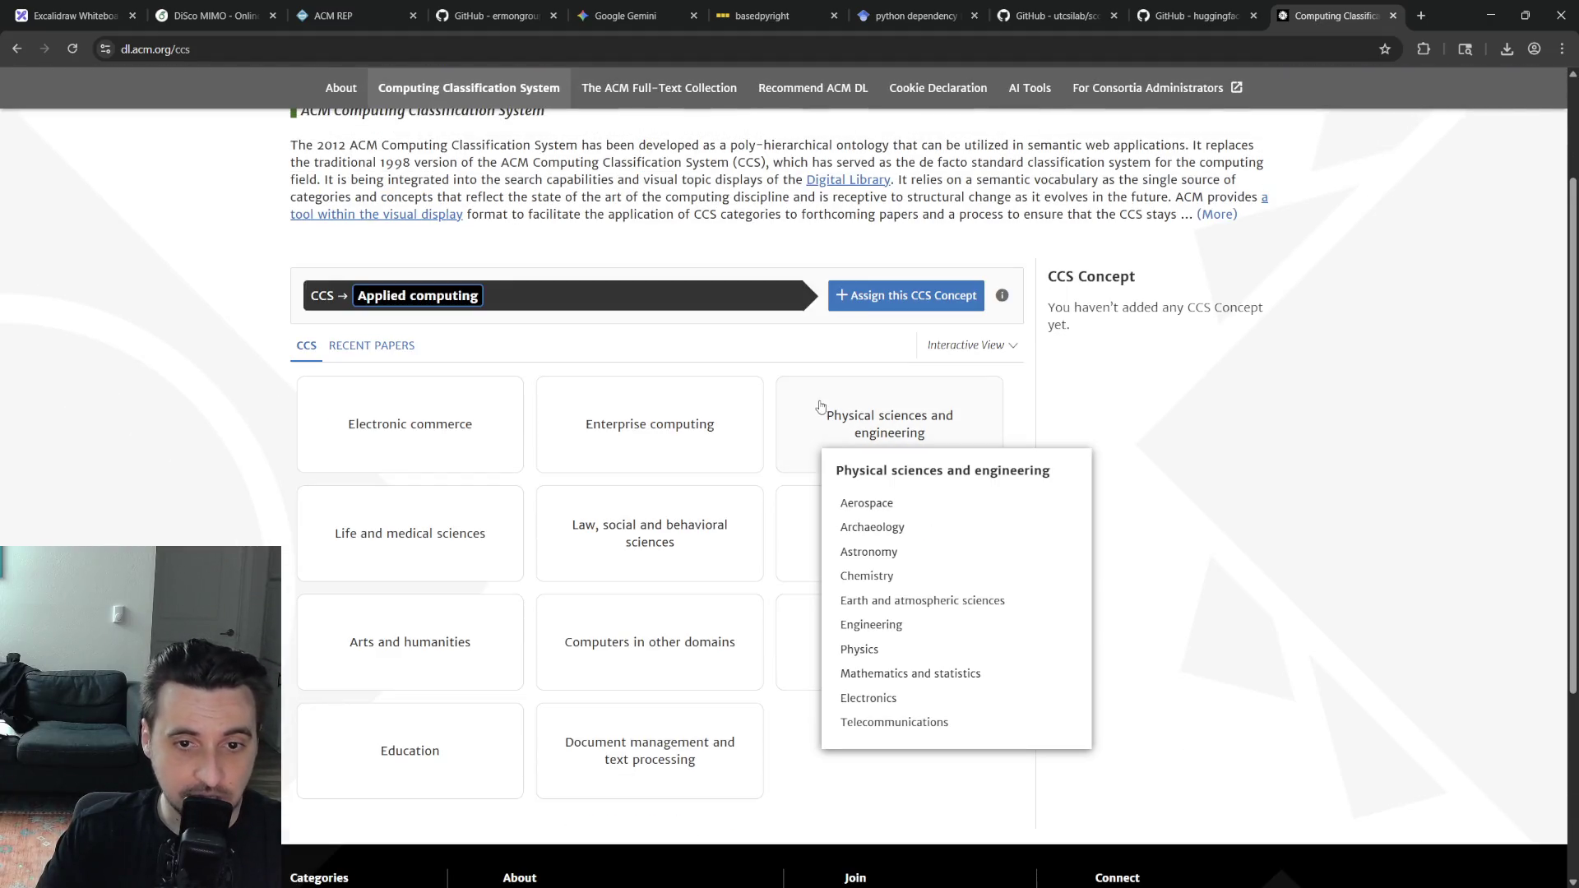
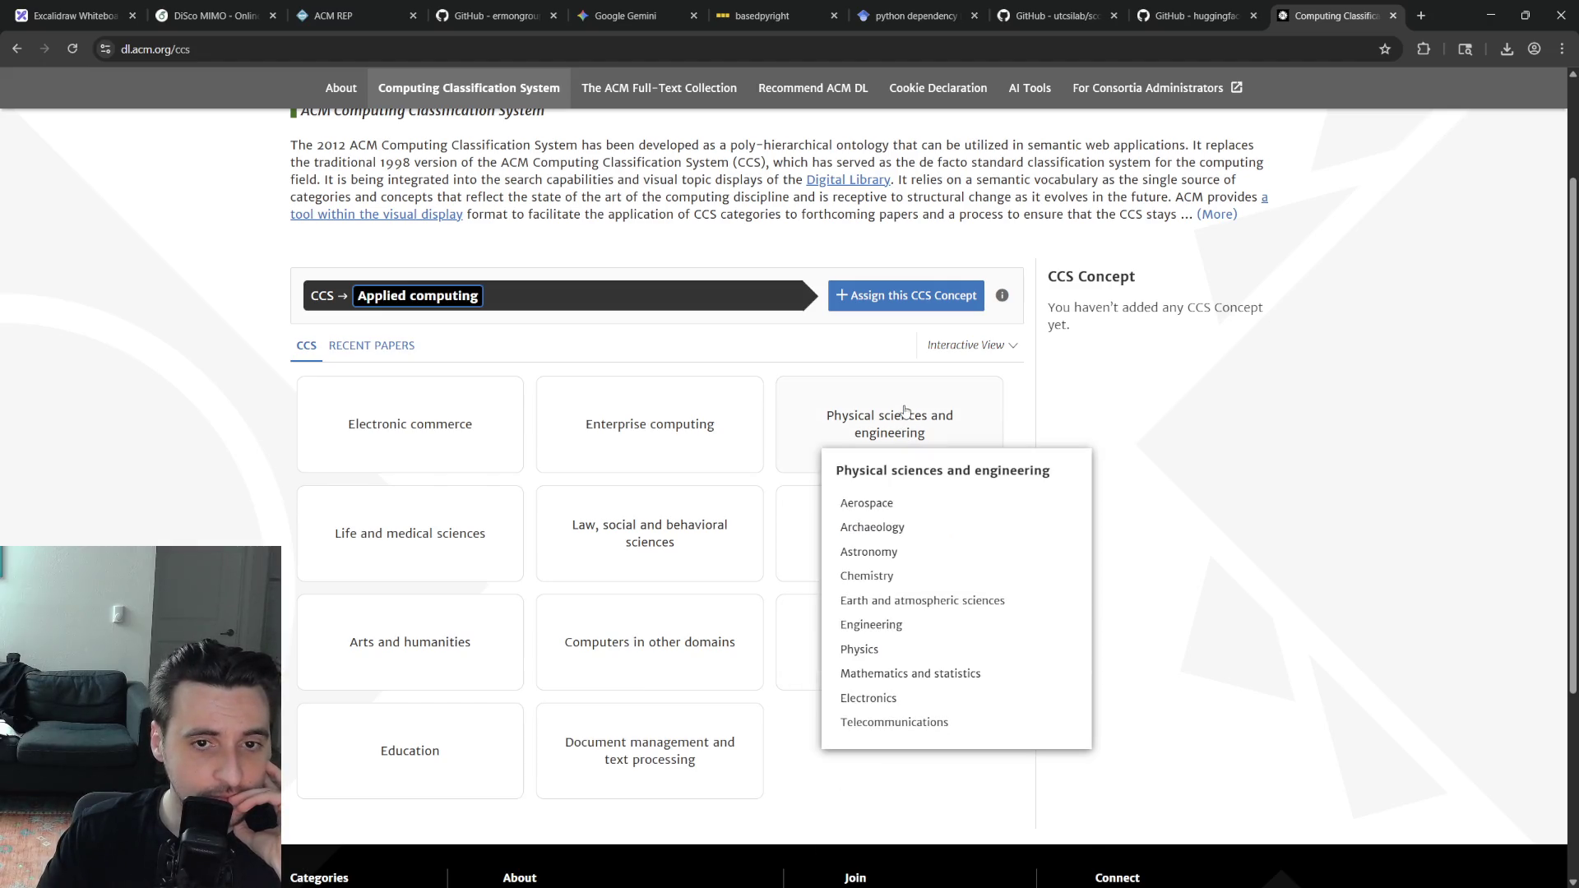
Assign Physical sciences and engineering → Telecommunications as a CCS concept with Low relevance
left_click(905, 411)
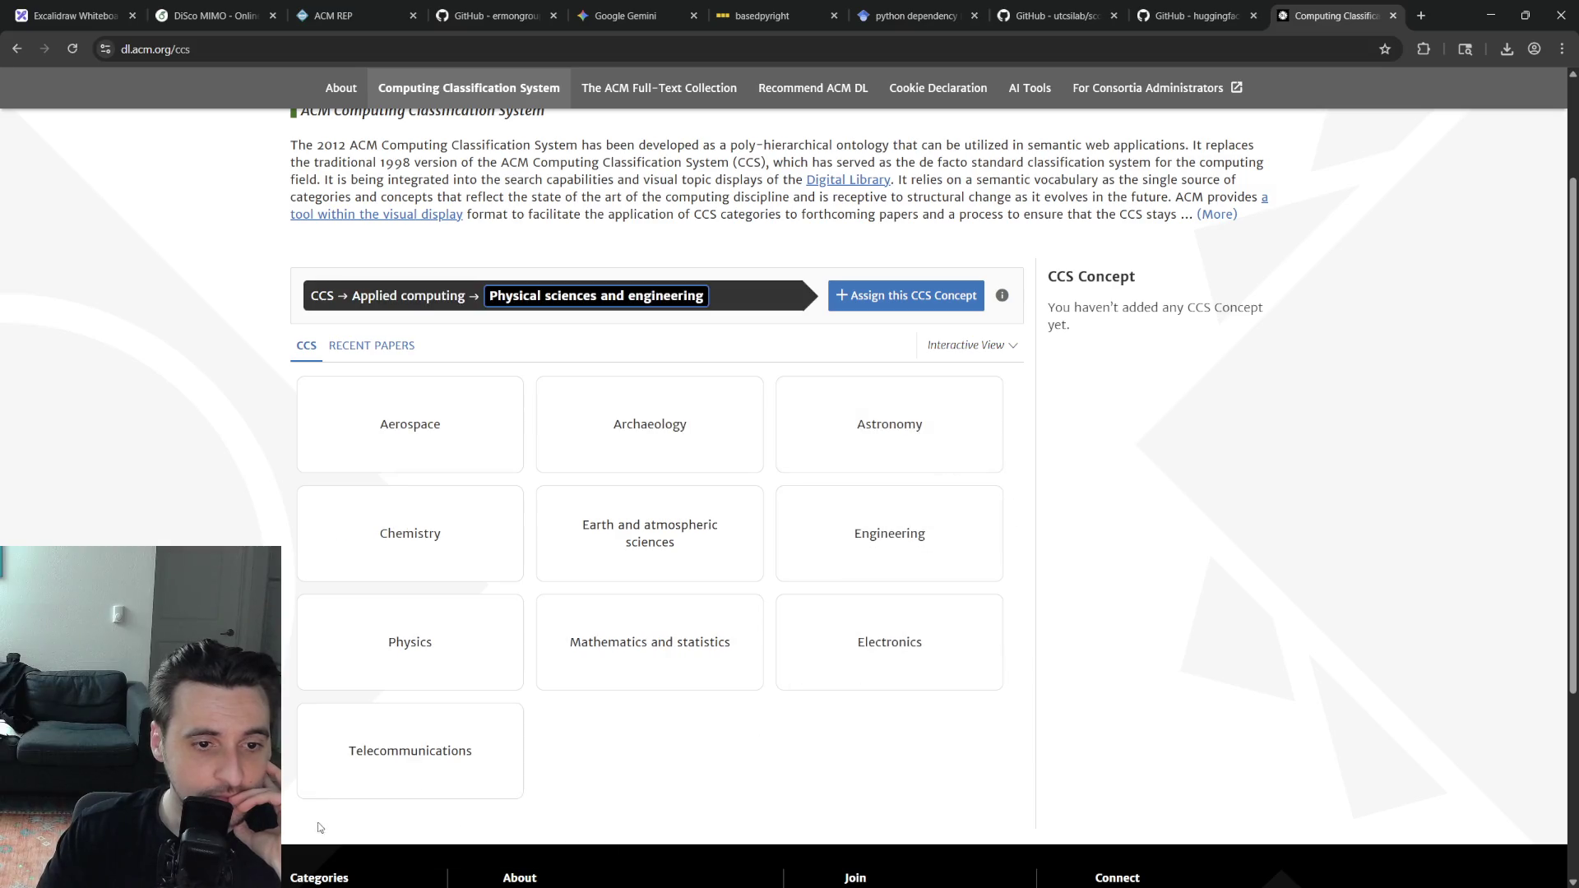
left_click(408, 772)
scroll(1129, 317, "up", 2)
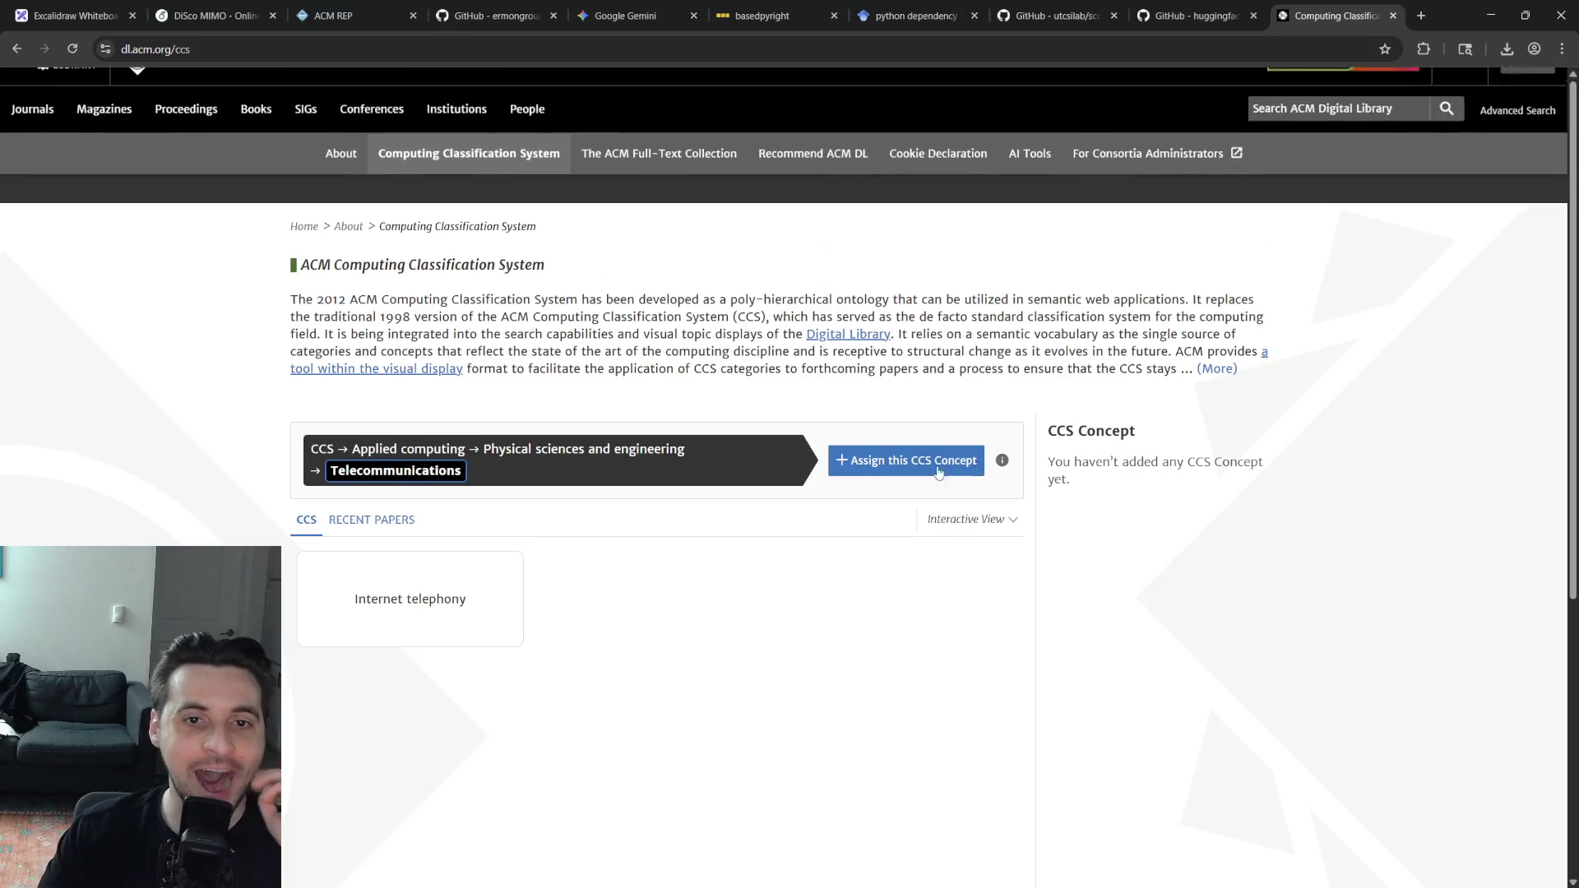
left_click(905, 460)
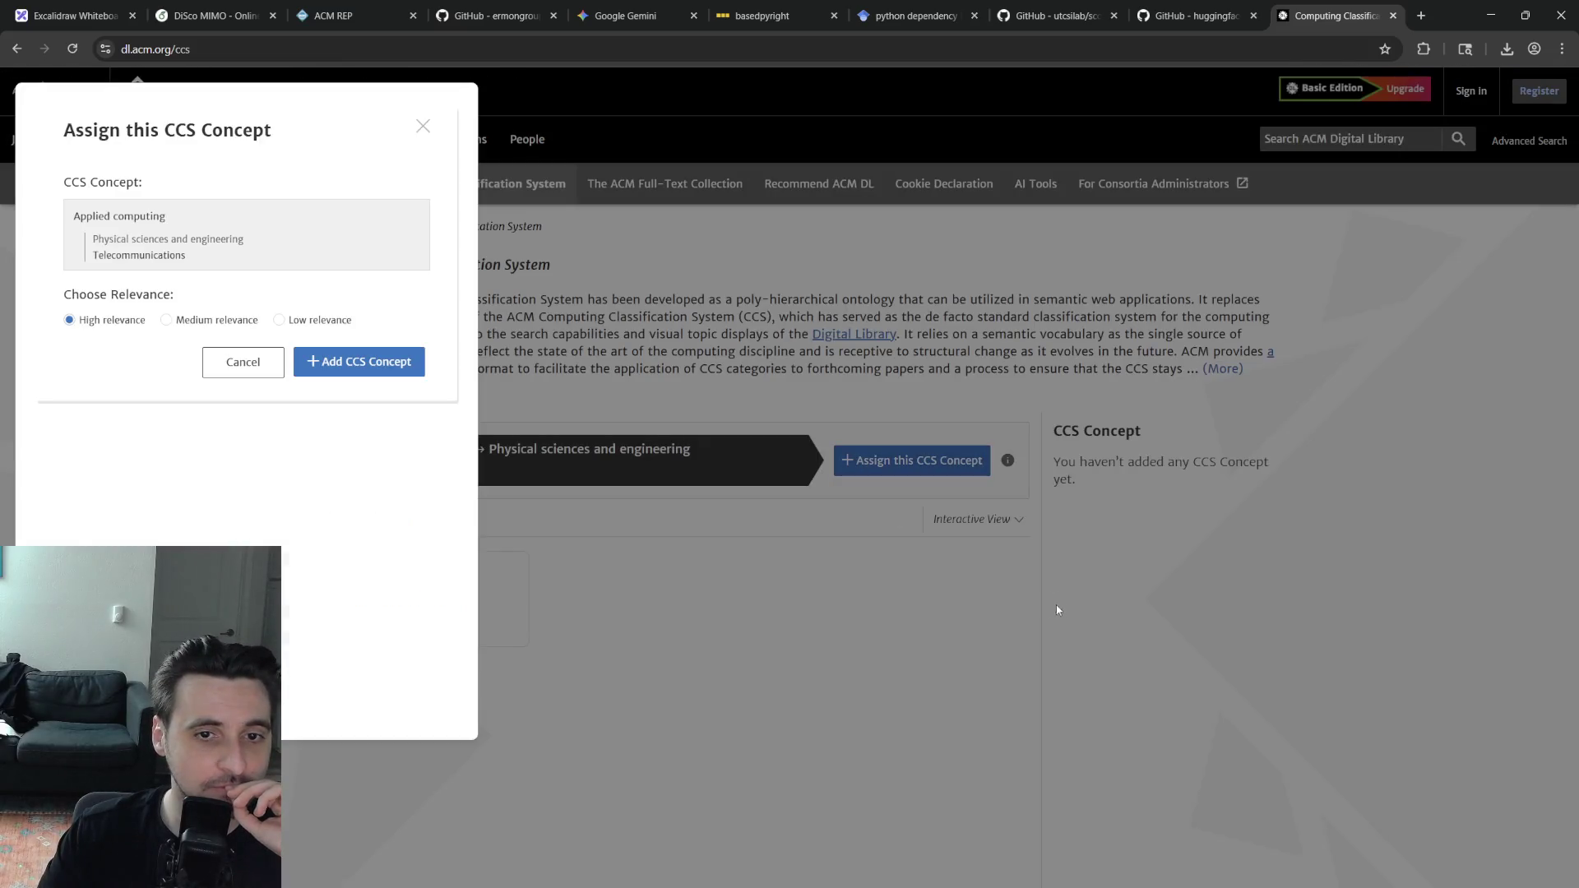
left_click(168, 319)
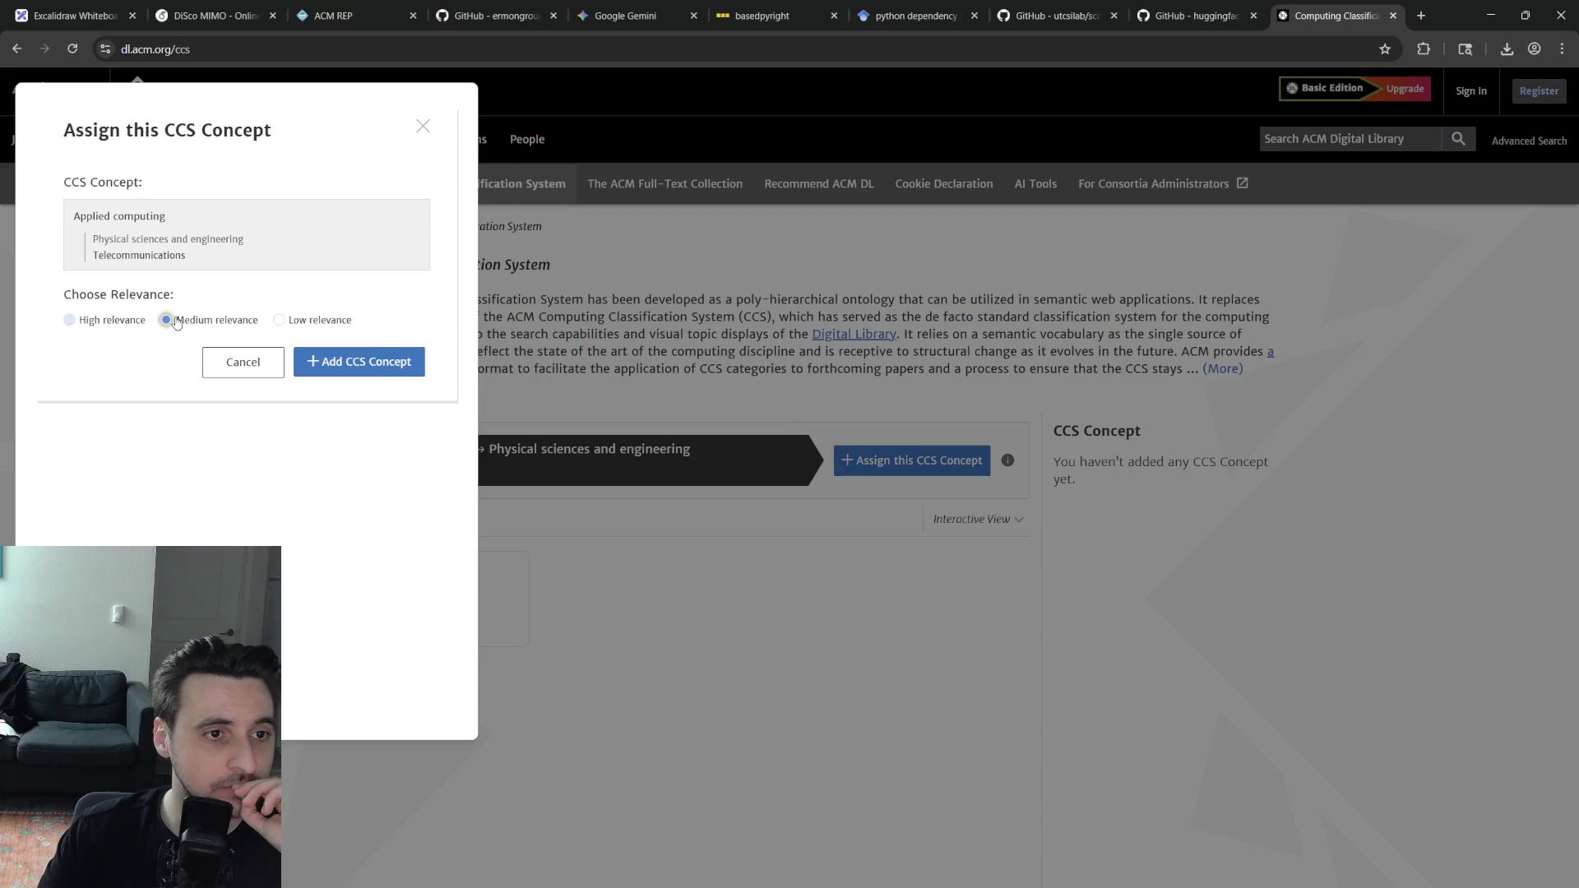
left_click(279, 322)
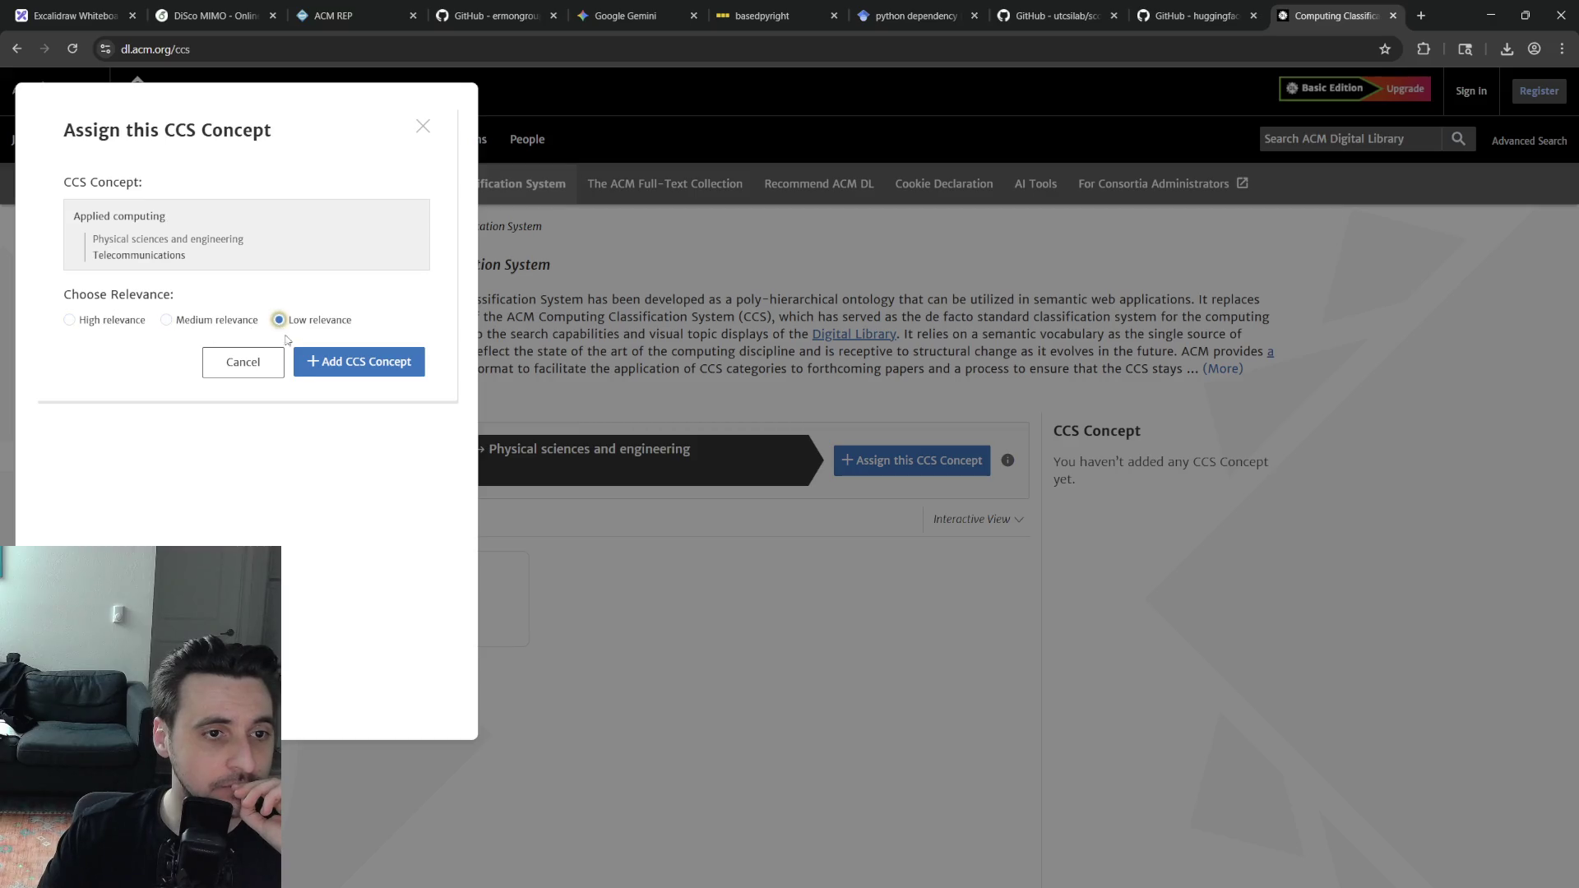
left_click(331, 367)
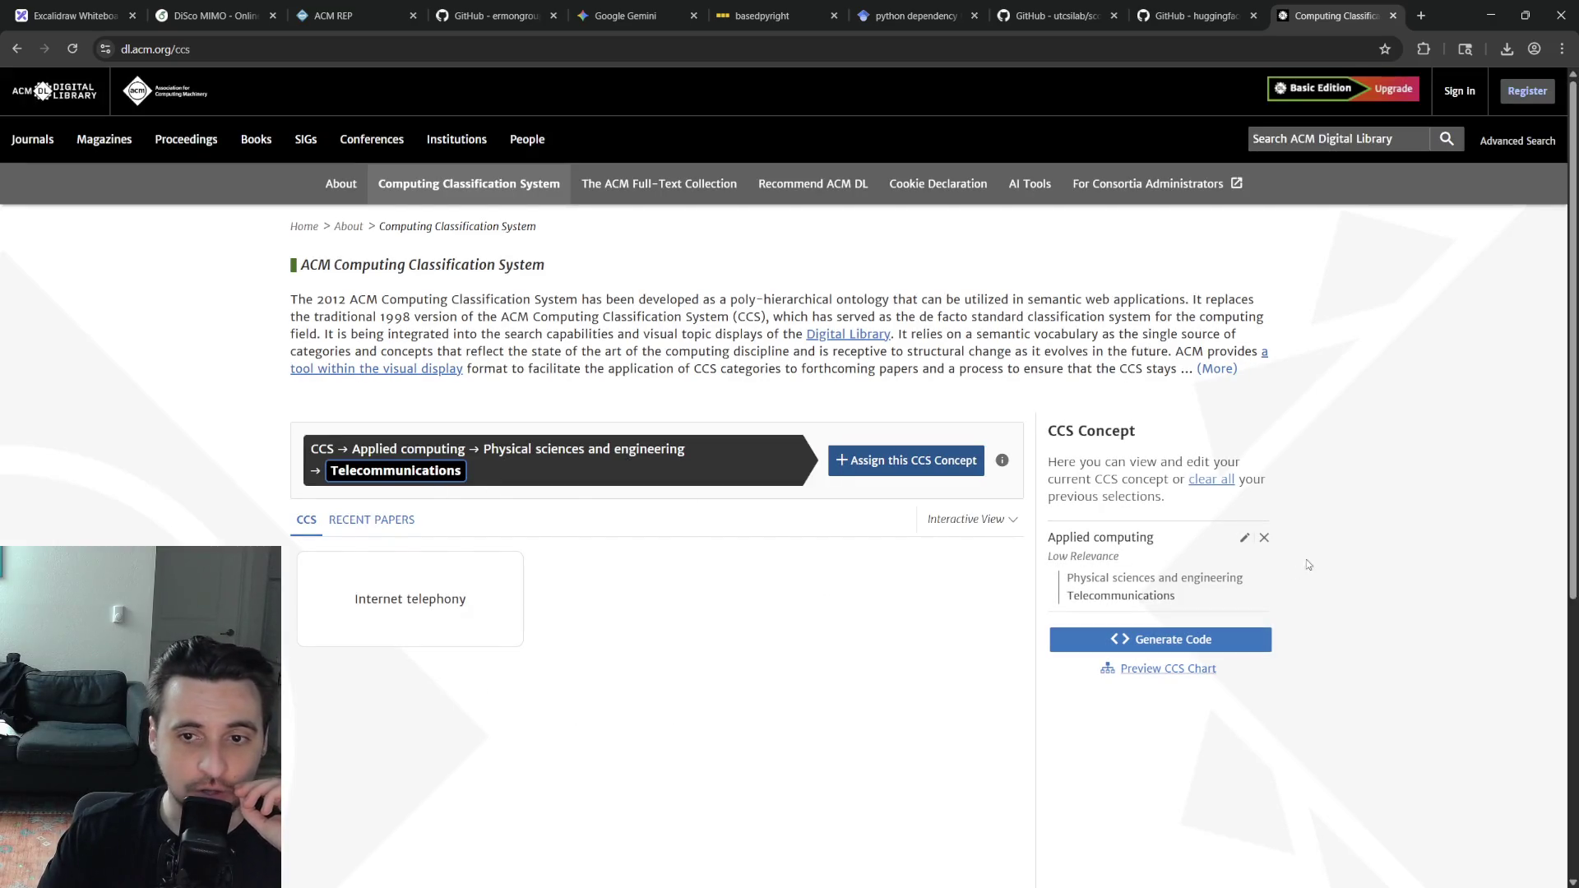
Navigate to Software and its engineering → Software notations and tools → Software configuration management and version control systems
left_click(319, 450)
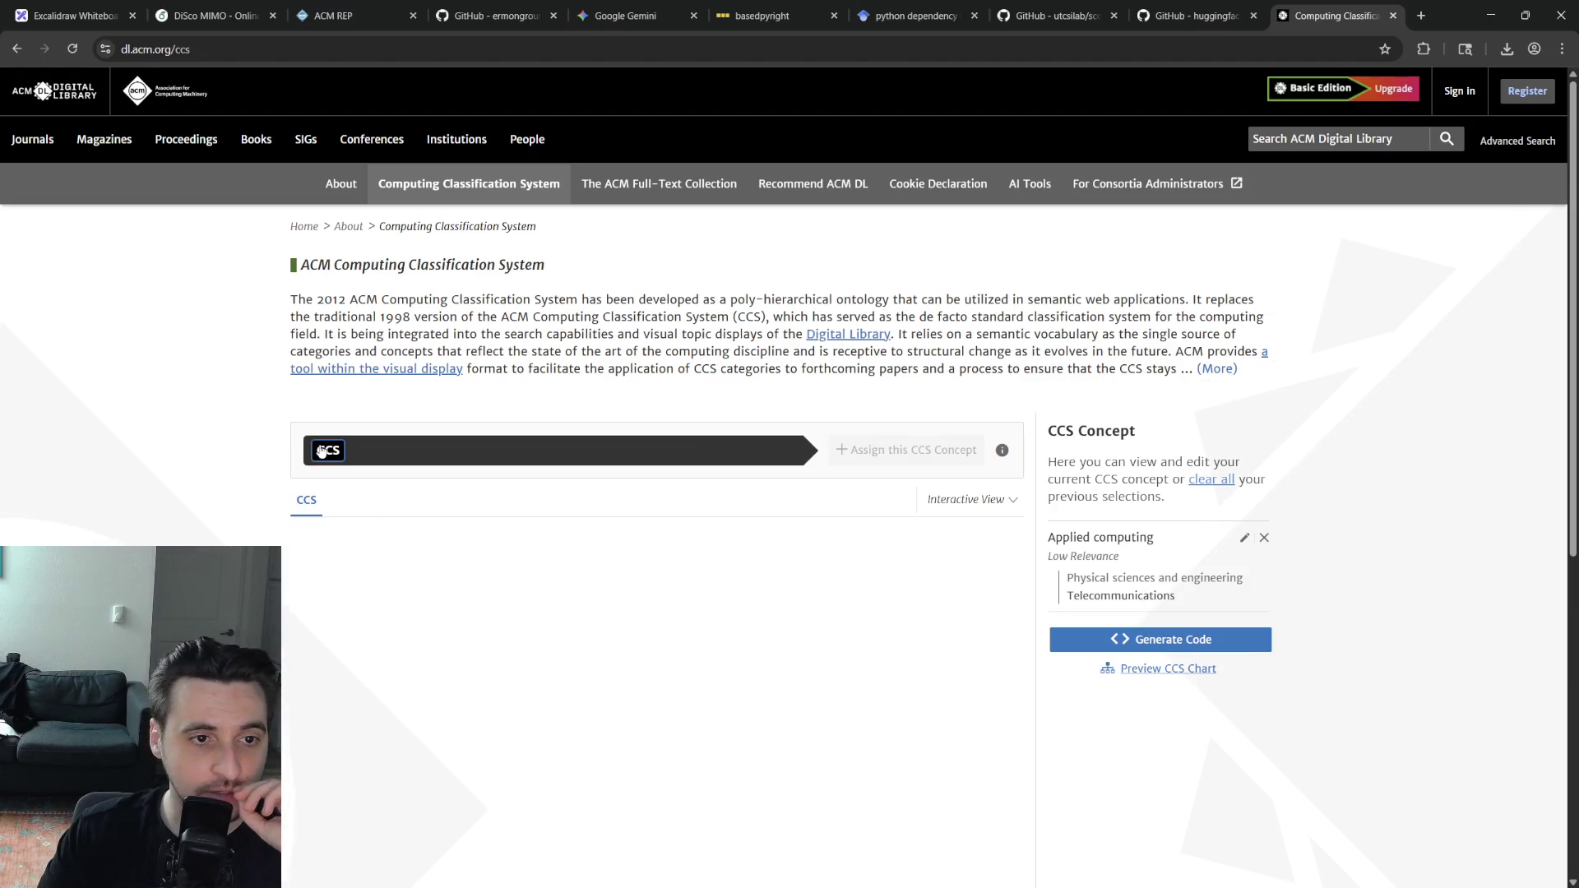
scroll(551, 559, "down", 1)
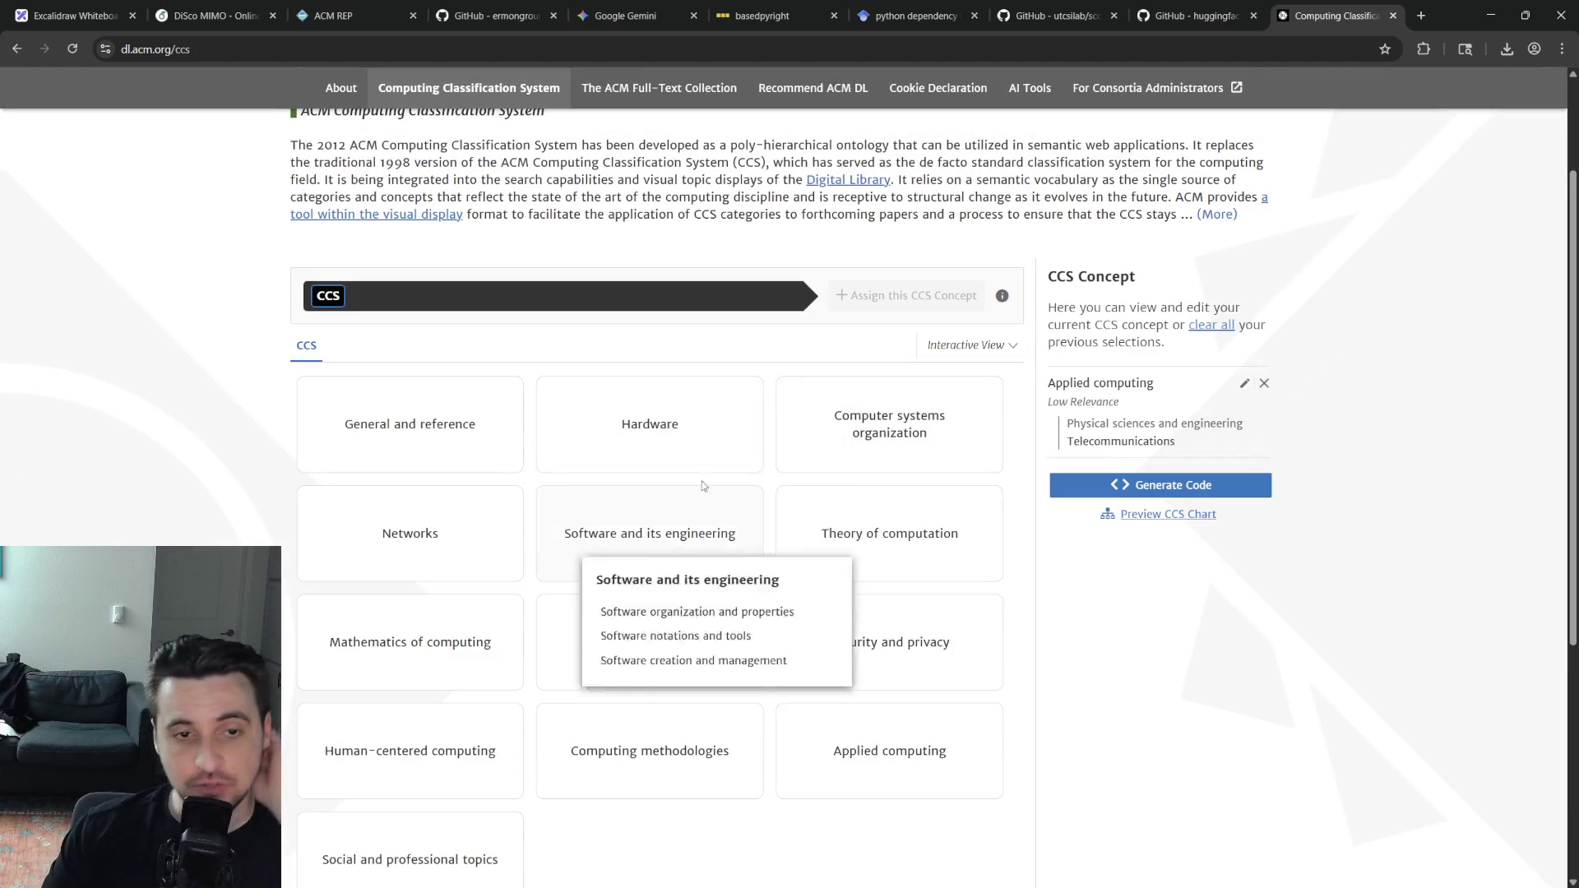
mouse_move(889, 425)
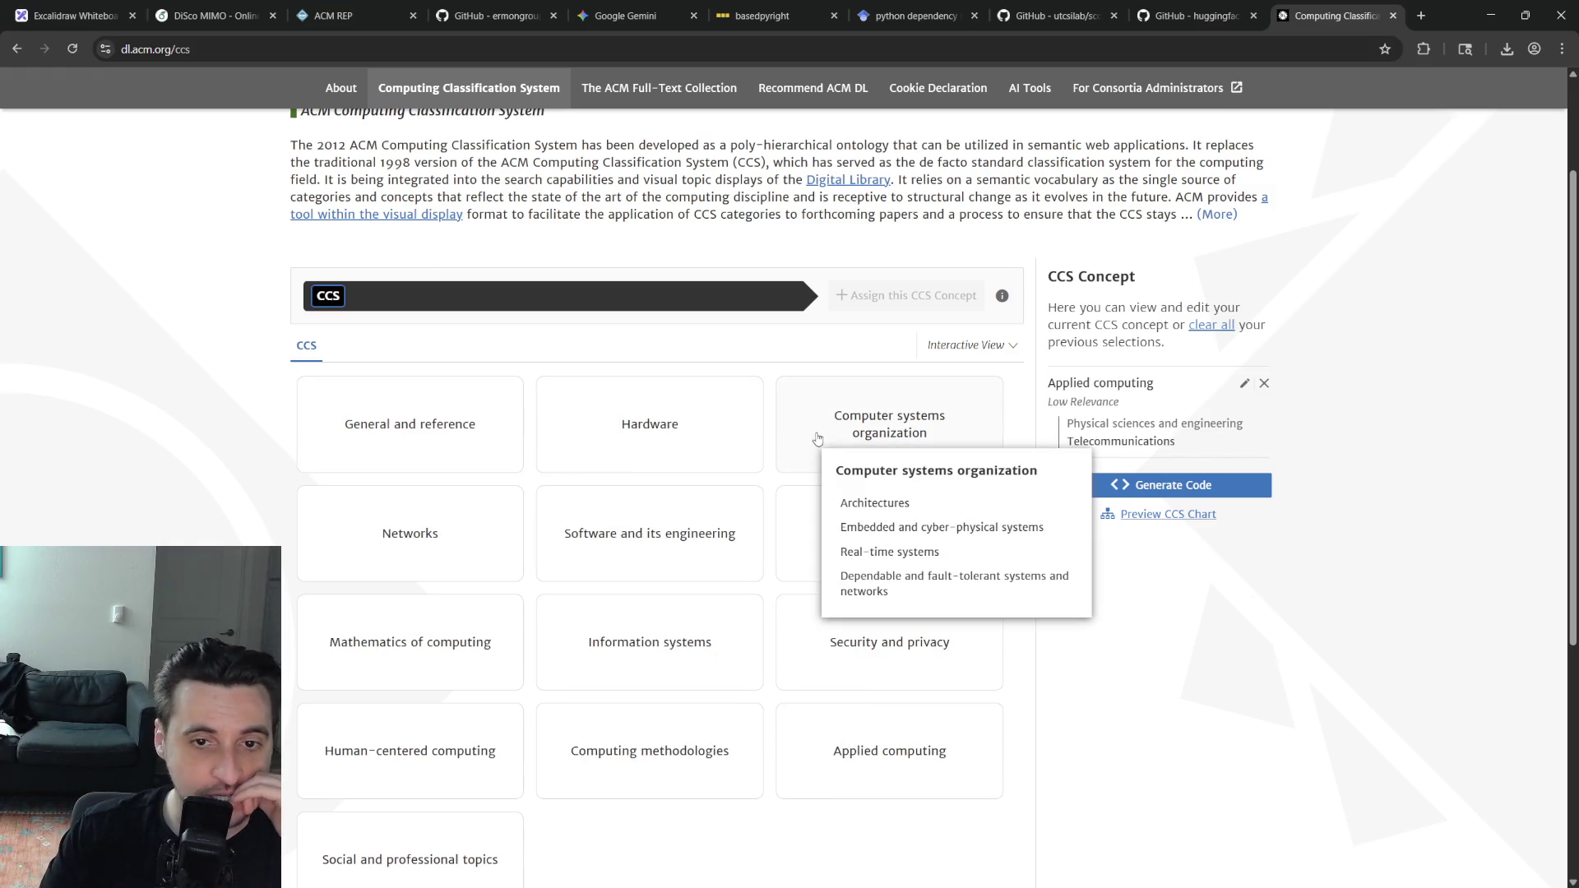
scroll(449, 533, "down", 1)
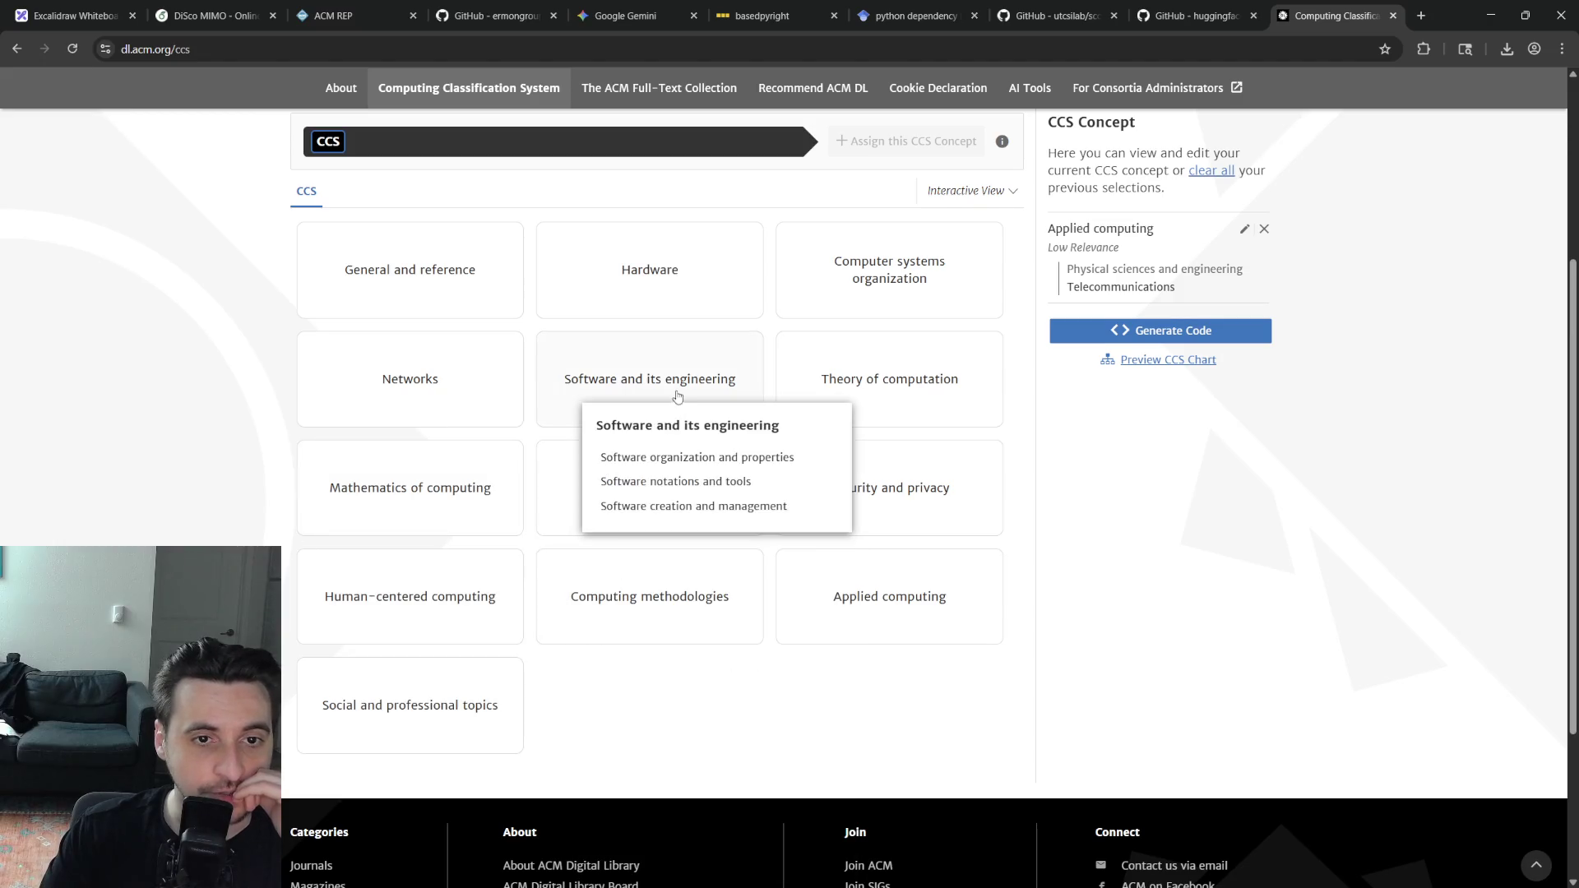
left_click(673, 381)
scroll(686, 403, "up", 1)
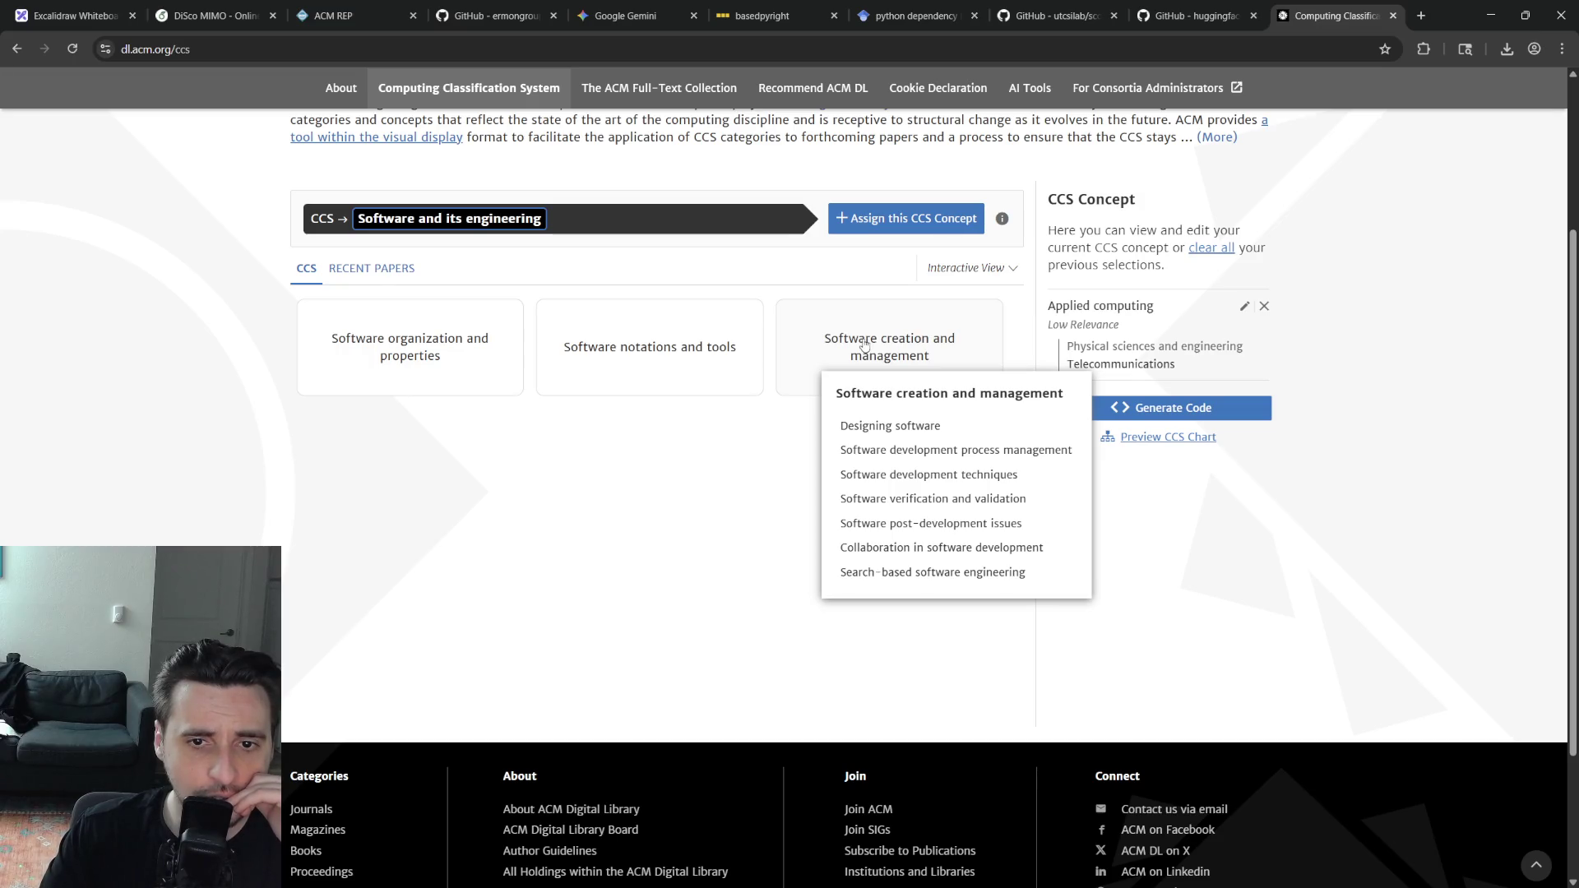
mouse_move(650, 347)
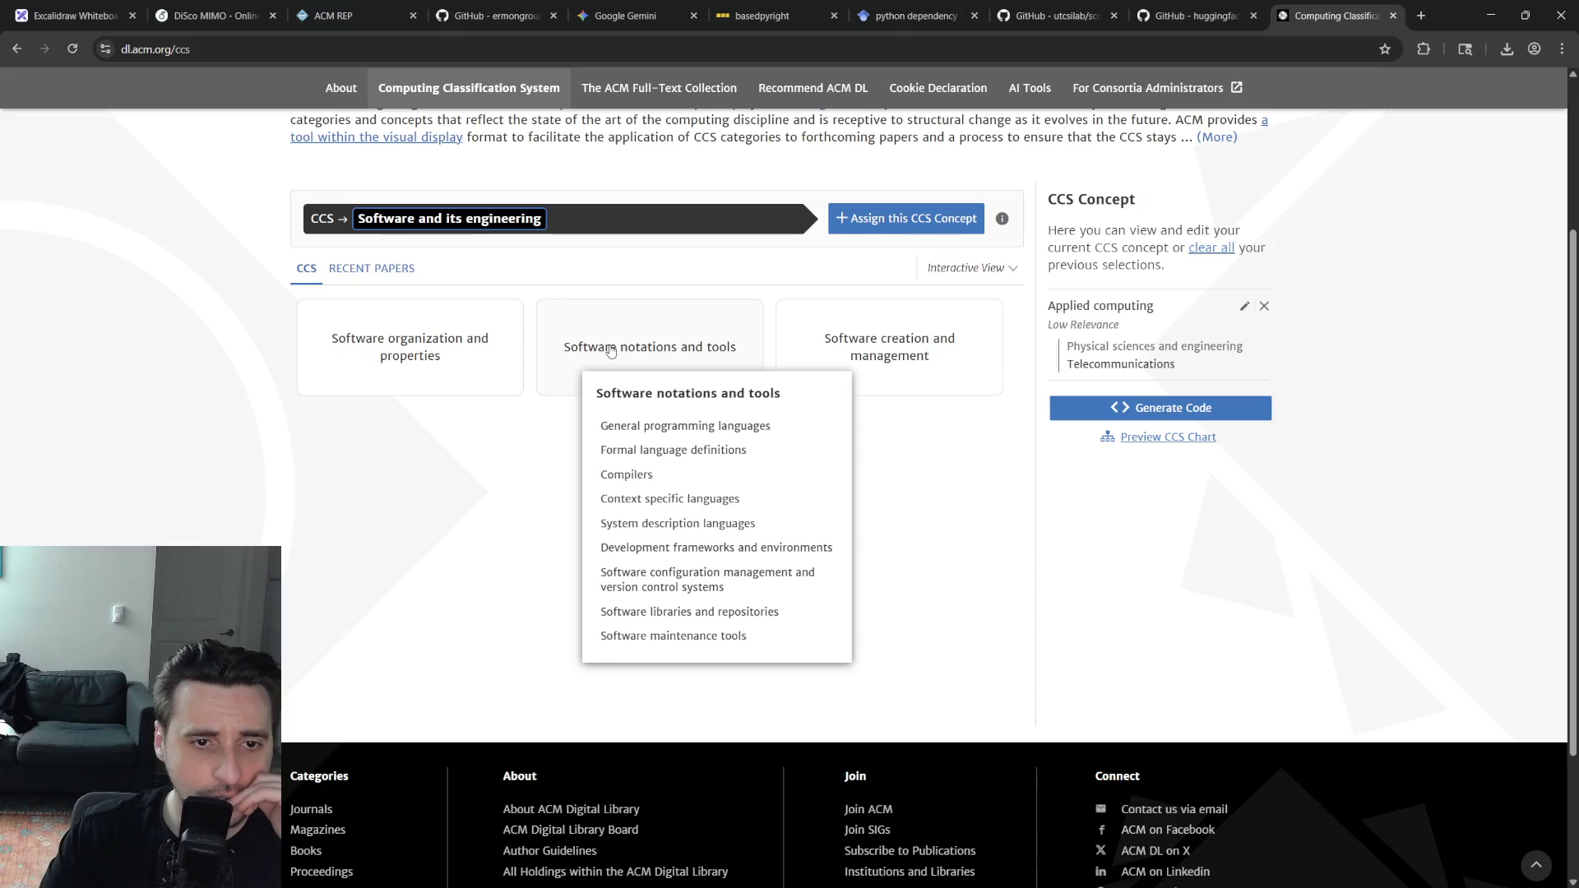
left_click(609, 348)
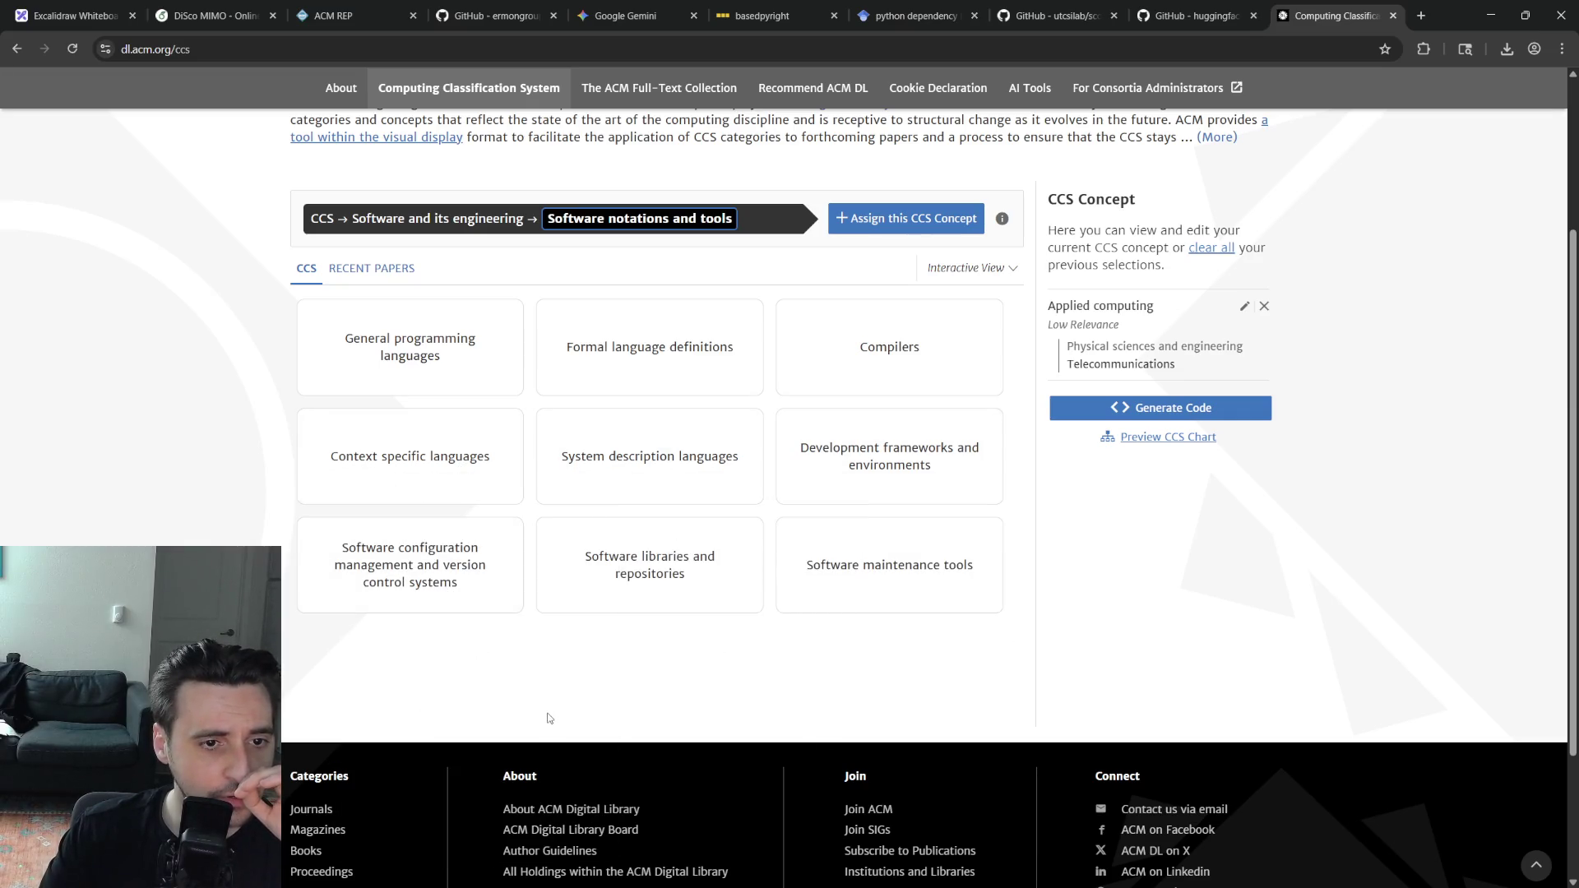
left_click(442, 568)
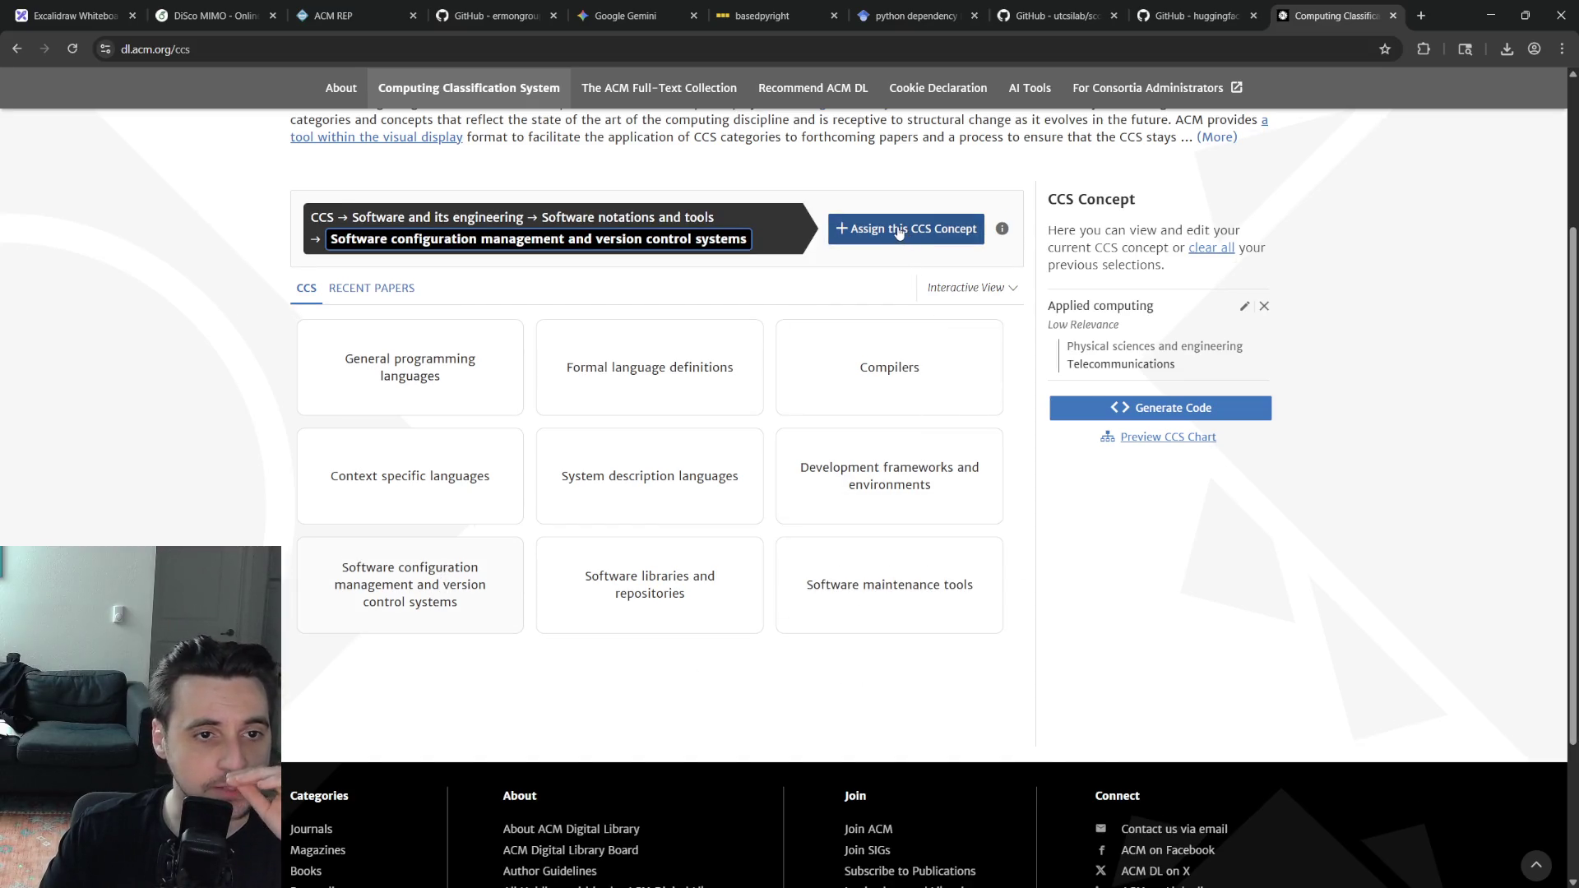
Add that version control systems concept with High relevance and select Software maintenance tools next
left_click(917, 241)
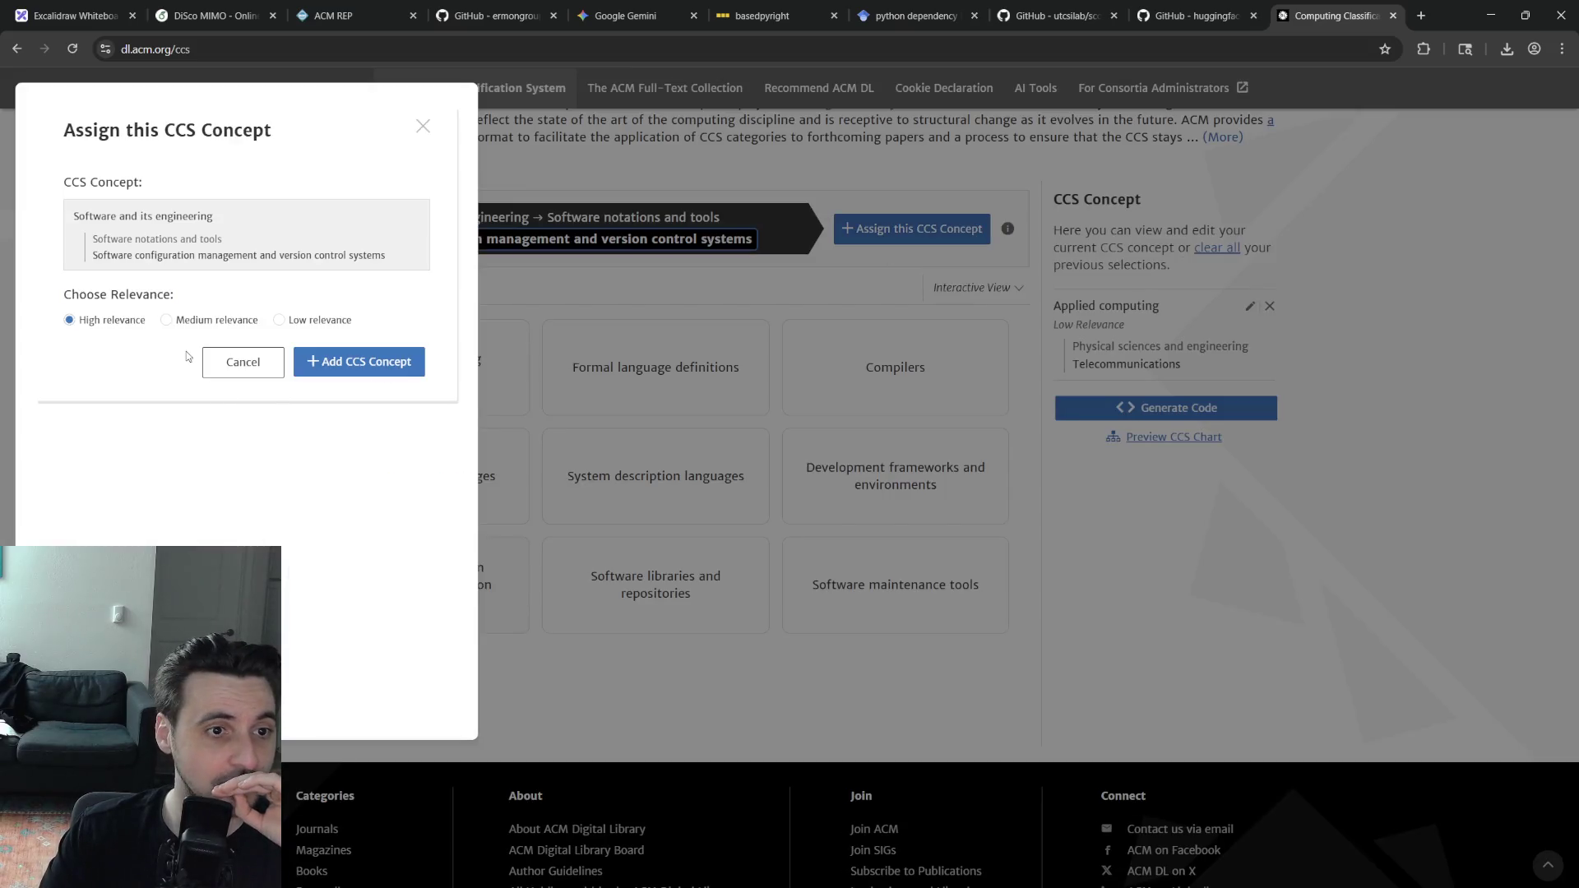
left_click(331, 370)
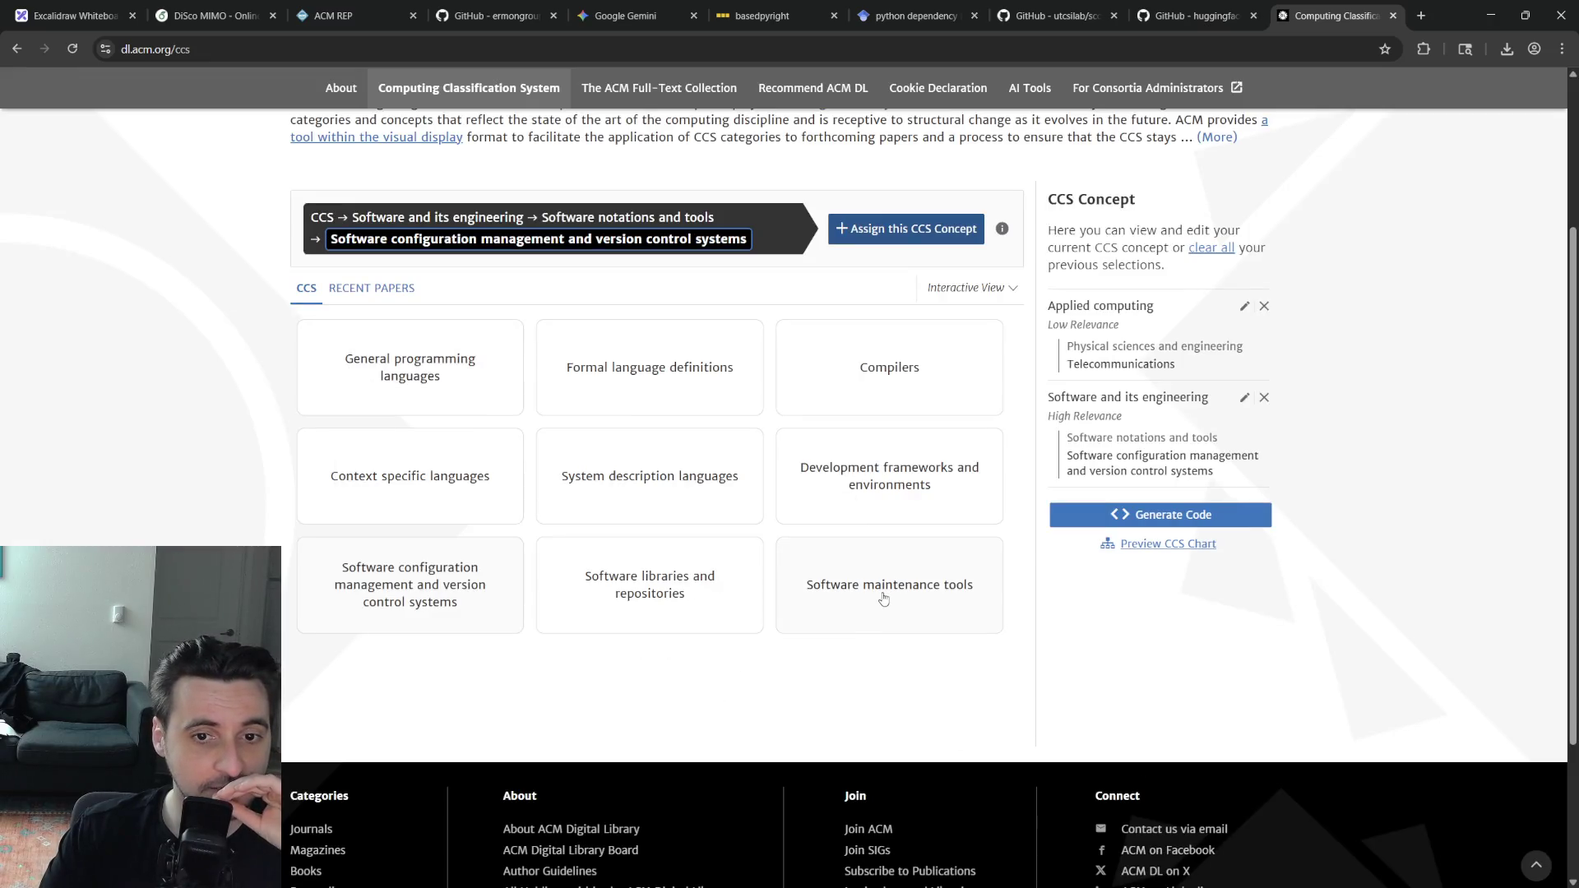
left_click(884, 598)
Add Software maintenance tools as a High-relevance CCS concept
left_click(907, 228)
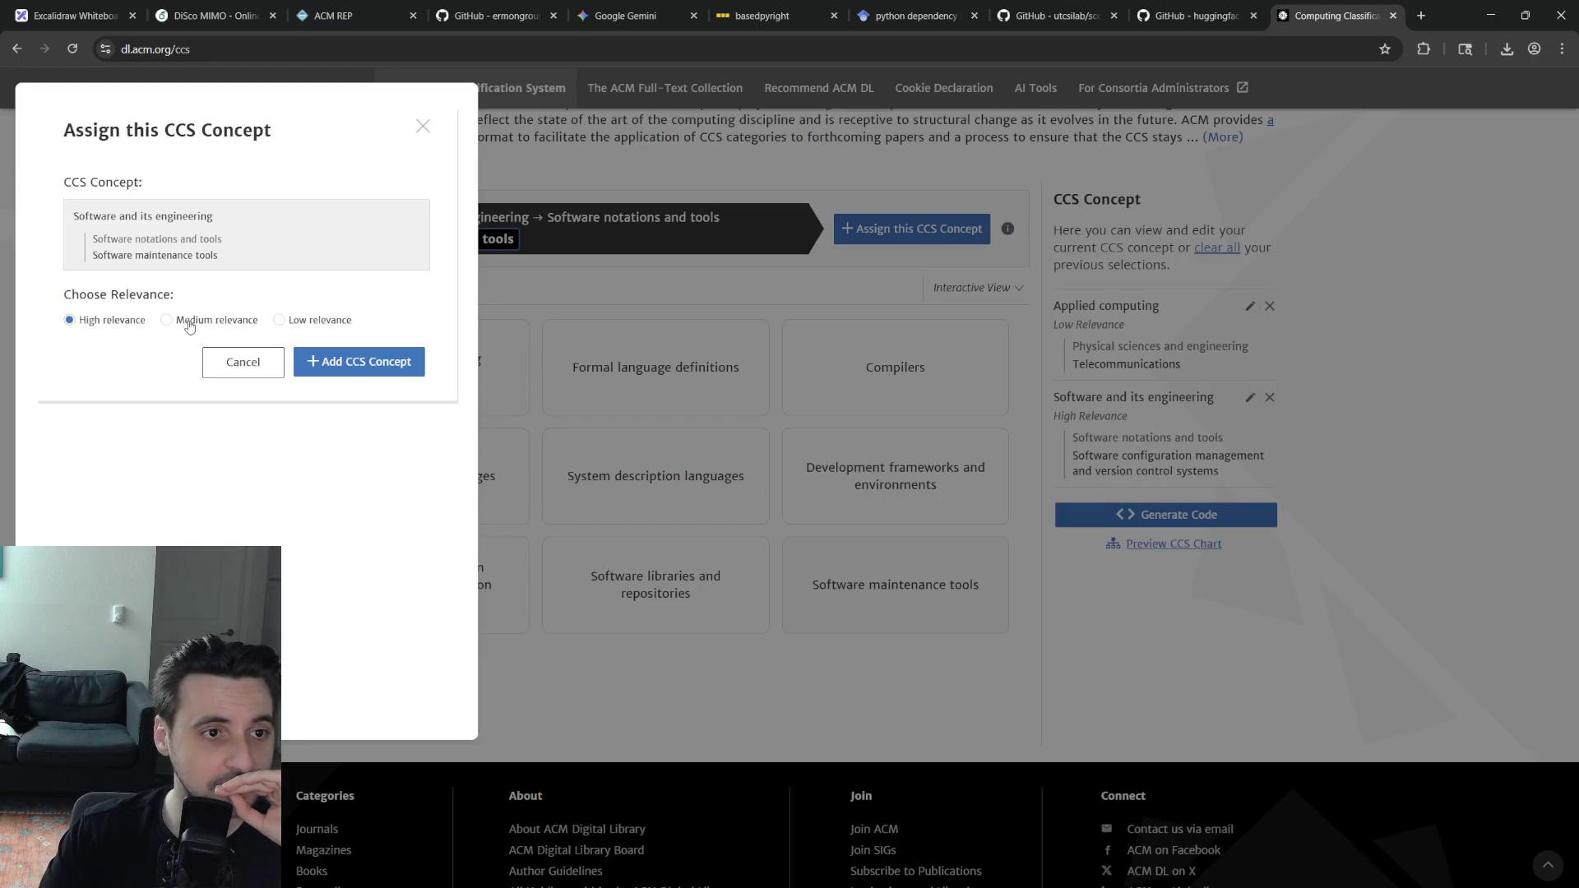
left_click(181, 324)
left_click(70, 319)
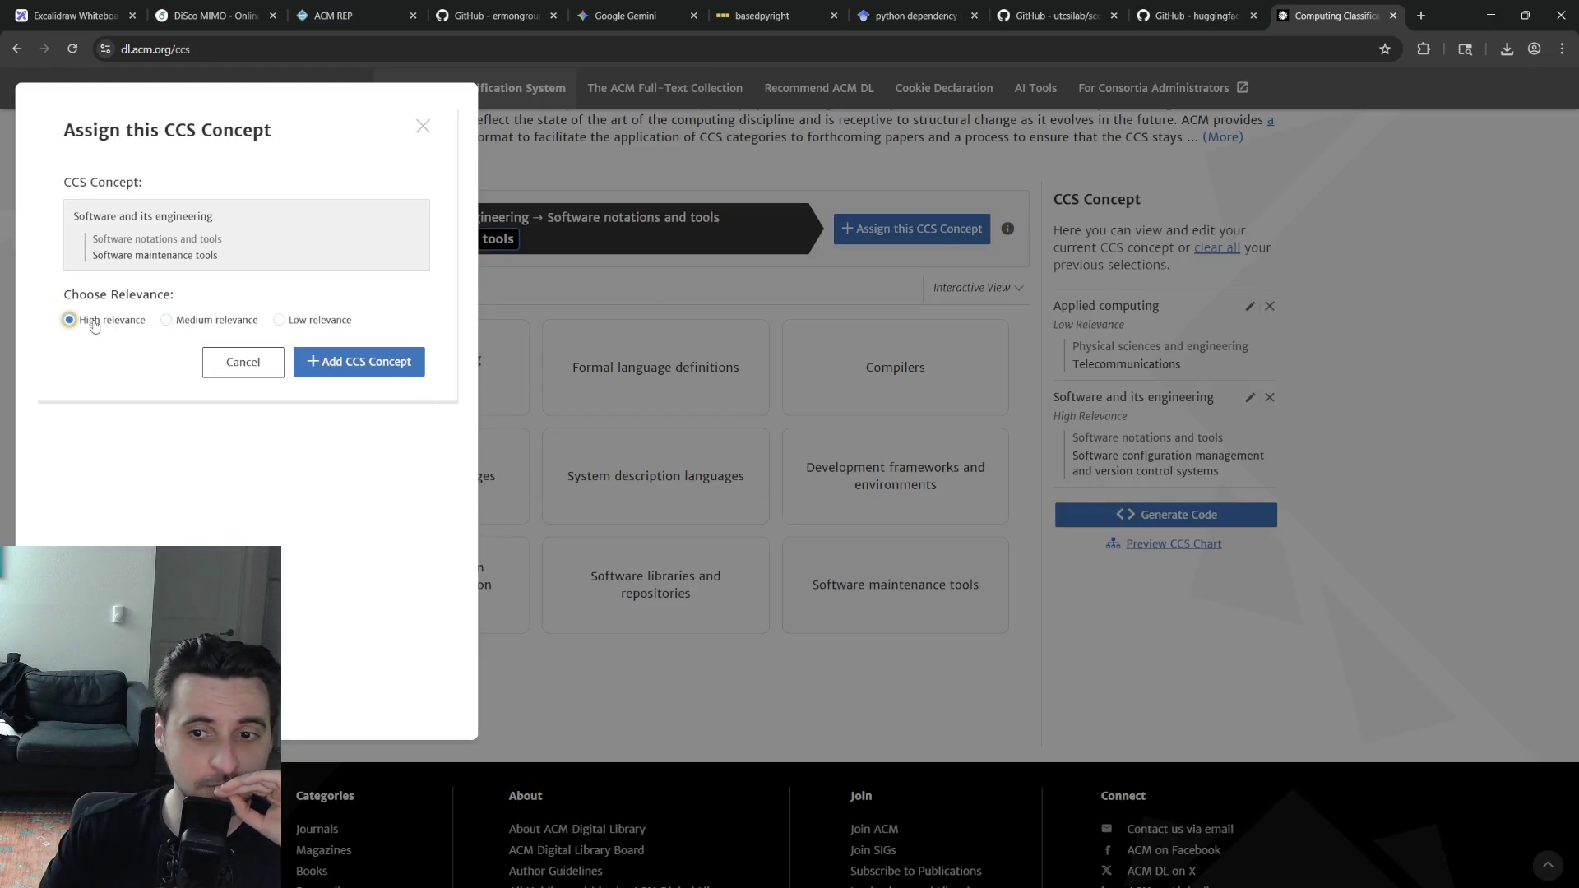
left_click(371, 364)
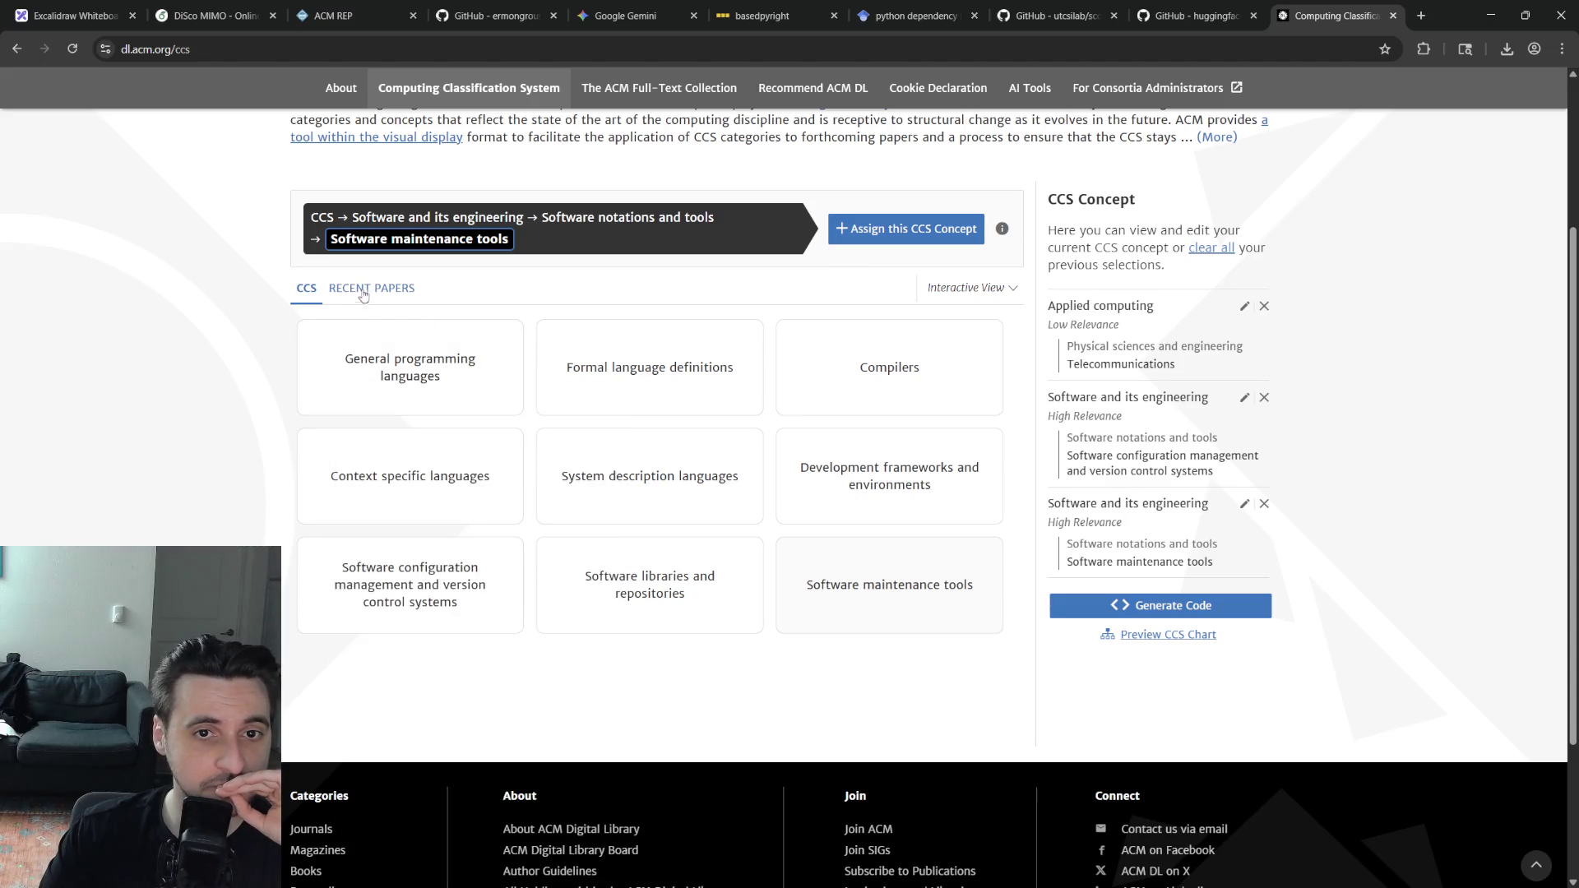
Under Software creation and management → Software post-development issues, add Software version control with High relevance
left_click(377, 219)
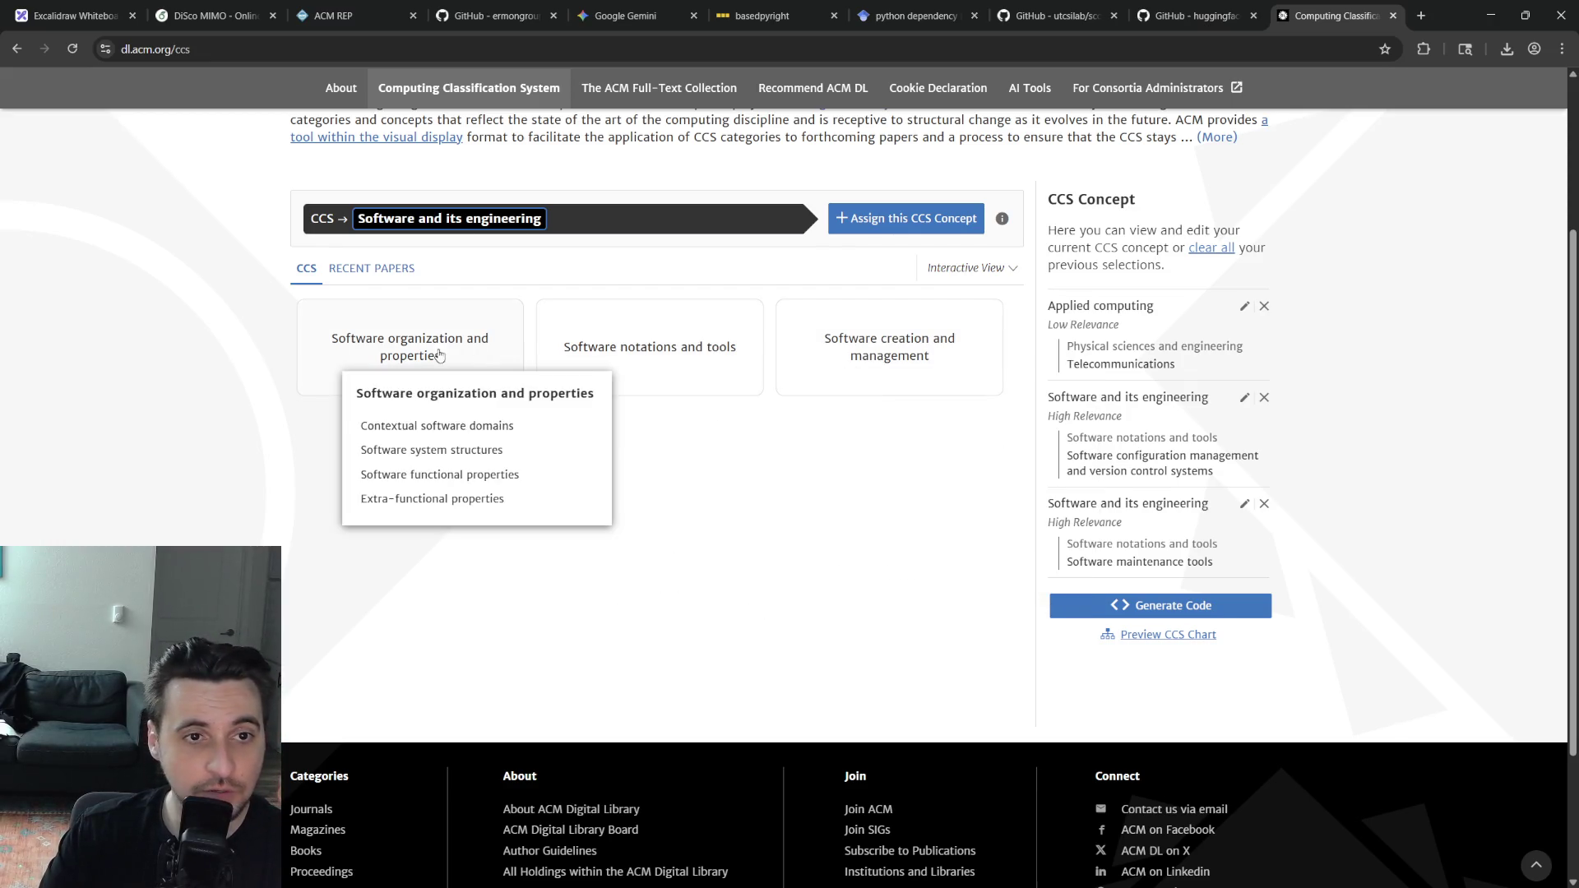
mouse_move(888, 347)
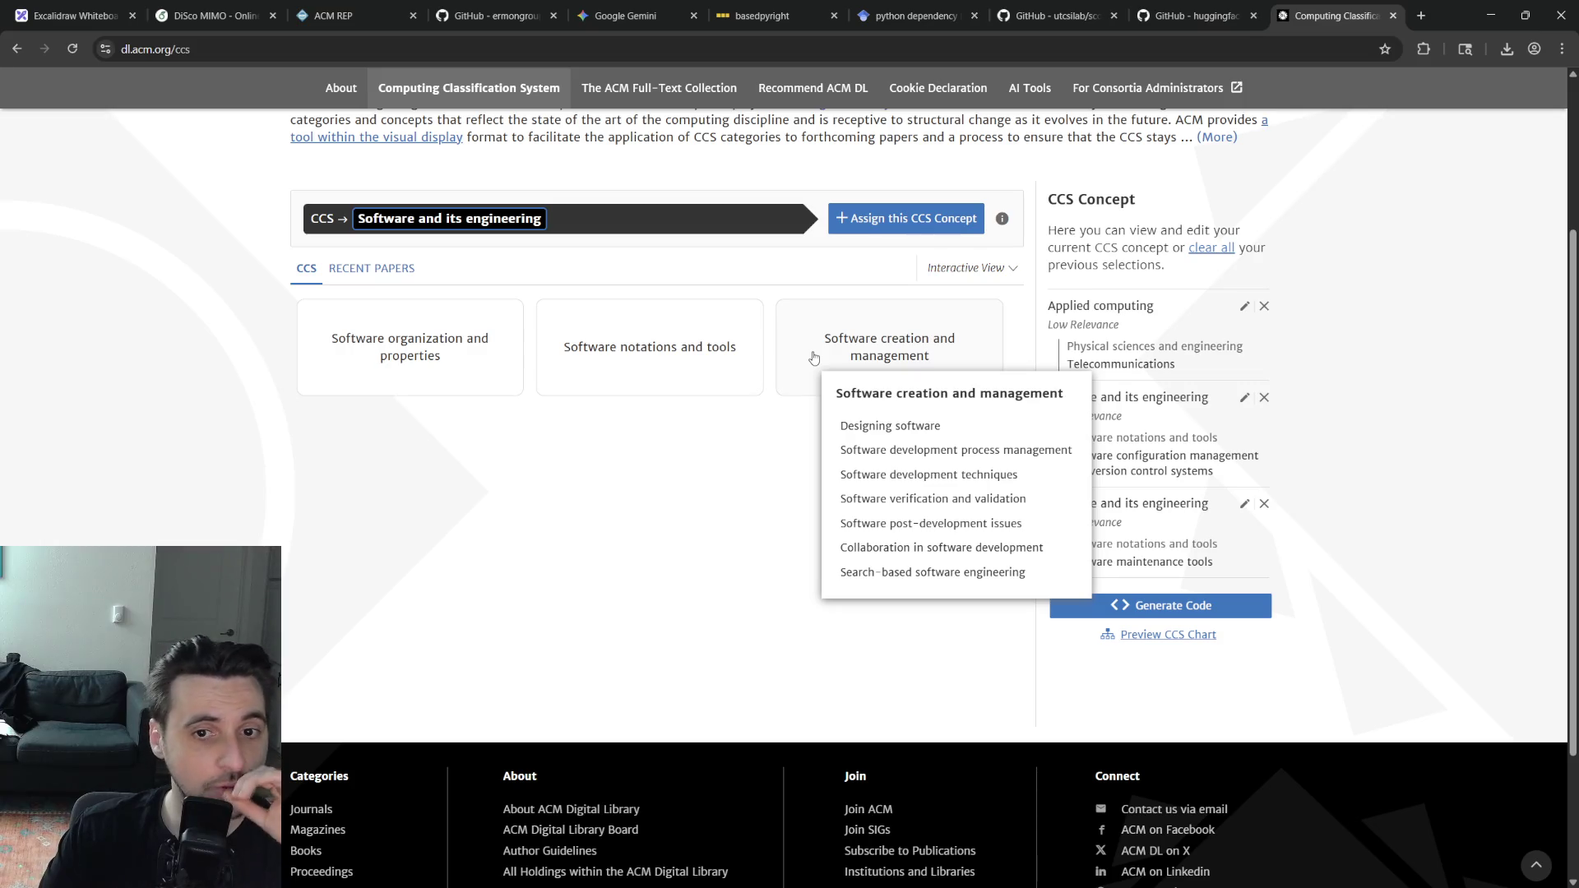
left_click(813, 359)
mouse_move(411, 348)
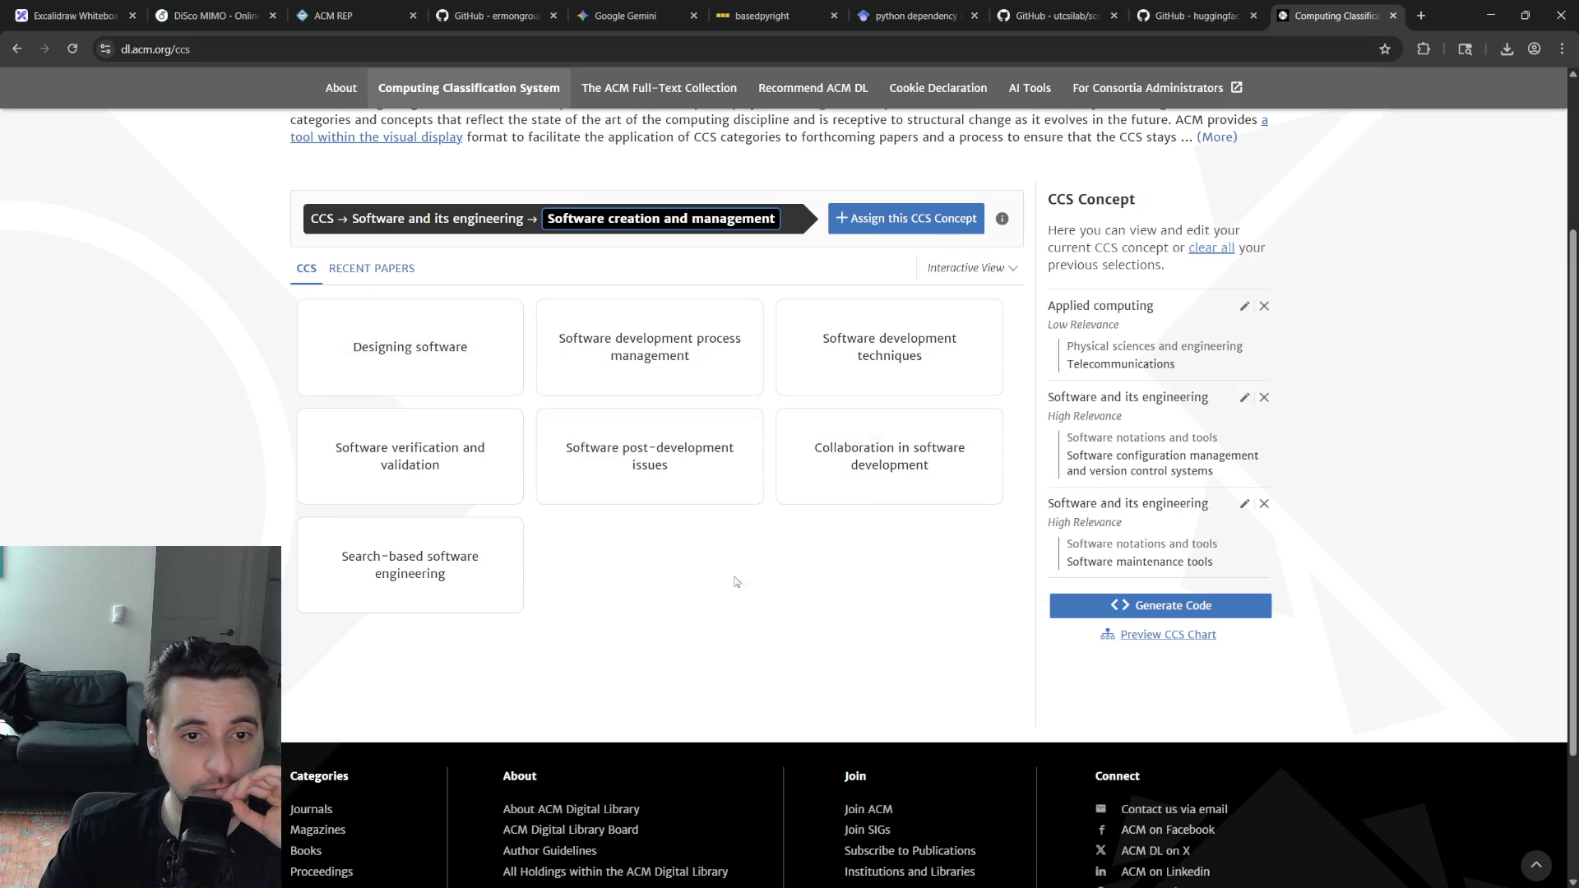
left_click(620, 457)
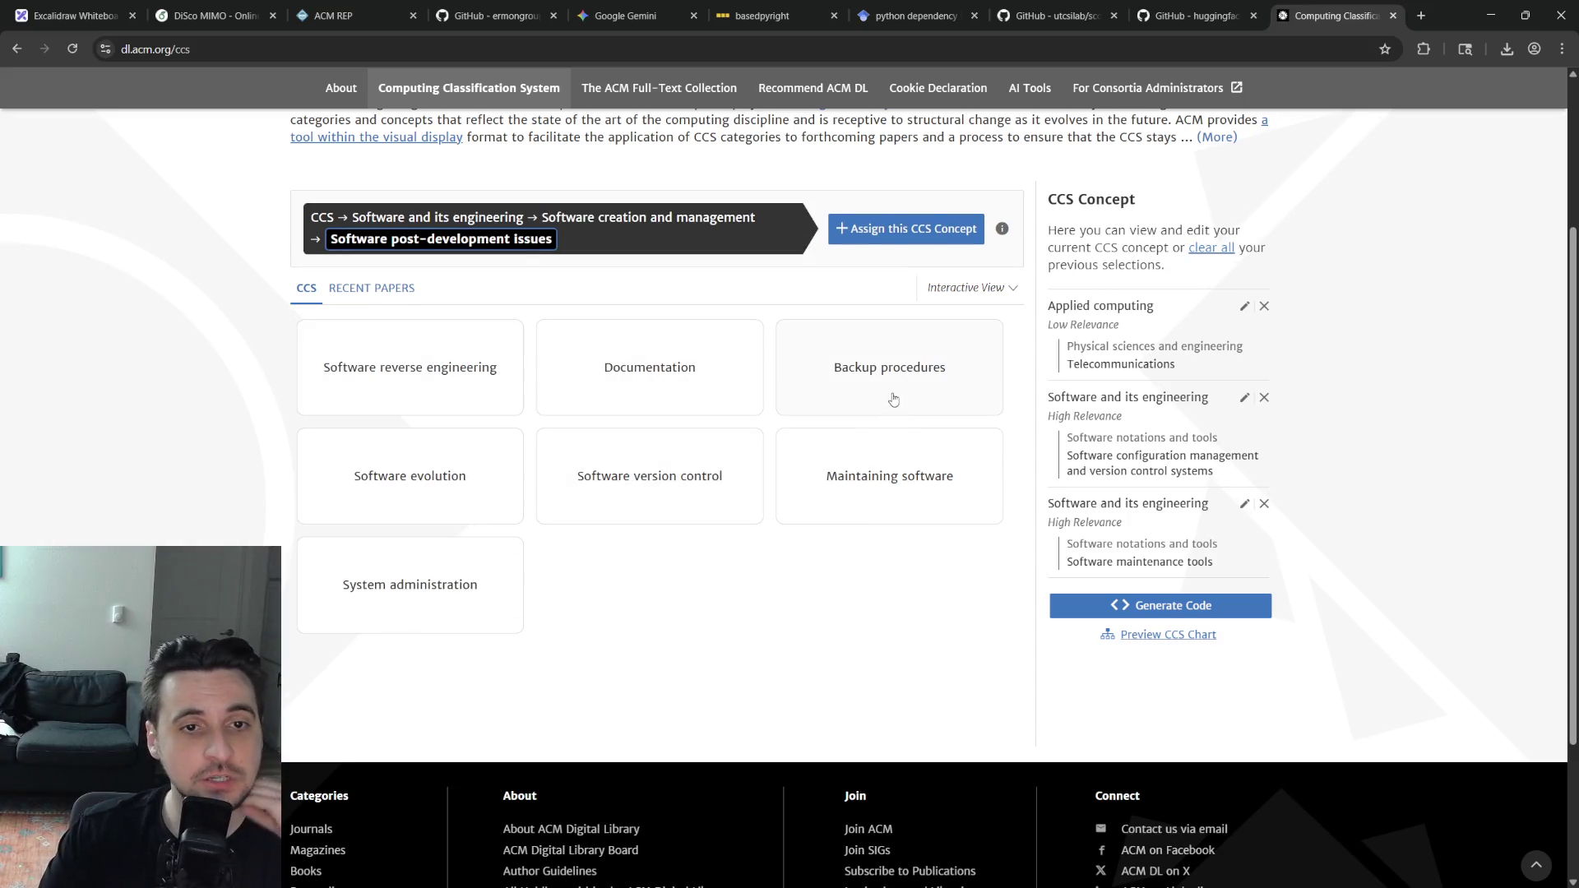
left_click(694, 509)
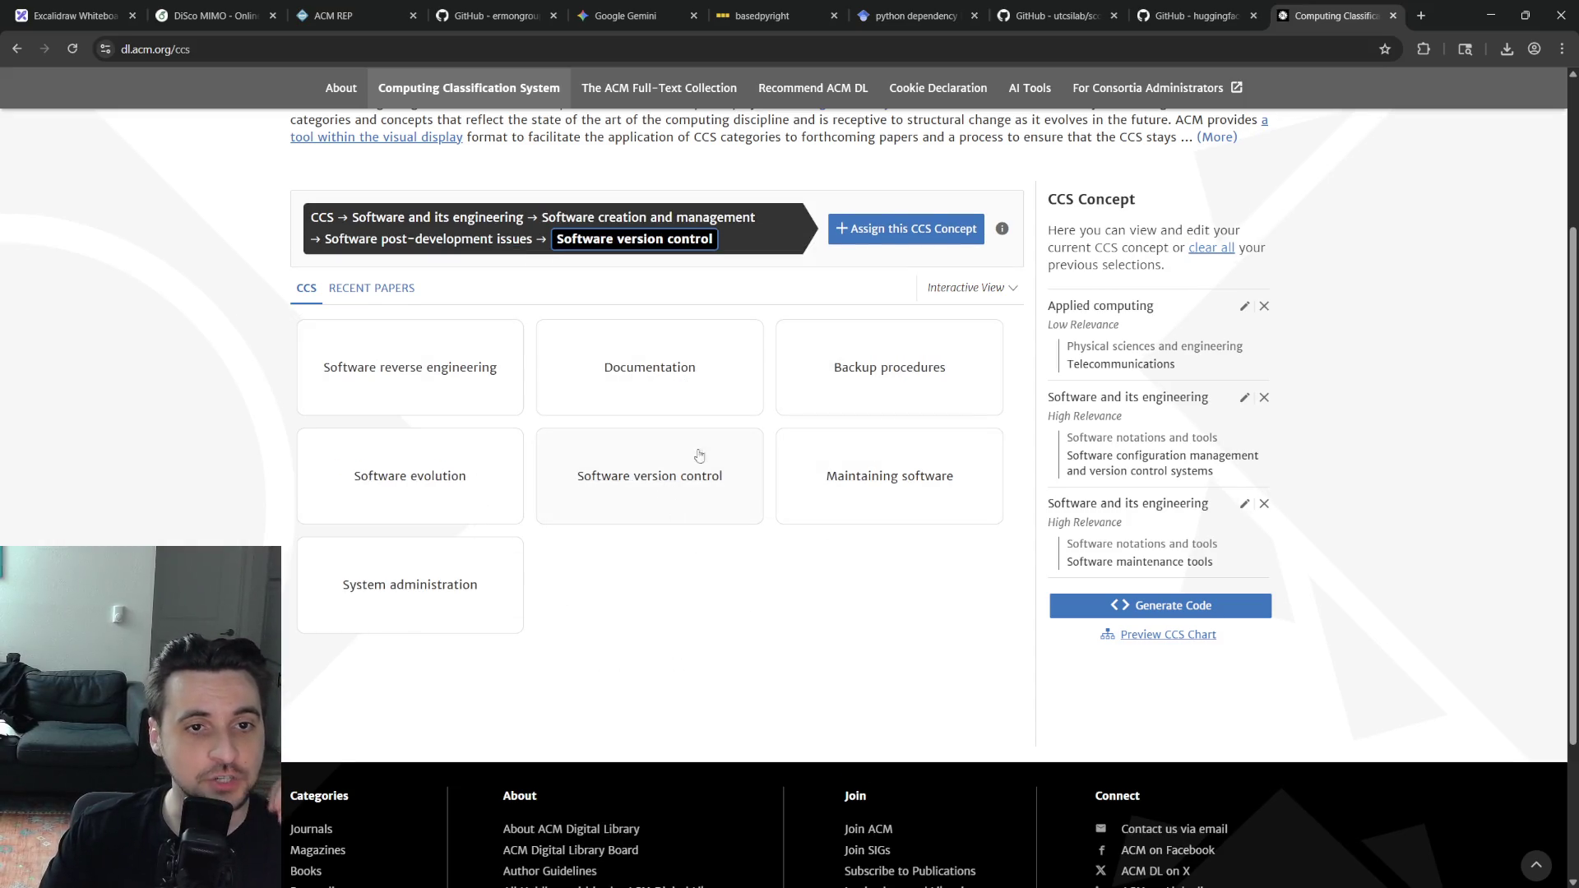
left_click(906, 229)
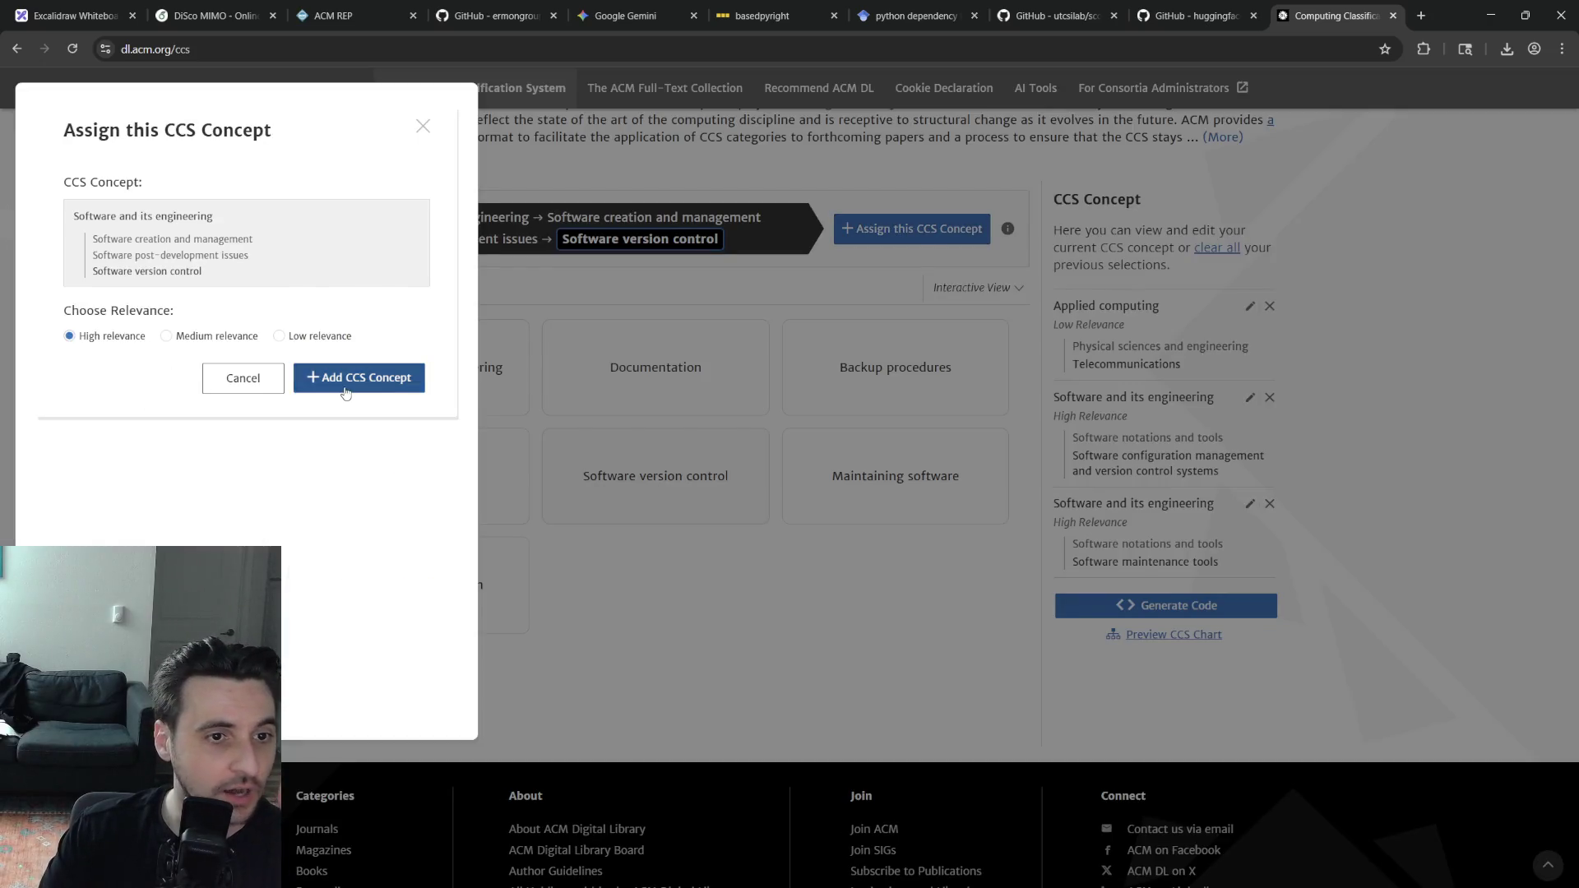
left_click(348, 383)
Add Maintaining software as a High-relevance CCS concept
left_click(848, 490)
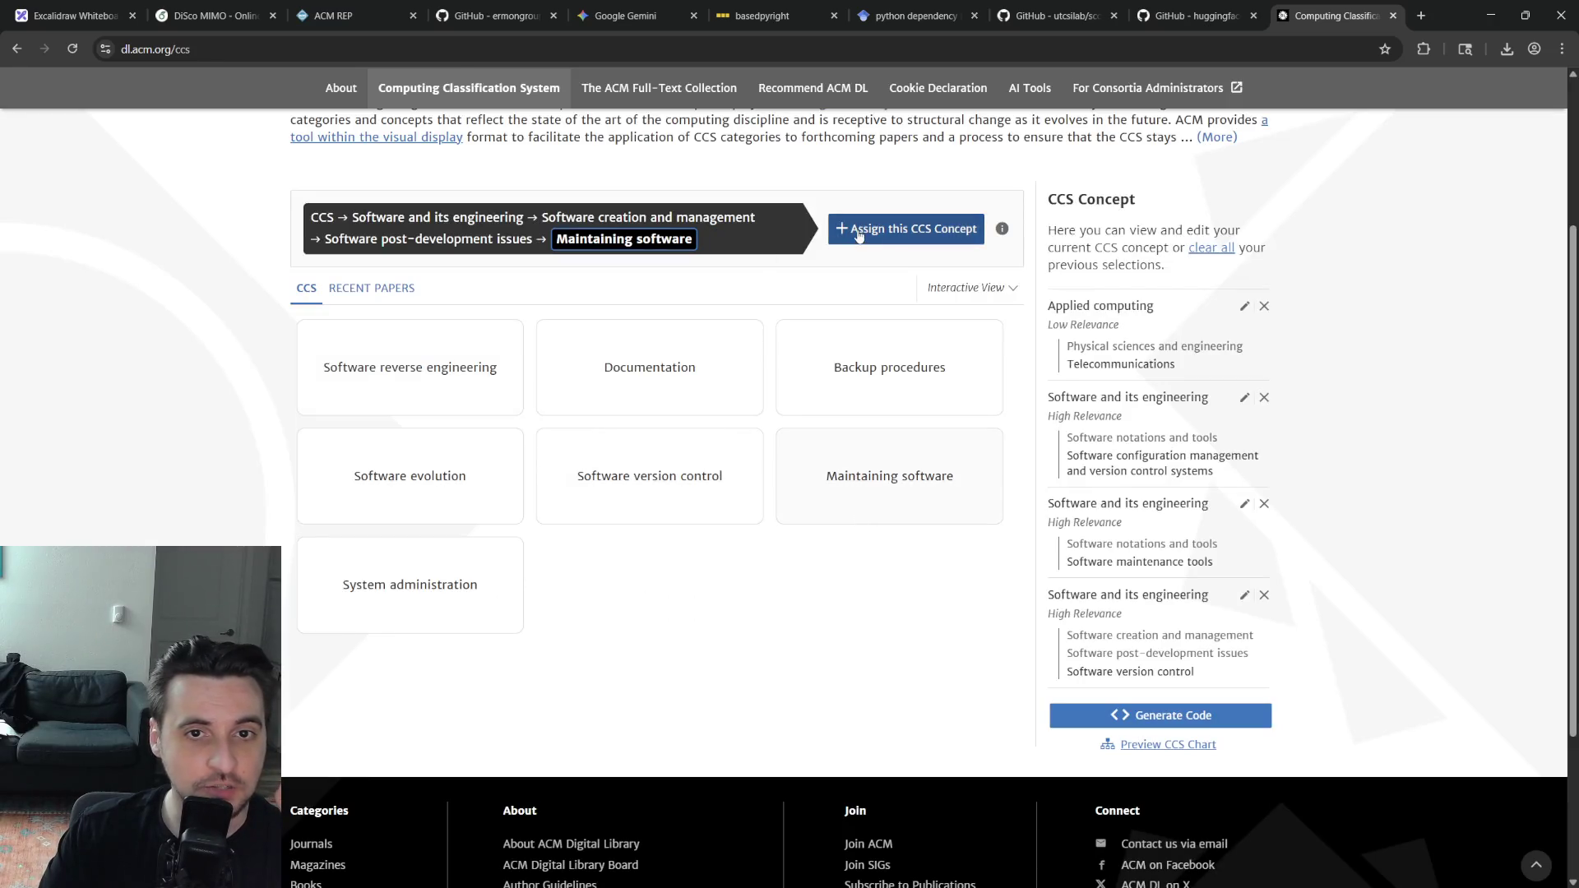
left_click(907, 228)
left_click(352, 380)
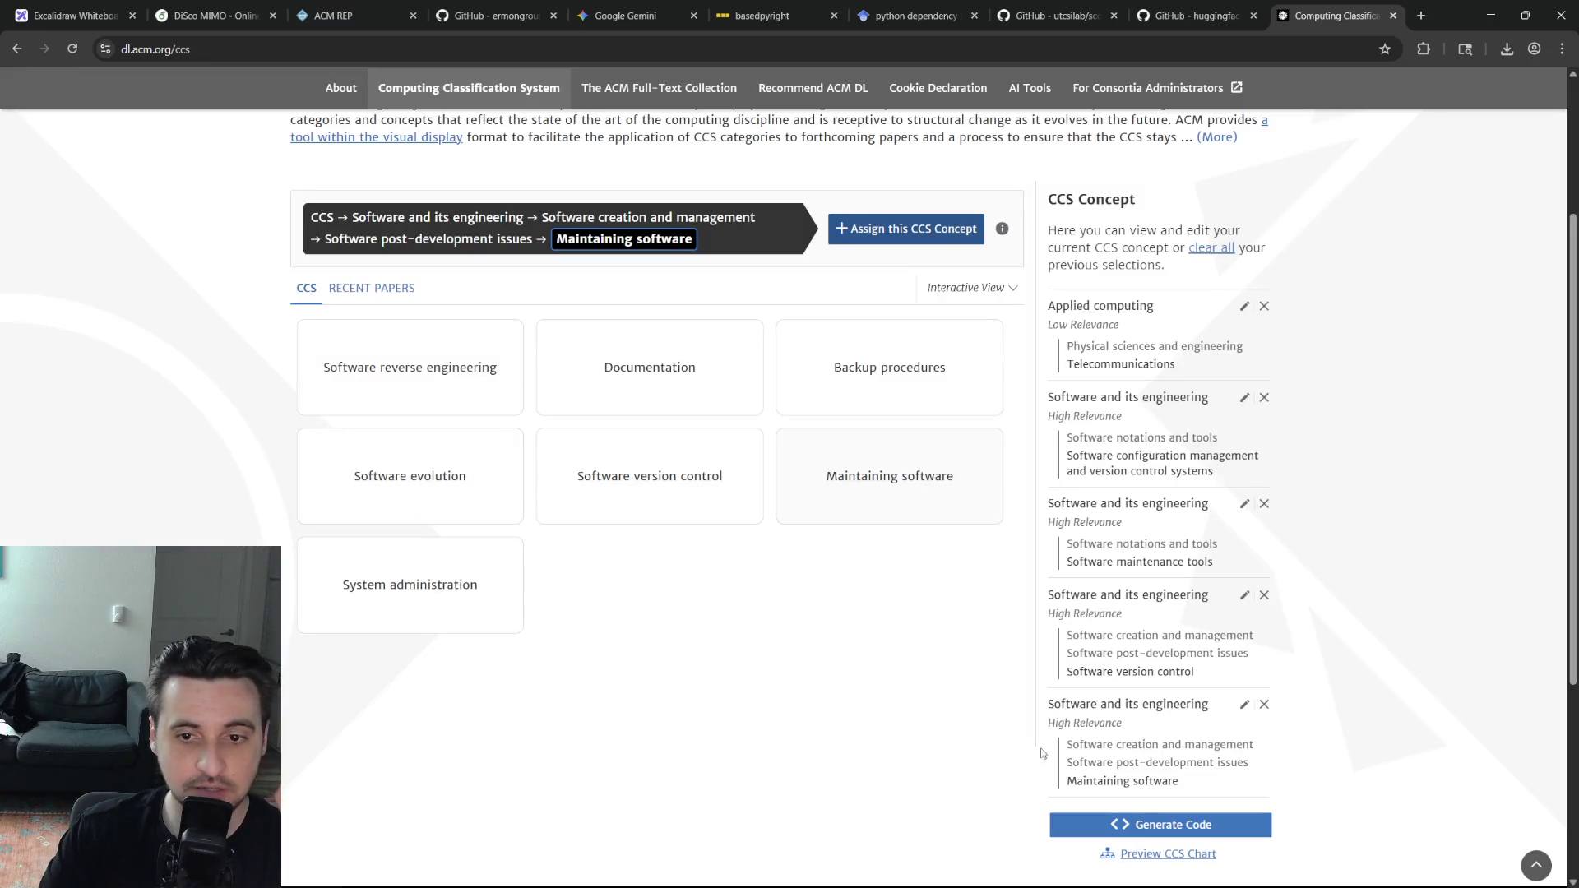
Generate the CCSXML and \ccsdesc code for the five concepts, copy it, and return to the Overleaf paper
left_click(1157, 834)
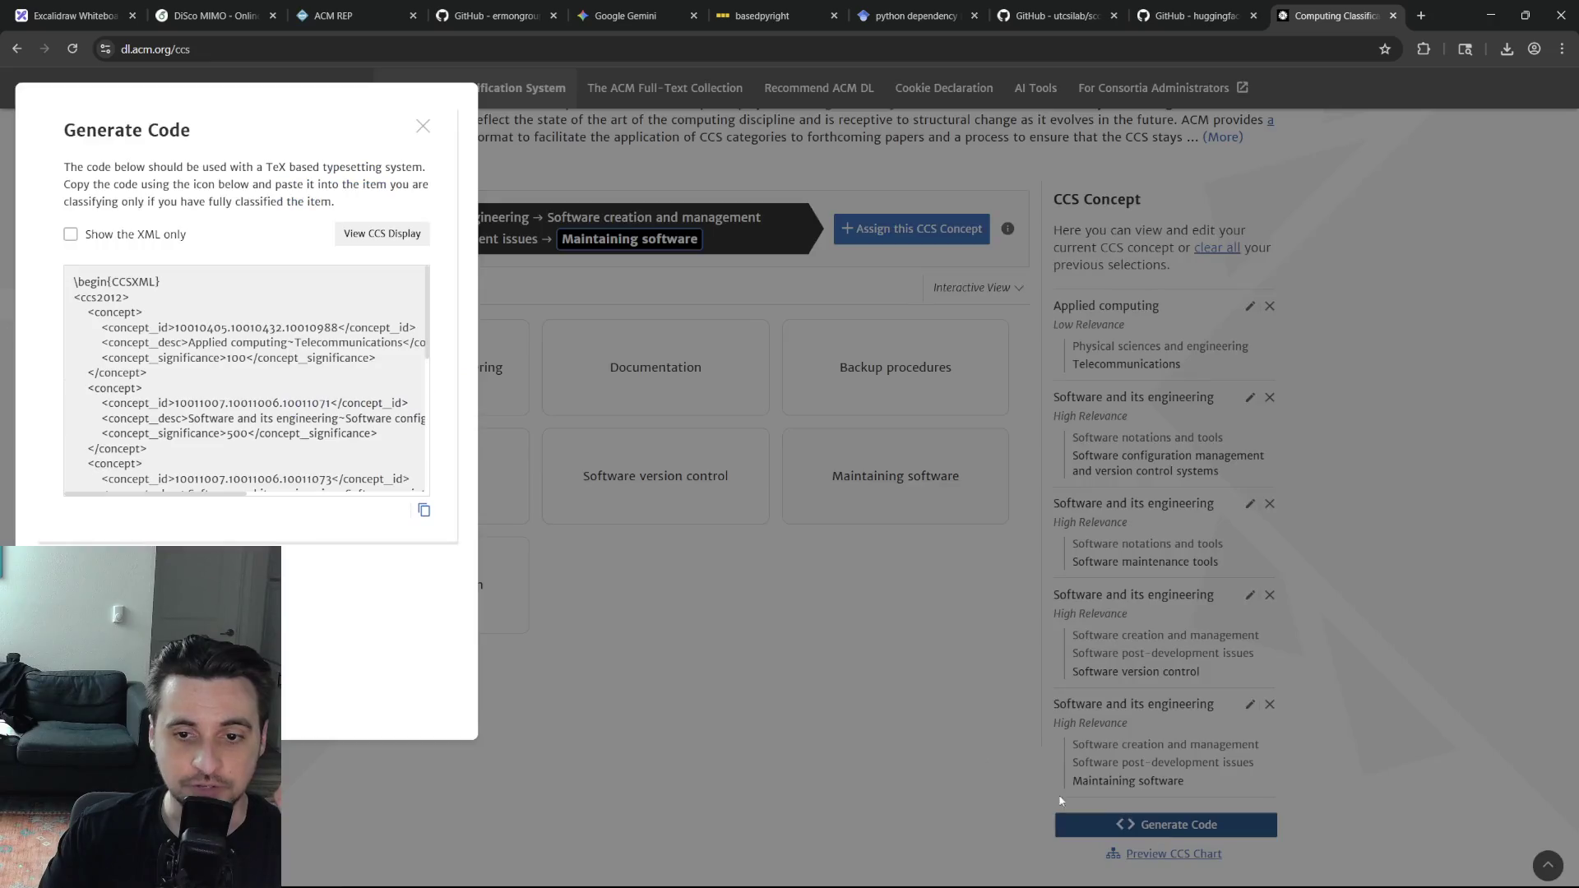
scroll(236, 374, "down", 5)
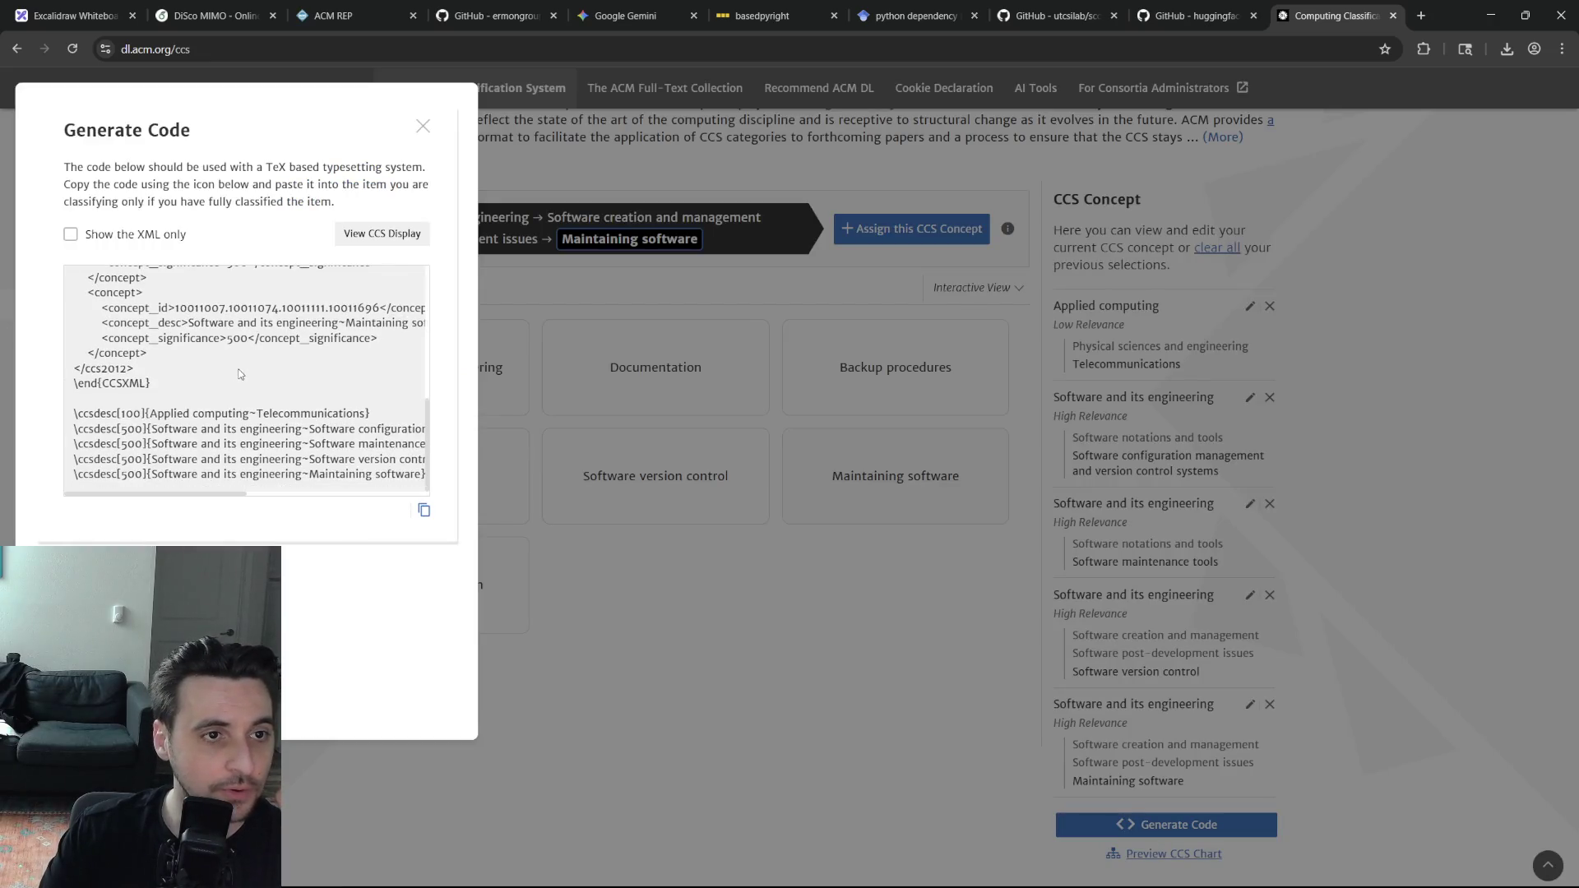
left_click_drag(368, 413, 74, 413)
left_click(249, 378)
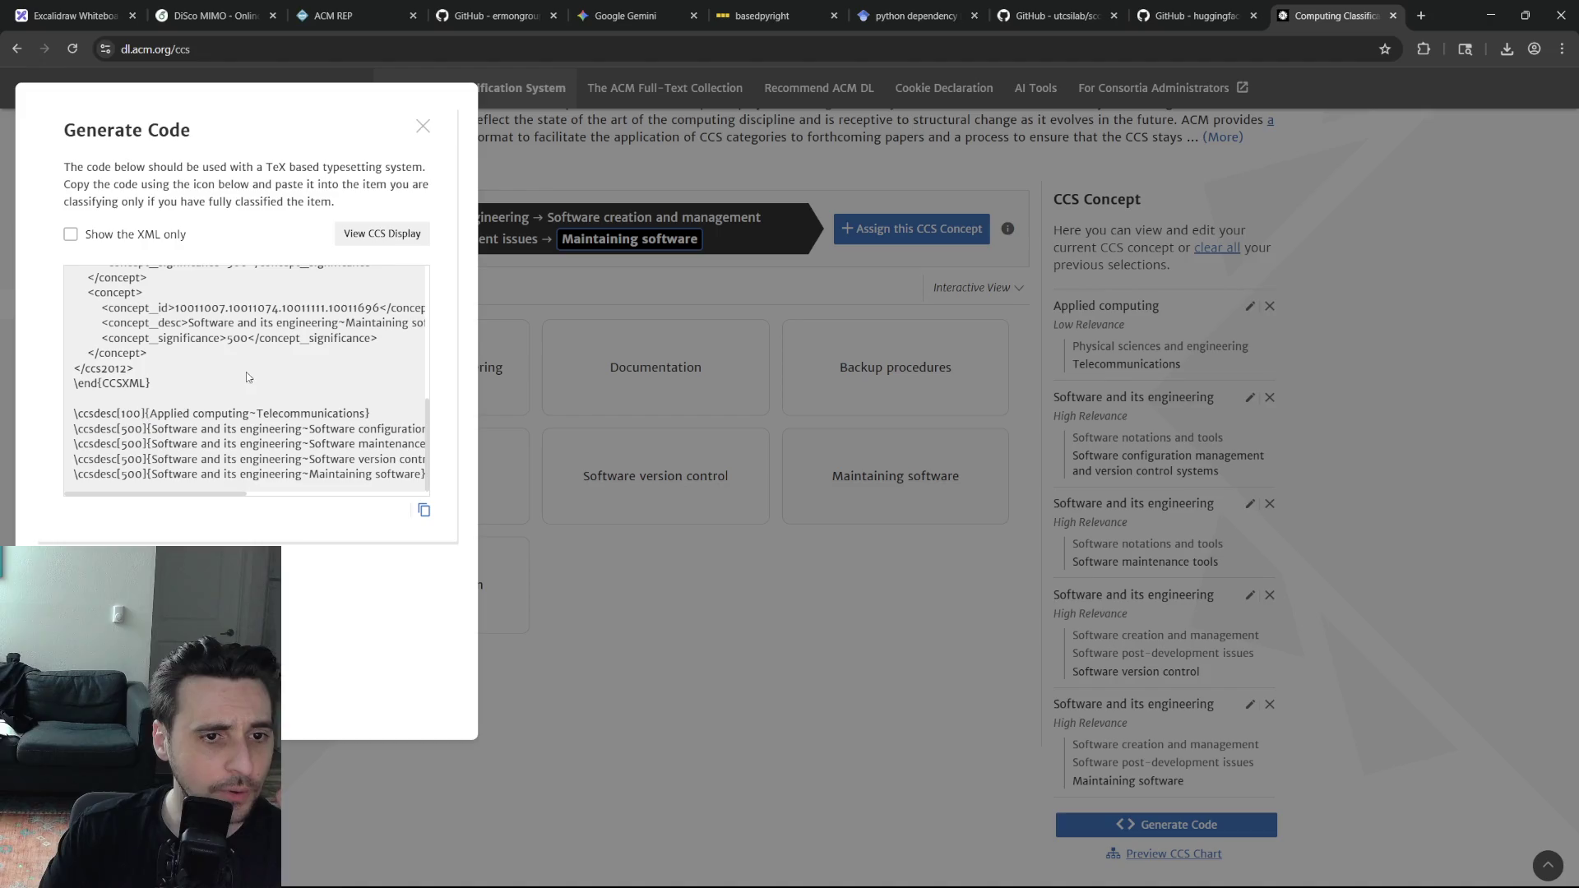
left_click(422, 511)
scroll(320, 378, "up", 5)
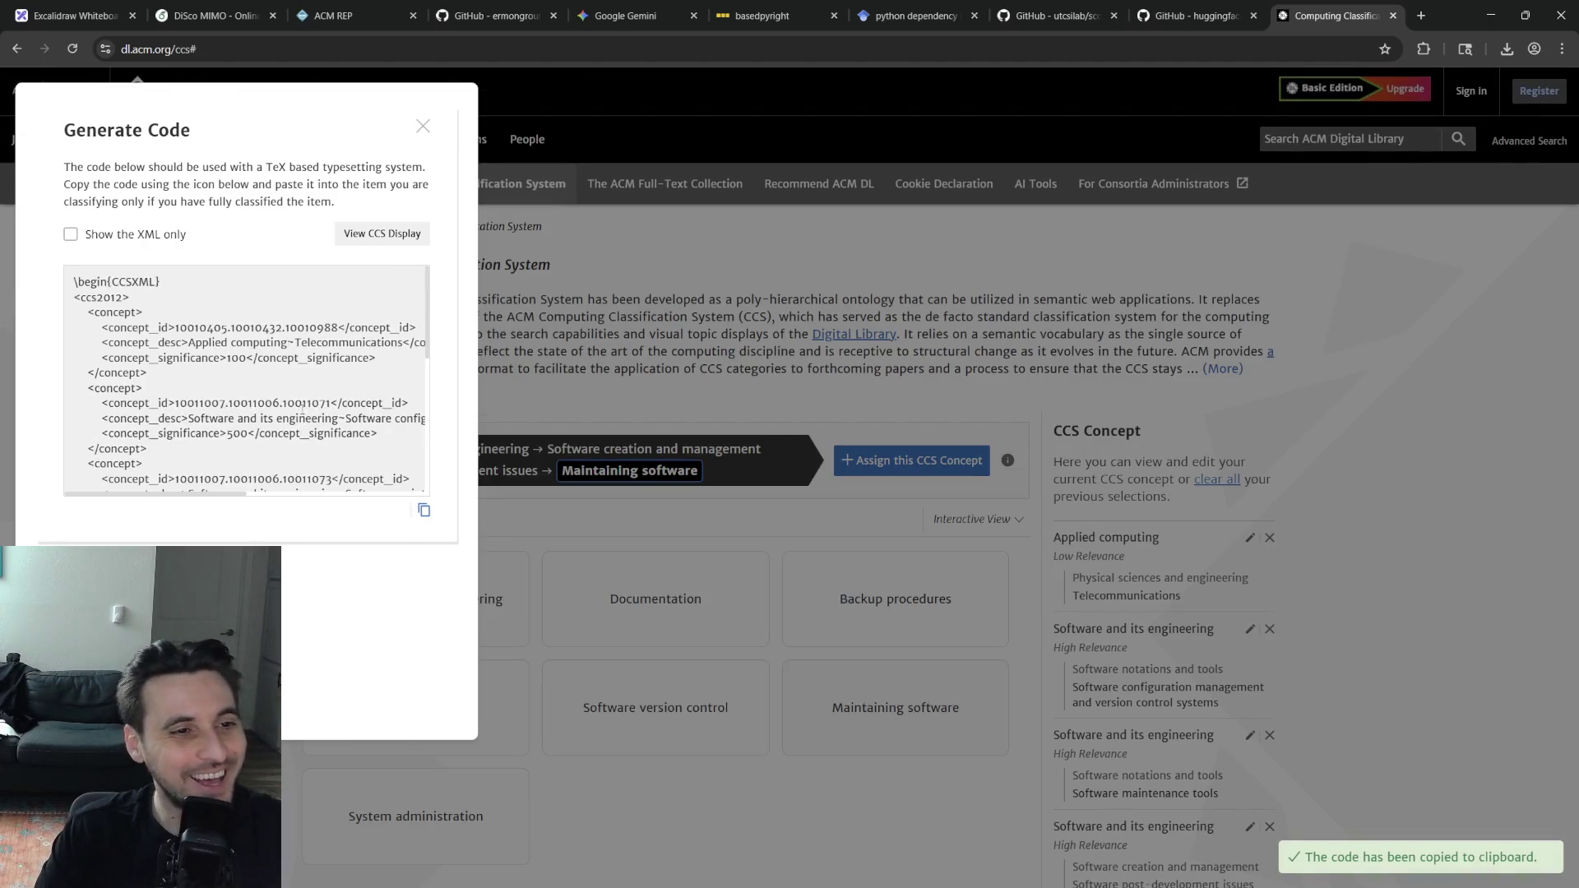
scroll(319, 377, "down", 5)
scroll(319, 378, "up", 5)
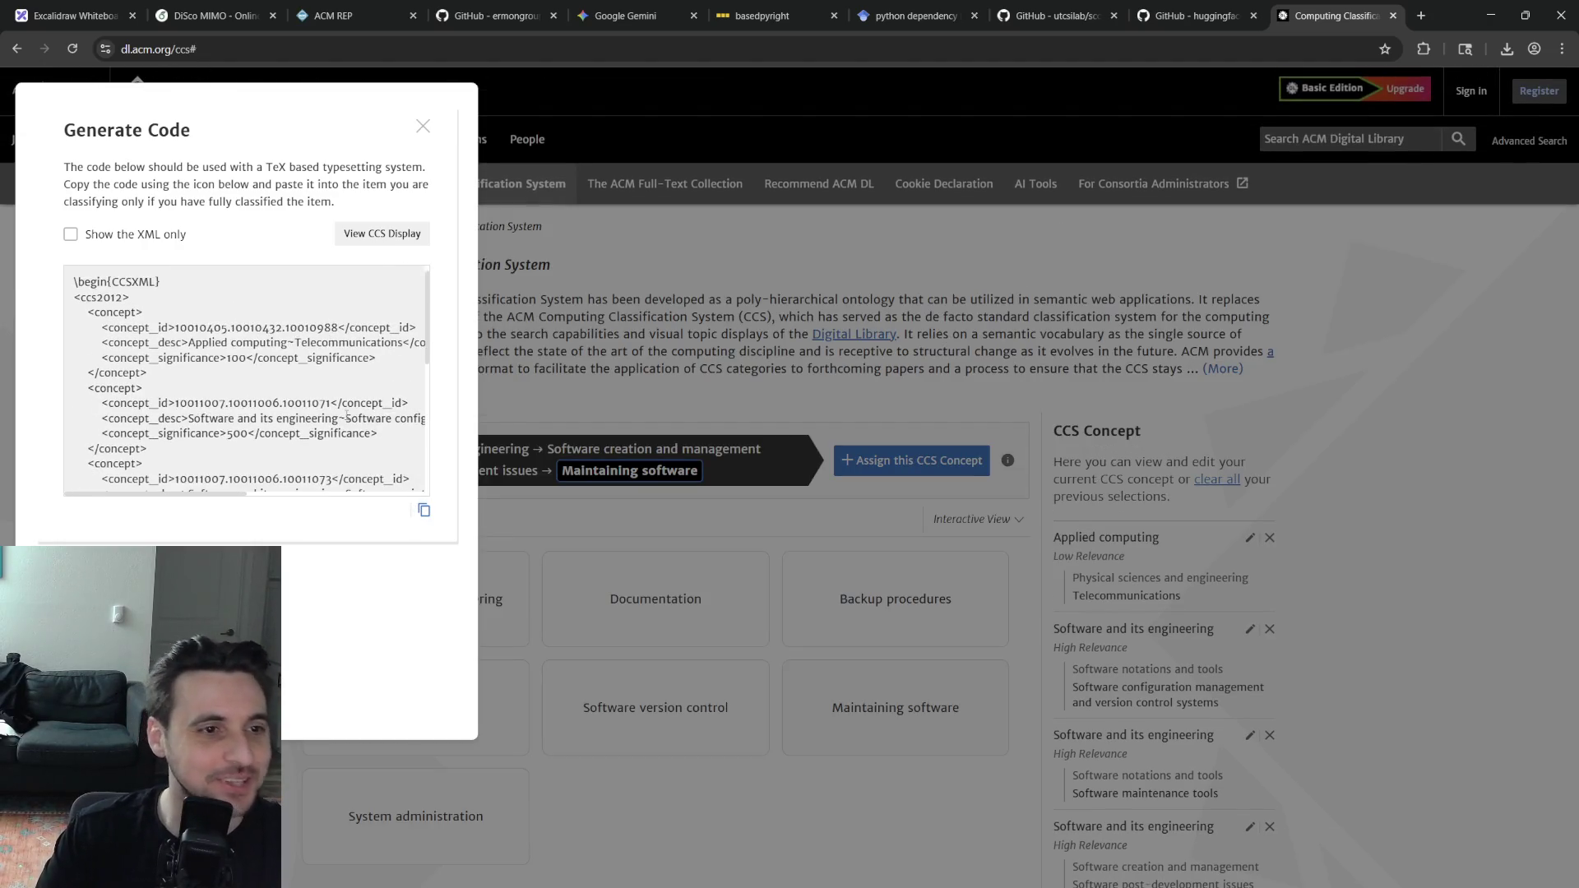
left_click(222, 12)
Select the placeholder CCS lines 116–145 and paste the generated five-concept CCS code over them
key("Down")
key("Up")
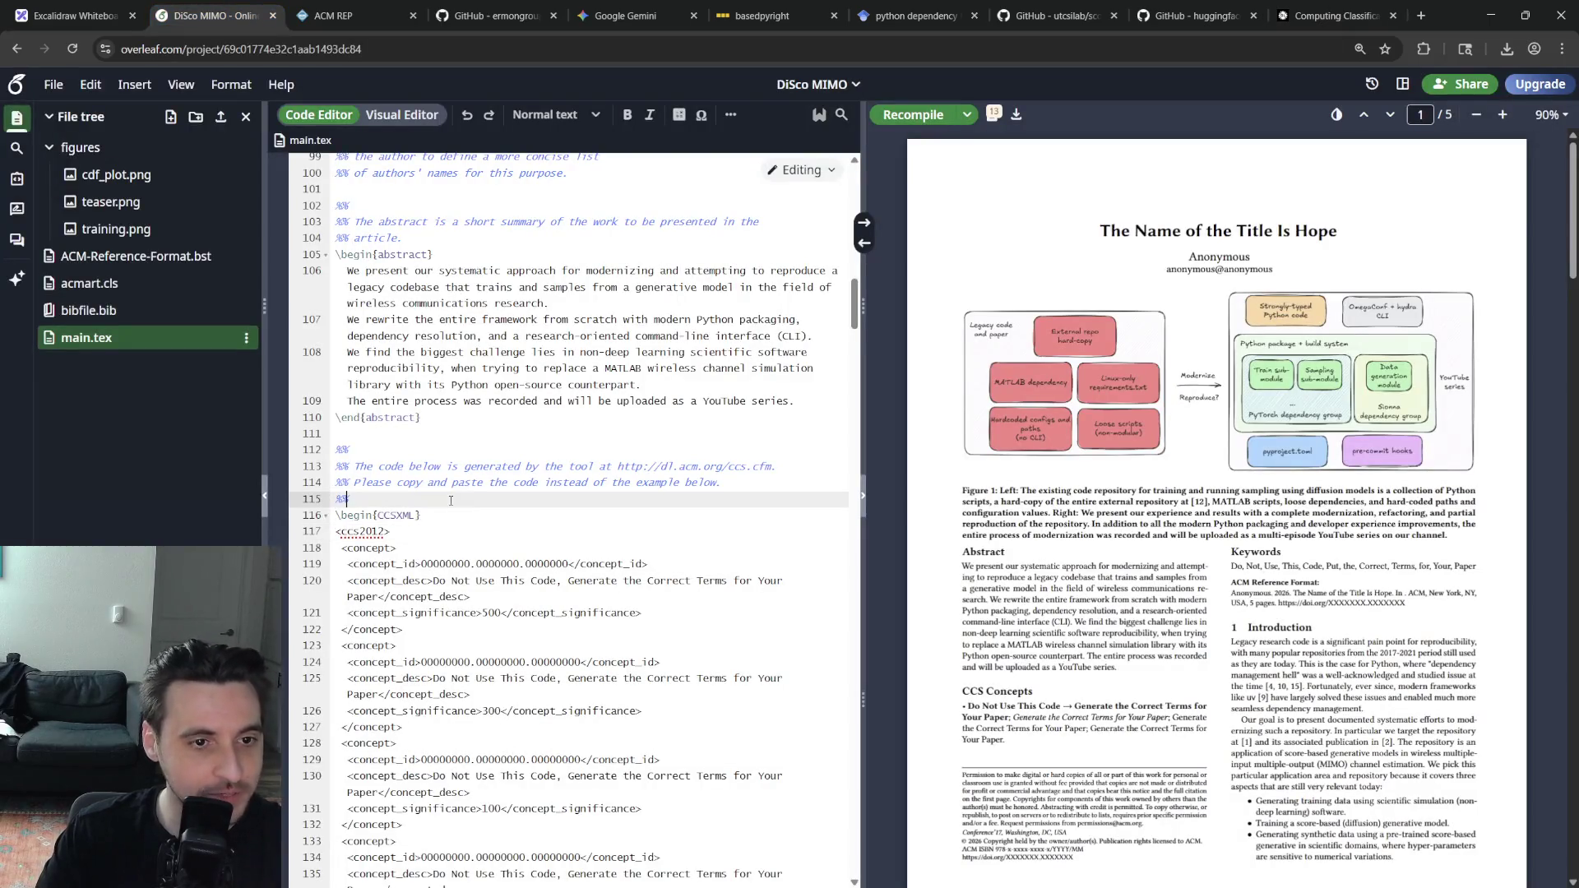
key("Down")
key("shift+Down")
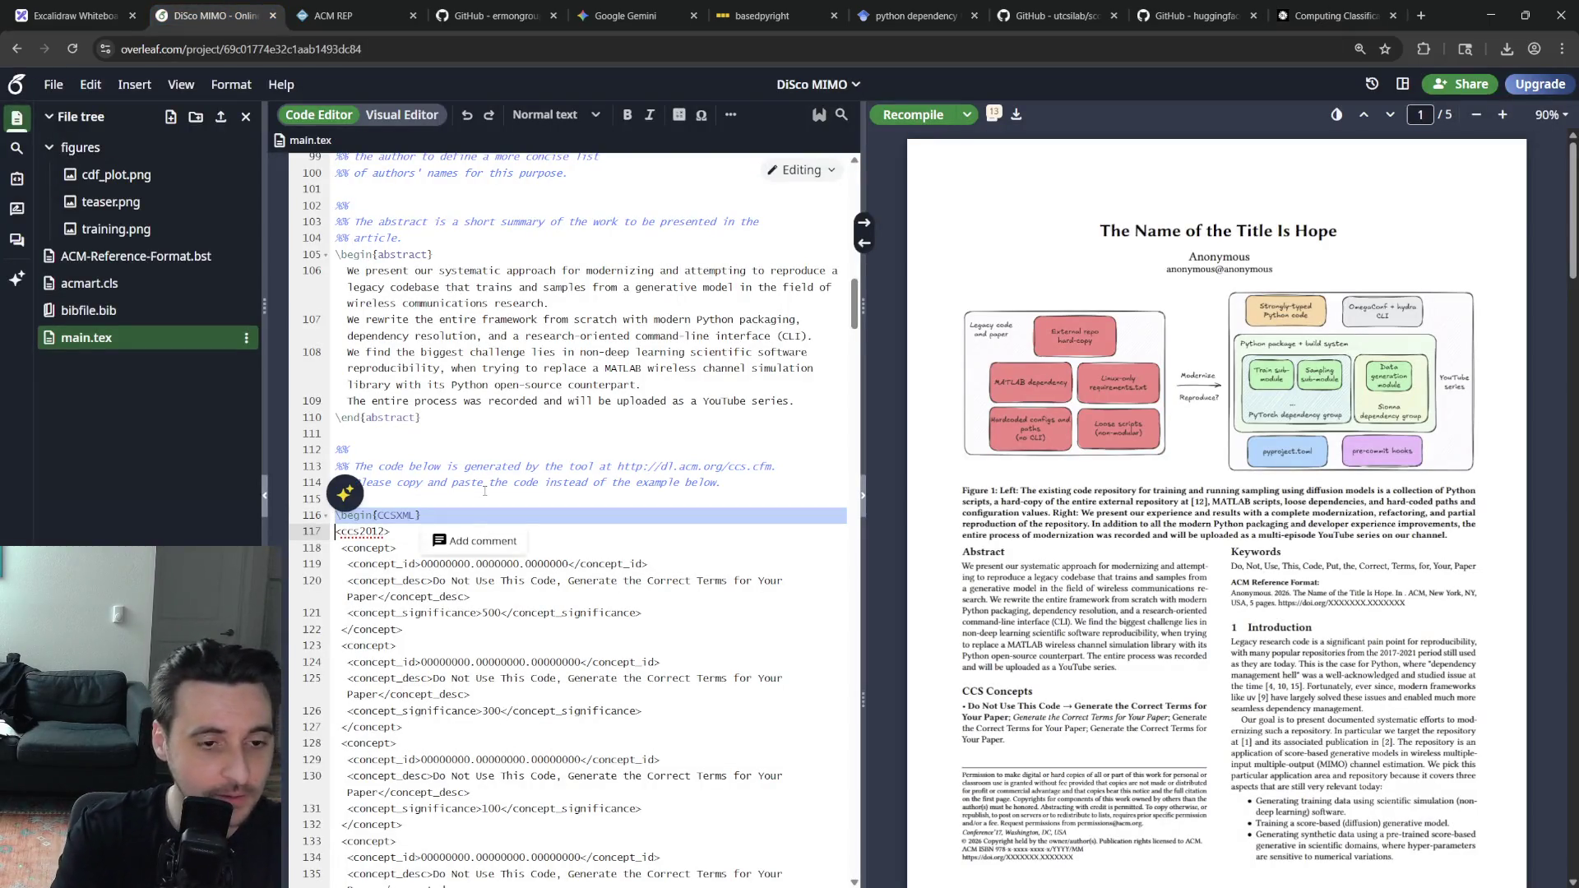
key("shift+Down")
key("shift+Down")
key("shift+Down")
key("shift+Down")
key("shift+Down")
key("shift+Down")
key("shift+Down")
key("shift+Down")
key("shift+Down")
key("shift+Up")
key("shift+Up")
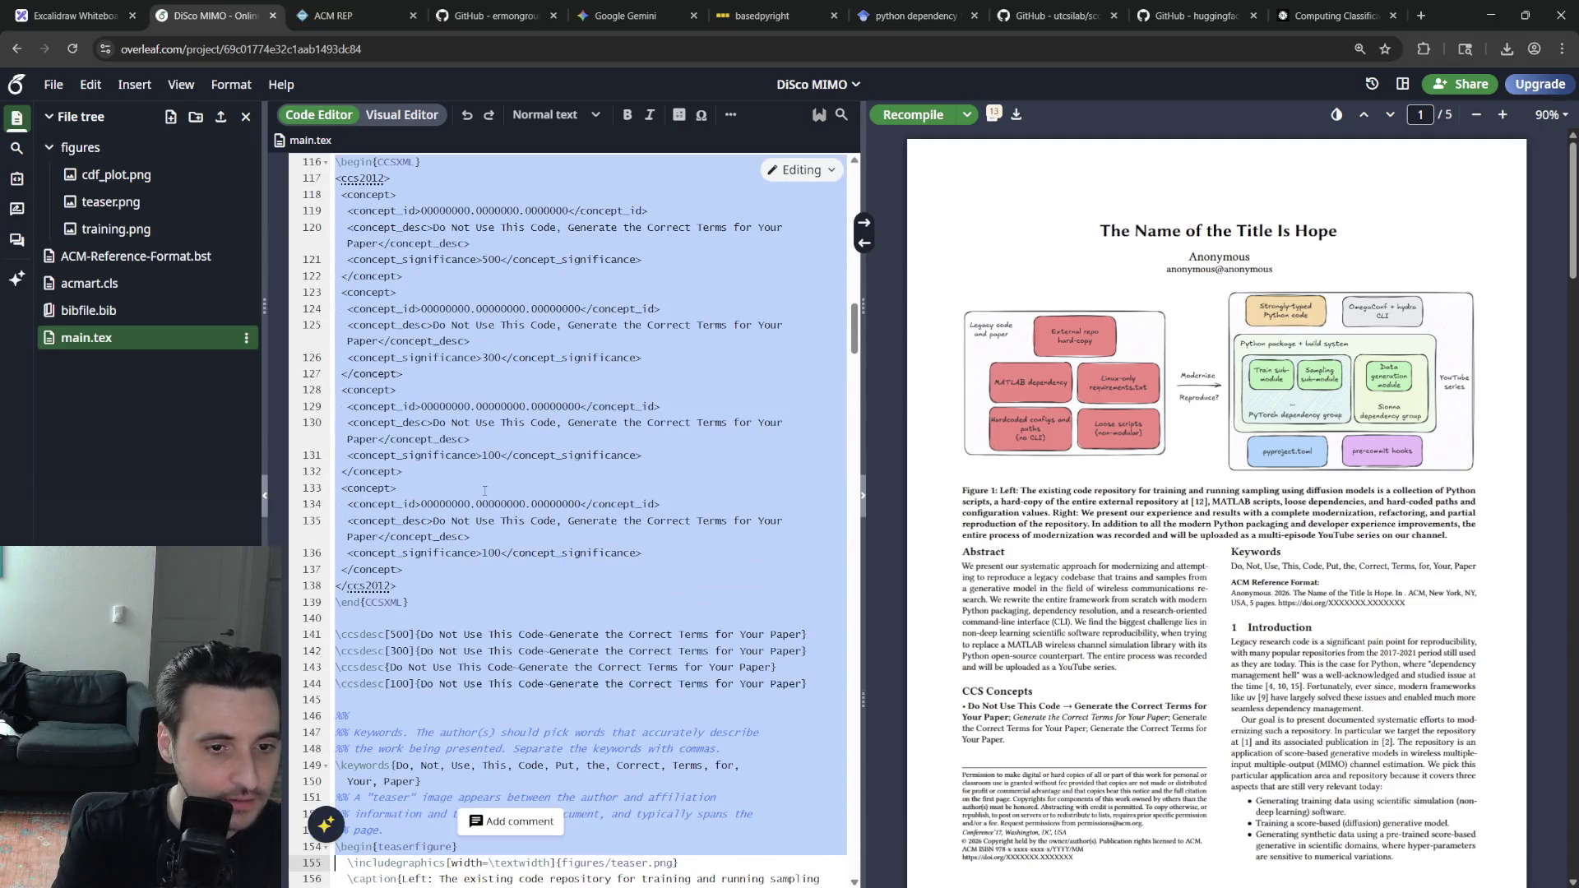
key("shift+Up")
key("shift+Up")
key("shift+Up")
key("shift+Up")
key("shift+Up")
key("shift+Up")
key("ctrl+v")
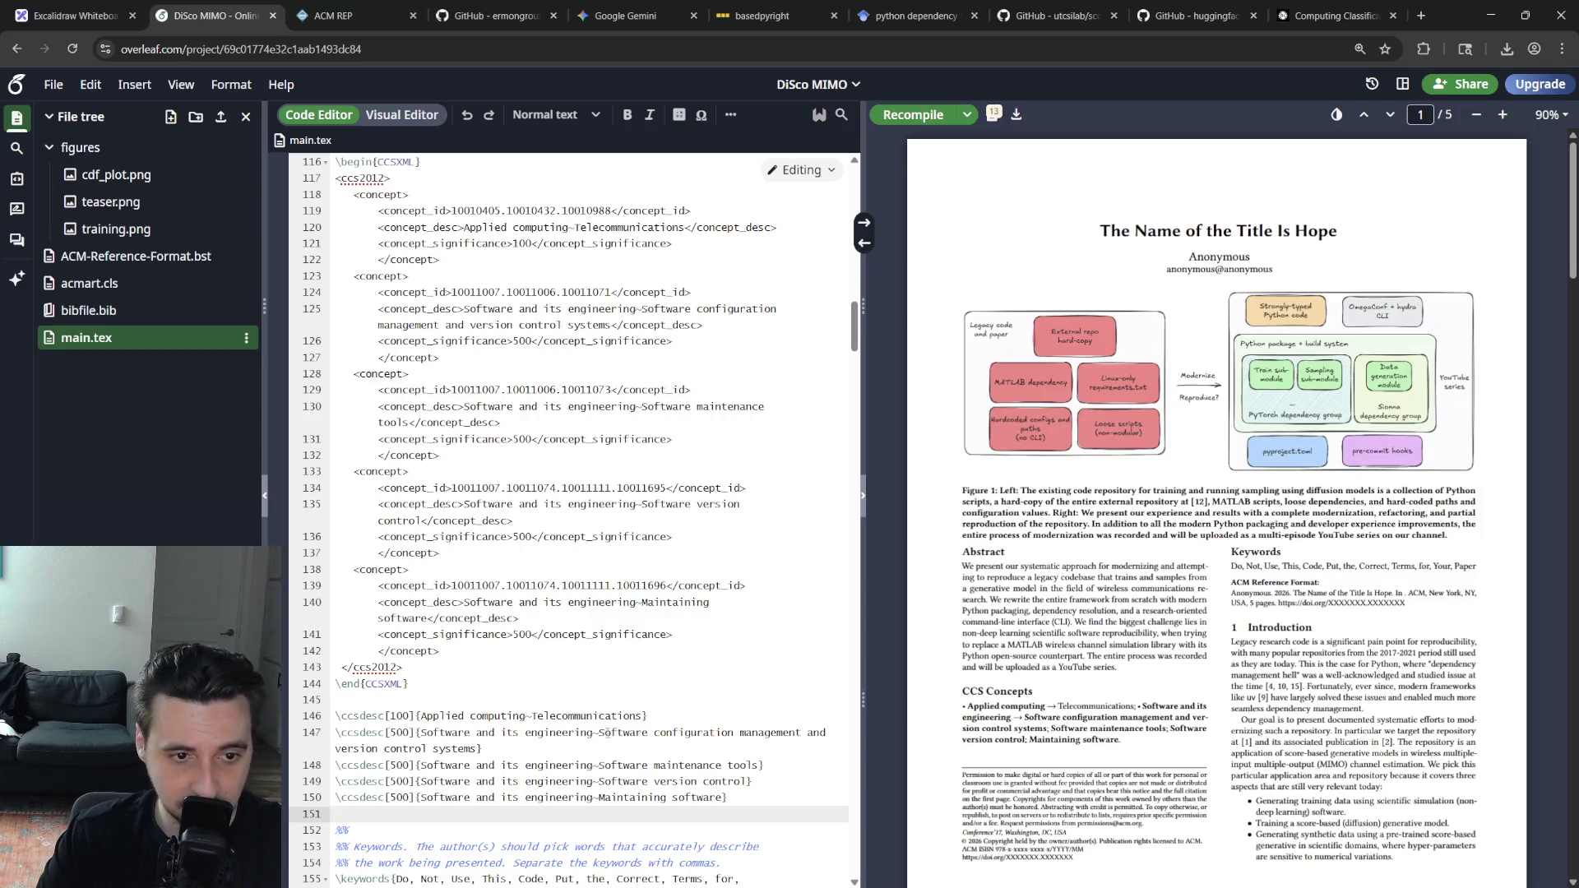
triple_click(574, 718)
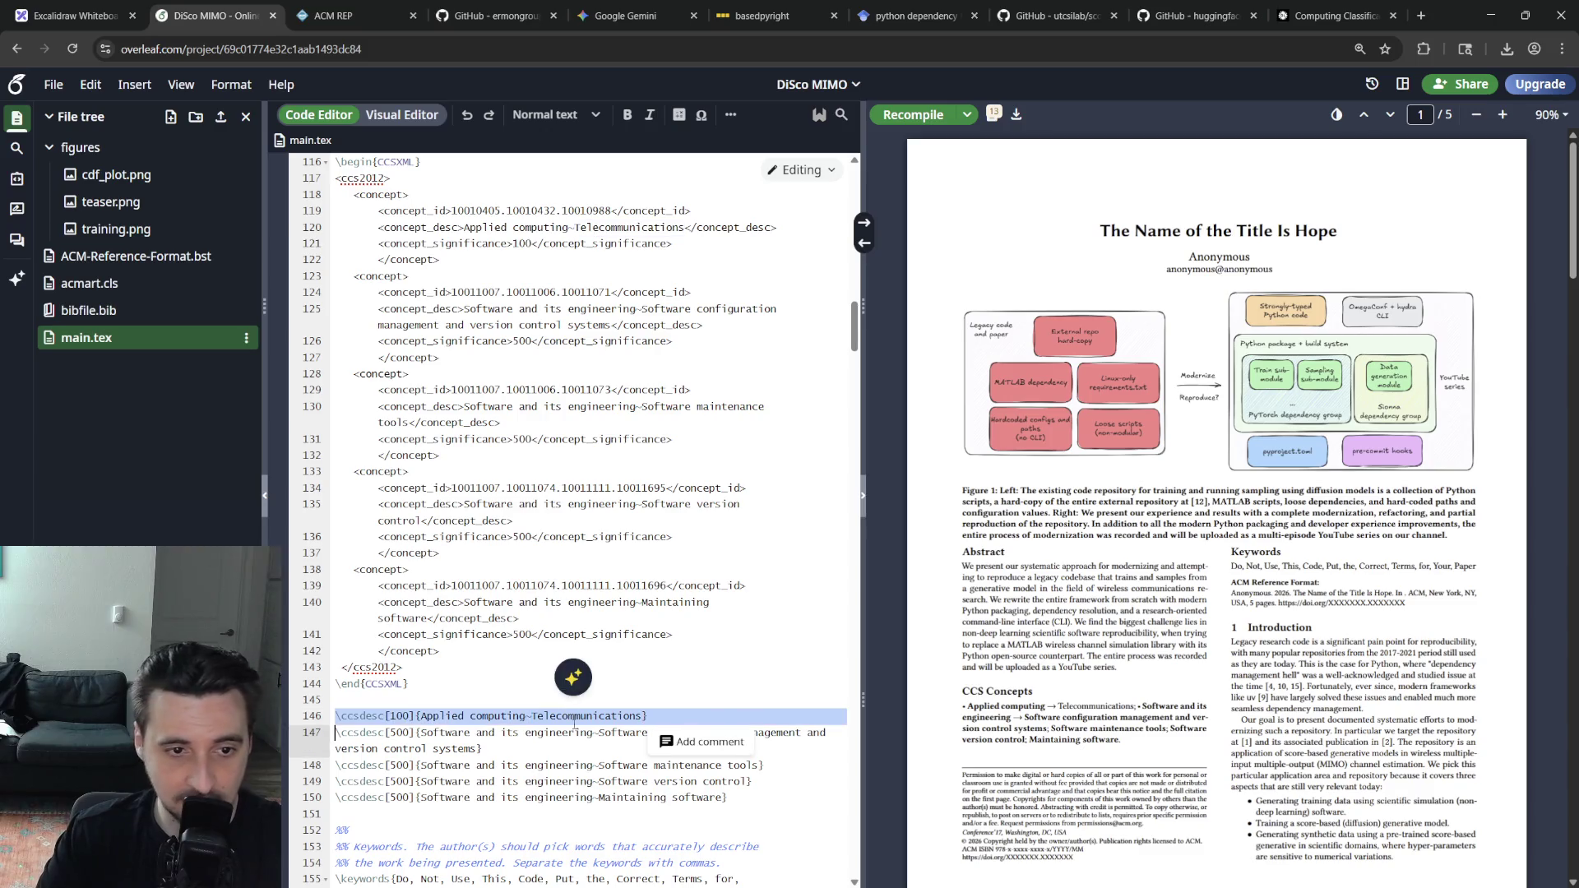
left_click(588, 763)
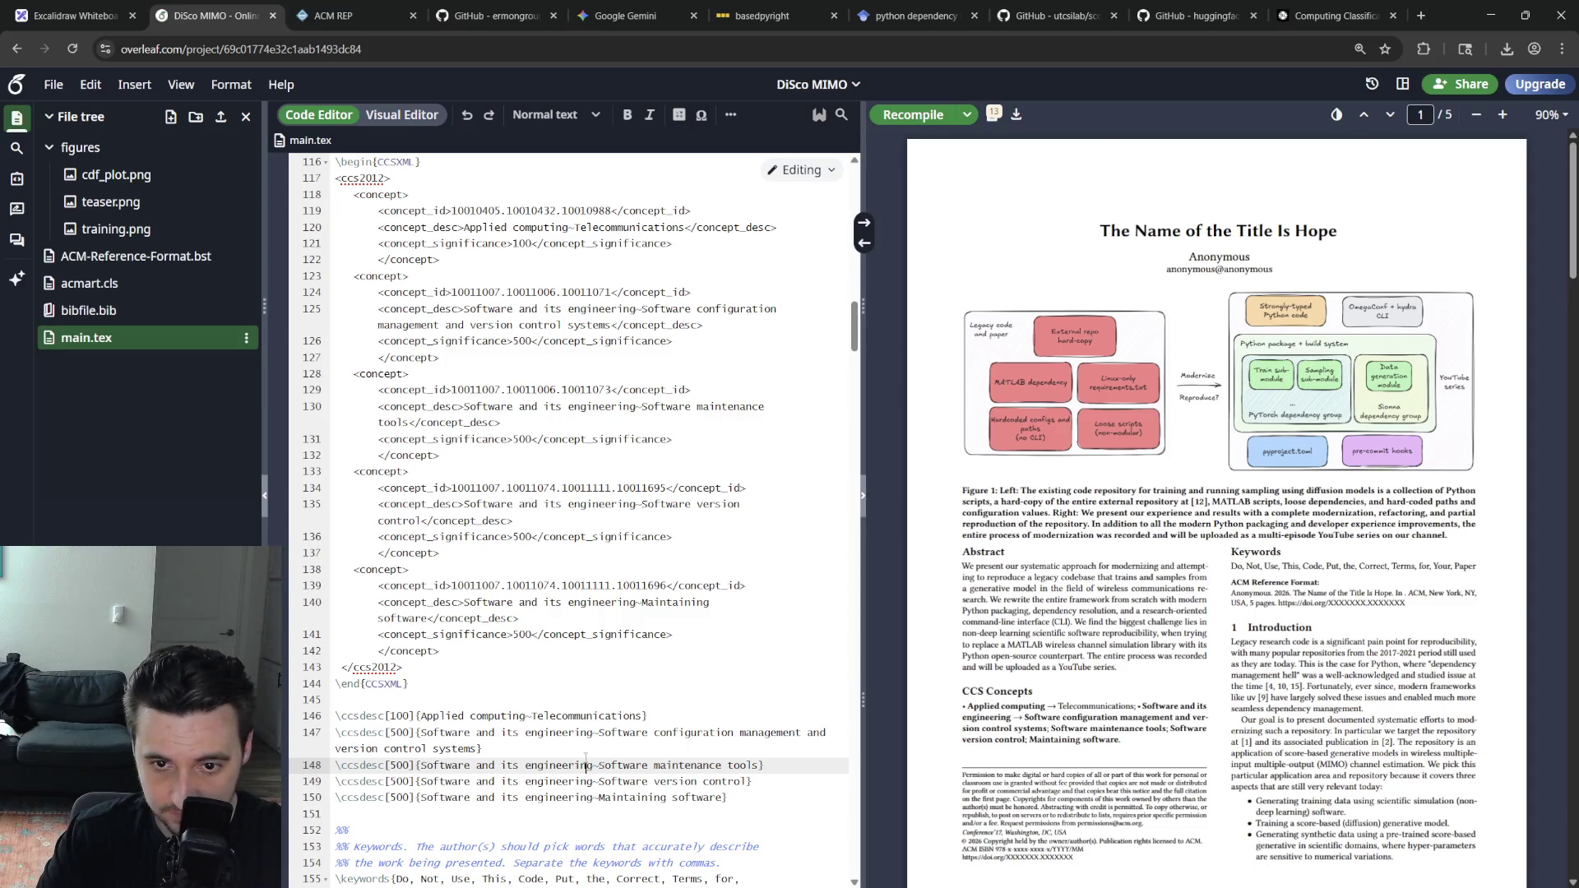
key("Up")
key("Up")
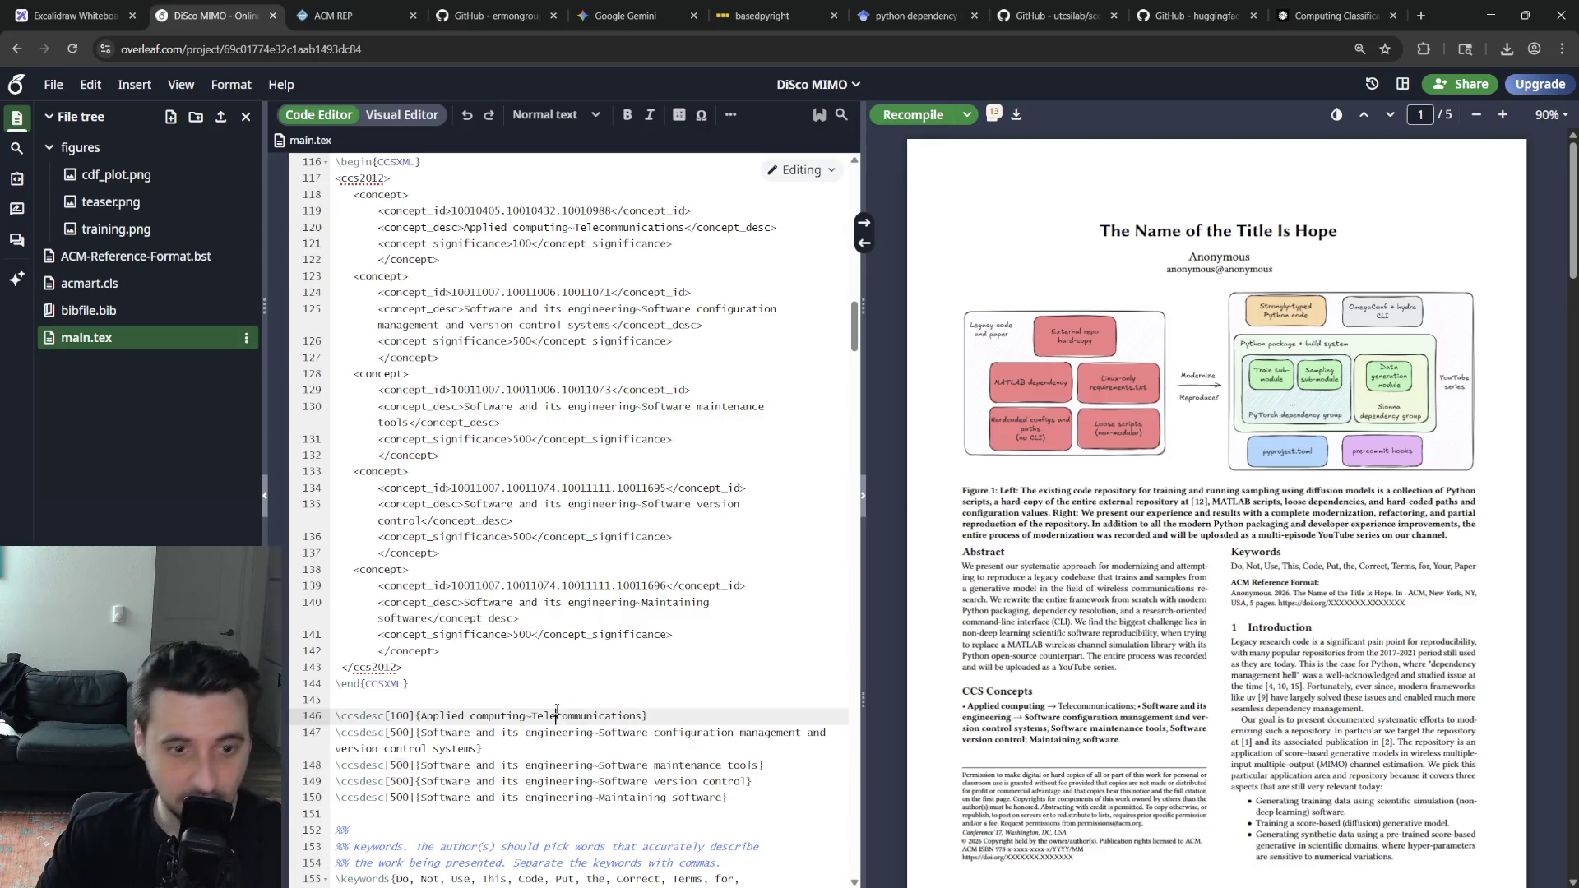
scroll(585, 756, "up", 3)
scroll(617, 751, "up", 2)
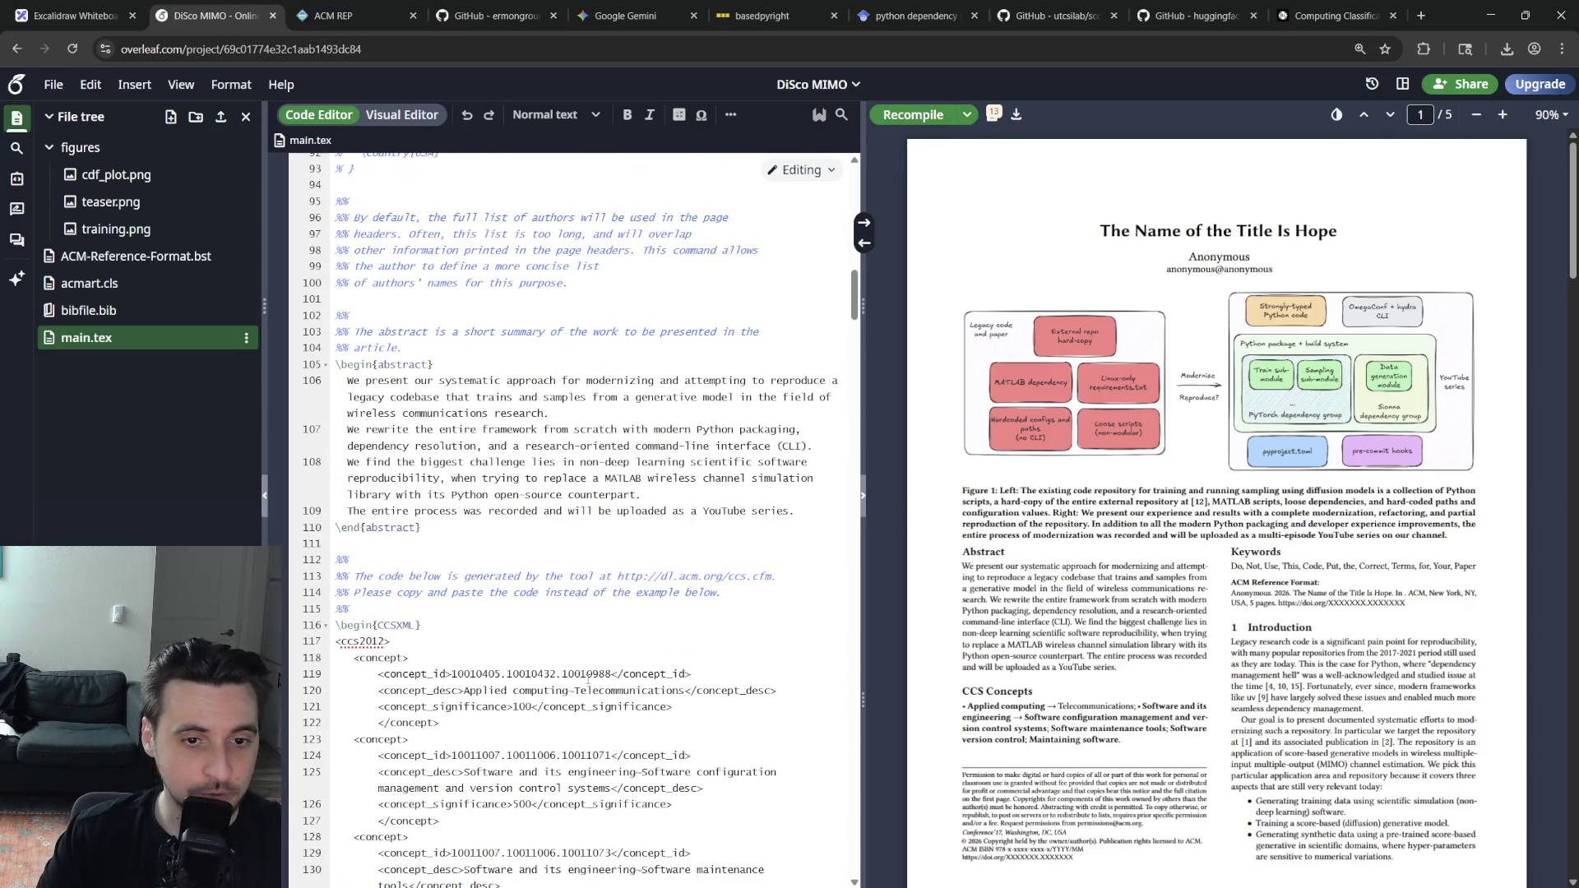
scroll(594, 710, "down", 3)
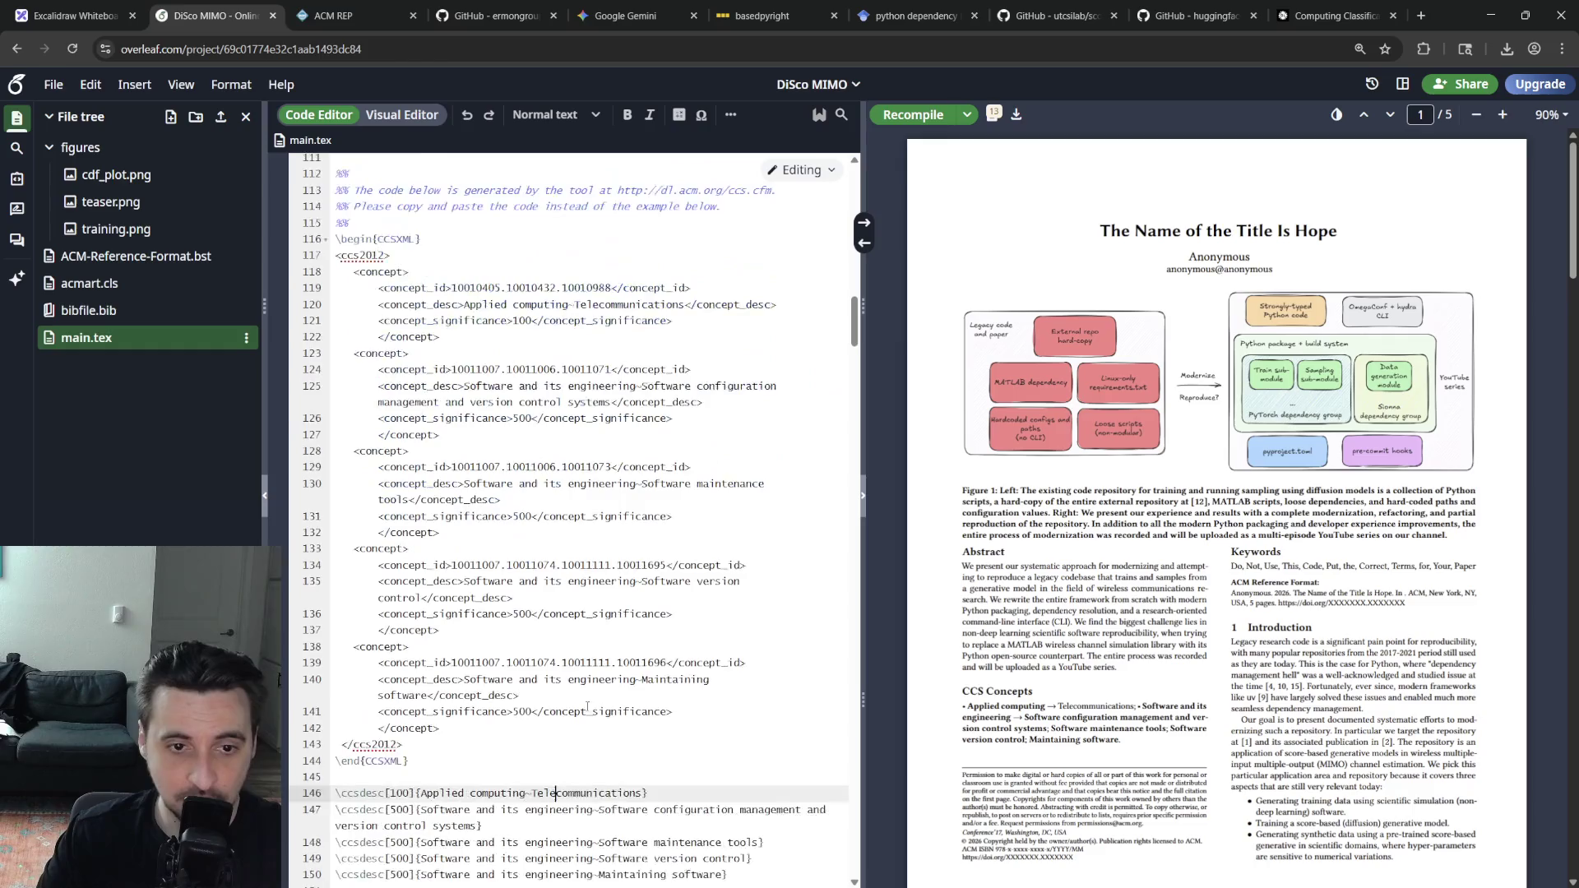
scroll(580, 697, "down", 2)
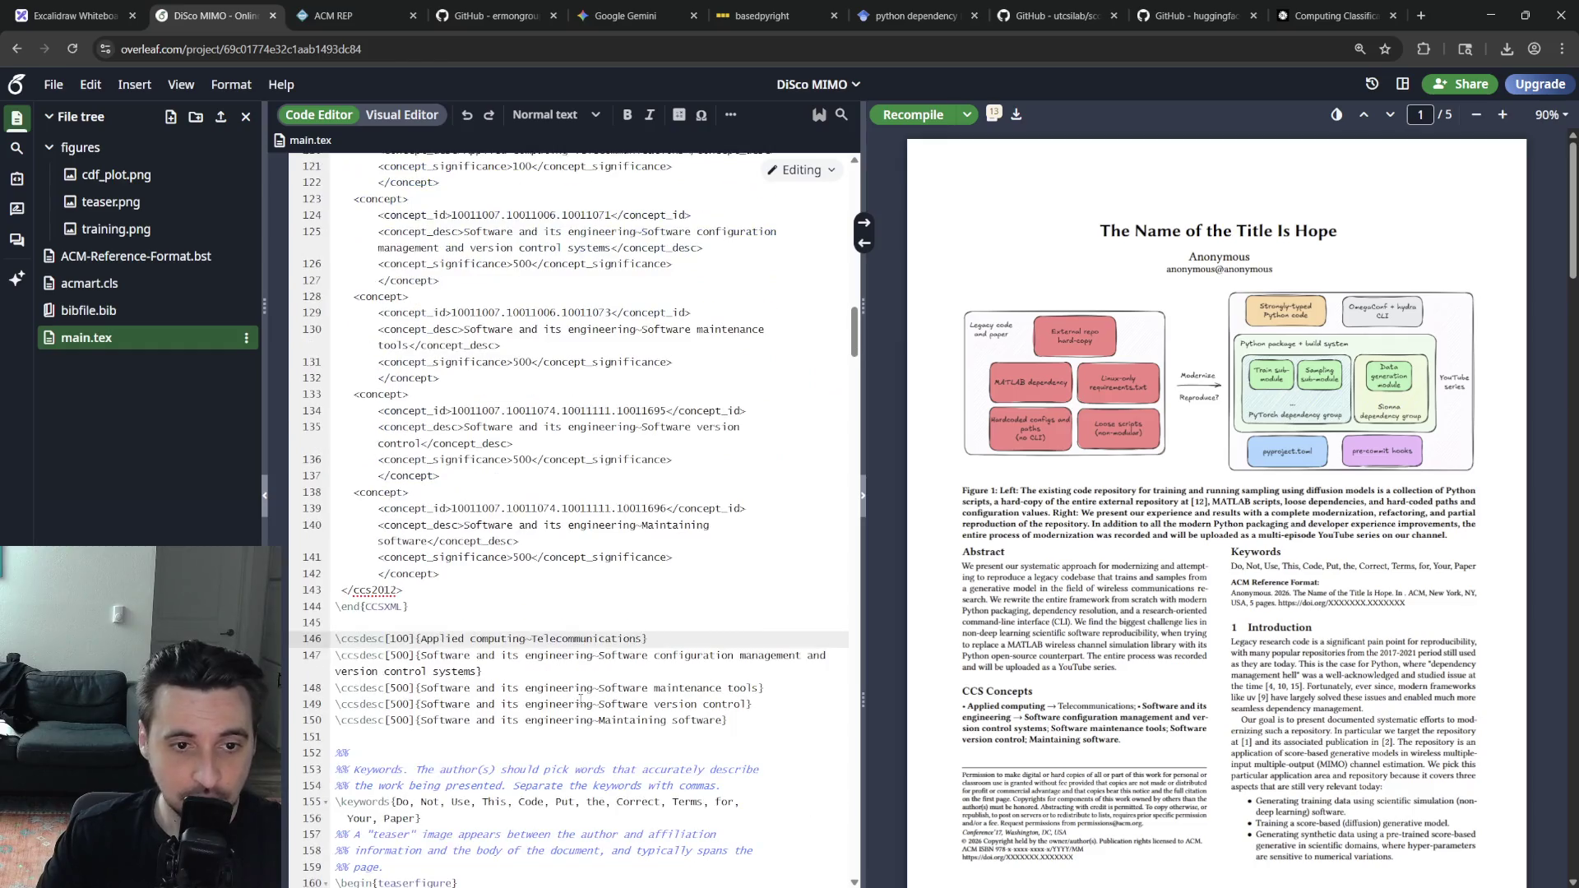
triple_click(520, 638)
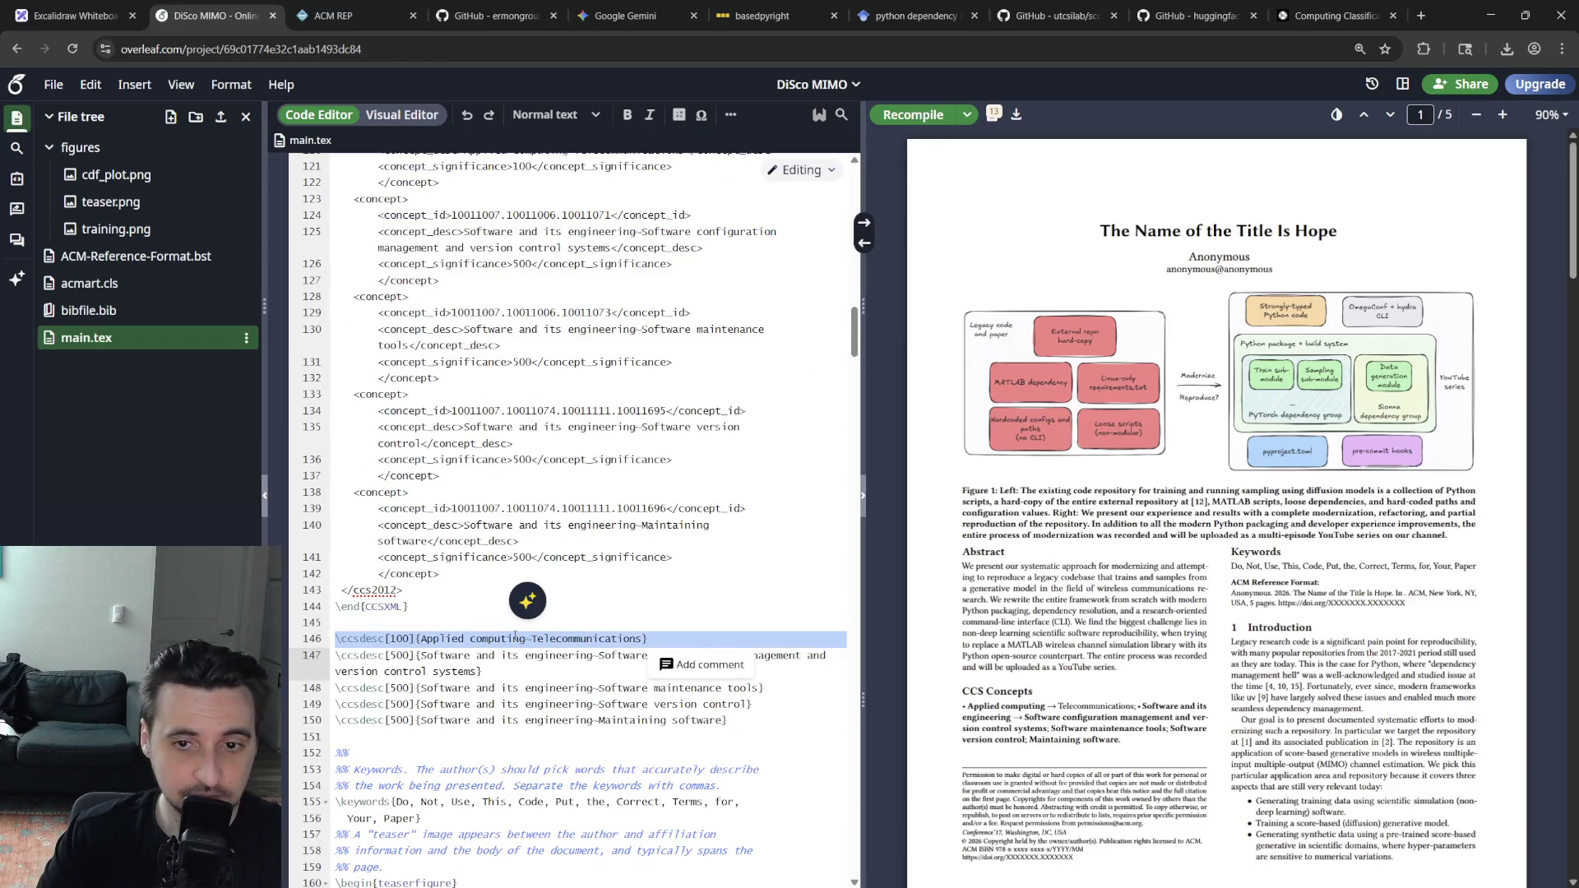
left_click(515, 635)
scroll(1067, 679, "down", 15)
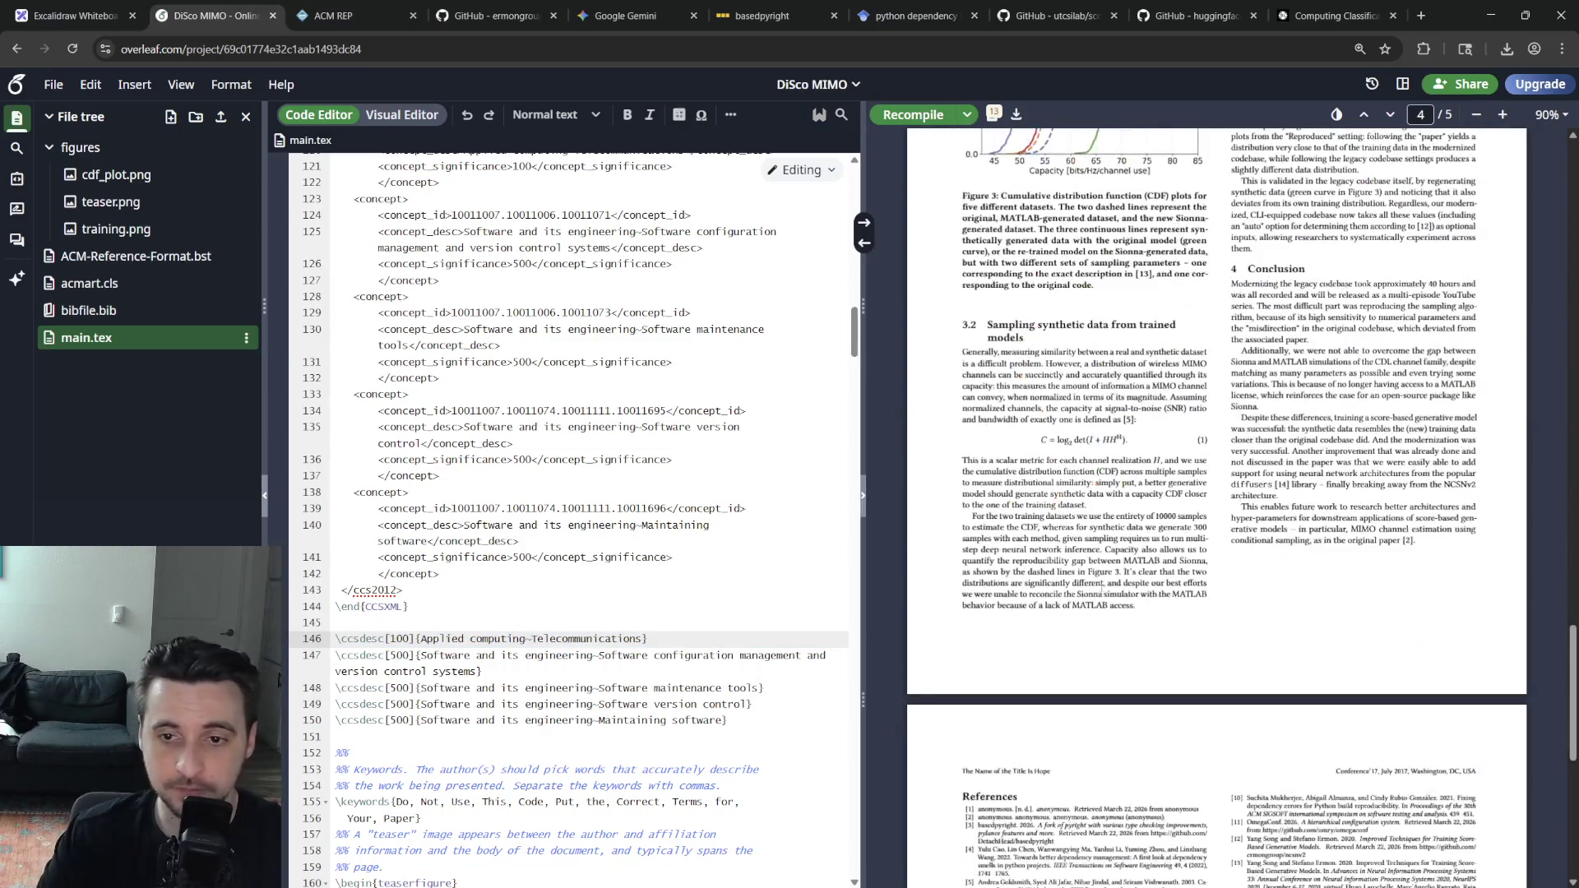
scroll(1102, 629, "up", 5)
scroll(1111, 655, "up", 5)
scroll(1122, 679, "up", 5)
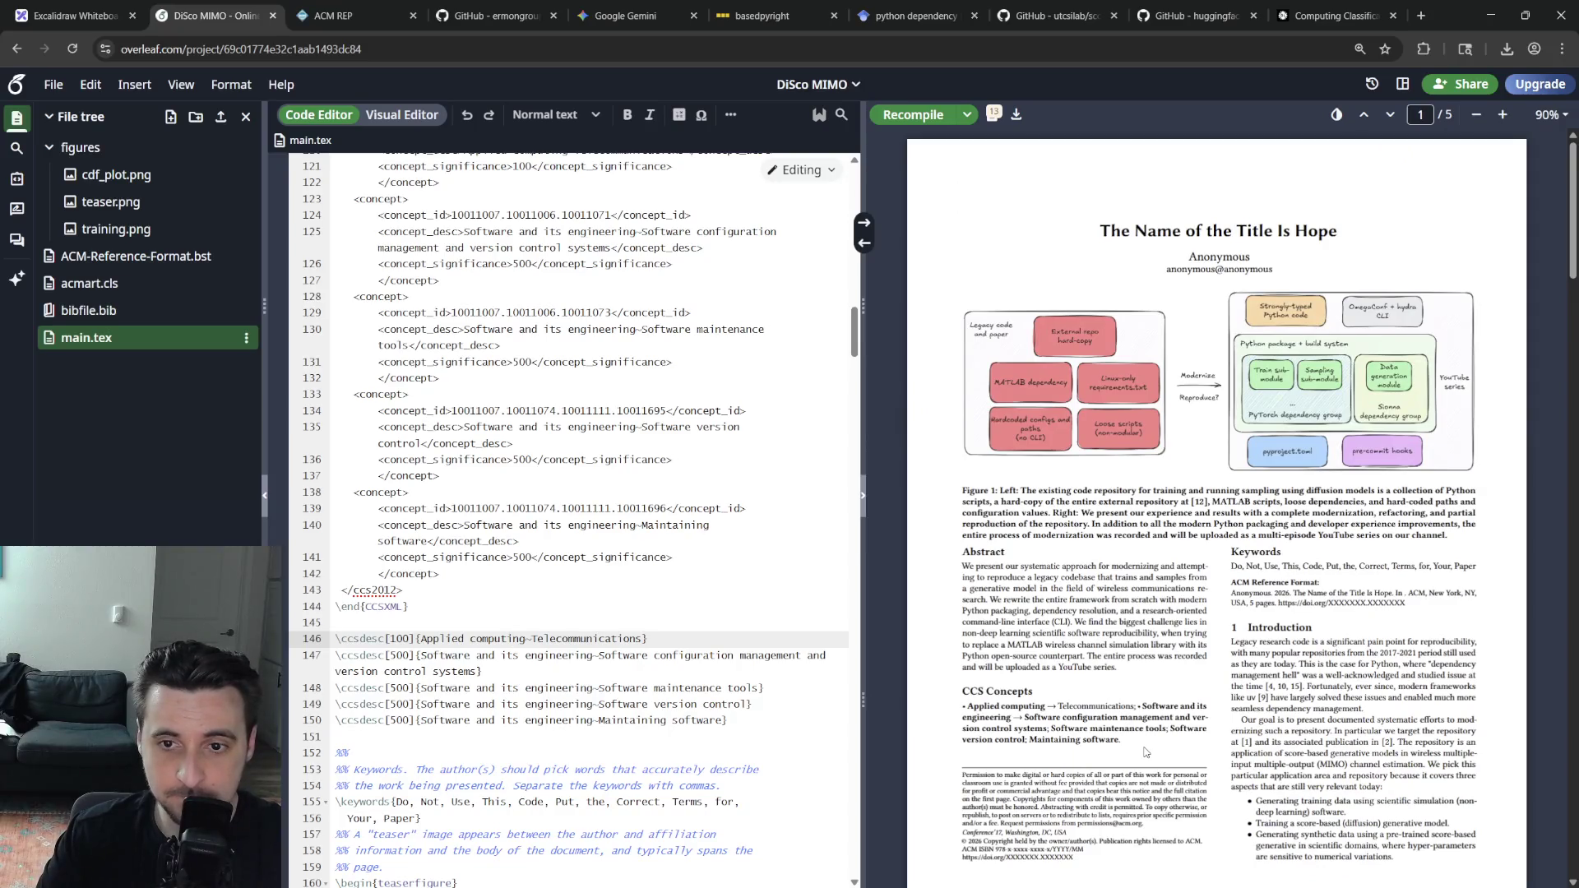
scroll(563, 698, "down", 2)
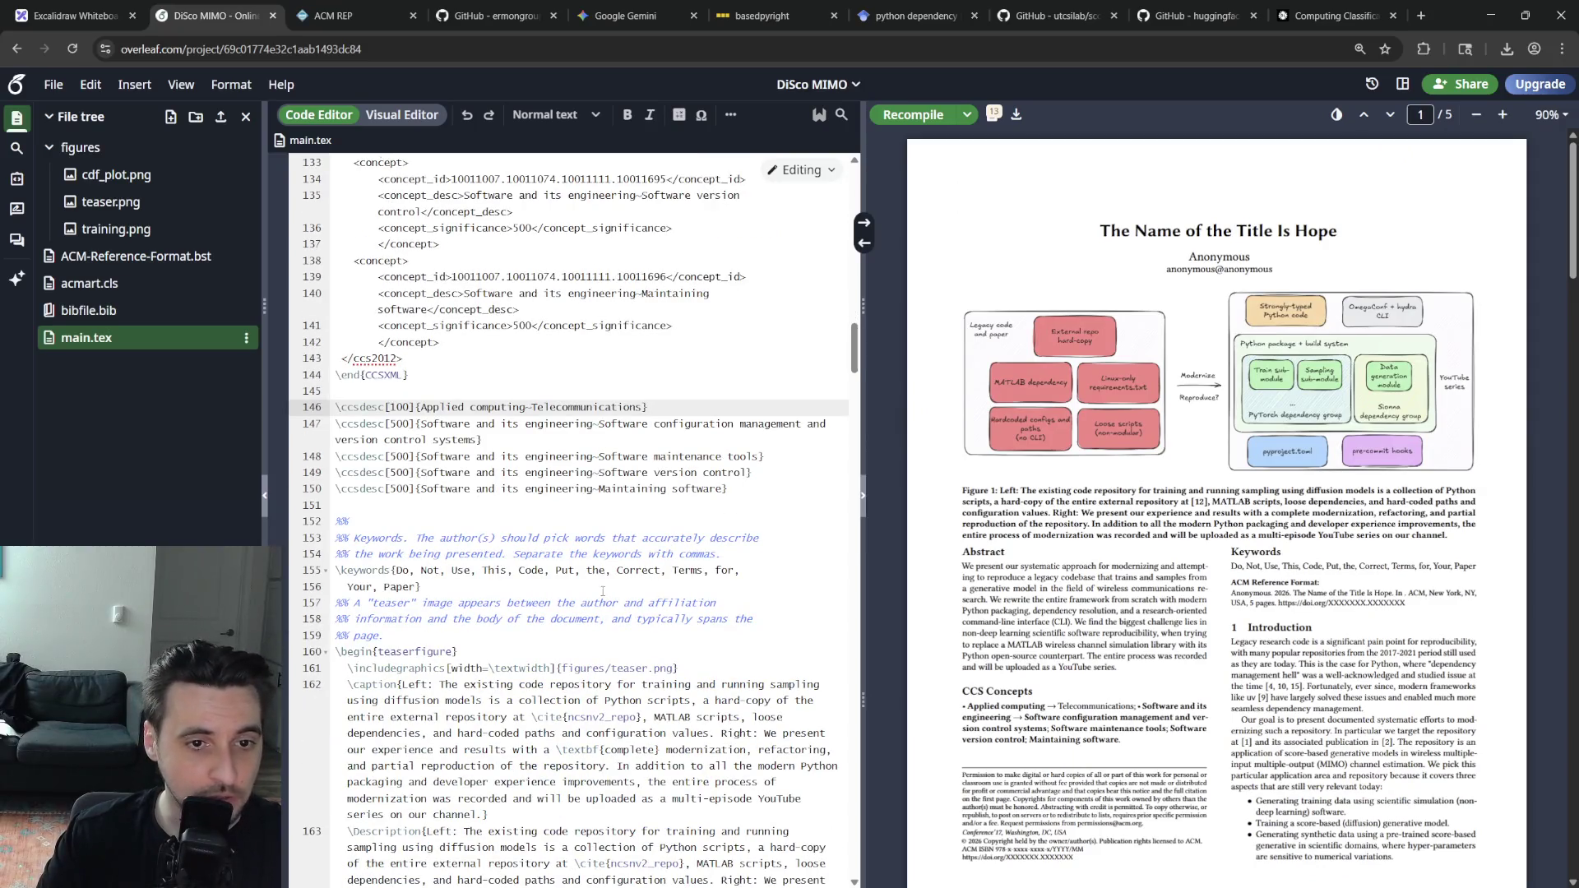
left_click(470, 571)
left_click_drag(418, 588, 395, 570)
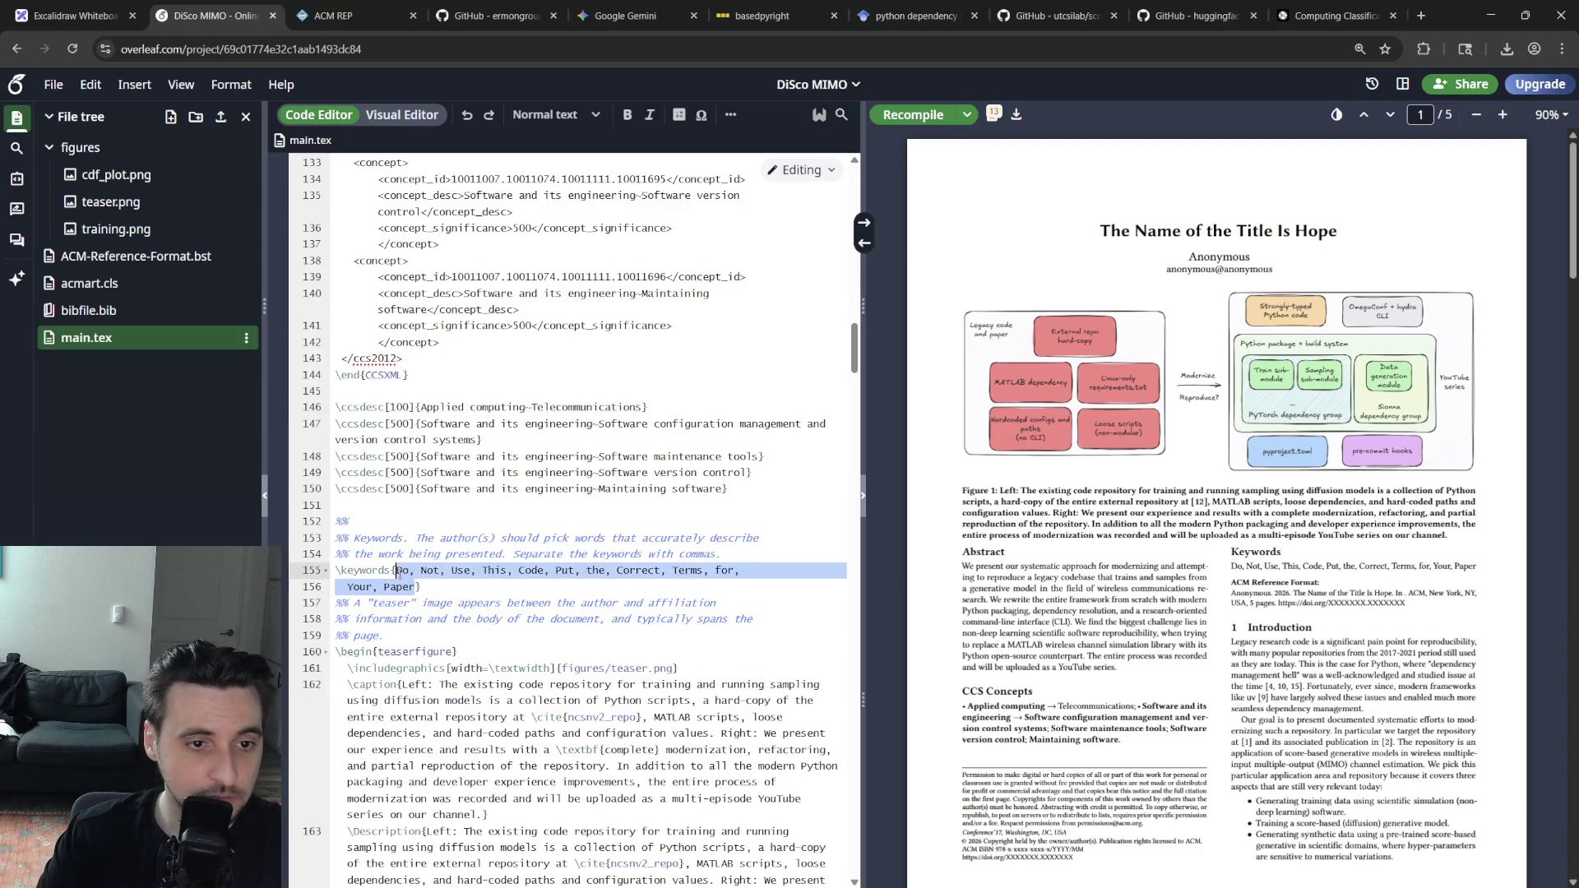
type("Python, d")
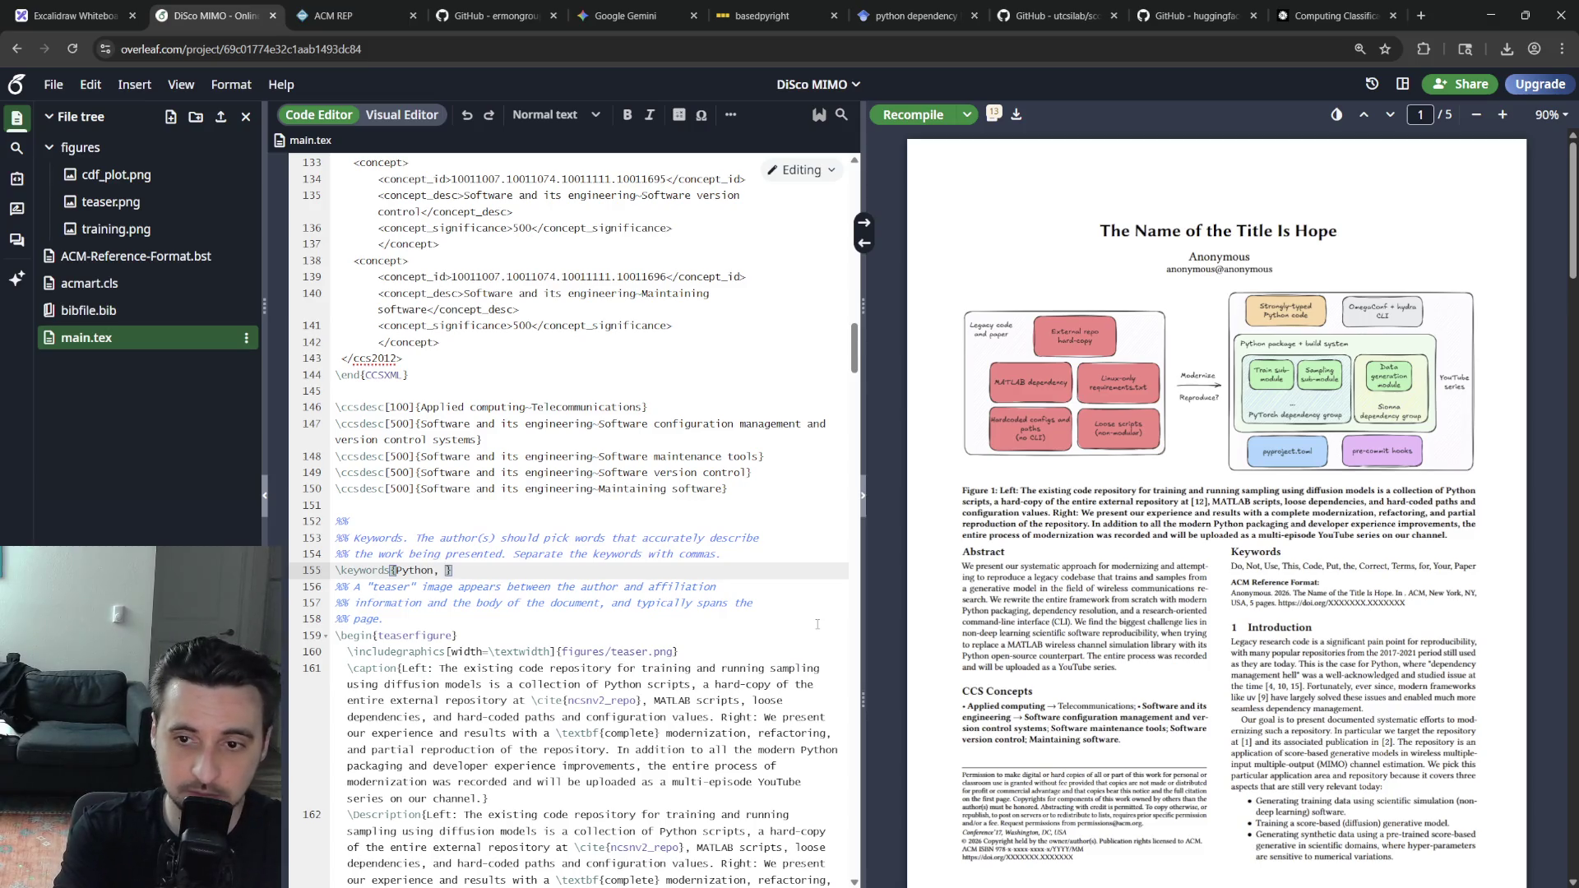
type("ependencies")
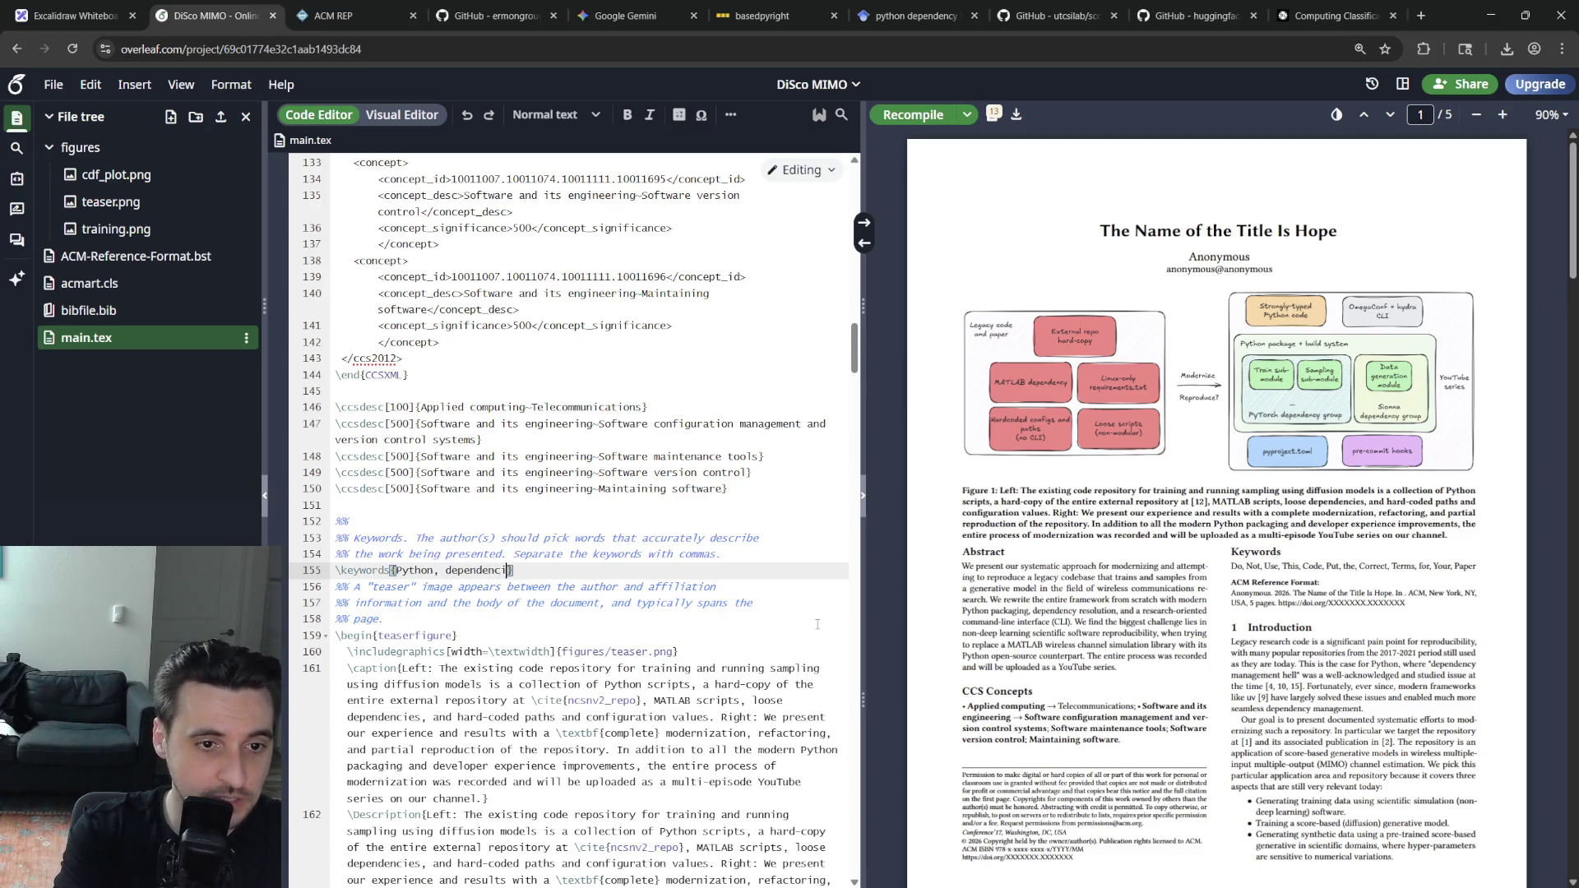
type(", generative")
Rewrite \keywords as Python, dependencies, tooling, CLI, score-based generative models, wireless and recompile
key("BackSpace")
key("BackSpace")
key("BackSpace")
key("BackSpace")
key("BackSpace")
key("BackSpace")
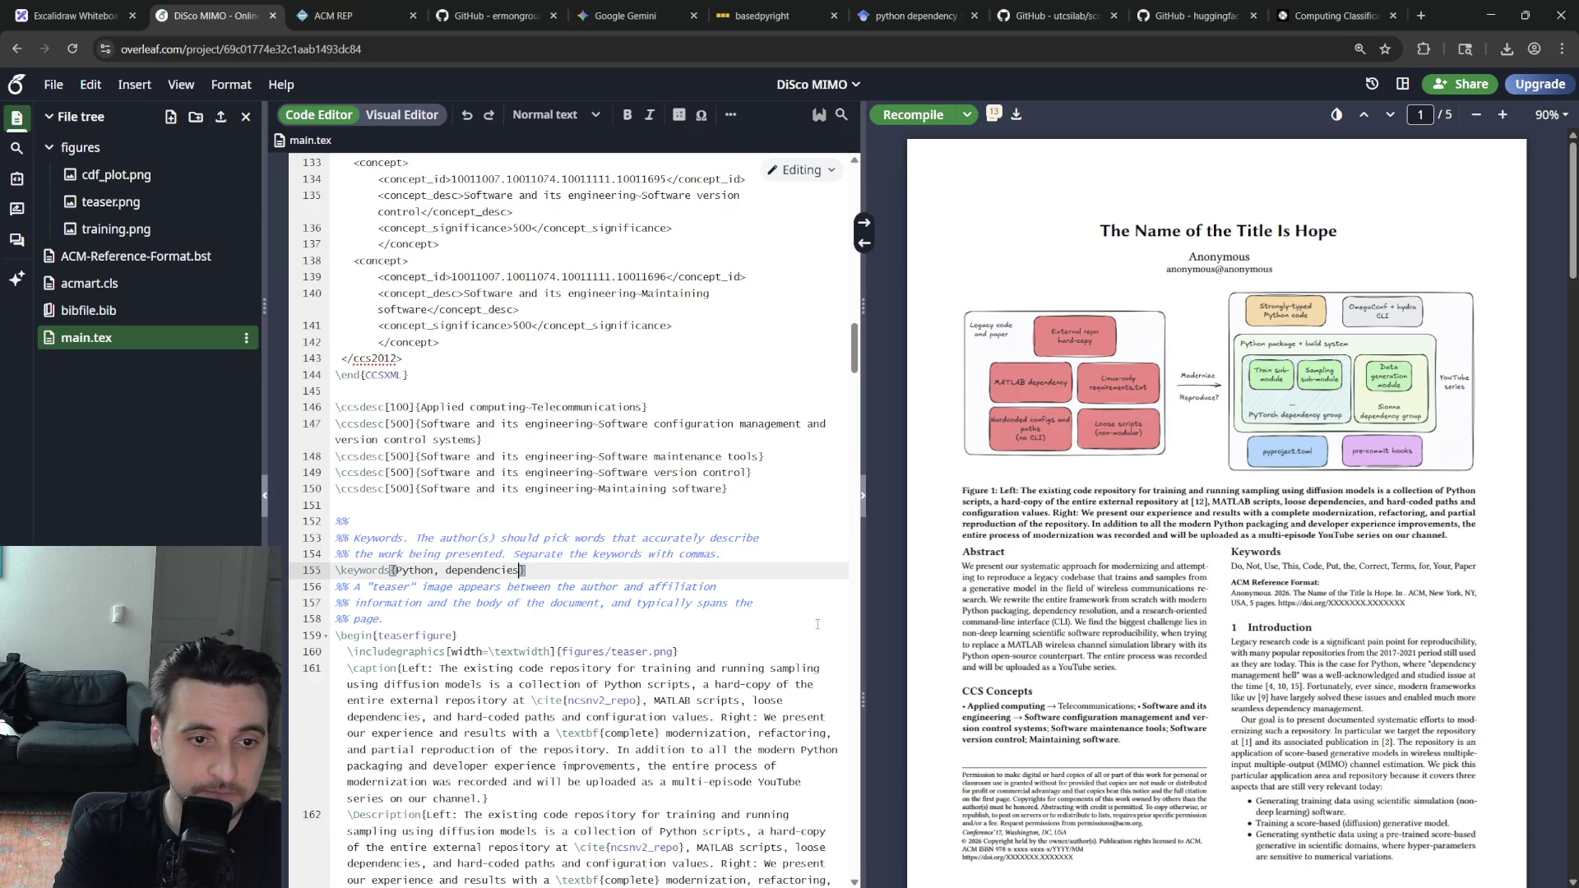
type("ling, ")
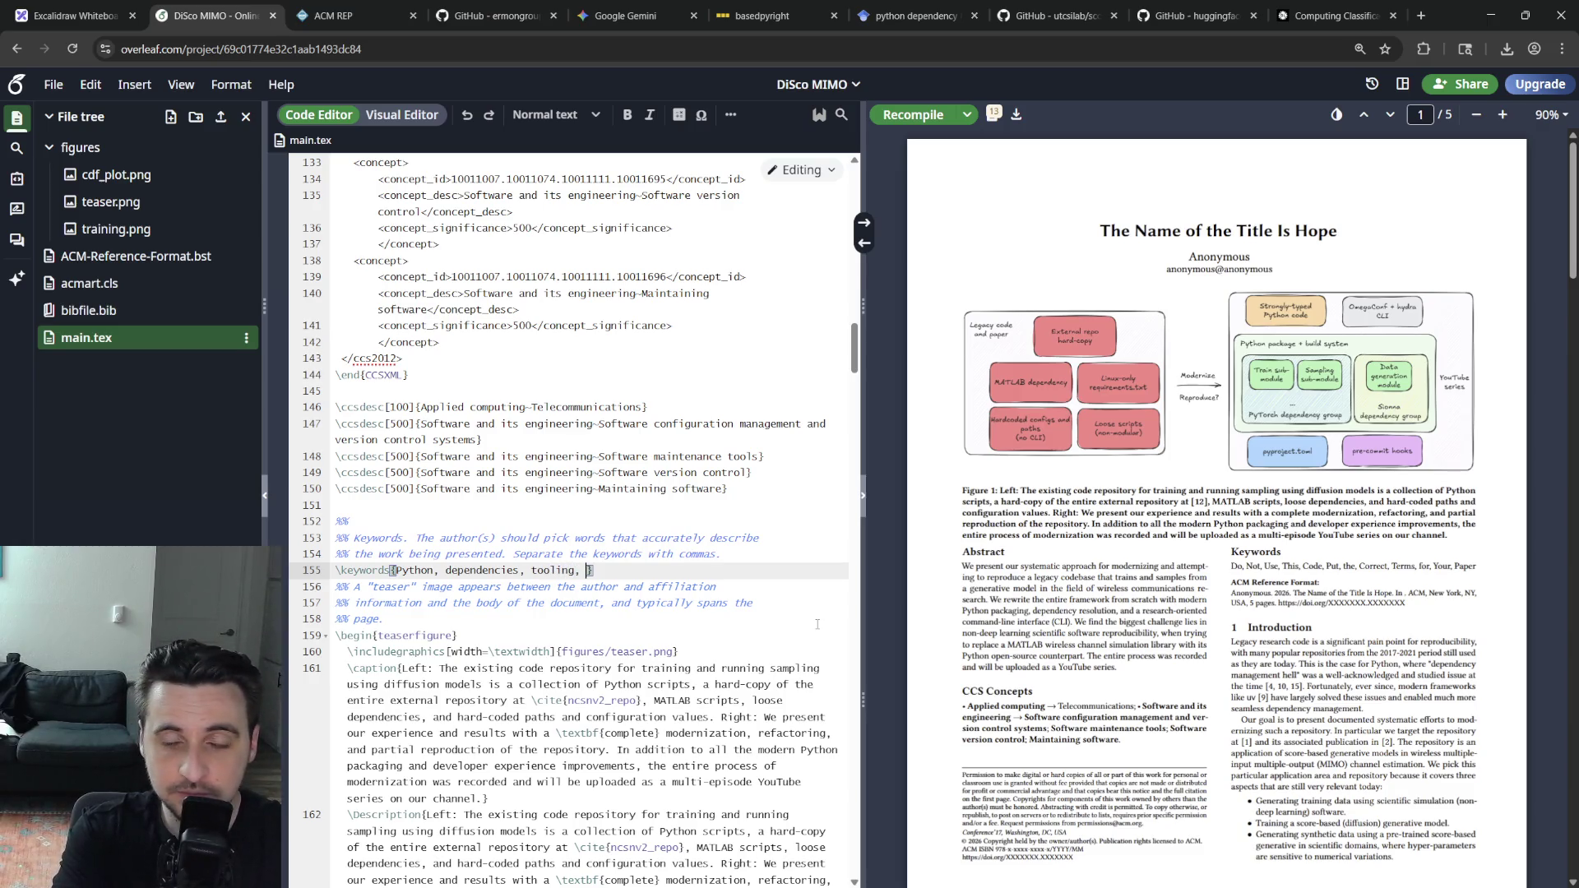
type("generat")
key("BackSpace")
key("BackSpace")
key("BackSpace")
key("BackSpace")
key("BackSpace")
type("score-based generative models")
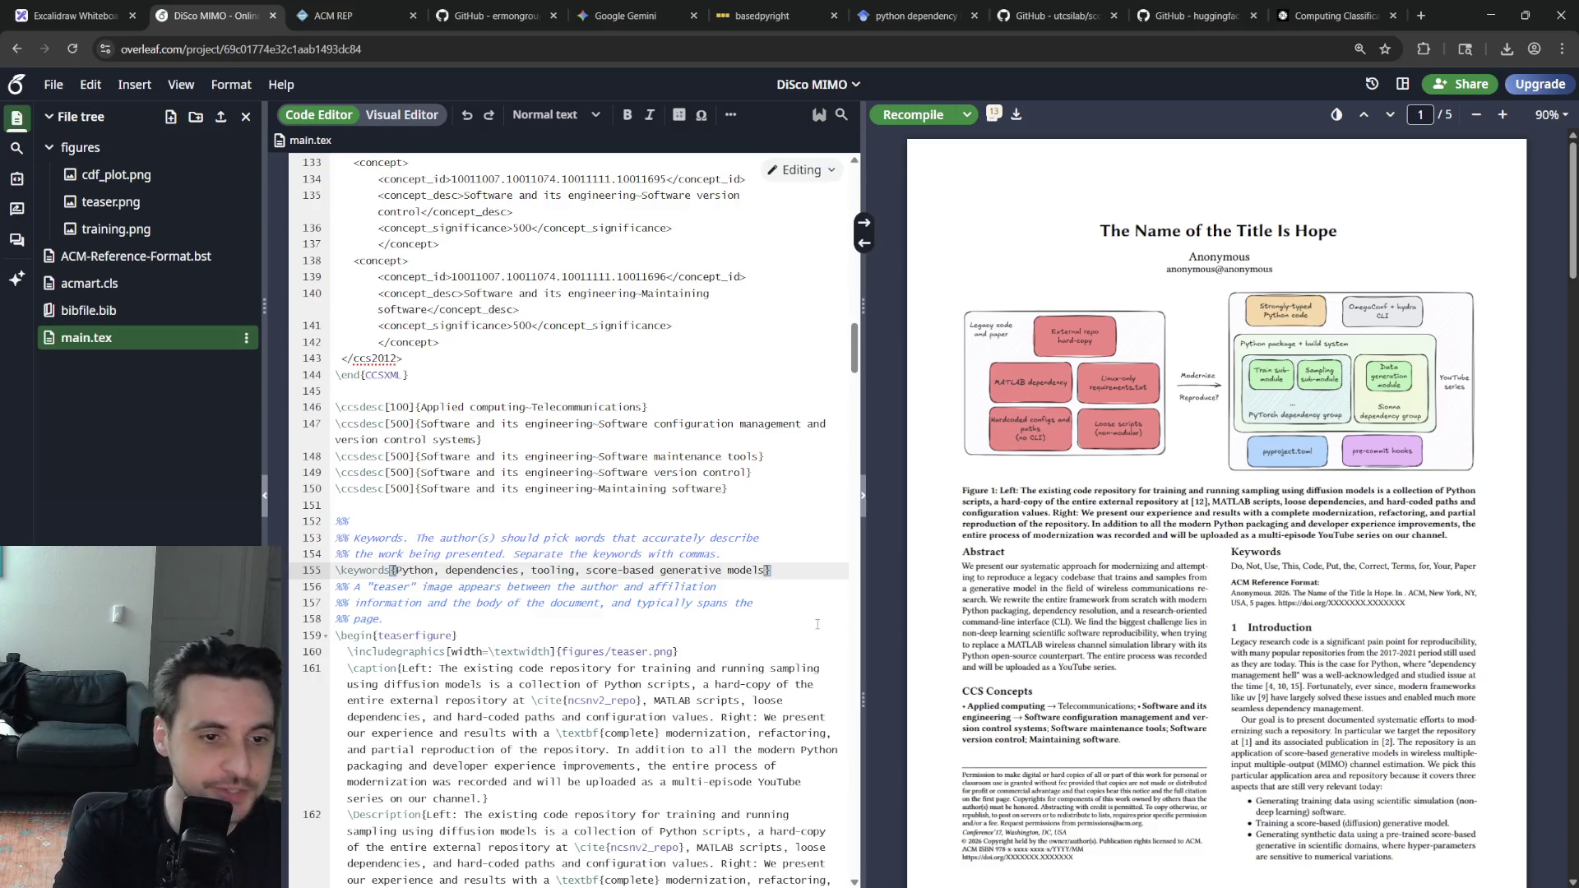
type(", wireless")
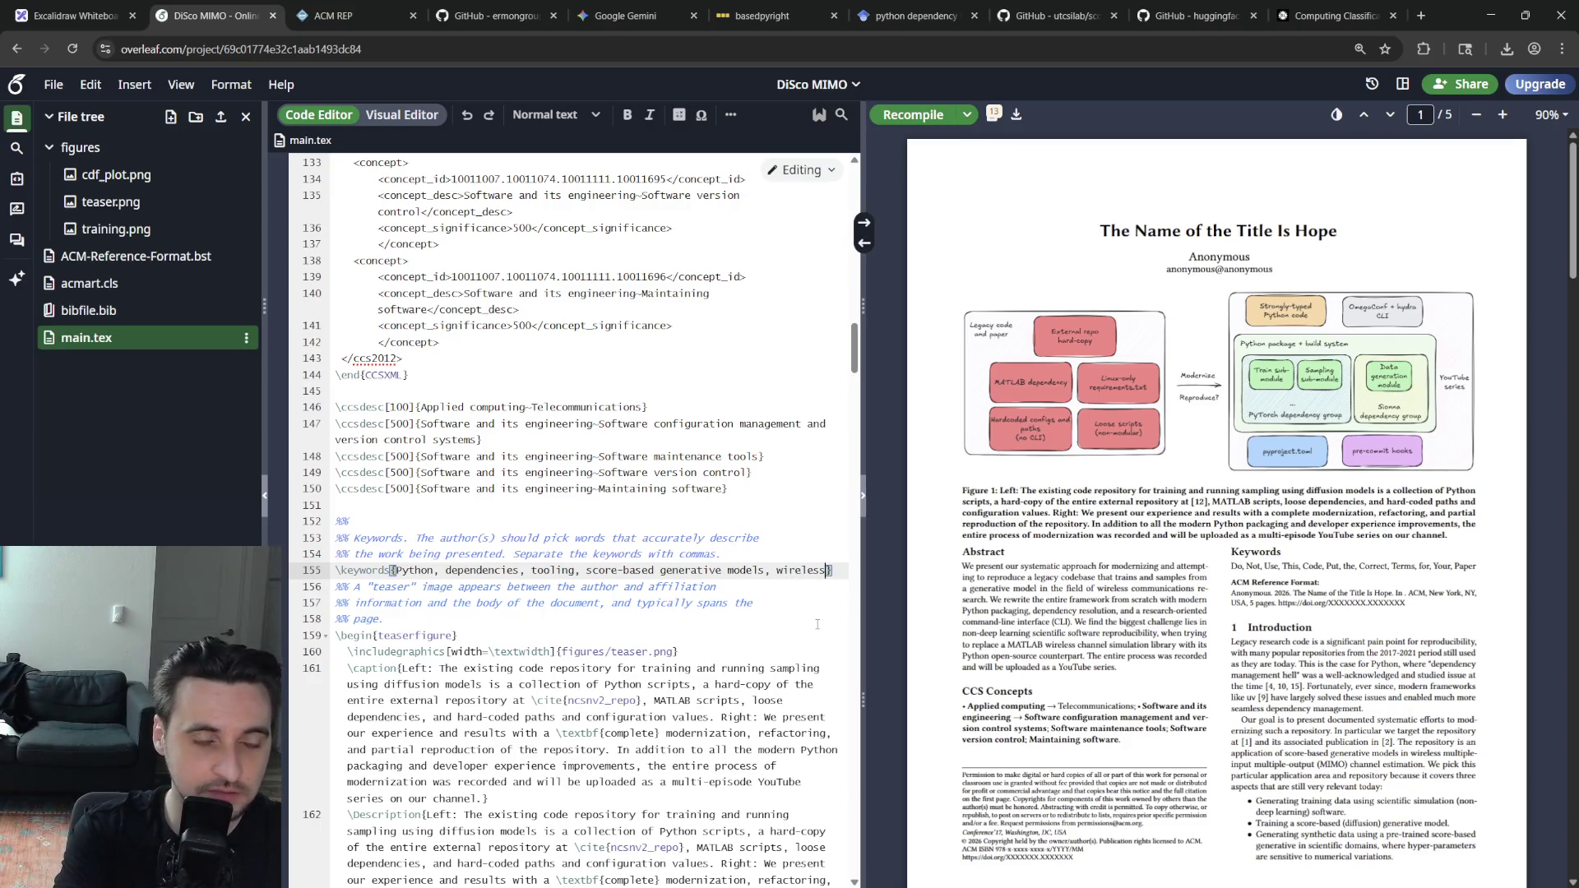
key("Left")
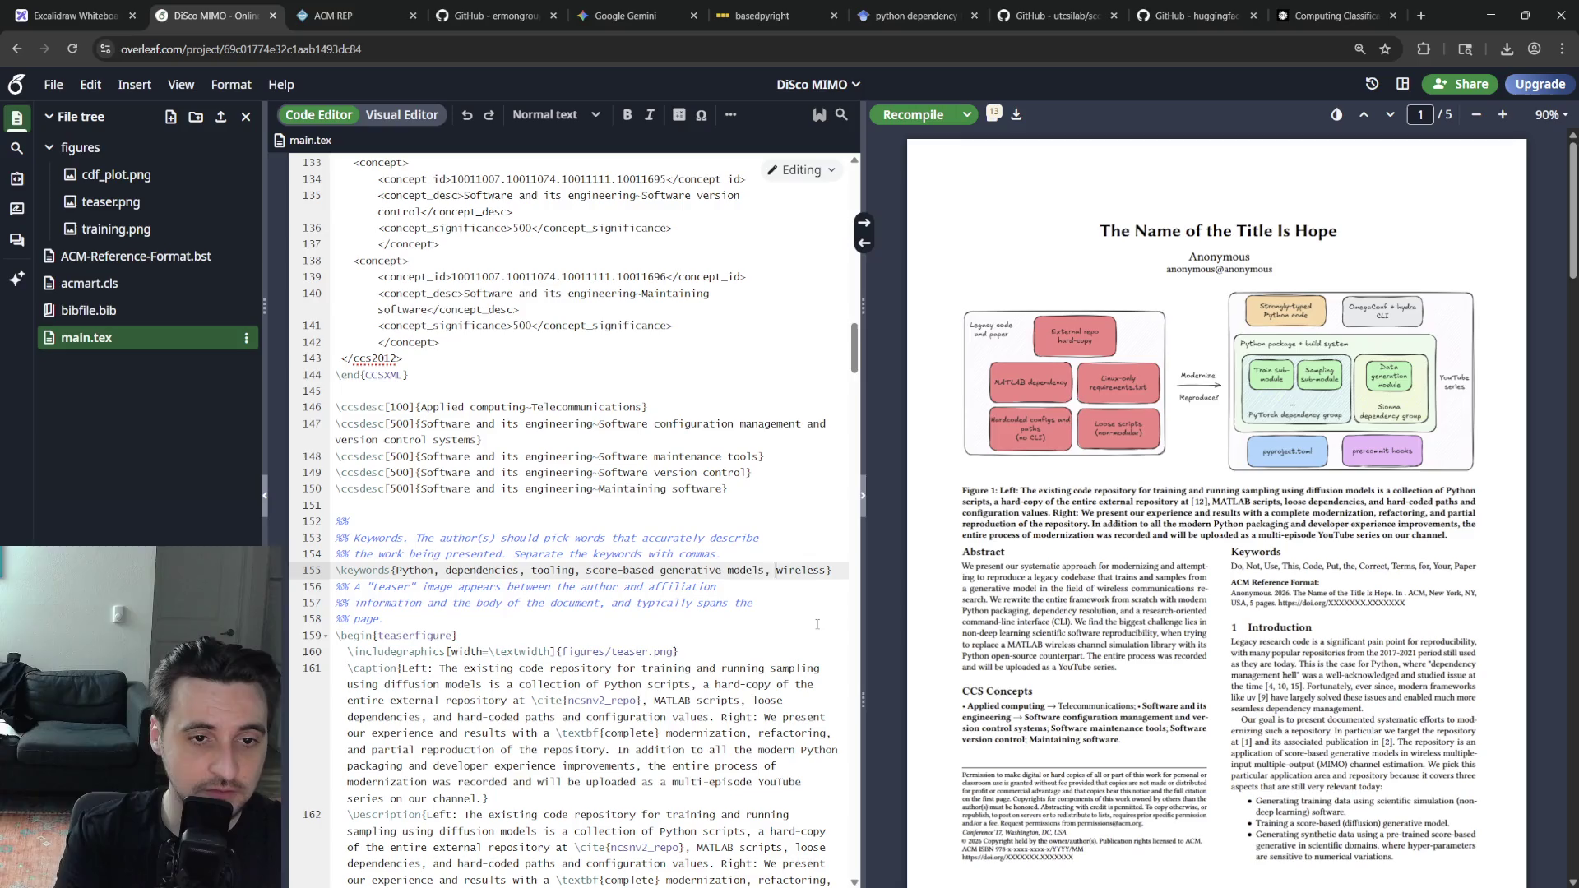
type("CLI,")
key("ctrl+s")
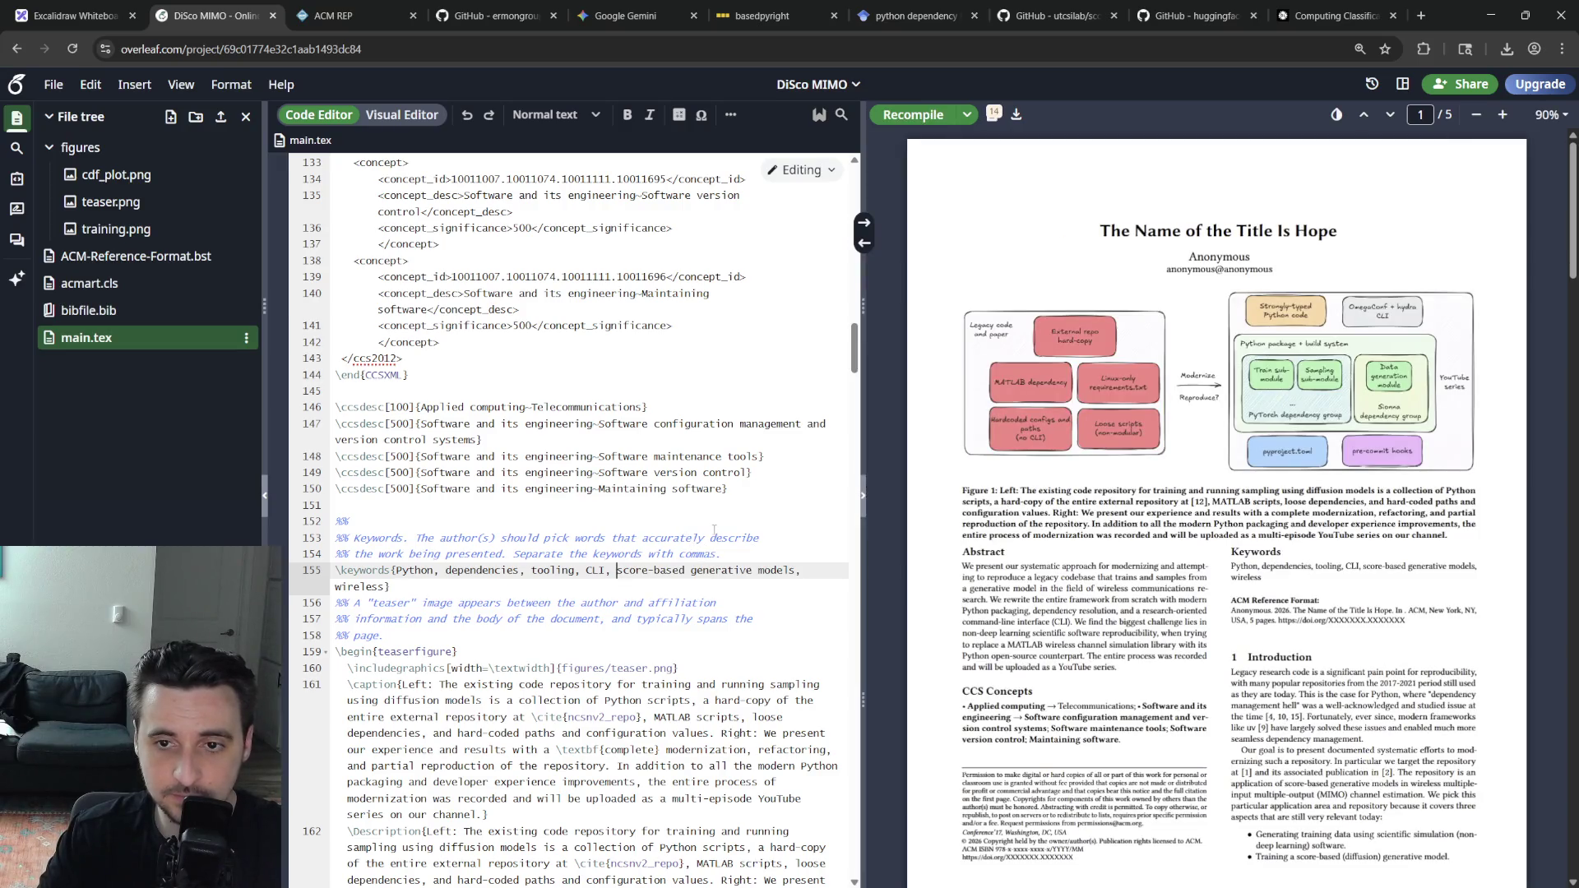
left_click_drag(392, 568, 391, 587)
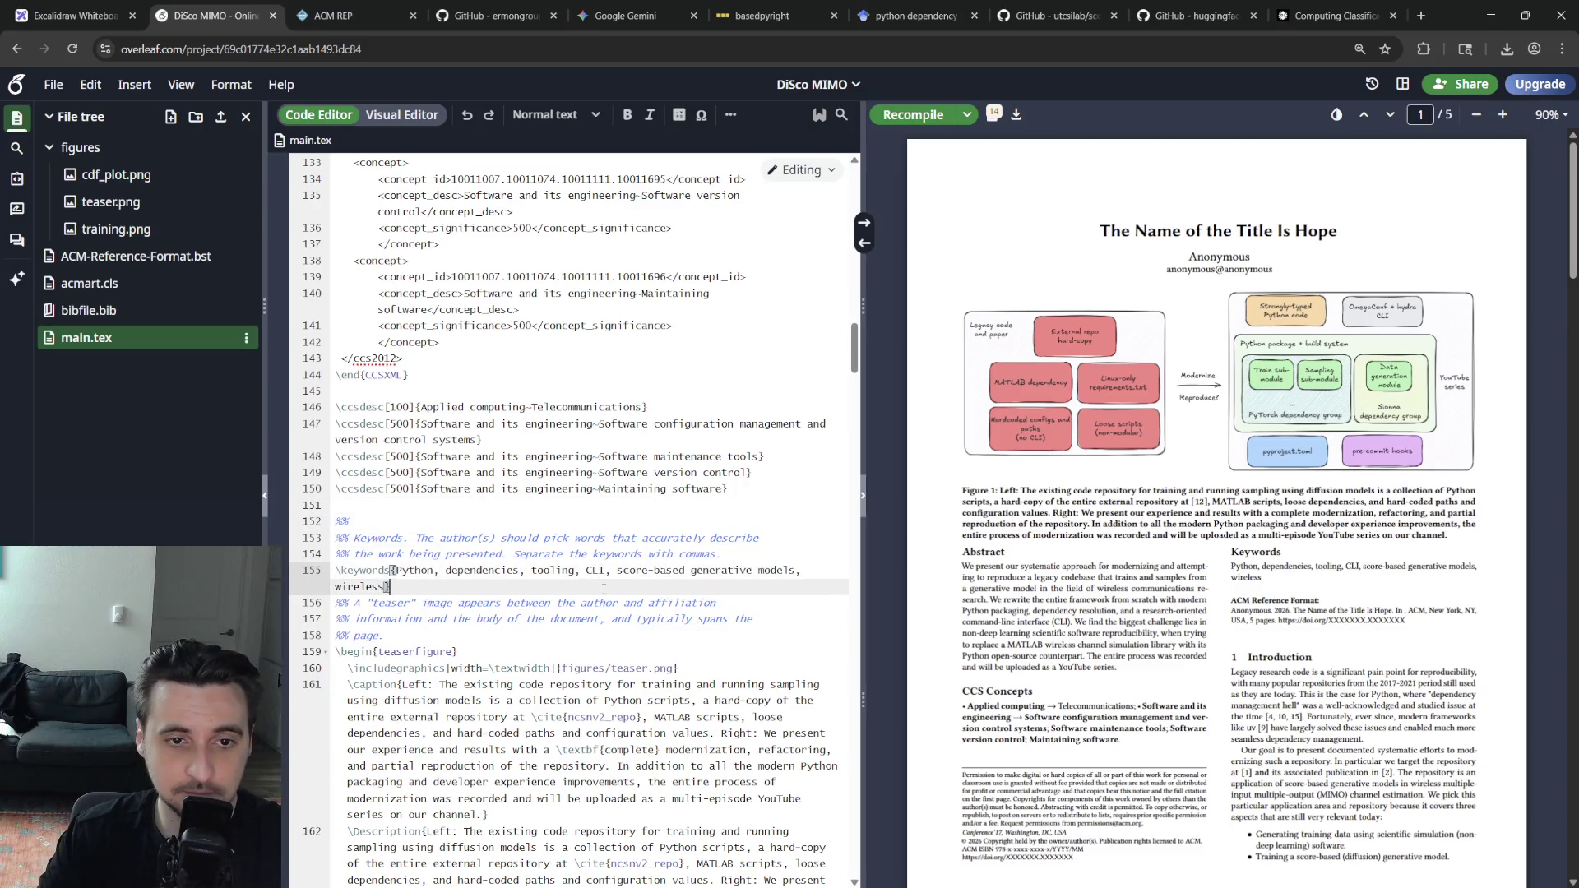
left_click(574, 602)
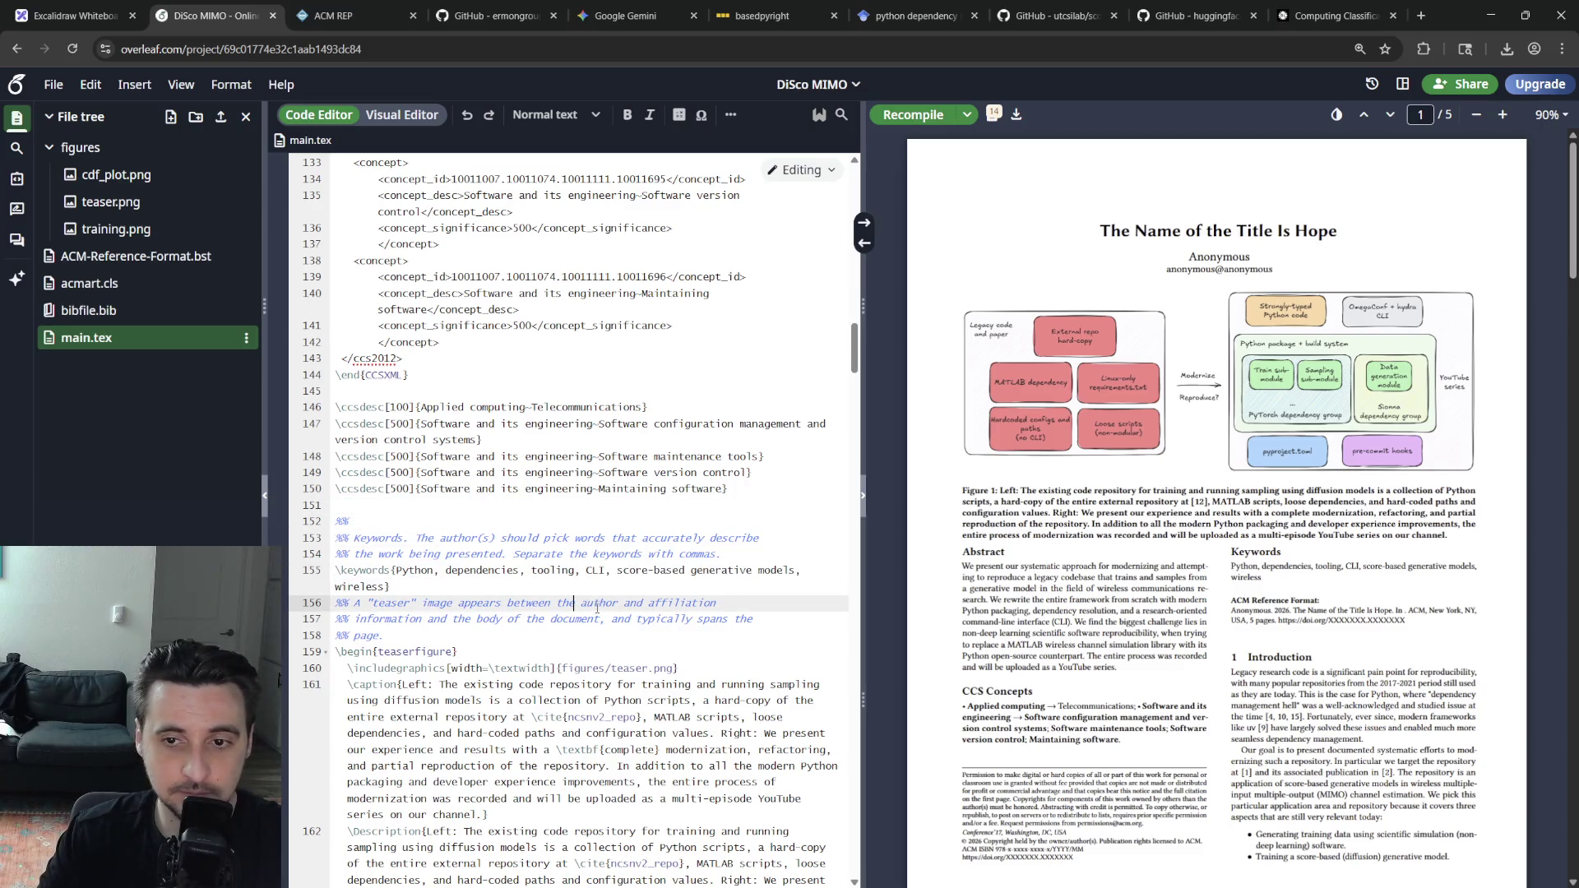
scroll(597, 607, "down", 3)
scroll(1138, 662, "down", 10)
scroll(1138, 663, "down", 10)
scroll(1137, 663, "down", 12)
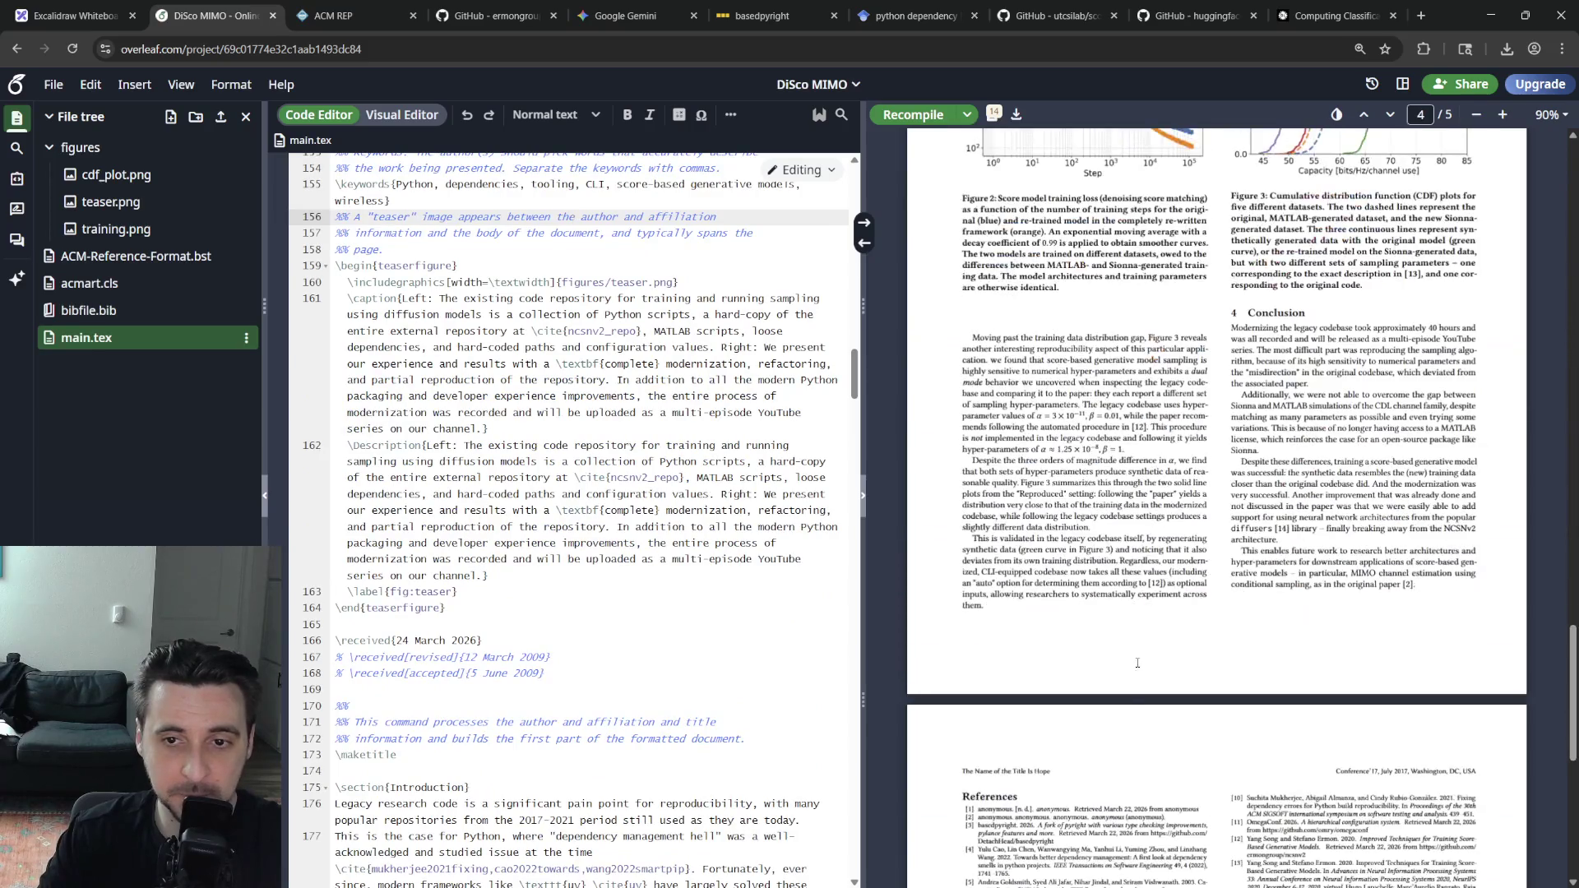
scroll(1125, 699, "up", 1)
scroll(1102, 703, "up", 2)
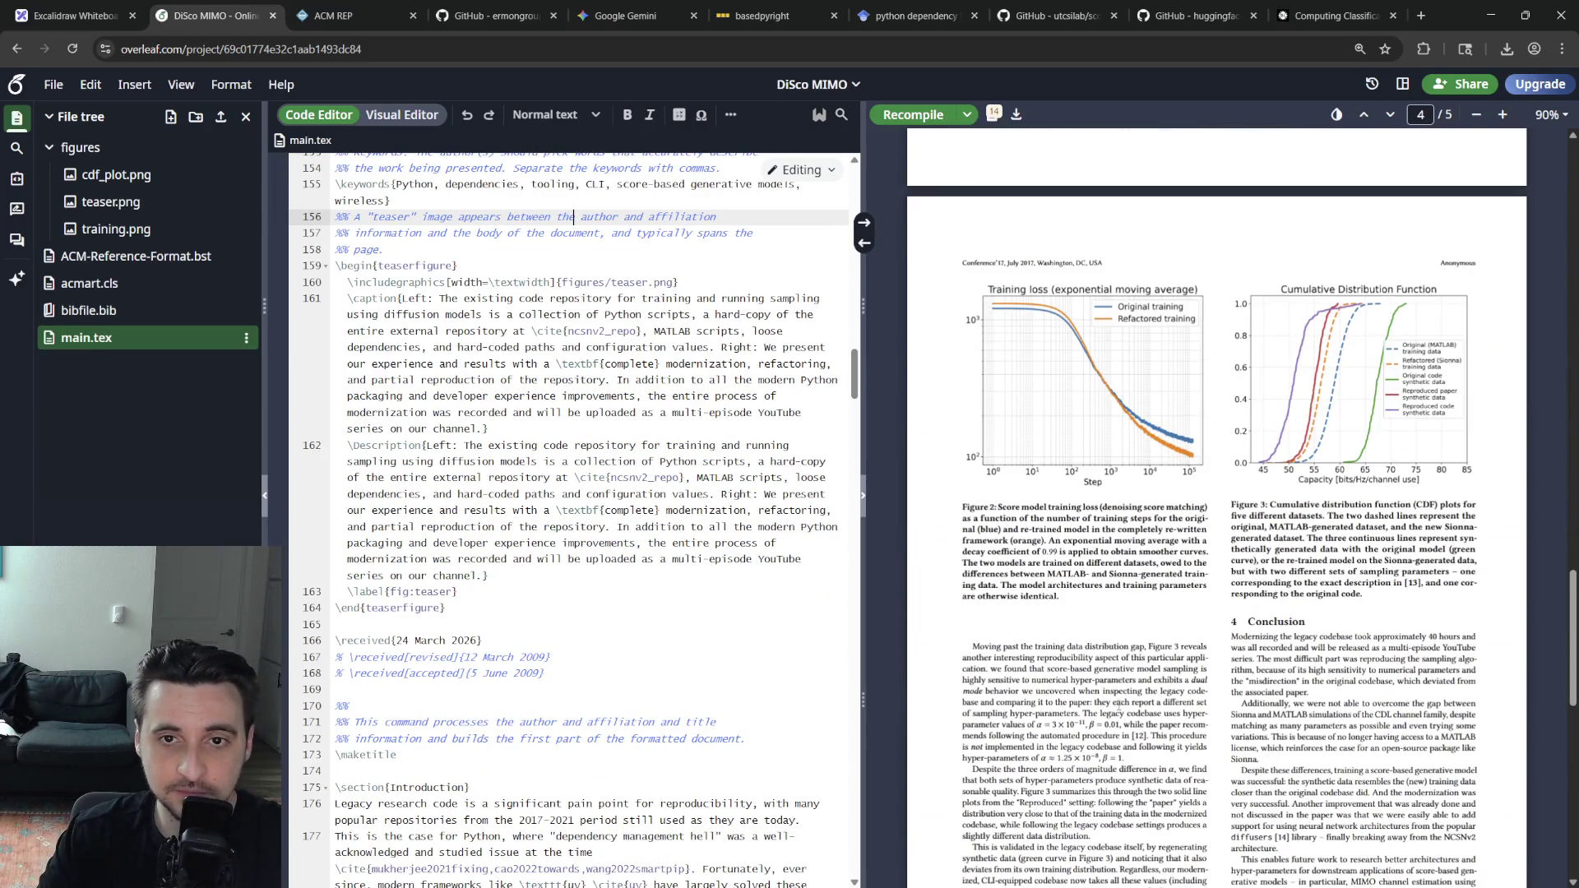
scroll(1121, 726, "up", 4)
double_click(1023, 640)
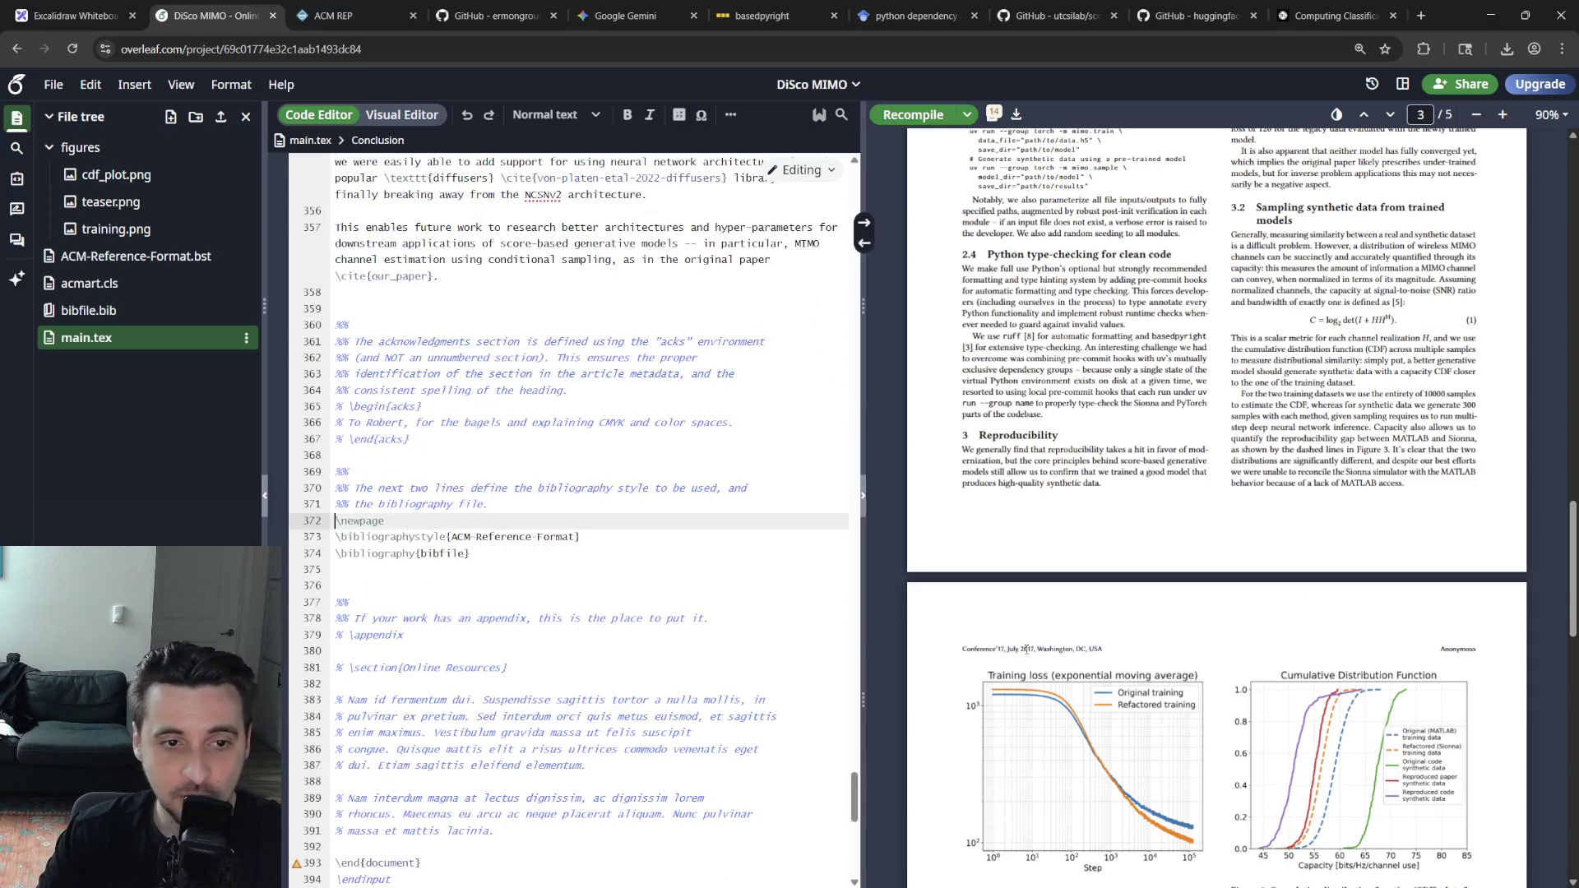
left_click(622, 528)
scroll(667, 574, "up", 4)
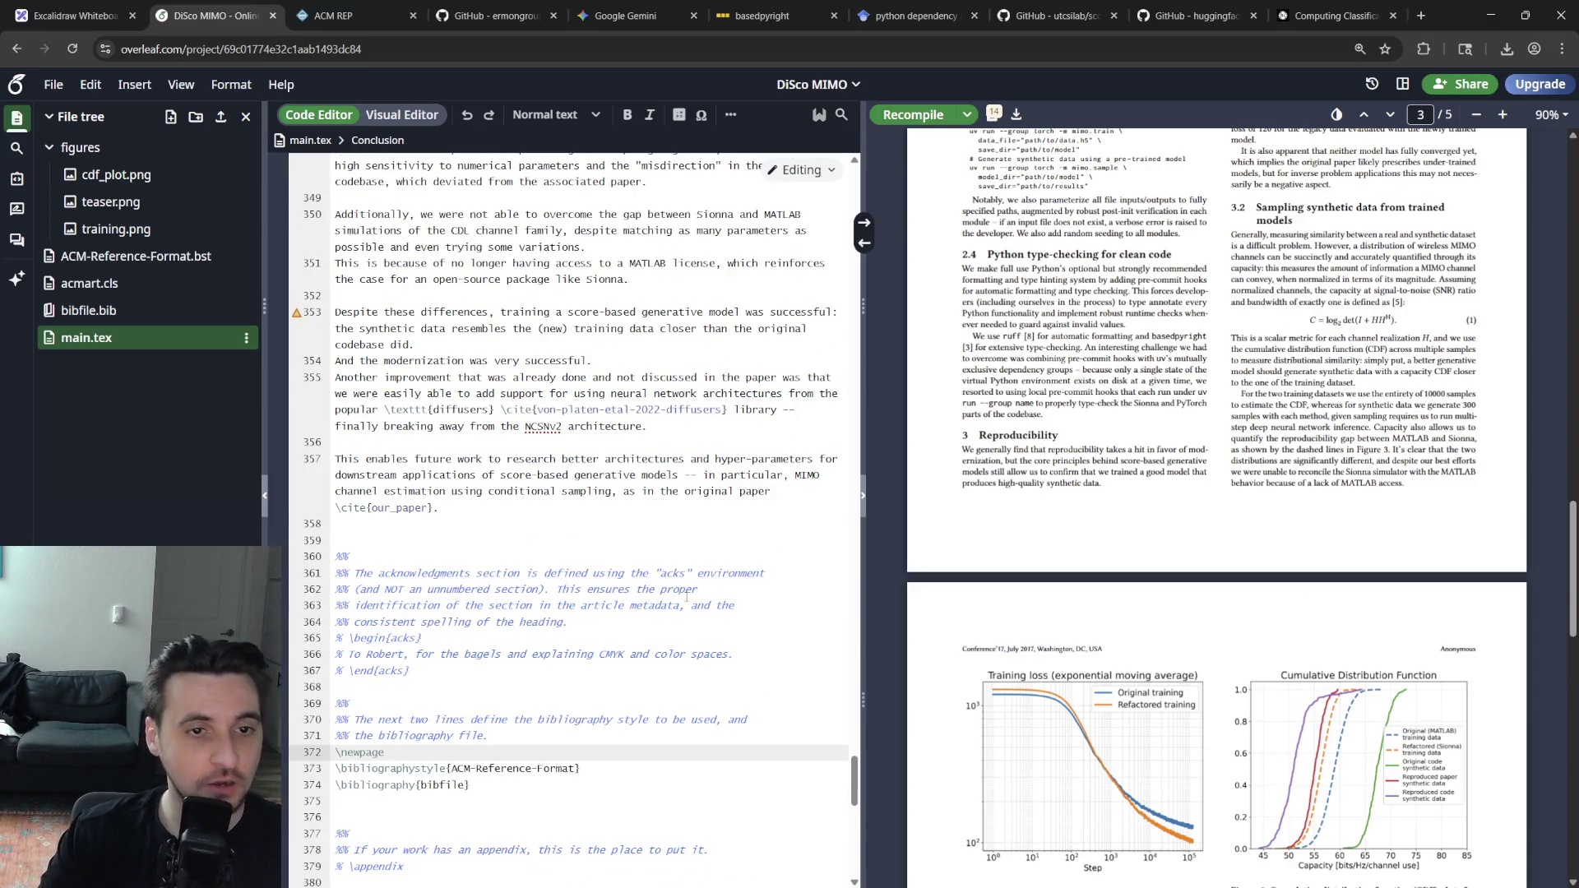
scroll(1214, 495, "up", 15)
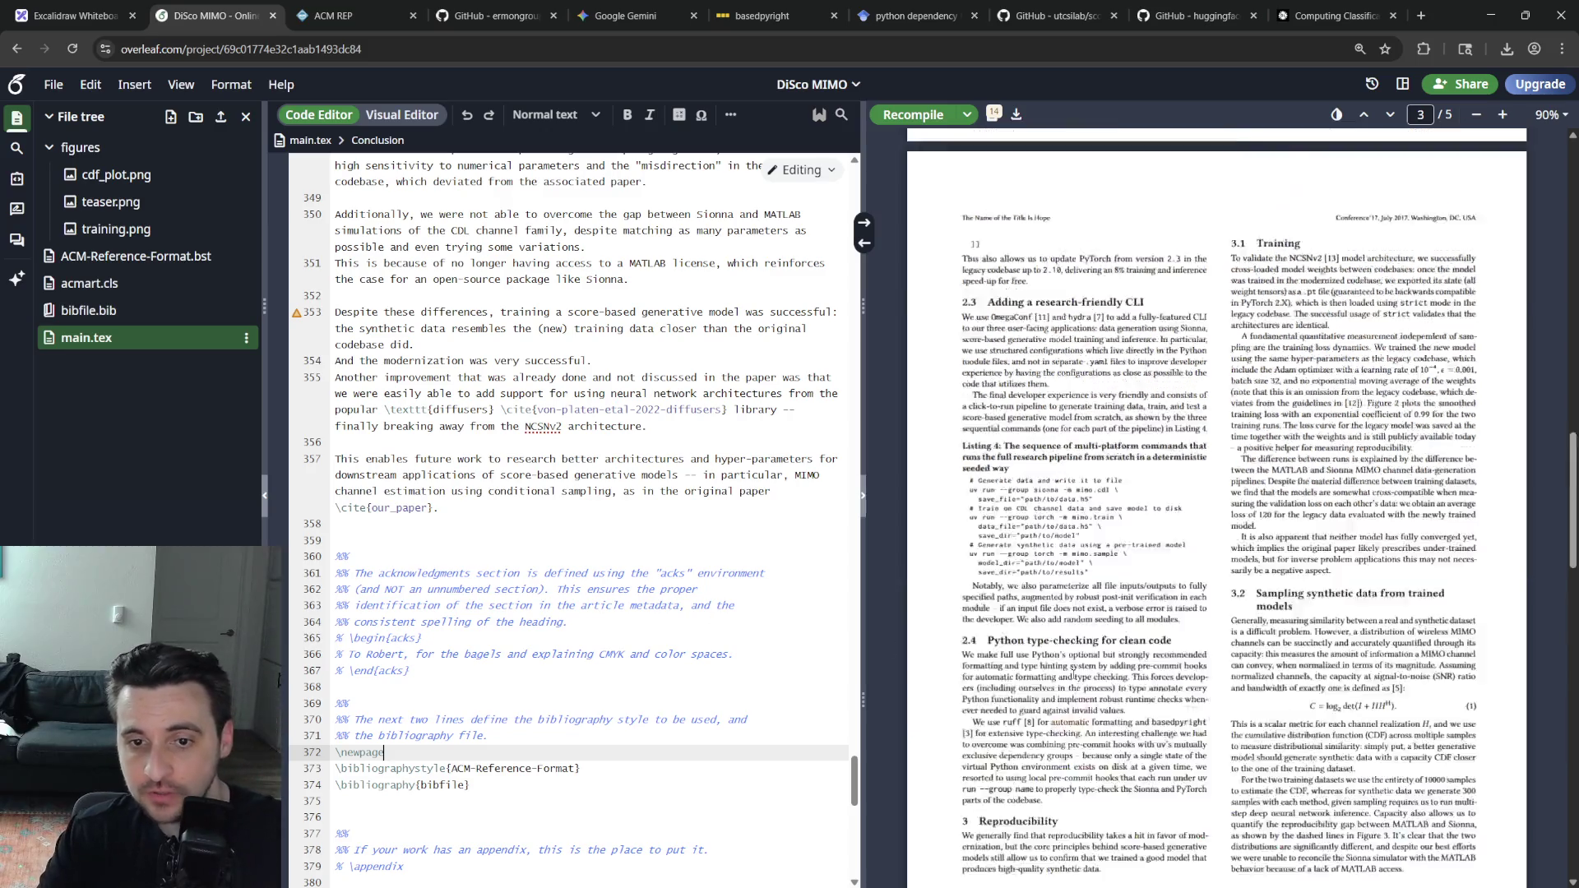
scroll(723, 577, "up", 10)
scroll(666, 581, "up", 5)
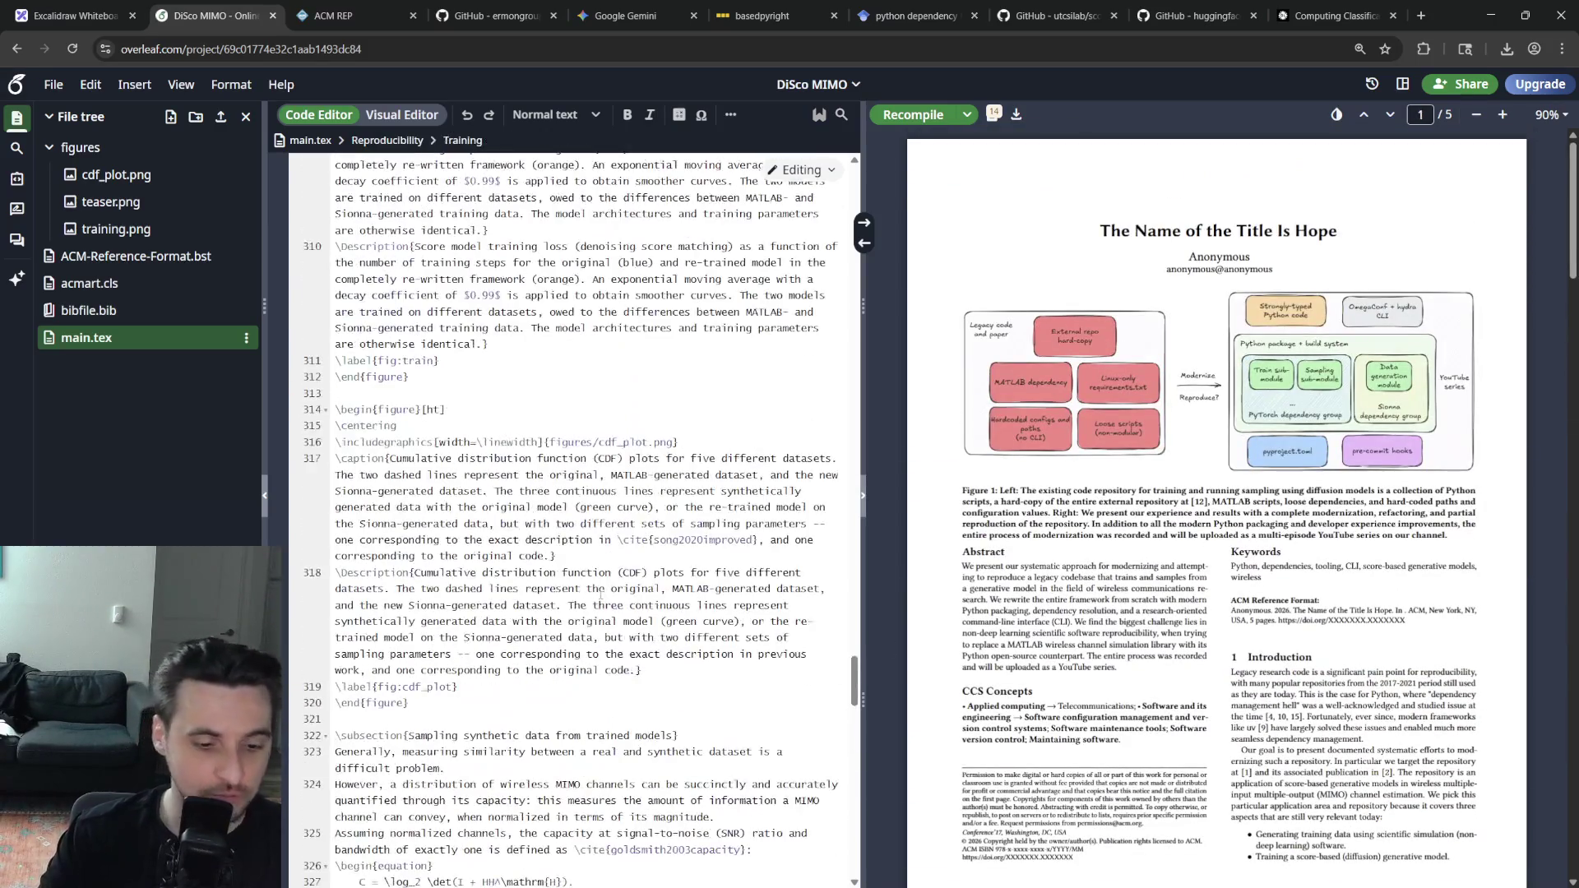
key("ctrl+f")
type("2017")
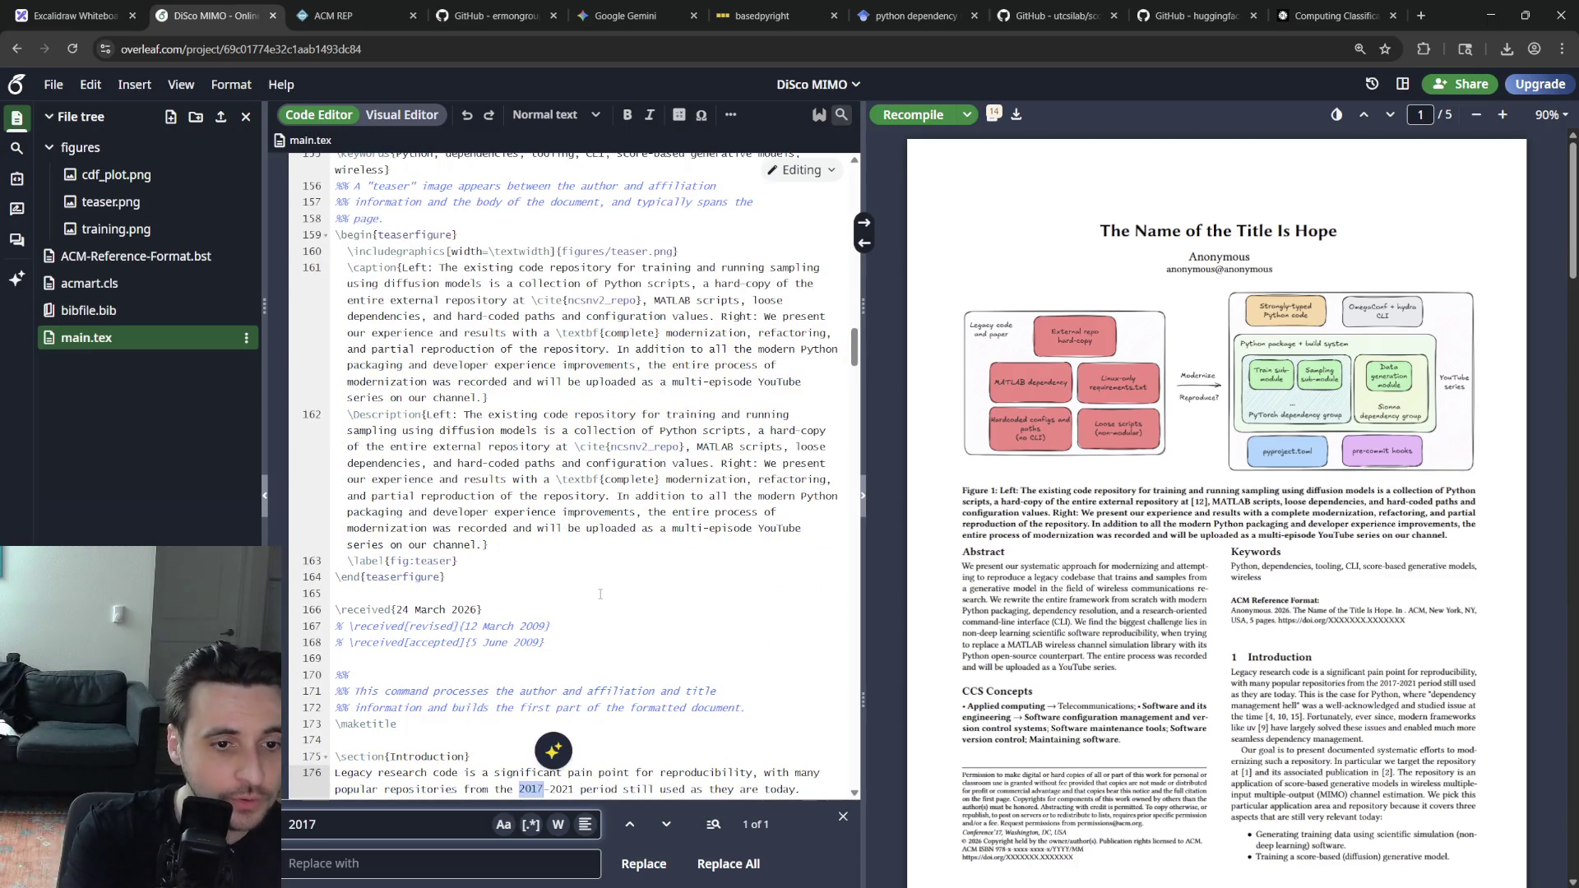
key("Escape")
scroll(600, 594, "up", 5)
scroll(615, 616, "up", 8)
scroll(615, 616, "up", 7)
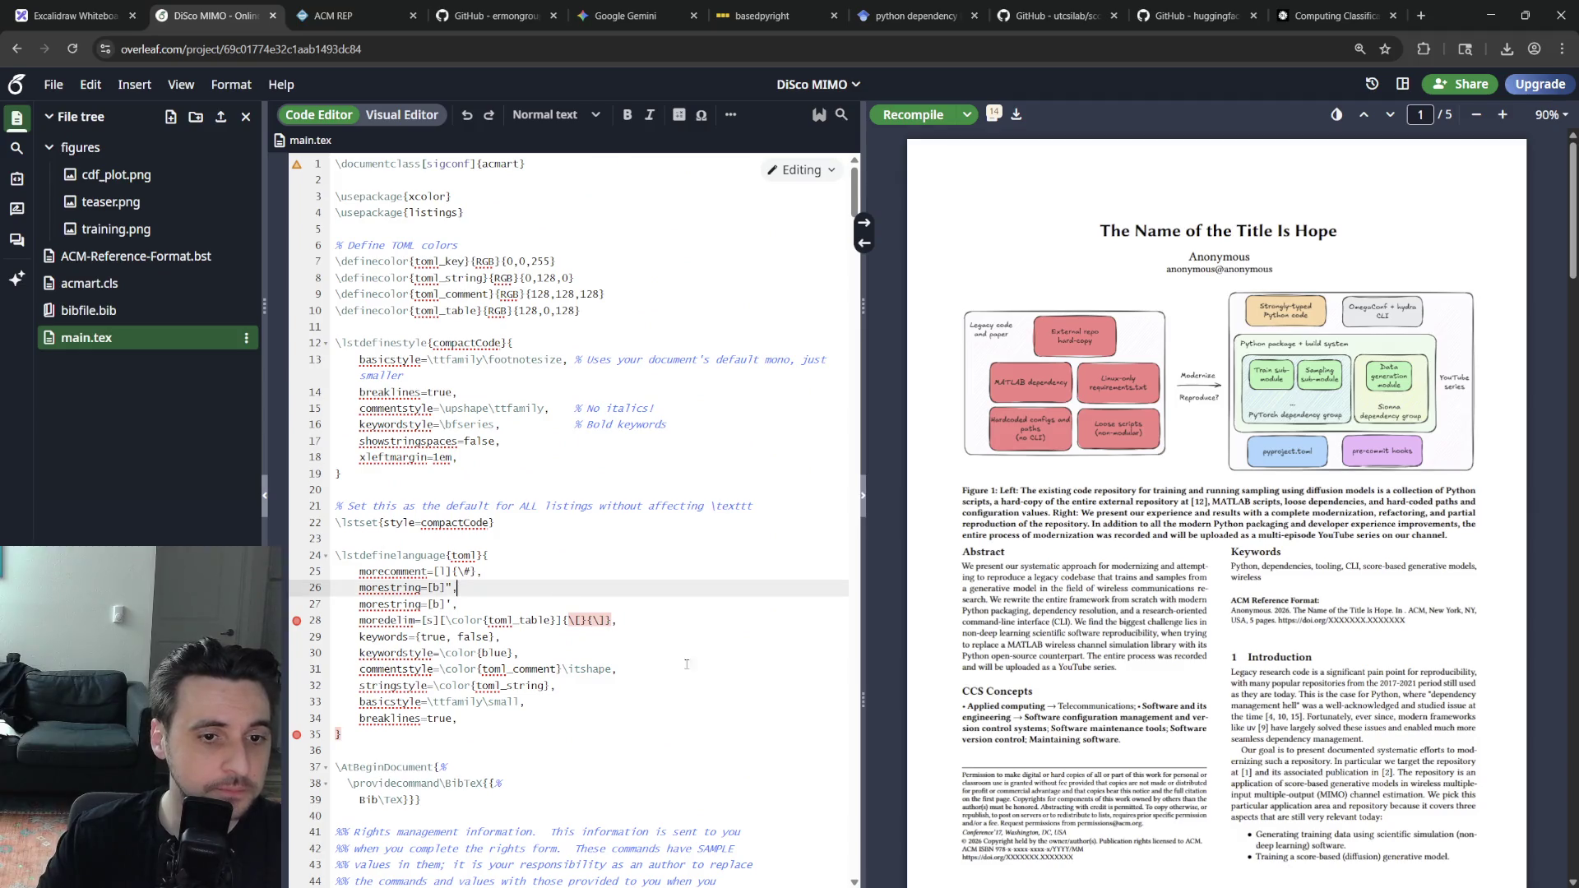
scroll(574, 605, "down", 1)
scroll(600, 610, "down", 5)
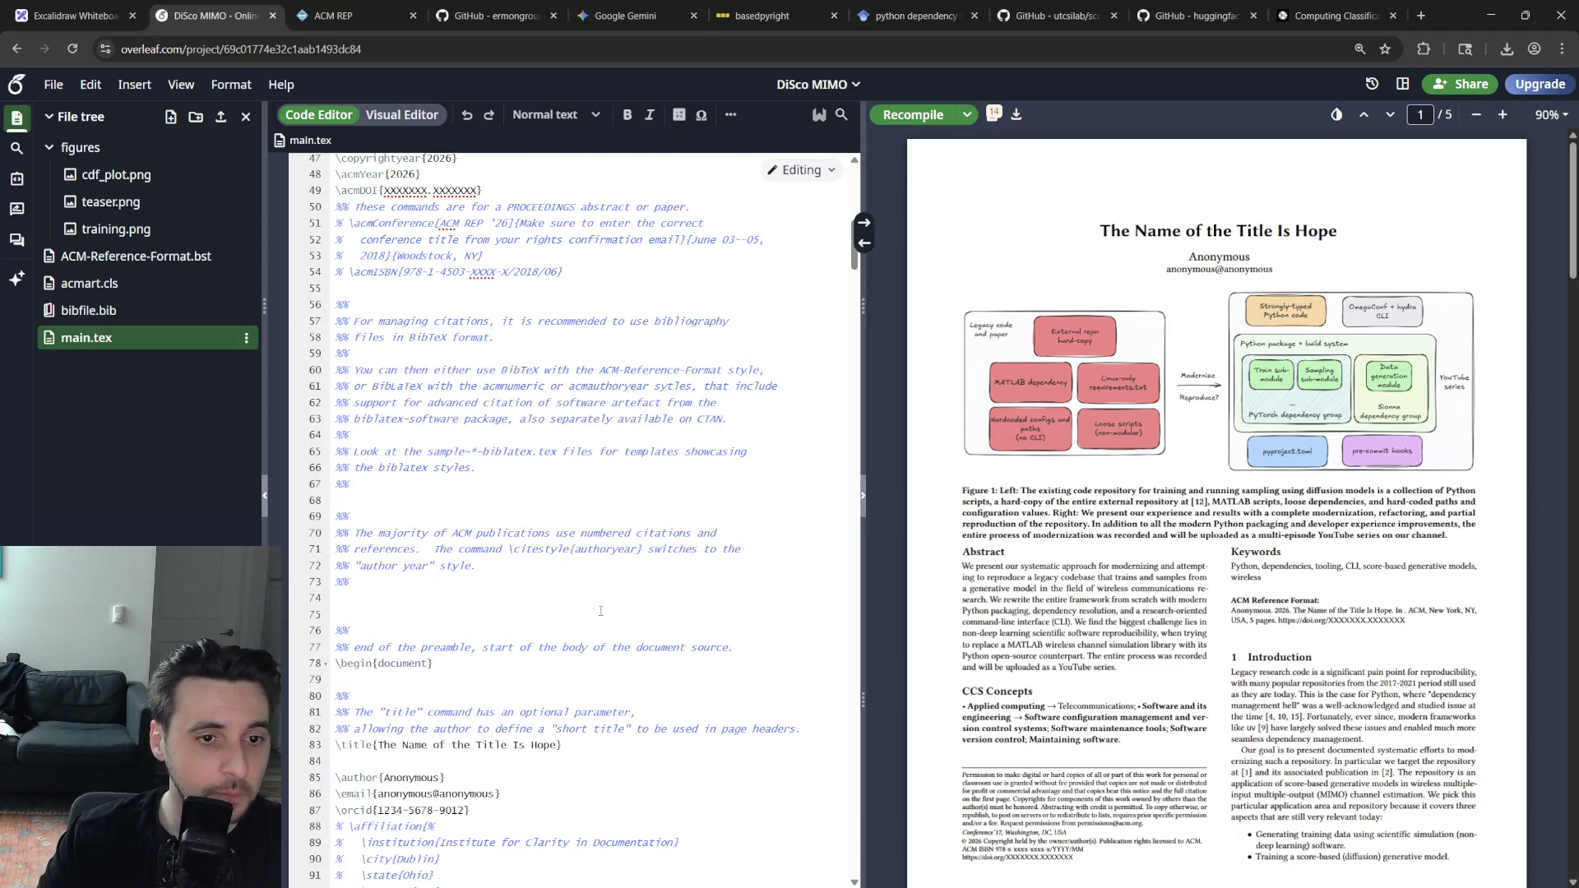
scroll(590, 609, "down", 2)
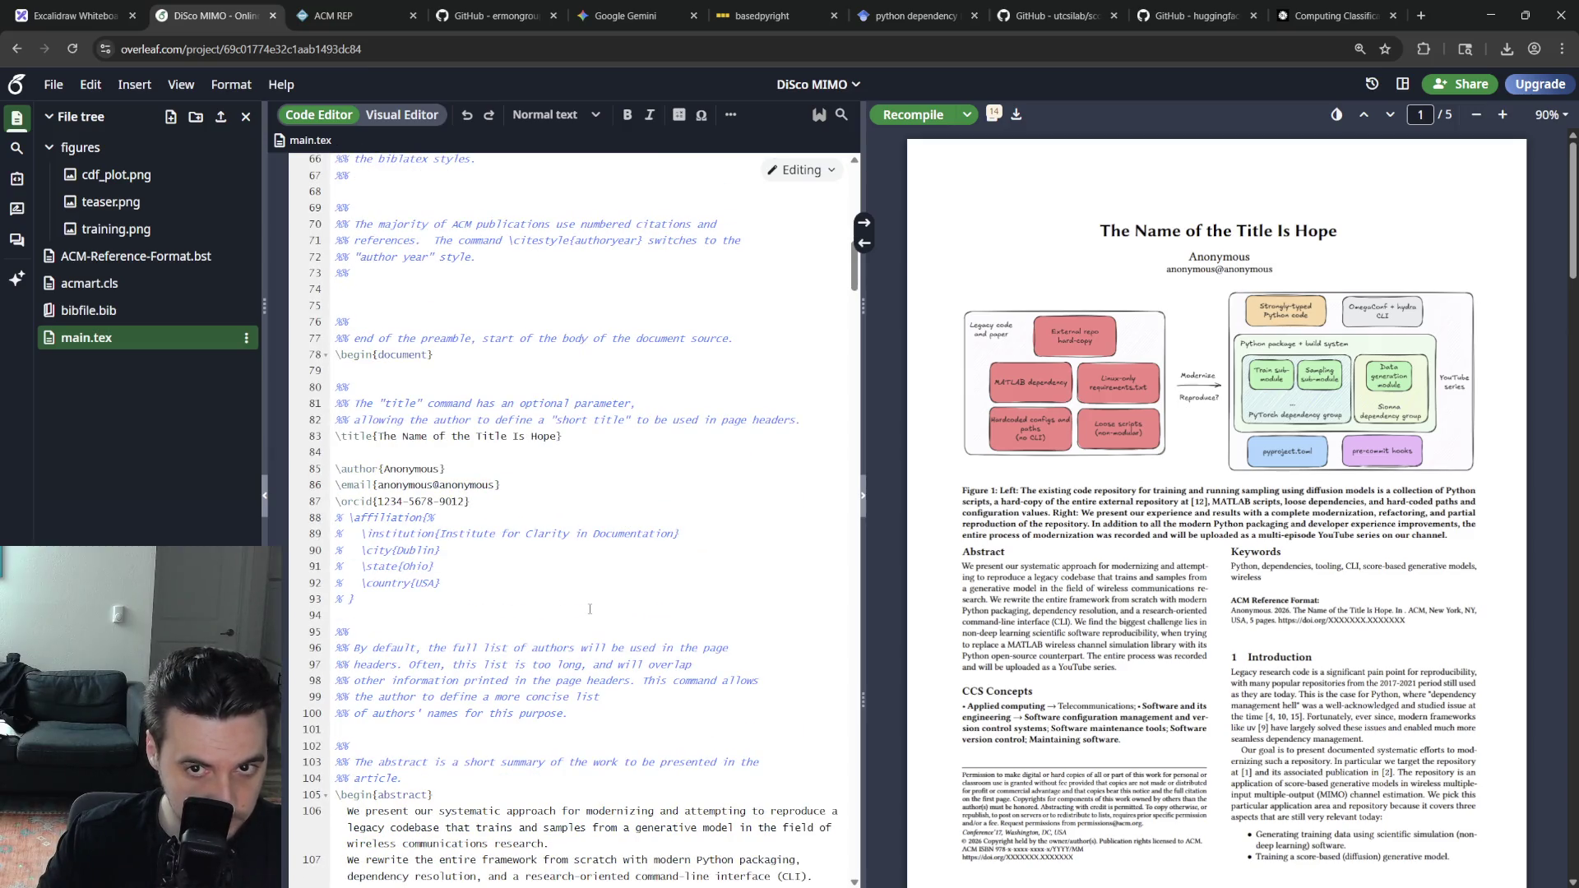
scroll(575, 609, "down", 1)
scroll(575, 608, "down", 2)
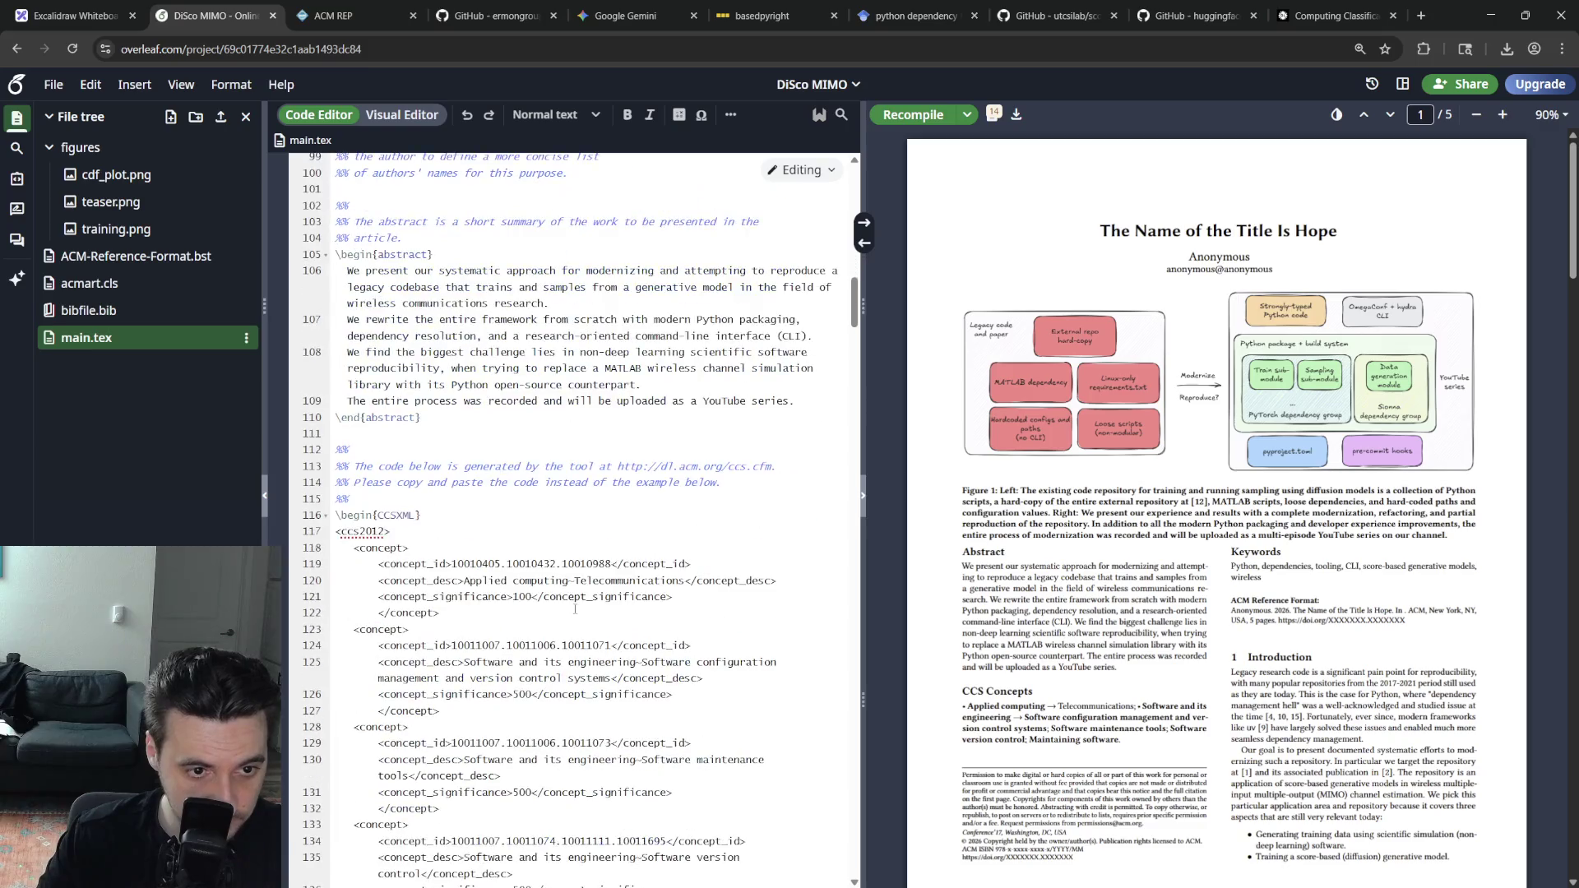
scroll(574, 608, "down", 2)
scroll(568, 607, "down", 2)
scroll(558, 604, "down", 2)
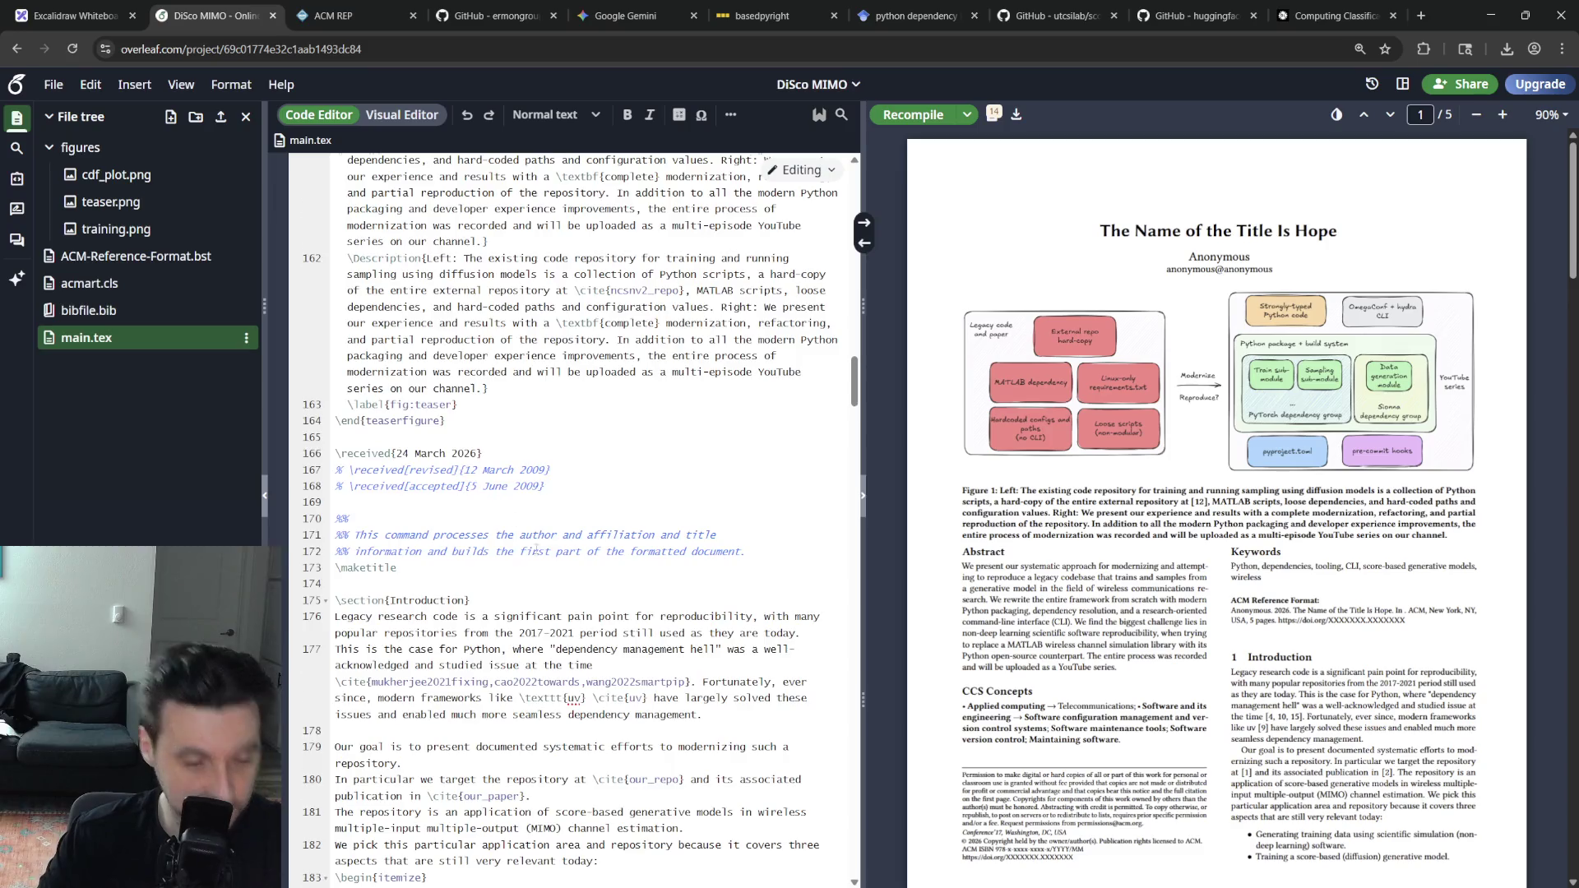
scroll(544, 556, "up", 5)
scroll(581, 593, "up", 5)
scroll(592, 609, "up", 5)
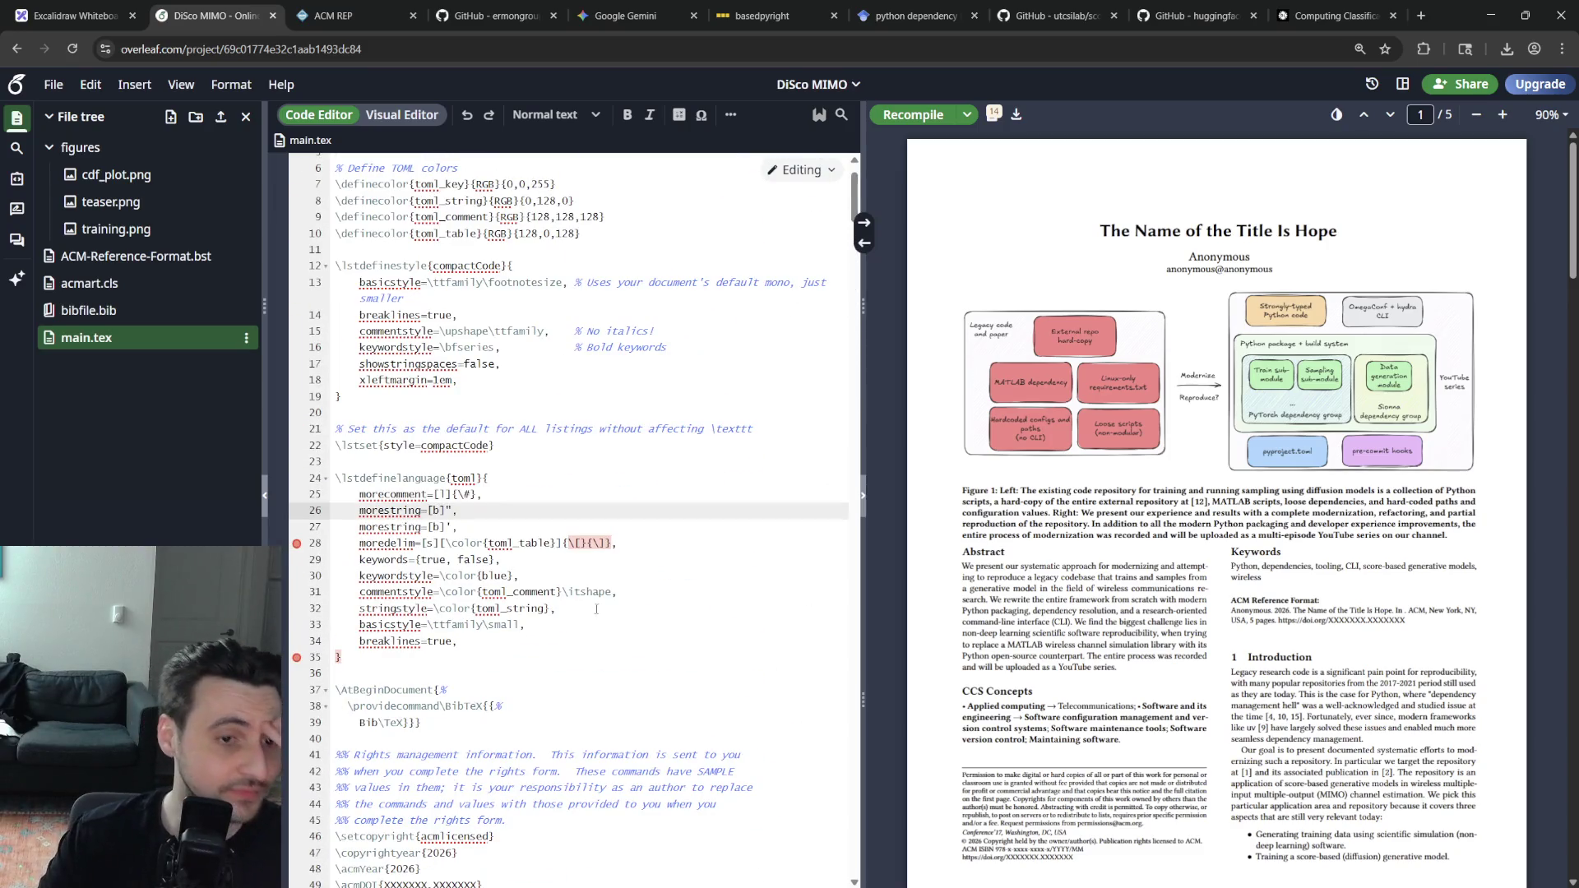
scroll(592, 608, "down", 1)
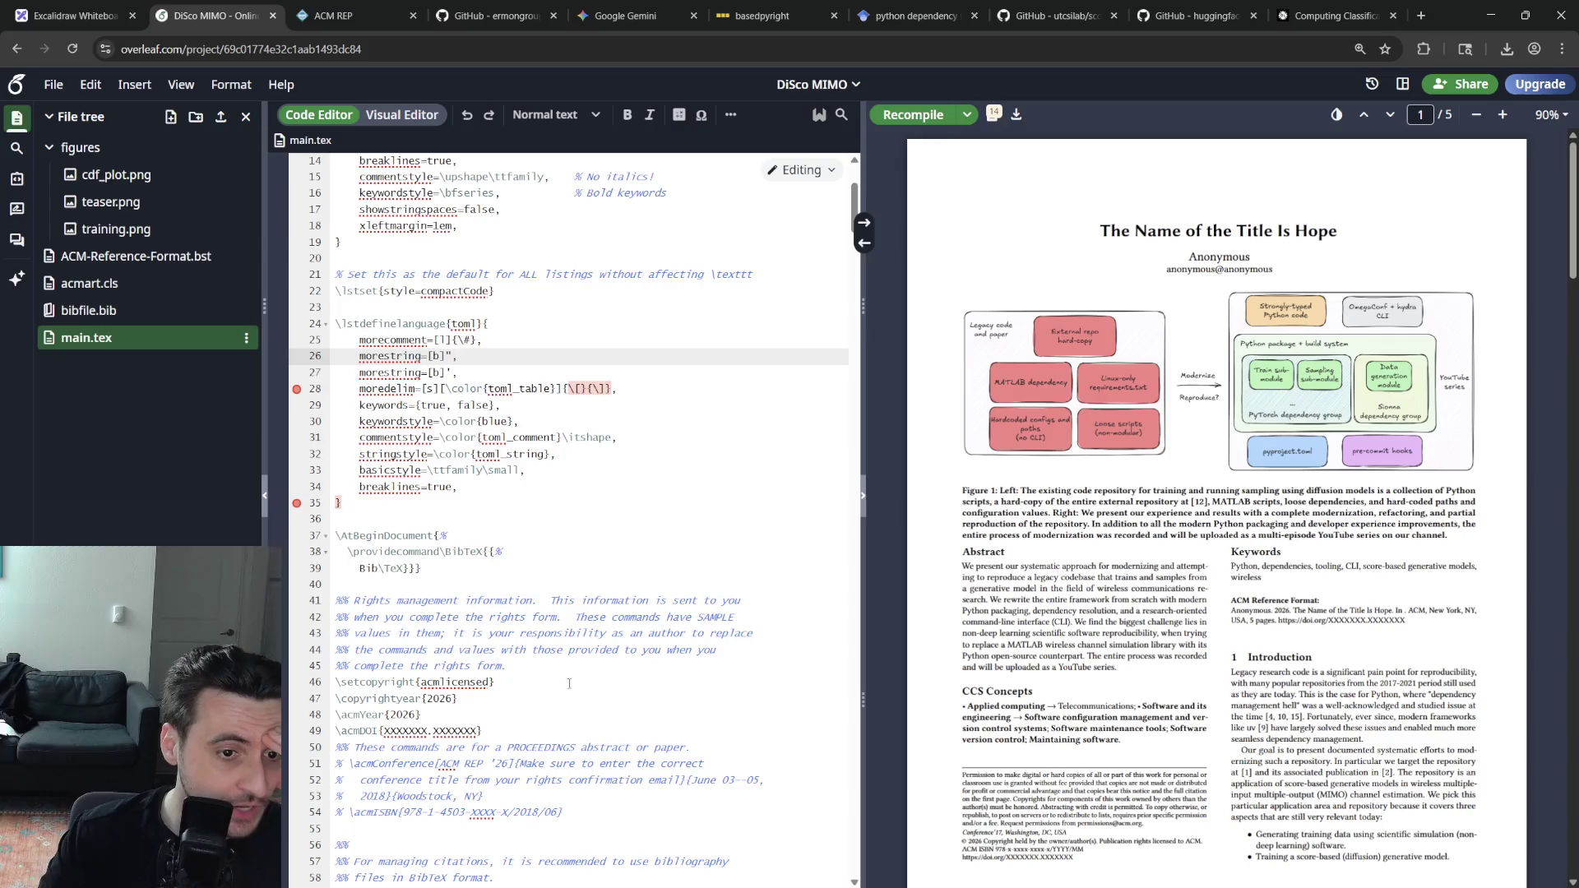
scroll(581, 642, "down", 1)
left_click(556, 651)
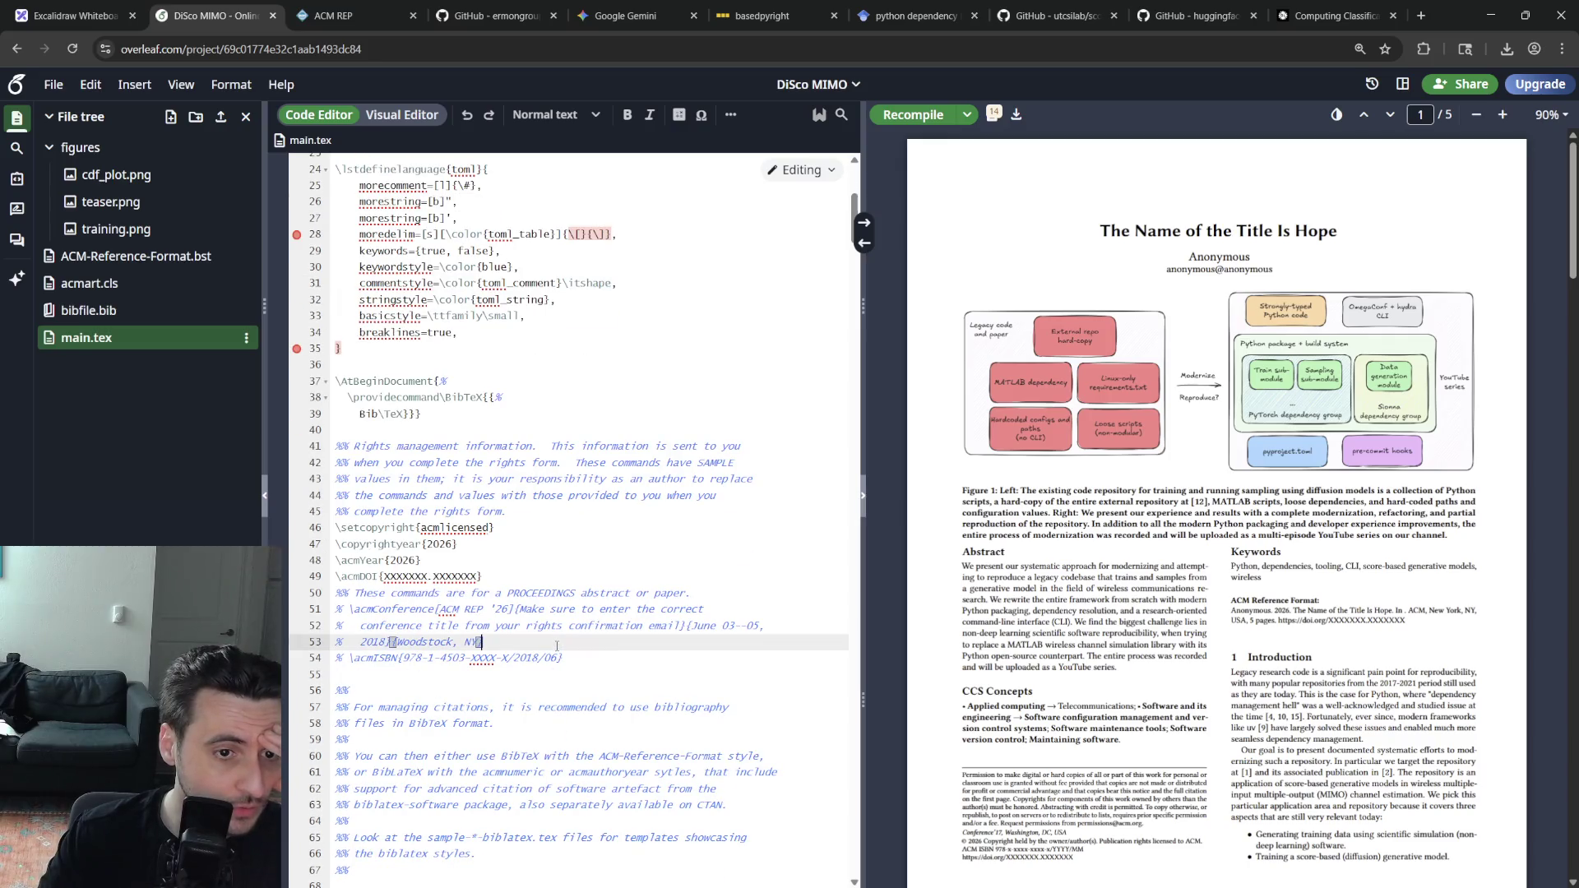
Uncomment the \acmConference lines and replace Woodstock, NY with Delft, Netherlands from the ACM REP 2026 site
left_click_drag(556, 652, 483, 609)
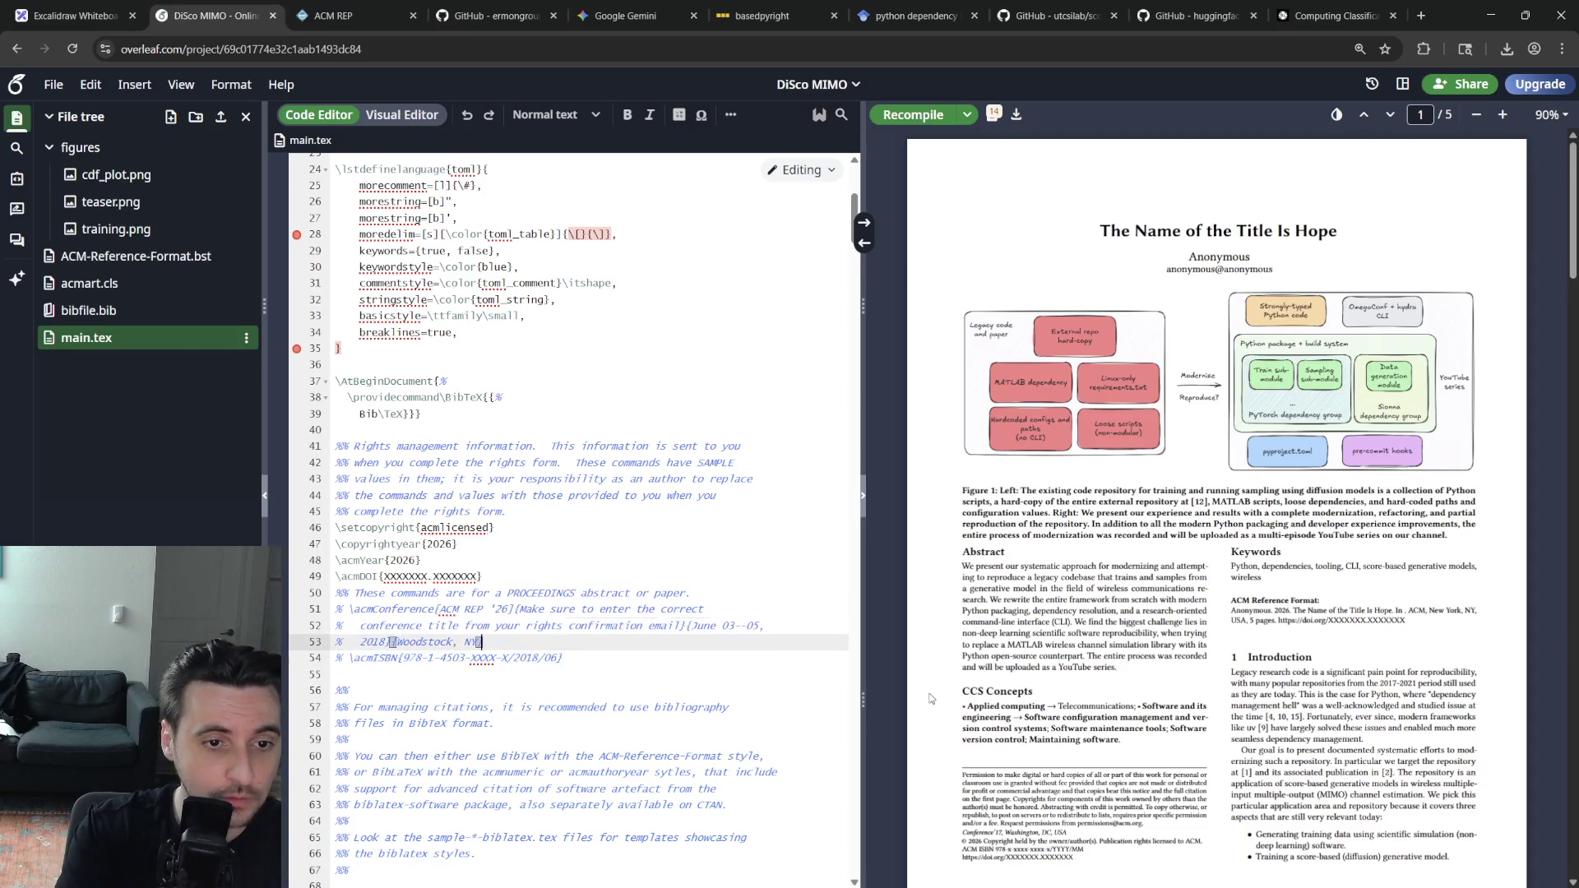
key("ctrl+z")
key("ctrl+z")
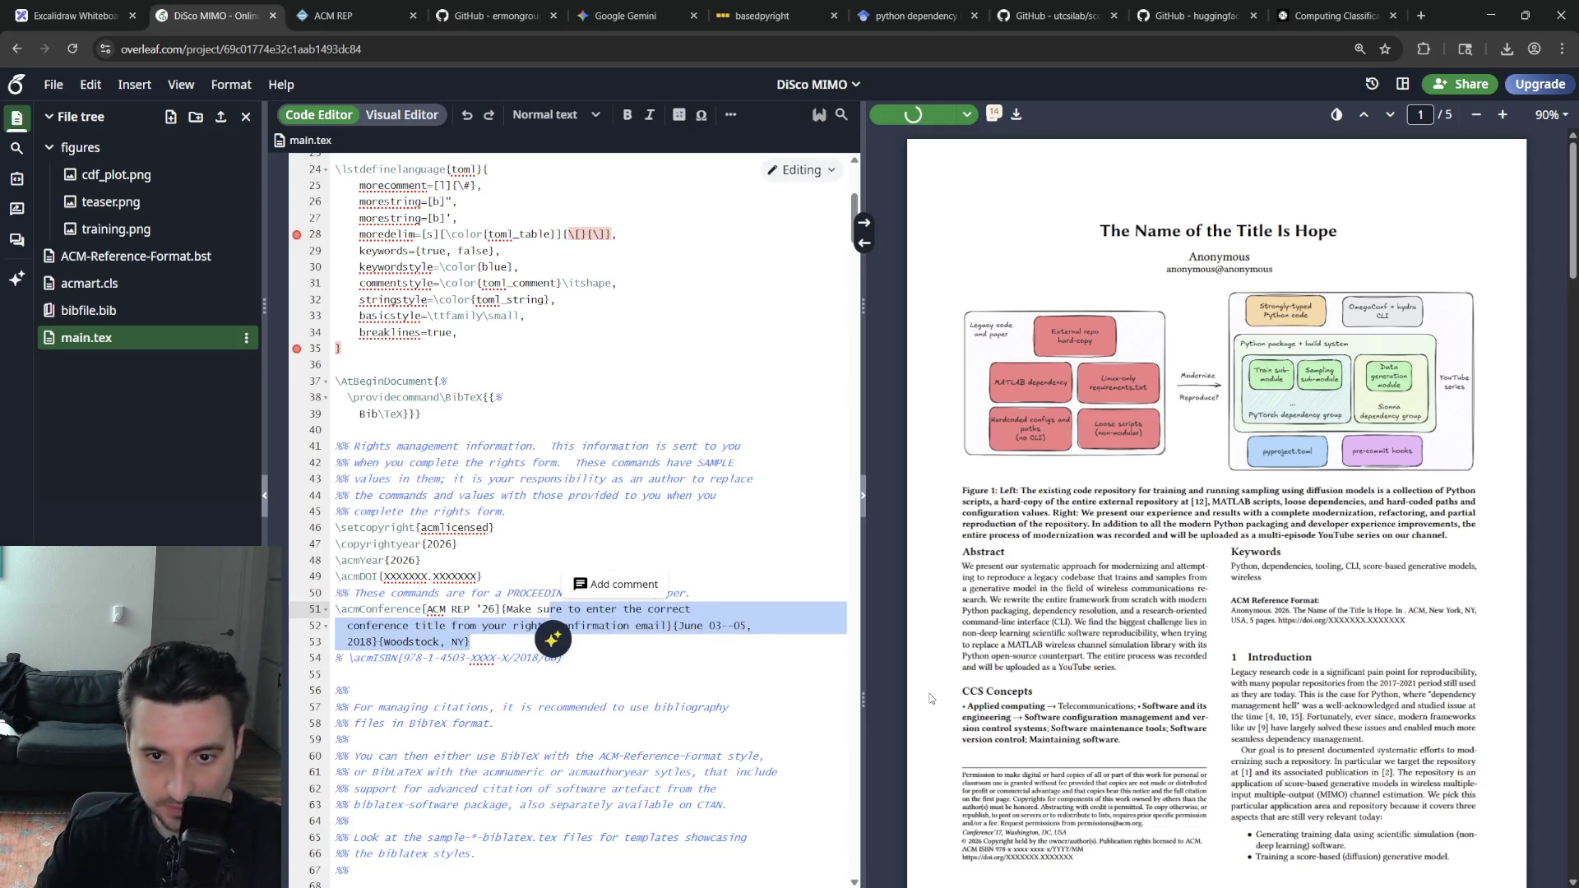
left_click(630, 706)
left_click(629, 495)
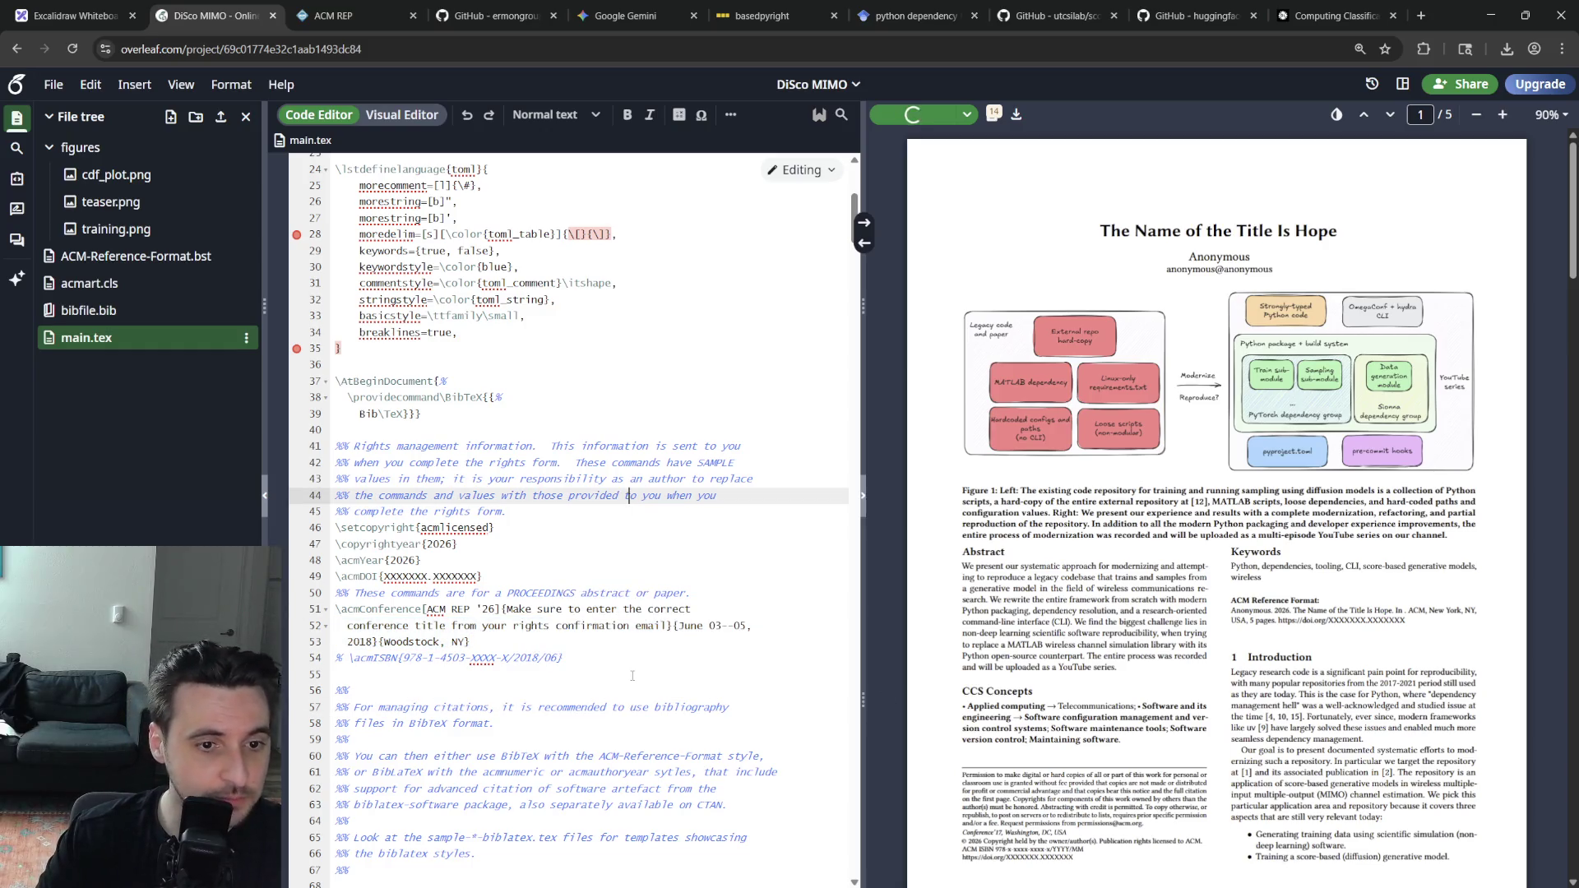
scroll(623, 672, "down", 2)
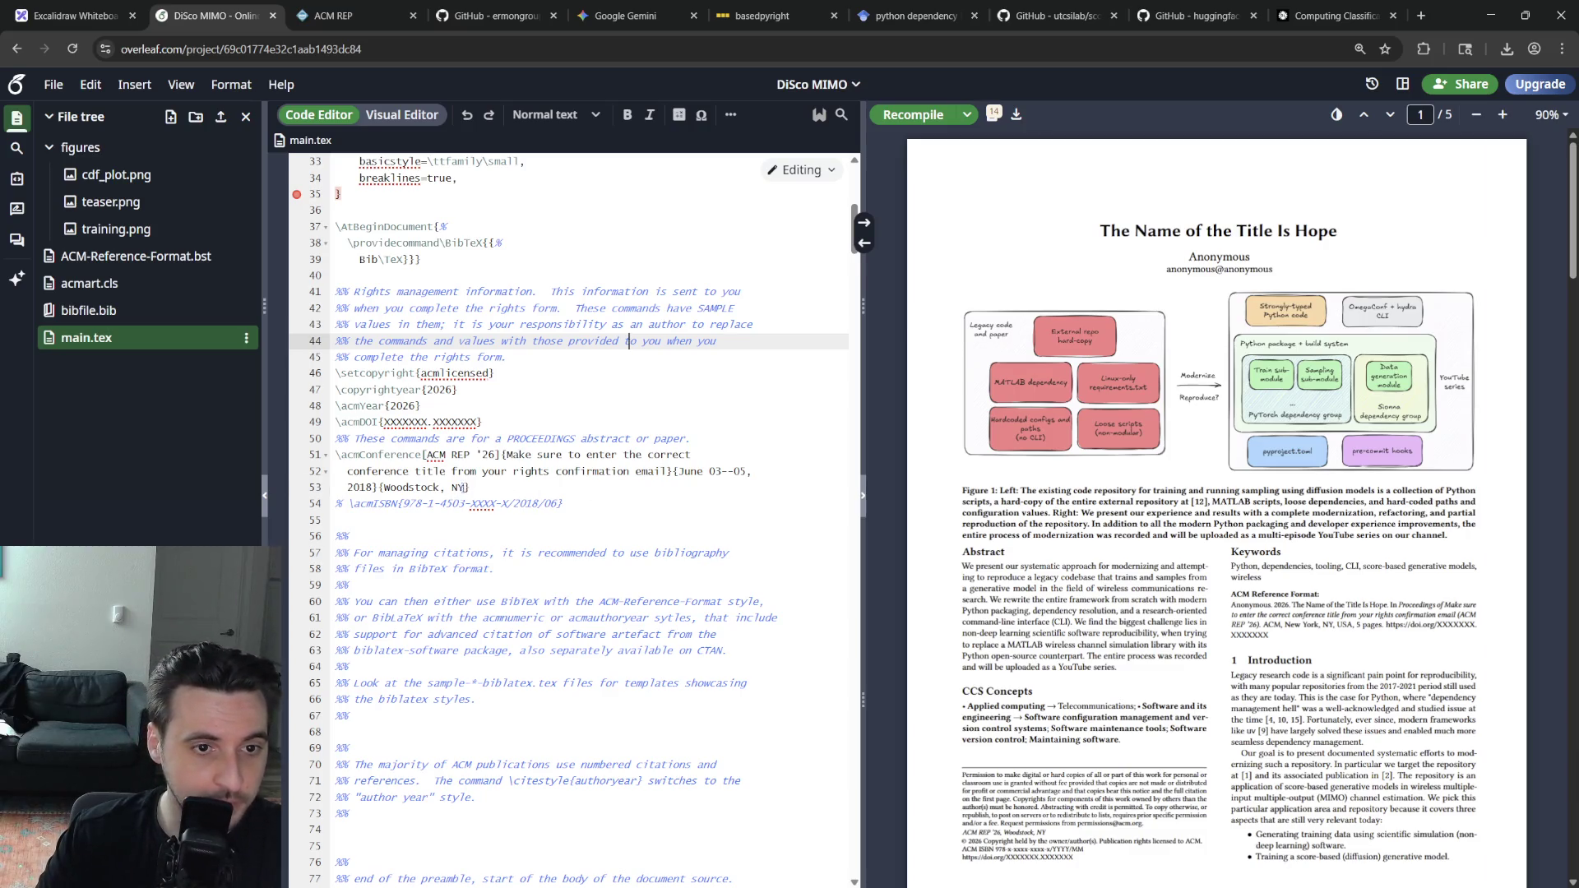
left_click_drag(466, 488, 383, 487)
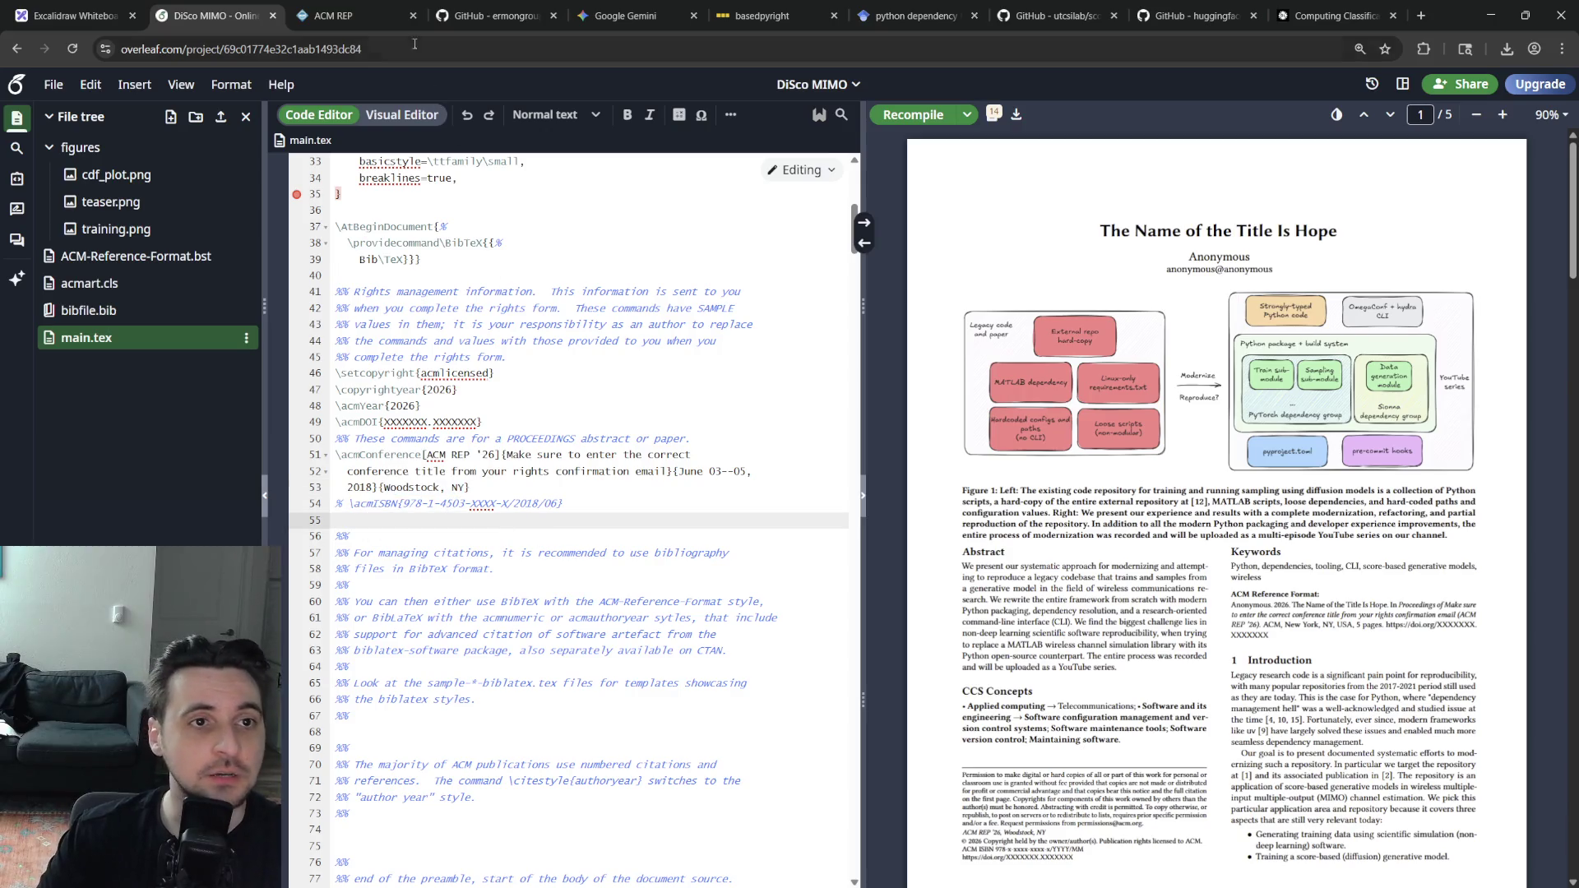
key("ctrl+Tab")
left_click(475, 313)
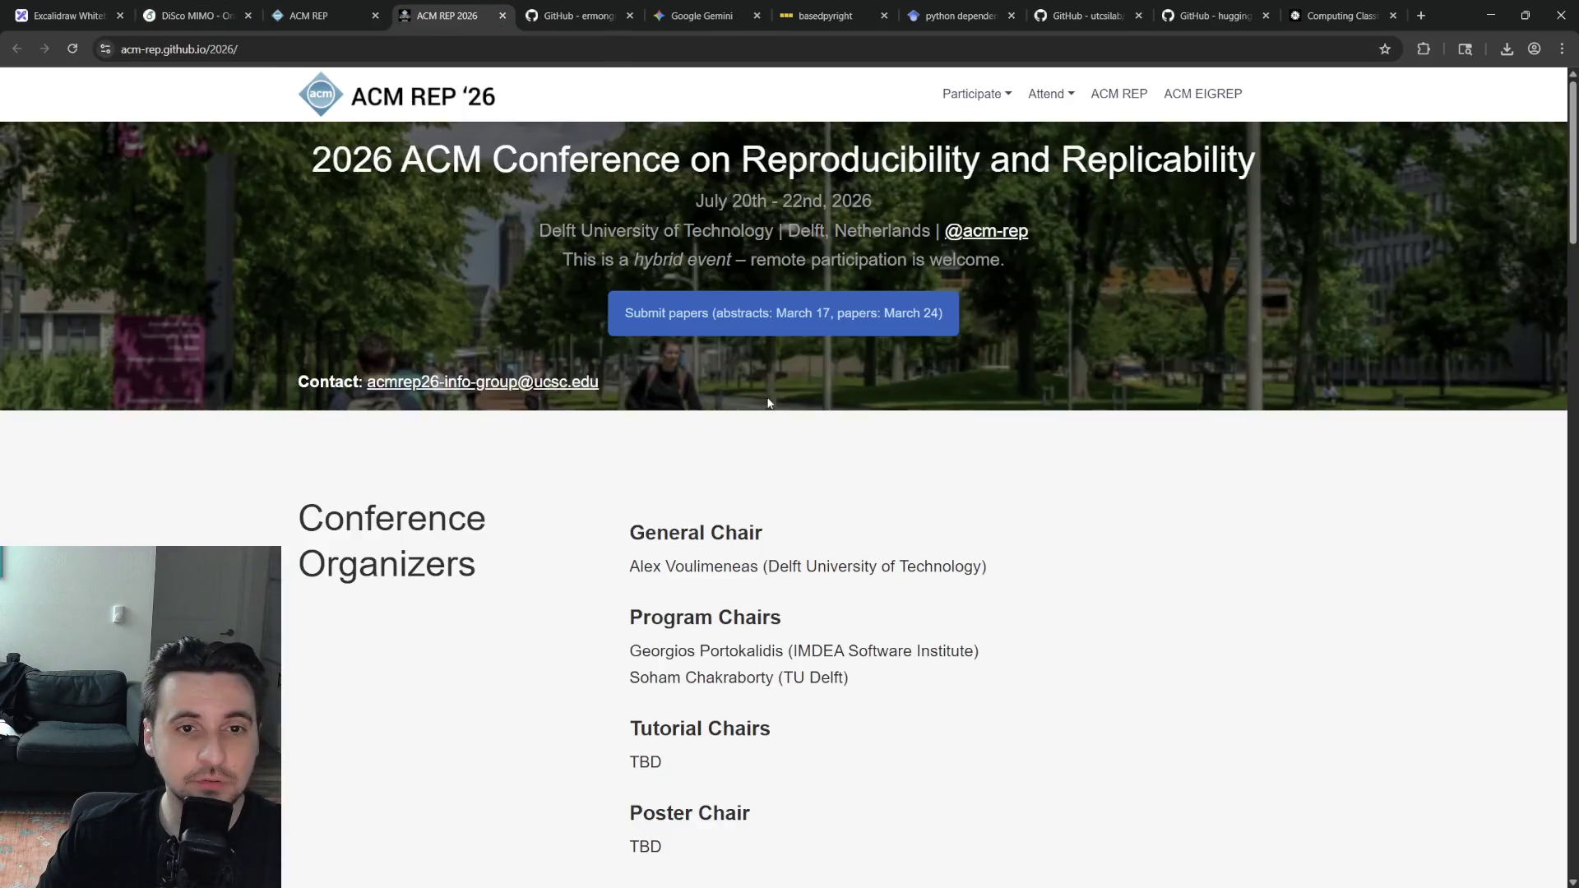
left_click(308, 14)
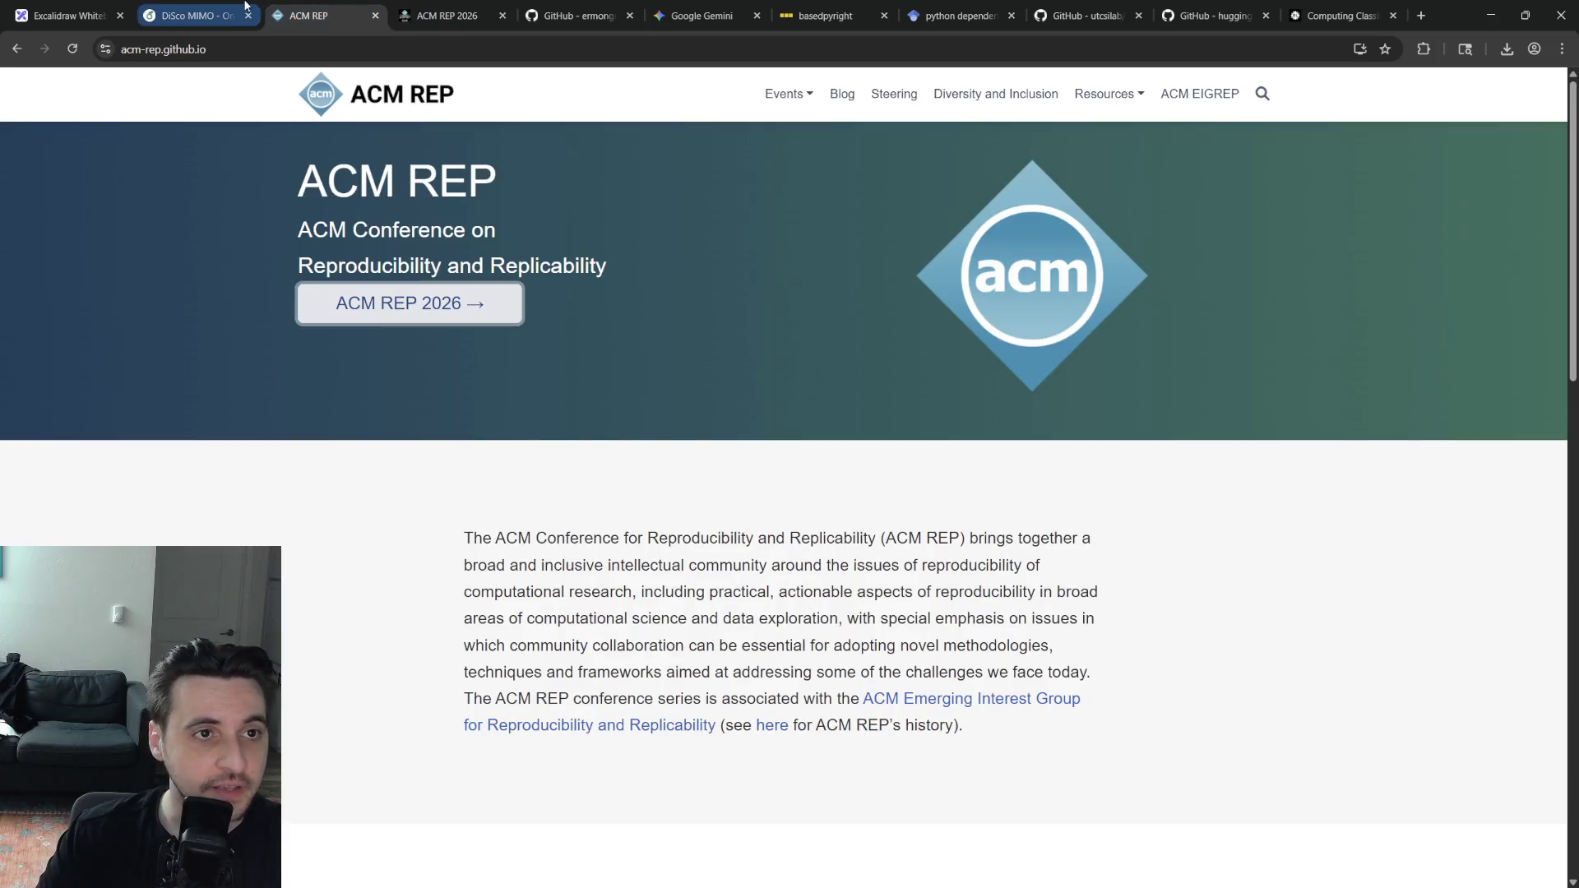
left_click(191, 15)
double_click(414, 488)
type("Delft")
key("Delete")
key("Delete")
key("Delete")
type("Netherlands")
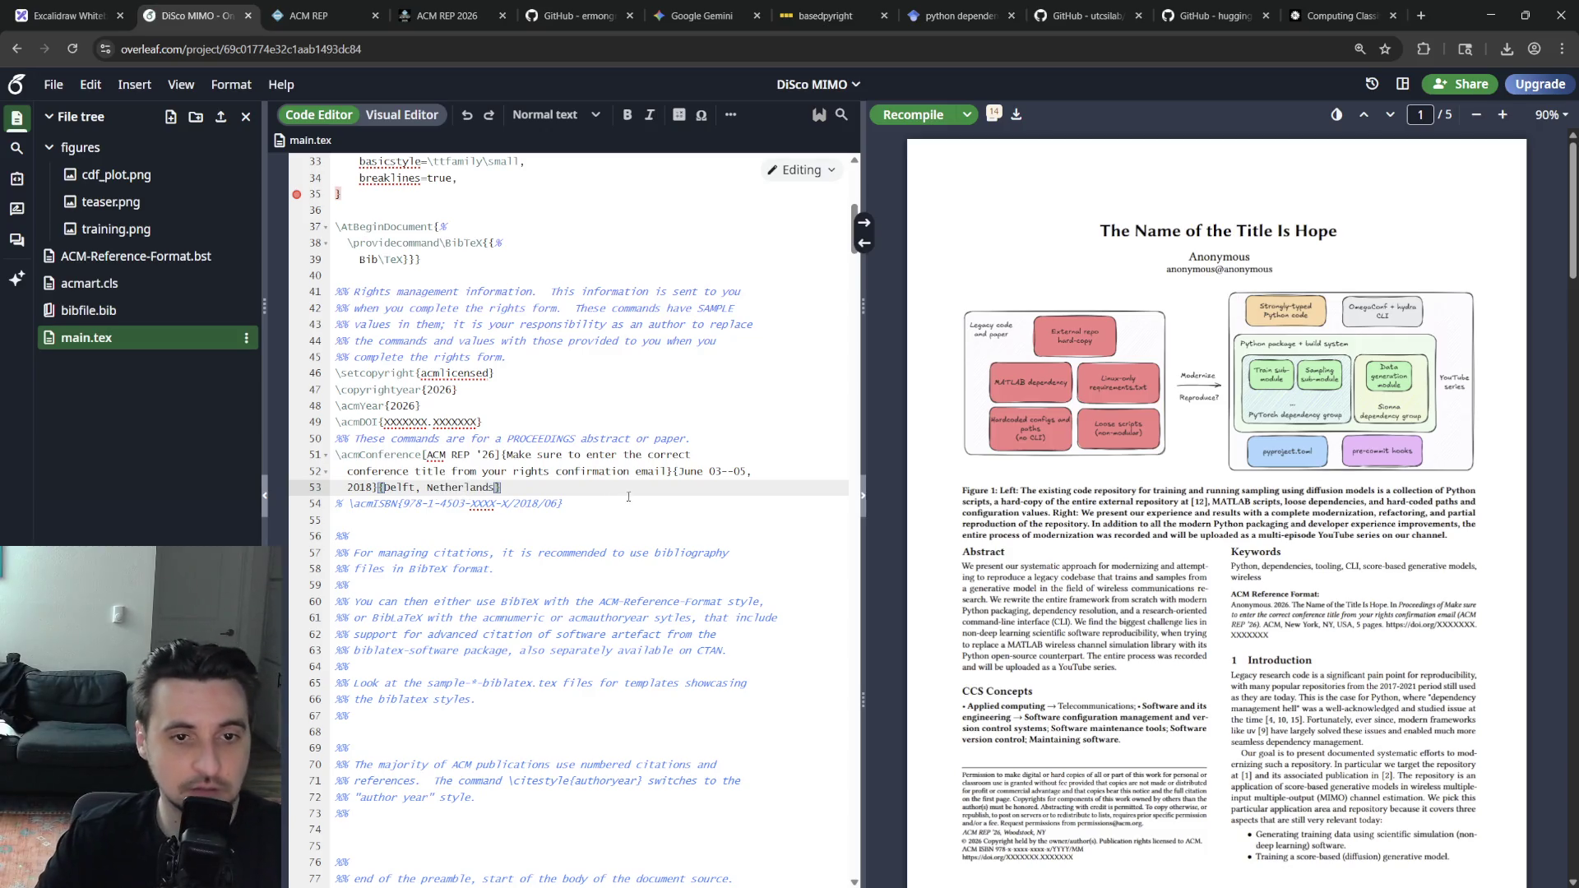
Change the conference dates to July 20-22, 2026, checking them against the ACM REP website
left_click(421, 8)
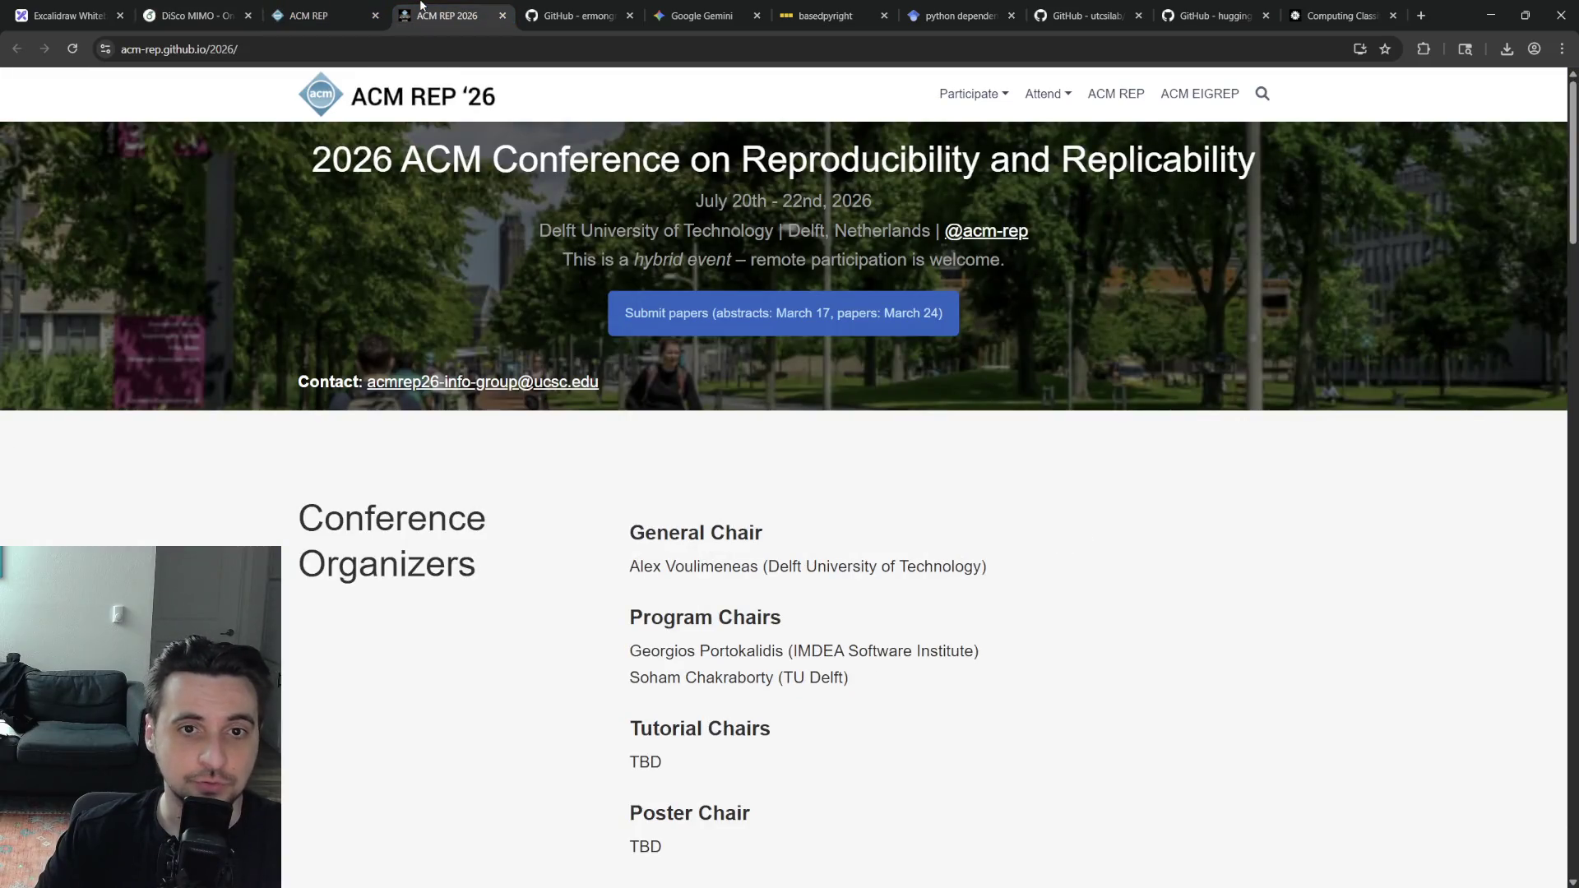
left_click(195, 16)
left_click(709, 472)
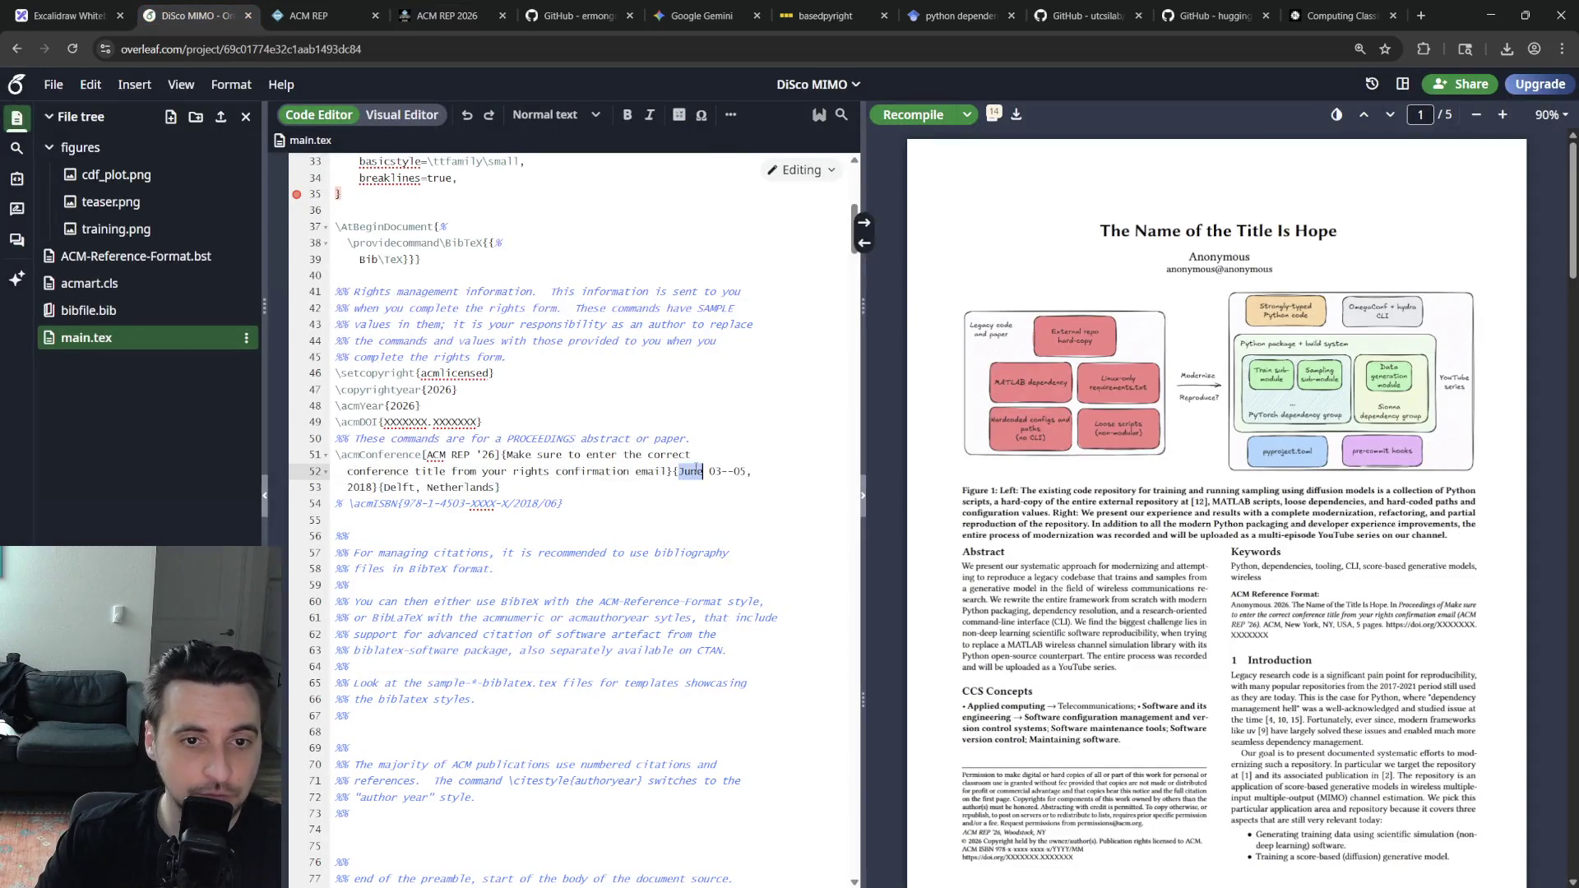
key("BackSpace")
key("BackSpace")
key("BackSpace")
type("ly")
triple_click(710, 472)
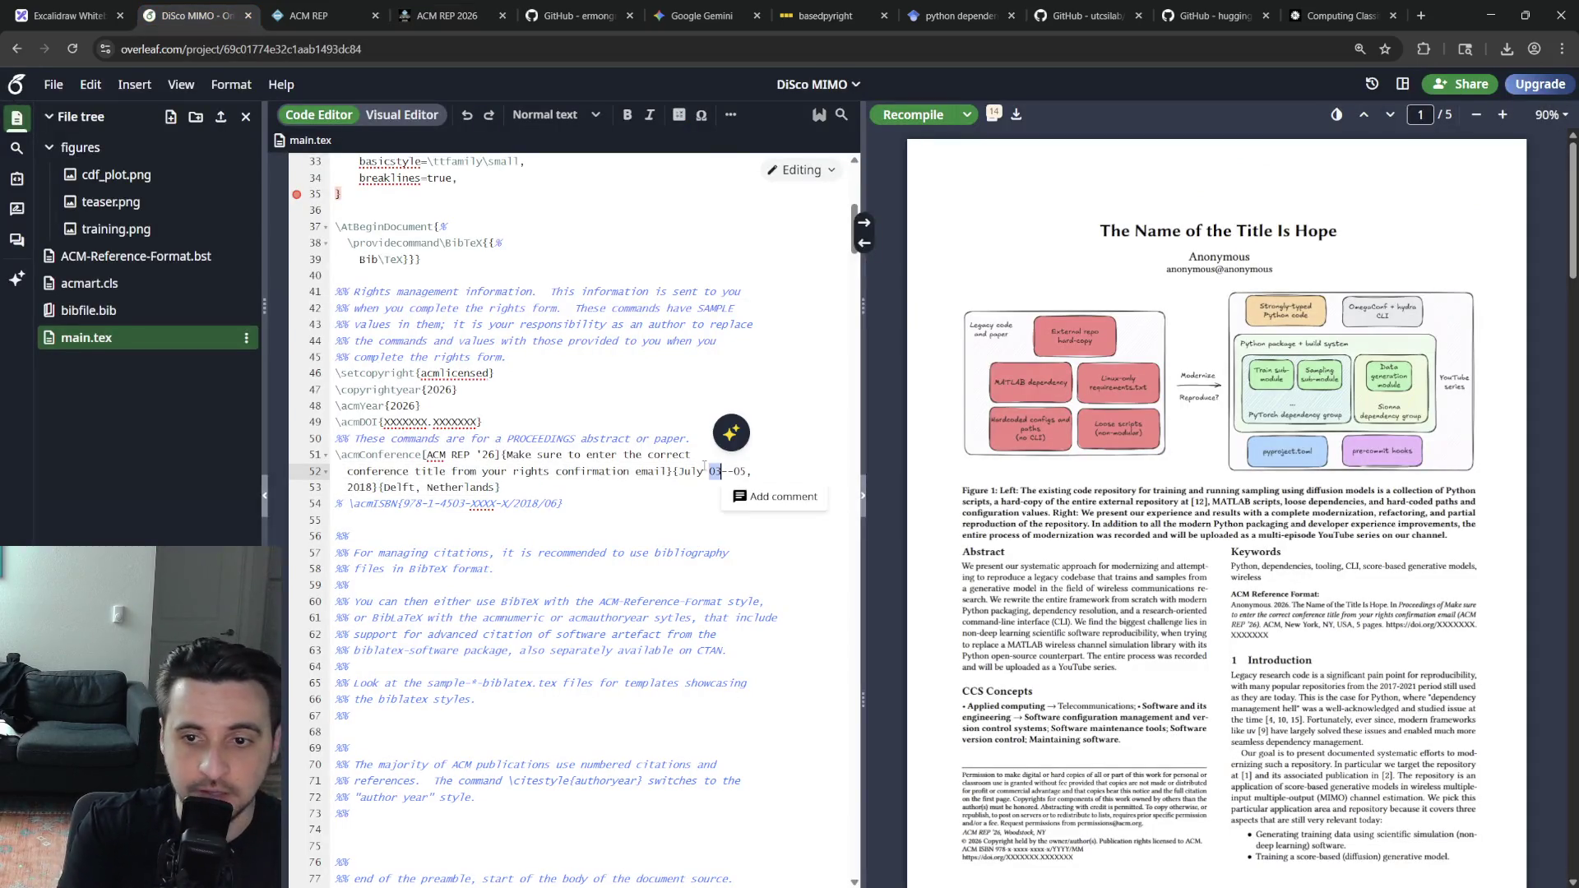
left_click(429, 13)
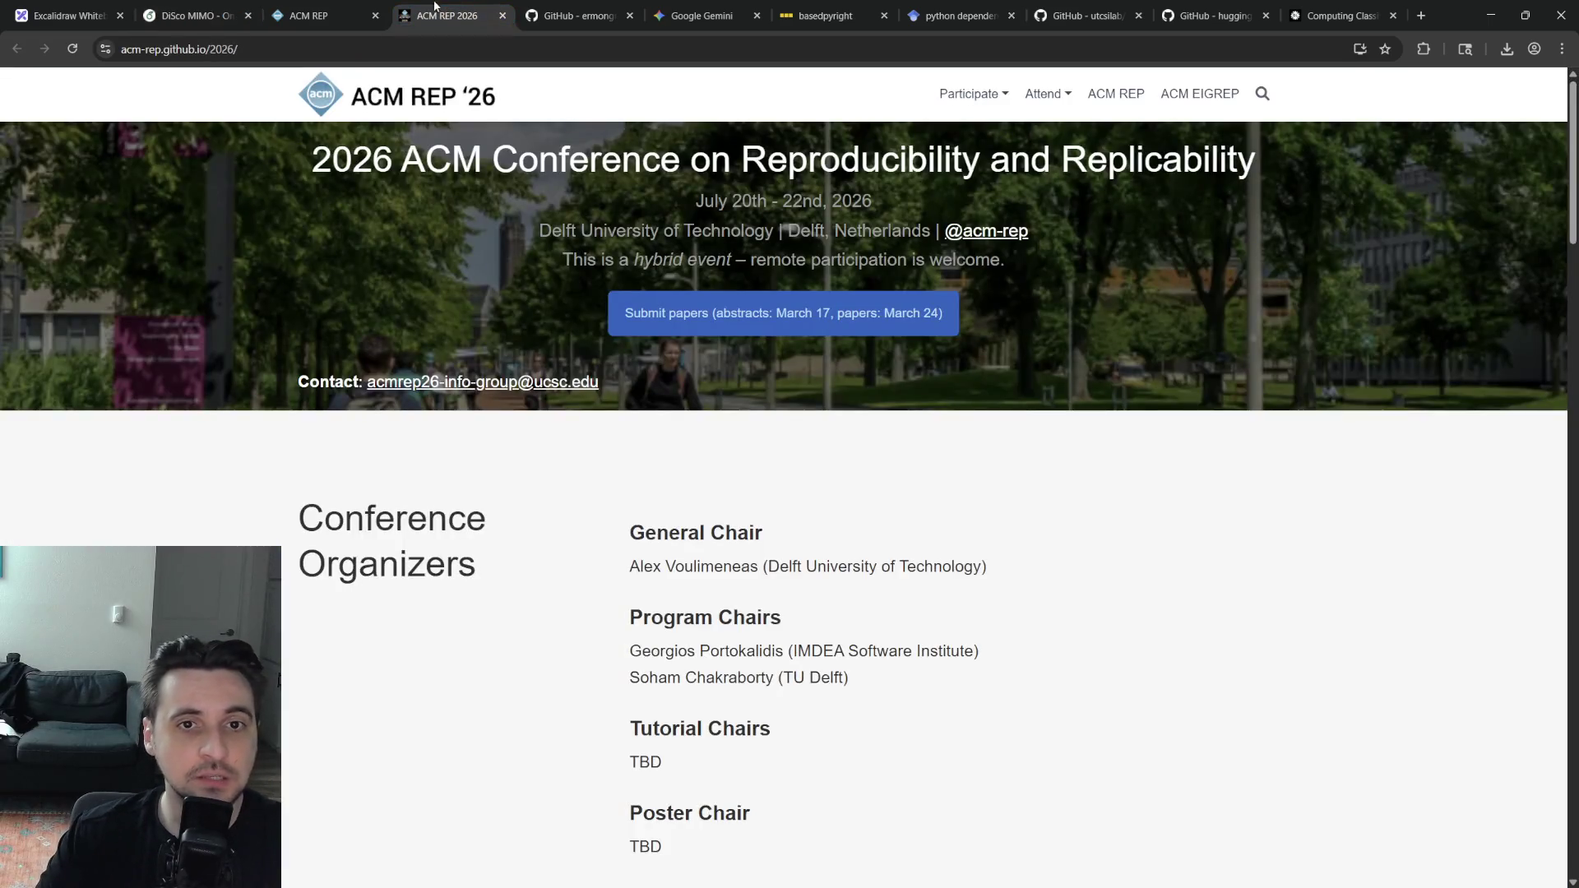
left_click(308, 15)
left_click(195, 14)
key("BackSpace")
key("BackSpace")
type("20--22,")
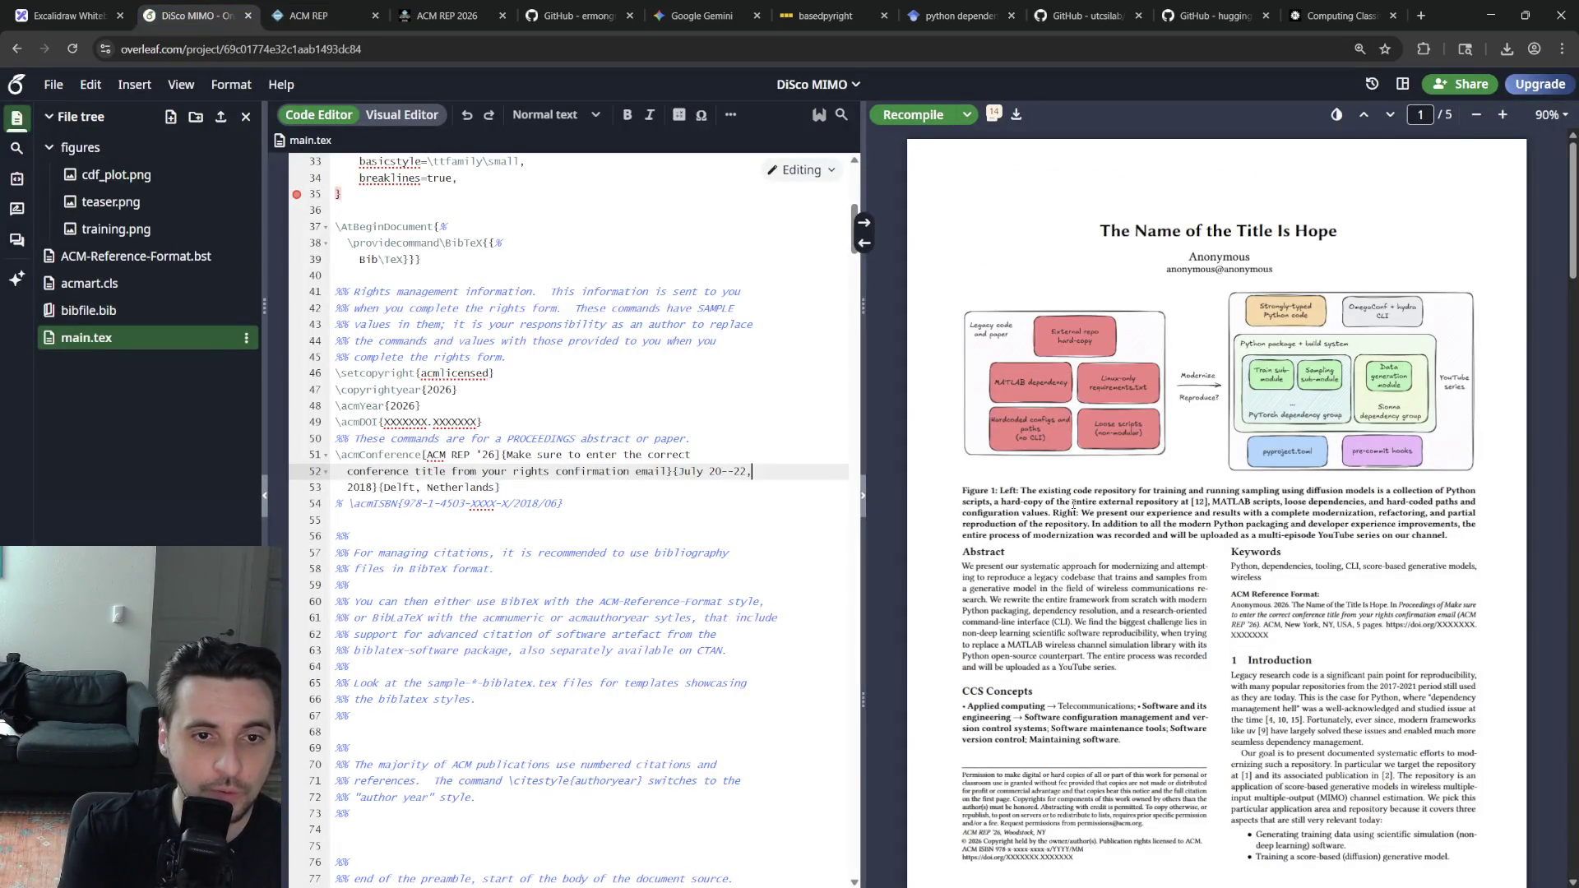
key("Right")
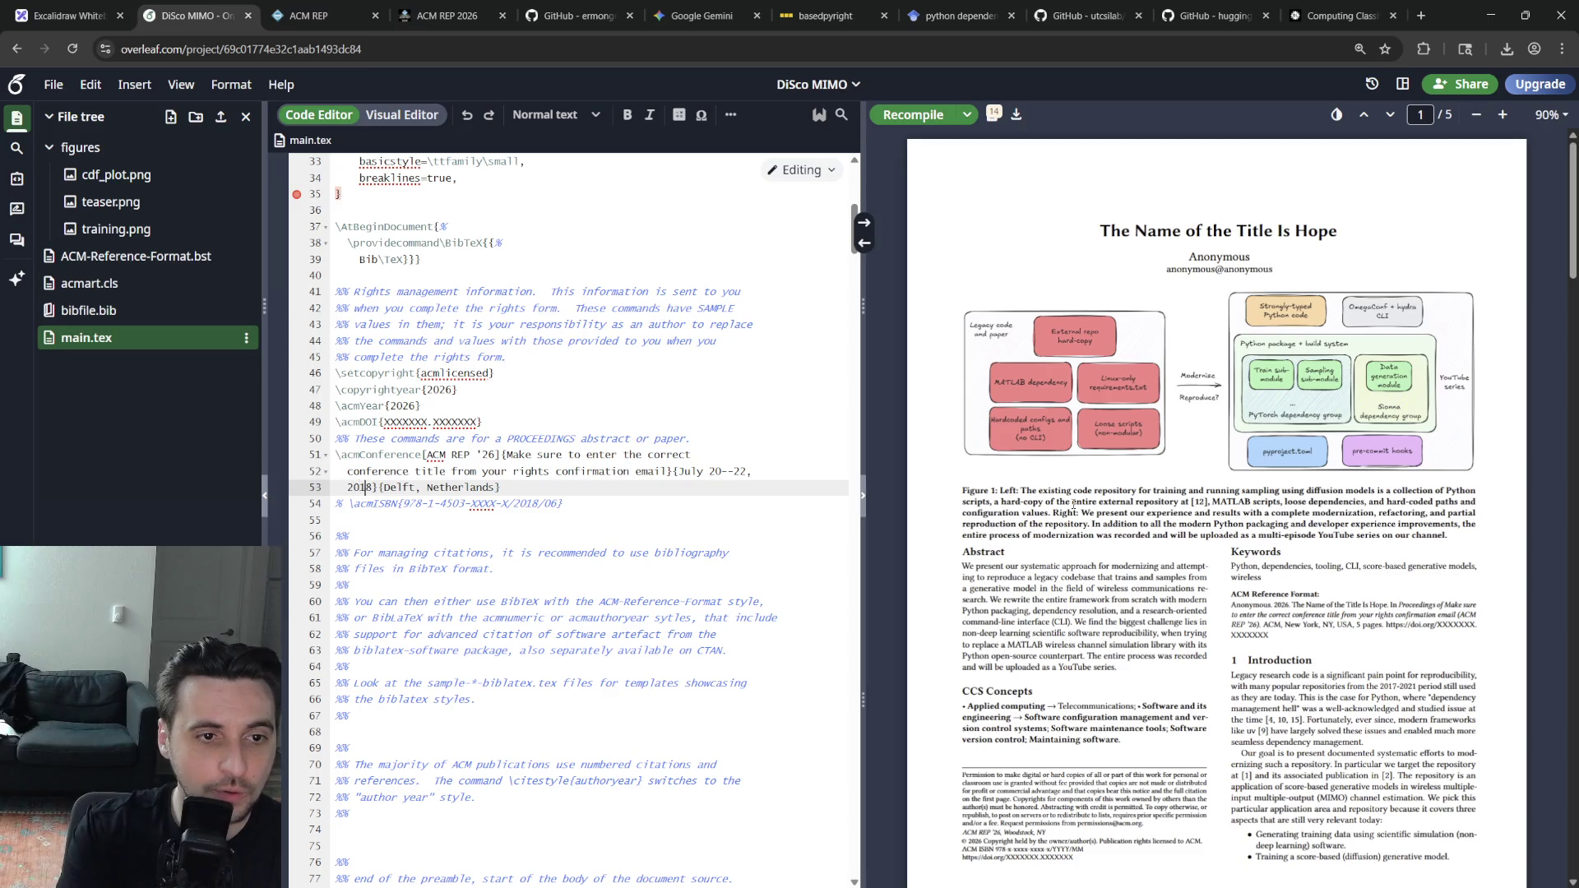
key("Delete")
type("26")
key("BackSpace")
key("BackSpace")
key("BackSpace")
type("26")
key("Left")
key("Down")
key("Down")
key("Down")
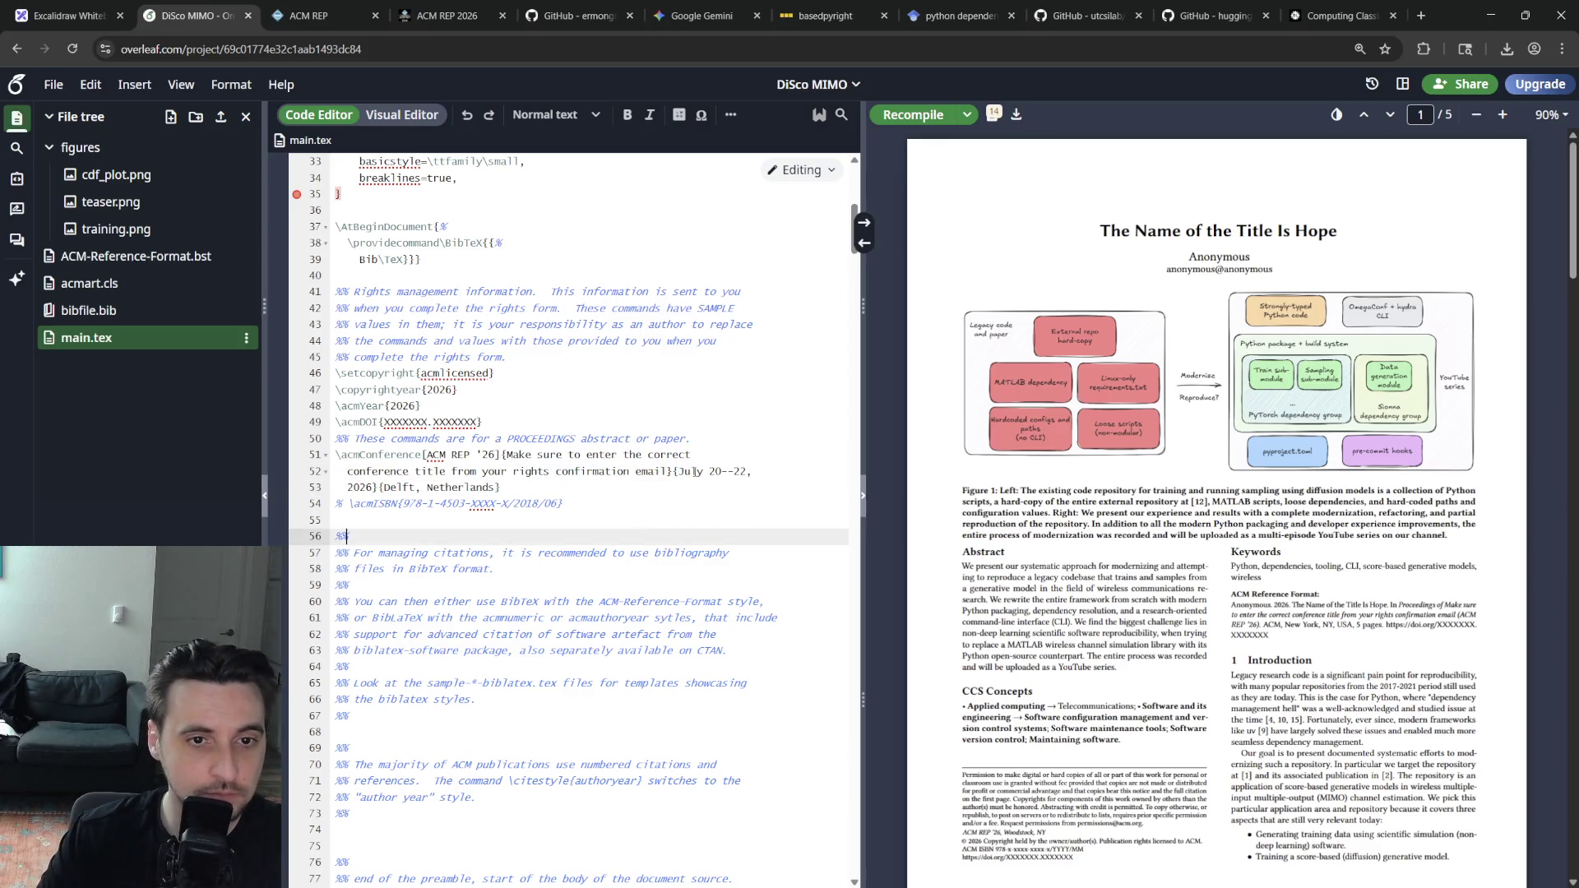
Delete the placeholder instruction text after the ACM REP '26 short name and recompile
left_click_drag(673, 469, 530, 454)
left_click(422, 455)
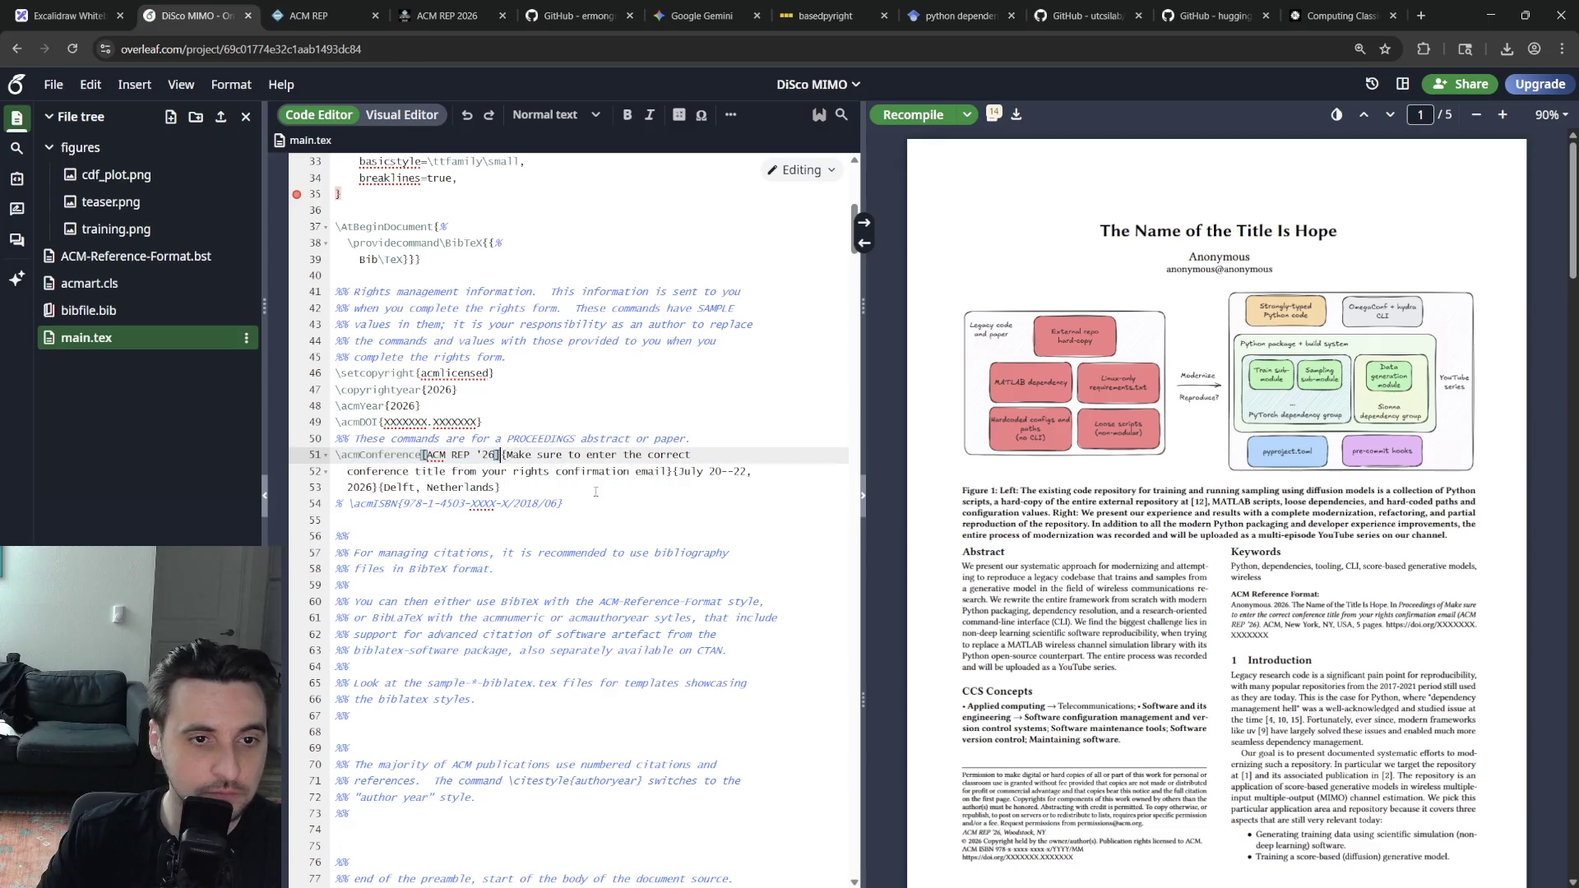
key("shift+Down")
key("shift+Right")
key("shift+Right")
key("shift+Right")
key("shift+Right")
key("shift+Right")
key("shift+Right")
key("shift+Right")
key("shift+Right")
key("shift+Right")
key("shift+Right")
key("shift+Right")
key("shift+Right")
key("BackSpace")
key("ctrl+s")
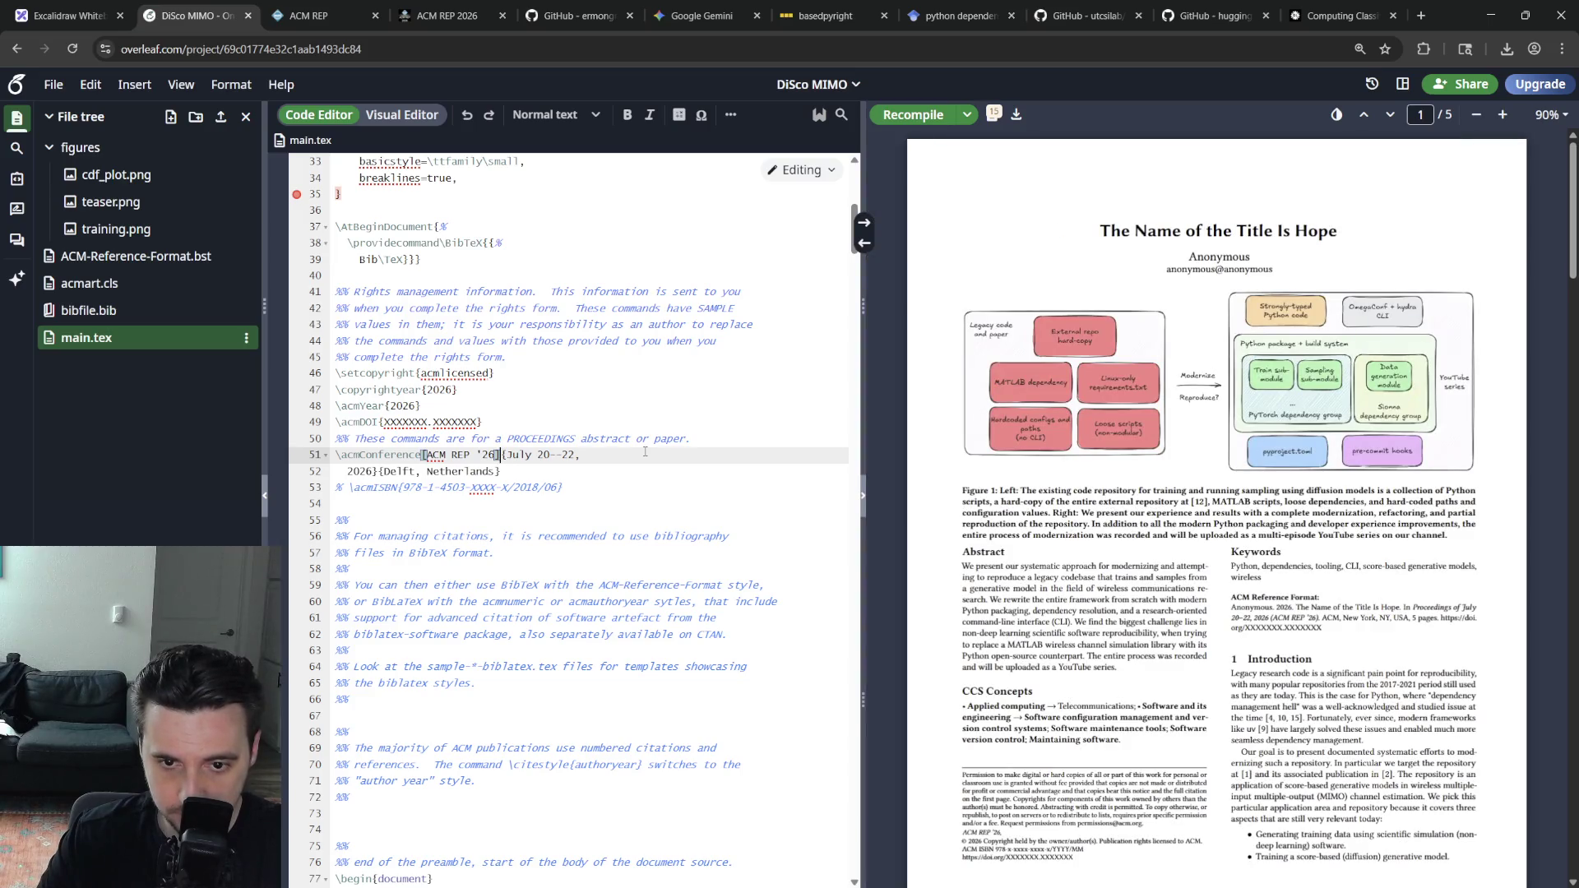
Join the year and location onto one line, shorten the day-range dash, add an empty {} argument and recompile
left_click(611, 450)
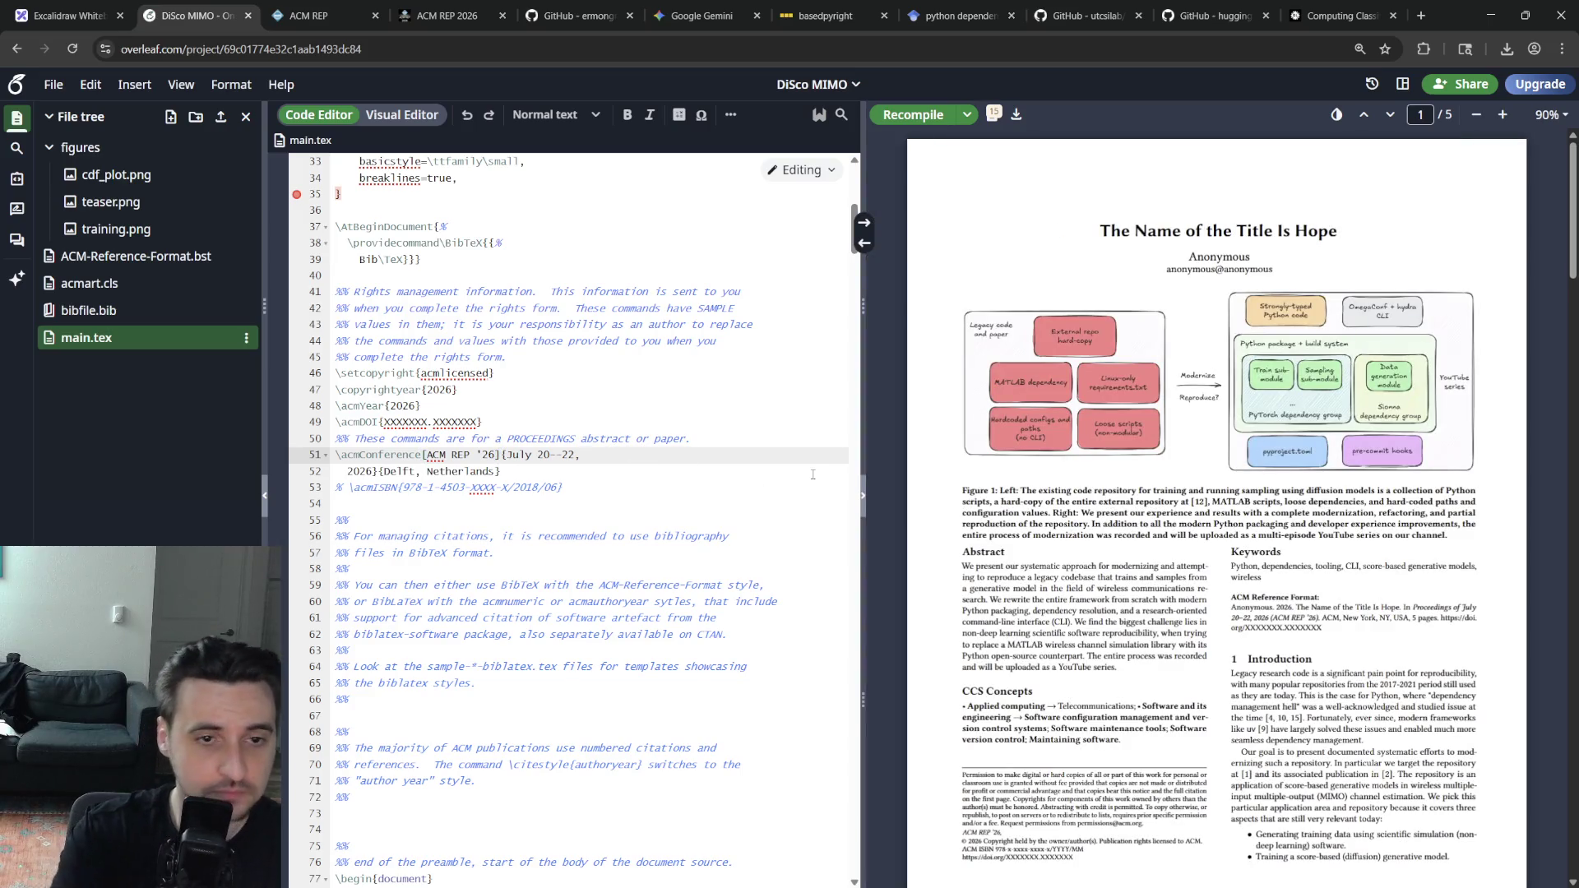
key("Delete")
key("Delete")
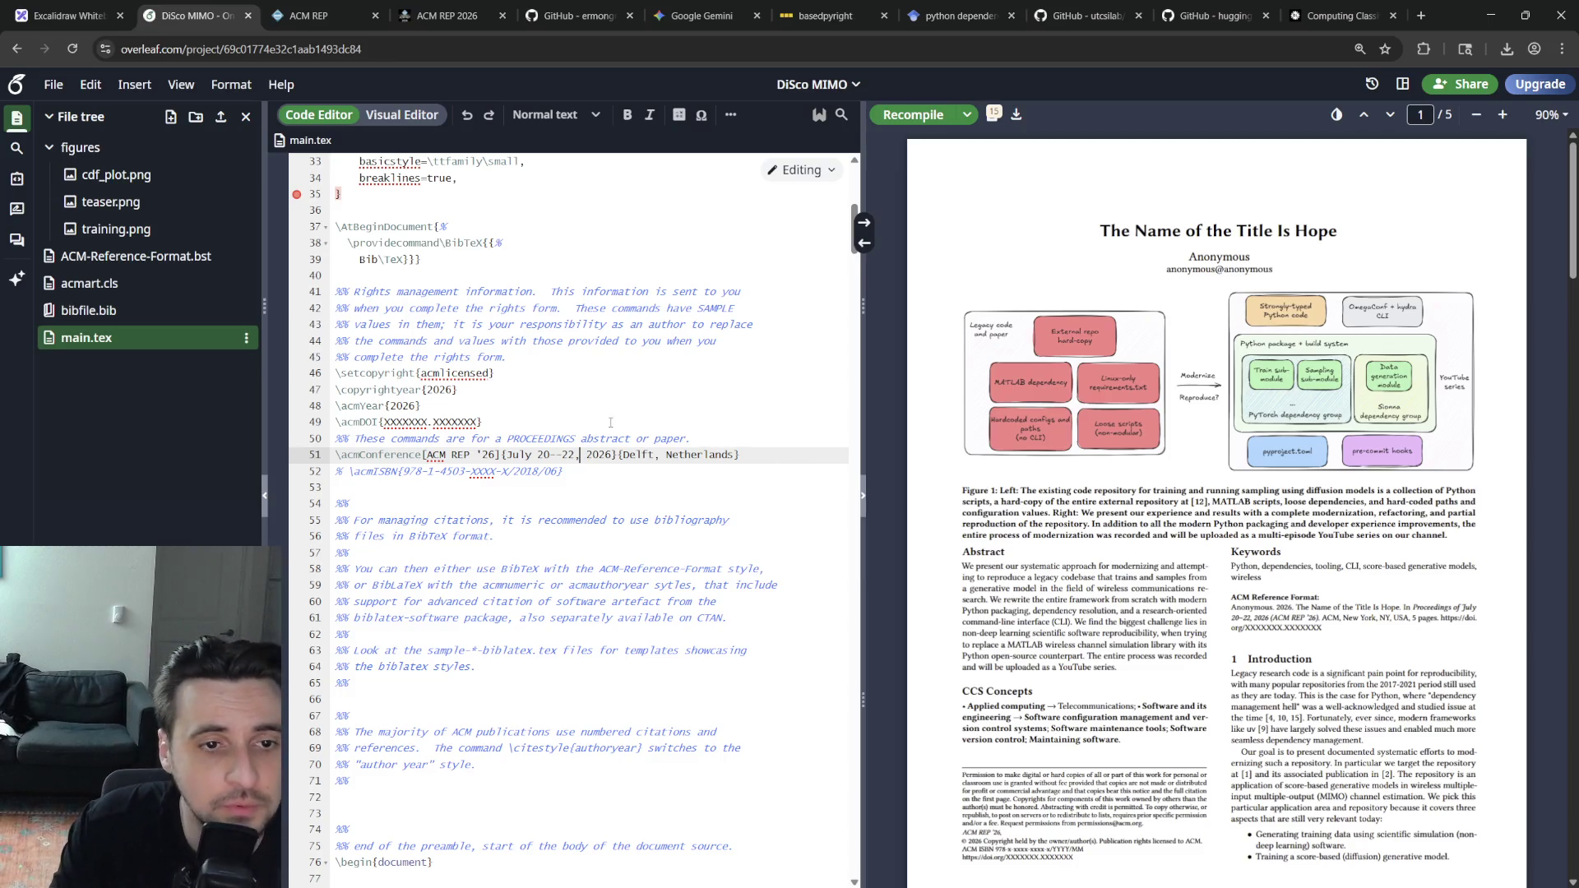
key("Delete")
key("ctrl+s")
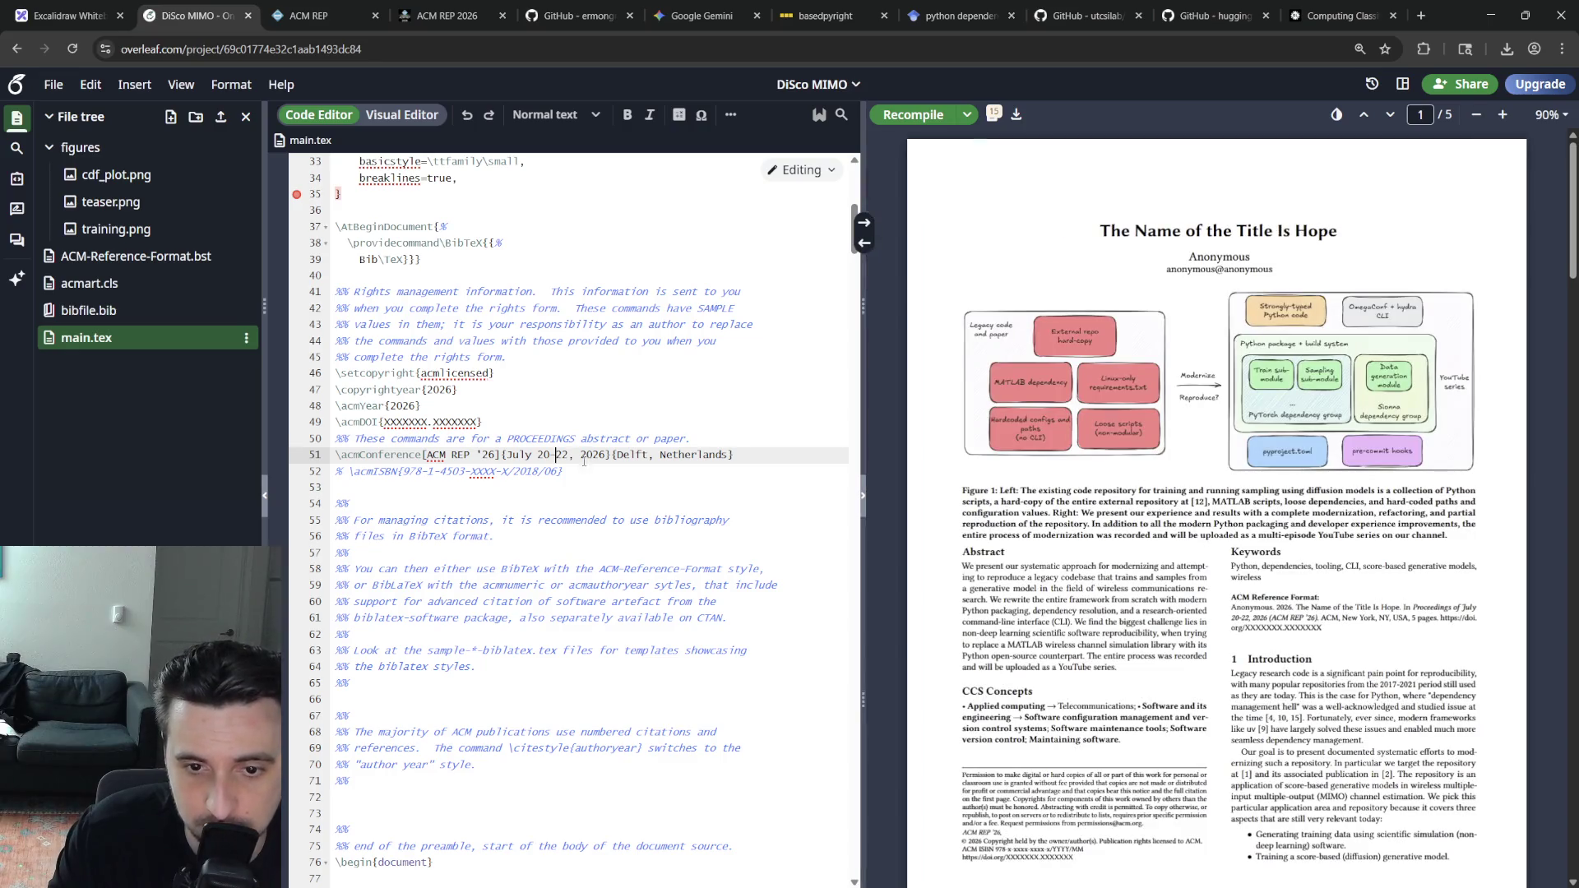
type("{")
key("ctrl+s")
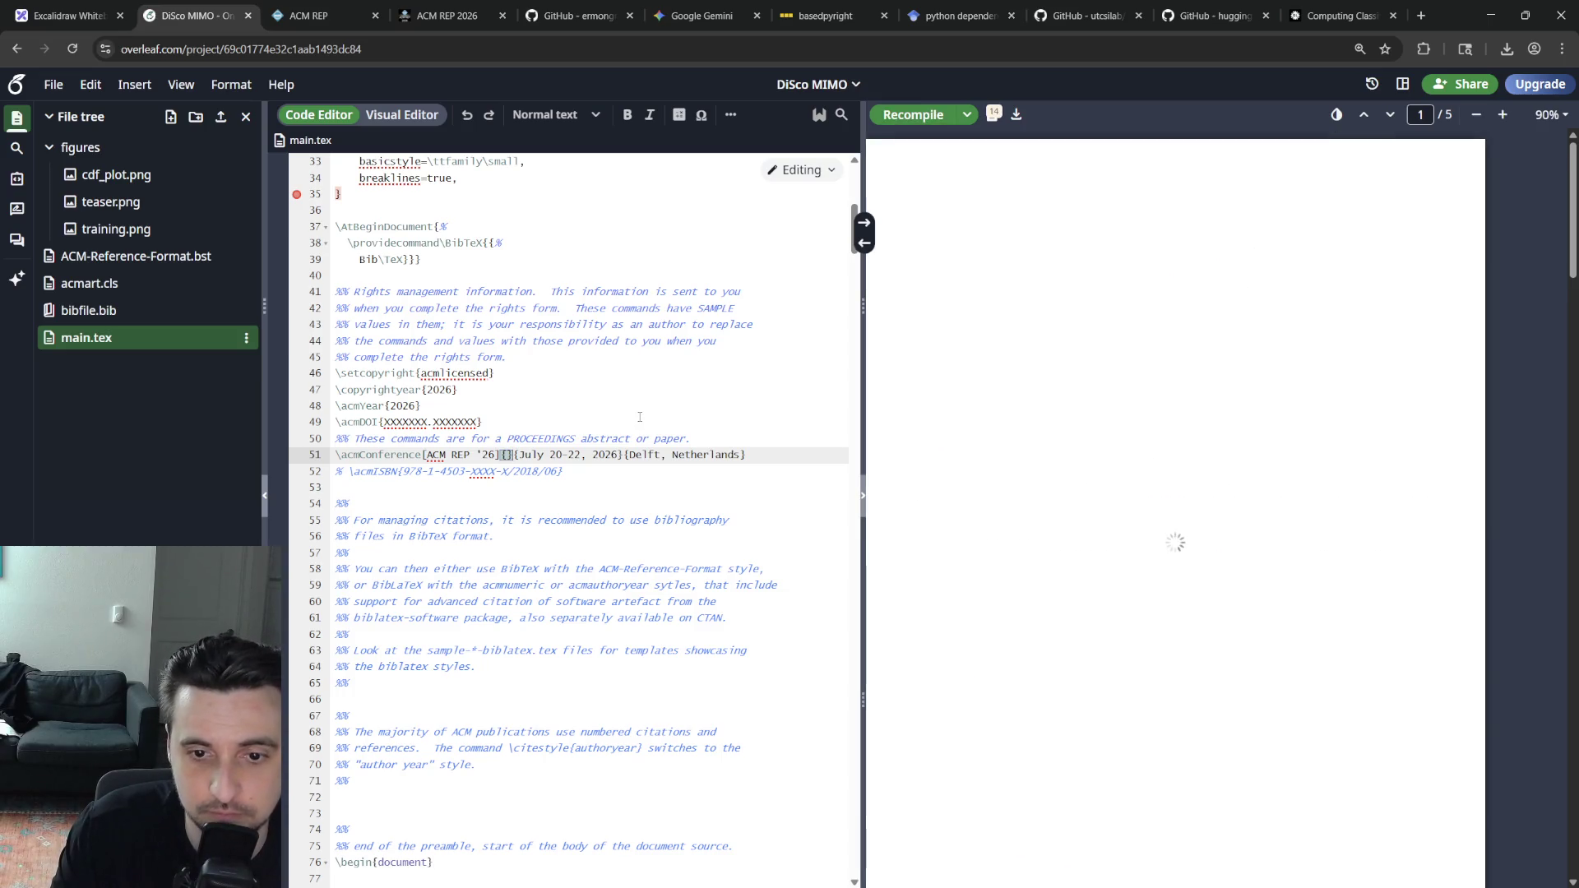
left_click(505, 455)
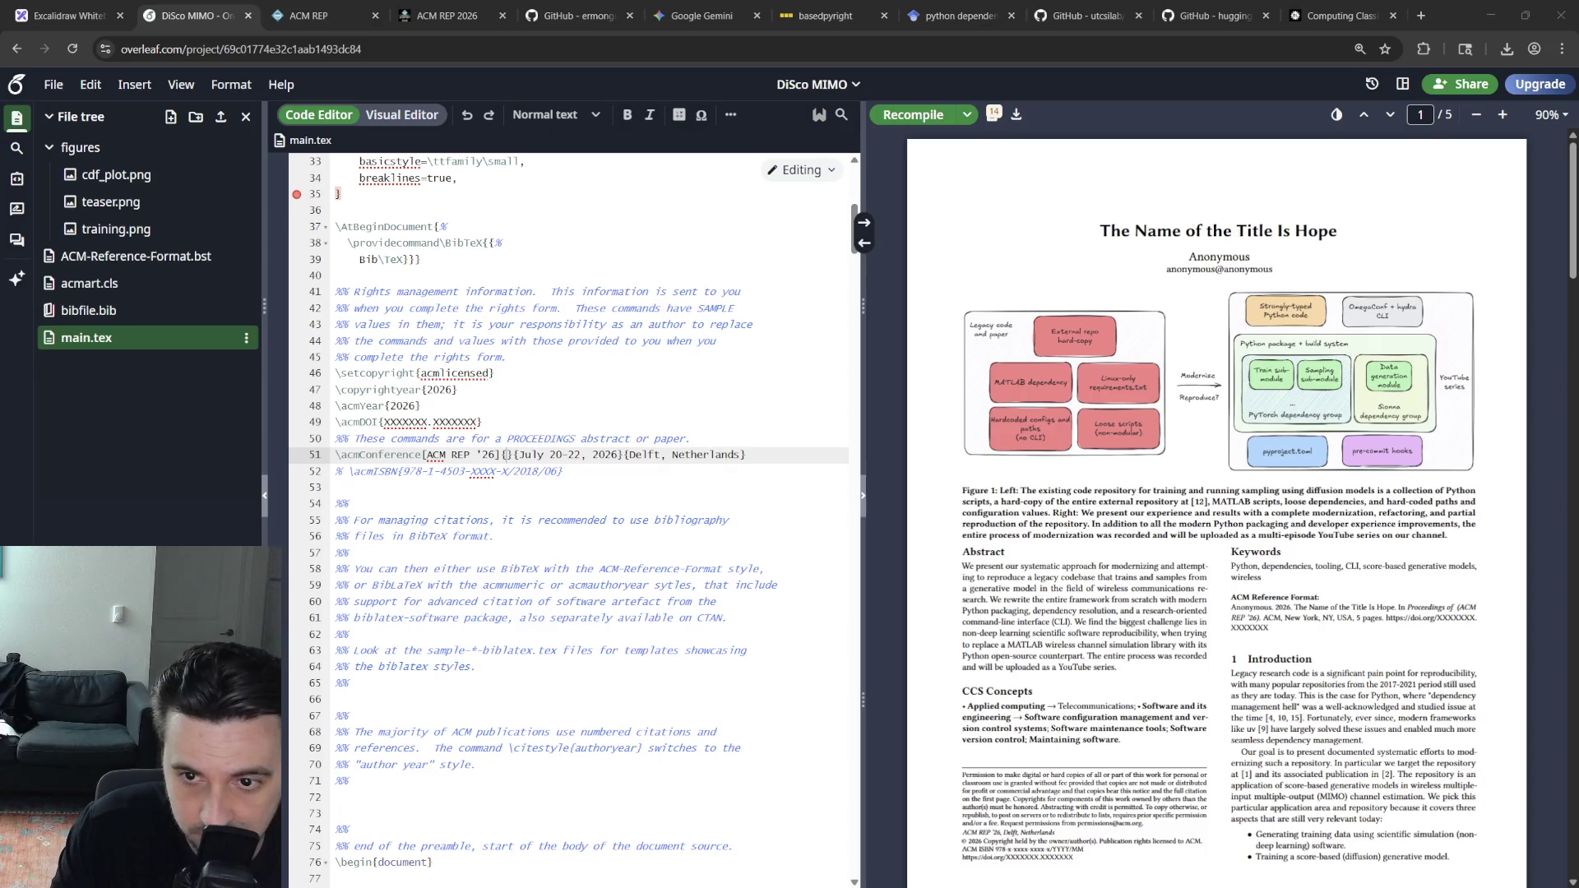
scroll(1217, 514, "down", 8)
scroll(1216, 514, "down", 8)
scroll(1217, 513, "down", 8)
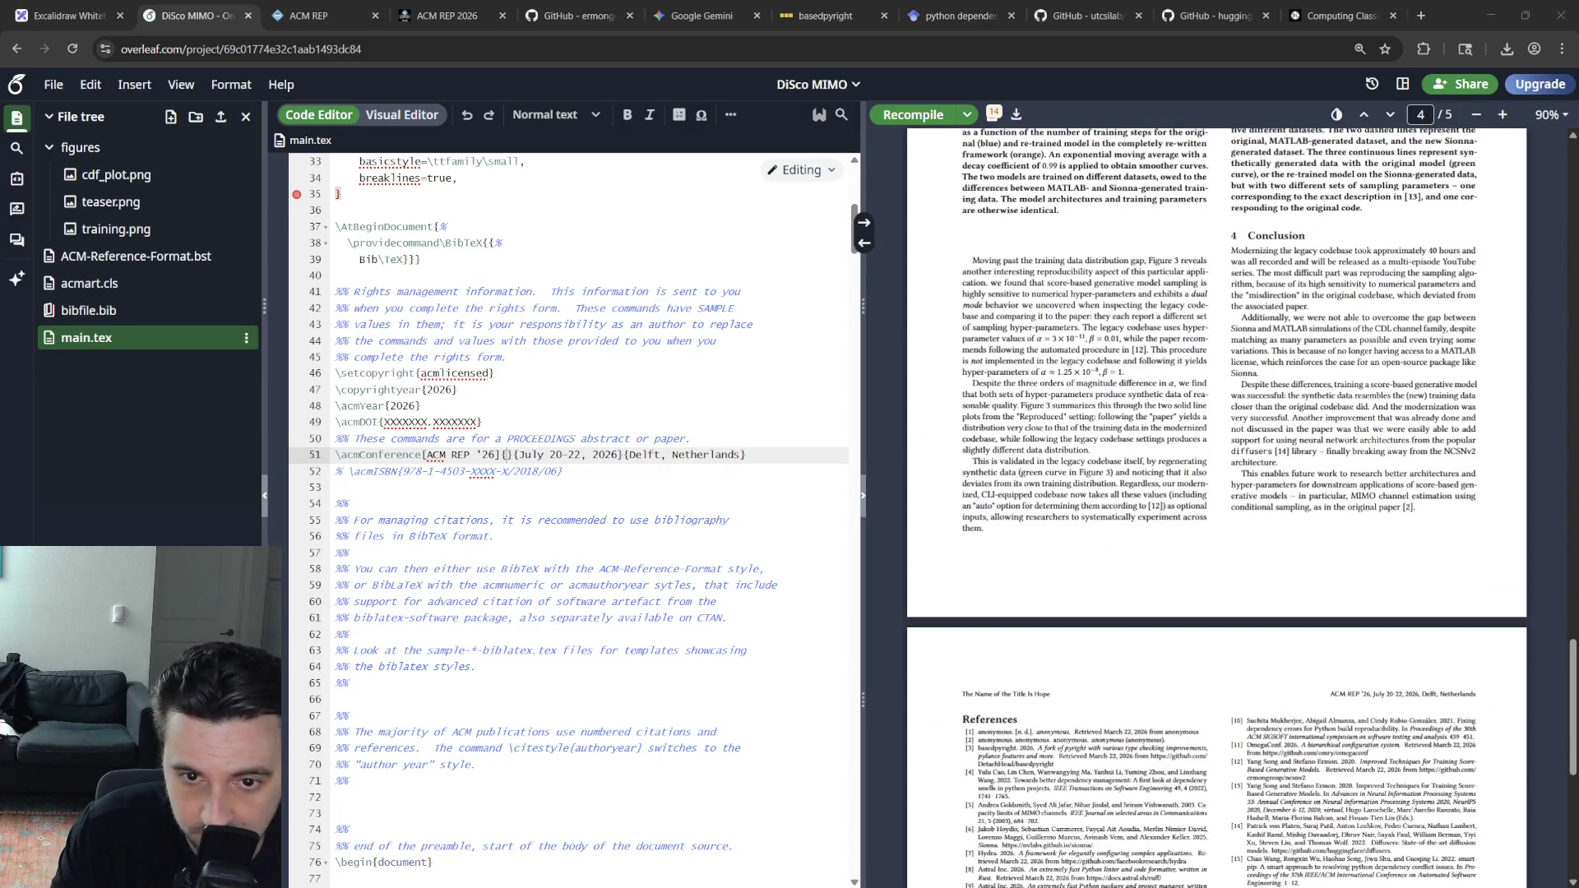
scroll(1216, 513, "up", 3)
scroll(1218, 513, "down", 3)
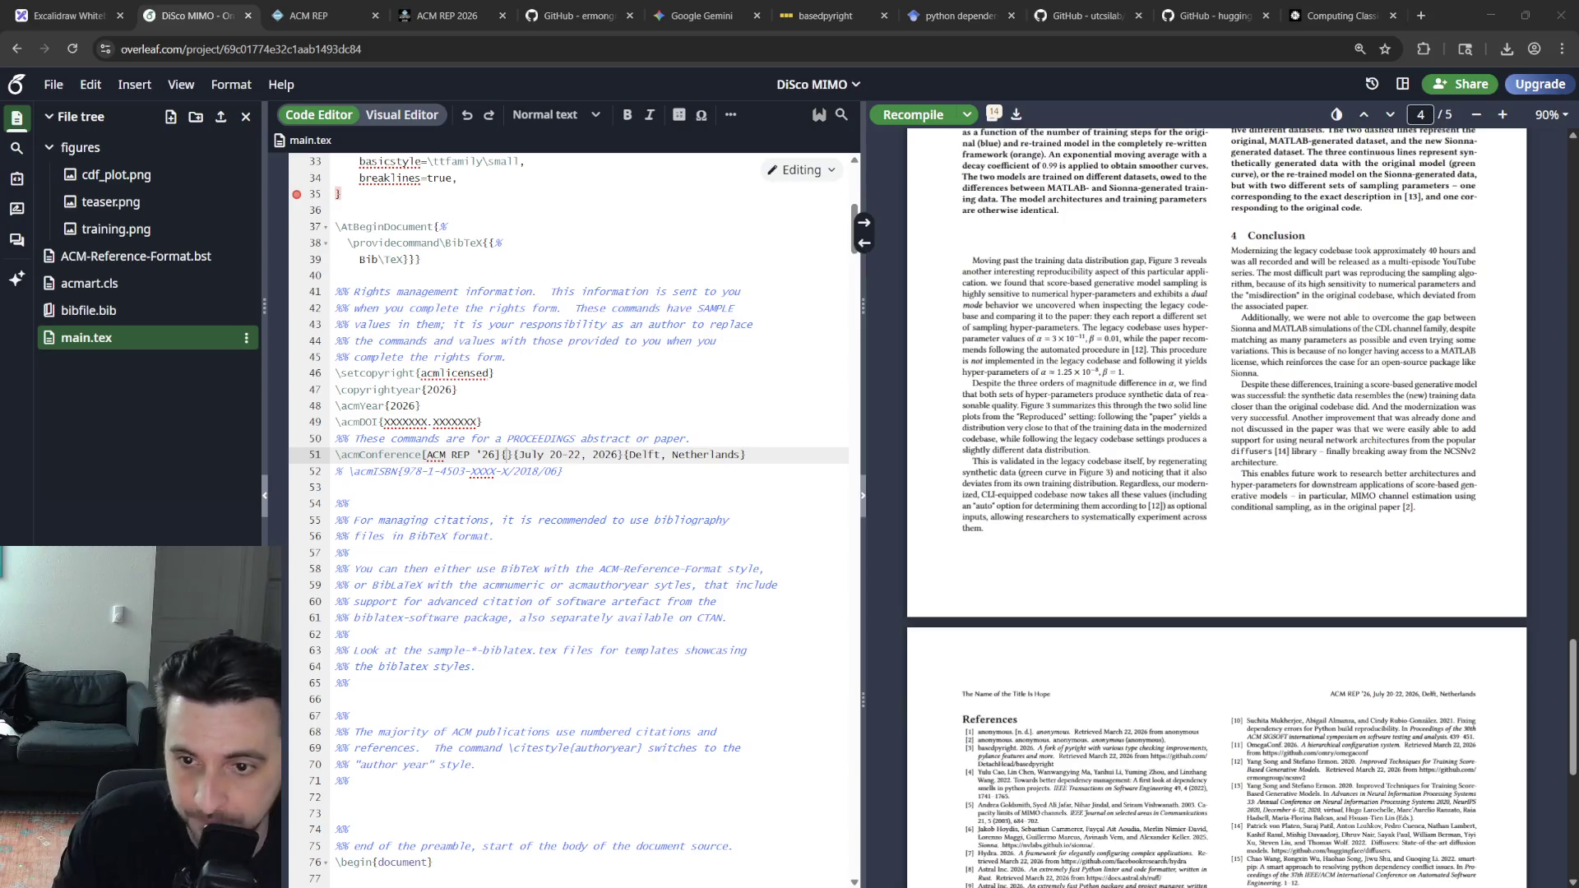
scroll(1217, 514, "up", 3)
scroll(1217, 514, "up", 15)
scroll(1217, 514, "up", 15)
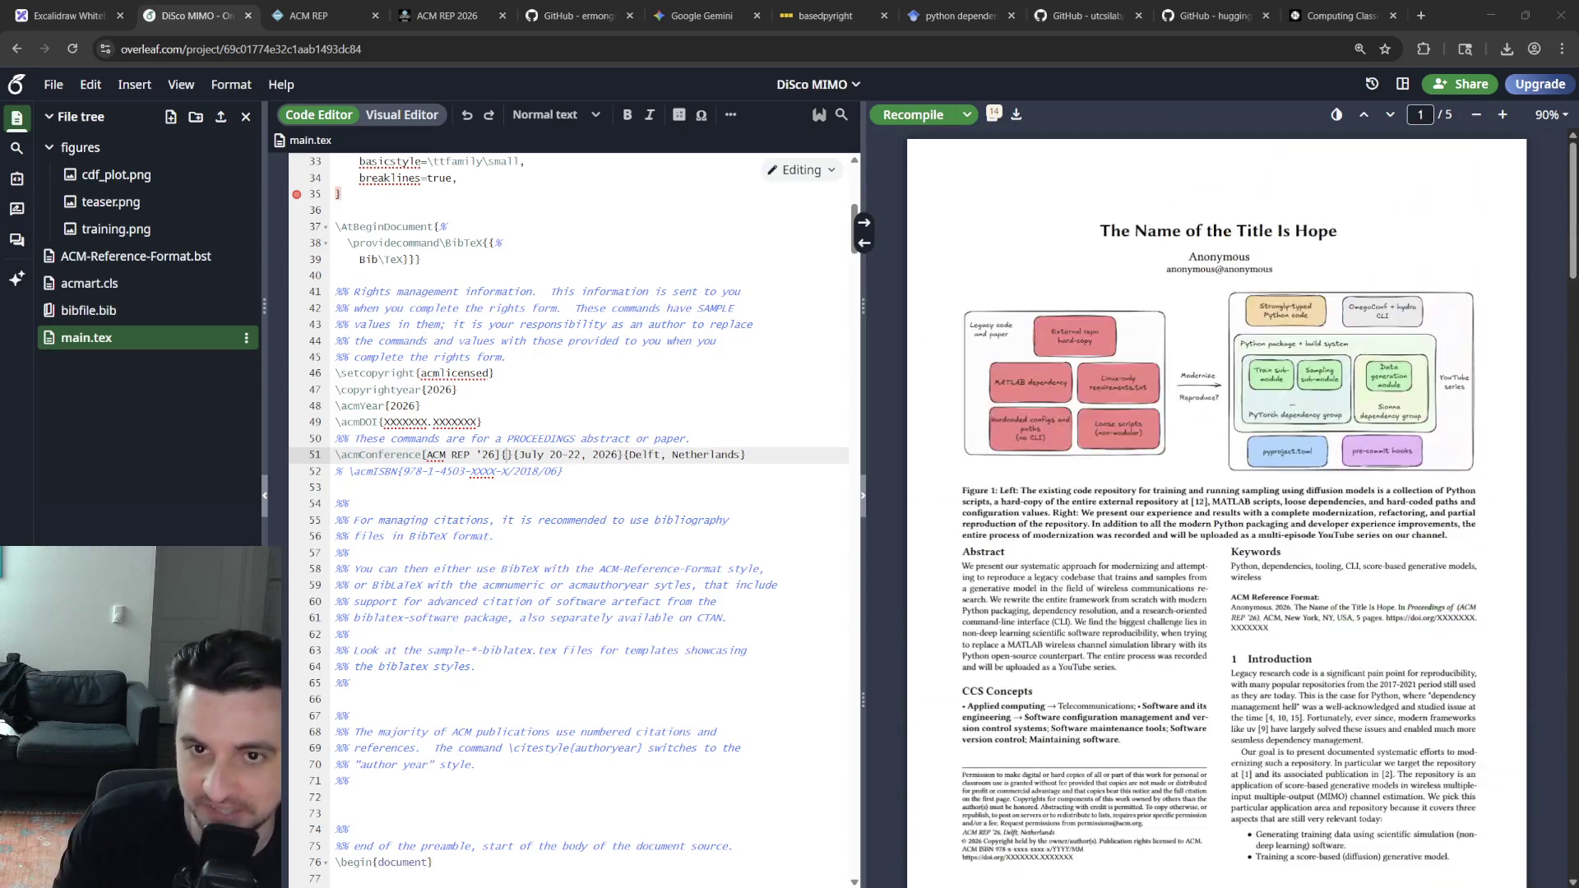
left_click(608, 405)
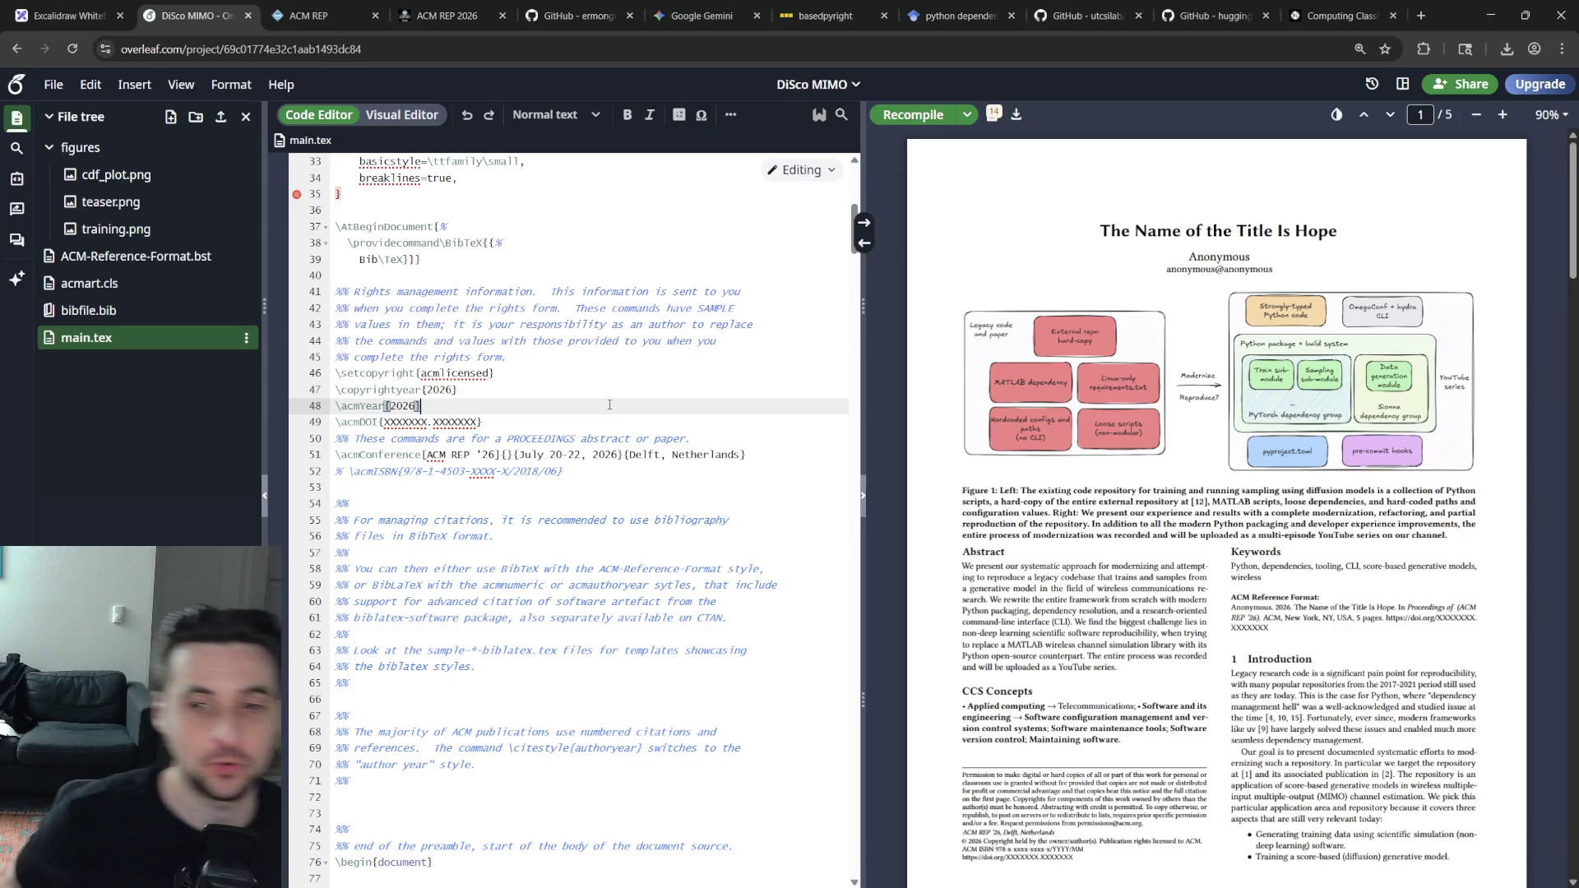
scroll(605, 392, "up", 3)
scroll(604, 392, "up", 3)
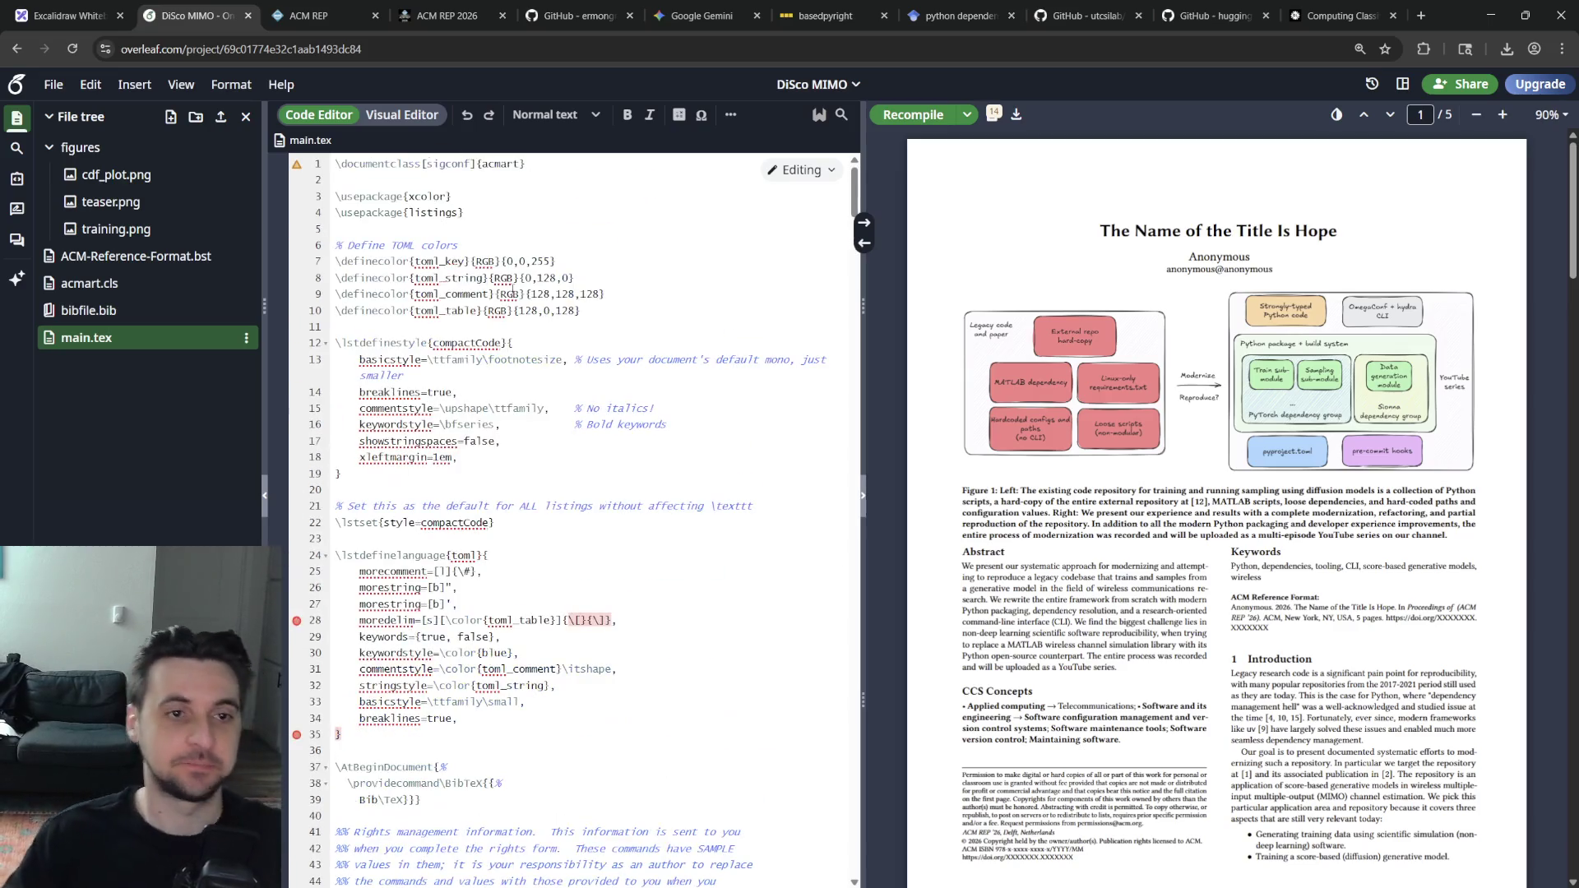
scroll(570, 466, "down", 6)
scroll(570, 468, "down", 5)
scroll(574, 468, "down", 3)
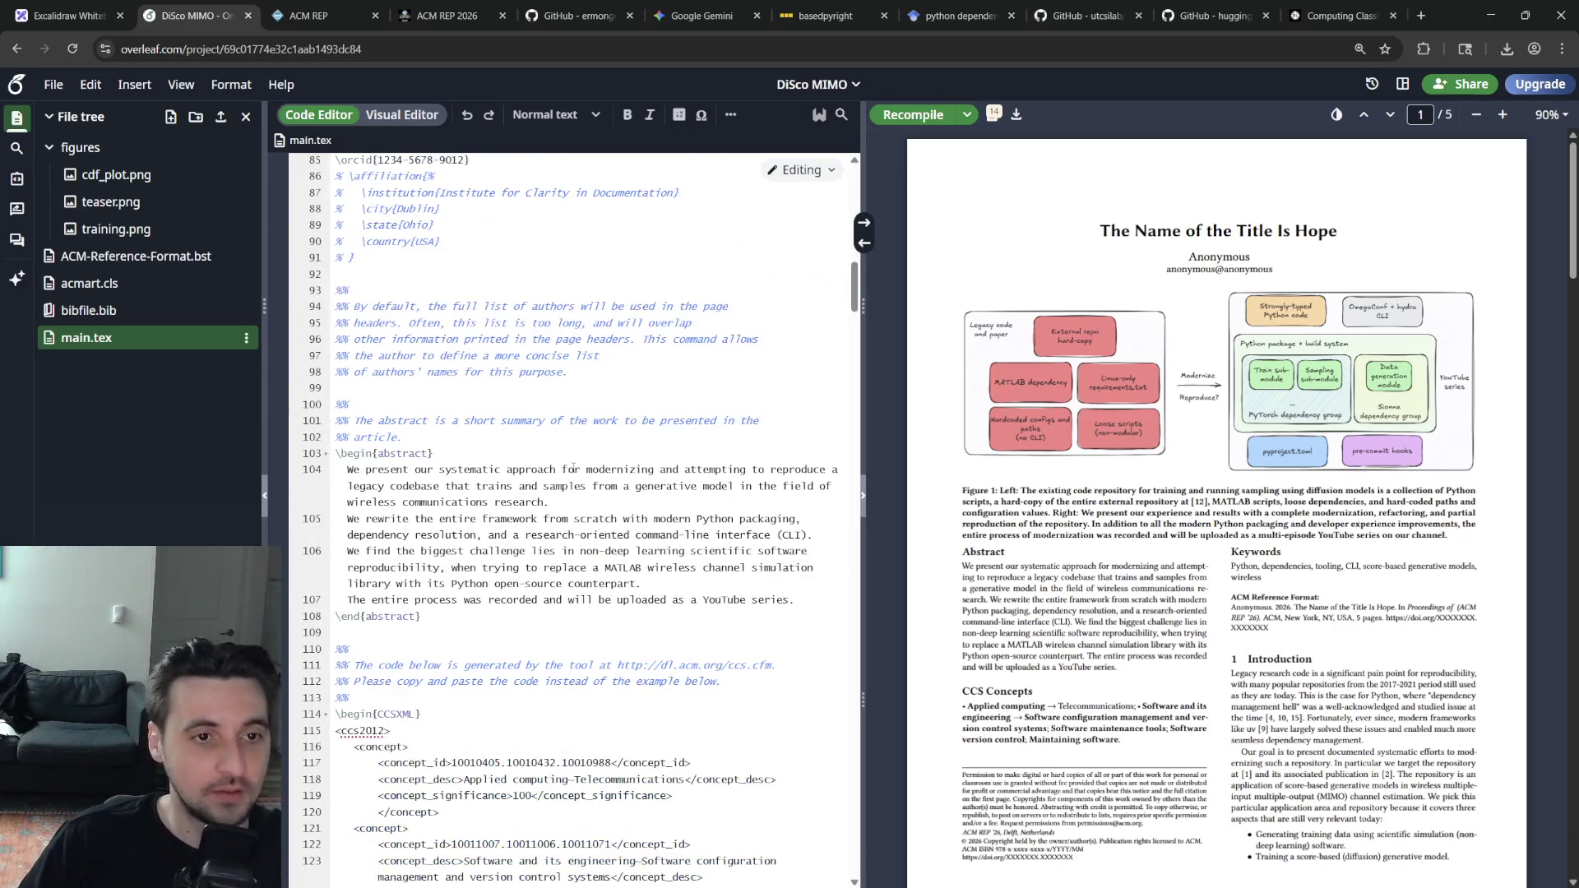
scroll(563, 437, "up", 2)
left_click(561, 326)
left_click_drag(562, 325, 382, 326)
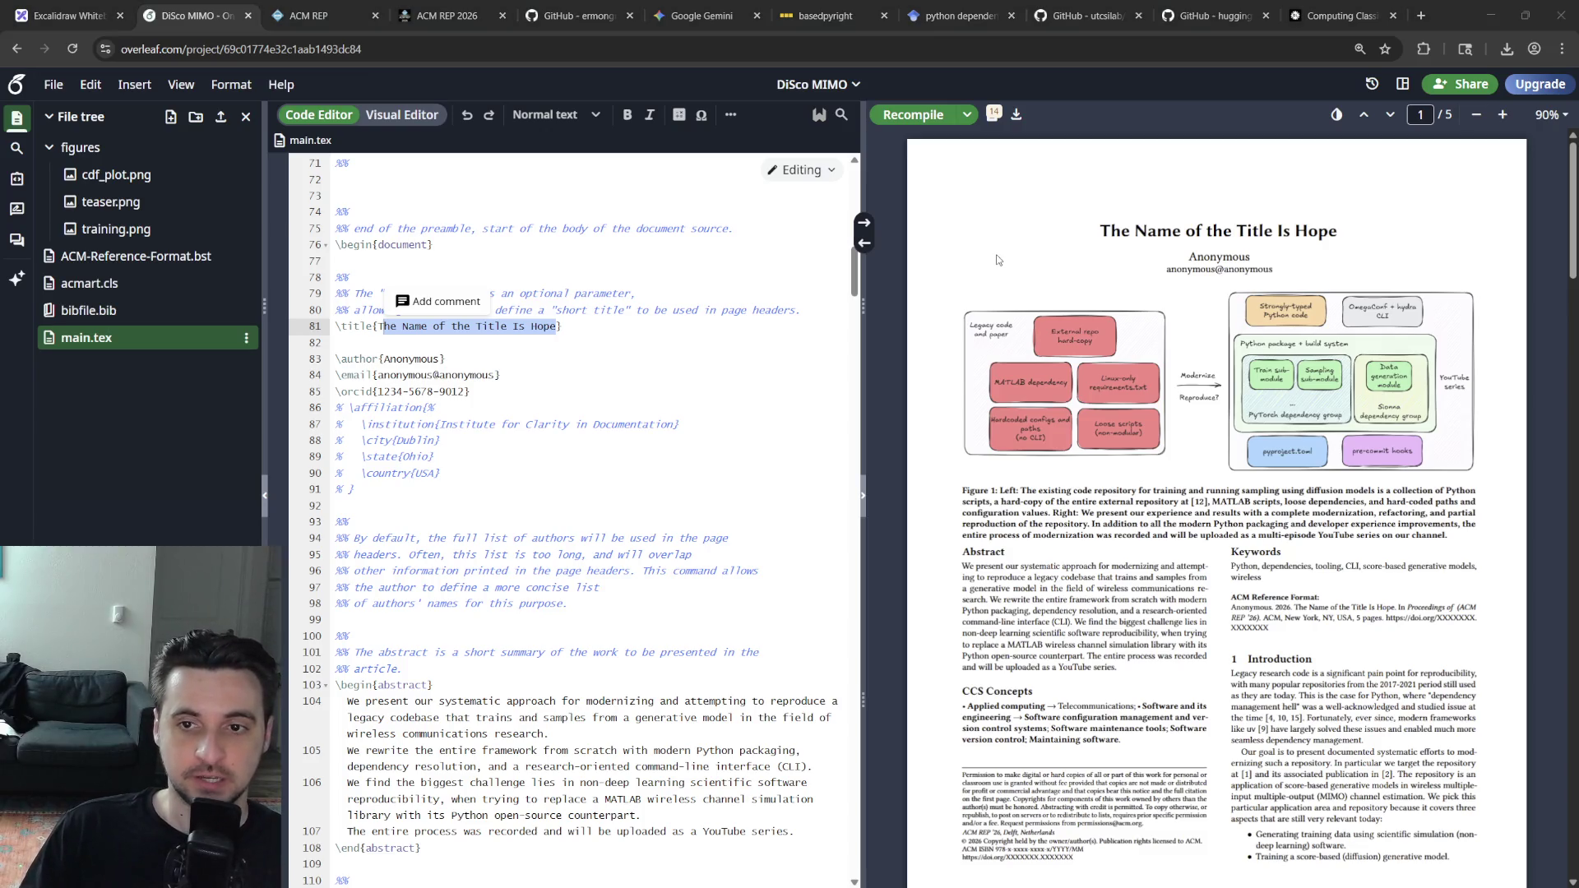
Replace the placeholder \title with "Modernizing a legacy Python codebase", fixing typos, and recompile
left_click(561, 359)
left_click_drag(561, 326, 377, 325)
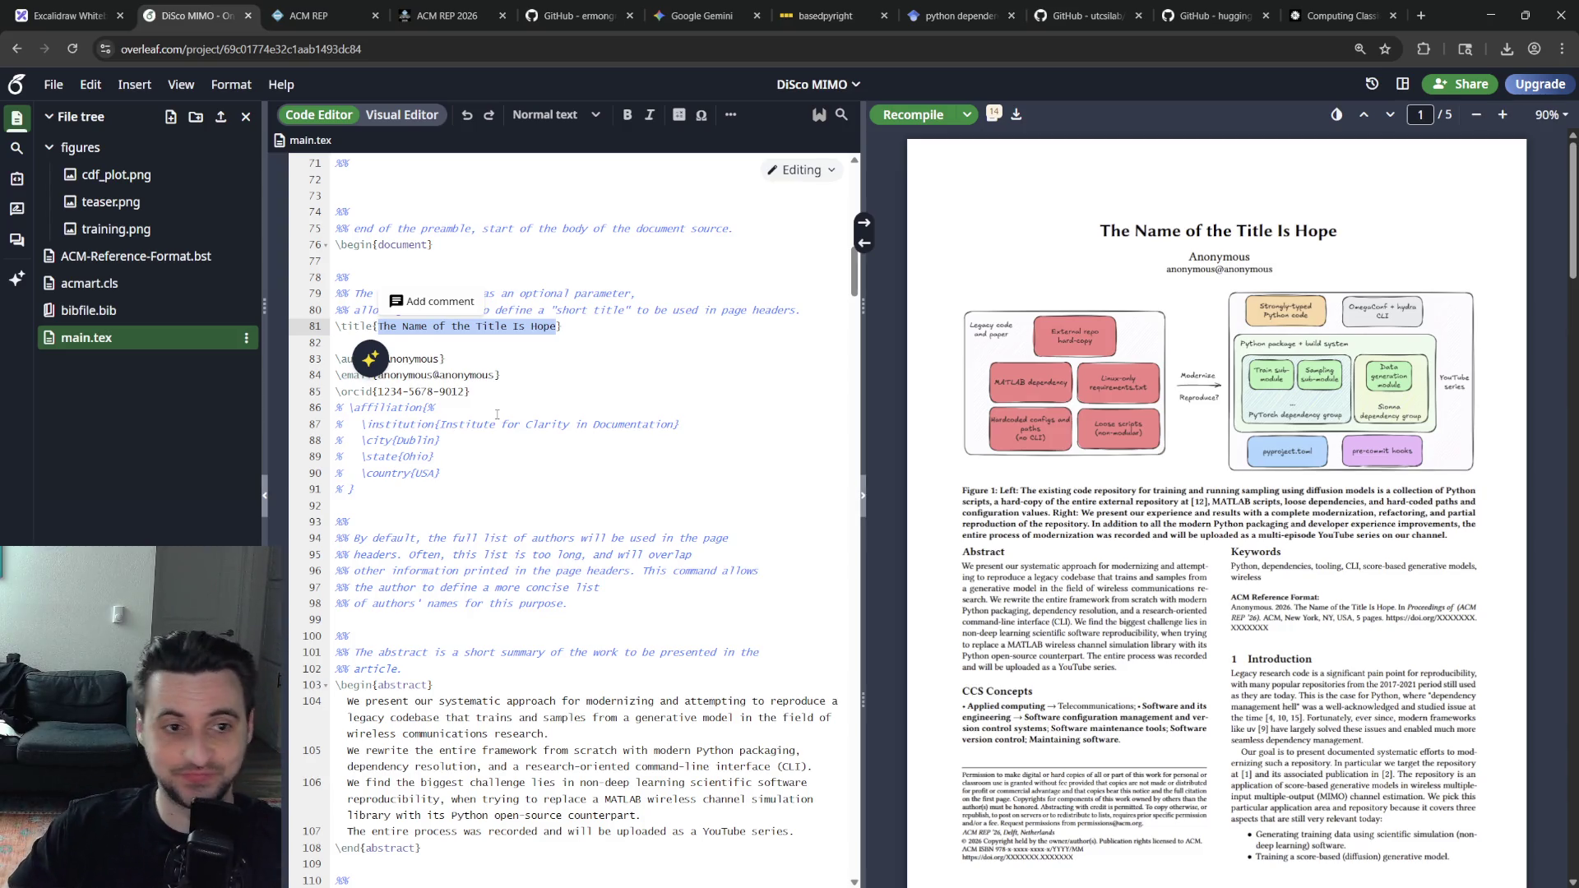
type("Modernizing and")
key("BackSpace")
key("BackSpace")
type("legacy ")
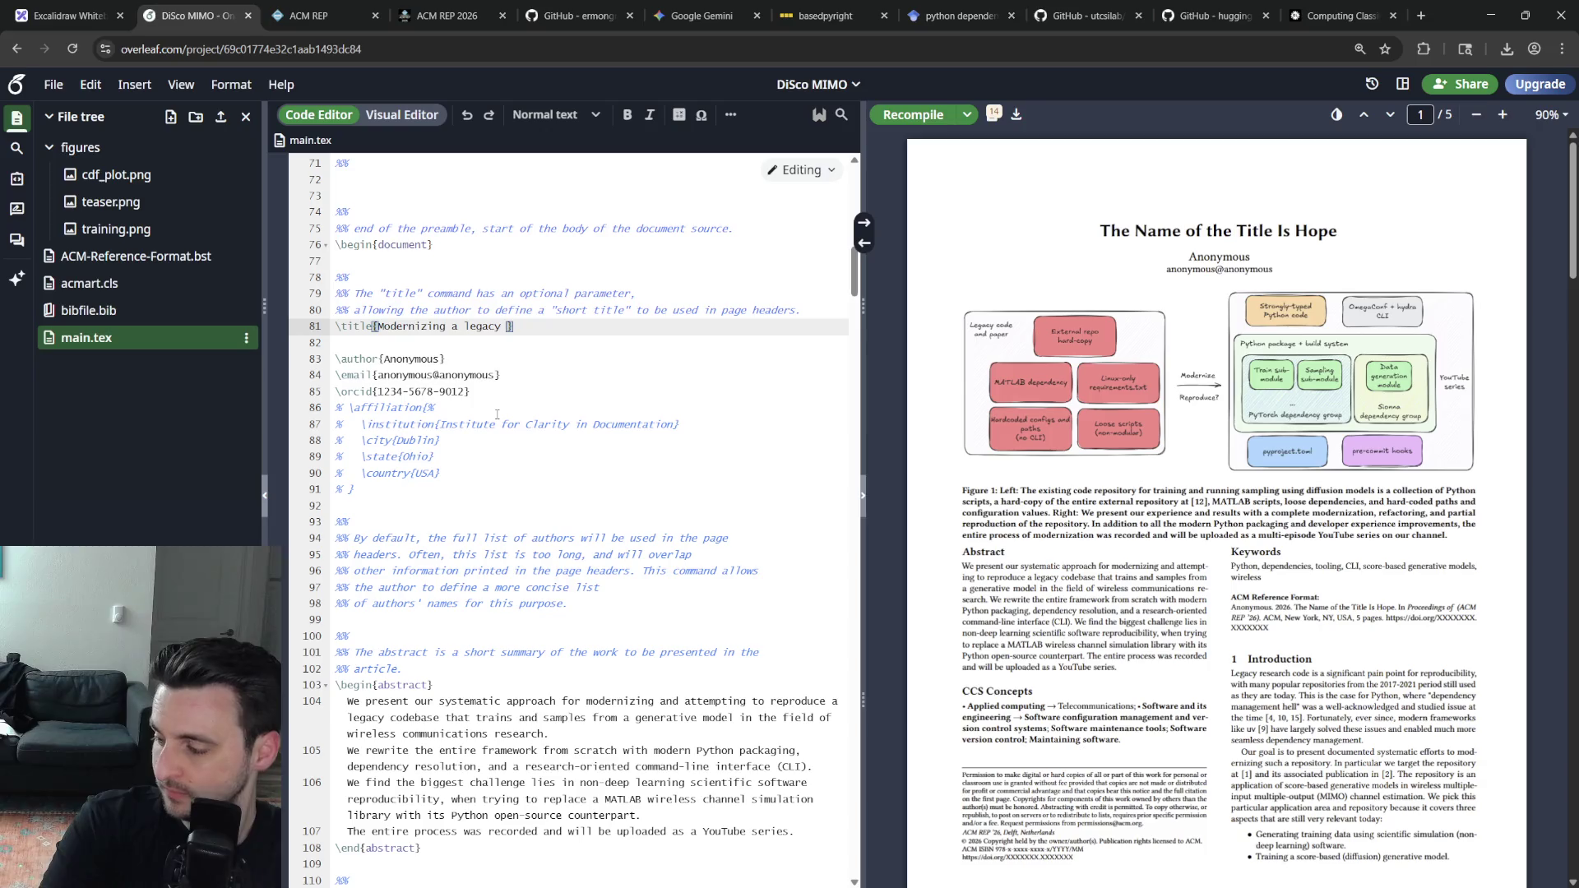
type("codebase")
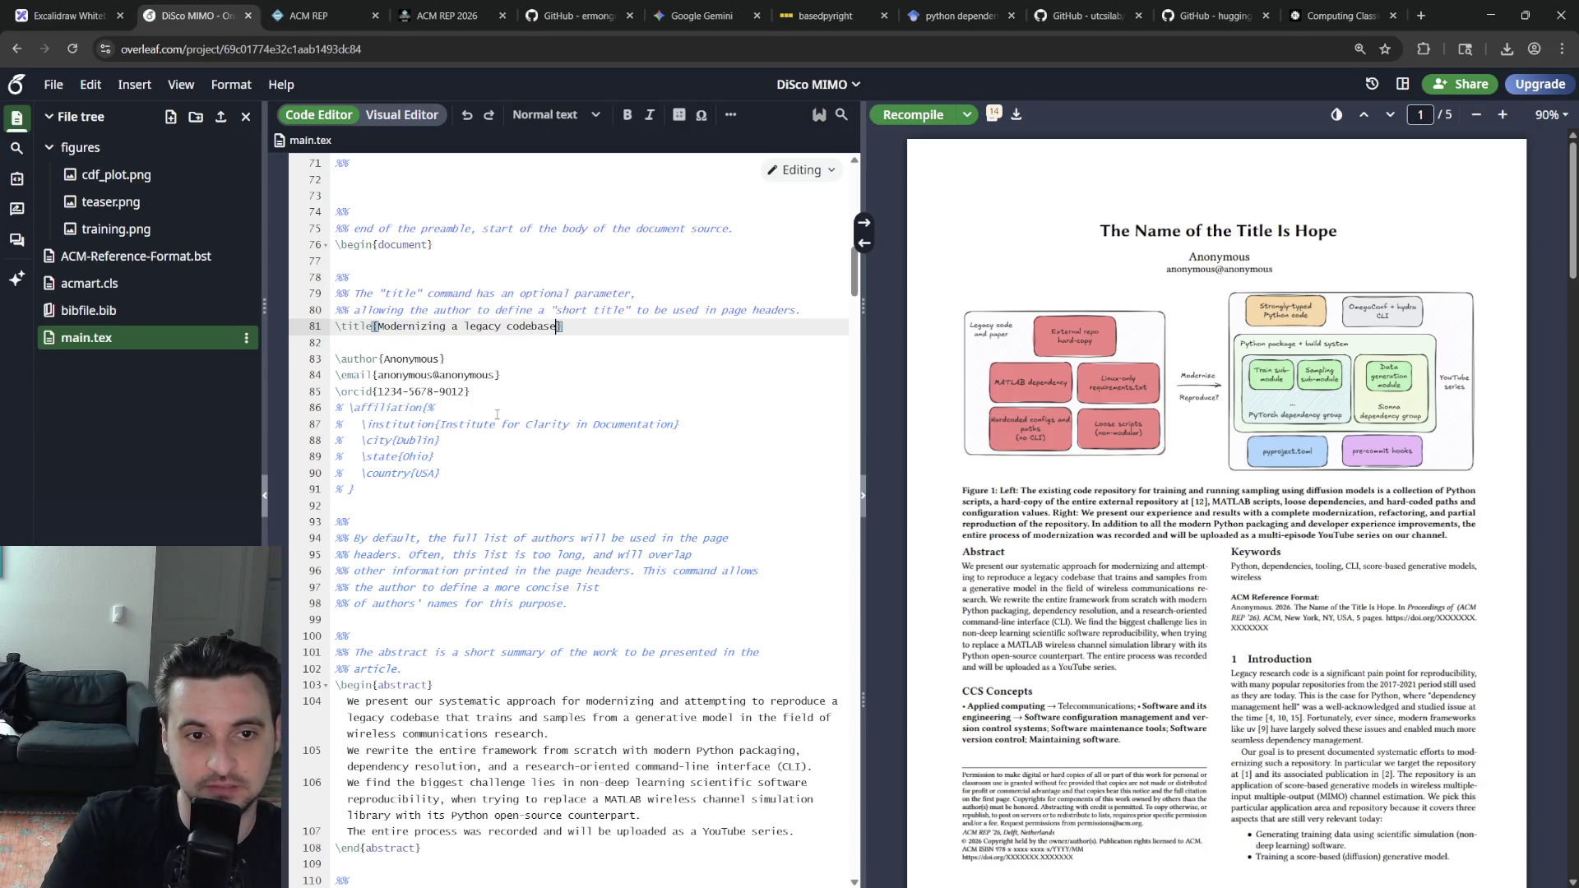
key("Left")
type("Python")
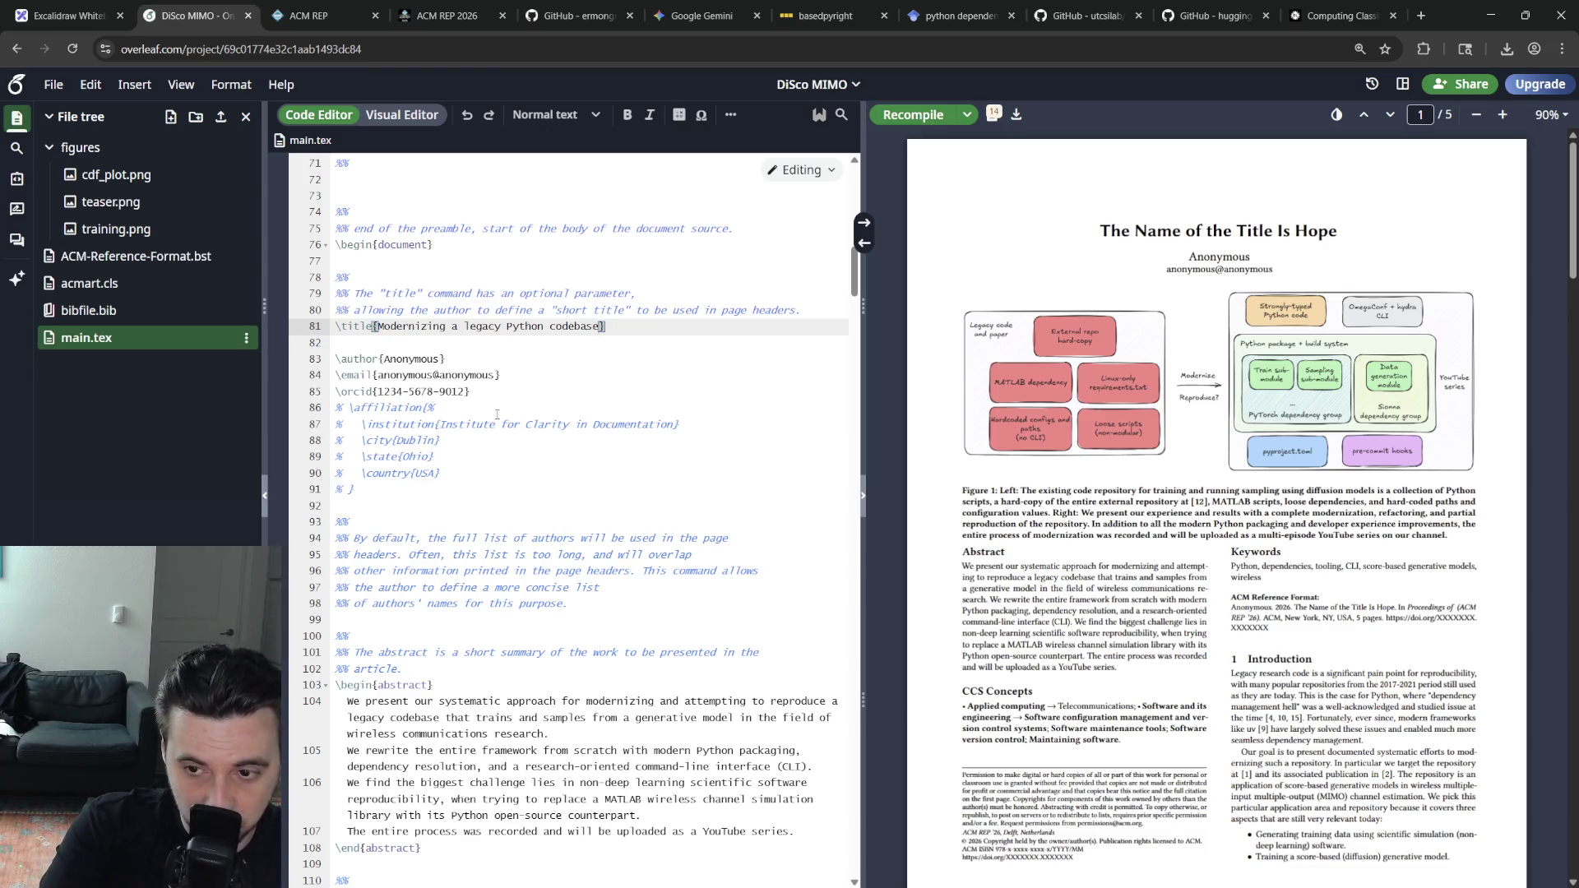
type("using ")
type("mod")
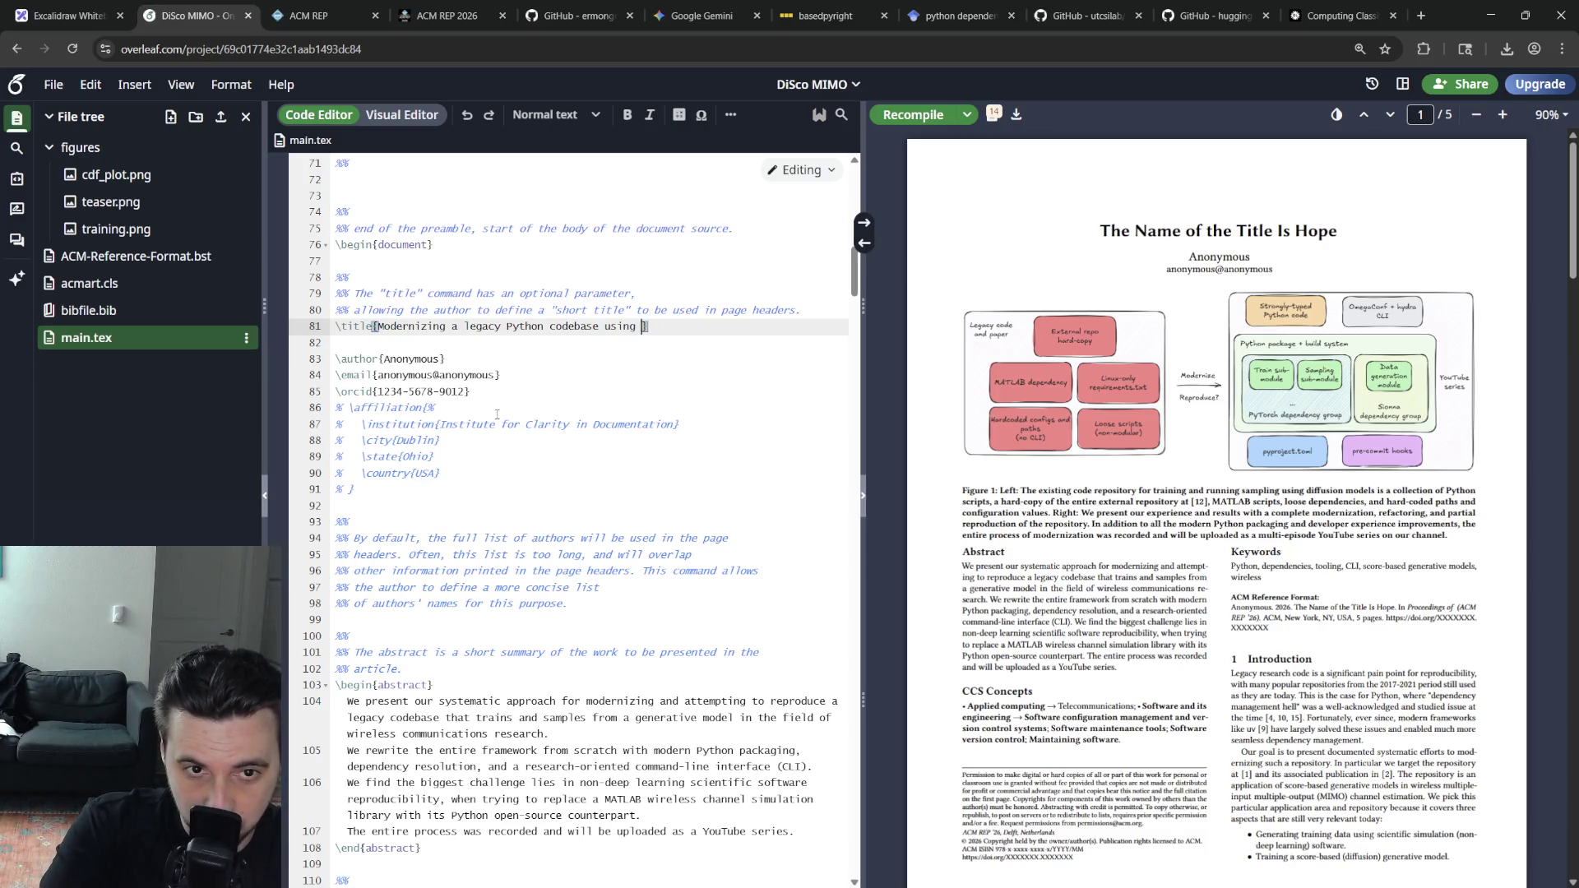
key("BackSpace")
key("BackSpace")
key("BackSpace")
key("BackSpace")
key("ctrl+s")
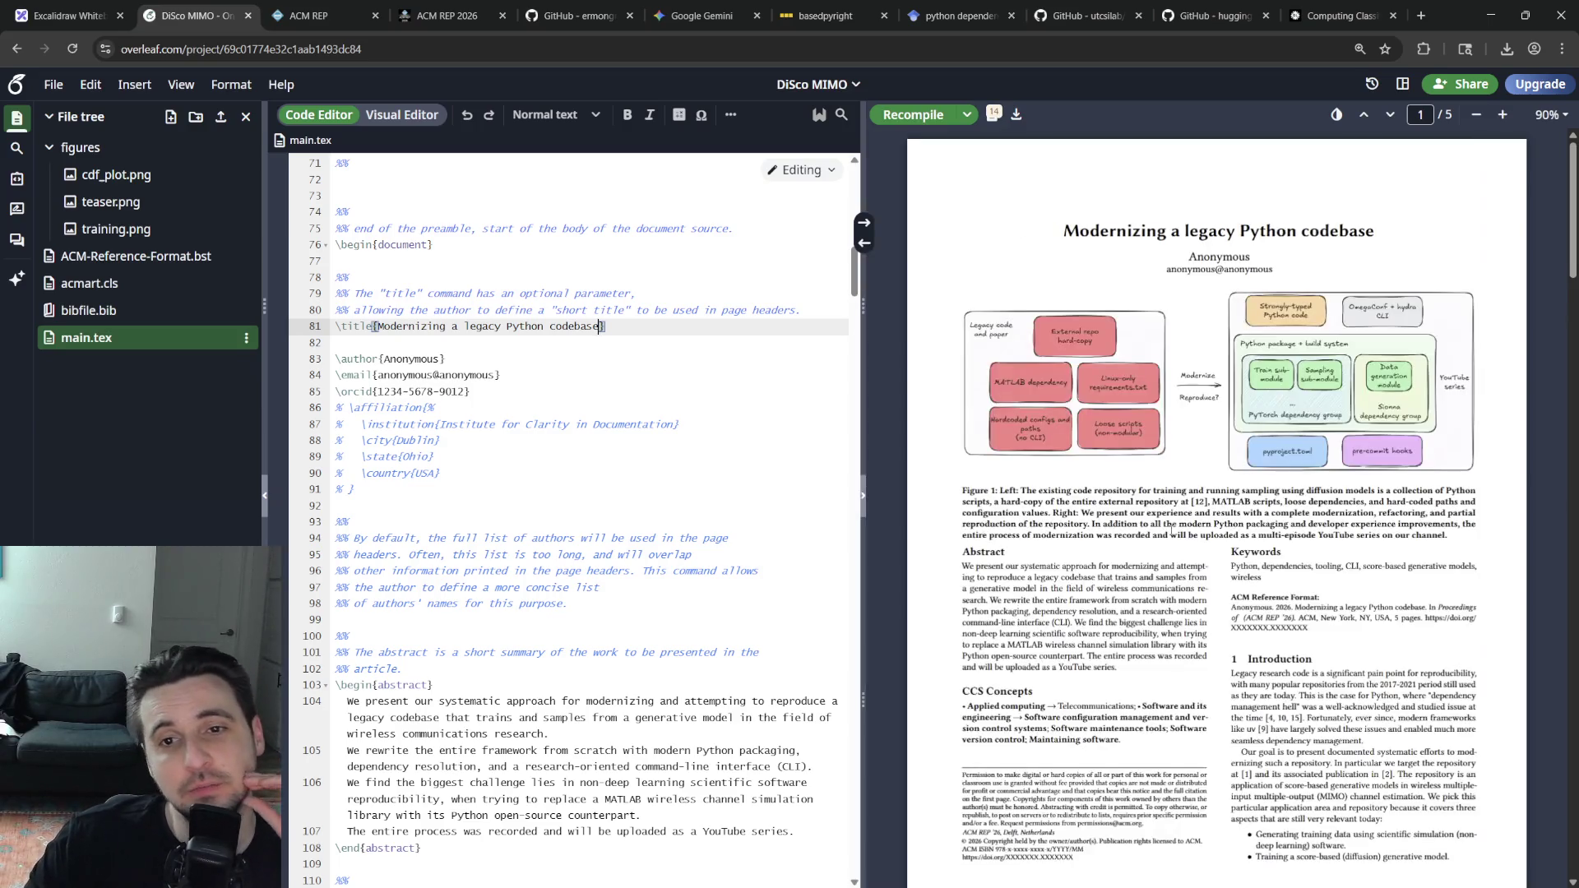
left_click(420, 326)
left_click(378, 326)
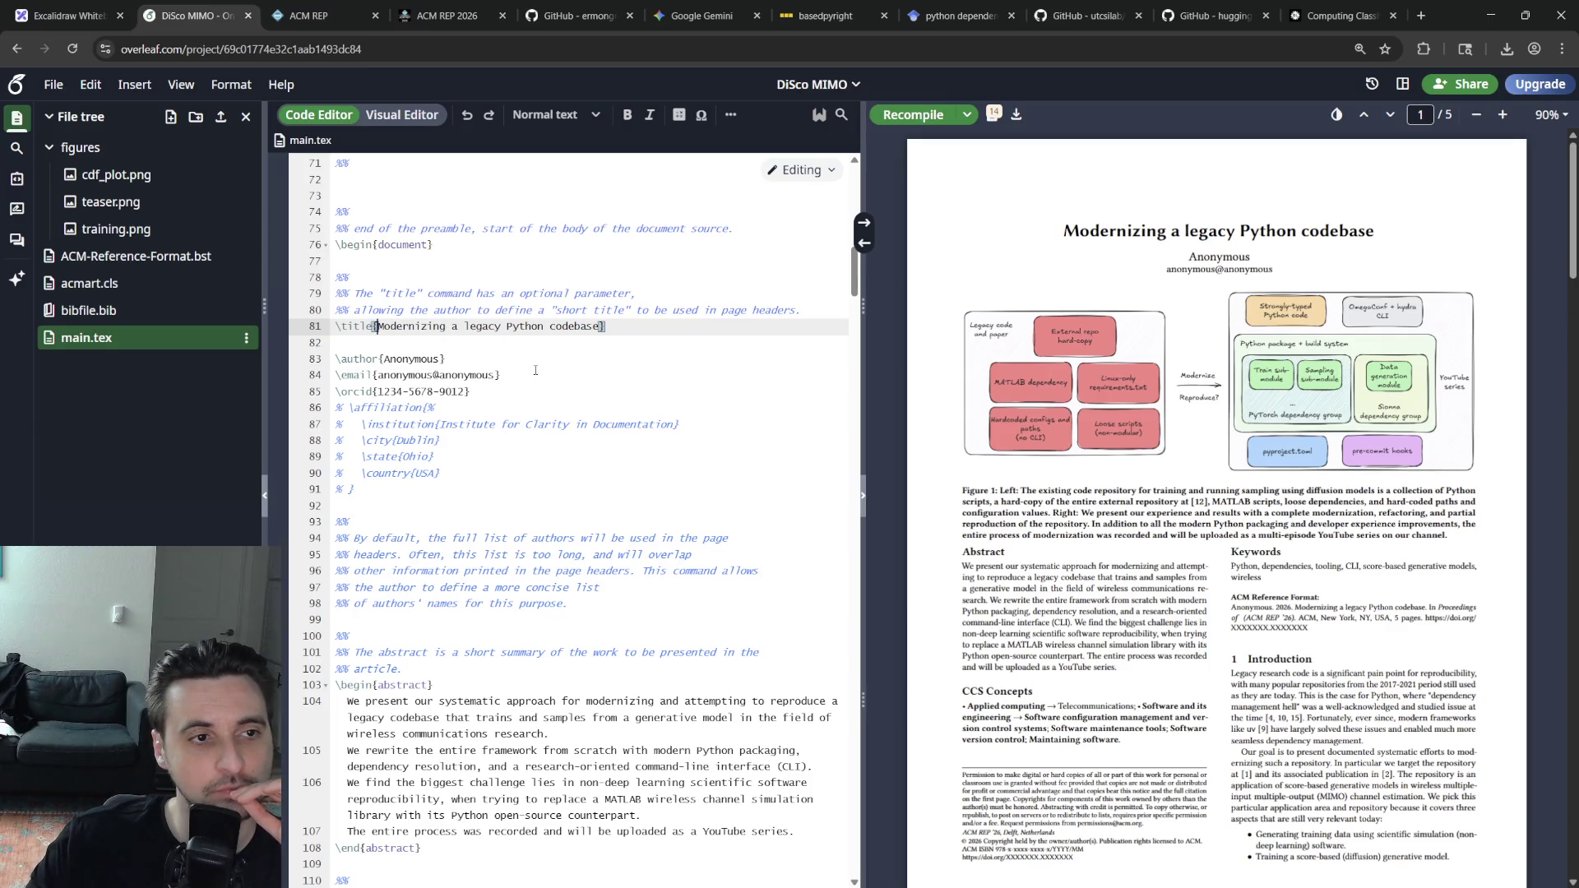
left_click(601, 326)
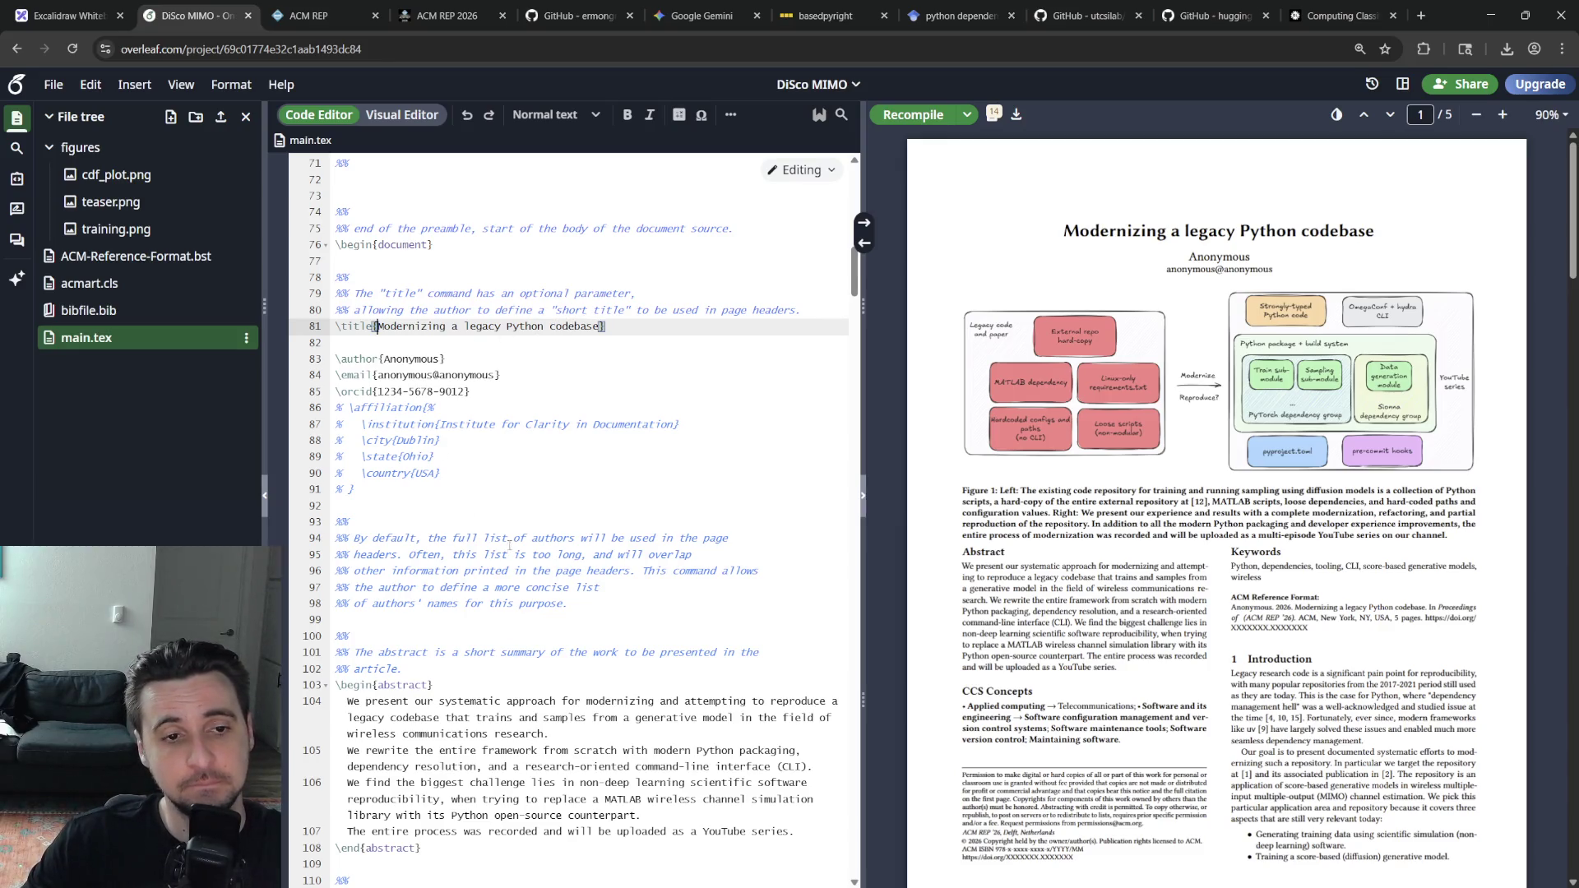
left_click_drag(609, 613, 335, 521)
Delete the shortened-author-list comment lines, keeping one blank line after the affiliation block
key("BackSpace")
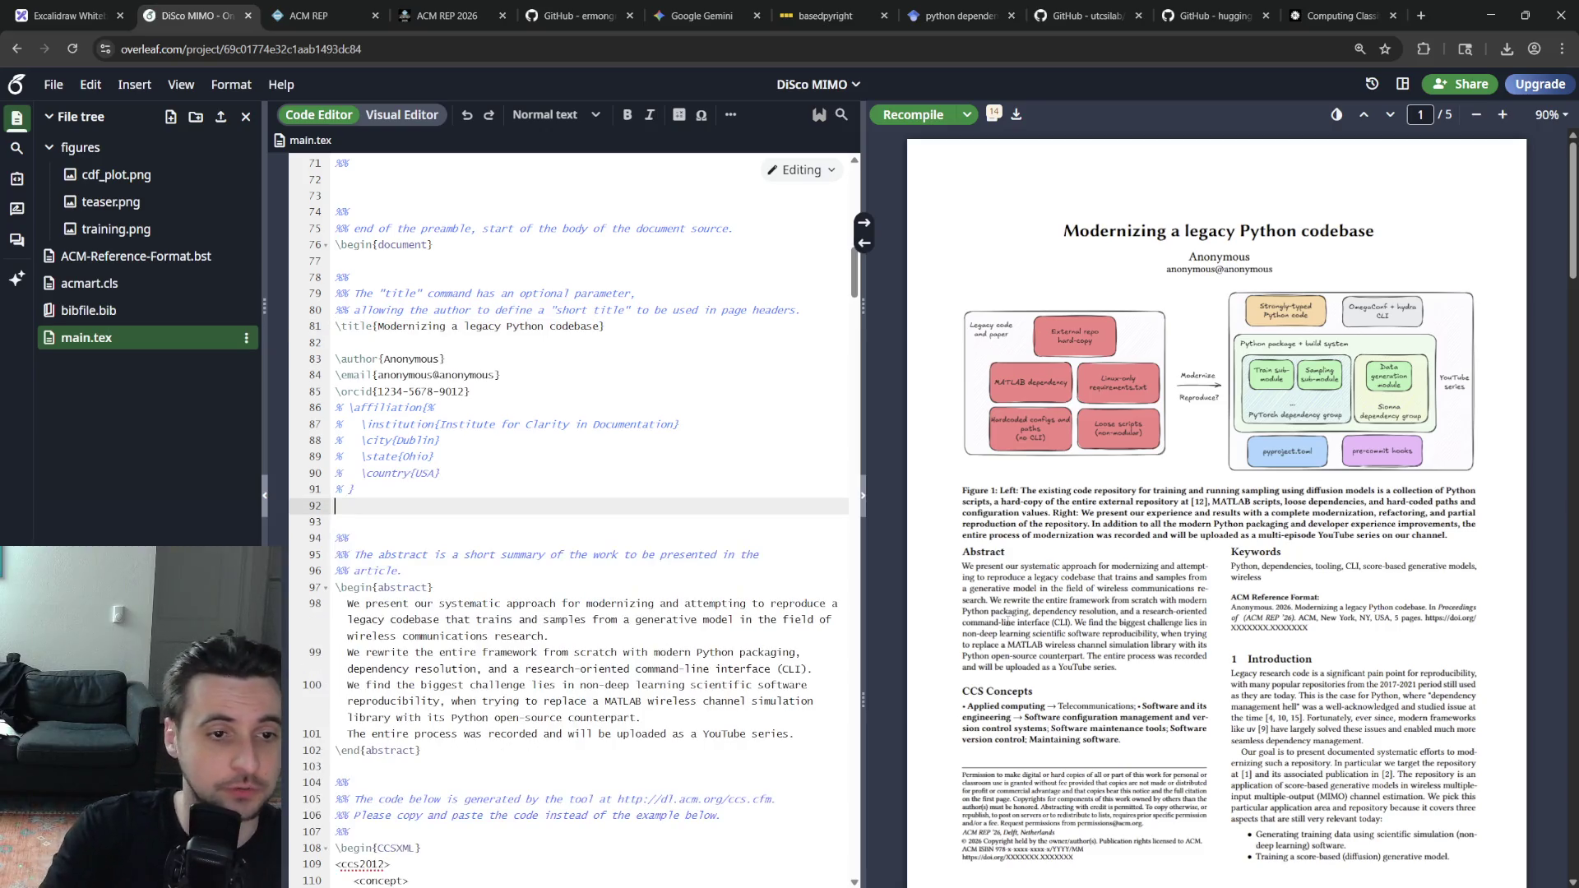
key("BackSpace")
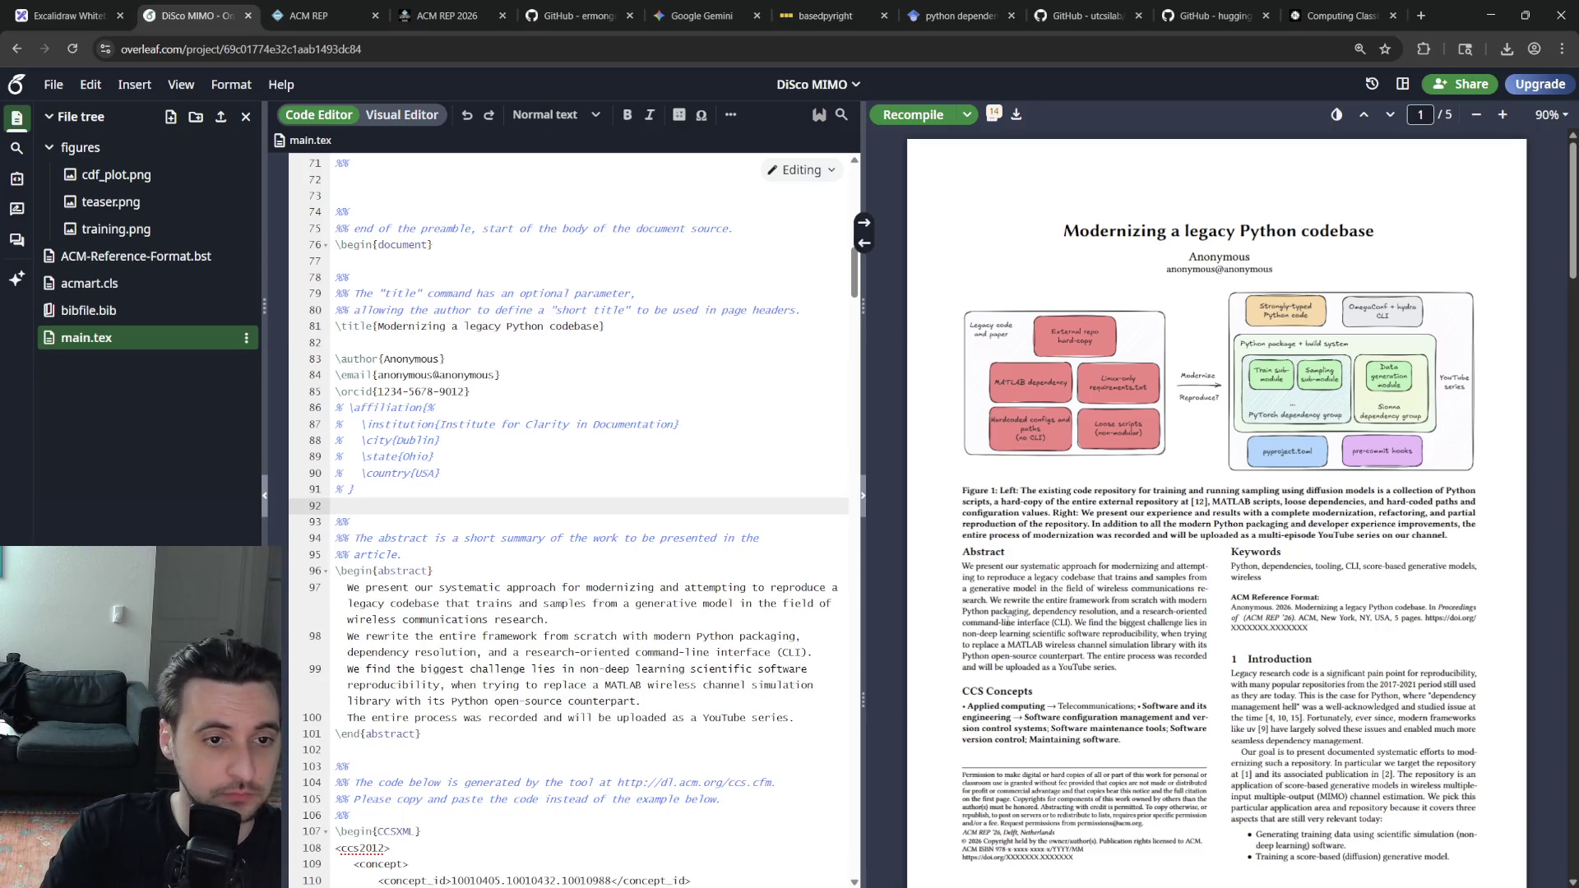
key("Return")
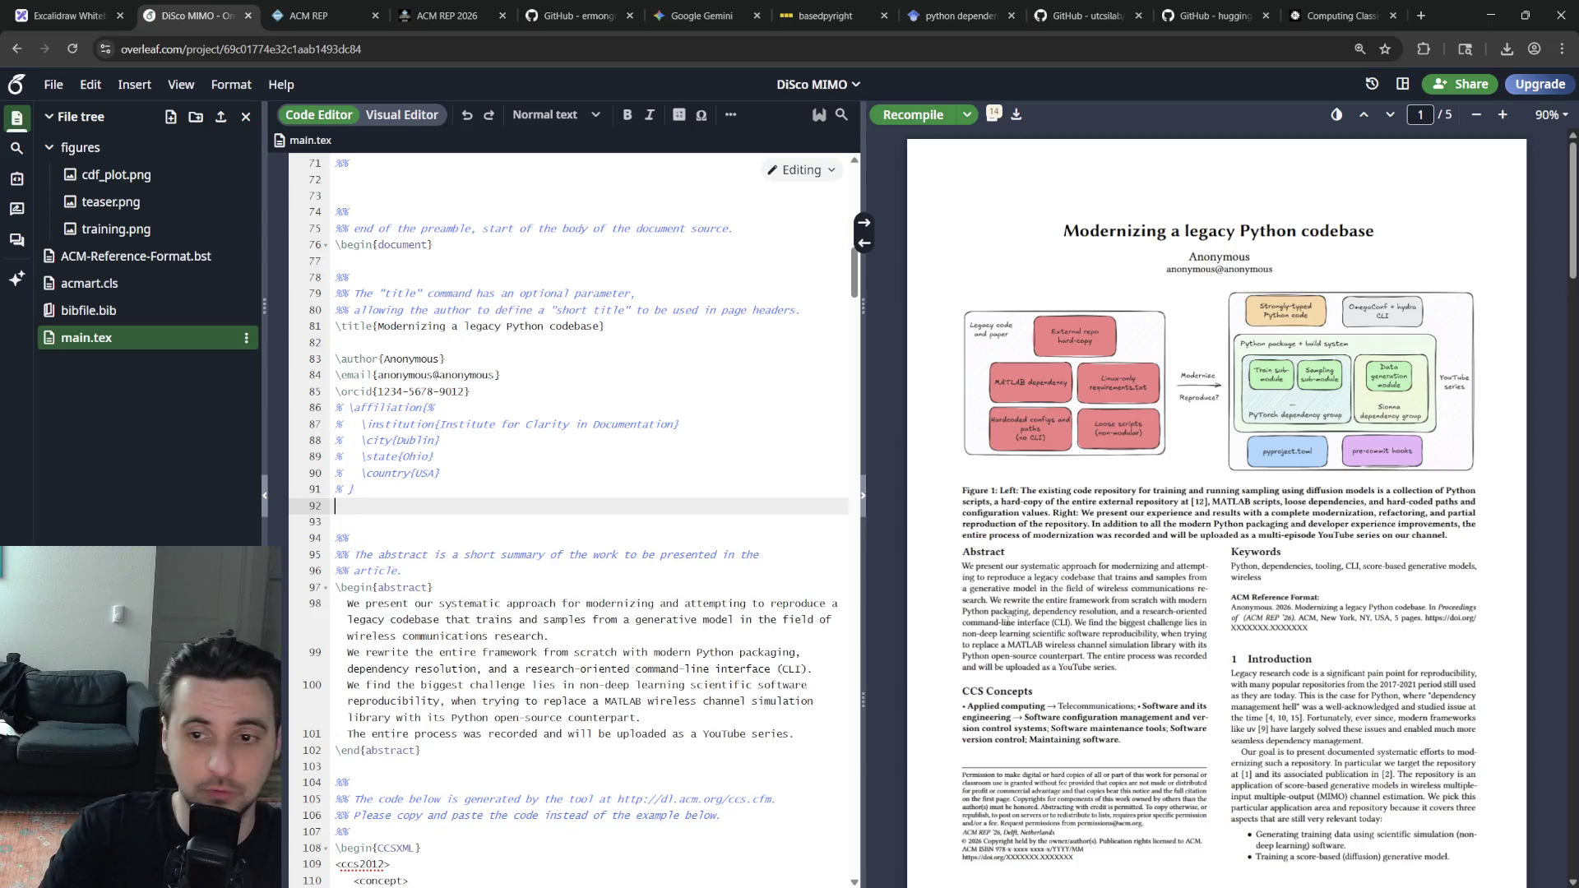
key("Up")
key("Up")
key("Up")
key("Down")
key("Down")
key("Down")
key("Down")
key("Down")
key("Down")
key("Down")
key("Down")
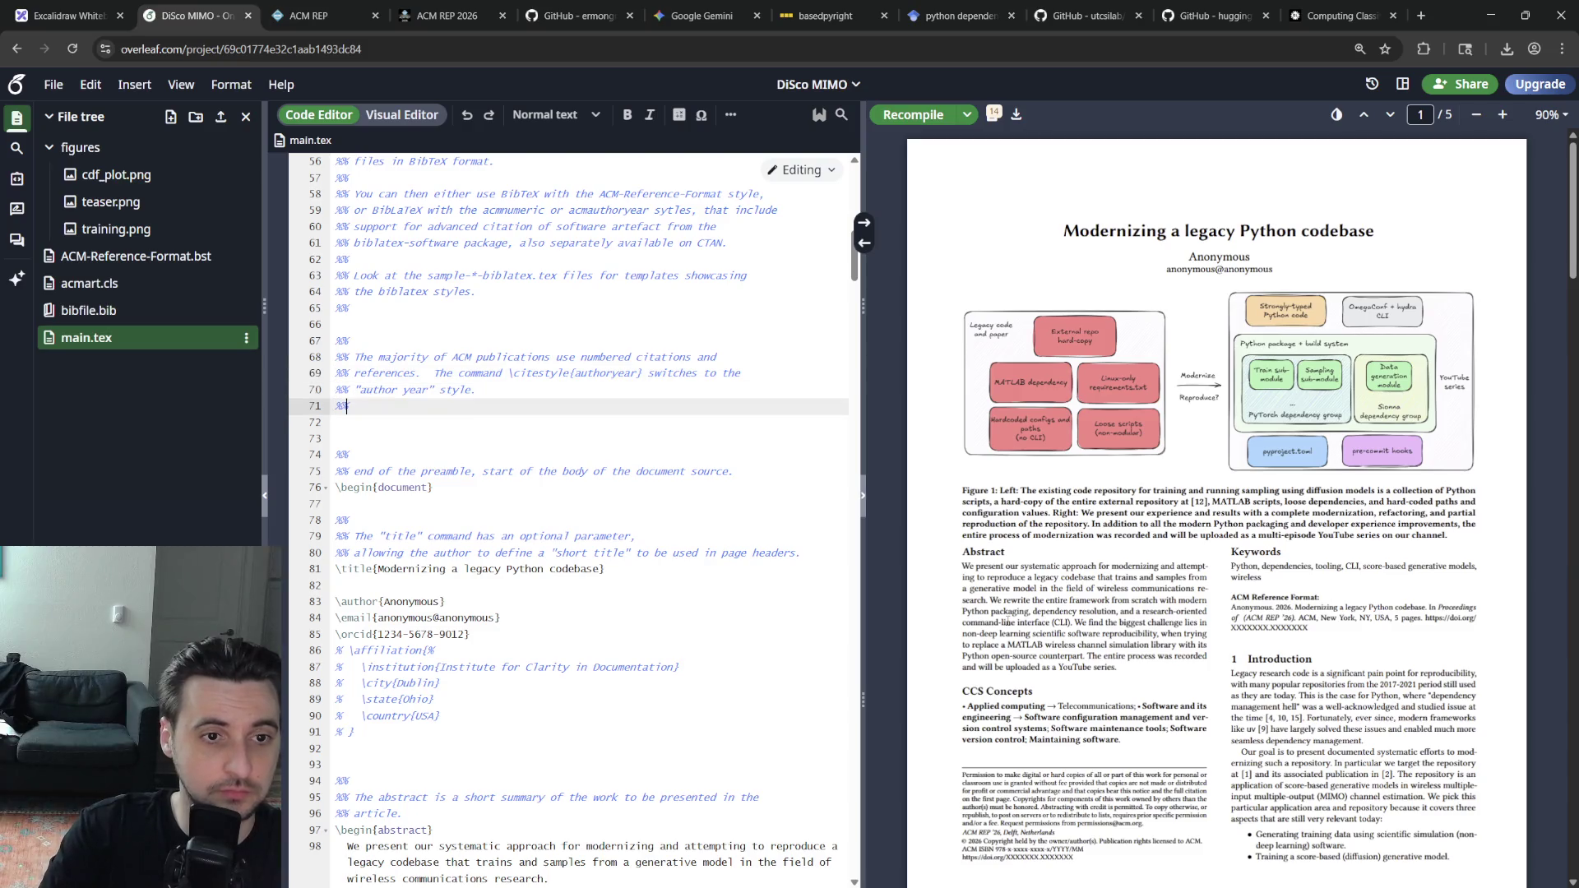
Select and delete the bibliography and citation-style comment blocks plus leftover blank lines
key("shift+Up")
key("shift+Up")
key("shift+Up")
key("shift+Up")
key("shift+Up")
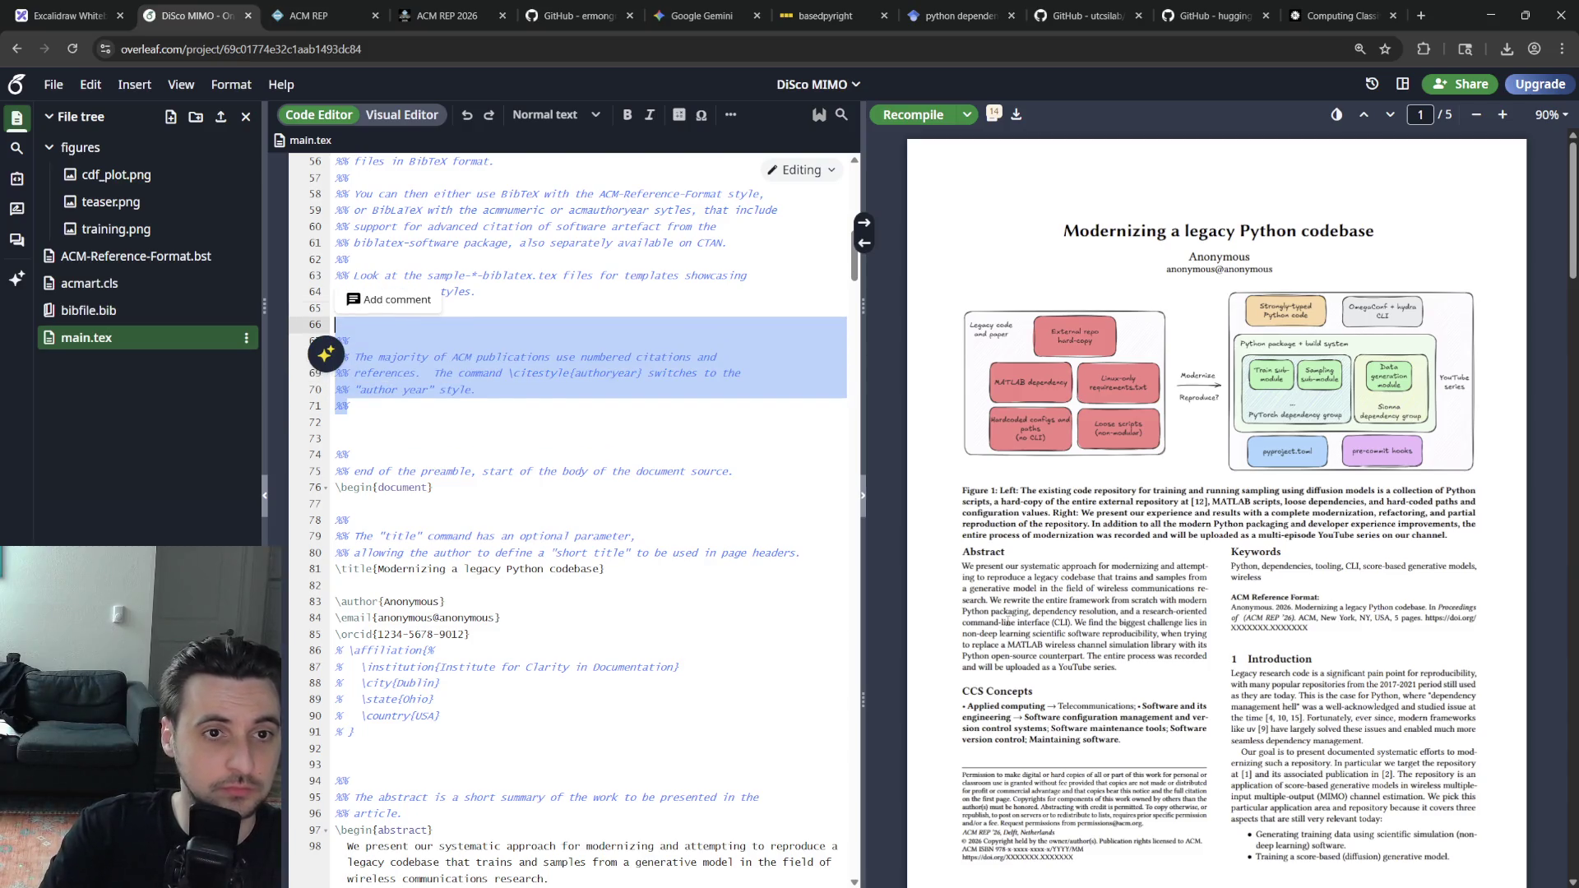
key("shift+Up")
key("shift+Up")
key("shift+Up")
key("shift+Up")
key("shift+Up")
key("shift+Up")
key("shift+Down")
key("shift+Down")
key("shift+Down")
key("shift+Down")
key("shift+Down")
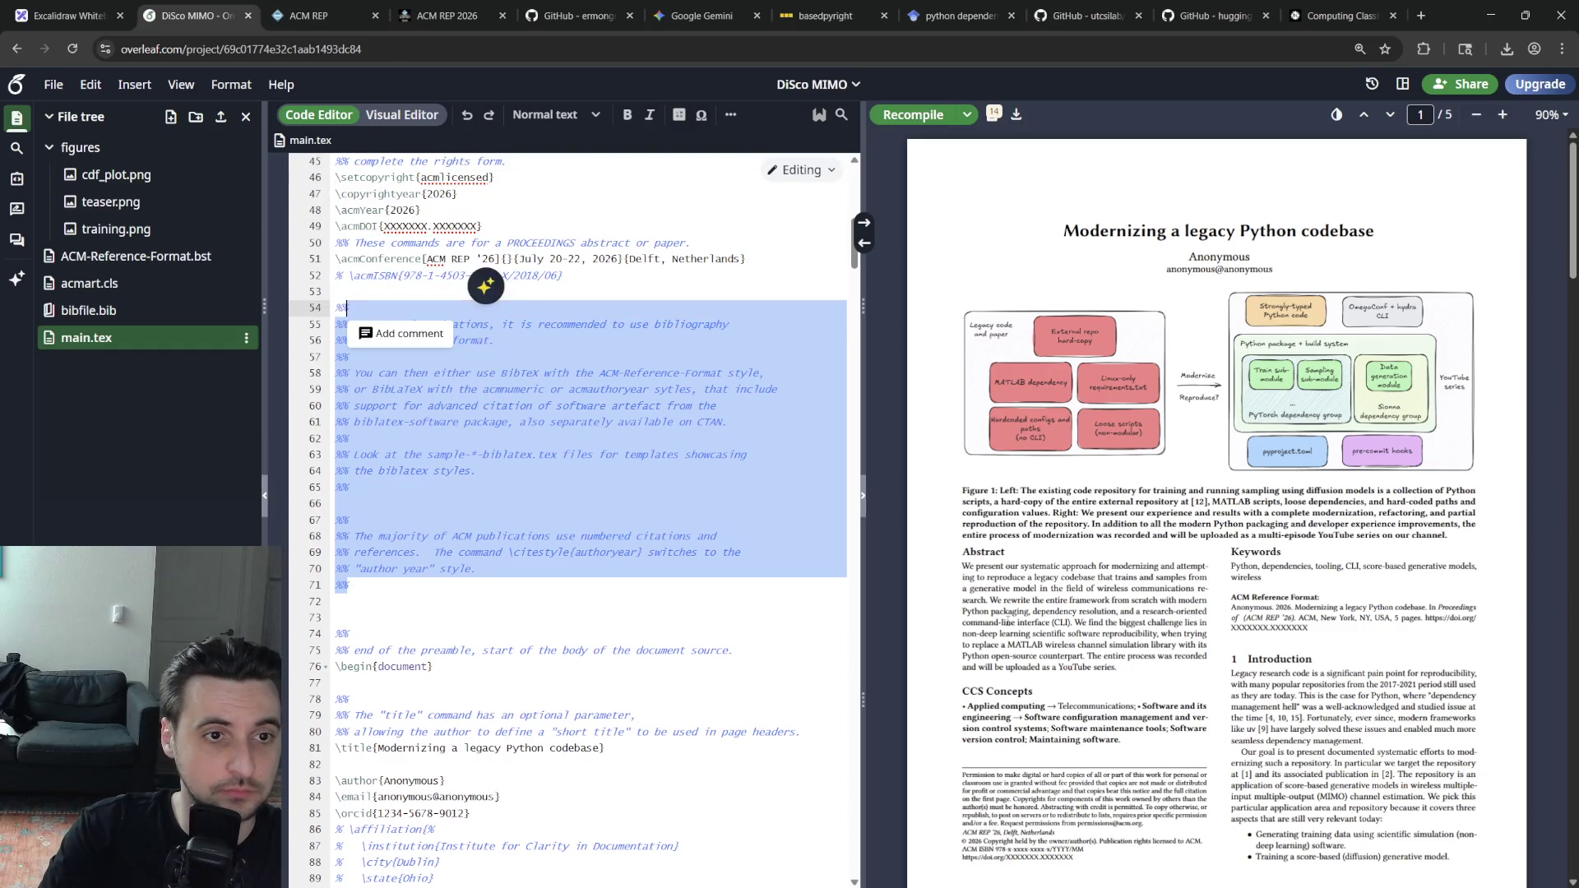
key("BackSpace")
key("Down")
key("BackSpace")
key("BackSpace")
key("BackSpace")
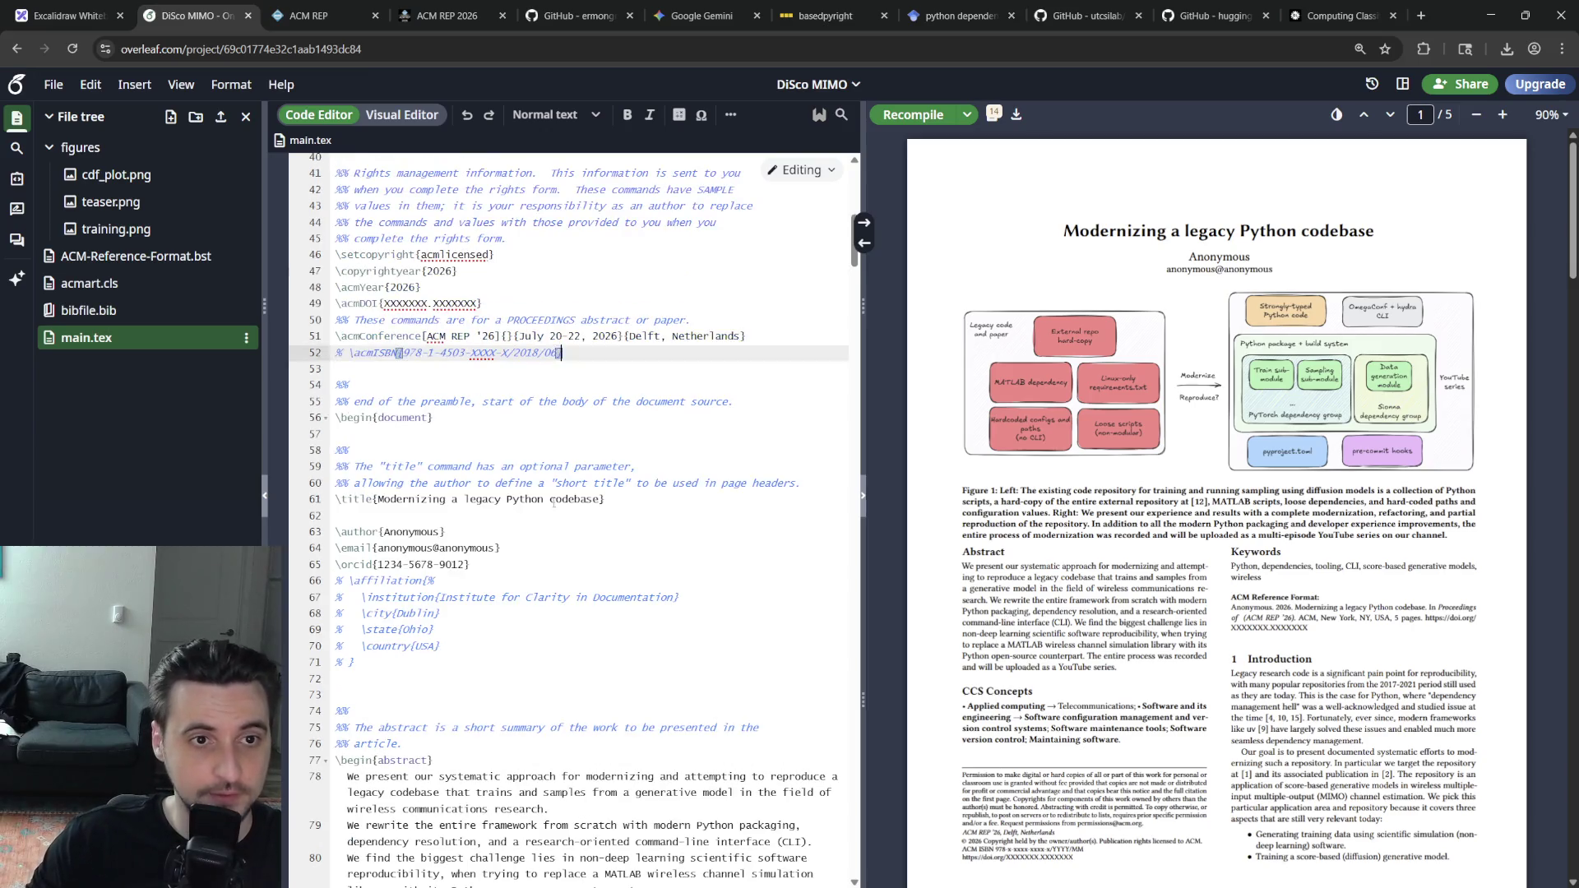
scroll(494, 555, "up", 4)
left_click(494, 556)
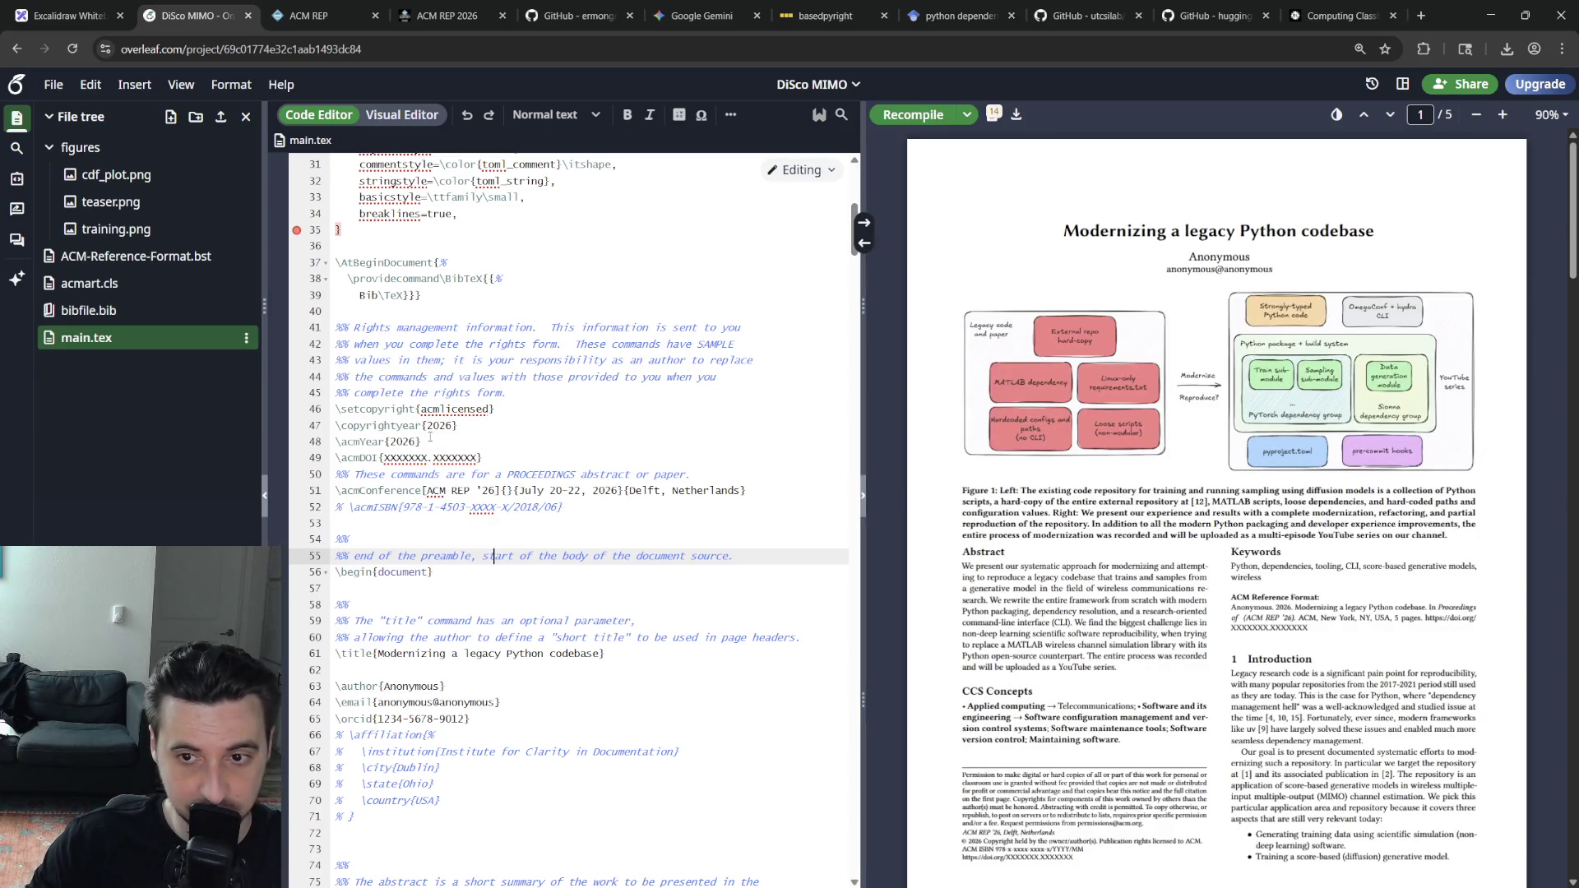
left_click(336, 408)
type("%")
key("ctrl+s")
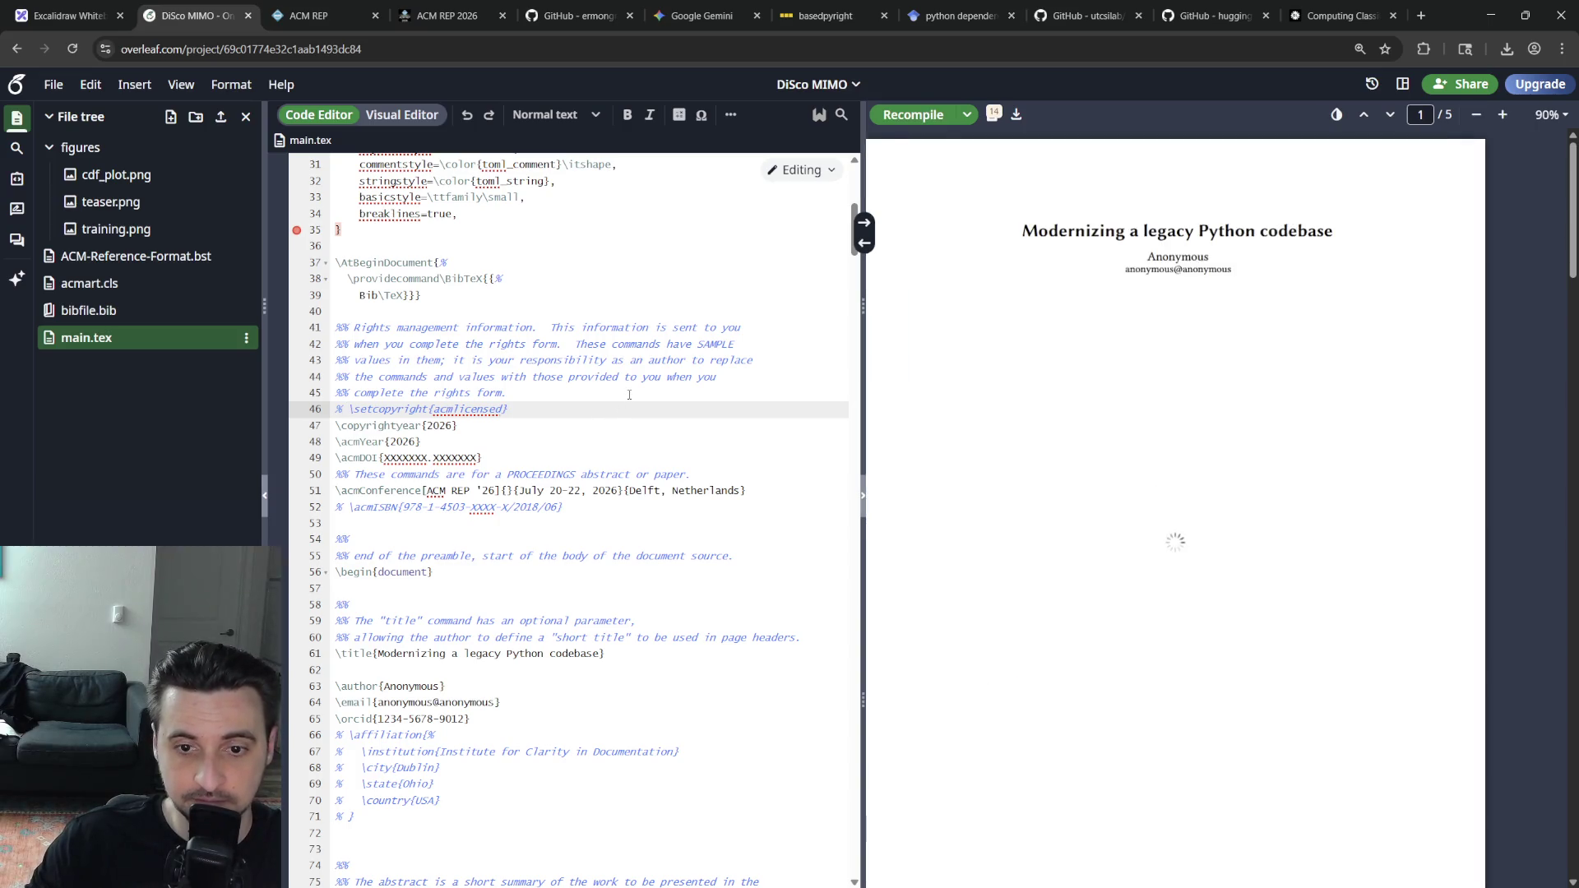
key("BackSpace")
key("BackSpace")
key("ctrl+s")
key("Left")
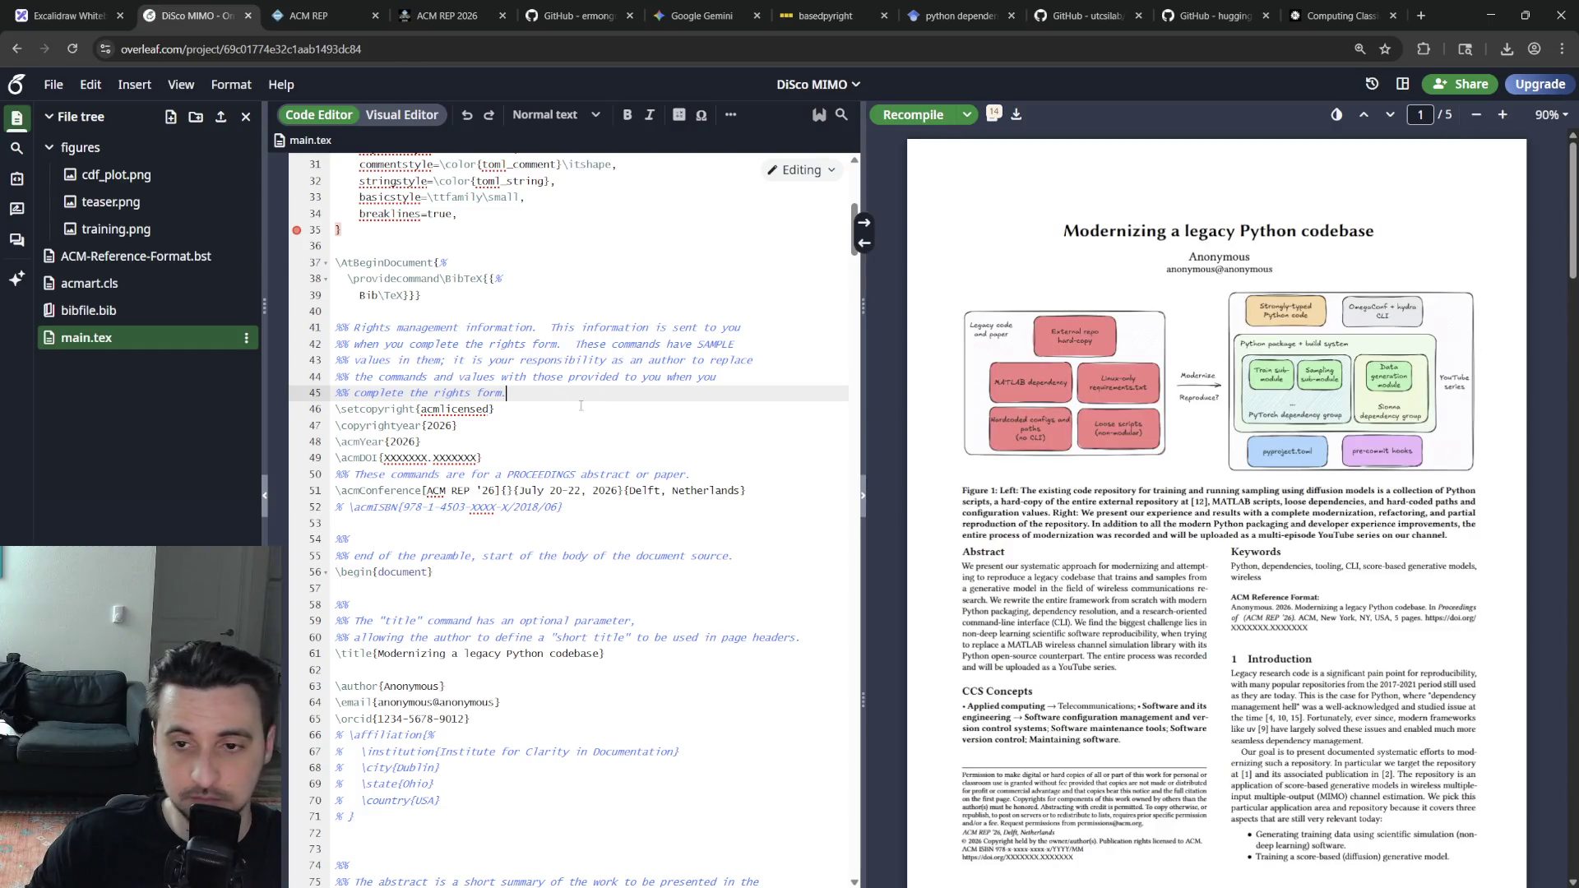
scroll(559, 604, "up", 5)
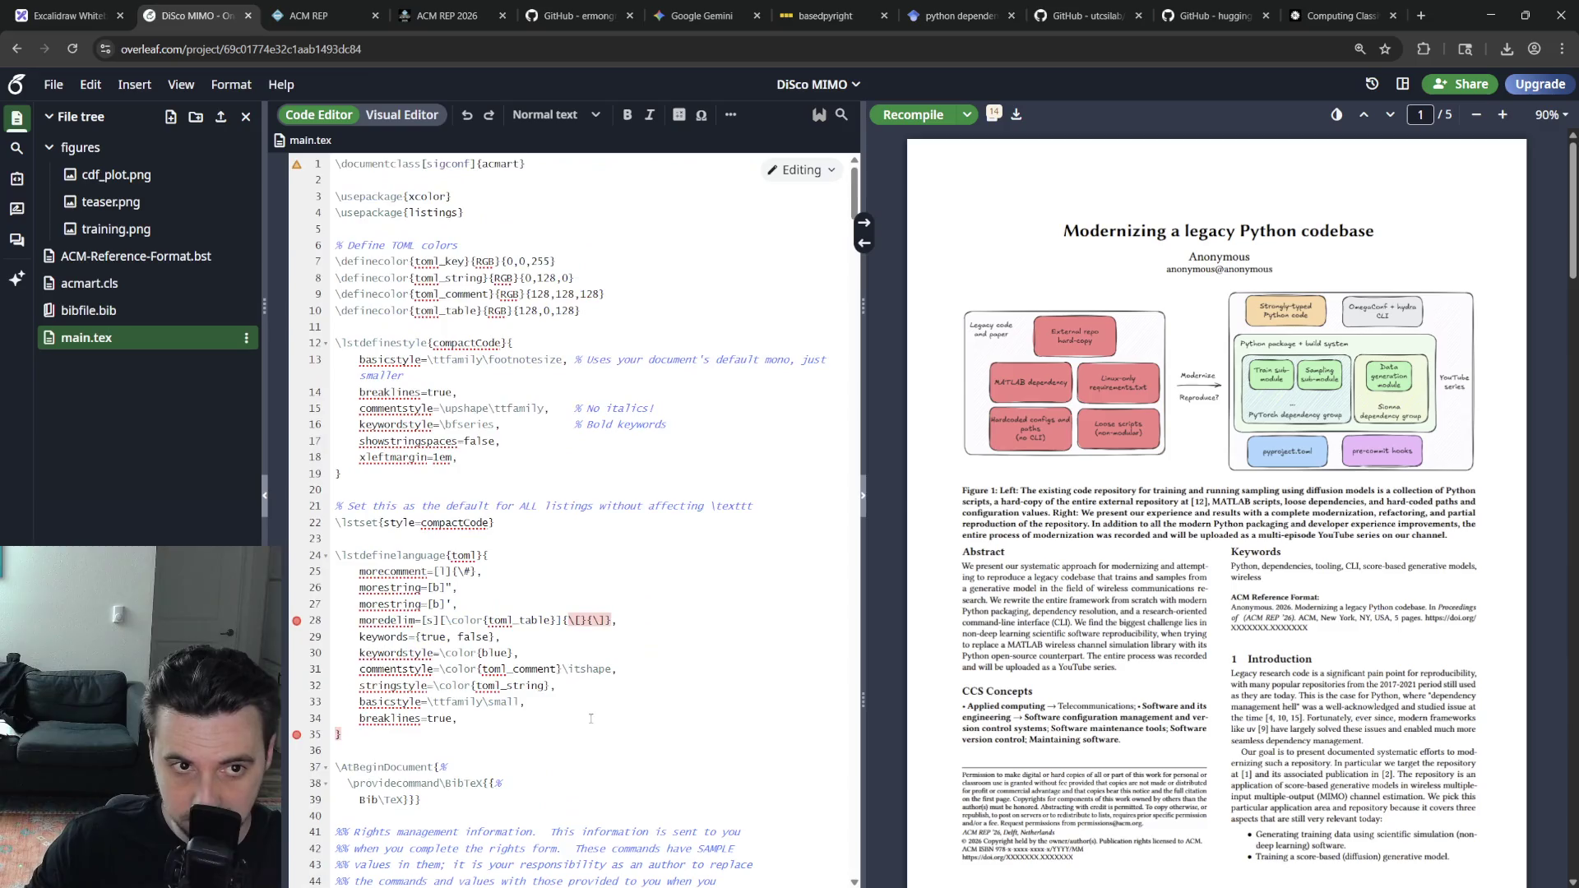
Change line 1 to \documentclass[sigconf,anonymous]{acmart} and recompile
left_click(488, 164)
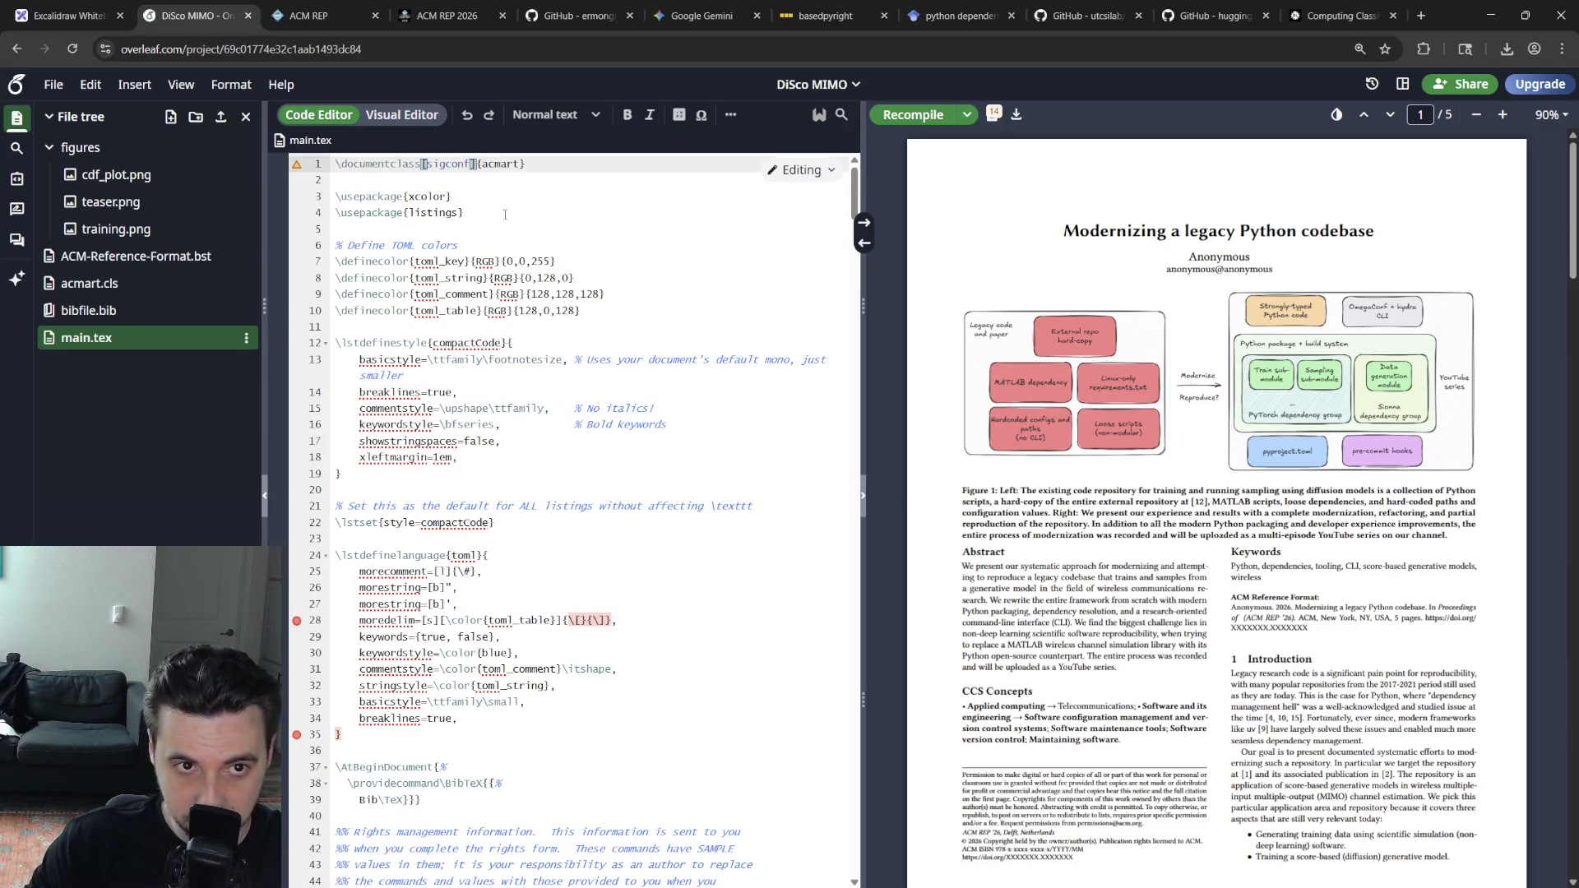
type(",an")
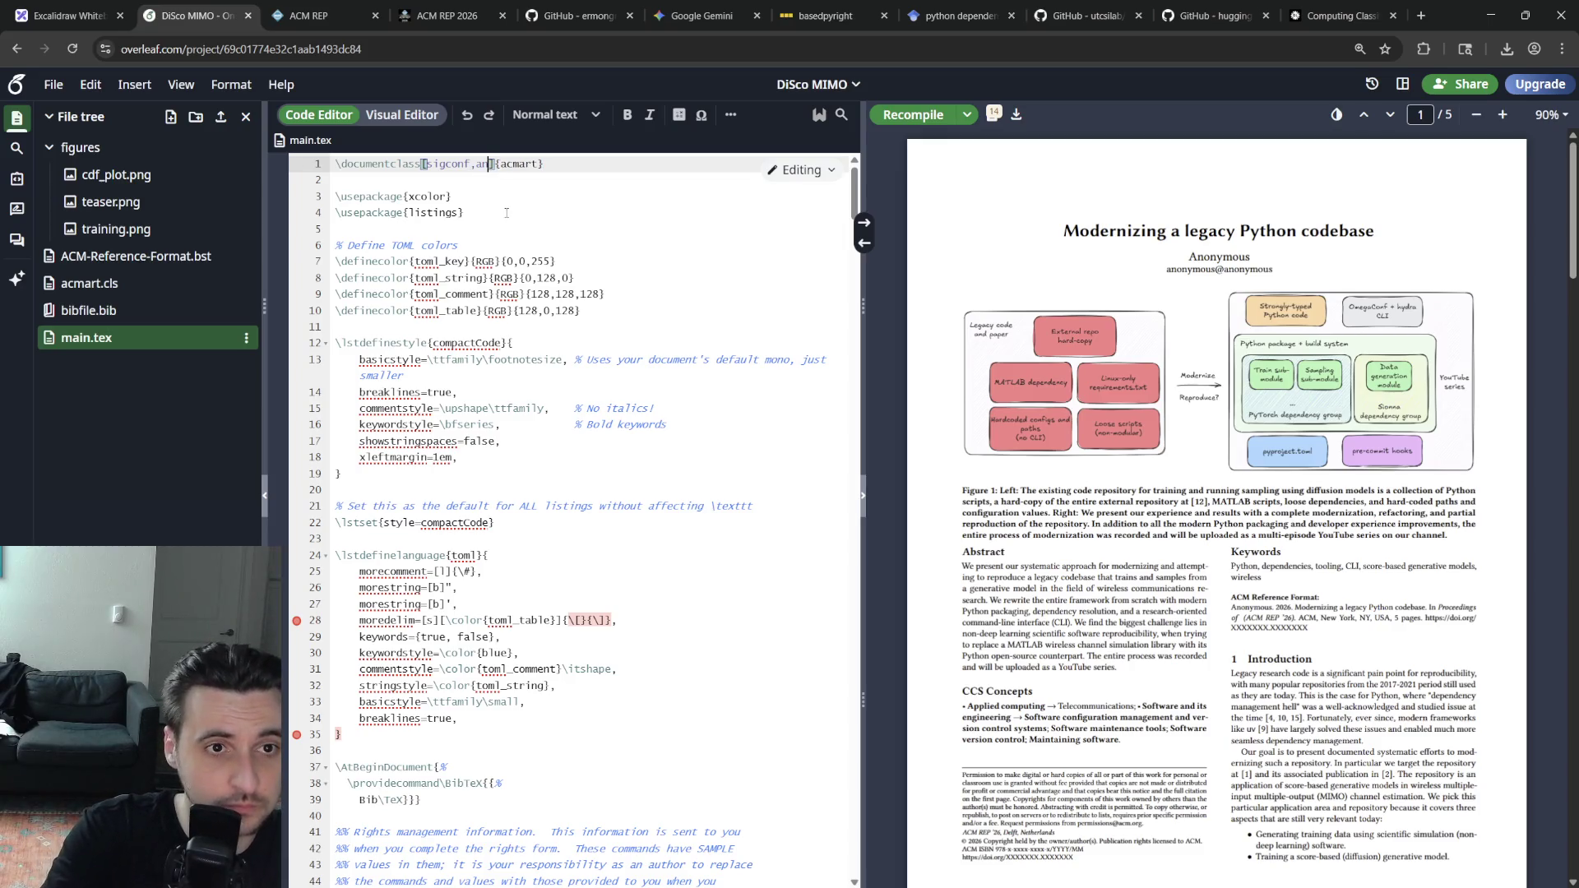
key("BackSpace")
key("BackSpace")
key("ctrl+s")
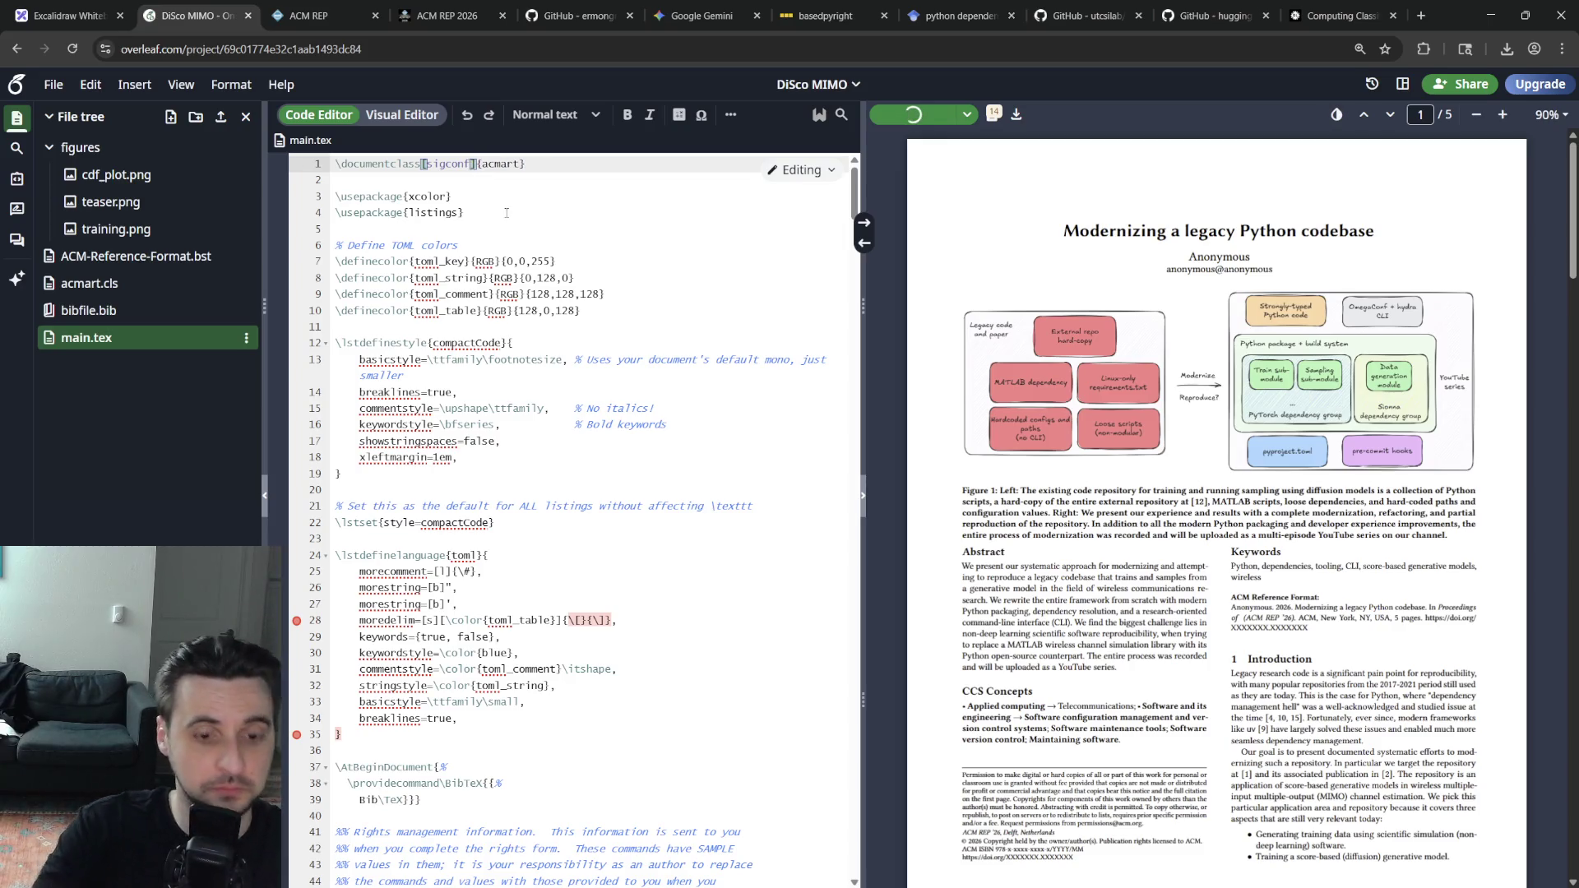
type(",anonymous")
left_click(509, 224)
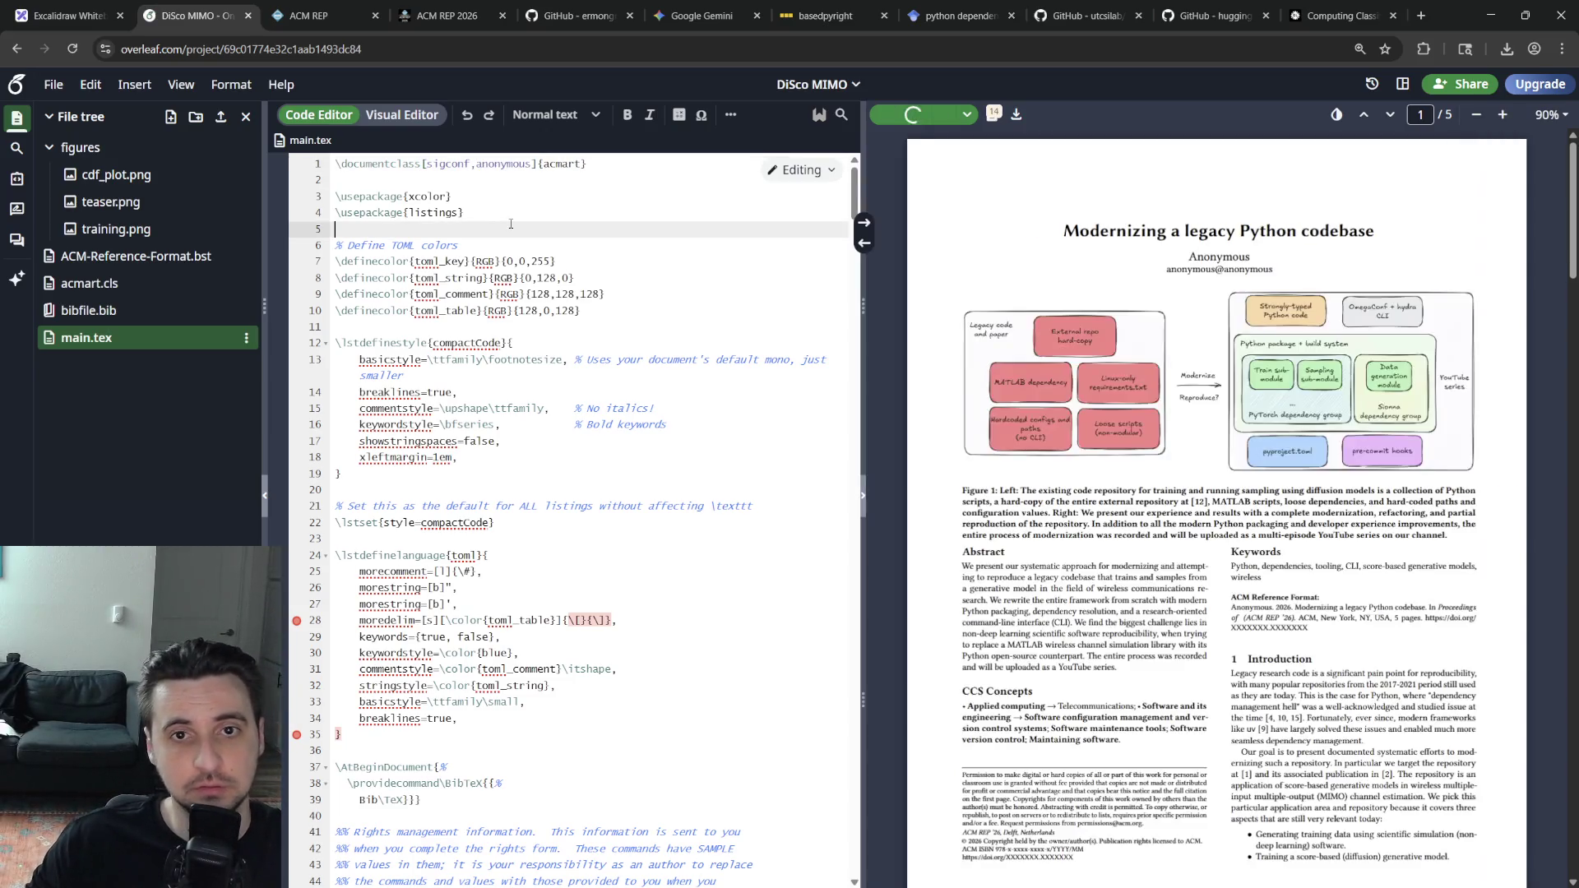